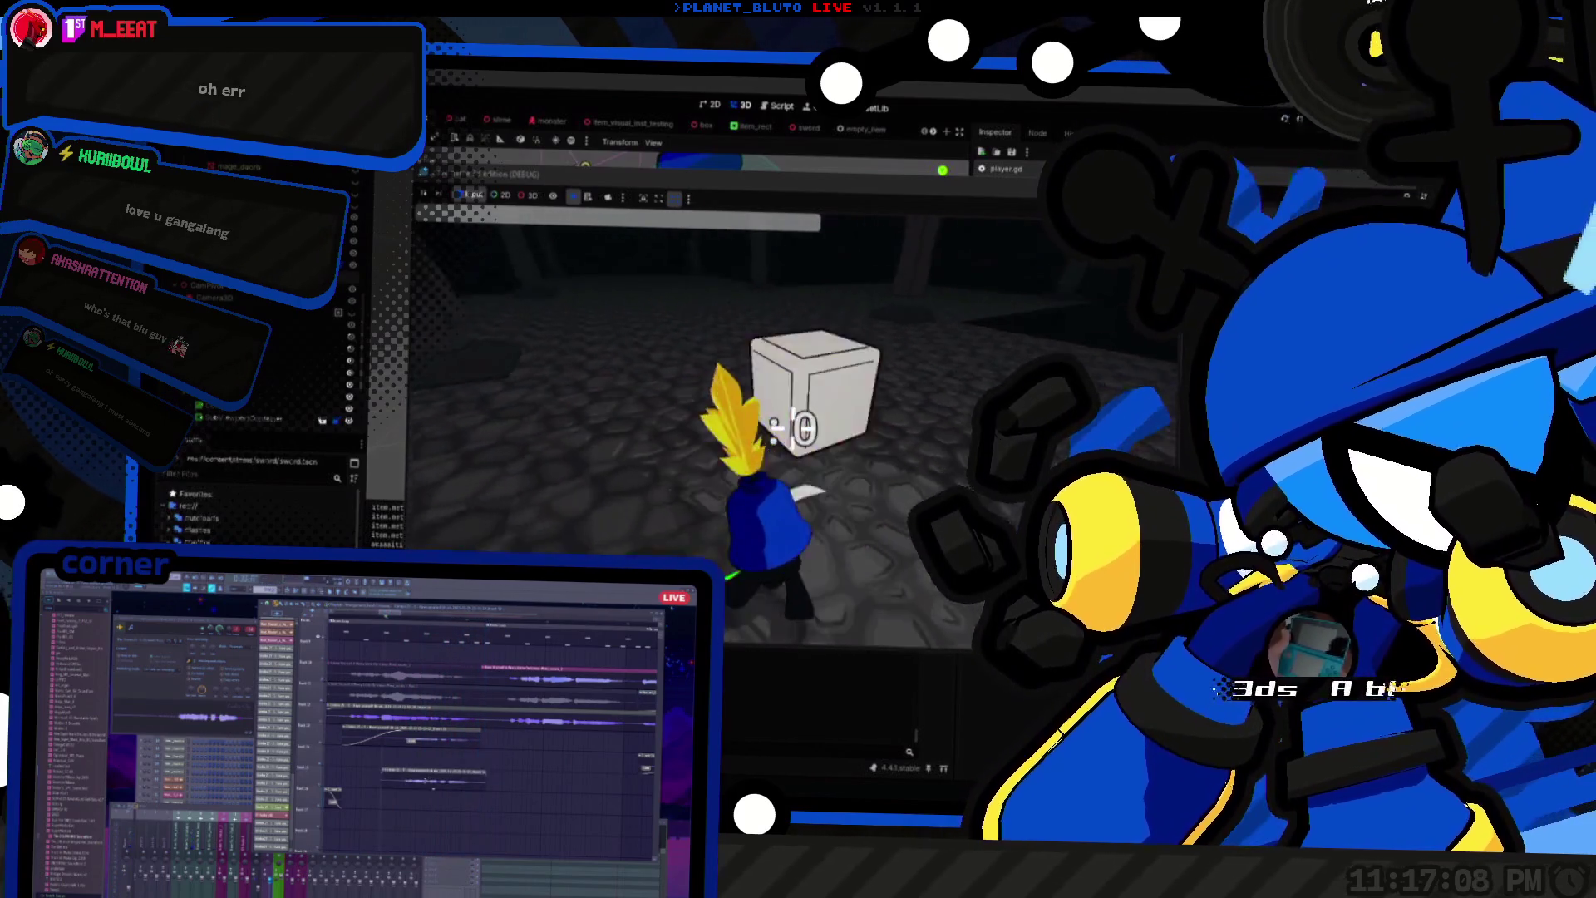
Step: Switch from the running game to the Blender window showing swords.blend
{"action": "key", "text": "alt+Tab"}
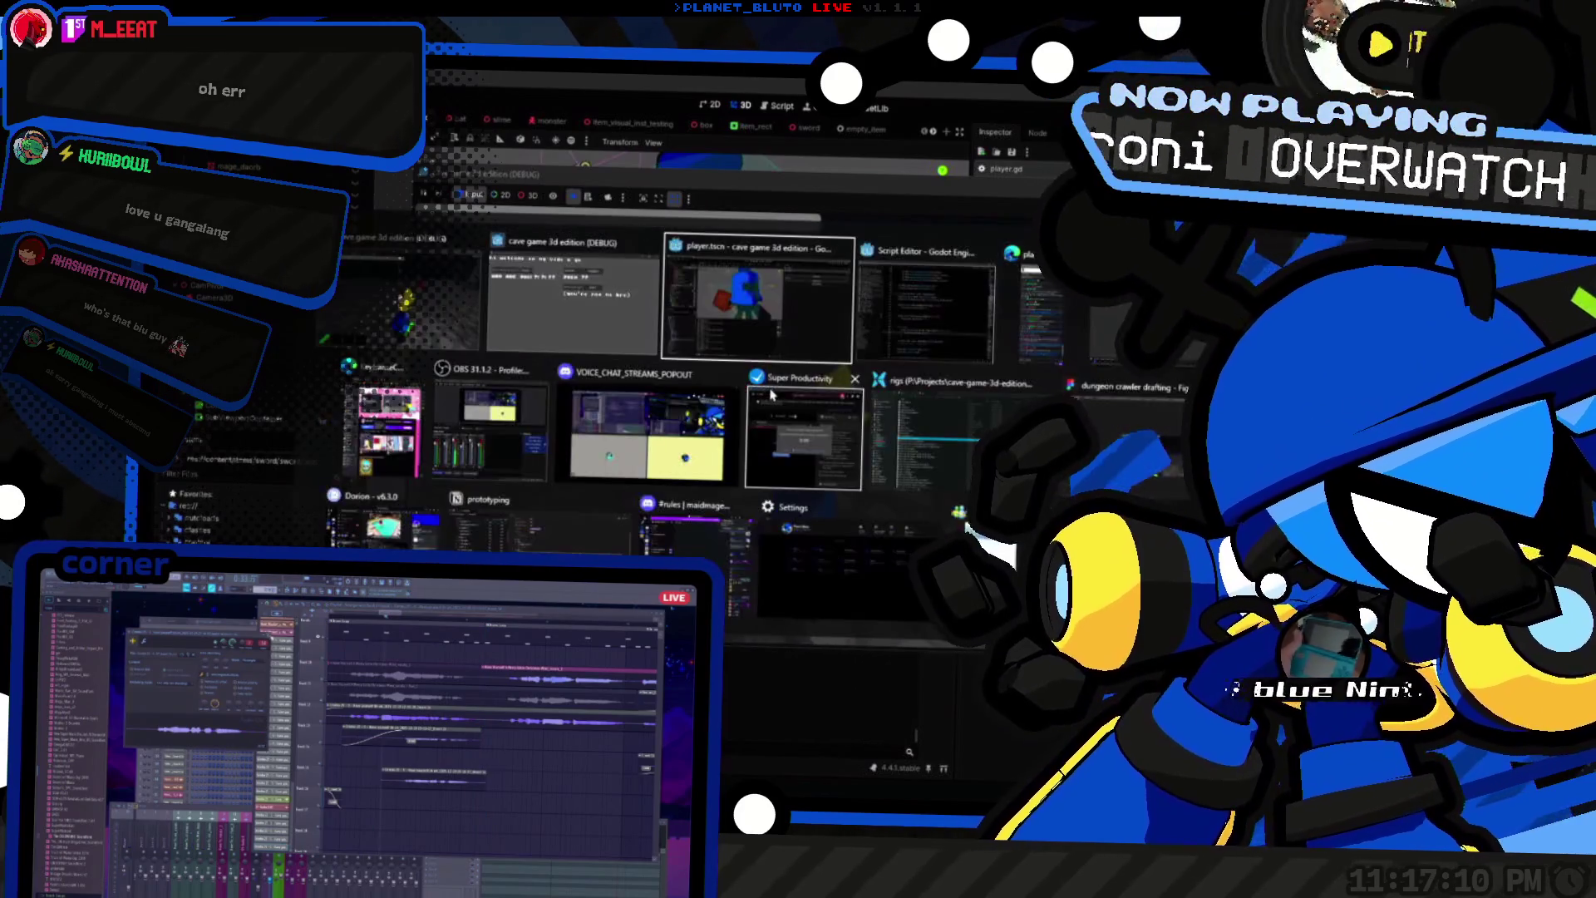
{"action": "key", "text": "alt+Tab"}
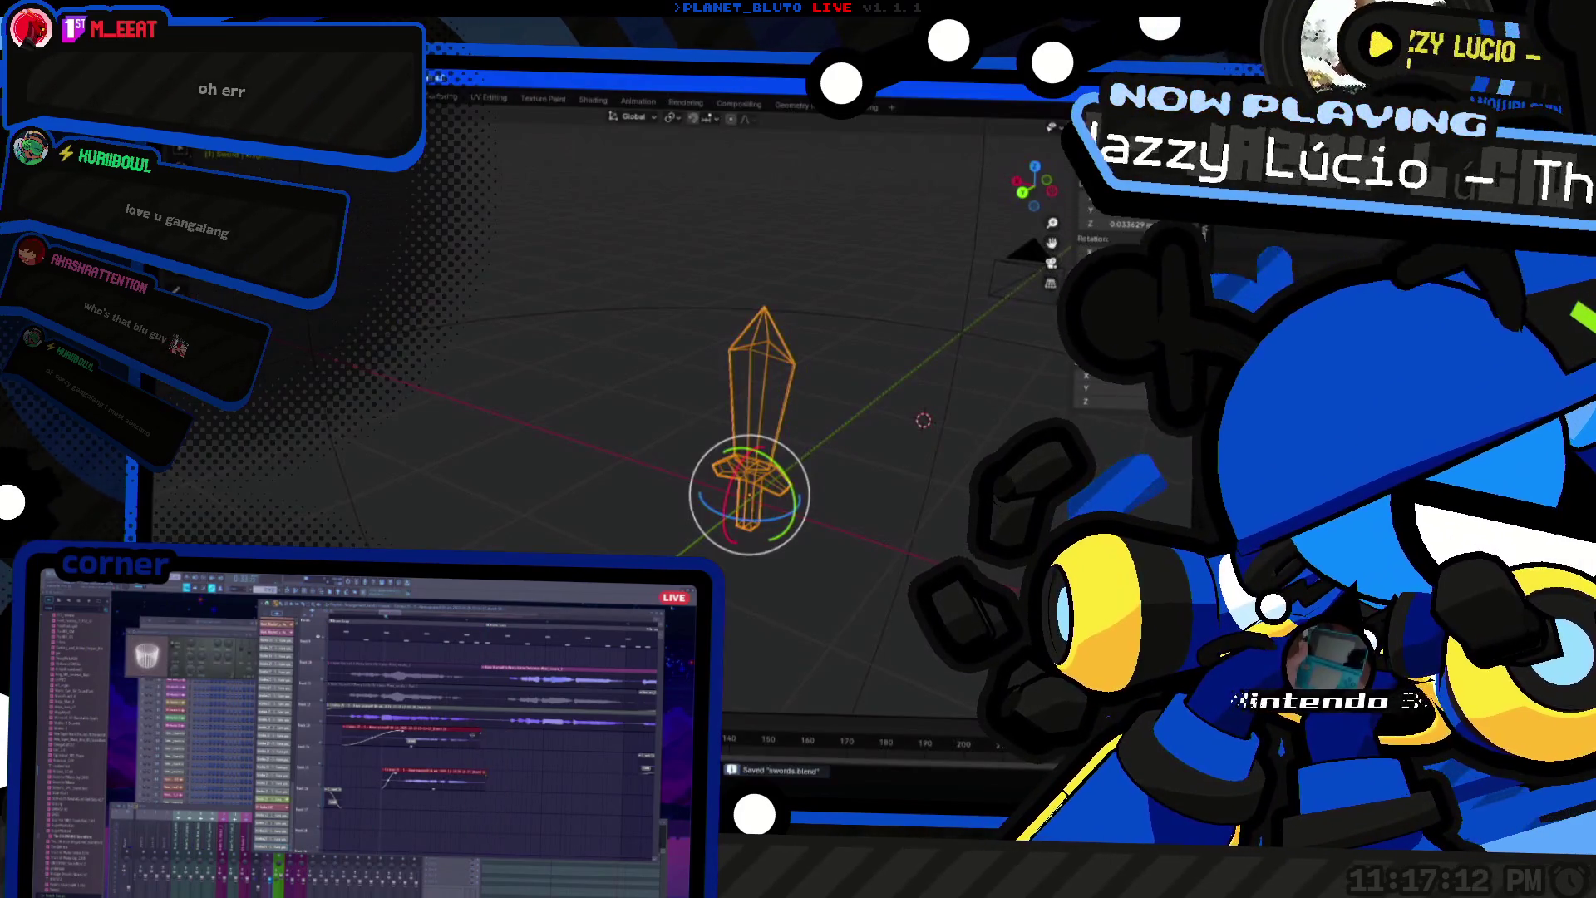
Step: Open the knight character rig from recent files and assign the KNIGHT_ATTACK_1 action
{"action": "left_click", "coordinate": [179, 98]}
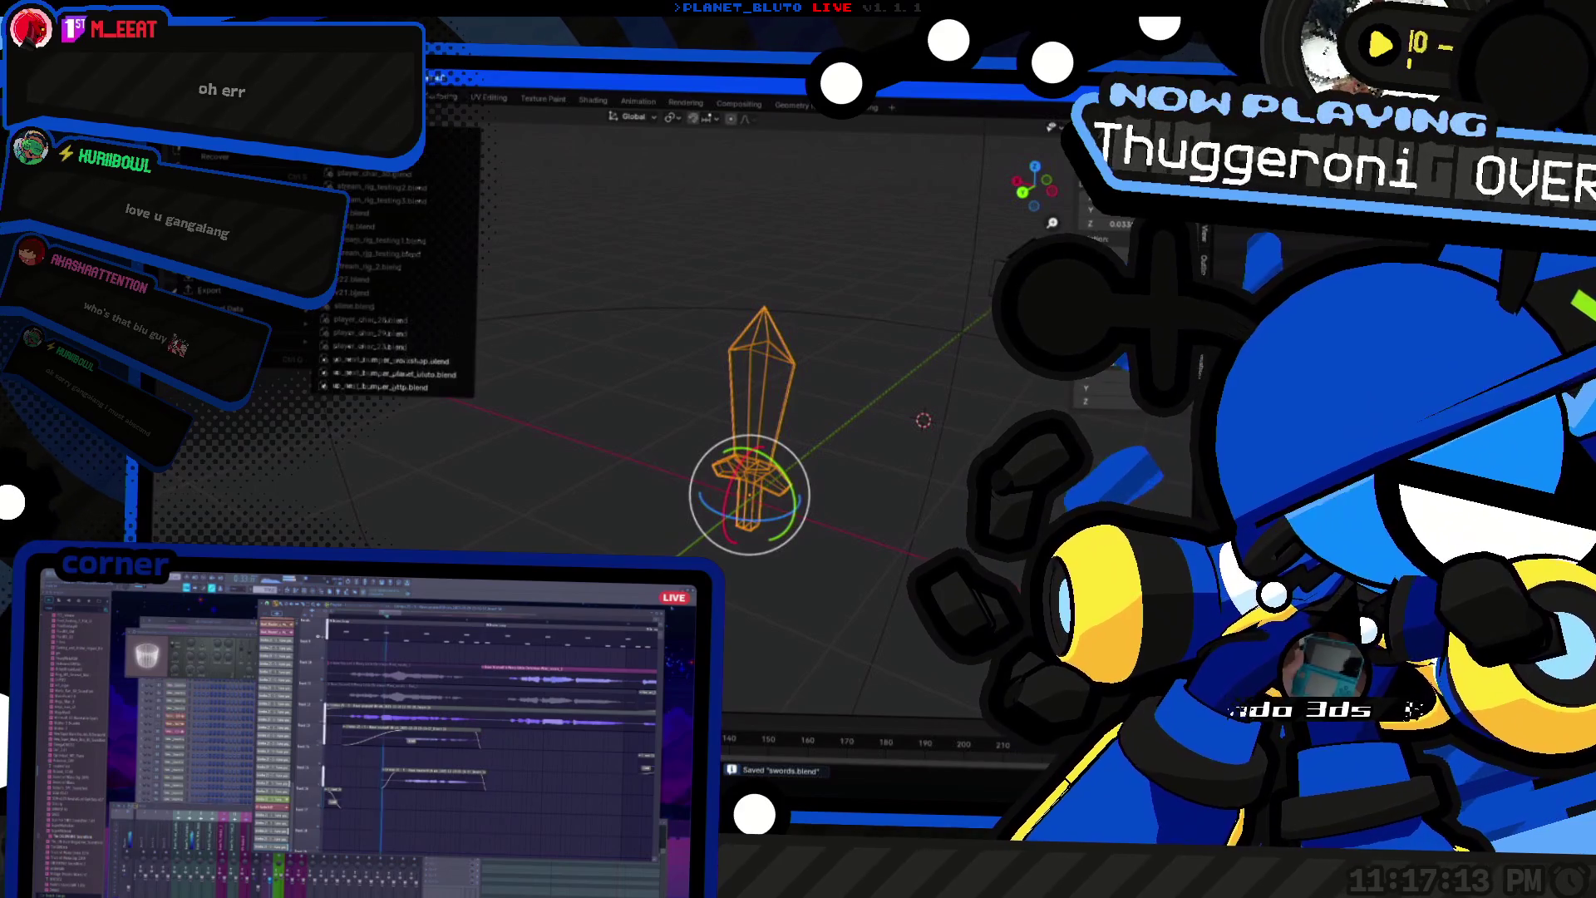
{"action": "left_click", "coordinate": [422, 176]}
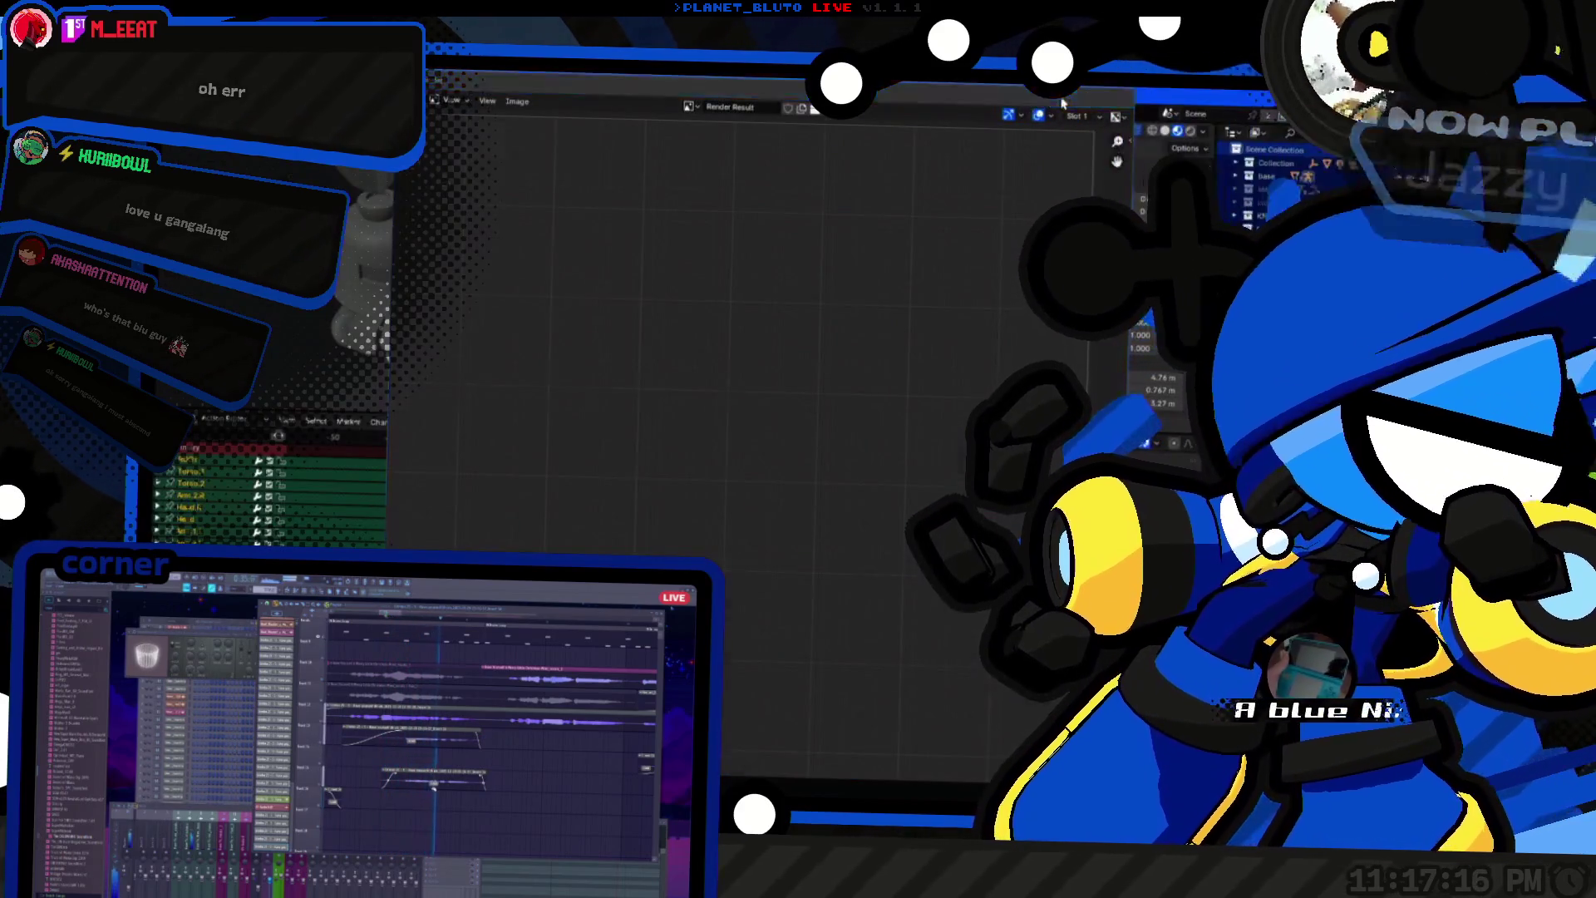
{"action": "left_click", "coordinate": [613, 429]}
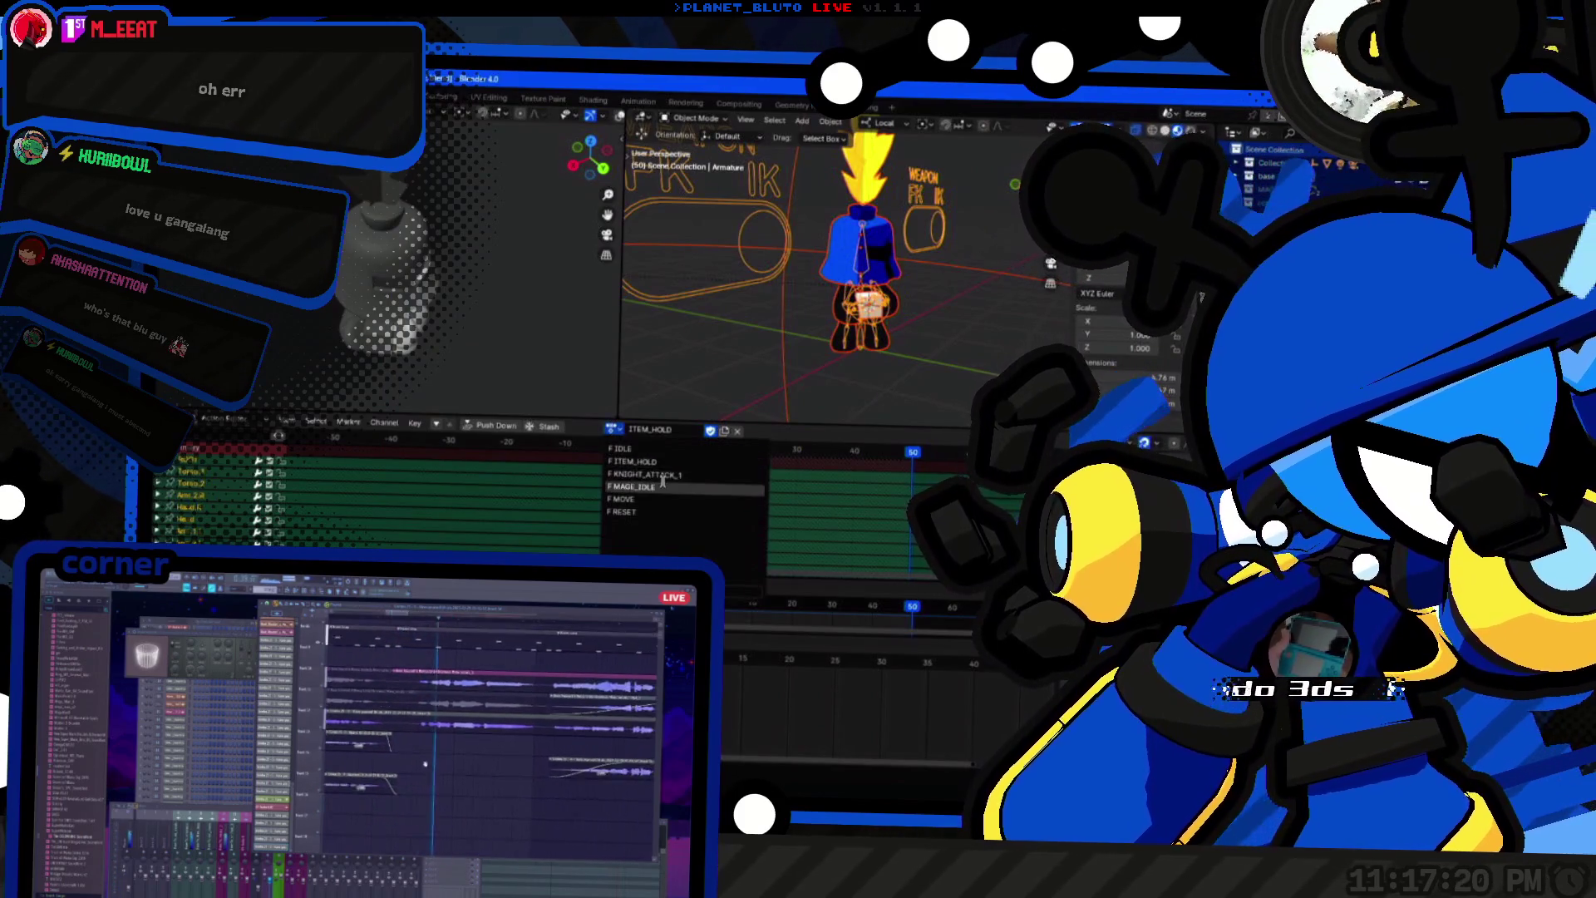
{"action": "left_click", "coordinate": [653, 475]}
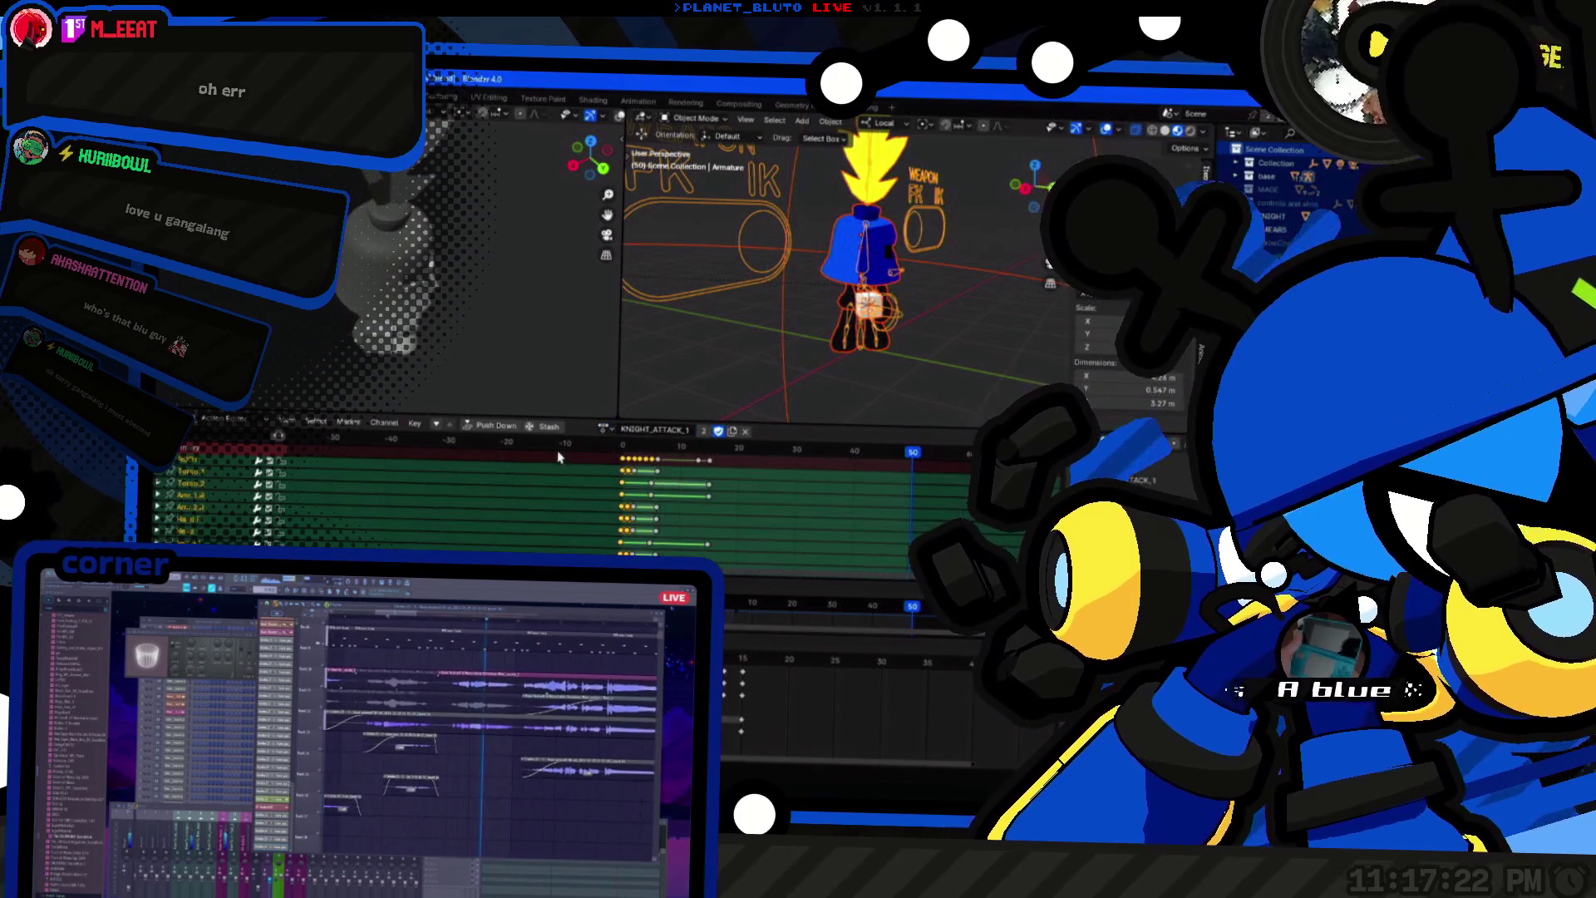
{"action": "scroll", "coordinate": [904, 284], "scroll_direction": "up", "scroll_amount": 10}
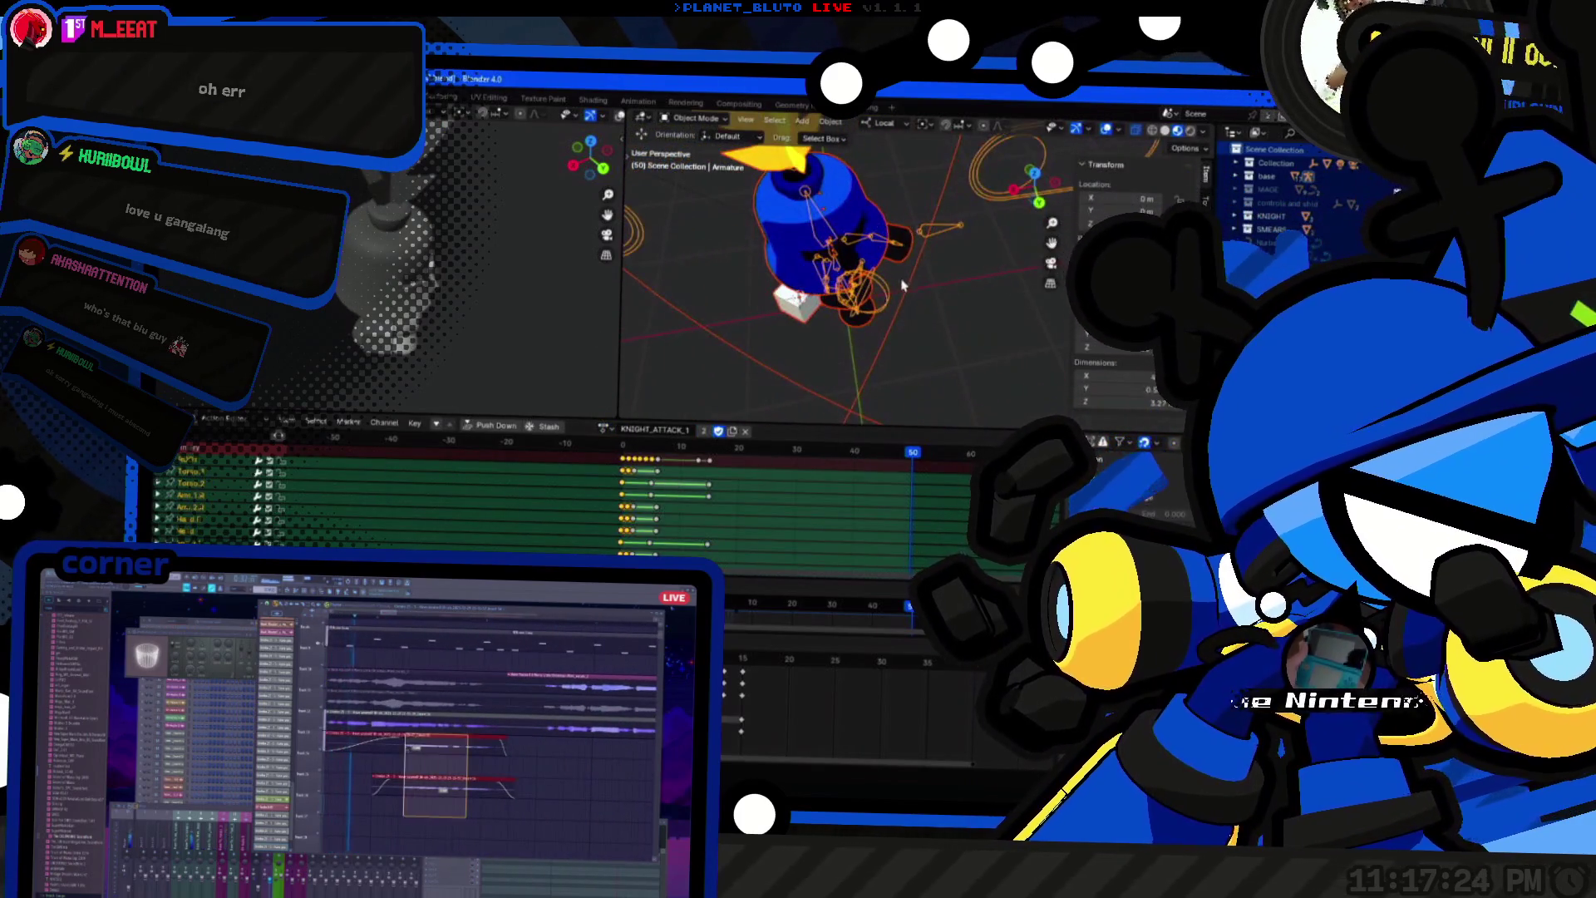
Step: Delete the small cube beside the character, then undo the deletion
{"action": "left_click", "coordinate": [801, 333]}
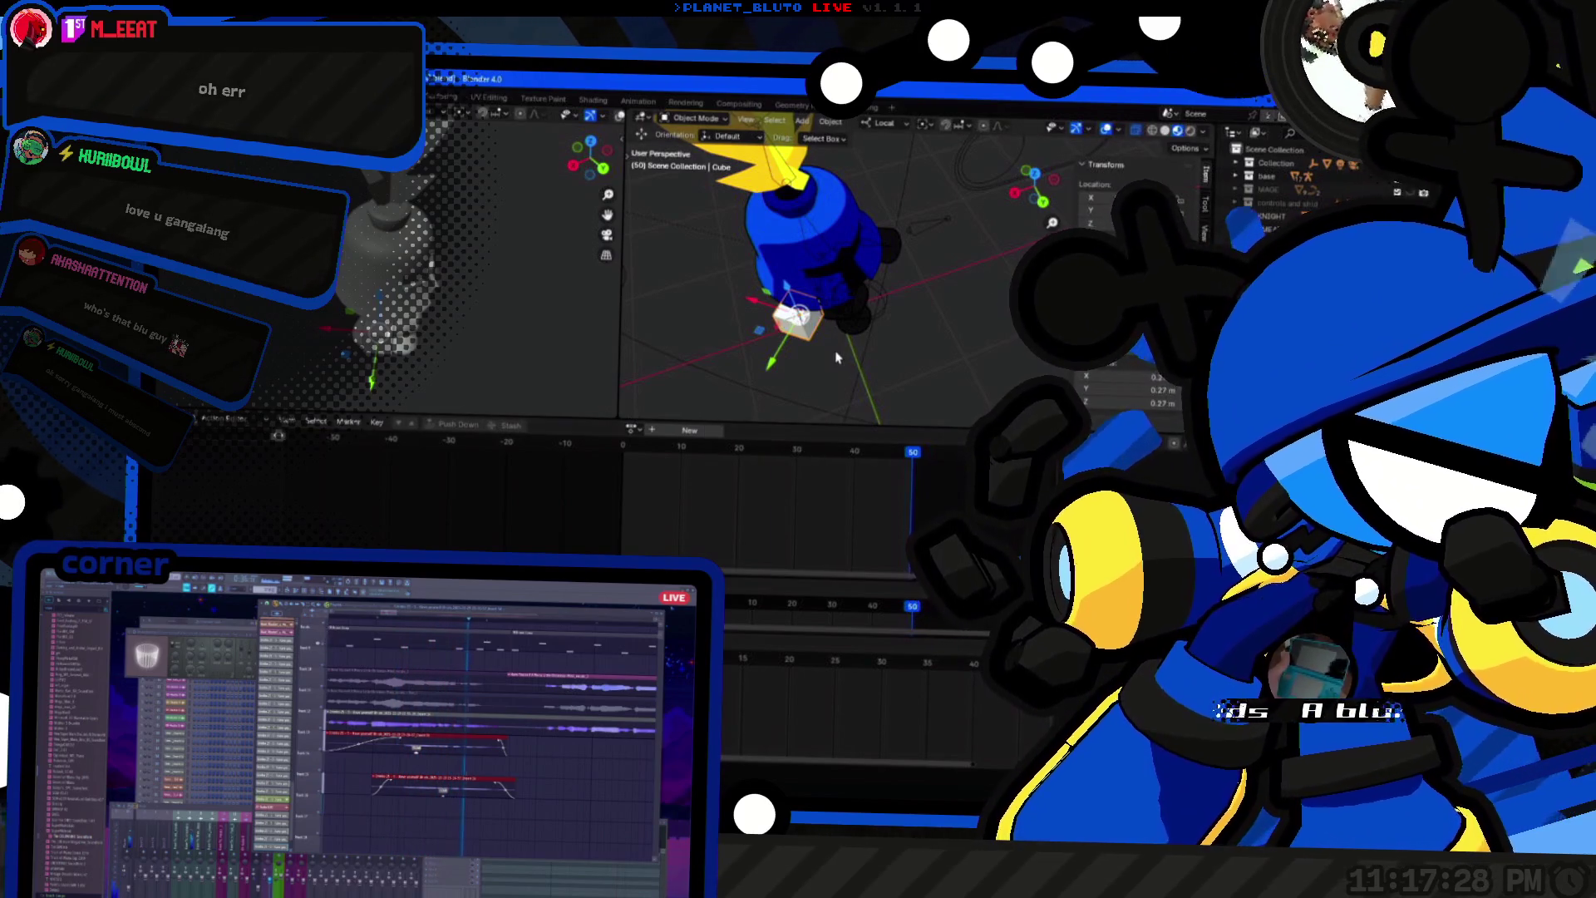
{"action": "key", "text": "Delete"}
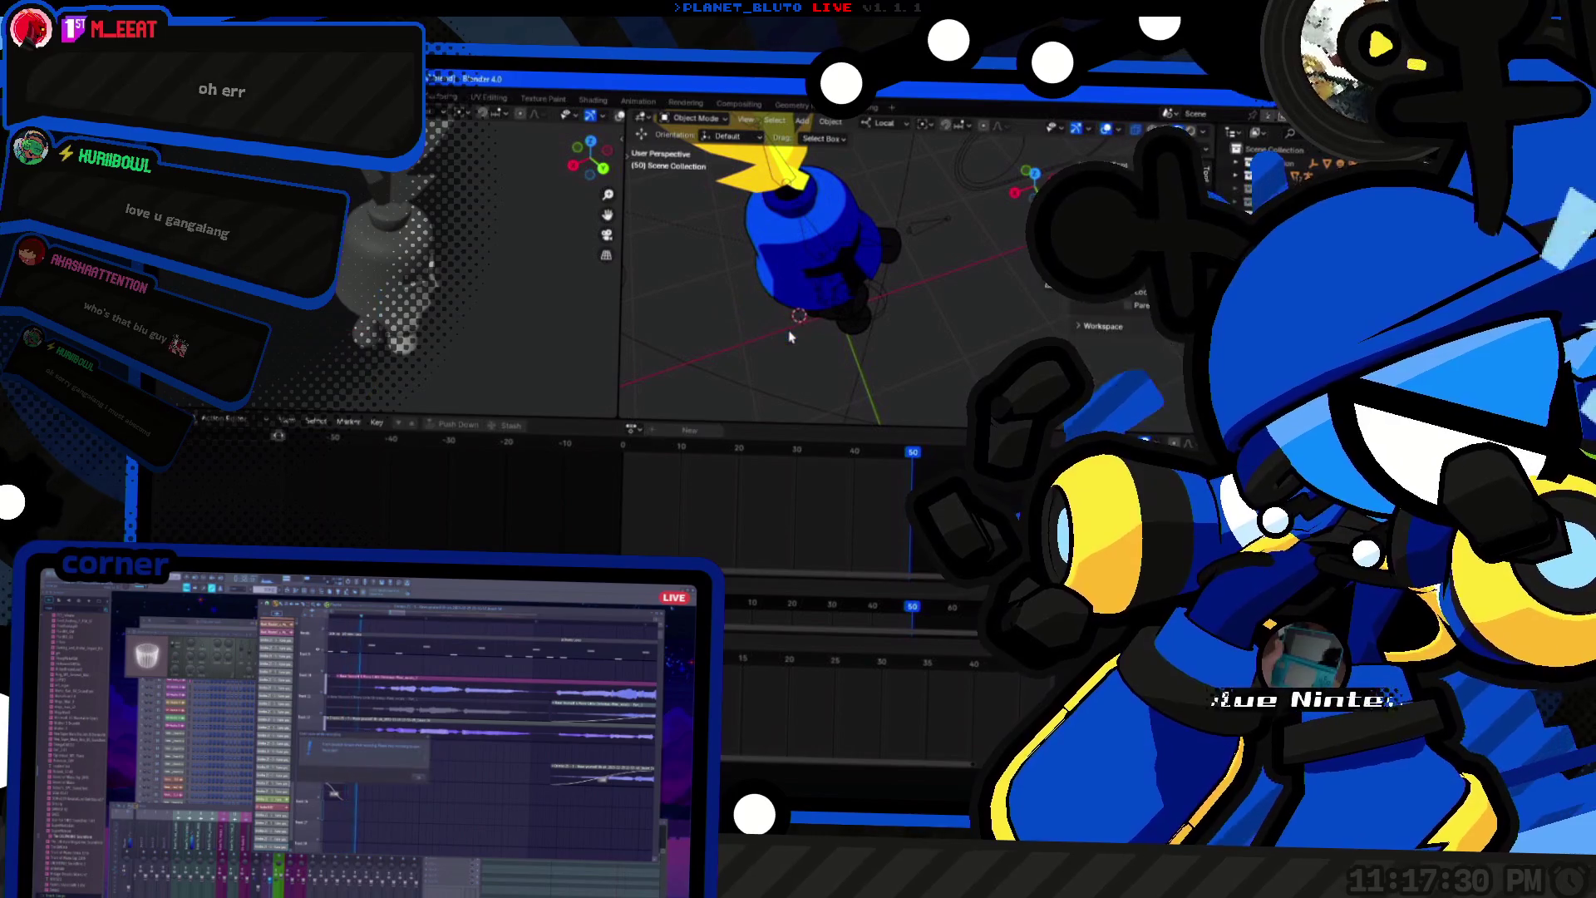
{"action": "key", "text": "ctrl+z"}
{"action": "key", "text": "ctrl+z"}
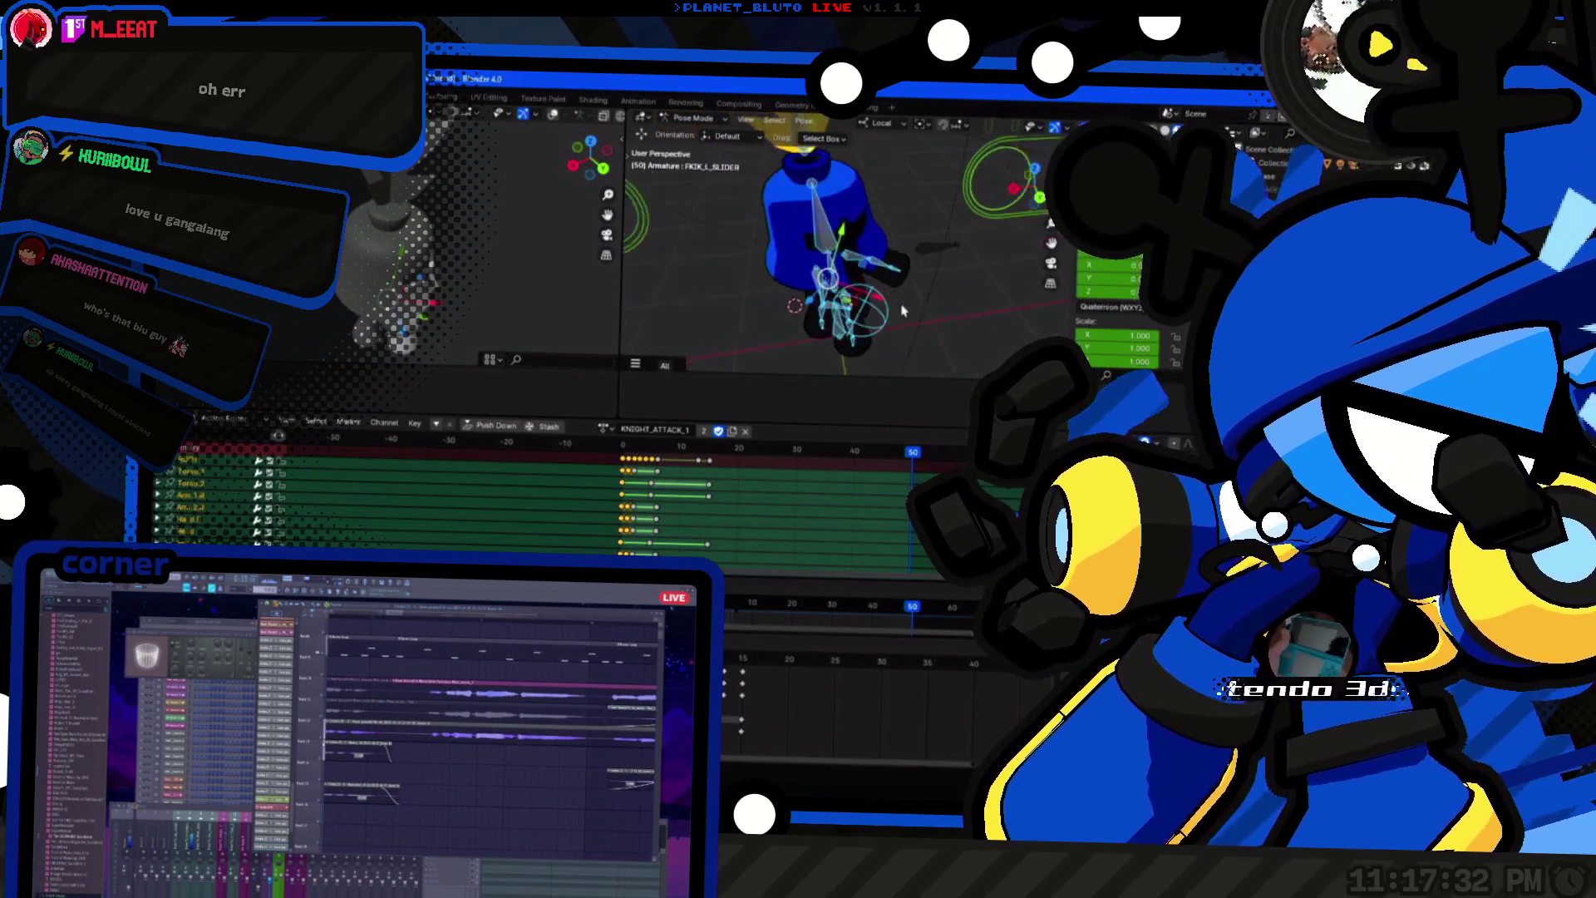
Step: Rewind and play the attack, select the Weapon bone and expand its animation channels
{"action": "left_click_drag", "start_coordinate": [652, 447], "coordinate": [587, 443]}
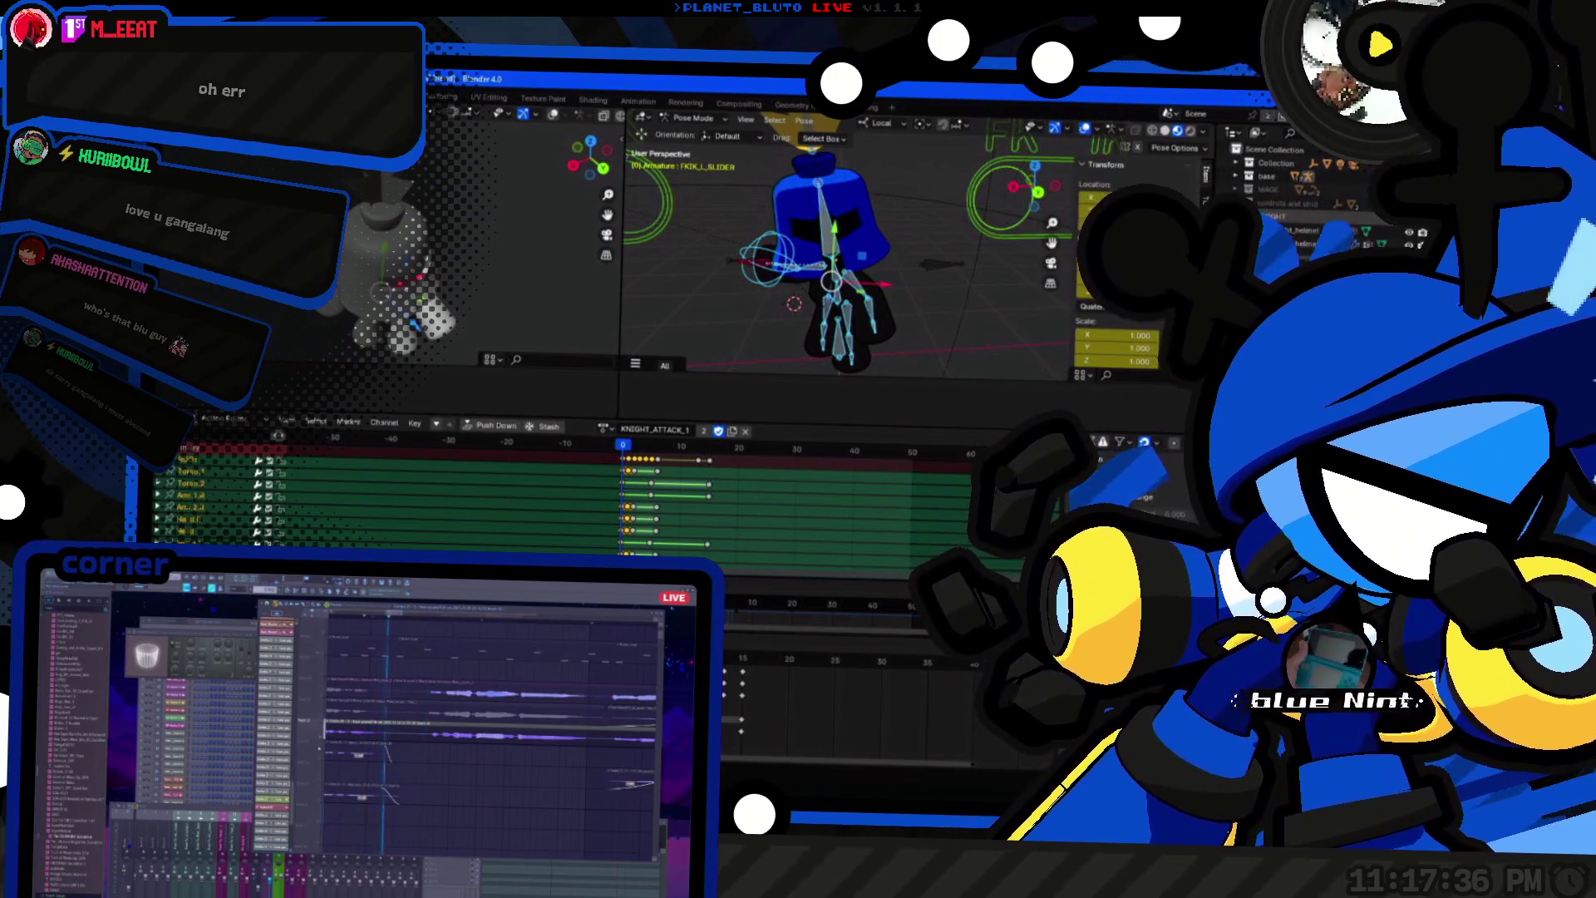
{"action": "key", "text": "space"}
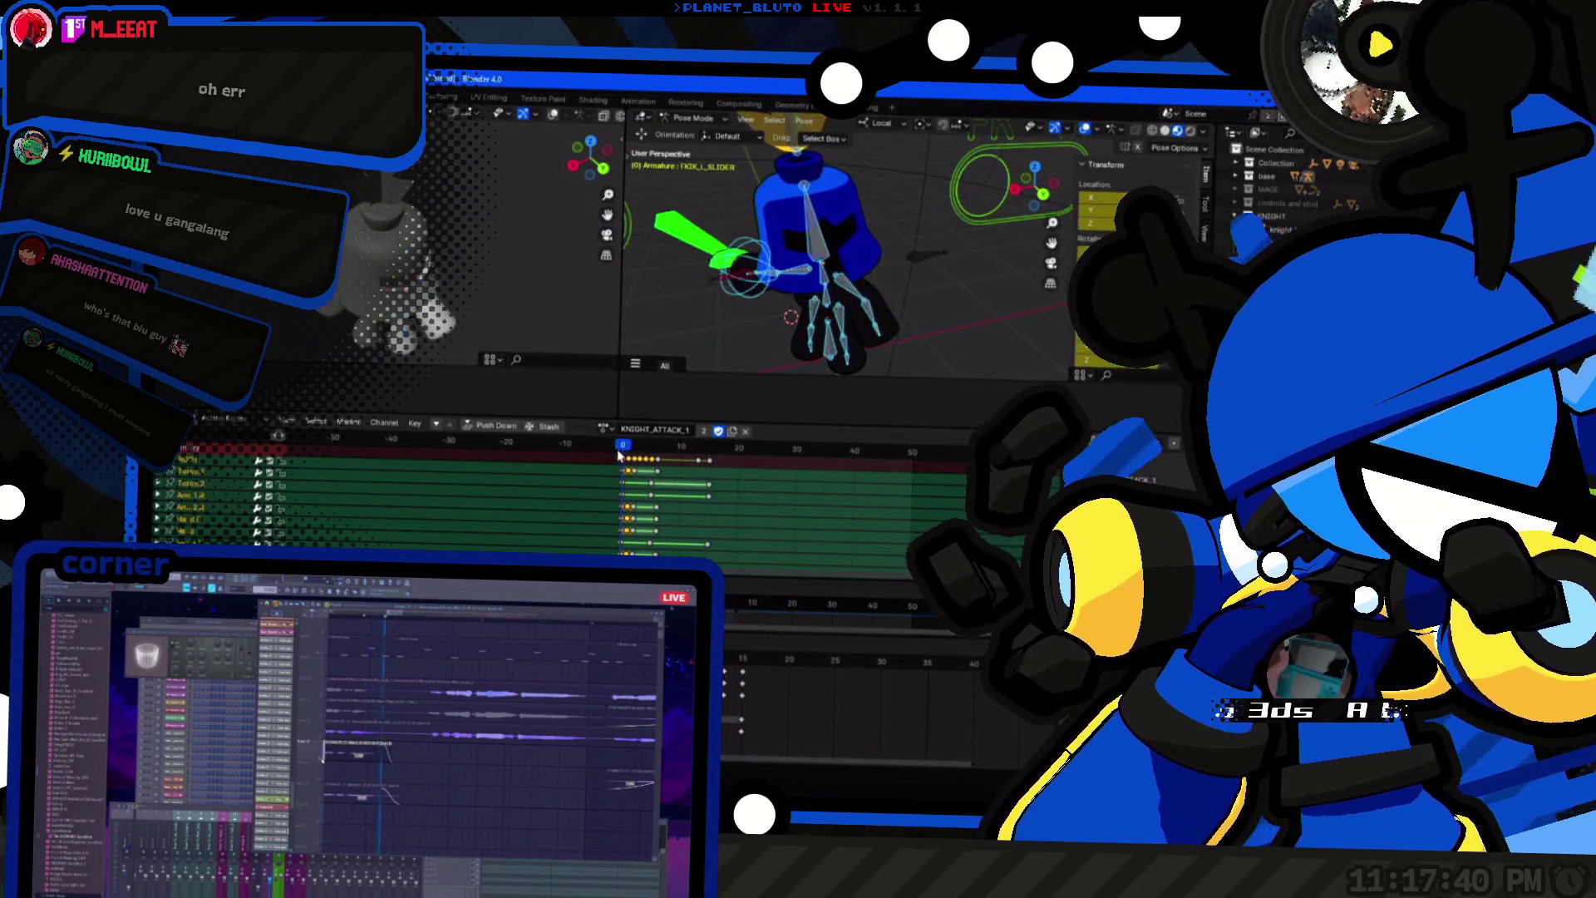
{"action": "mouse_move", "coordinate": [750, 272]}
{"action": "left_mouse_down"}
{"action": "mouse_move", "coordinate": [898, 327]}
{"action": "mouse_move", "coordinate": [936, 281]}
{"action": "left_mouse_up"}
{"action": "left_click", "coordinate": [898, 327]}
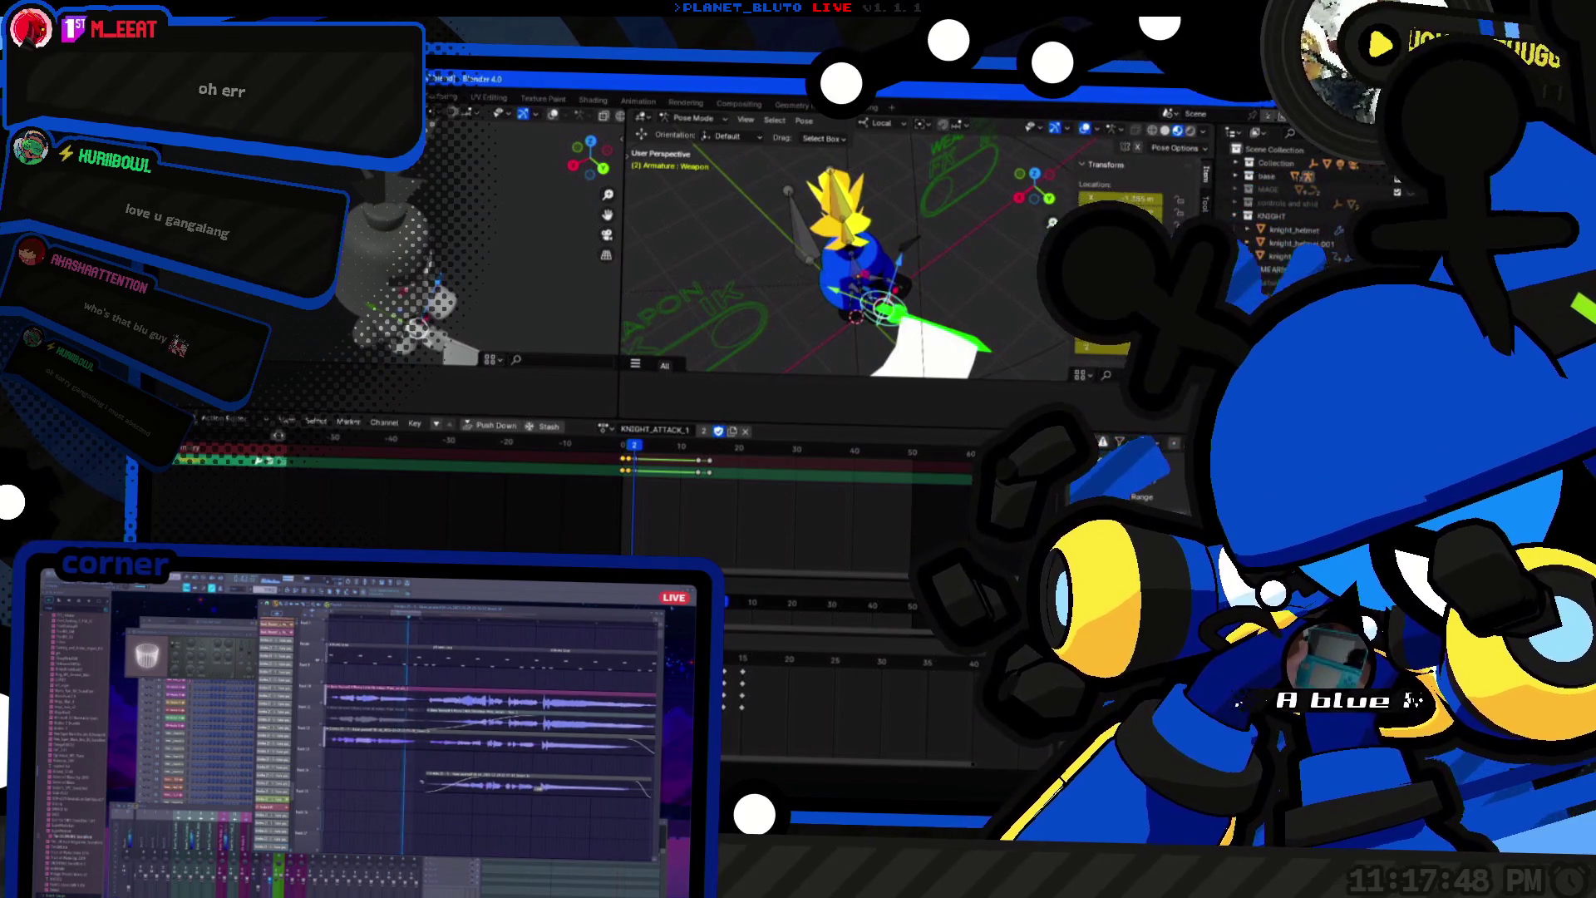
{"action": "key", "text": "ctrl+KP_Add"}
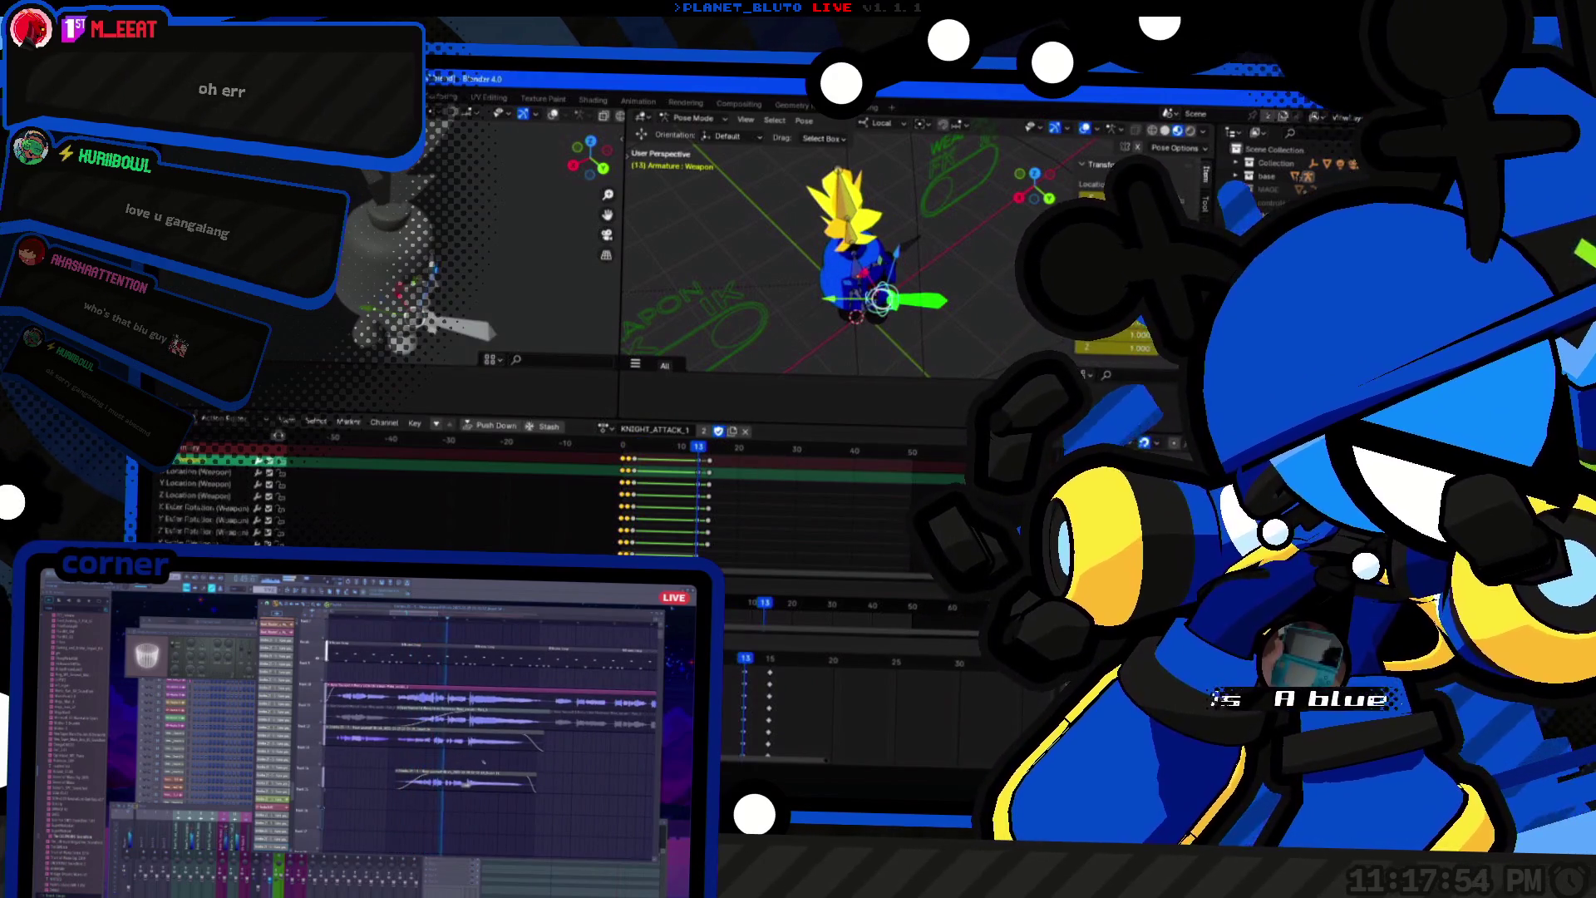
Step: At frame 2 of the swing, scale the Weapon bone to 1.404
{"action": "left_click_drag", "start_coordinate": [911, 369], "coordinate": [865, 340]}
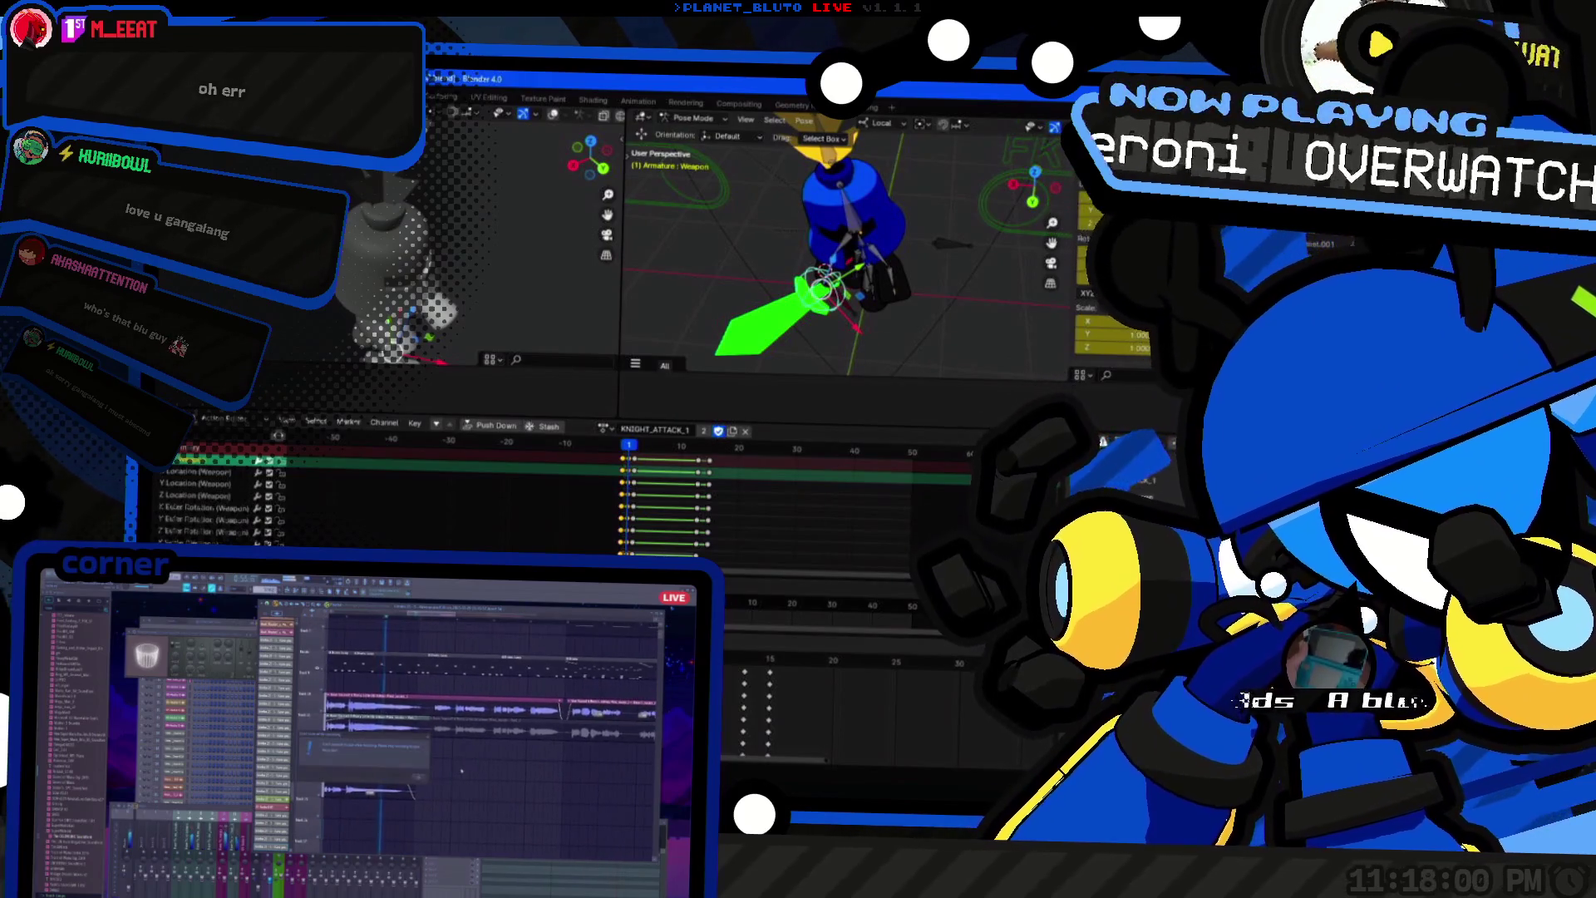
{"action": "key", "text": "Right"}
{"action": "left_click_drag", "start_coordinate": [867, 293], "coordinate": [749, 511]}
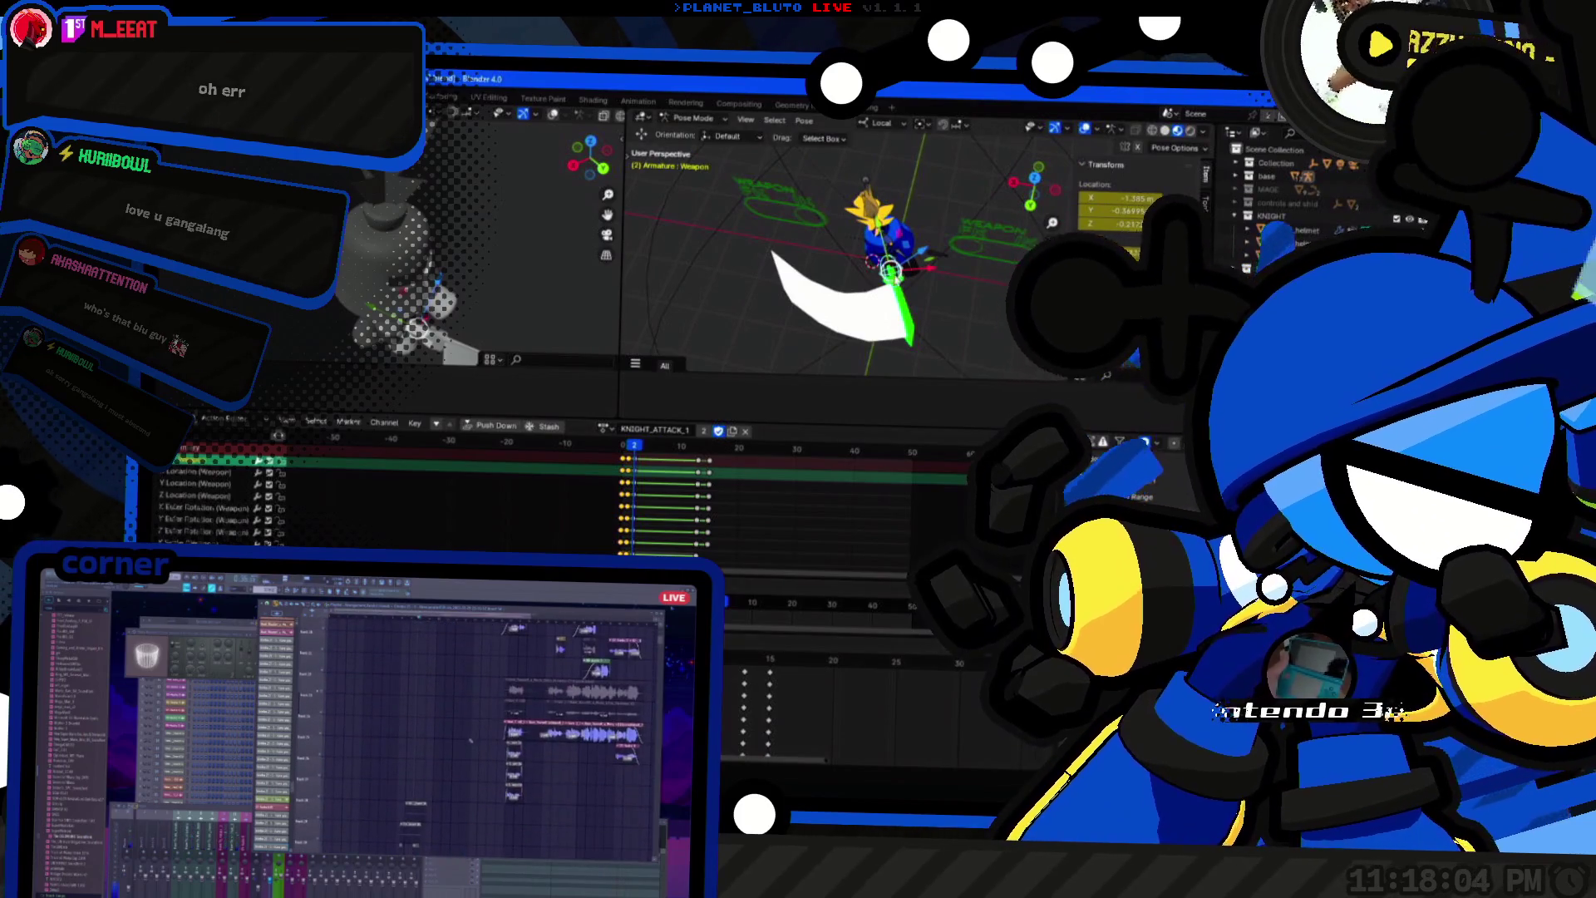
{"action": "key", "text": "KP_Decimal"}
{"action": "key", "text": "s"}
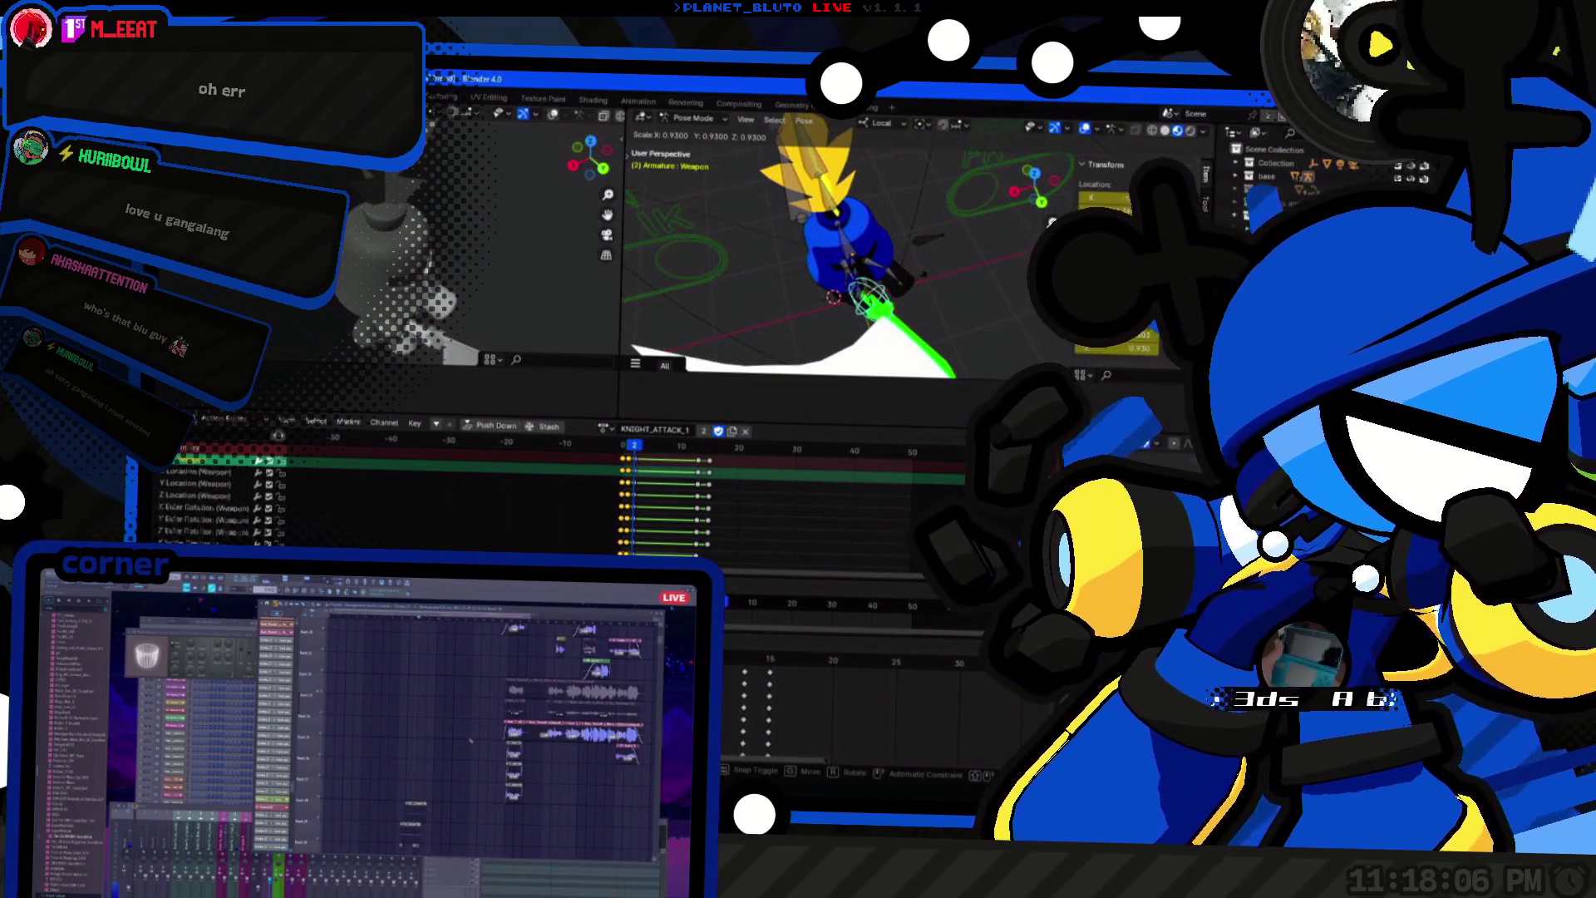
{"action": "left_click", "coordinate": [846, 291]}
{"action": "scroll", "coordinate": [846, 291], "scroll_direction": "down", "scroll_amount": 3}
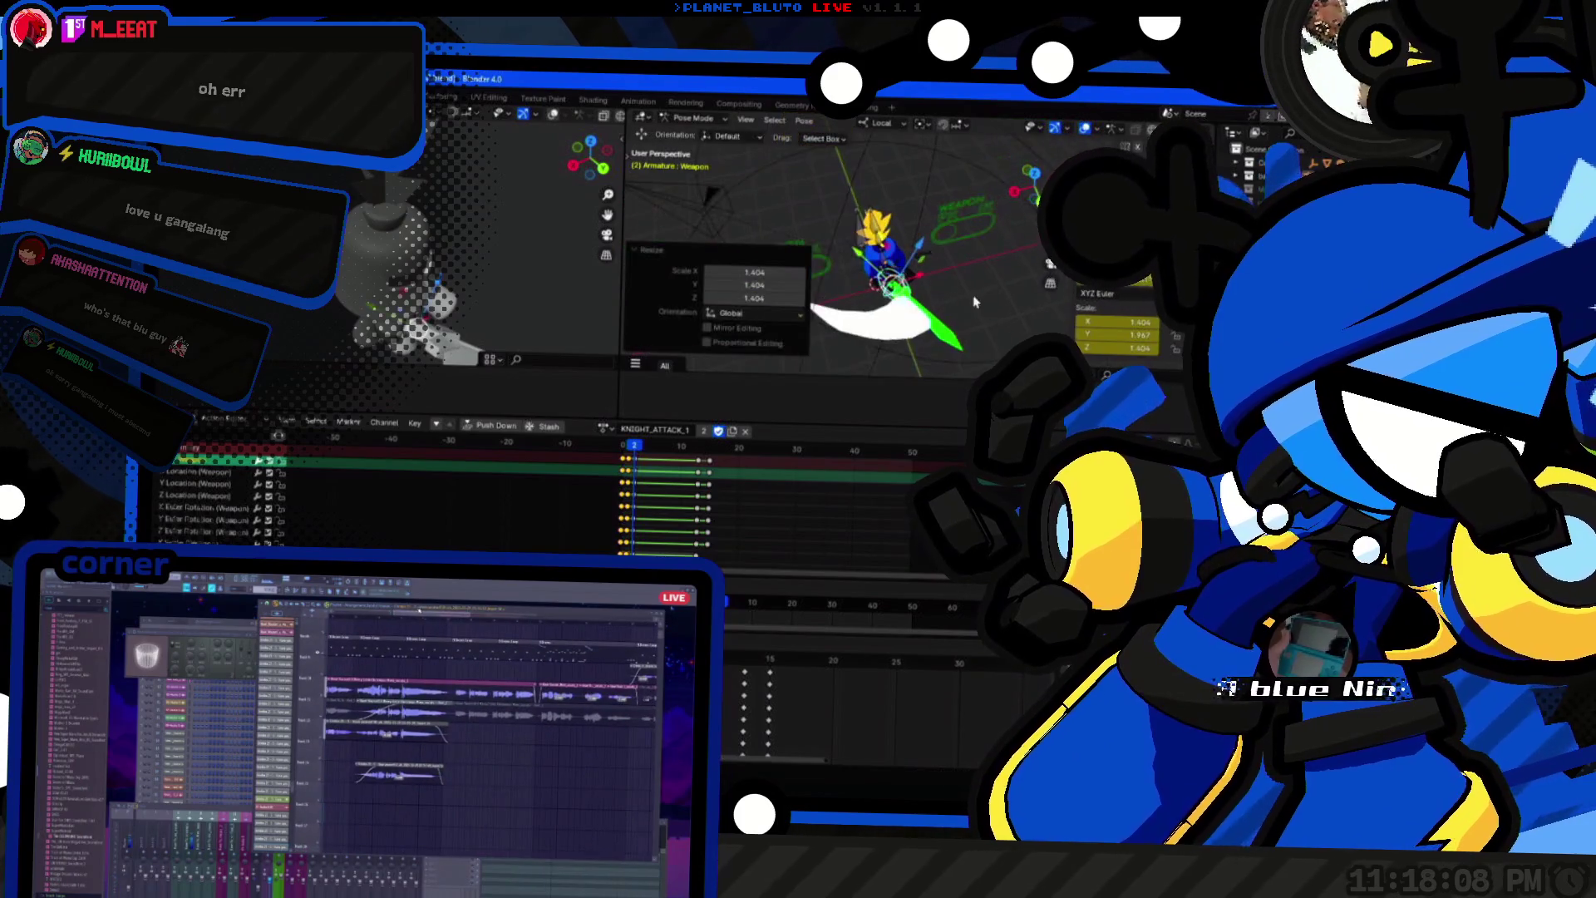
Step: Deselect all bones and select the Head bone
{"action": "mouse_move", "coordinate": [846, 291]}
{"action": "left_mouse_down"}
{"action": "mouse_move", "coordinate": [796, 317]}
{"action": "mouse_move", "coordinate": [848, 269]}
{"action": "mouse_move", "coordinate": [898, 276]}
{"action": "mouse_move", "coordinate": [853, 277]}
{"action": "mouse_move", "coordinate": [823, 241]}
{"action": "left_mouse_up"}
{"action": "left_click", "coordinate": [819, 295]}
{"action": "left_click", "coordinate": [908, 271]}
{"action": "scroll", "coordinate": [908, 270], "scroll_direction": "up", "scroll_amount": 3}
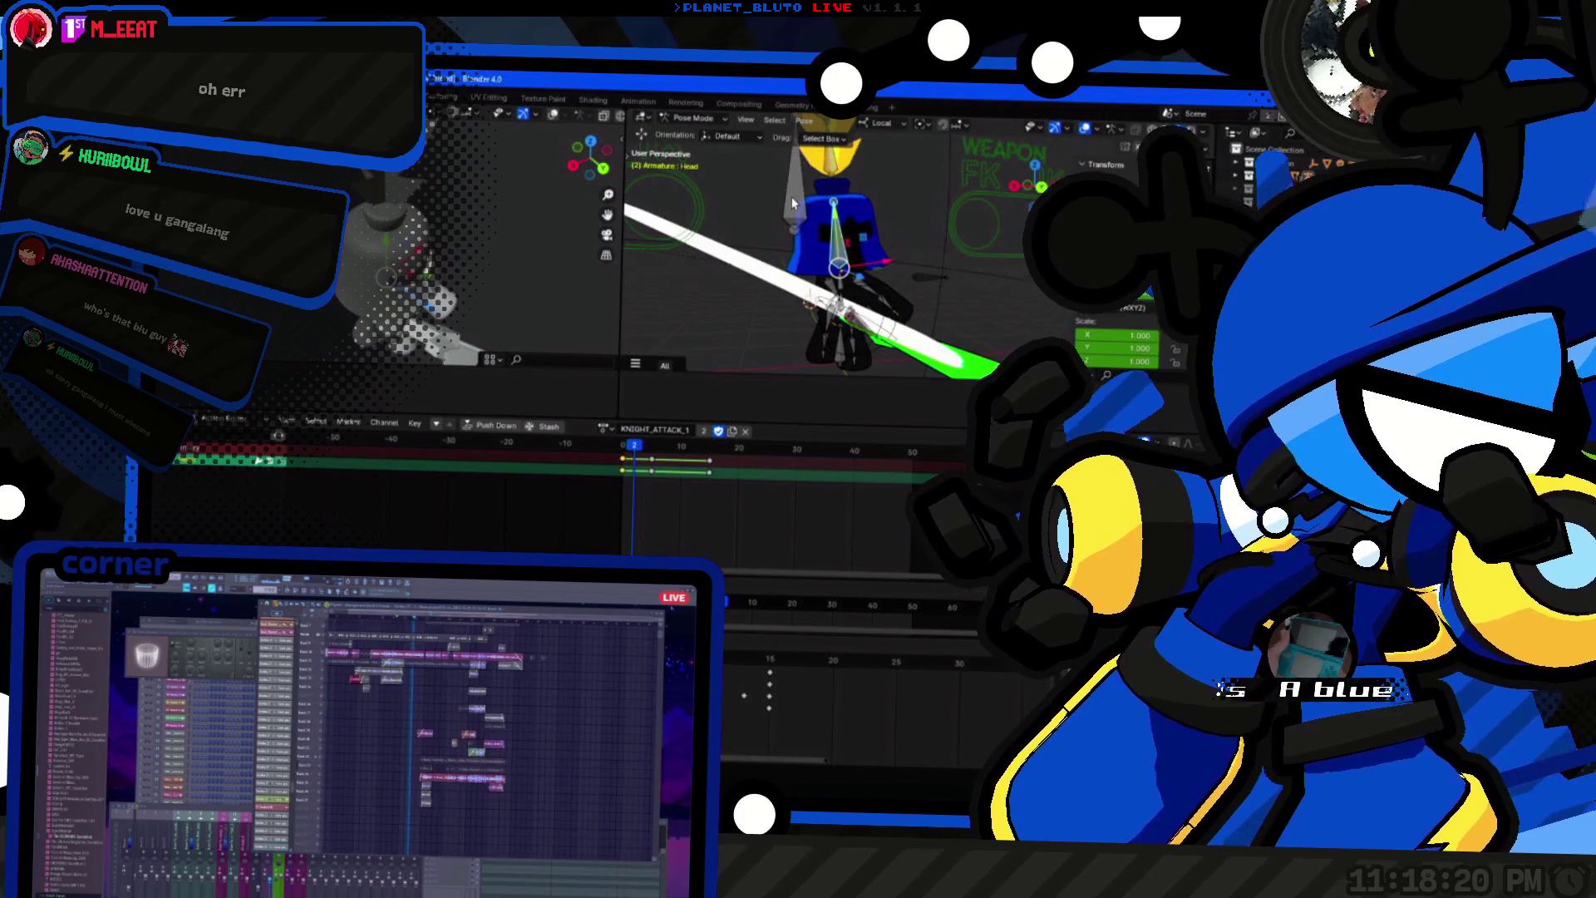
Step: Scale the smear_knight_attack_1_1 bone up in two passes to about 1.437
{"action": "left_click", "coordinate": [791, 197]}
{"action": "key", "text": "s"}
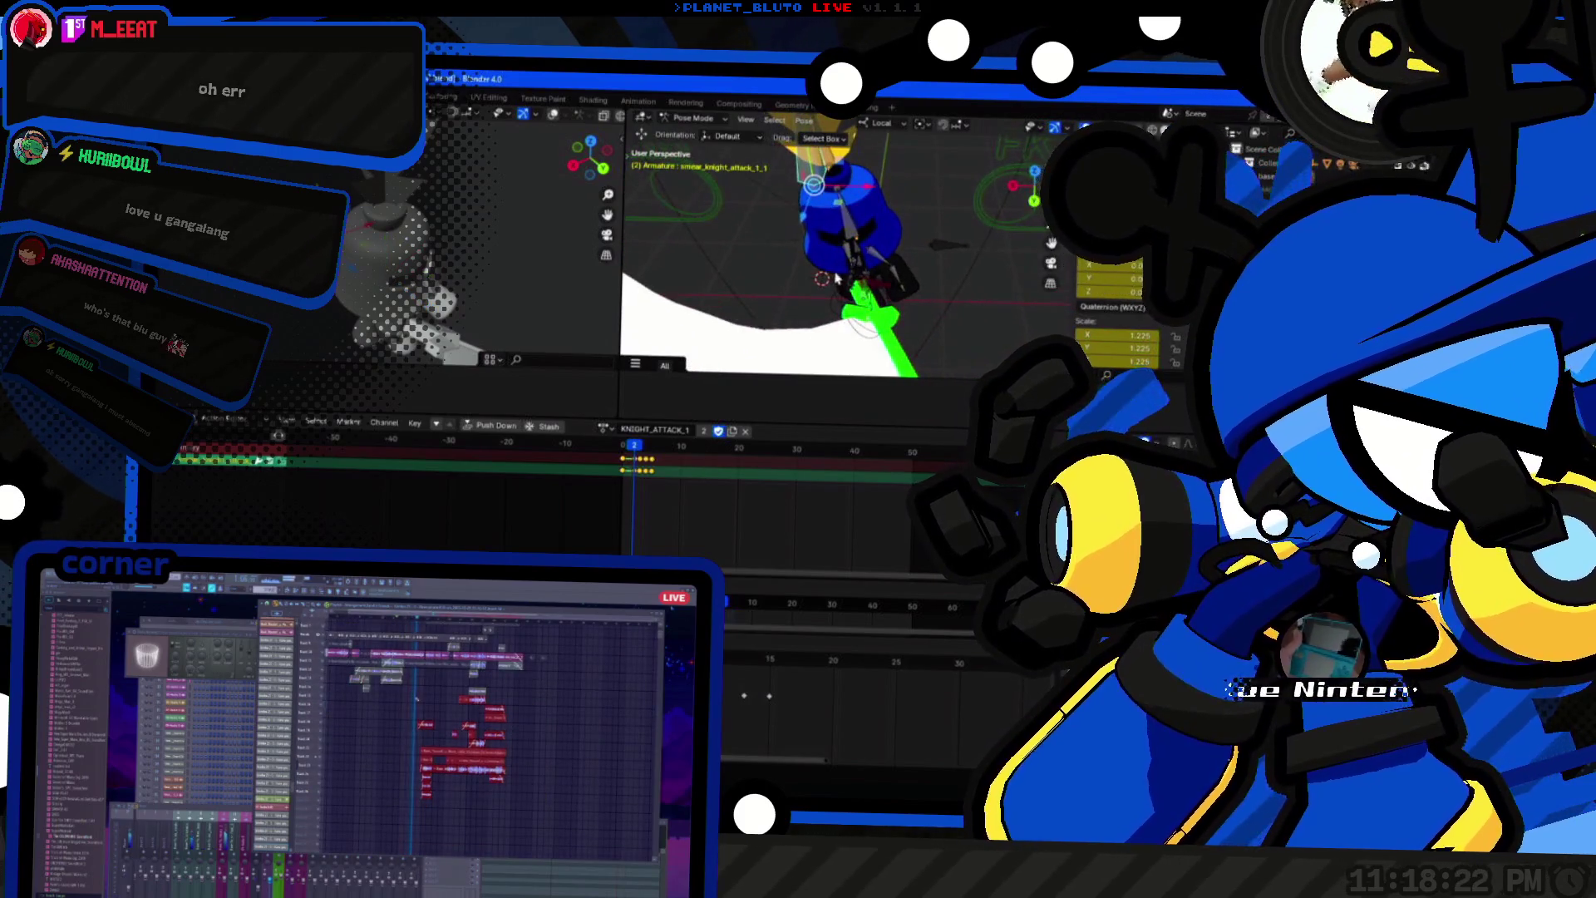
{"action": "left_click", "coordinate": [854, 281]}
{"action": "left_click_drag", "start_coordinate": [854, 281], "coordinate": [939, 266]}
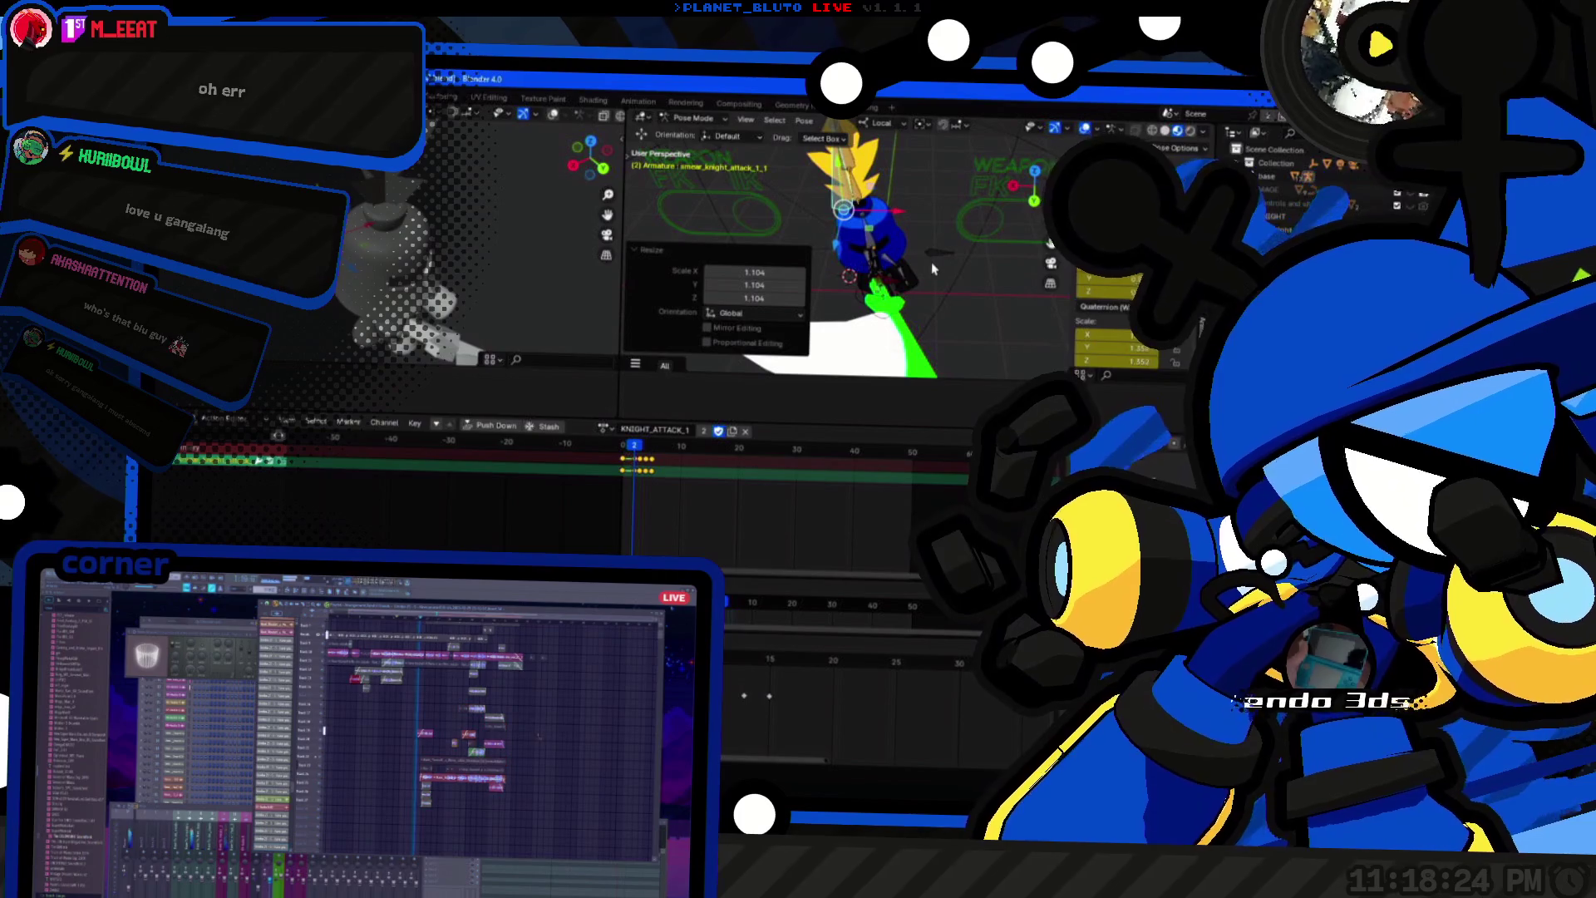
{"action": "key", "text": "s"}
{"action": "left_click", "coordinate": [900, 265]}
{"action": "mouse_move", "coordinate": [900, 265]}
{"action": "left_mouse_down"}
{"action": "mouse_move", "coordinate": [957, 186]}
{"action": "mouse_move", "coordinate": [898, 274]}
{"action": "left_mouse_up"}
Step: Keyframe Location, Rotation & Scale on the smear bone and play the attack
{"action": "left_click", "coordinate": [898, 316]}
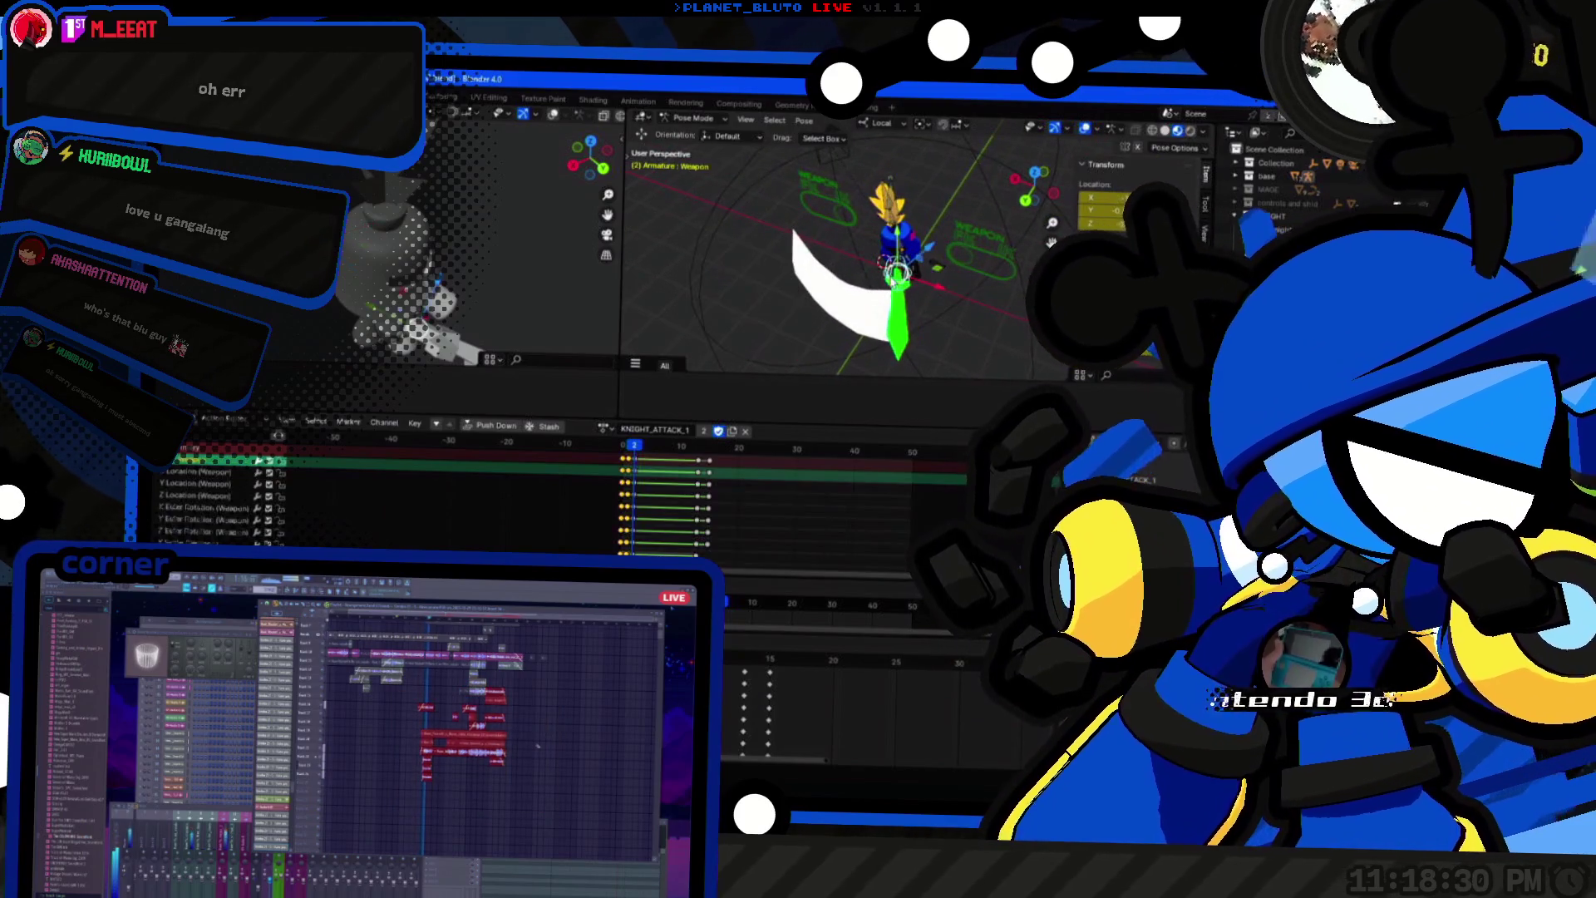
{"action": "left_click_drag", "start_coordinate": [892, 203], "coordinate": [856, 239]}
{"action": "left_click", "coordinate": [857, 239]}
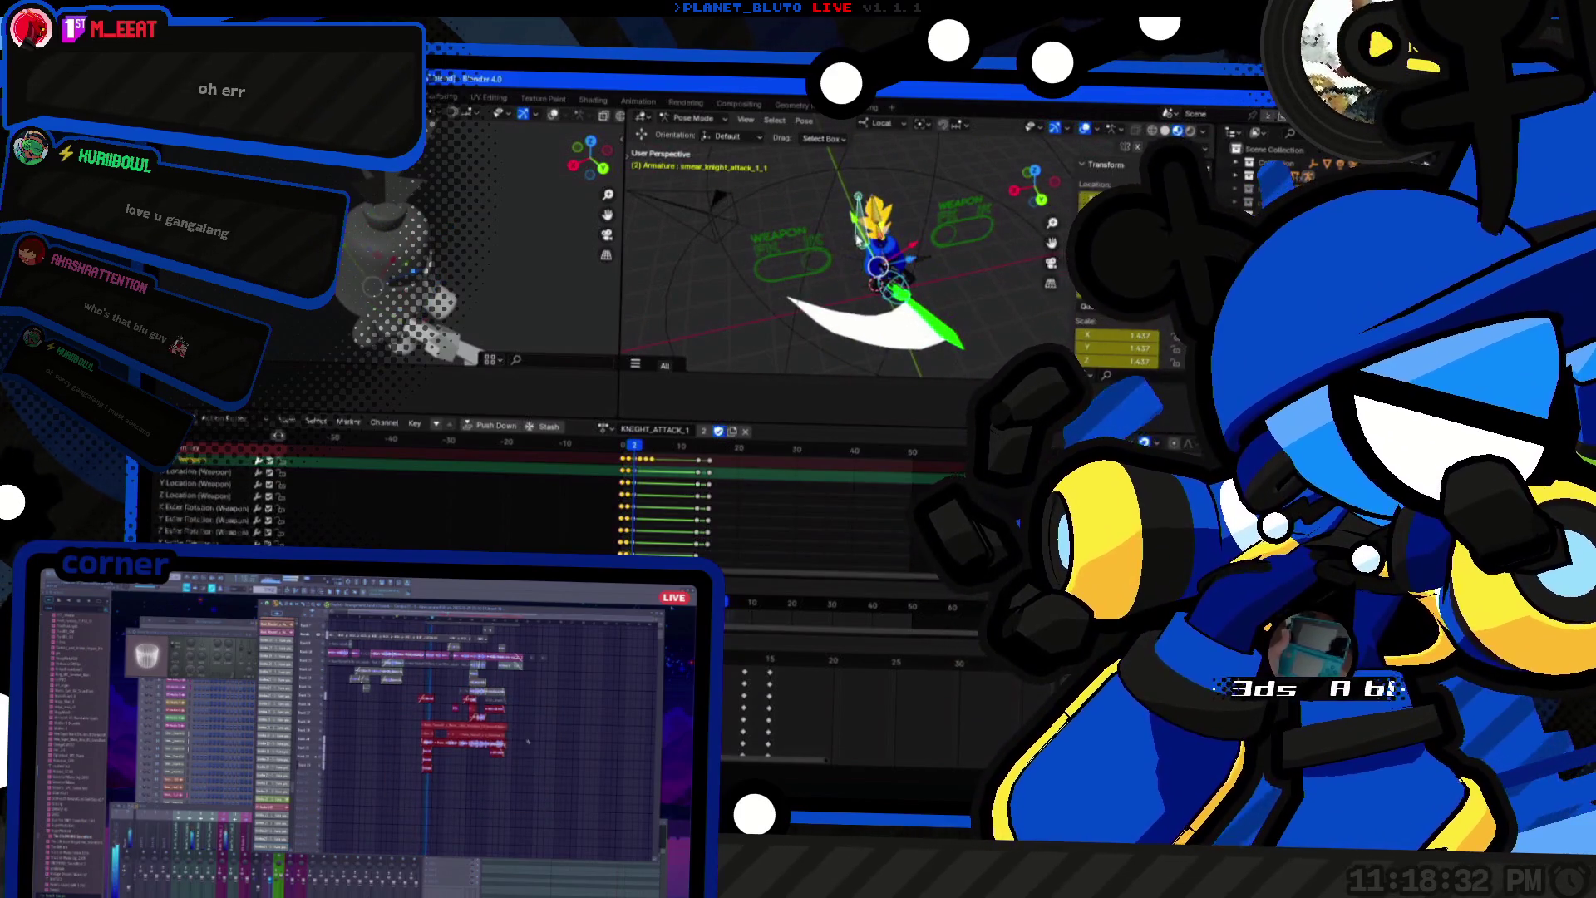
{"action": "key", "text": "k"}
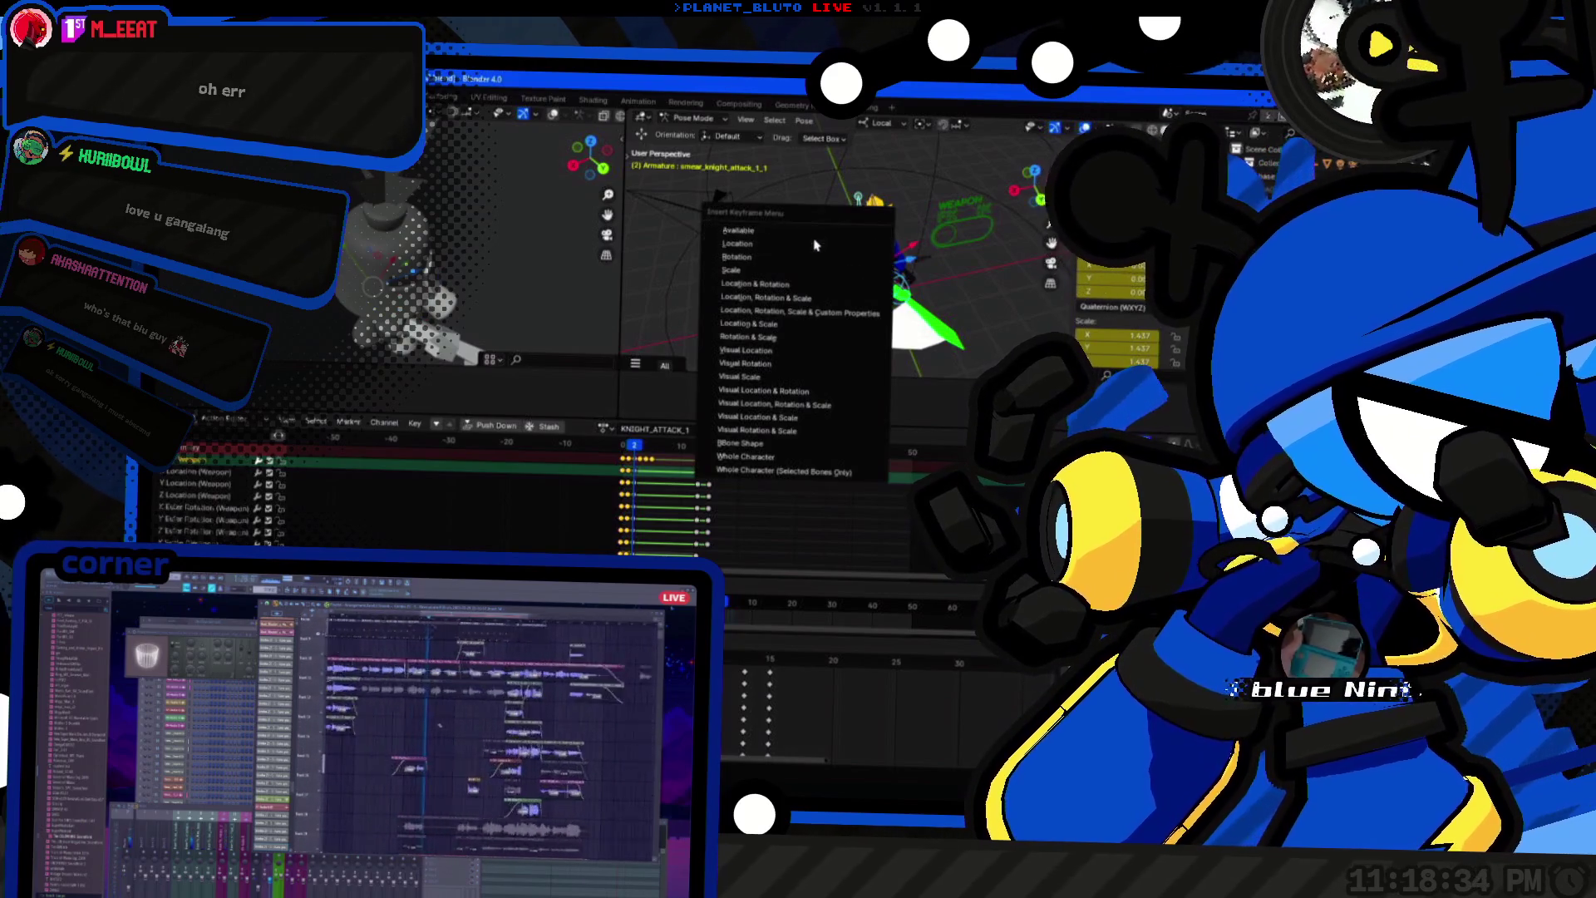
{"action": "left_click", "coordinate": [806, 300]}
{"action": "key", "text": "space"}
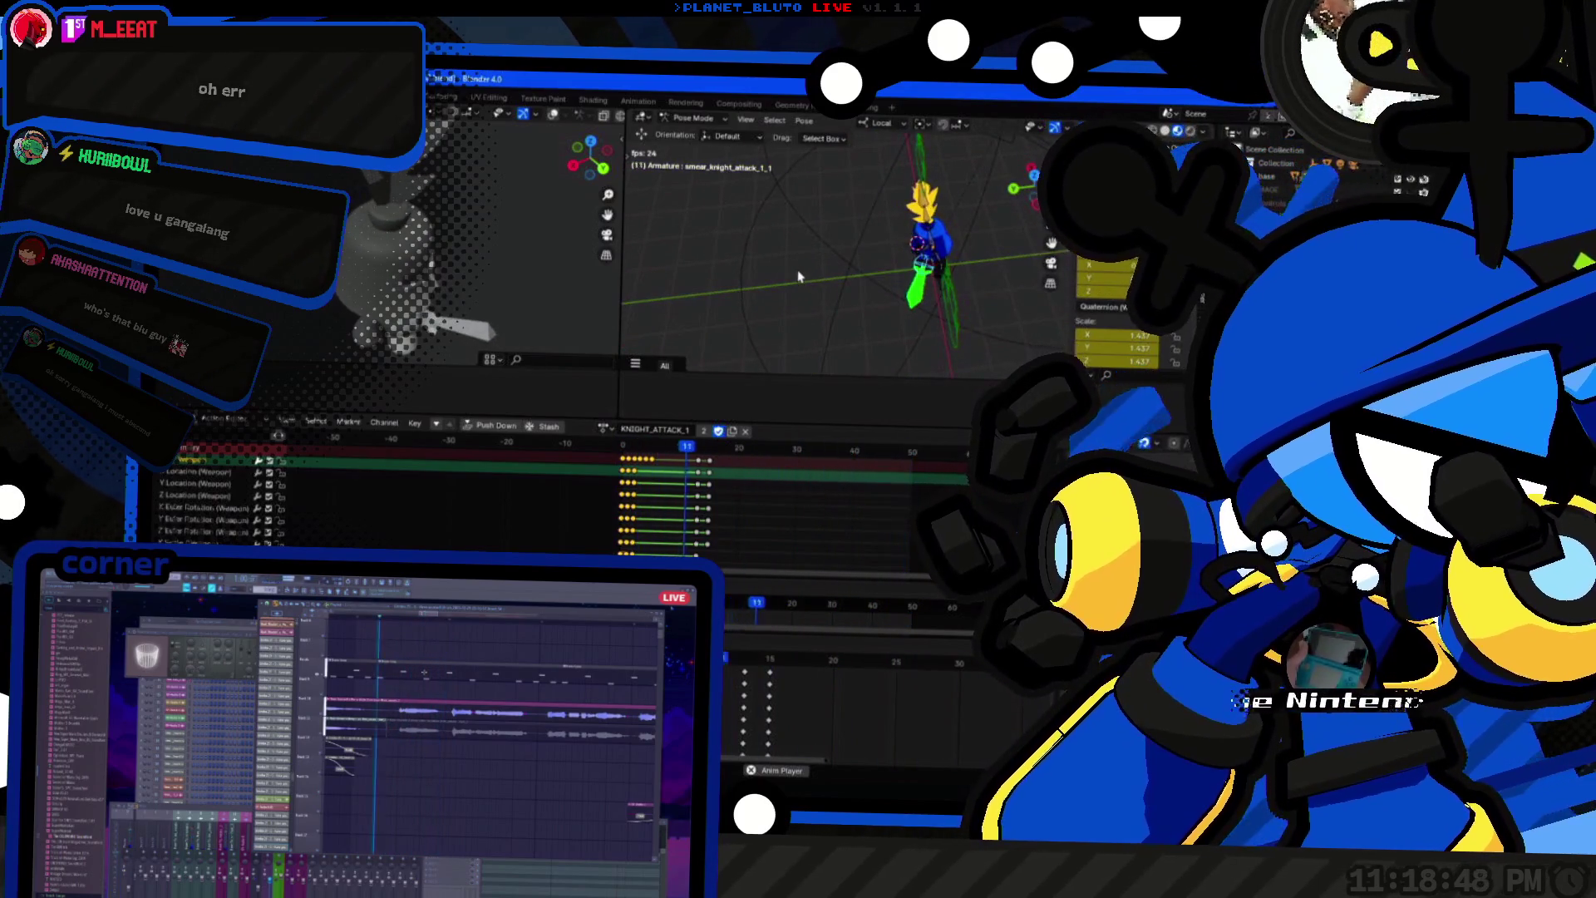
Step: Stop playback and export glTF to the project's rigs folder, overwriting player_char.glb
{"action": "key", "text": "space"}
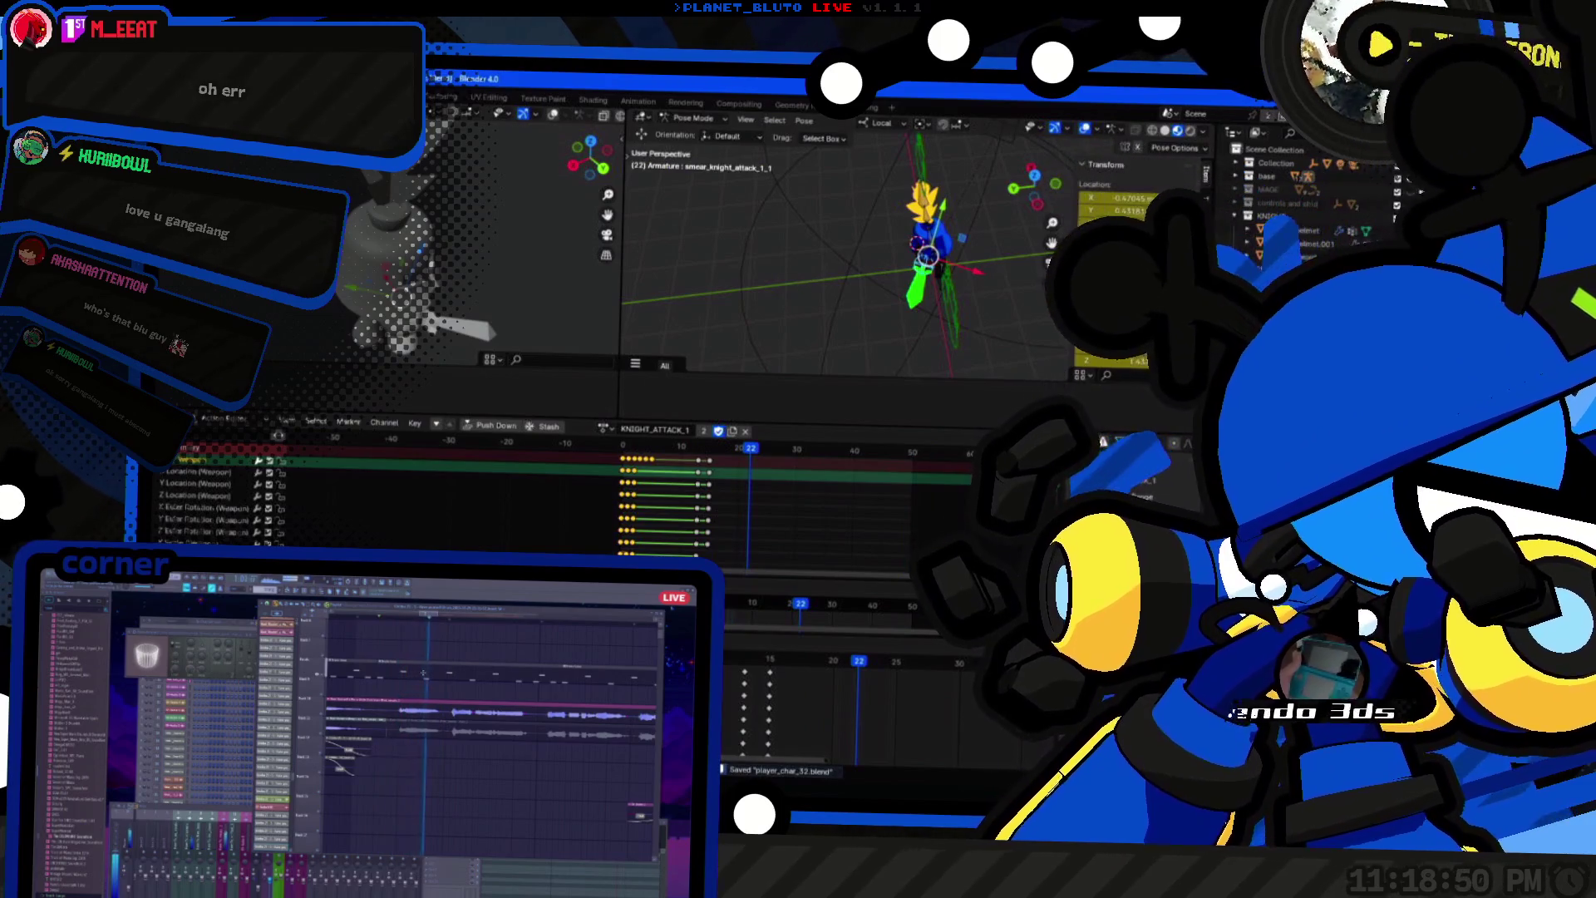
{"action": "key", "text": "F4"}
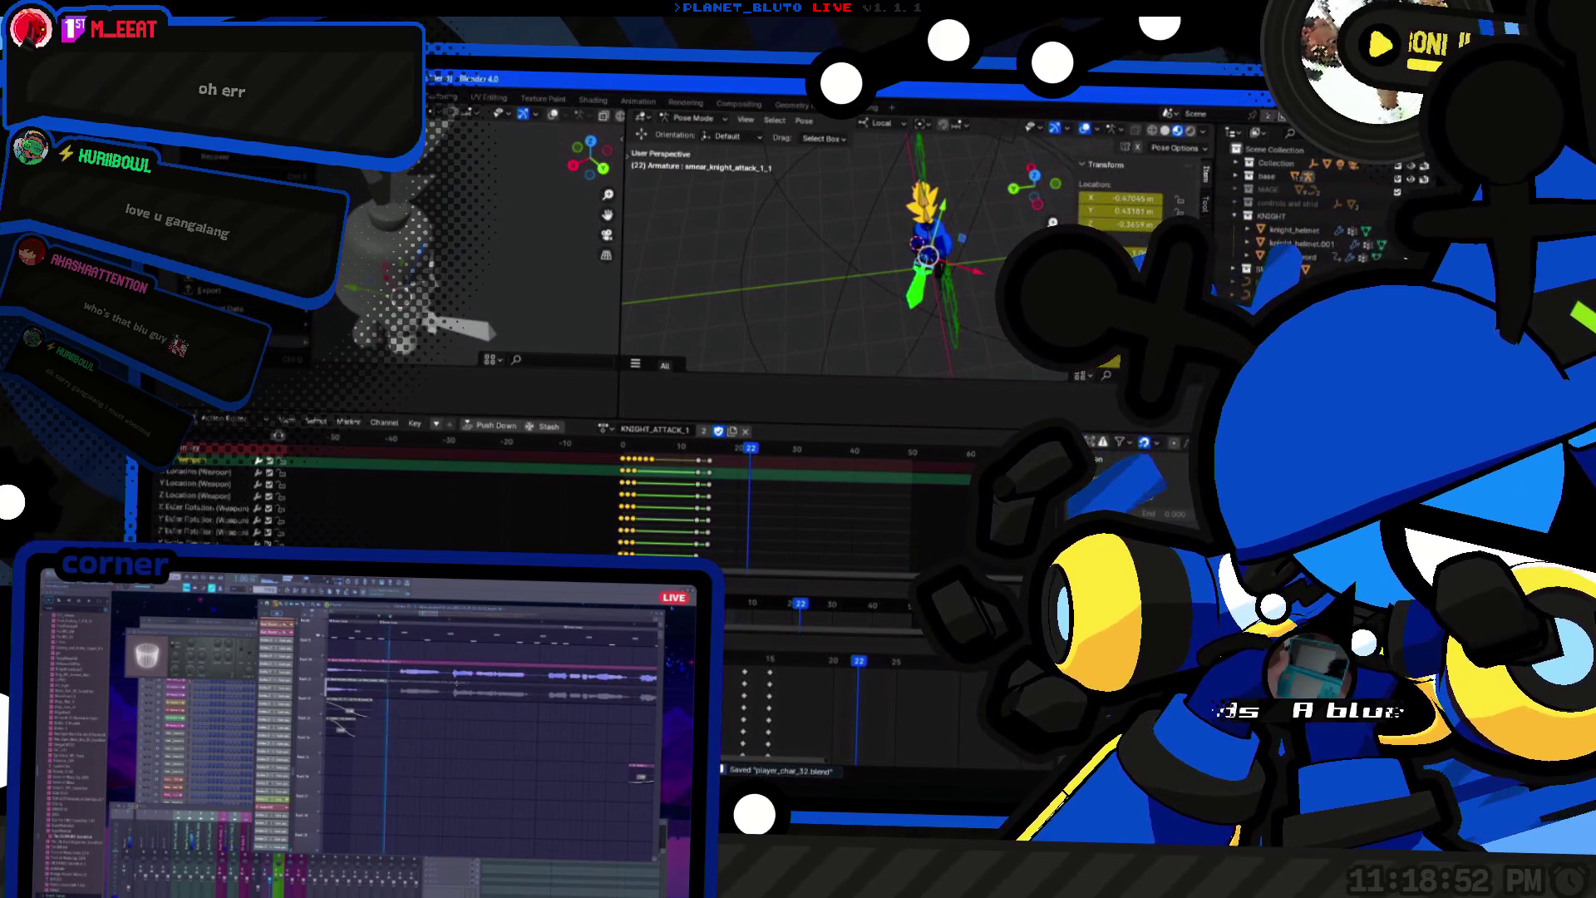
{"action": "mouse_move", "coordinate": [232, 292]}
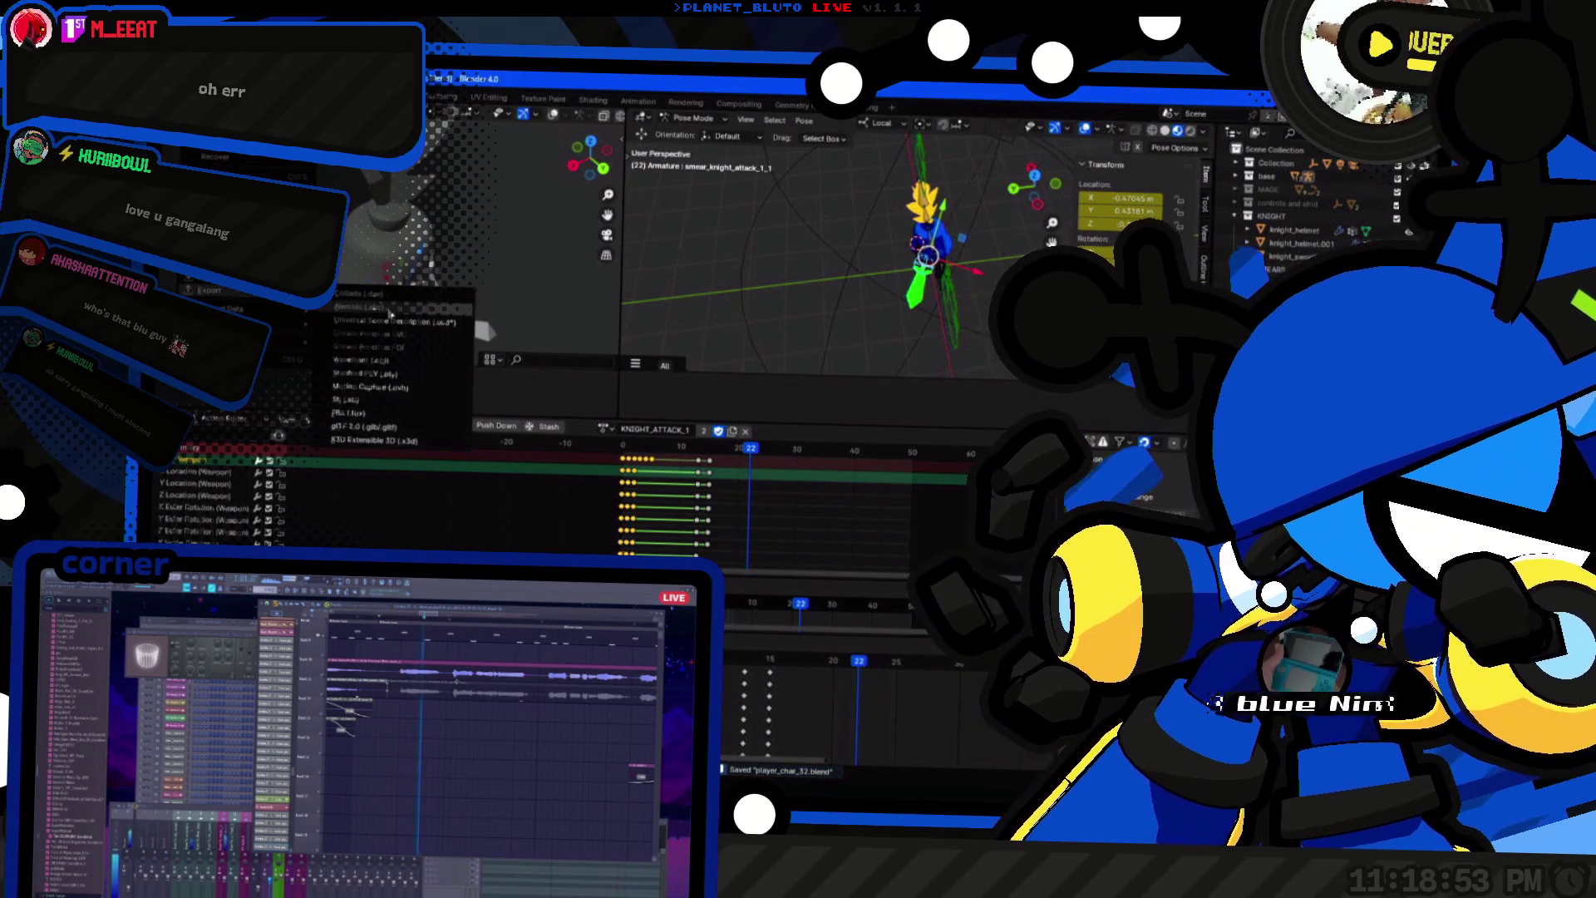
{"action": "left_click", "coordinate": [395, 426]}
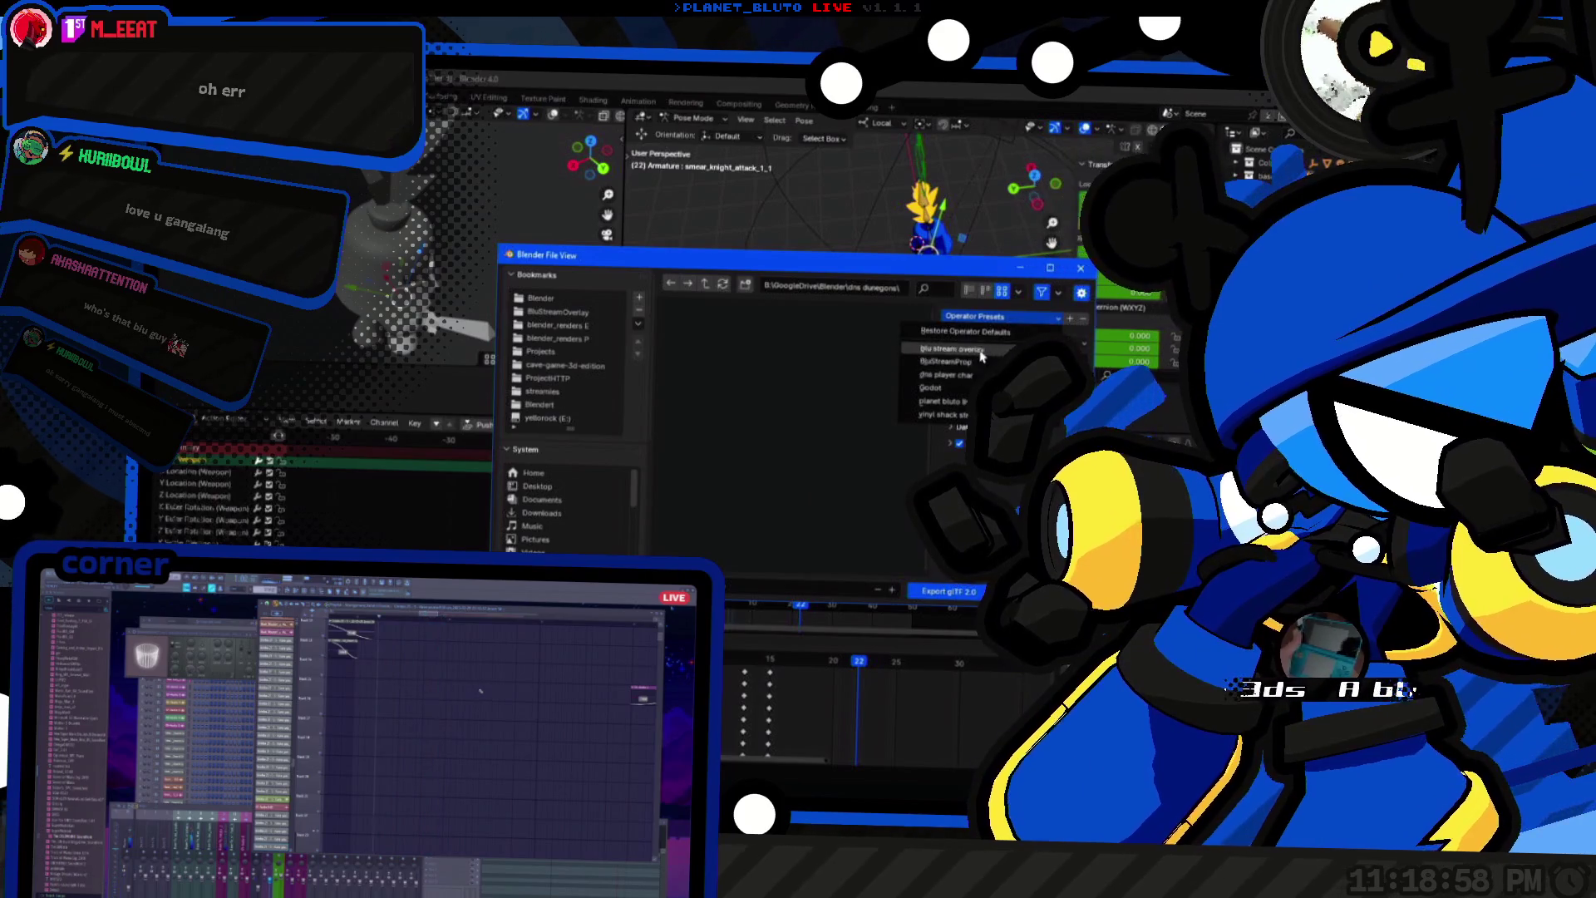
{"action": "left_click", "coordinate": [940, 375]}
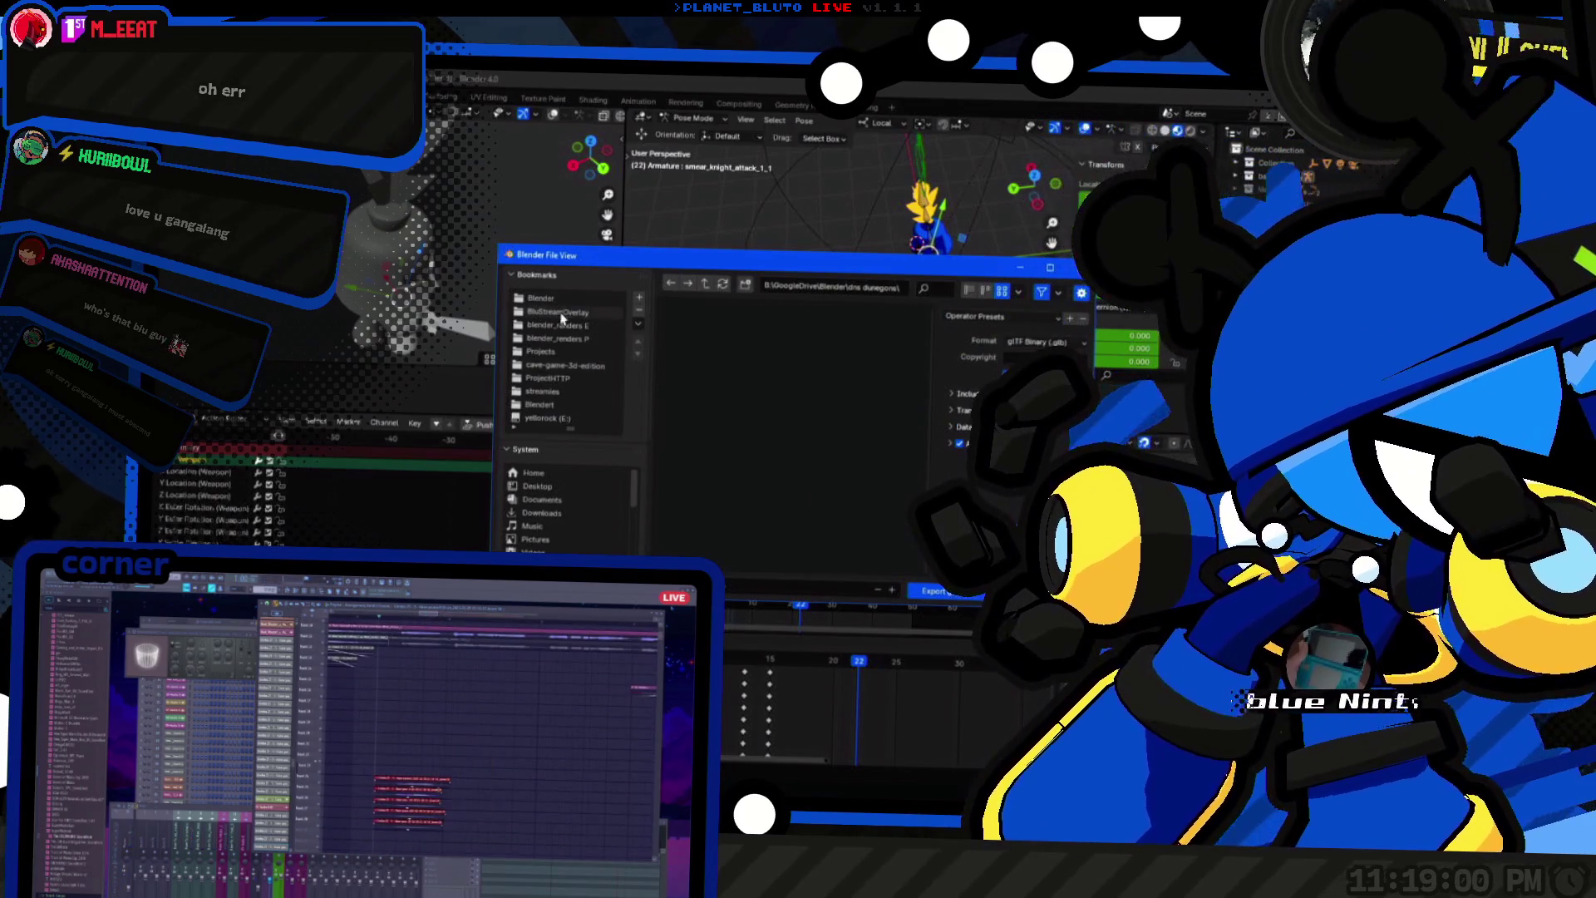
{"action": "left_click", "coordinate": [565, 365]}
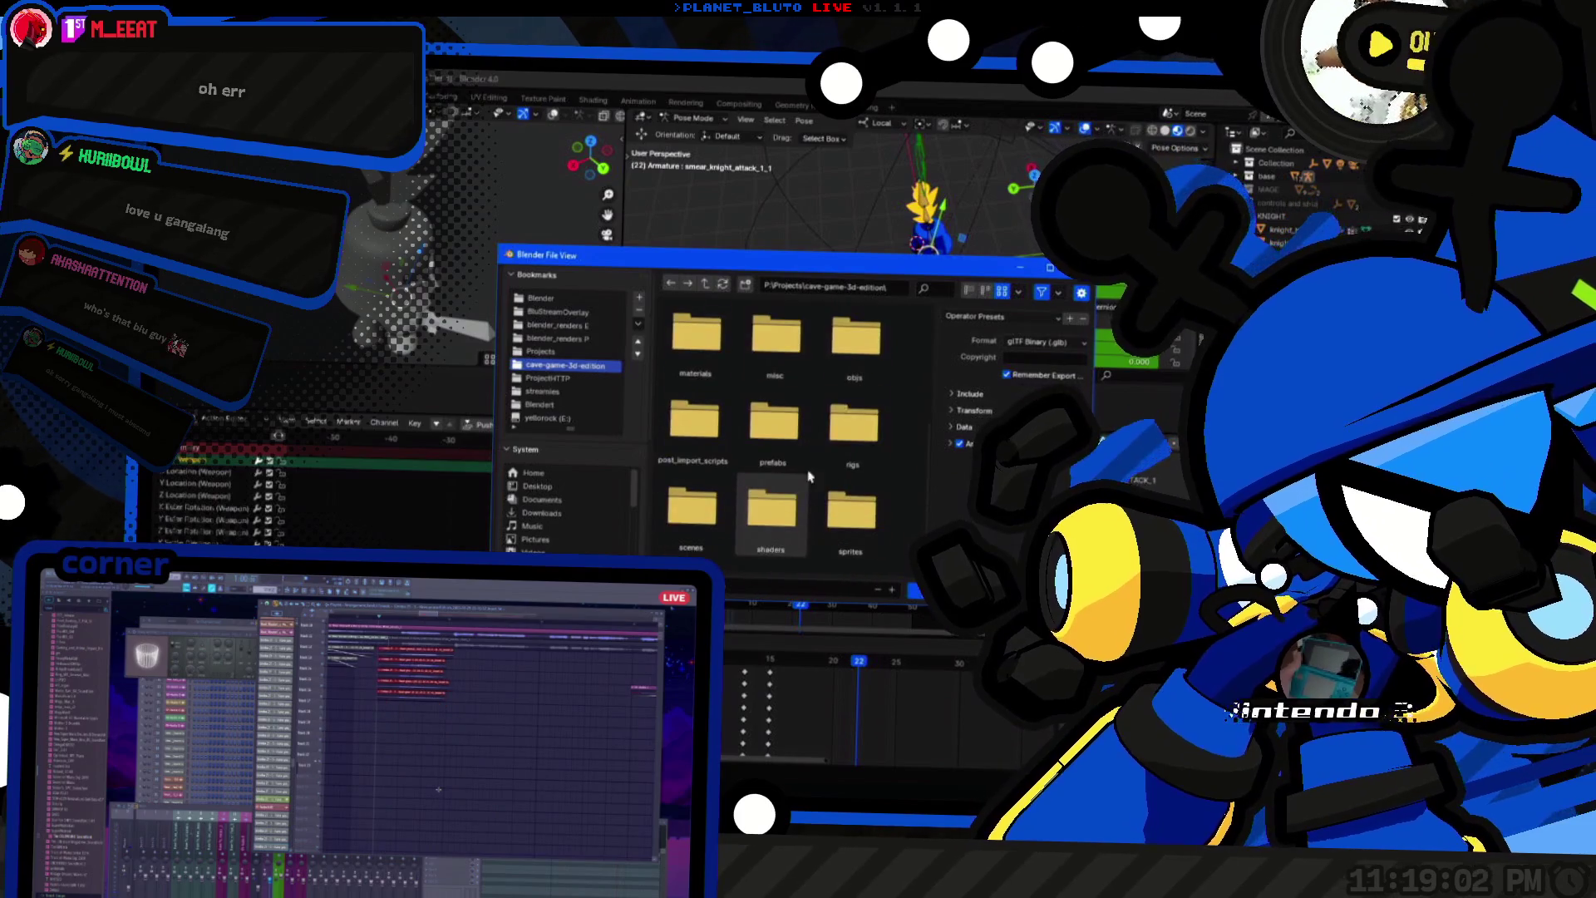
{"action": "double_click", "coordinate": [861, 441]}
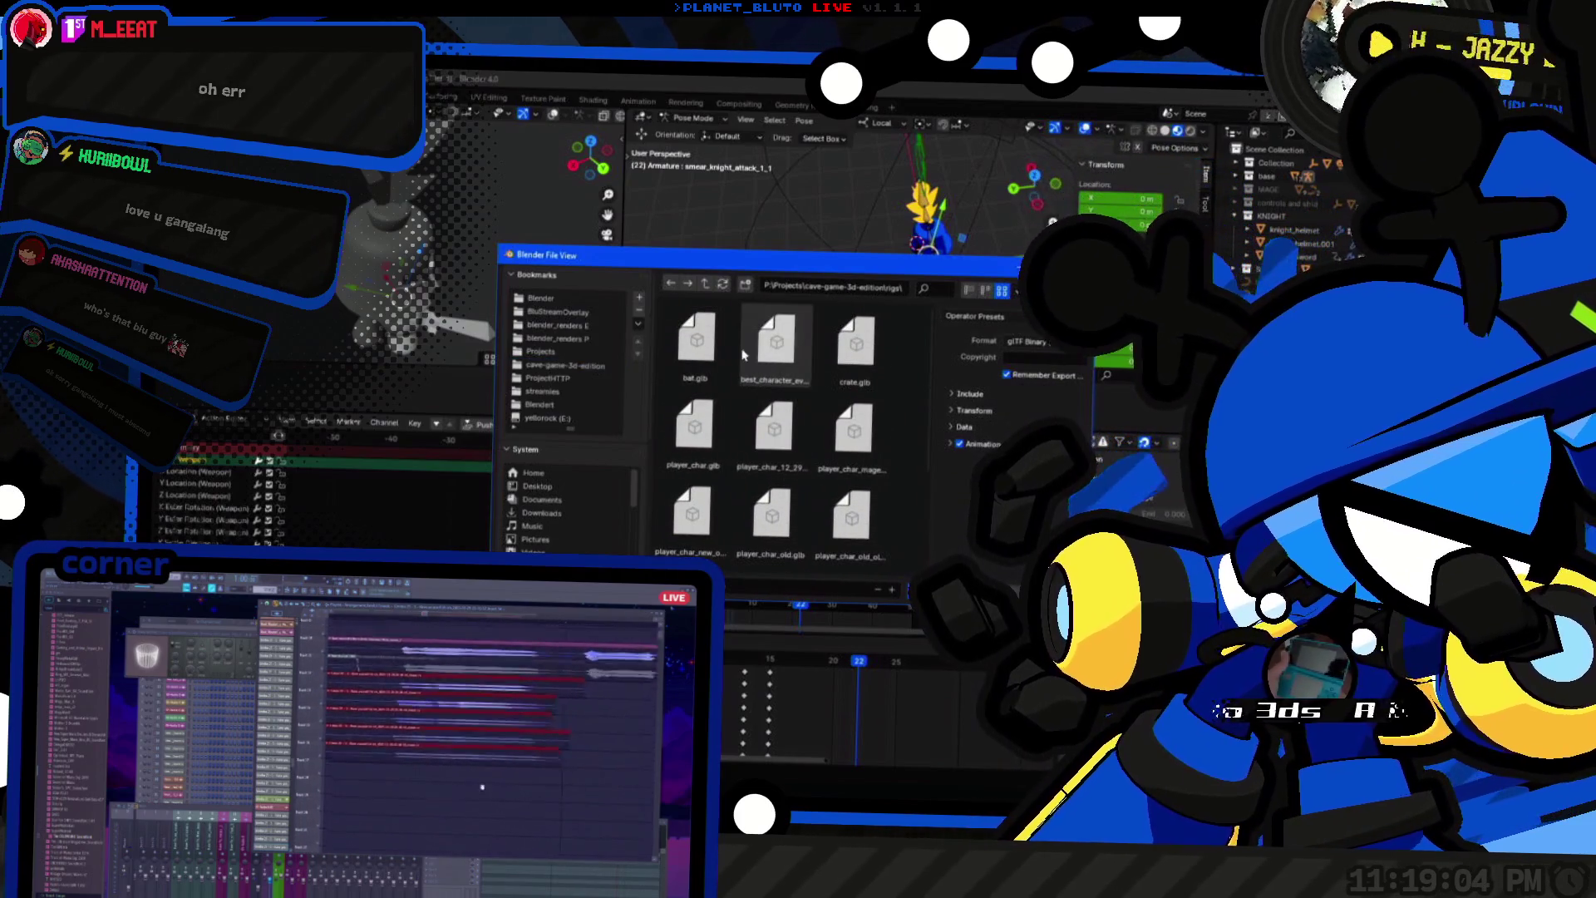
{"action": "left_click", "coordinate": [694, 428]}
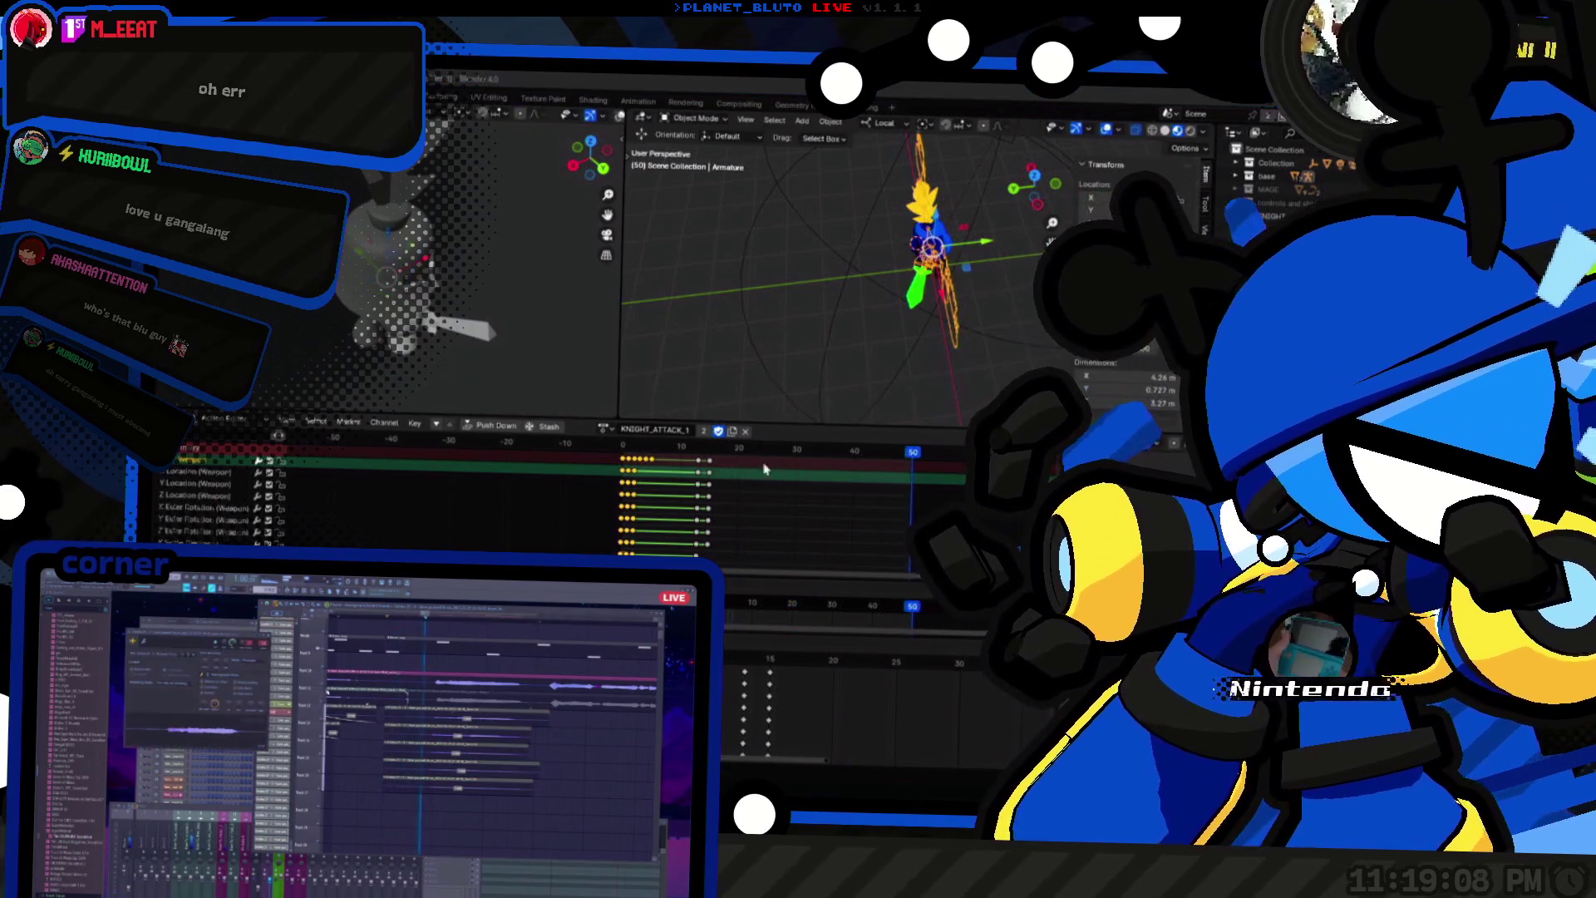
Step: Back in Godot, switch the player's animation preview to KNIGHT_ATTACK_1 and play it
{"action": "key", "text": "alt+Tab"}
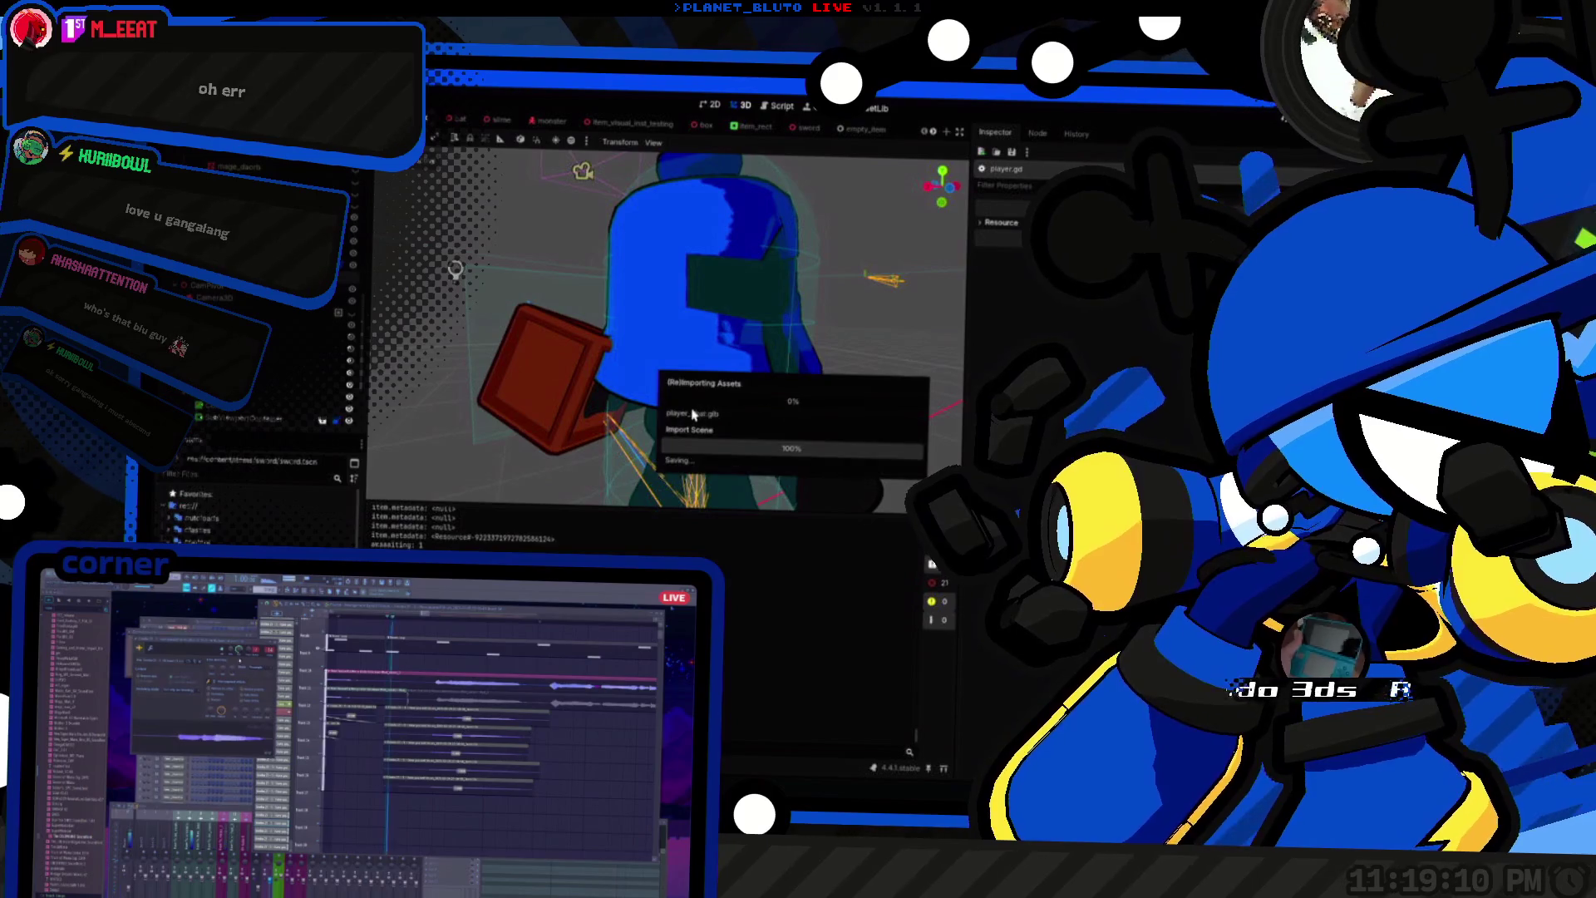
{"action": "left_click", "coordinate": [591, 520]}
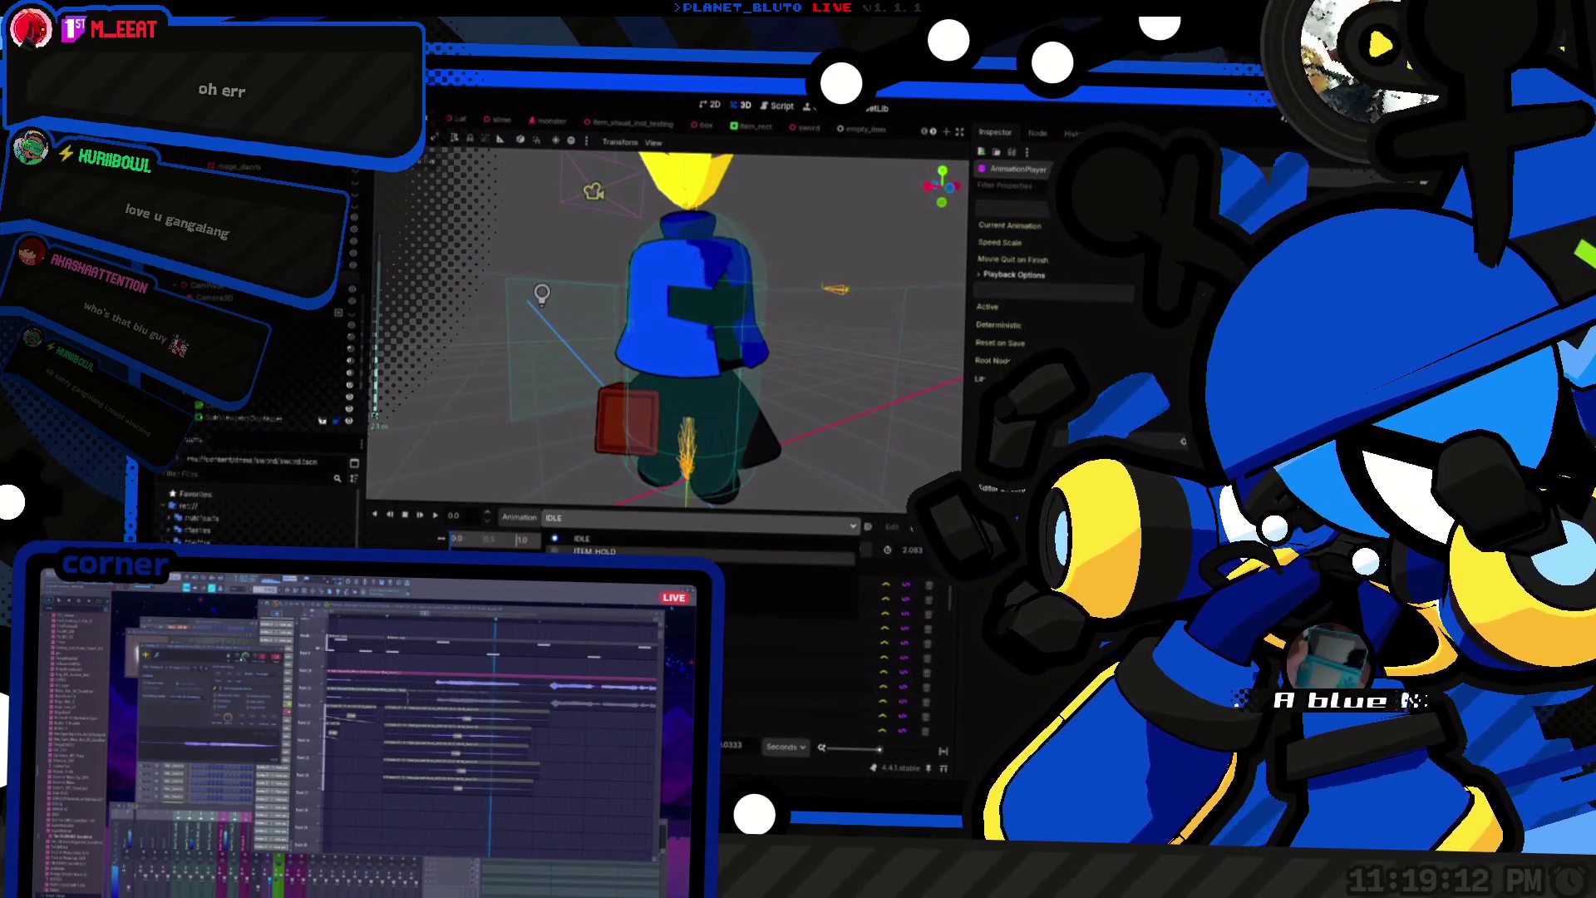
{"action": "left_click", "coordinate": [591, 540]}
{"action": "left_click", "coordinate": [420, 515]}
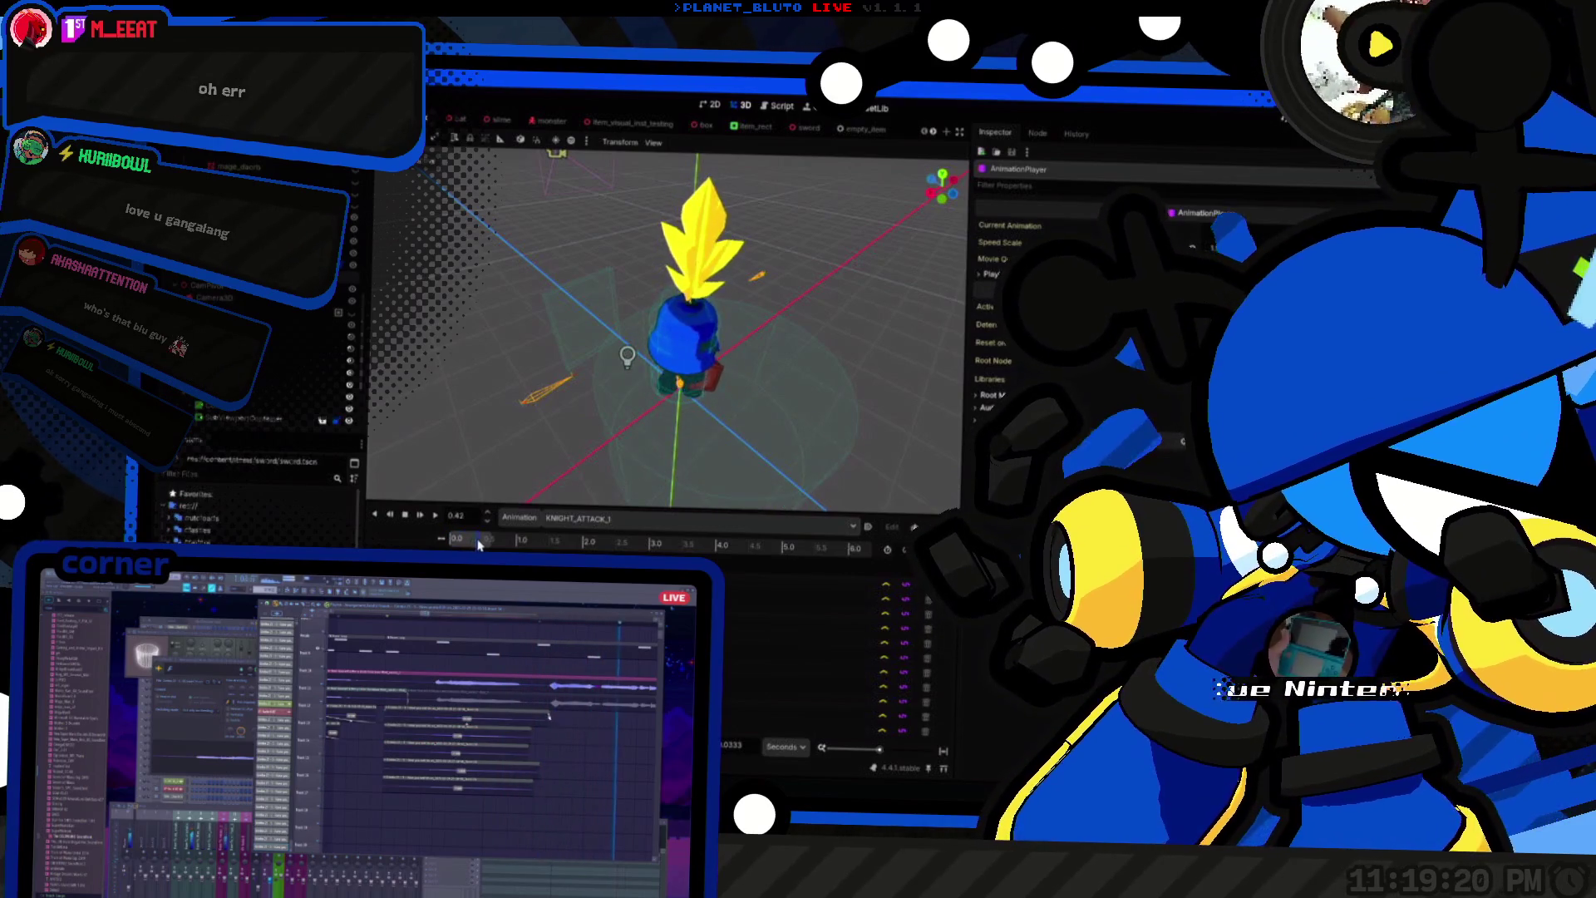
Step: Scrub through the attack to check poses and where the white slash appears
{"action": "left_click_drag", "start_coordinate": [446, 538], "coordinate": [461, 540]}
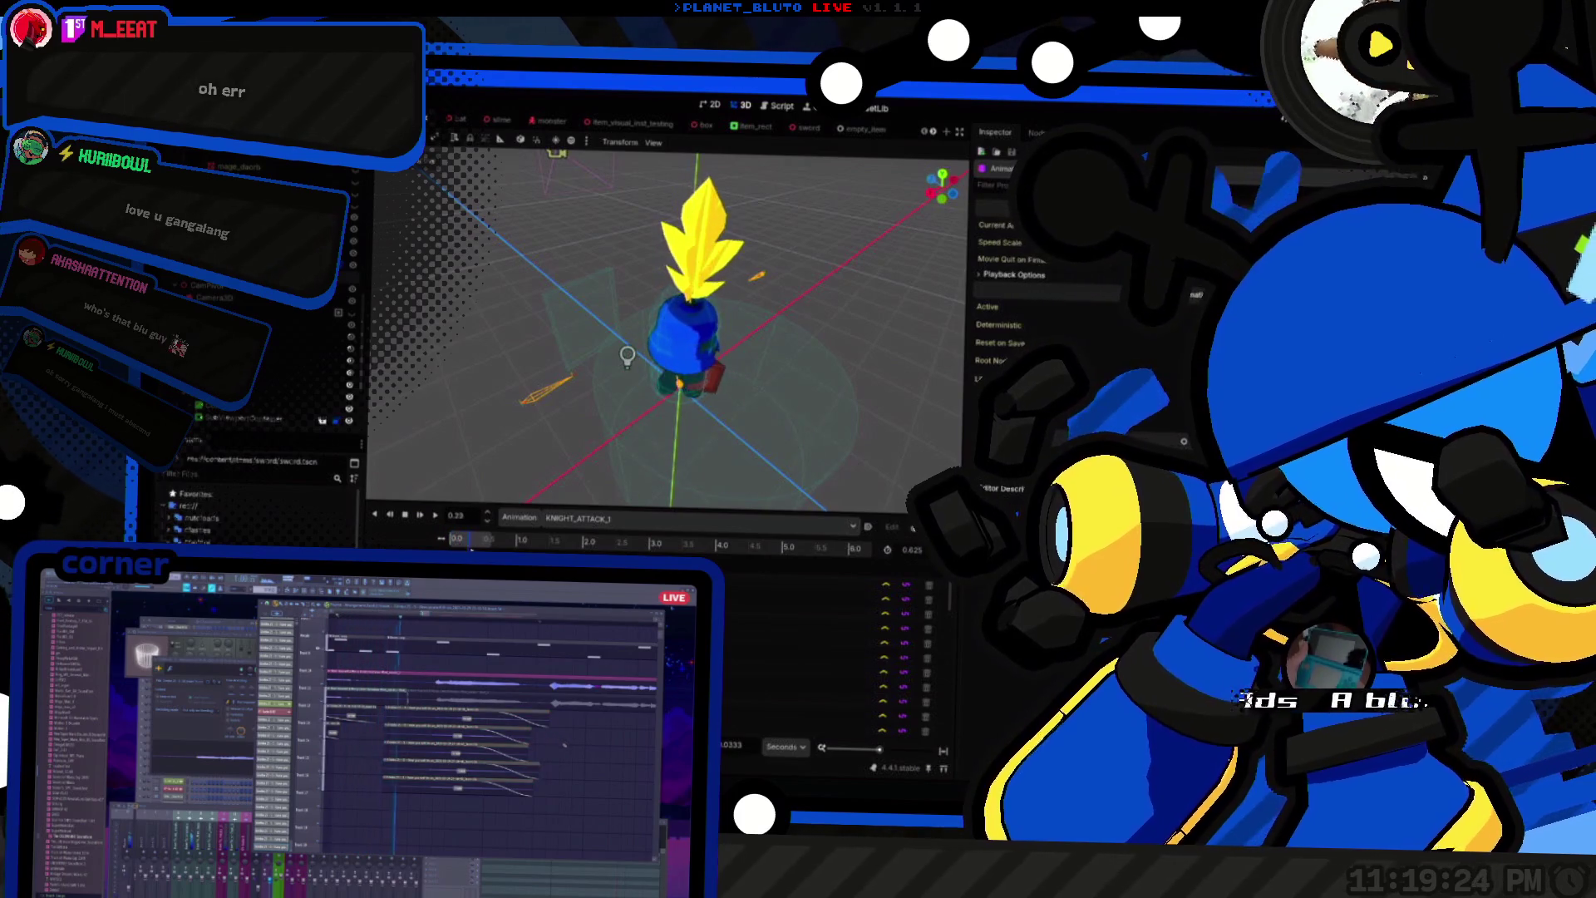
{"action": "left_click_drag", "start_coordinate": [453, 540], "coordinate": [482, 541]}
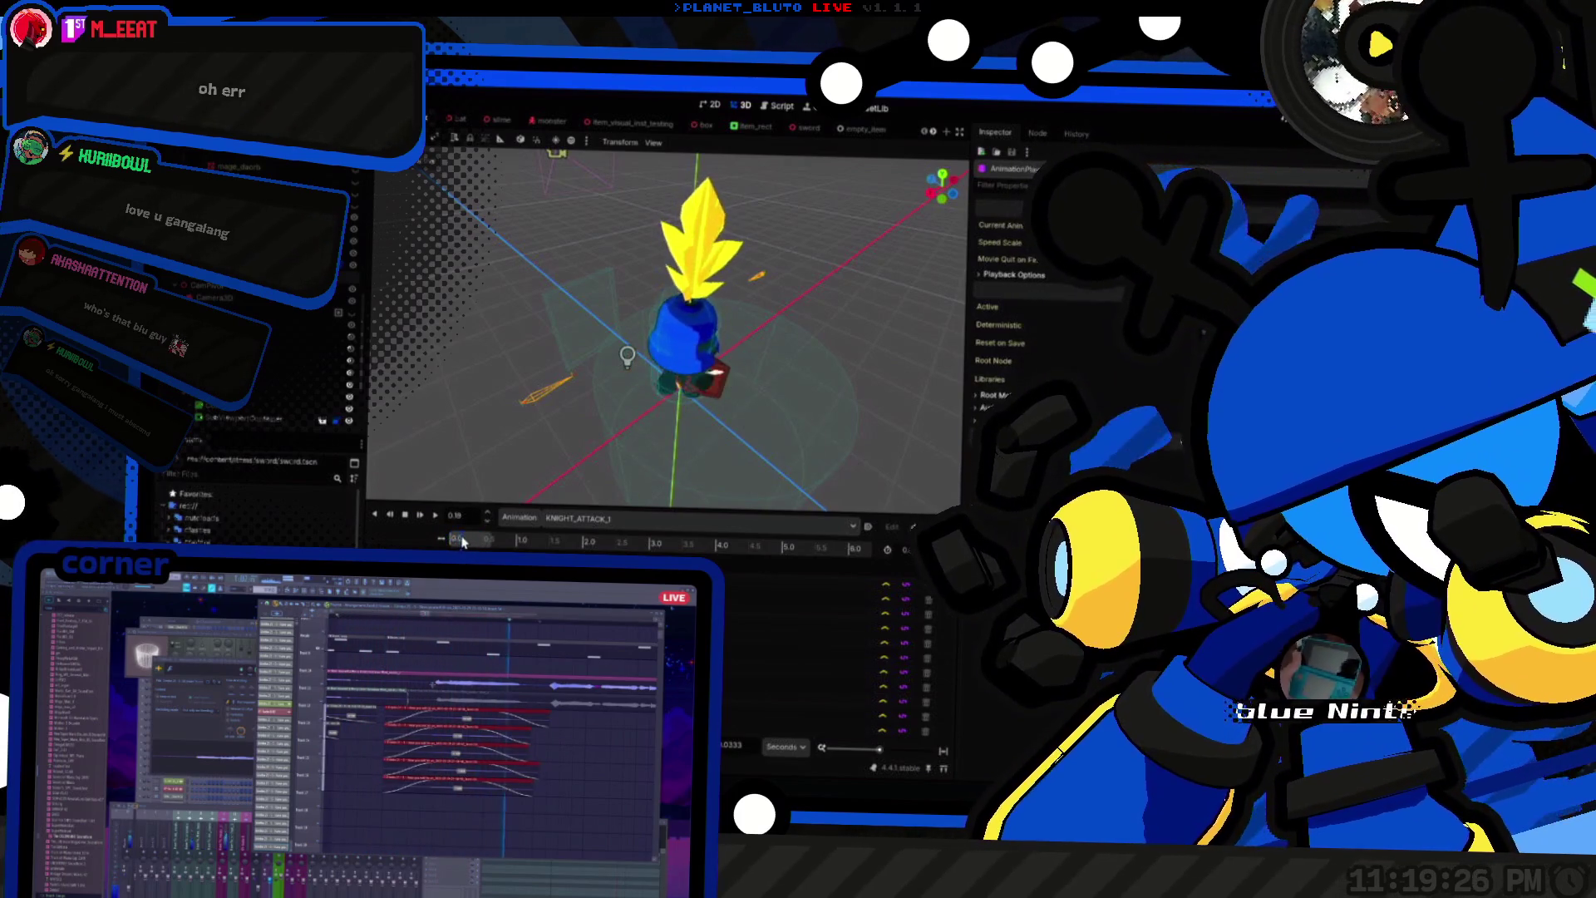
{"action": "left_click", "coordinate": [455, 541]}
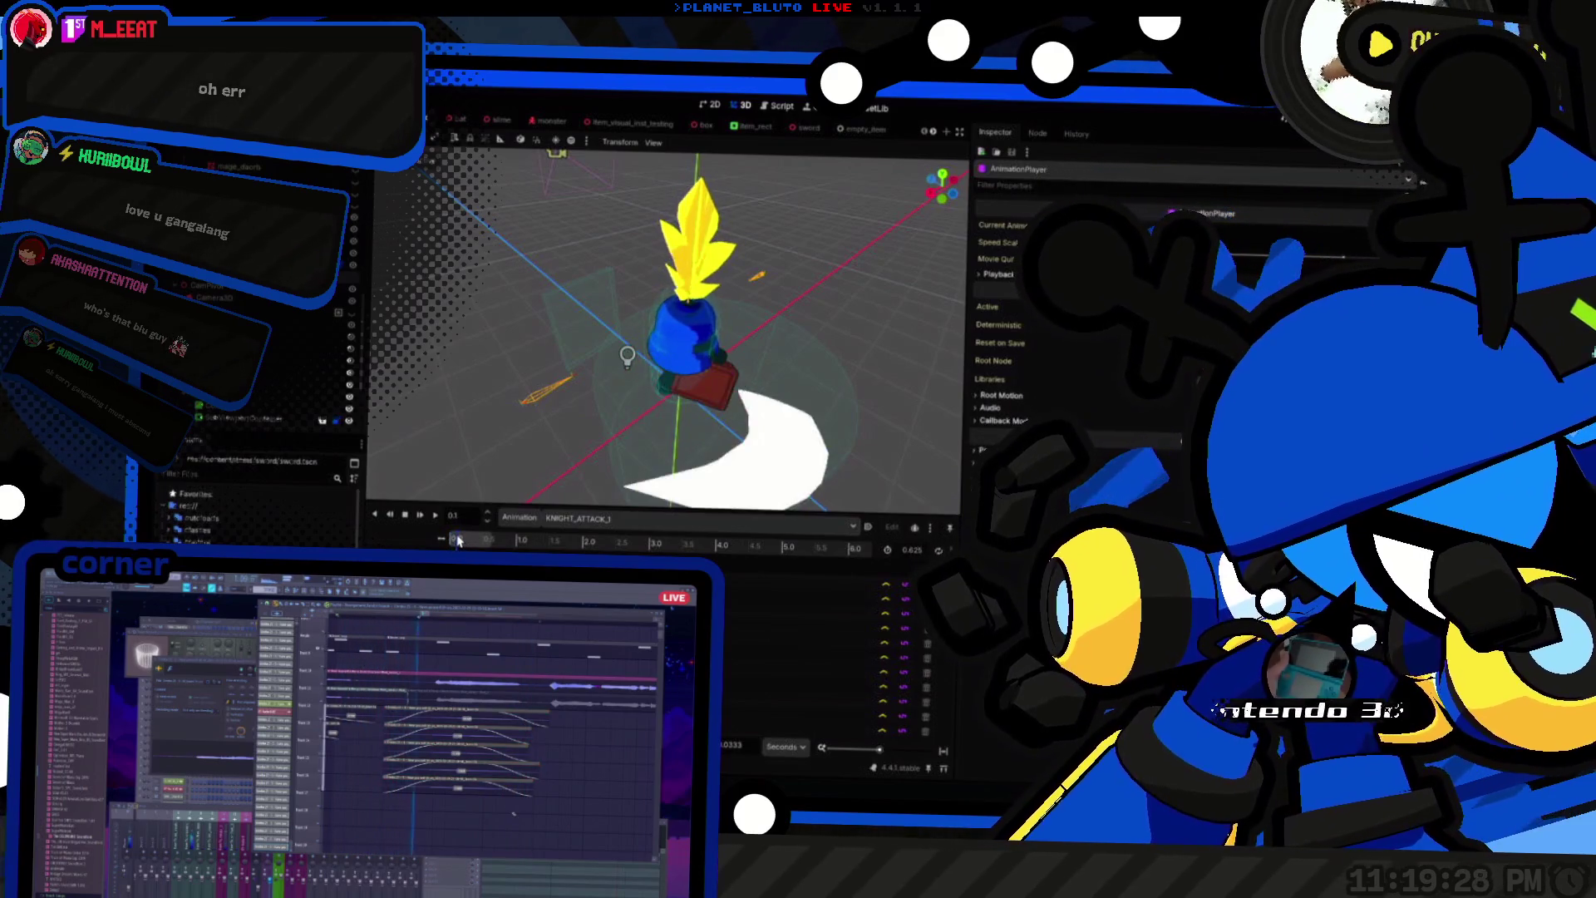
{"action": "left_click_drag", "start_coordinate": [452, 540], "coordinate": [464, 546]}
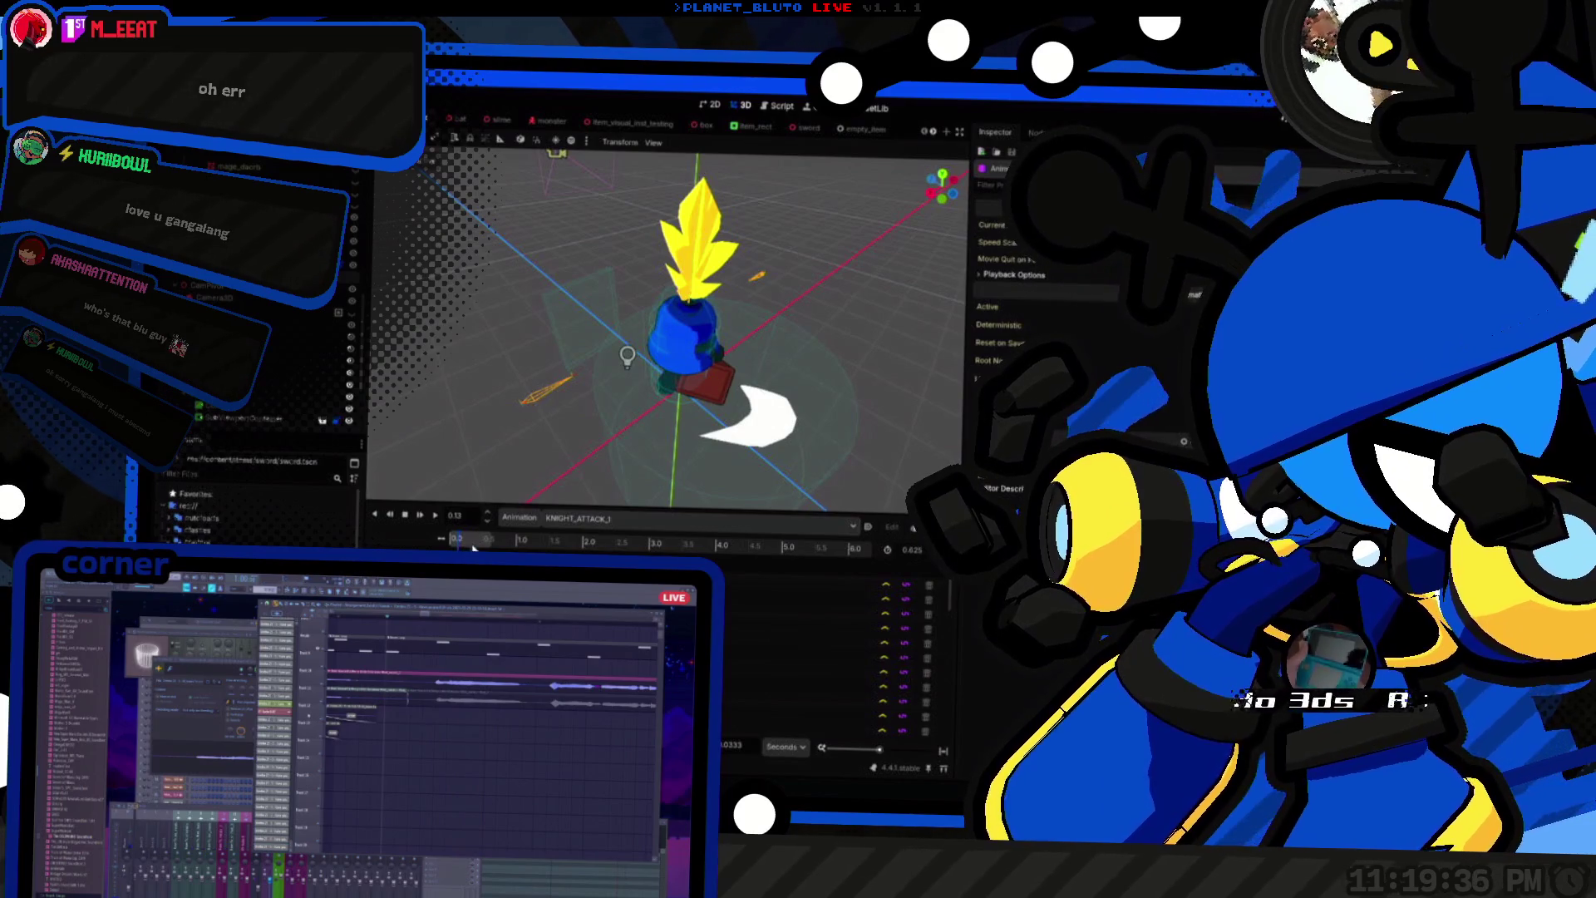
{"action": "mouse_move", "coordinate": [456, 546]}
{"action": "left_mouse_down"}
{"action": "mouse_move", "coordinate": [493, 547]}
{"action": "mouse_move", "coordinate": [455, 547]}
{"action": "left_mouse_up"}
{"action": "left_click", "coordinate": [568, 520]}
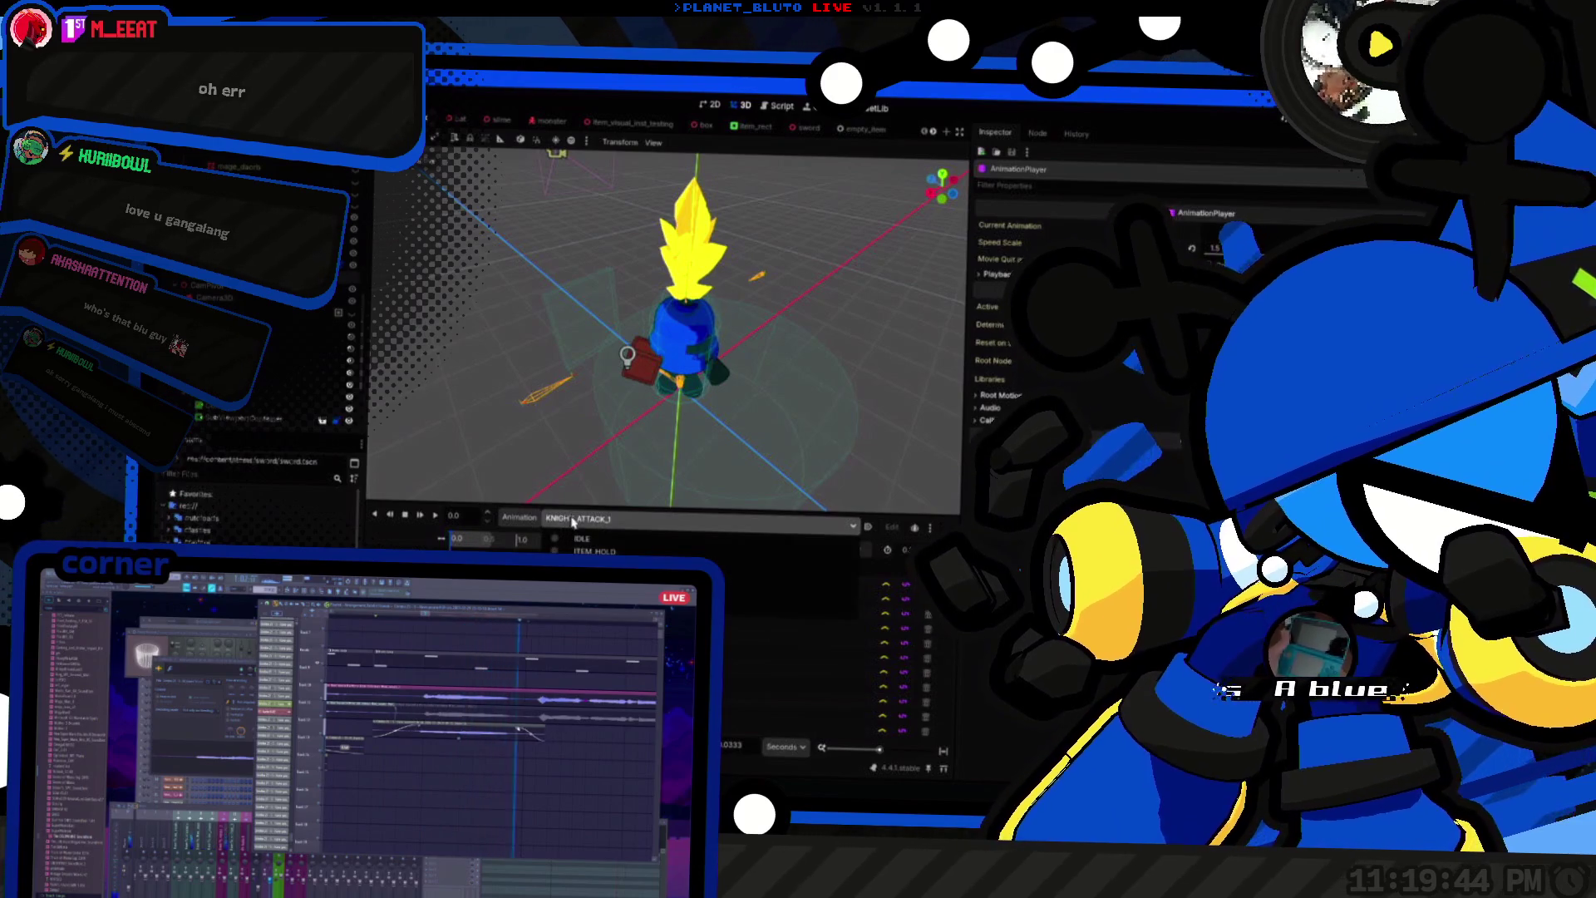
{"action": "left_click", "coordinate": [457, 537]}
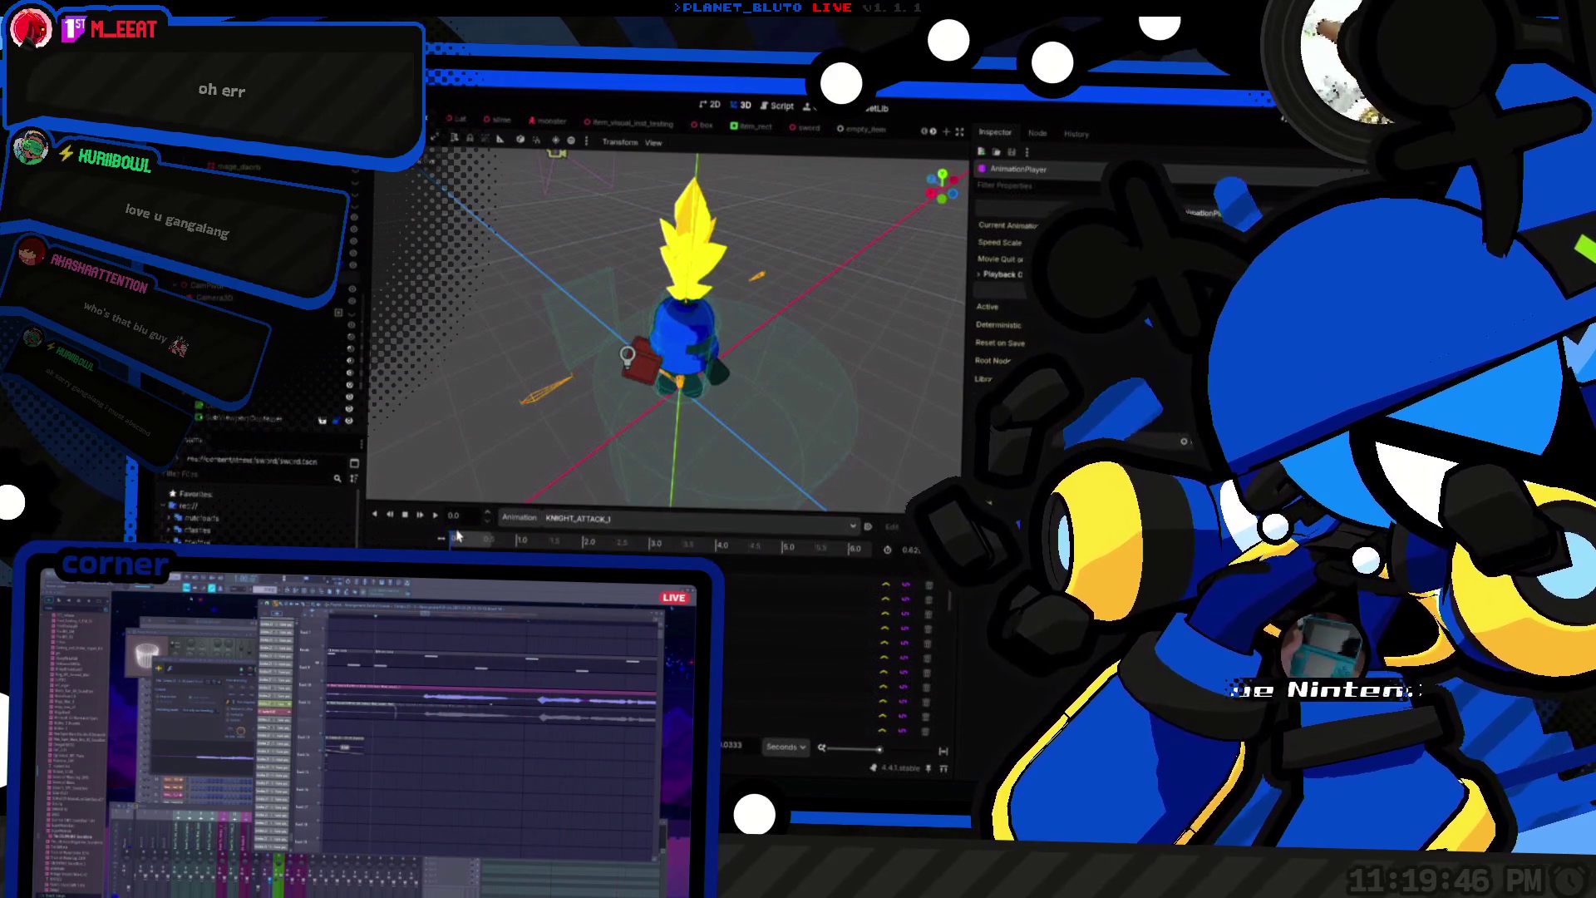
Step: Delete the Box from the player's hand and rotate the Sword to face the other way
{"action": "key", "text": "Delete"}
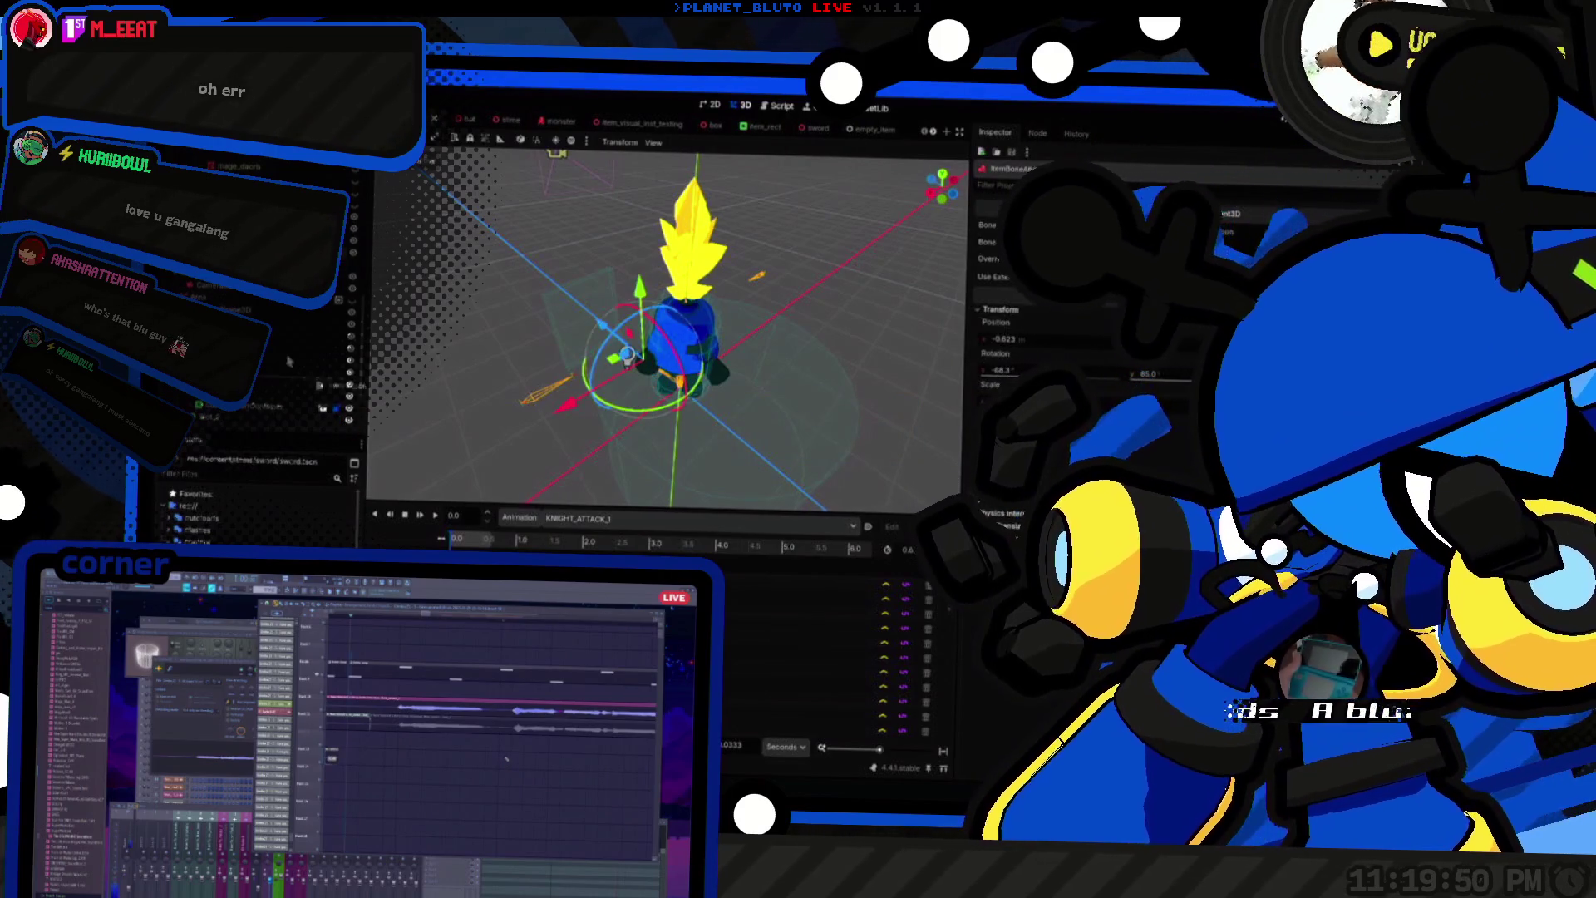
{"action": "left_click", "coordinate": [627, 359]}
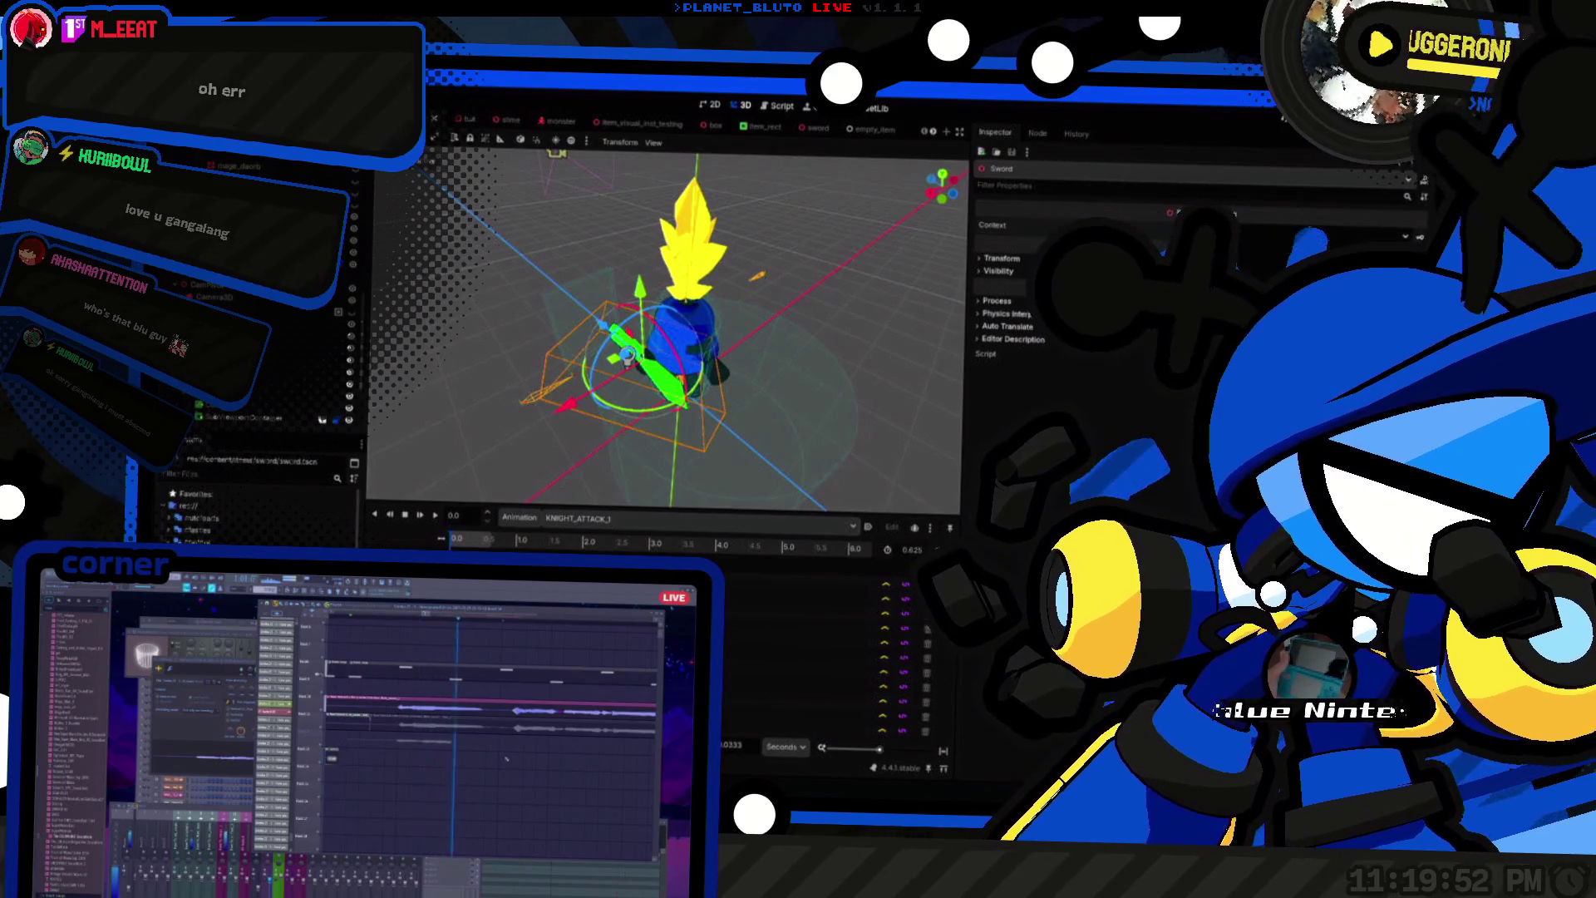
{"action": "left_click_drag", "start_coordinate": [628, 359], "coordinate": [511, 434]}
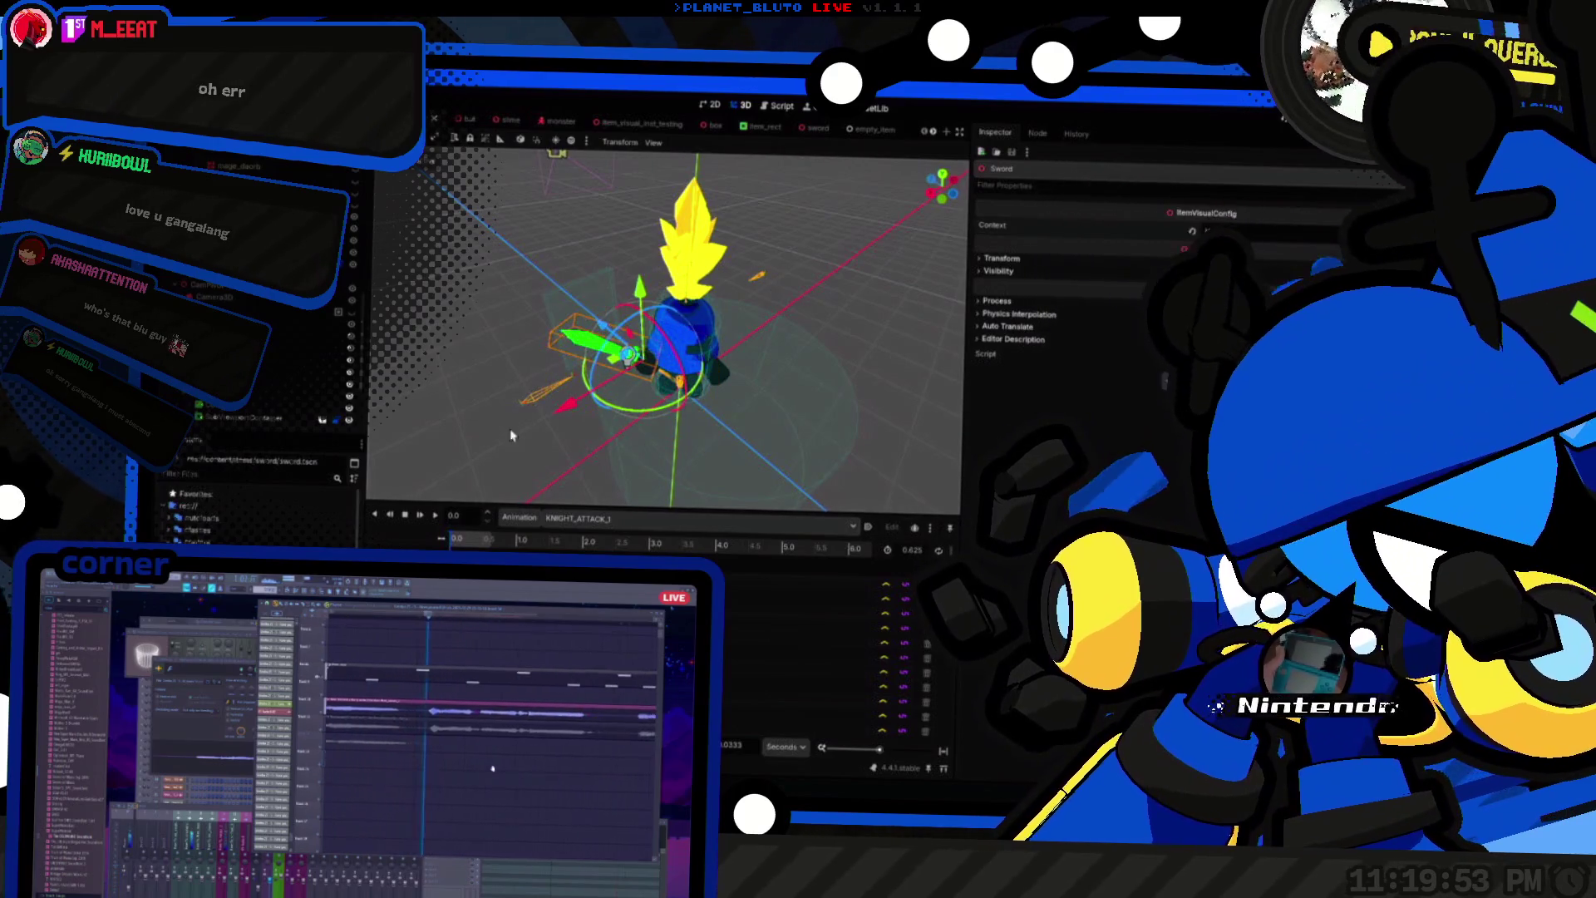
Step: Replay the attack several times to check the sword swing
{"action": "left_click", "coordinate": [455, 542]}
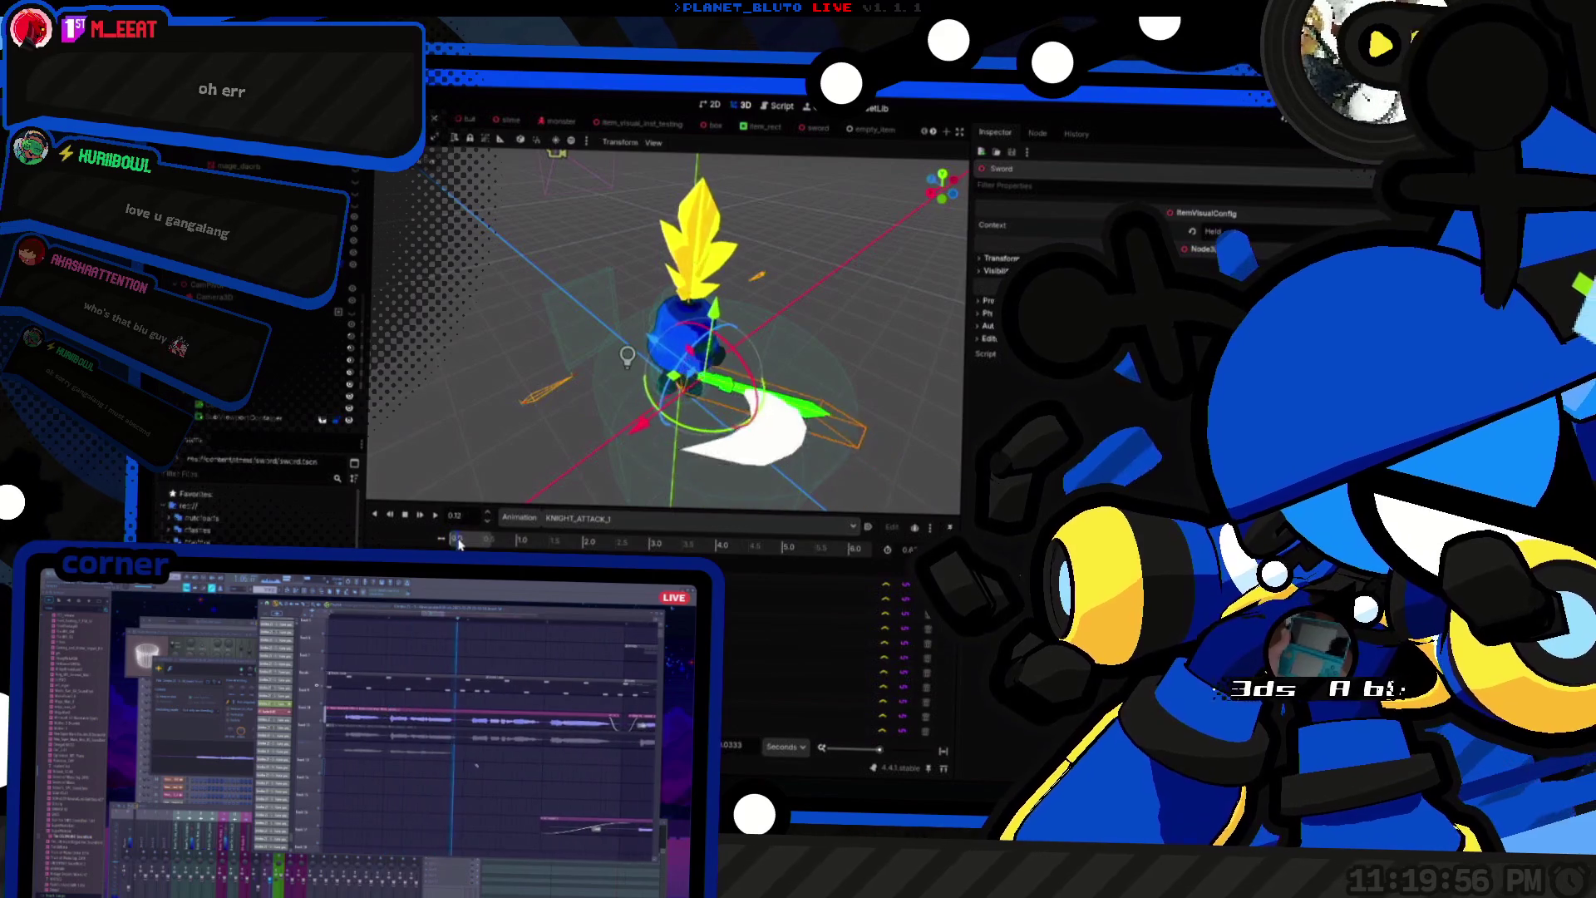
{"action": "left_click", "coordinate": [420, 517]}
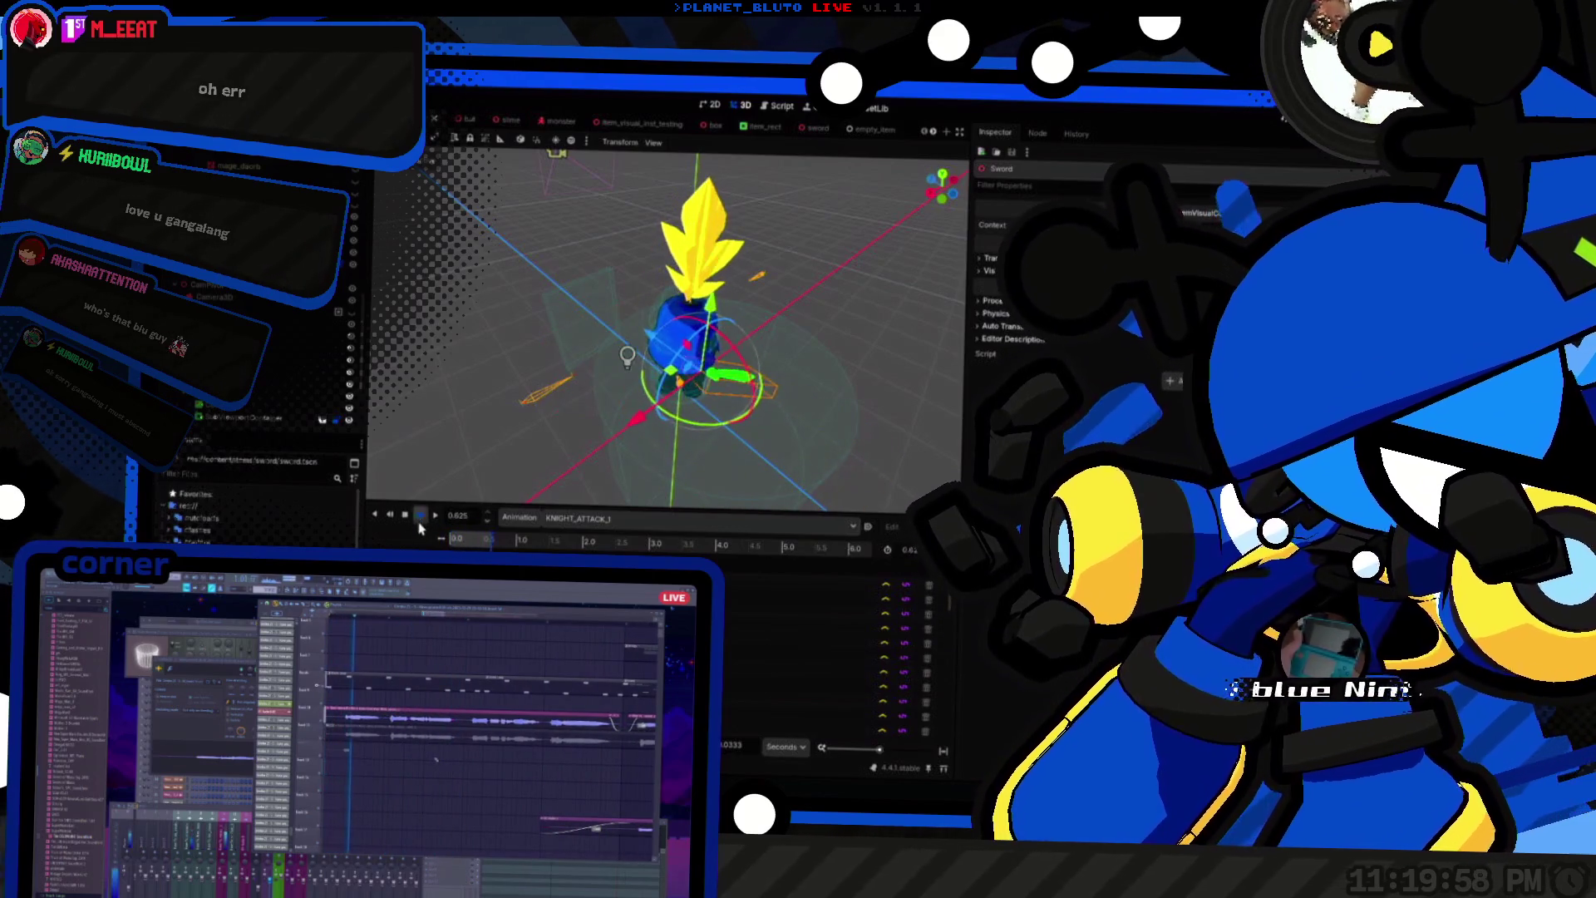
{"action": "left_click", "coordinate": [420, 517]}
{"action": "left_click", "coordinate": [420, 517]}
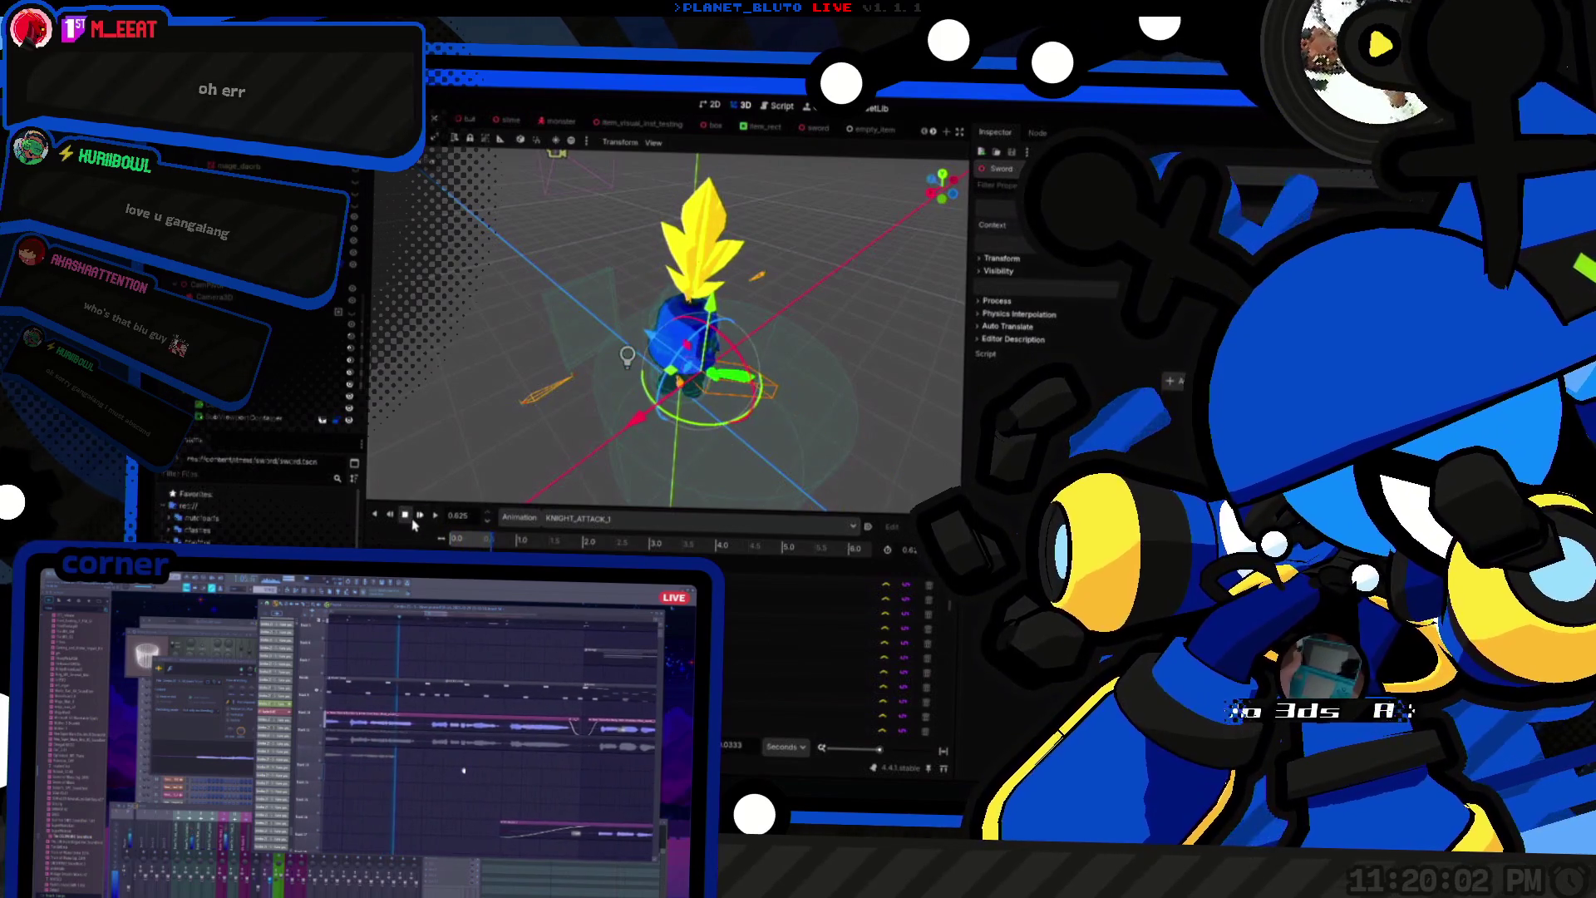
{"action": "left_click", "coordinate": [420, 518]}
{"action": "left_click_drag", "start_coordinate": [632, 466], "coordinate": [750, 471]}
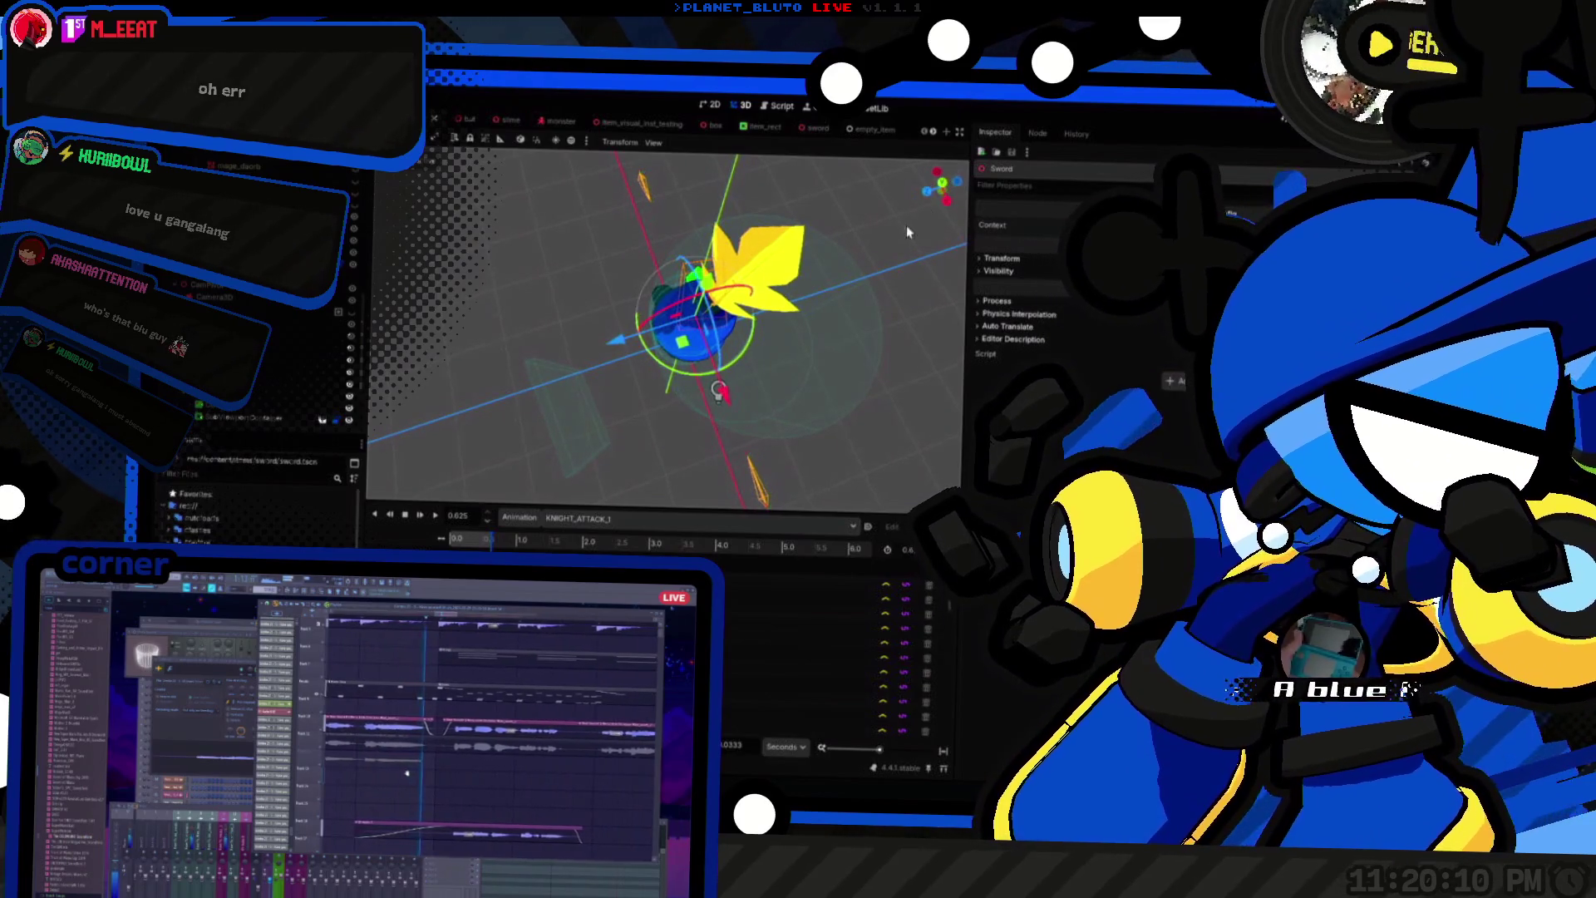
Step: Switch to a top-down view and replay the attack from near the start of the swing
{"action": "left_click", "coordinate": [943, 184]}
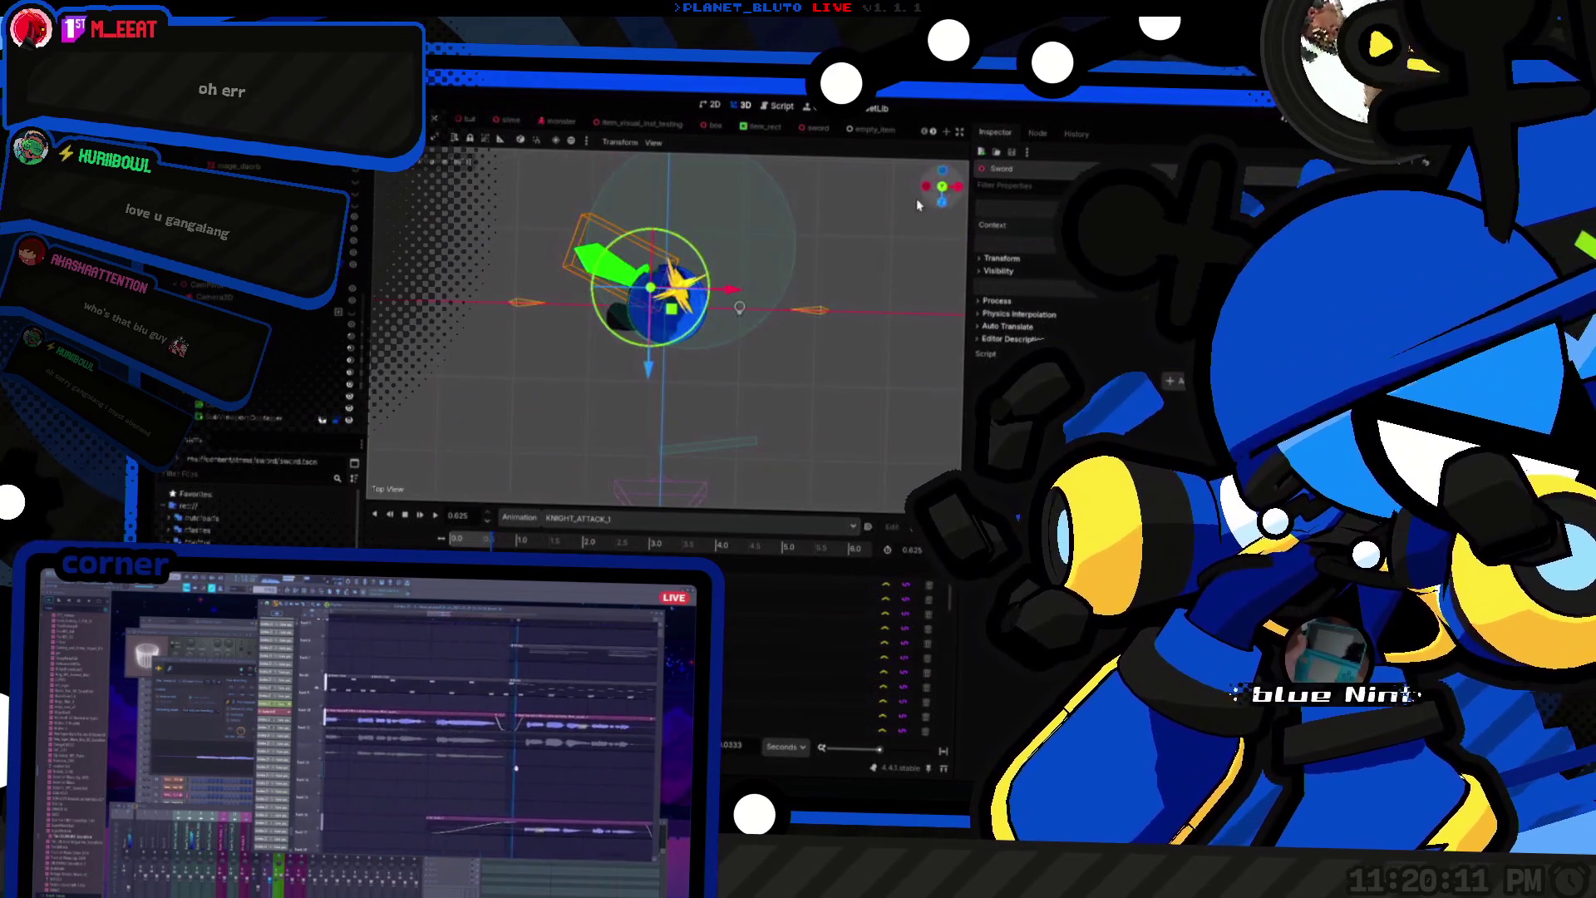
{"action": "left_click", "coordinate": [424, 518]}
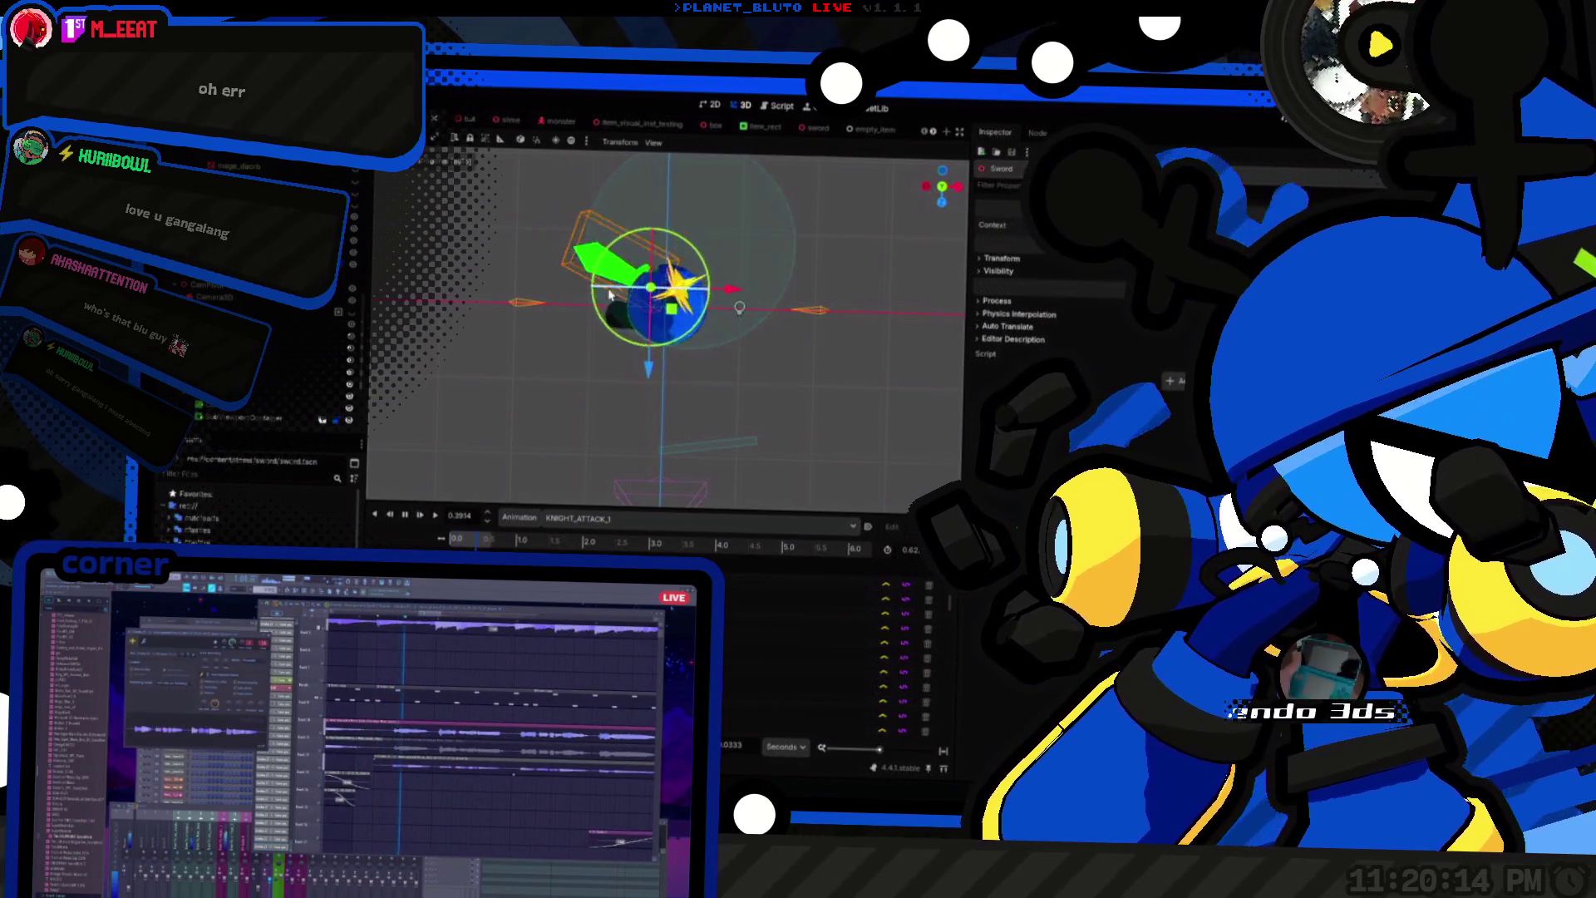
{"action": "left_click", "coordinate": [940, 192]}
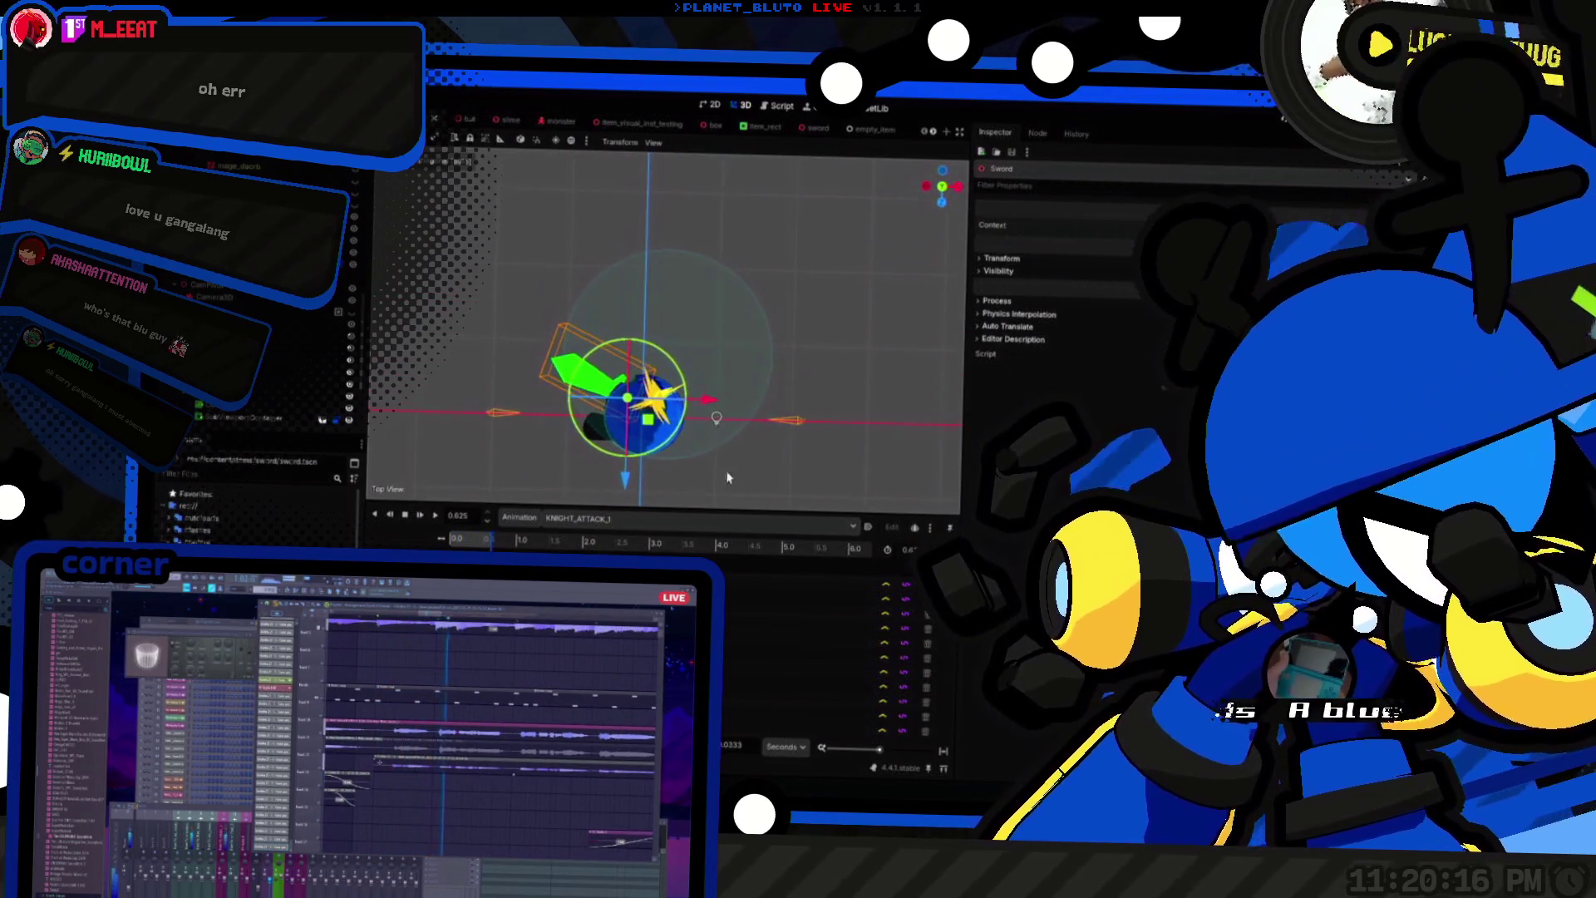
{"action": "left_click_drag", "start_coordinate": [478, 539], "coordinate": [450, 534]}
{"action": "left_click", "coordinate": [447, 531]}
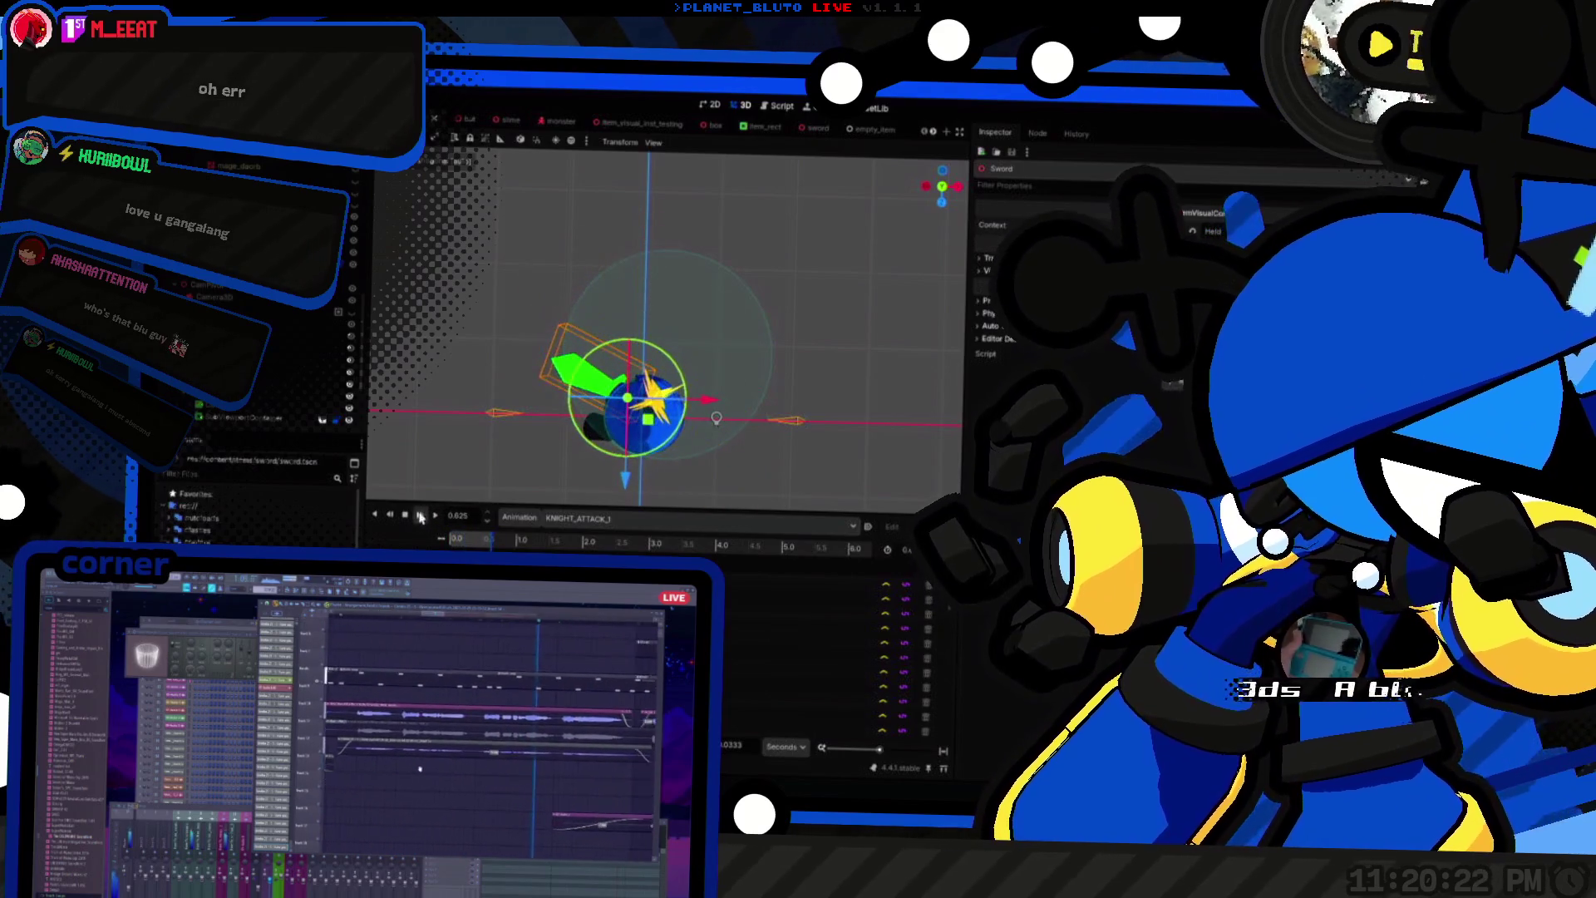
Step: Replay the swing a few more times and save the player scene
{"action": "left_click", "coordinate": [418, 517]}
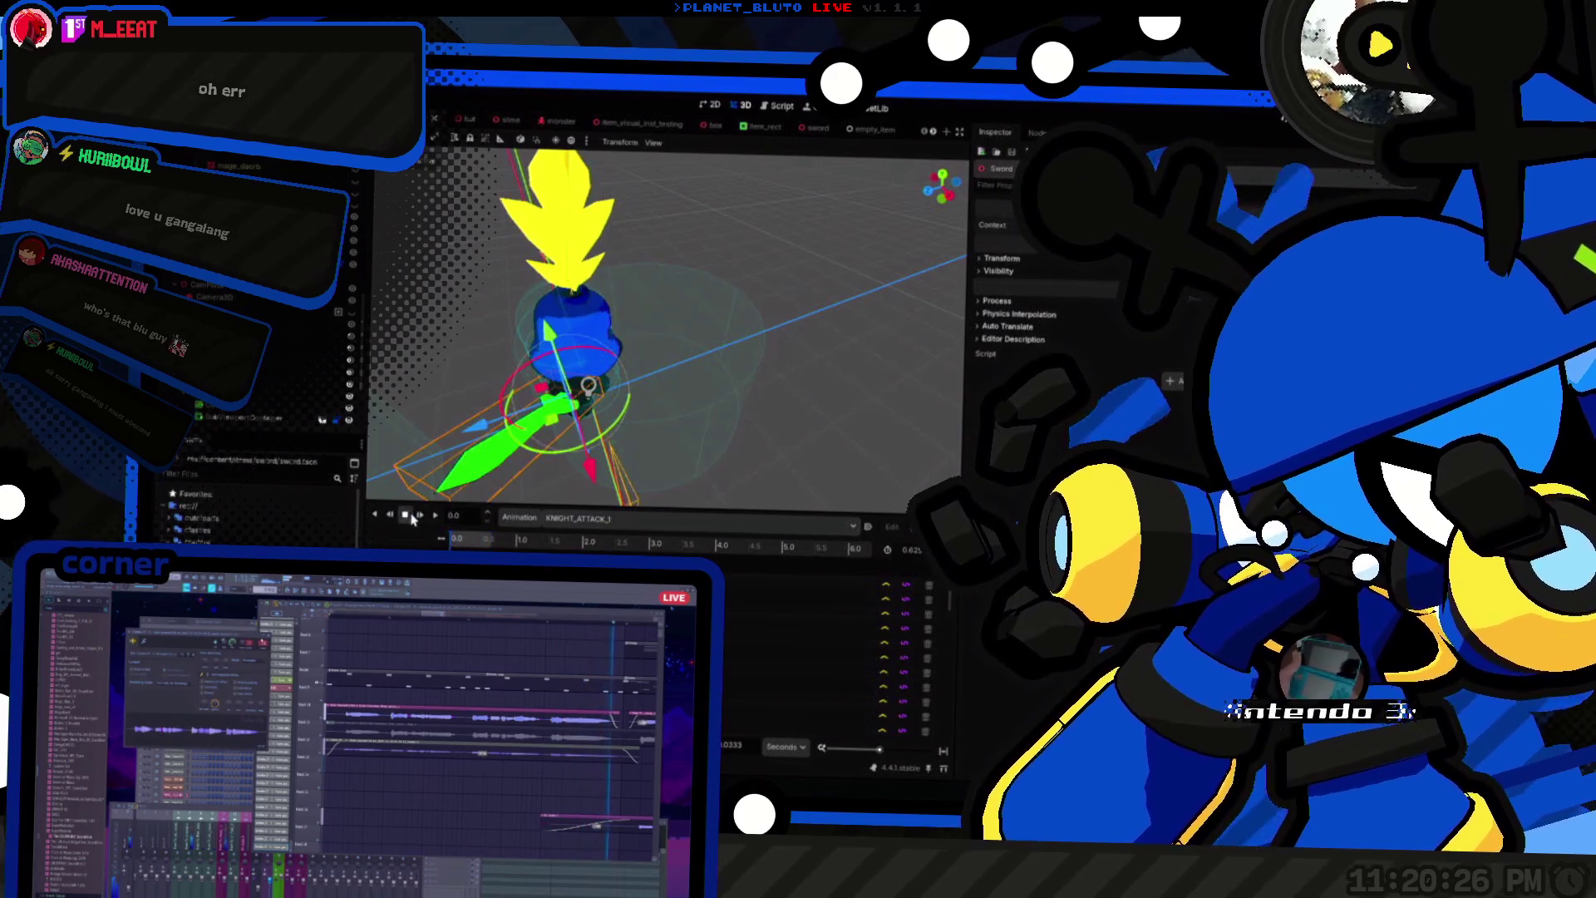
{"action": "left_click", "coordinate": [419, 517]}
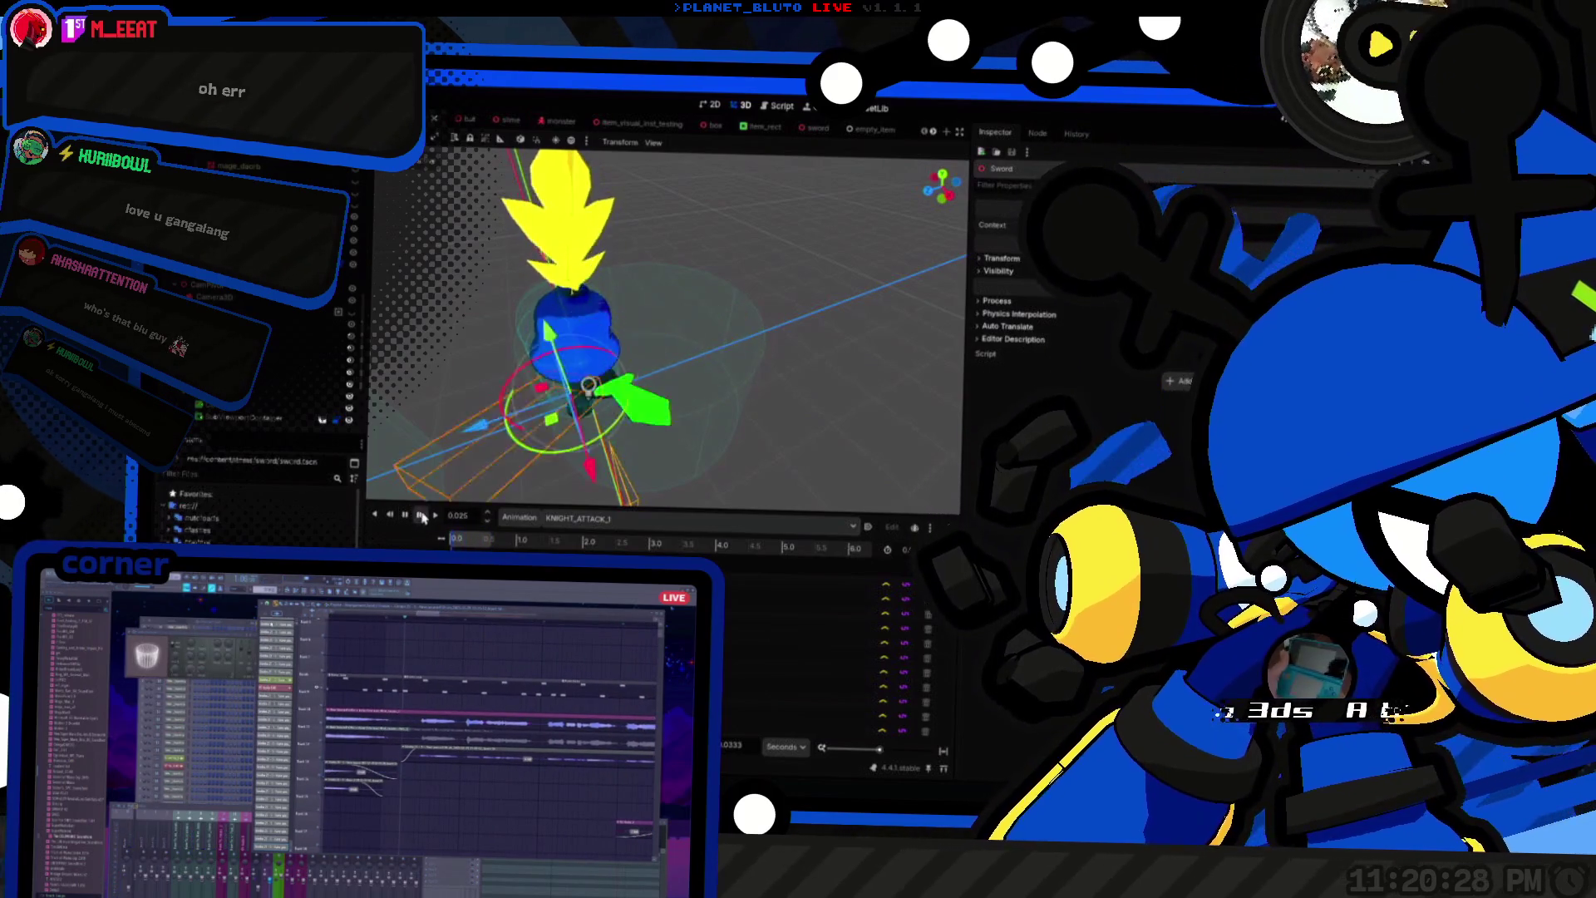
{"action": "left_click", "coordinate": [422, 515]}
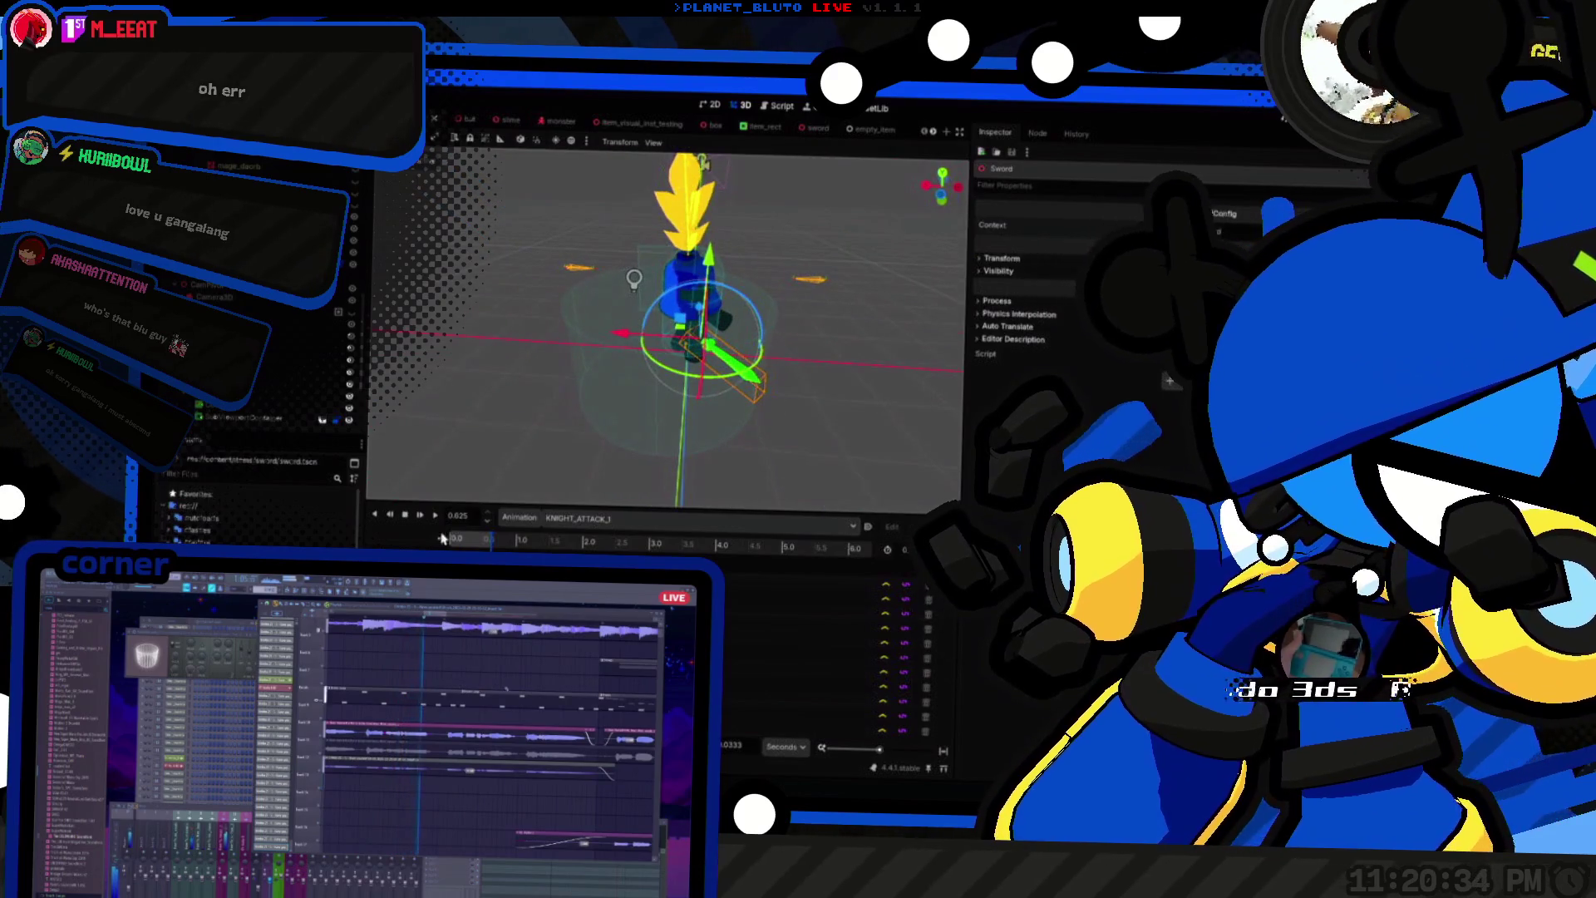
{"action": "left_click", "coordinate": [422, 516]}
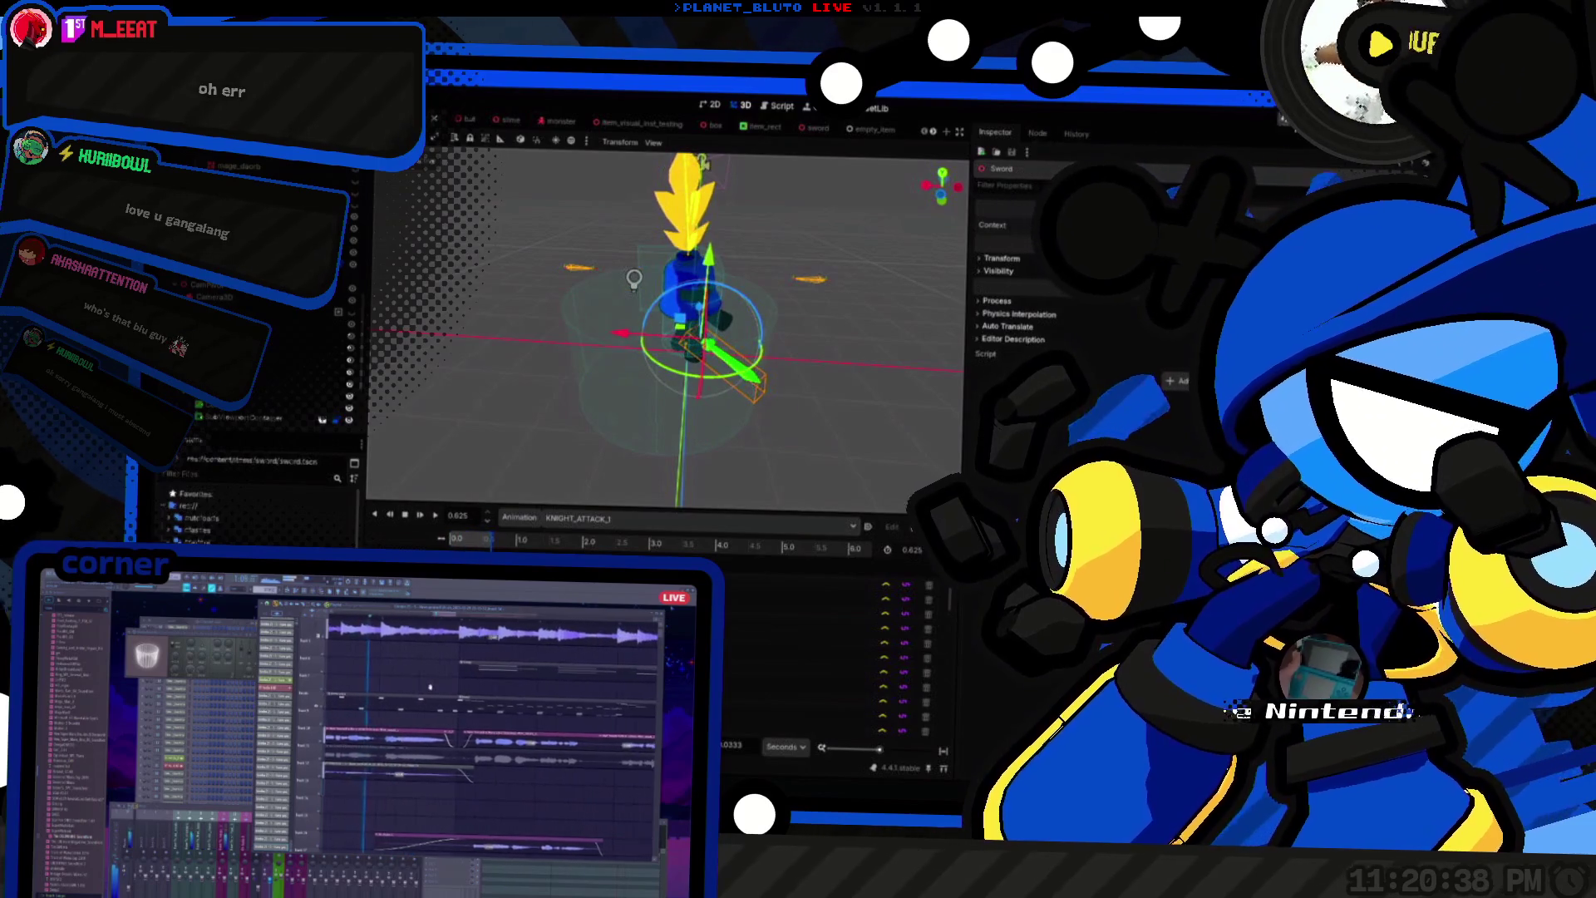
{"action": "key", "text": "ctrl+s"}
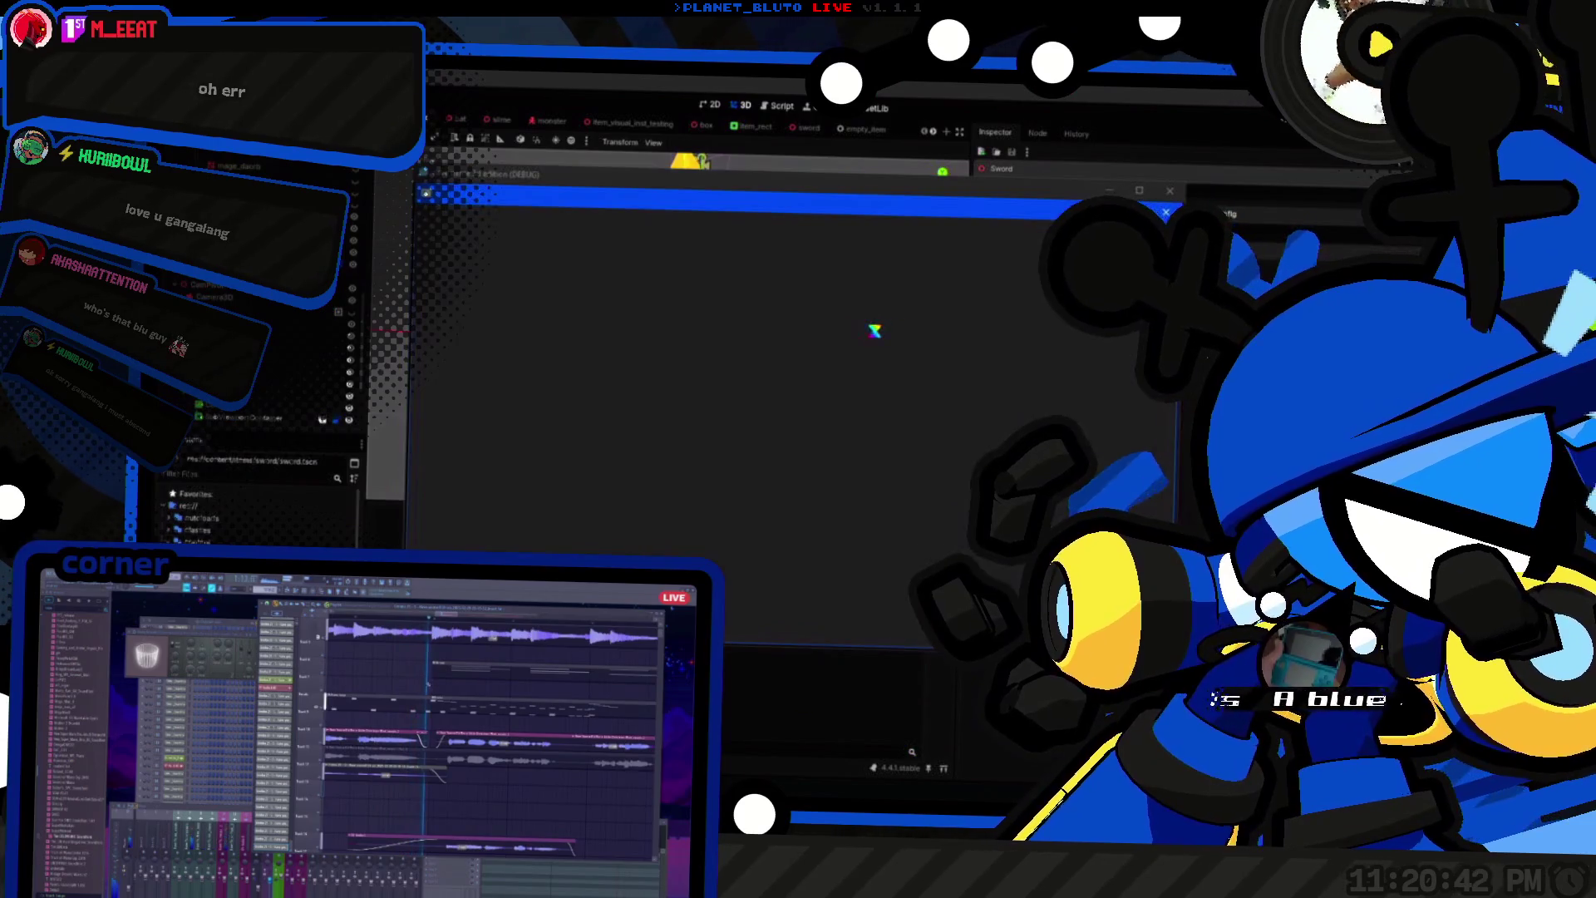
Step: Choose the Knight class and host a lobby, later switching away from the game
{"action": "left_click", "coordinate": [580, 276]}
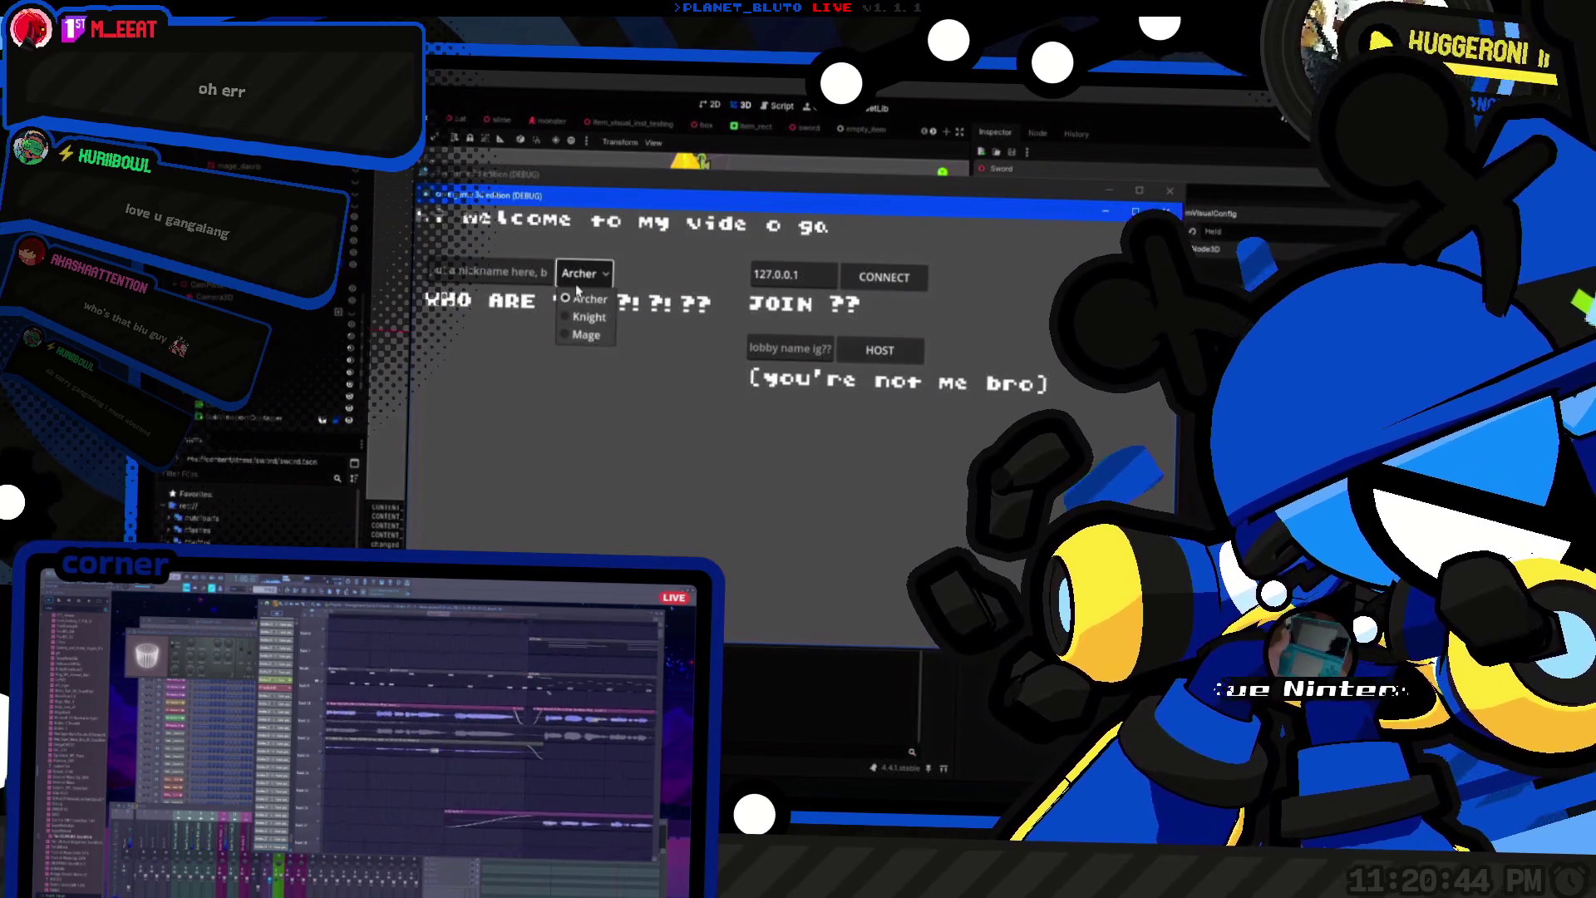
{"action": "left_click", "coordinate": [589, 317]}
{"action": "left_click", "coordinate": [880, 350]}
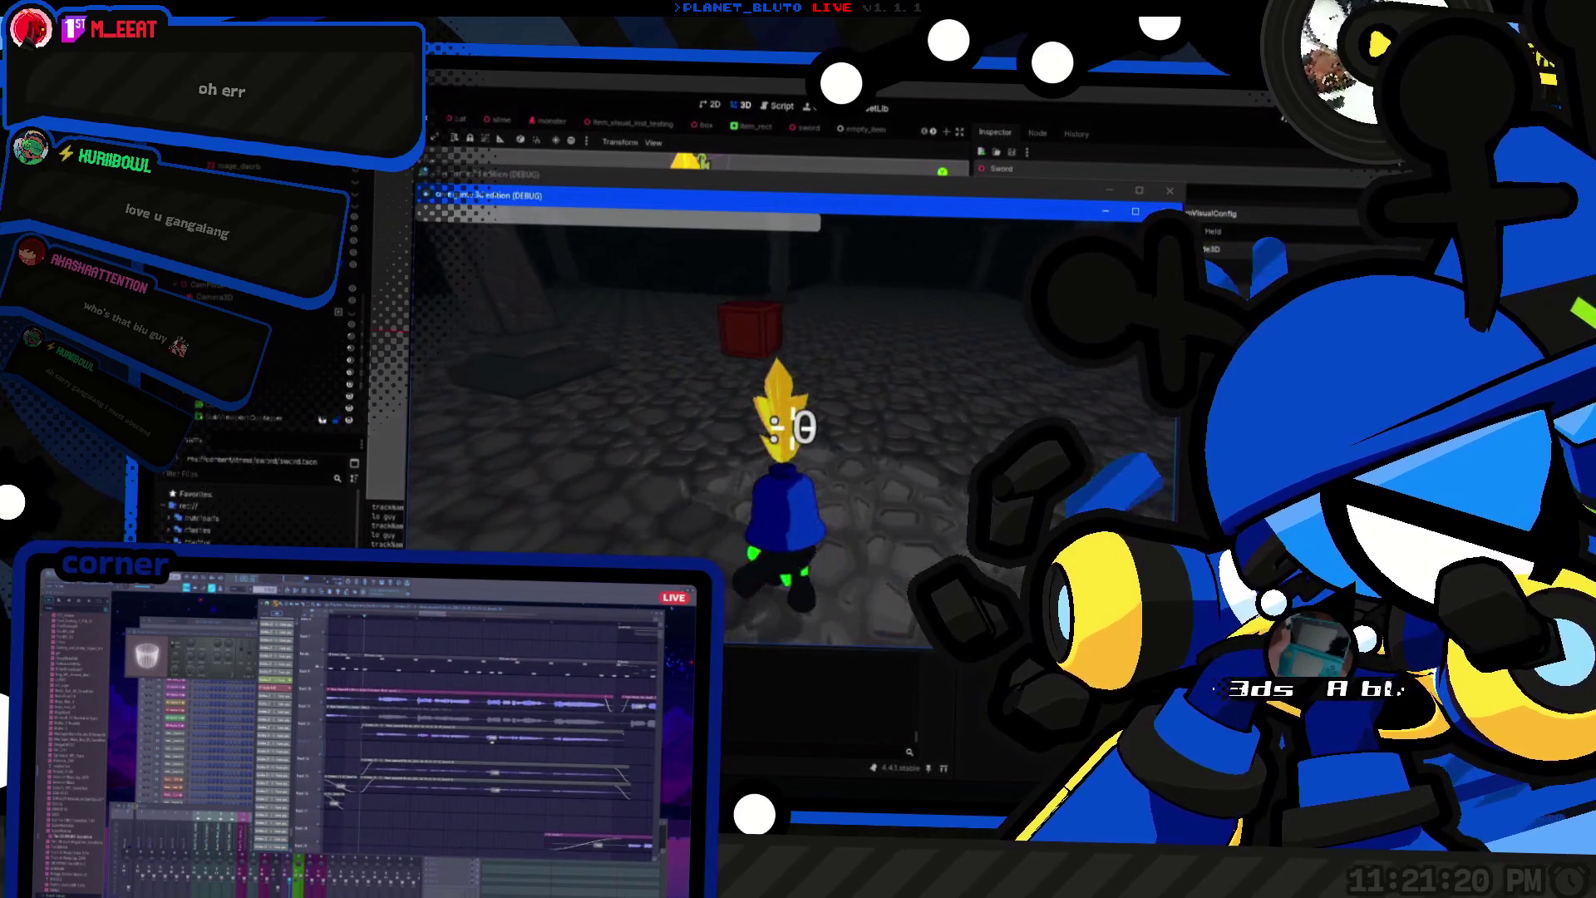
{"action": "key", "text": "alt+Tab"}
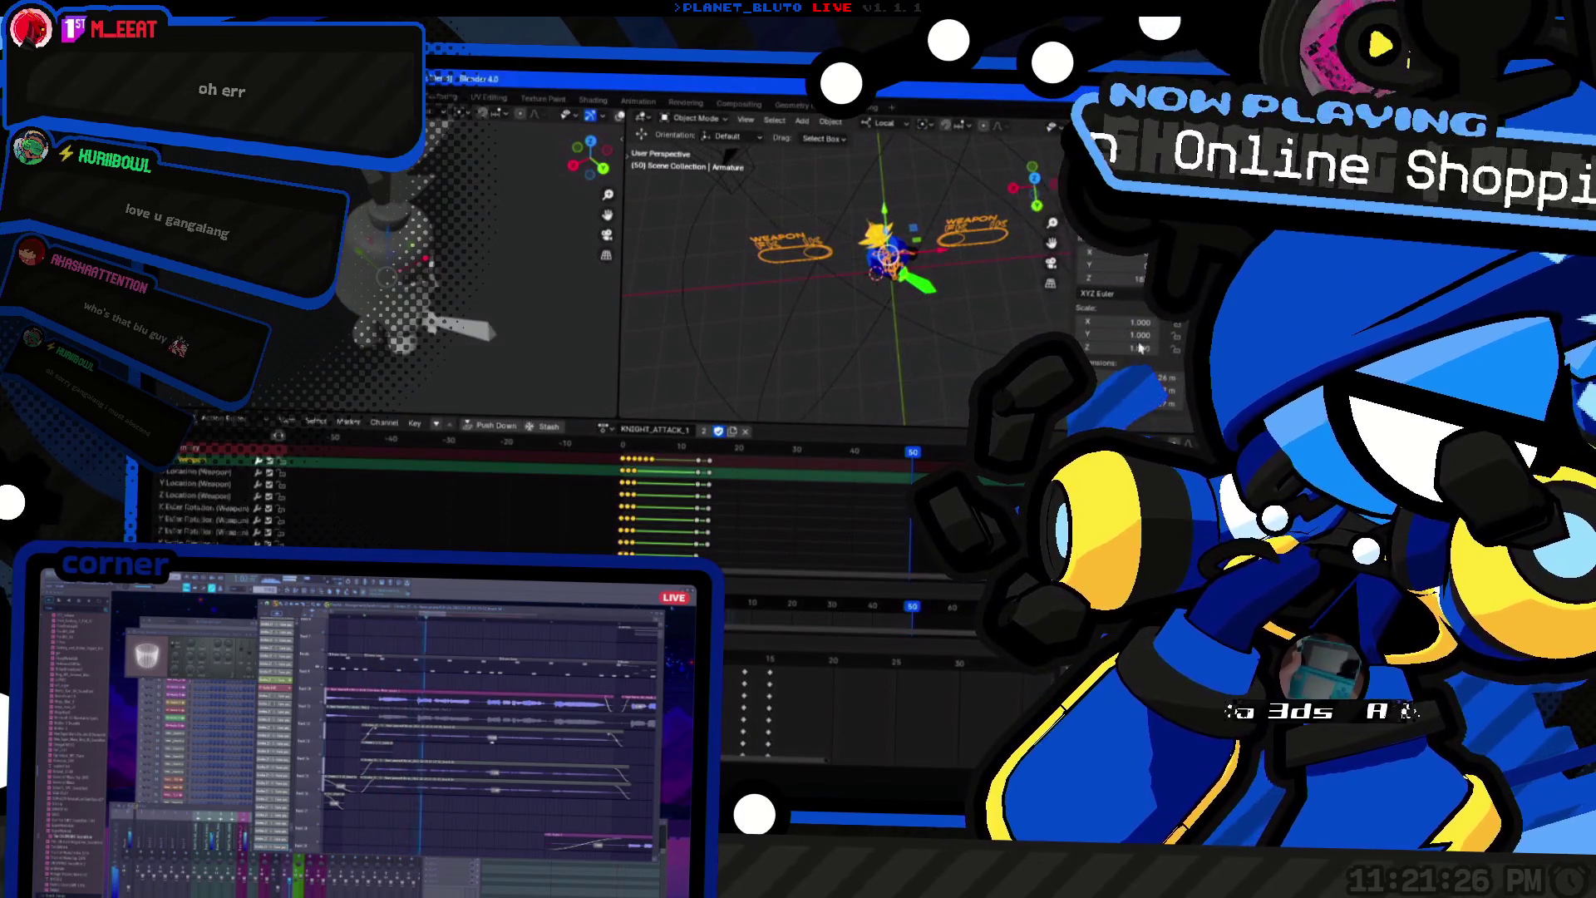
{"action": "key", "text": "alt+Tab"}
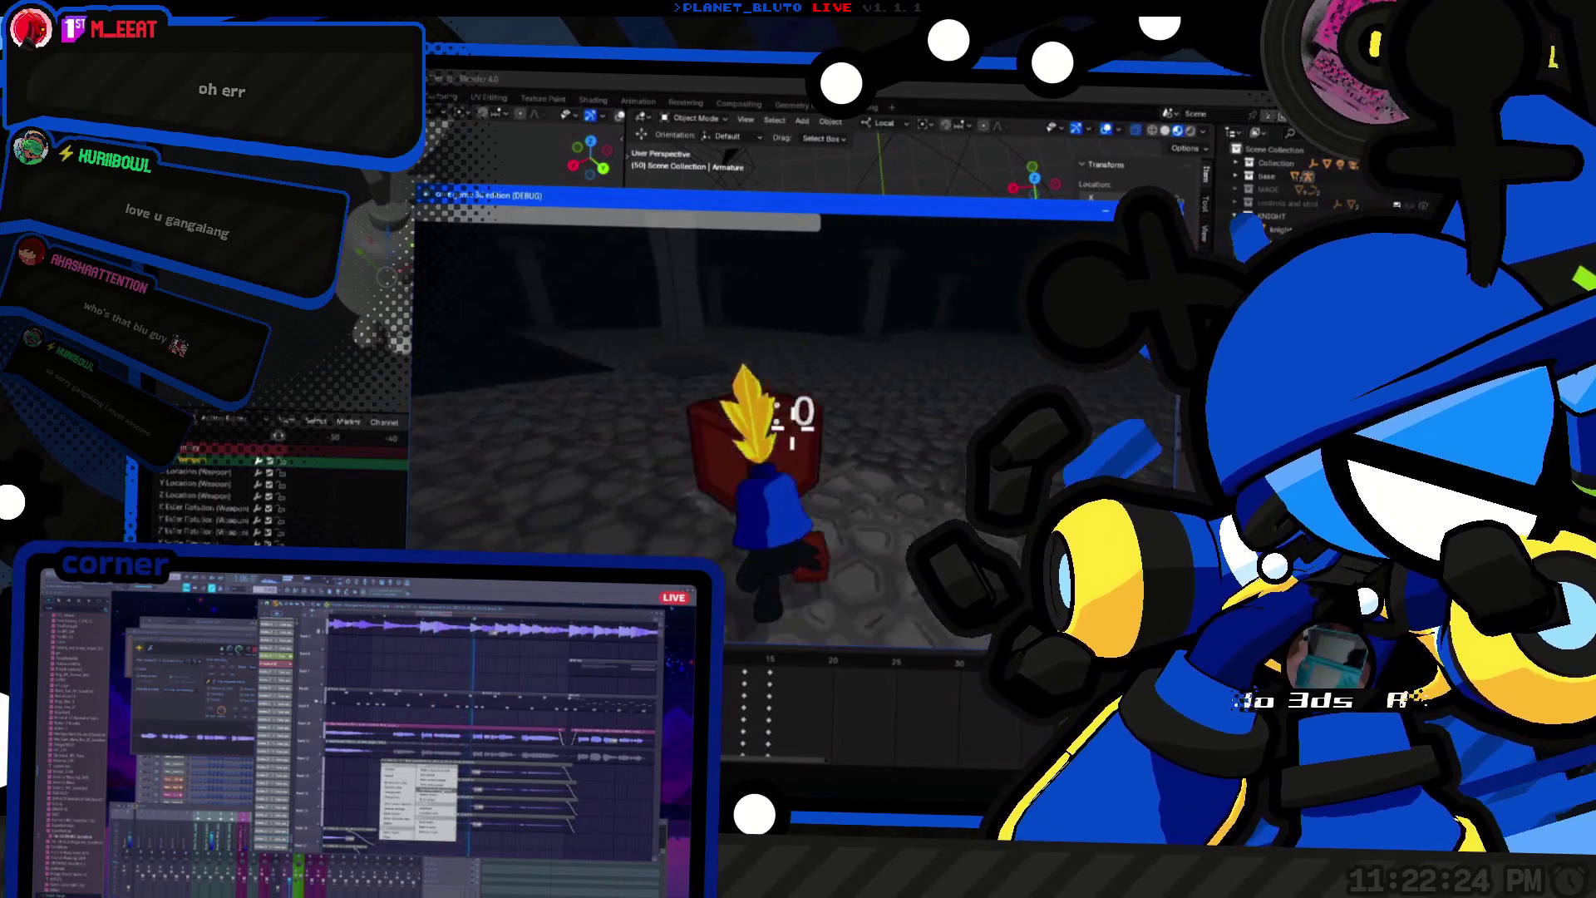
Step: Play-test the Knight in the cave, open the debug console, then switch back to the editor
{"action": "left_click_drag", "start_coordinate": [398, 824], "coordinate": [359, 653]}
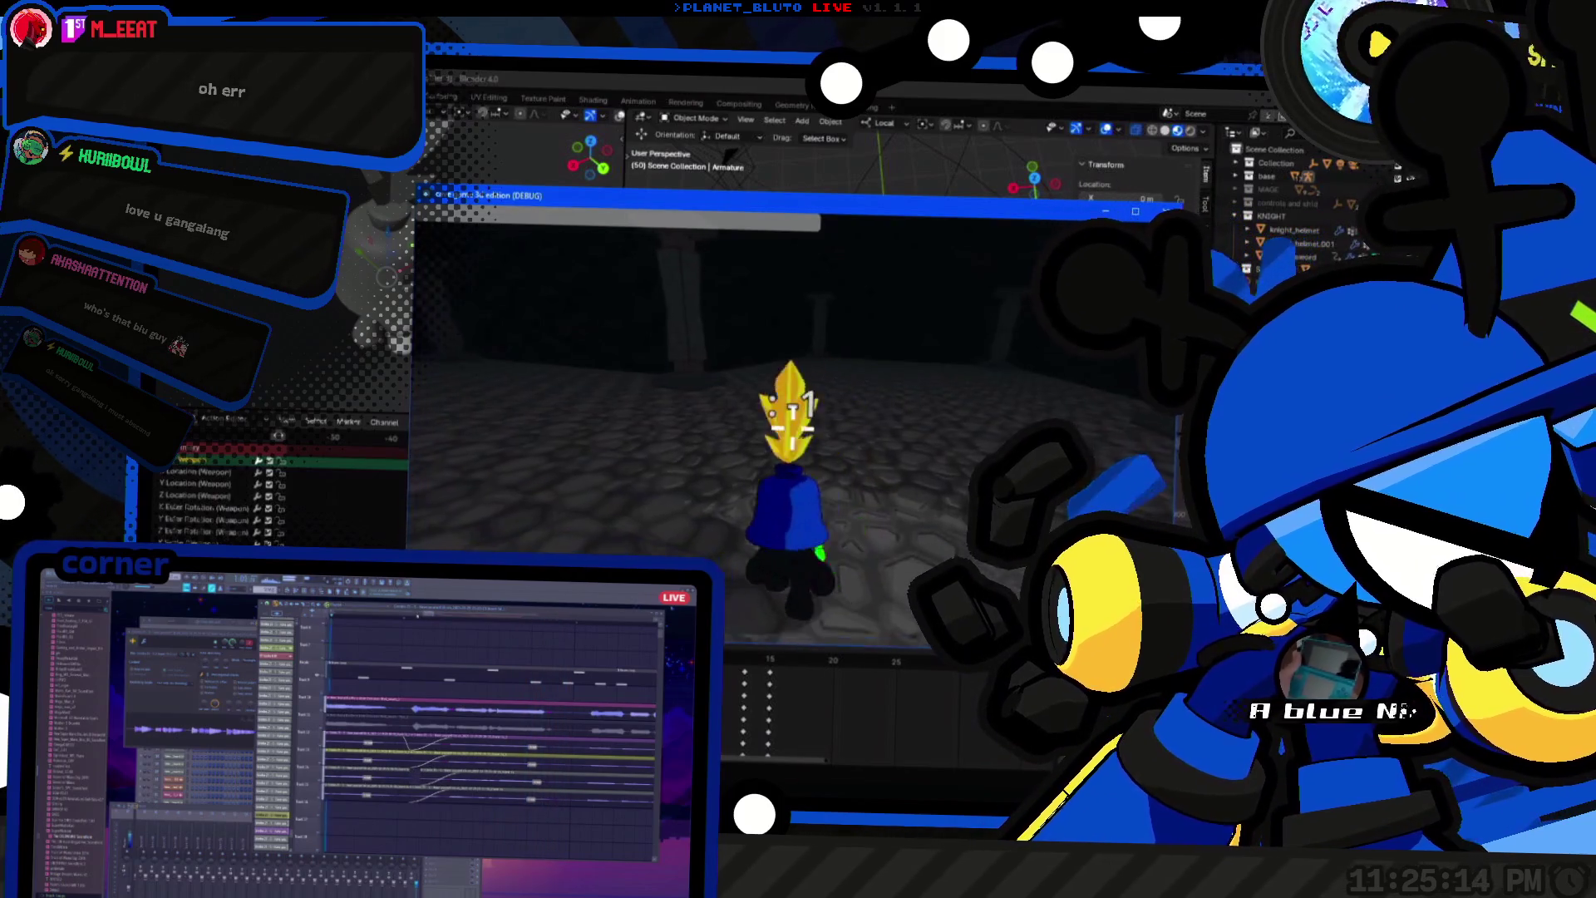
{"action": "key", "text": "grave"}
{"action": "key", "text": "grave"}
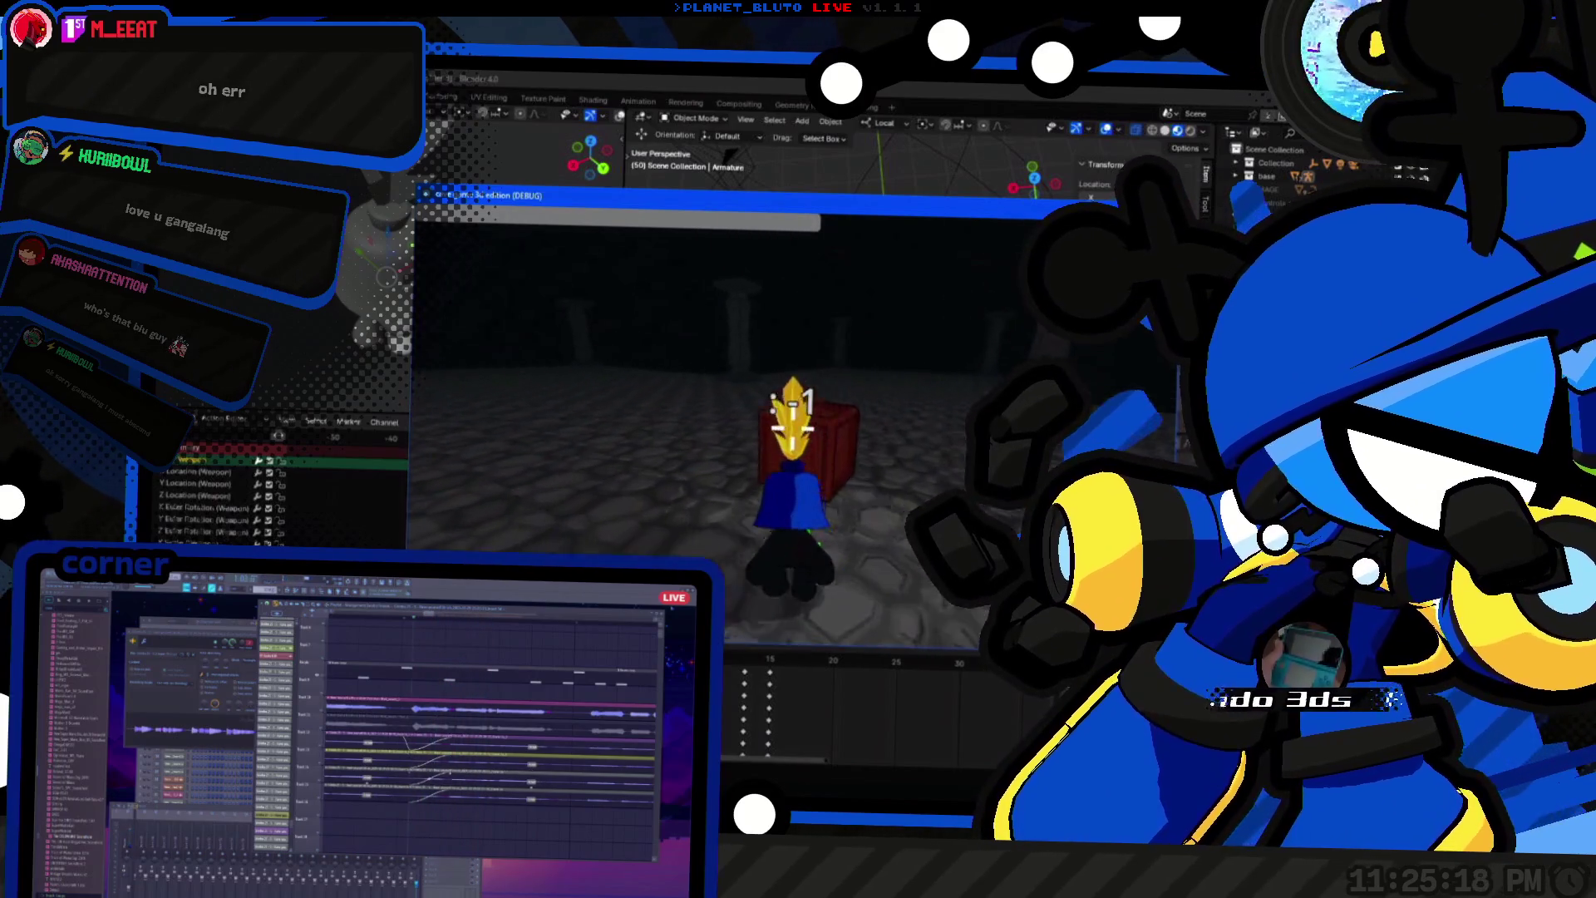
{"action": "key", "text": "alt+Tab"}
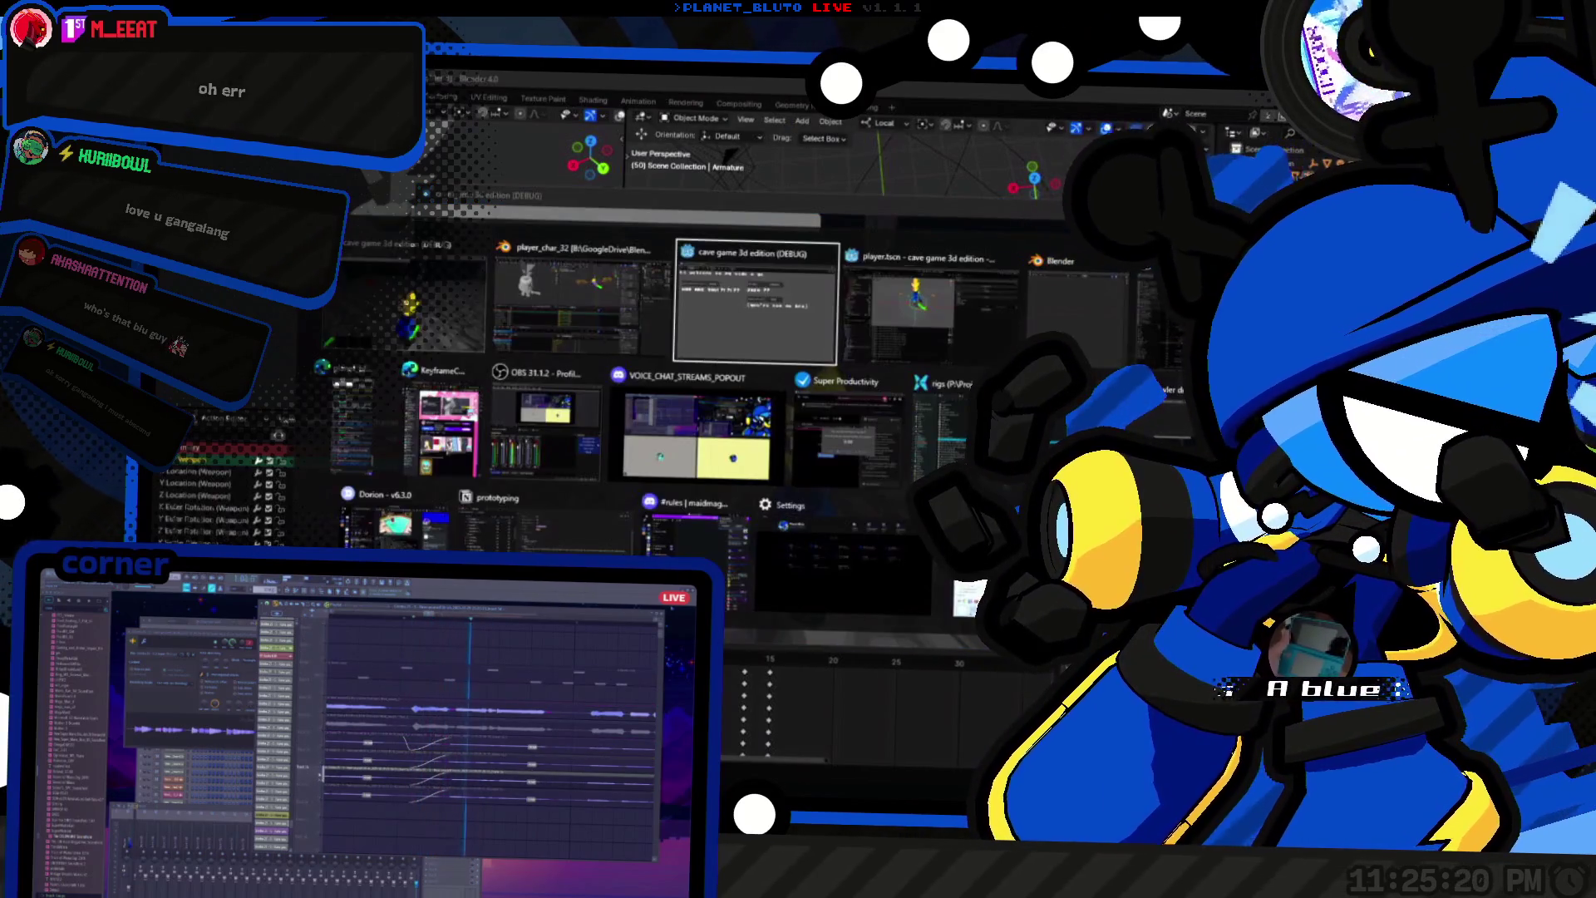
Step: Open the player script and browse the hotbar setup code
{"action": "mouse_move", "coordinate": [715, 465]}
{"action": "left_mouse_down"}
{"action": "mouse_move", "coordinate": [780, 427]}
{"action": "mouse_move", "coordinate": [745, 391]}
{"action": "mouse_move", "coordinate": [777, 299]}
{"action": "left_mouse_up"}
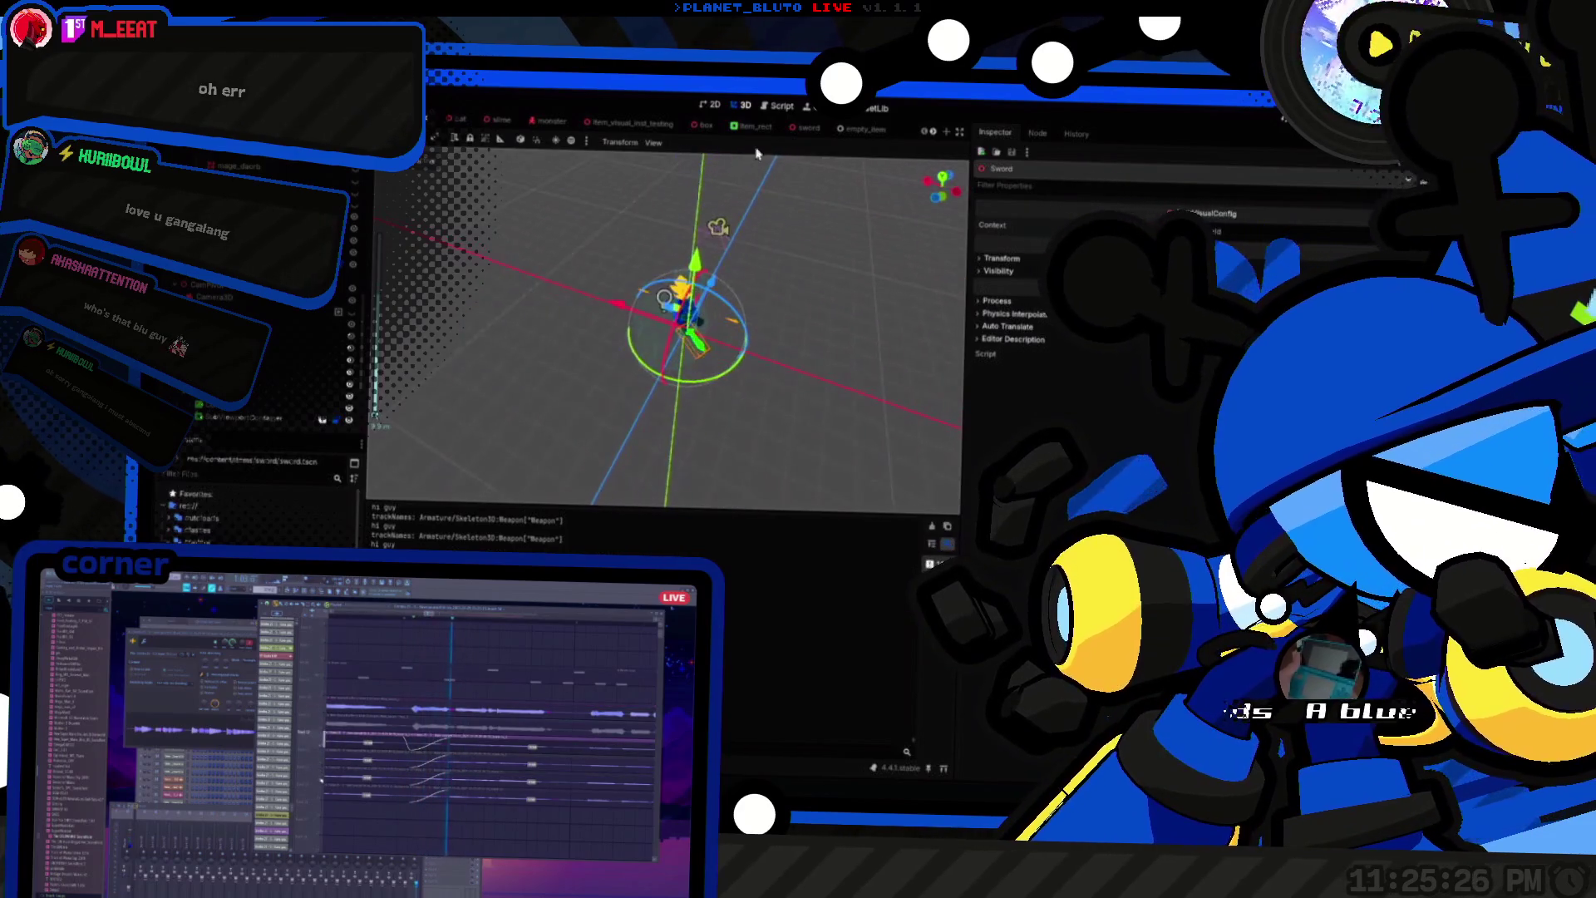
{"action": "left_click", "coordinate": [782, 106]}
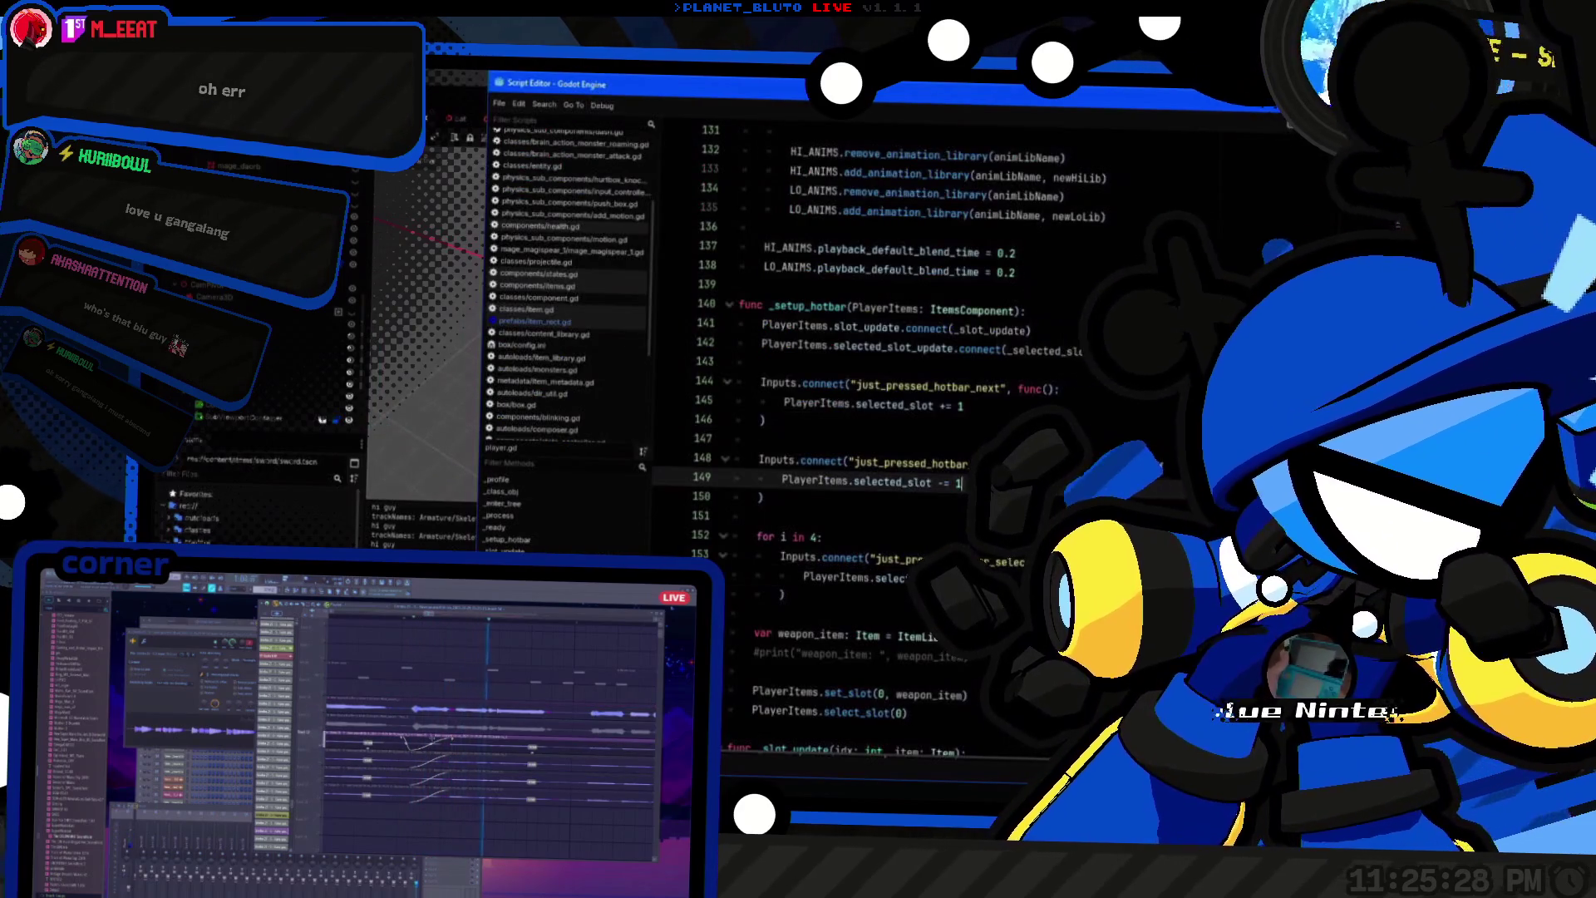
{"action": "left_click", "coordinate": [1080, 352]}
{"action": "left_click", "coordinate": [870, 385]}
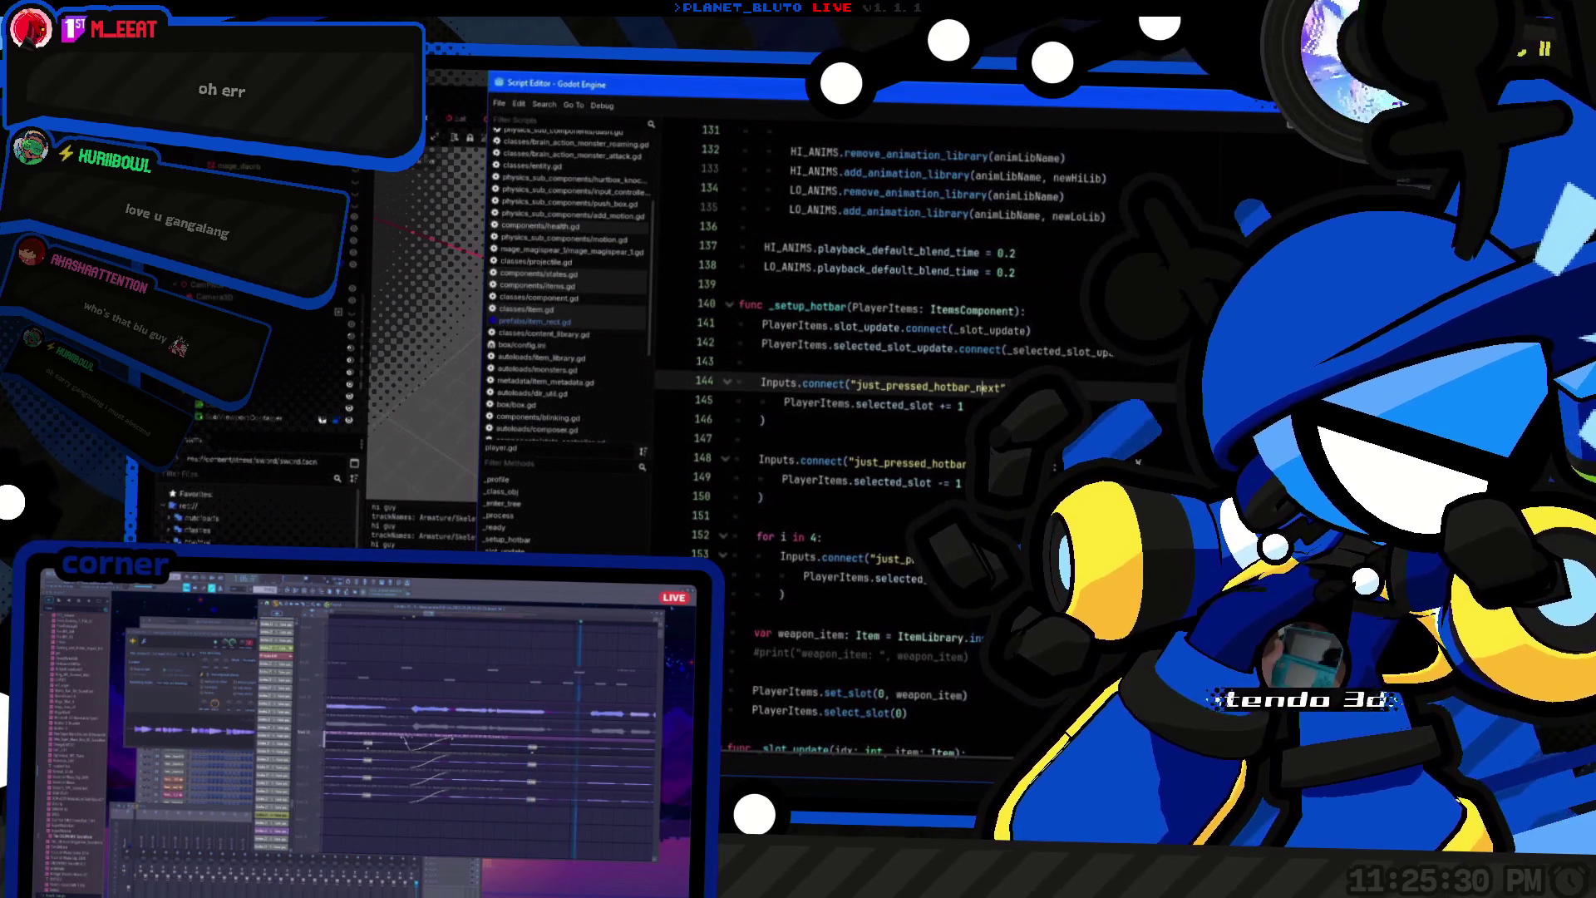
{"action": "scroll", "coordinate": [871, 385], "scroll_direction": "up", "scroll_amount": 20}
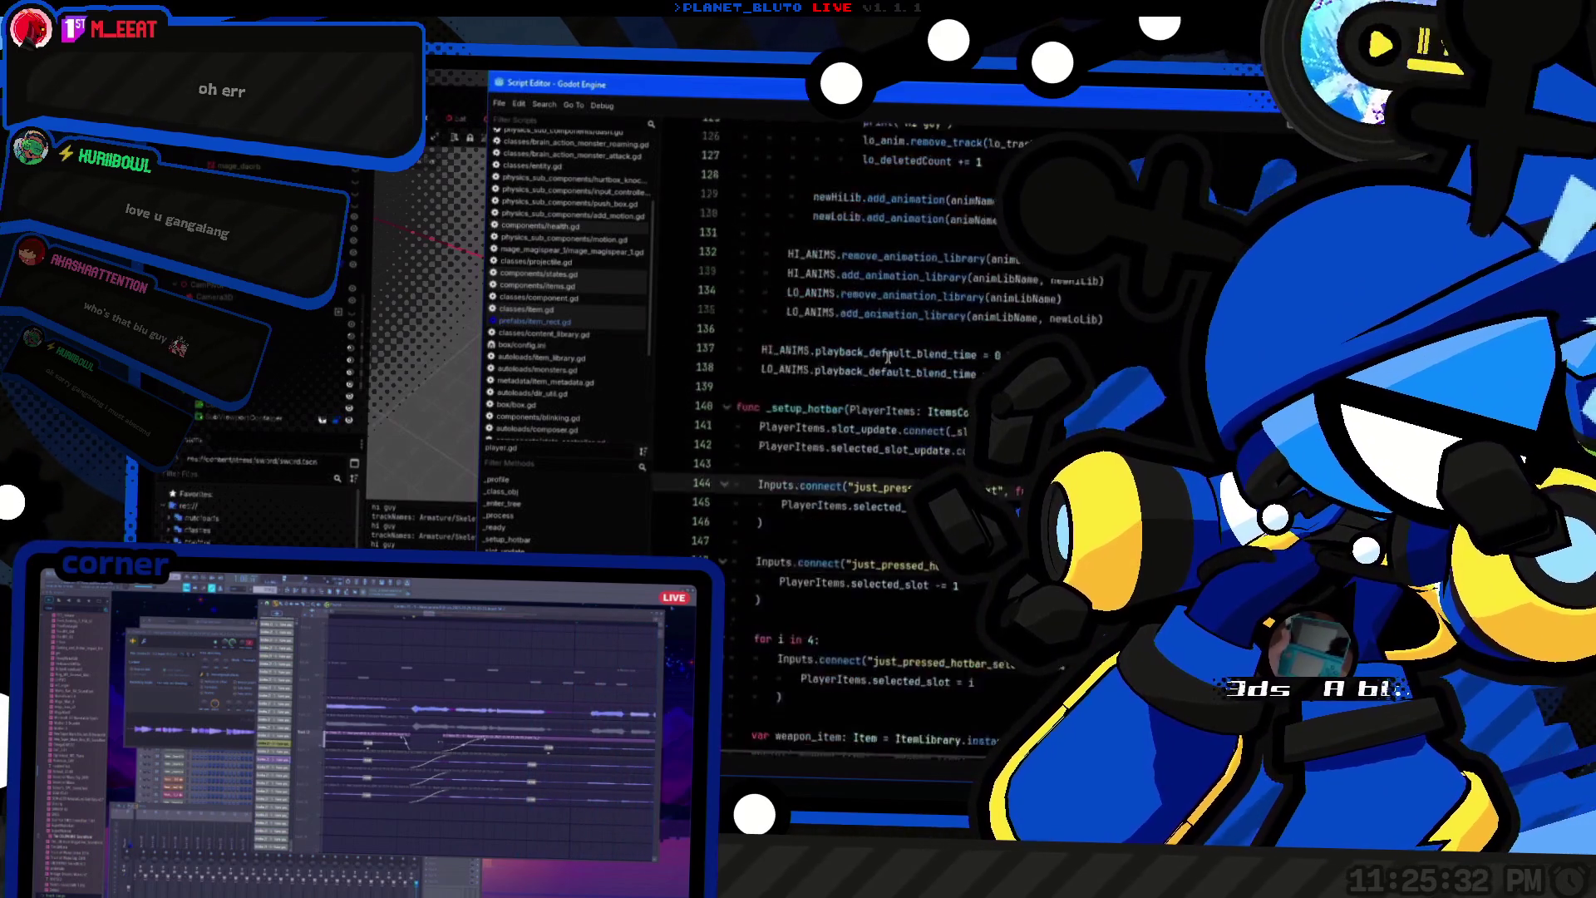
{"action": "scroll", "coordinate": [1012, 526], "scroll_direction": "up", "scroll_amount": 12}
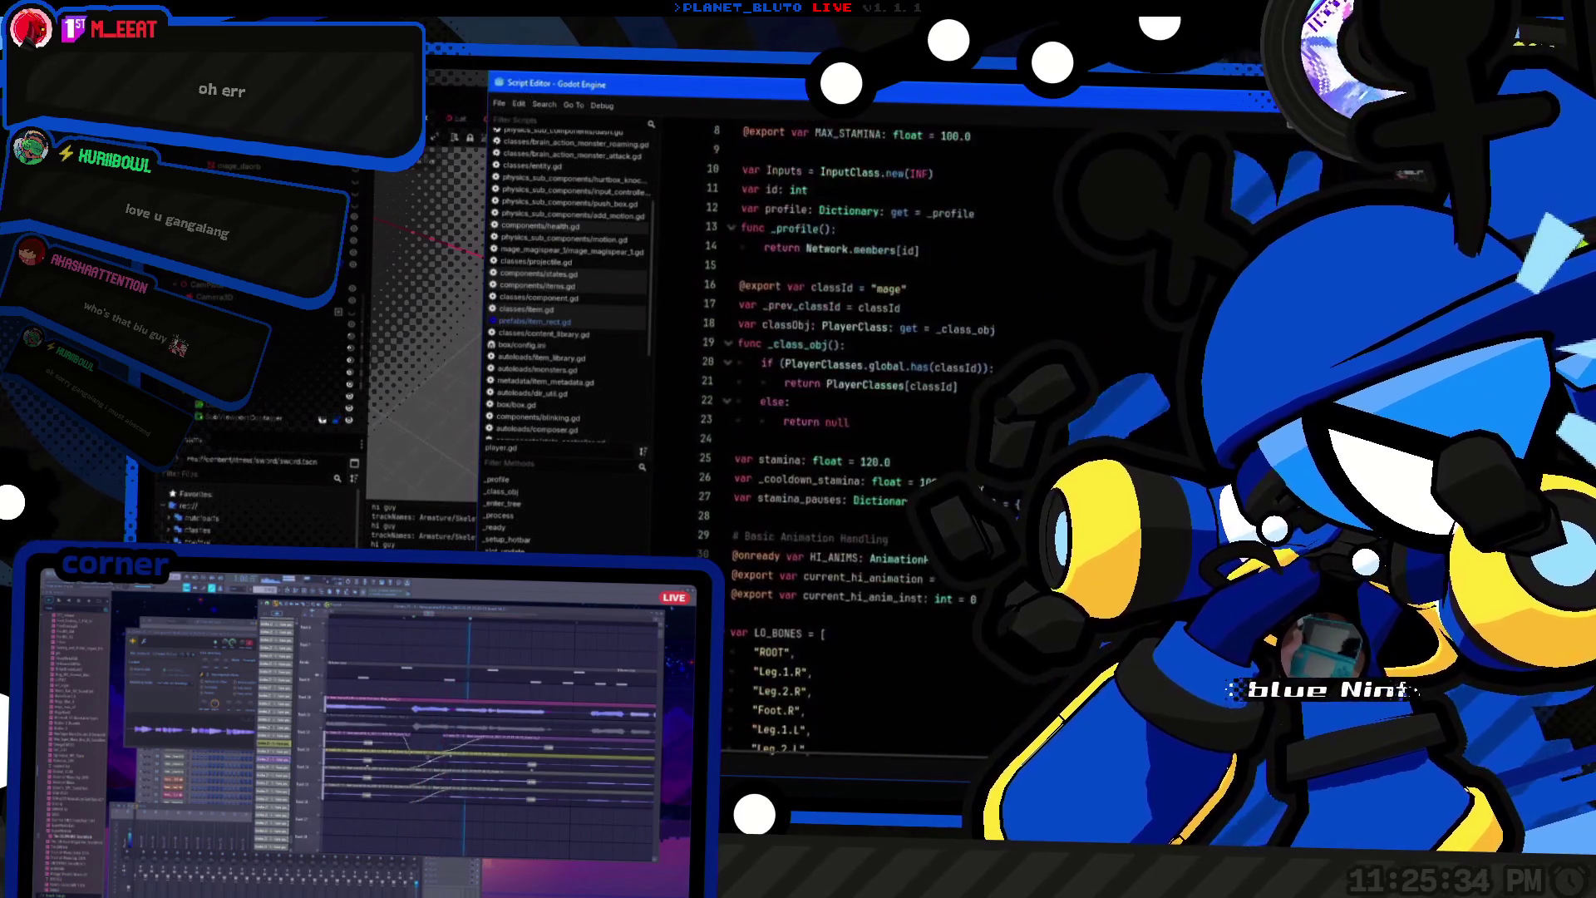
{"action": "scroll", "coordinate": [1012, 526], "scroll_direction": "down", "scroll_amount": 9}
{"action": "scroll", "coordinate": [1012, 526], "scroll_direction": "down", "scroll_amount": 20}
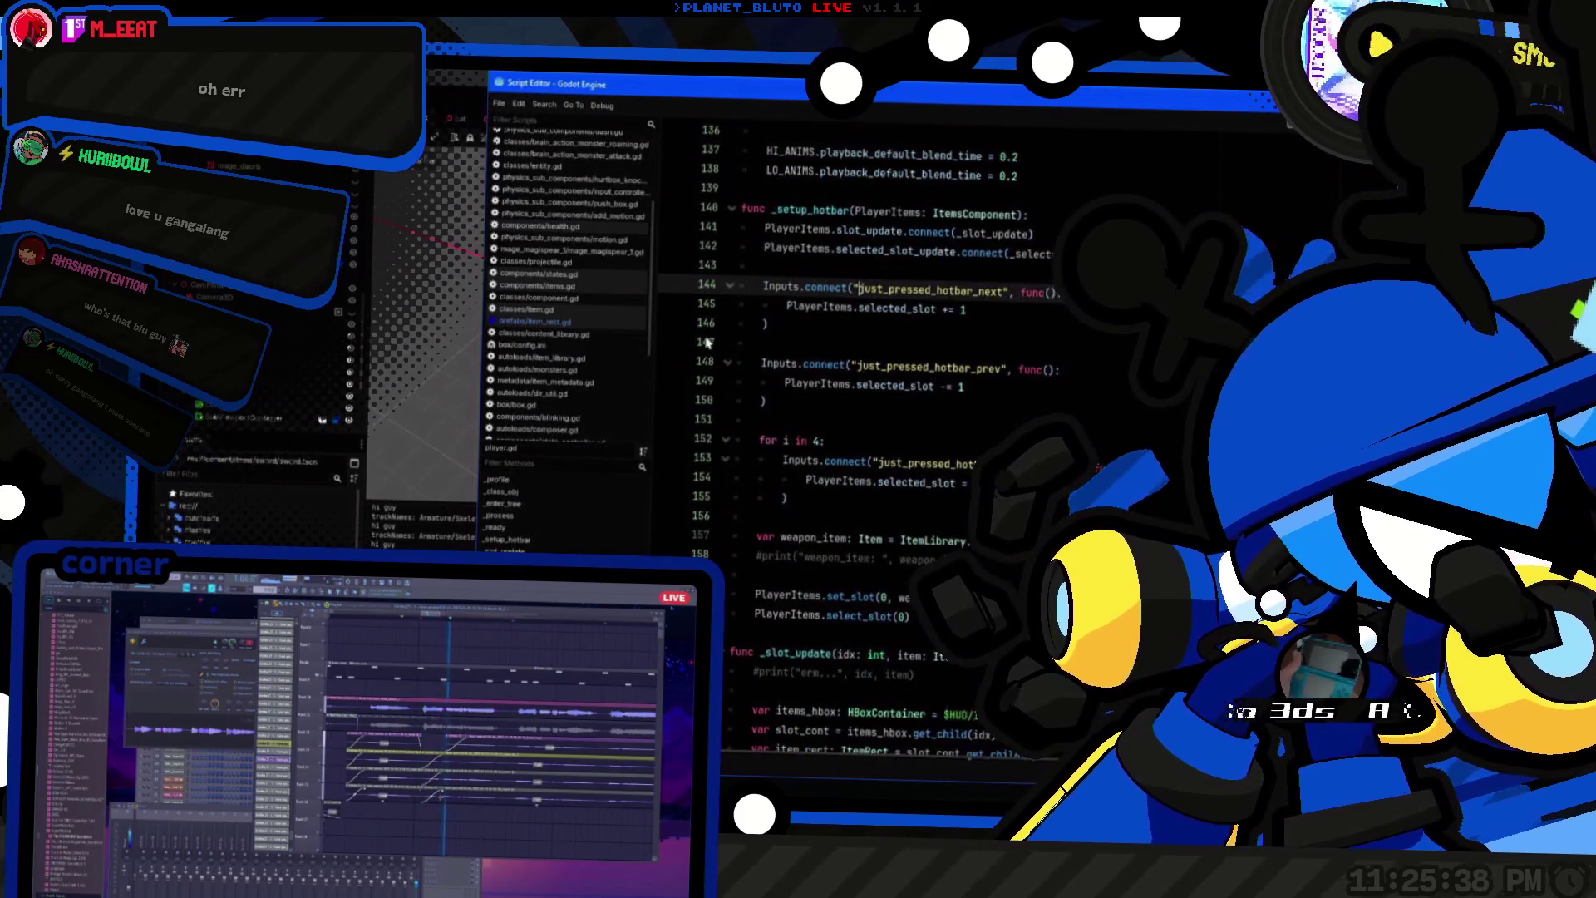
{"action": "scroll", "coordinate": [707, 341], "scroll_direction": "up", "scroll_amount": 4}
Step: In get_input, comment out the ATTACK and SECONDARY input checks with Ctrl+K
{"action": "left_click", "coordinate": [1014, 388]}
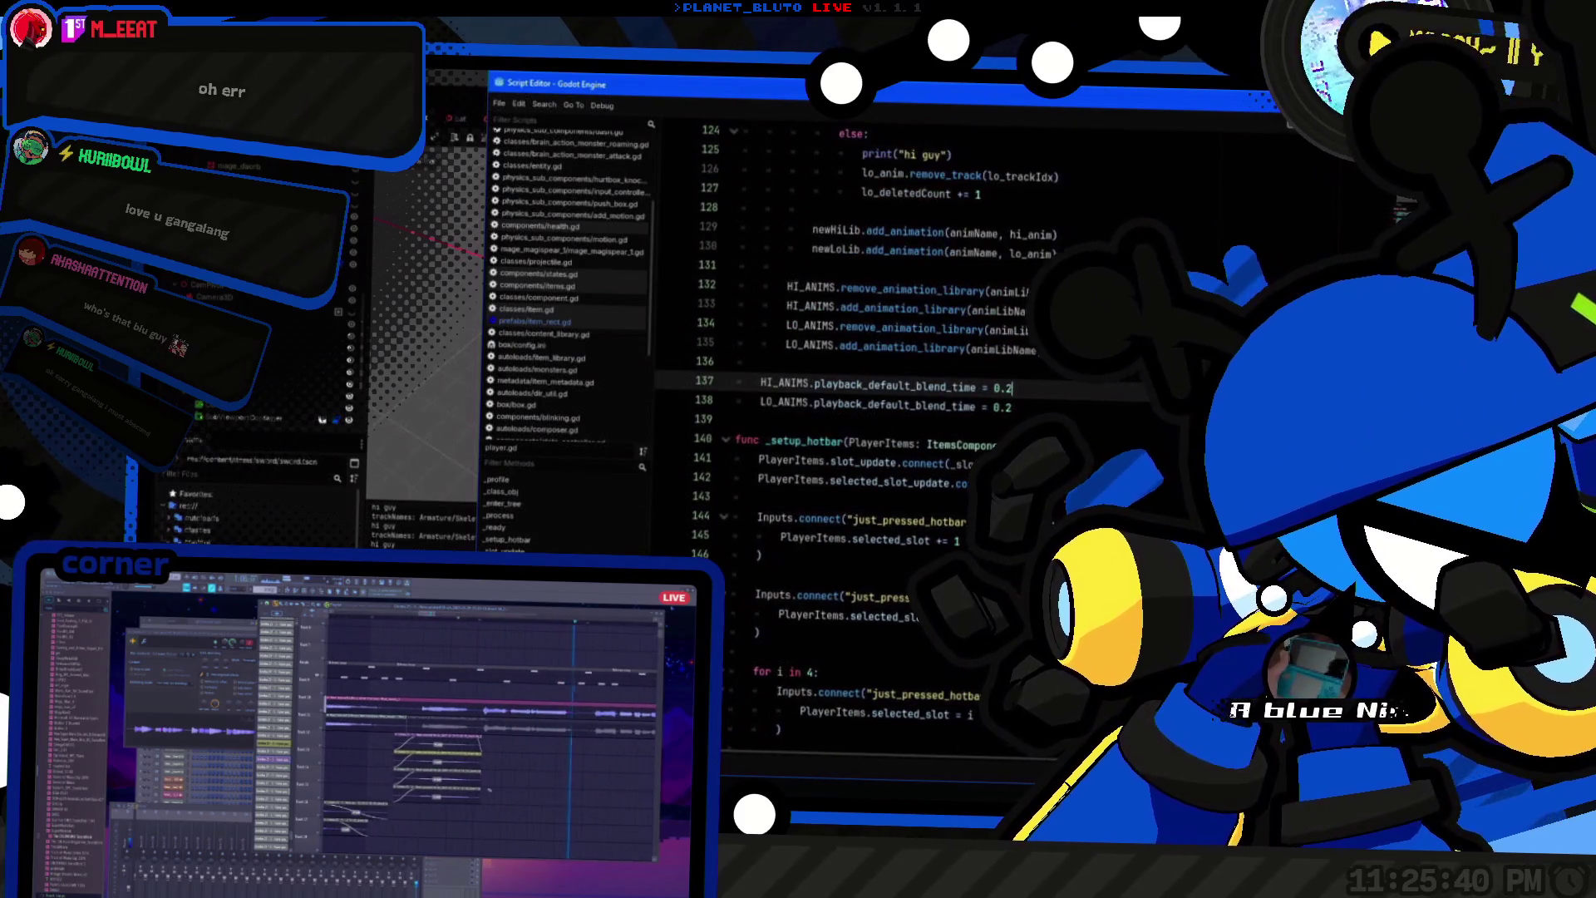
{"action": "left_click", "coordinate": [866, 441]}
{"action": "scroll", "coordinate": [813, 560], "scroll_direction": "down", "scroll_amount": 15}
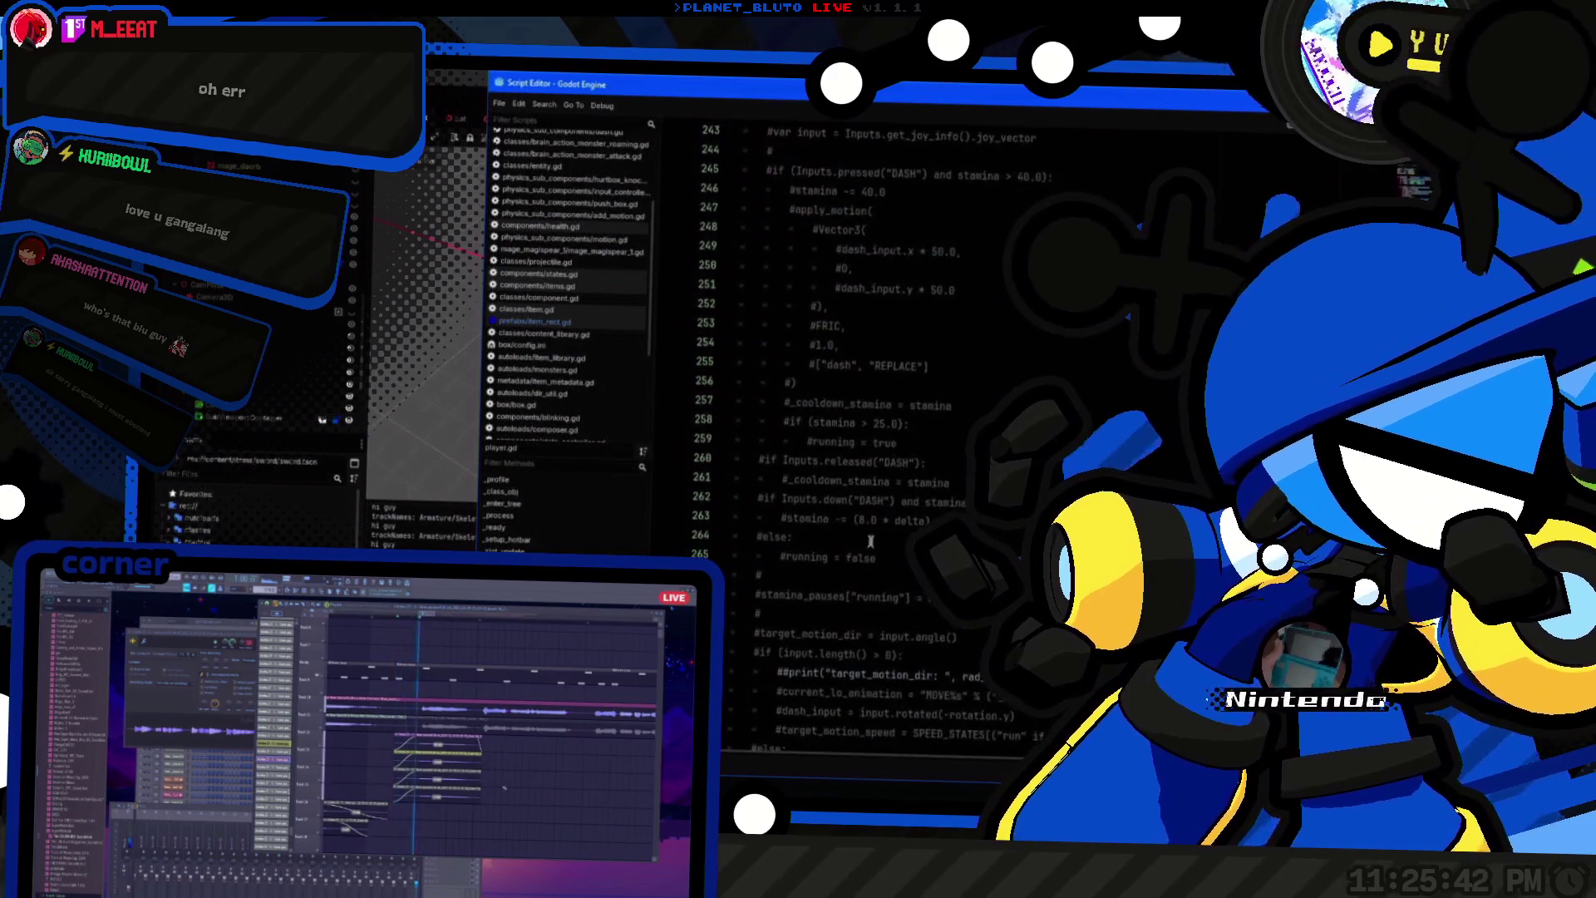
{"action": "left_click", "coordinate": [823, 478]}
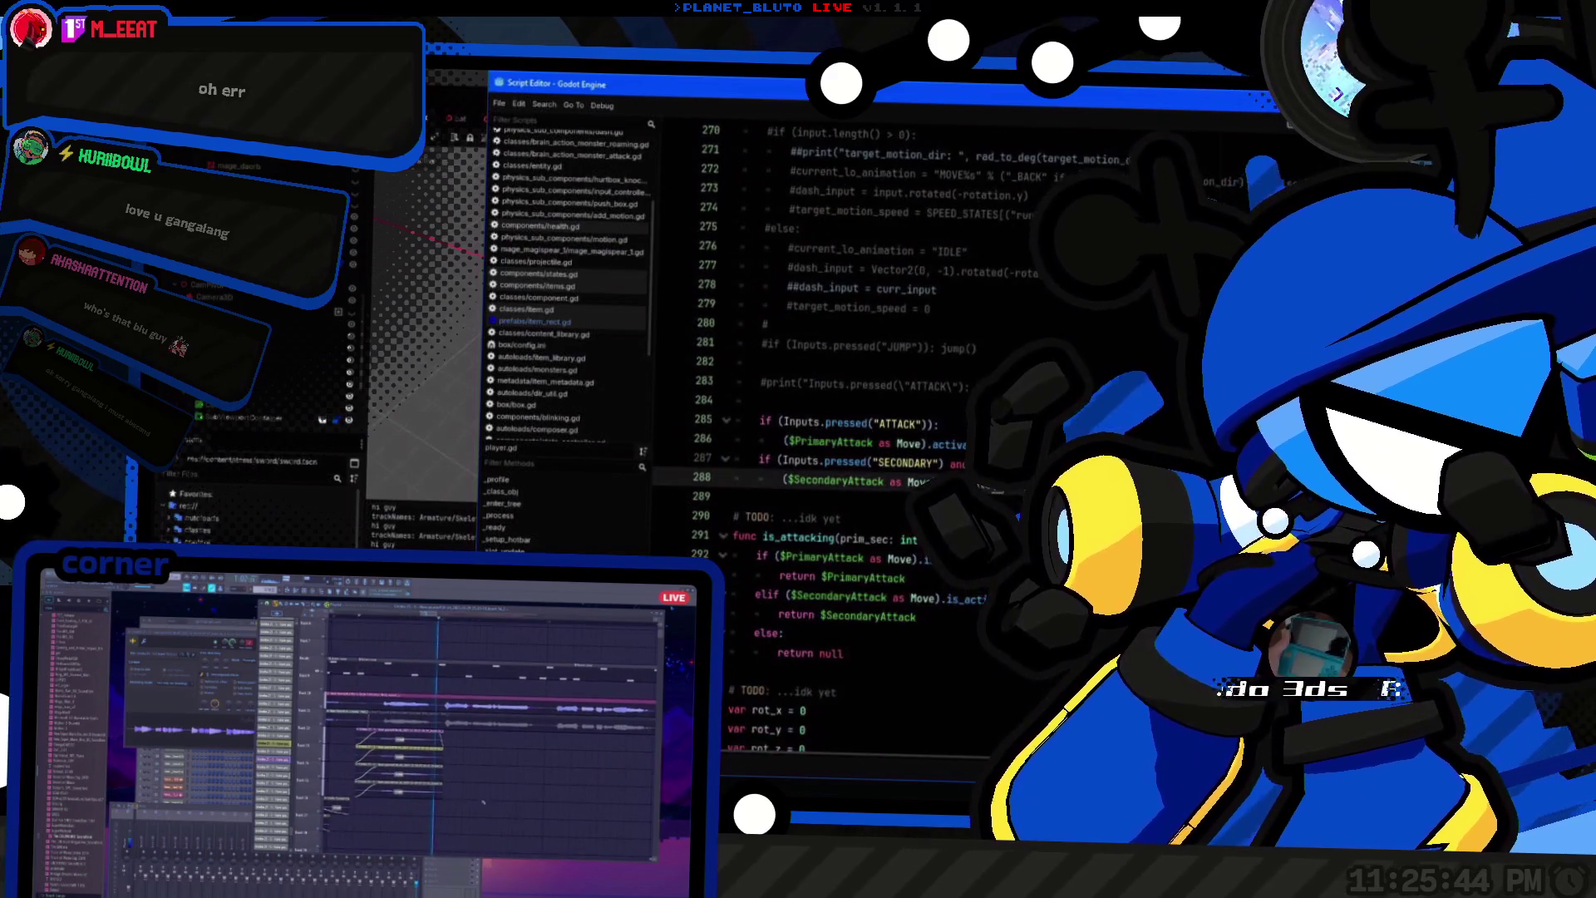
{"action": "key", "text": "shift+Up"}
{"action": "key", "text": "shift+Up"}
{"action": "key", "text": "shift+Up"}
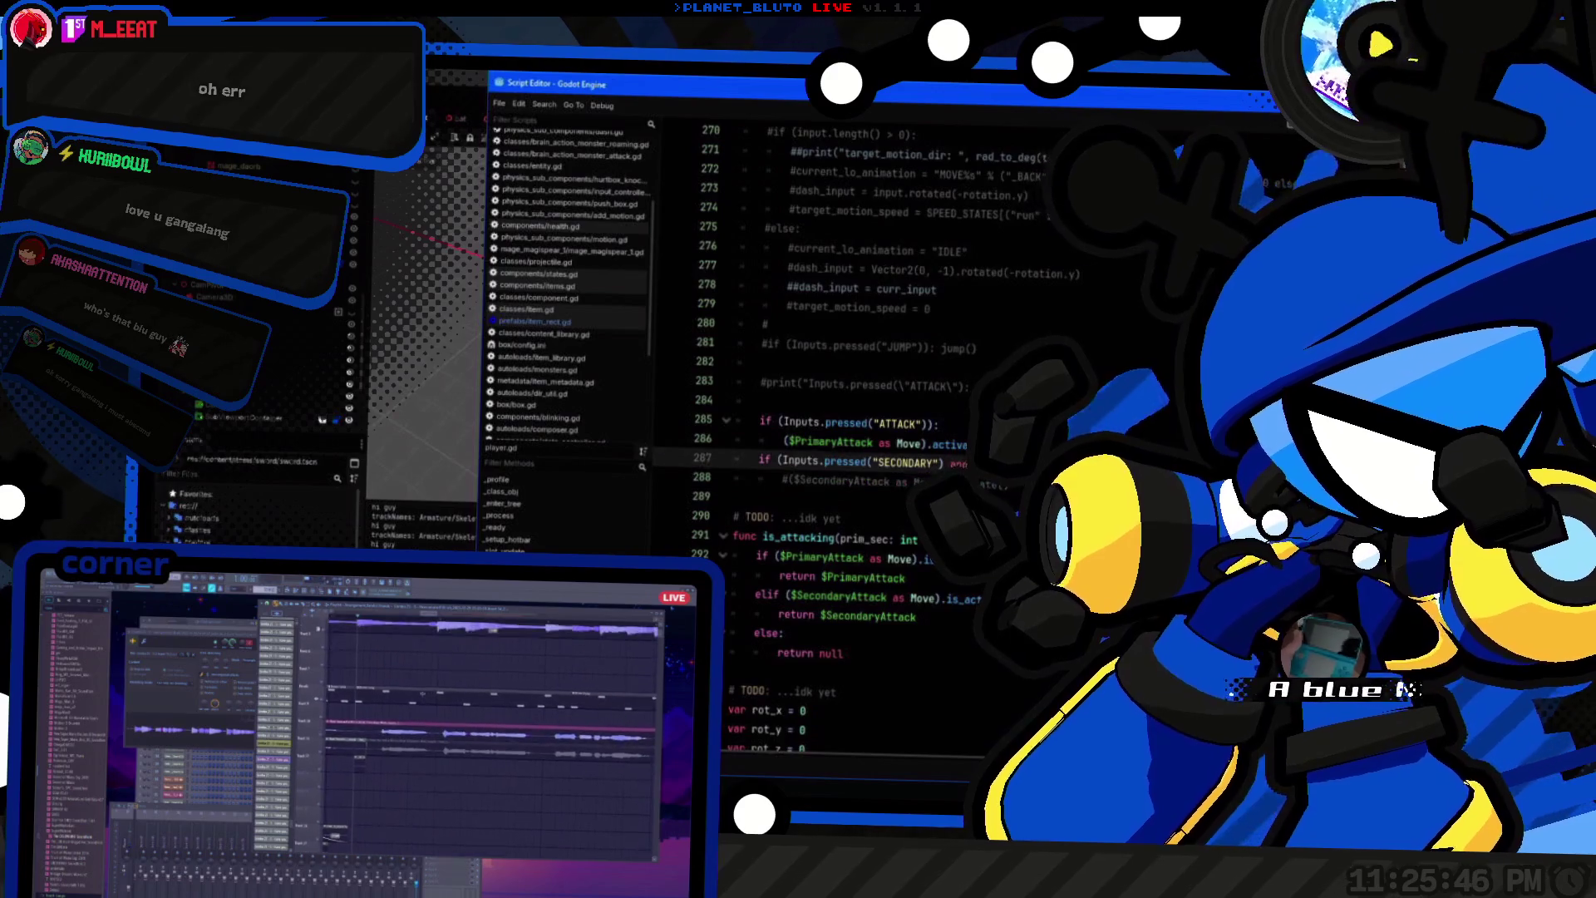
{"action": "key", "text": "ctrl+k"}
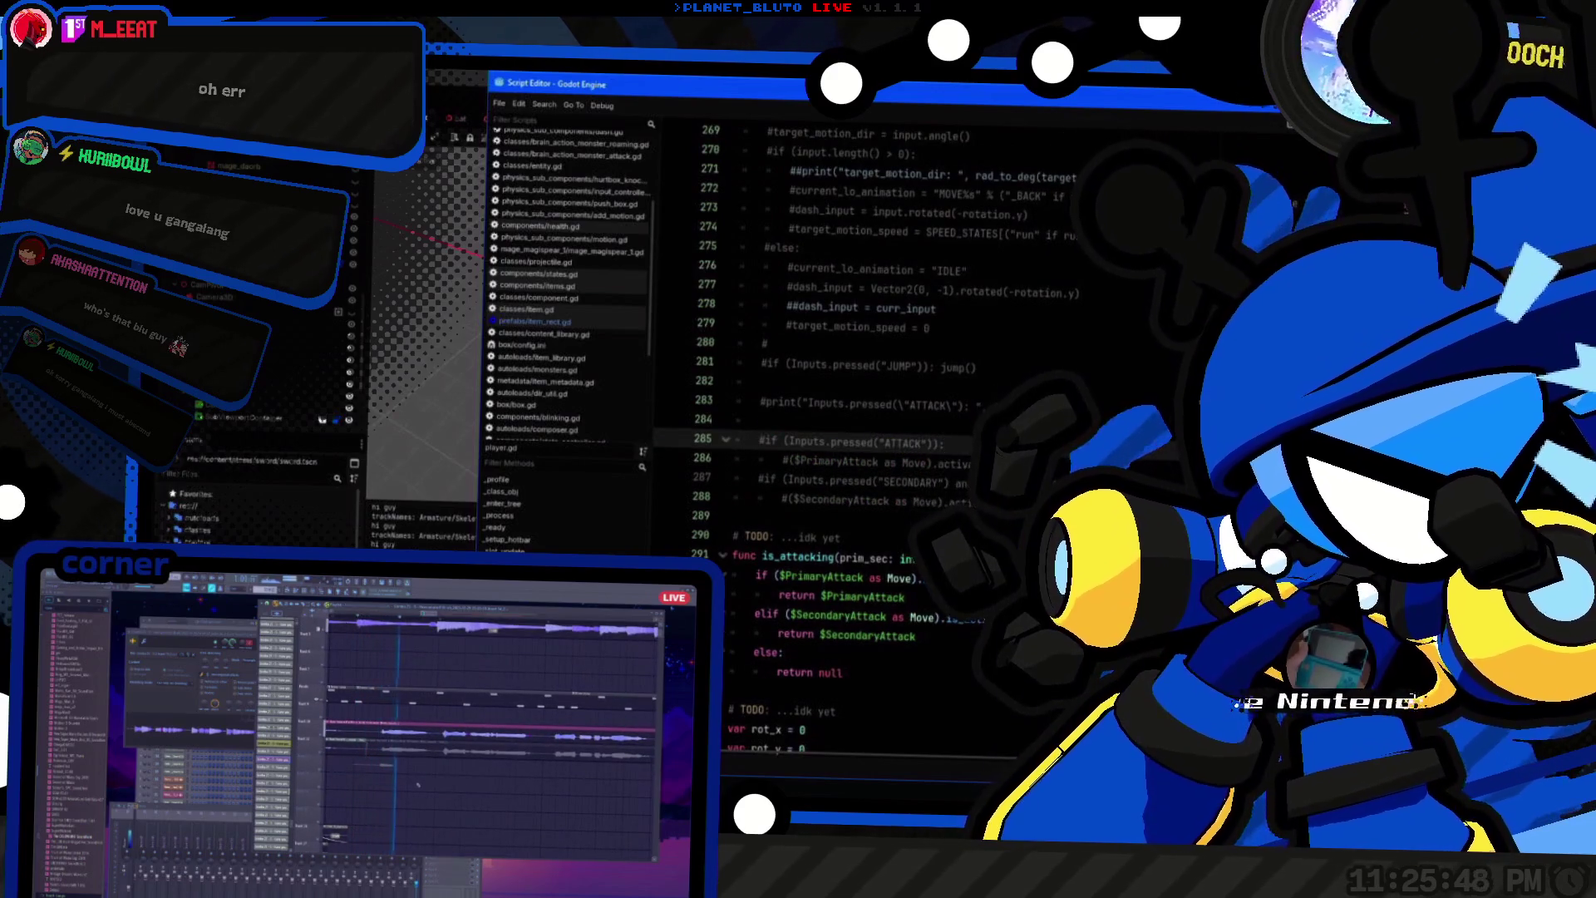
Step: Quick-open the knight_2 slash attack script
{"action": "key", "text": "alt+Tab"}
{"action": "type", "text": "basic"}
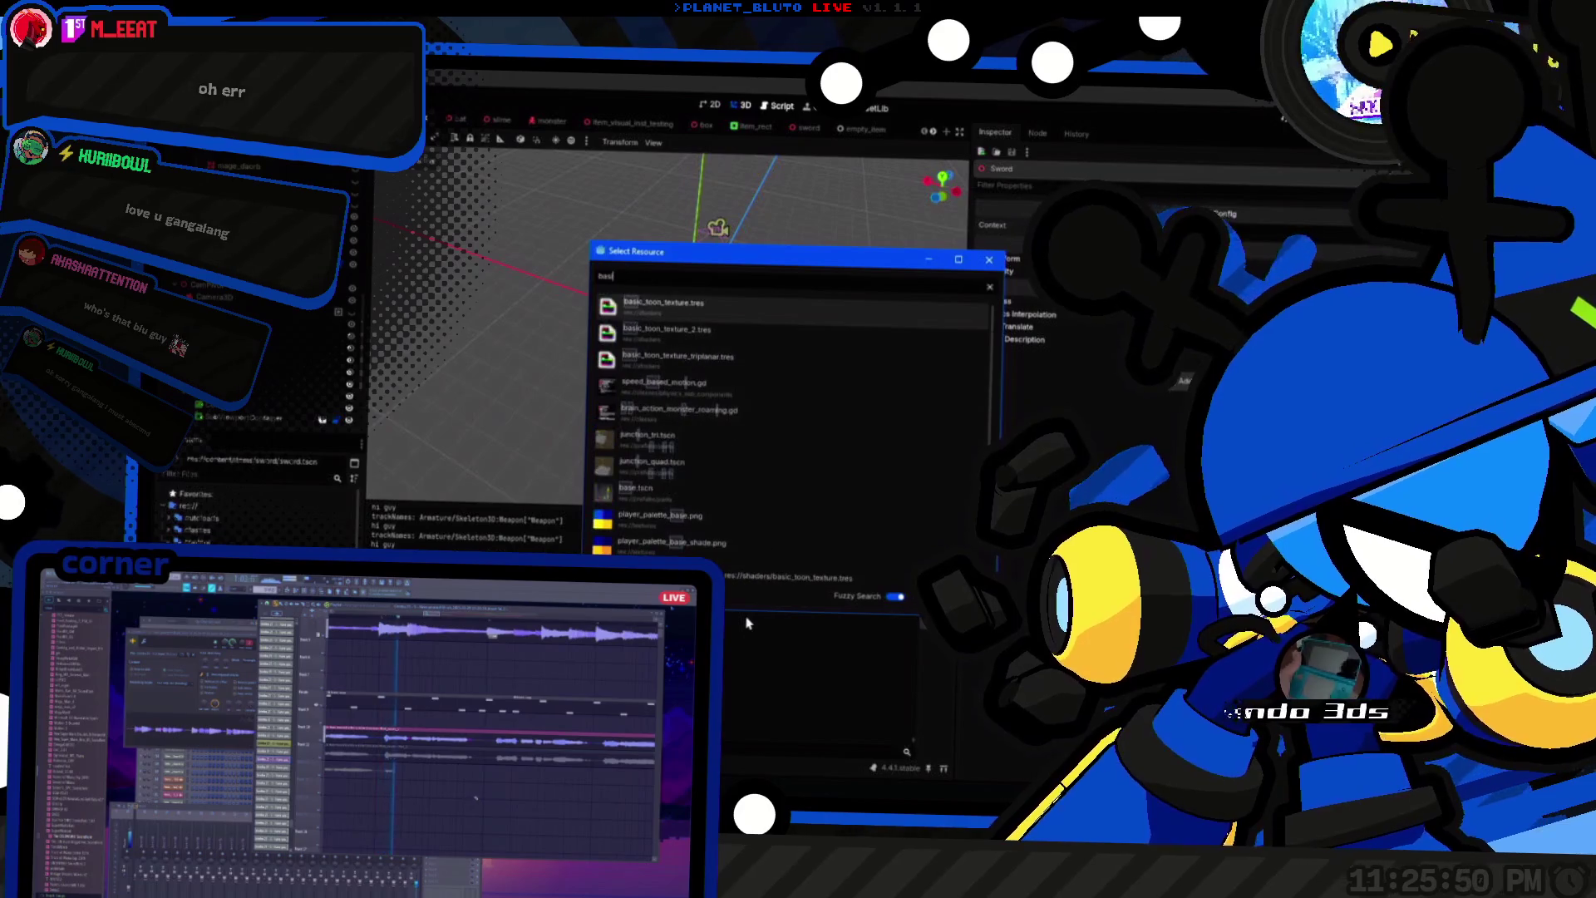
{"action": "key", "text": "BackSpace"}
{"action": "key", "text": "BackSpace"}
{"action": "key", "text": "BackSpace"}
{"action": "type", "text": "knig"}
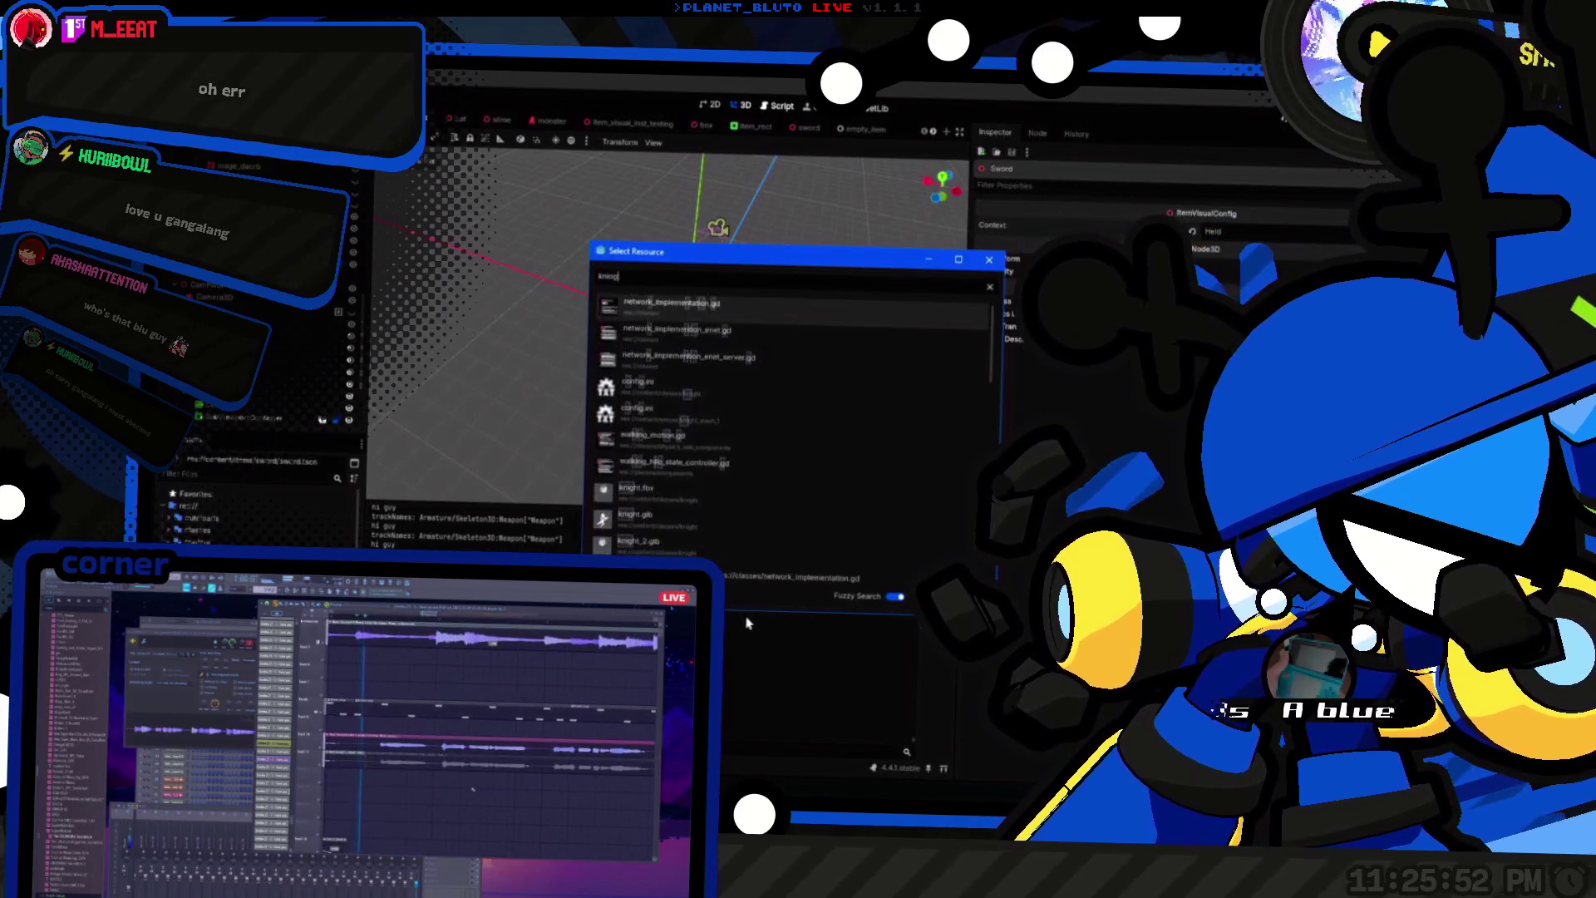
{"action": "type", "text": "ht_2"}
{"action": "key", "text": "alt+Tab"}
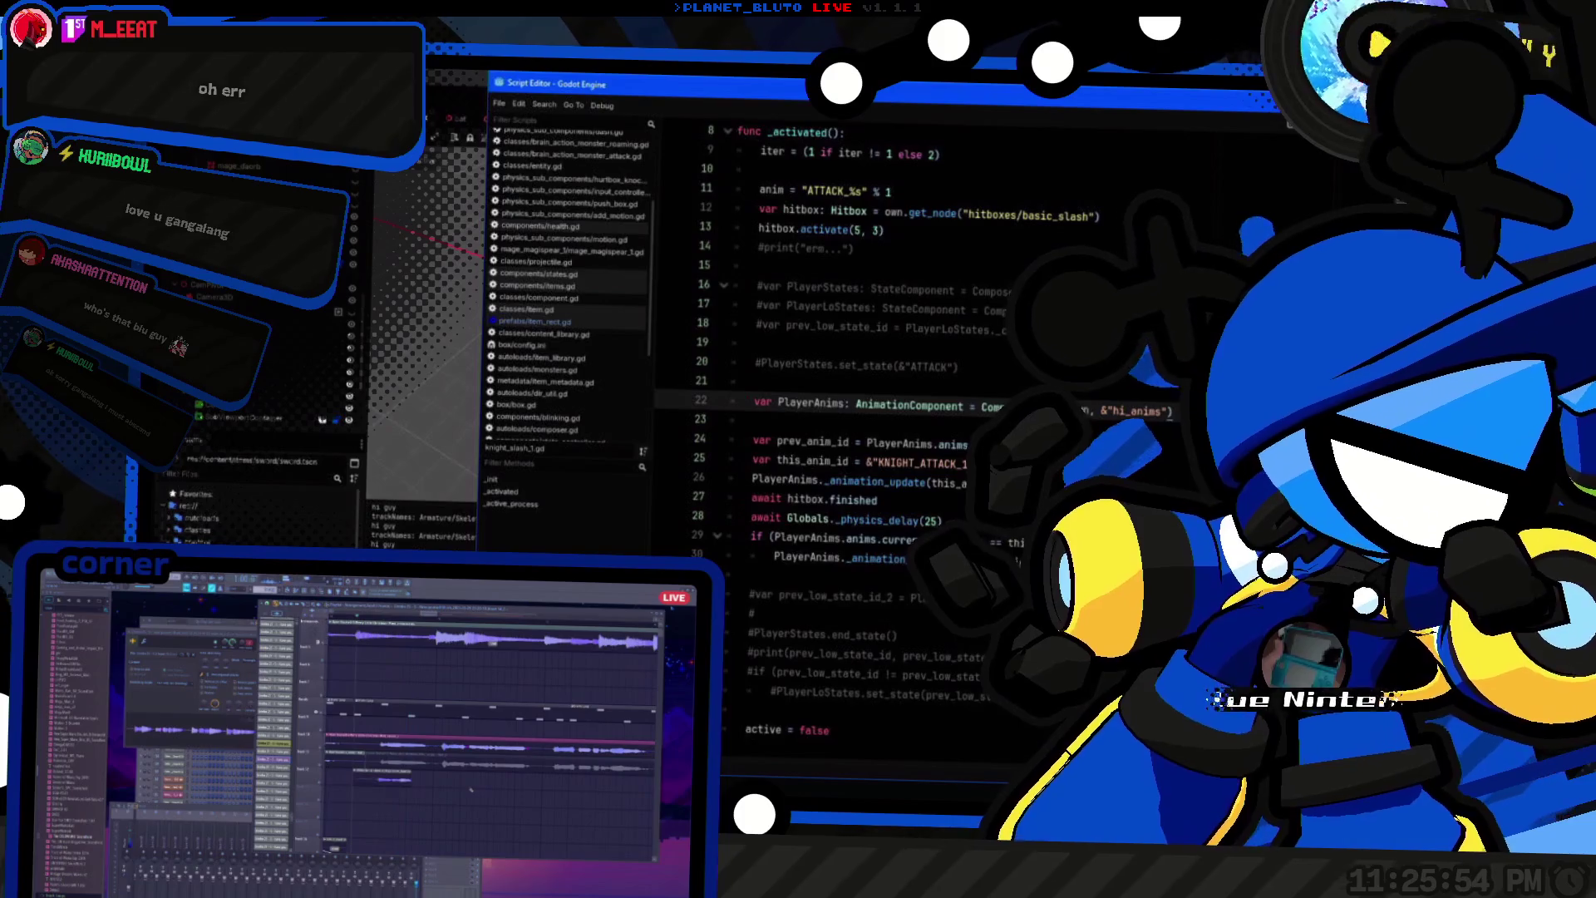
Step: Skim the top of knight_slash_1.gd, briefly selecting the whole script
{"action": "left_click", "coordinate": [942, 520]}
{"action": "key", "text": "ctrl+shift+Home"}
{"action": "left_click", "coordinate": [956, 232]}
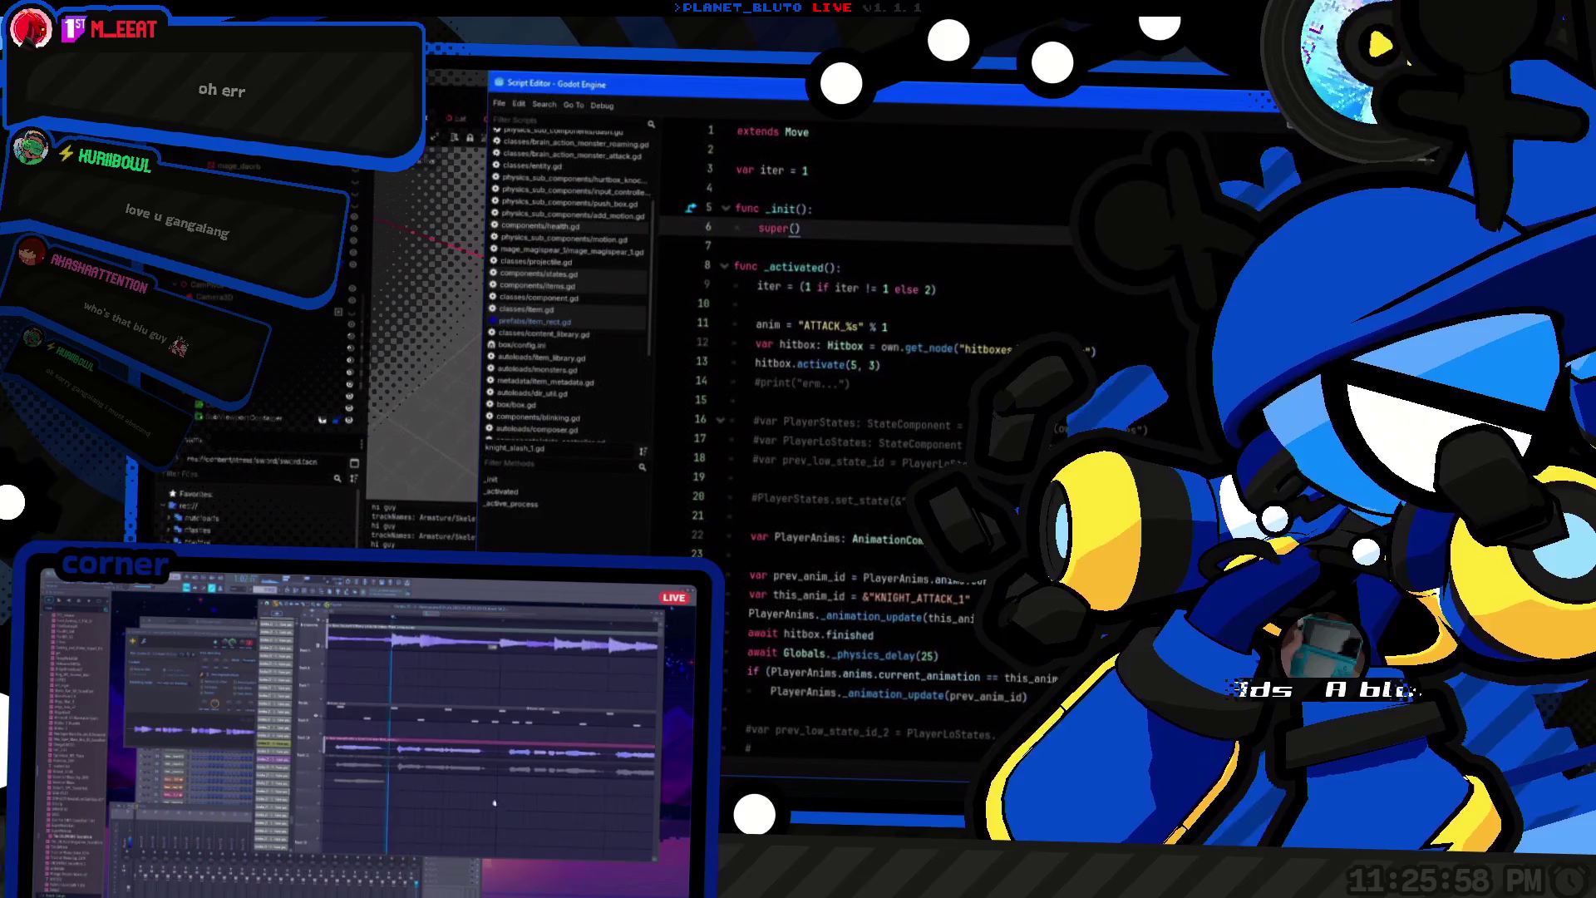
{"action": "scroll", "coordinate": [931, 431], "scroll_direction": "down", "scroll_amount": 3}
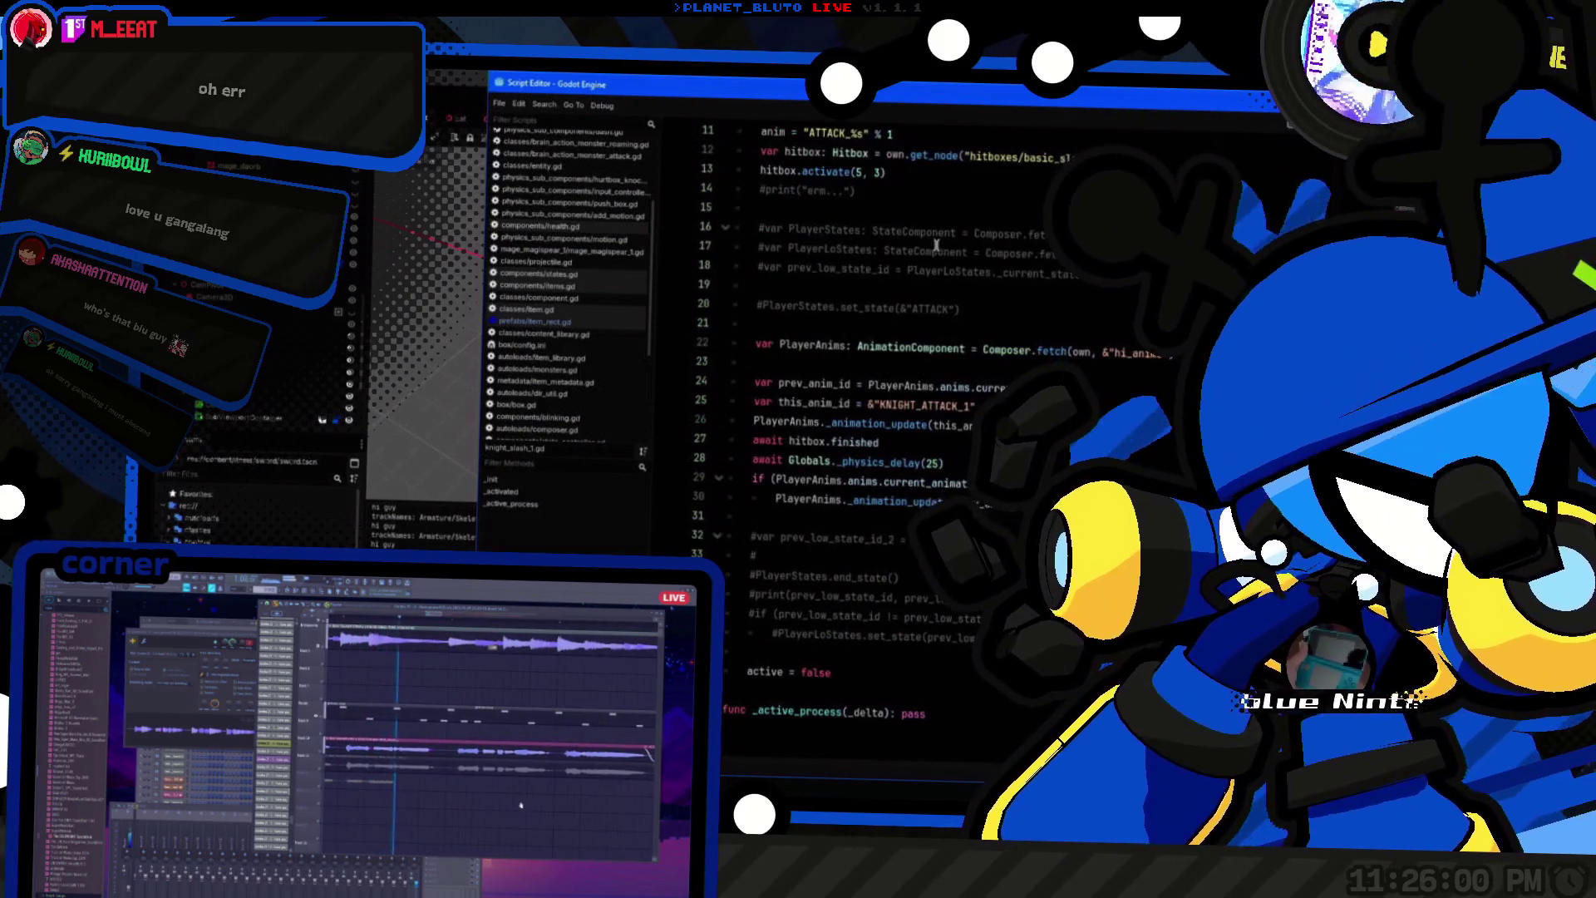
{"action": "scroll", "coordinate": [917, 484], "scroll_direction": "up", "scroll_amount": 3}
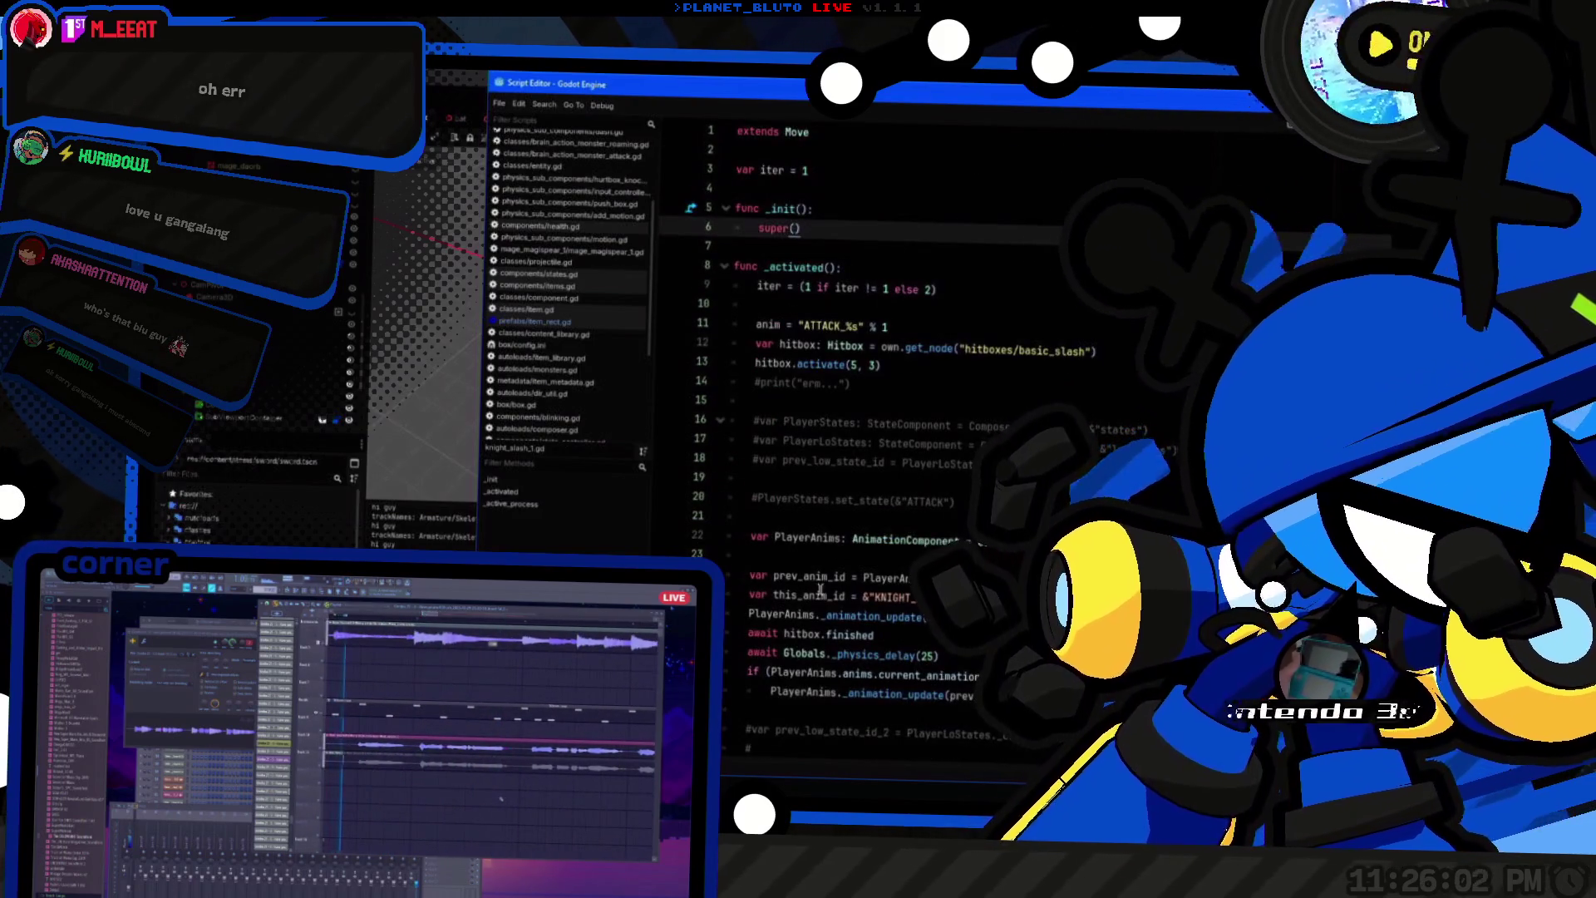
{"action": "scroll", "coordinate": [820, 589], "scroll_direction": "down", "scroll_amount": 3}
{"action": "scroll", "coordinate": [793, 480], "scroll_direction": "up", "scroll_amount": 3}
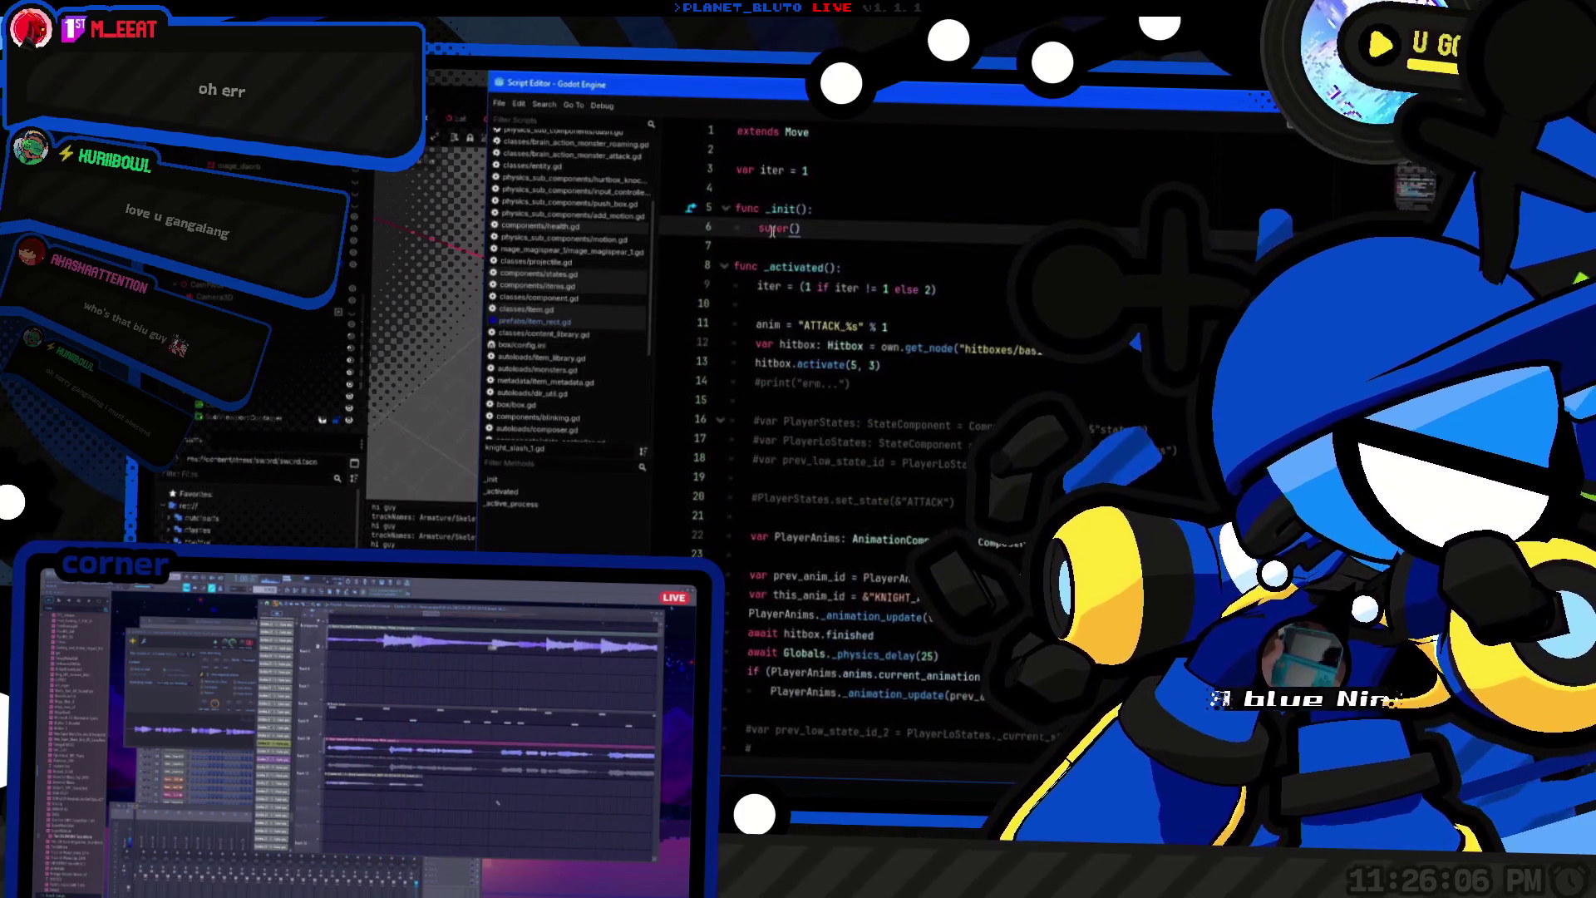
Step: Inspect the iter variable, hitbox activation and animation update lines, then close the floating Script Editor
{"action": "left_click", "coordinate": [842, 169]}
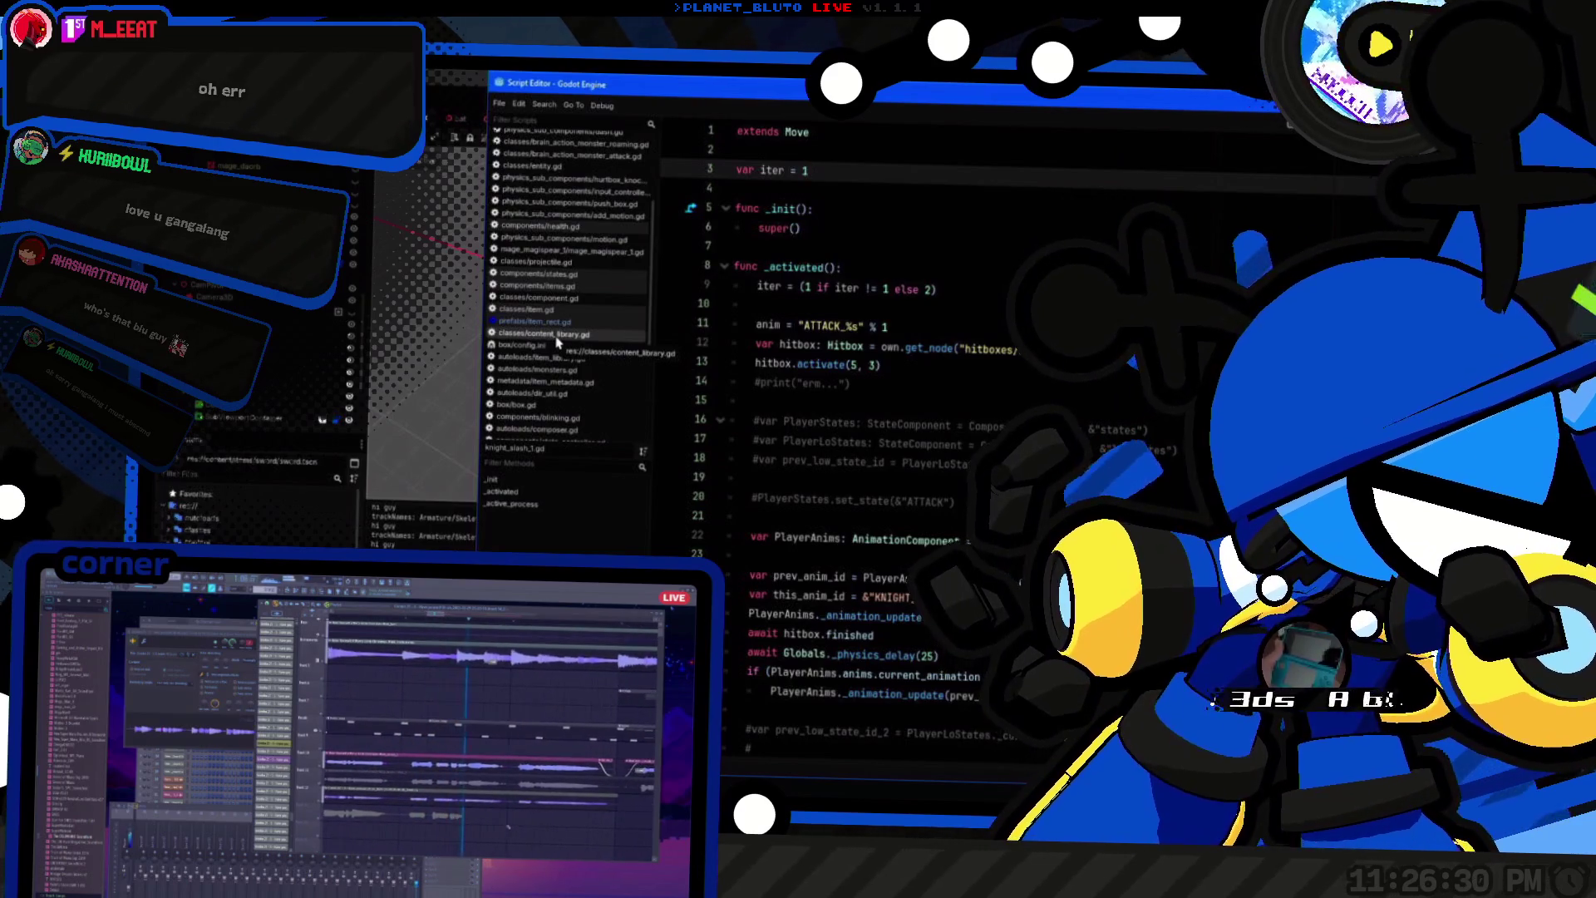
{"action": "scroll", "coordinate": [557, 342], "scroll_direction": "down", "scroll_amount": 5}
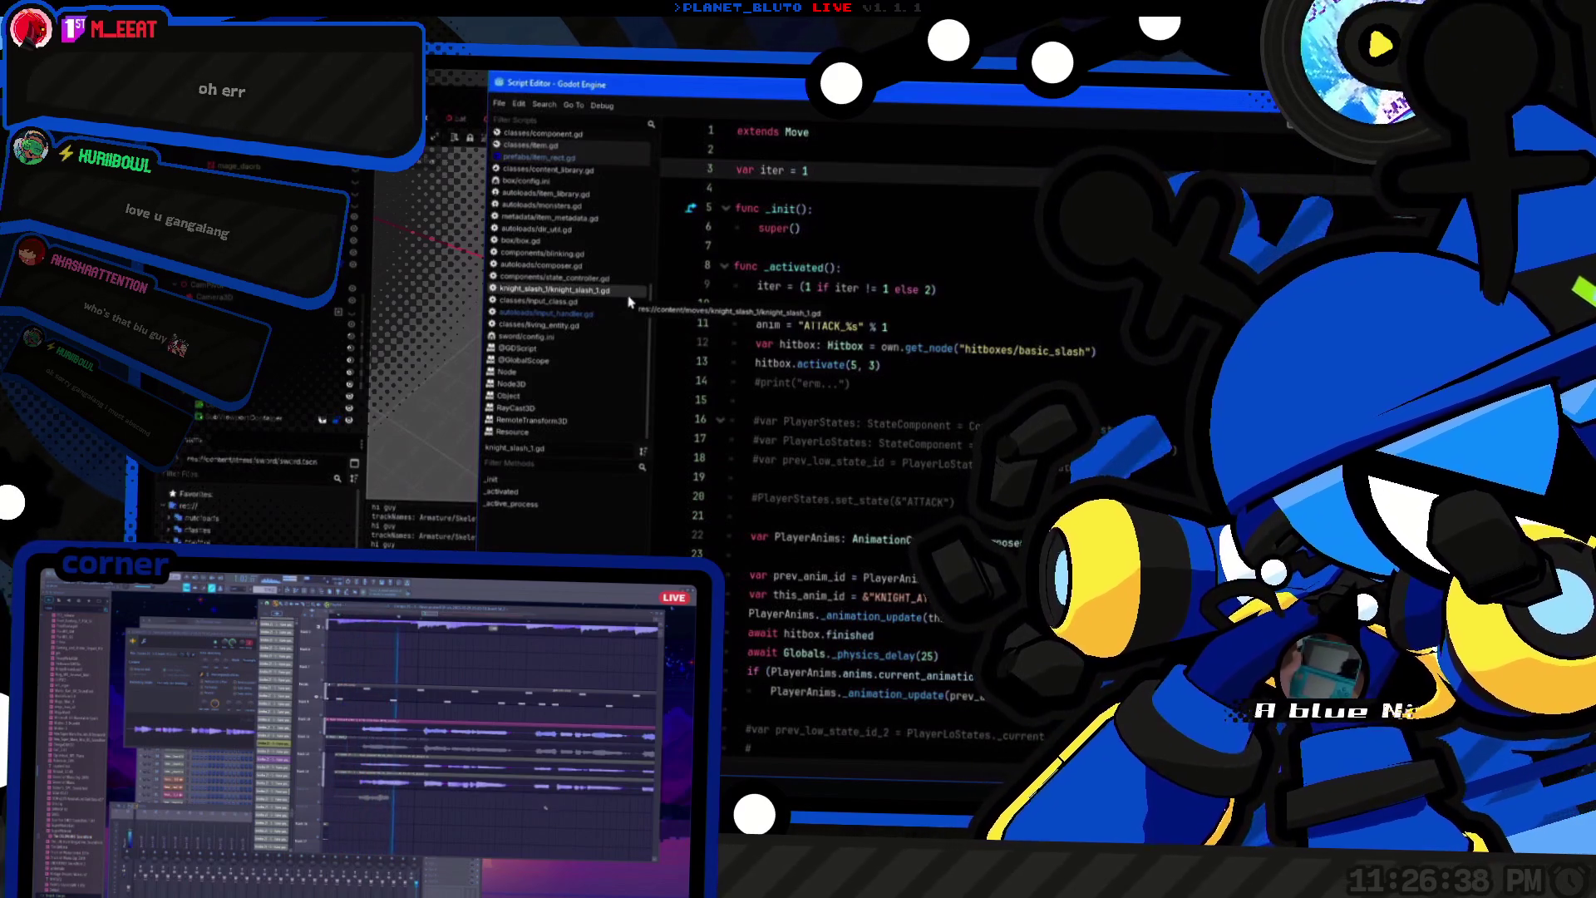
{"action": "left_click", "coordinate": [1045, 350]}
{"action": "key", "text": "Down"}
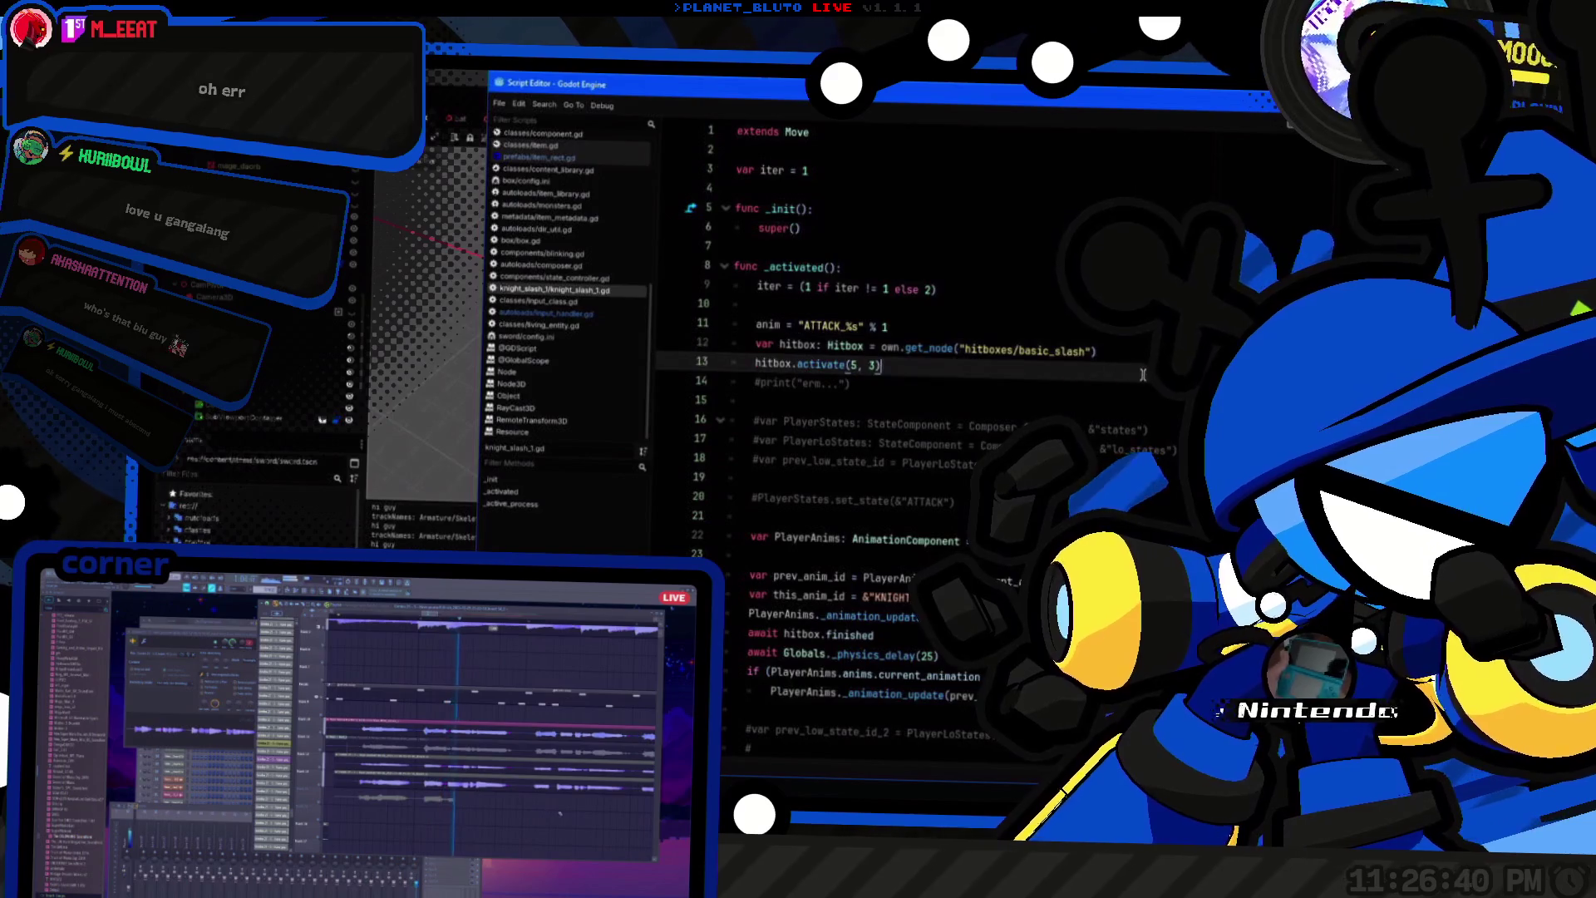
{"action": "scroll", "coordinate": [931, 433], "scroll_direction": "down", "scroll_amount": 3}
{"action": "mouse_move", "coordinate": [968, 502]}
{"action": "left_mouse_down"}
{"action": "mouse_move", "coordinate": [799, 470]}
{"action": "mouse_move", "coordinate": [790, 183]}
{"action": "mouse_move", "coordinate": [782, 404]}
{"action": "mouse_move", "coordinate": [670, 383]}
{"action": "mouse_move", "coordinate": [670, 503]}
{"action": "mouse_move", "coordinate": [670, 422]}
{"action": "left_mouse_up"}
{"action": "left_click", "coordinate": [670, 421]}
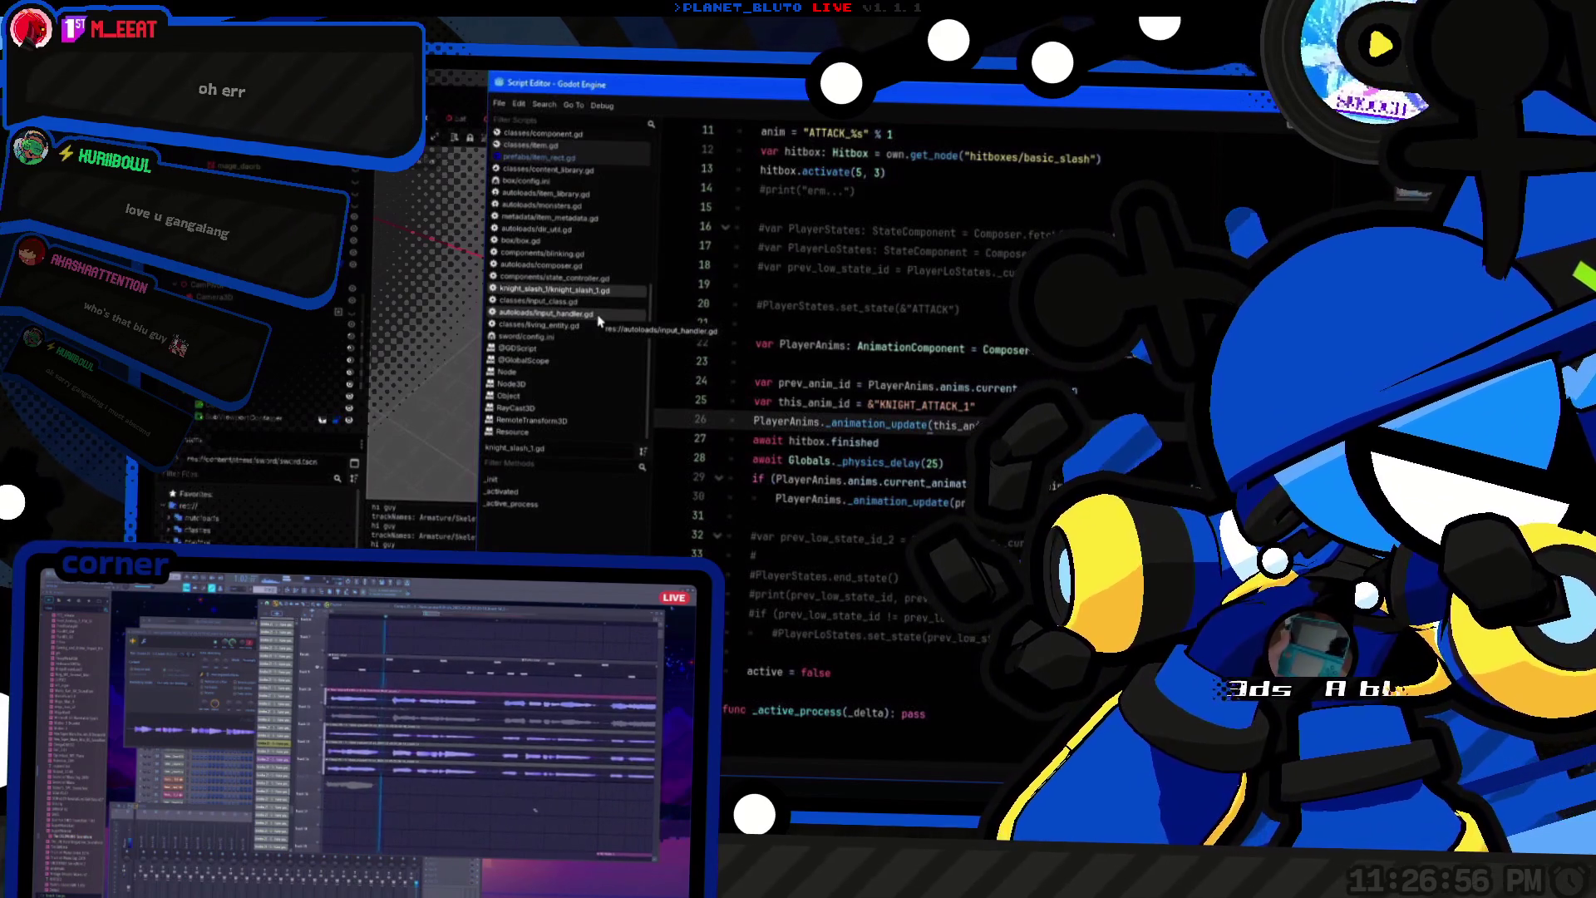
{"action": "left_click", "coordinate": [277, 163]}
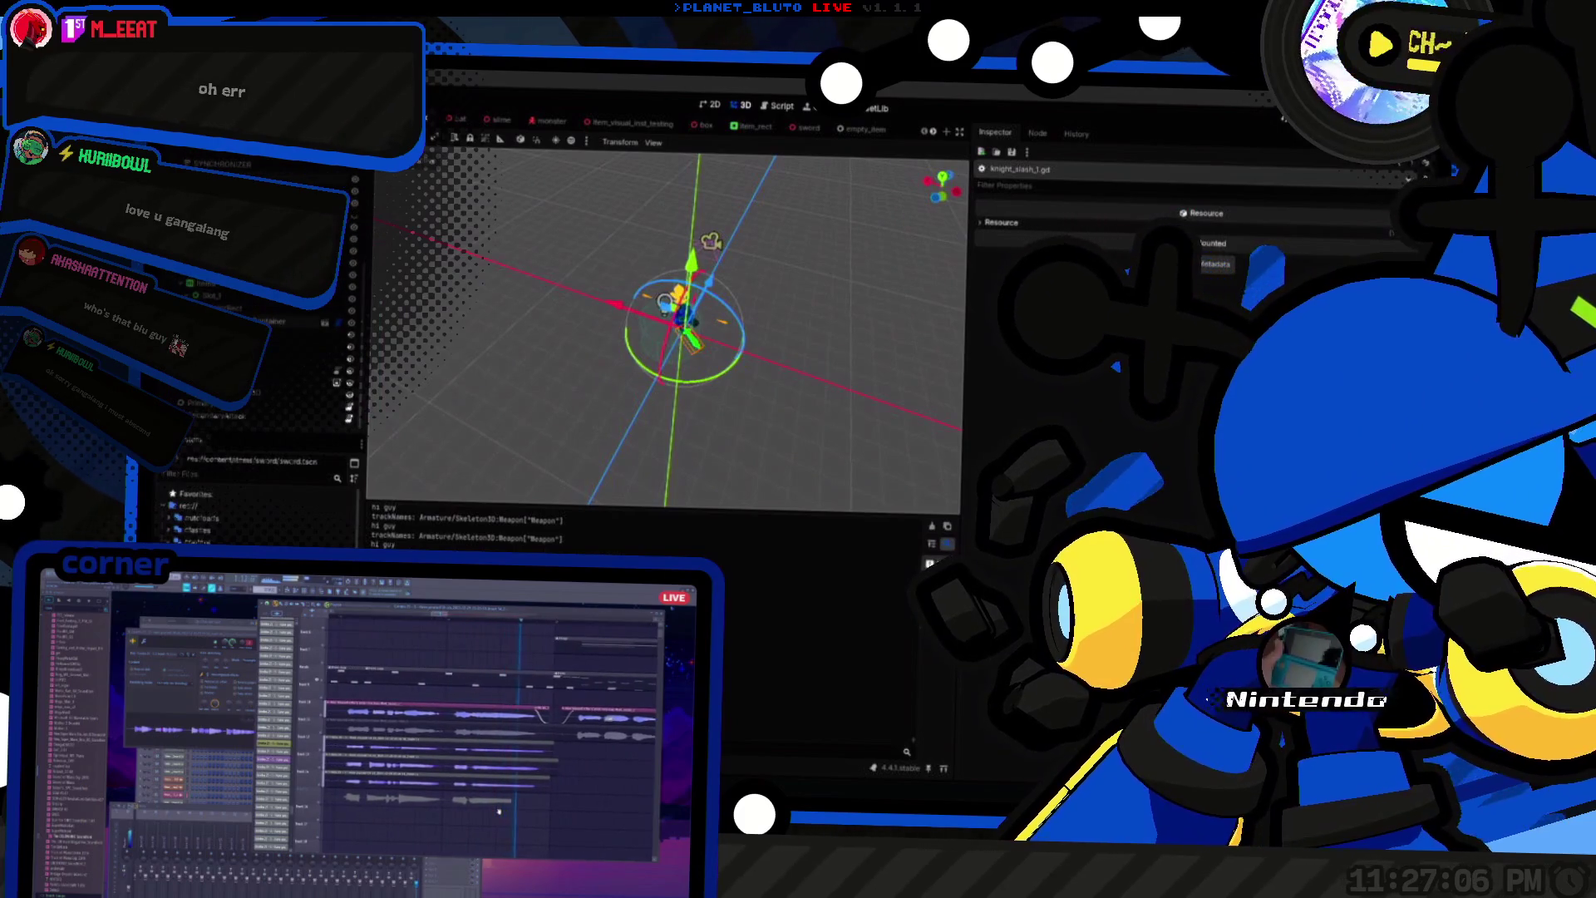
Step: View the 2D HUD crosshair, select PrimaryAttack in the Scene dock, and return to the Script Editor
{"action": "left_click", "coordinate": [177, 285]}
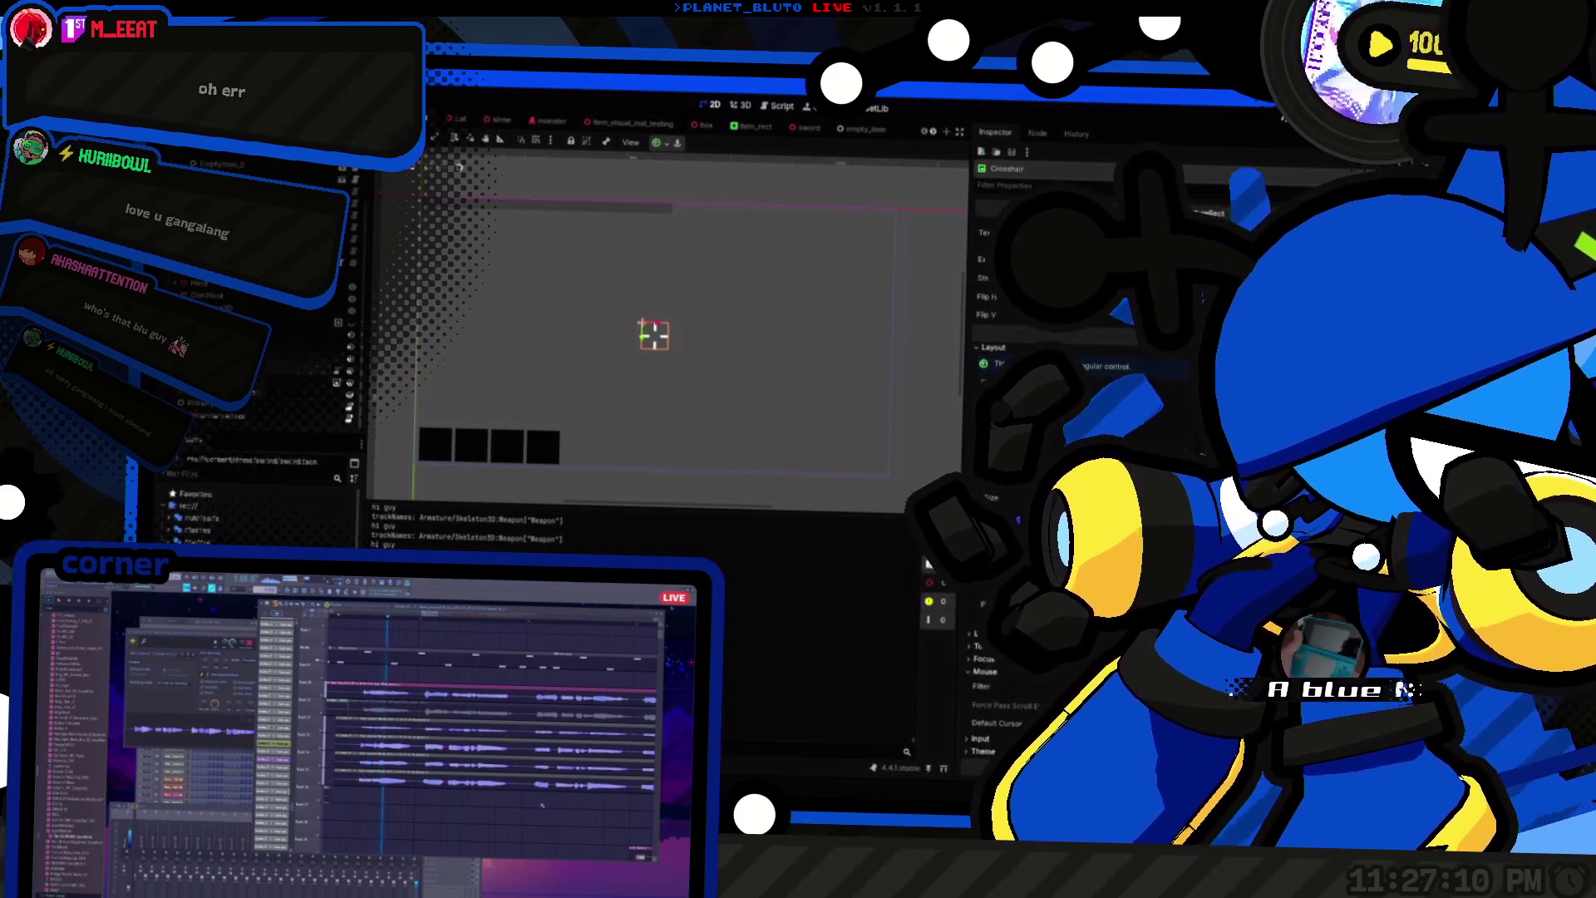
{"action": "left_click", "coordinate": [214, 411]}
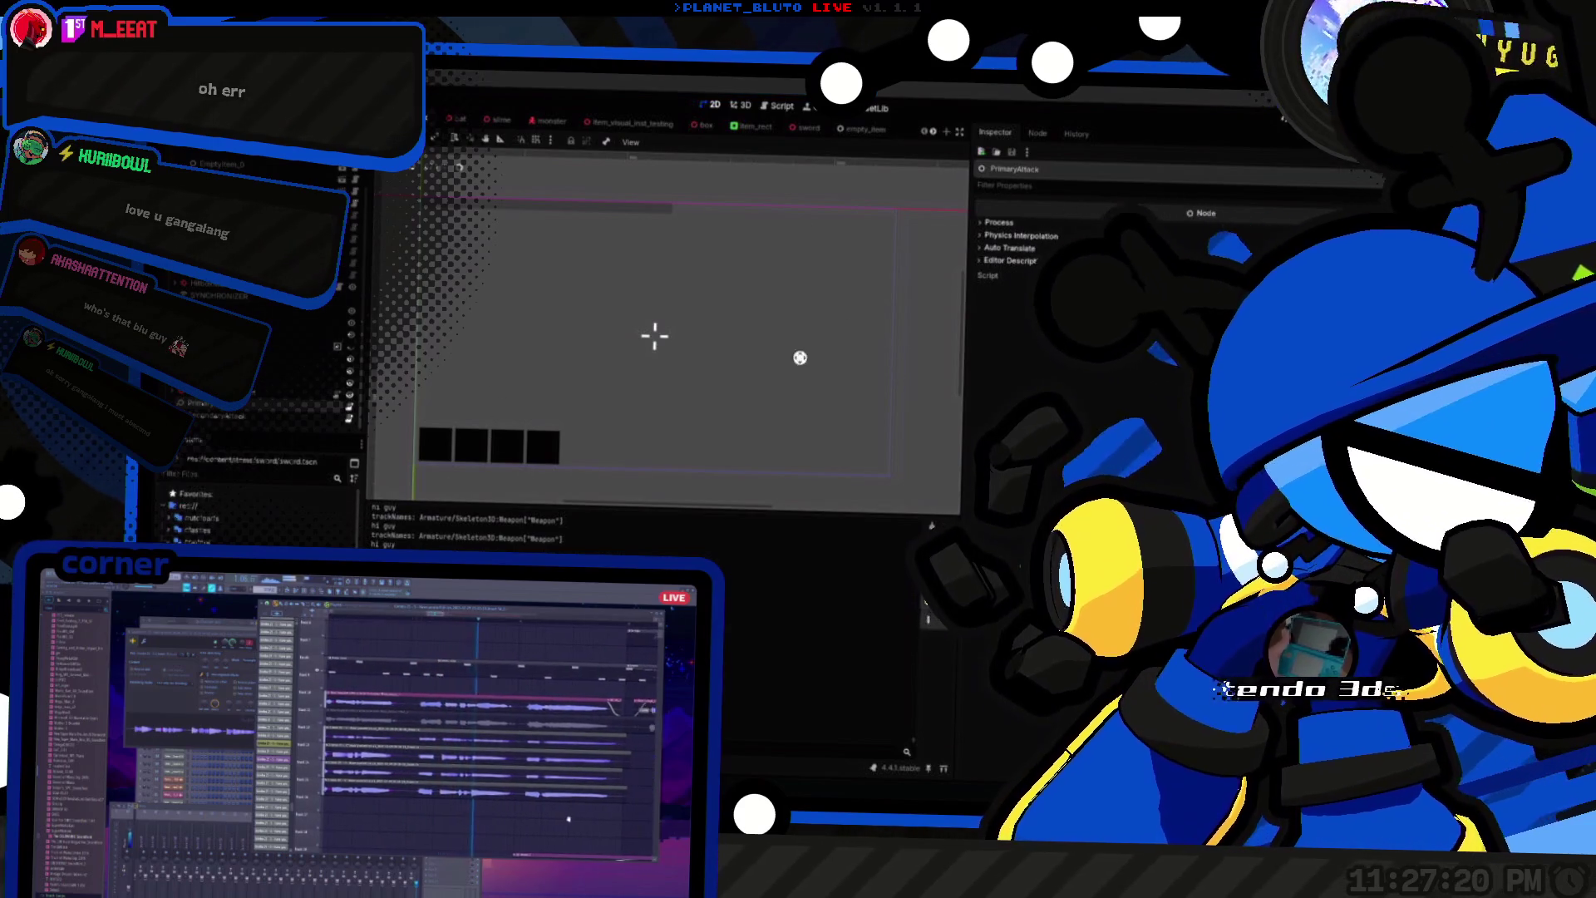
{"action": "key", "text": "alt+Tab"}
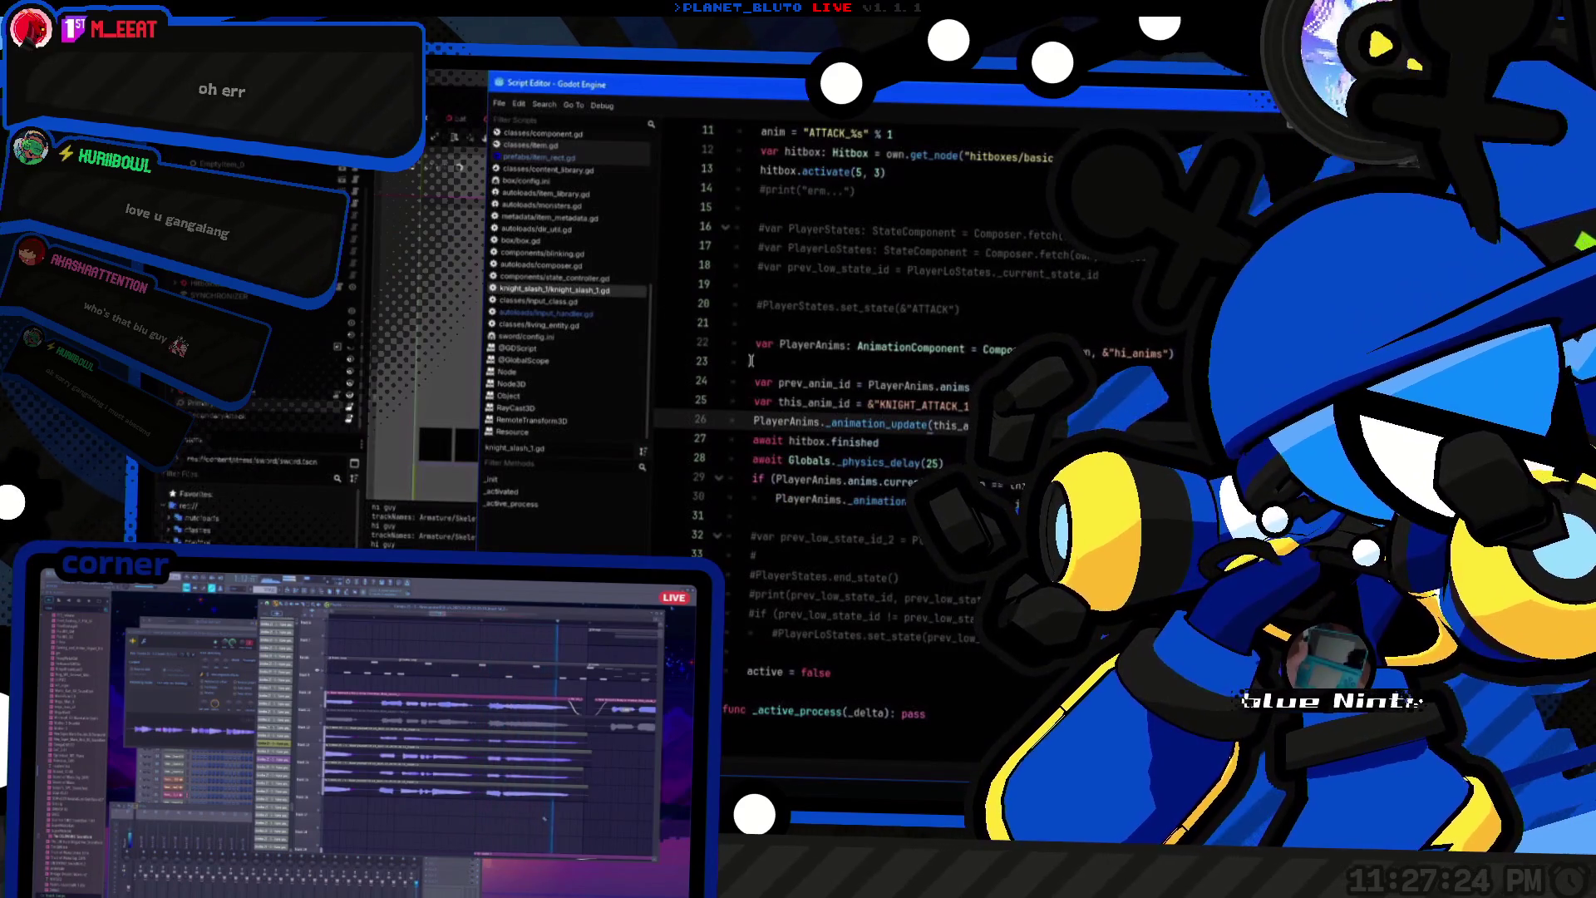
Step: Compare input_handler.gd's action names with the knight slash _activated function body
{"action": "left_click", "coordinate": [546, 313]}
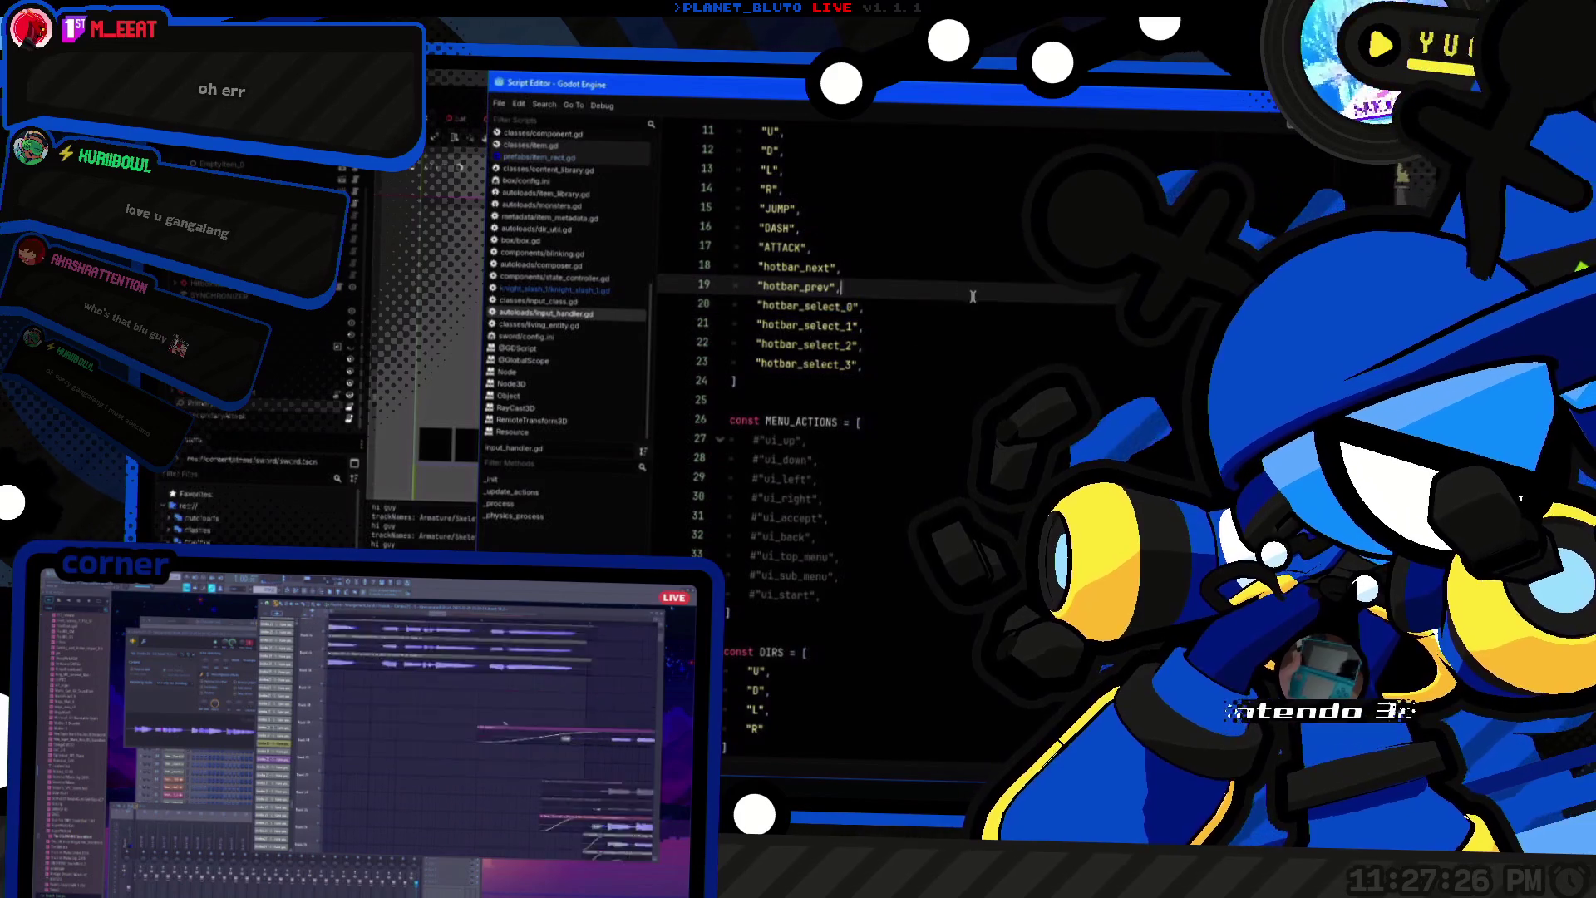
{"action": "left_click", "coordinate": [556, 289]}
{"action": "scroll", "coordinate": [785, 441], "scroll_direction": "up", "scroll_amount": 4}
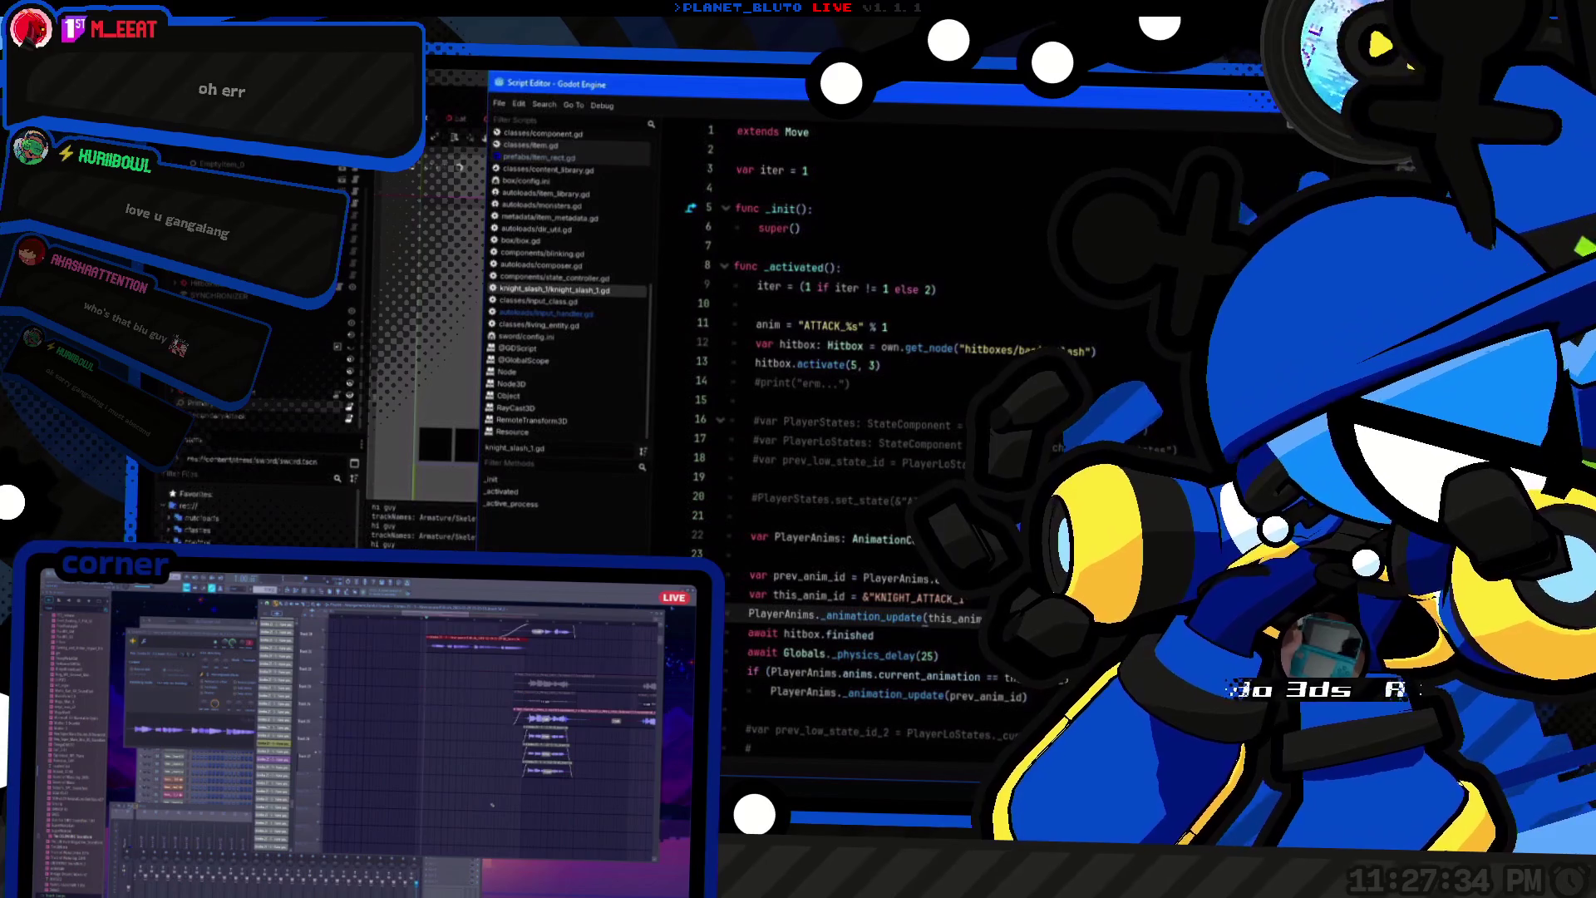
{"action": "scroll", "coordinate": [832, 416], "scroll_direction": "down", "scroll_amount": 4}
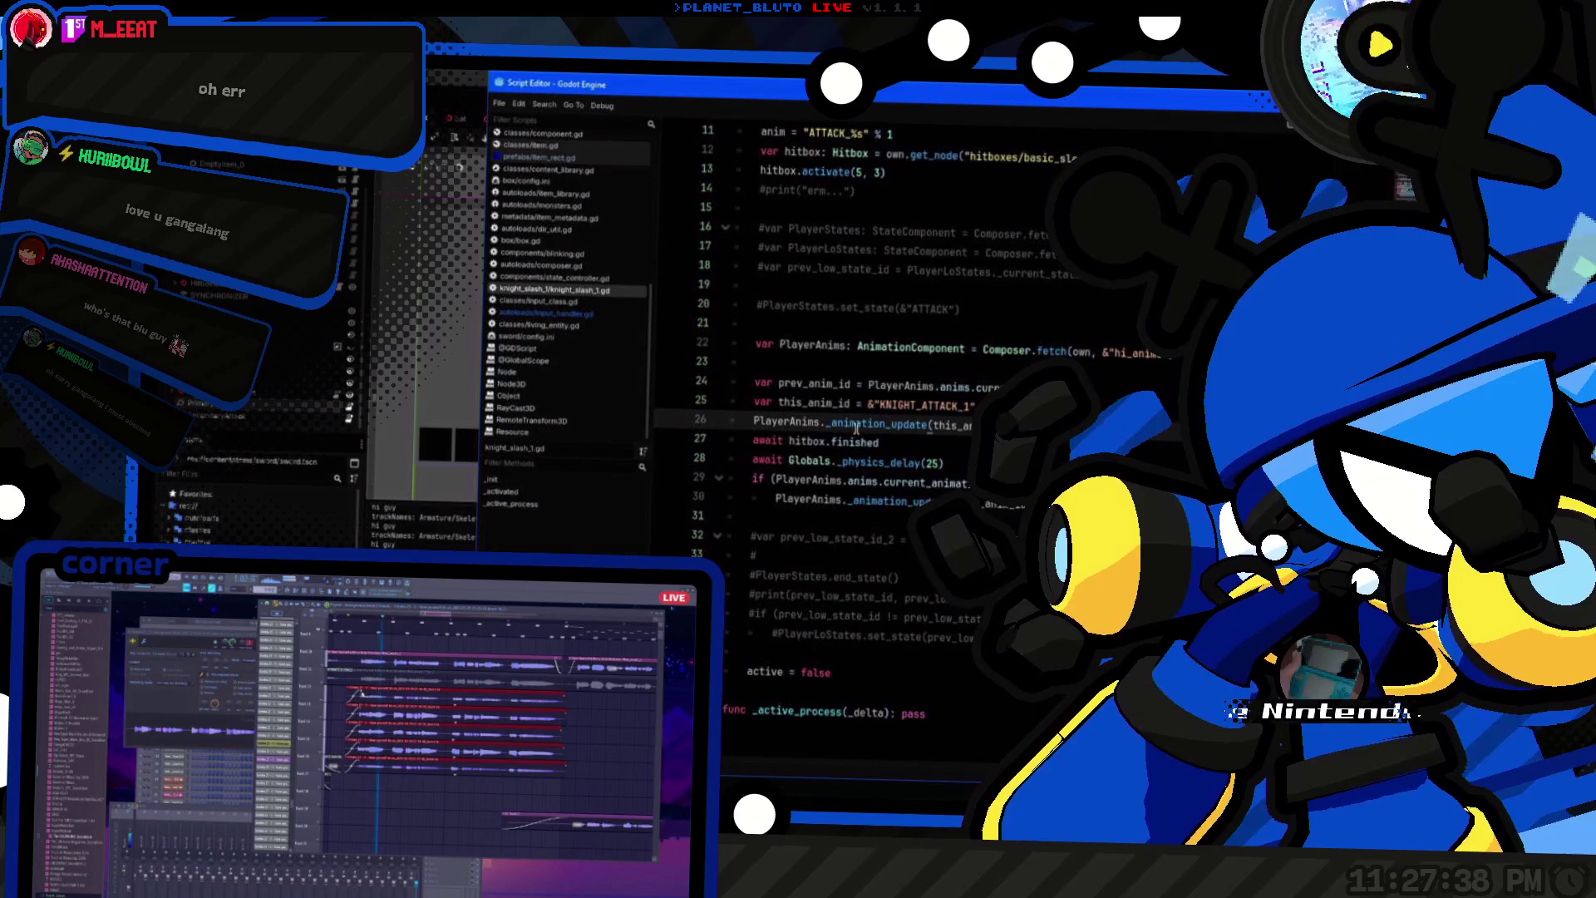
{"action": "mouse_move", "coordinate": [969, 501]}
{"action": "left_mouse_down"}
{"action": "mouse_move", "coordinate": [690, 342]}
{"action": "mouse_move", "coordinate": [723, 166]}
{"action": "mouse_move", "coordinate": [733, 287]}
{"action": "left_mouse_up"}
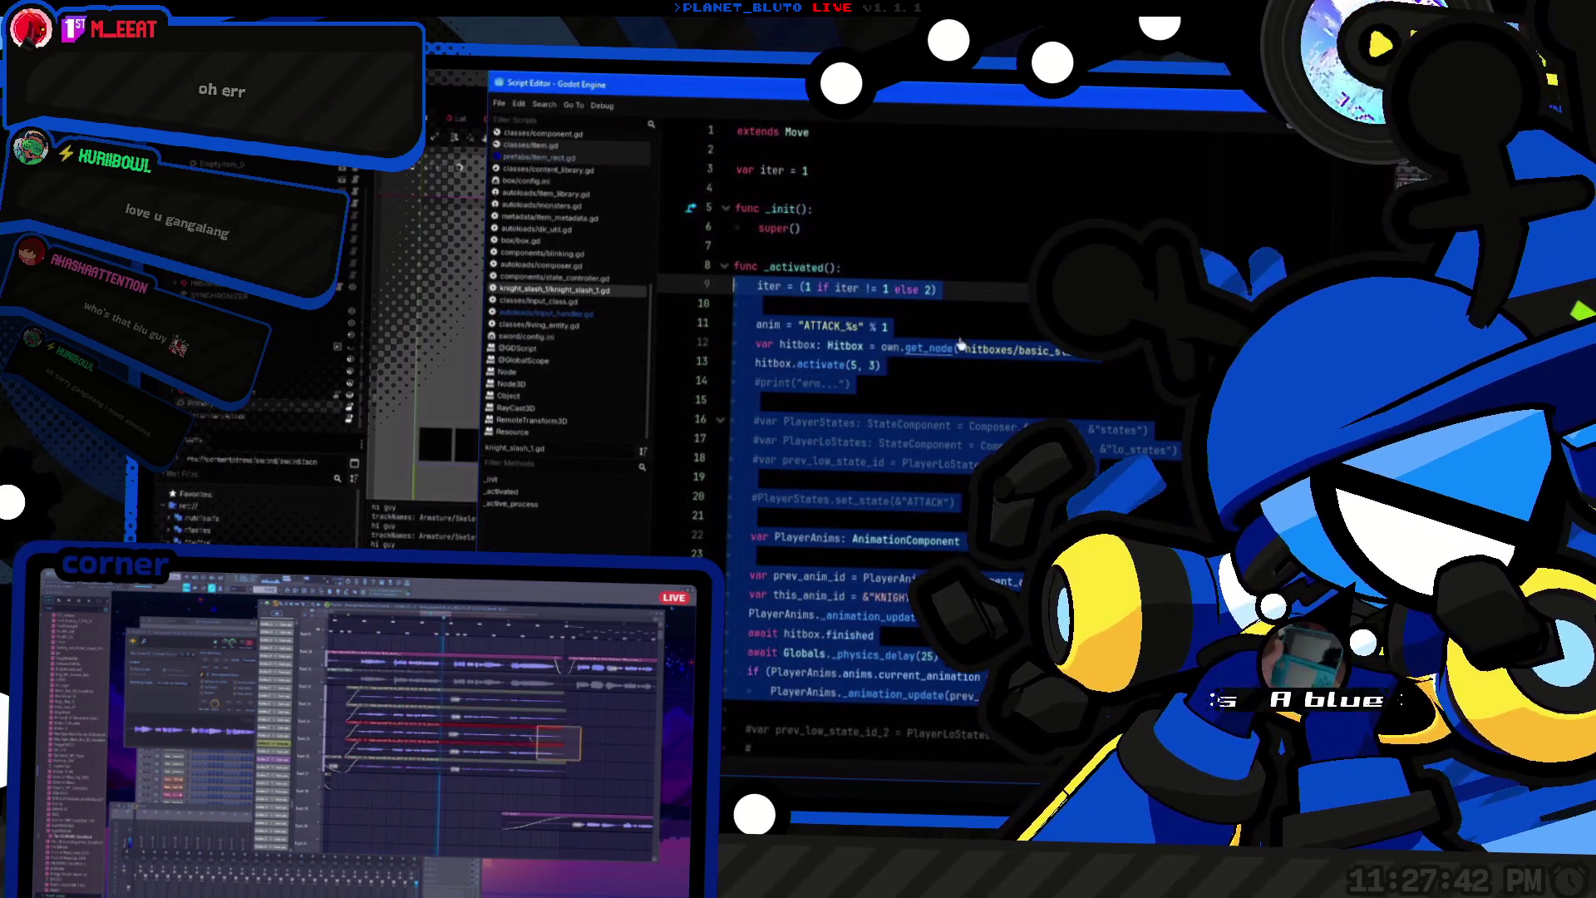
{"action": "left_click", "coordinate": [914, 362]}
{"action": "scroll", "coordinate": [915, 361], "scroll_direction": "down", "scroll_amount": 3}
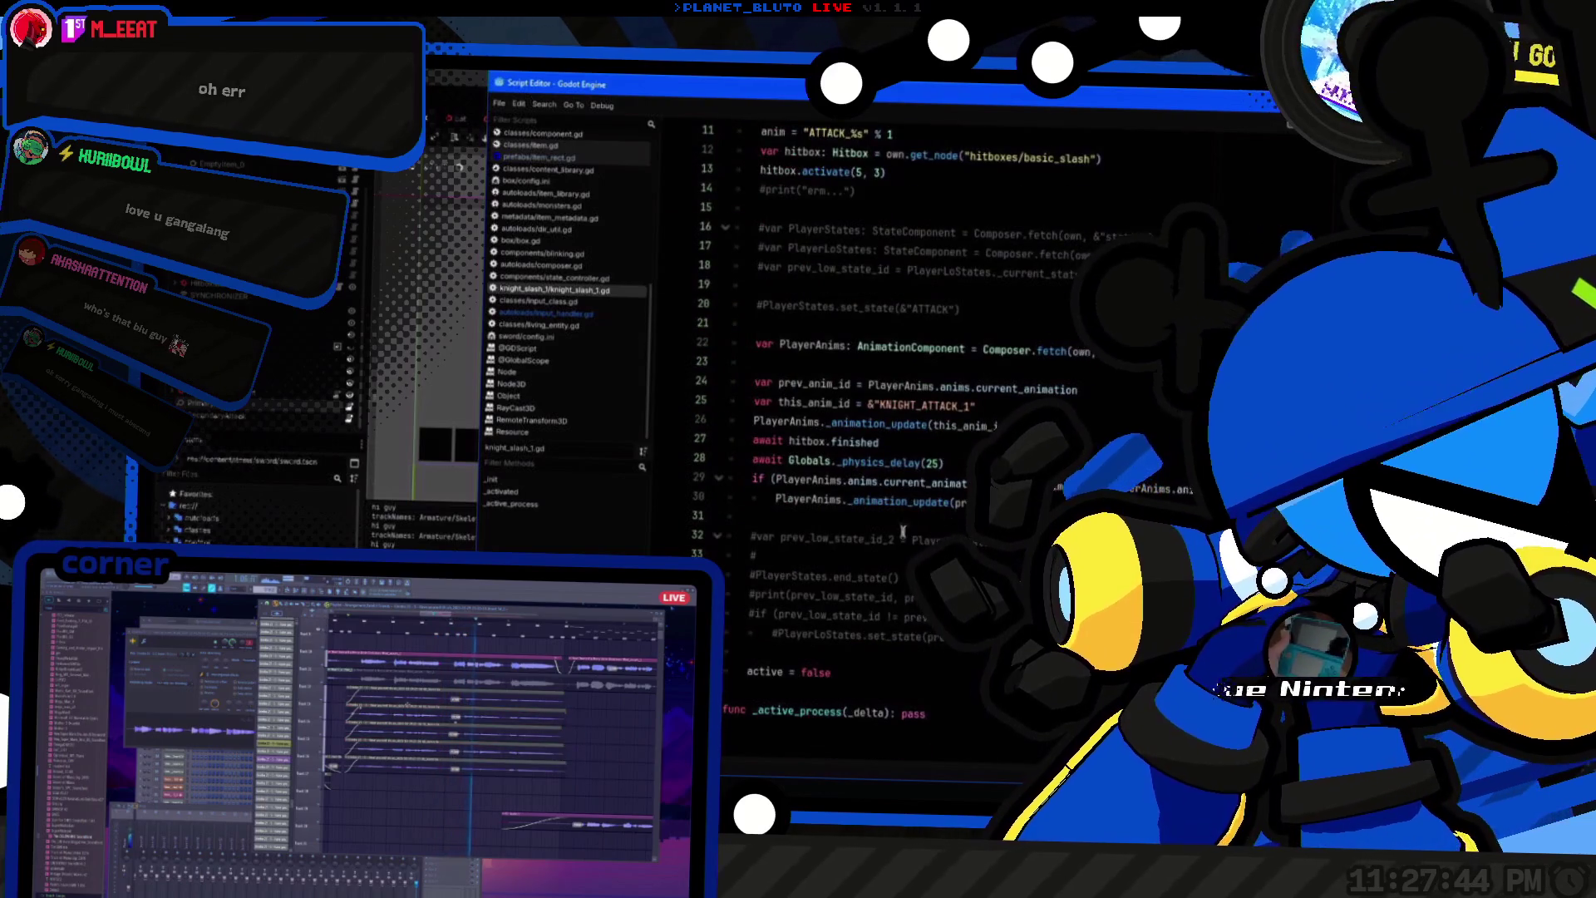
{"action": "left_click", "coordinate": [562, 315]}
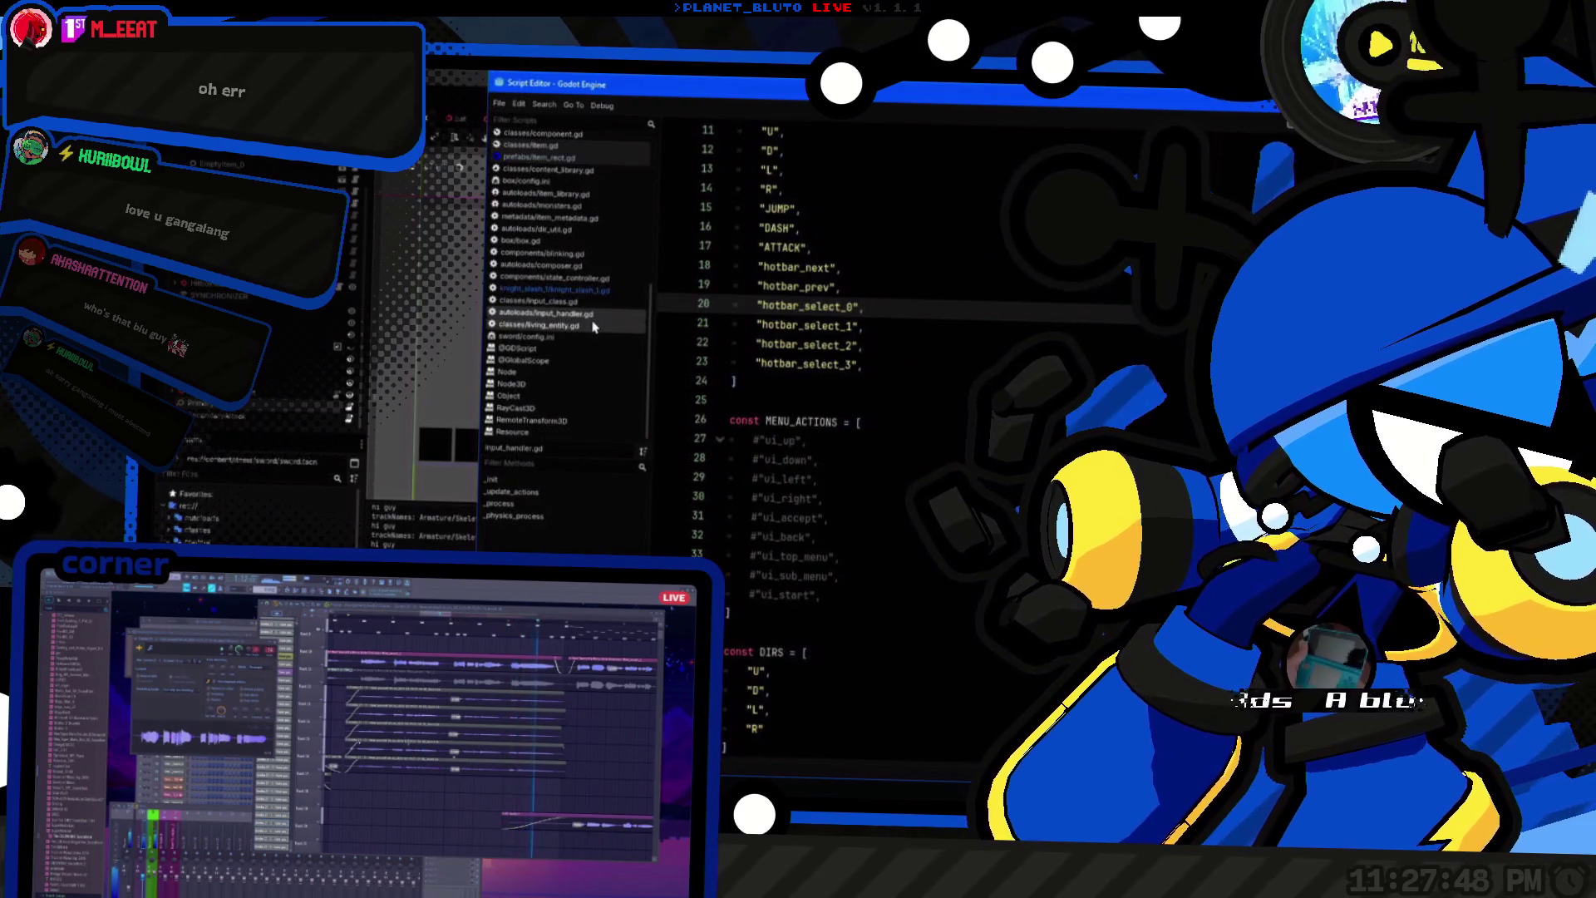
Step: Open player.gd through the quick script search for 'player'
{"action": "key", "text": "ctrl+alt+o"}
{"action": "type", "text": "player"}
{"action": "key", "text": "Return"}
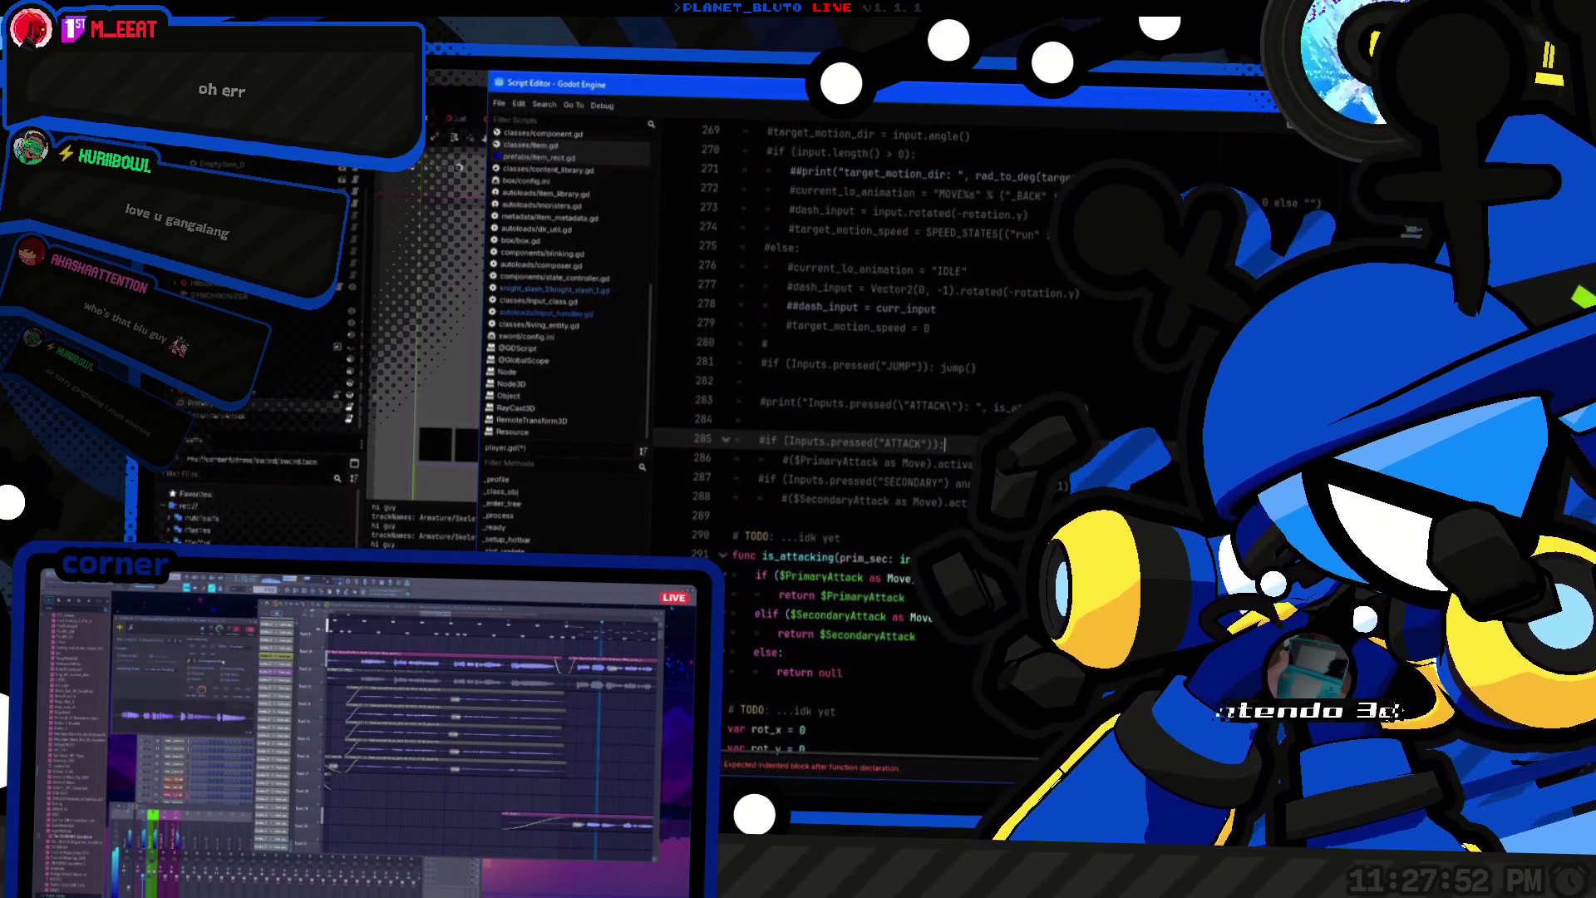
{"action": "scroll", "coordinate": [873, 441], "scroll_direction": "down", "scroll_amount": 3}
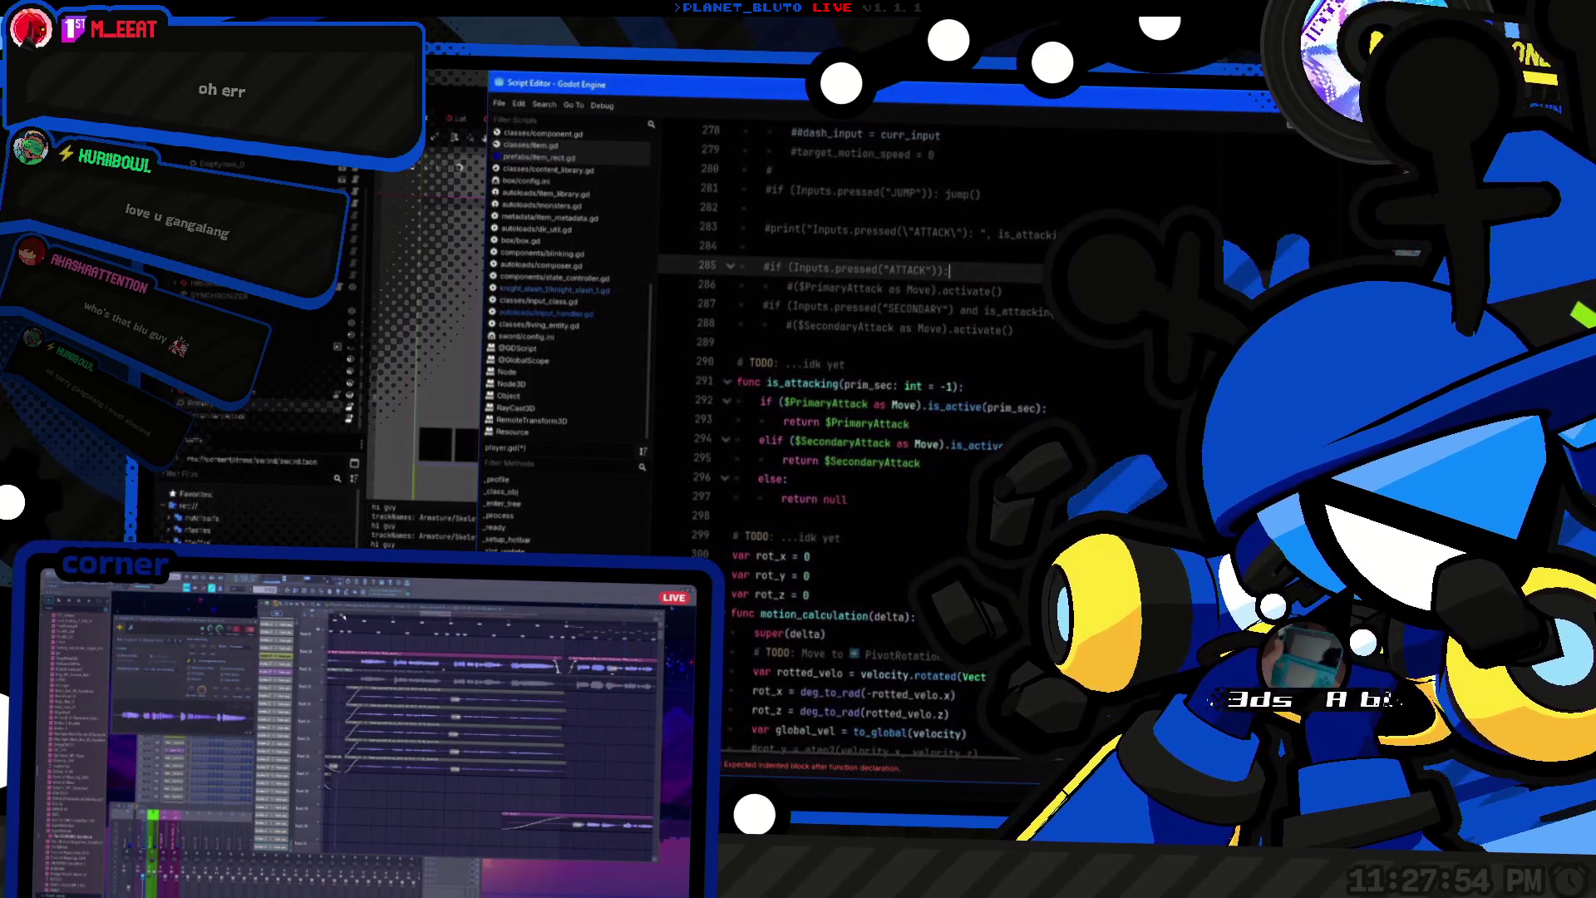
{"action": "left_click", "coordinate": [993, 461]}
{"action": "key", "text": "Down"}
{"action": "key", "text": "Down"}
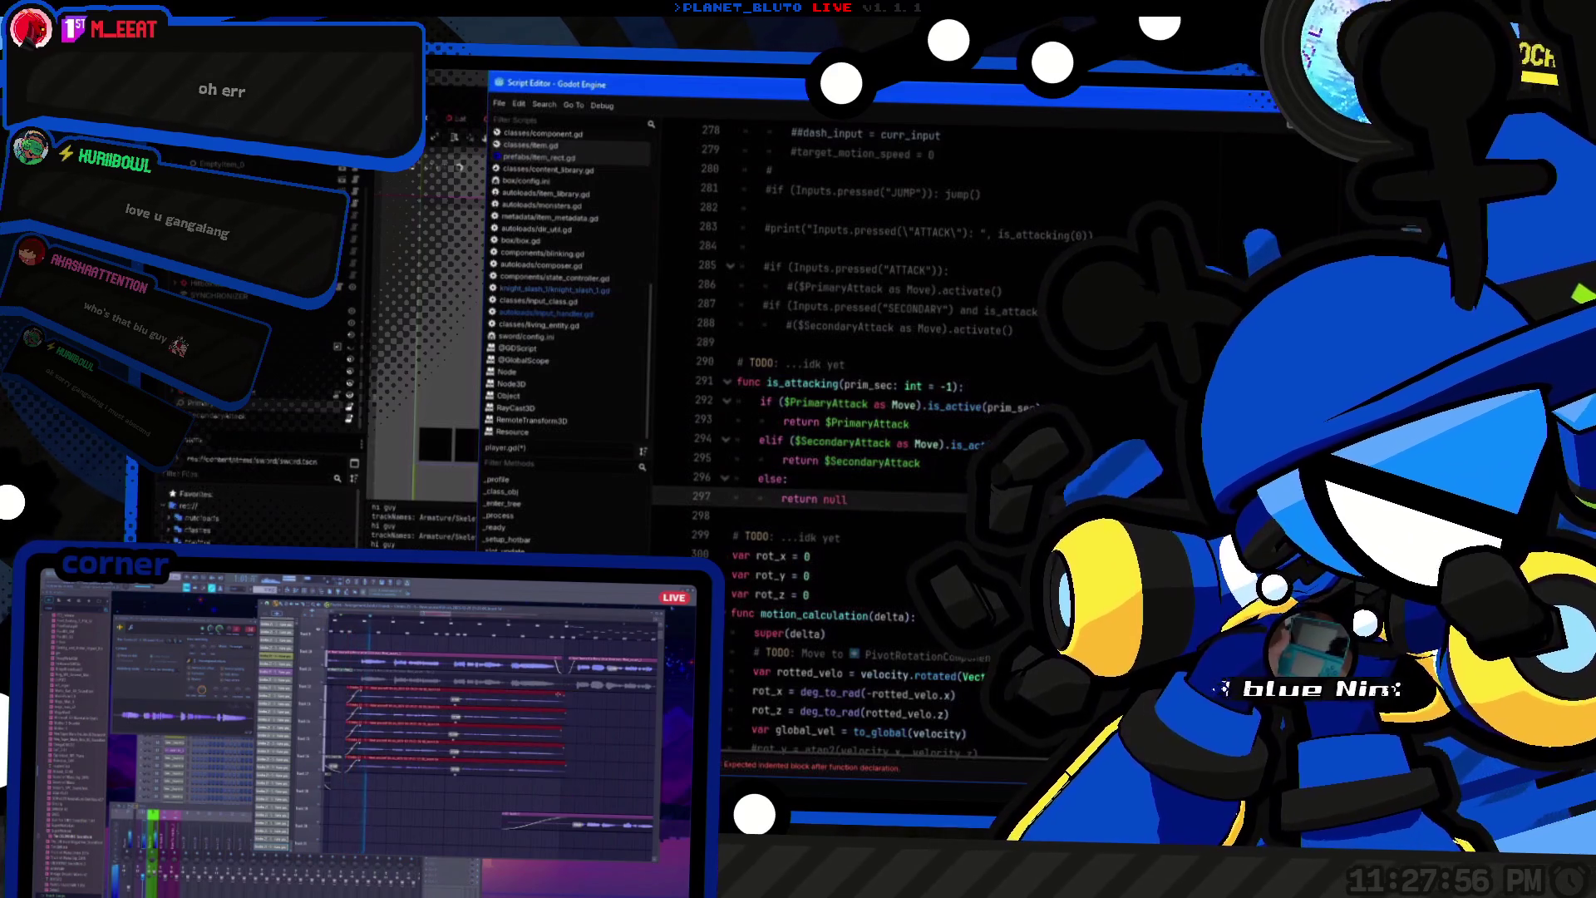
{"action": "double_click", "coordinate": [803, 381]}
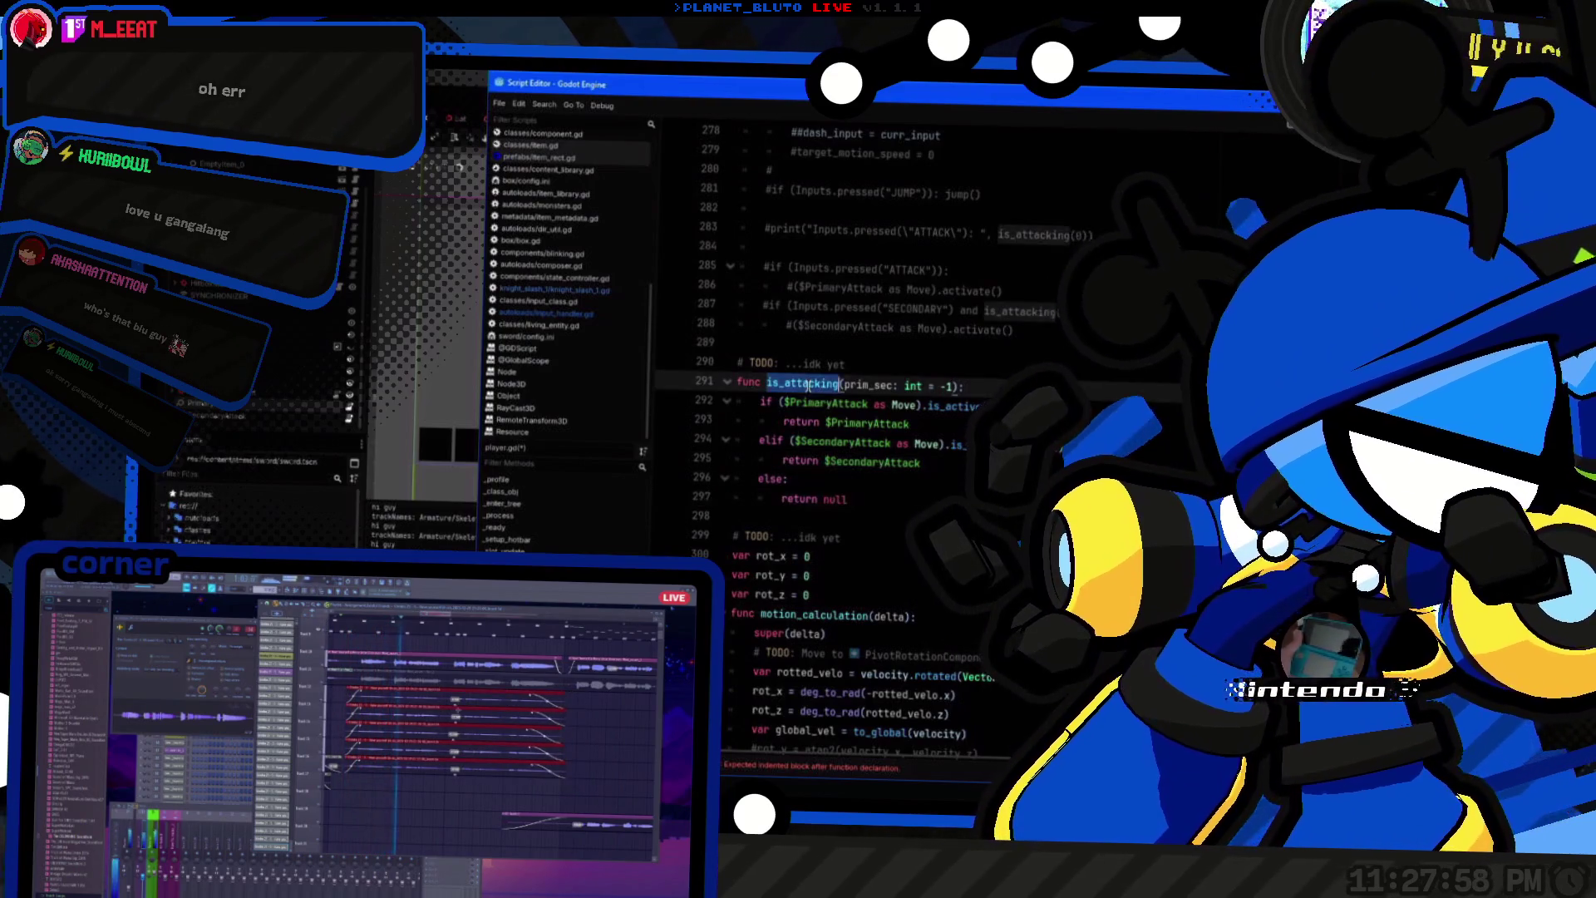
{"action": "left_click", "coordinate": [1039, 291]}
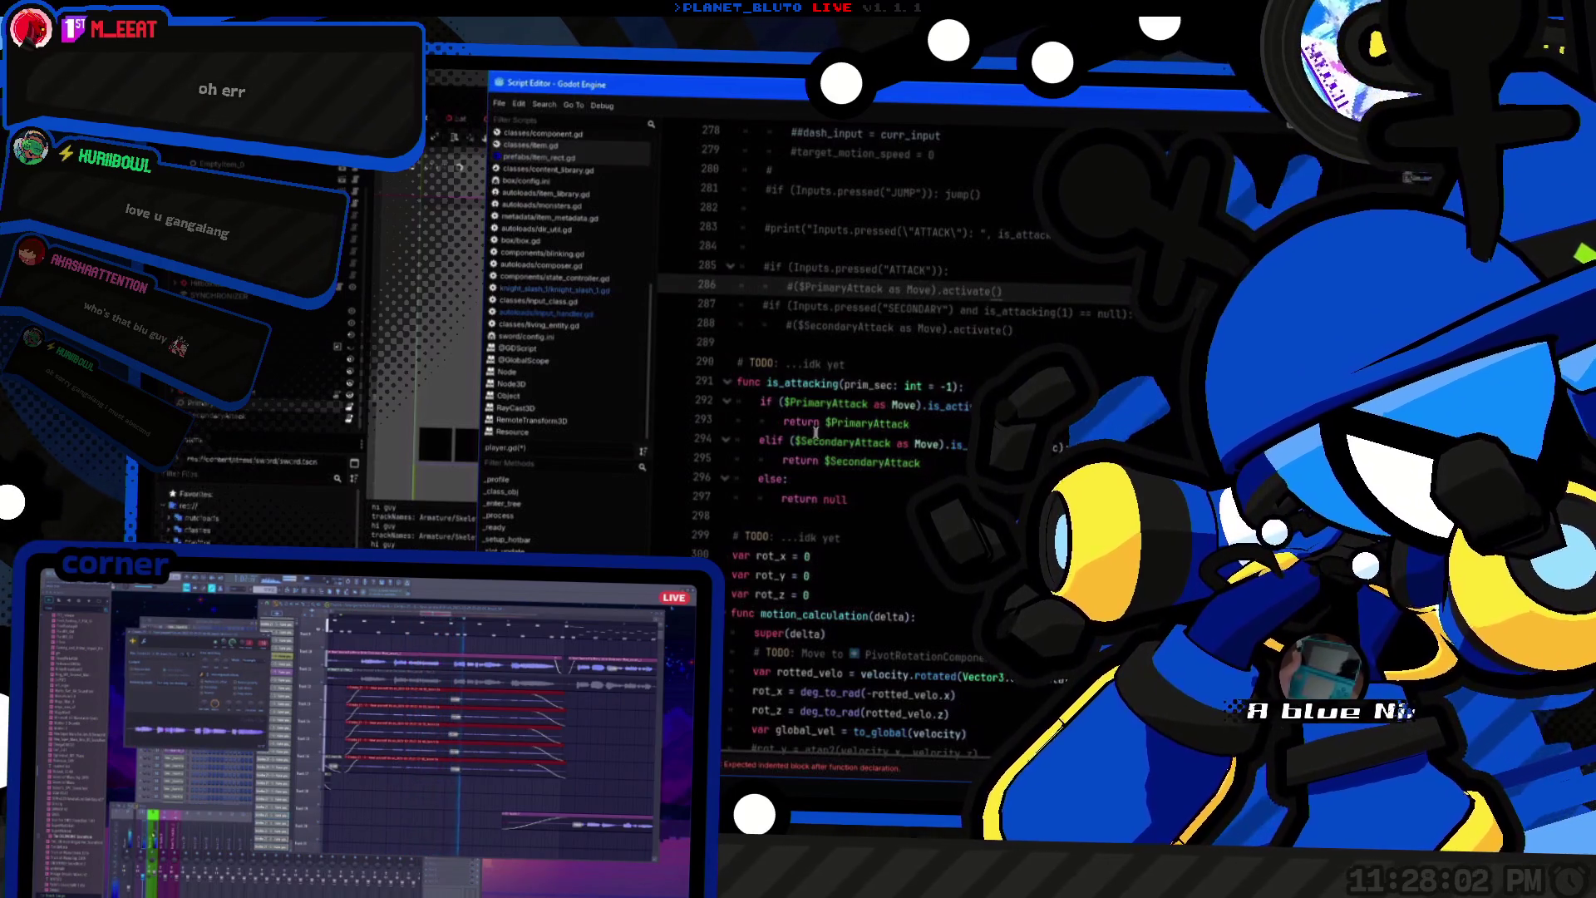
{"action": "key", "text": "shift+Home"}
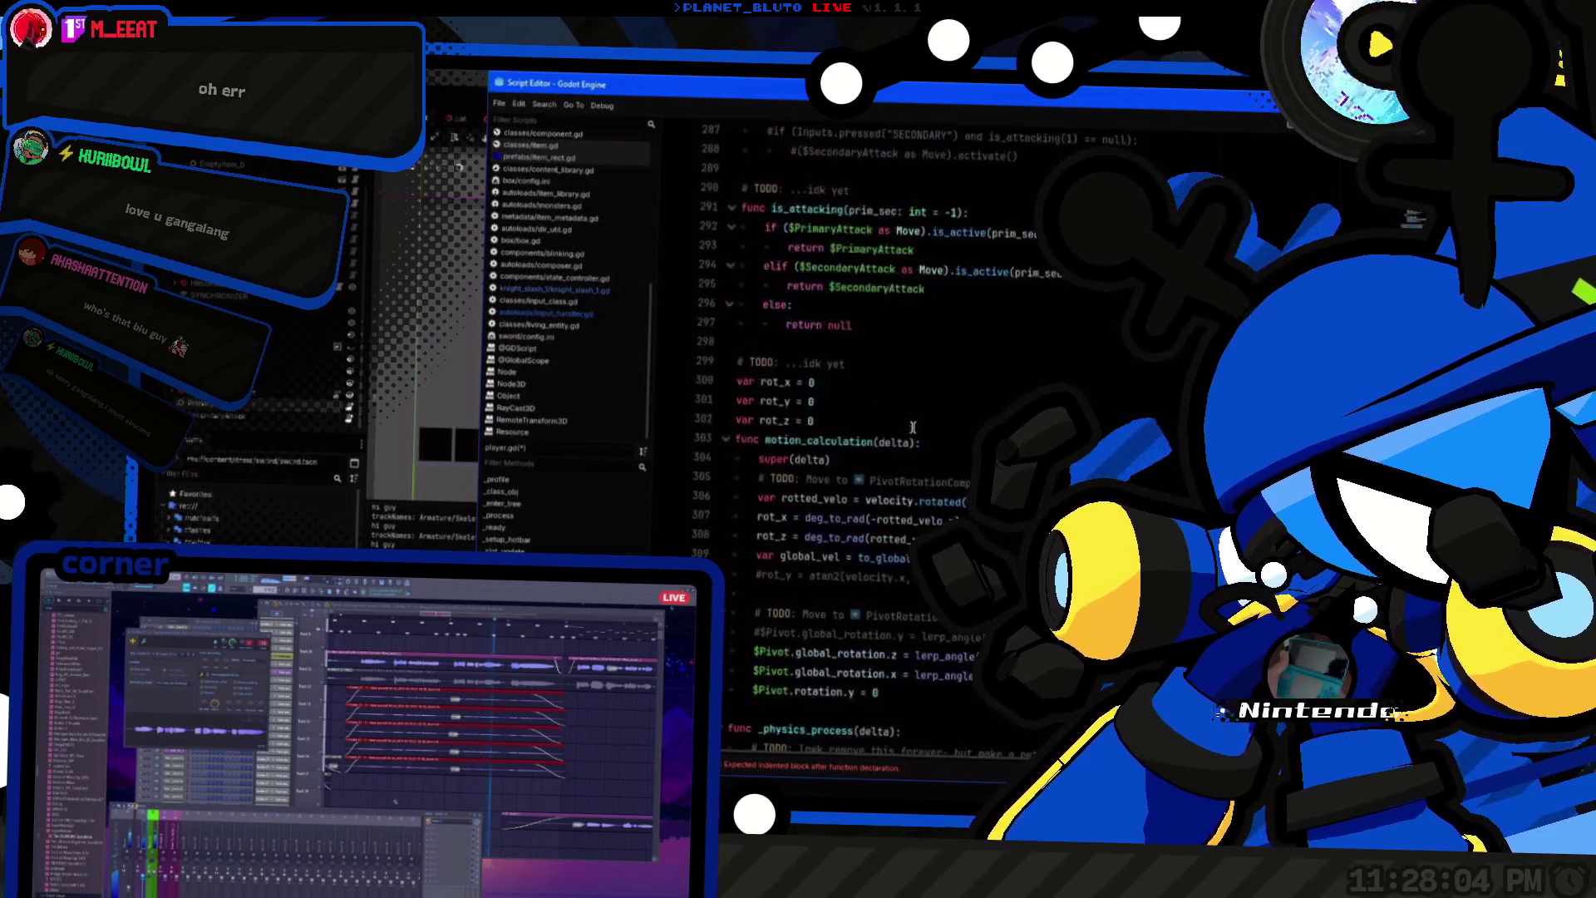
{"action": "key", "text": "ctrl+z"}
{"action": "key", "text": "ctrl+z"}
{"action": "key", "text": "ctrl+z"}
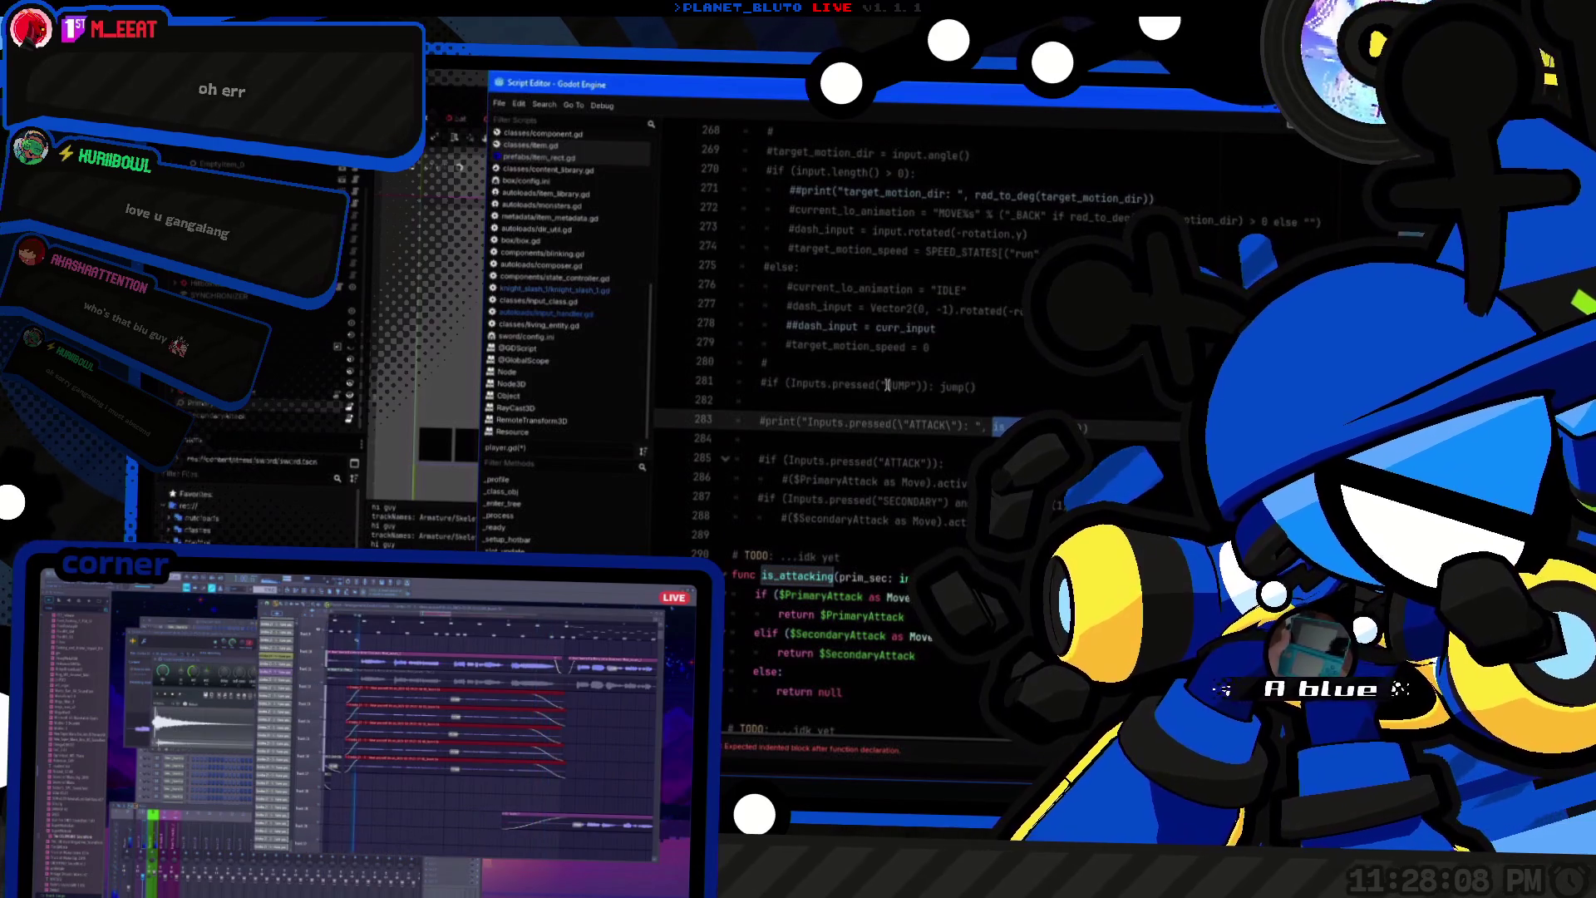
{"action": "key", "text": "ctrl+z"}
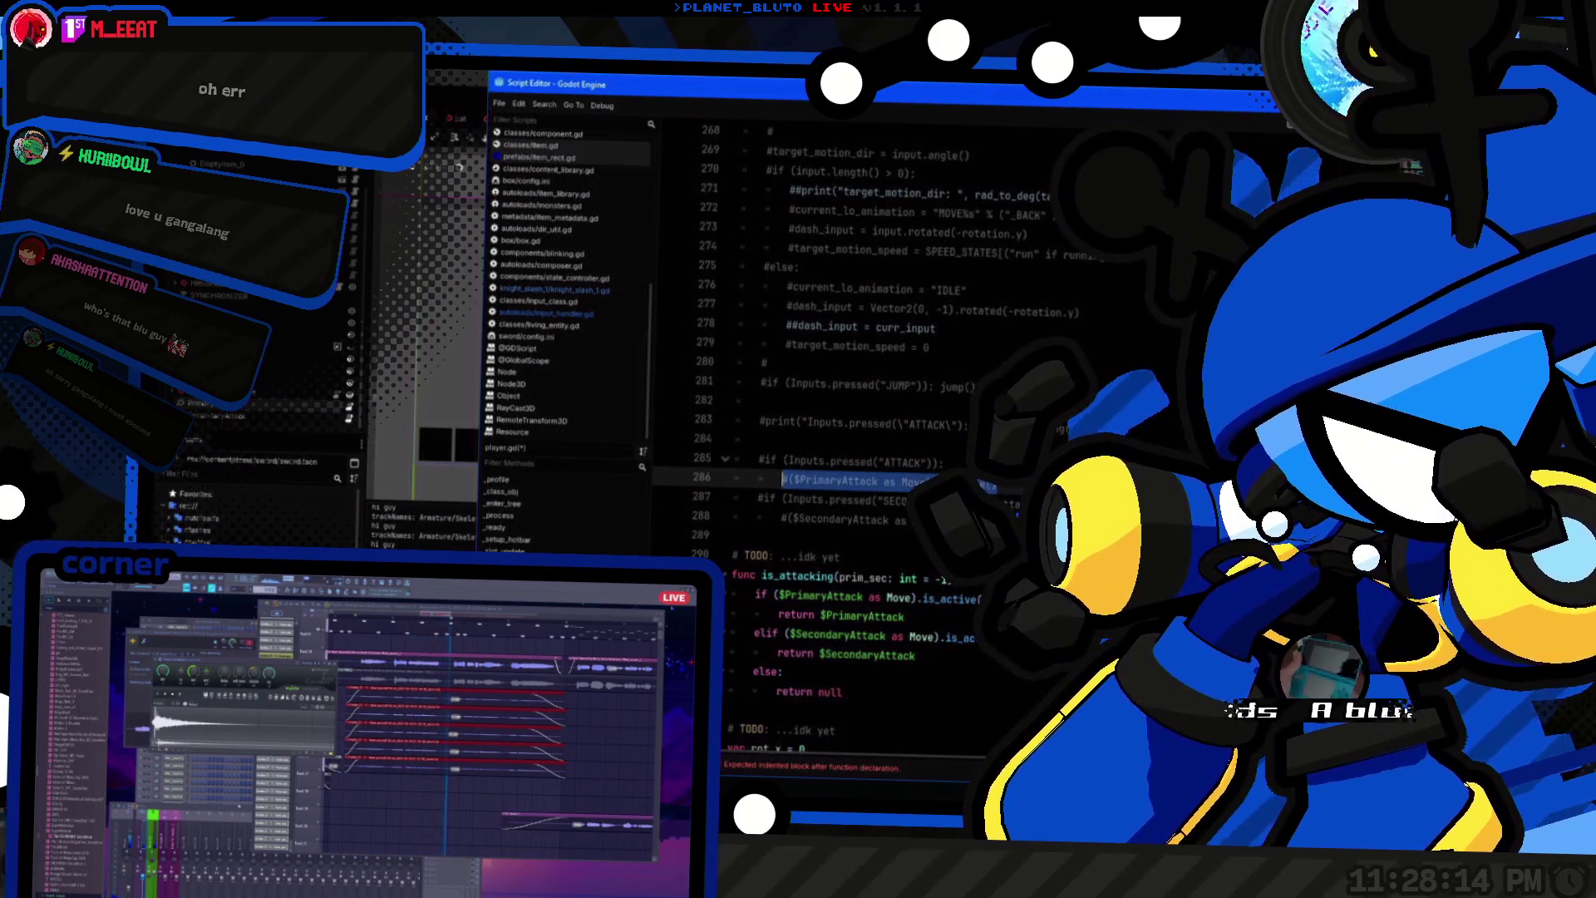
{"action": "scroll", "coordinate": [864, 432], "scroll_direction": "down", "scroll_amount": 15}
{"action": "scroll", "coordinate": [725, 613], "scroll_direction": "down", "scroll_amount": 5}
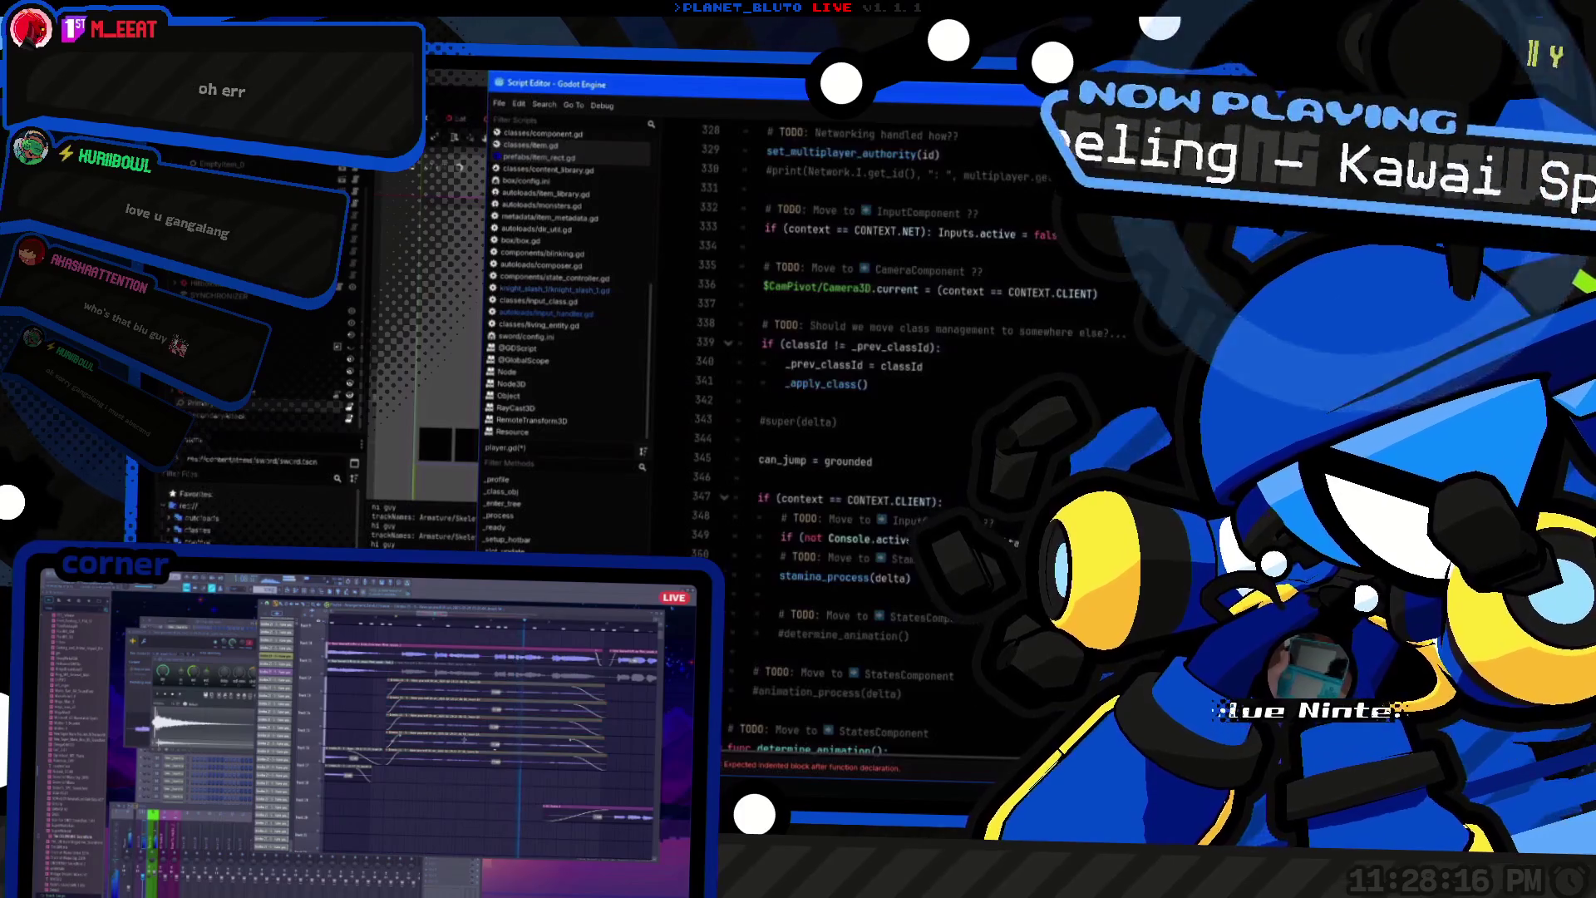
Step: Duplicate the hotbar_prev connection block on lines 147–150 of _setup_hotbar
{"action": "scroll", "coordinate": [1102, 435], "scroll_direction": "up", "scroll_amount": 20}
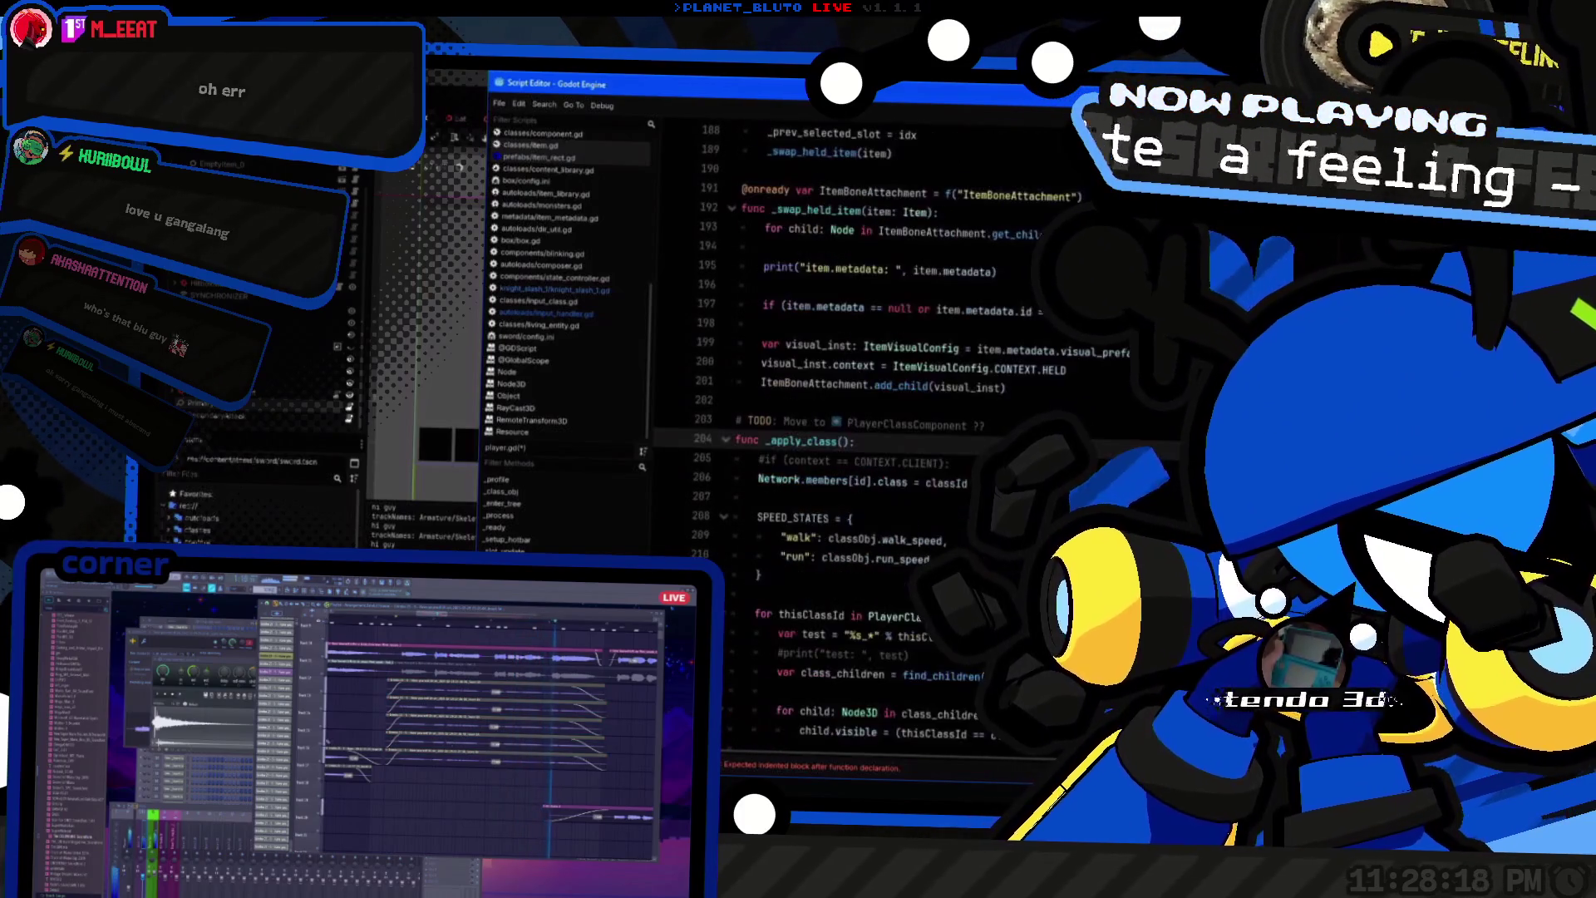
{"action": "scroll", "coordinate": [1102, 436], "scroll_direction": "up", "scroll_amount": 8}
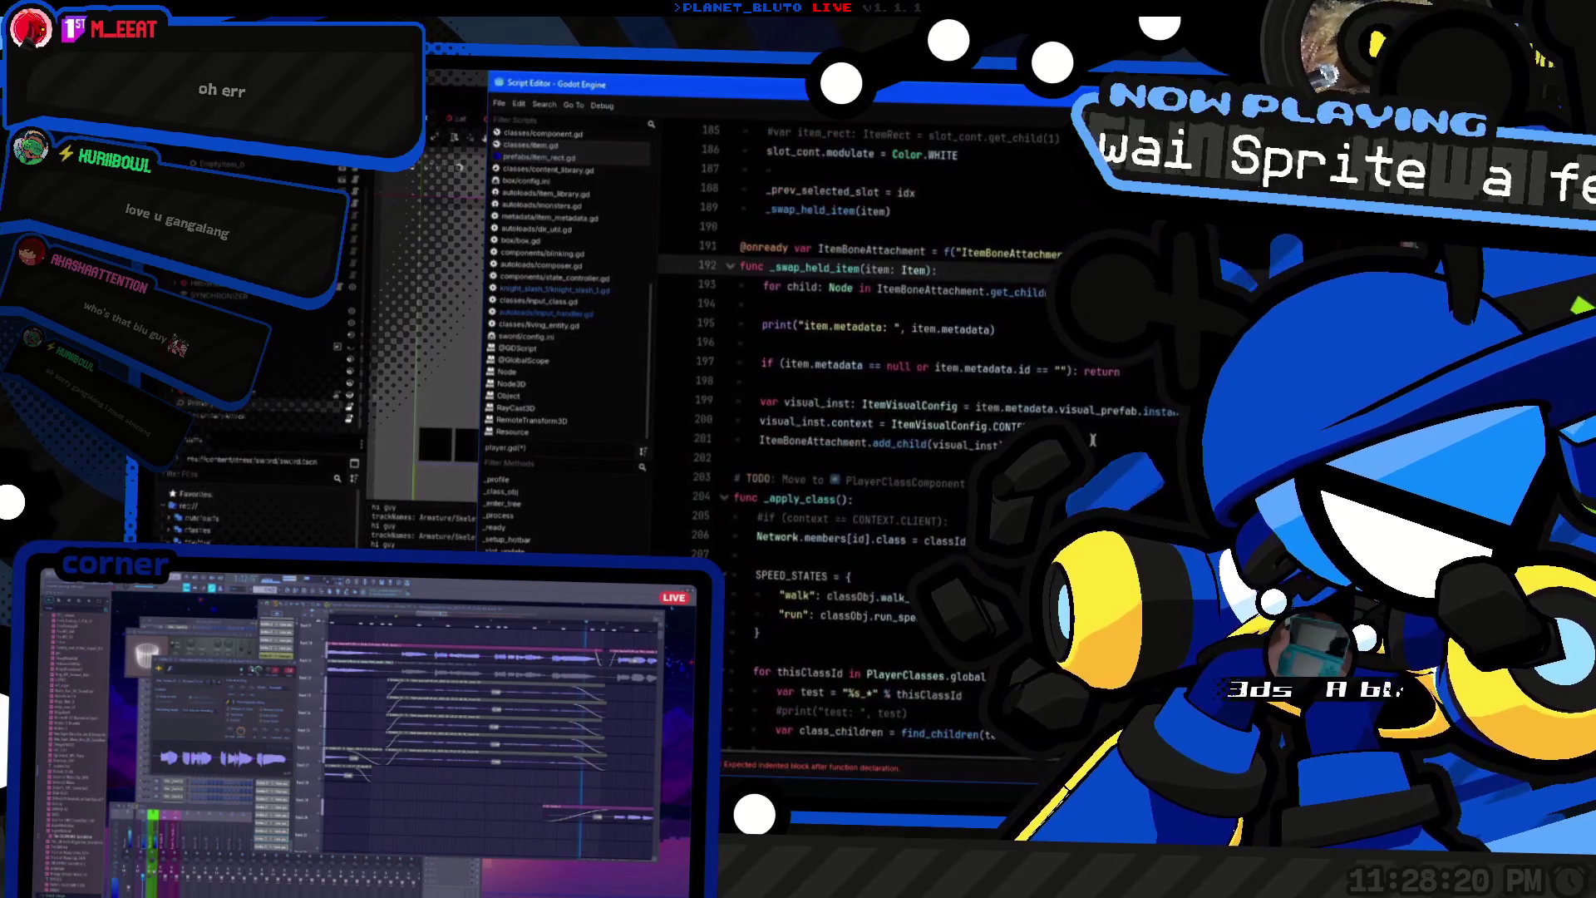
{"action": "scroll", "coordinate": [770, 505], "scroll_direction": "up", "scroll_amount": 10}
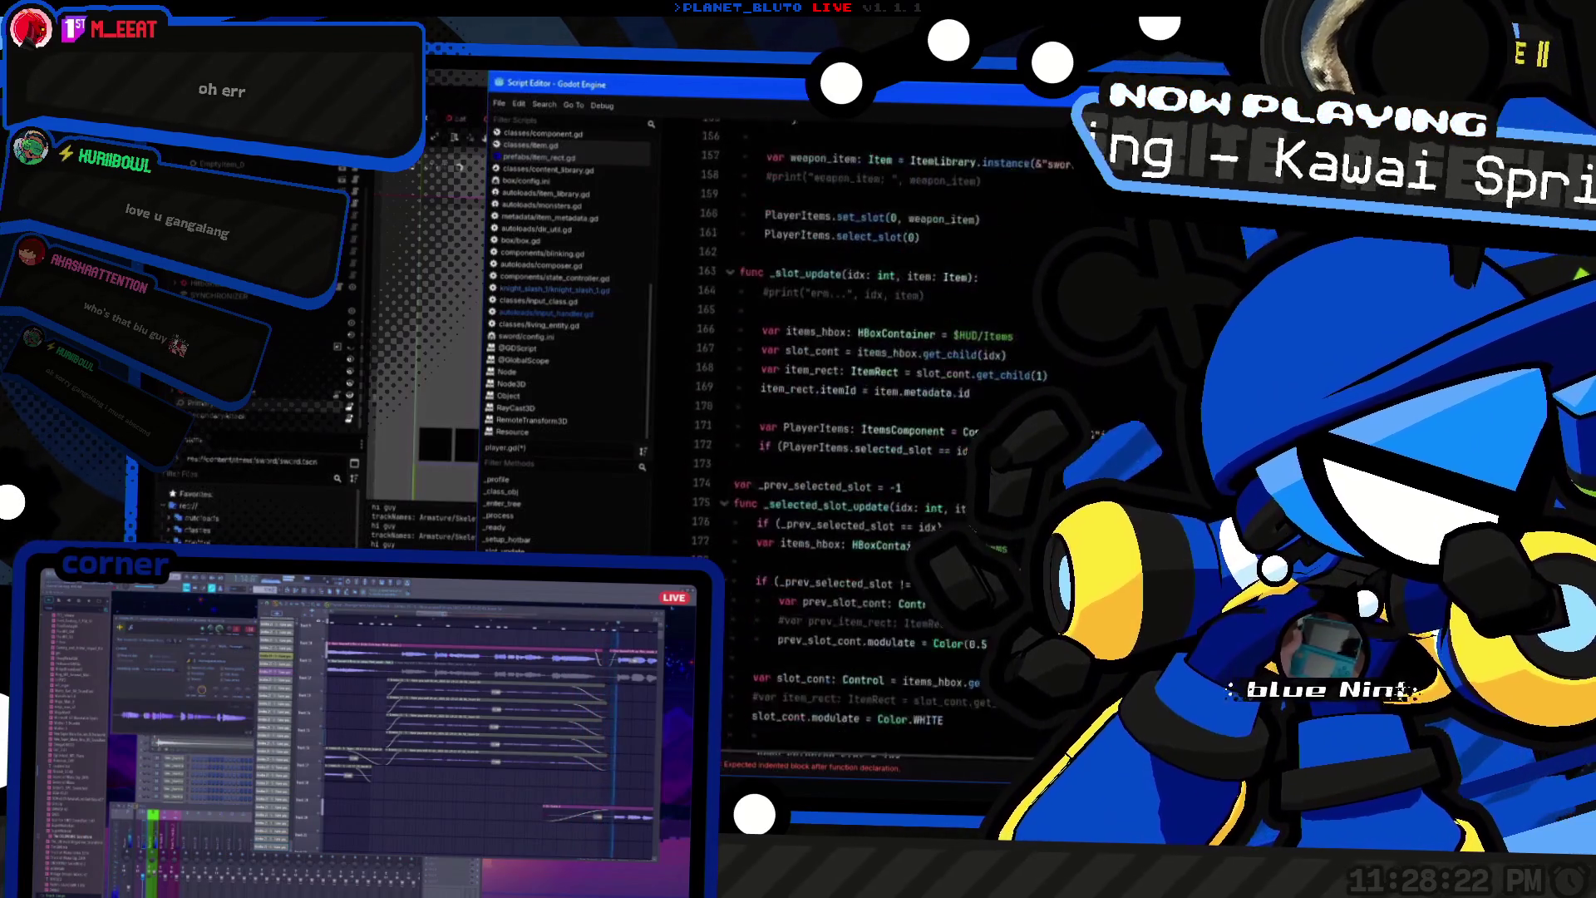
{"action": "left_click", "coordinate": [943, 451]}
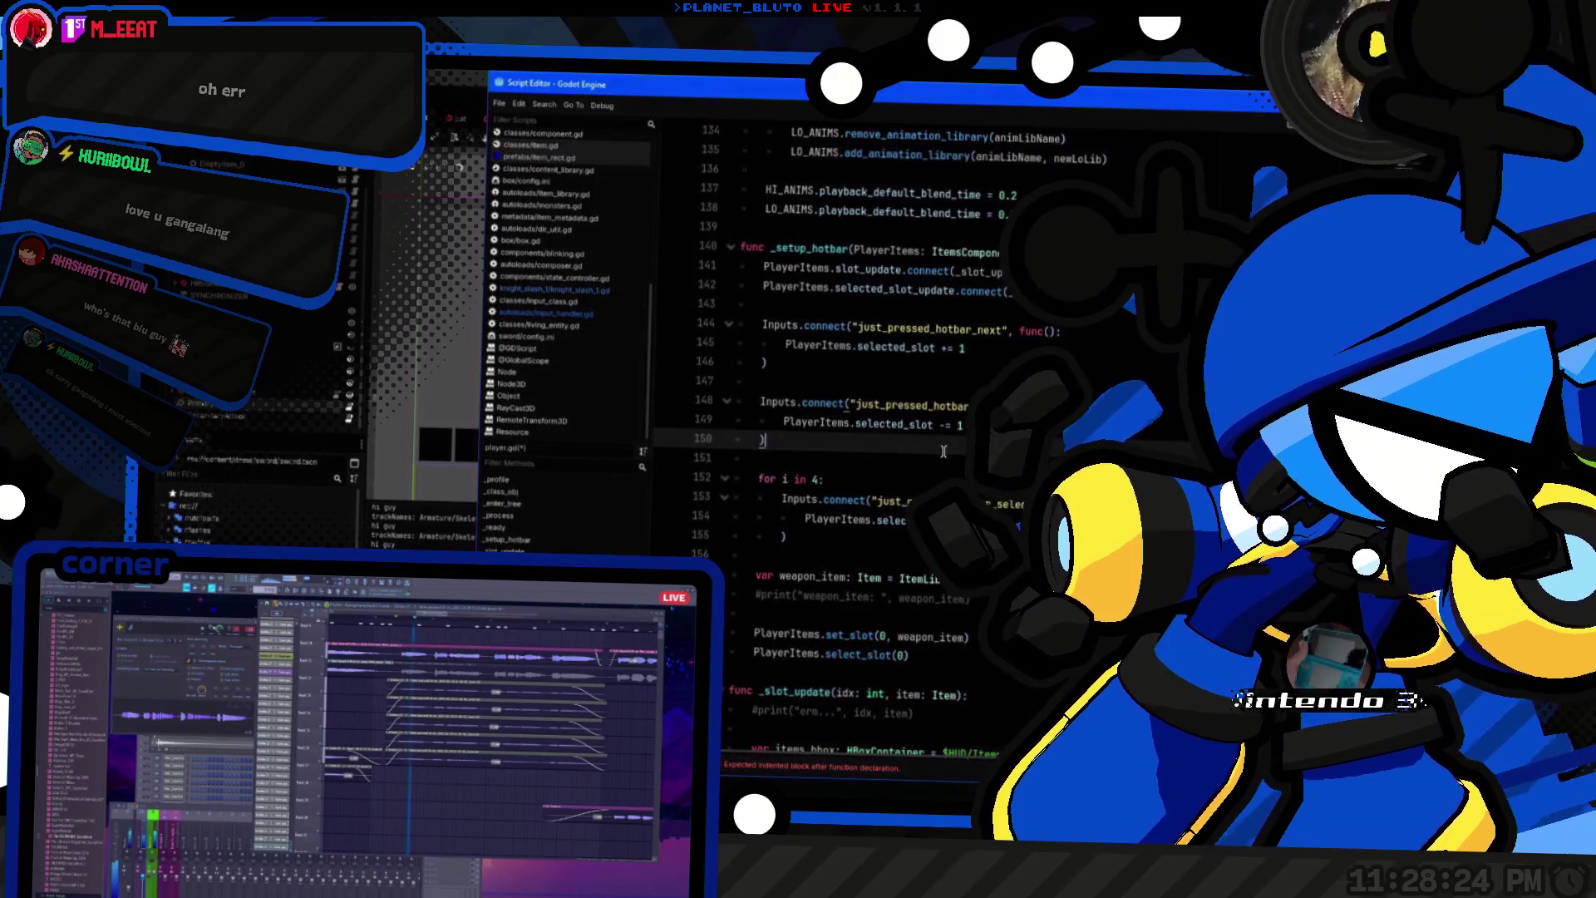
{"action": "left_click_drag", "start_coordinate": [943, 452], "coordinate": [696, 414]}
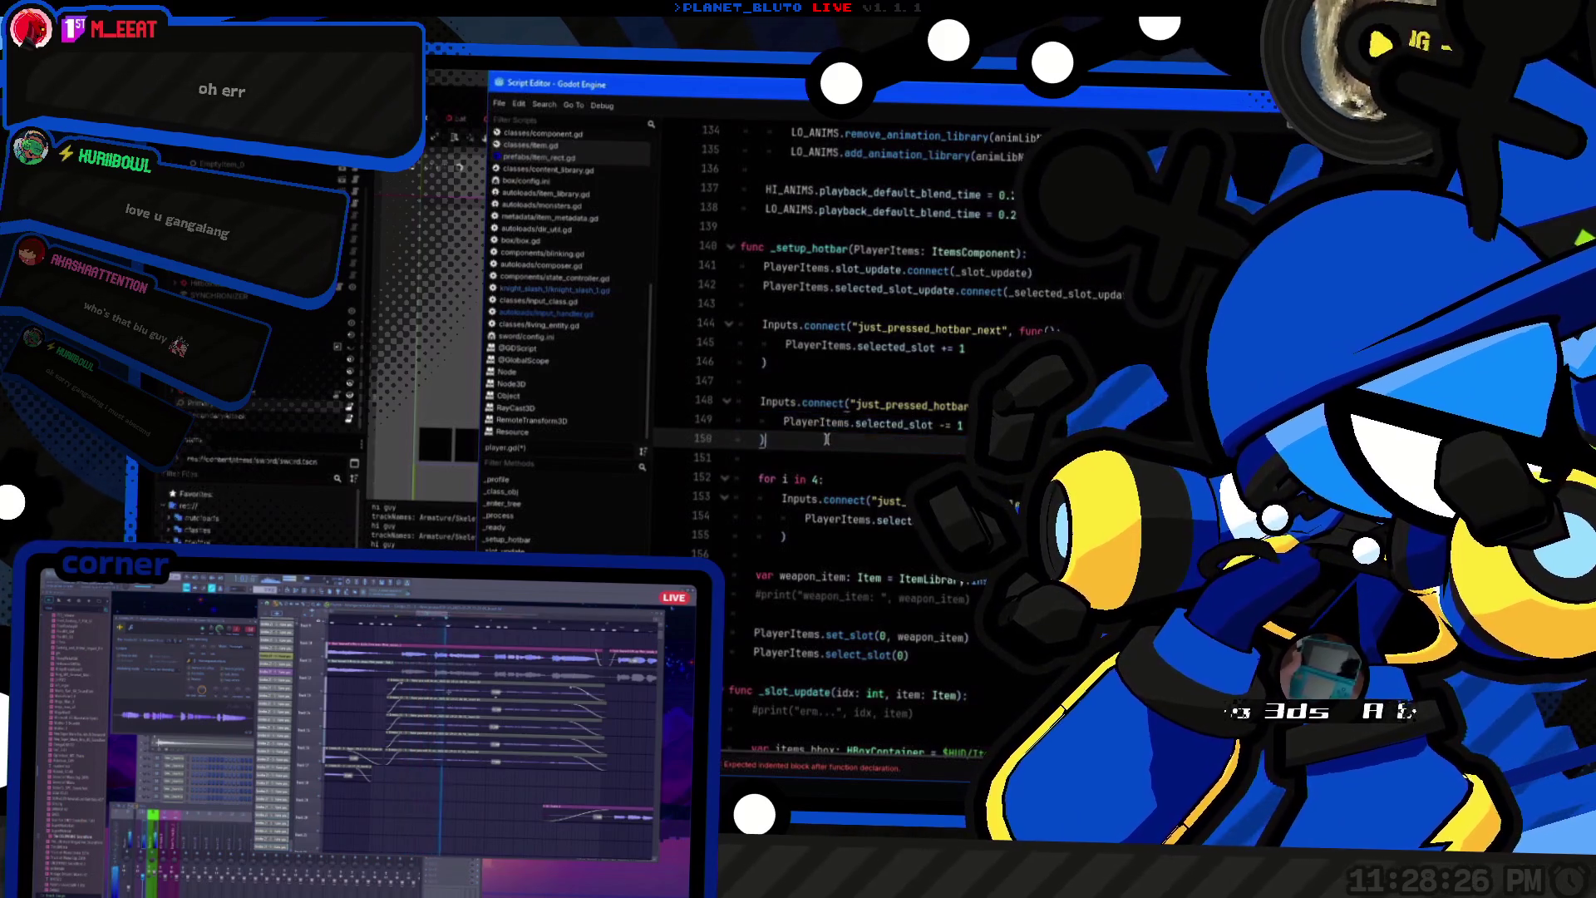
{"action": "left_click", "coordinate": [759, 401], "text": "shift"}
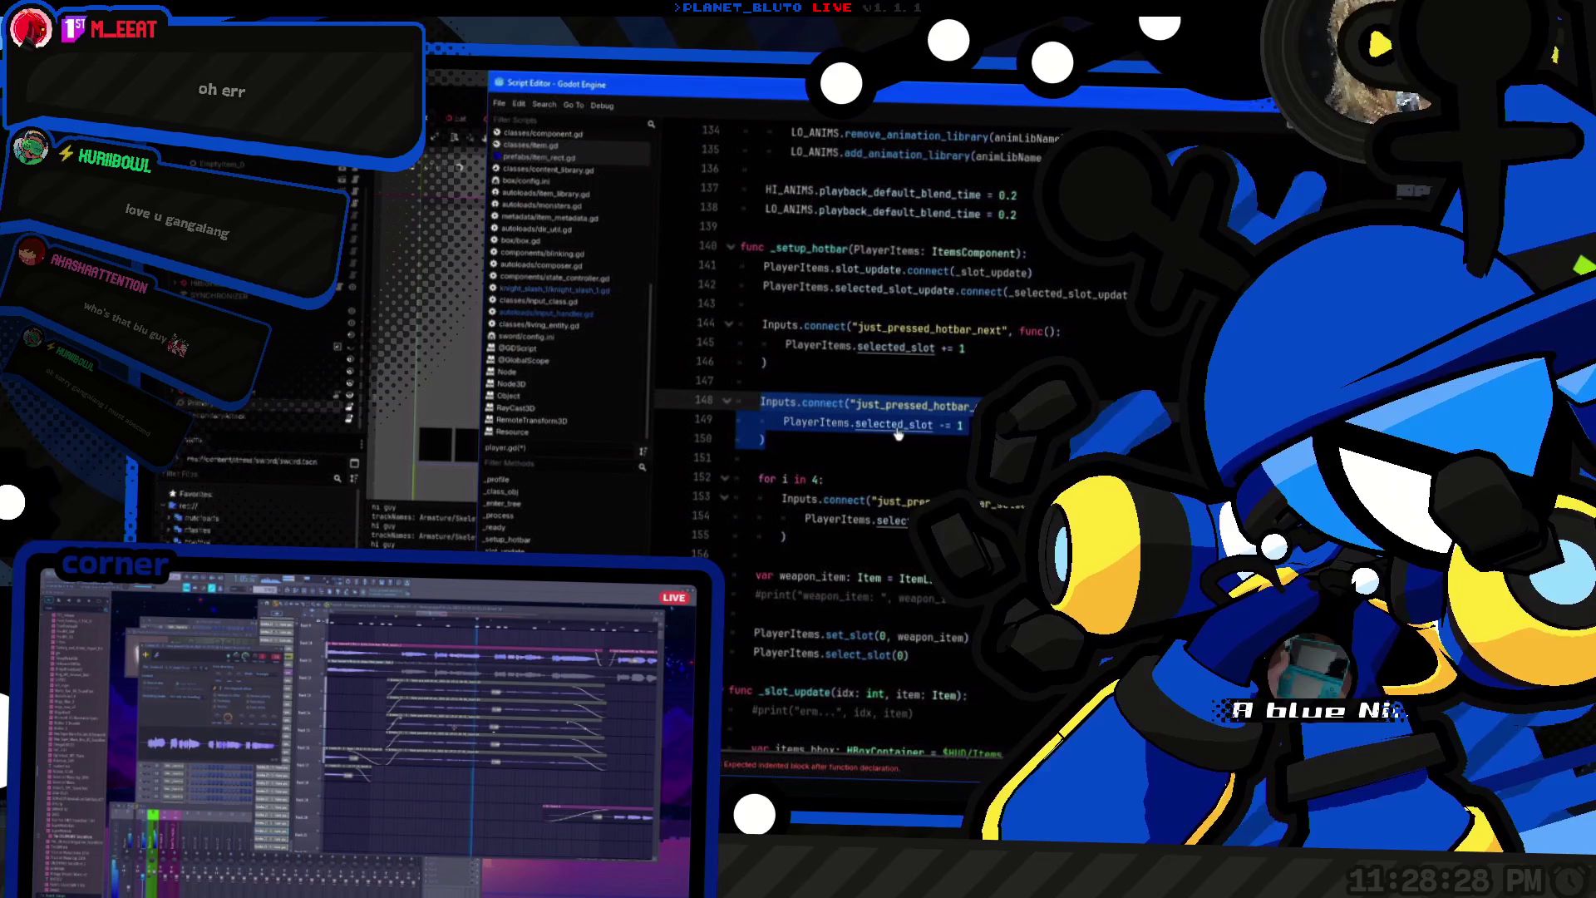
{"action": "key", "text": "shift+Up"}
{"action": "key", "text": "shift+Up"}
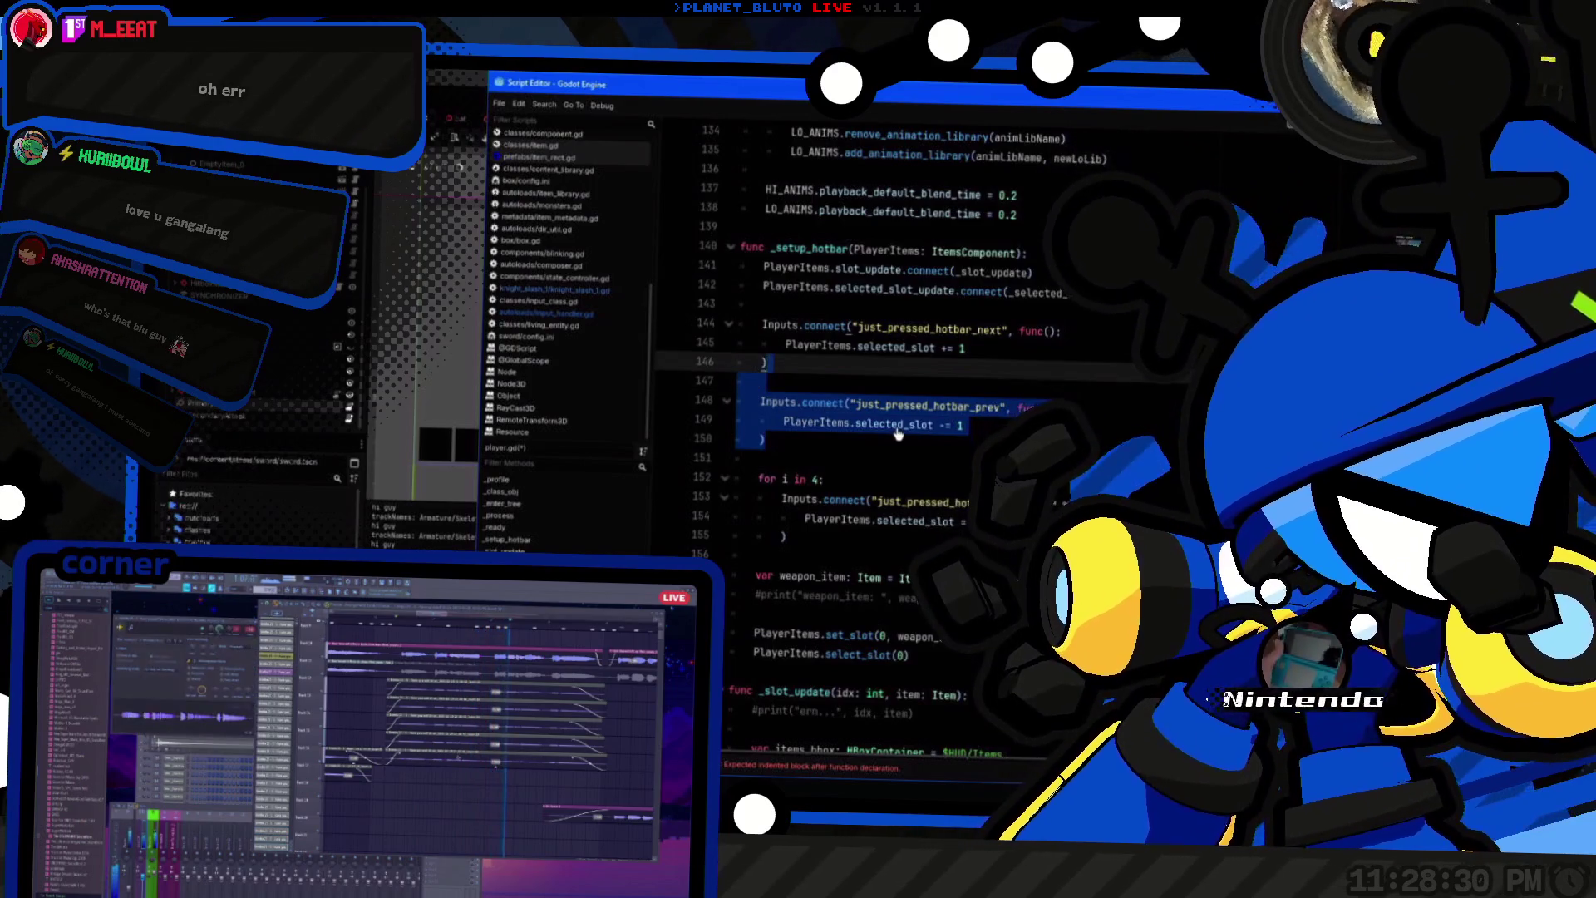
{"action": "key", "text": "ctrl+shift+d"}
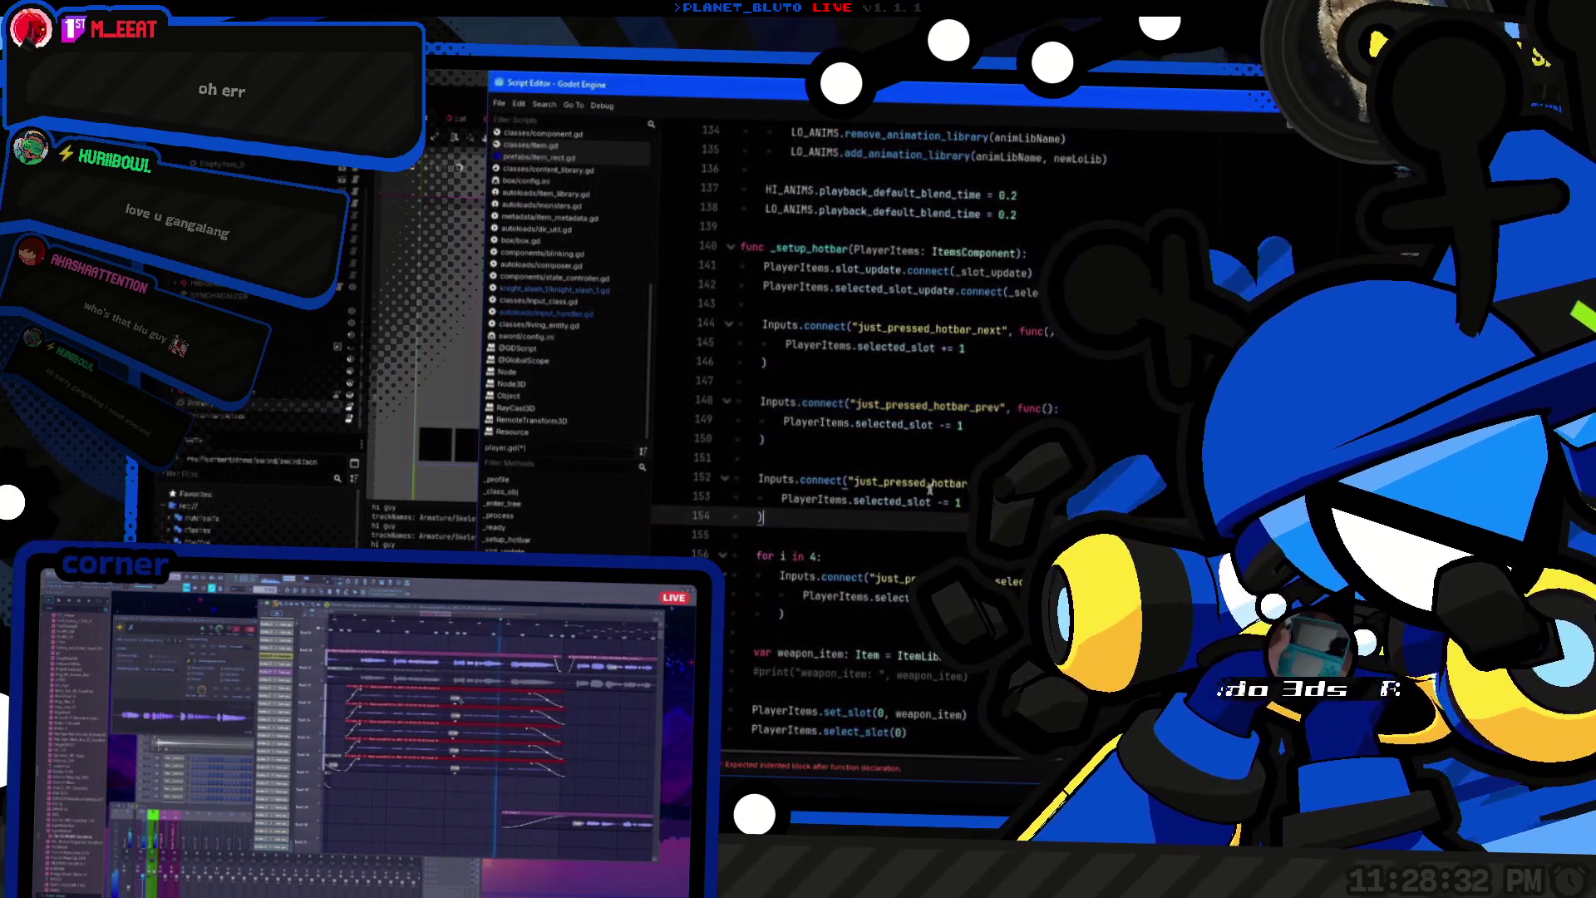
Step: Start renaming the copied signal with 'A' and locate the ATTACK input check line
{"action": "left_click", "coordinate": [931, 483]}
{"action": "type", "text": "A"}
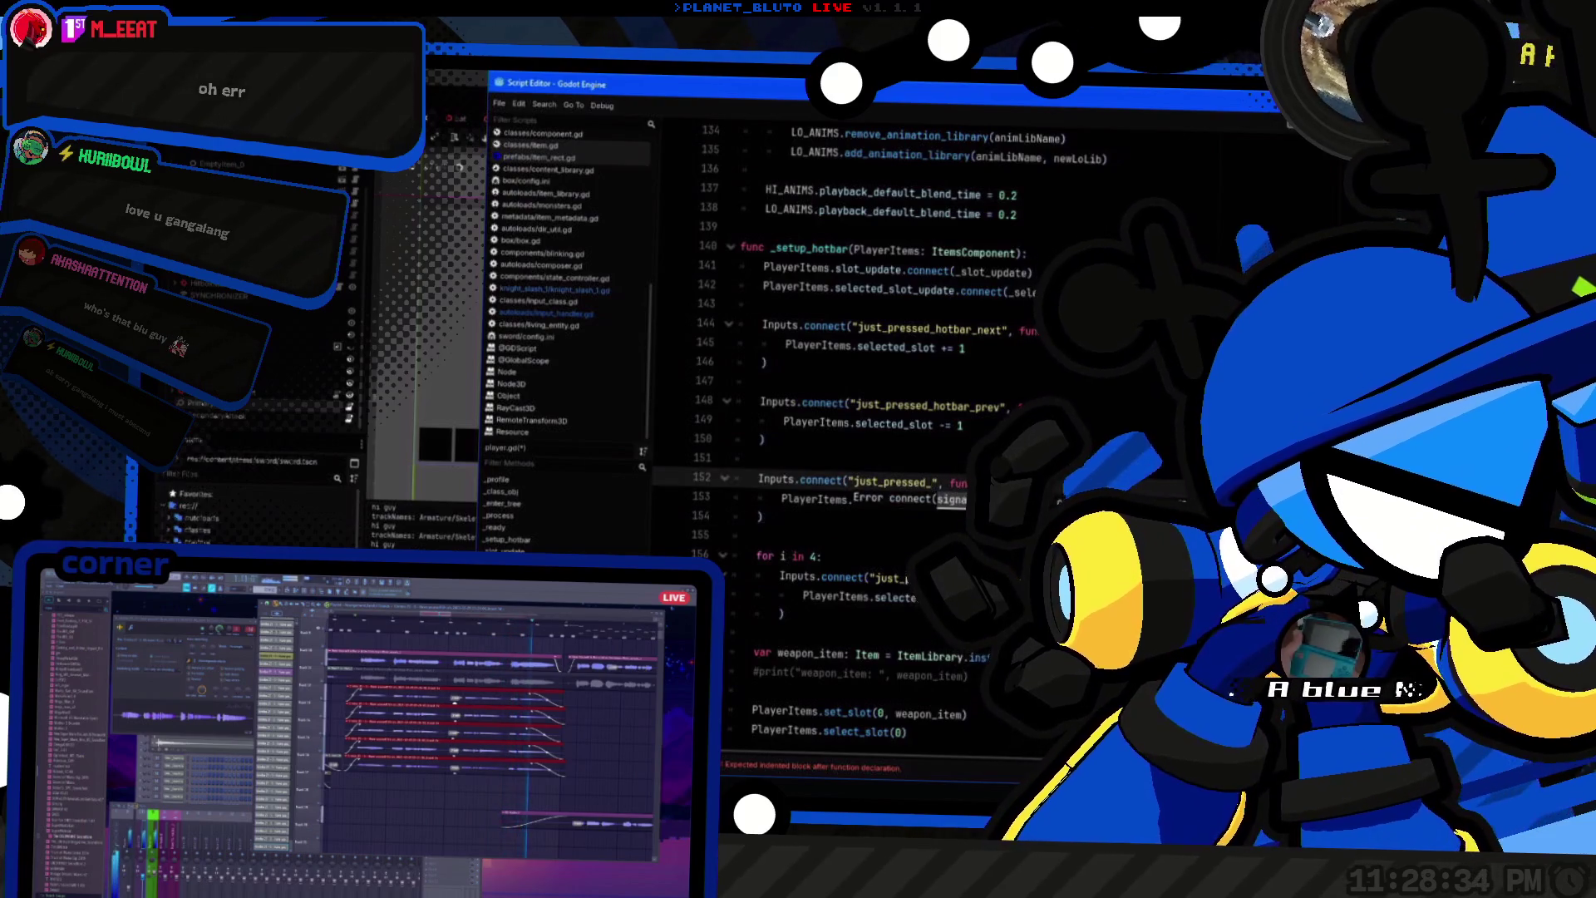
{"action": "scroll", "coordinate": [873, 416], "scroll_direction": "up", "scroll_amount": 20}
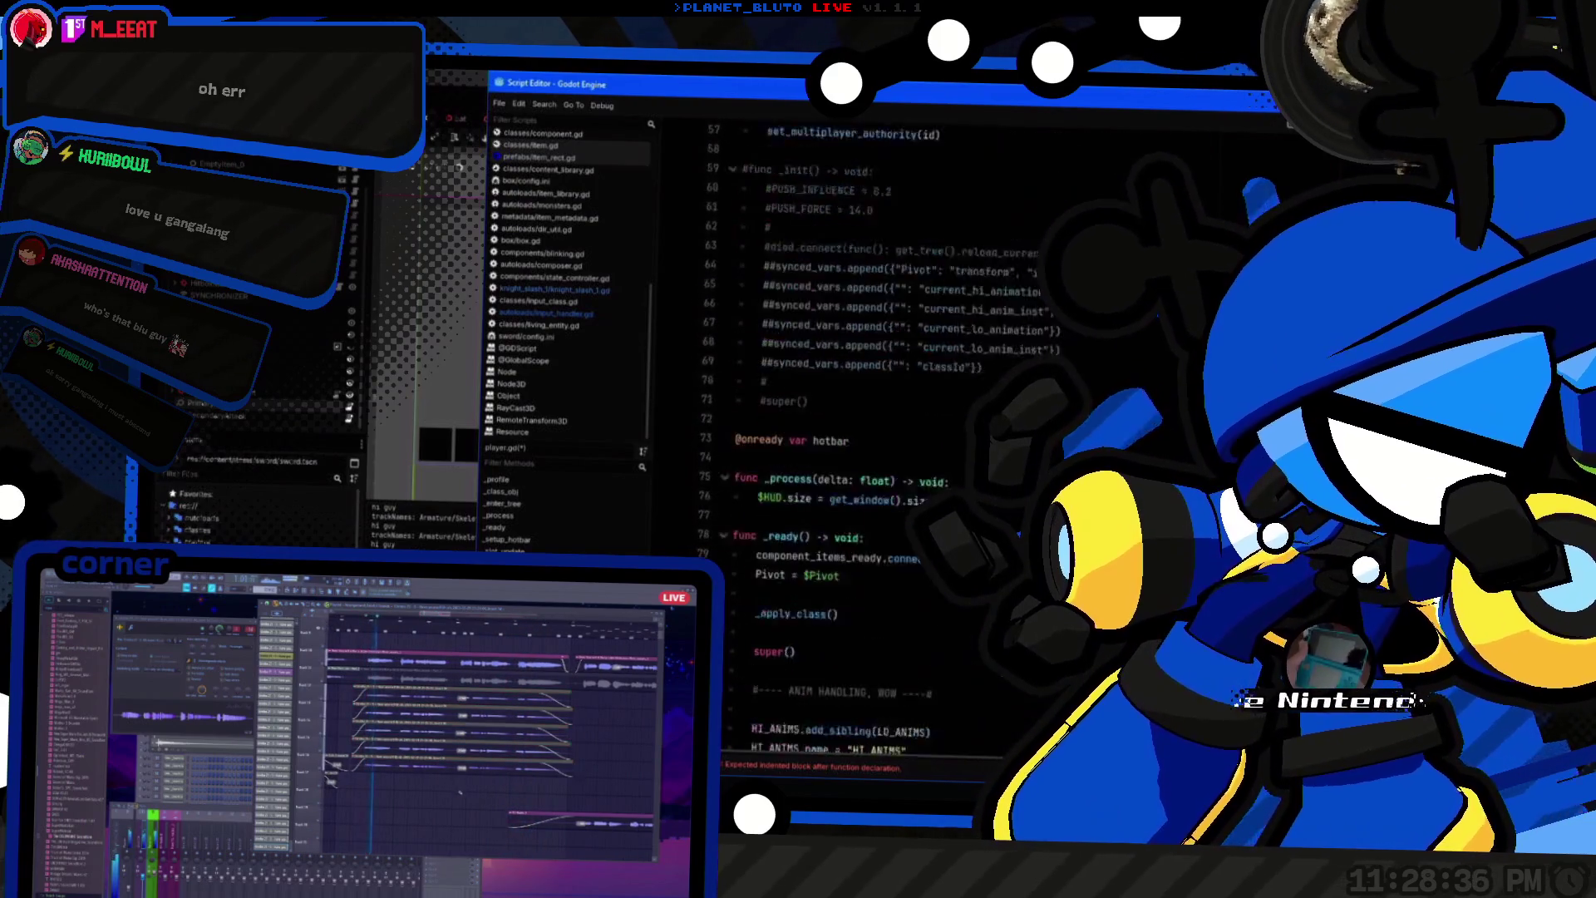
{"action": "scroll", "coordinate": [873, 415], "scroll_direction": "down", "scroll_amount": 16}
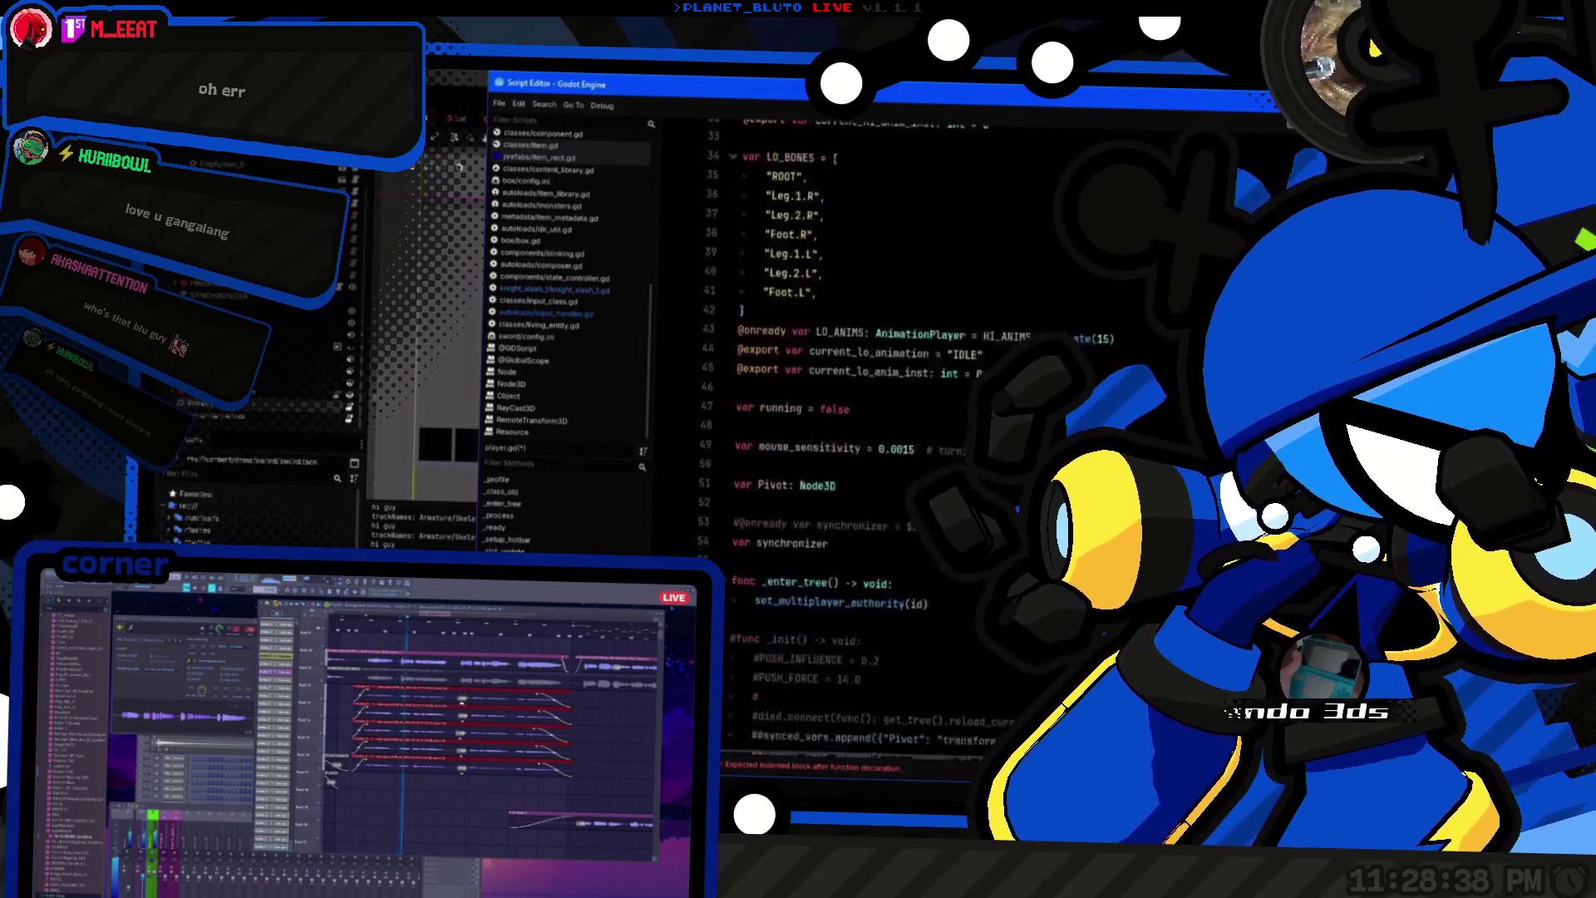
{"action": "scroll", "coordinate": [796, 548], "scroll_direction": "down", "scroll_amount": 20}
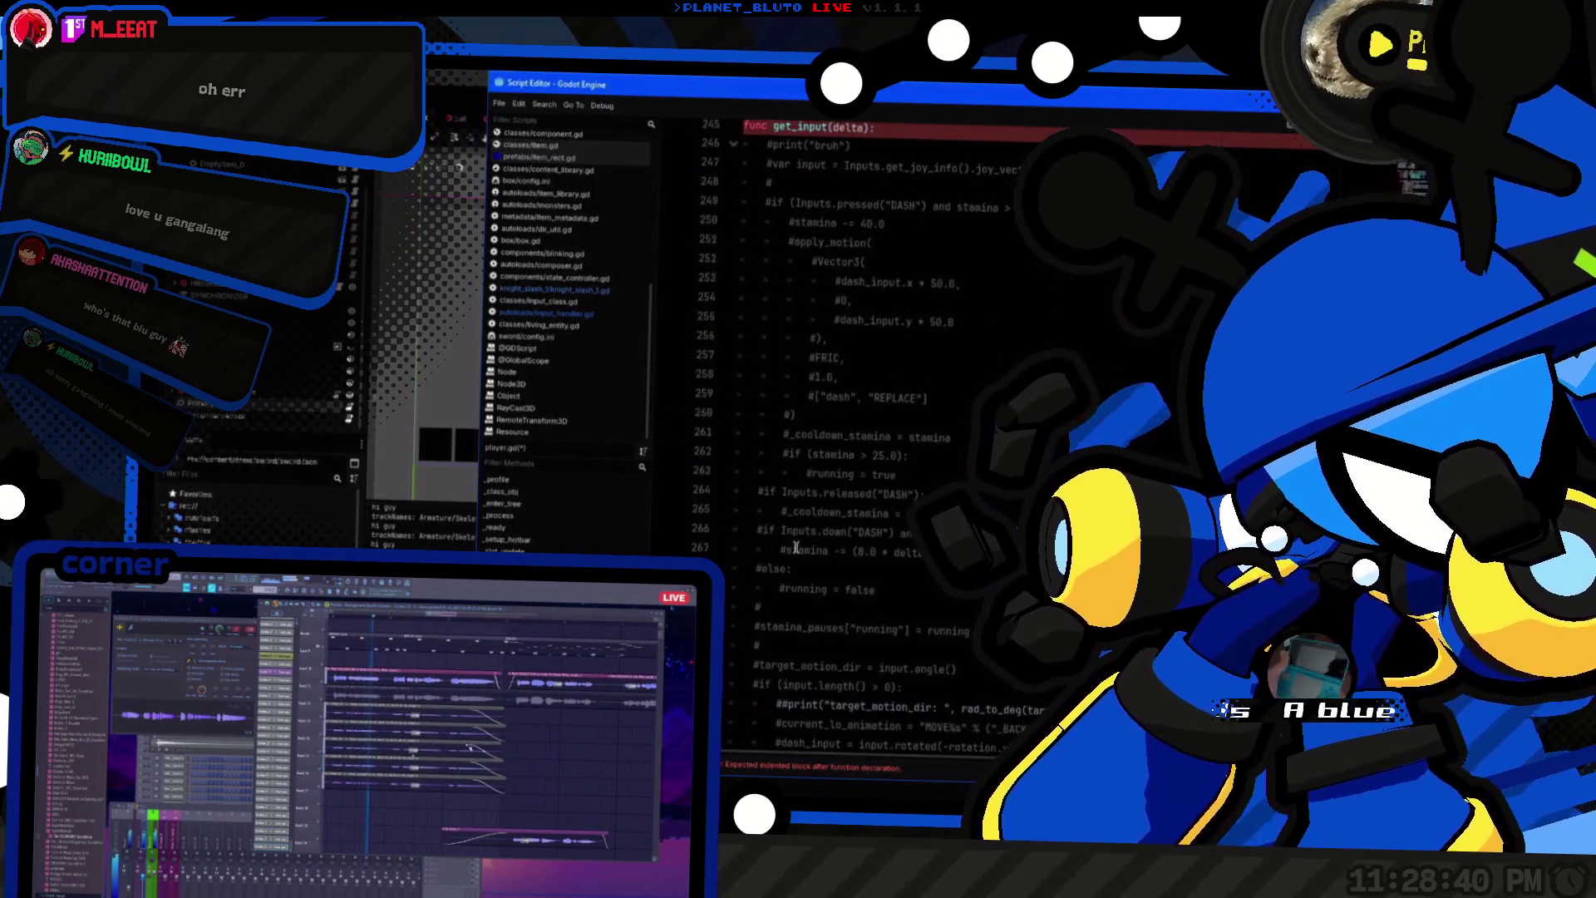
{"action": "scroll", "coordinate": [797, 548], "scroll_direction": "down", "scroll_amount": 8}
{"action": "left_click", "coordinate": [892, 398]}
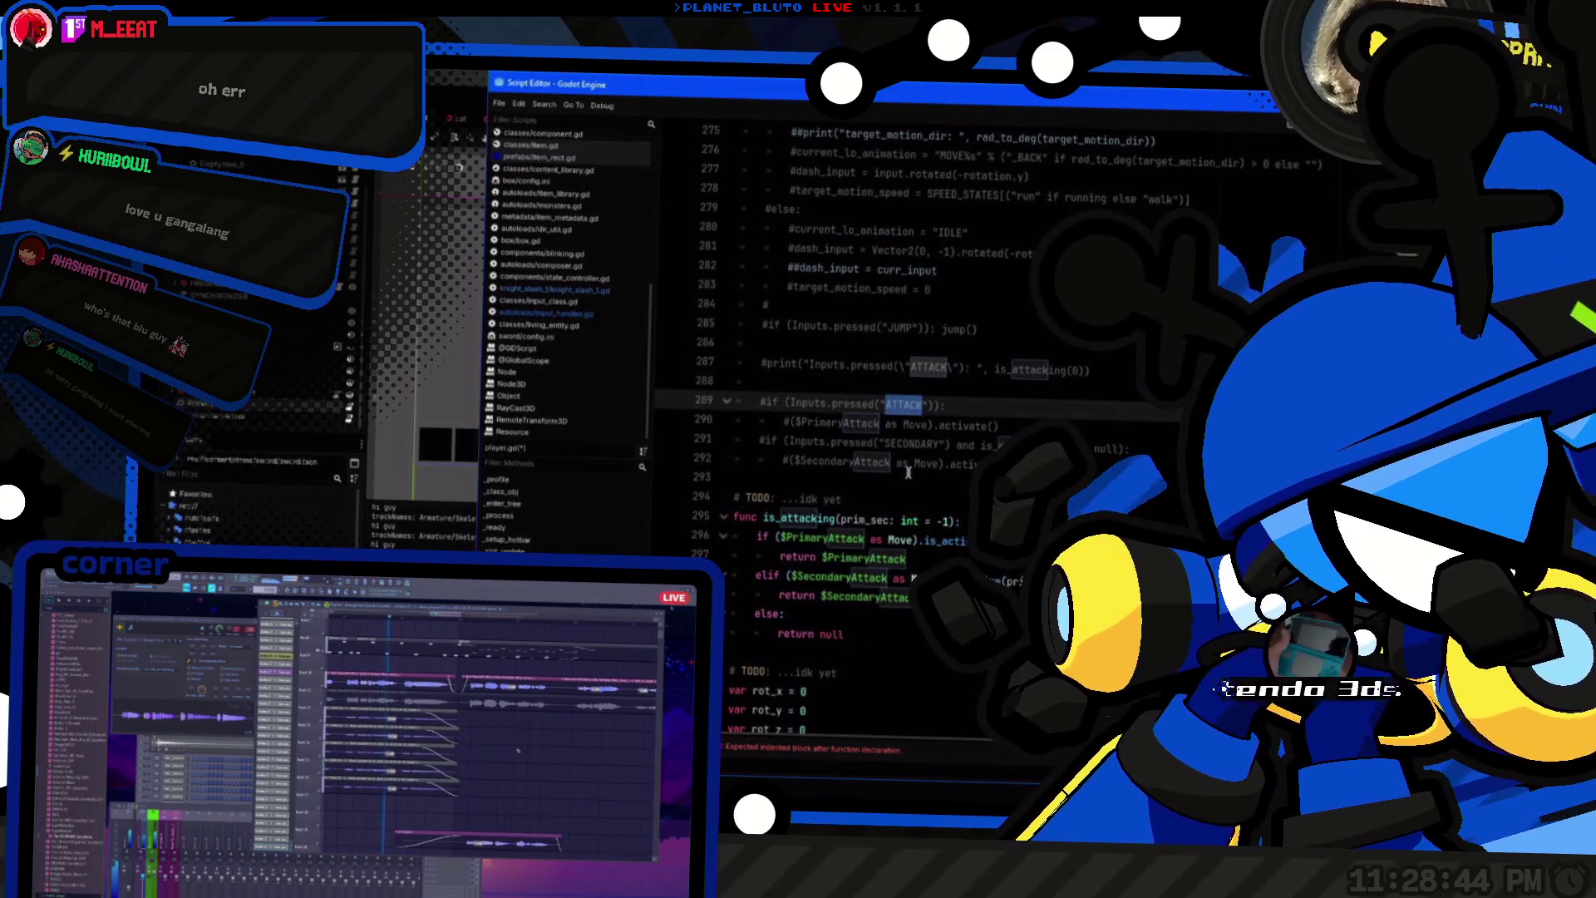
{"action": "key", "text": "alt+Tab"}
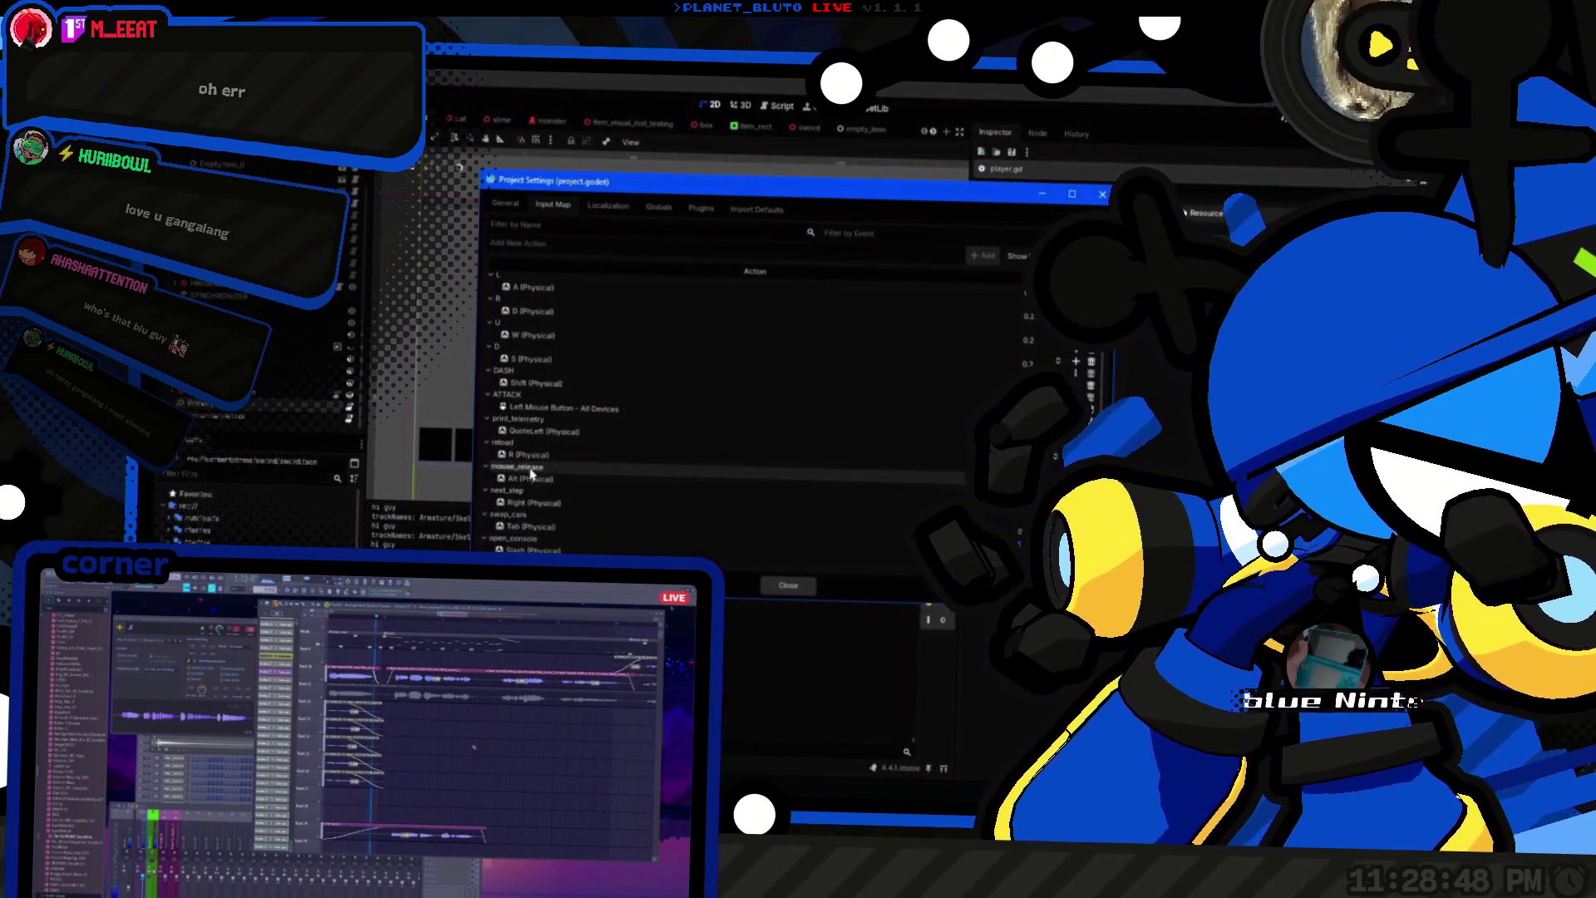
Step: Rename the ATTACK input action to PRIMARY in the Input Map
{"action": "double_click", "coordinate": [548, 394]}
{"action": "type", "text": "PRIMARY"}
{"action": "key", "text": "Return"}
{"action": "scroll", "coordinate": [603, 429], "scroll_direction": "down", "scroll_amount": 2}
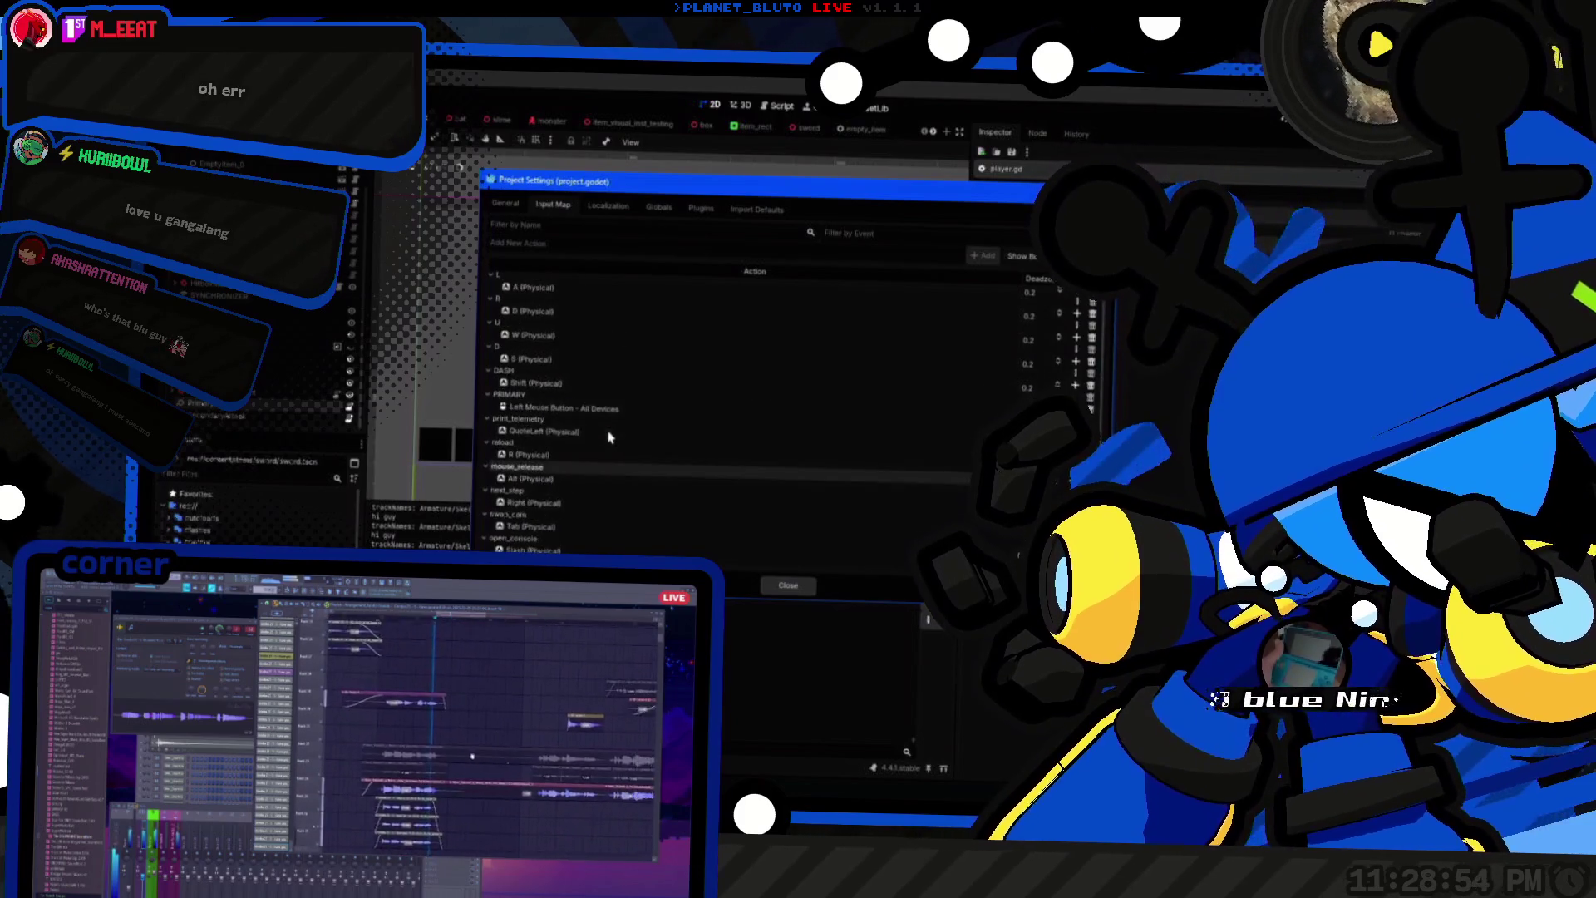
{"action": "scroll", "coordinate": [590, 437], "scroll_direction": "up", "scroll_amount": 2}
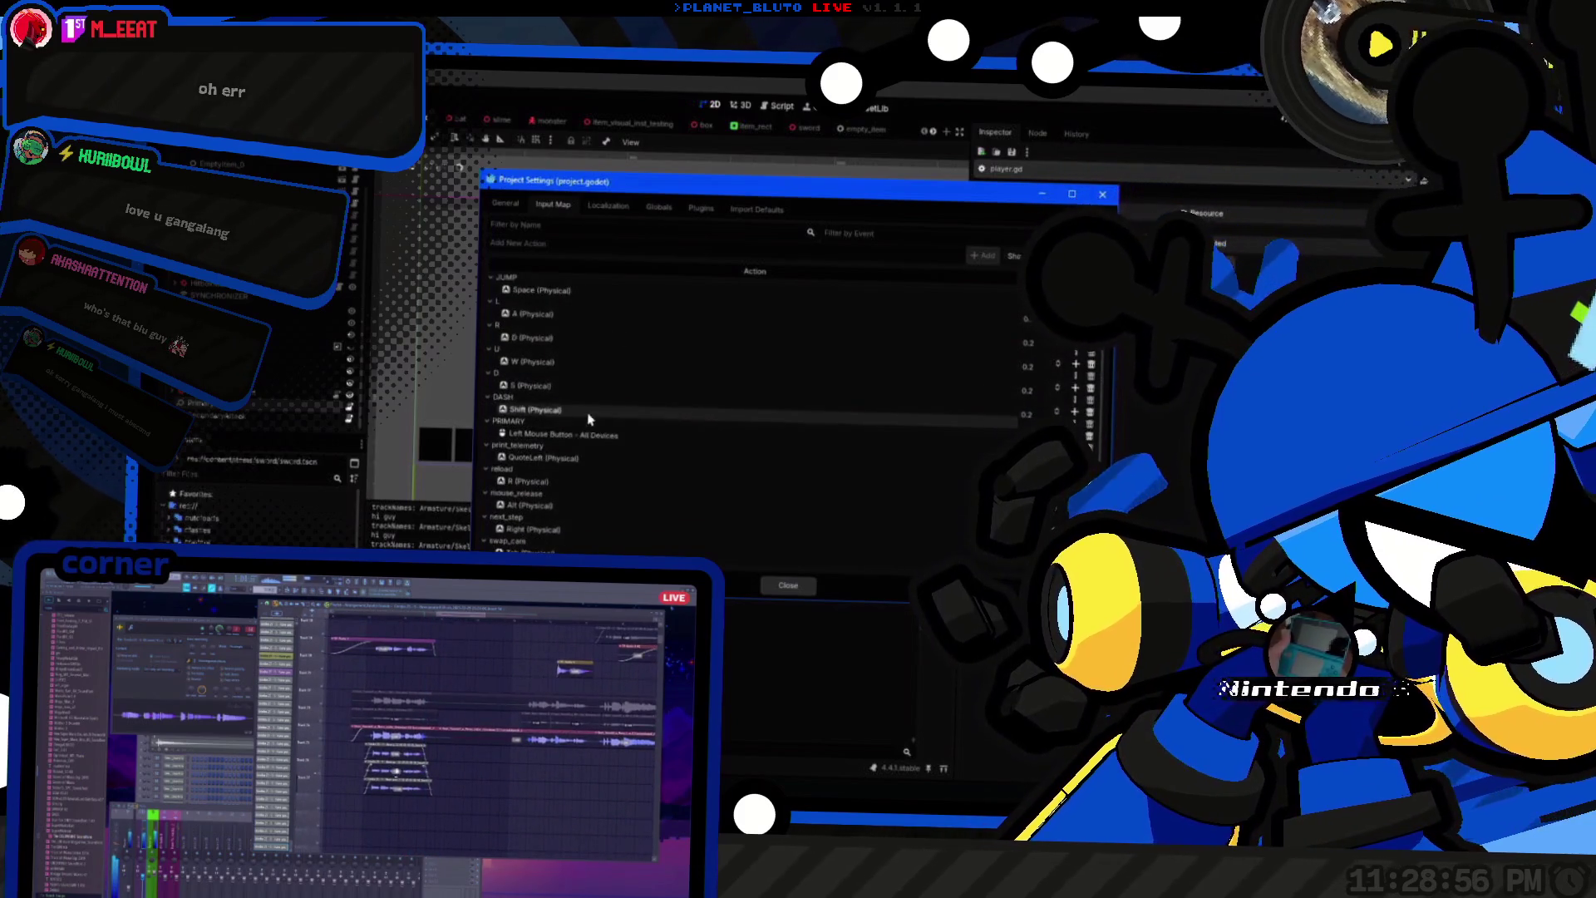
{"action": "scroll", "coordinate": [597, 434], "scroll_direction": "down", "scroll_amount": 2}
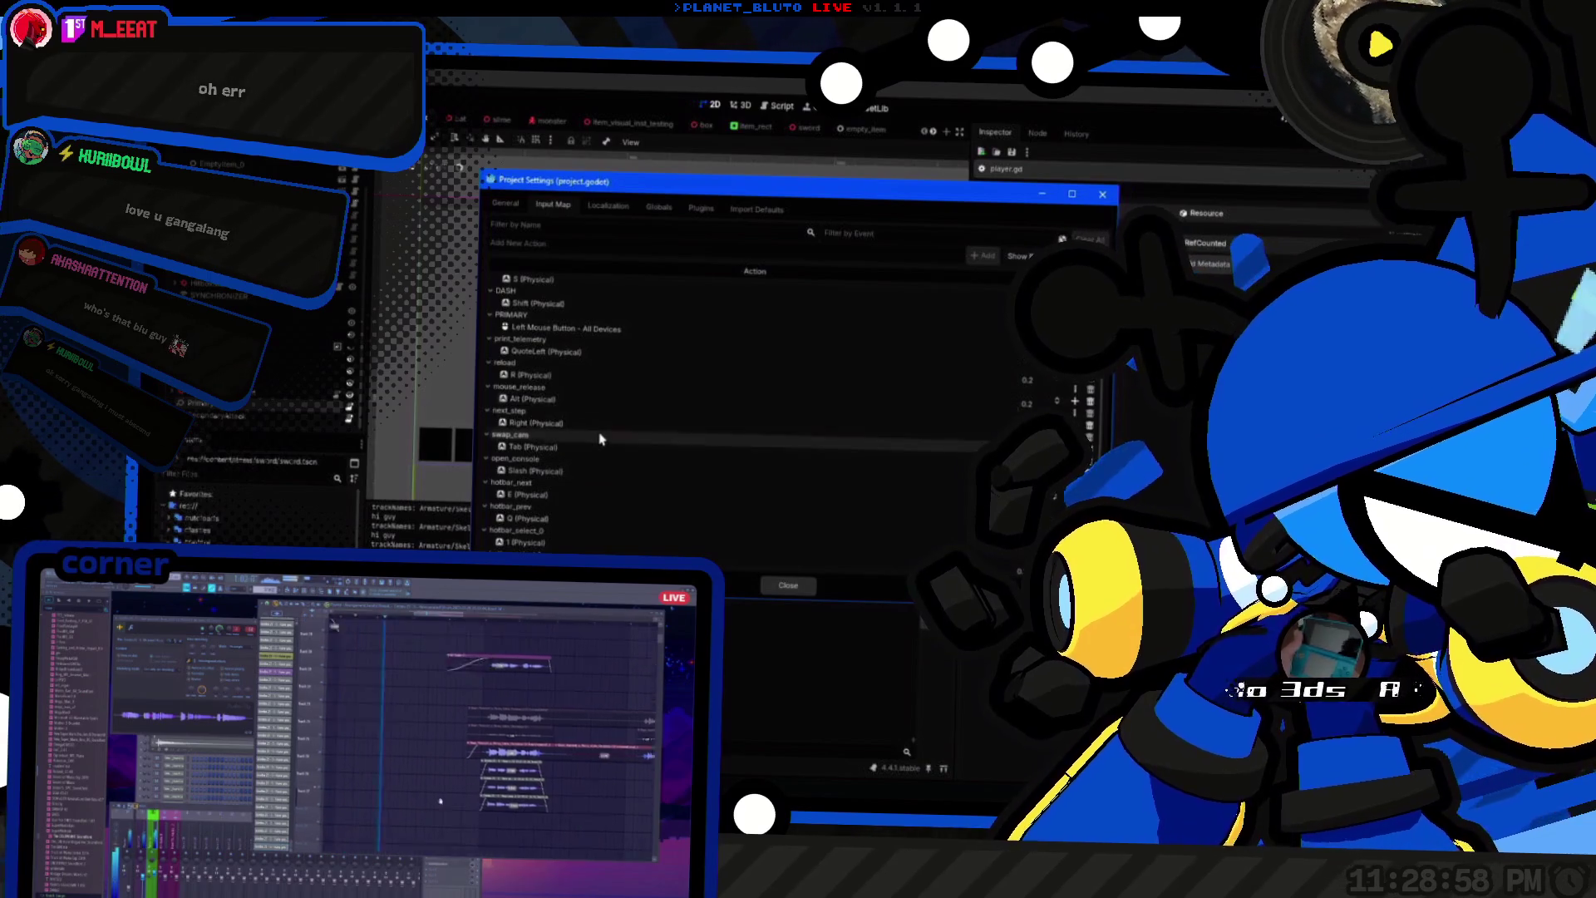
{"action": "scroll", "coordinate": [602, 444], "scroll_direction": "up", "scroll_amount": 1}
{"action": "scroll", "coordinate": [582, 449], "scroll_direction": "up", "scroll_amount": 4}
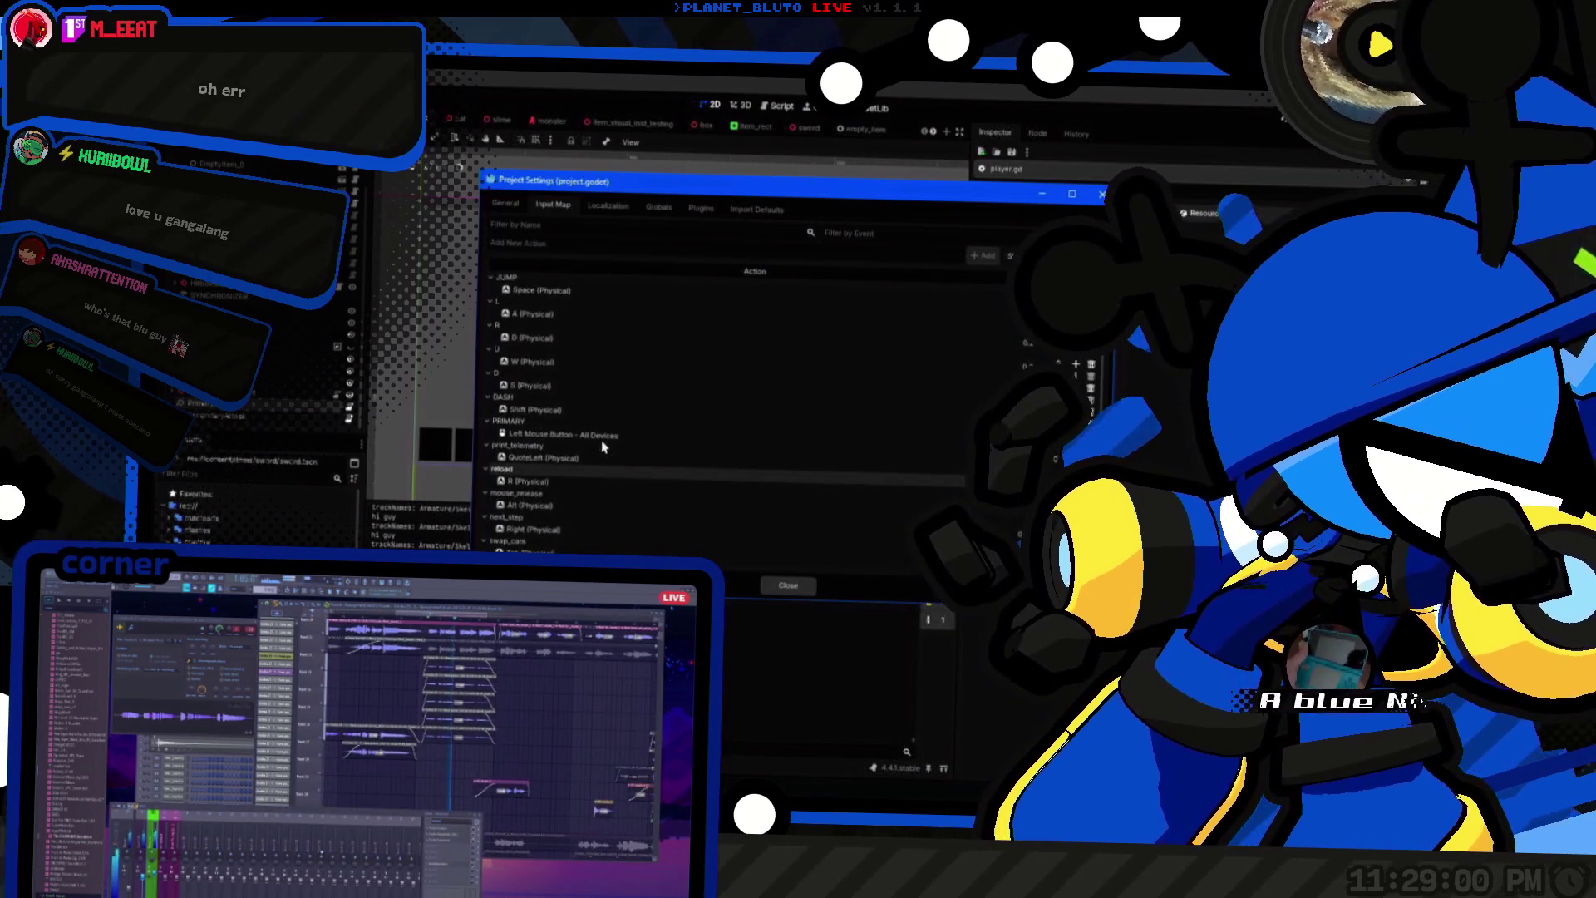
{"action": "left_click", "coordinate": [497, 421]}
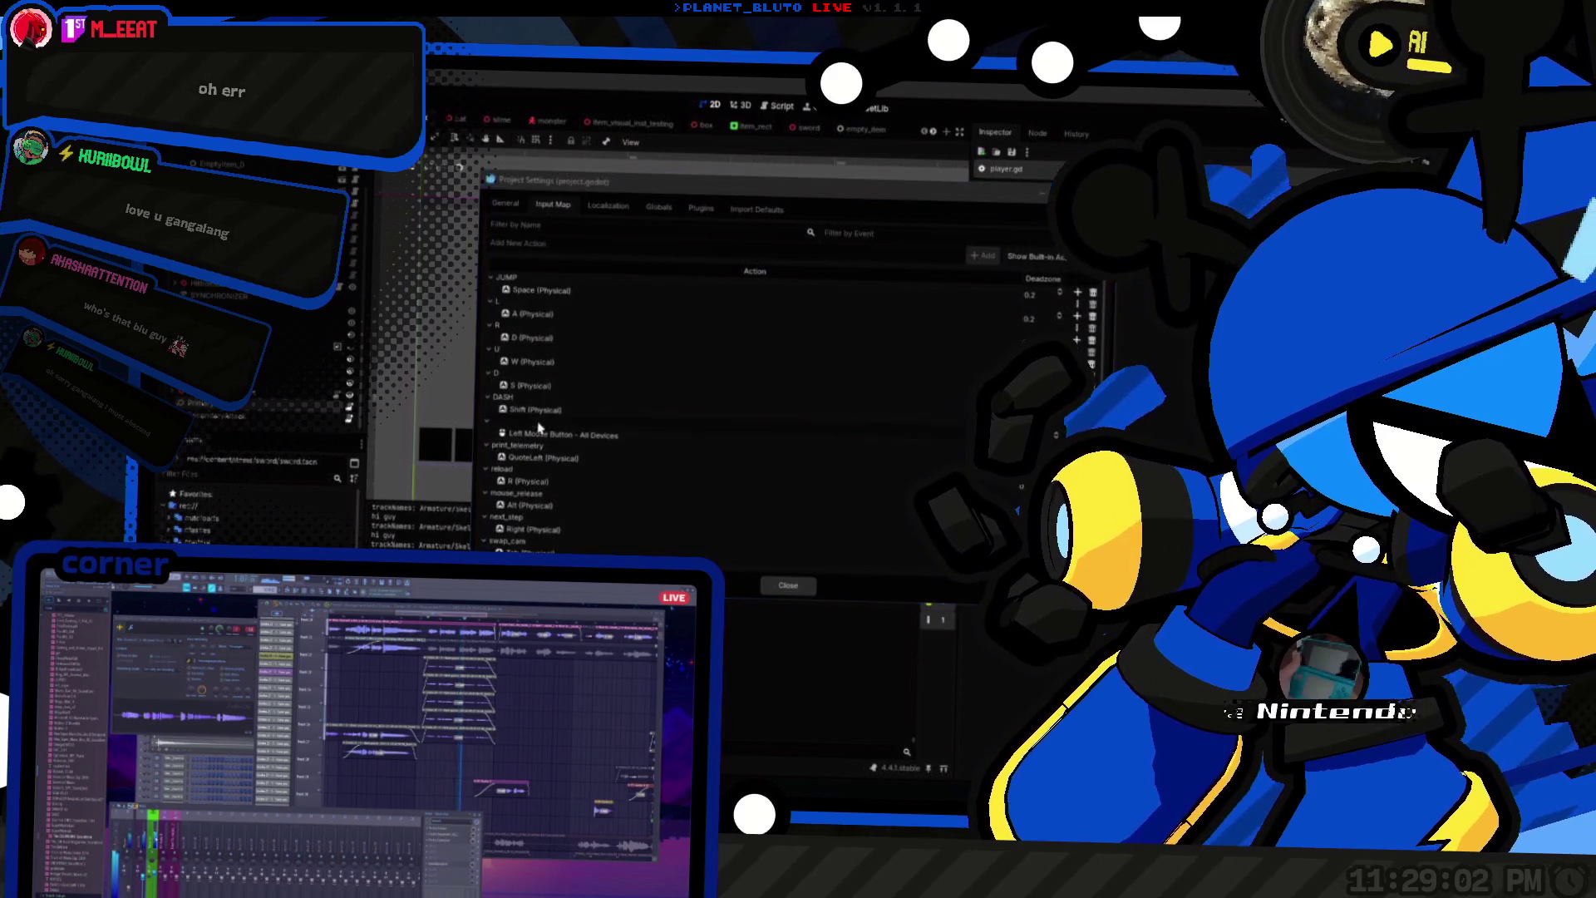
{"action": "left_click", "coordinate": [533, 432]}
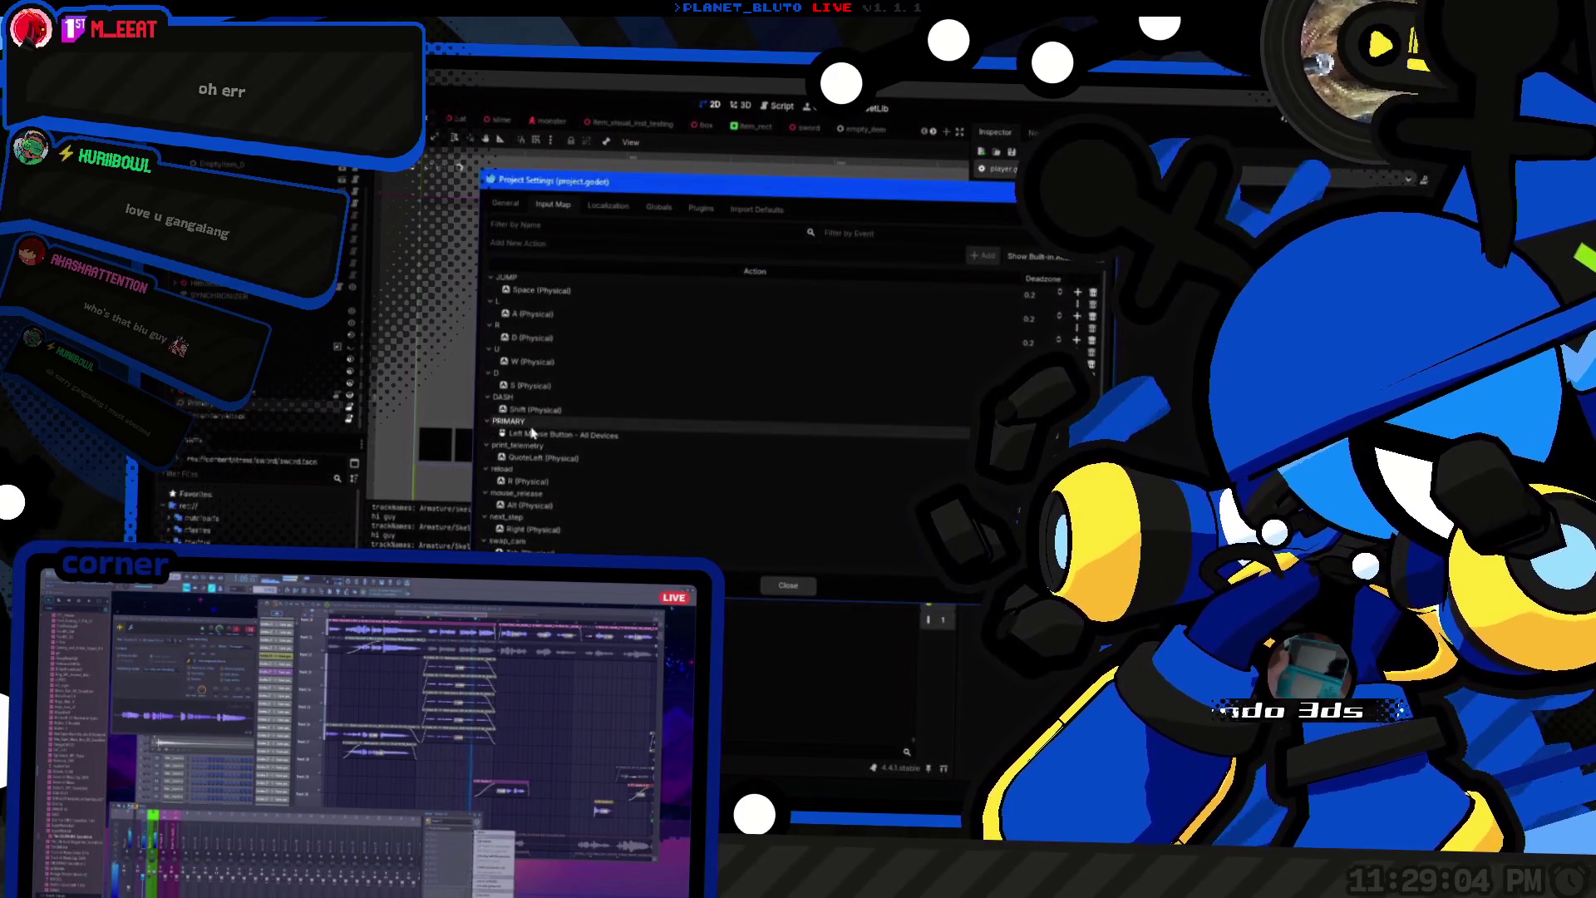
{"action": "left_click", "coordinate": [496, 426]}
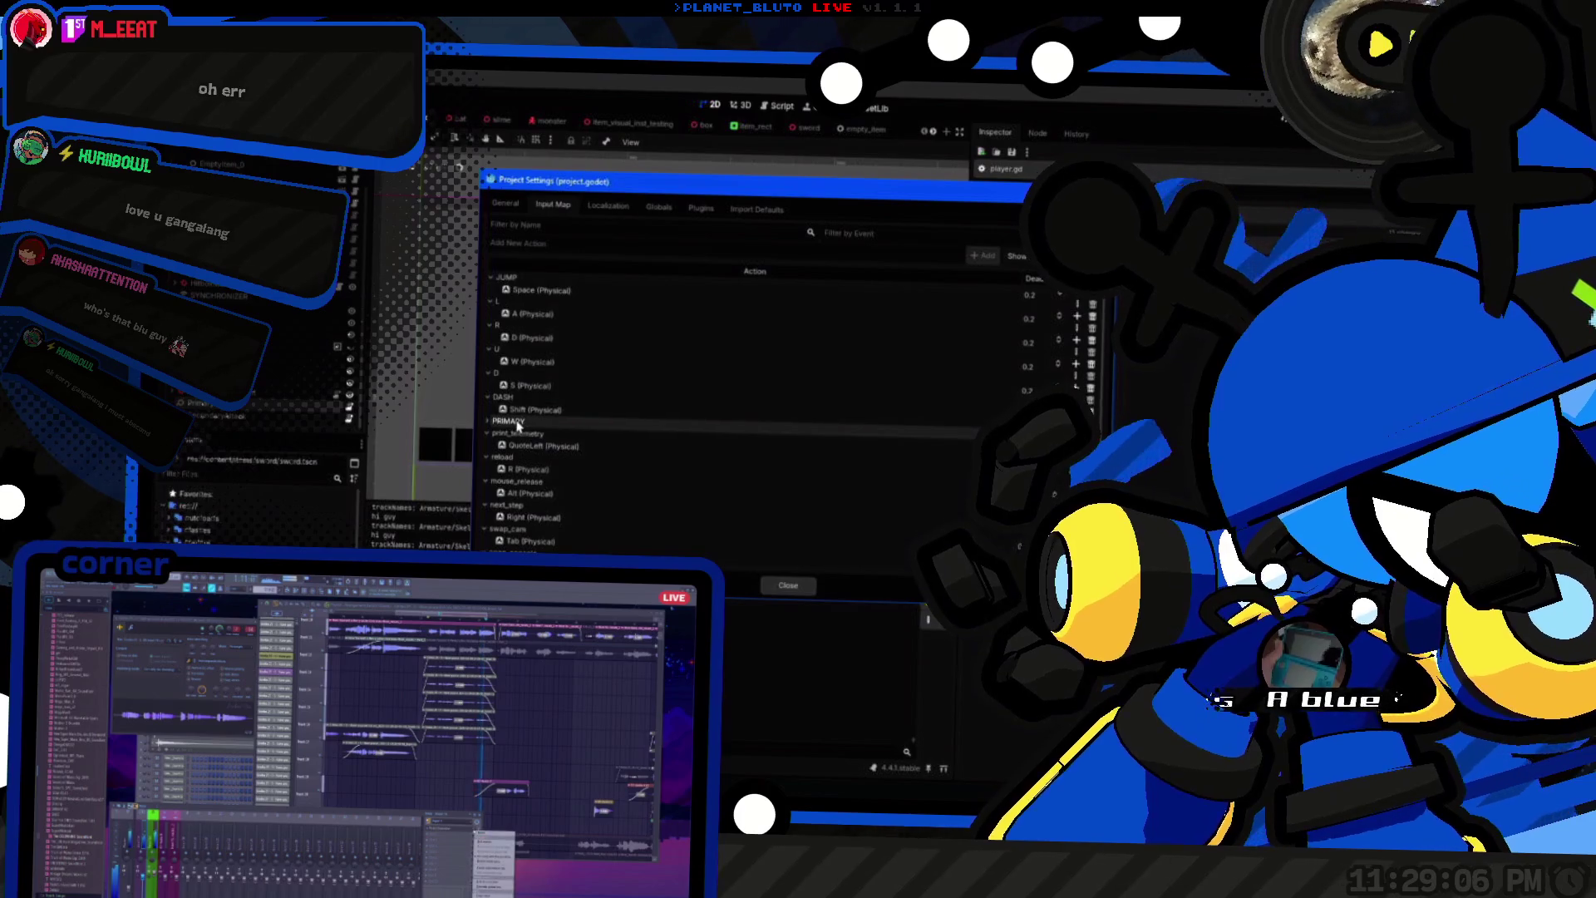
{"action": "left_click", "coordinate": [610, 421]}
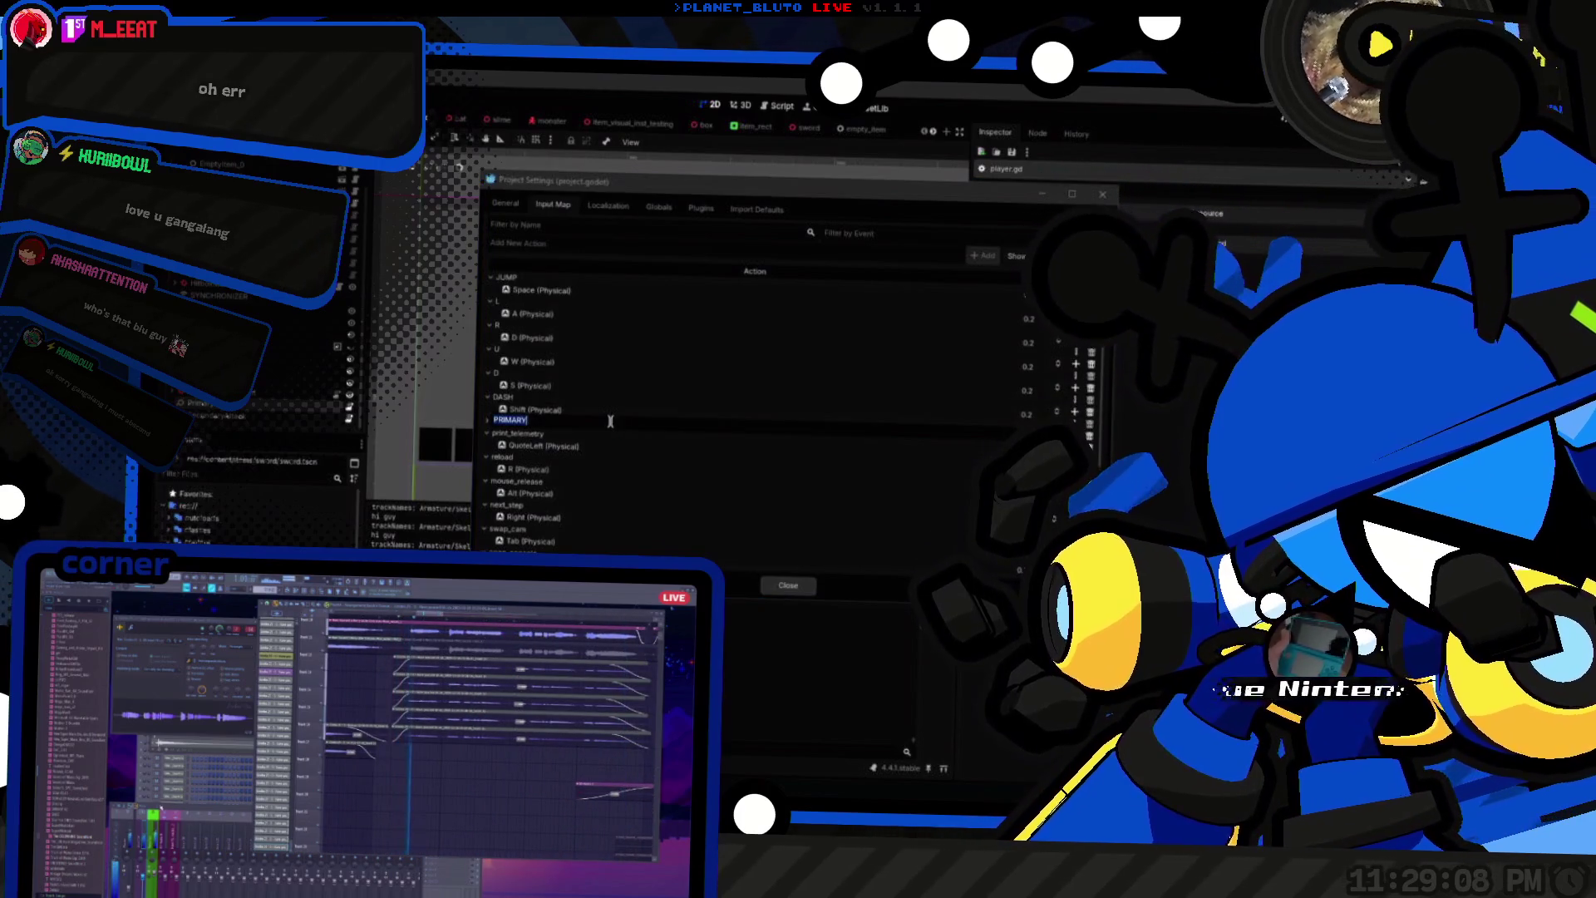
{"action": "key", "text": "Return"}
Step: Check PRIMARY's left-mouse binding, cancel adding another event, and begin typing a new action name
{"action": "left_click", "coordinate": [485, 423]}
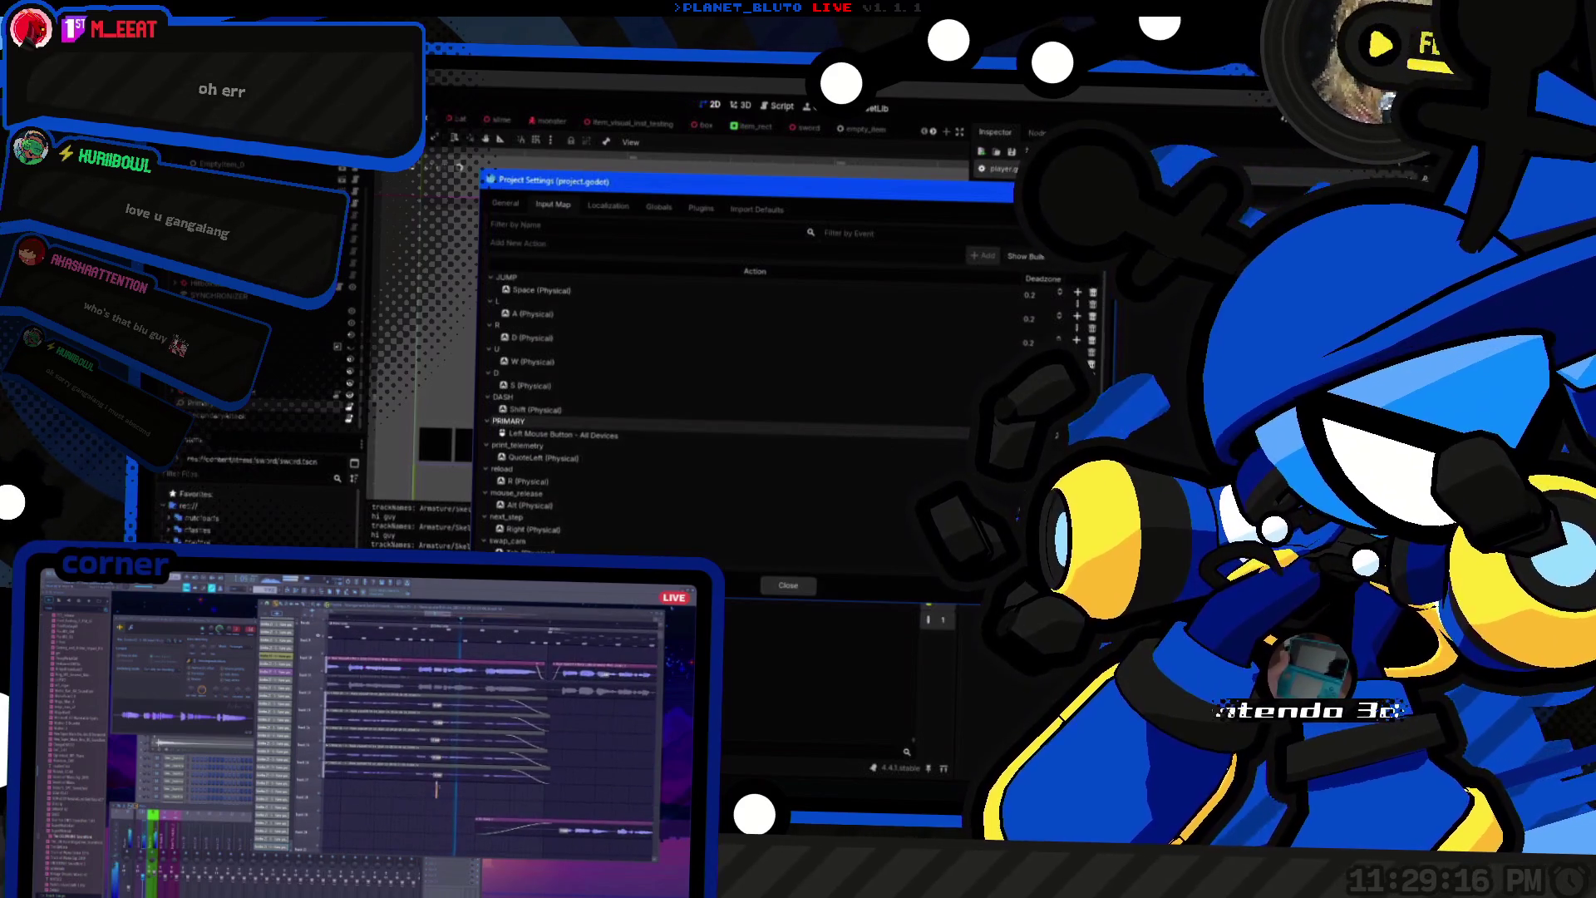
{"action": "left_click", "coordinate": [1077, 422]}
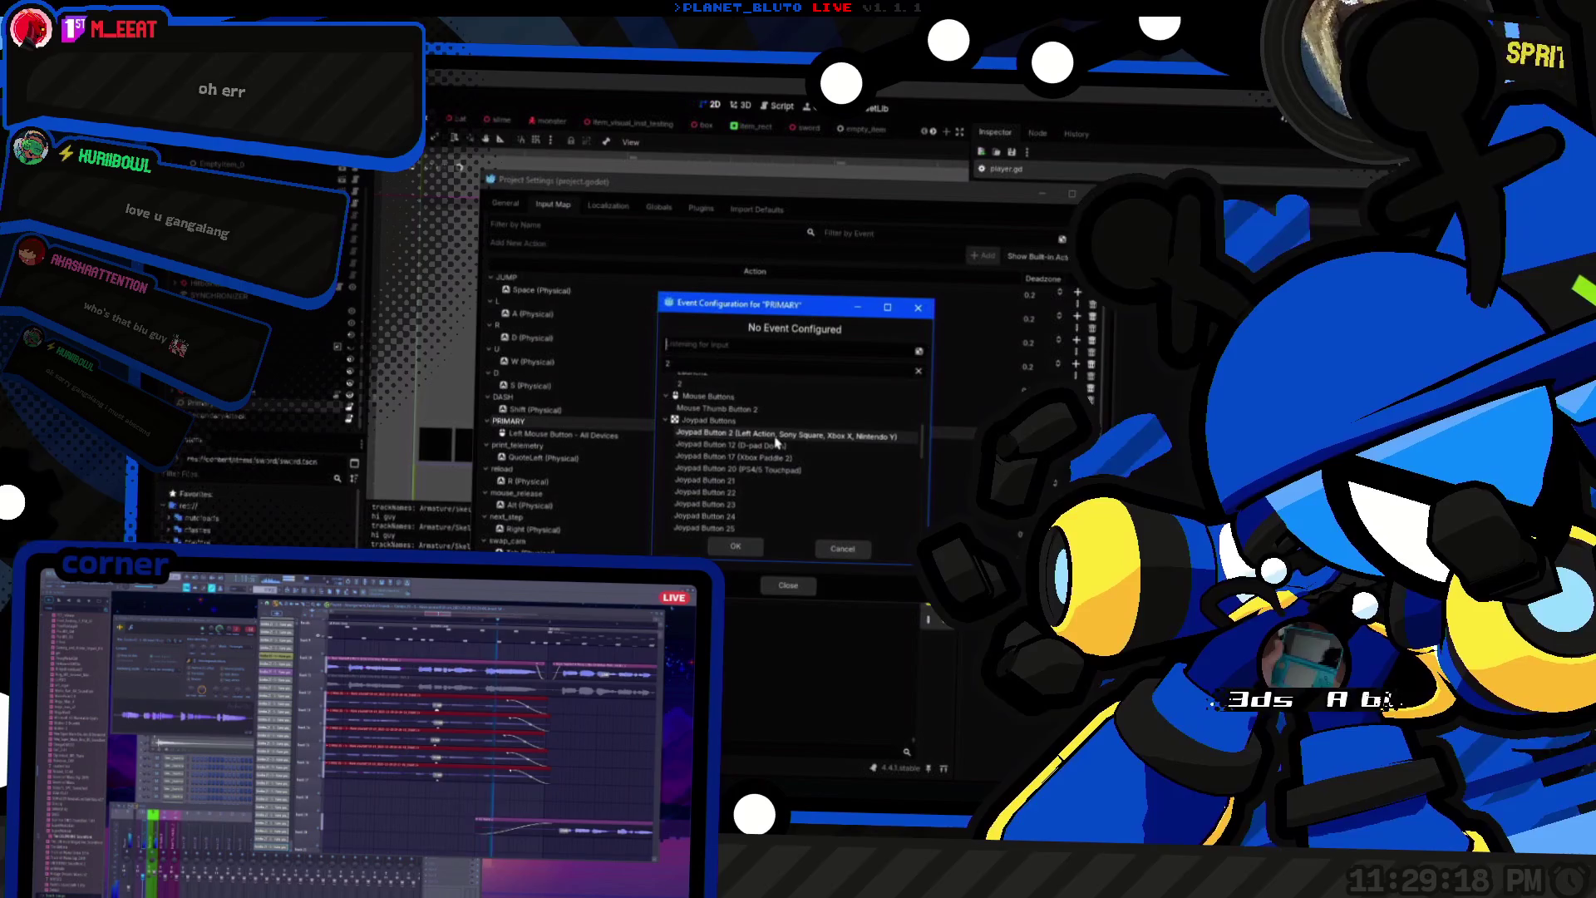
{"action": "key", "text": "shift+c"}
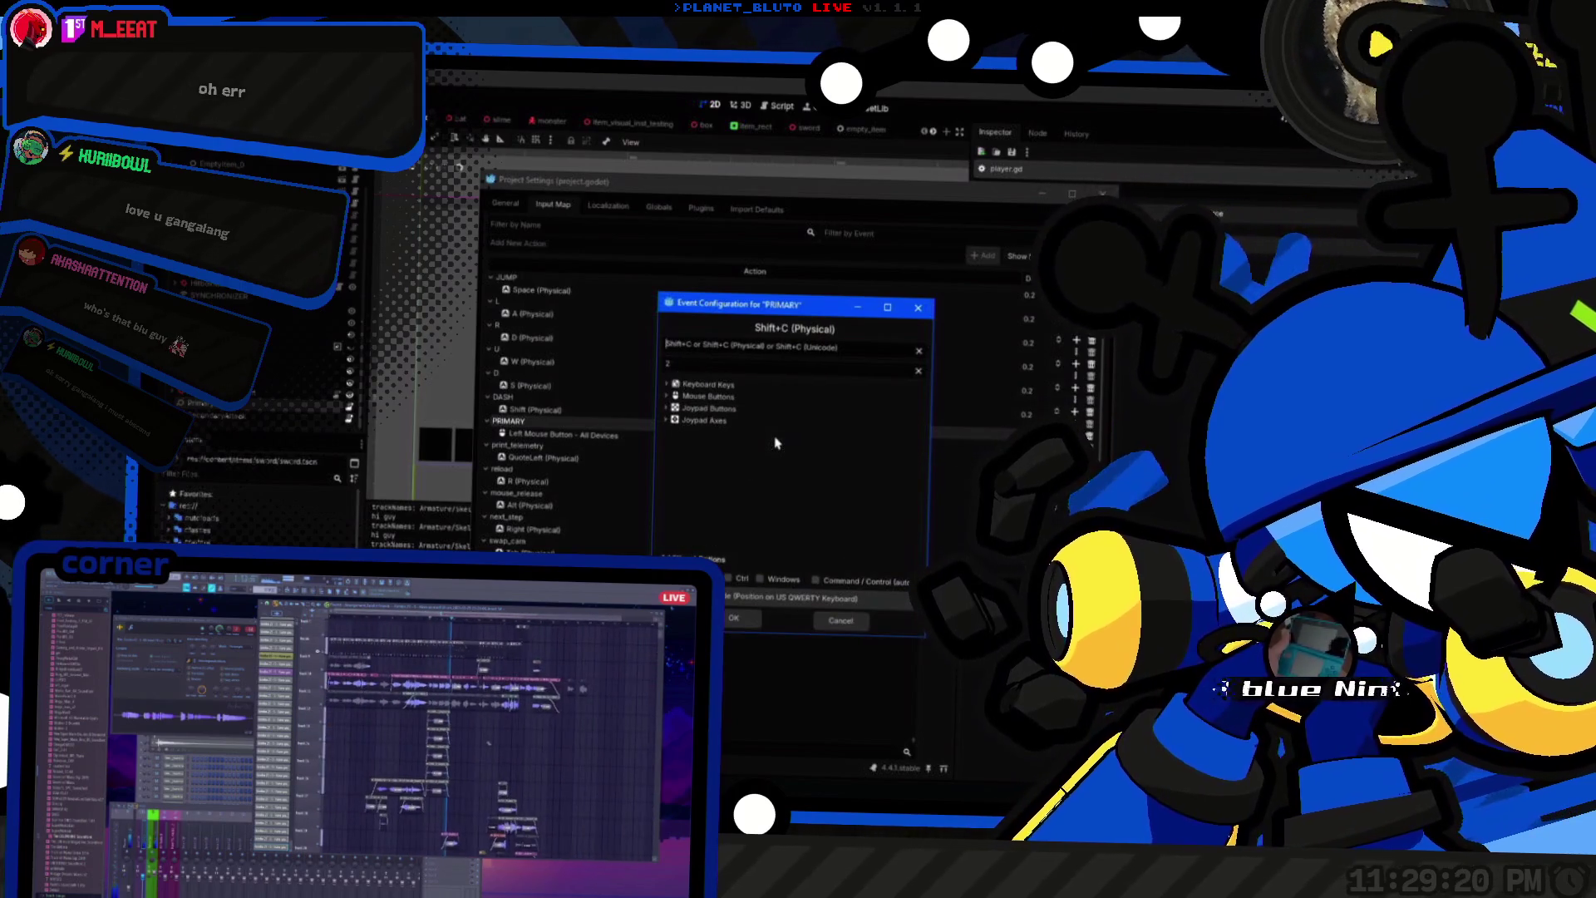
{"action": "left_click", "coordinate": [841, 620]}
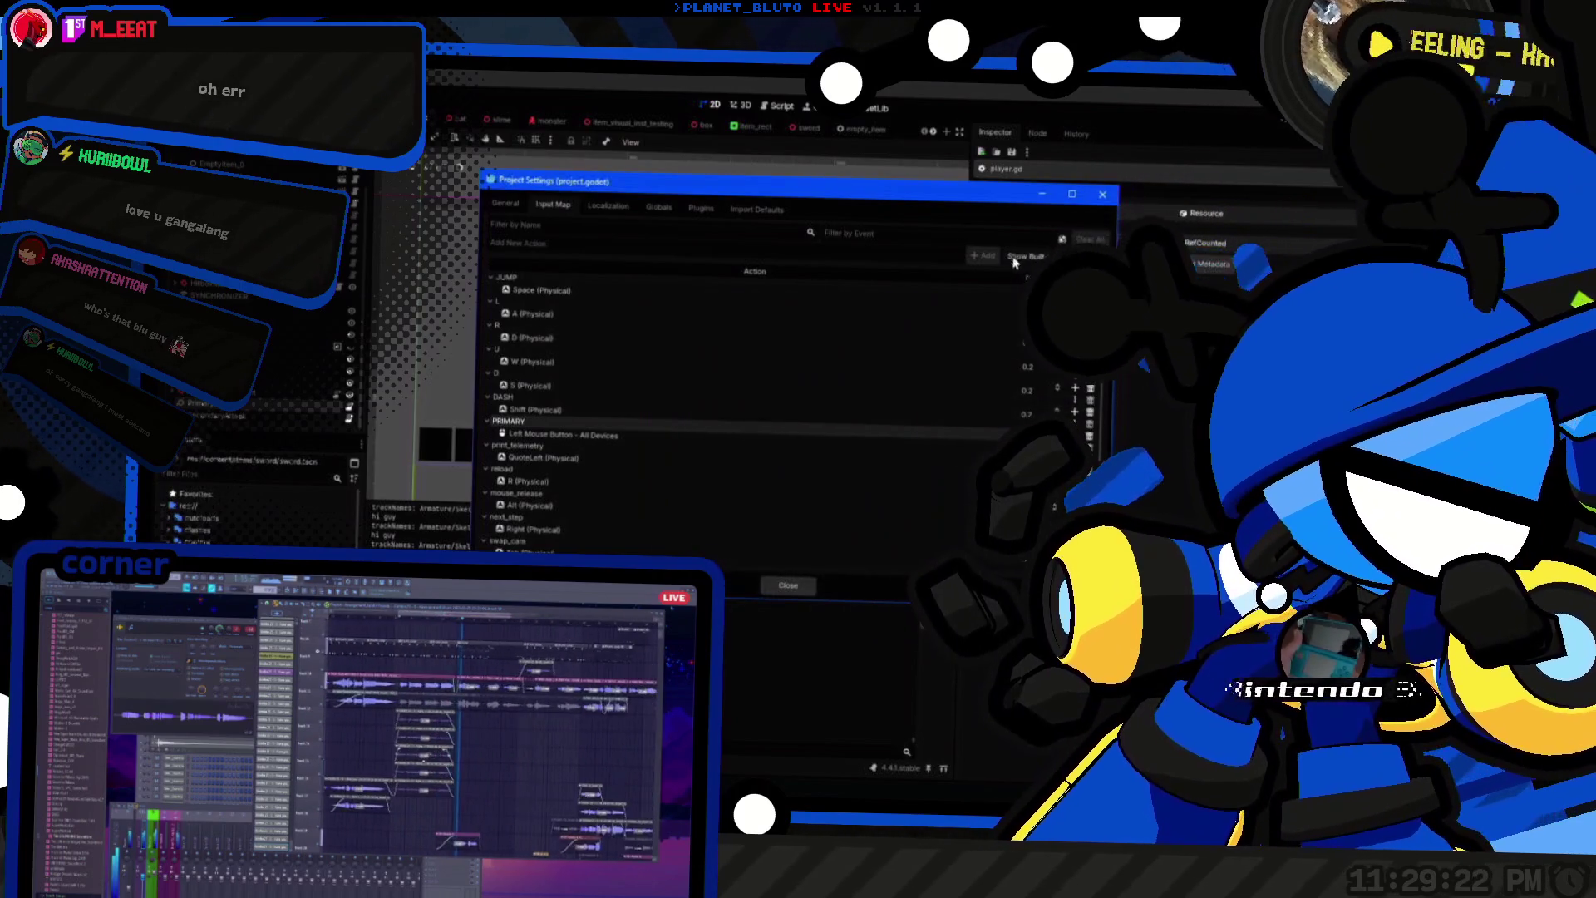
{"action": "type", "text": "s"}
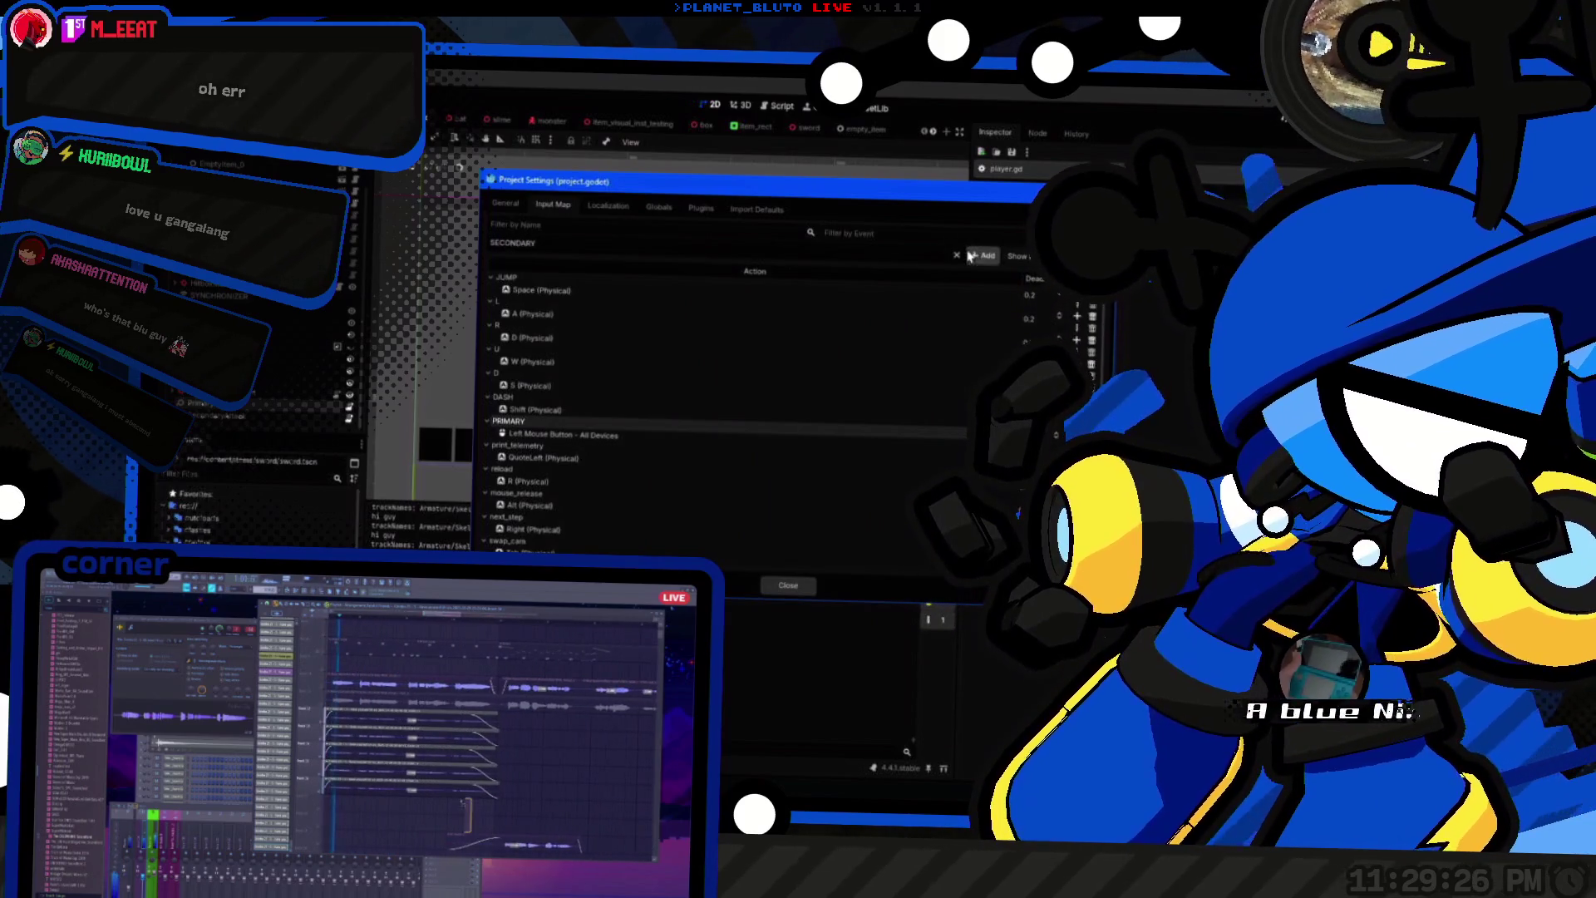
Step: Add SECONDARY under PRIMARY bound to the right mouse button, then close Project Settings
{"action": "key", "text": "Return"}
{"action": "mouse_move", "coordinate": [532, 550]}
{"action": "left_mouse_down"}
{"action": "mouse_move", "coordinate": [582, 486]}
{"action": "mouse_move", "coordinate": [545, 366]}
{"action": "mouse_move", "coordinate": [524, 541]}
{"action": "mouse_move", "coordinate": [498, 384]}
{"action": "mouse_move", "coordinate": [488, 475]}
{"action": "mouse_move", "coordinate": [501, 353]}
{"action": "mouse_move", "coordinate": [503, 369]}
{"action": "left_mouse_up"}
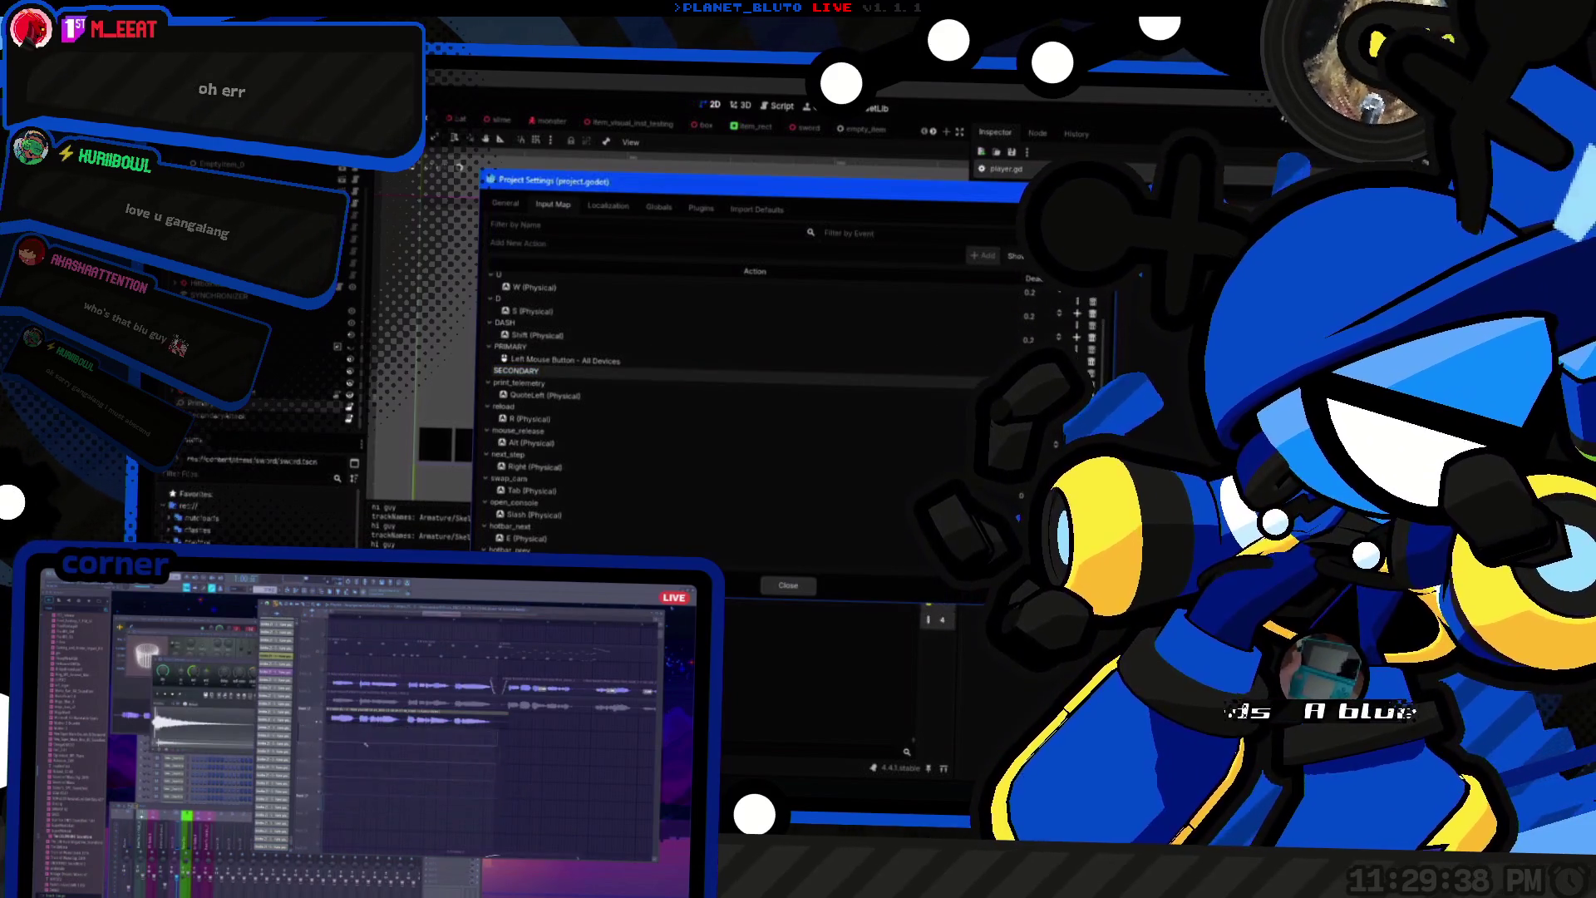
{"action": "left_click", "coordinate": [1077, 370]}
{"action": "right_click", "coordinate": [693, 360]}
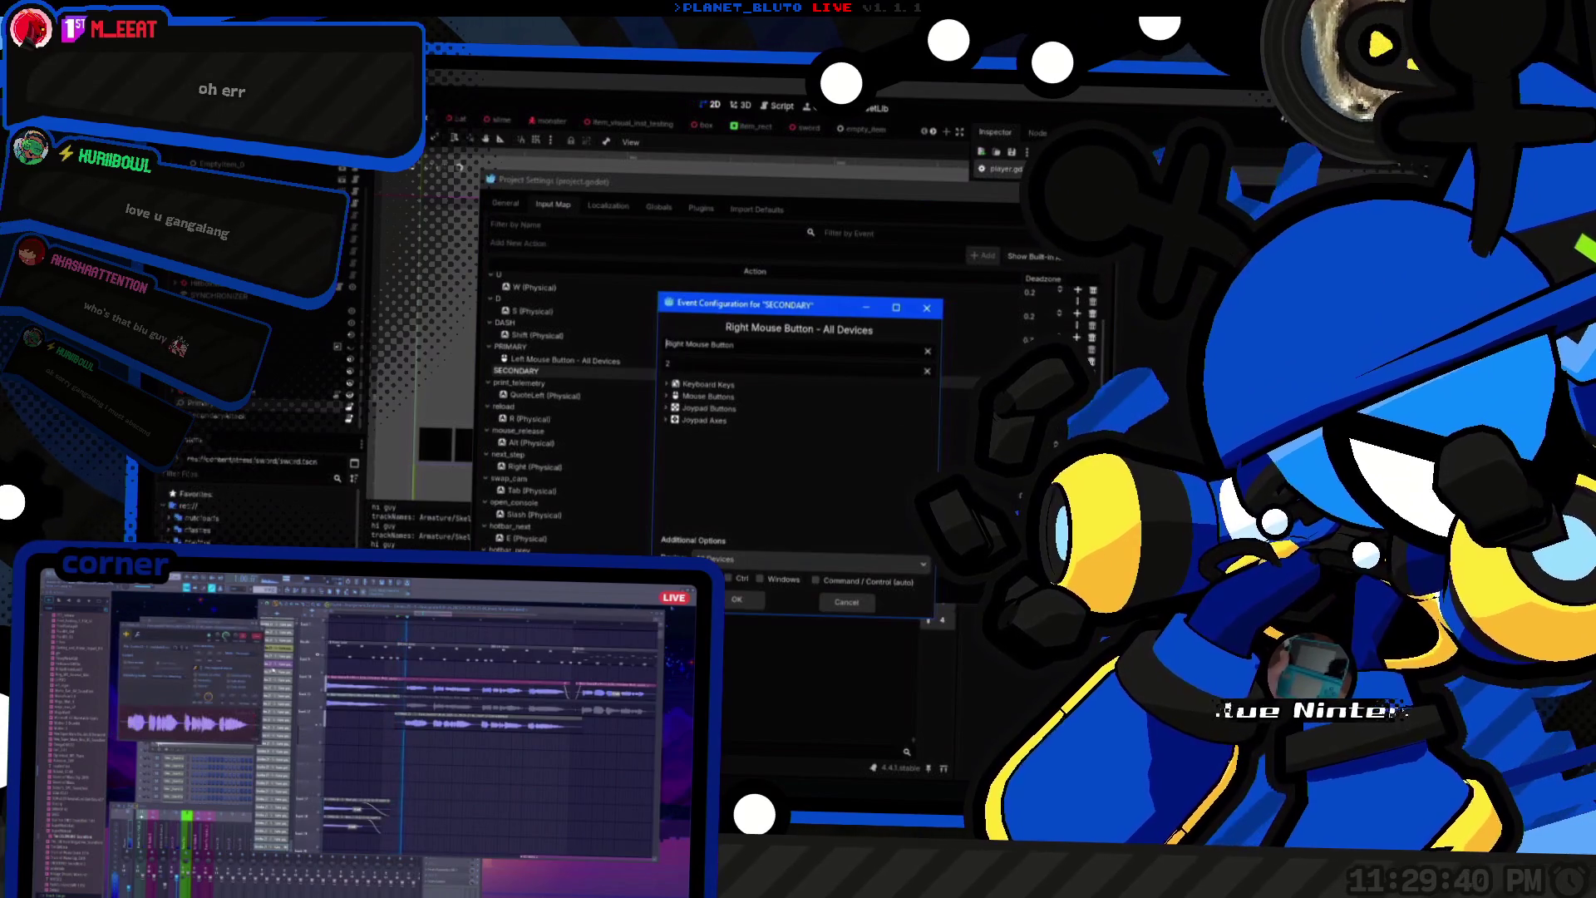
{"action": "left_click", "coordinate": [728, 549]}
{"action": "left_click", "coordinate": [788, 585]}
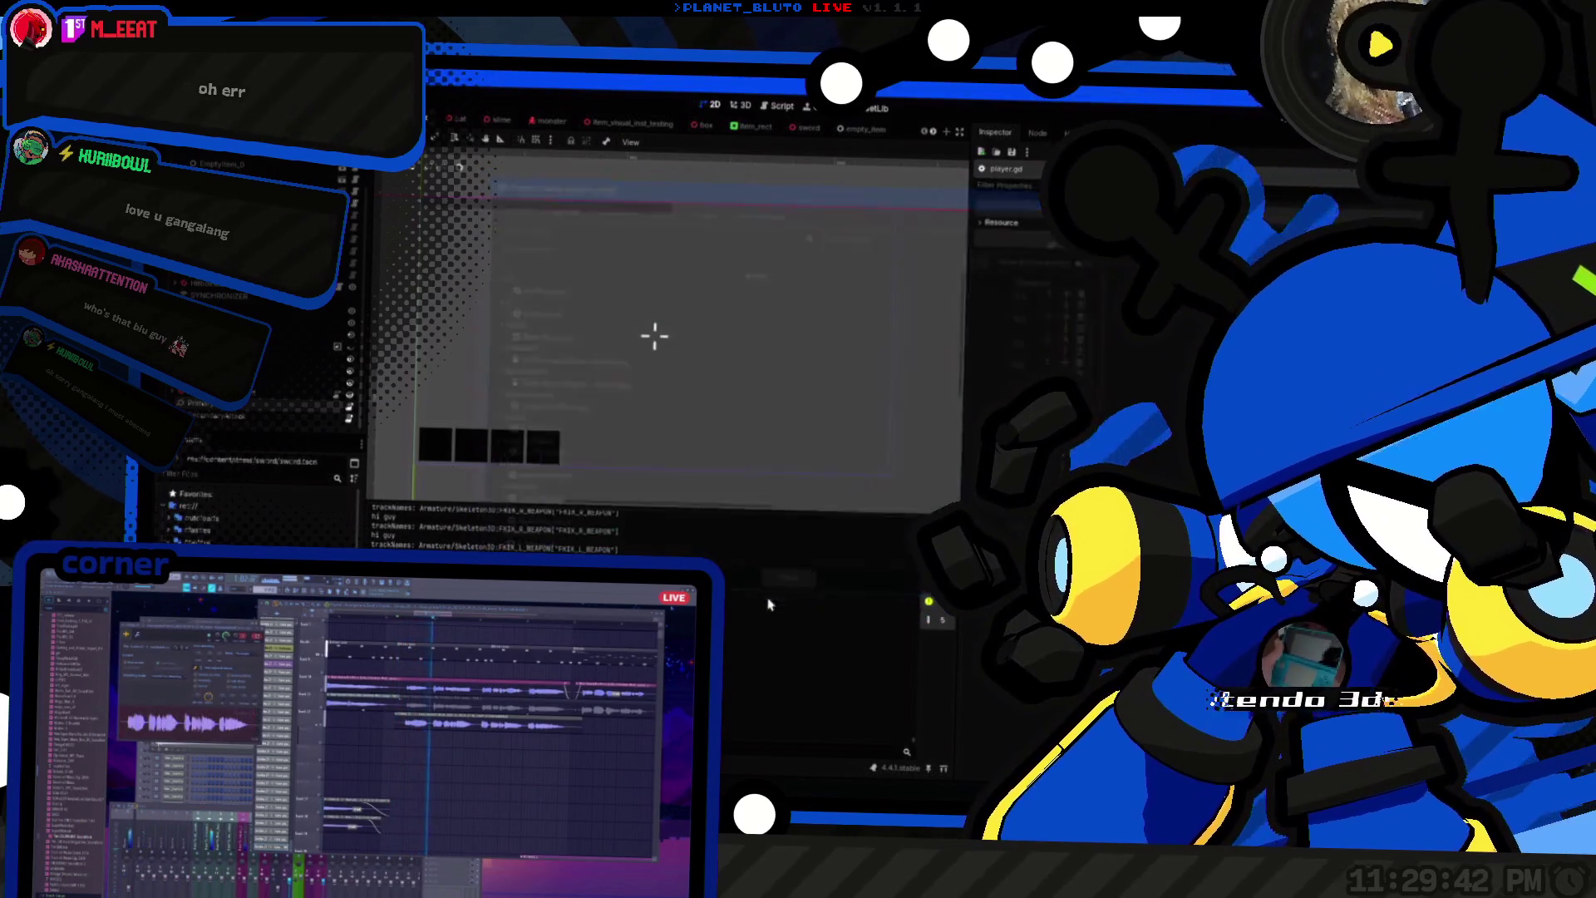
Step: Open input_handler.gd in the Script Editor via the 'input_hand' script search
{"action": "left_click", "coordinate": [780, 106]}
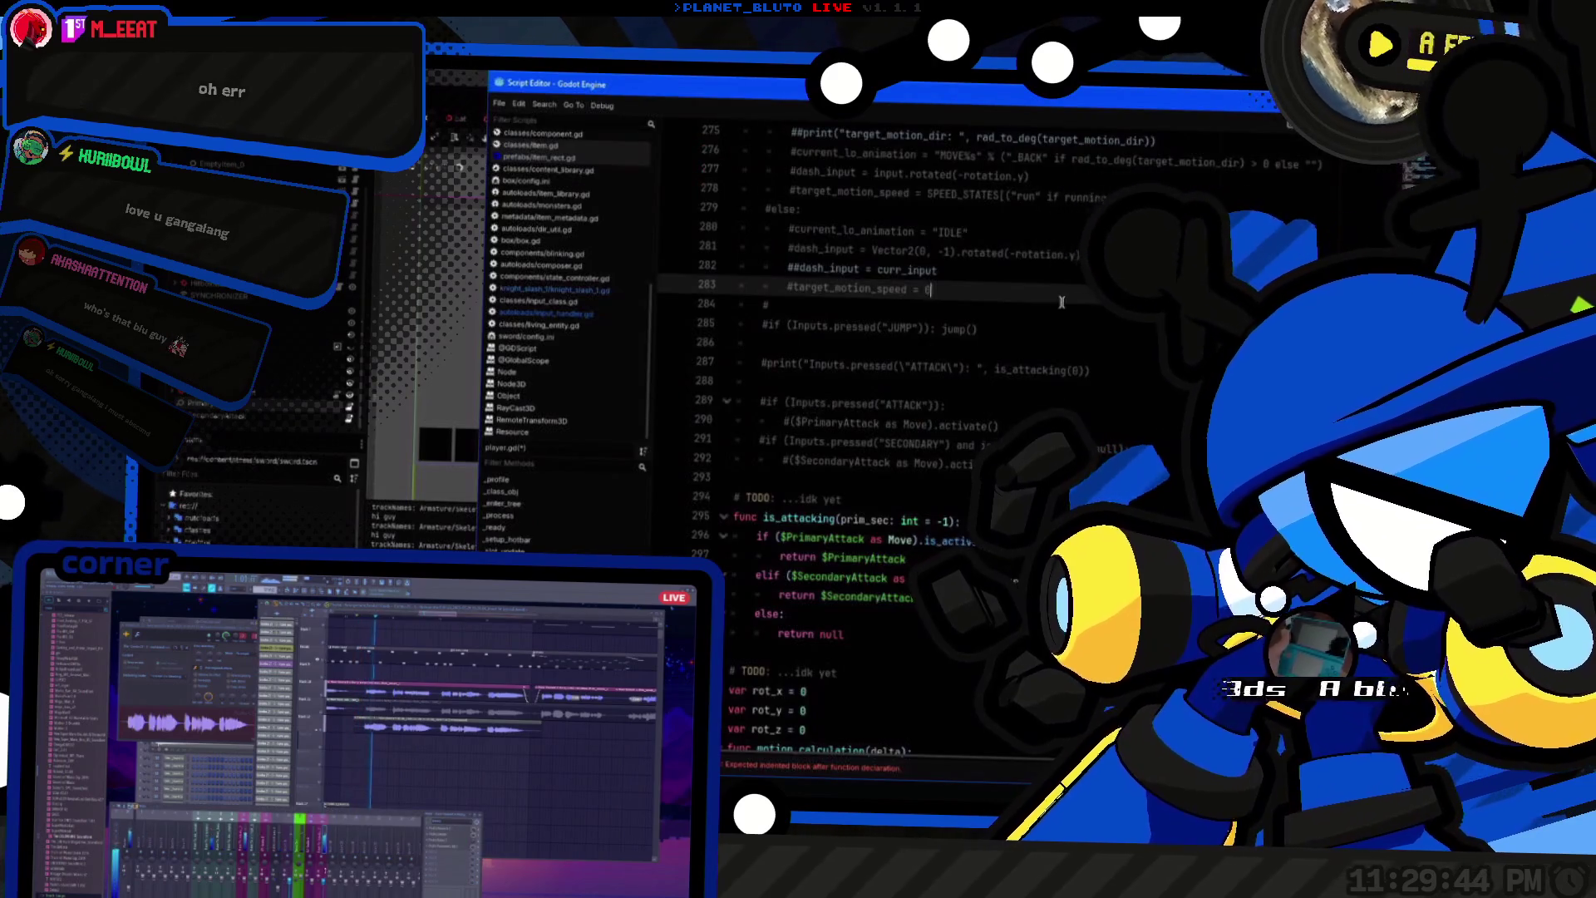
{"action": "key", "text": "ctrl+alt+o"}
{"action": "type", "text": "input_hand"}
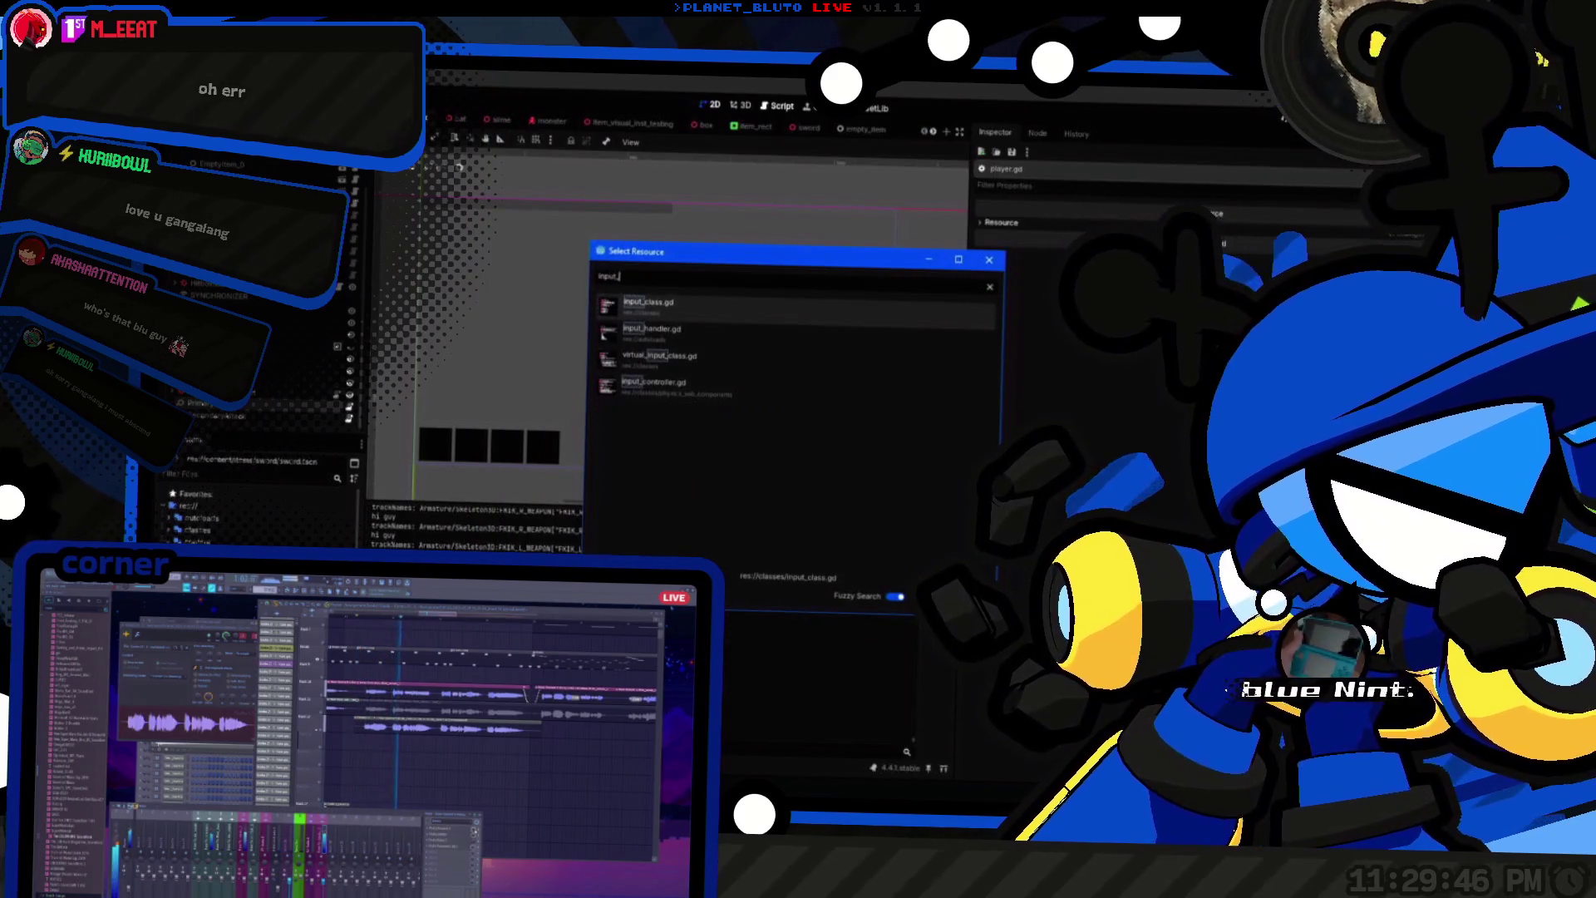
{"action": "key", "text": "Return"}
Step: Replace "ATTACK" with "PRIMARY" in ACTIONS and start a "SECONDARY" entry on the next line
{"action": "scroll", "coordinate": [814, 336], "scroll_direction": "up", "scroll_amount": 2}
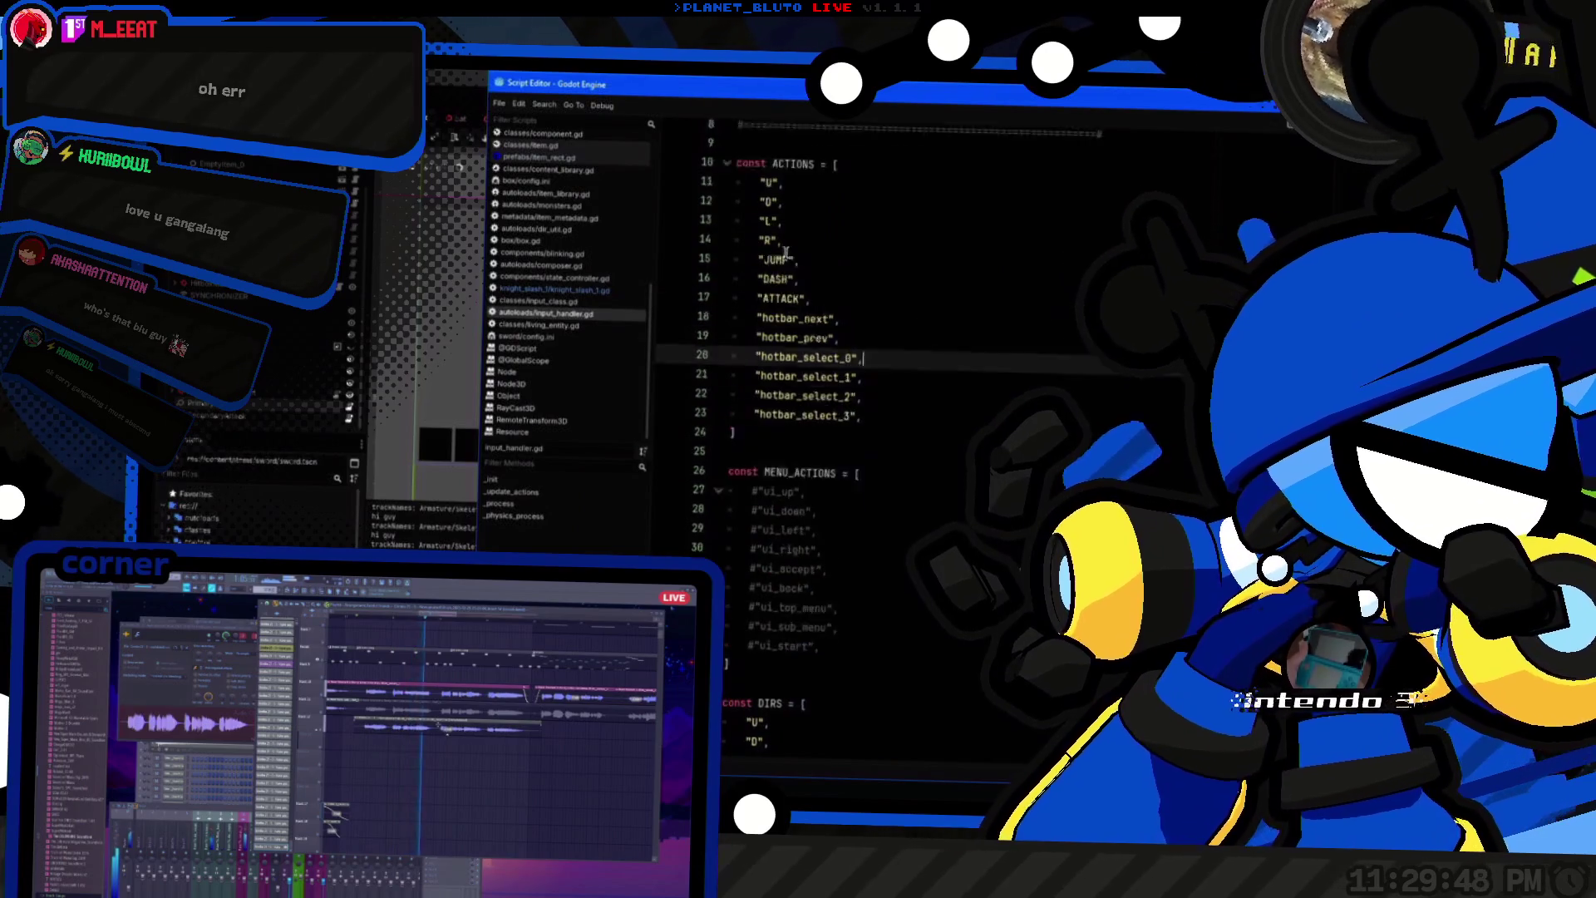
{"action": "double_click", "coordinate": [777, 363]}
{"action": "type", "text": "IMARY"}
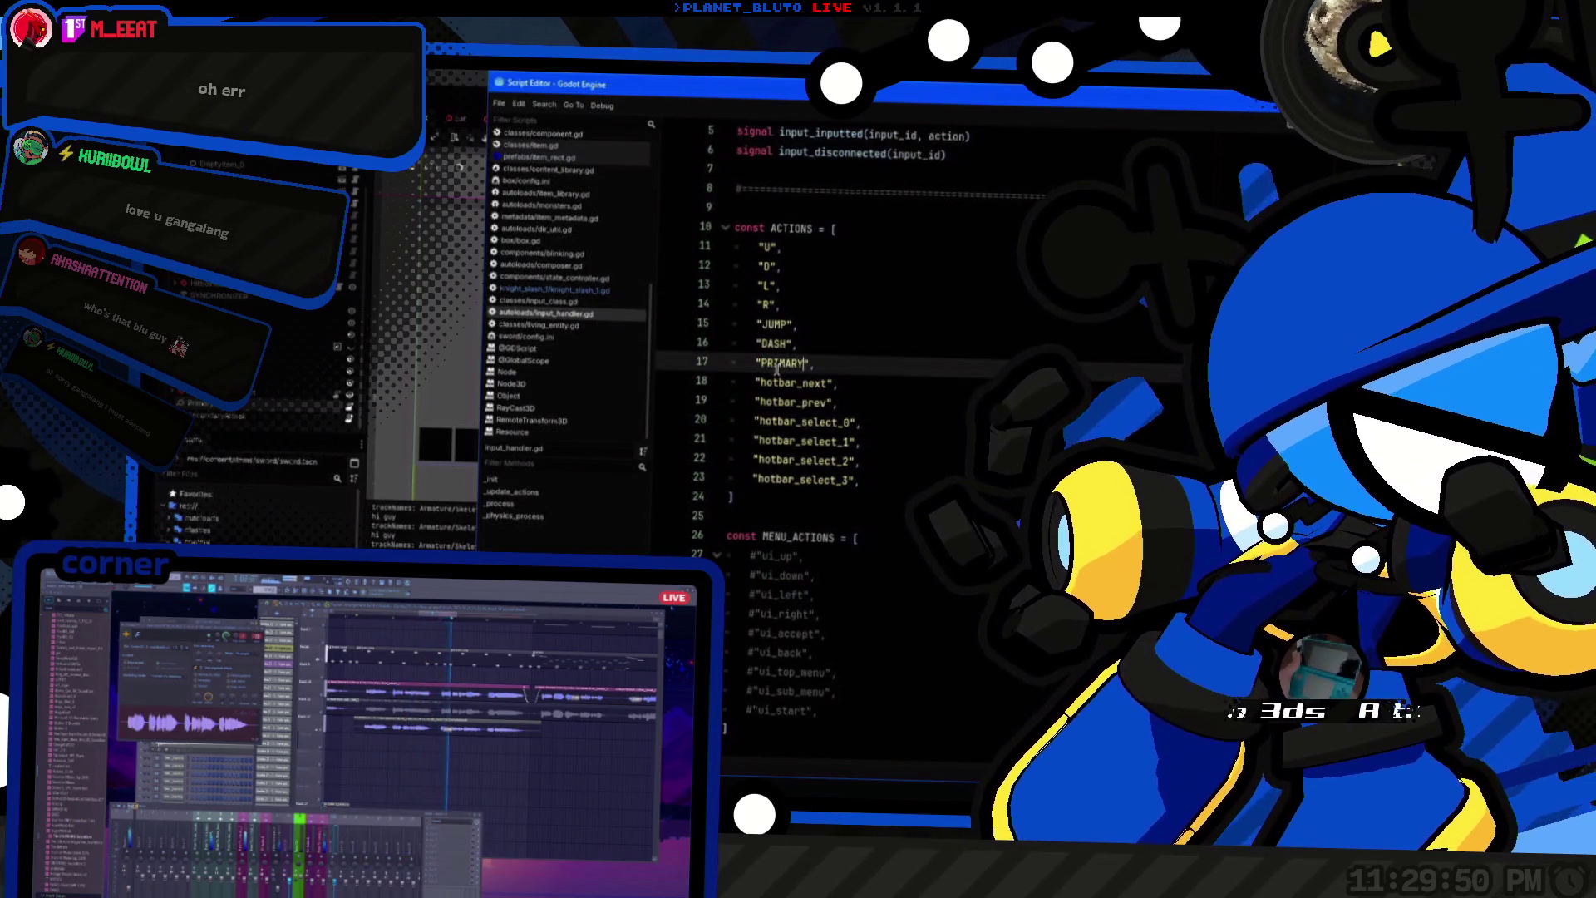
{"action": "key", "text": "End"}
{"action": "key", "text": "Return"}
{"action": "type", "text": "\"SE"}
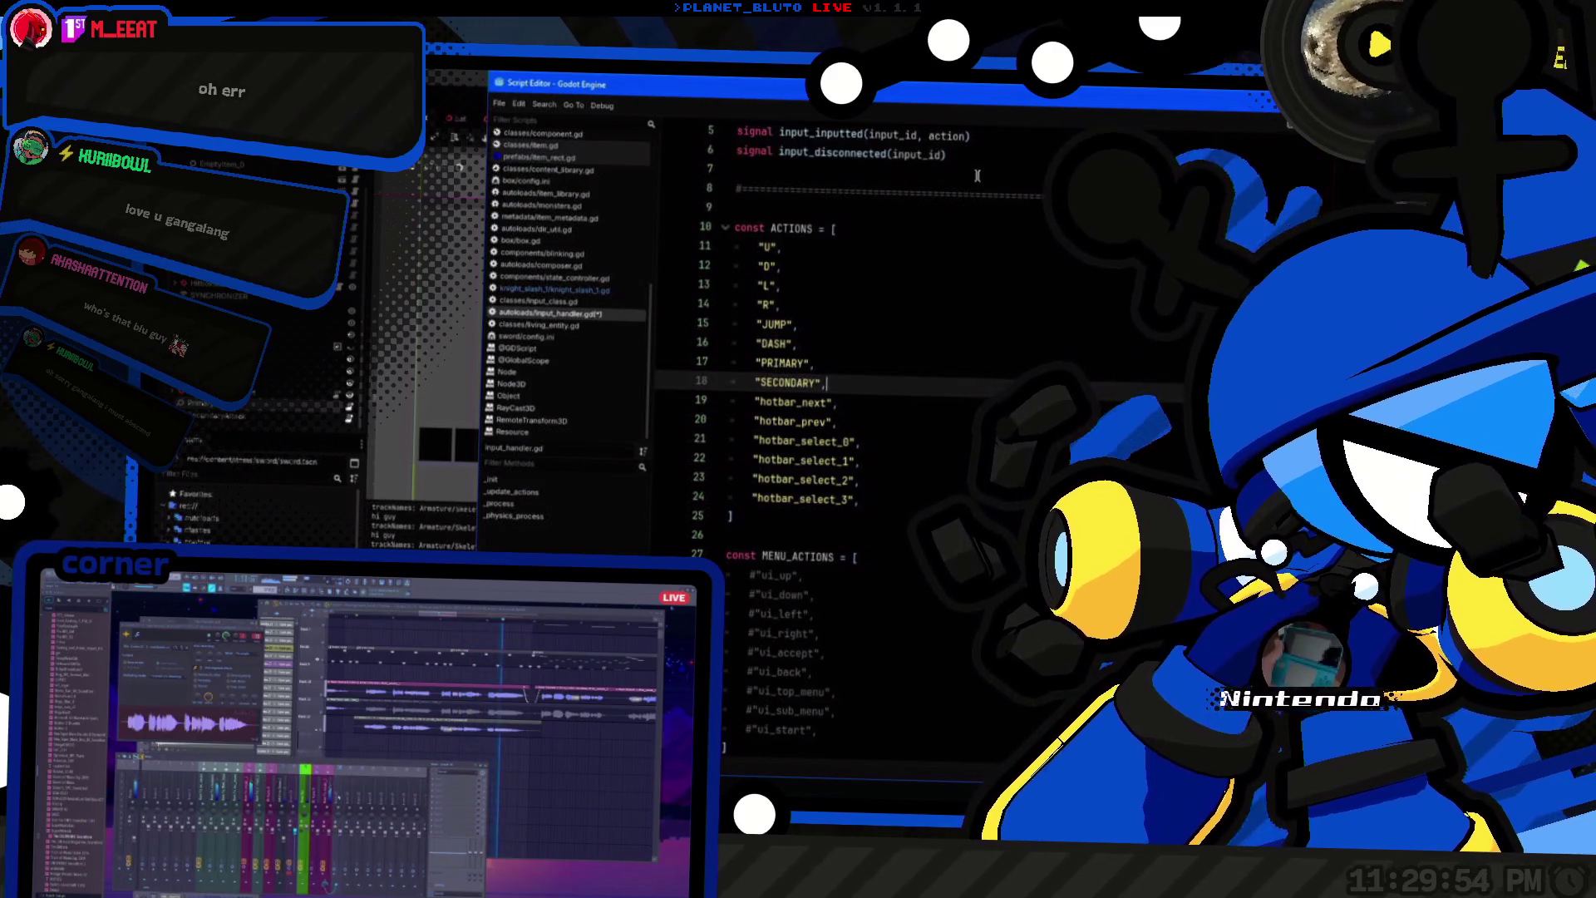
{"action": "key", "text": "F5"}
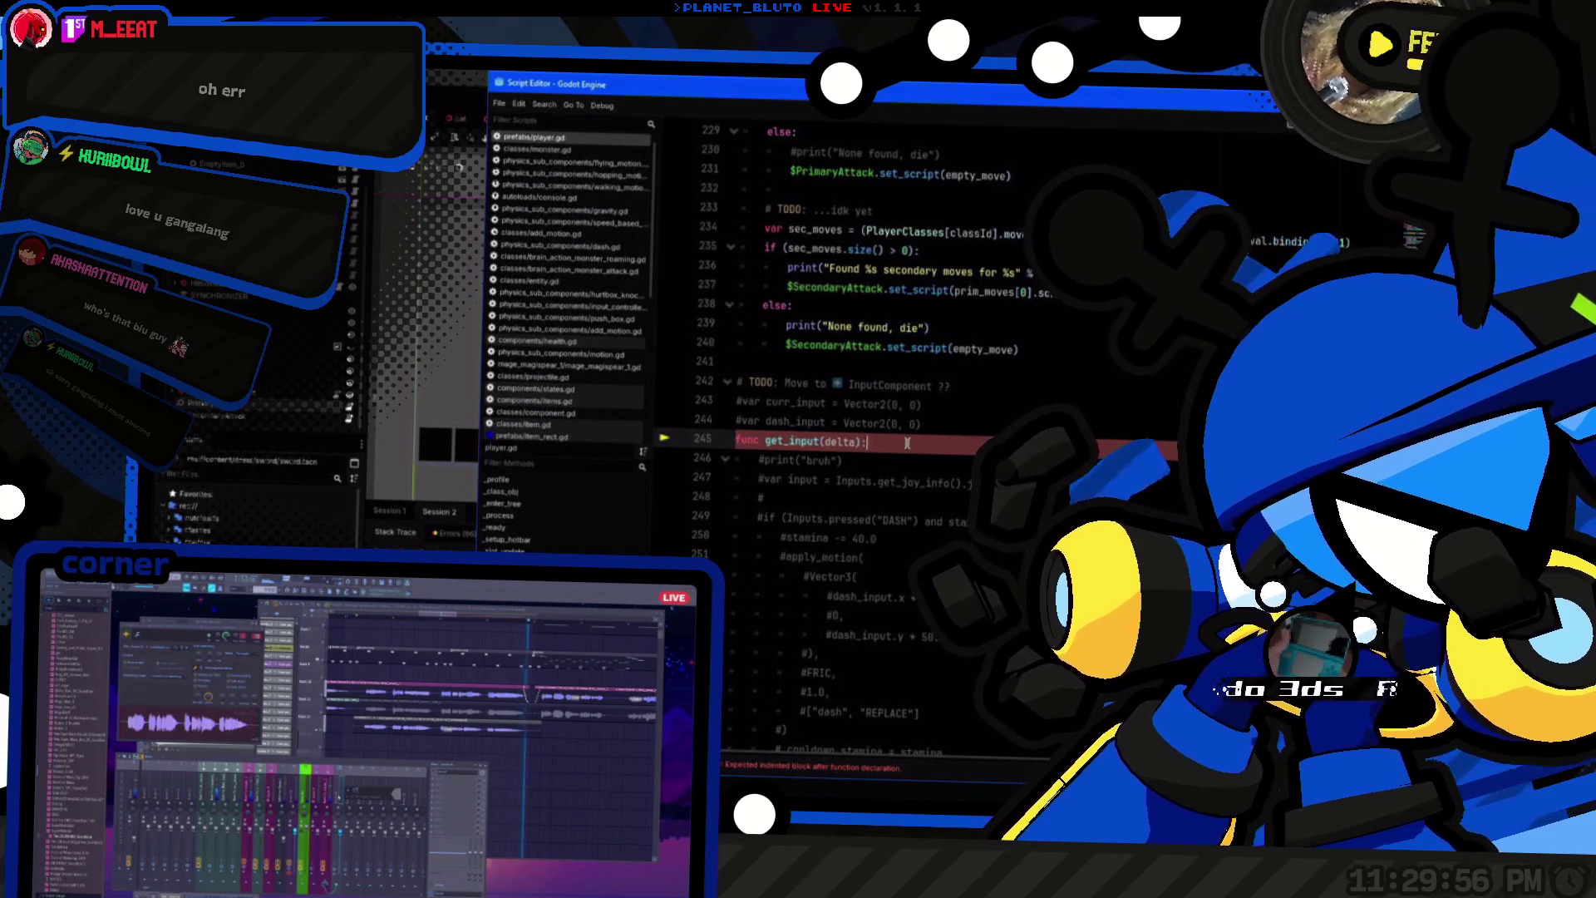
Step: Comment out get_input's body with Ctrl+K, keep the func line active, and open a new body line
{"action": "scroll", "coordinate": [907, 443], "scroll_direction": "down", "scroll_amount": 20}
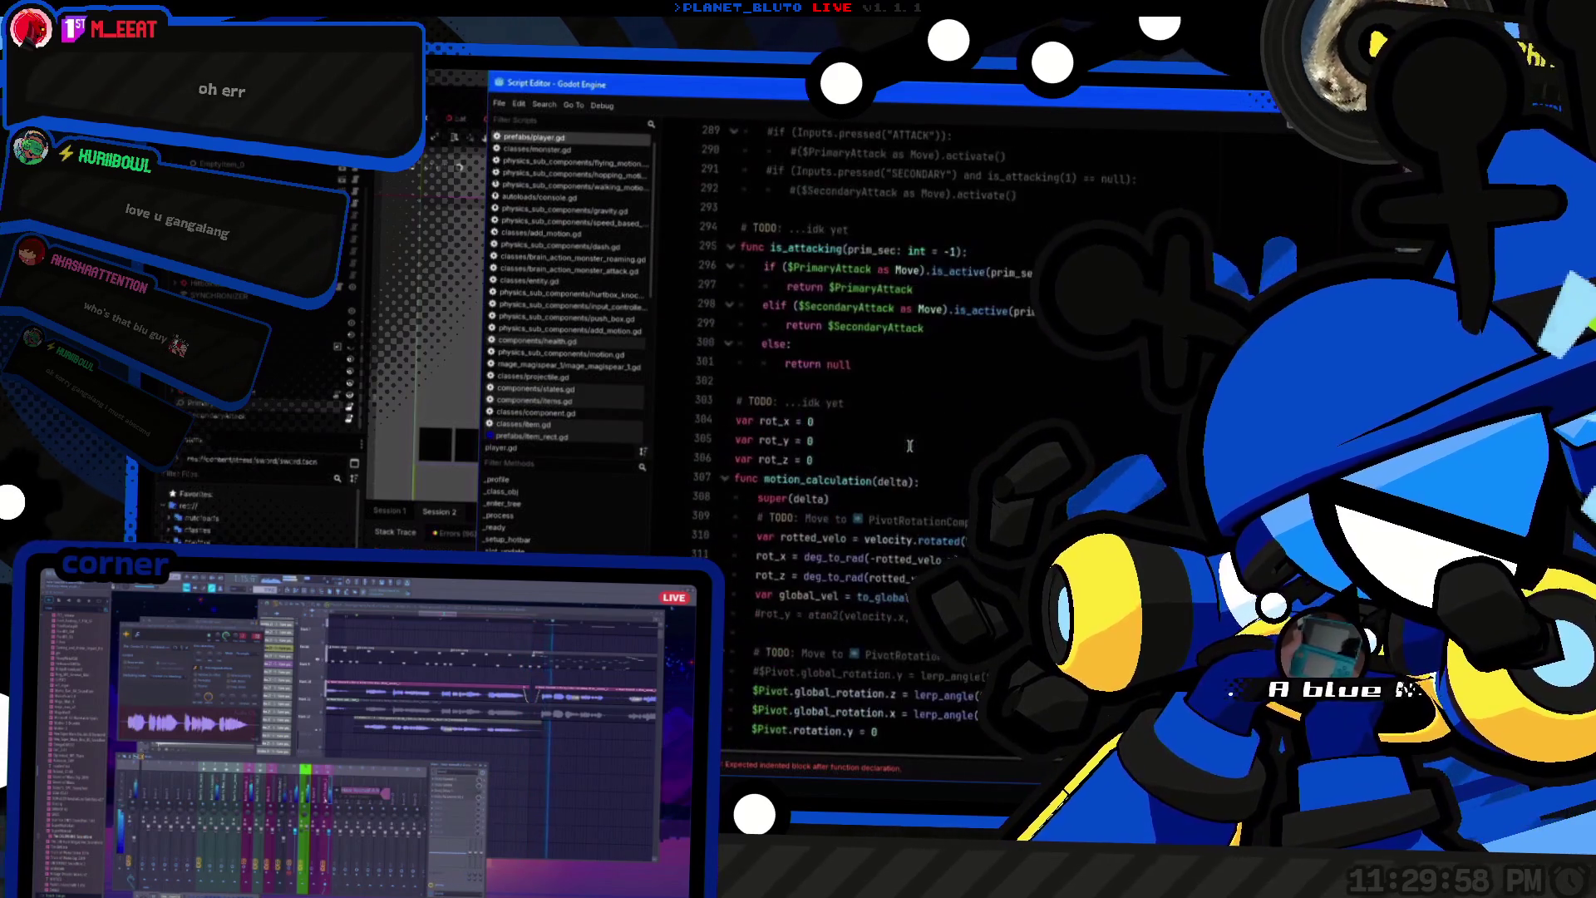
{"action": "scroll", "coordinate": [910, 446], "scroll_direction": "up", "scroll_amount": 7}
{"action": "key", "text": "shift+Up"}
{"action": "key", "text": "shift+Up"}
{"action": "key", "text": "shift+Up"}
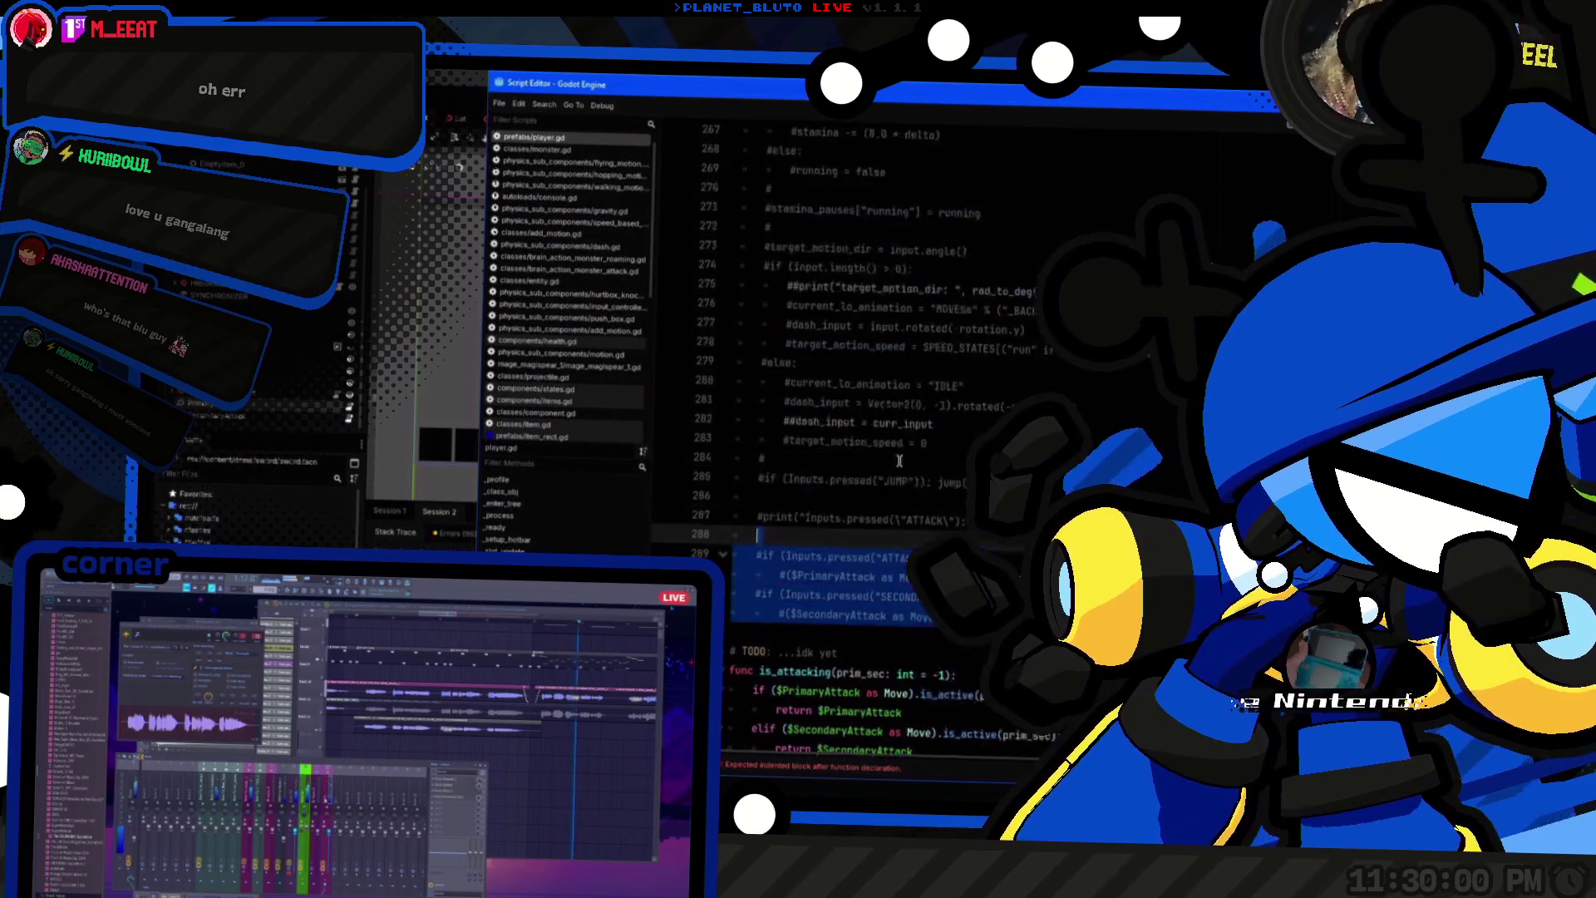
{"action": "scroll", "coordinate": [899, 460], "scroll_direction": "up", "scroll_amount": 12}
{"action": "left_click", "coordinate": [673, 450], "text": "shift"}
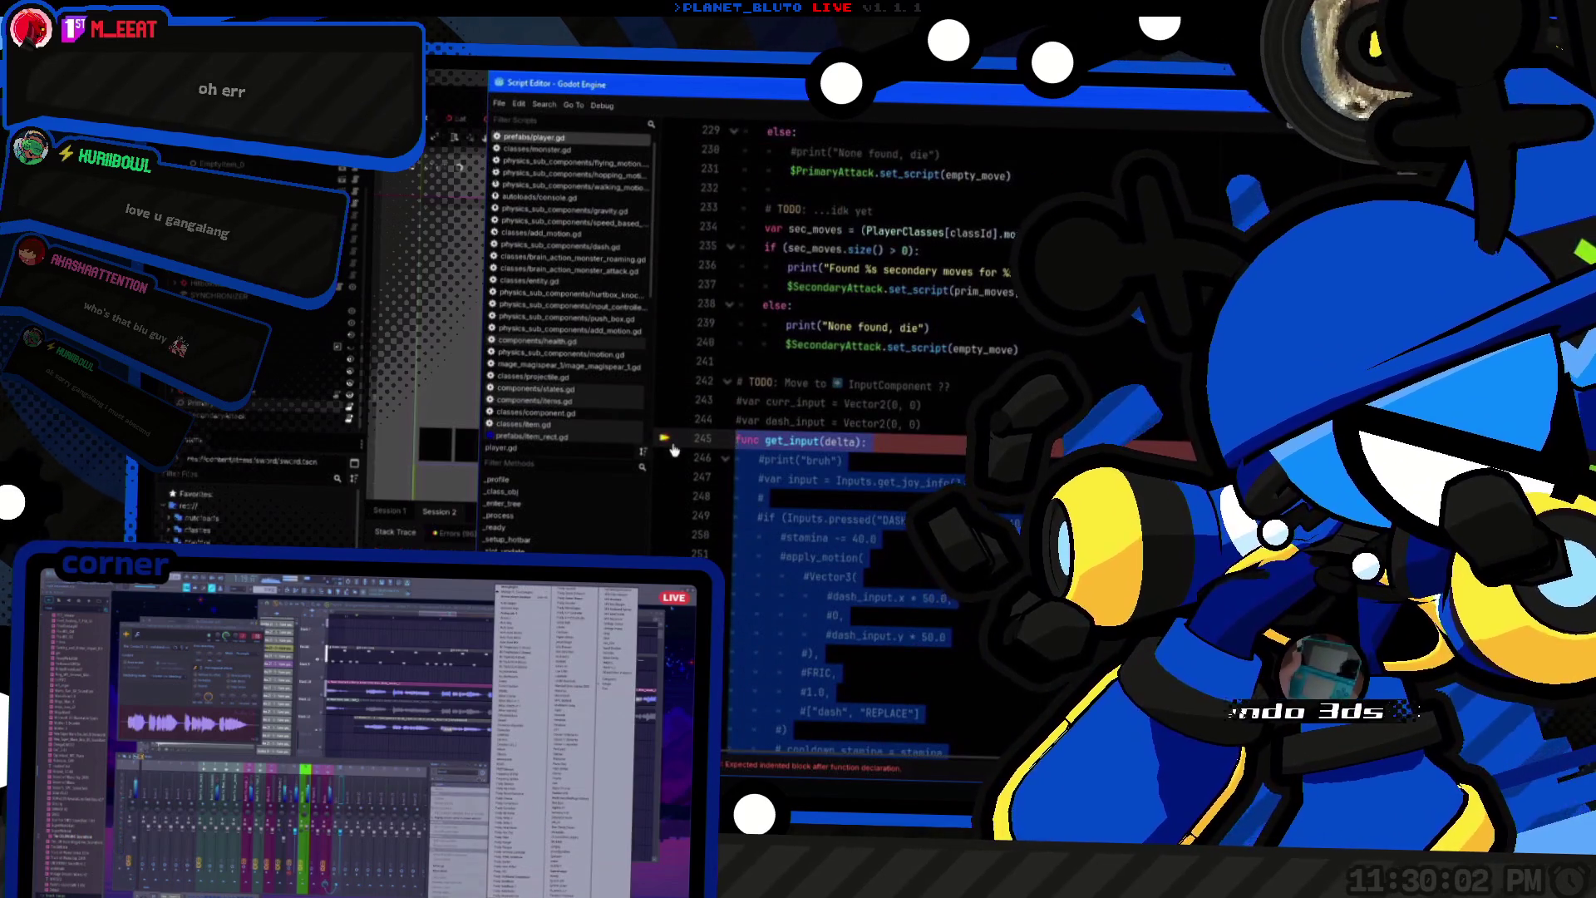
{"action": "key", "text": "ctrl+k"}
{"action": "scroll", "coordinate": [831, 449], "scroll_direction": "down", "scroll_amount": 9}
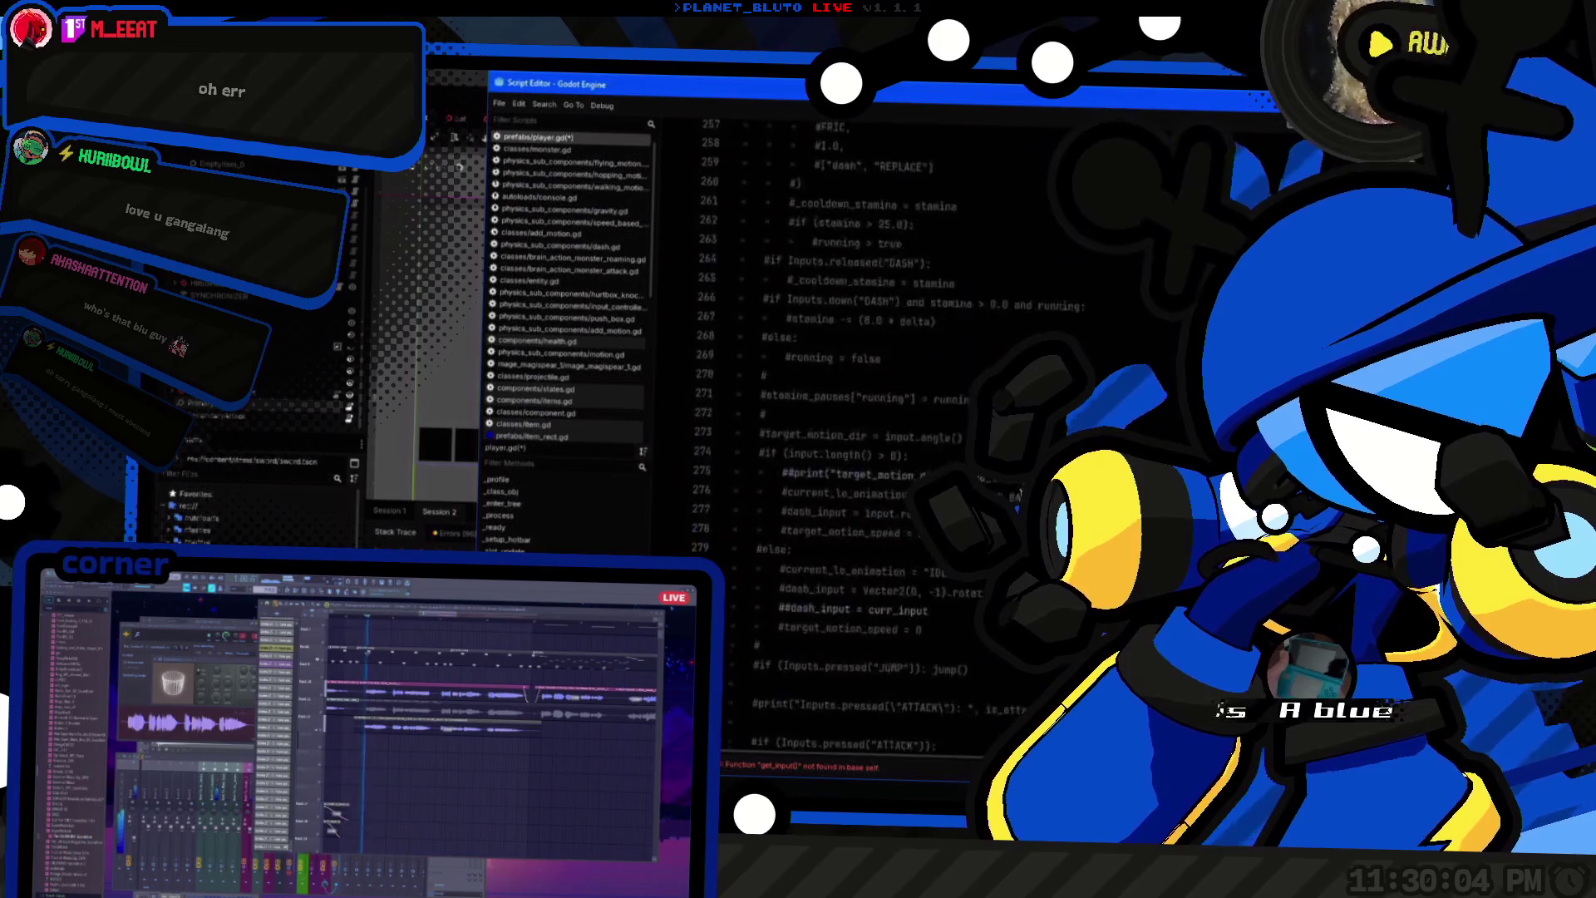
{"action": "scroll", "coordinate": [805, 691], "scroll_direction": "up", "scroll_amount": 4}
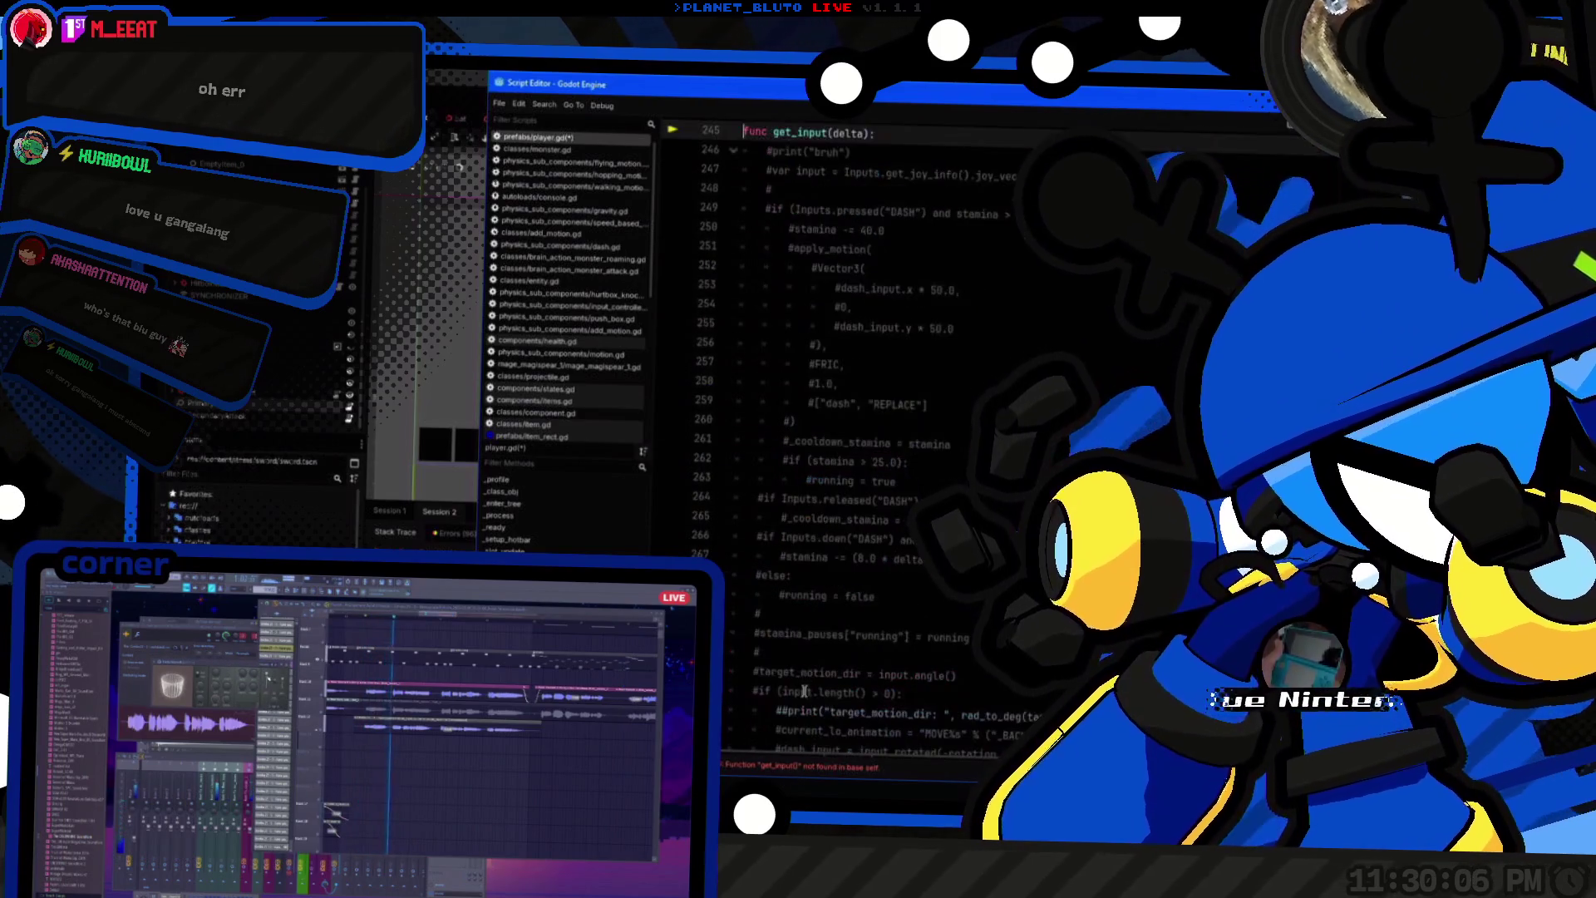
{"action": "scroll", "coordinate": [805, 692], "scroll_direction": "up", "scroll_amount": 20}
{"action": "scroll", "coordinate": [836, 625], "scroll_direction": "down", "scroll_amount": 20}
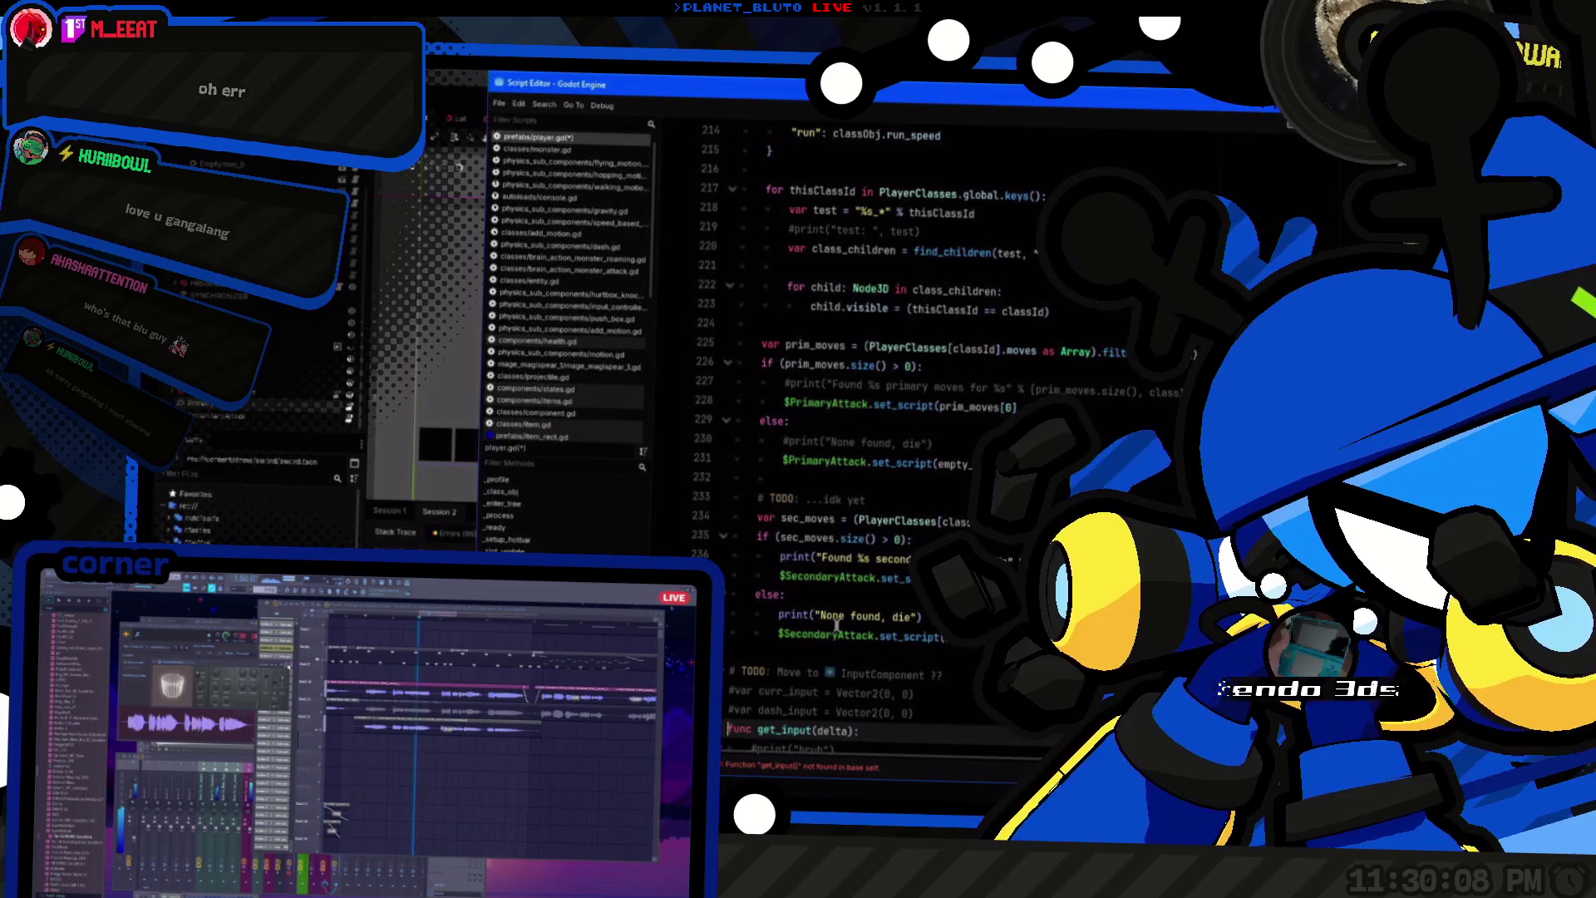
{"action": "key", "text": "Delete"}
{"action": "key", "text": "End"}
{"action": "key", "text": "Return"}
Step: Review the is_attacking and animation_process code further down player.gd
{"action": "scroll", "coordinate": [839, 622], "scroll_direction": "down", "scroll_amount": 5}
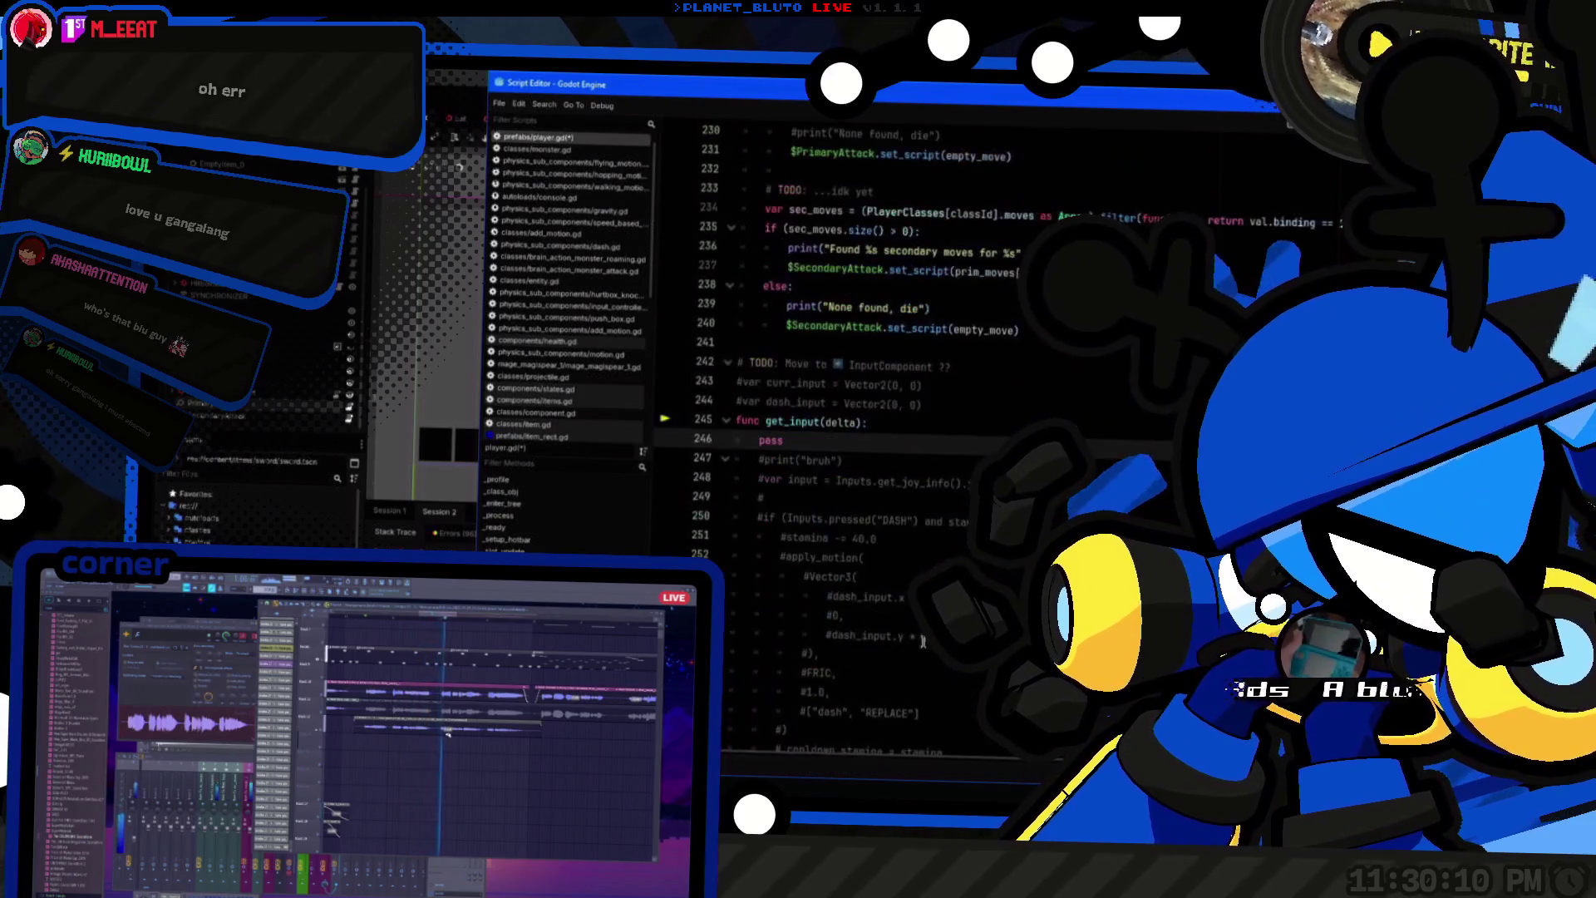
{"action": "scroll", "coordinate": [995, 402], "scroll_direction": "down", "scroll_amount": 19}
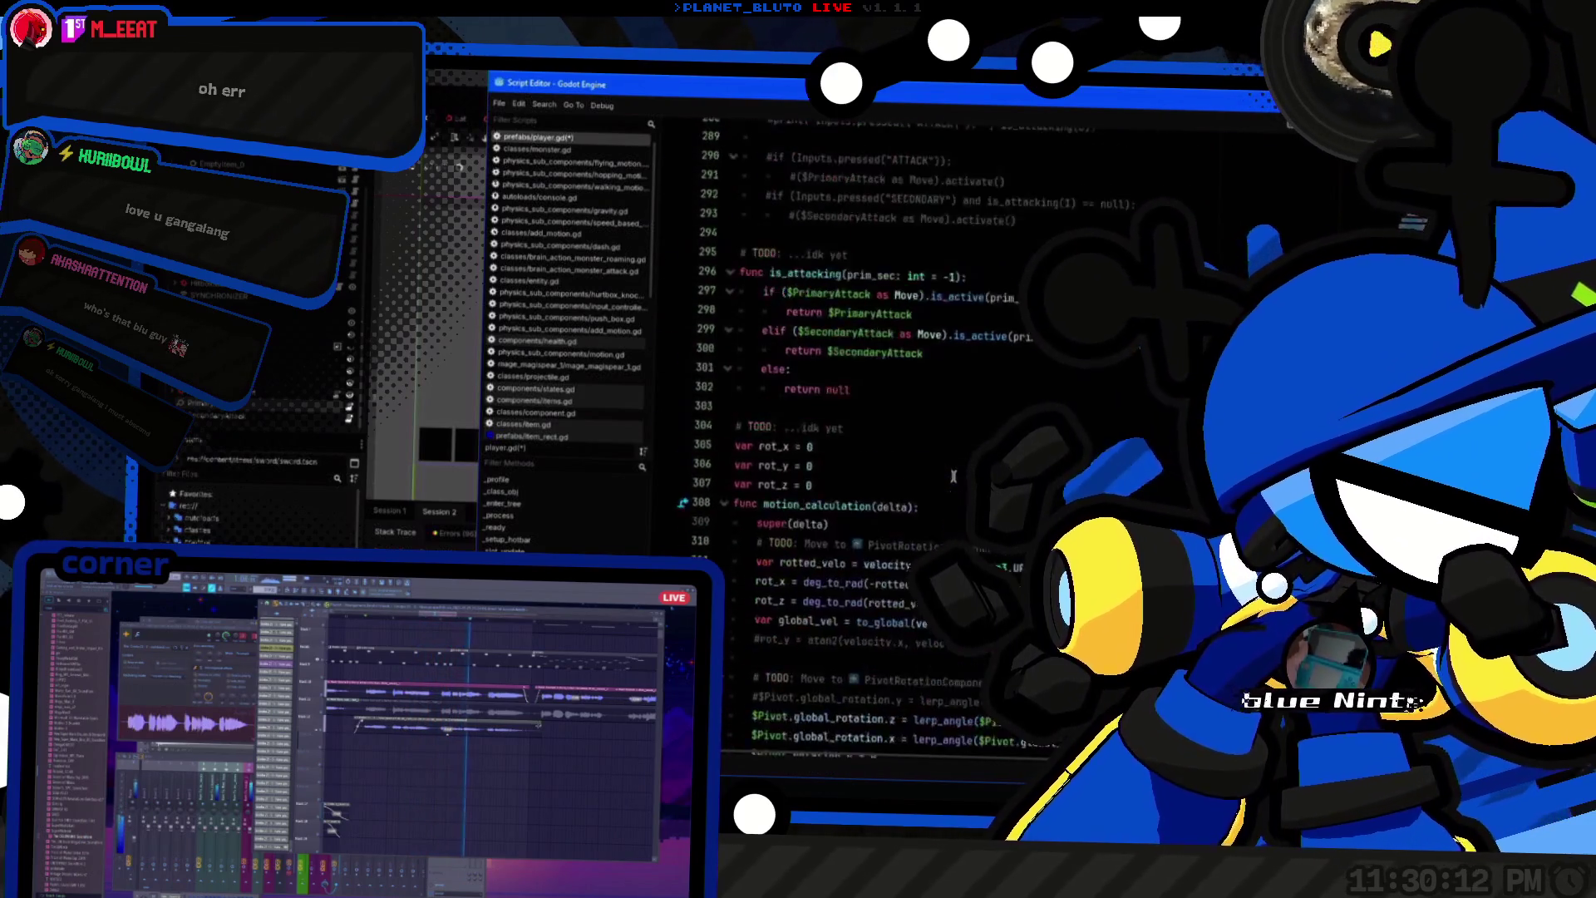
{"action": "left_click", "coordinate": [995, 402]}
{"action": "key", "text": "Up"}
{"action": "scroll", "coordinate": [973, 403], "scroll_direction": "down", "scroll_amount": 7}
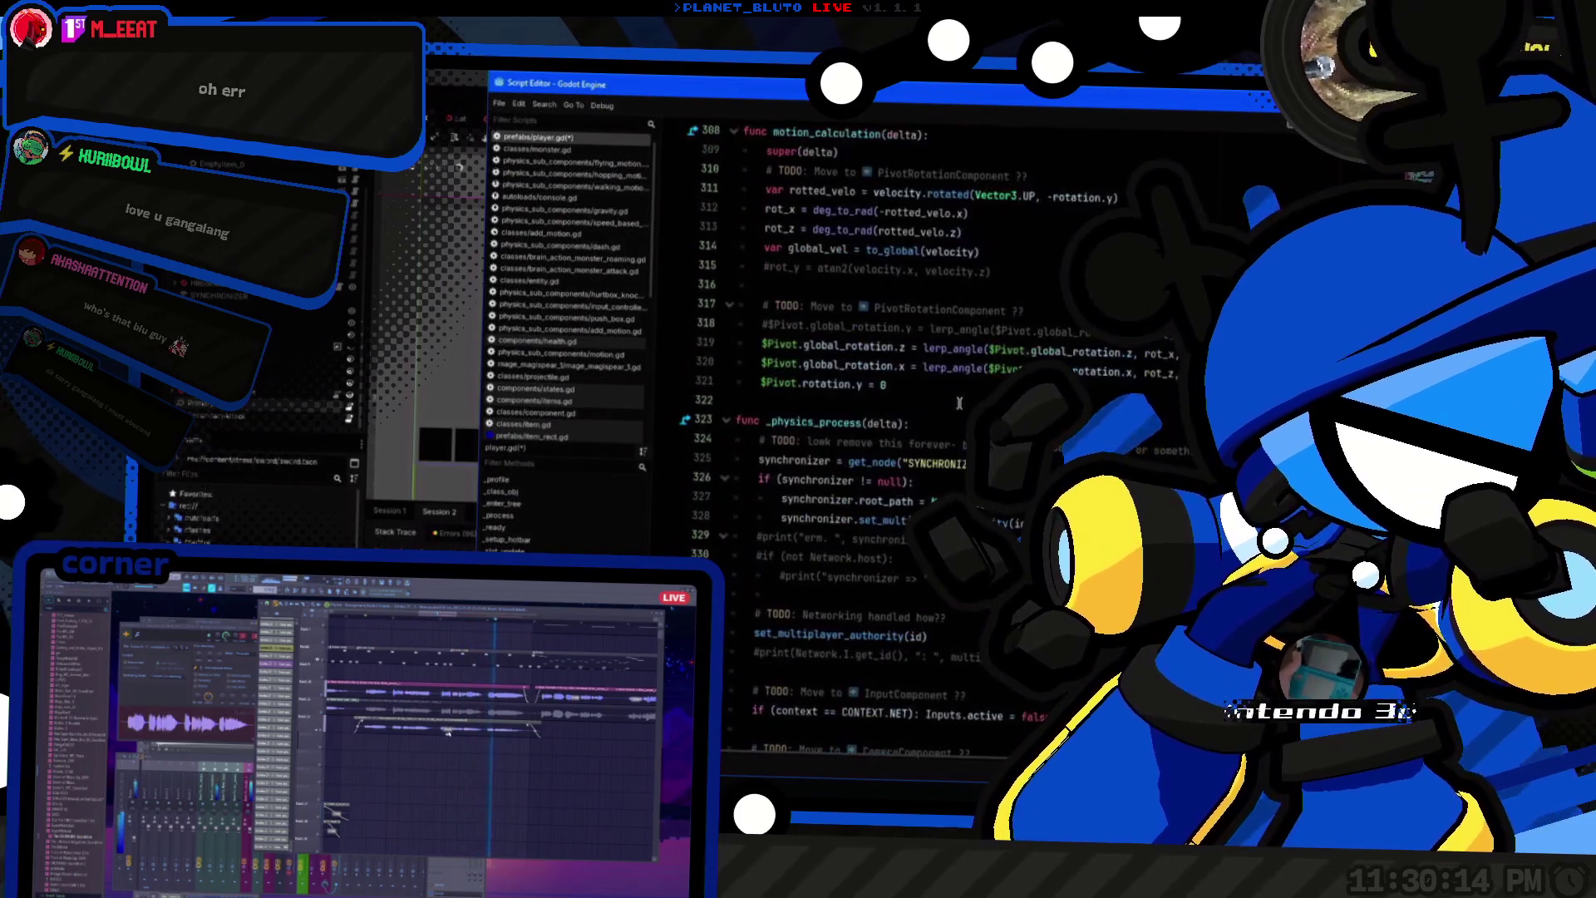
{"action": "scroll", "coordinate": [958, 403], "scroll_direction": "up", "scroll_amount": 6}
{"action": "scroll", "coordinate": [961, 405], "scroll_direction": "down", "scroll_amount": 16}
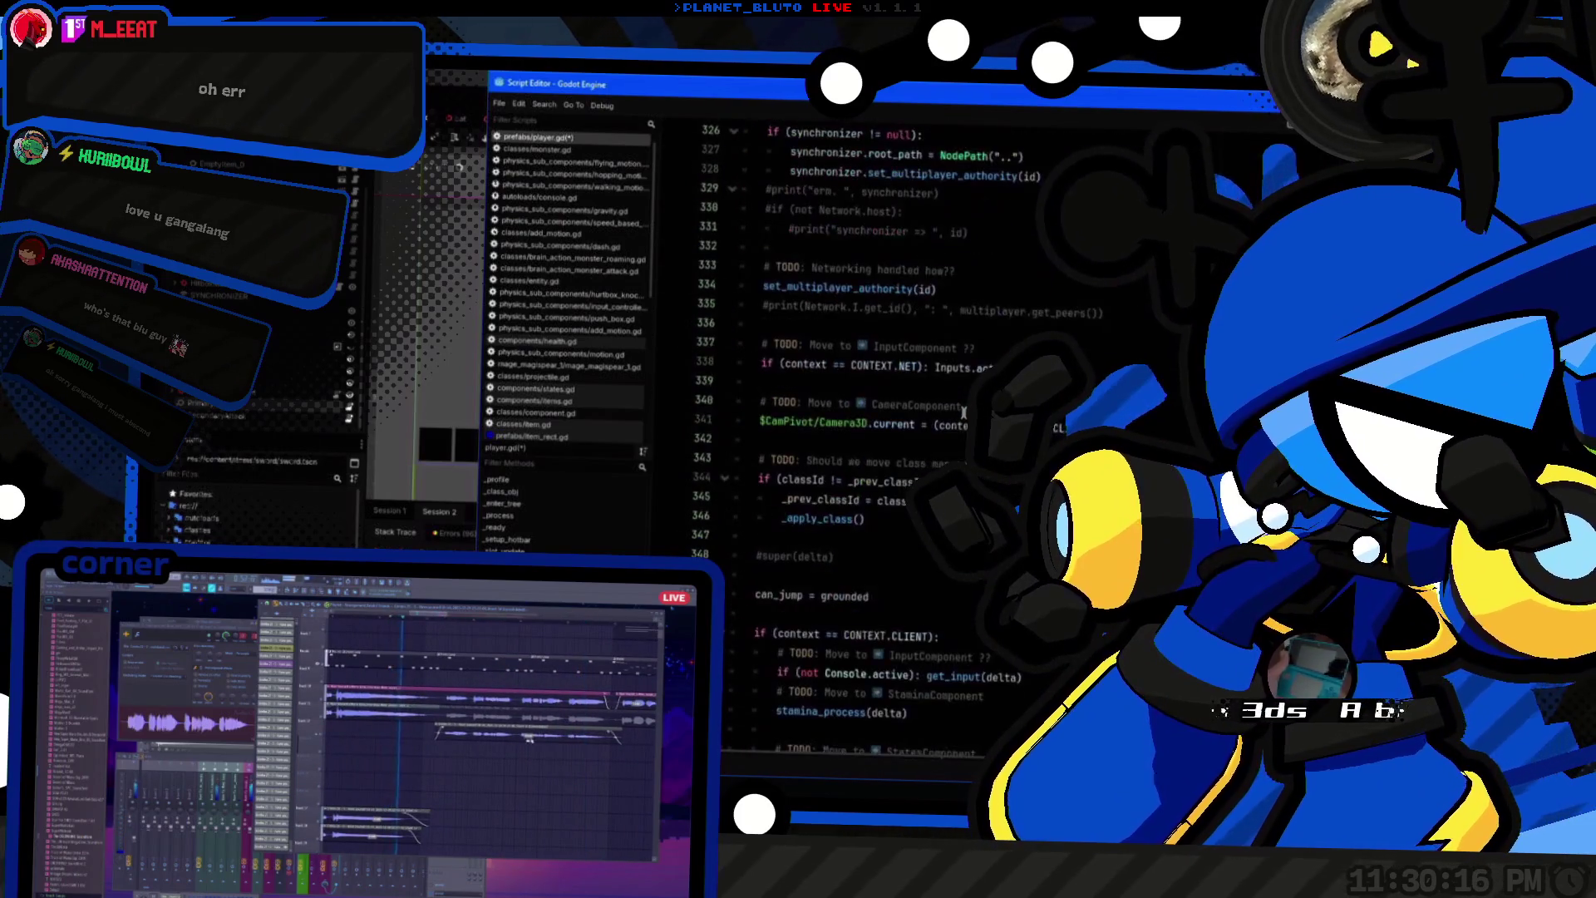
{"action": "scroll", "coordinate": [966, 411], "scroll_direction": "down", "scroll_amount": 15}
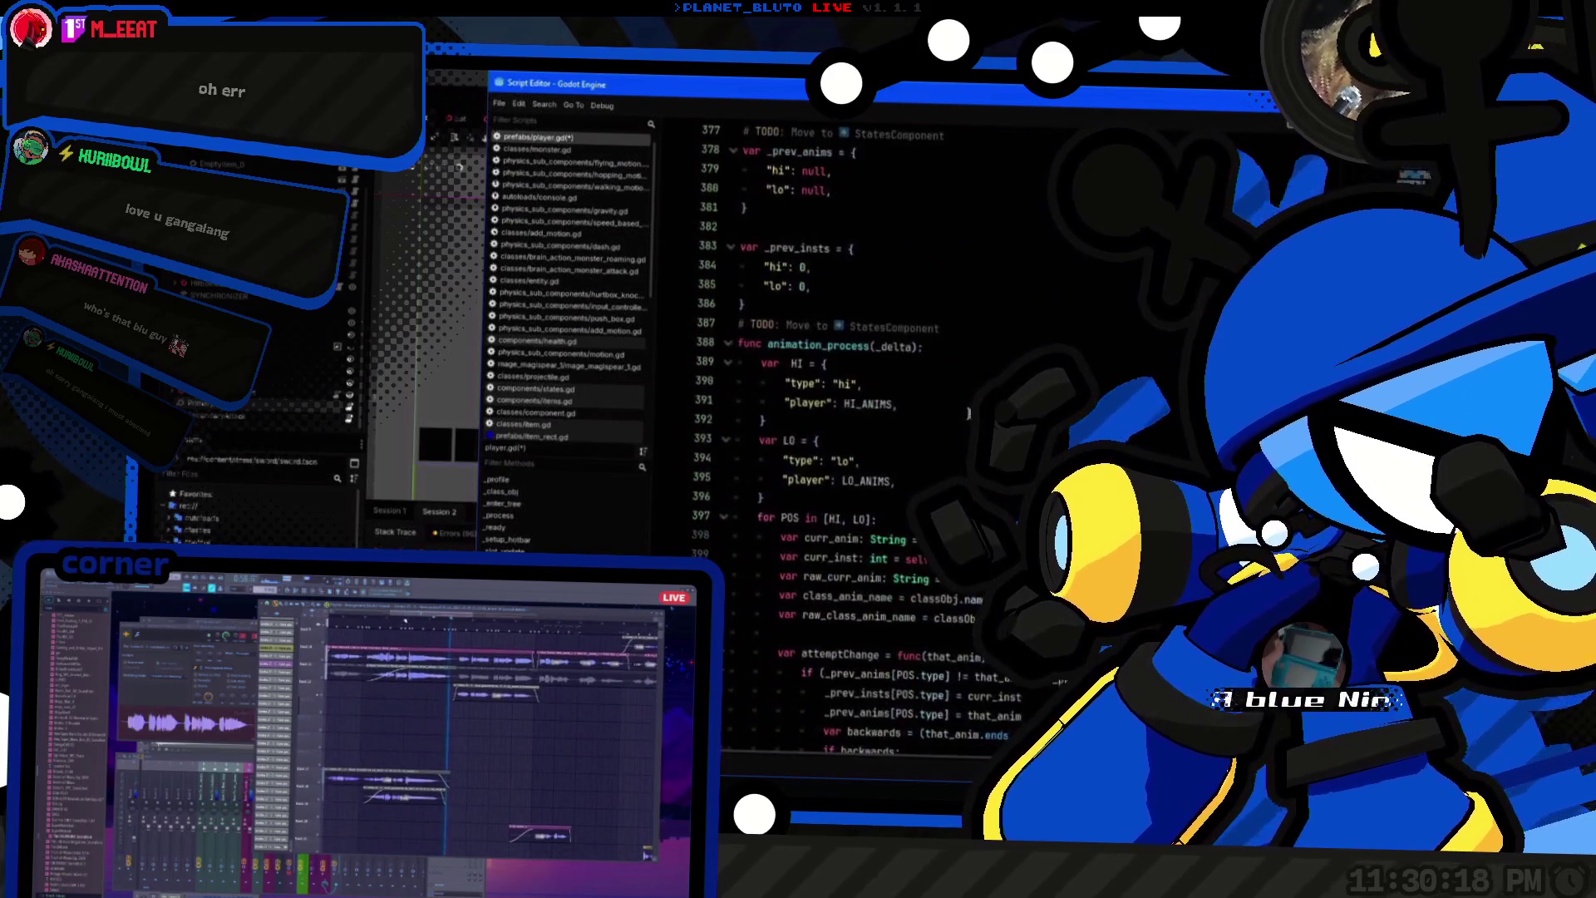
{"action": "scroll", "coordinate": [969, 413], "scroll_direction": "down", "scroll_amount": 7}
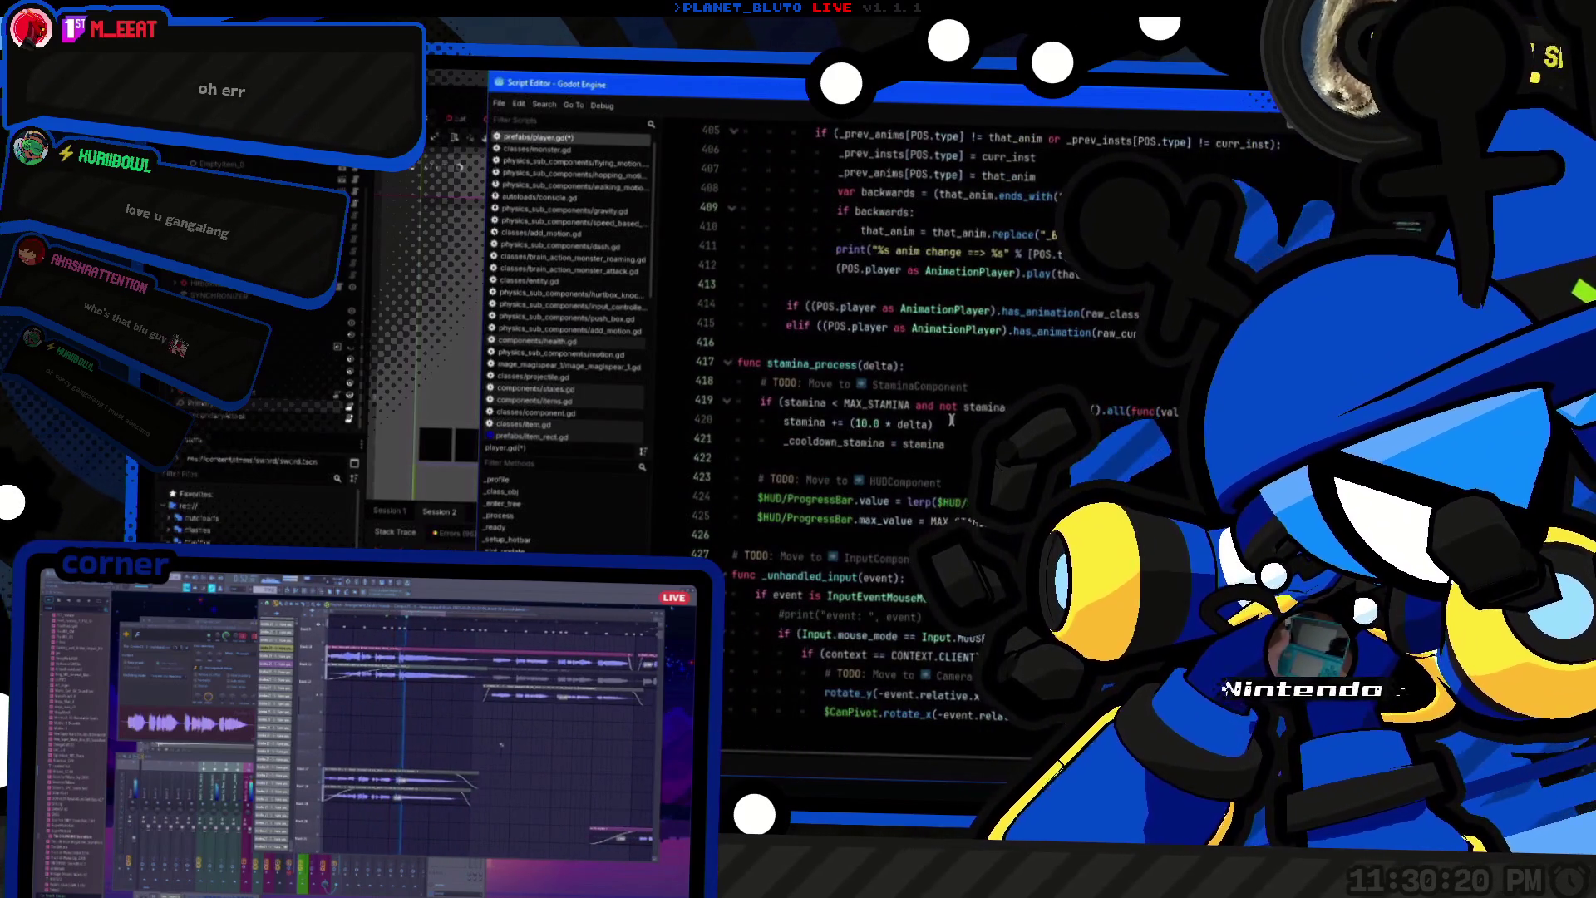
{"action": "scroll", "coordinate": [952, 420], "scroll_direction": "up", "scroll_amount": 6}
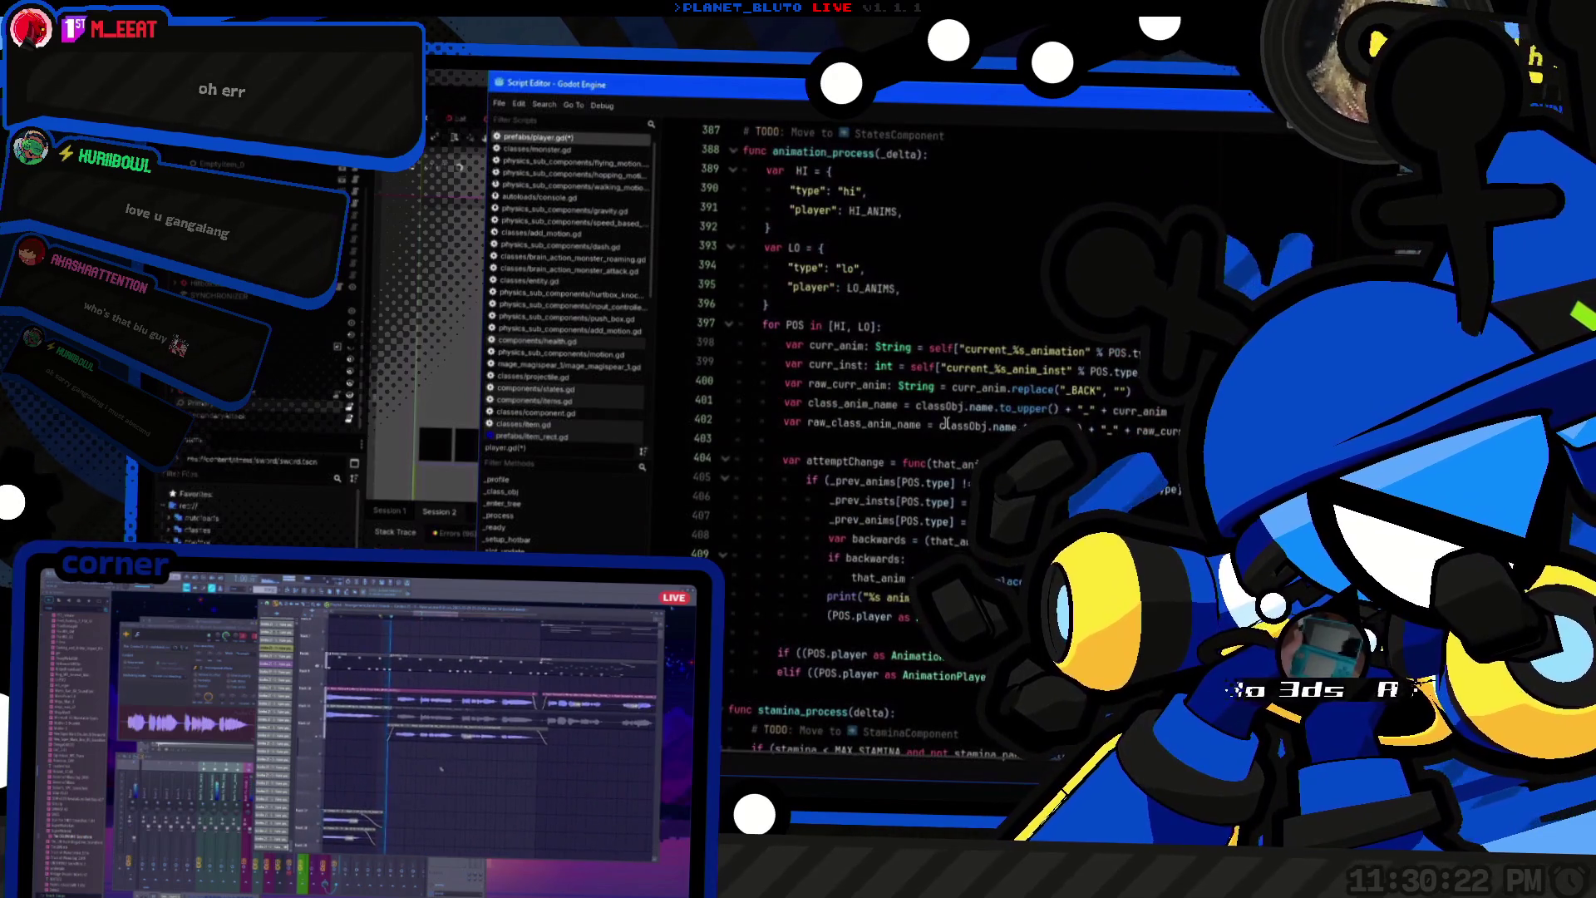
{"action": "scroll", "coordinate": [945, 424], "scroll_direction": "up", "scroll_amount": 5}
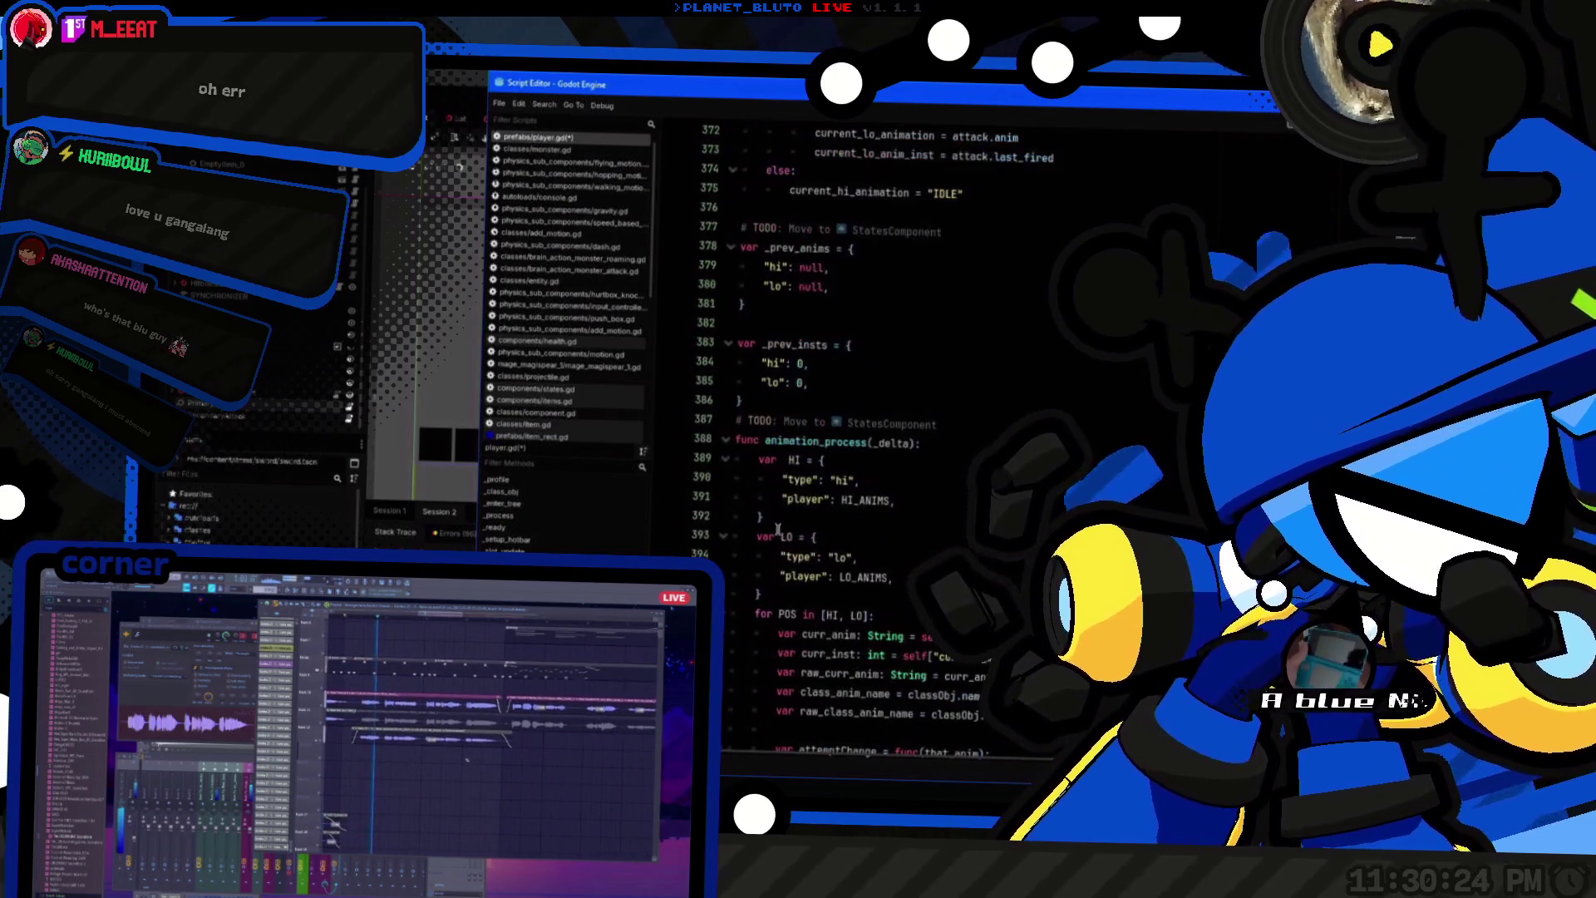
{"action": "left_click", "coordinate": [860, 481]}
{"action": "scroll", "coordinate": [967, 485], "scroll_direction": "up", "scroll_amount": 8}
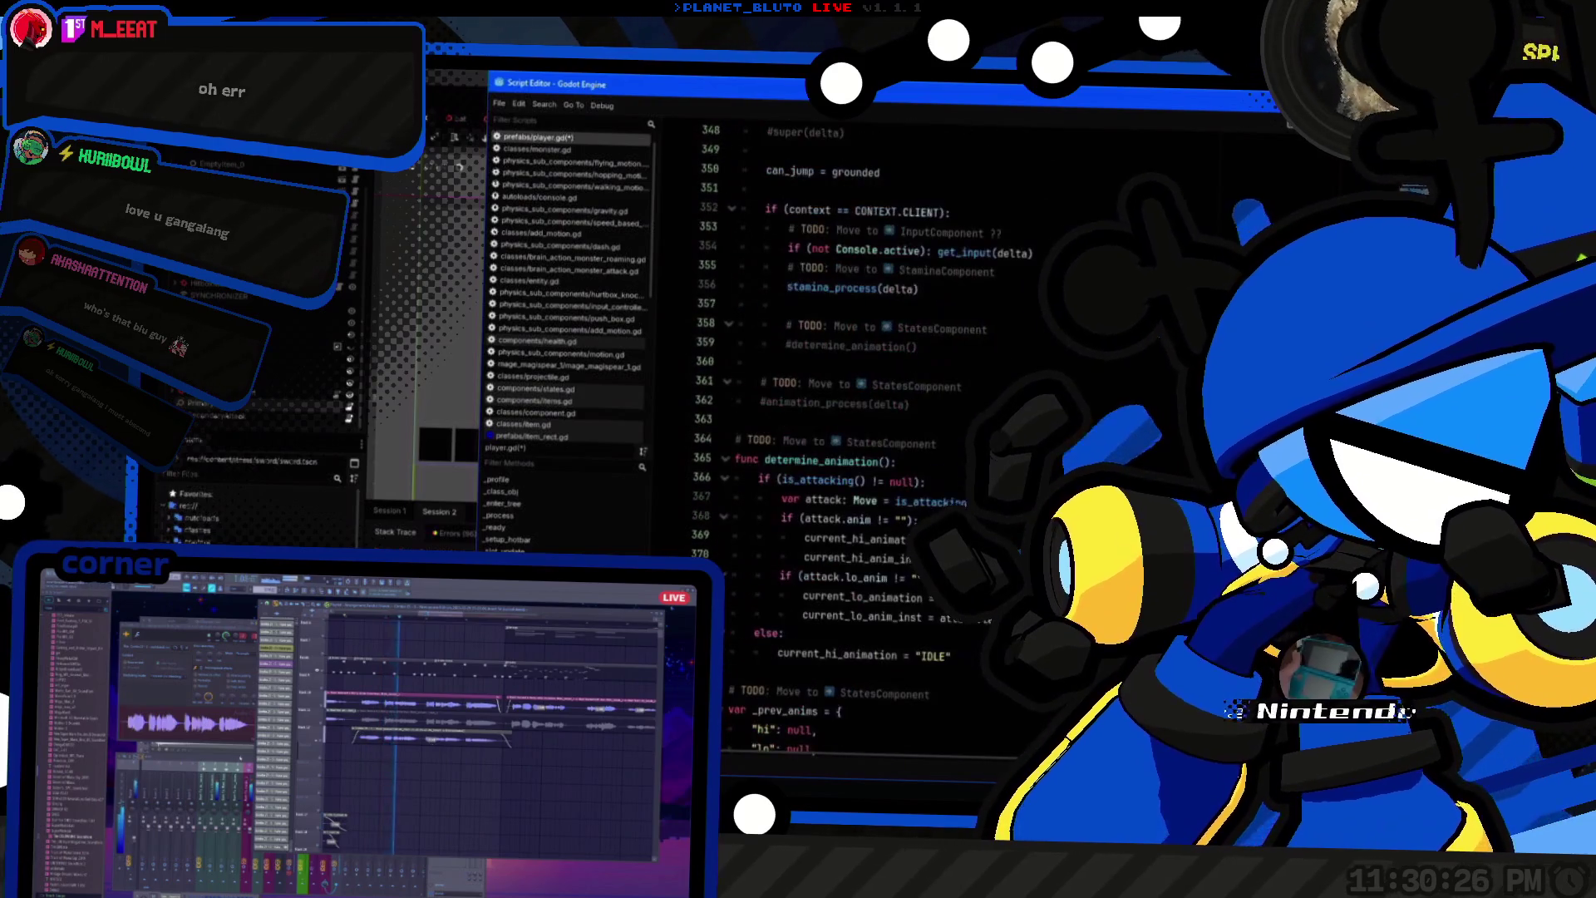
{"action": "left_click", "coordinate": [560, 541]}
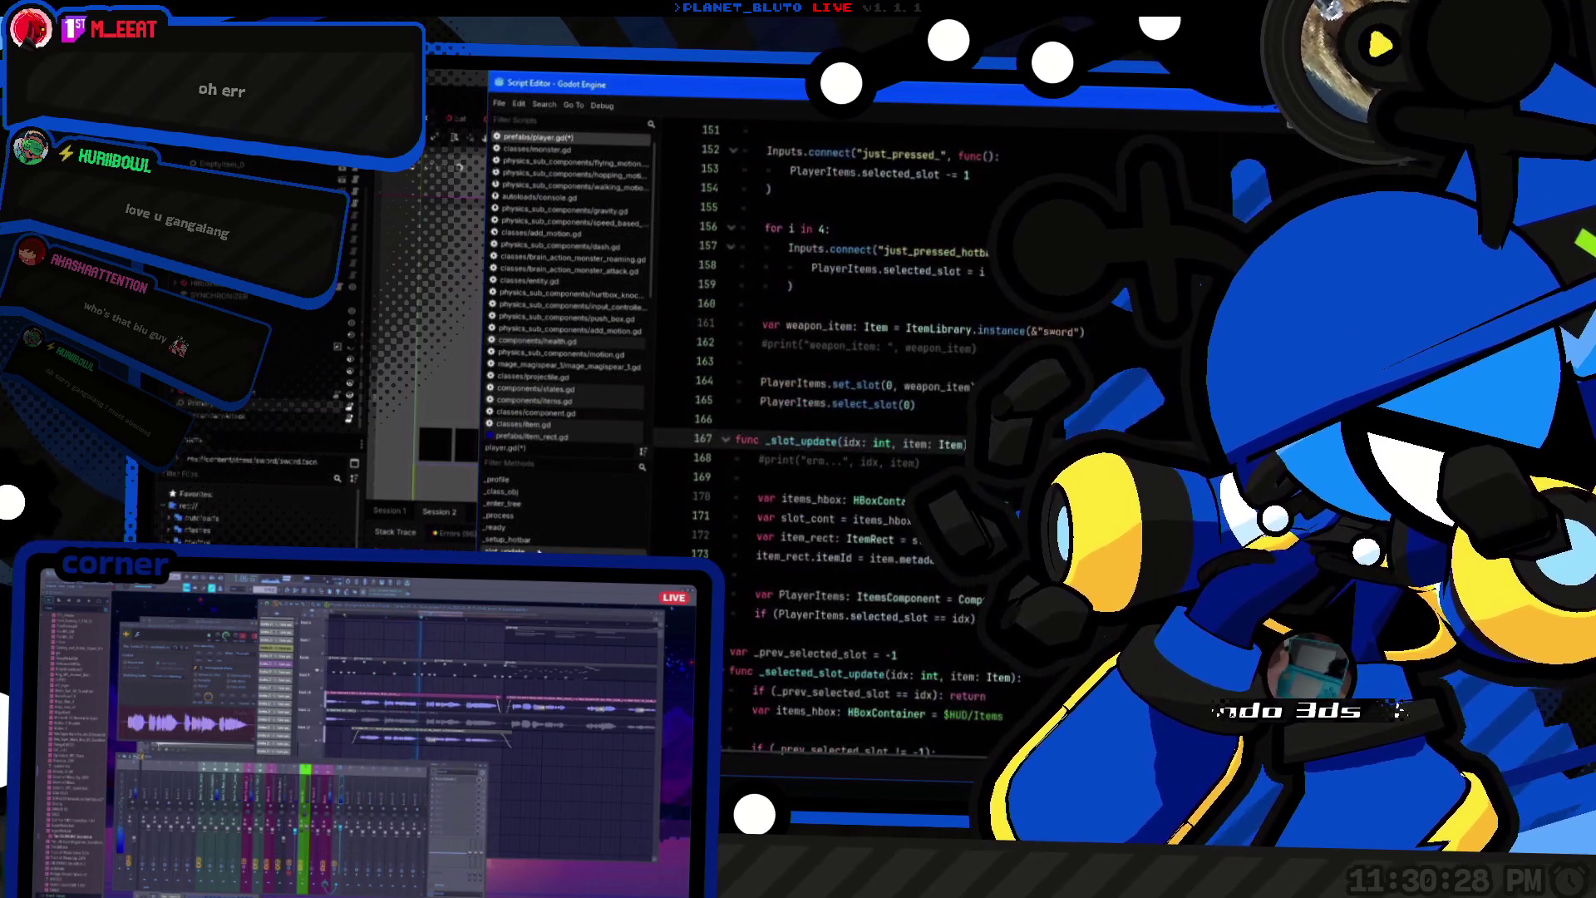
Step: Split the duplicated hotbar connect callback over lines and rename its signal to just_pressed_PRIMARY
{"action": "scroll", "coordinate": [923, 475], "scroll_direction": "down", "scroll_amount": 1}
{"action": "left_click", "coordinate": [903, 463]}
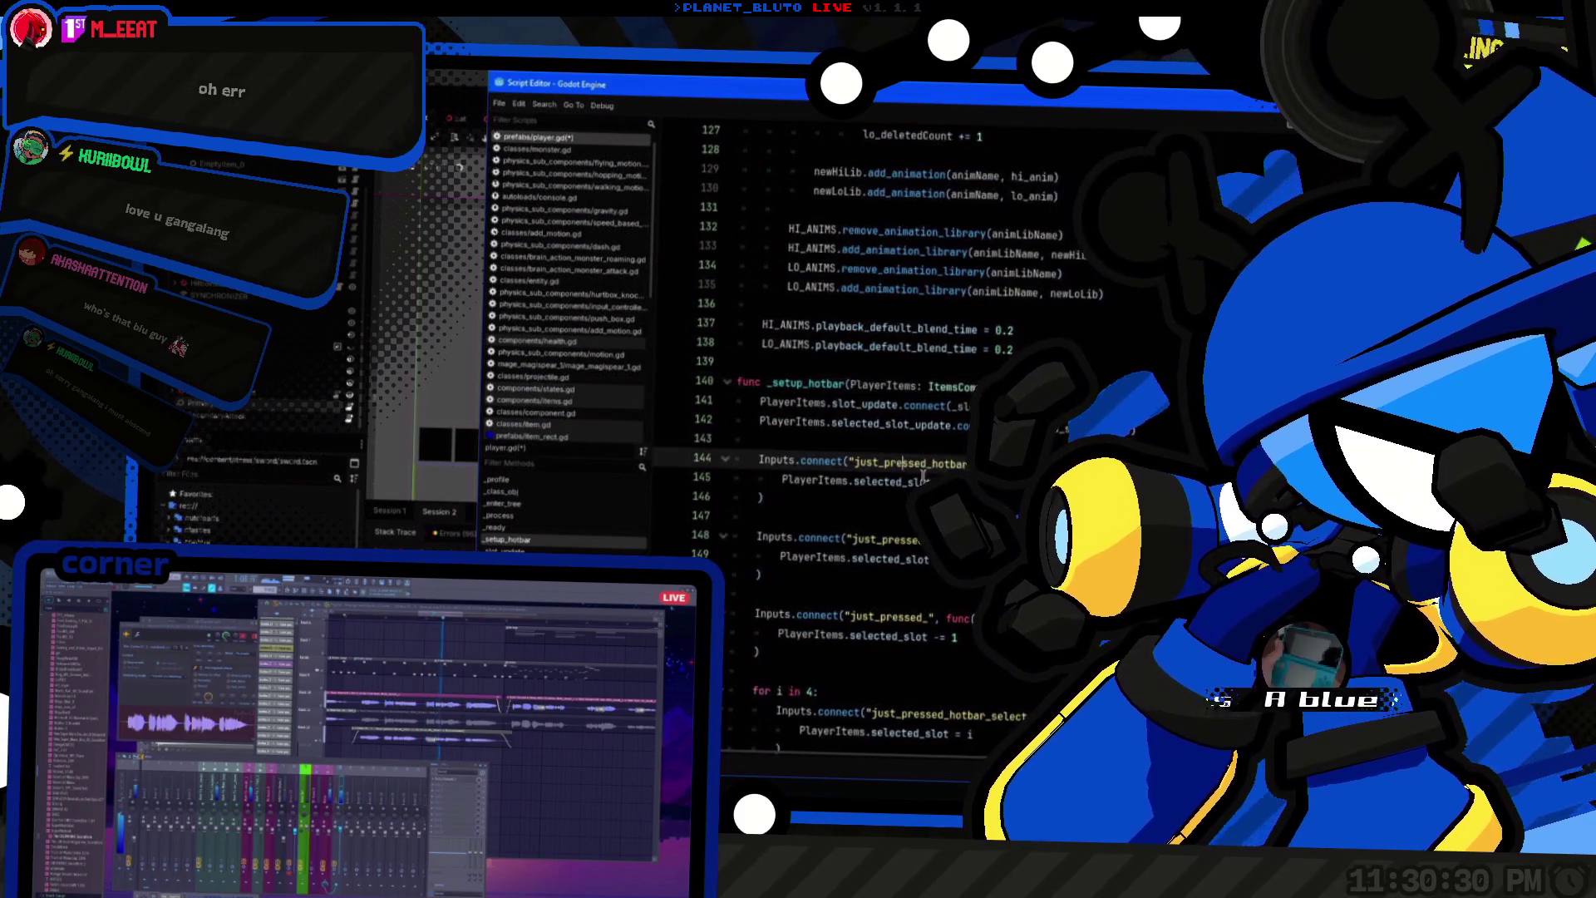
{"action": "triple_click", "coordinate": [923, 465]}
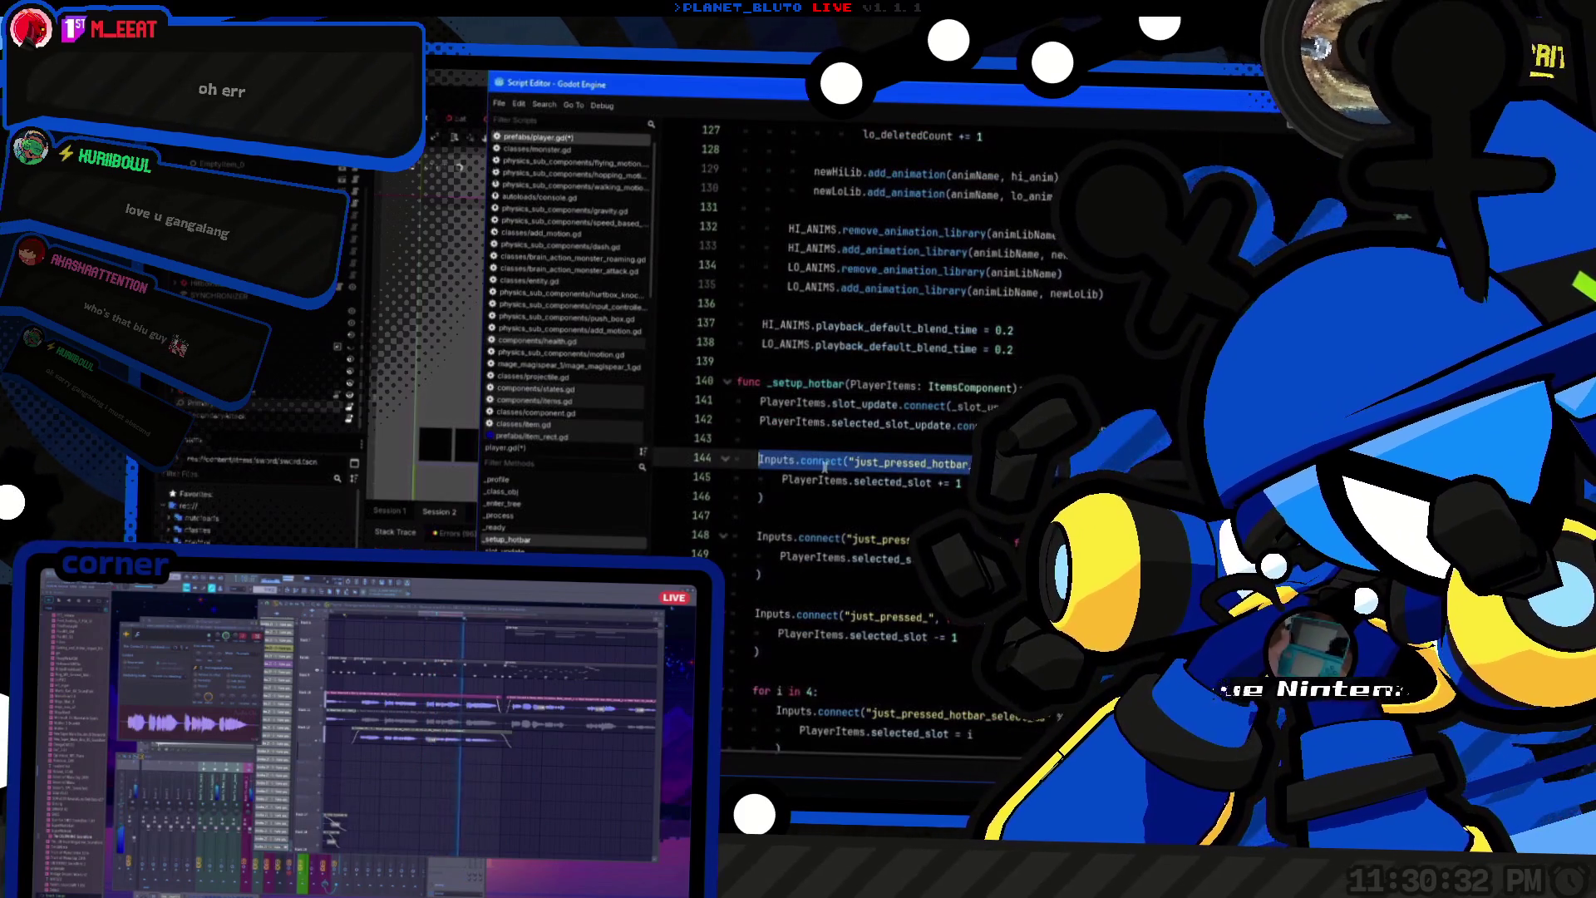
{"action": "key", "text": "Left"}
{"action": "key", "text": "Return"}
{"action": "key", "text": "Return"}
{"action": "key", "text": "Up"}
{"action": "key", "text": "Up"}
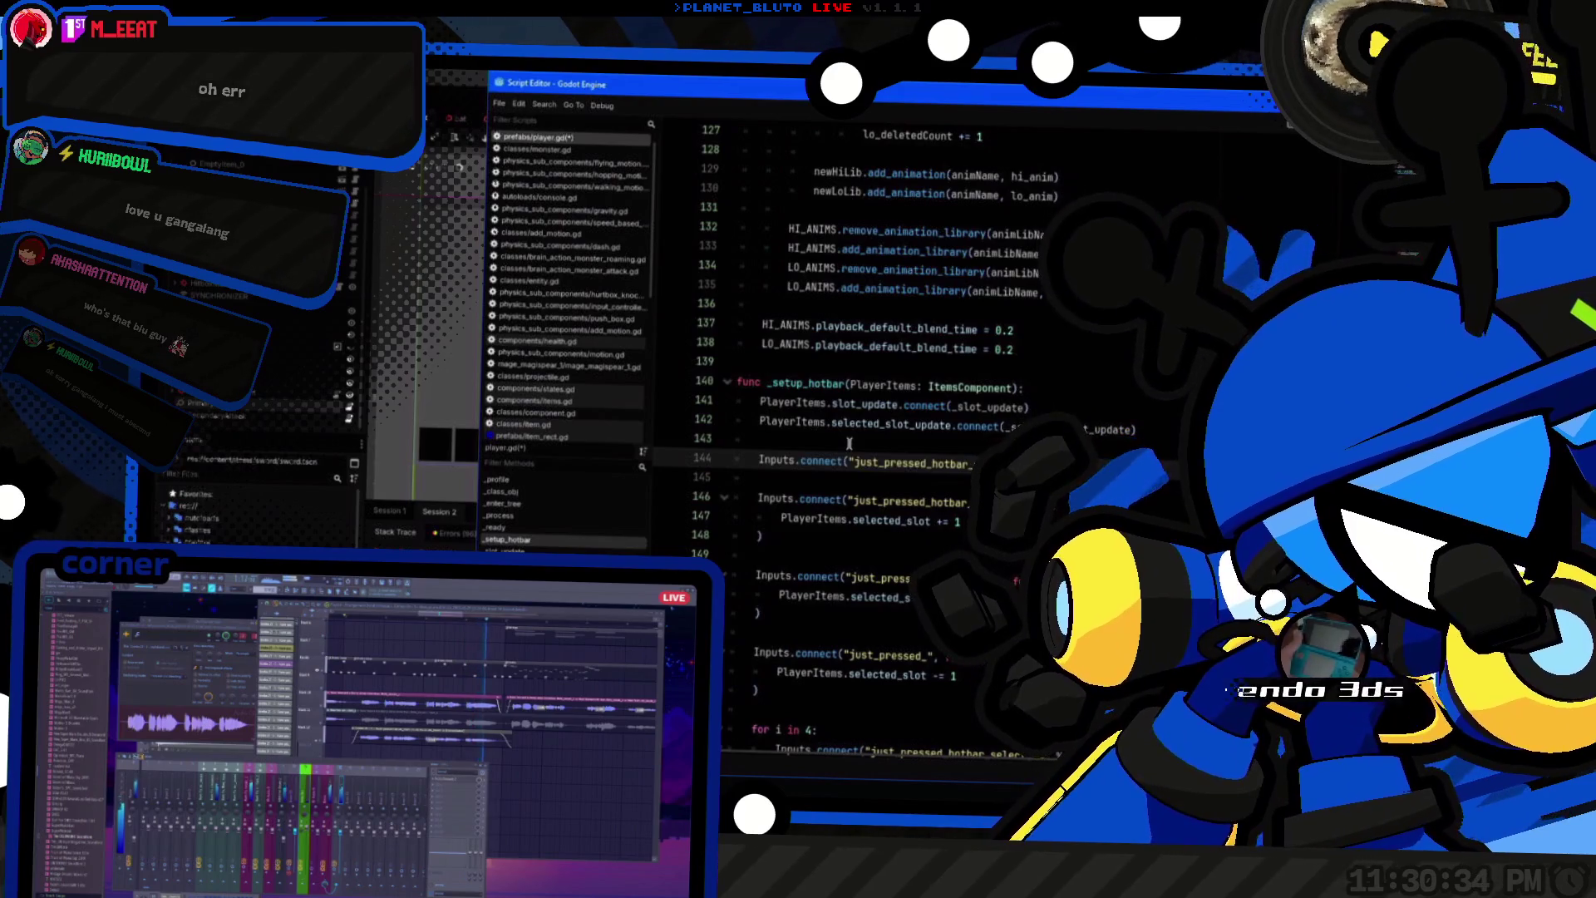
{"action": "key", "text": "Return"}
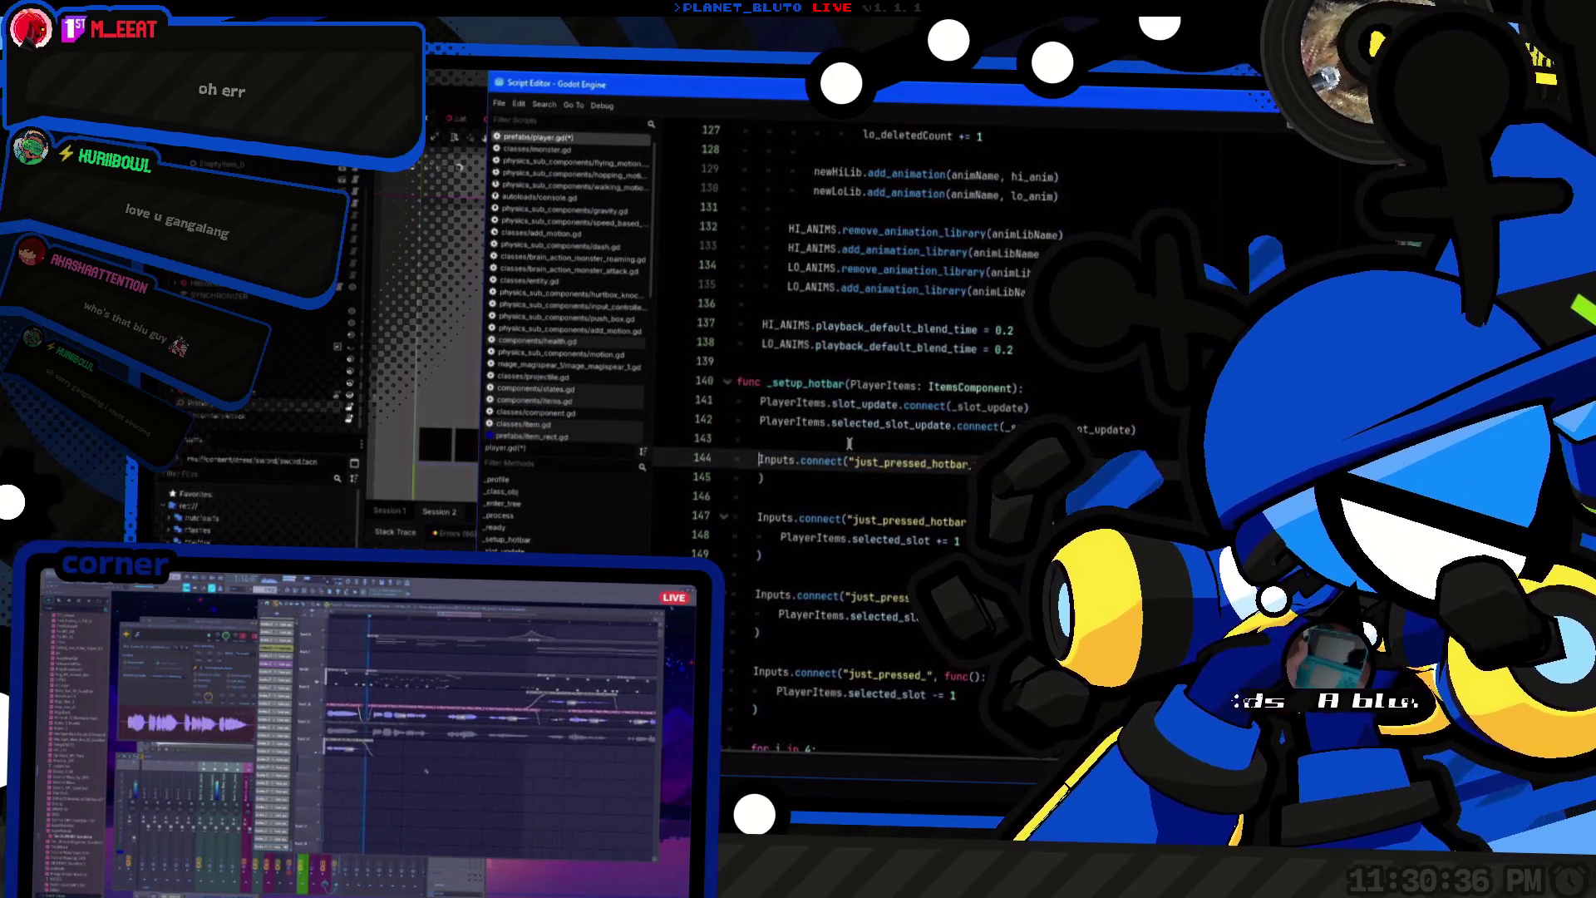
{"action": "key", "text": "Return"}
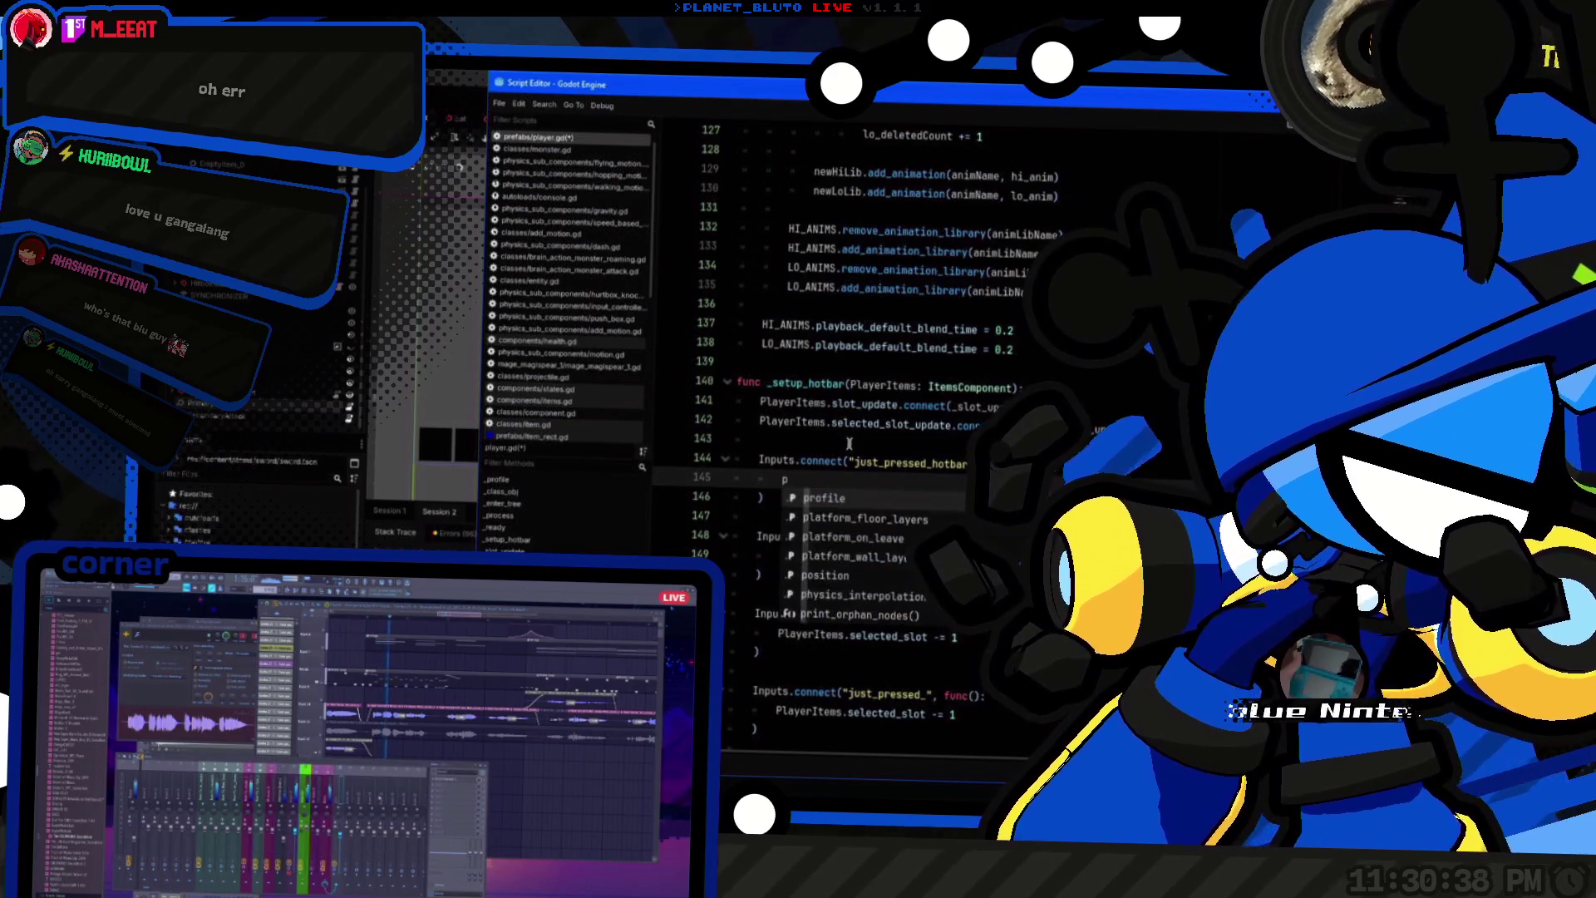
{"action": "type", "text": "Secon"}
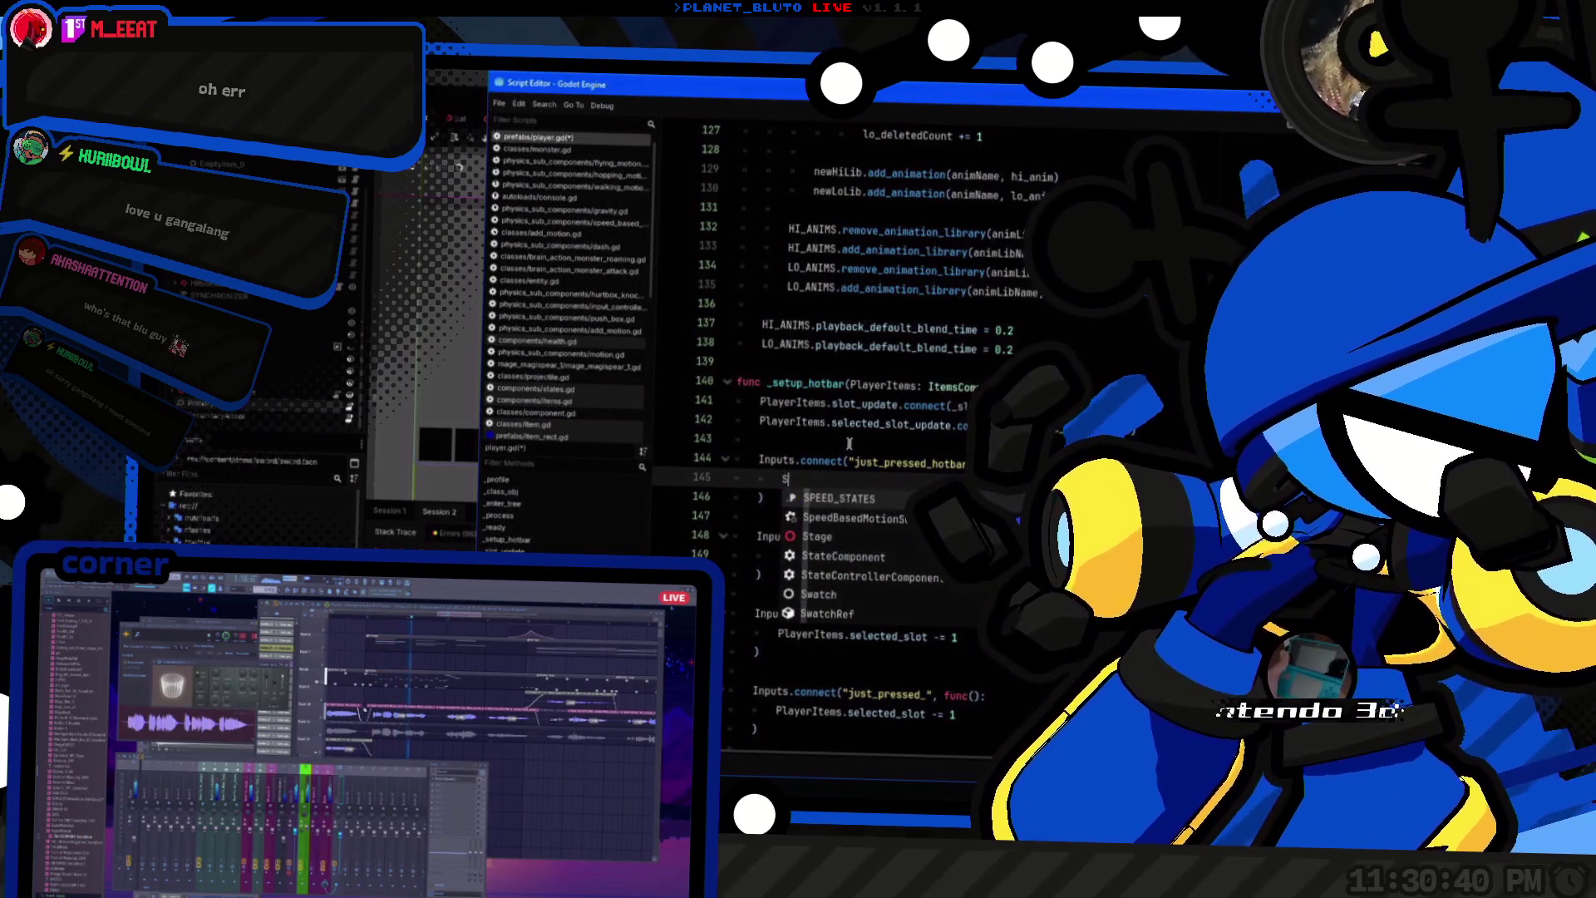
{"action": "key", "text": "BackSpace"}
{"action": "key", "text": "BackSpace"}
{"action": "key", "text": "BackSpace"}
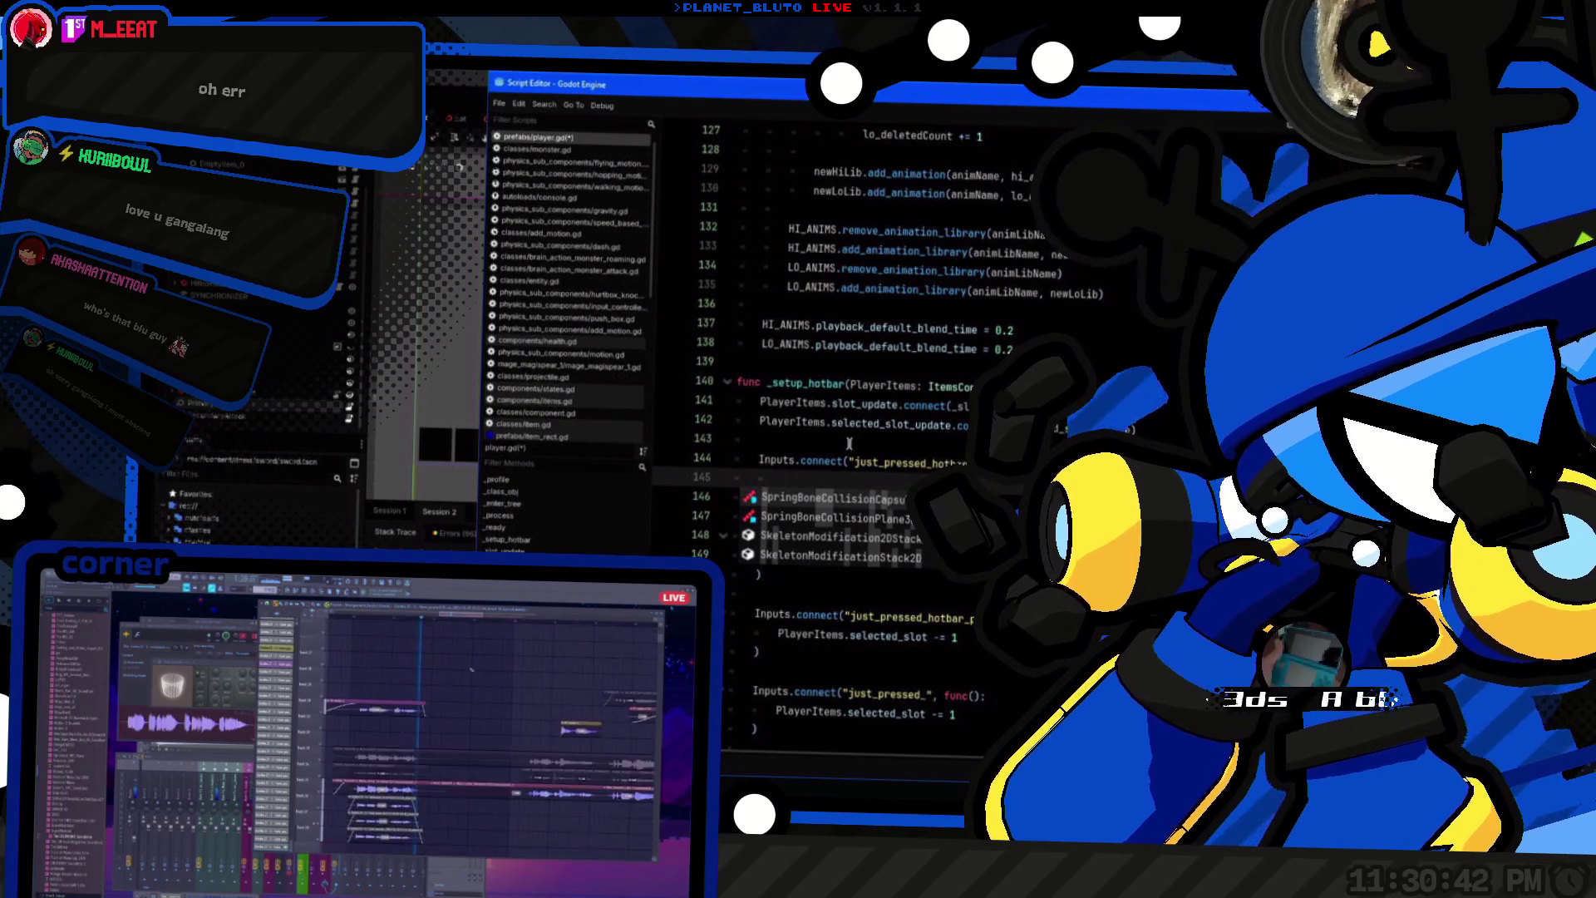
{"action": "key", "text": "Escape"}
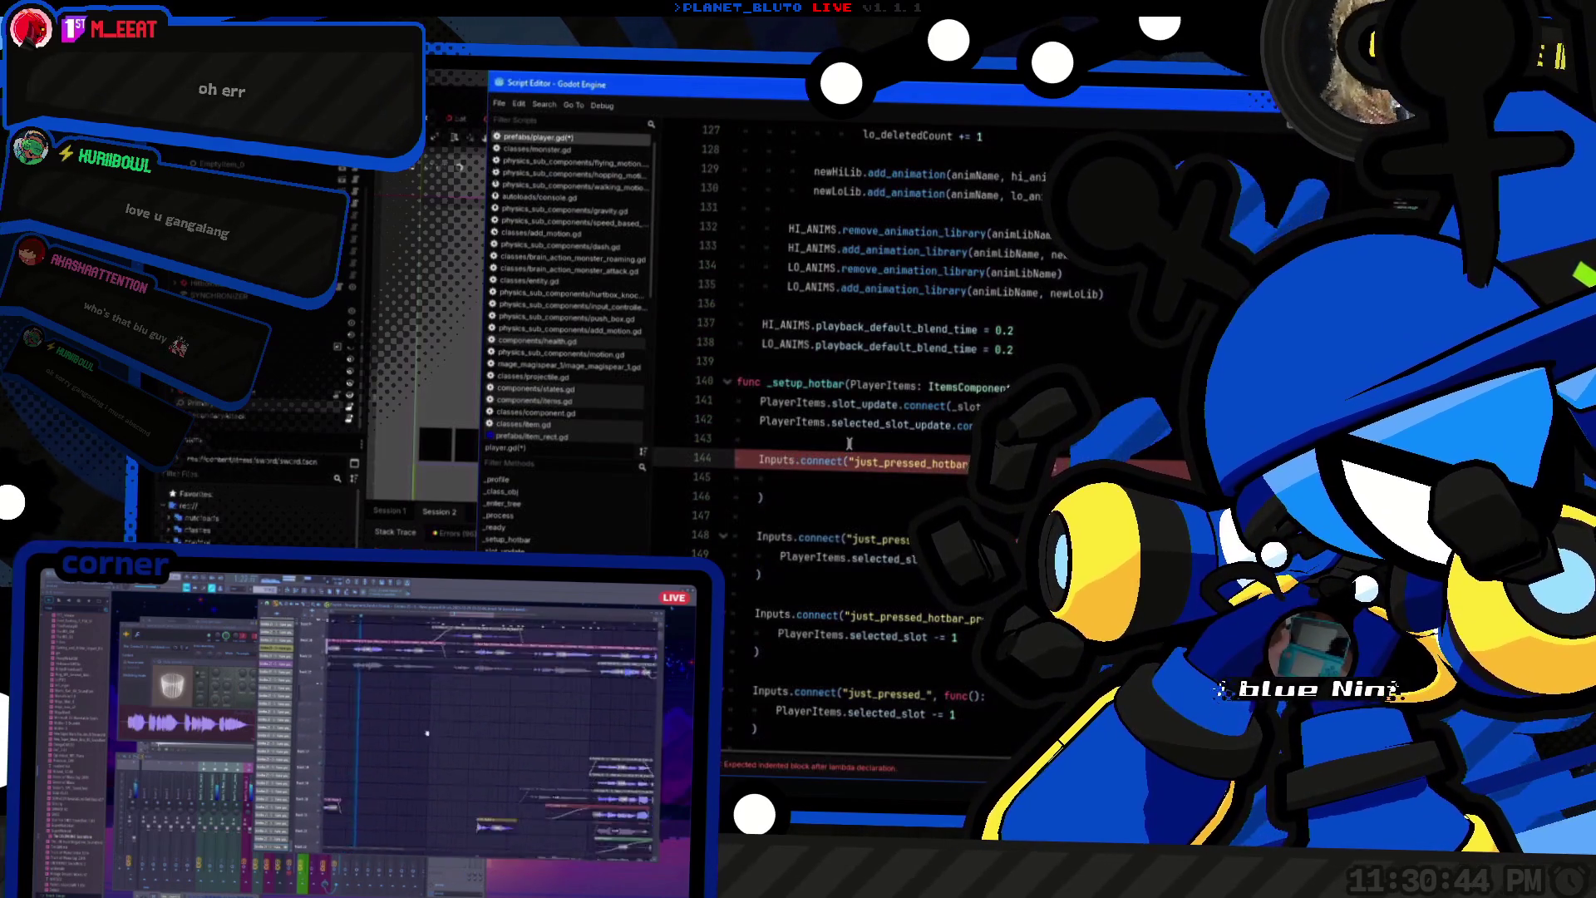
{"action": "key", "text": "BackSpace"}
{"action": "key", "text": "BackSpace"}
{"action": "key", "text": "BackSpace"}
{"action": "type", "text": "PRIMARY"}
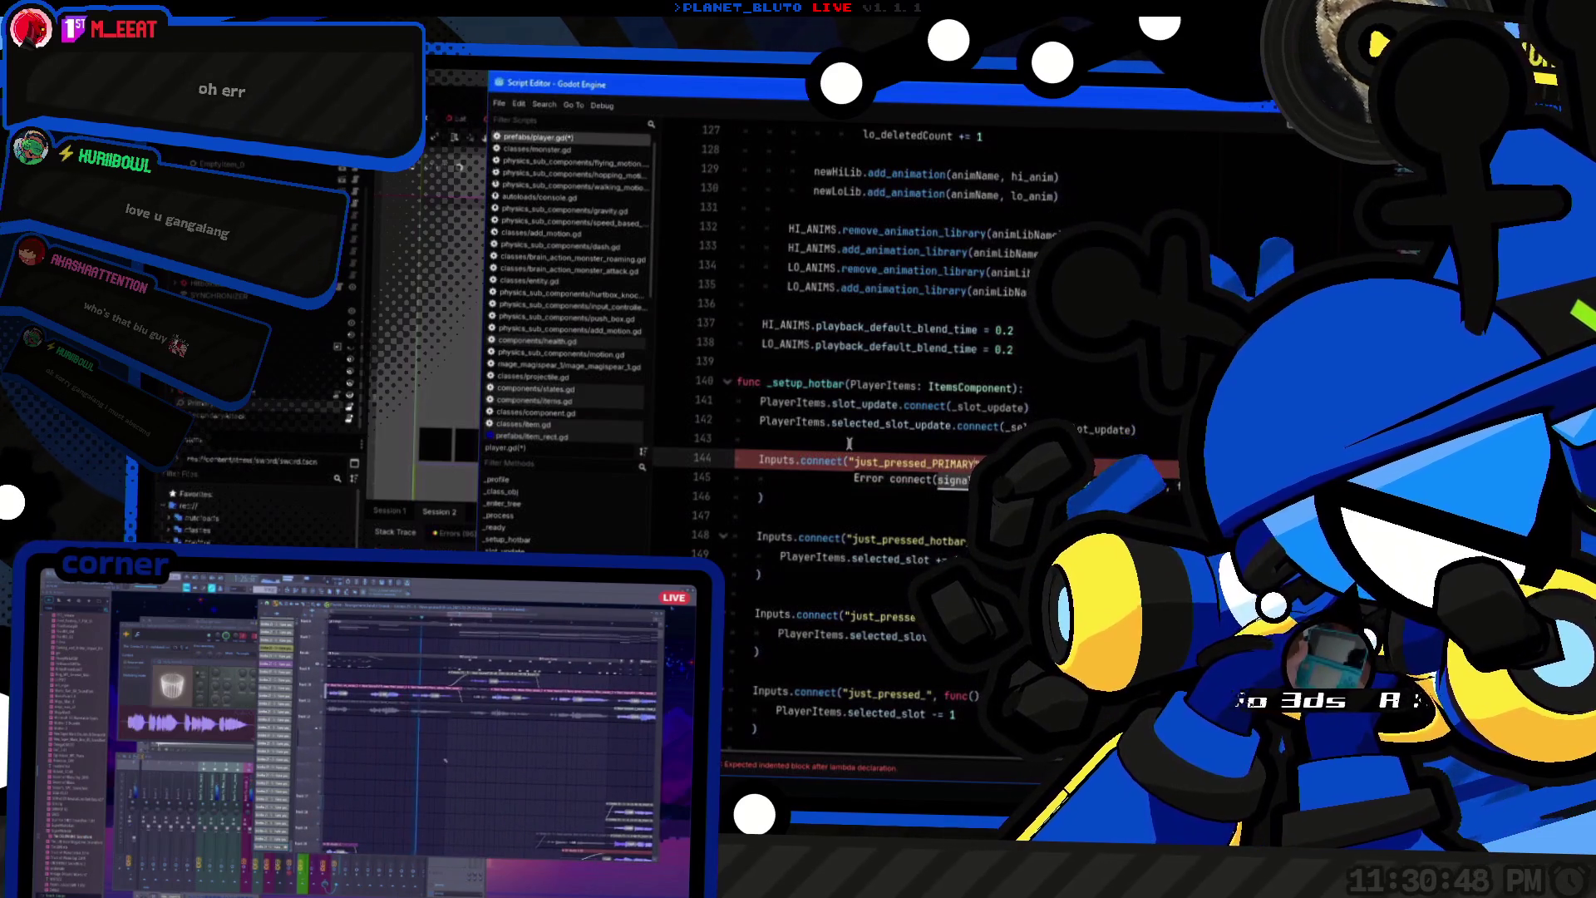
{"action": "key", "text": "Down"}
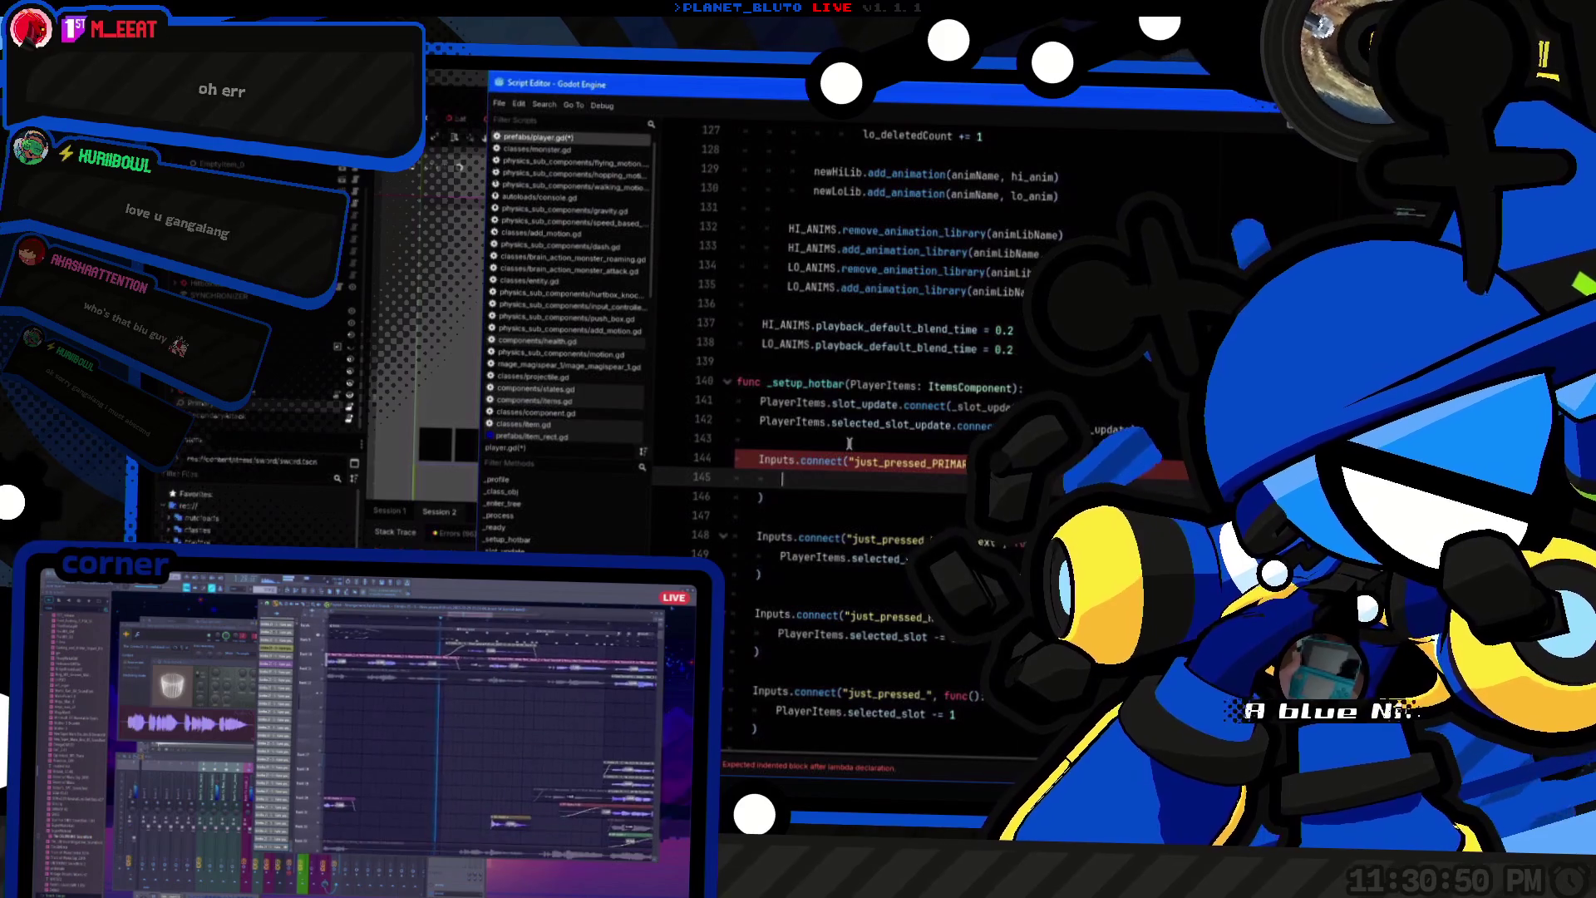
Step: Paste the ($PrimaryAttack as Move).activate() line from clipboard history into the callback and uncomment it
{"action": "key", "text": "super+v"}
{"action": "key", "text": "Down"}
{"action": "key", "text": "Down"}
{"action": "key", "text": "Down"}
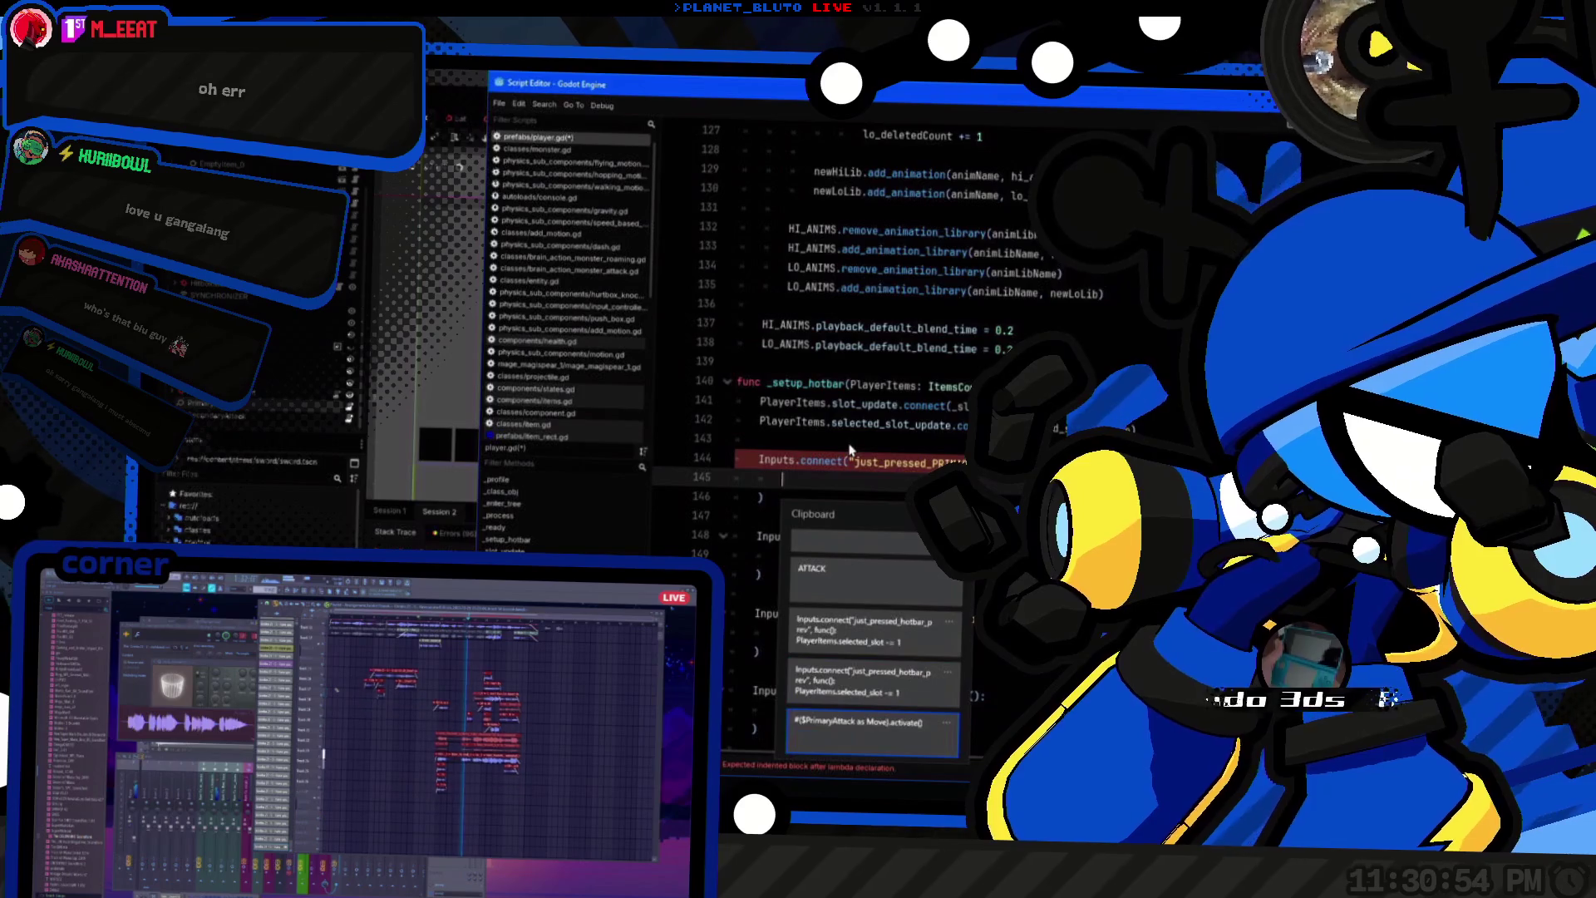
{"action": "key", "text": "Return"}
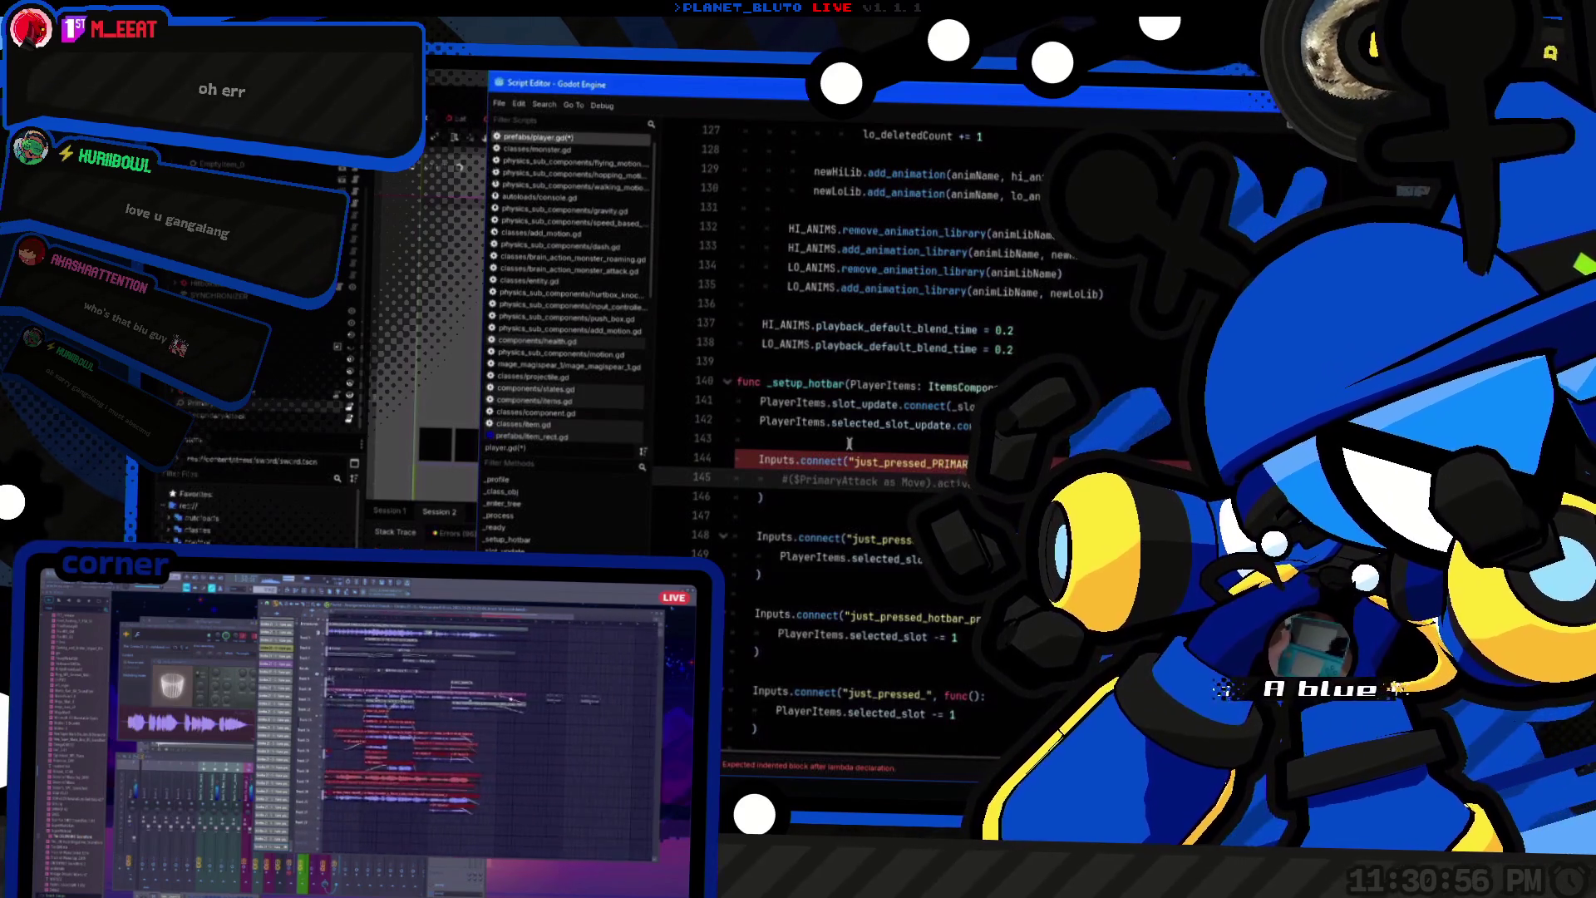
{"action": "key", "text": "Home"}
{"action": "key", "text": "Delete"}
{"action": "key", "text": "Home"}
{"action": "key", "text": "Up"}
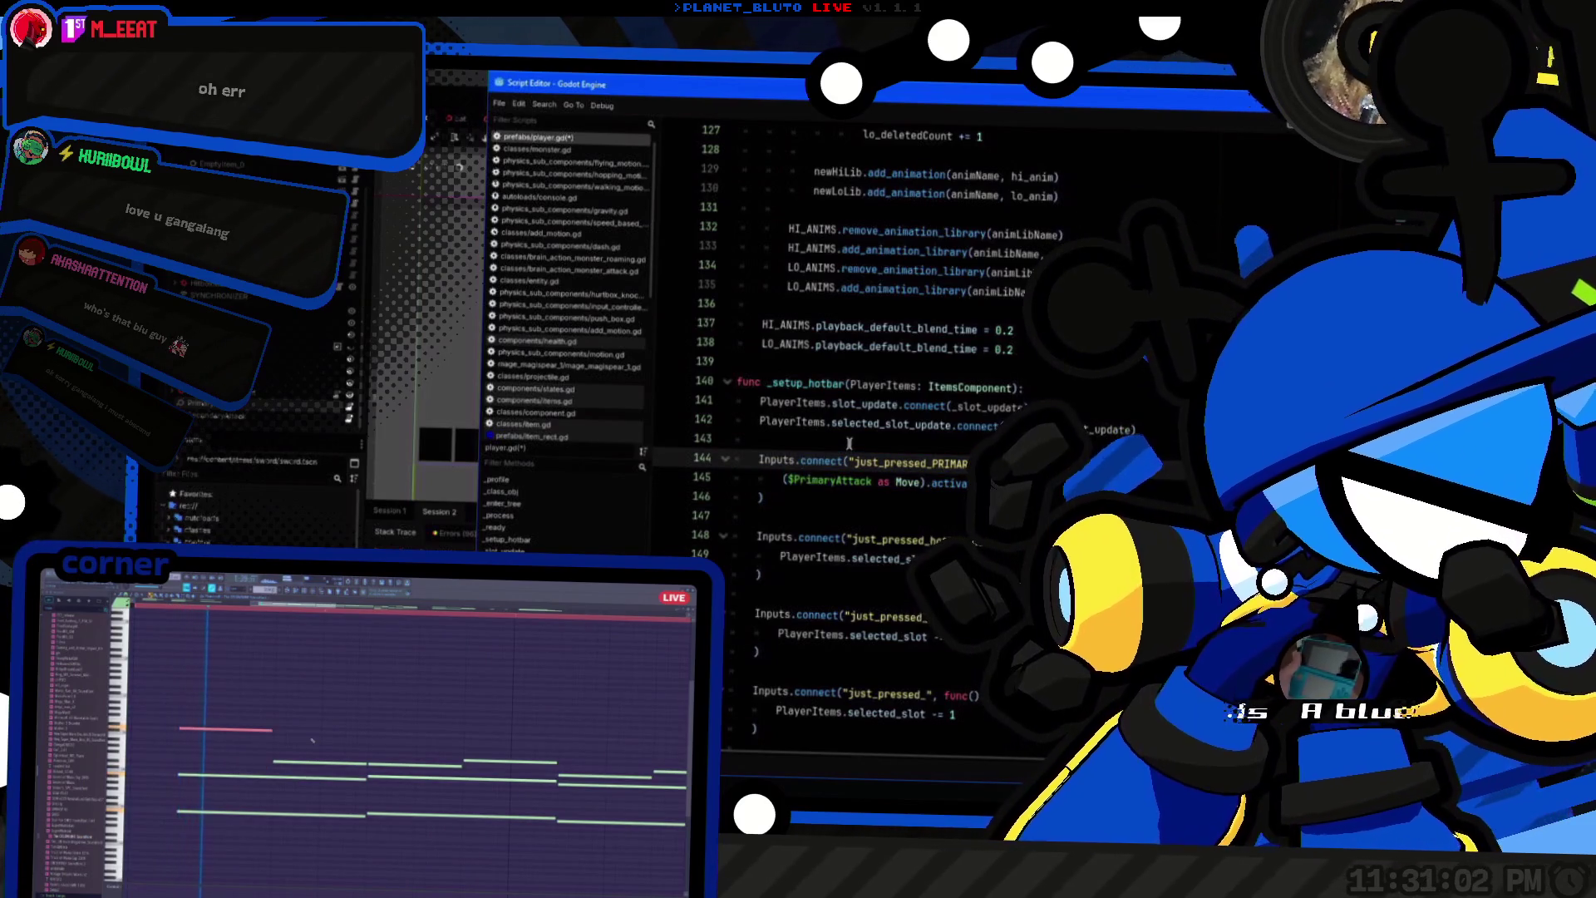
Step: Add a PlayerItems.selected_item.use() call under the connect line
{"action": "double_click", "coordinate": [811, 558]}
{"action": "key", "text": "ctrl+c"}
{"action": "left_click", "coordinate": [969, 464]}
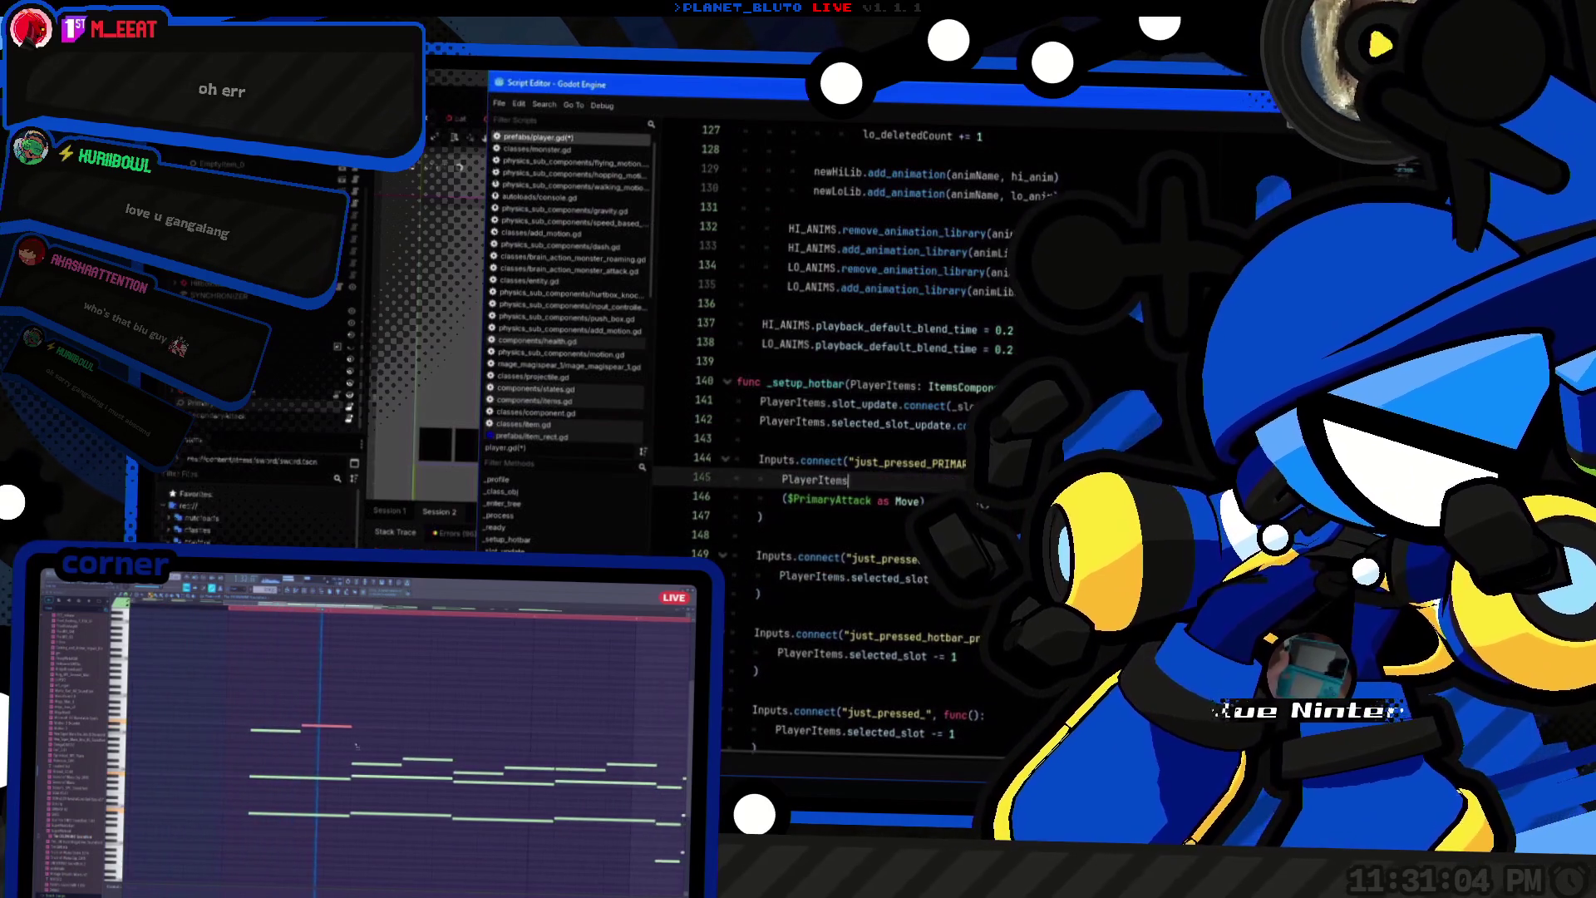
{"action": "key", "text": "Return"}
{"action": "key", "text": "ctrl+v"}
{"action": "type", "text": ".selected_item.u"}
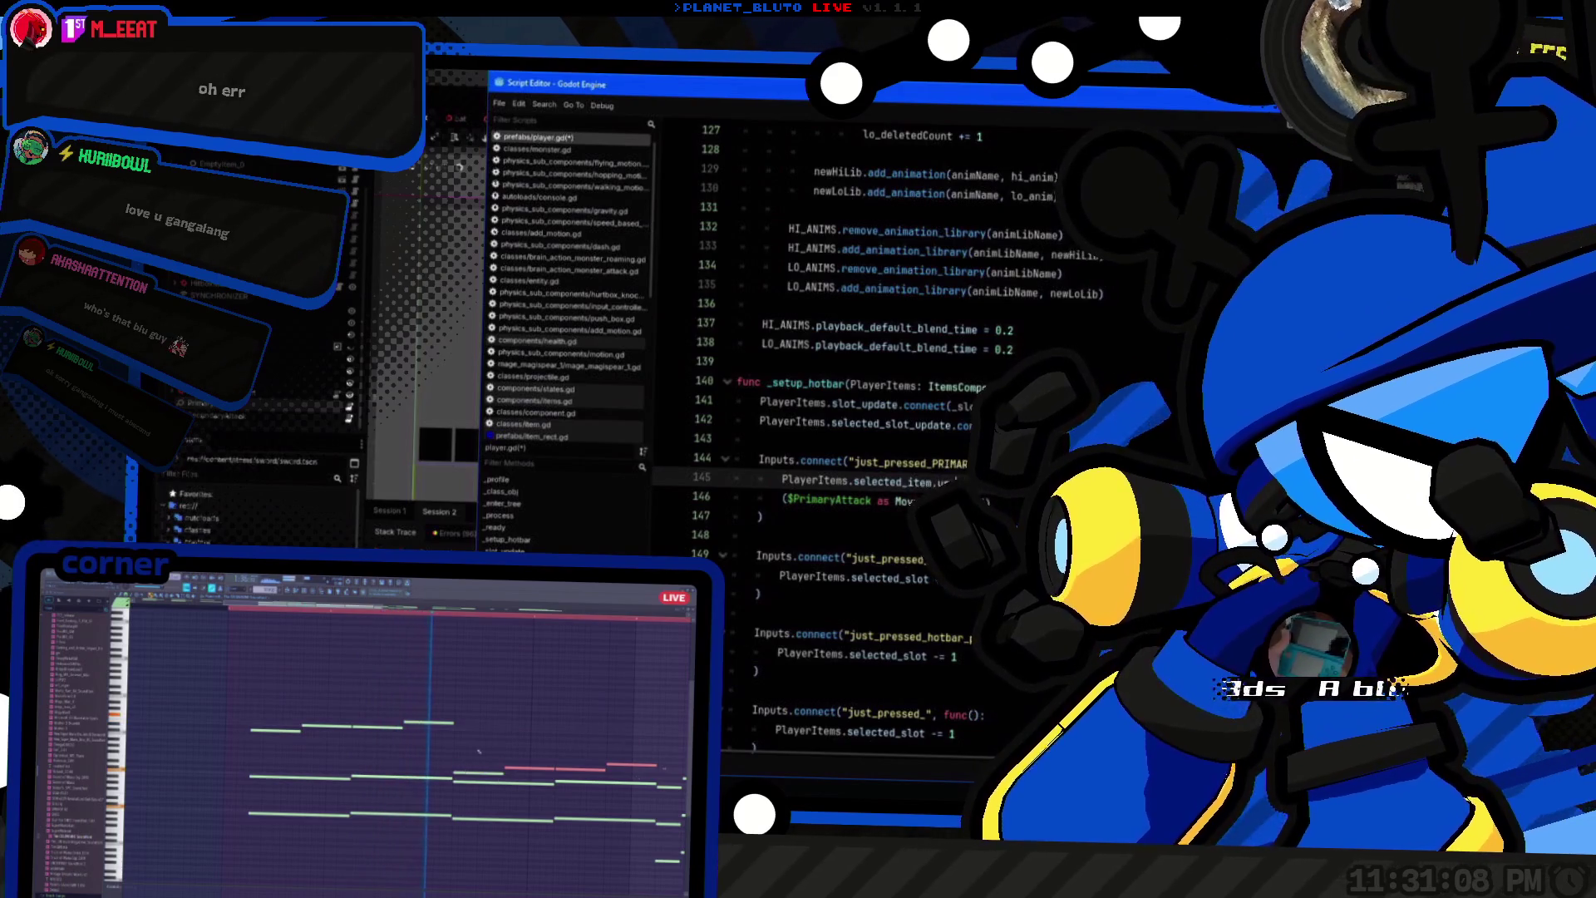
{"action": "type", "text": "se("}
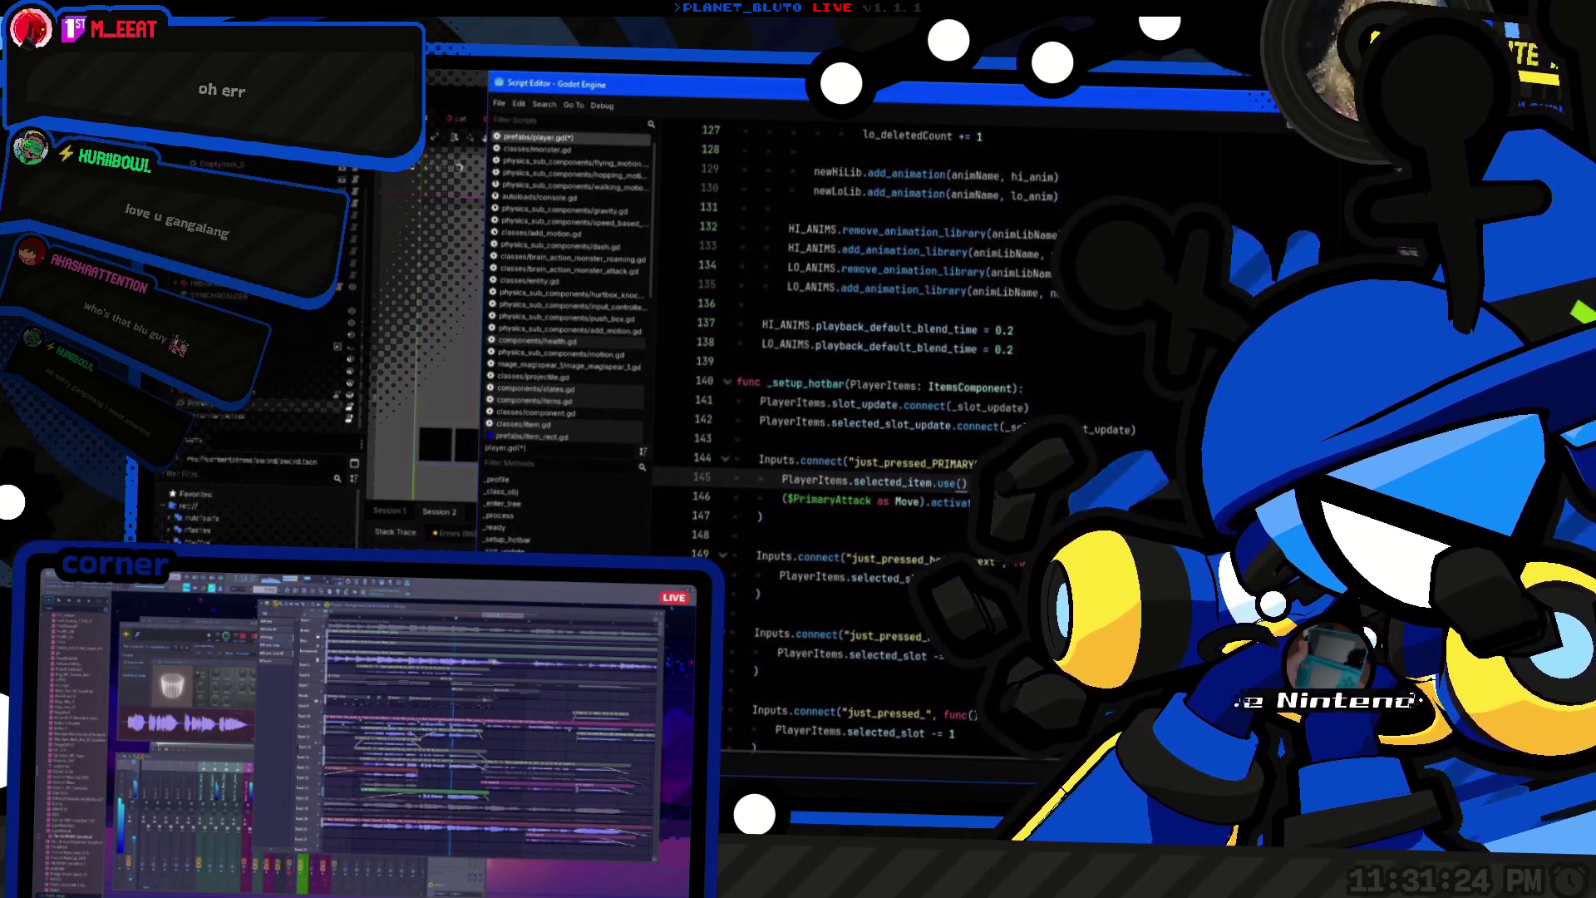
Step: Wrap the selected_item.use() call inside an if (PlayerItems.selected_item) block
{"action": "key", "text": "Return"}
{"action": "key", "text": "Up"}
{"action": "type", "text": "if("}
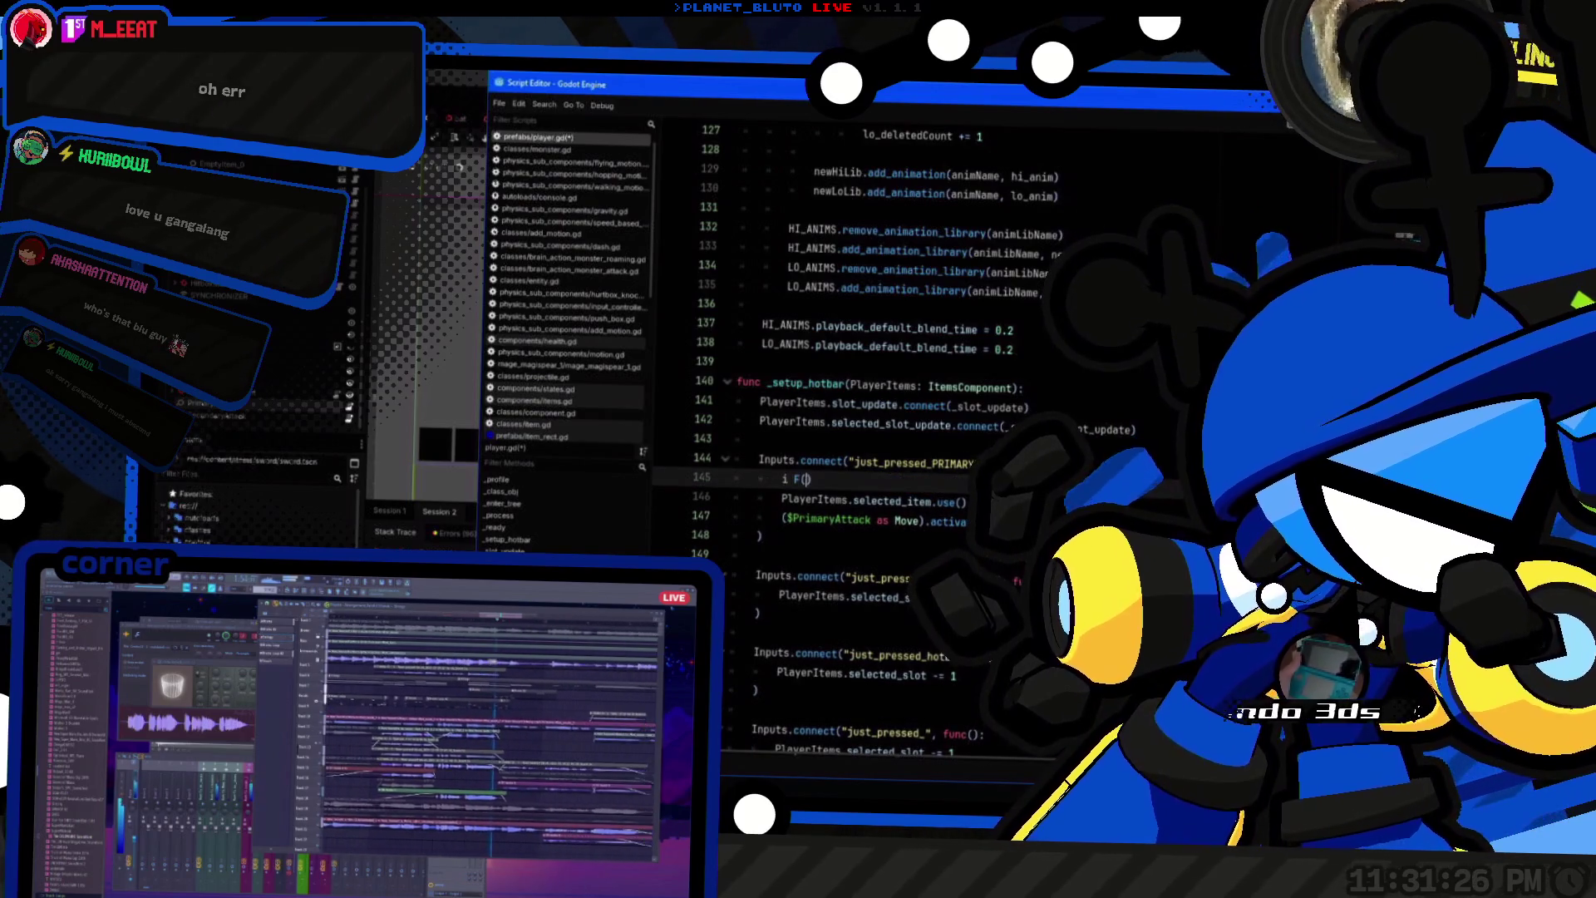
{"action": "type", "text": "(PlayerItems.selected_item)"}
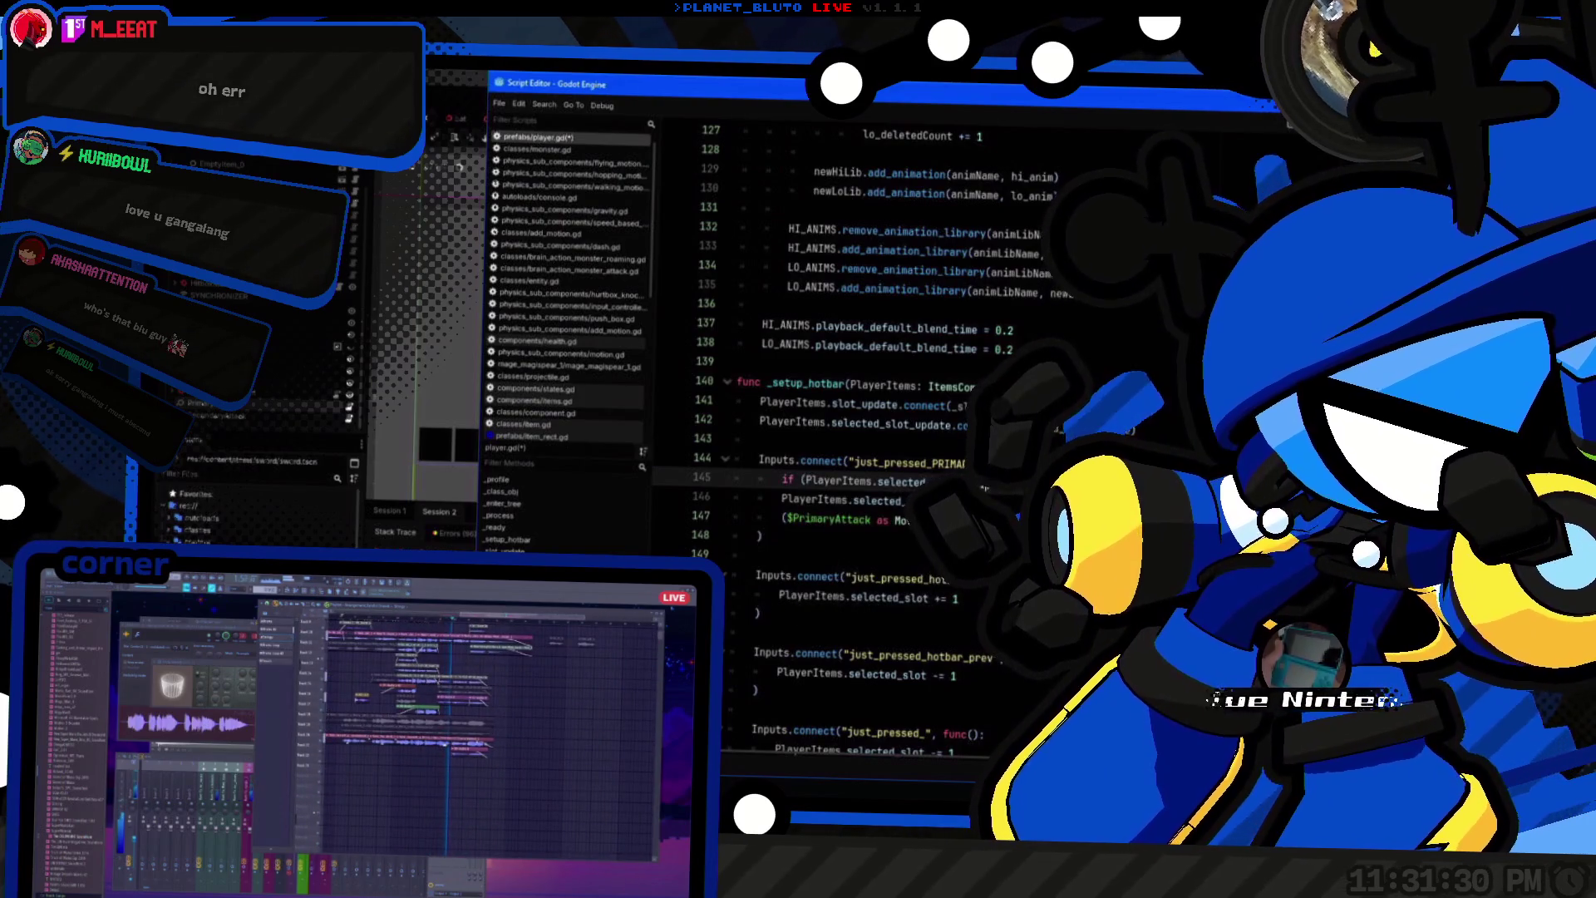
{"action": "key", "text": "Return"}
{"action": "key", "text": "Down"}
{"action": "key", "text": "shift+End"}
{"action": "key", "text": "ctrl+x"}
{"action": "key", "text": "Up"}
{"action": "key", "text": "ctrl+v"}
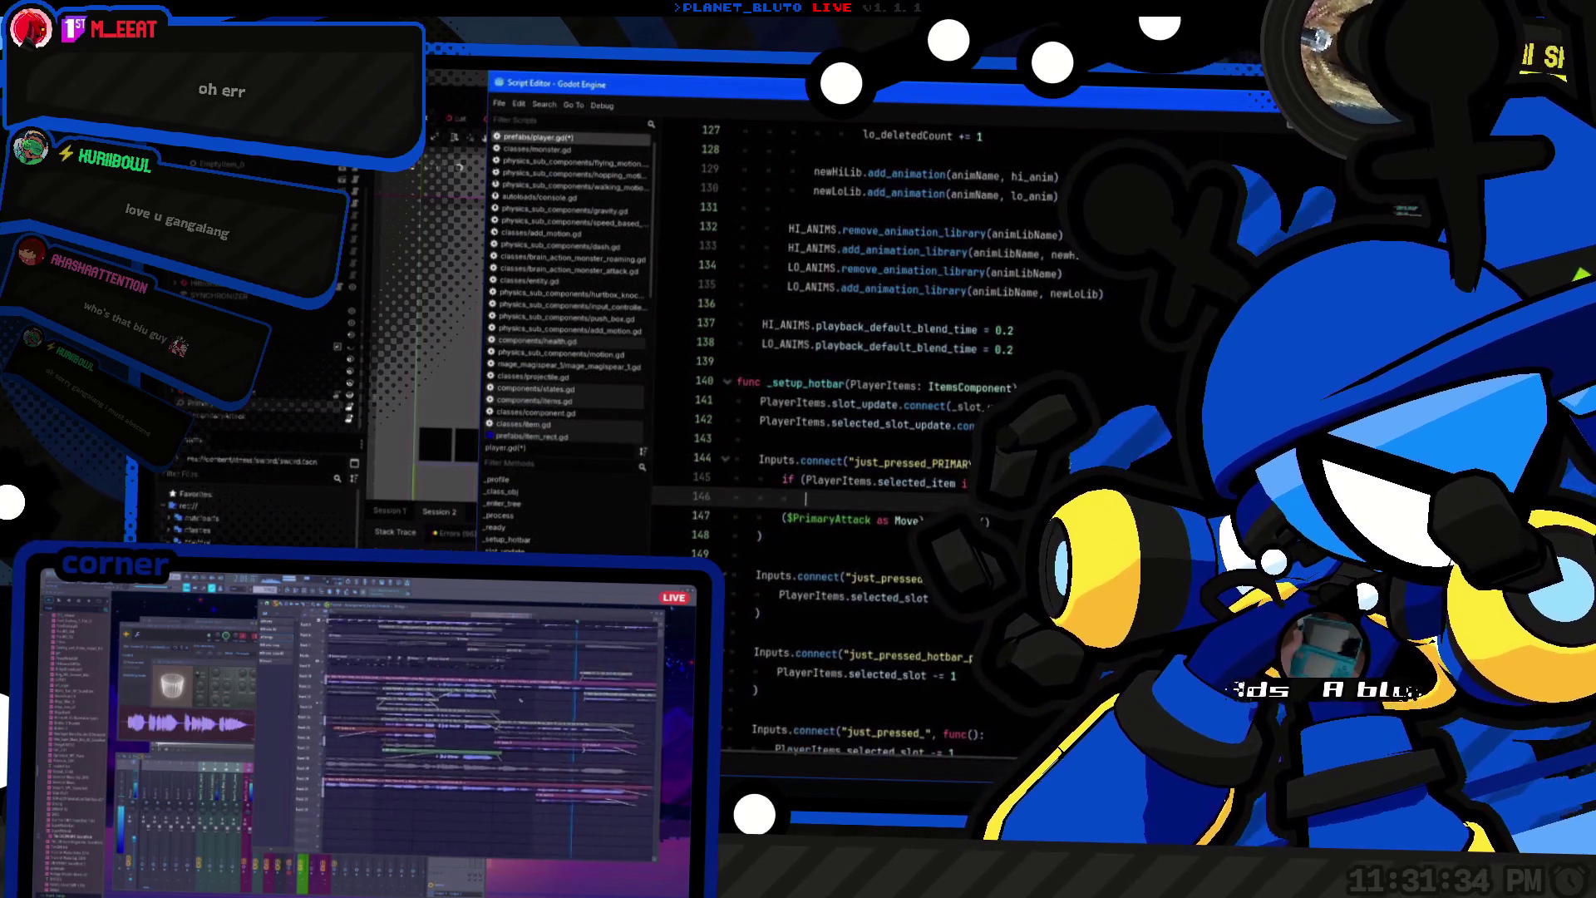
Step: Add an elif branch and indent the $PrimaryAttack activate line beneath it
{"action": "key", "text": "Down"}
{"action": "type", "text": "e"}
{"action": "key", "text": "BackSpace"}
{"action": "type", "text": "if ()"}
{"action": "left_click", "coordinate": [812, 499]}
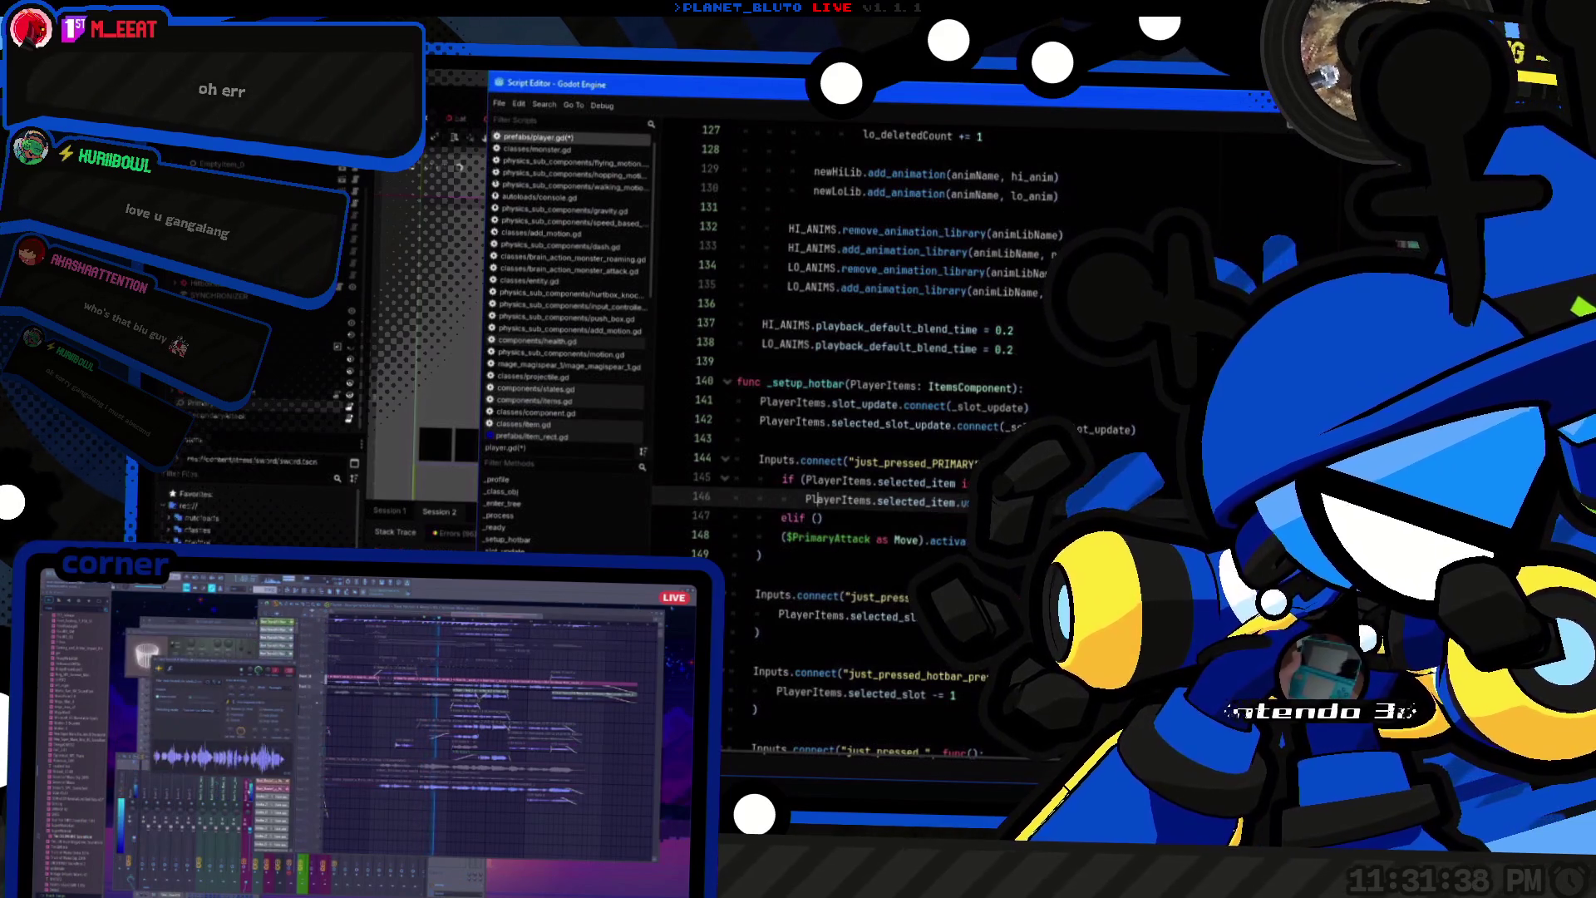
{"action": "left_click", "coordinate": [805, 517]}
{"action": "type", "text": "PlayerItems.sele"}
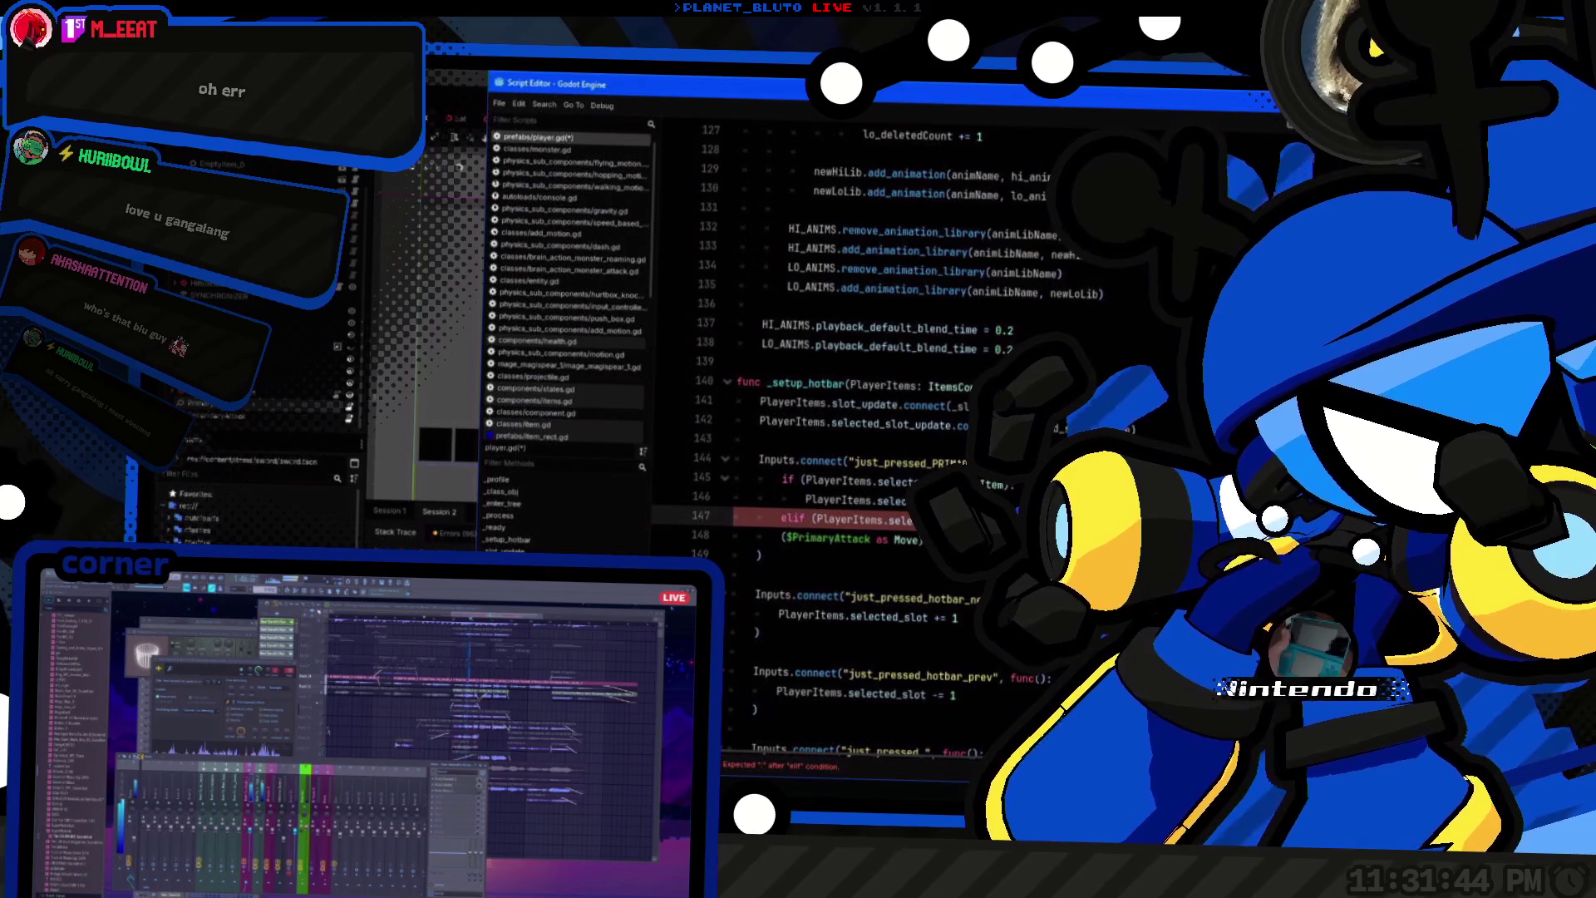
{"action": "key", "text": "Down"}
{"action": "key", "text": "Tab"}
{"action": "left_click", "coordinate": [805, 519]}
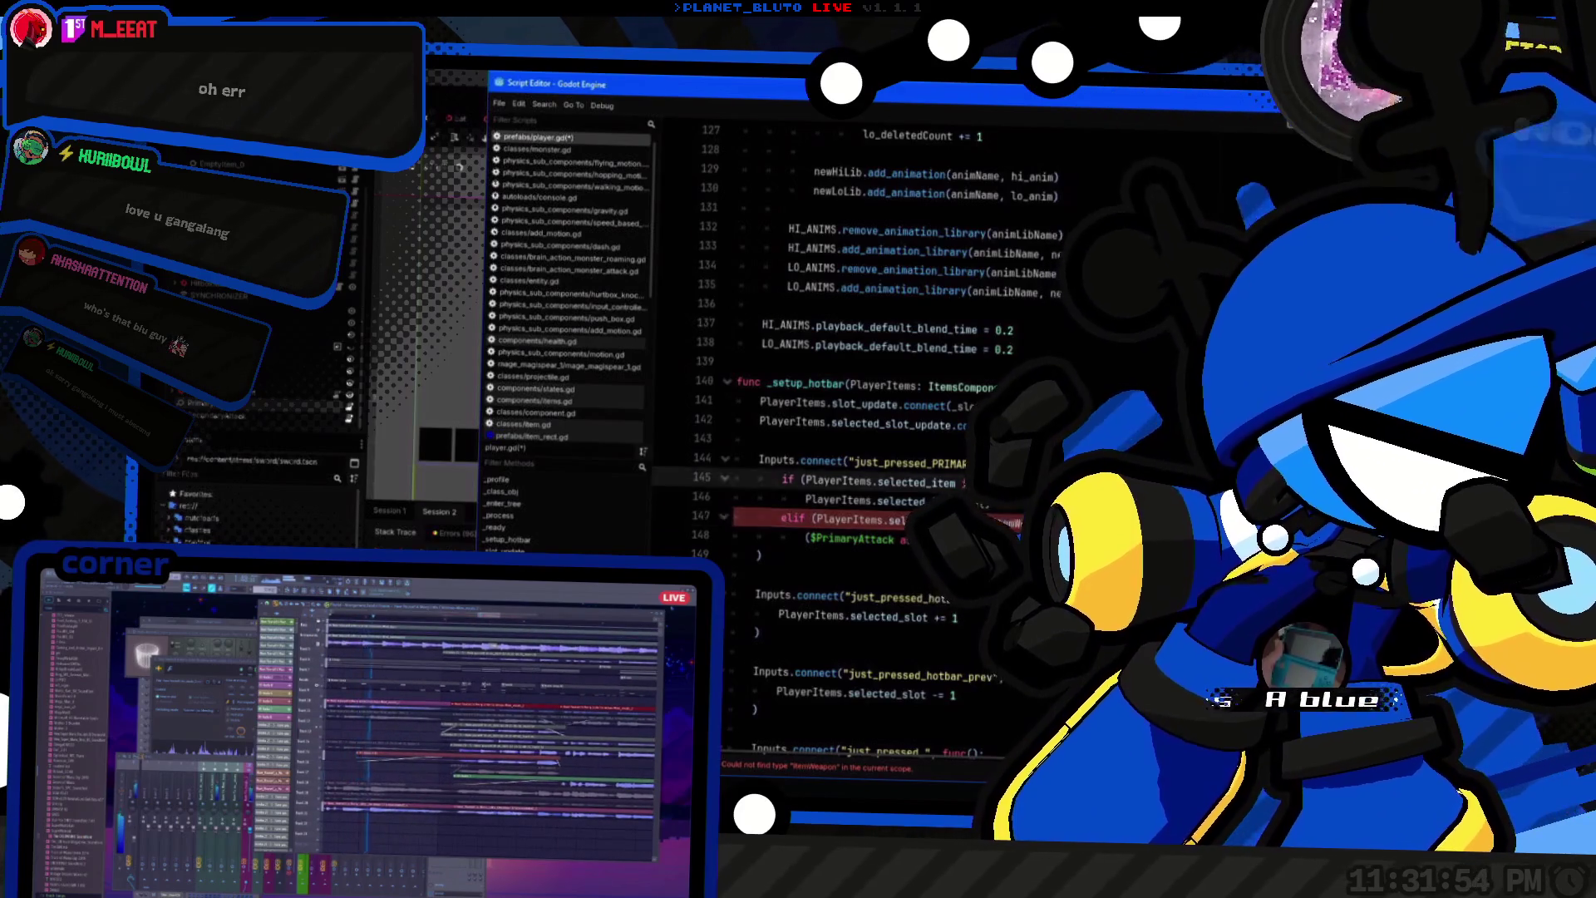
Step: Look through the item.gd script before returning to the main editor
{"action": "left_click", "coordinate": [524, 424]}
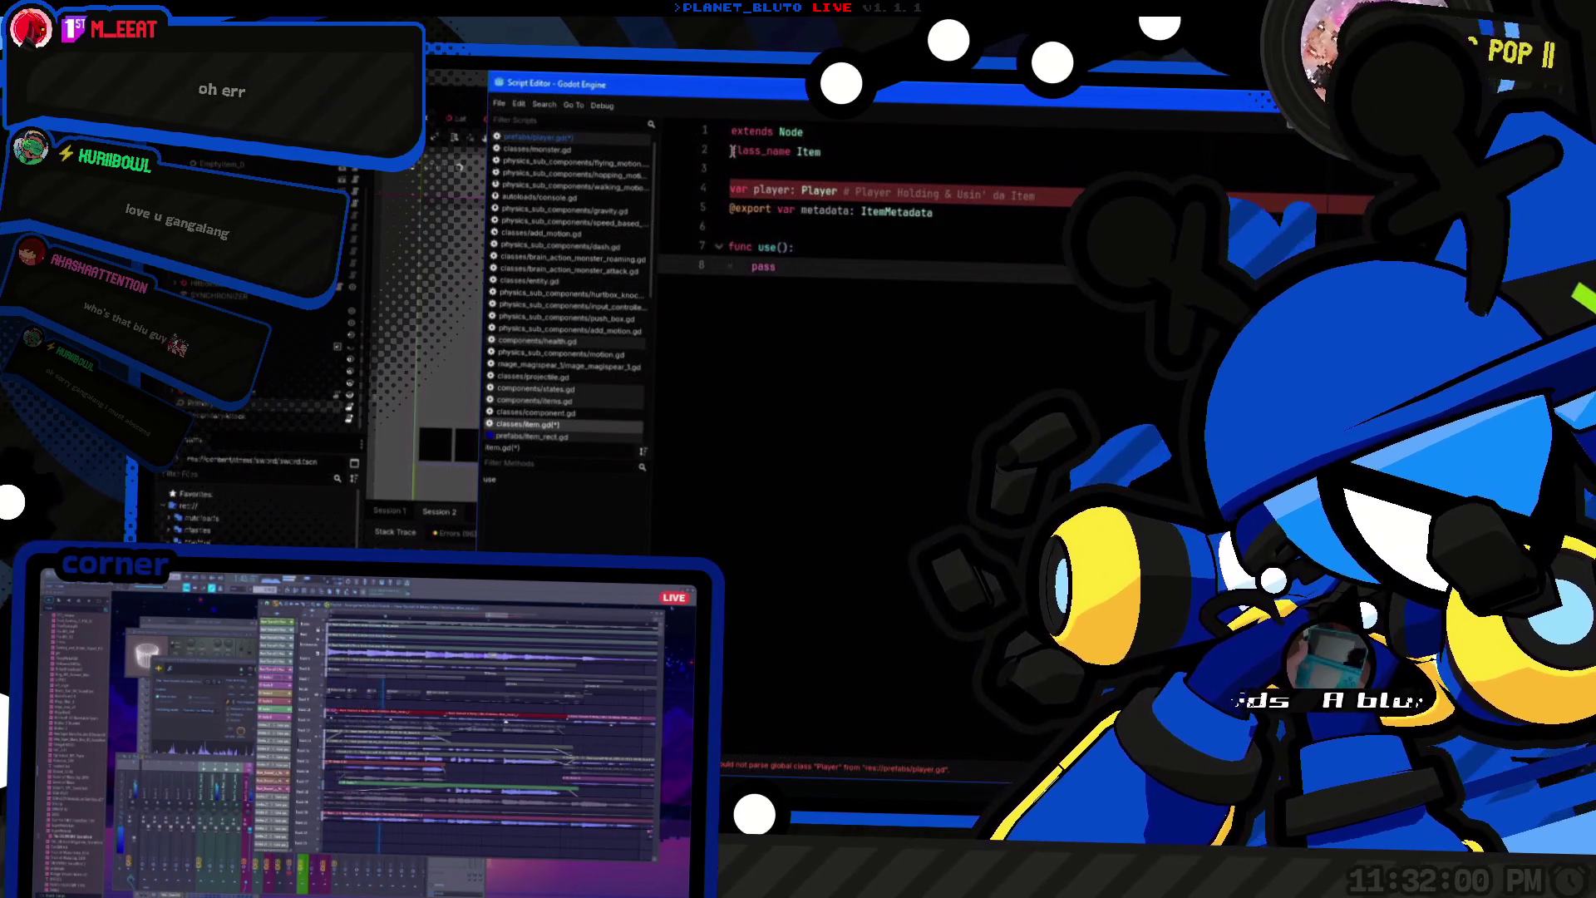
{"action": "scroll", "coordinate": [257, 512], "scroll_direction": "down", "scroll_amount": 10}
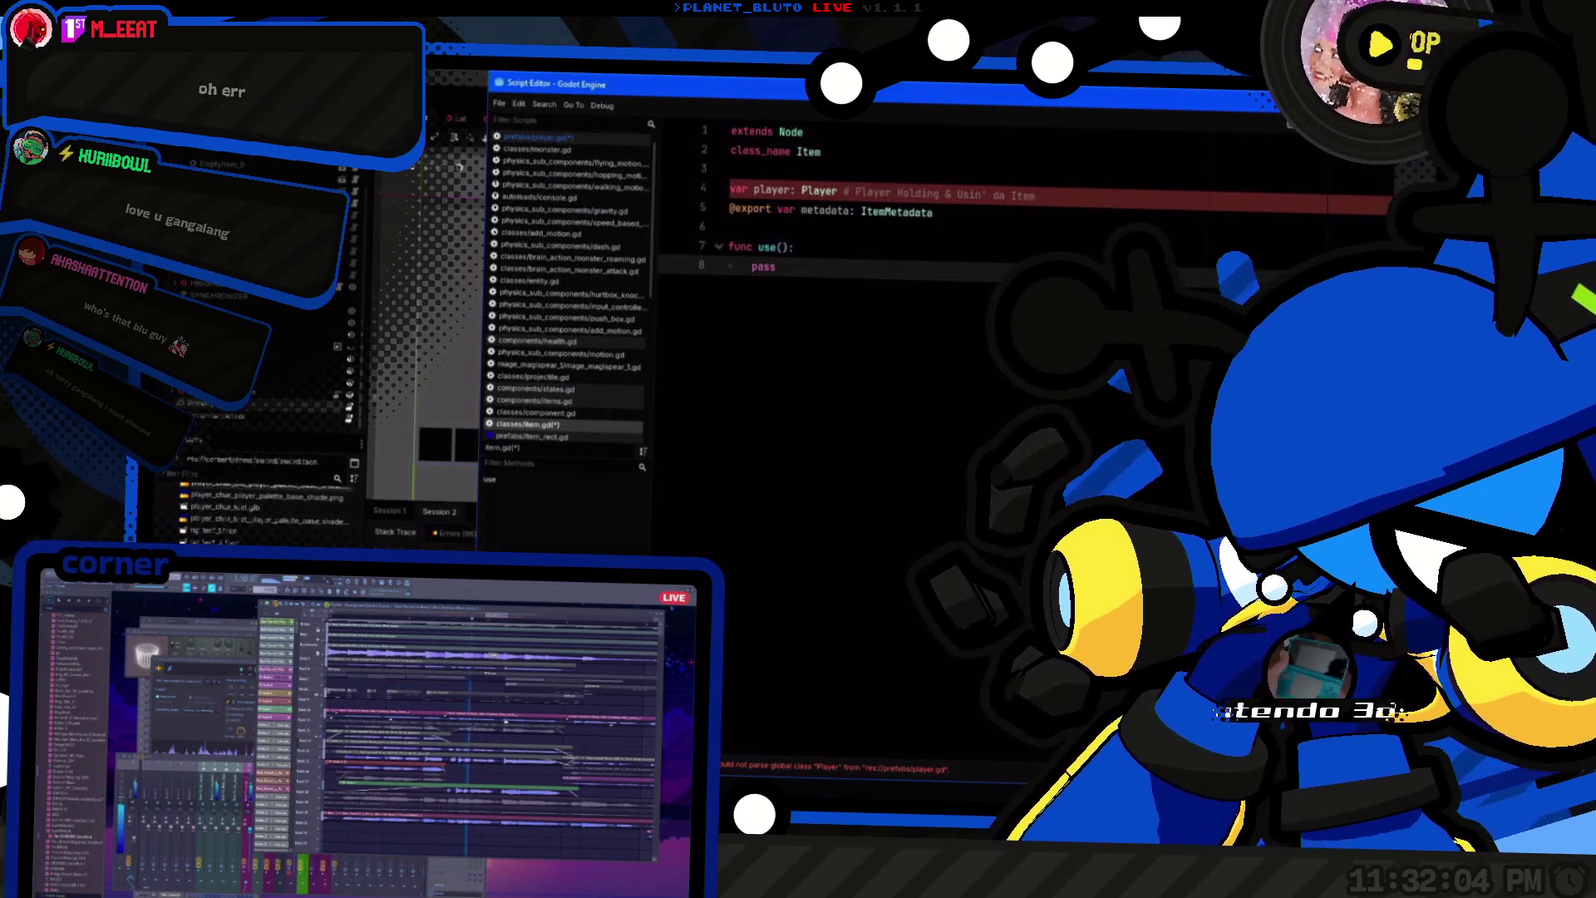
{"action": "scroll", "coordinate": [257, 512], "scroll_direction": "down", "scroll_amount": 5}
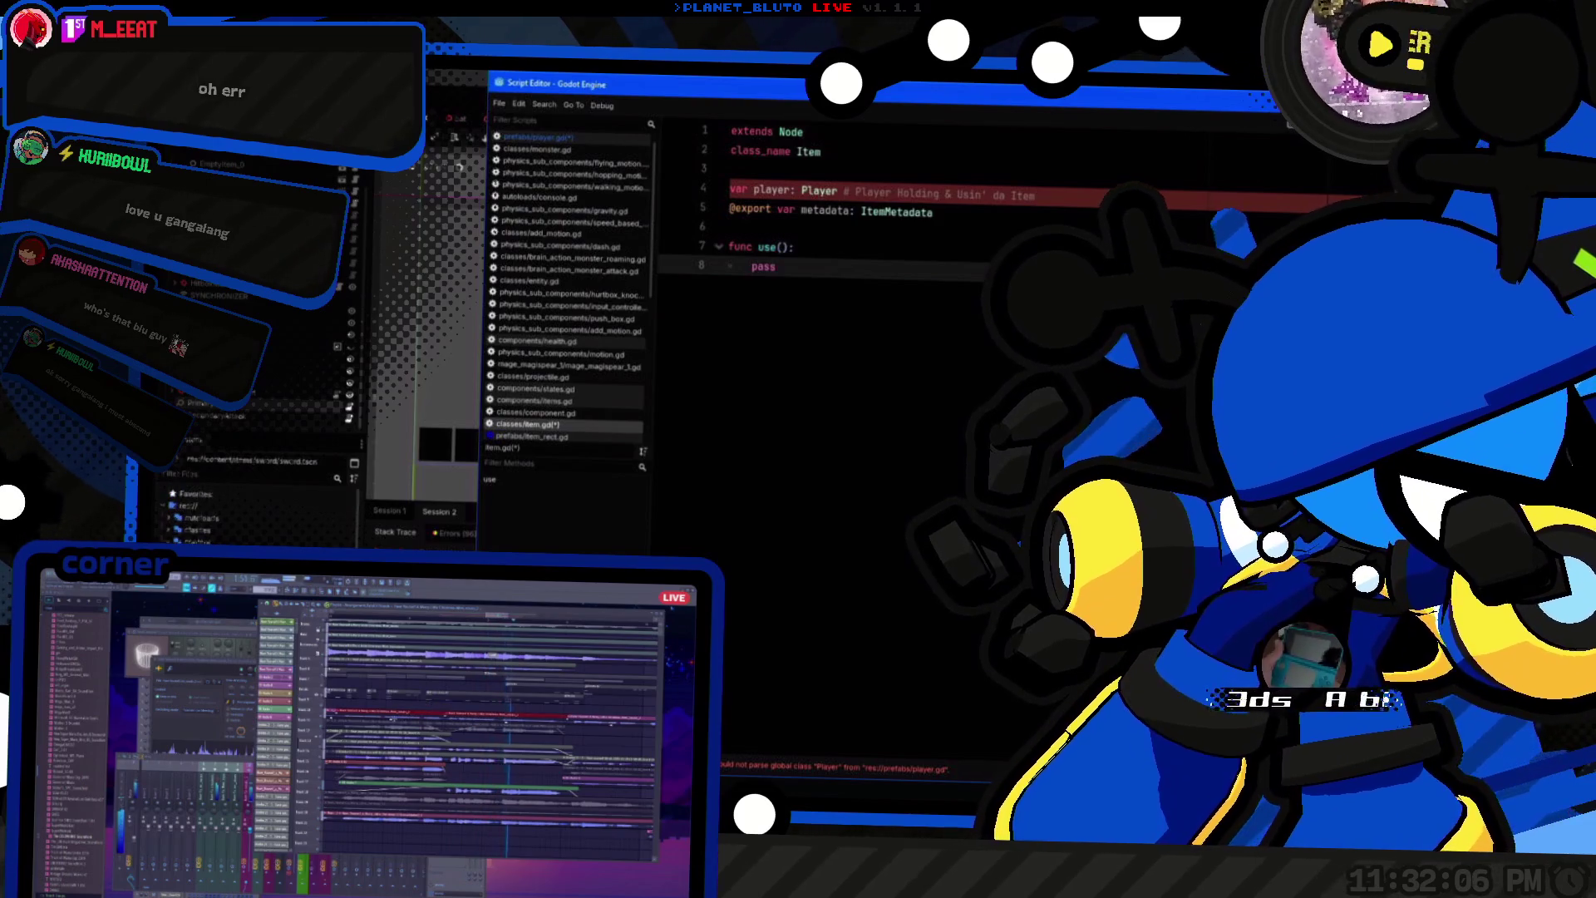
{"action": "key", "text": "ctrl+F1"}
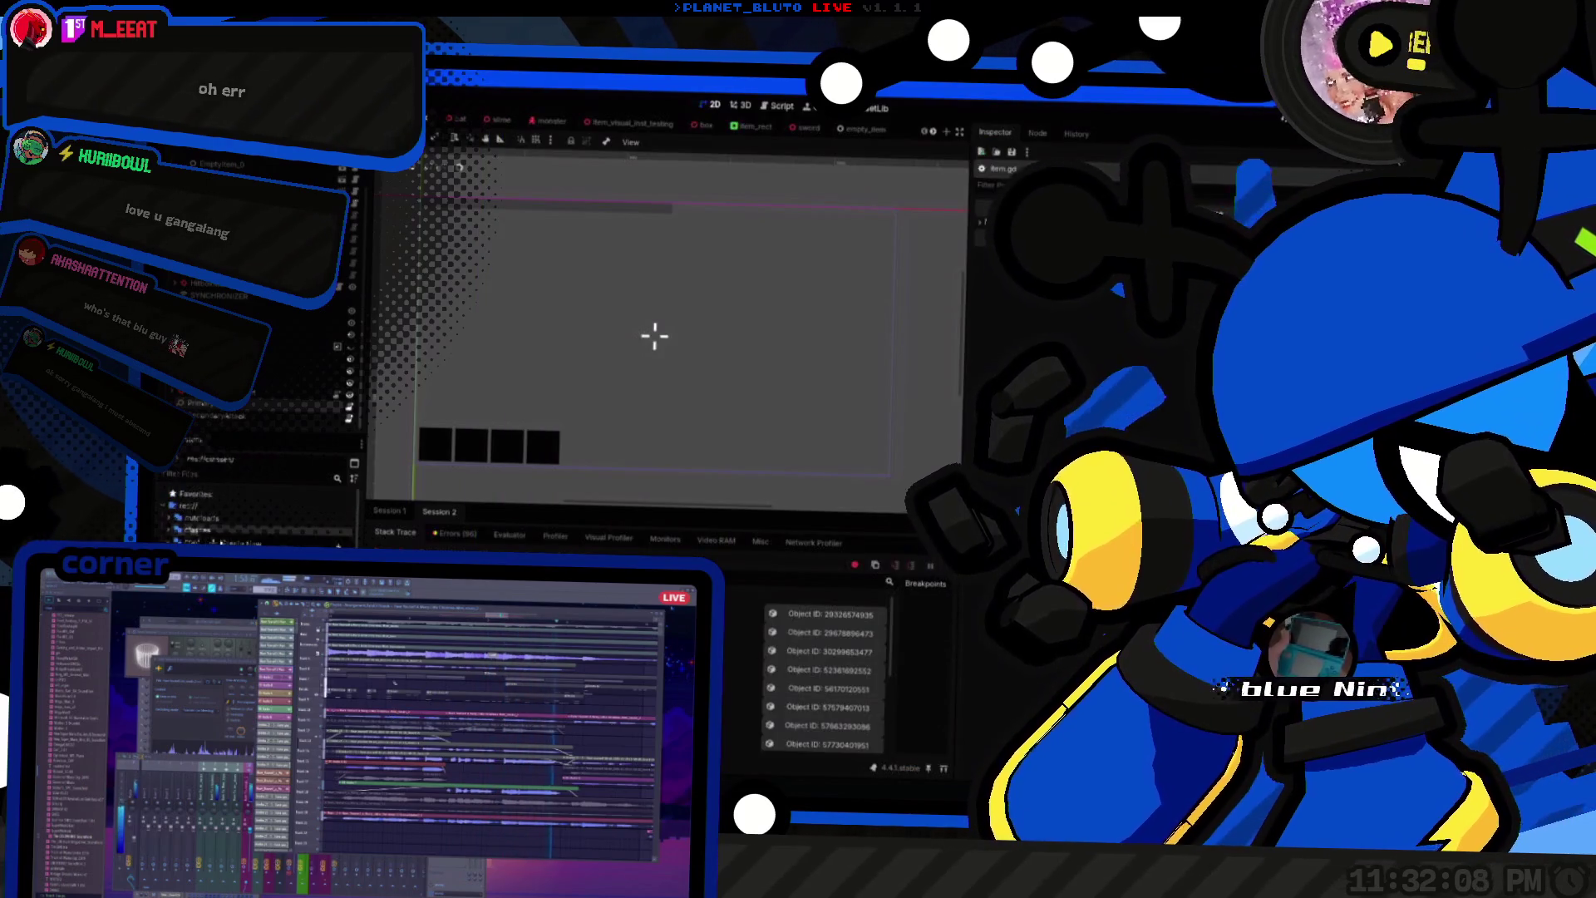
Step: Create a new script named item_weapon.gd in the classes folder
{"action": "right_click", "coordinate": [293, 541]}
{"action": "left_click", "coordinate": [441, 582]}
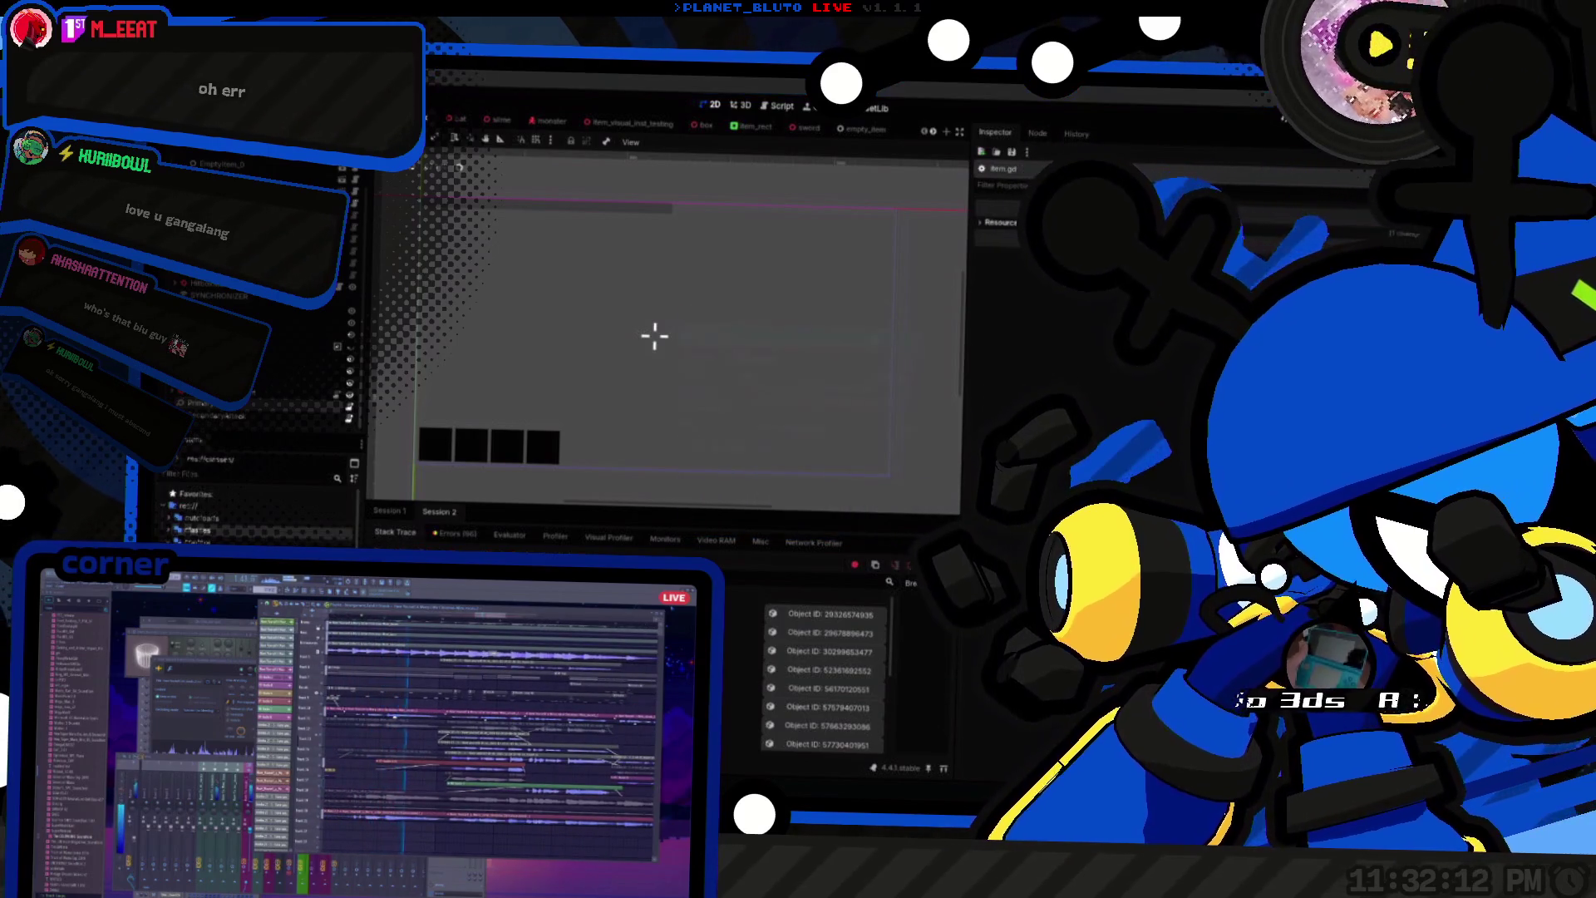
{"action": "type", "text": "item_weapon.gd"}
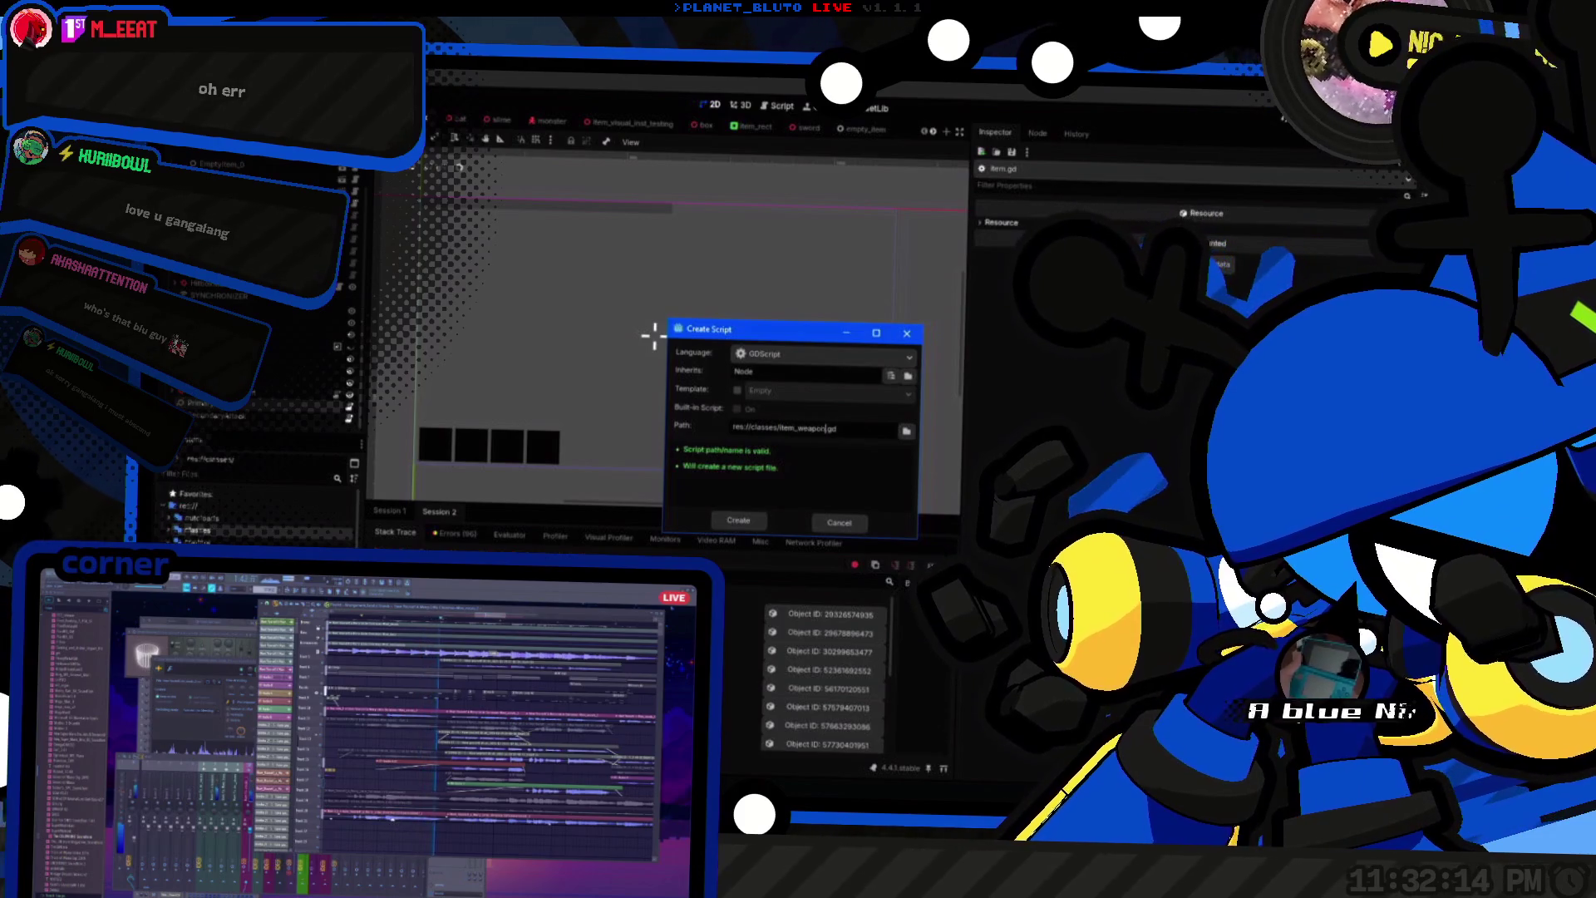
{"action": "key", "text": "Escape"}
{"action": "key", "text": "alt+Tab"}
{"action": "left_click", "coordinate": [651, 335]}
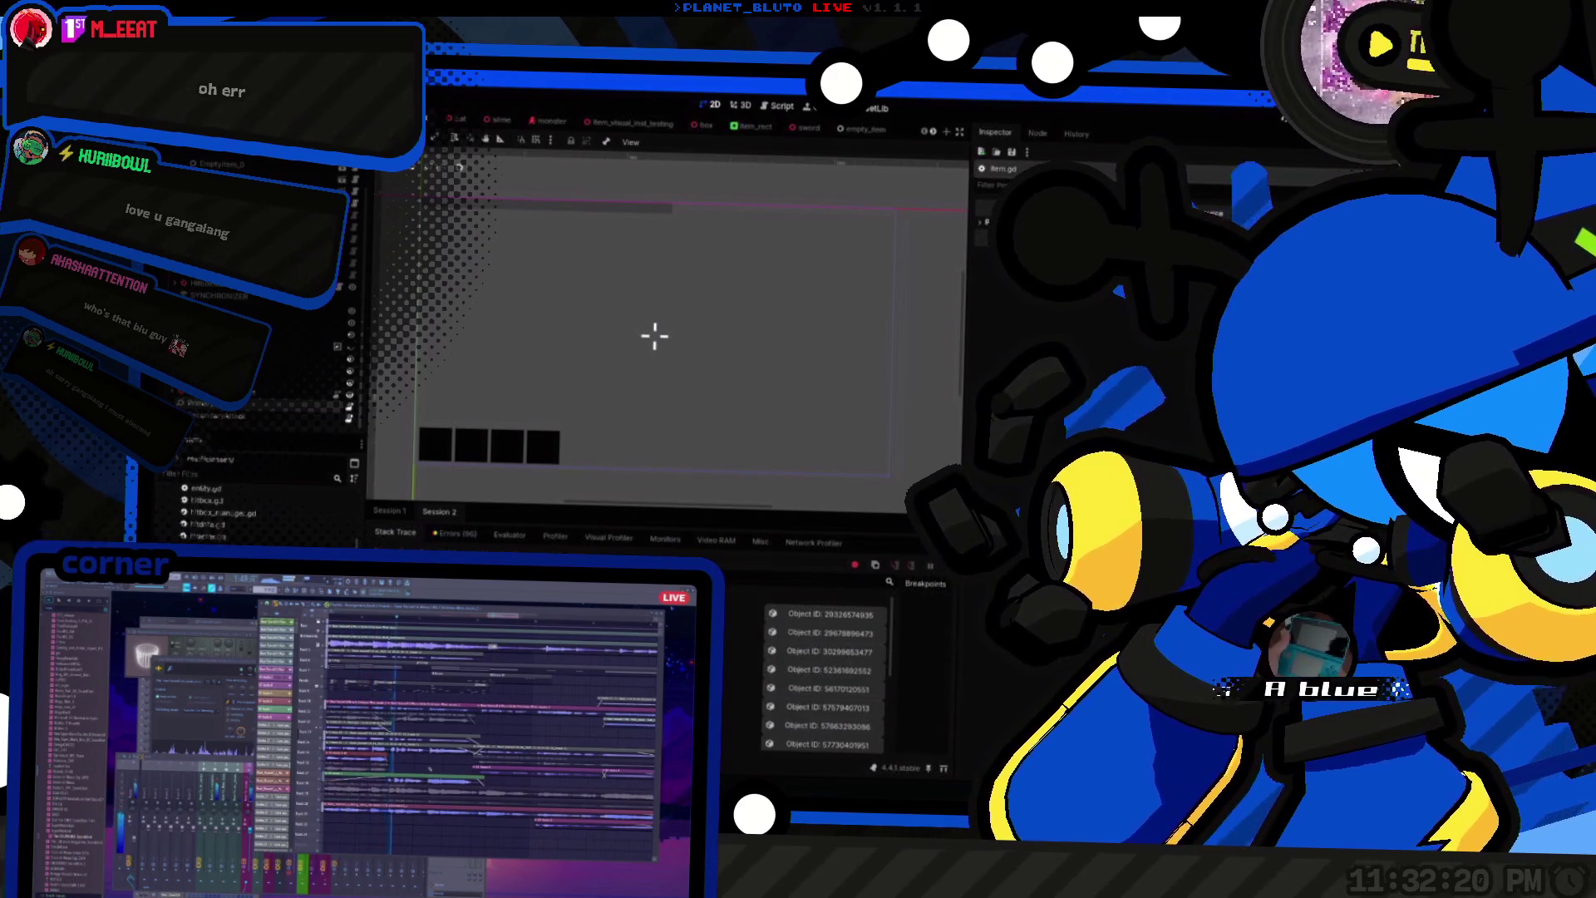
{"action": "key", "text": "alt+Tab"}
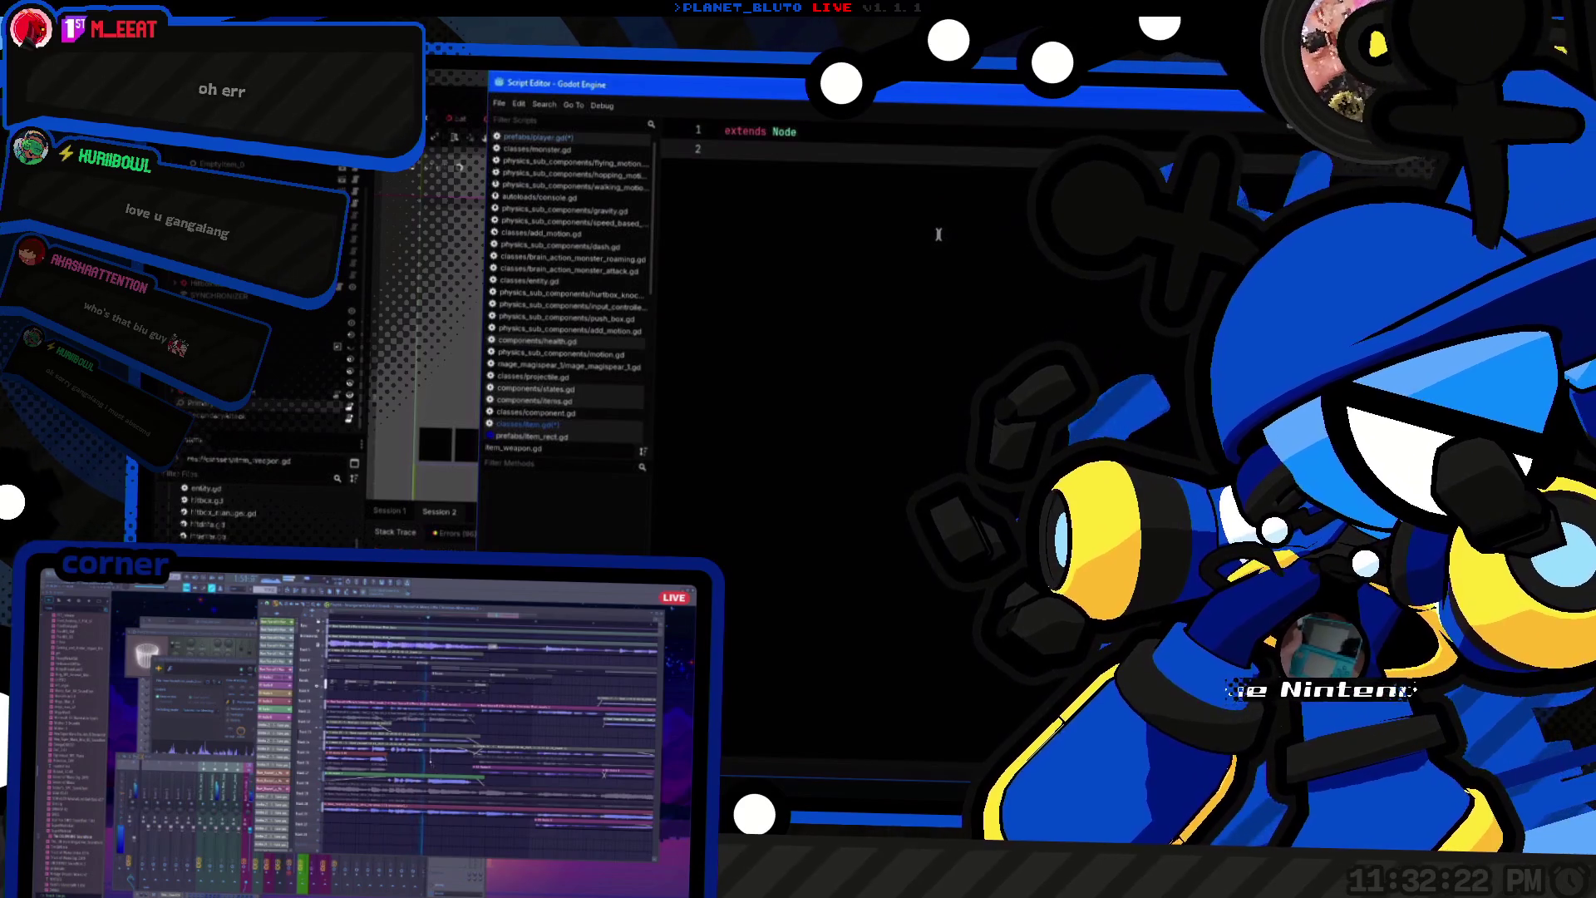
Step: Make item_weapon.gd extend Item with class_name ItemWeapon, then reopen item.gd
{"action": "key", "text": "BackSpace"}
{"action": "key", "text": "BackSpace"}
{"action": "key", "text": "BackSpace"}
{"action": "key", "text": "Return"}
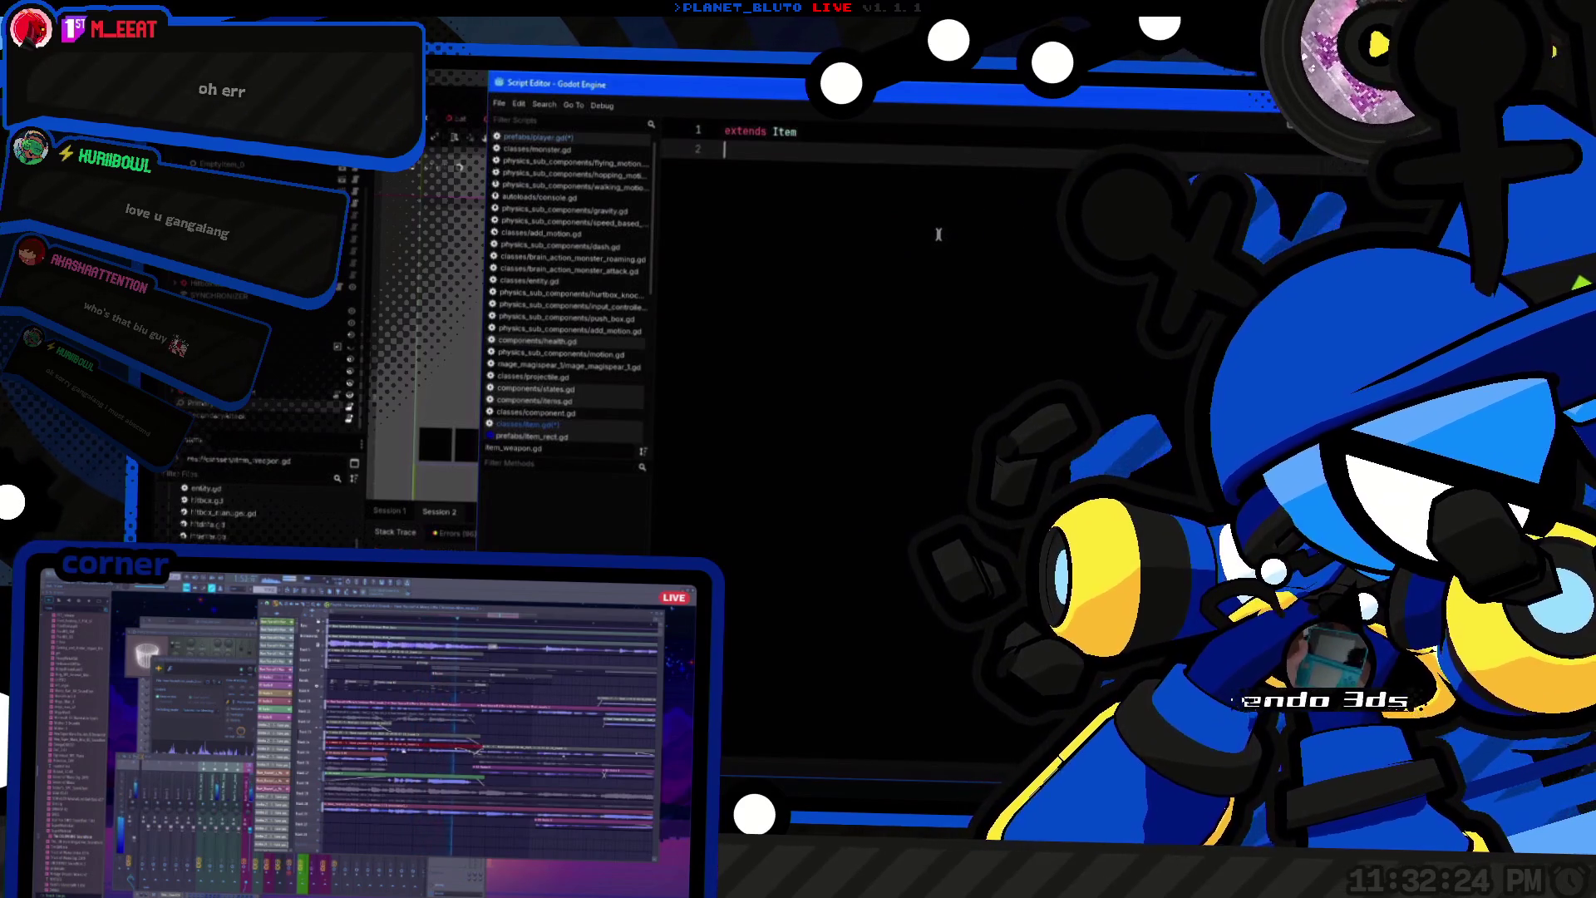
{"action": "type", "text": "class_name ItemWeapon"}
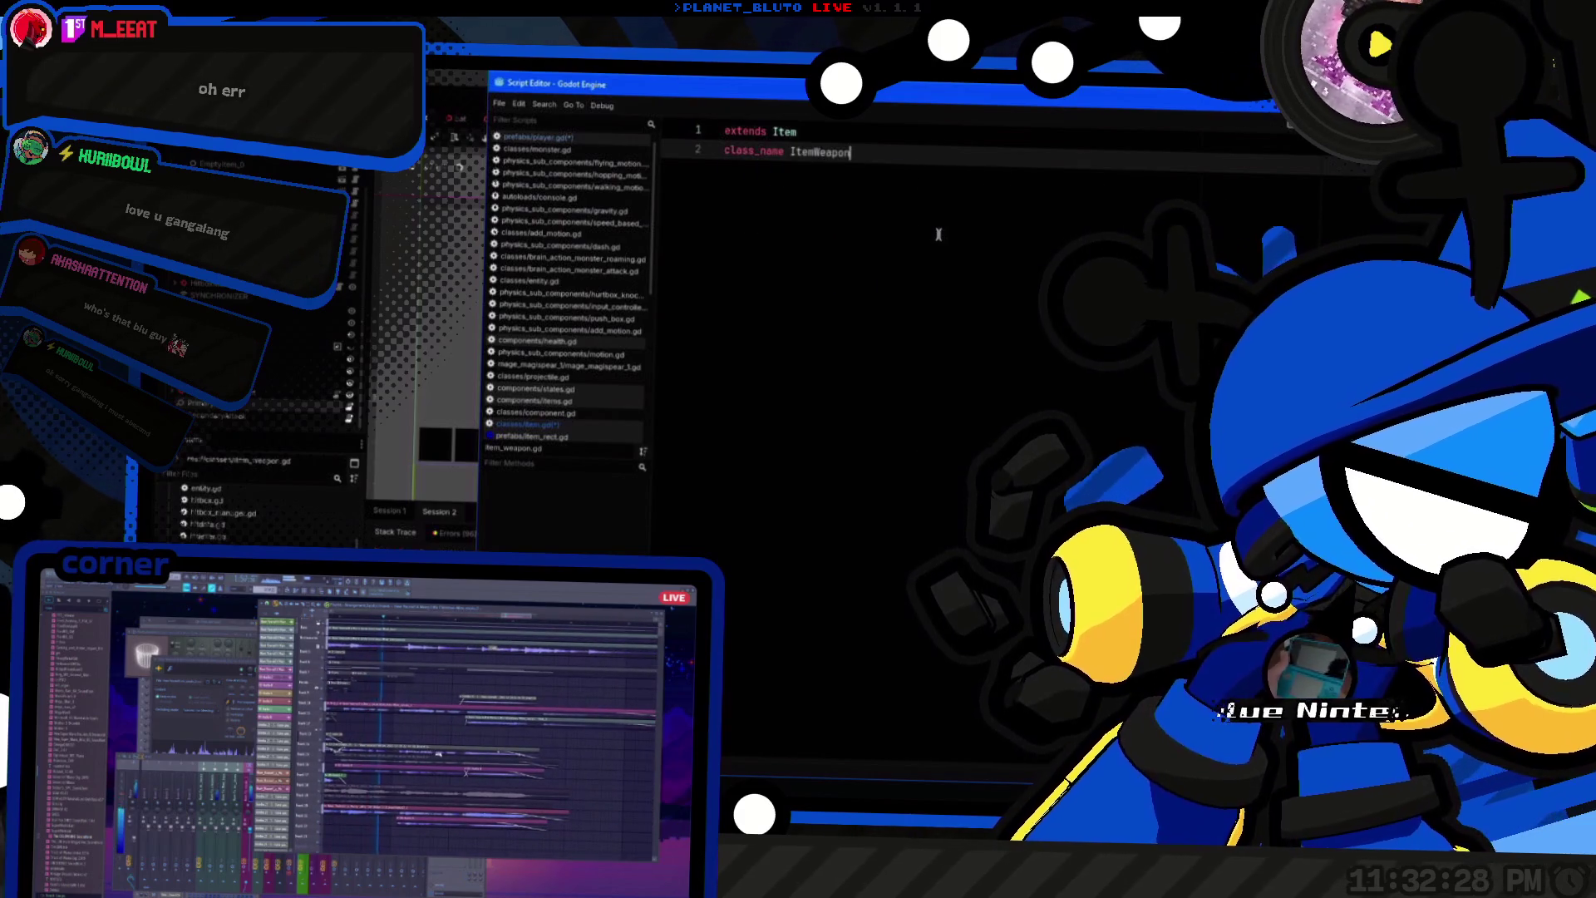
{"action": "left_click", "coordinate": [592, 425]}
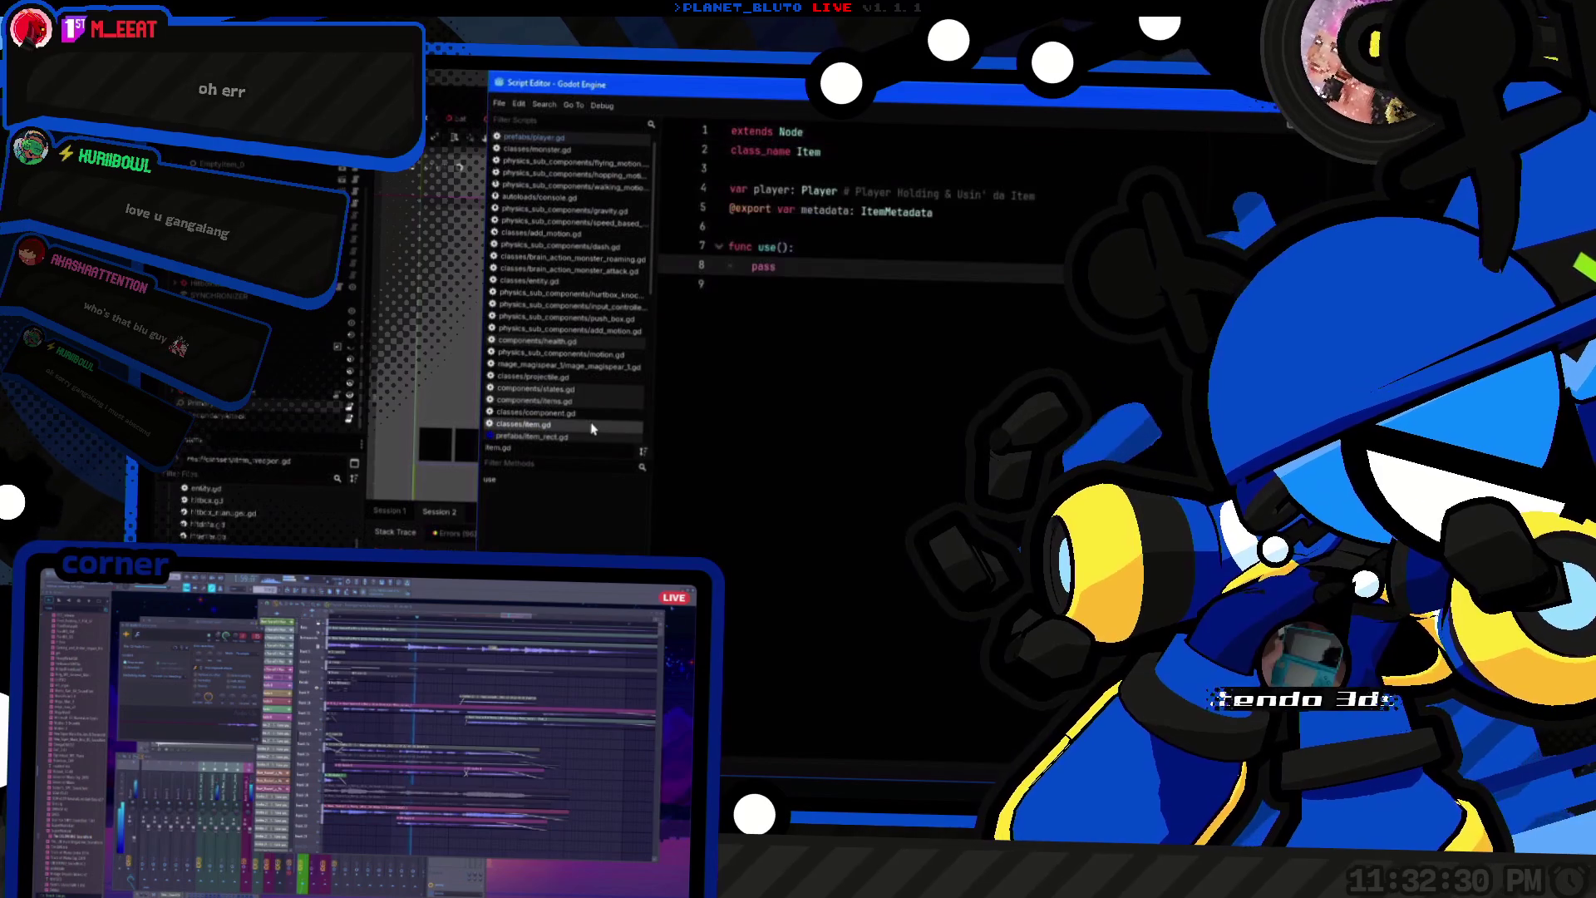
Step: In player.gd, change elif to if and move the PrimaryAttack branch above the item-use branch
{"action": "key", "text": "alt+Left"}
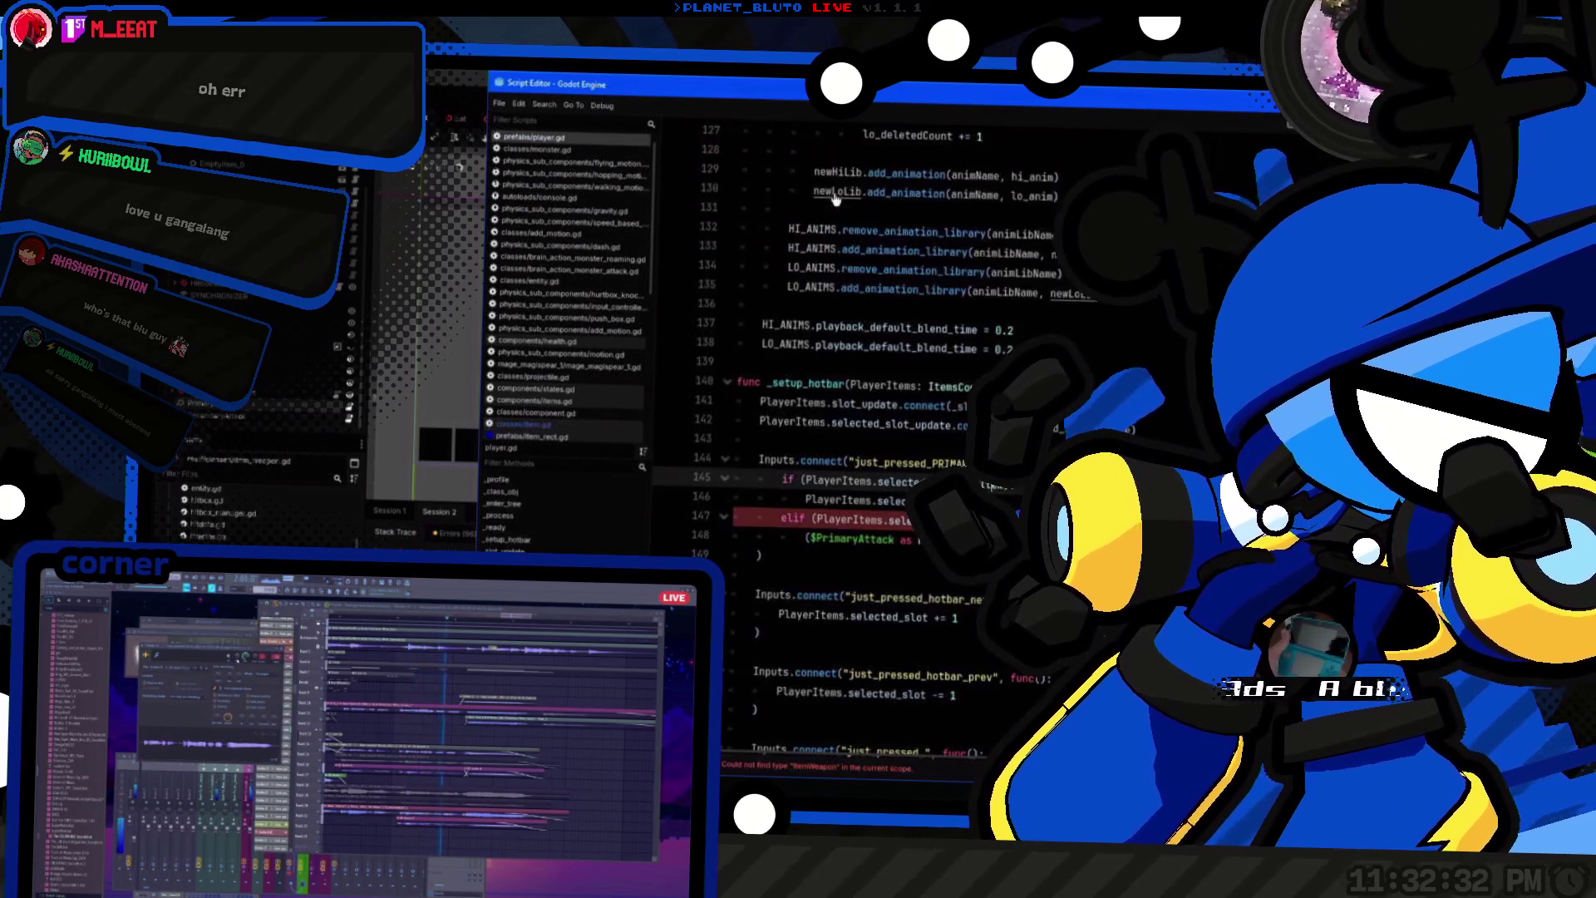
{"action": "key", "text": "Down"}
{"action": "key", "text": "Down"}
{"action": "key", "text": "Down"}
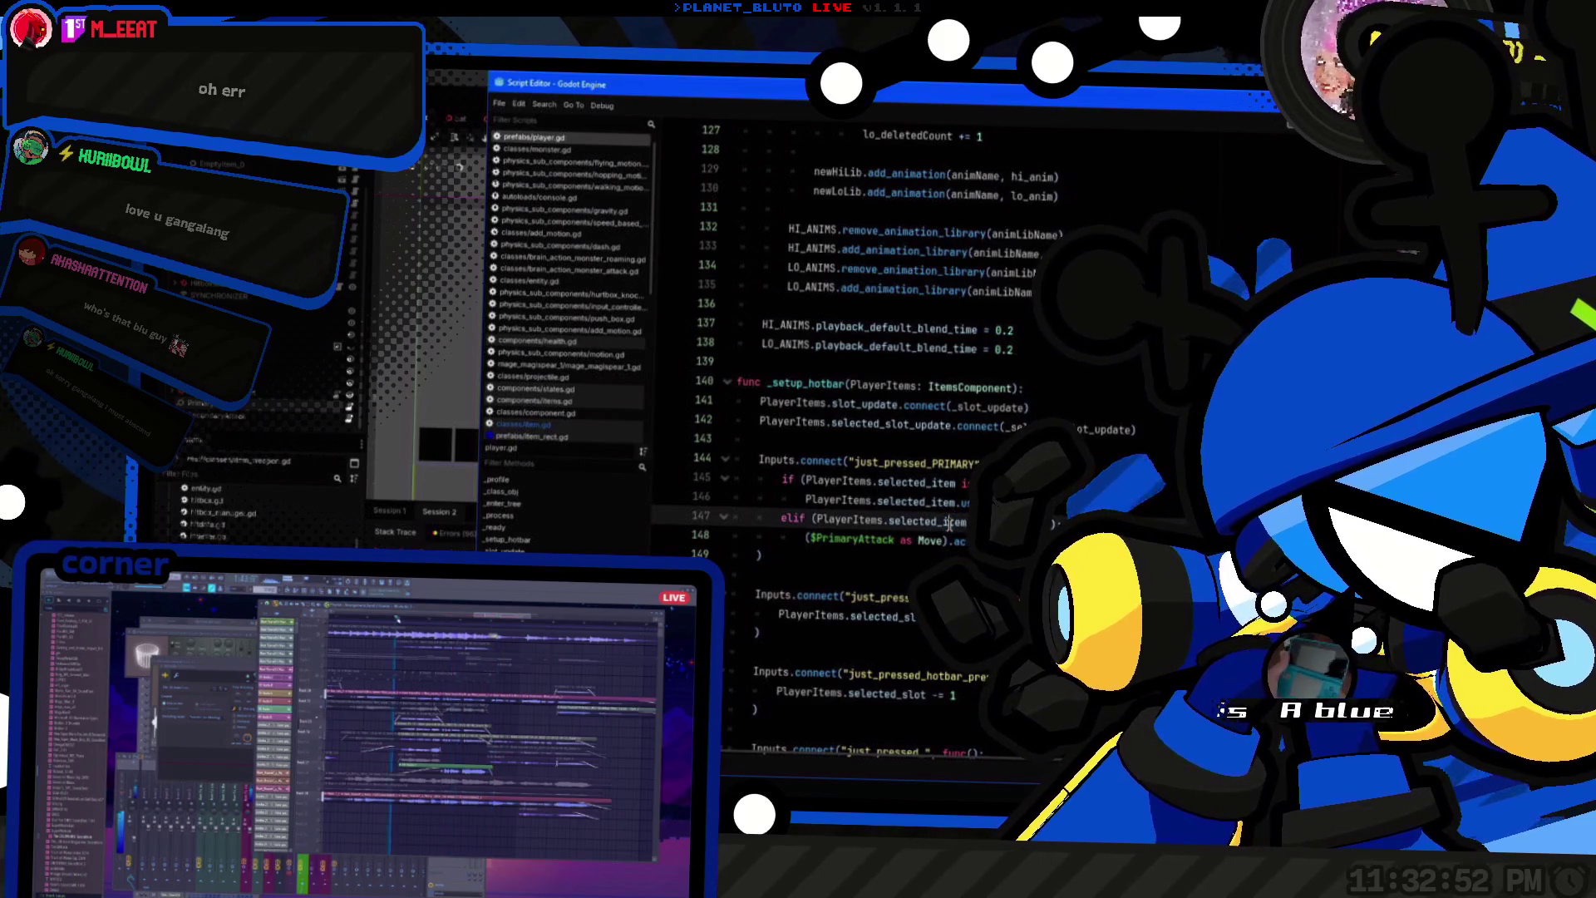
{"action": "key", "text": "BackSpace"}
{"action": "key", "text": "BackSpace"}
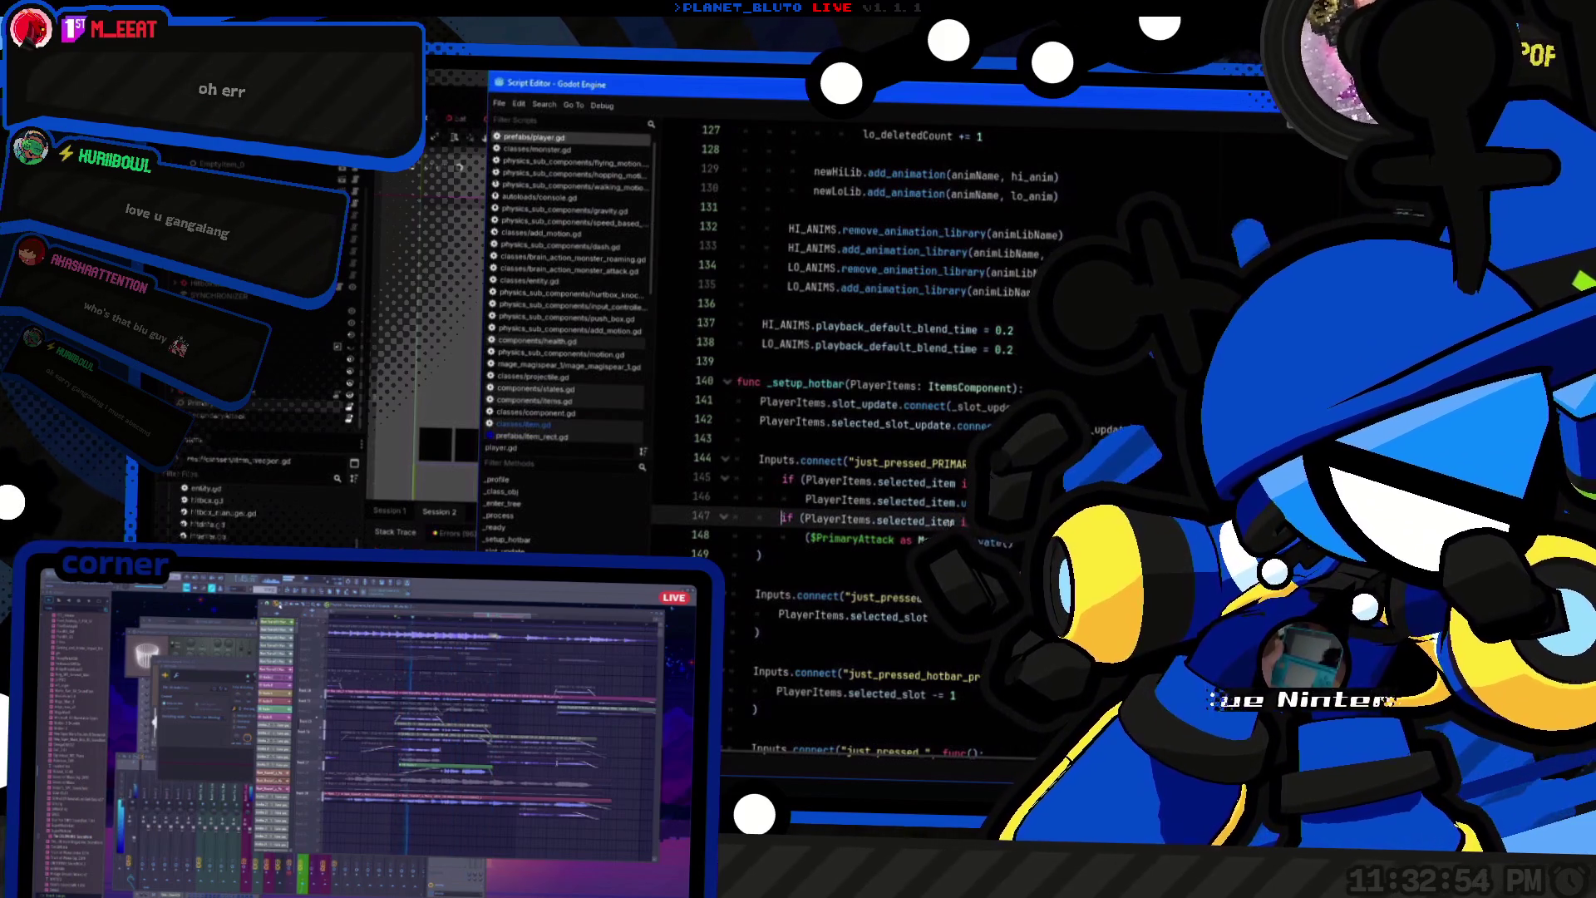
{"action": "key", "text": "shift+Down"}
{"action": "key", "text": "alt+Up"}
{"action": "key", "text": "alt+Up"}
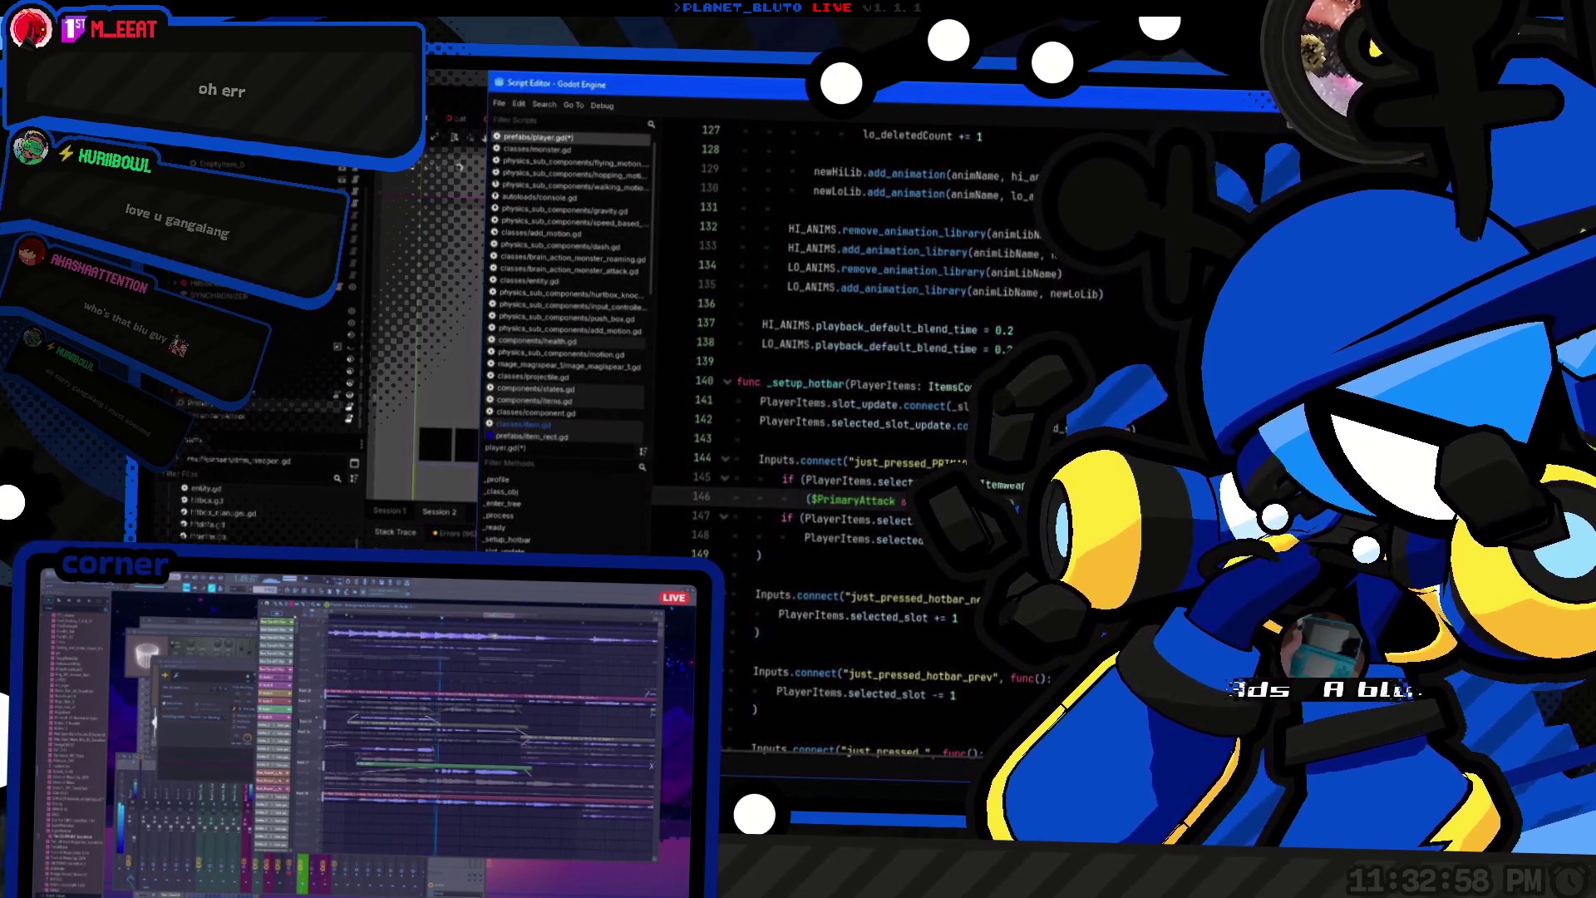
Step: Add a return after each branch, save player.gd, and hide the script window
{"action": "key", "text": "Return"}
{"action": "type", "text": "return"}
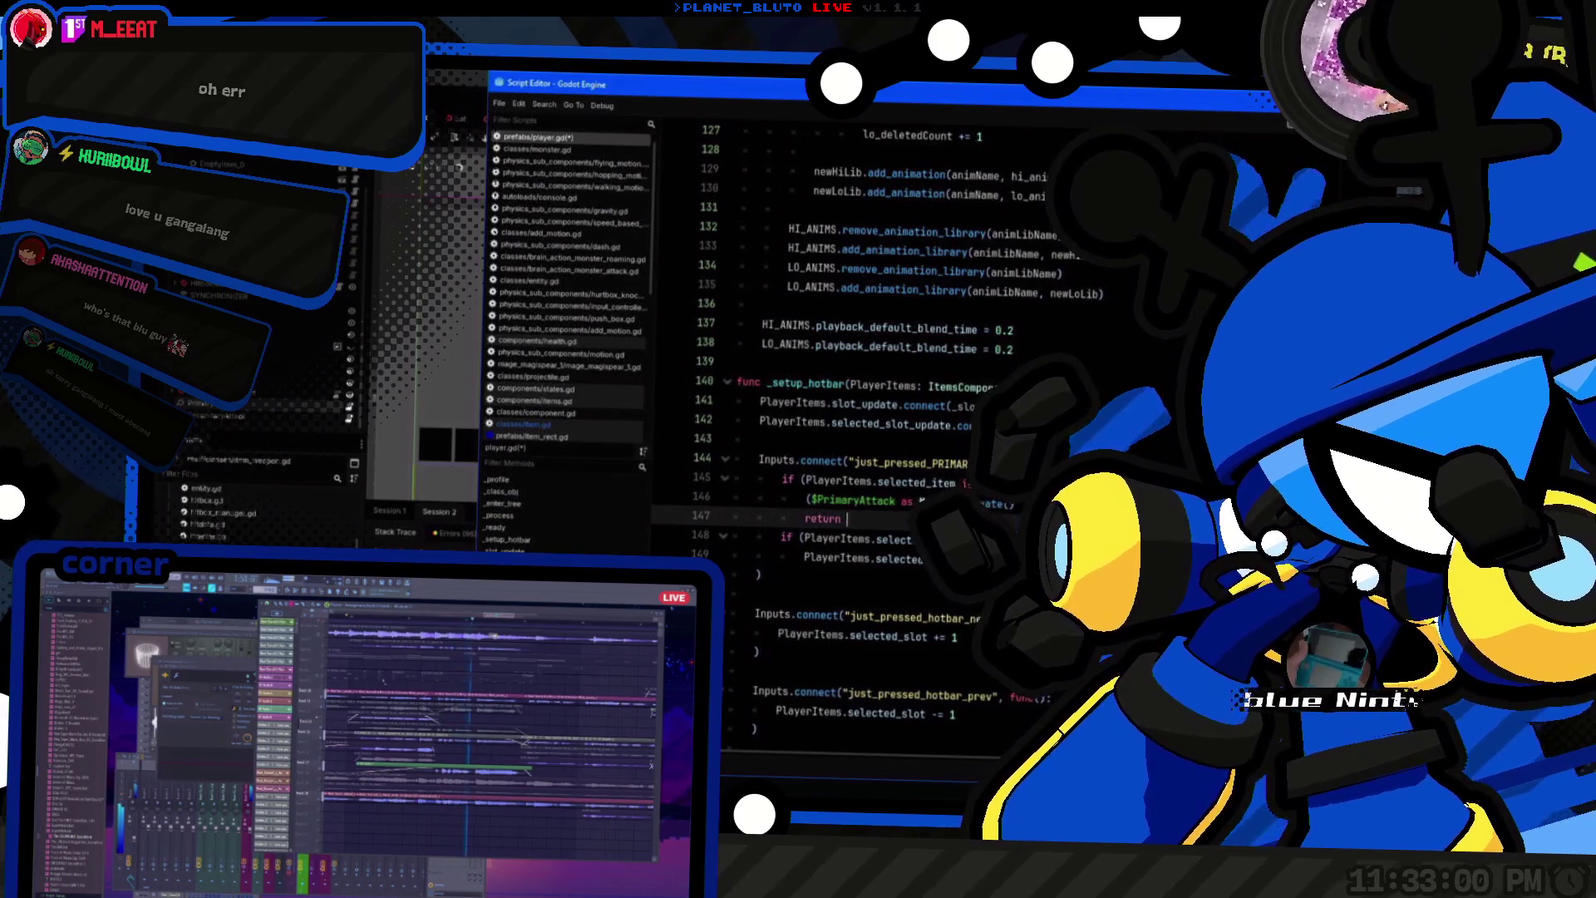
{"action": "key", "text": "Return"}
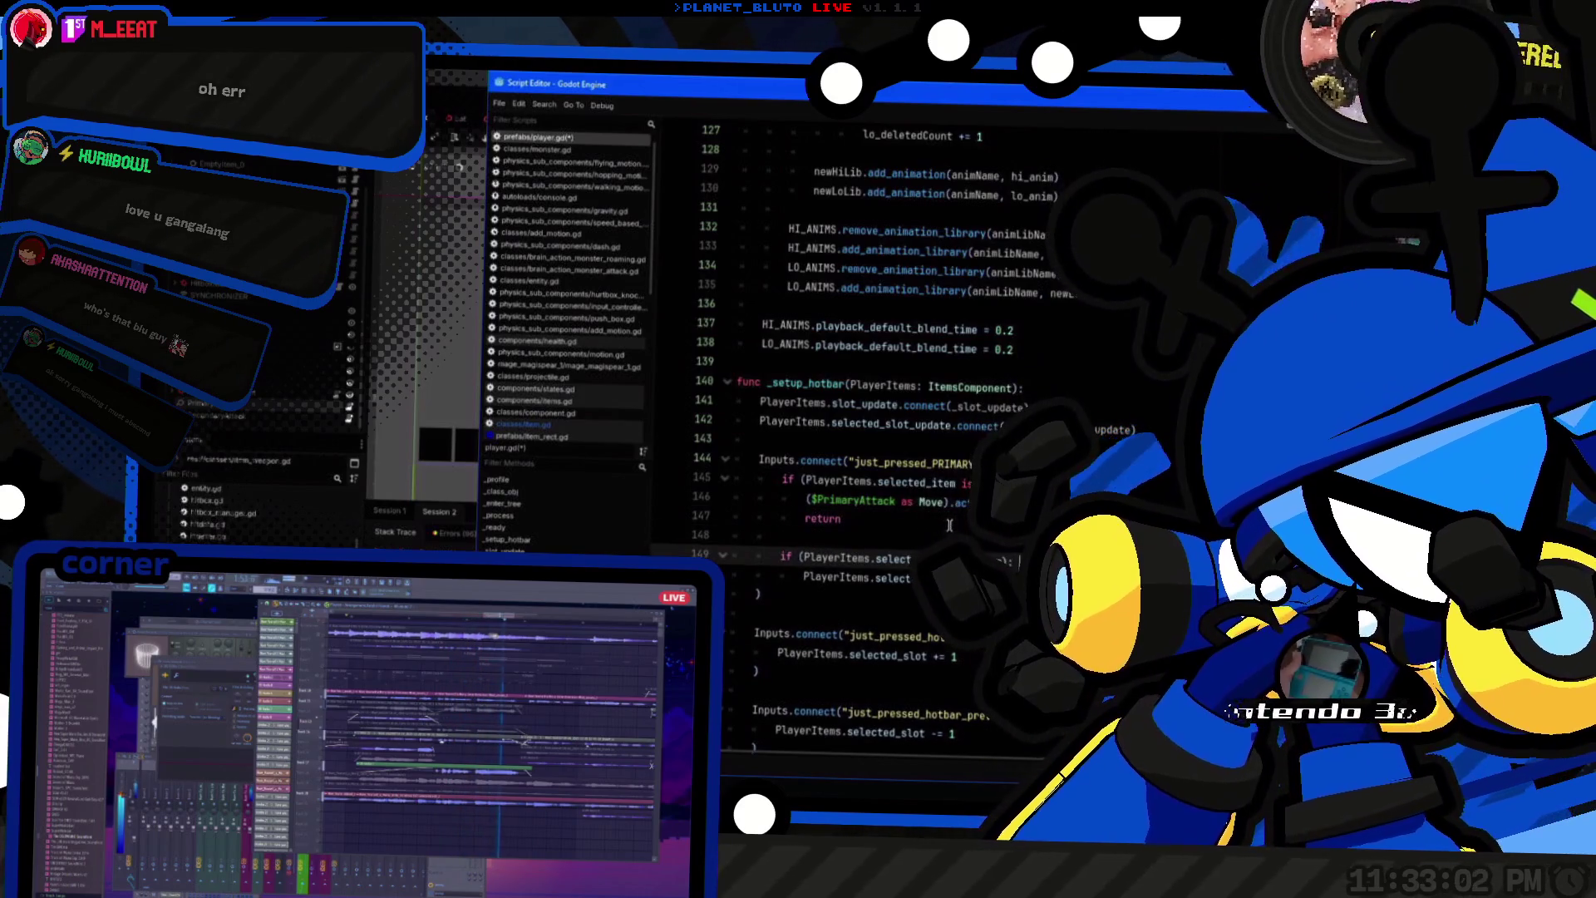
{"action": "key", "text": "Return"}
{"action": "type", "text": "re"}
{"action": "key", "text": "Up"}
{"action": "key", "text": "Up"}
{"action": "key", "text": "Up"}
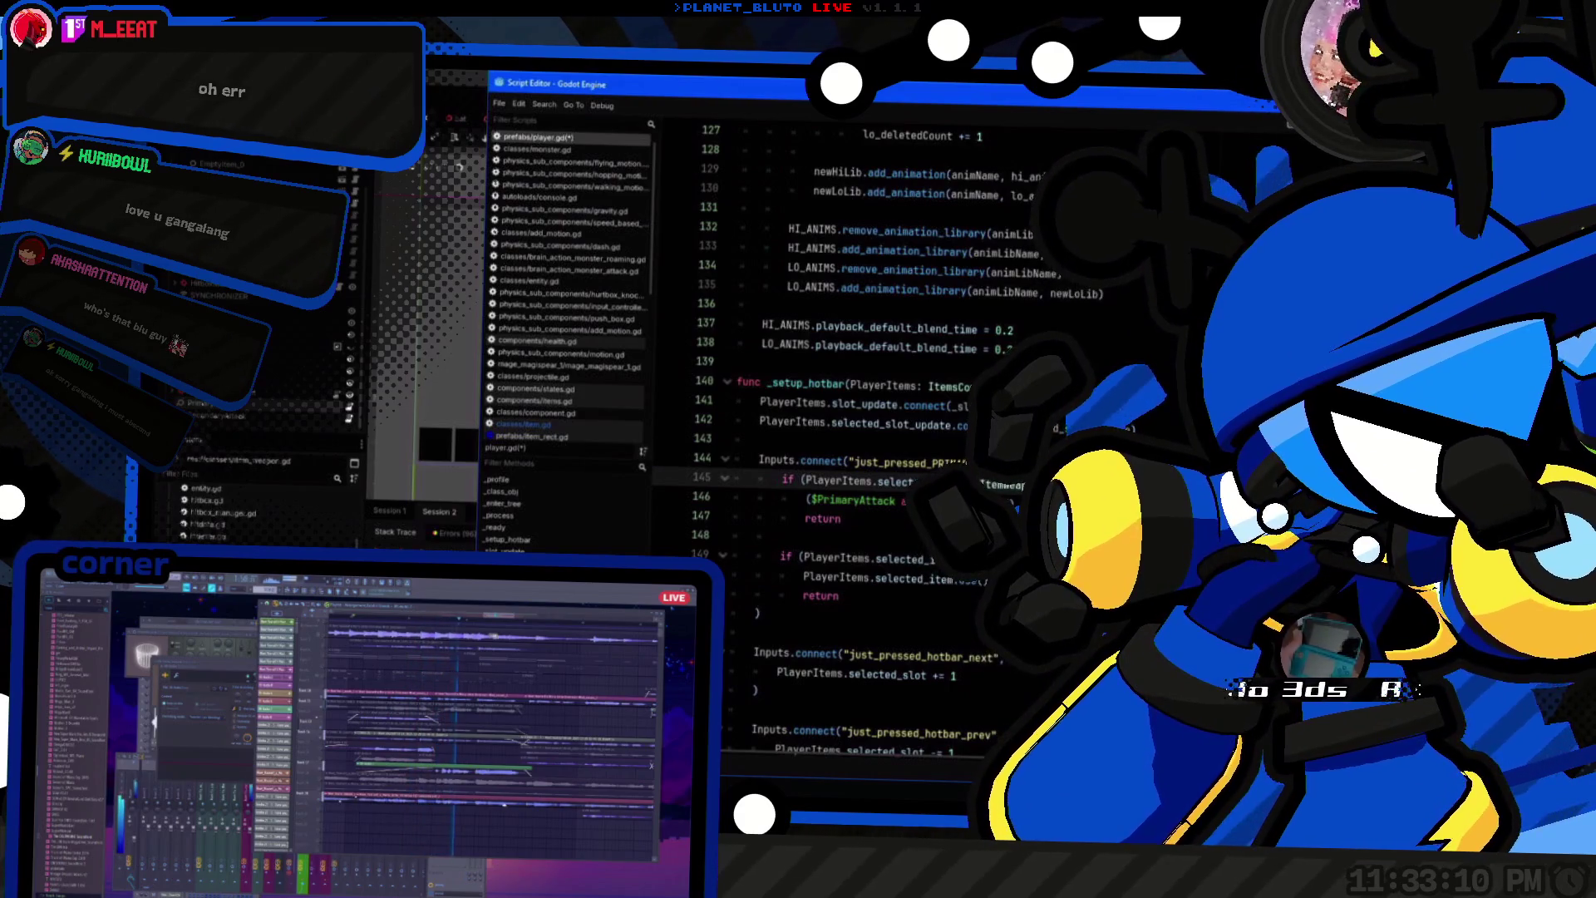
{"action": "left_click", "coordinate": [844, 499]}
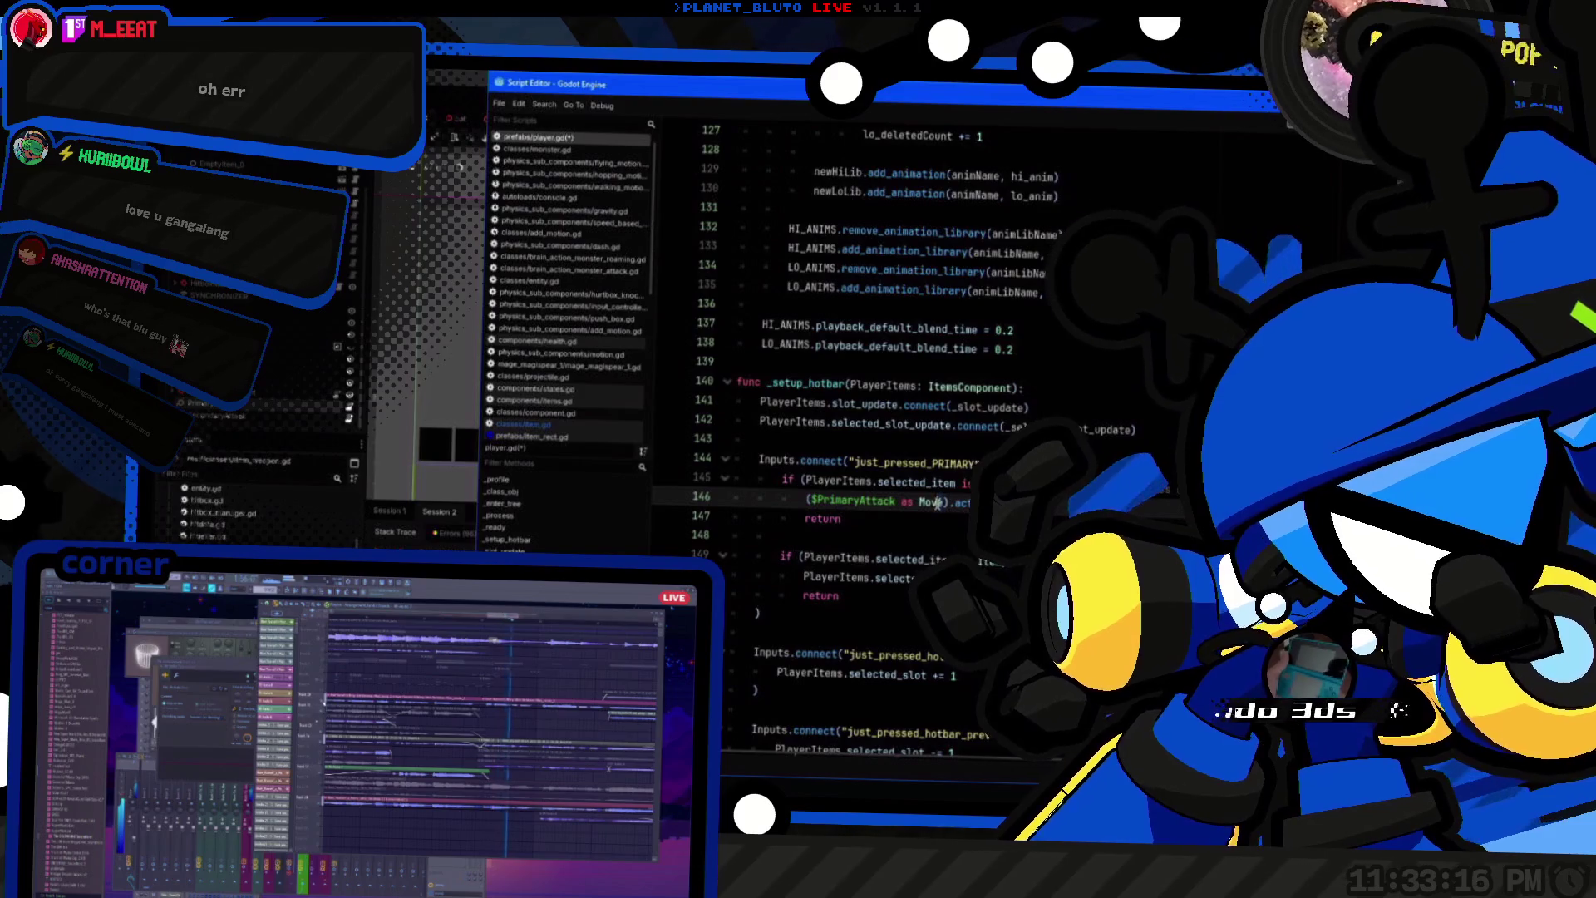
{"action": "key", "text": "Down"}
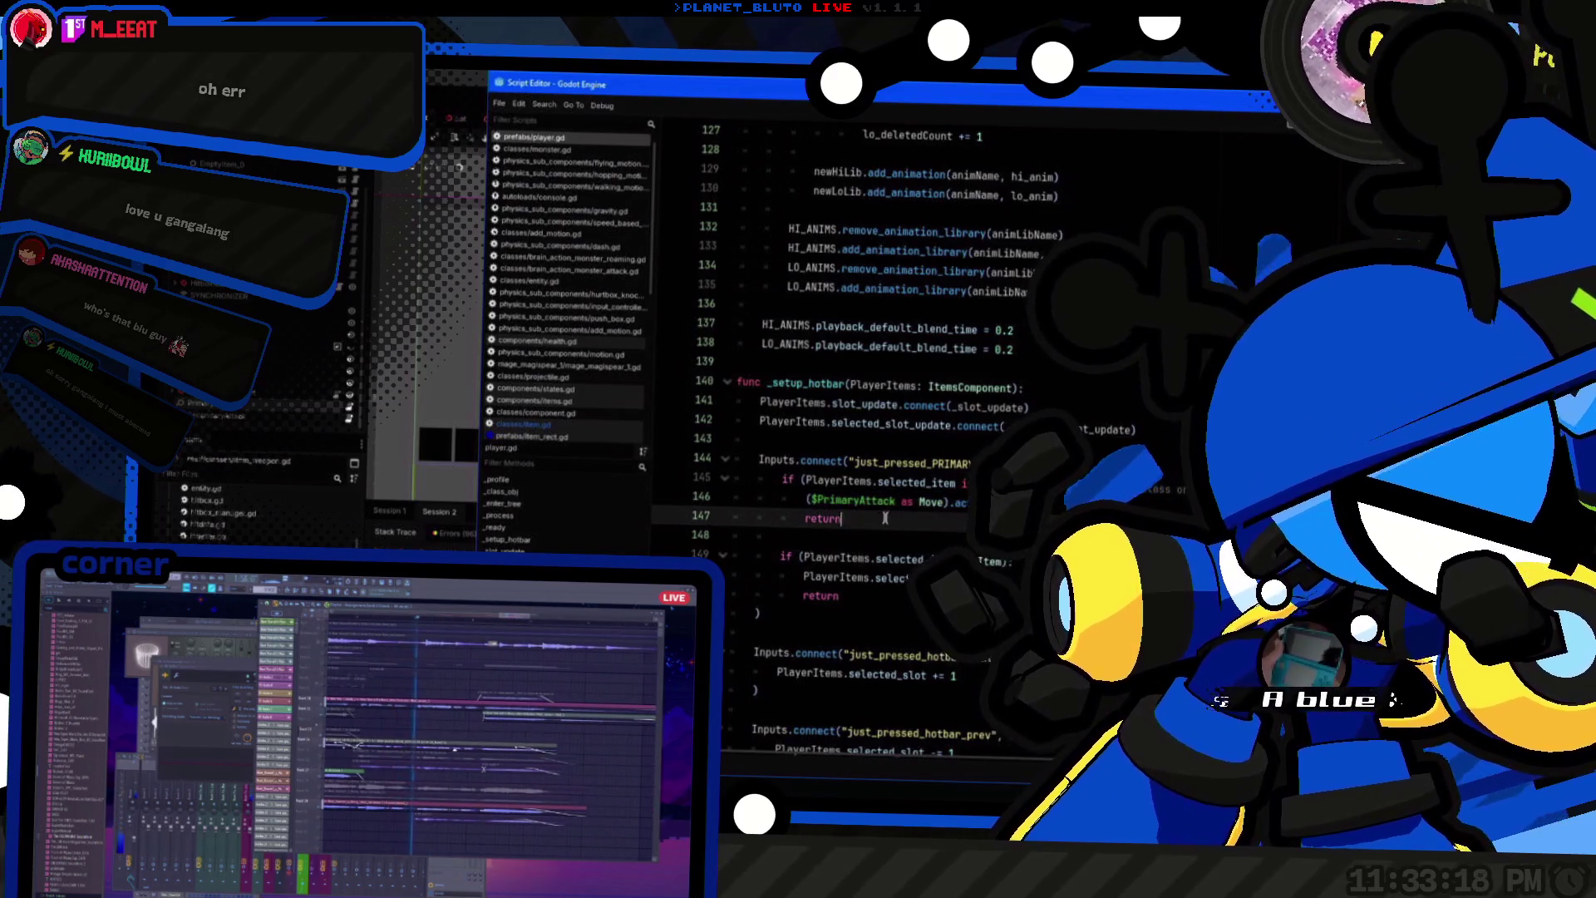
{"action": "key", "text": "ctrl+s"}
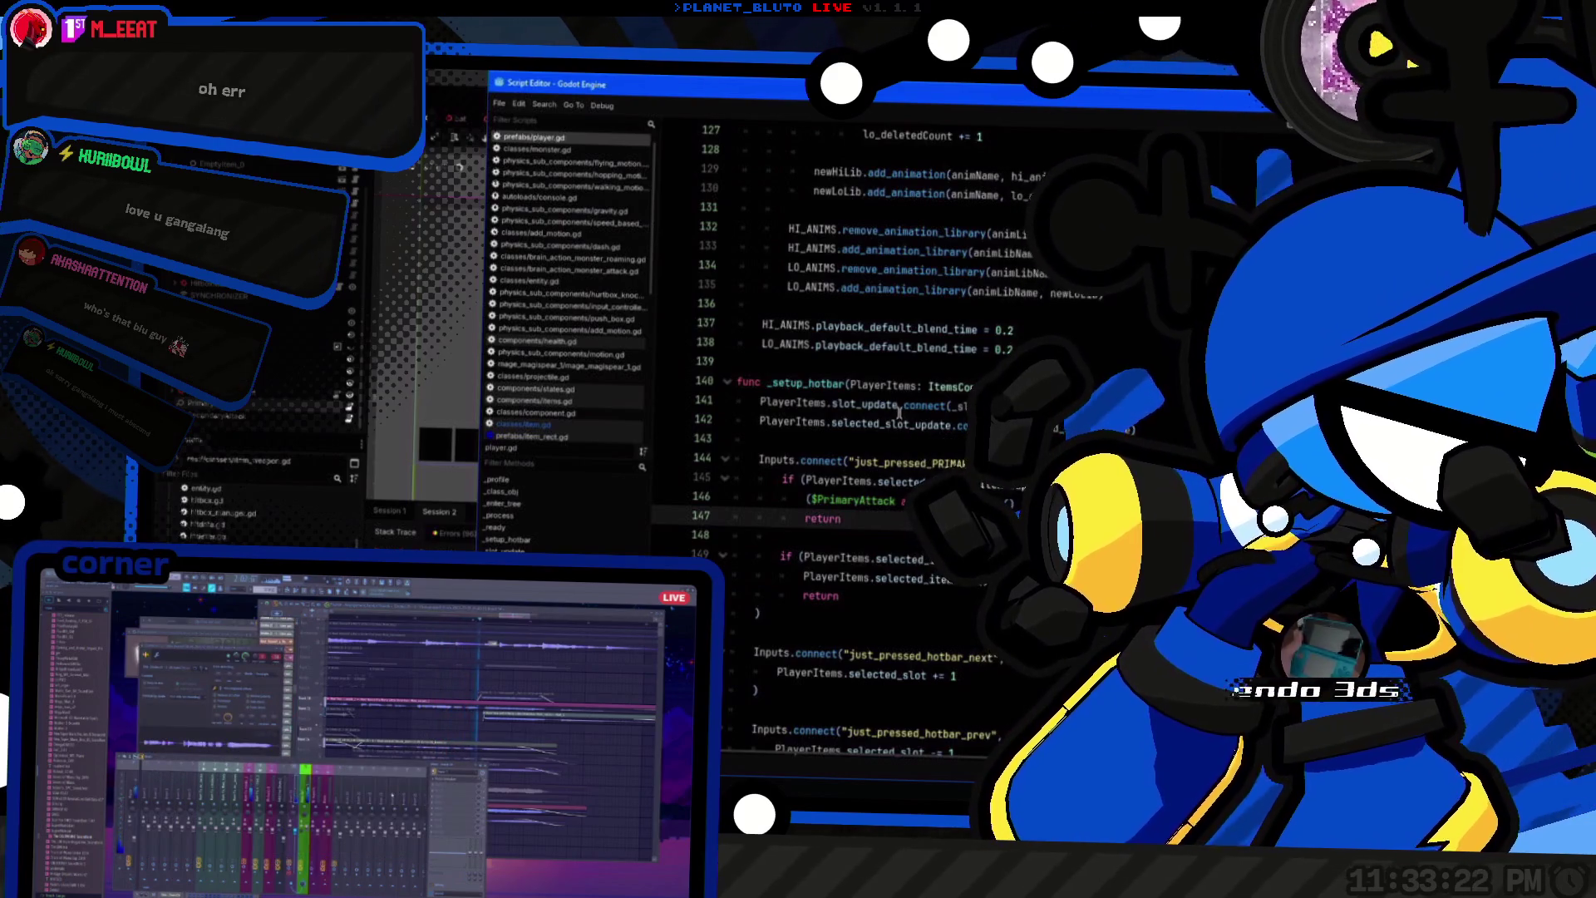
{"action": "double_click", "coordinate": [1002, 485]}
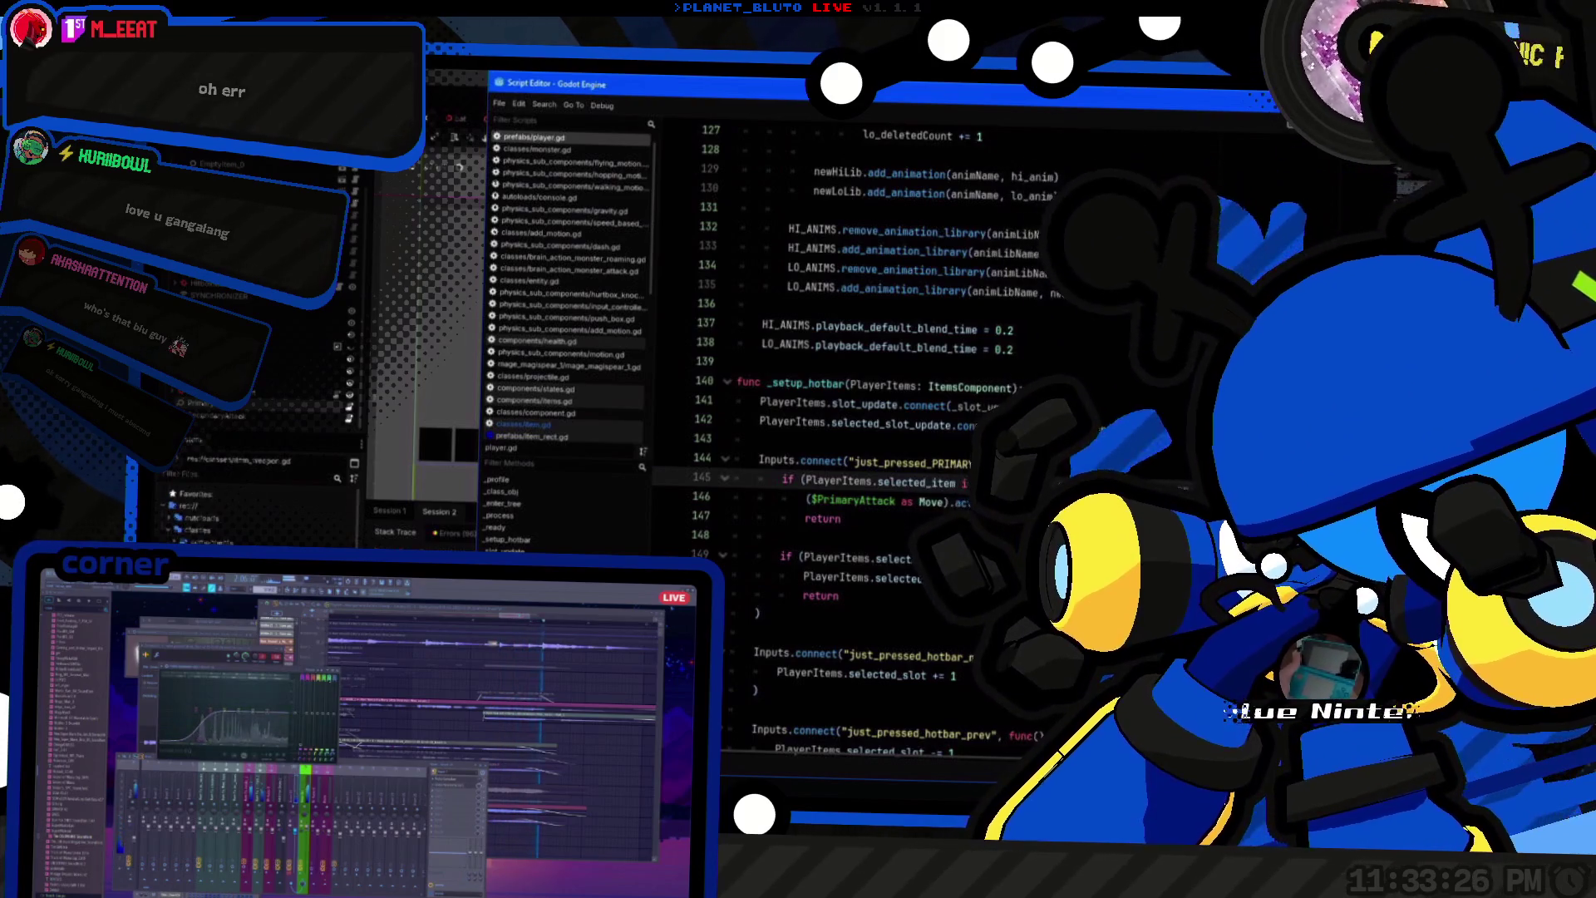
{"action": "key", "text": "ctrl+F1"}
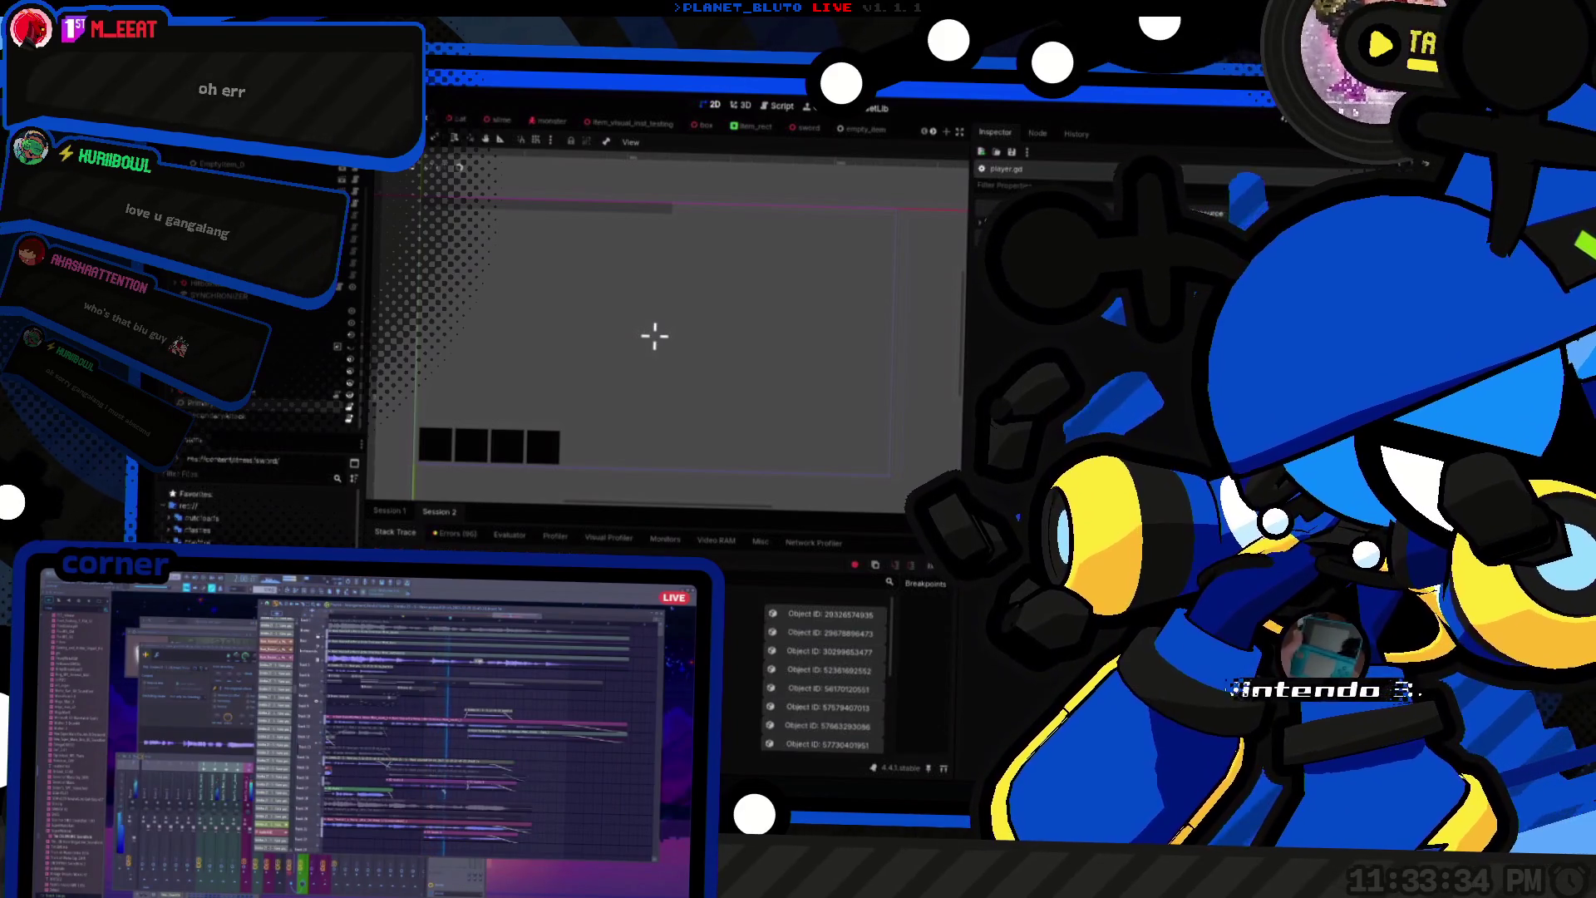
Step: Create sword.gd from box.gd's code and change it to extend ItemWeapon
{"action": "type", "text": "sword/sword.gd"}
{"action": "key", "text": "Return"}
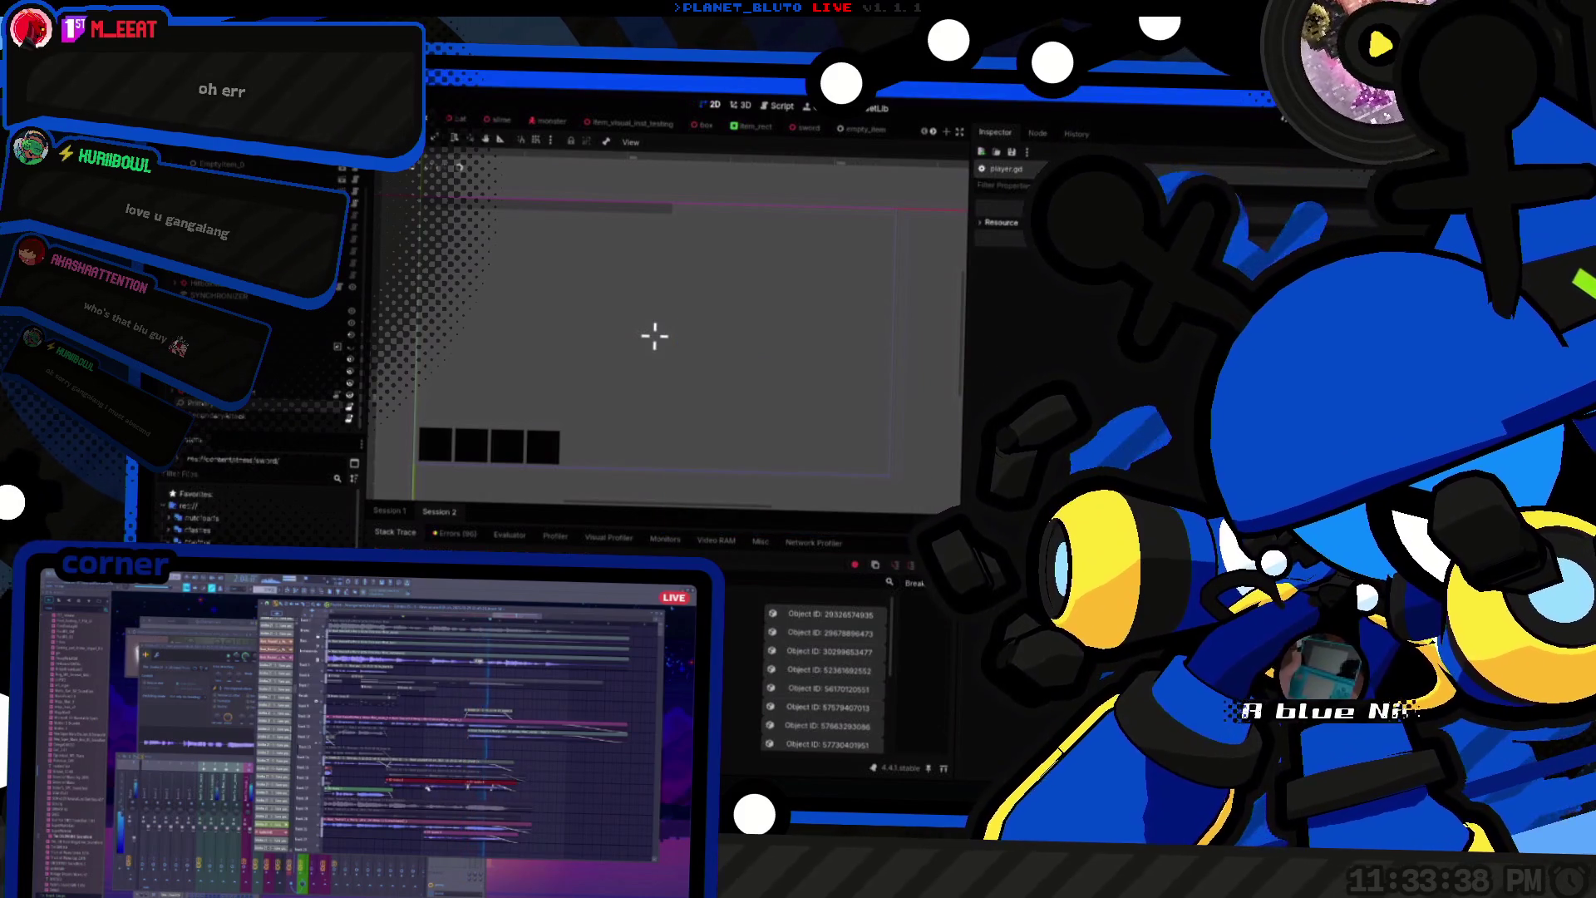
{"action": "key", "text": "ctrl+F3"}
{"action": "key", "text": "ctrl+a"}
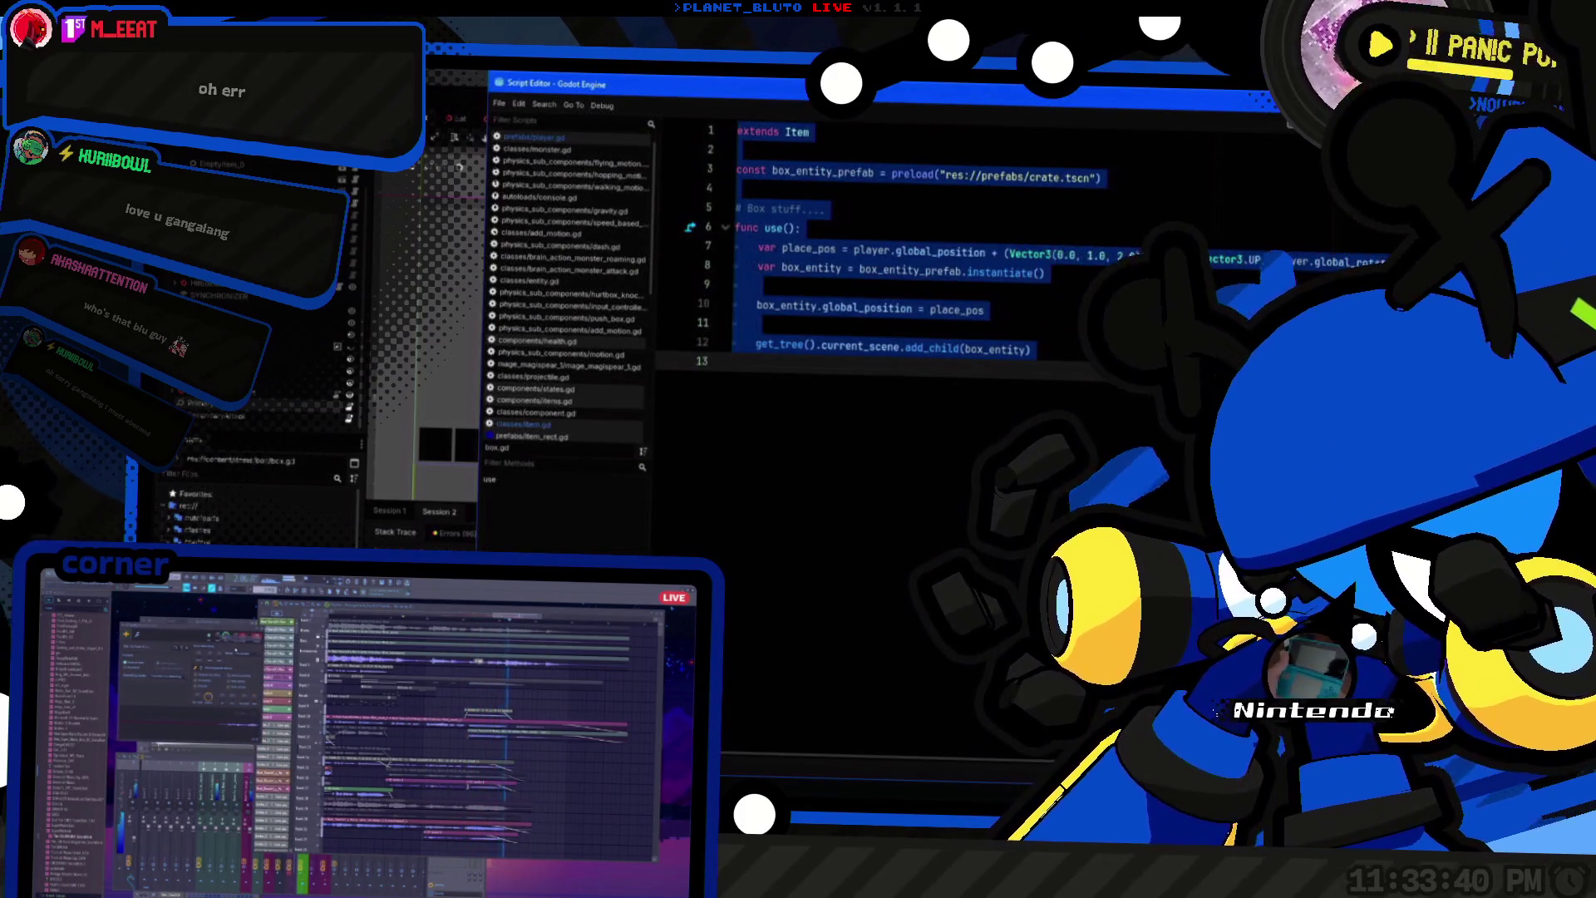
{"action": "left_click", "coordinate": [654, 336]}
{"action": "key", "text": "ctrl+F3"}
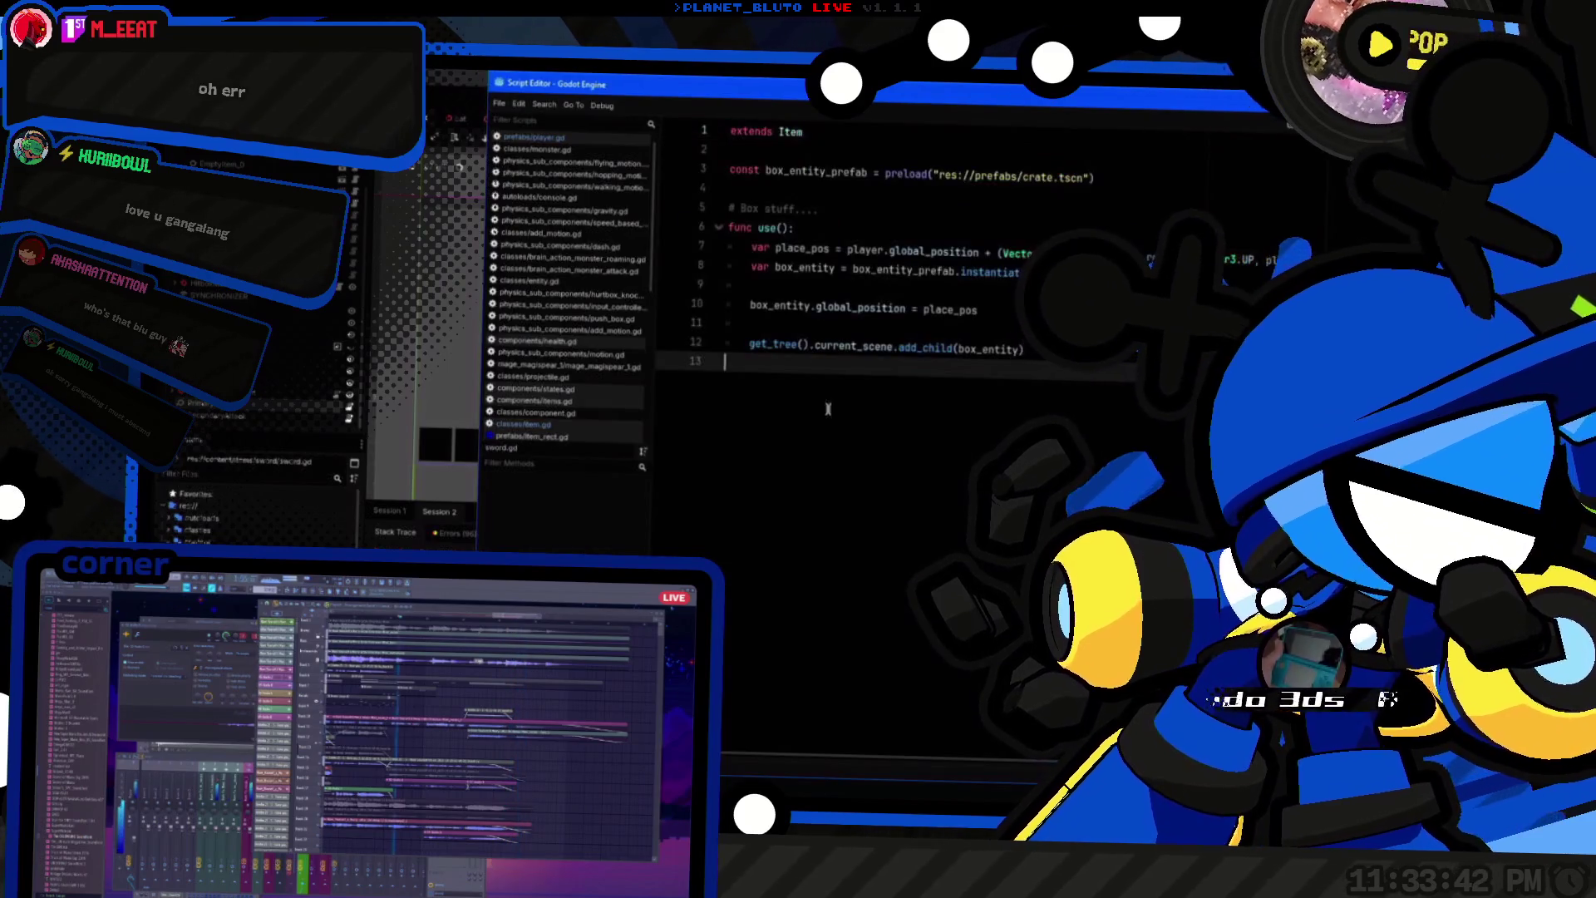
{"action": "left_click", "coordinate": [803, 146]}
{"action": "type", "text": "Weapon"}
{"action": "key", "text": "Down"}
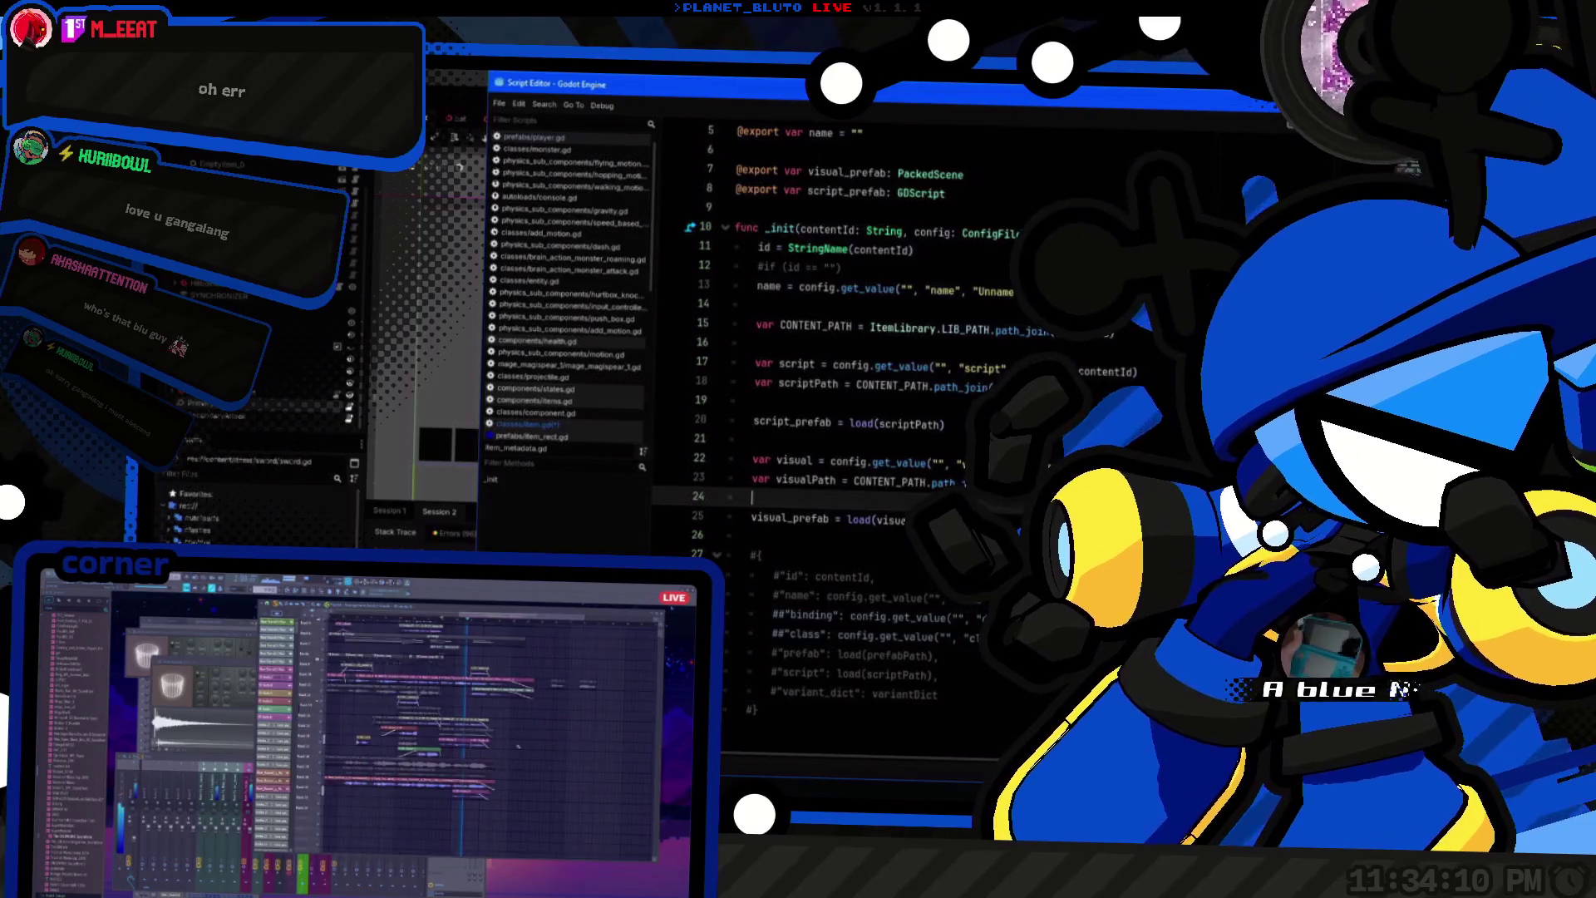
Step: Review script_prefab and visualPath in item_metadata.gd, then the Item class's use() stub
{"action": "left_click", "coordinate": [751, 519]}
{"action": "double_click", "coordinate": [805, 424]}
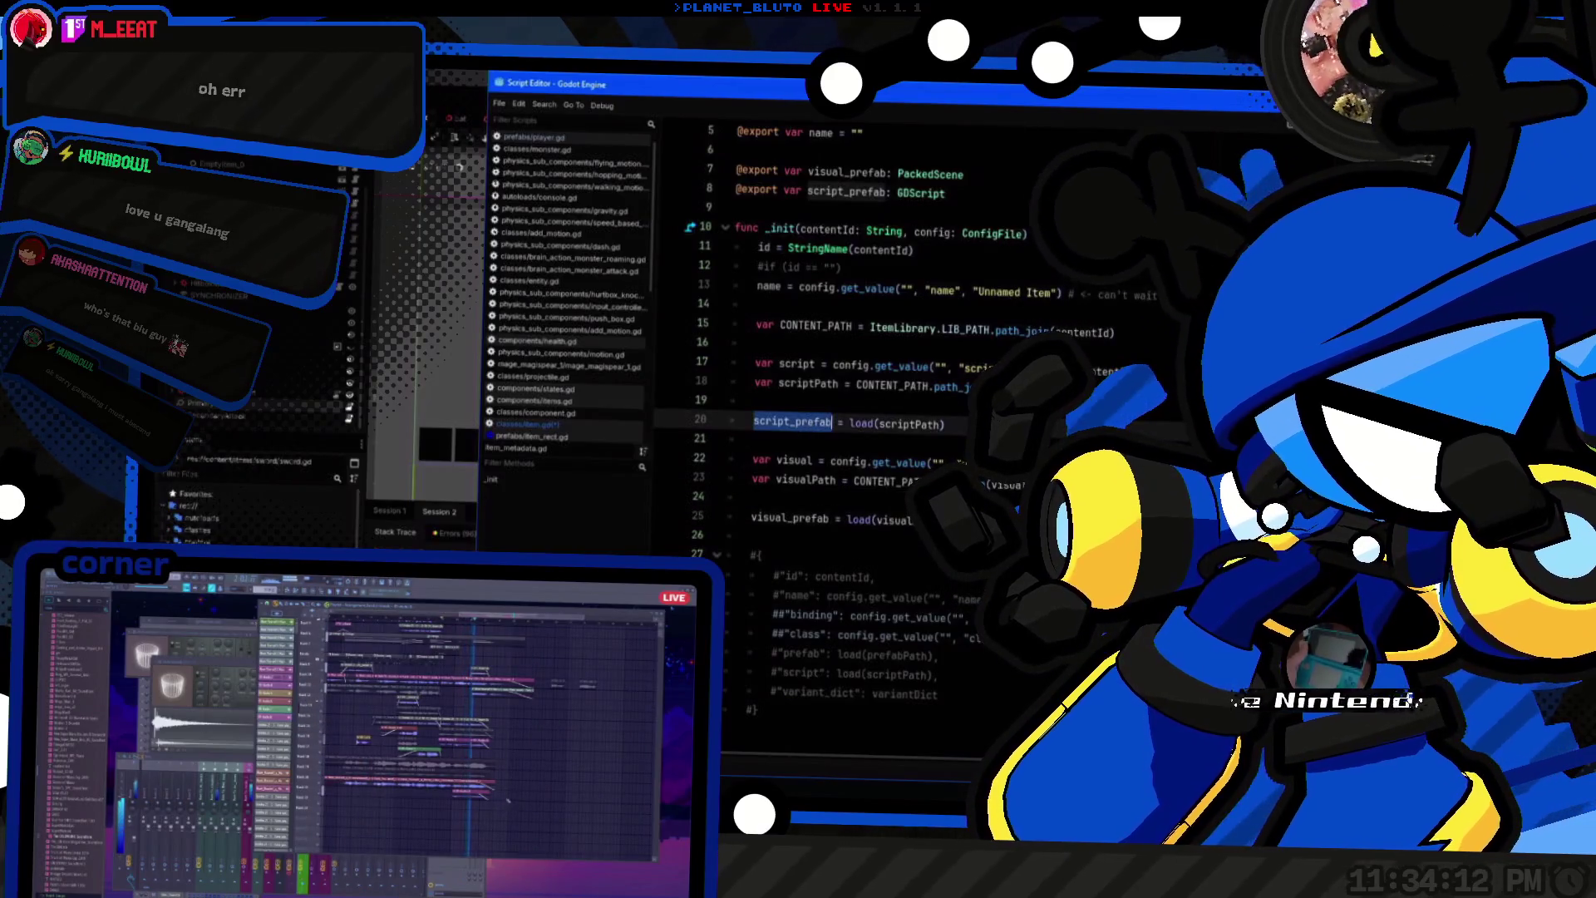
{"action": "left_click", "coordinate": [798, 480]}
{"action": "scroll", "coordinate": [561, 324], "scroll_direction": "down", "scroll_amount": 3}
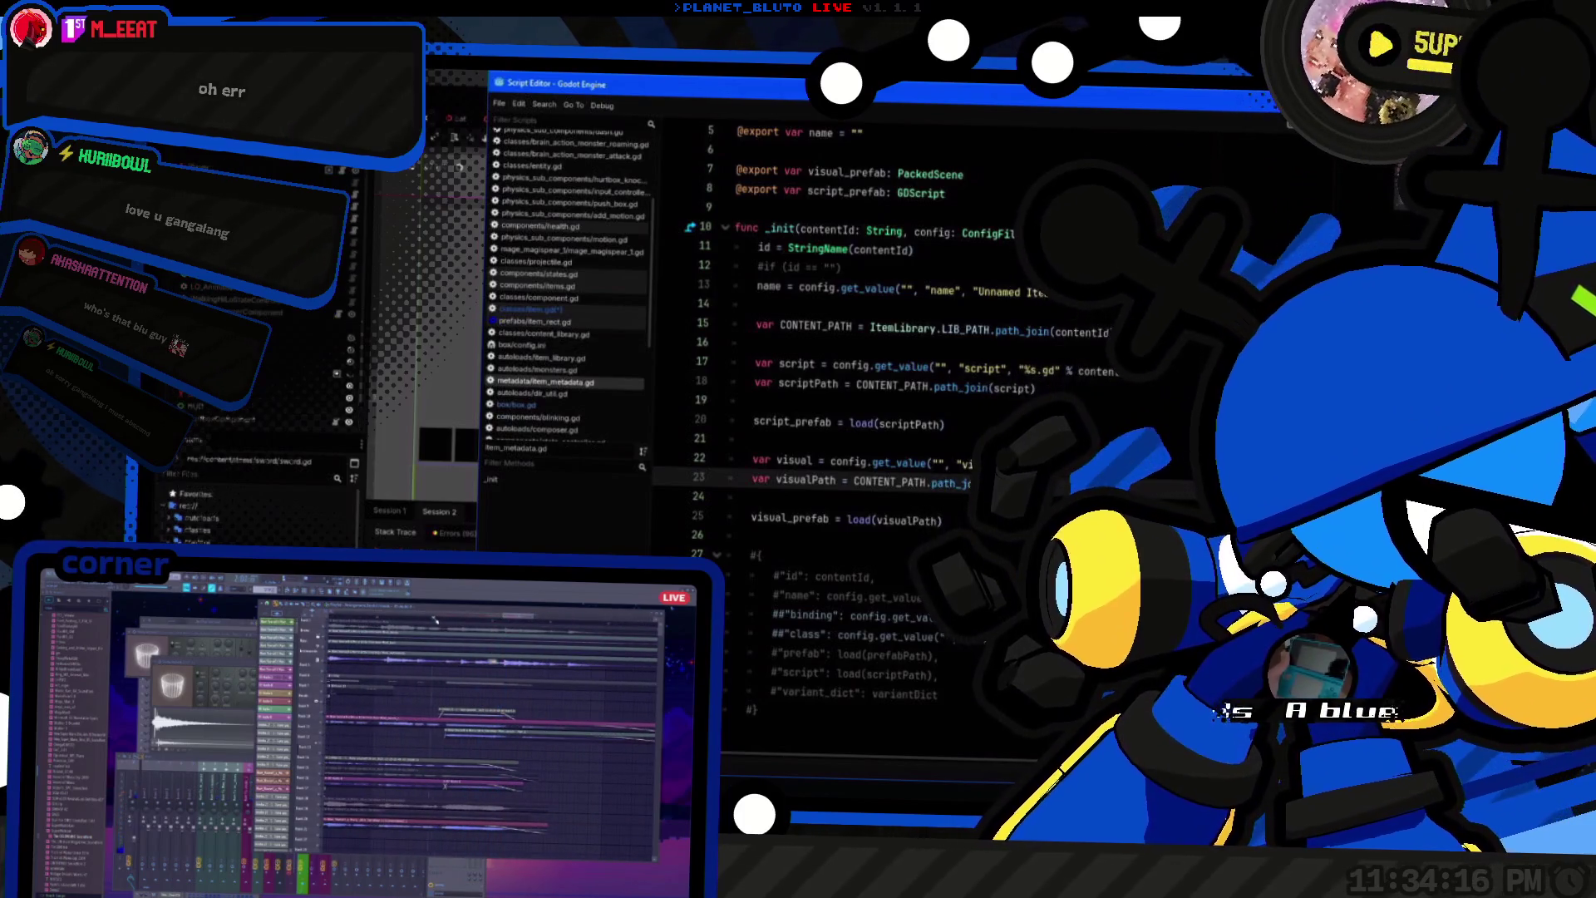
{"action": "left_click", "coordinate": [555, 313]}
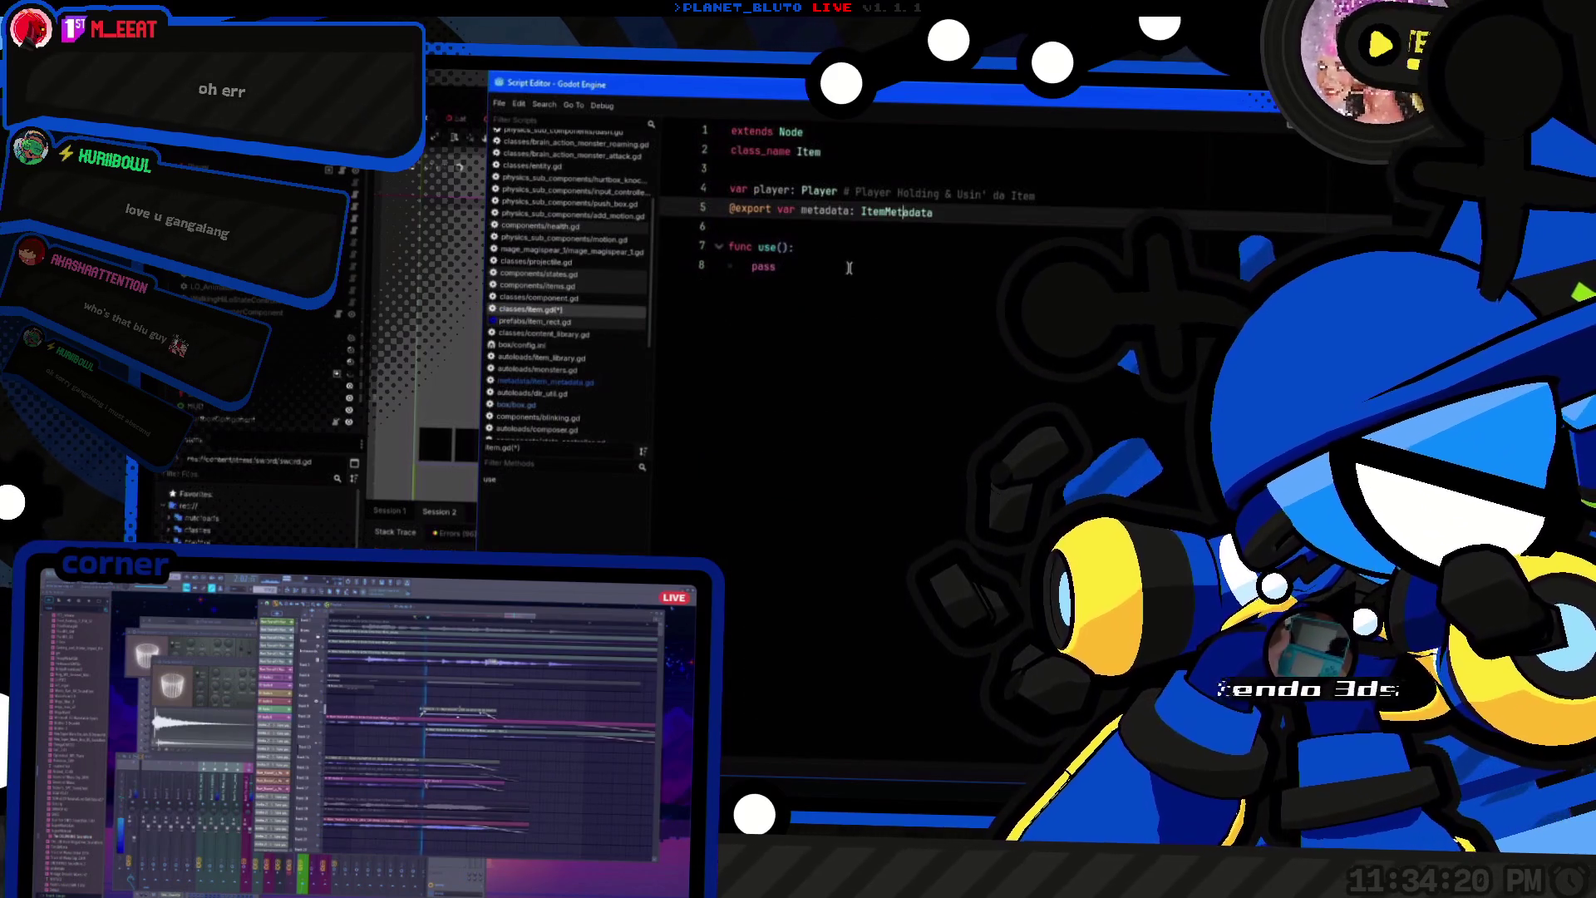
{"action": "left_click", "coordinate": [817, 153]}
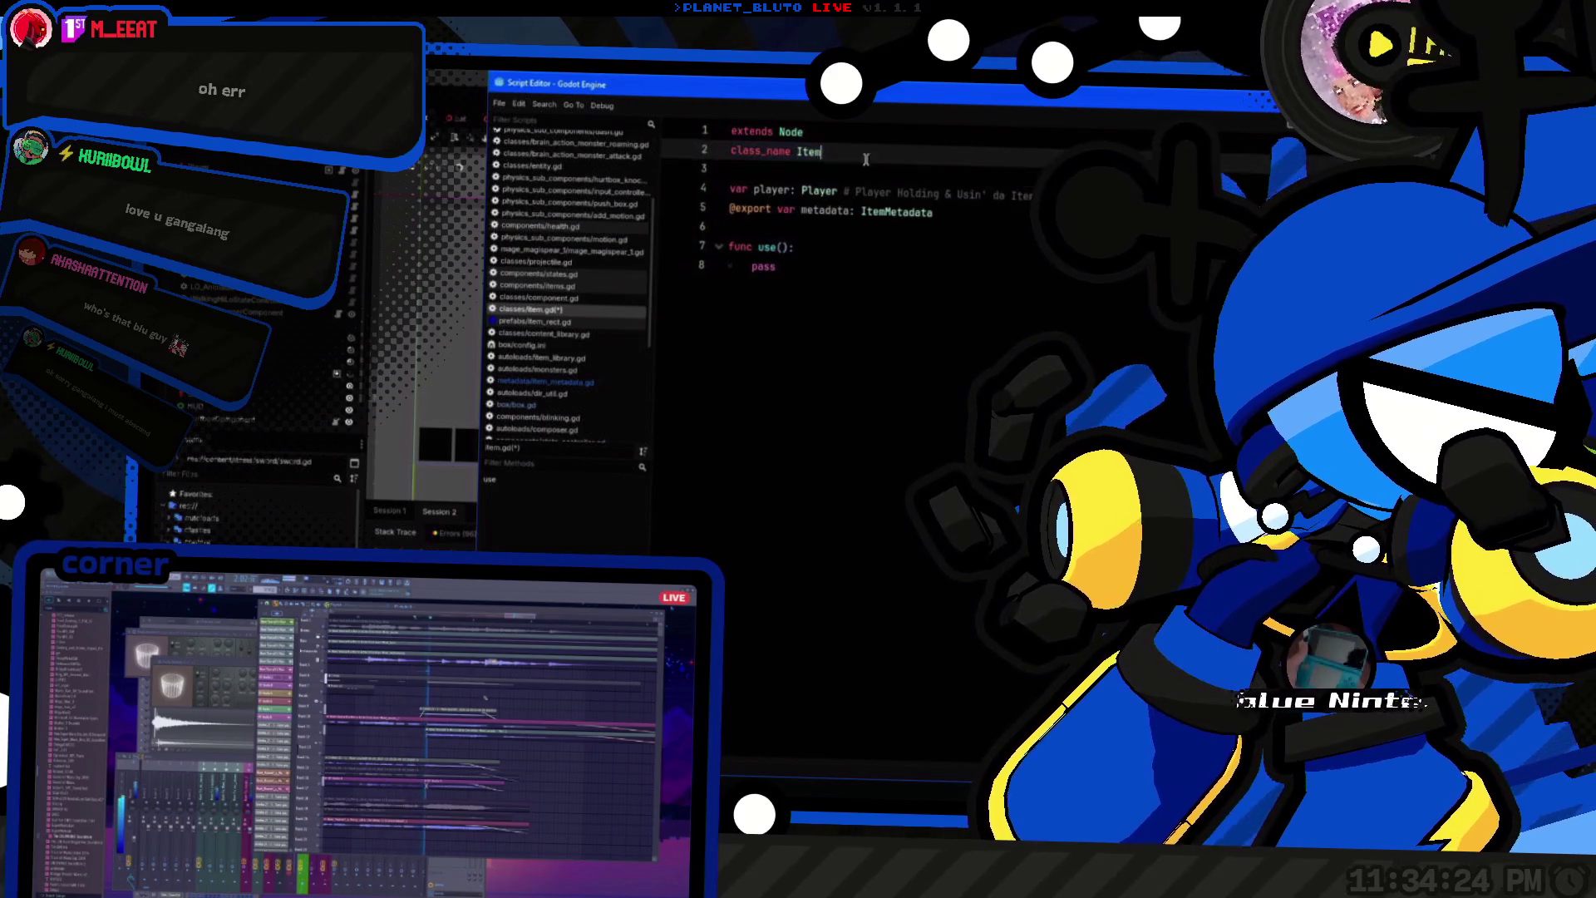
{"action": "left_click", "coordinate": [813, 286]}
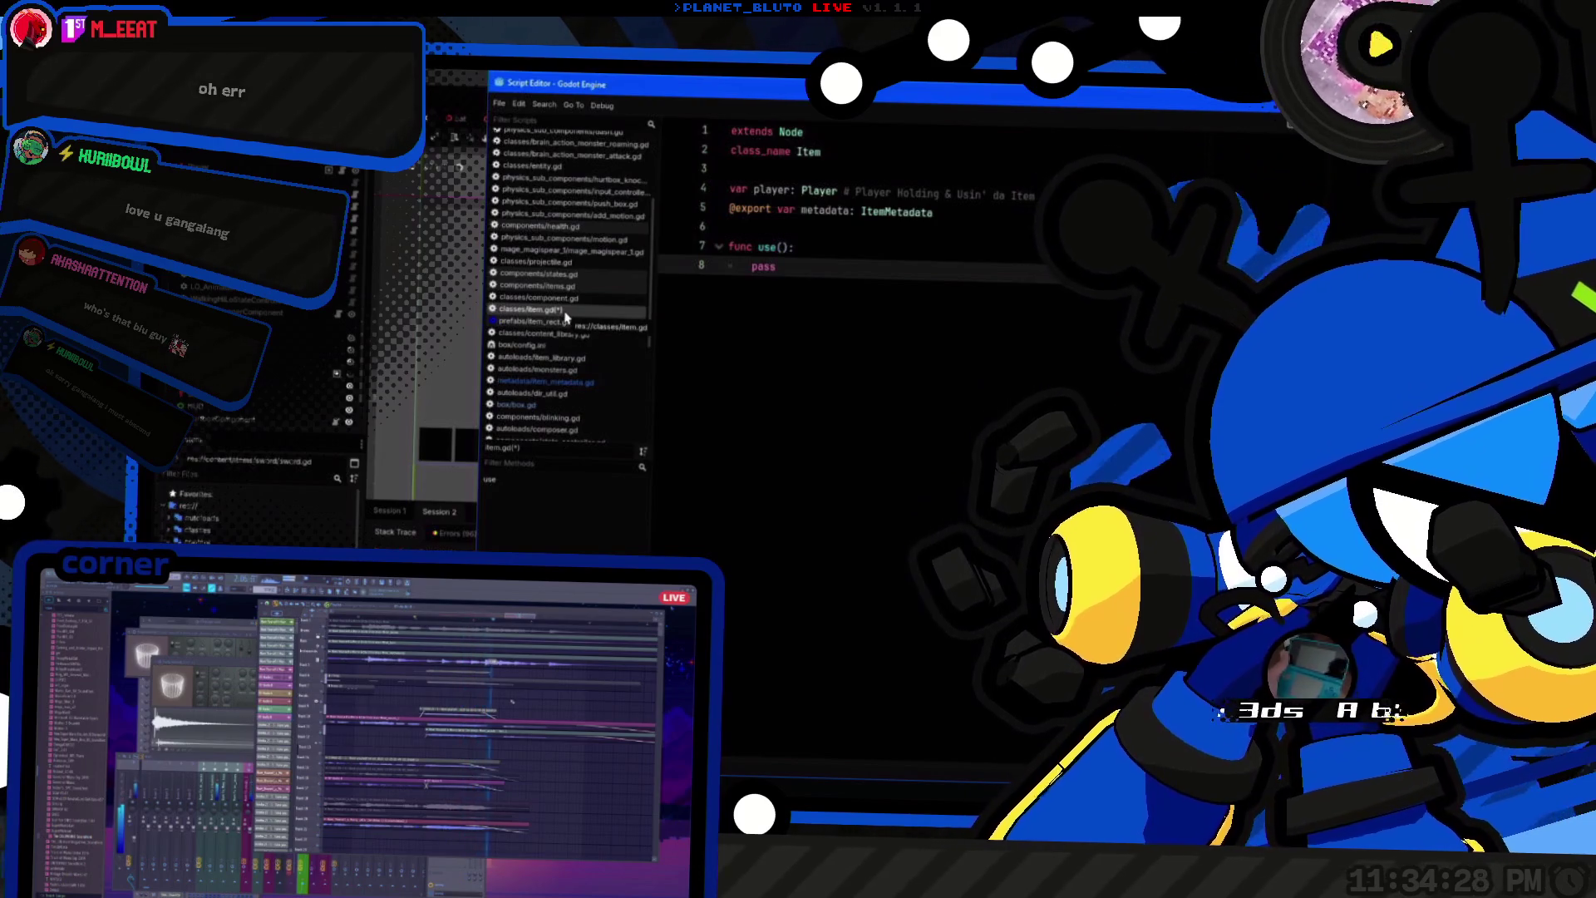
Step: Quick Open item_library.gd for editing
{"action": "key", "text": "shift+alt+o"}
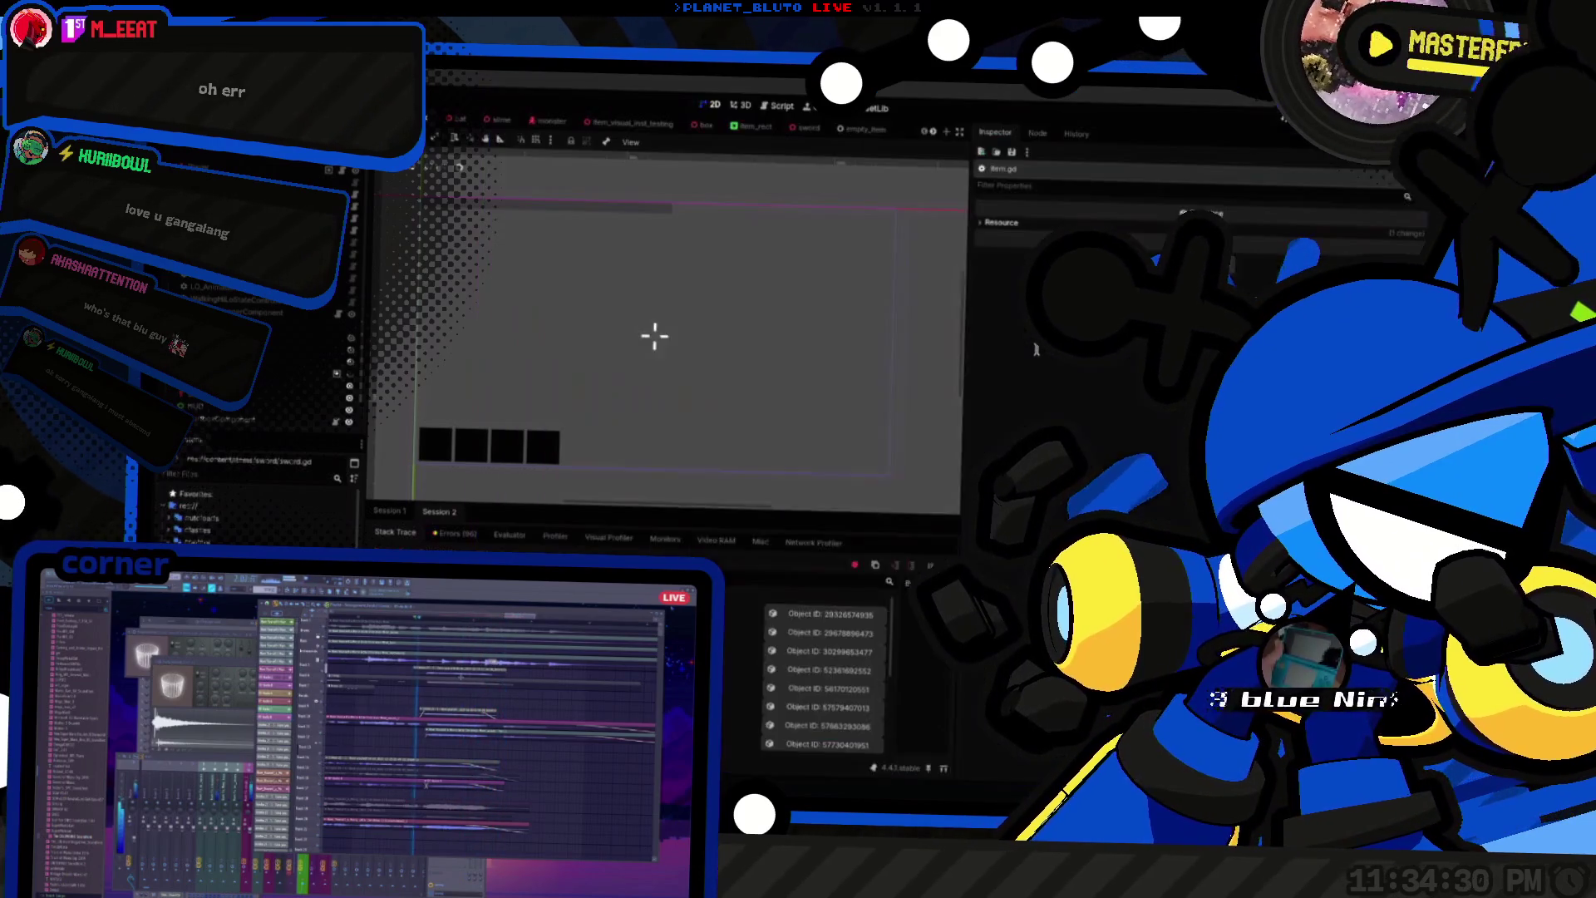
{"action": "type", "text": "instan"}
{"action": "key", "text": "Escape"}
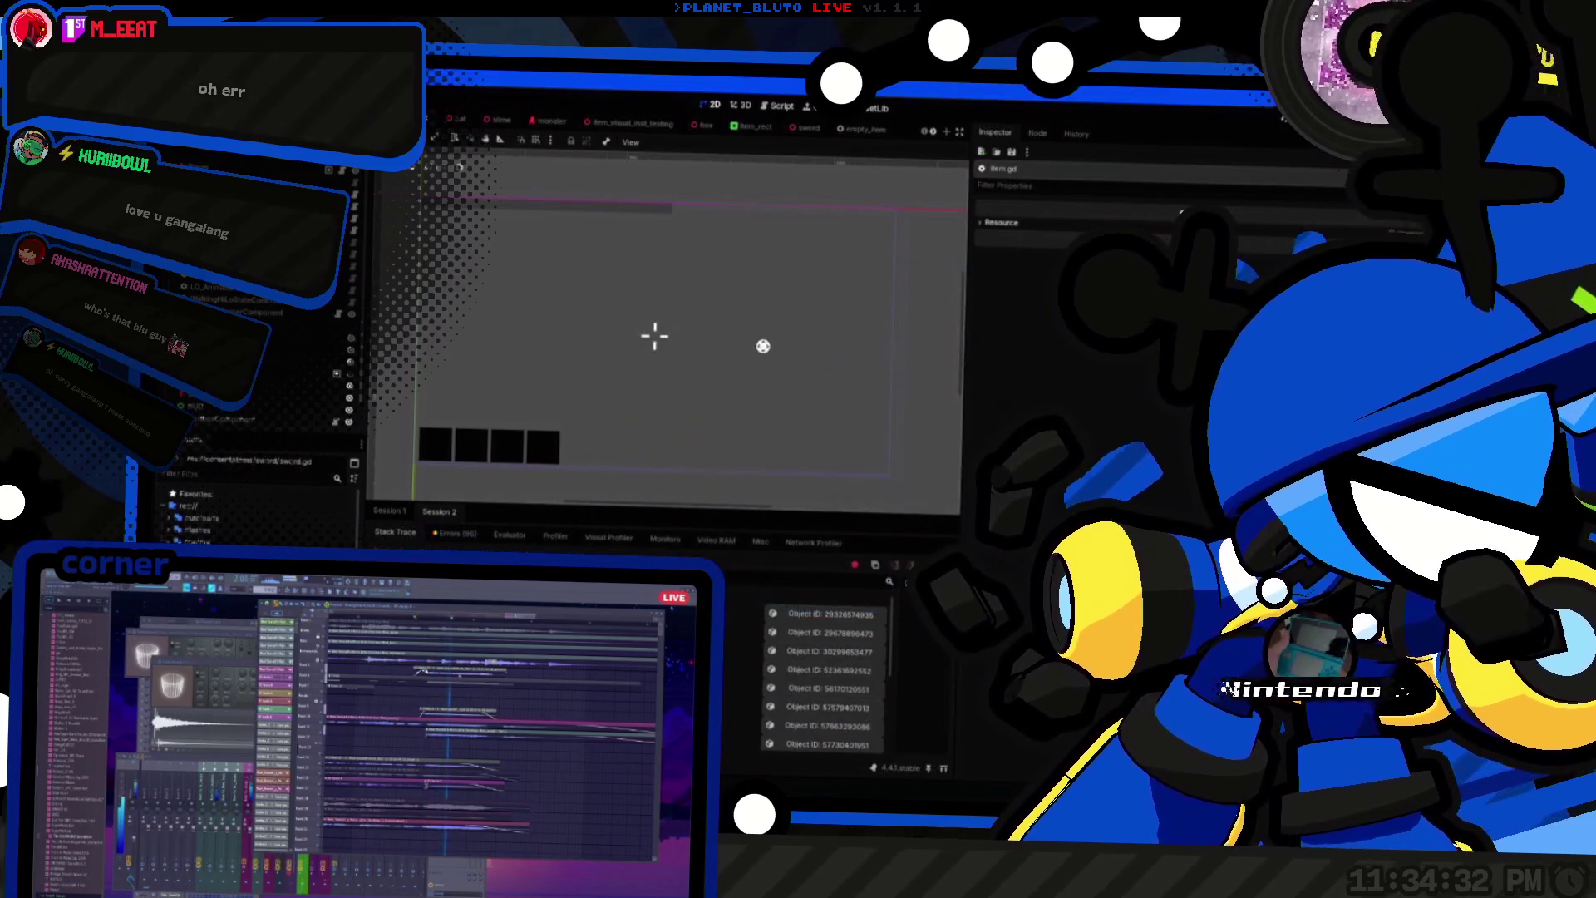
{"action": "key", "text": "ctrl+l"}
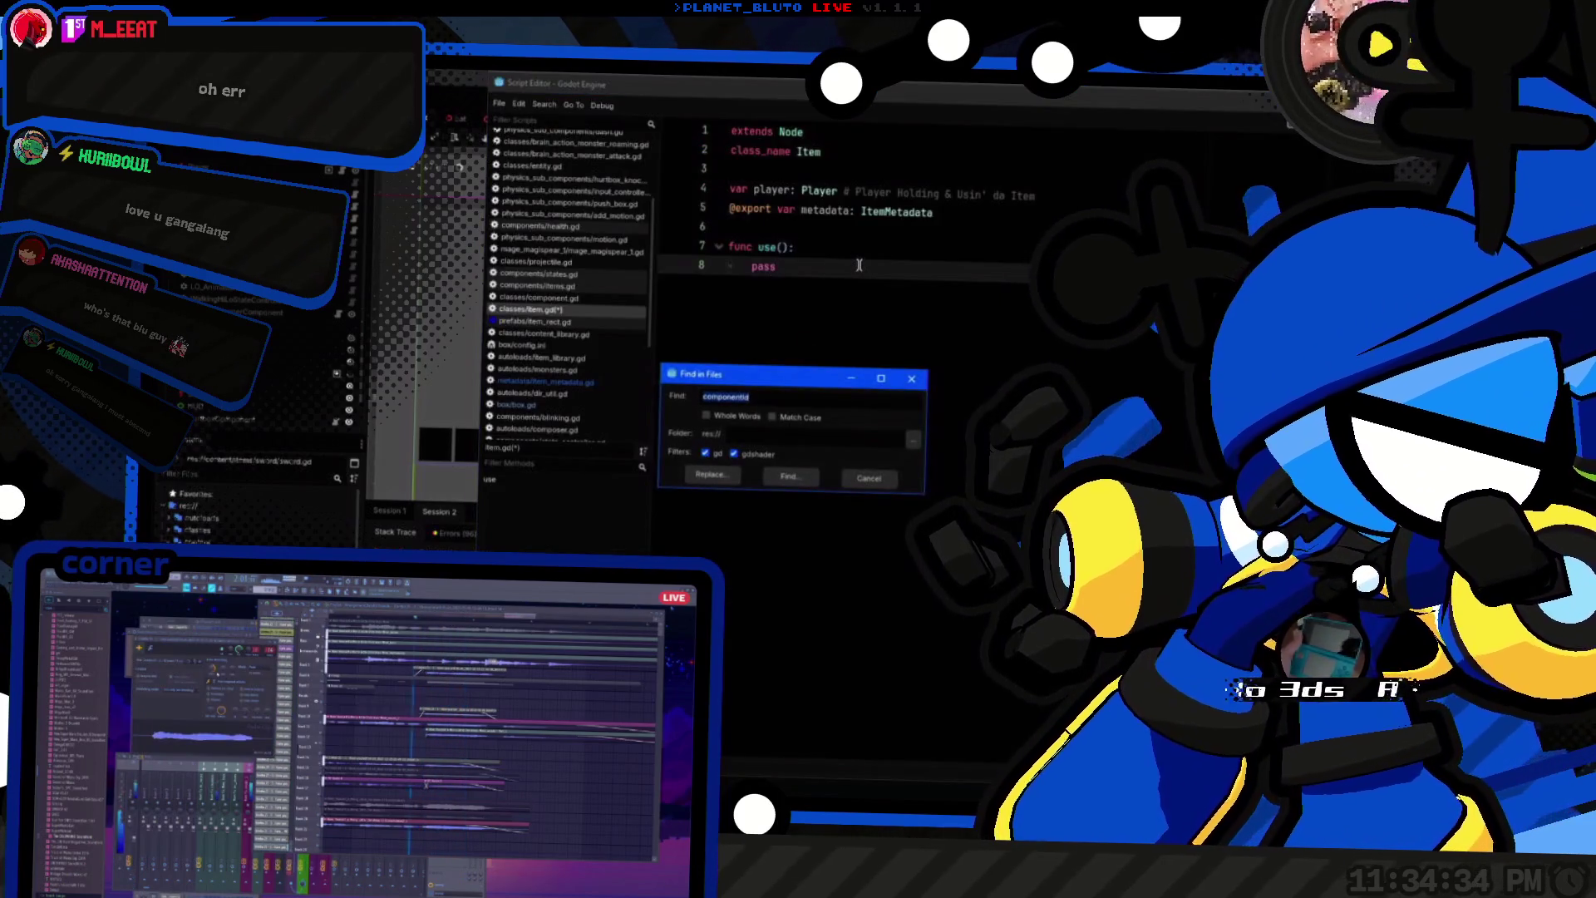
{"action": "key", "text": "Escape"}
{"action": "key", "text": "shift+alt+o"}
{"action": "type", "text": "item_lib"}
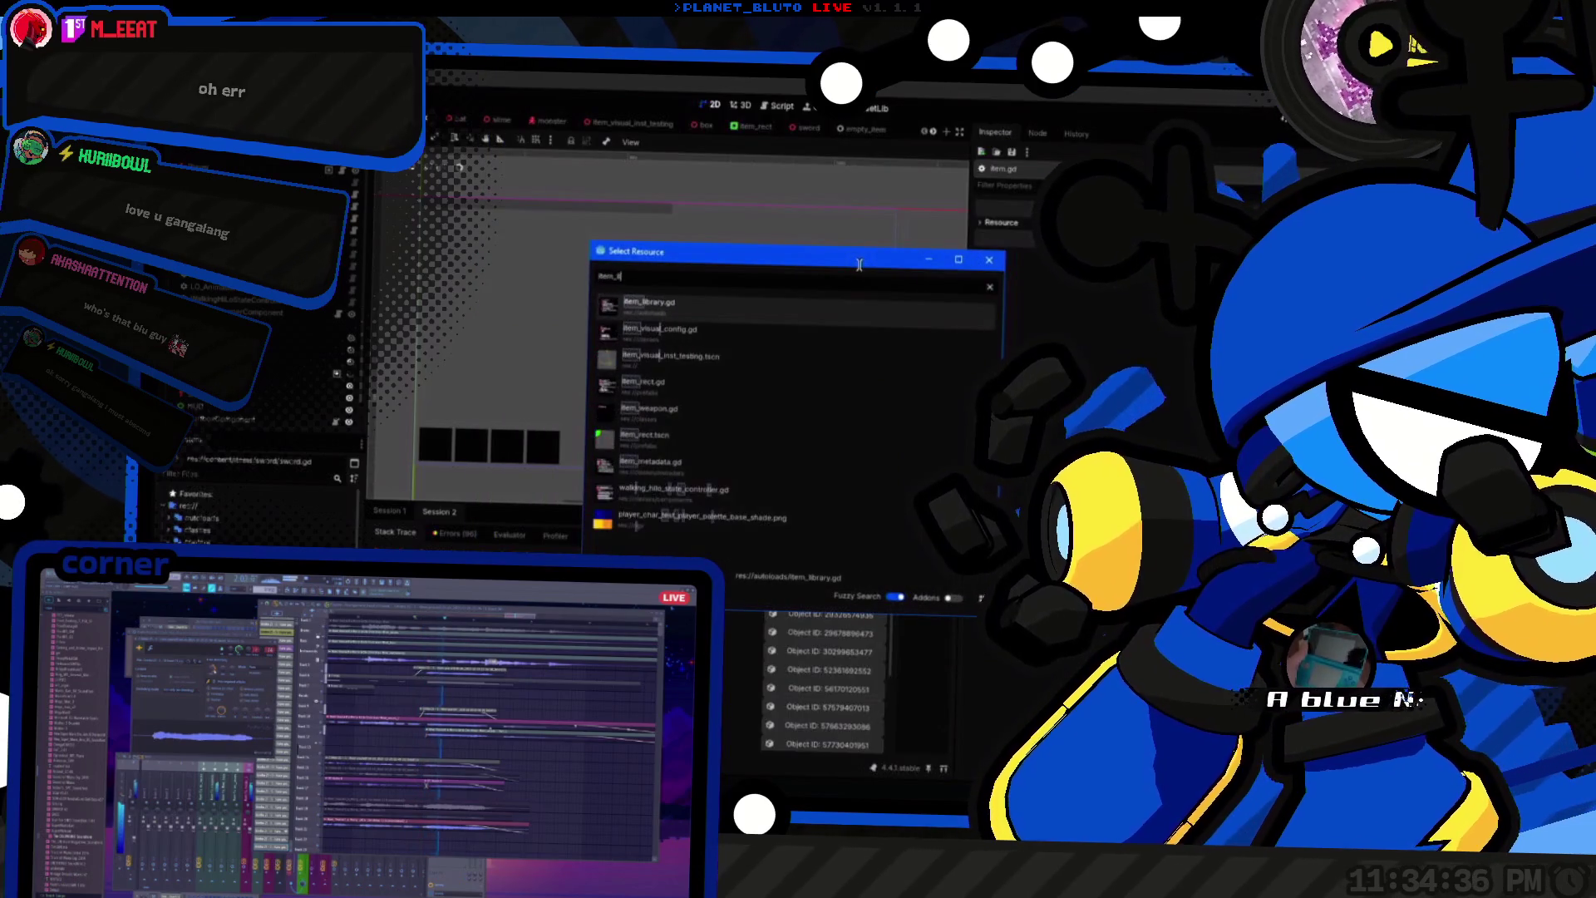
{"action": "key", "text": "Return"}
{"action": "left_click", "coordinate": [850, 410]}
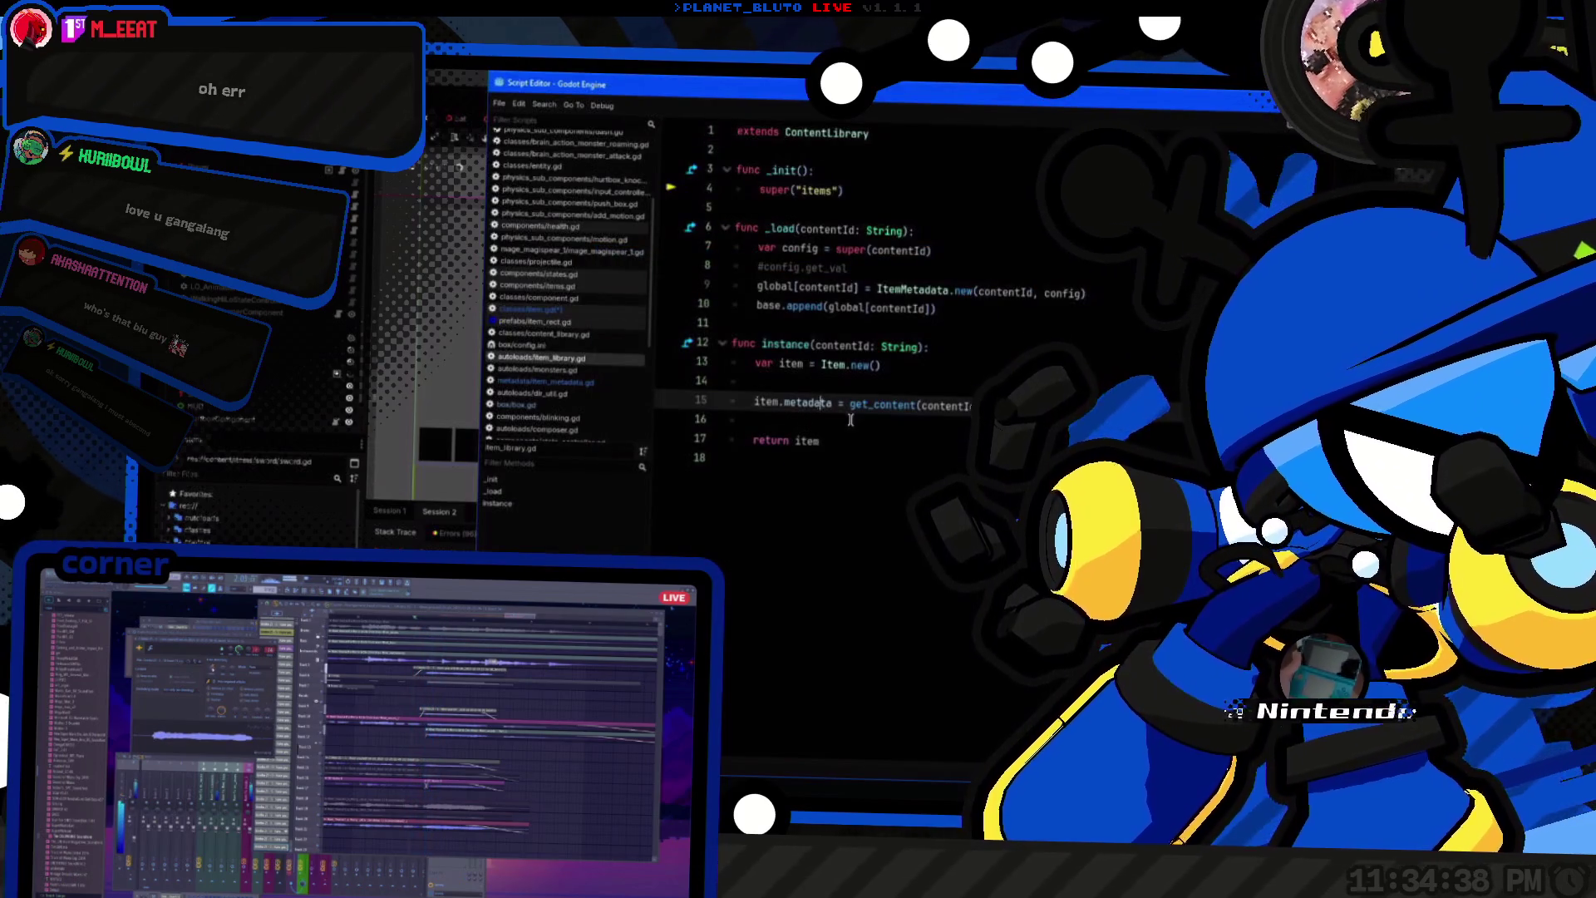
Step: Add an item.set_script() call to instance() in item_library.gd
{"action": "key", "text": "Return"}
{"action": "type", "text": "item."}
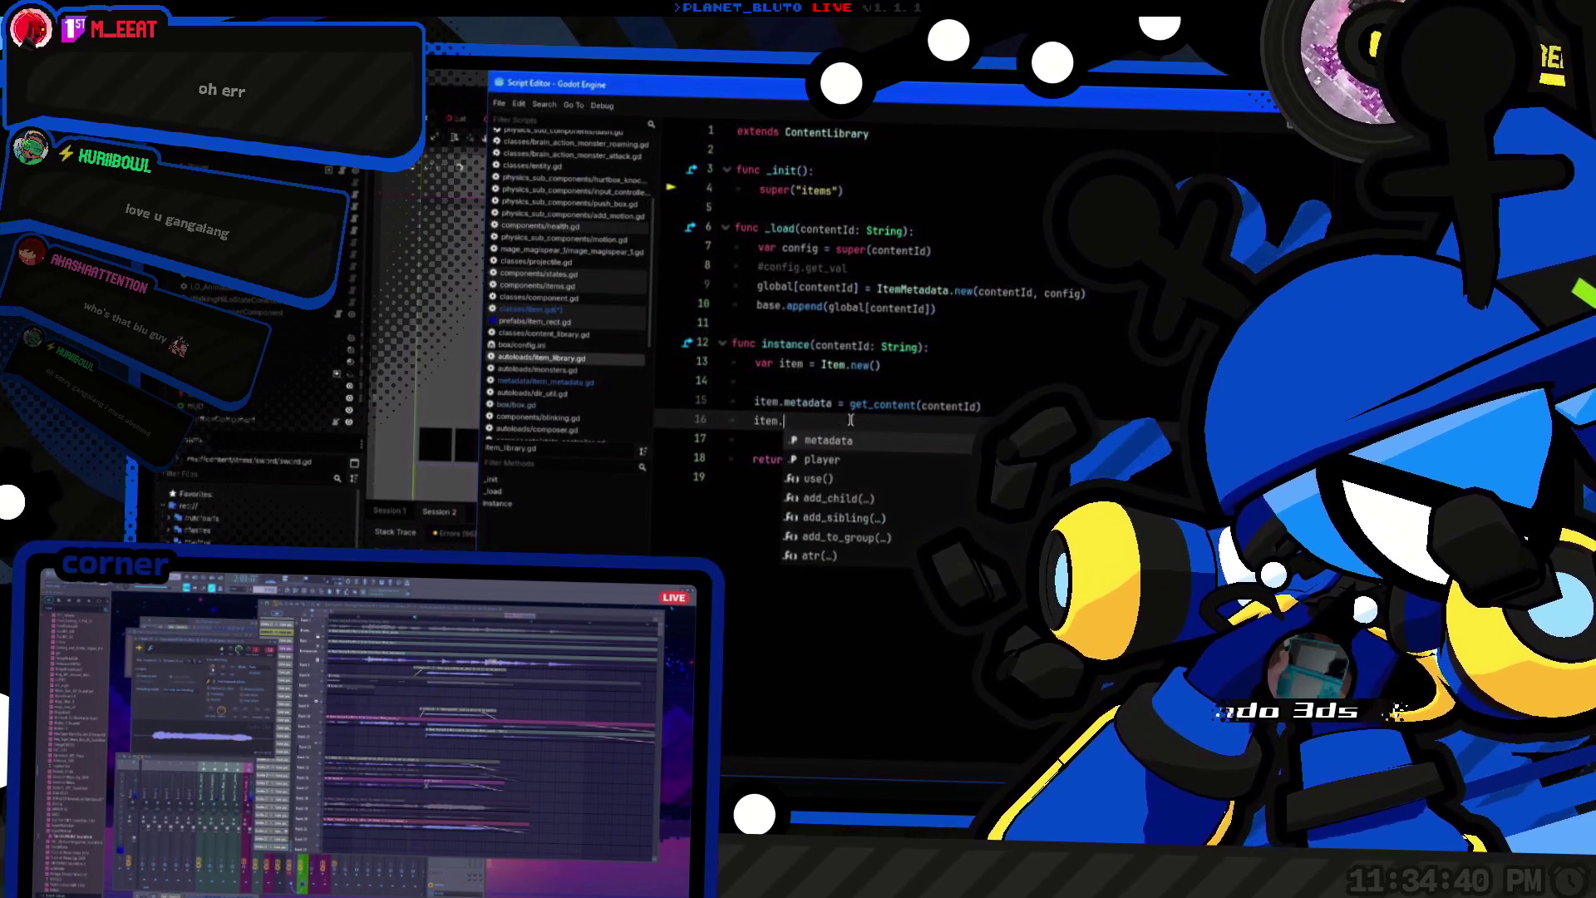
{"action": "type", "text": "set_scr"}
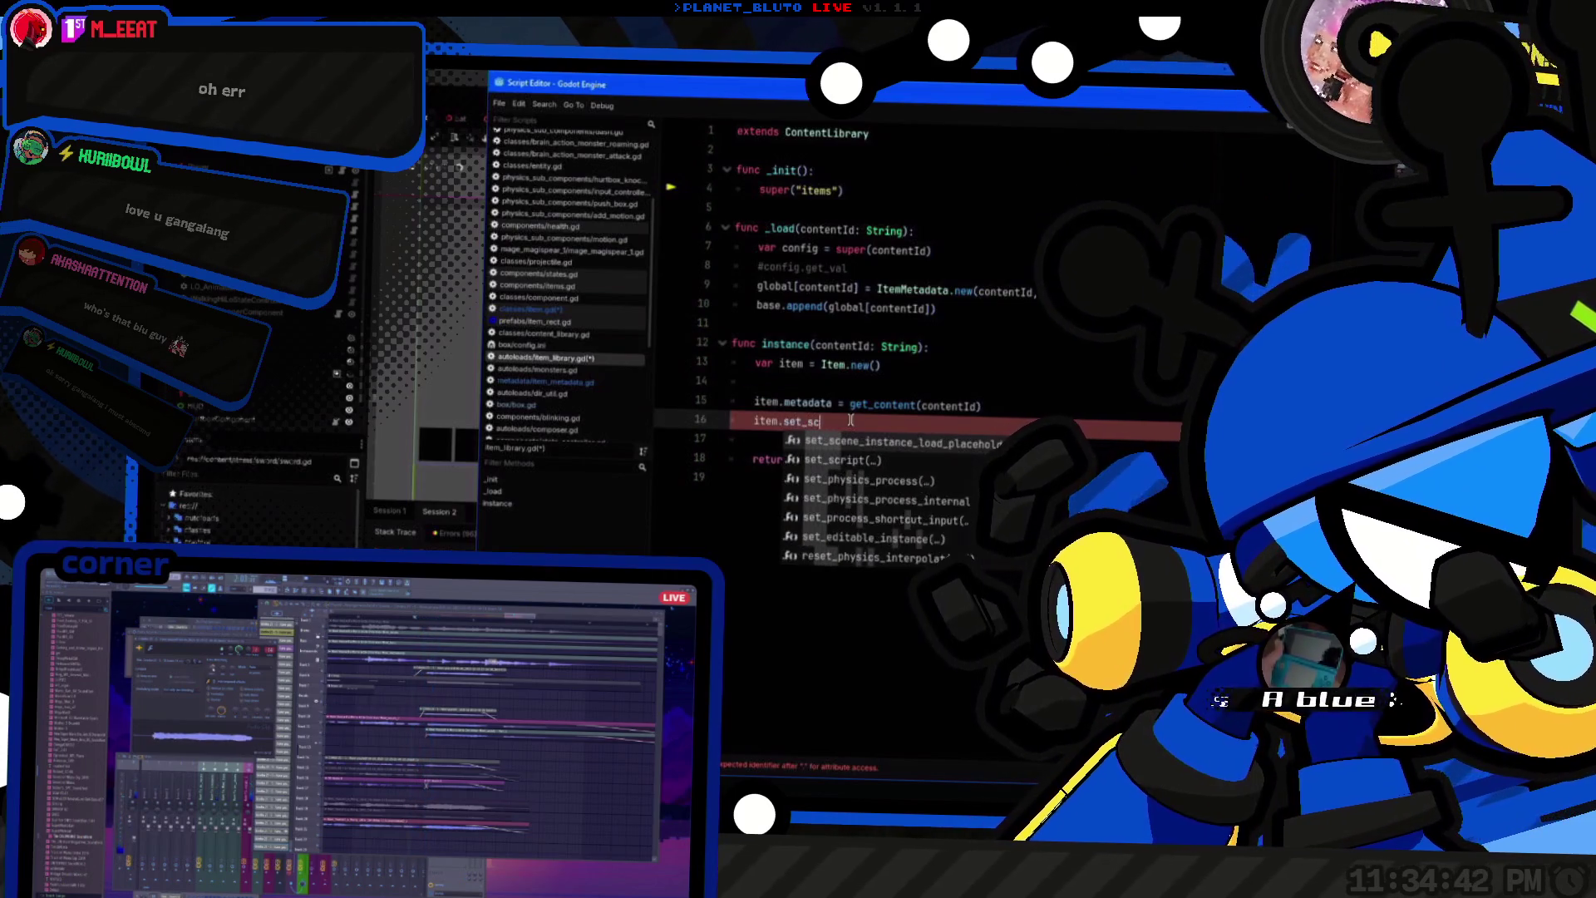
{"action": "key", "text": "Return"}
{"action": "triple_click", "coordinate": [851, 420]}
{"action": "key", "text": "ctrl+x"}
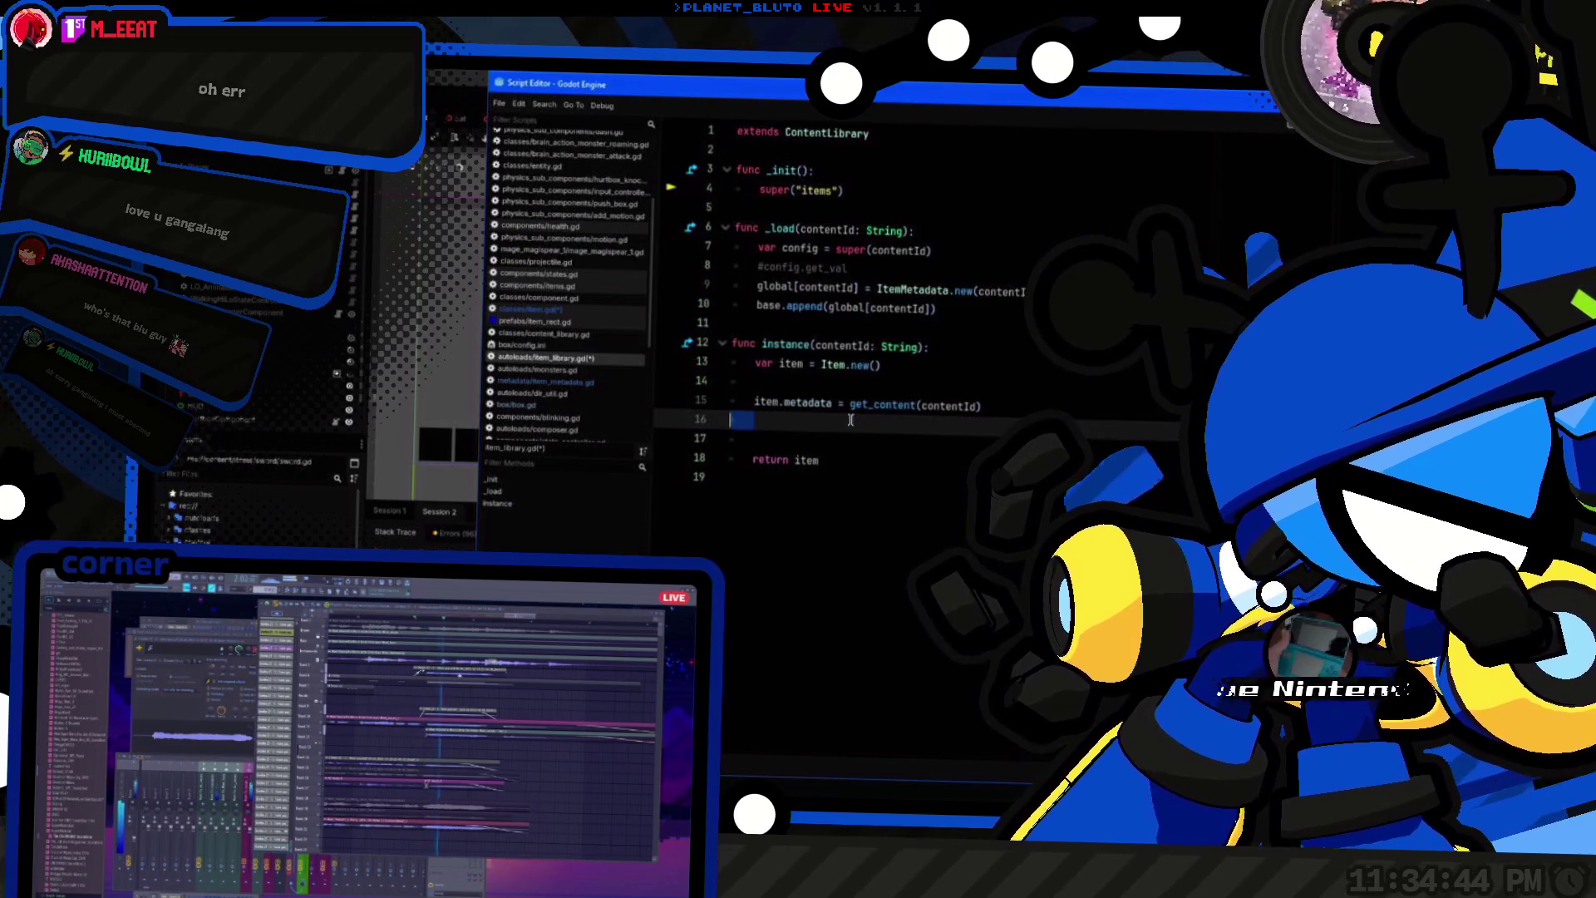
{"action": "key", "text": "Up"}
{"action": "key", "text": "Up"}
{"action": "key", "text": "ctrl+v"}
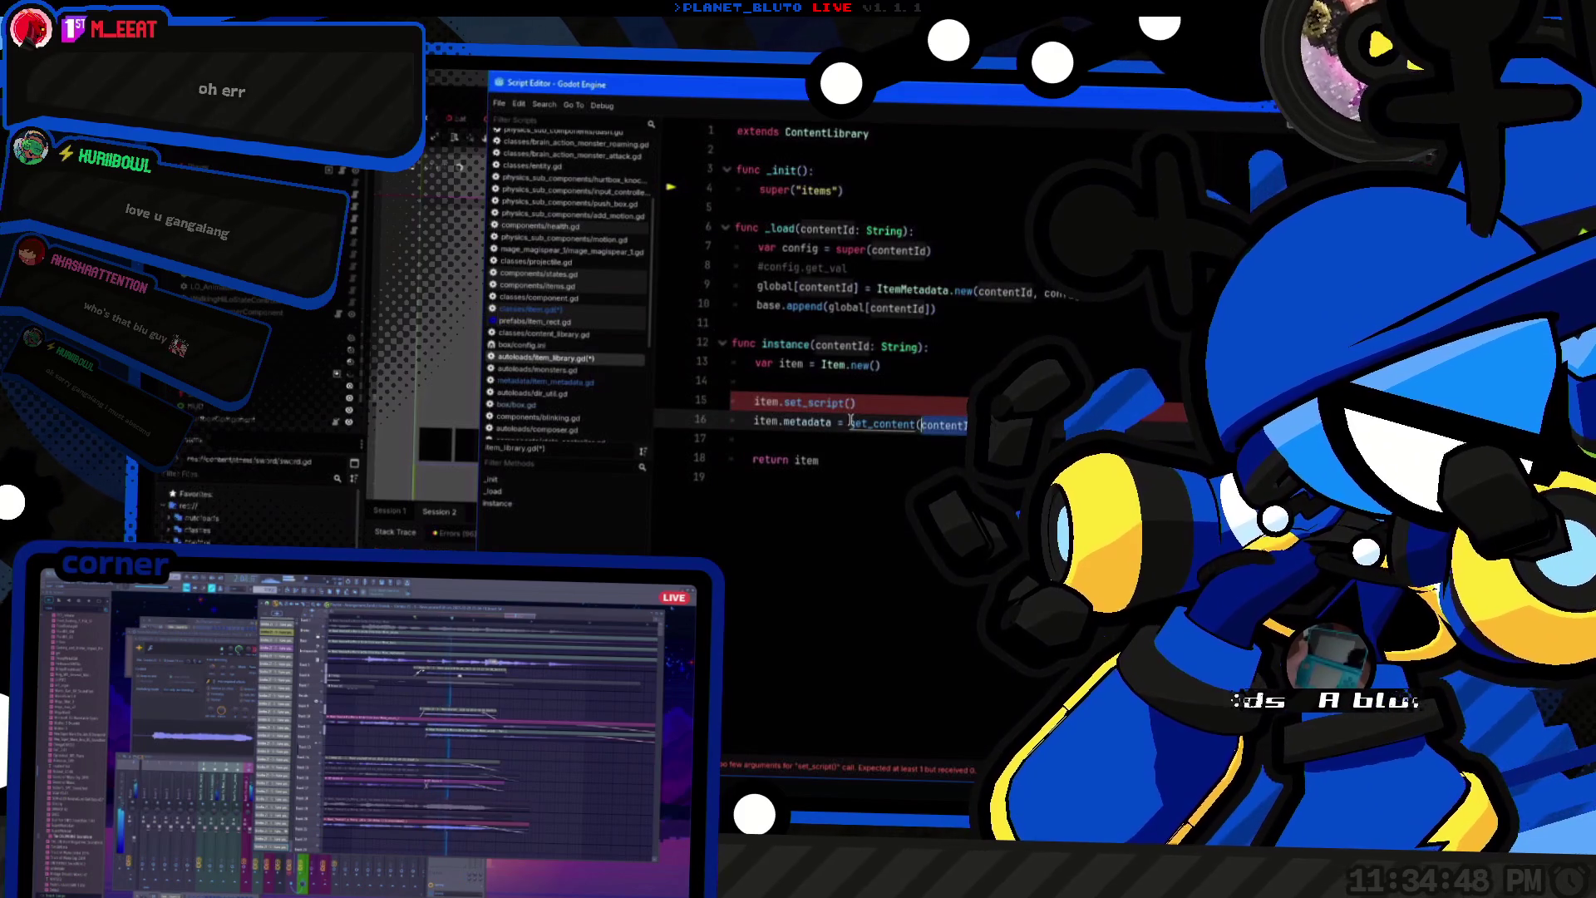
{"action": "key", "text": "Up"}
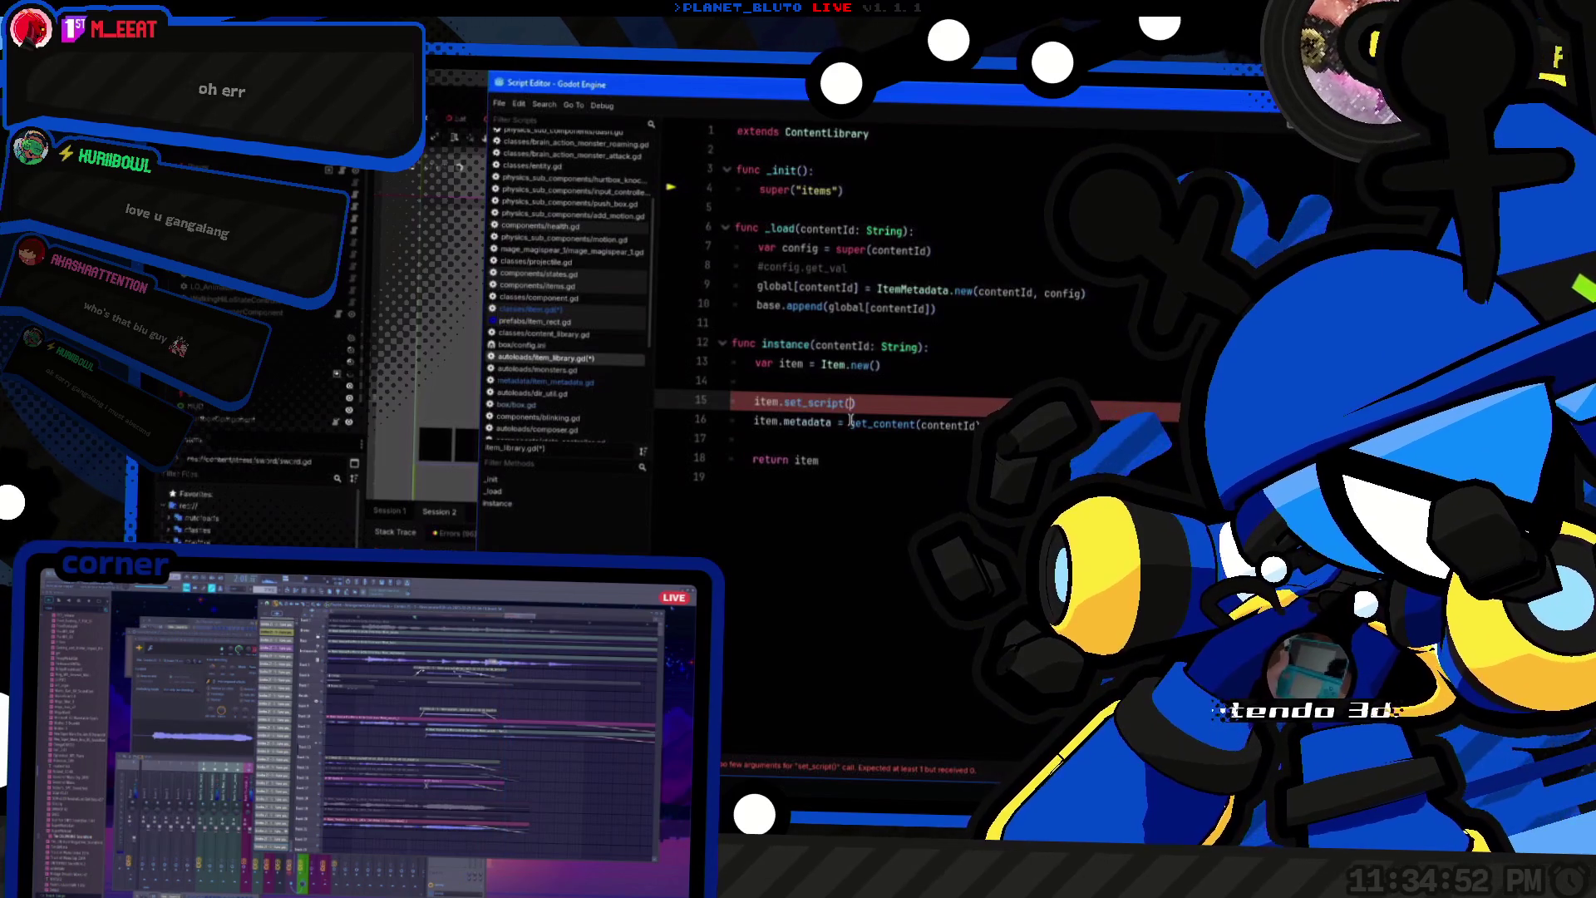
Step: Store the content in a new line: var metadata = get_content(contentId)
{"action": "left_click", "coordinate": [851, 422]}
{"action": "key", "text": "shift+End"}
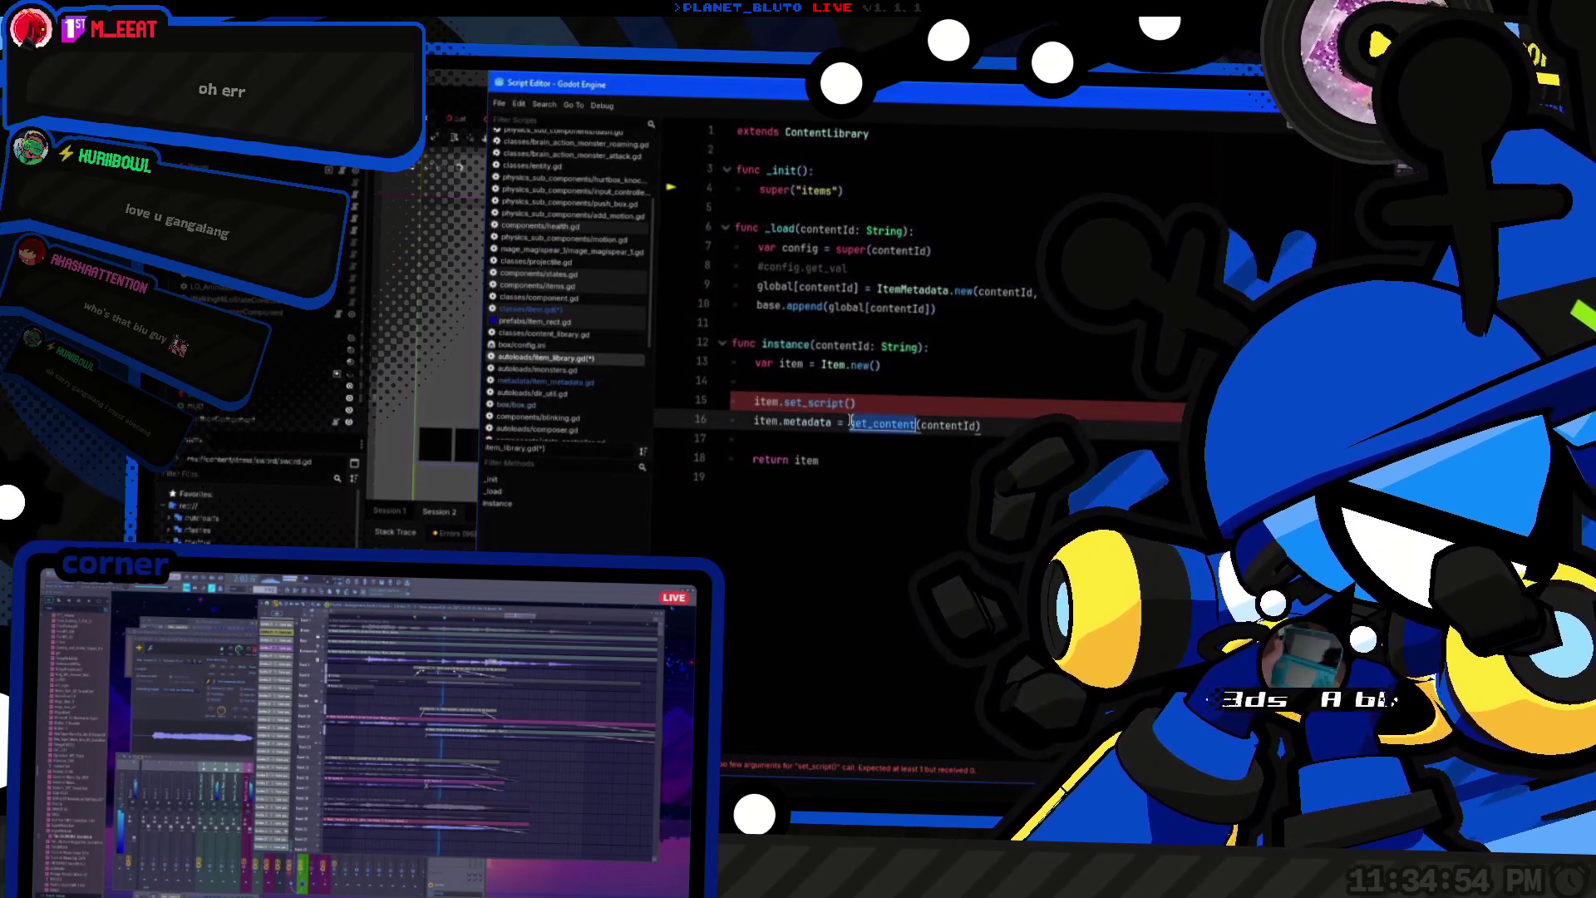
{"action": "key", "text": "BackSpace"}
{"action": "key", "text": "Up"}
{"action": "key", "text": "Up"}
{"action": "key", "text": "ctrl+shift+Return"}
{"action": "type", "text": "var metadata = get_content(contentId)"}
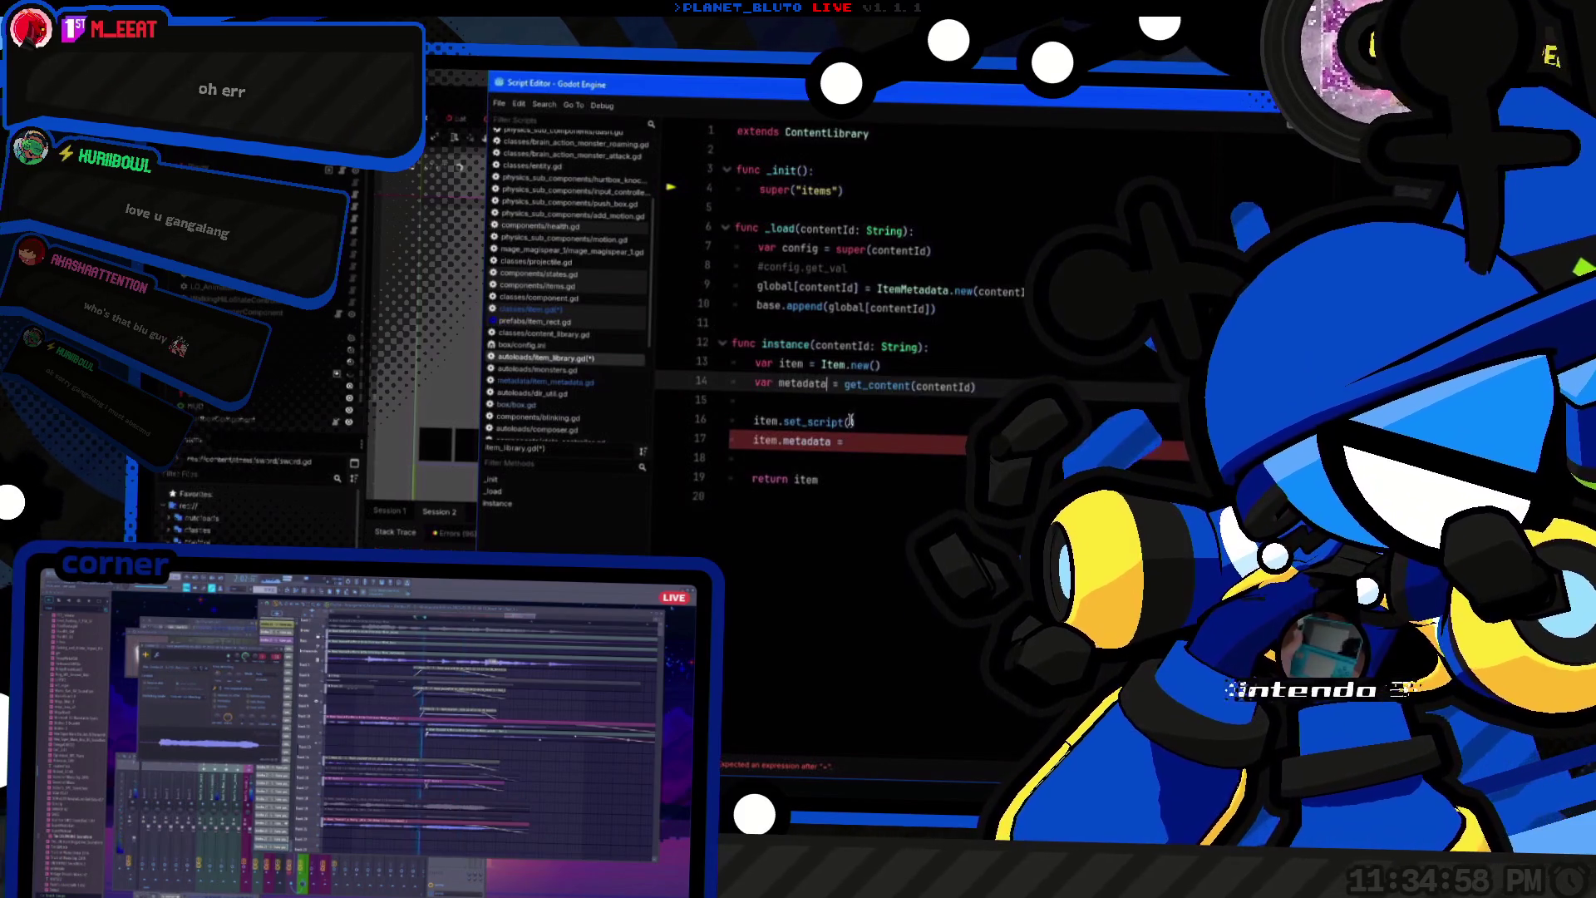
Step: Assign item.metadata = metadata, call set_script(metadata.script), and type the variable as ItemMetadata
{"action": "key", "text": "Down"}
{"action": "key", "text": "Down"}
{"action": "key", "text": "Down"}
{"action": "type", "text": "metadata"}
{"action": "left_click", "coordinate": [851, 421]}
{"action": "type", "text": "metadata.sc"}
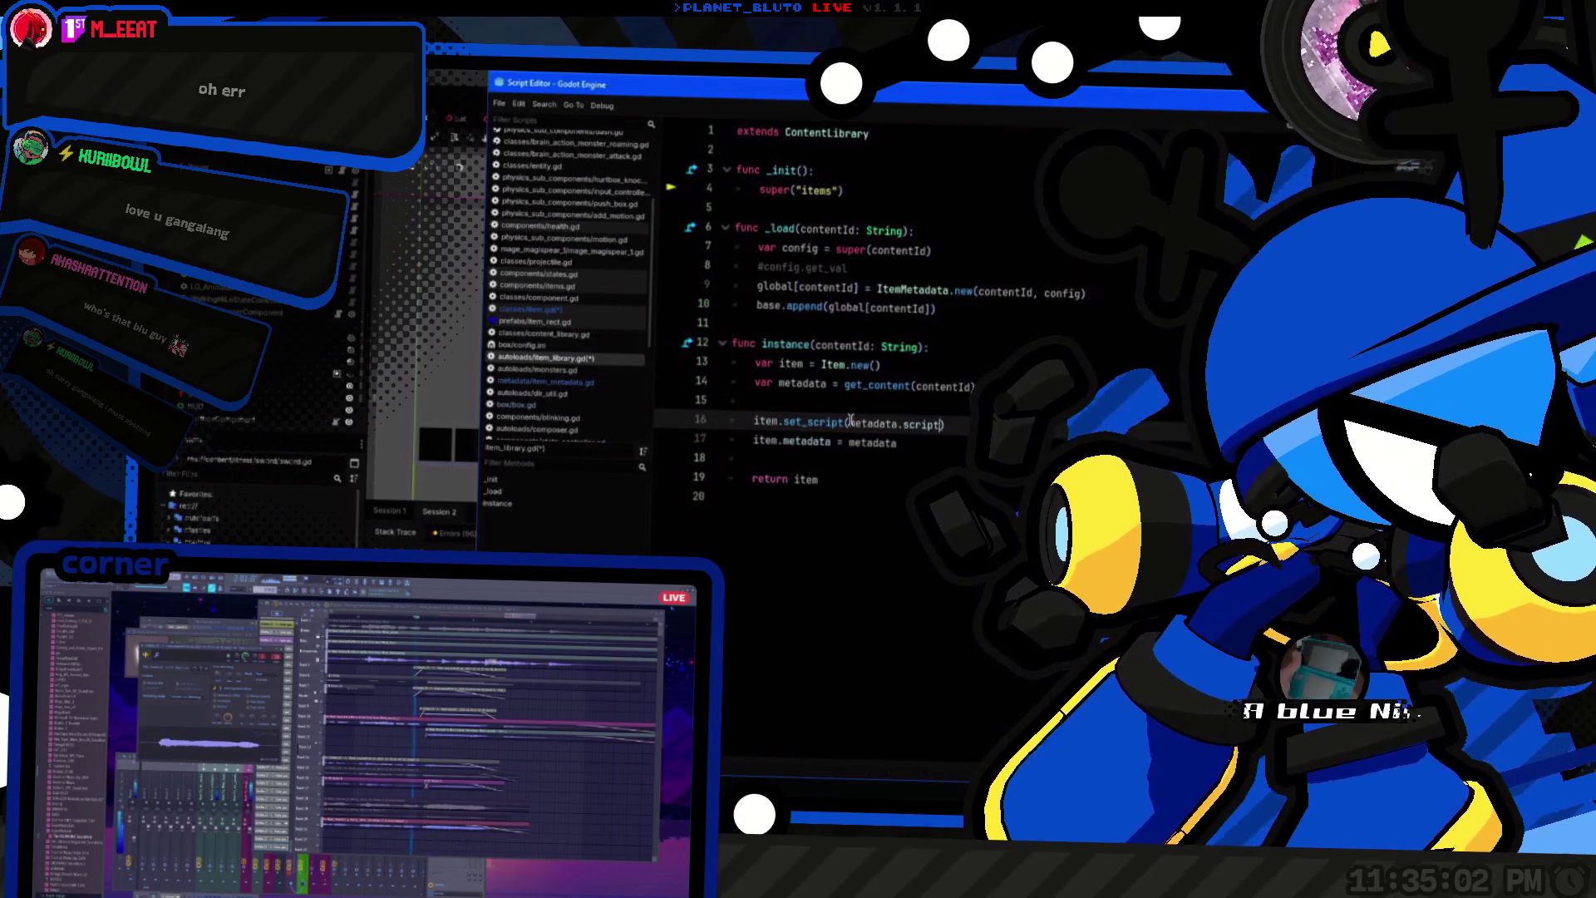
{"action": "left_click", "coordinate": [815, 382]}
{"action": "type", "text": ": ItemMetadata"}
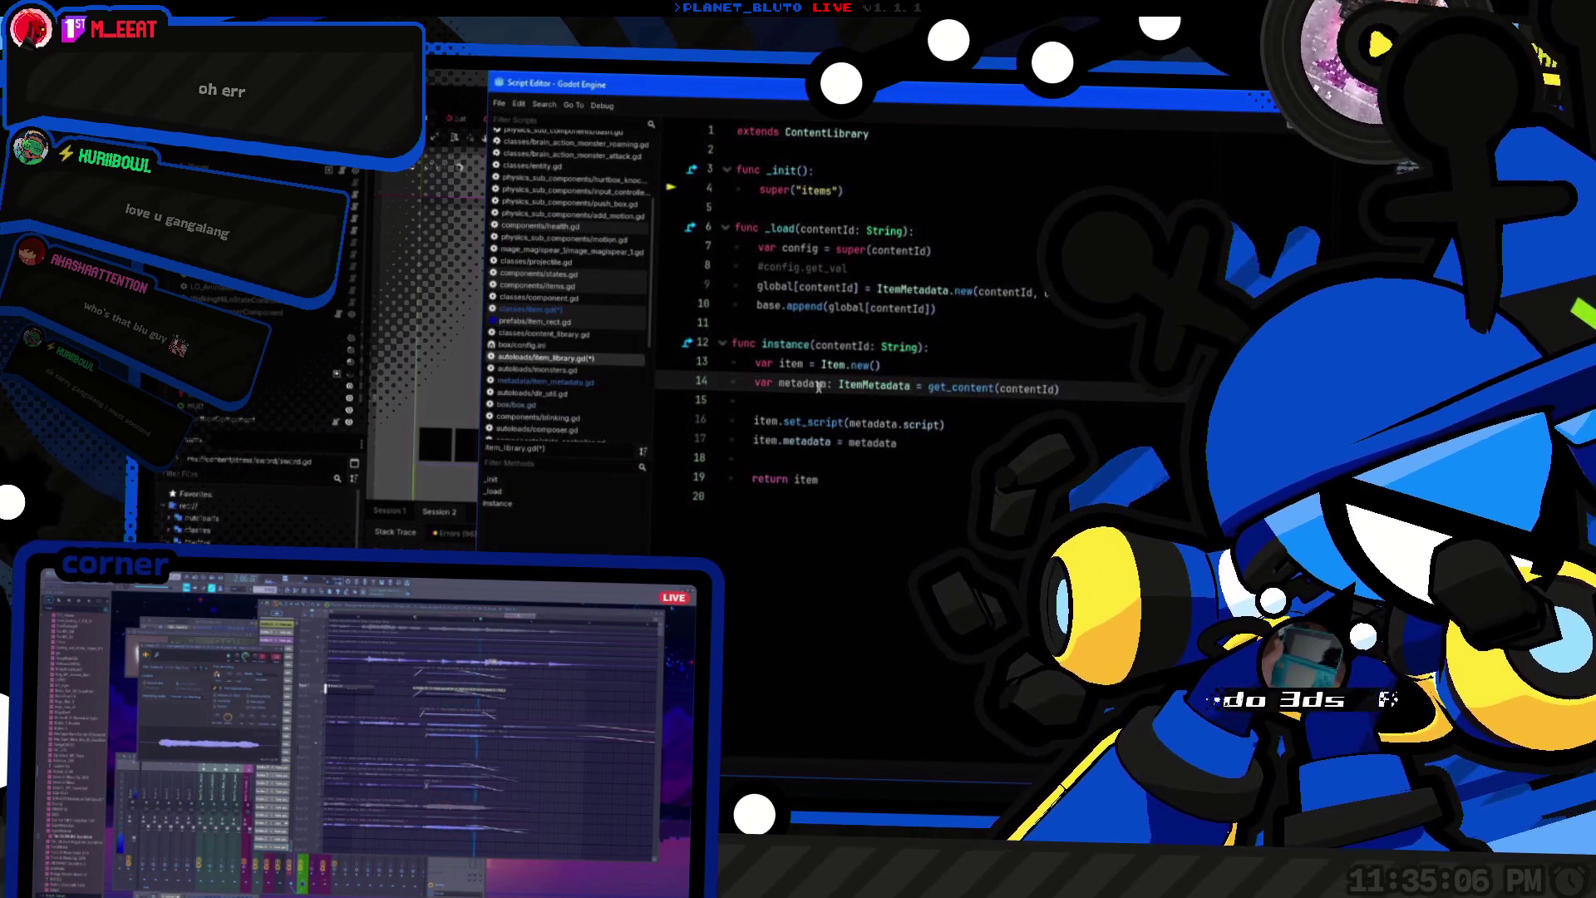
{"action": "key", "text": "Up"}
{"action": "key", "text": "Home"}
Step: Insert 'if (not has_content(contentId)): return' at the top of instance()
{"action": "key", "text": "Return"}
{"action": "key", "text": "Return"}
{"action": "key", "text": "Up"}
{"action": "key", "text": "Up"}
{"action": "type", "text": "if("}
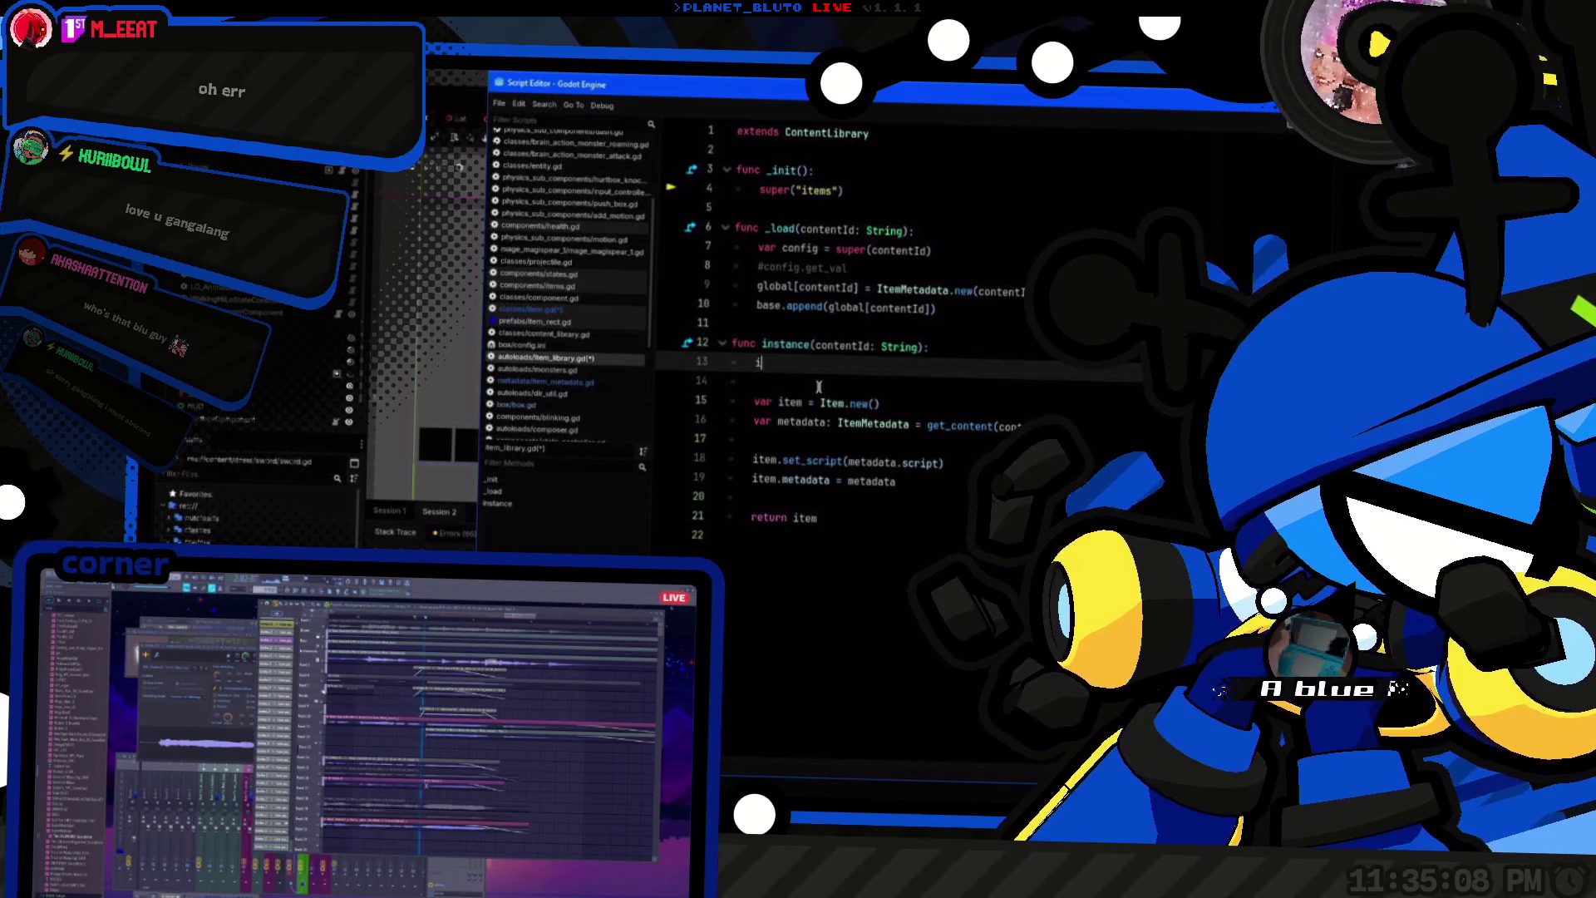
{"action": "key", "text": "BackSpace"}
{"action": "type", "text": "(has"}
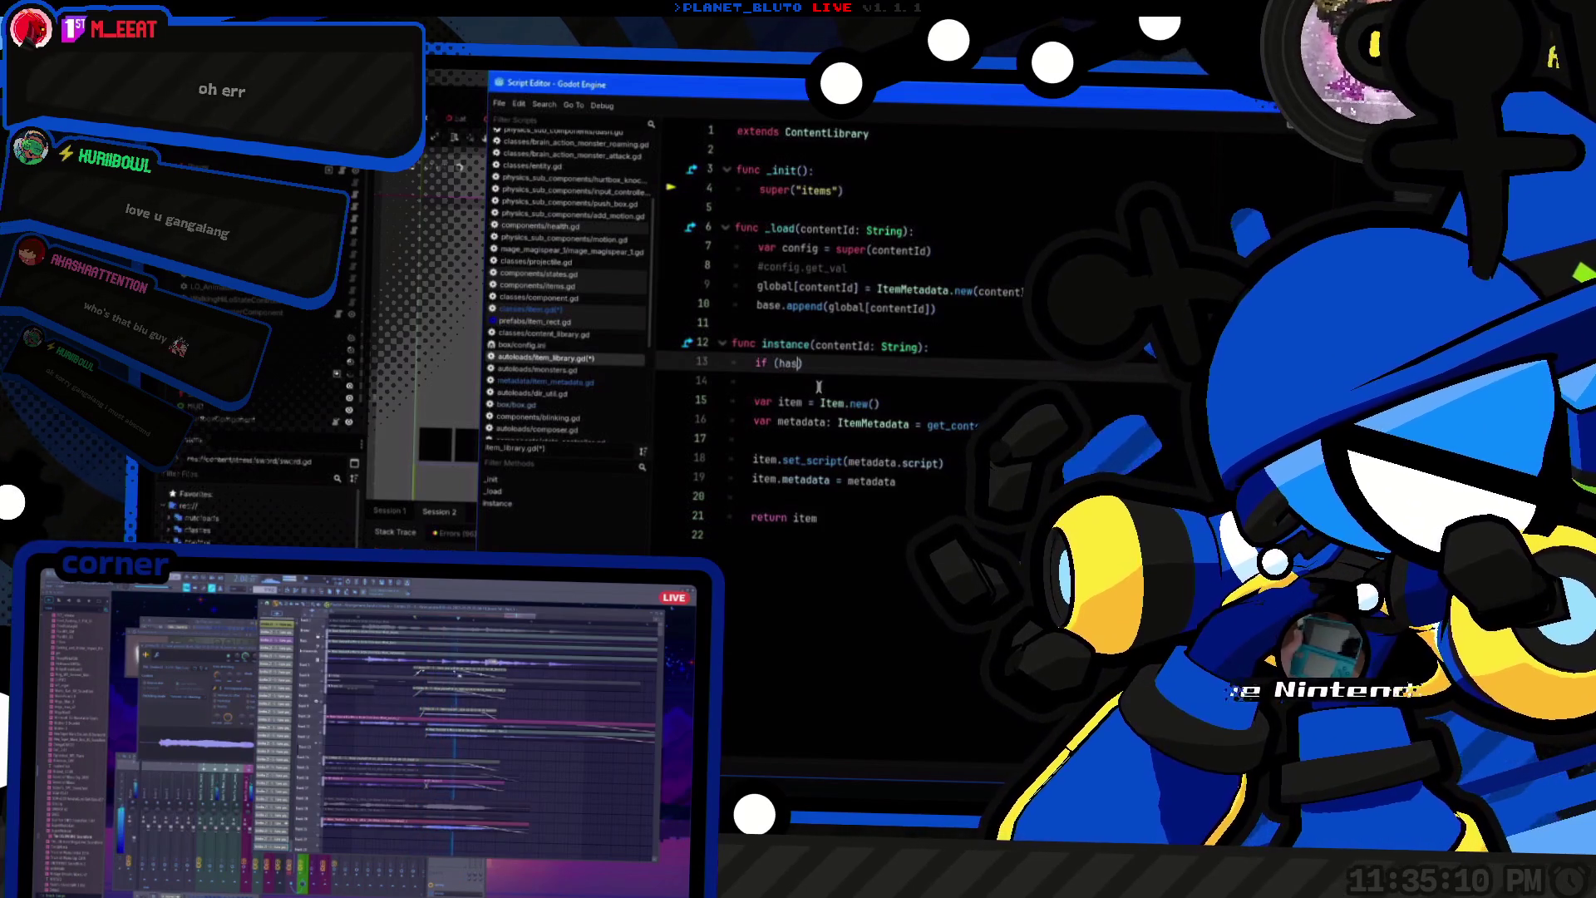
{"action": "type", "text": "_co"}
{"action": "key", "text": "Return"}
{"action": "key", "text": "ctrl+Left"}
{"action": "key", "text": "ctrl+Left"}
{"action": "type", "text": "not"}
{"action": "key", "text": "End"}
{"action": "type", "text": ": re"}
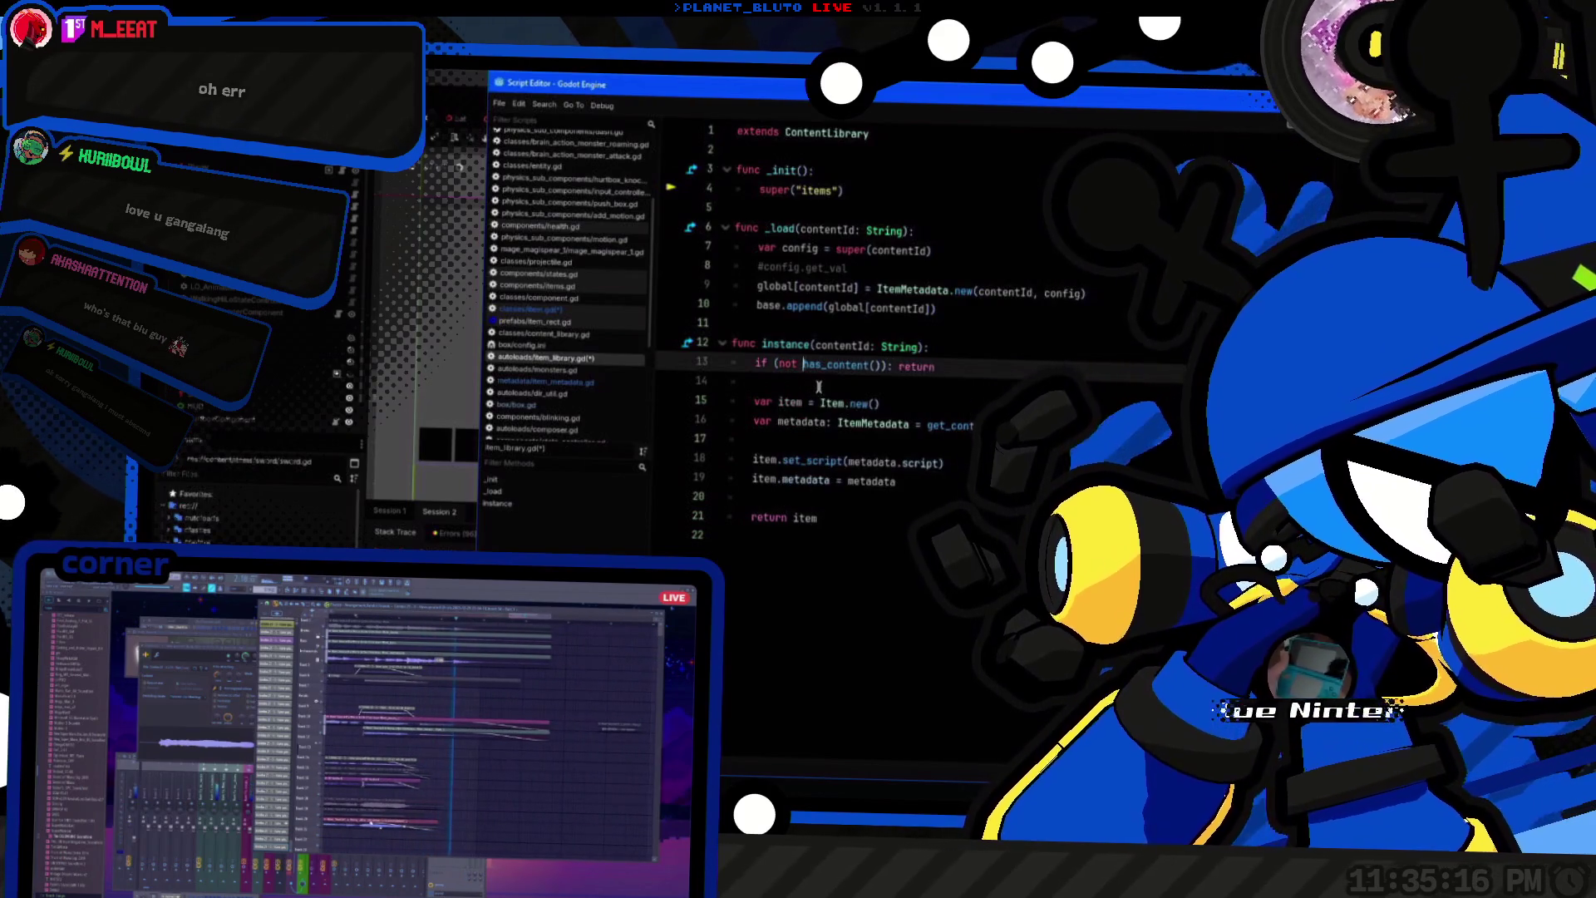
{"action": "type", "text": "turn"}
{"action": "key", "text": "ctrl+c"}
{"action": "key", "text": "Down"}
{"action": "key", "text": "ctrl+v"}
Step: Rename the metadata variable to meta in the assignment and set_script lines
{"action": "key", "text": "Down"}
{"action": "key", "text": "Down"}
{"action": "key", "text": "Down"}
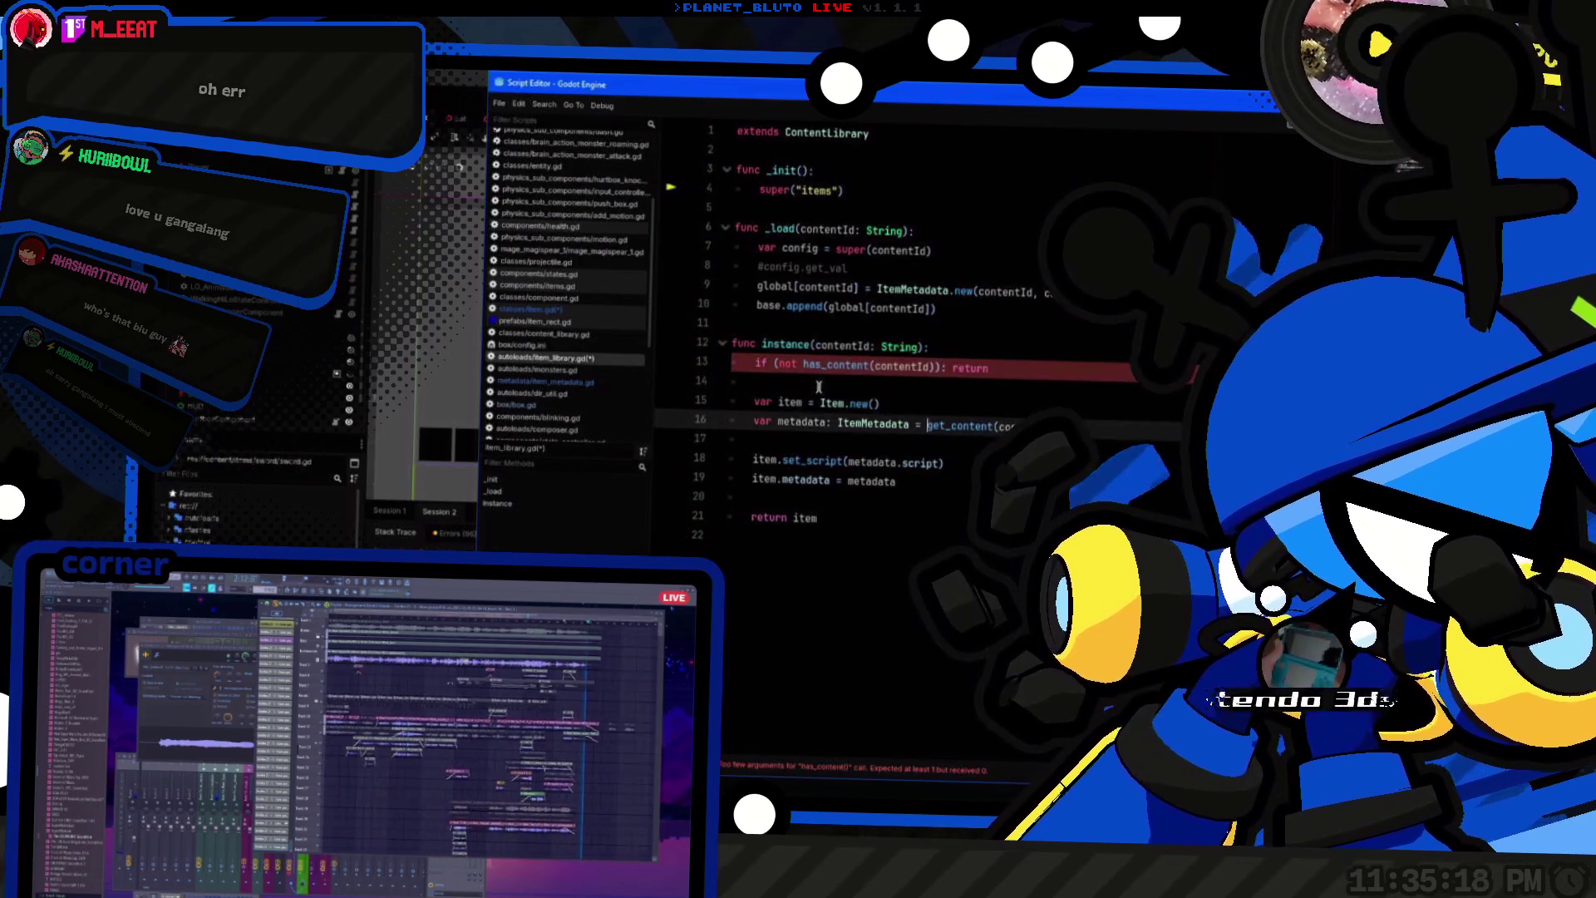
{"action": "key", "text": "Down"}
{"action": "key", "text": "Down"}
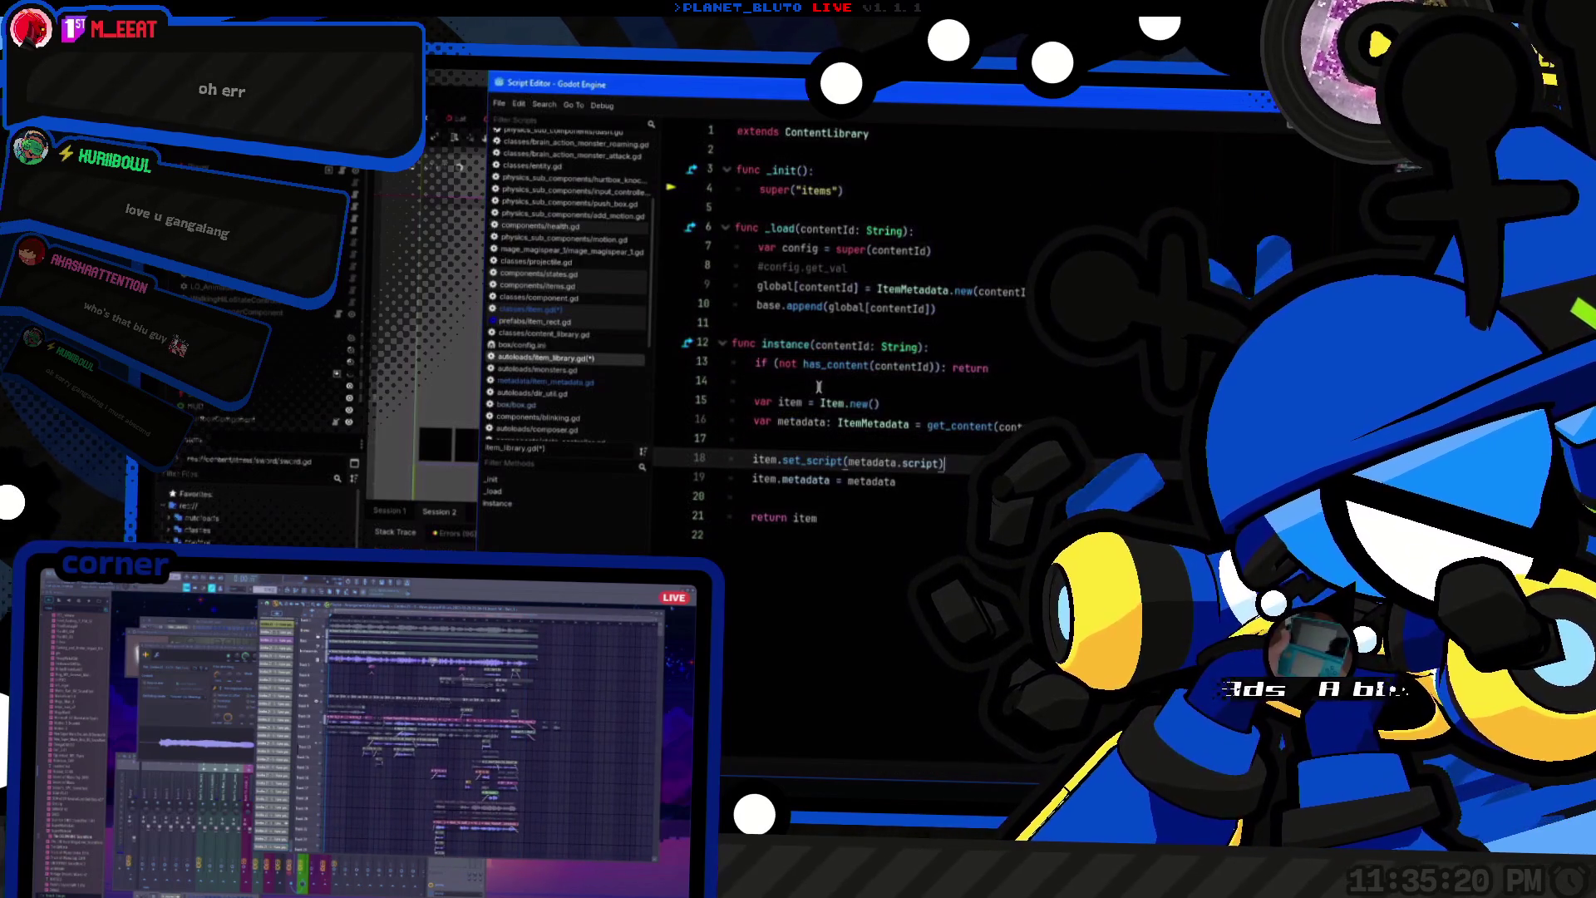
{"action": "key", "text": "BackSpace"}
{"action": "key", "text": "BackSpace"}
{"action": "key", "text": "BackSpace"}
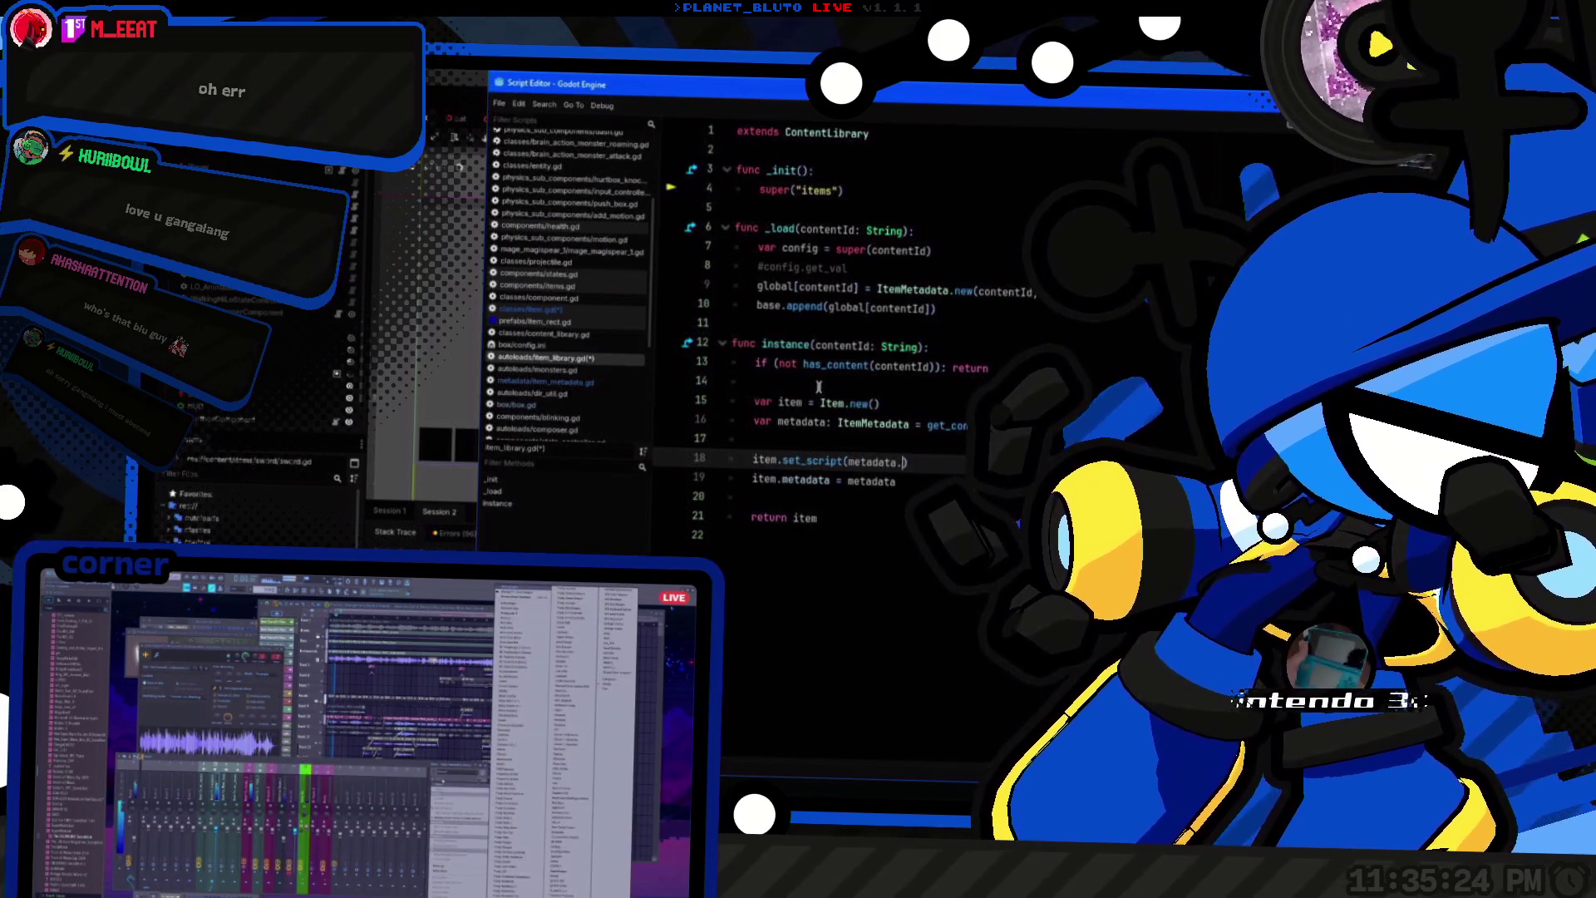
{"action": "key", "text": "BackSpace"}
{"action": "key", "text": "BackSpace"}
{"action": "key", "text": "BackSpace"}
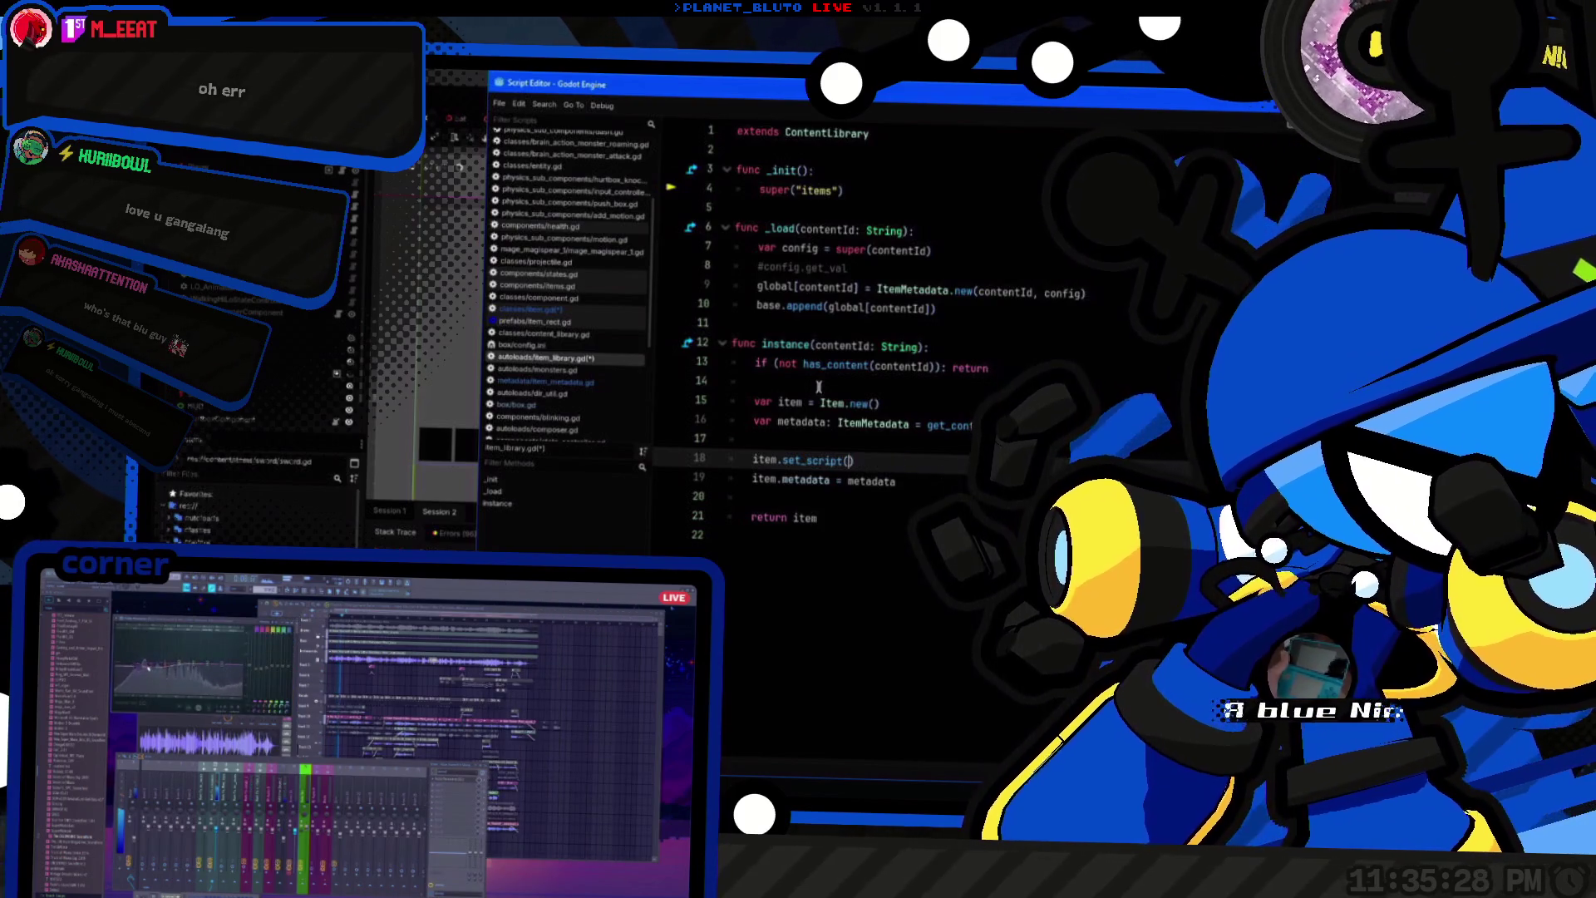
{"action": "key", "text": "Up"}
{"action": "key", "text": "Return"}
{"action": "key", "text": "Up"}
{"action": "type", "text": "metadata"}
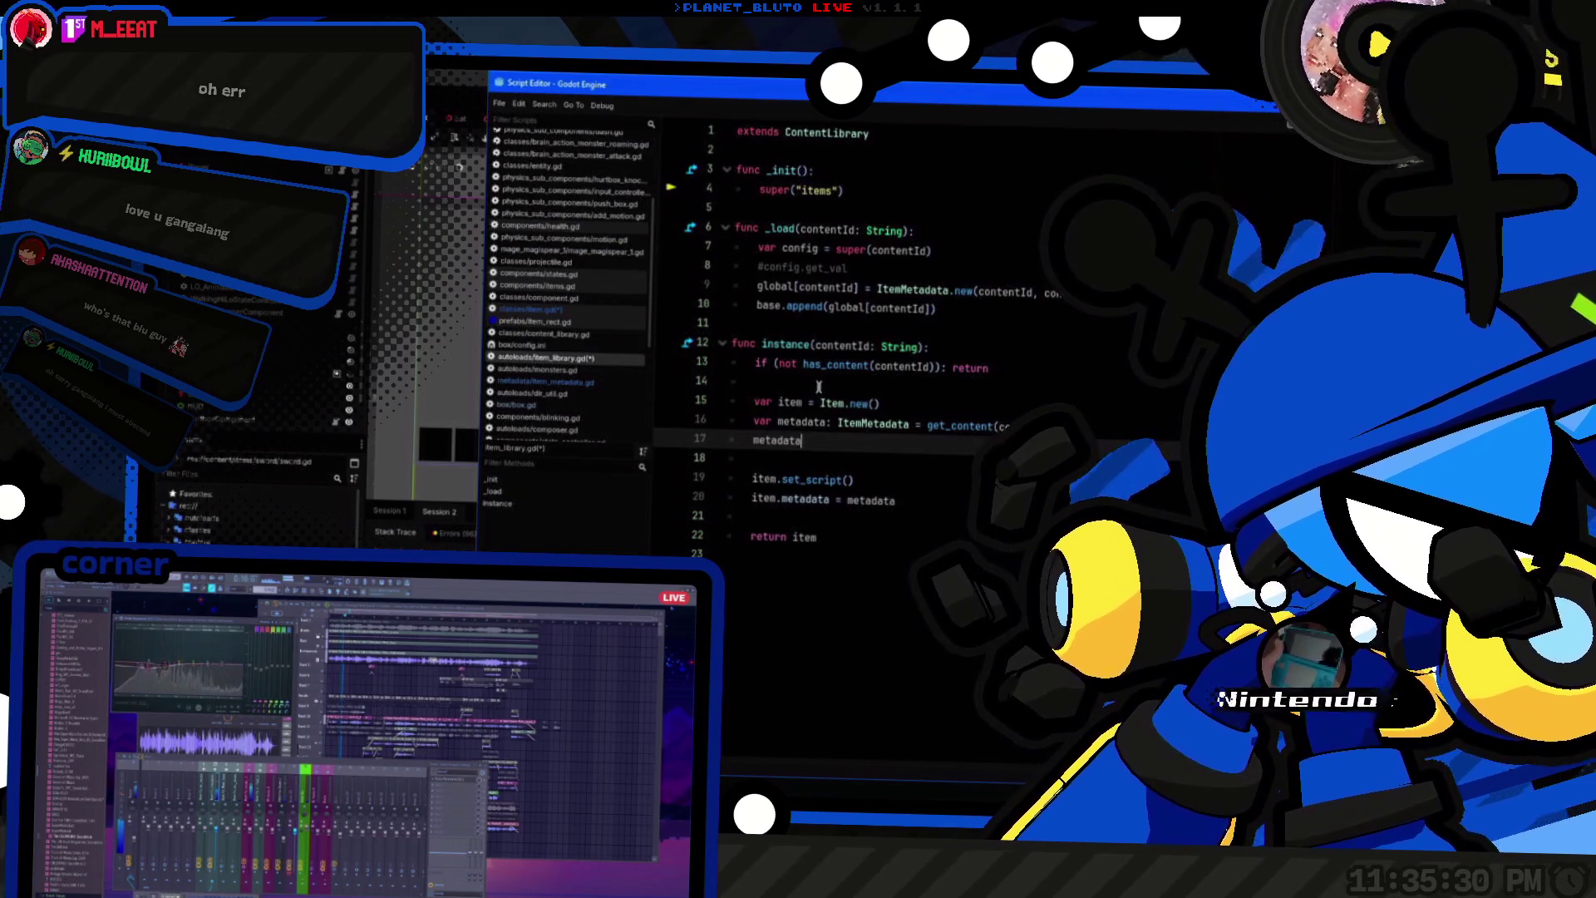
{"action": "key", "text": "BackSpace"}
{"action": "key", "text": "BackSpace"}
{"action": "key", "text": "BackSpace"}
{"action": "key", "text": "BackSpace"}
{"action": "key", "text": "Down"}
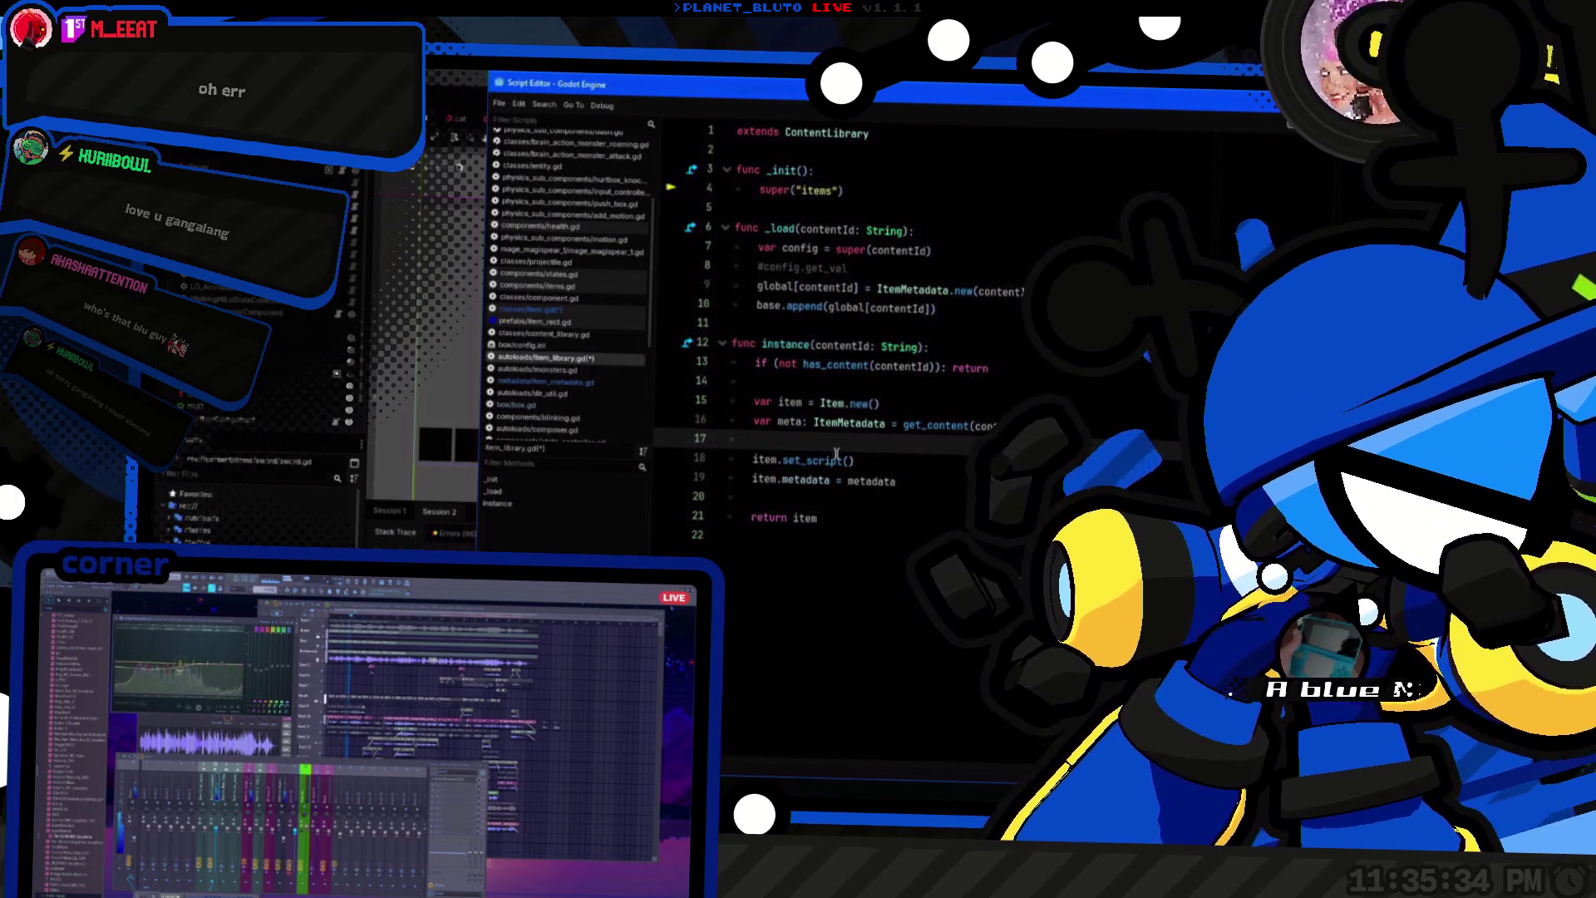
{"action": "left_click", "coordinate": [953, 475]}
{"action": "key", "text": "BackSpace"}
{"action": "key", "text": "BackSpace"}
{"action": "key", "text": "BackSpace"}
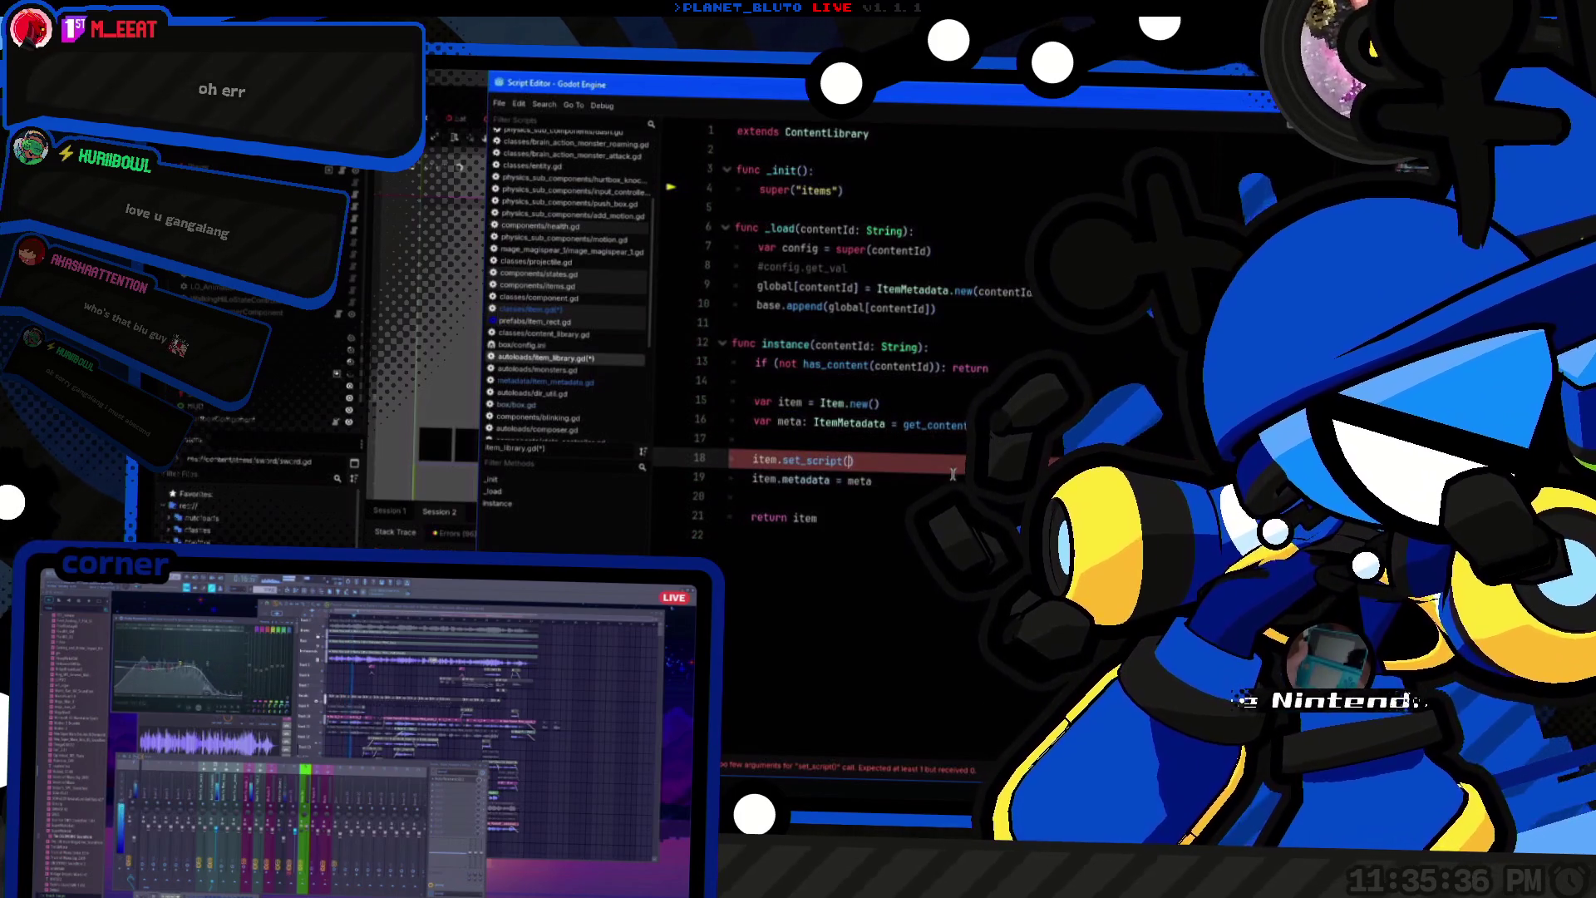
{"action": "type", "text": "meta.)"}
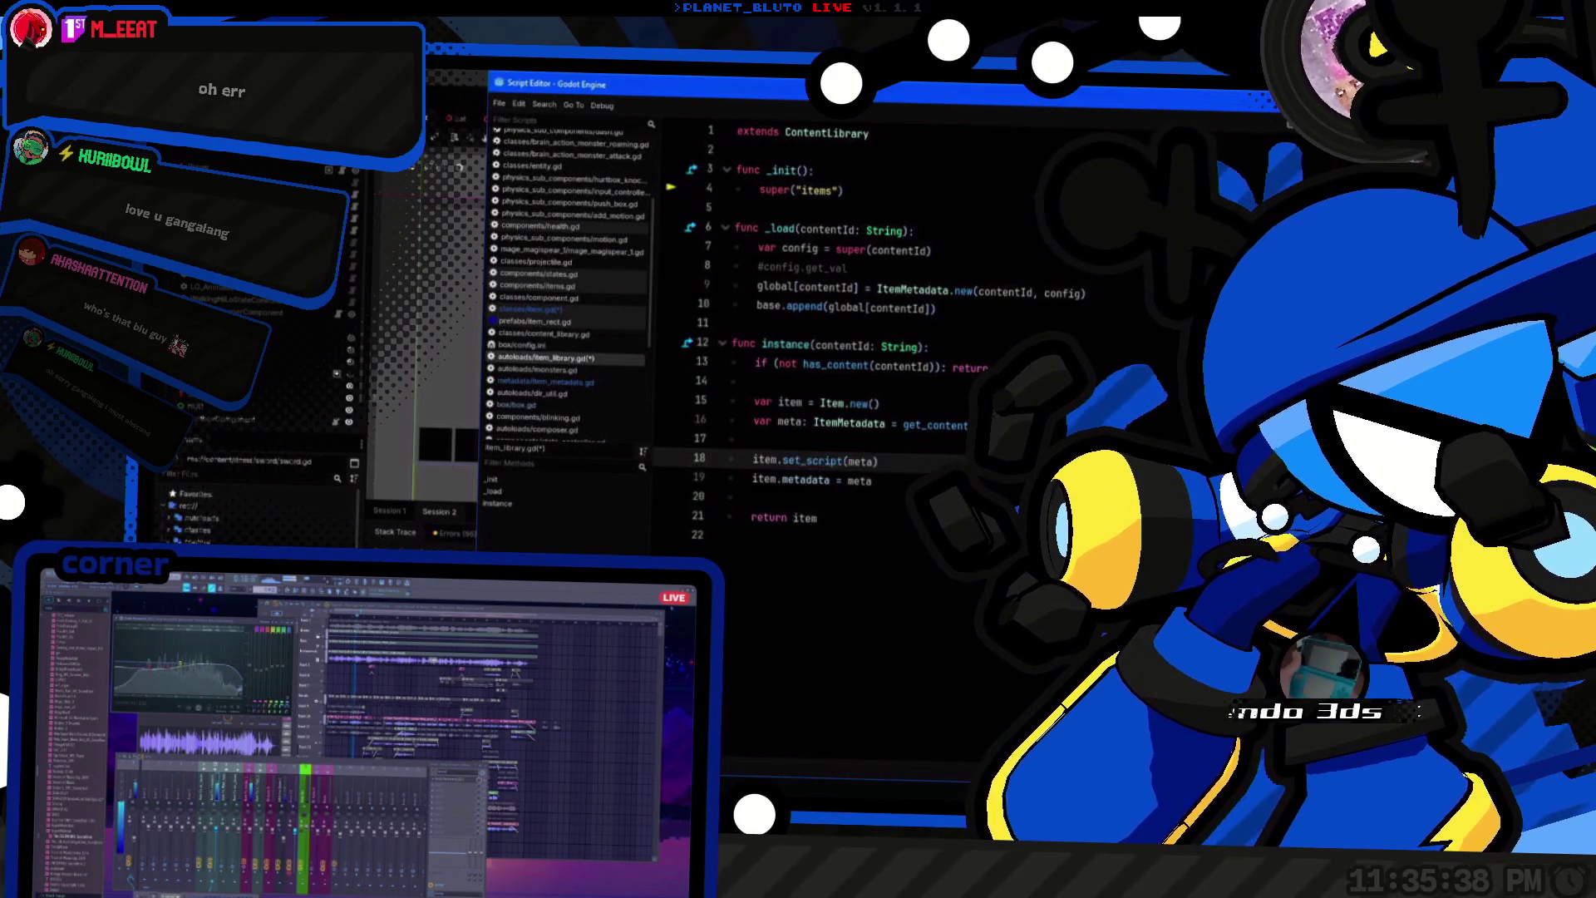
{"action": "key", "text": "Up"}
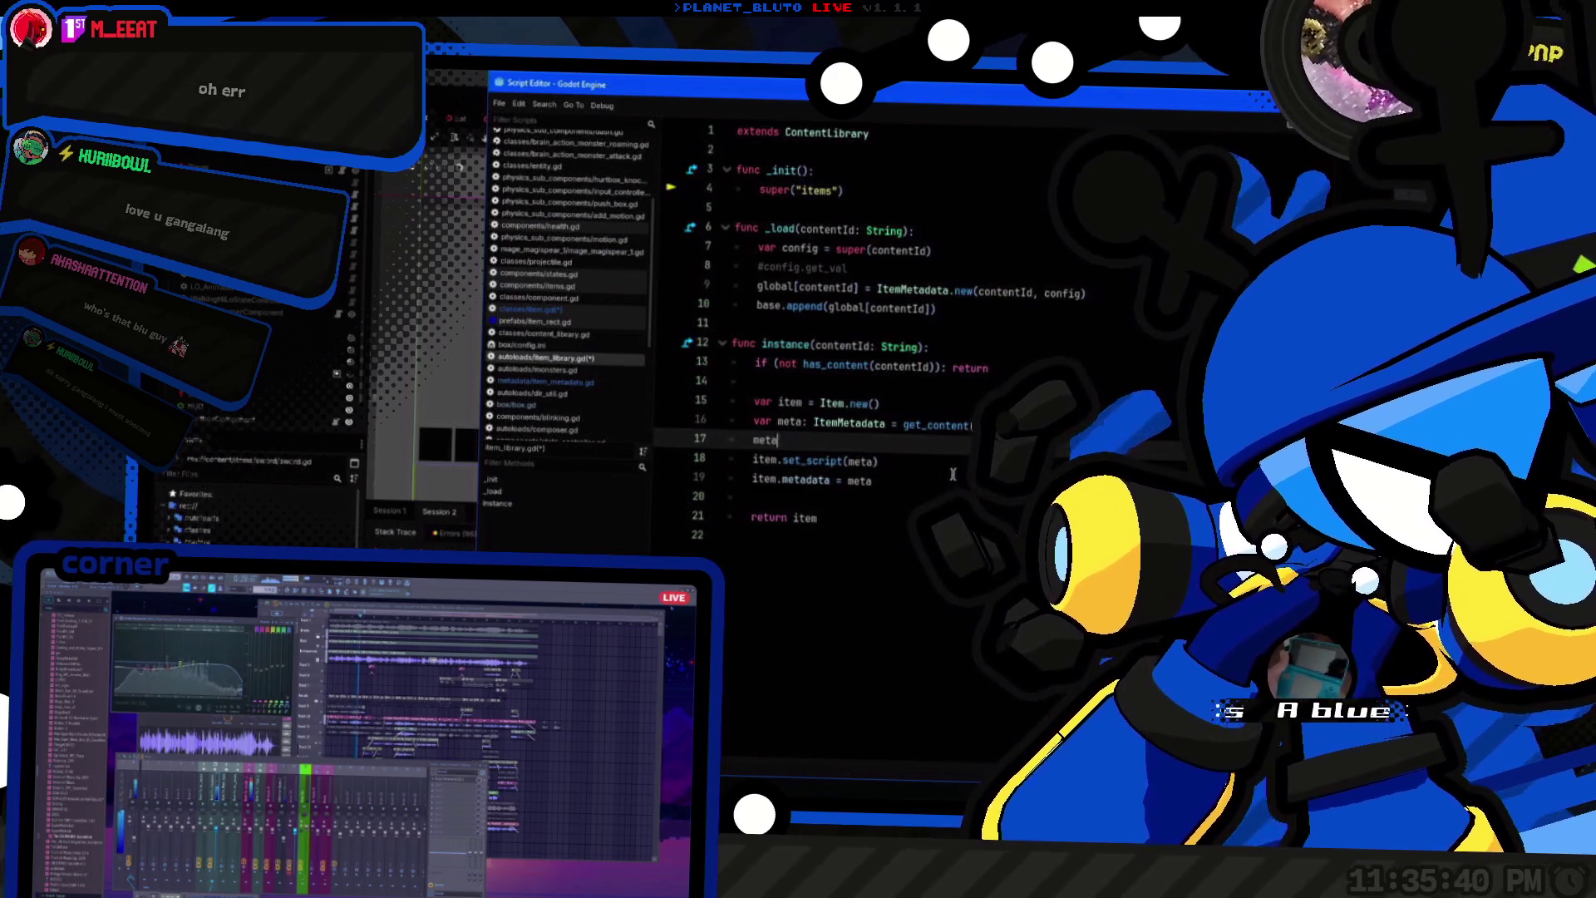
{"action": "left_click", "coordinate": [835, 425], "text": "ctrl"}
Step: Check the exact name of the script_prefab property in item_metadata.gd
{"action": "scroll", "coordinate": [889, 392], "scroll_direction": "up", "scroll_amount": 2}
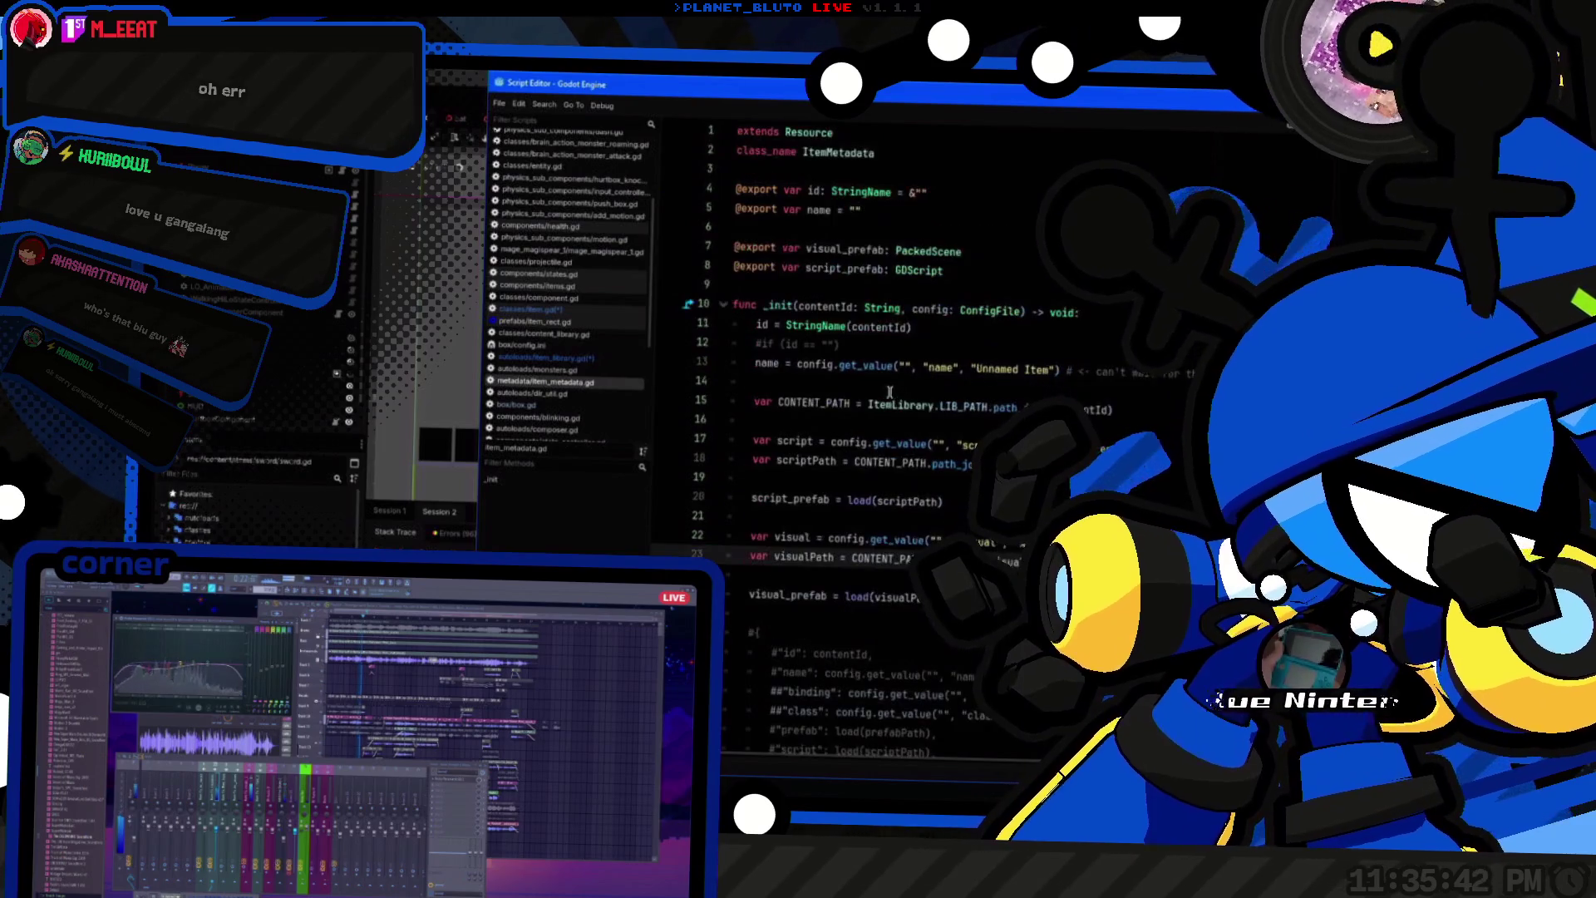
{"action": "double_click", "coordinate": [836, 267]}
{"action": "key", "text": "ctrl+c"}
{"action": "scroll", "coordinate": [838, 268], "scroll_direction": "down", "scroll_amount": 2}
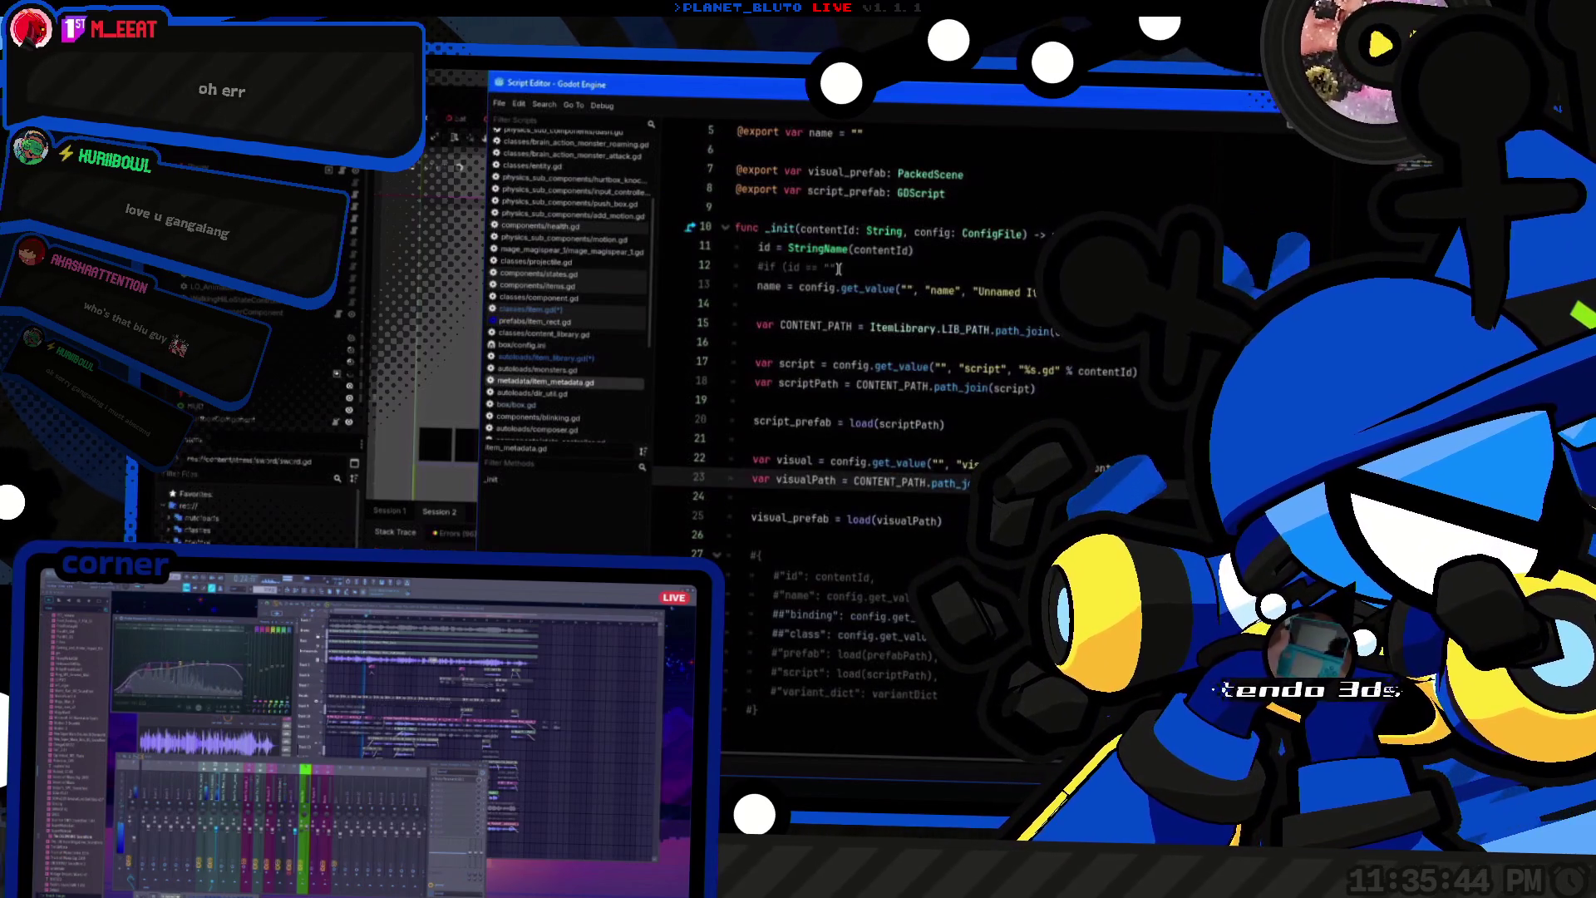
{"action": "scroll", "coordinate": [838, 267], "scroll_direction": "up", "scroll_amount": 2}
Step: In item_library.gd, rewrite the set_script argument toward meta.script_prefab
{"action": "key", "text": "alt+Left"}
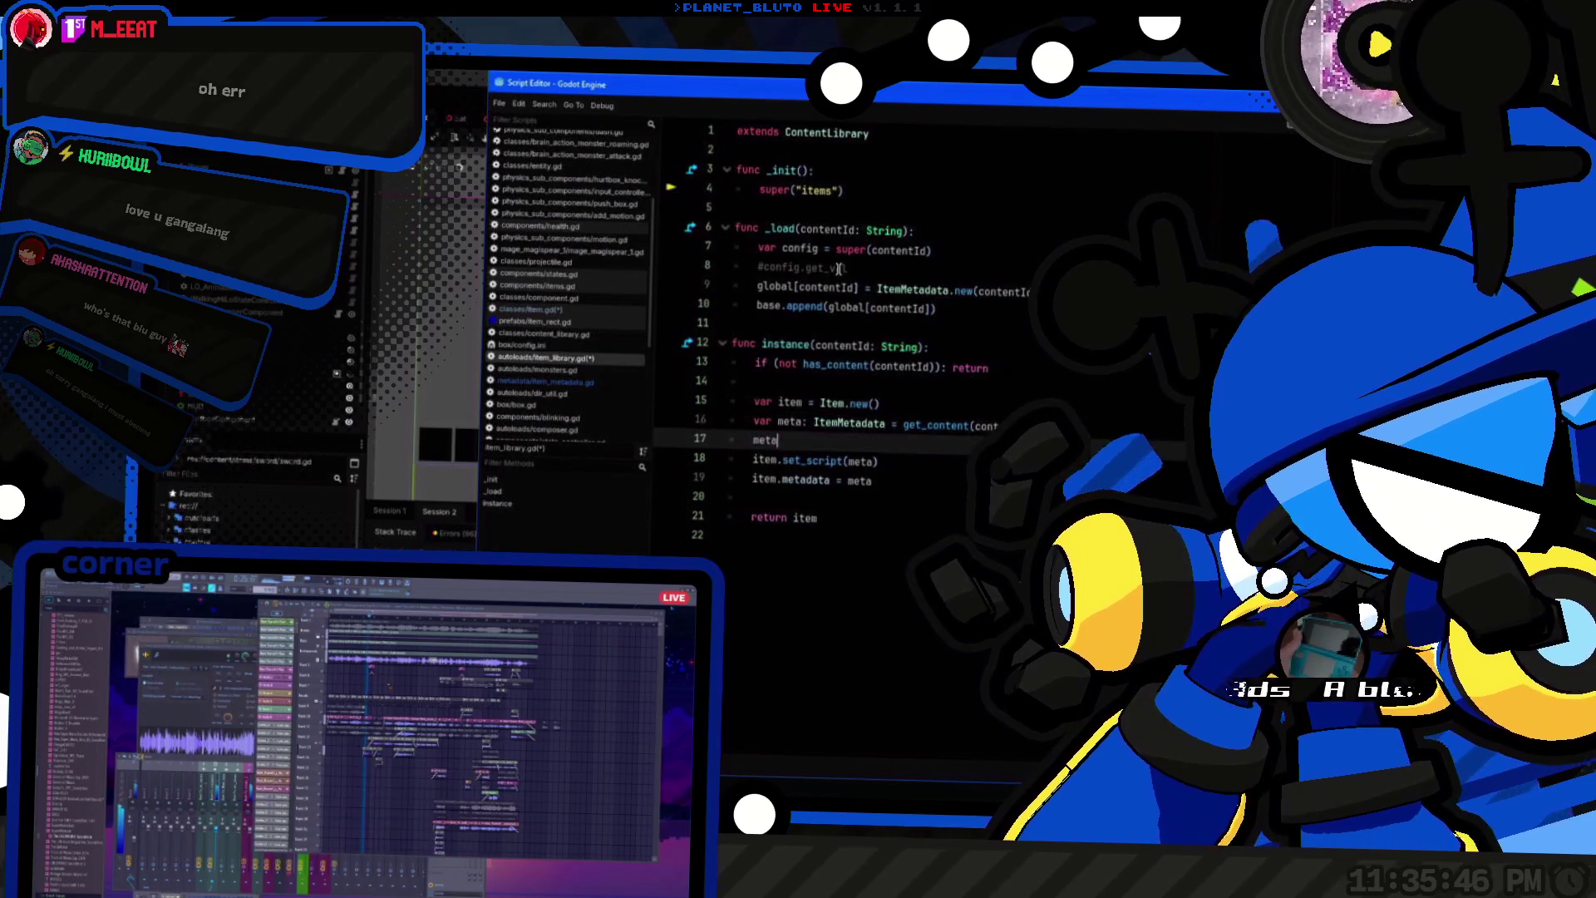
{"action": "key", "text": "ctrl+BackSpace"}
{"action": "key", "text": "ctrl+v"}
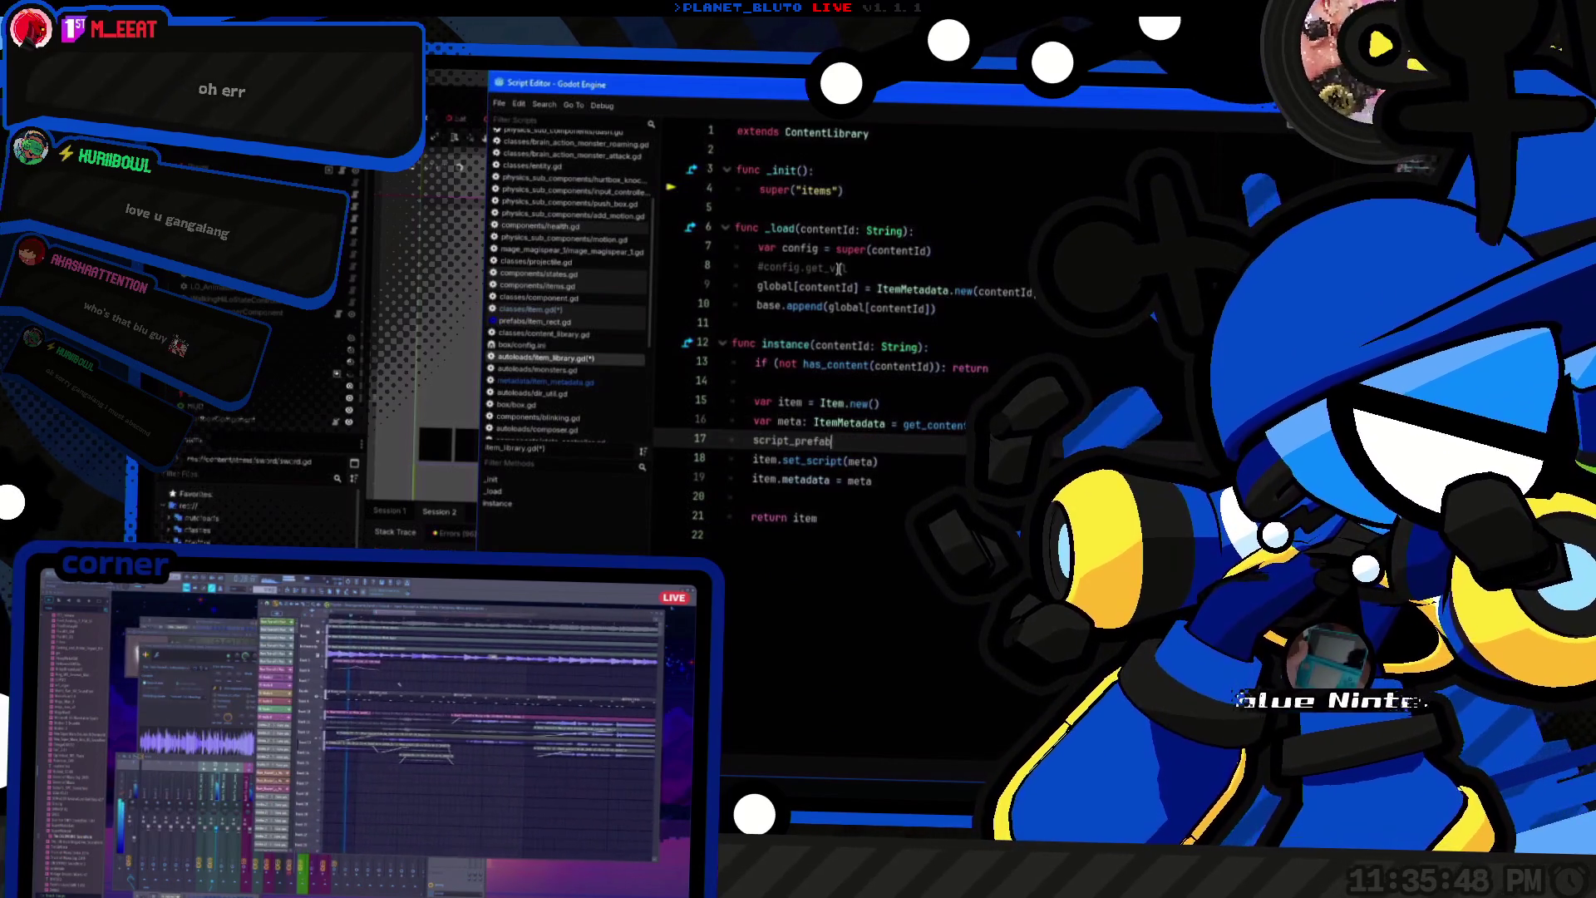
{"action": "key", "text": "ctrl+BackSpace"}
{"action": "key", "text": "BackSpace"}
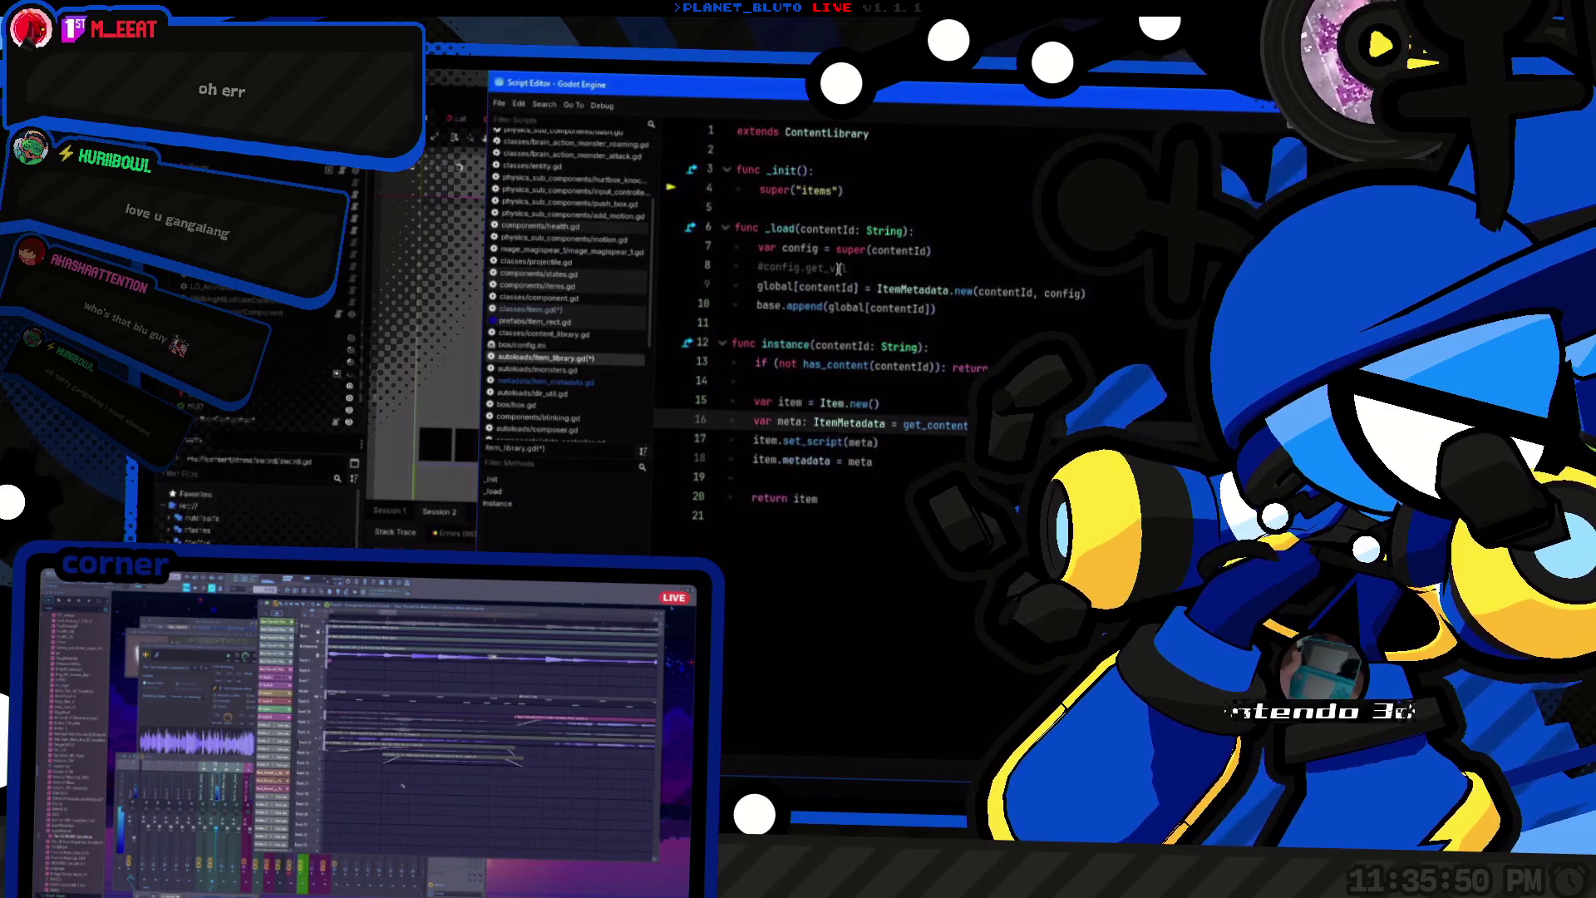
{"action": "key", "text": "ctrl+z"}
{"action": "key", "text": "ctrl+z"}
{"action": "key", "text": "ctrl+z"}
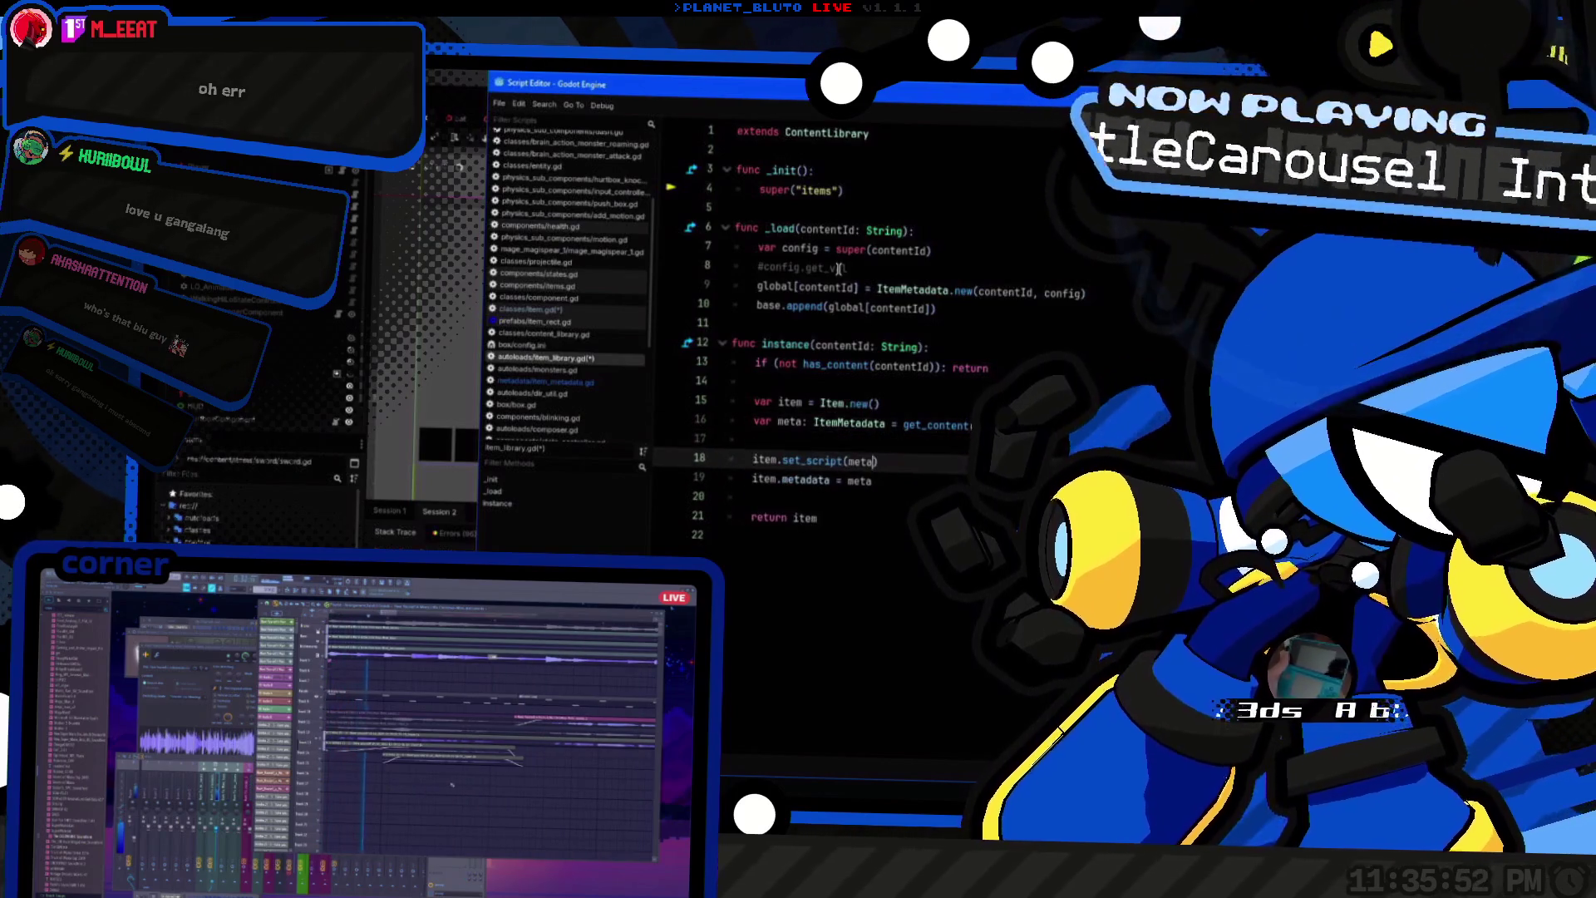
{"action": "key", "text": "ctrl+z"}
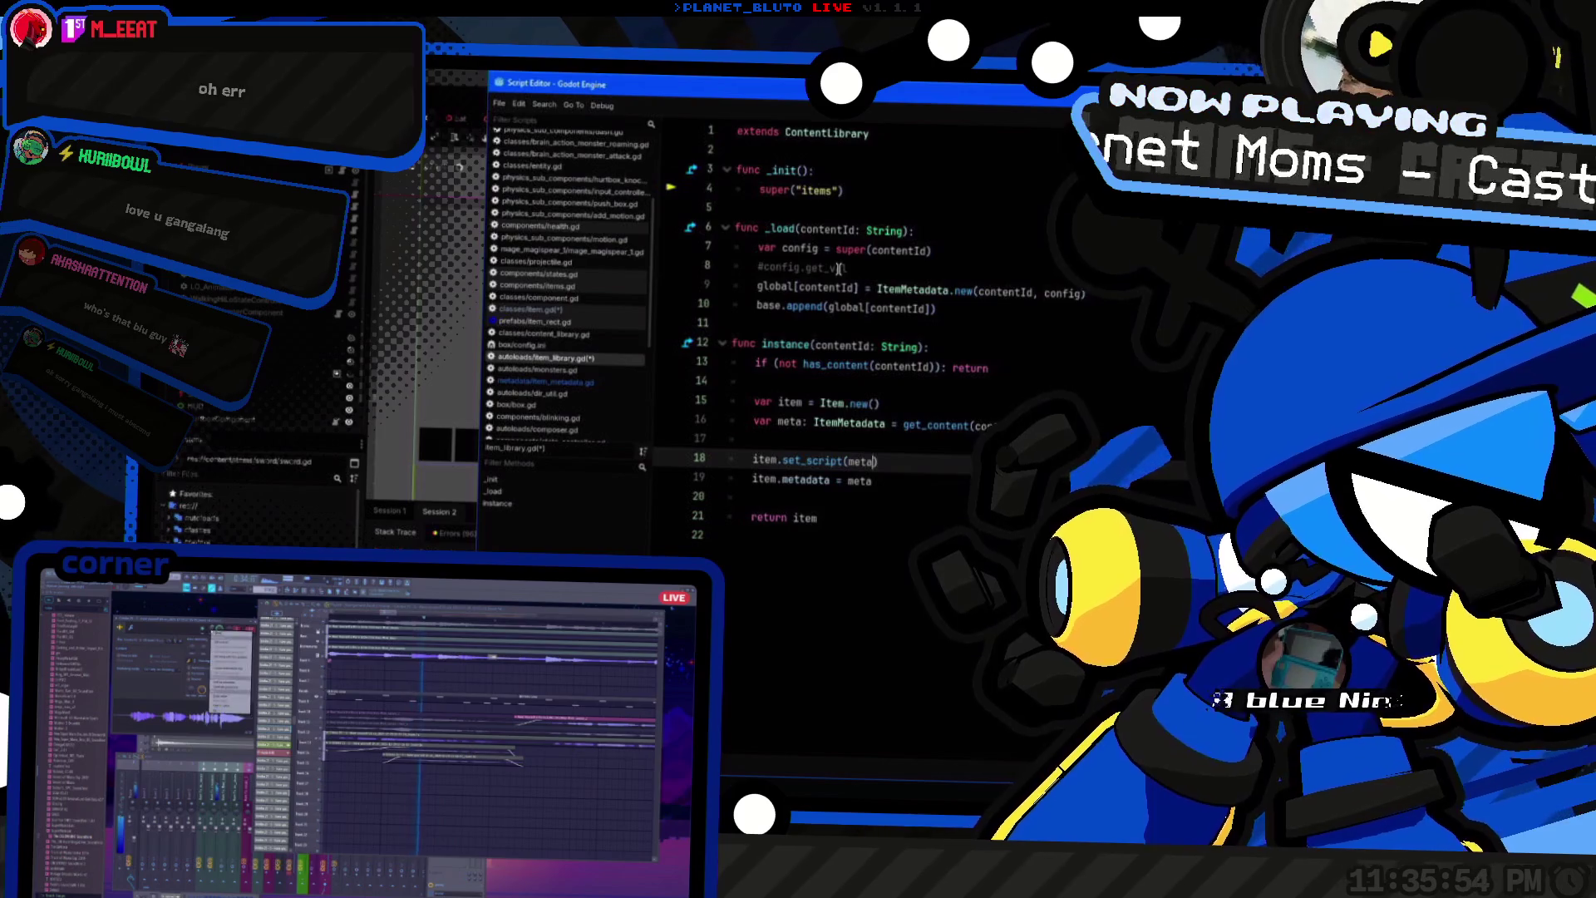
{"action": "type", "text": ".script_prefab.in"}
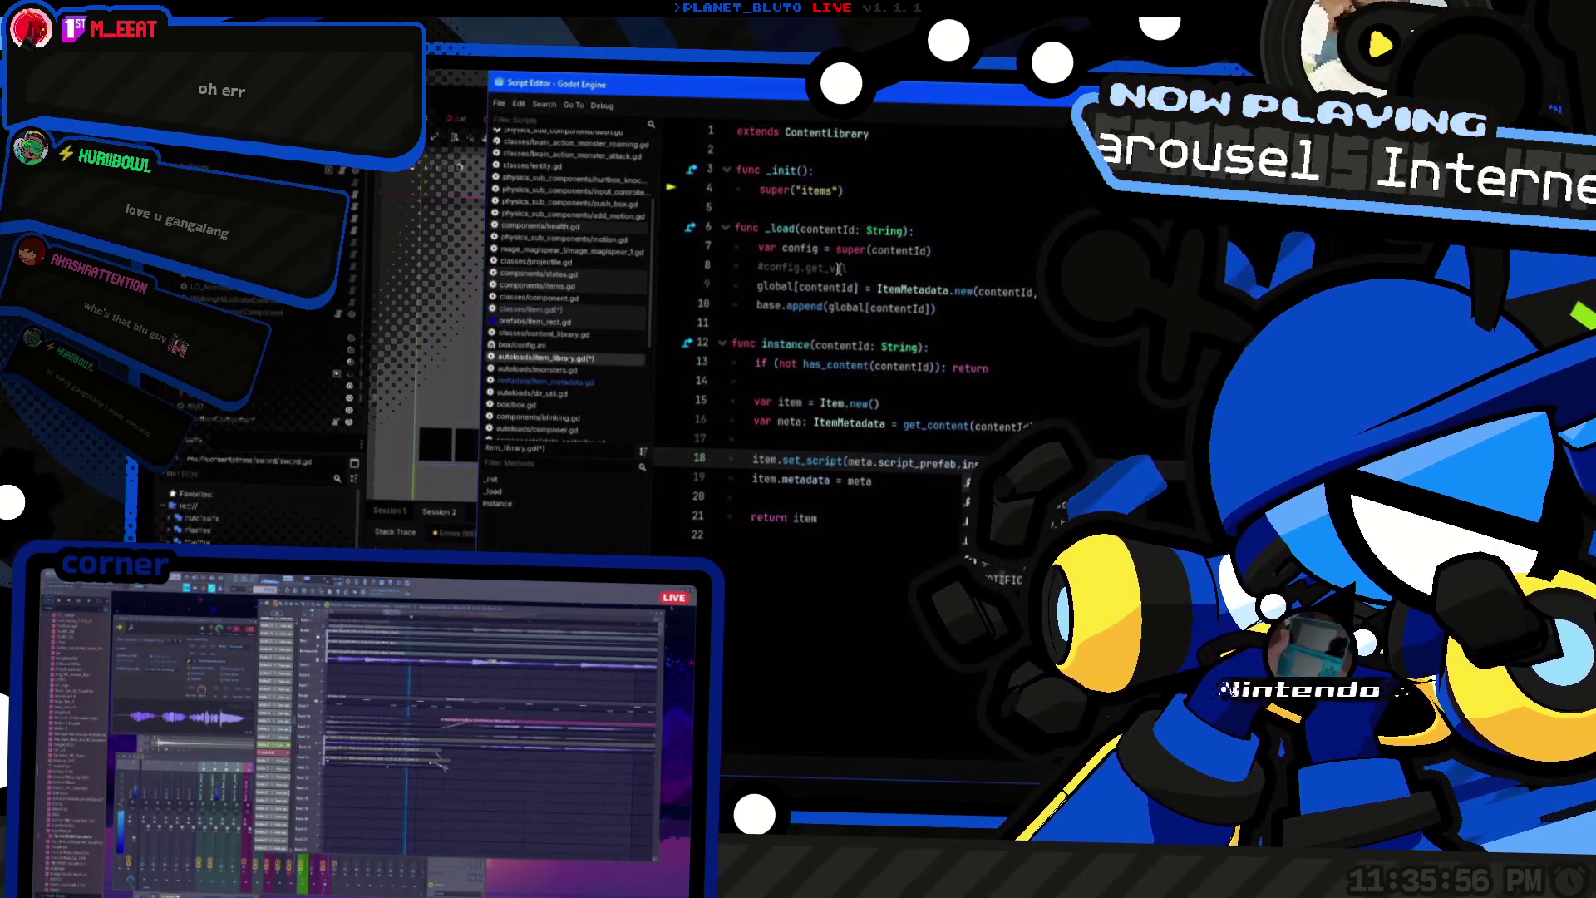
{"action": "key", "text": "BackSpace"}
{"action": "key", "text": "BackSpace"}
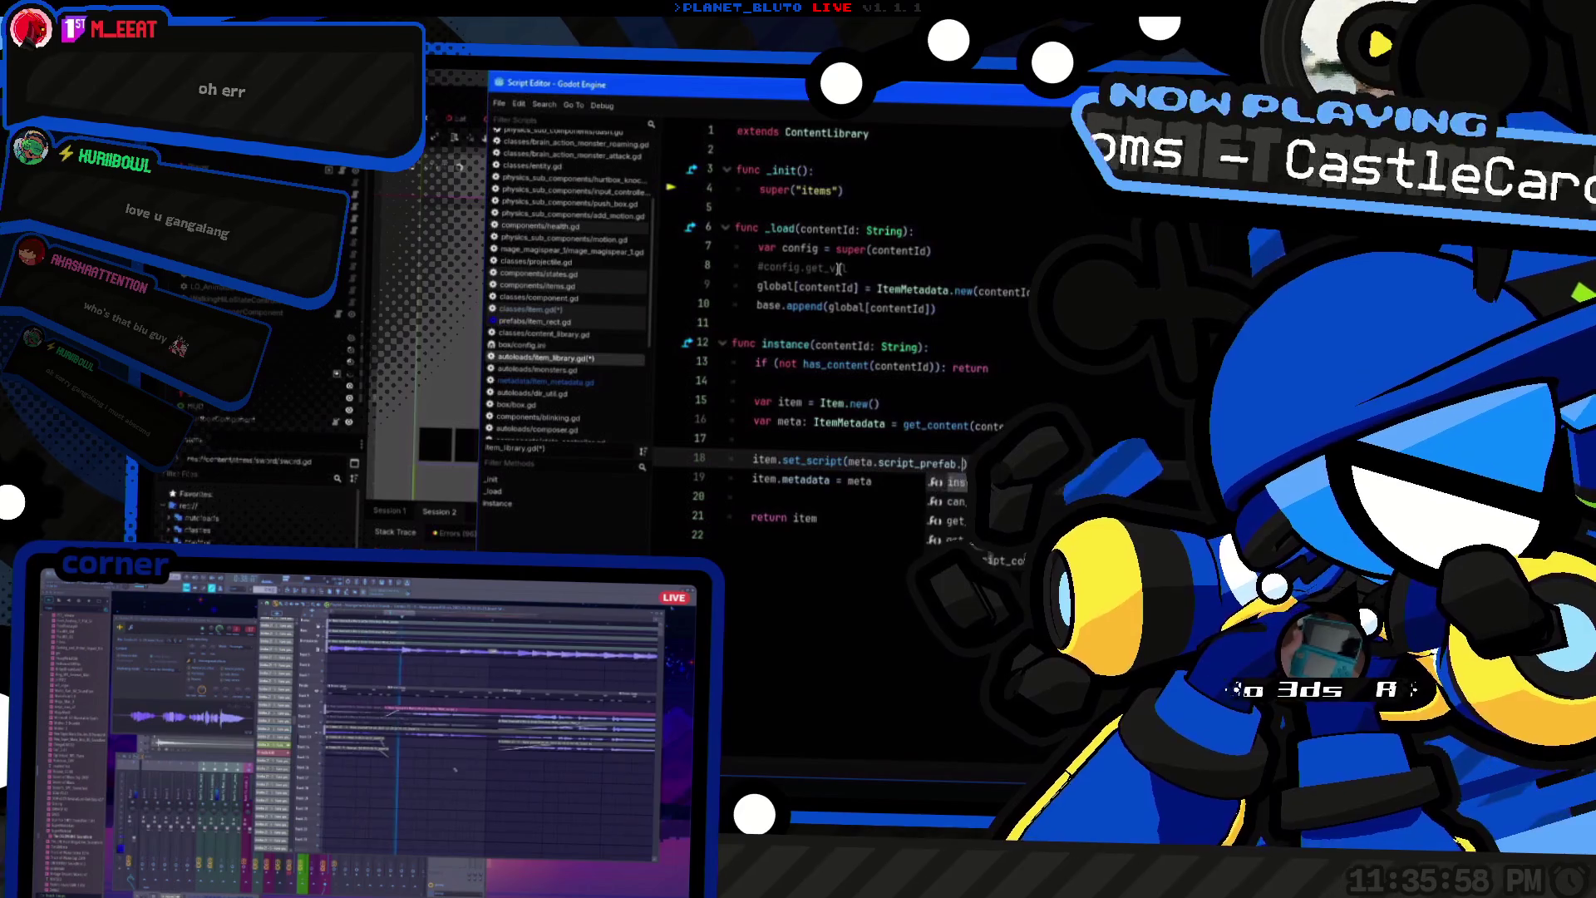
{"action": "key", "text": "ctrl+z"}
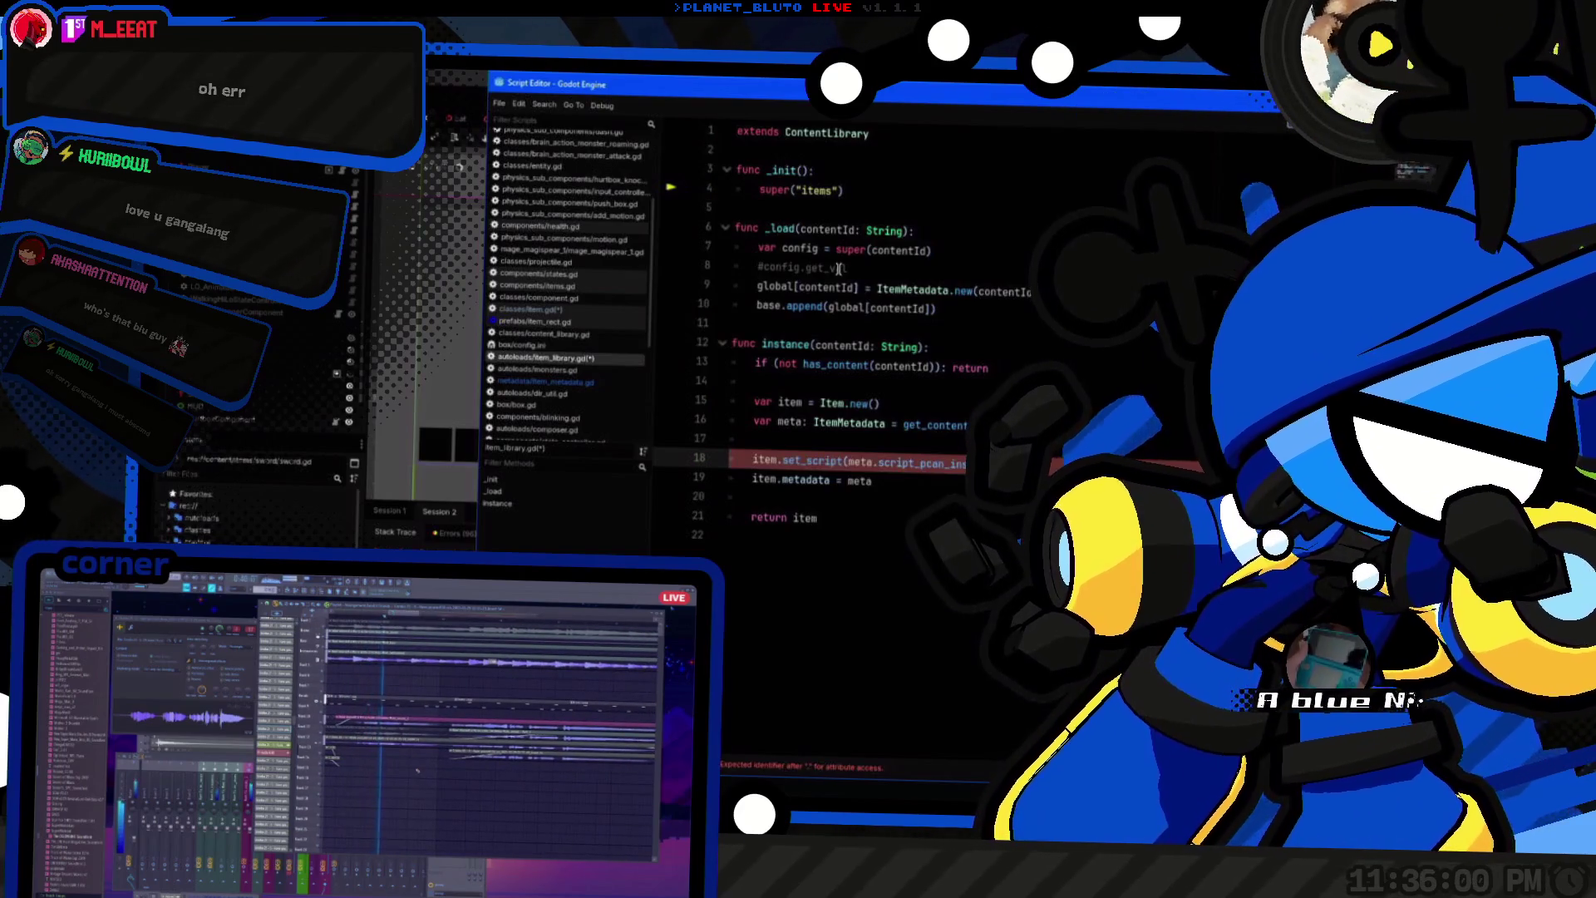
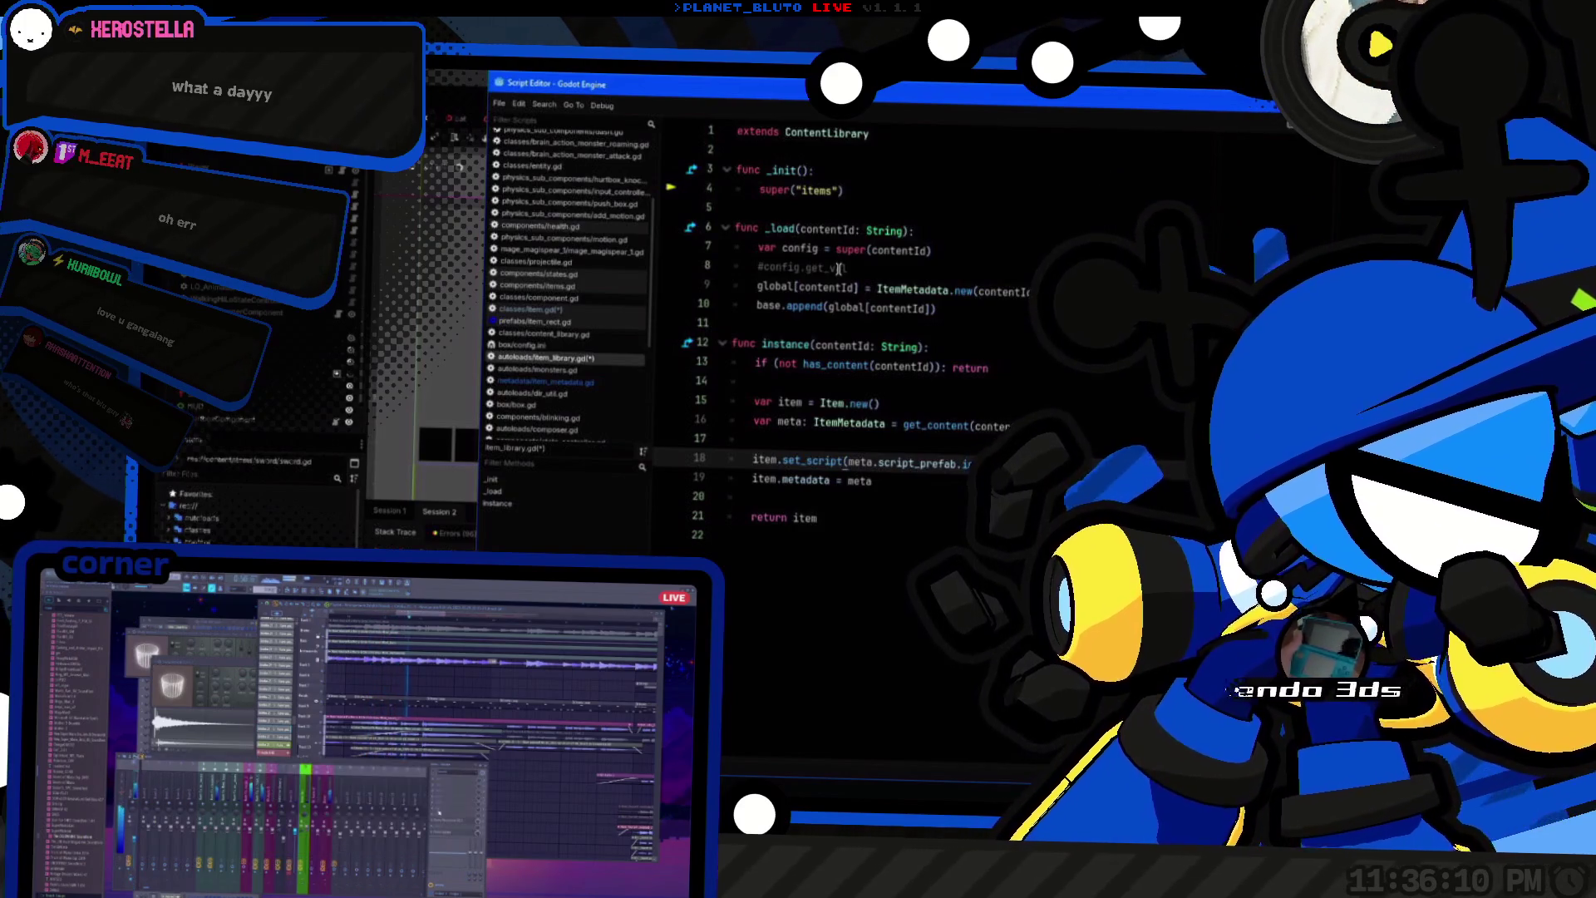
Step: Wrap get_content(contentId) on line 16 of item_library.gd as '(… as ItemMetadata)'
{"action": "left_click", "coordinate": [754, 439]}
{"action": "left_click", "coordinate": [918, 460]}
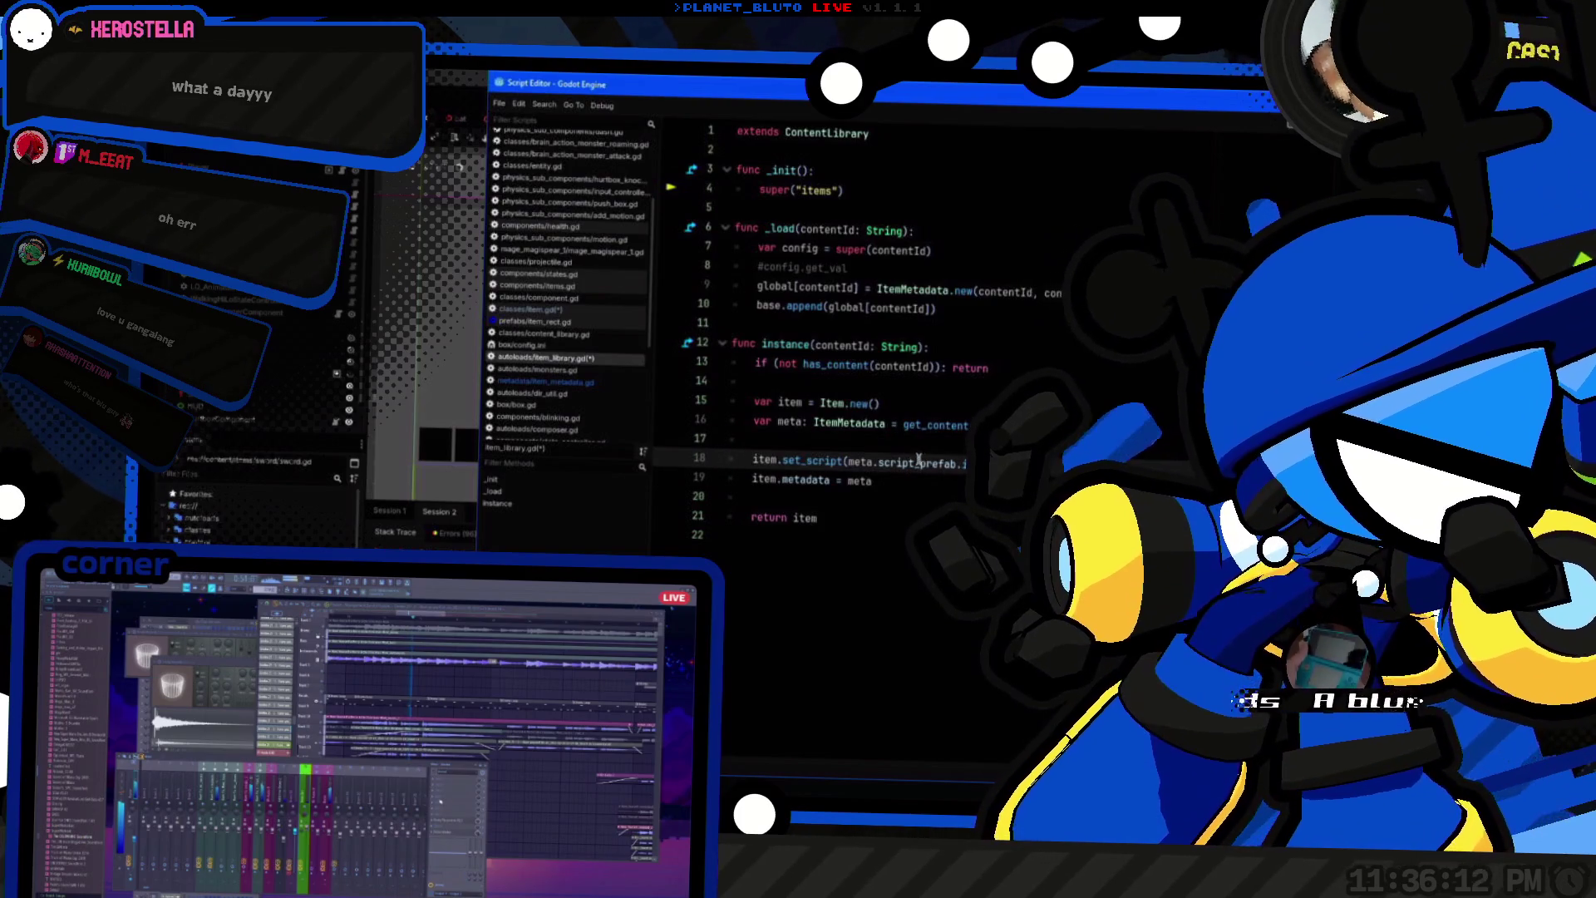
{"action": "left_click", "coordinate": [861, 424], "text": "ctrl"}
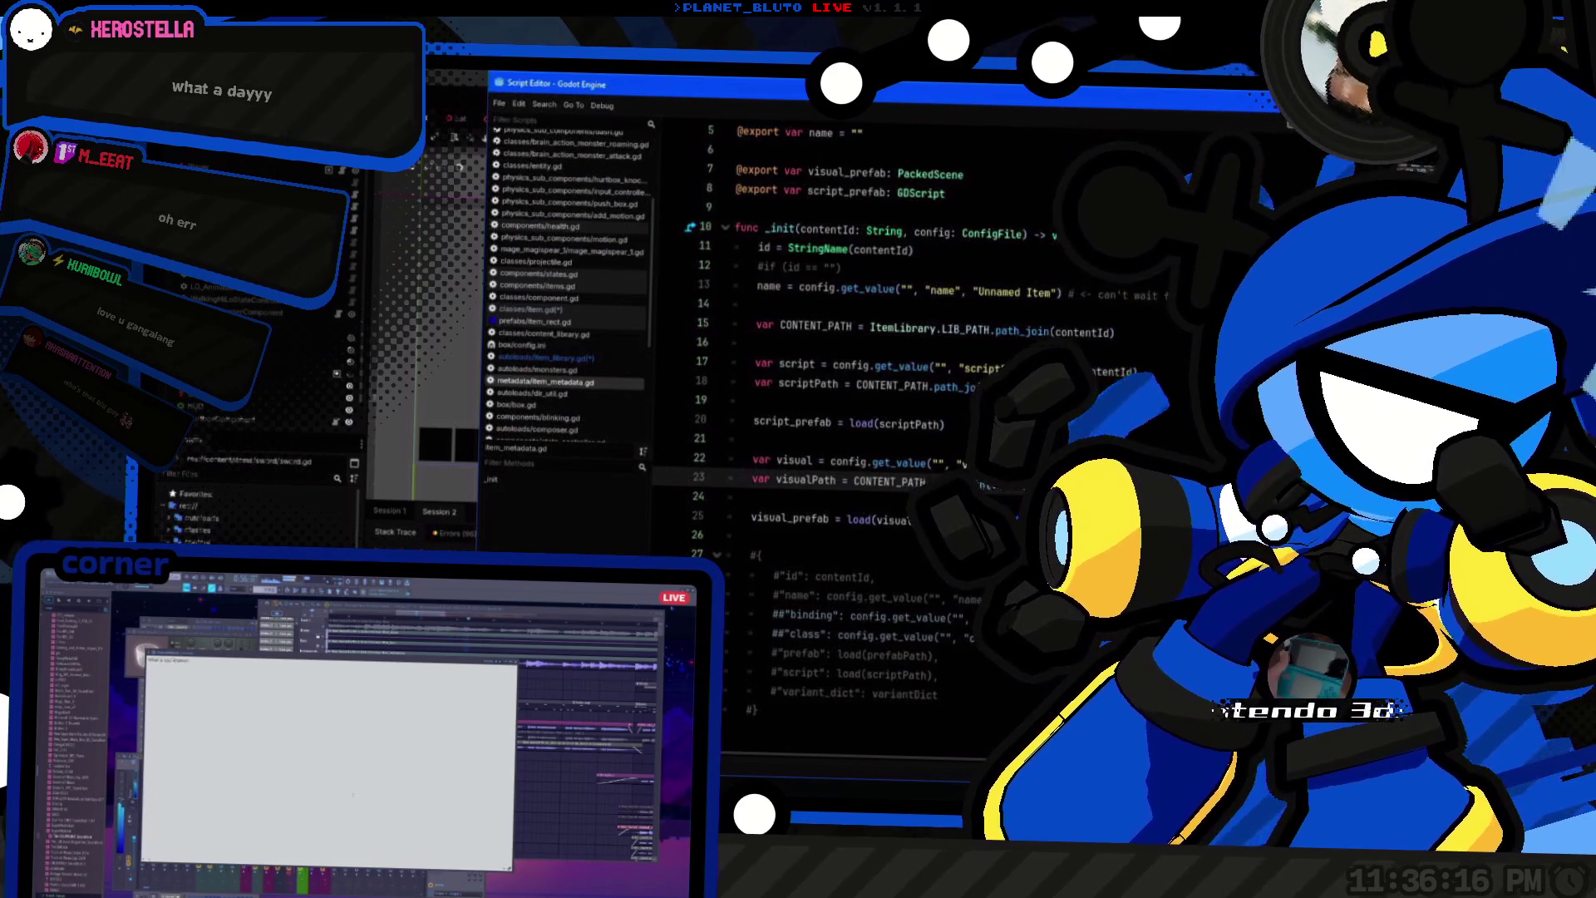
{"action": "key", "text": "alt+Left"}
{"action": "type", "text": "("}
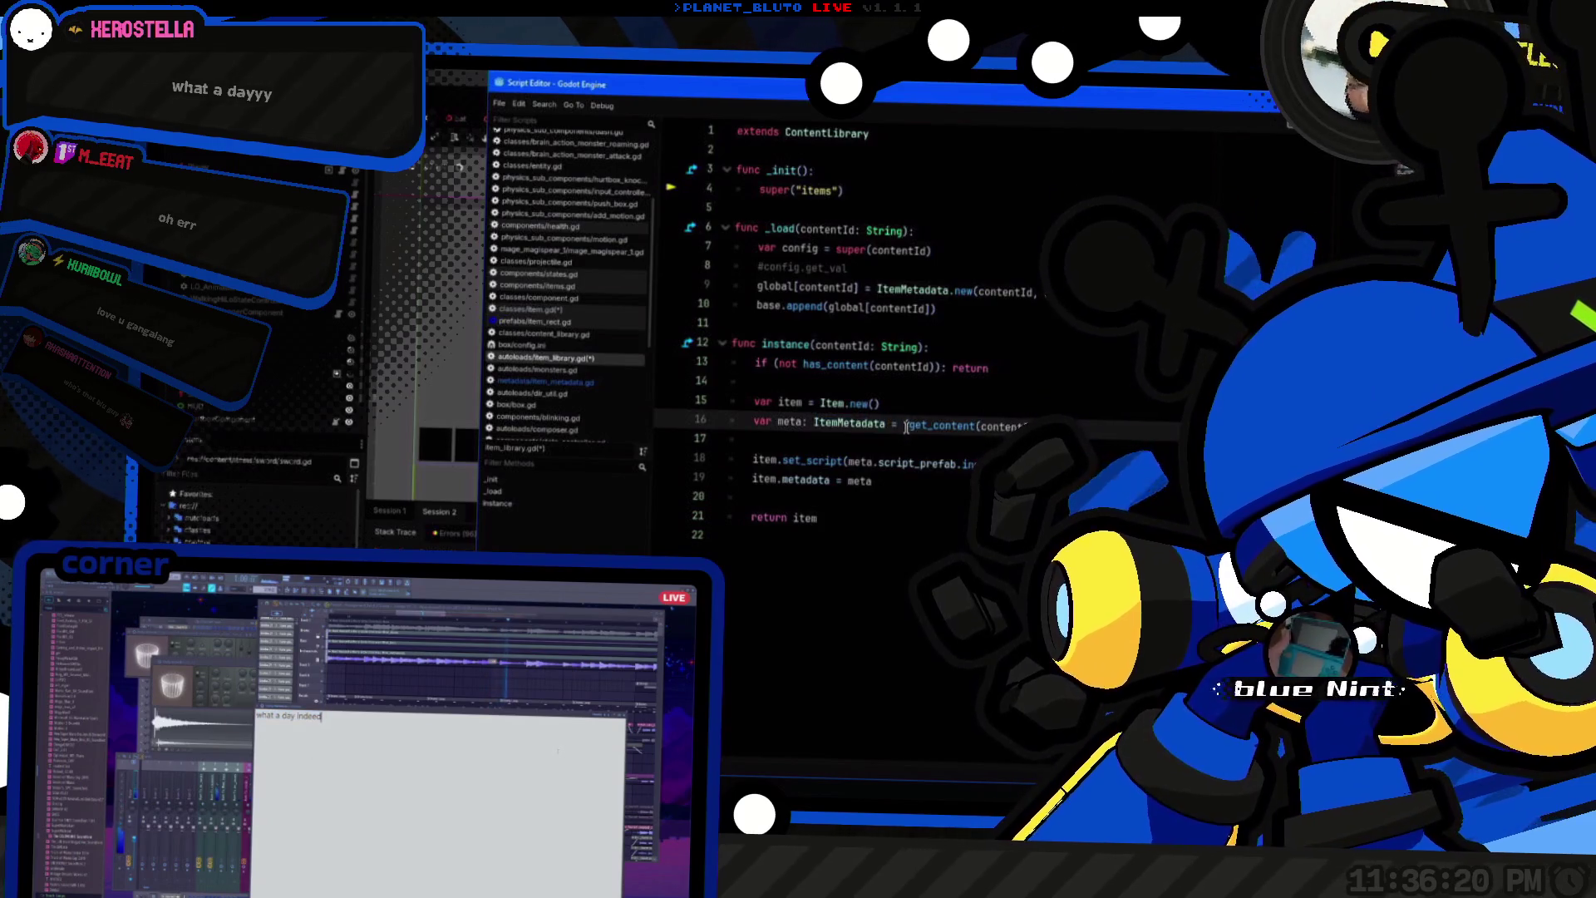
{"action": "key", "text": "End"}
{"action": "type", "text": "as ItemMetadata)"}
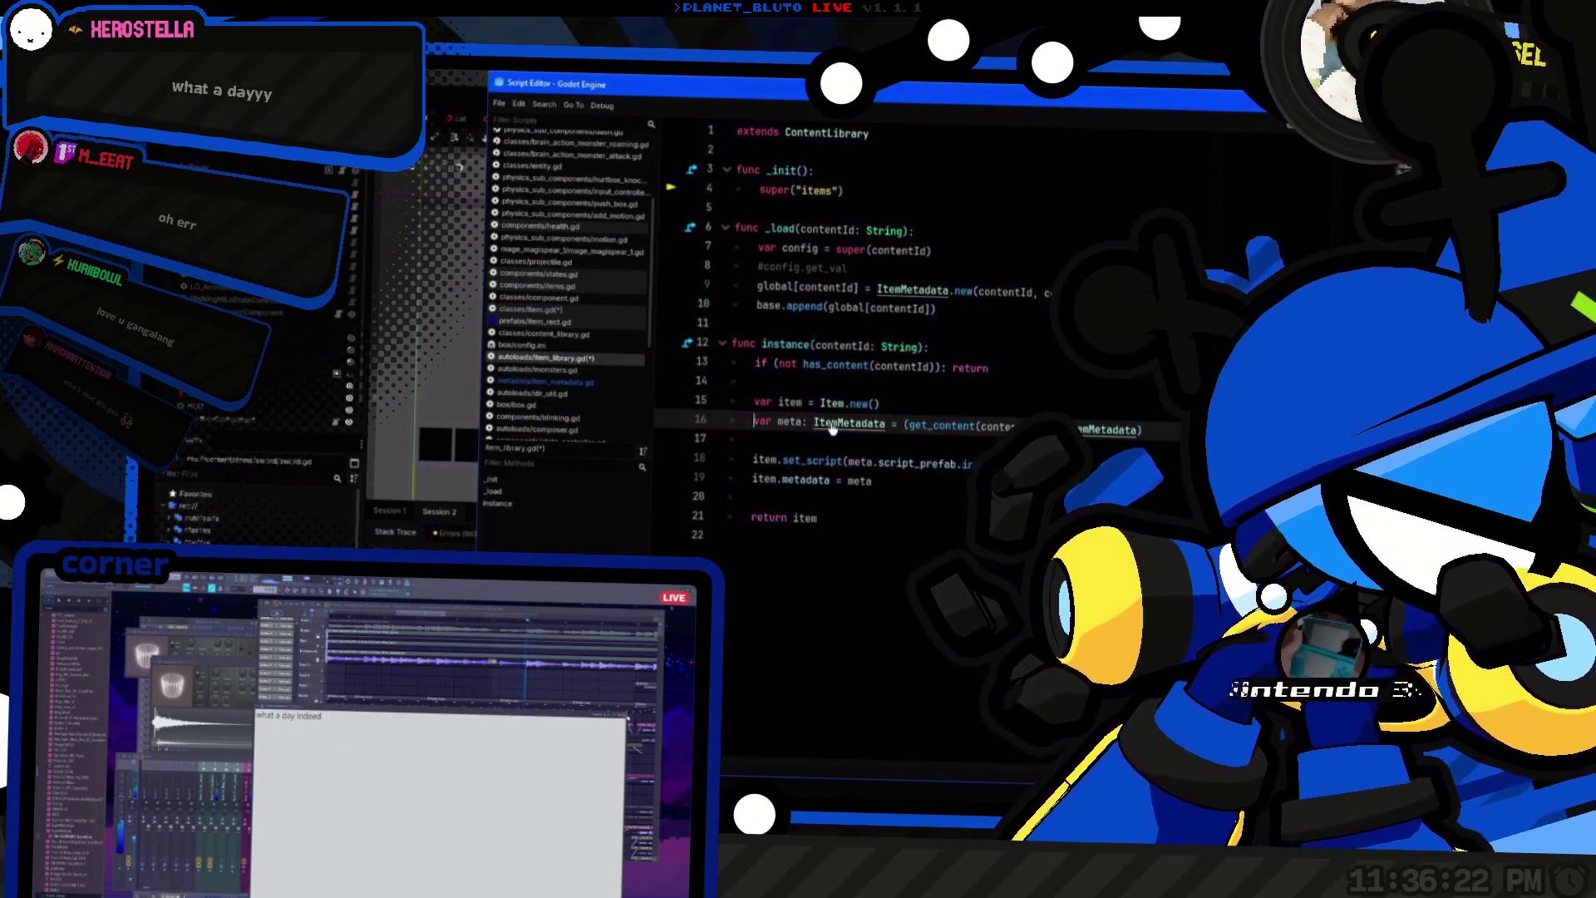
Step: Check where script_prefab is defined in ItemMetadata, then return to item_library.gd
{"action": "left_click", "coordinate": [914, 467], "text": "ctrl"}
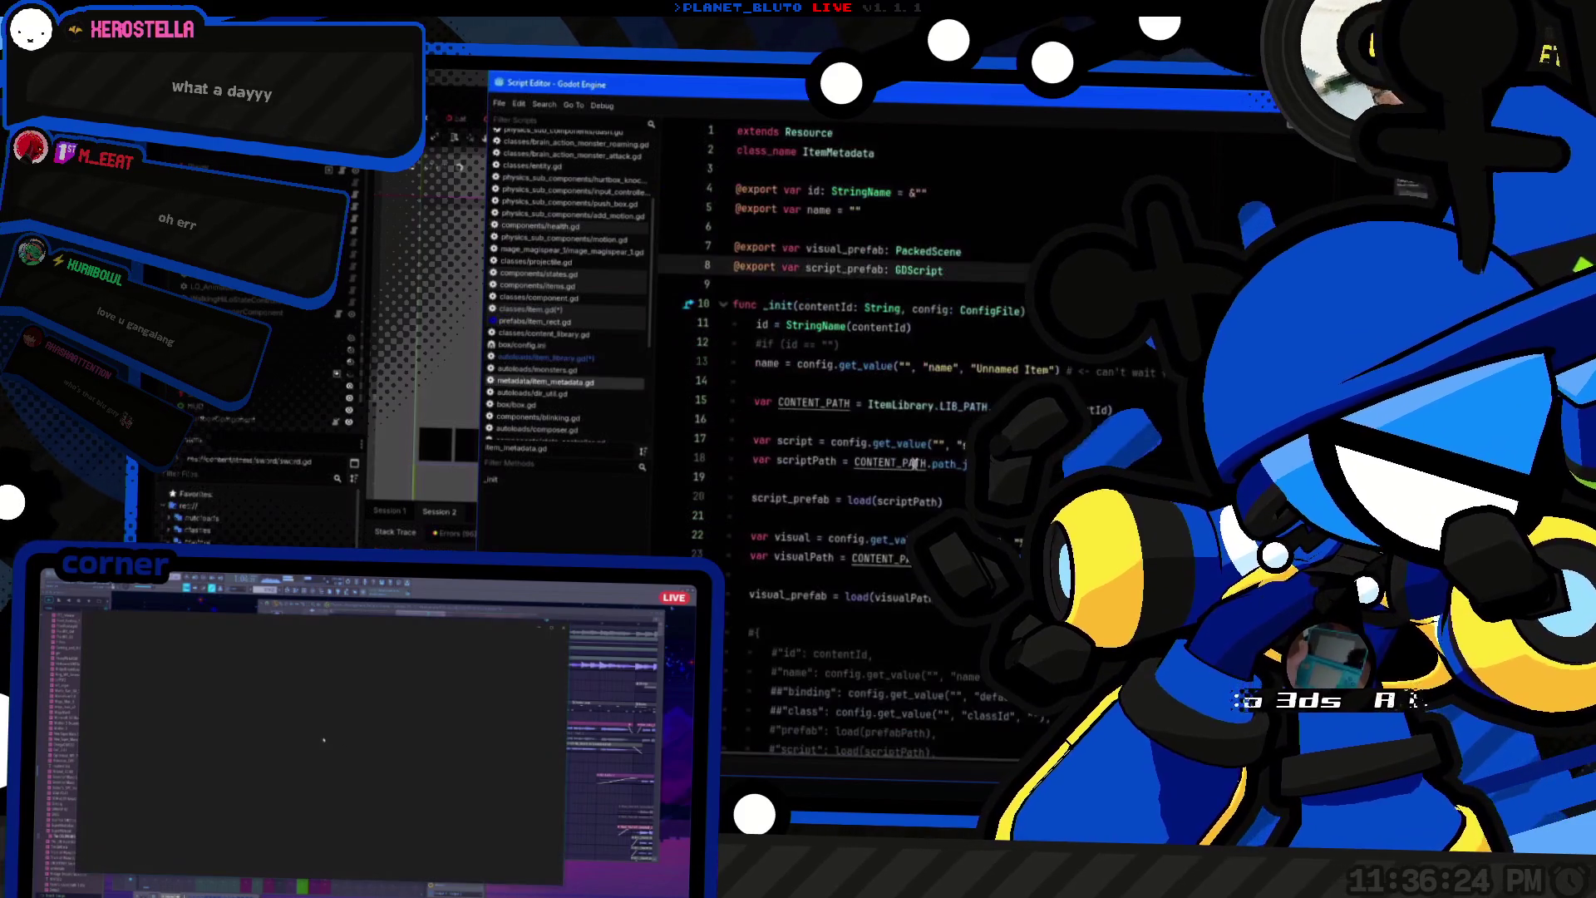
{"action": "key", "text": "alt+Left"}
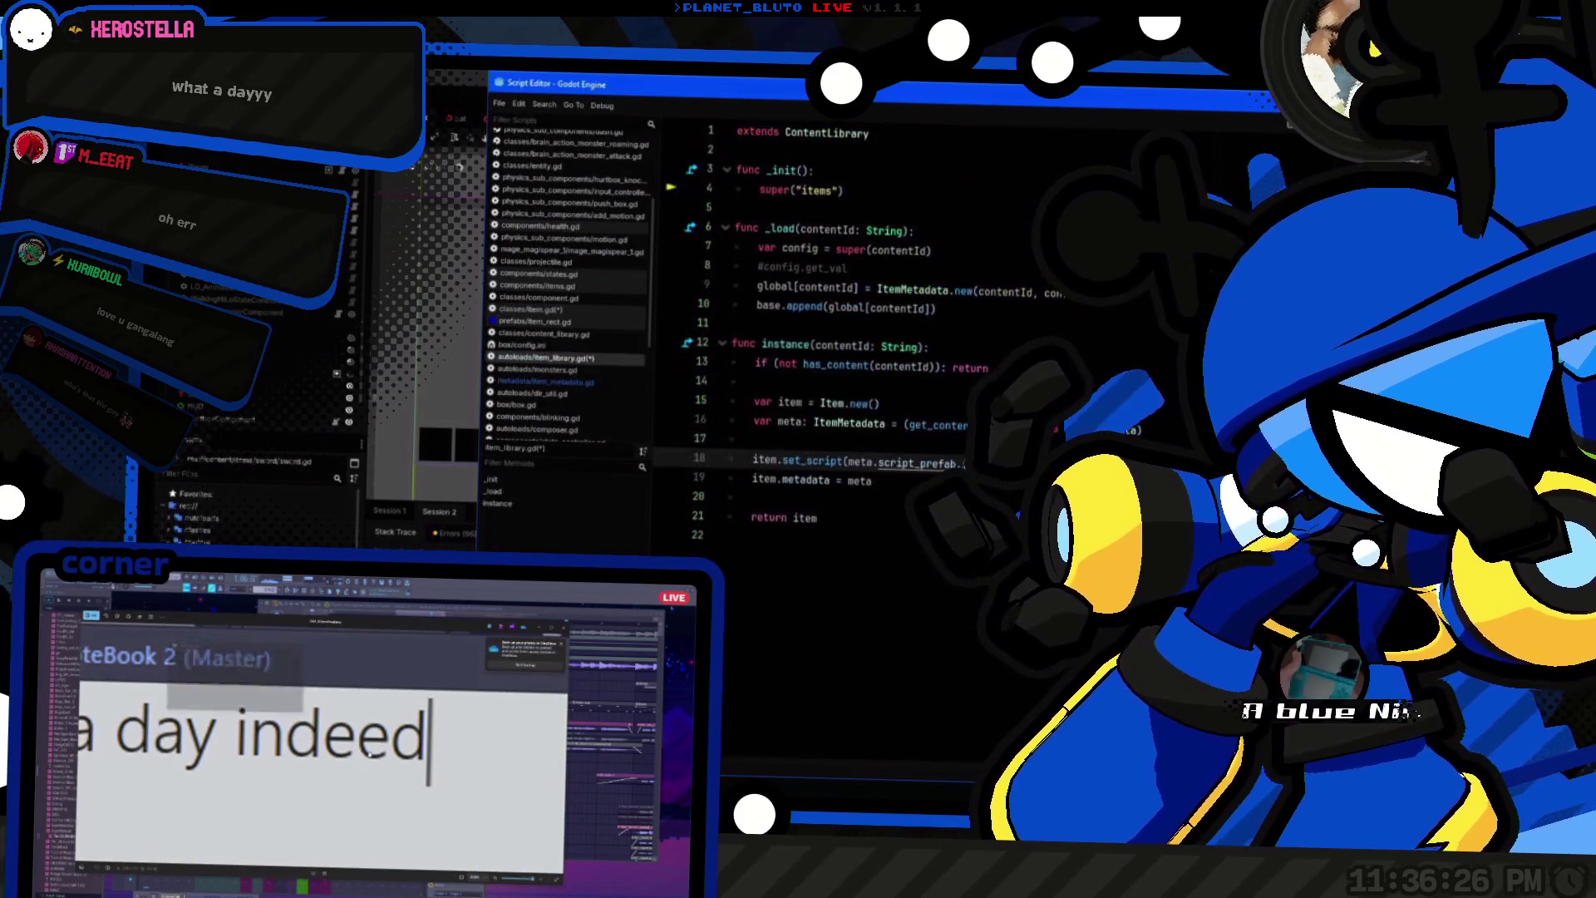
{"action": "key", "text": "alt+Right"}
{"action": "key", "text": "alt+Left"}
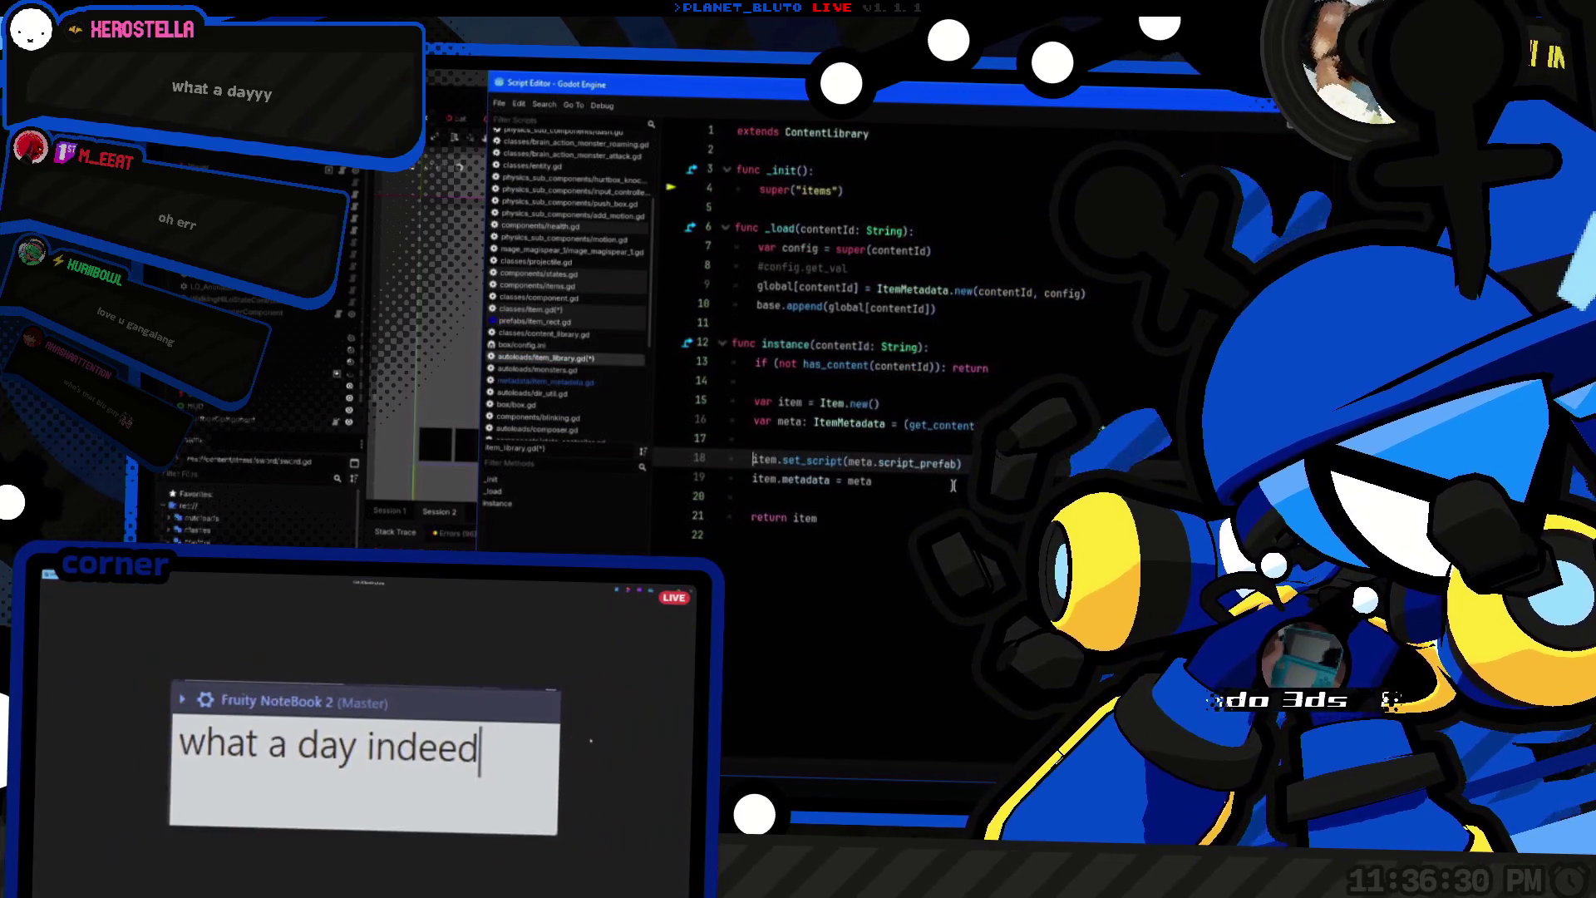
{"action": "left_click", "coordinate": [863, 463], "text": "ctrl"}
{"action": "key", "text": "ctrl+shift+Right"}
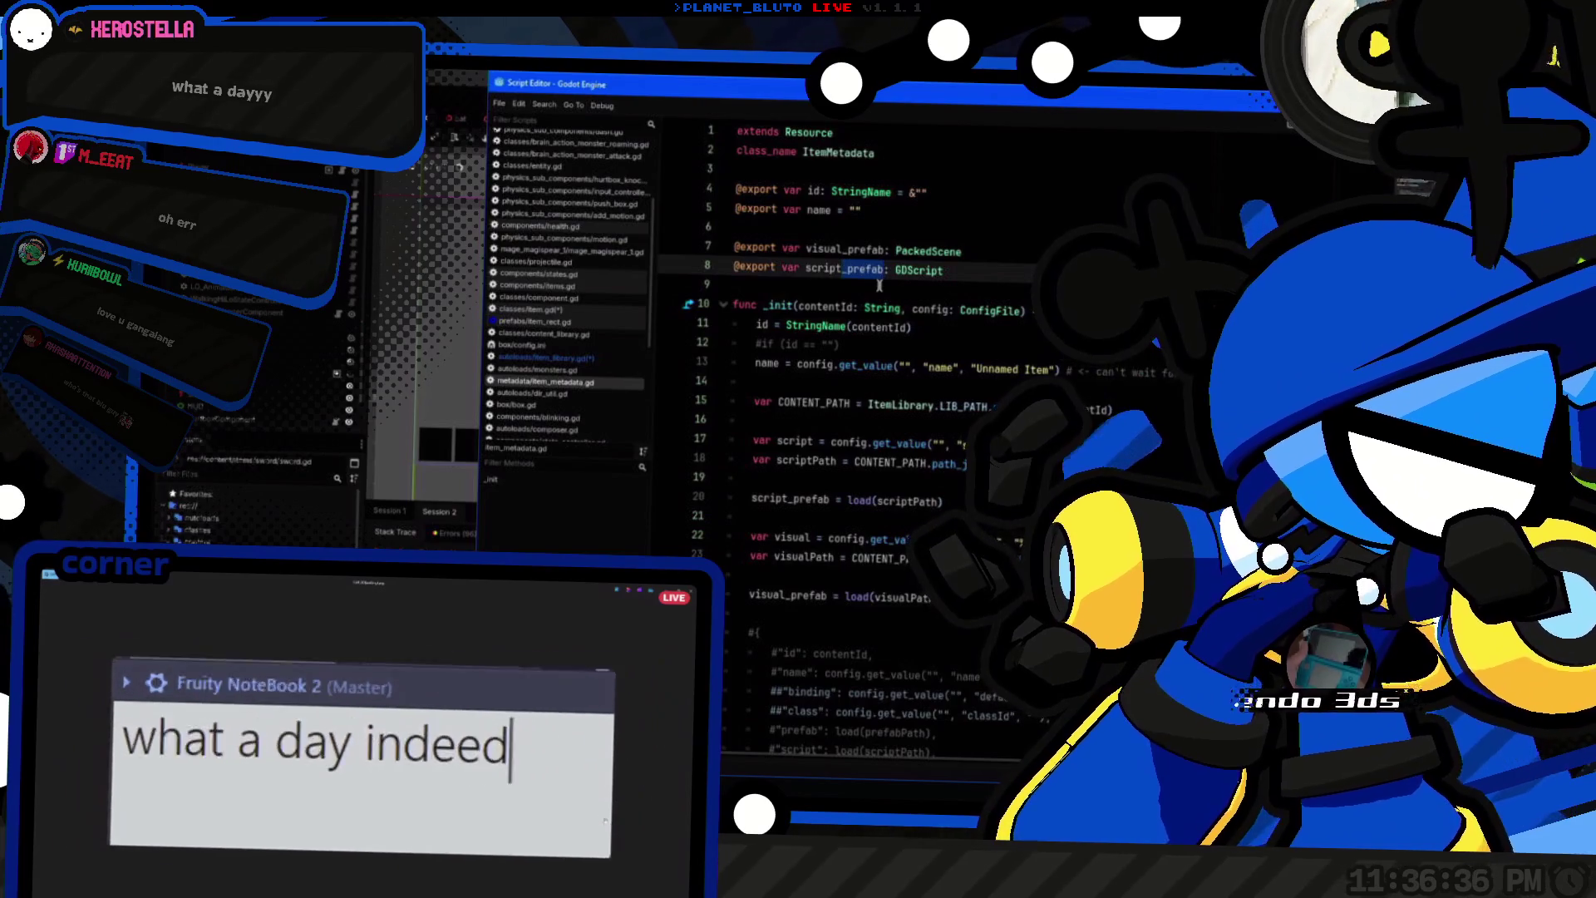
{"action": "key", "text": "alt+Left"}
Step: Save the edited scripts and launch the game
{"action": "key", "text": "ctrl+s"}
{"action": "key", "text": "alt+Tab"}
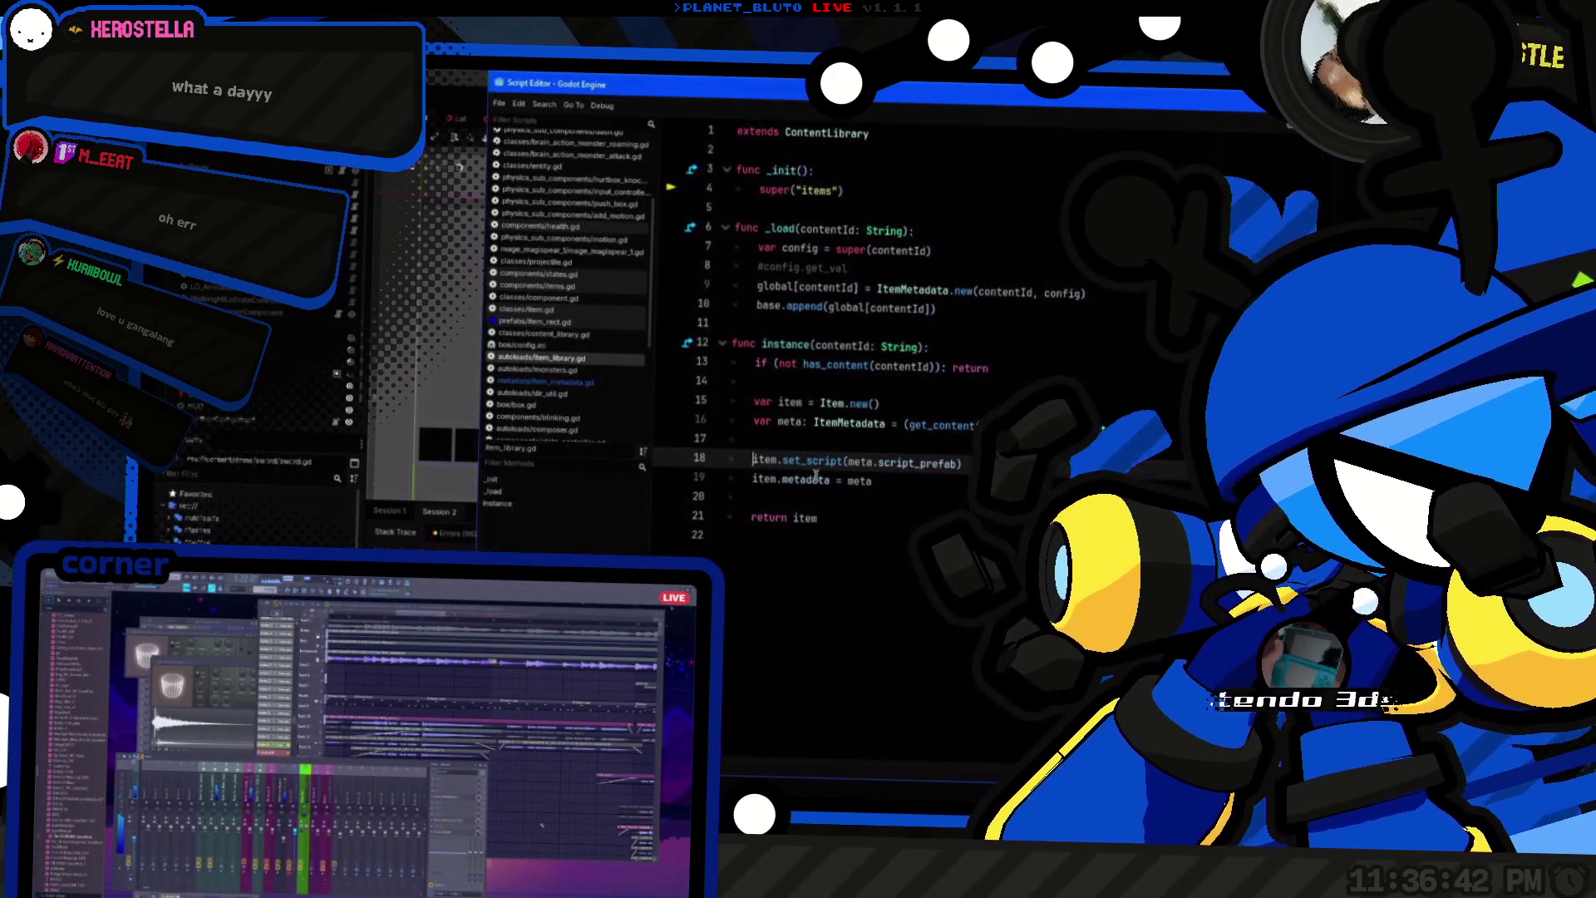
{"action": "key", "text": "alt+Tab"}
{"action": "key", "text": "ctrl+s"}
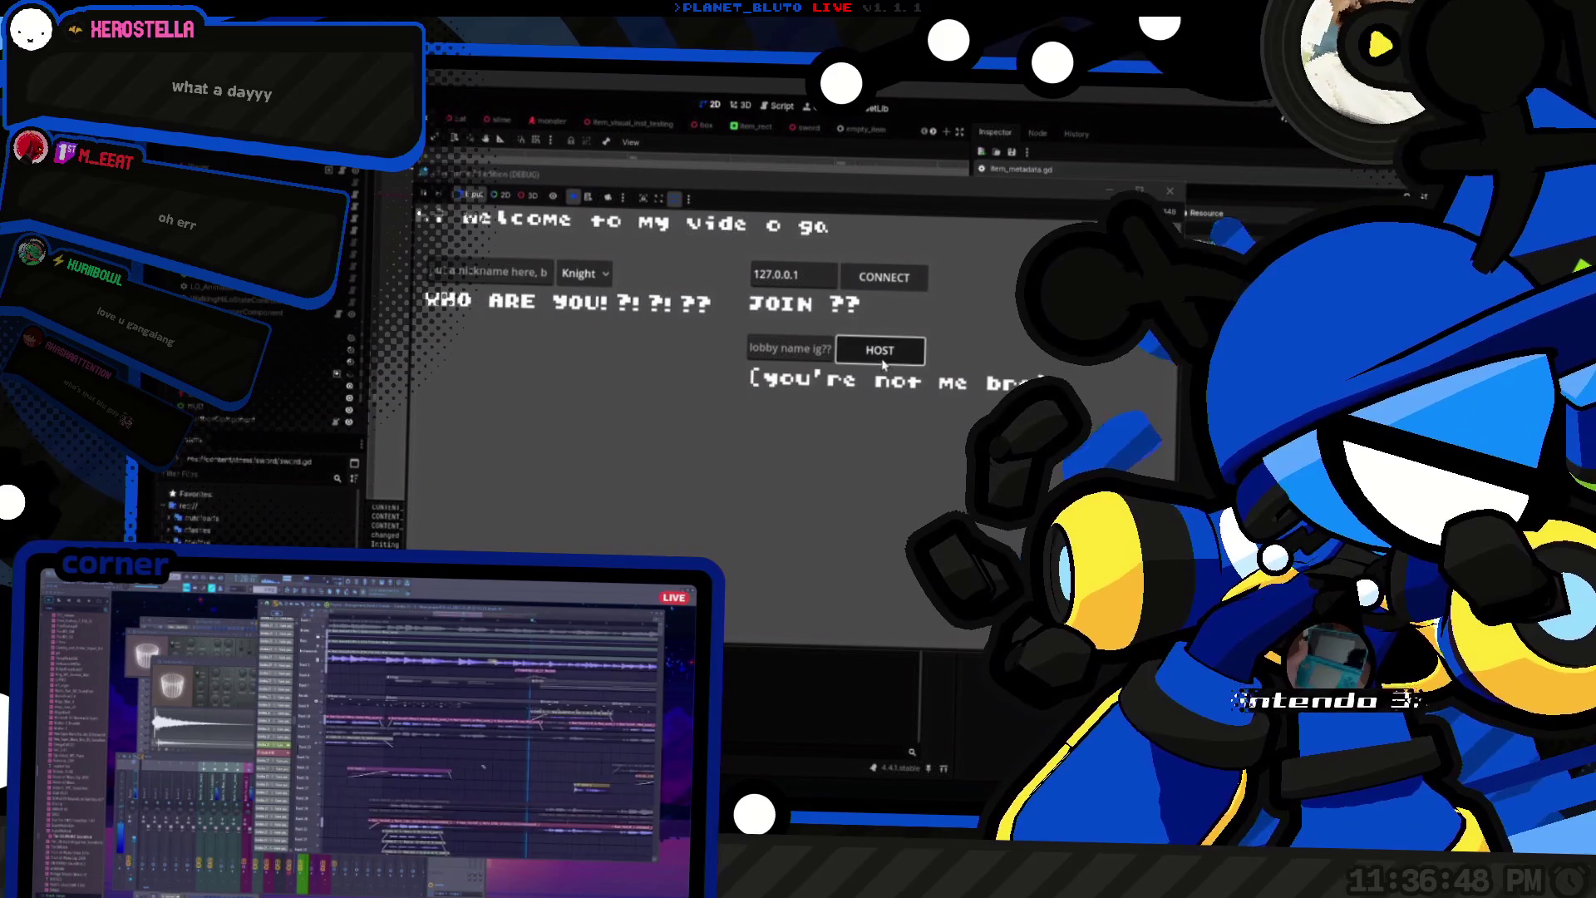
Step: Host a lobby and attack in-game, then open items.gd in the script editor
{"action": "left_click", "coordinate": [830, 346]}
{"action": "left_click", "coordinate": [914, 482]}
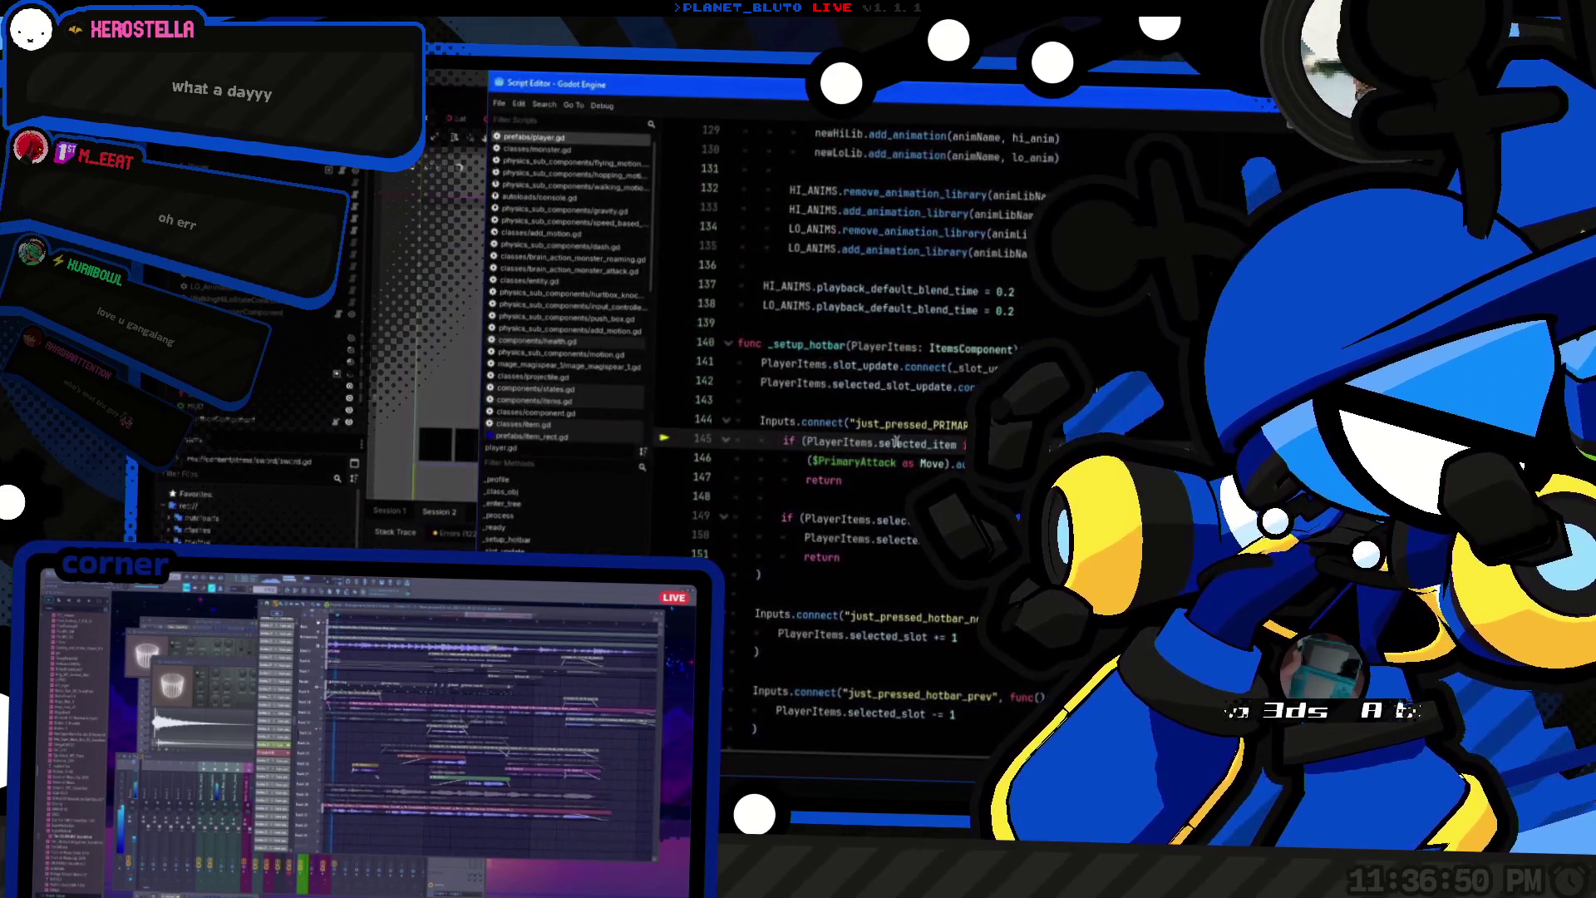
{"action": "key", "text": "alt+Tab"}
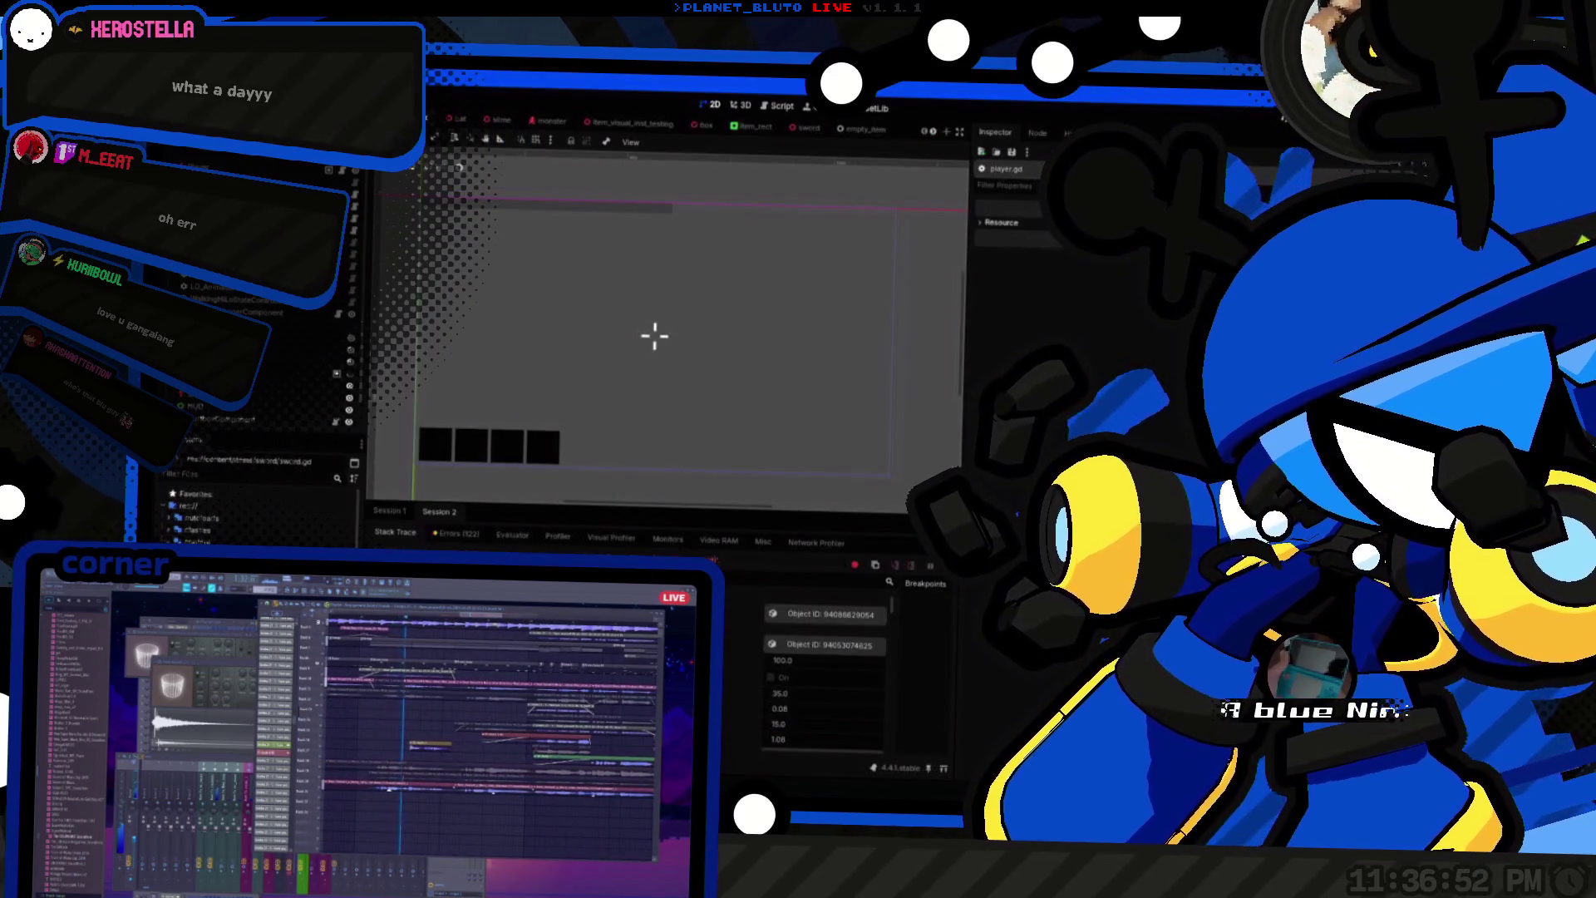
{"action": "left_click", "coordinate": [654, 336]}
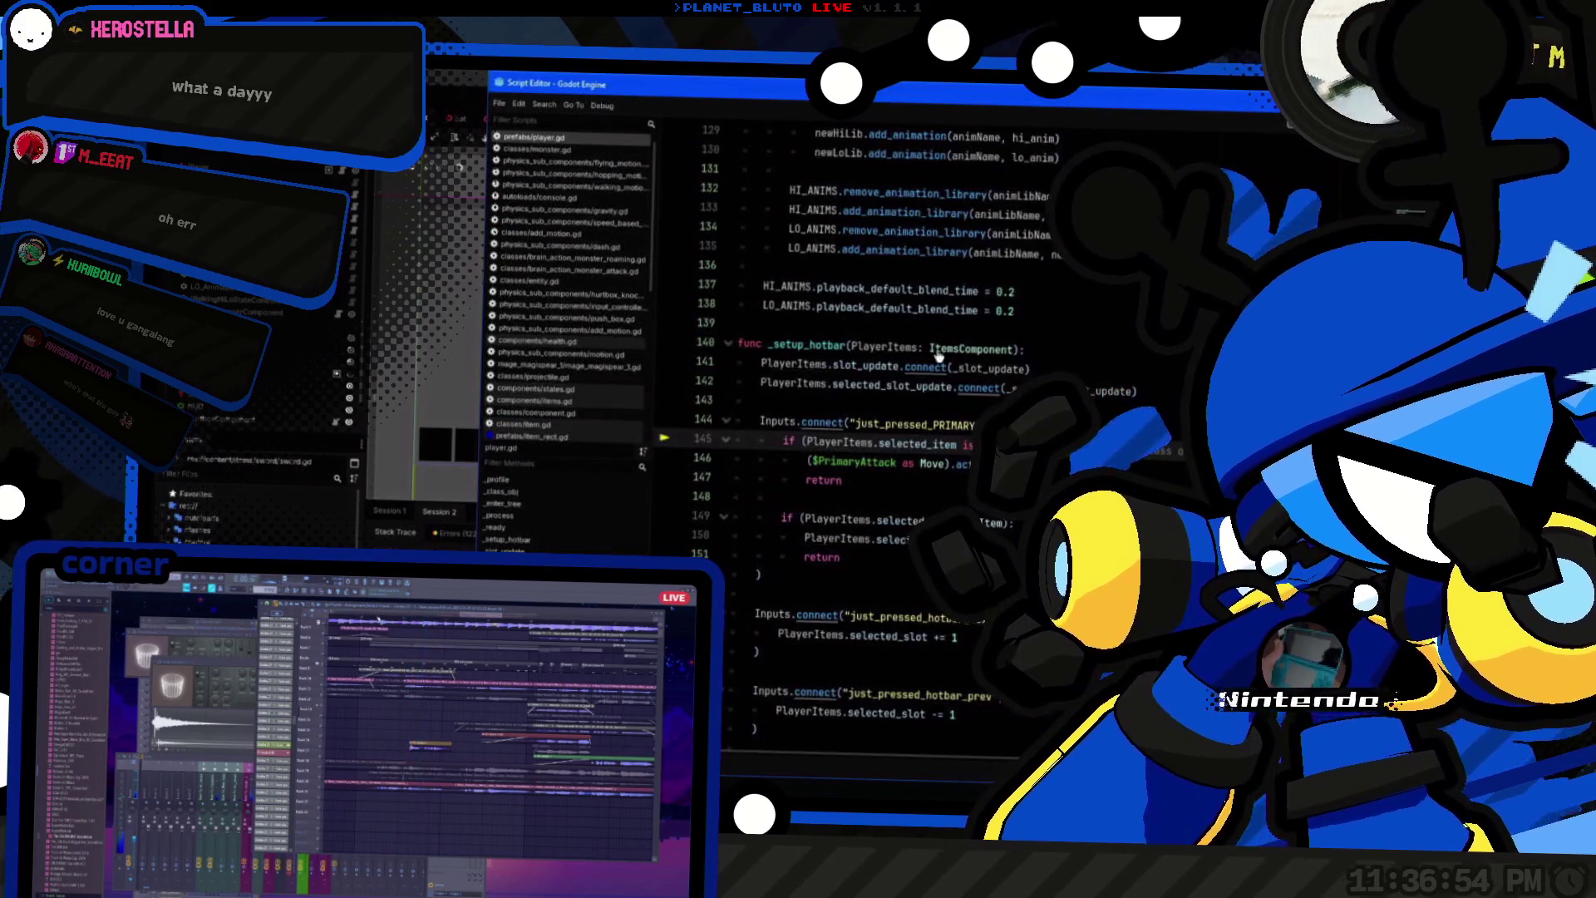
{"action": "left_click", "coordinate": [840, 443], "text": "ctrl"}
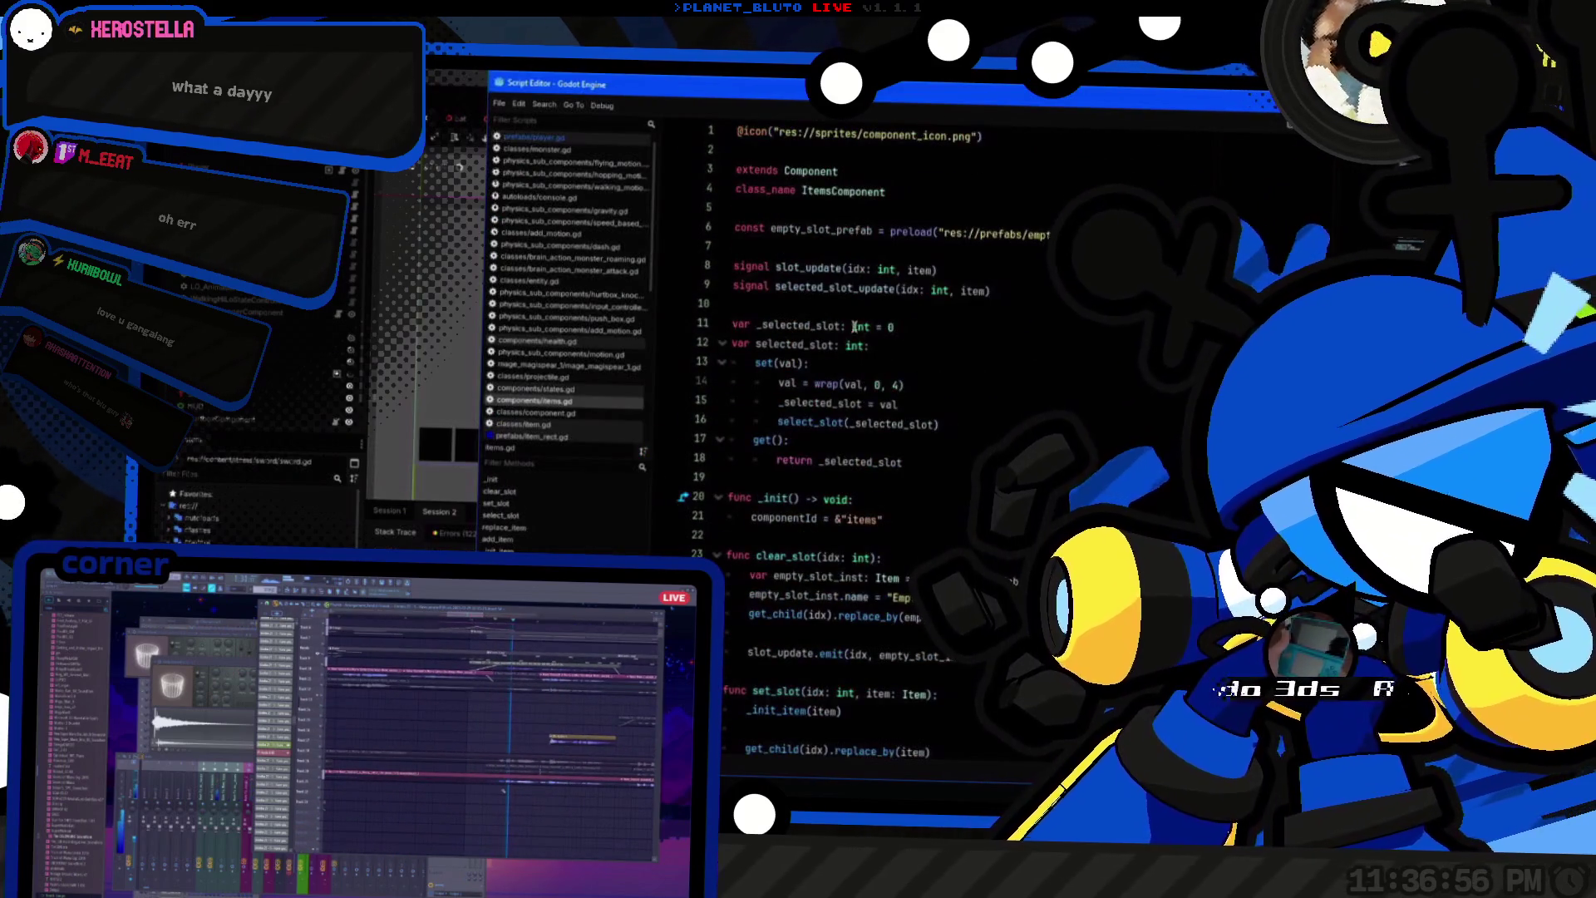
Step: Declare 'var selected_item: Item:' under selected_slot with a get() that begins 'return'
{"action": "left_click", "coordinate": [846, 483]}
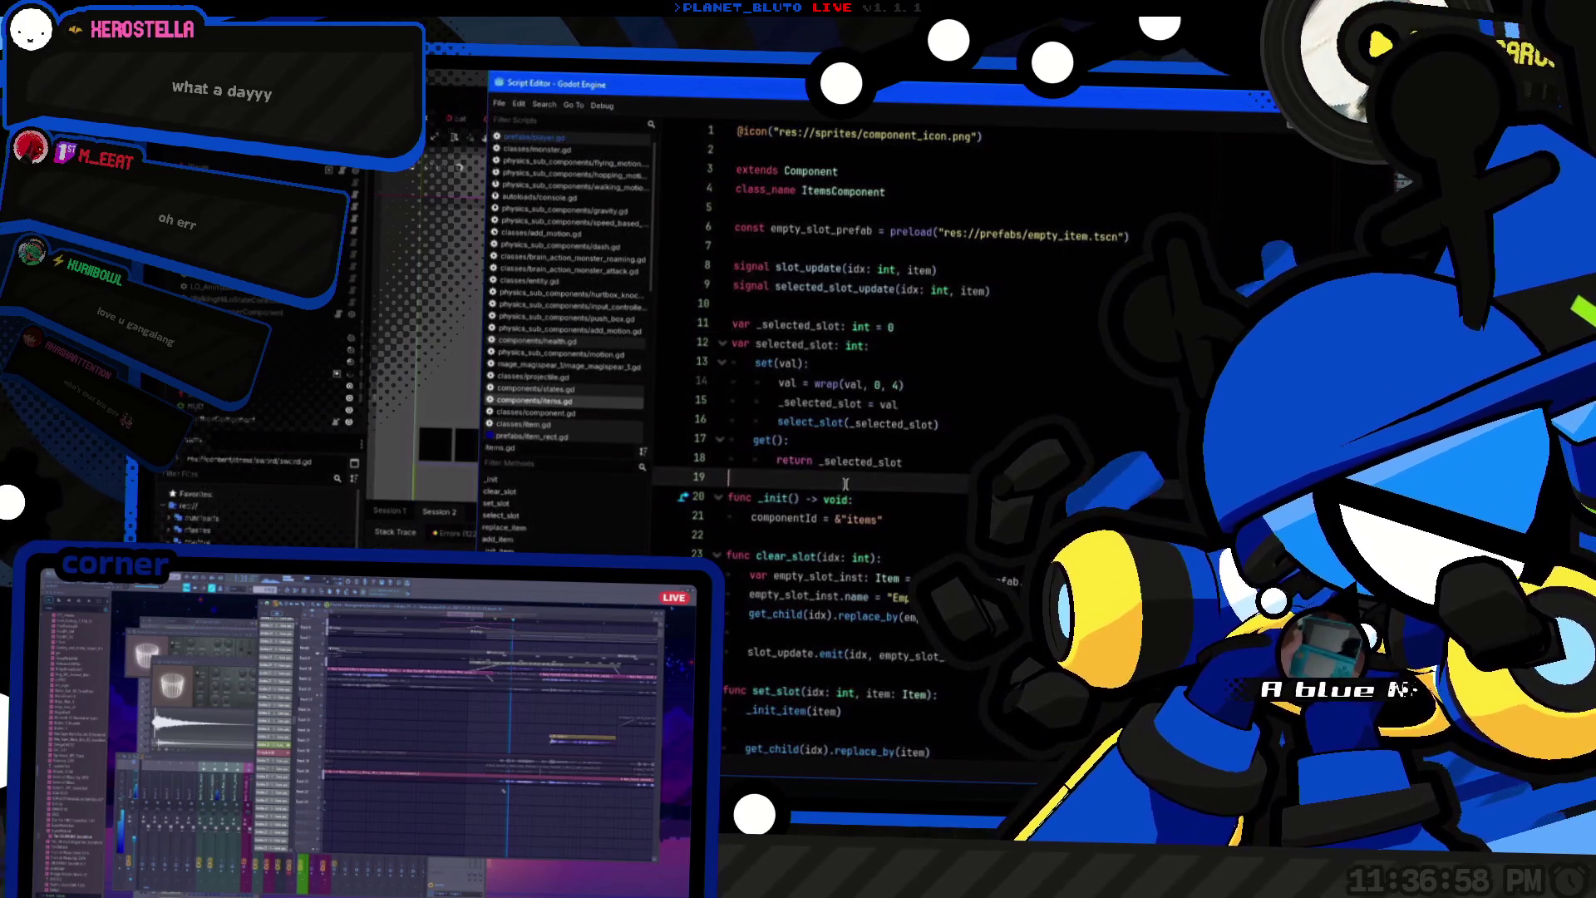
{"action": "key", "text": "Return"}
{"action": "key", "text": "Up"}
{"action": "type", "text": "v"}
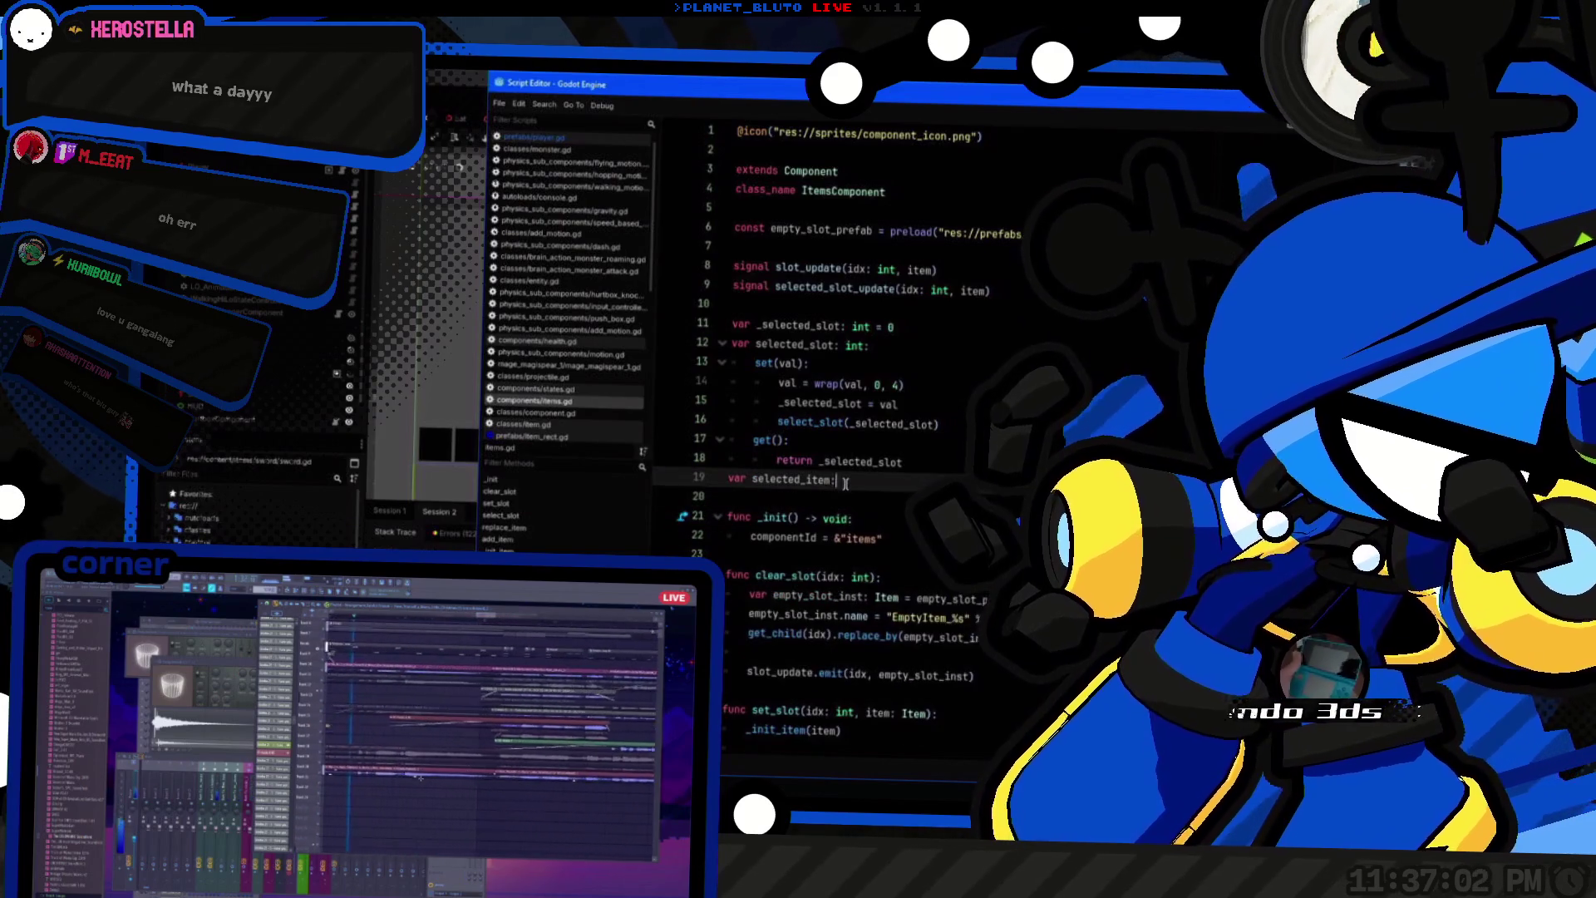
{"action": "type", "text": ":"}
{"action": "key", "text": "Return"}
{"action": "type", "text": "get("}
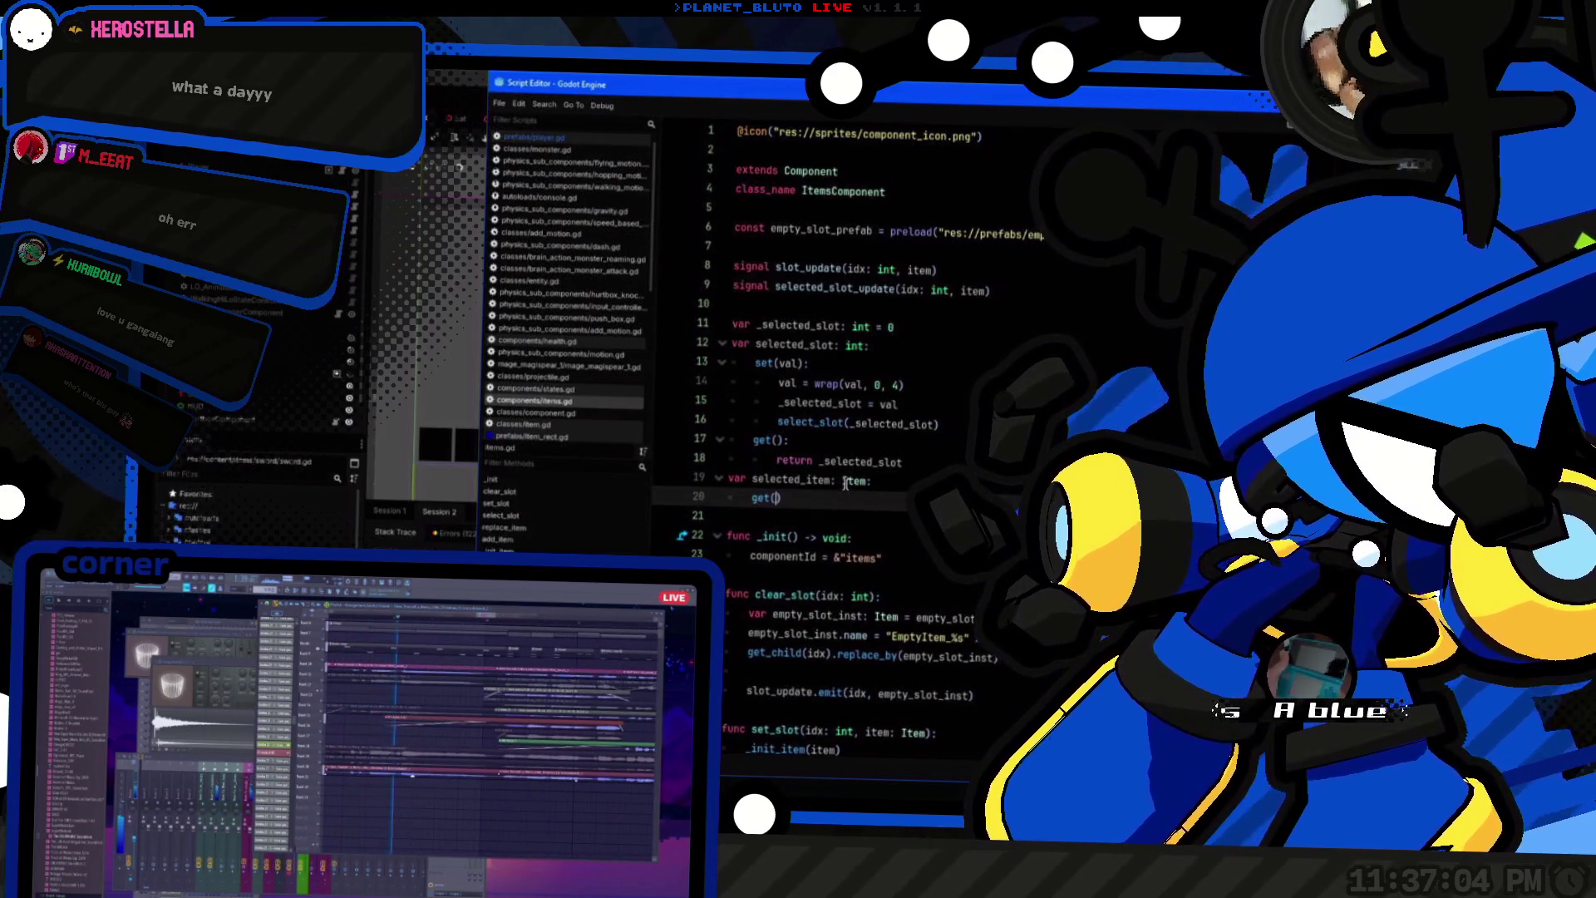
{"action": "key", "text": "BackSpace"}
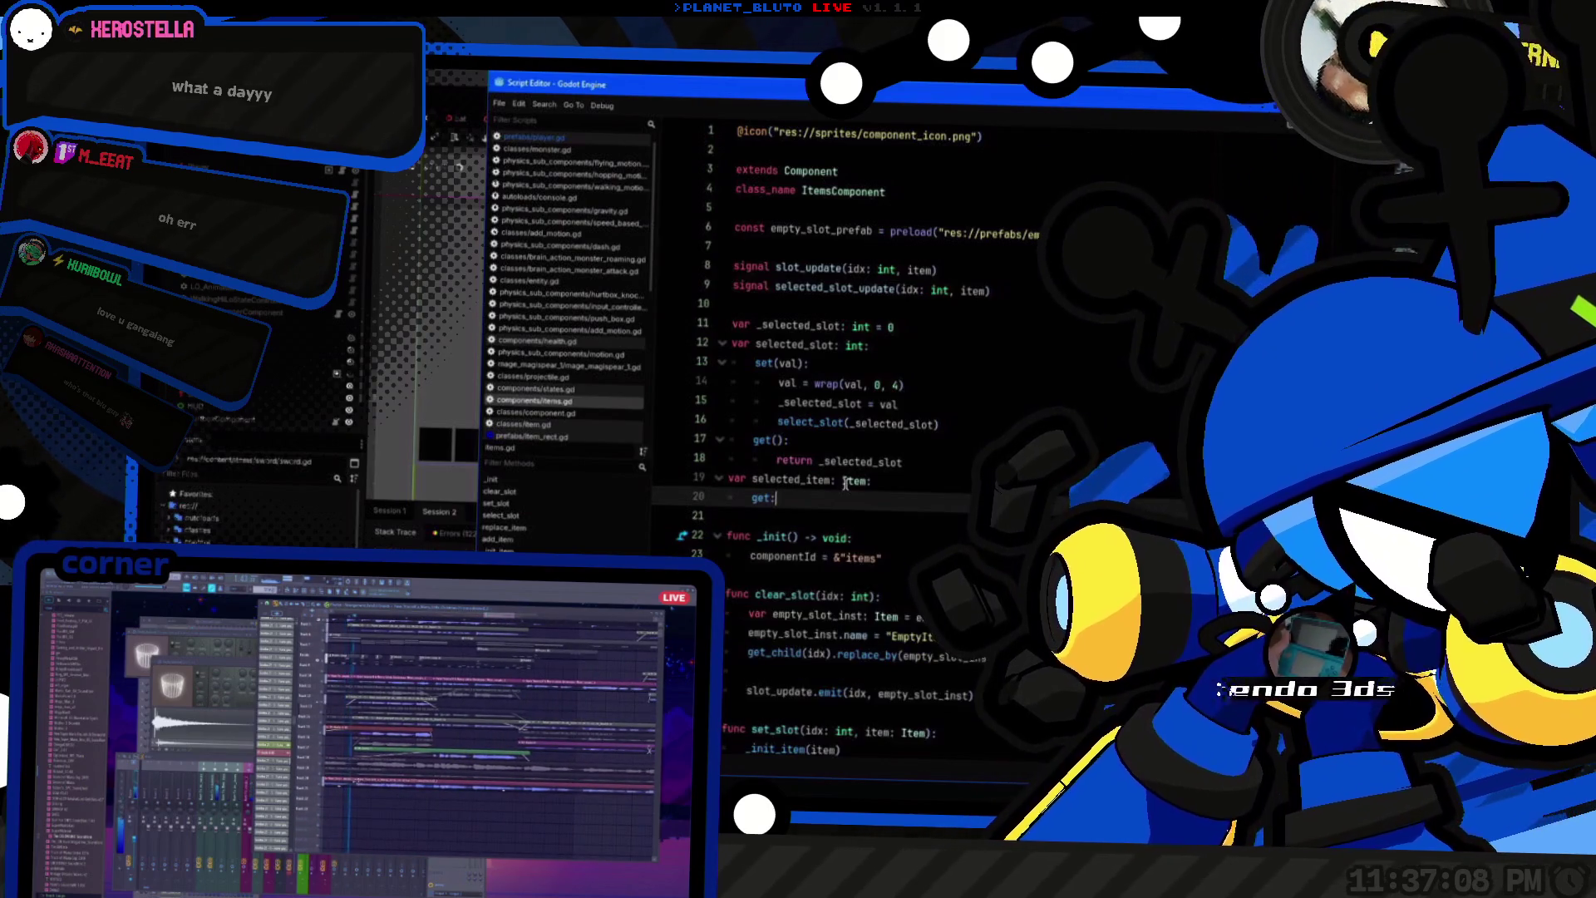
{"action": "key", "text": "Return"}
{"action": "type", "text": "return"}
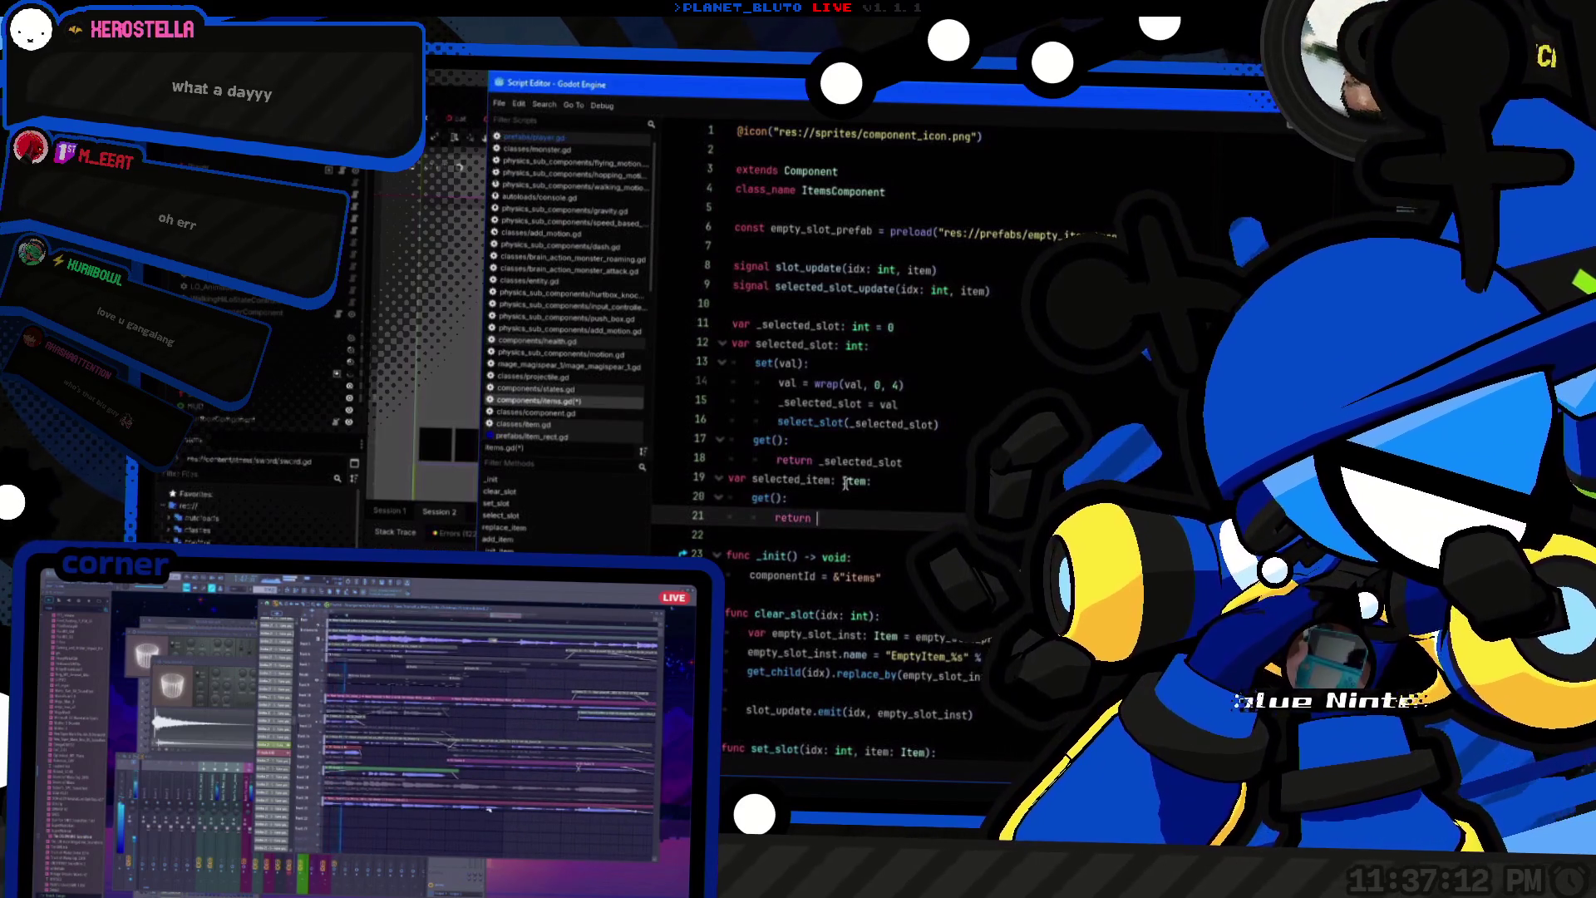
Step: Look up the get_item function's parameters further down items.gd
{"action": "scroll", "coordinate": [845, 484], "scroll_direction": "down", "scroll_amount": 4}
{"action": "left_click", "coordinate": [848, 497]}
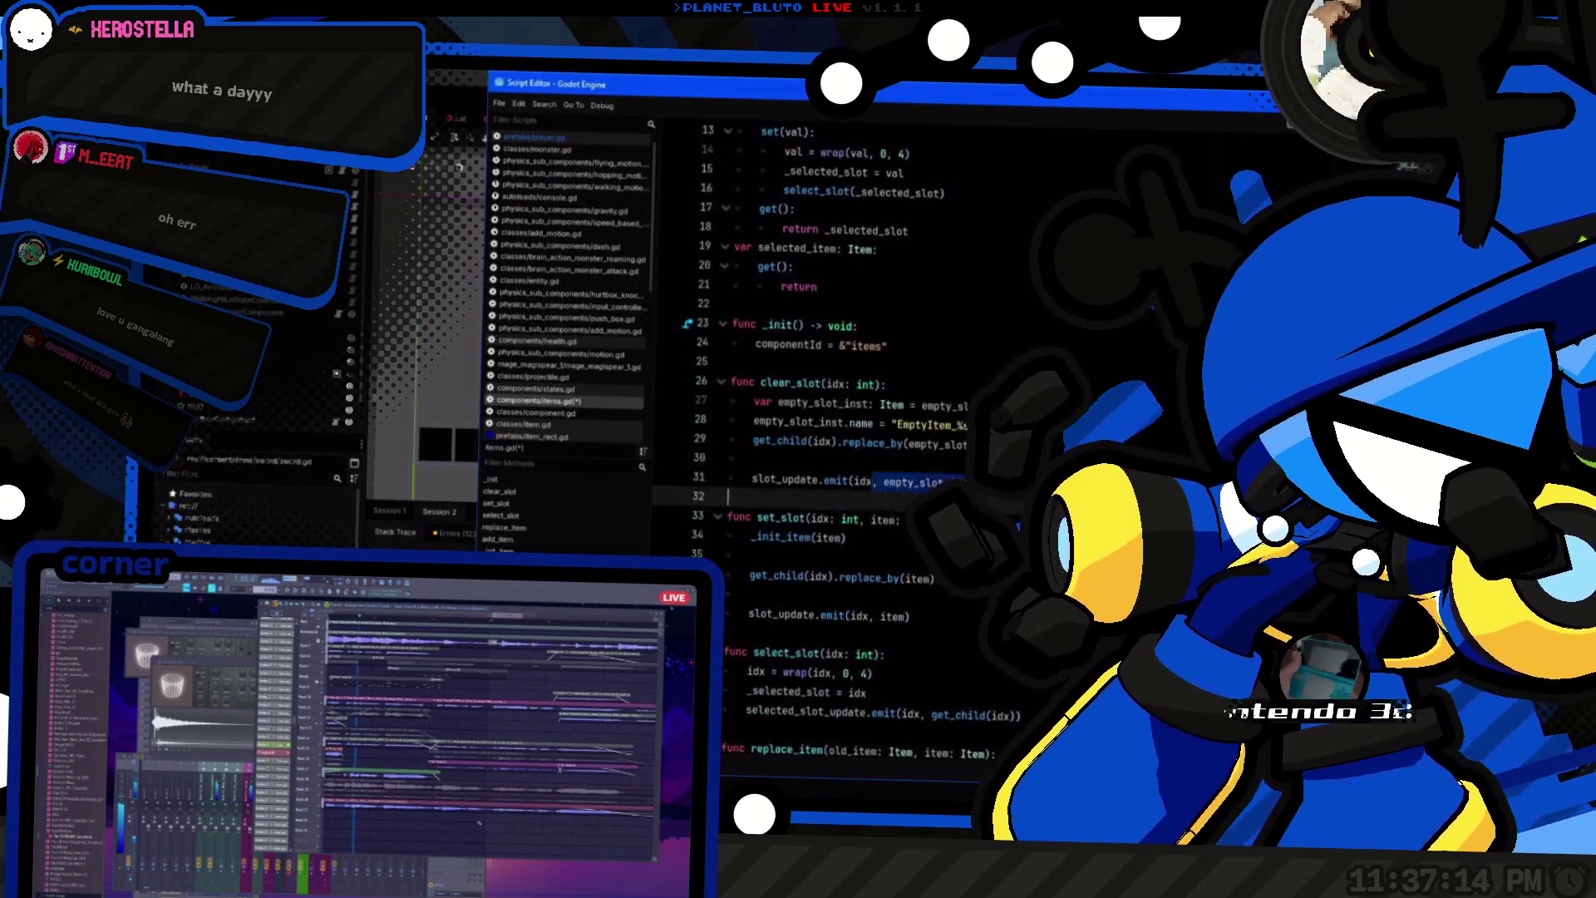
{"action": "scroll", "coordinate": [870, 516], "scroll_direction": "down", "scroll_amount": 11}
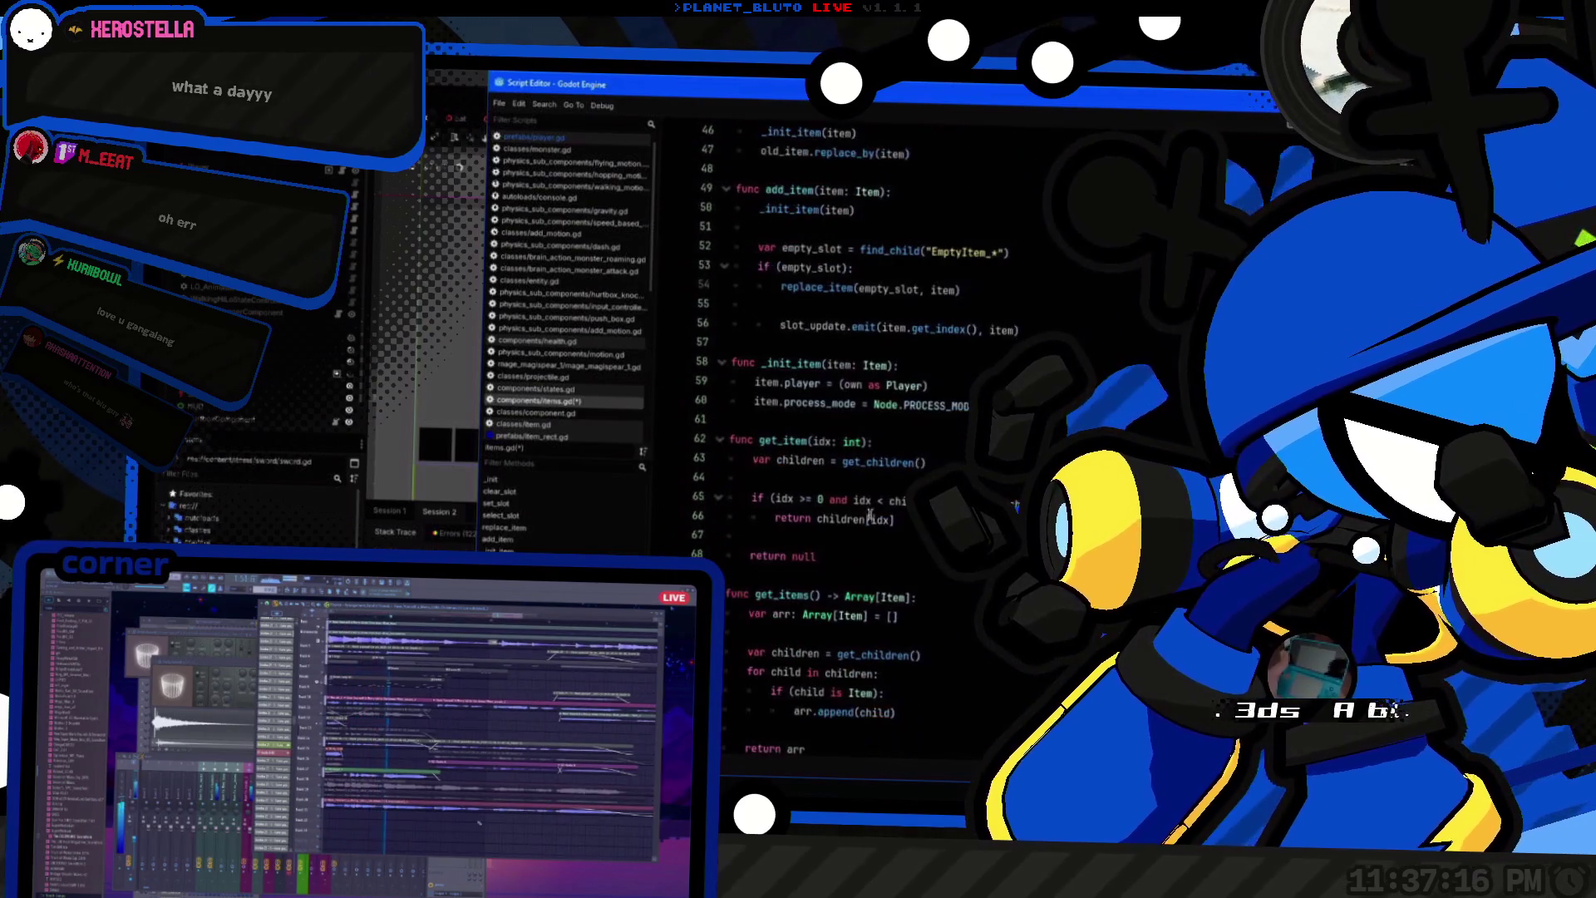
{"action": "left_click", "coordinate": [778, 439]}
{"action": "scroll", "coordinate": [898, 481], "scroll_direction": "up", "scroll_amount": 3}
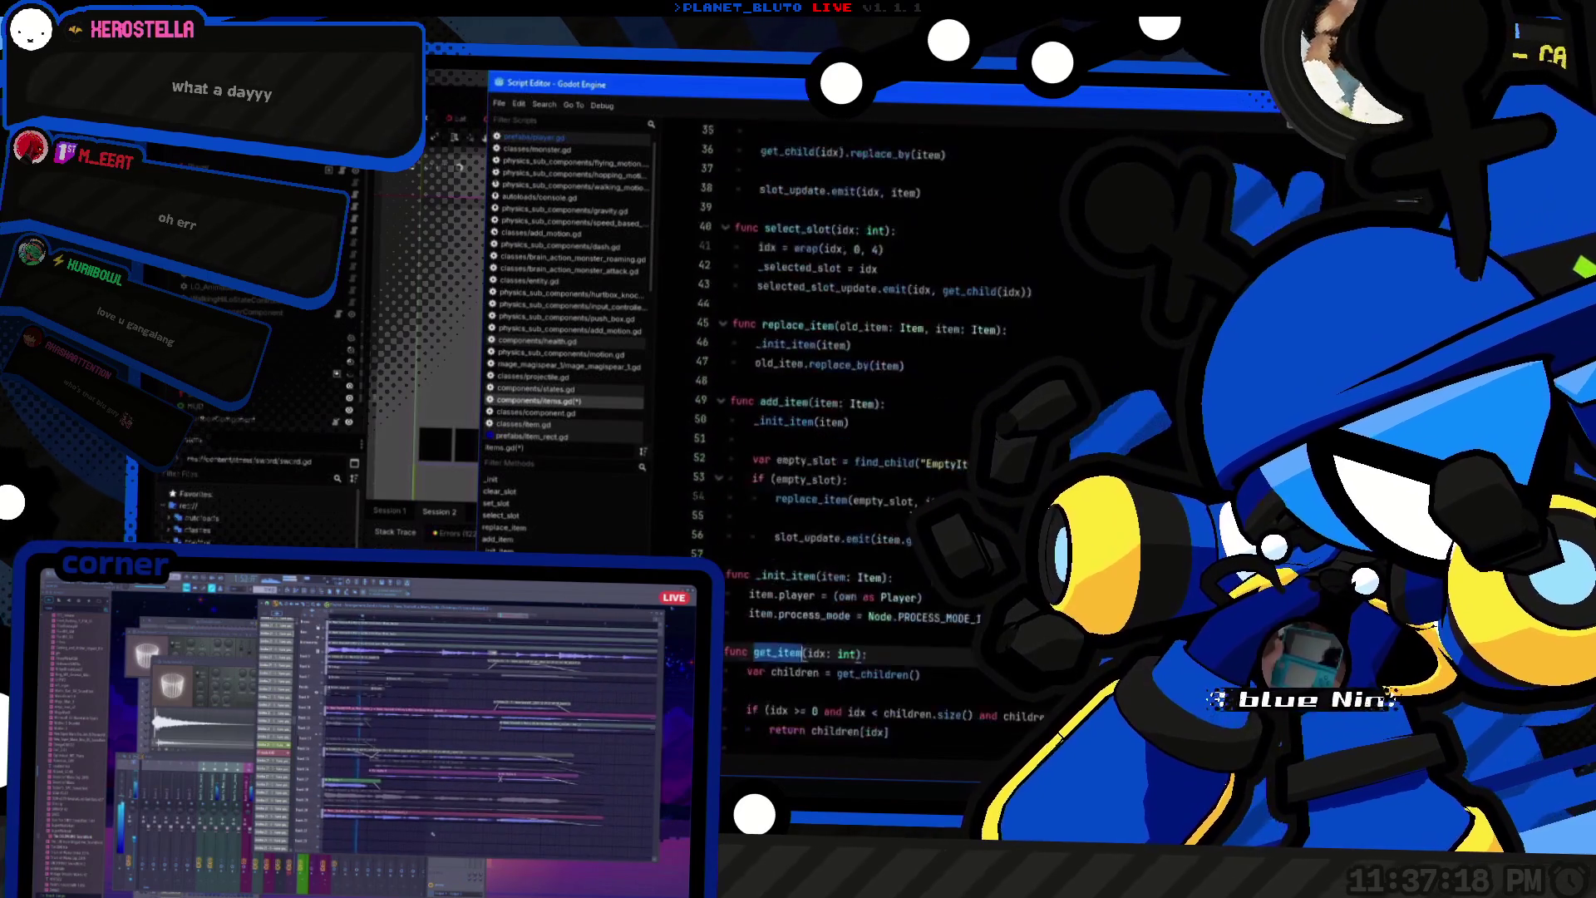
{"action": "scroll", "coordinate": [897, 480], "scroll_direction": "down", "scroll_amount": 3}
{"action": "scroll", "coordinate": [898, 481], "scroll_direction": "up", "scroll_amount": 7}
{"action": "scroll", "coordinate": [898, 481], "scroll_direction": "down", "scroll_amount": 7}
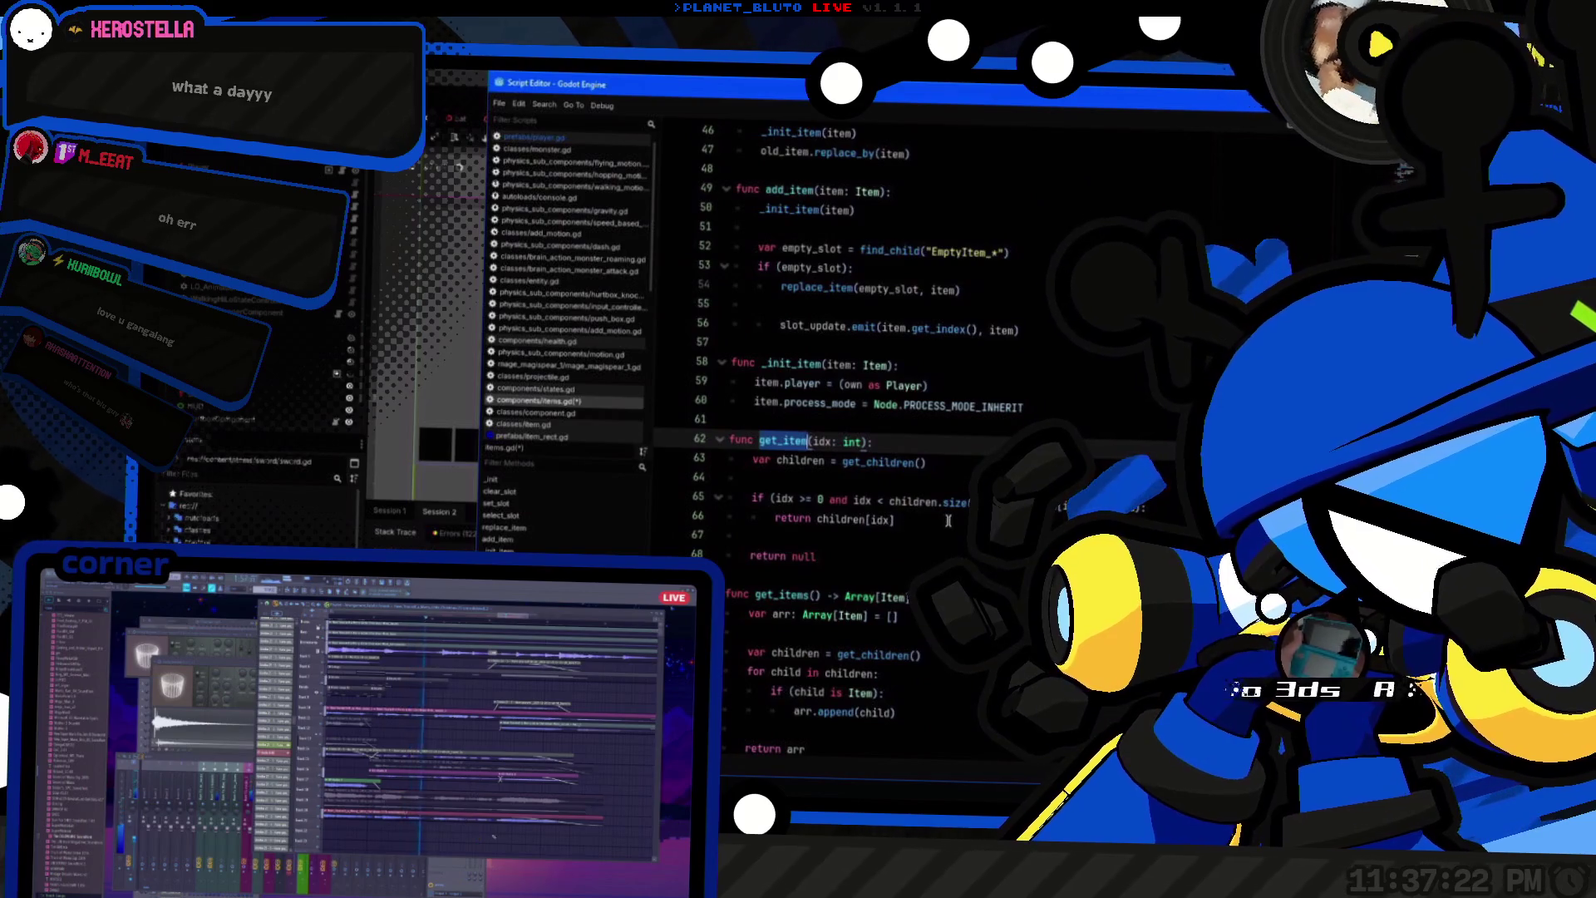
{"action": "scroll", "coordinate": [948, 519], "scroll_direction": "up", "scroll_amount": 13}
Step: Finish the getter as 'return get_item(_selected_slot)', then save and relaunch the game
{"action": "left_click", "coordinate": [935, 370]}
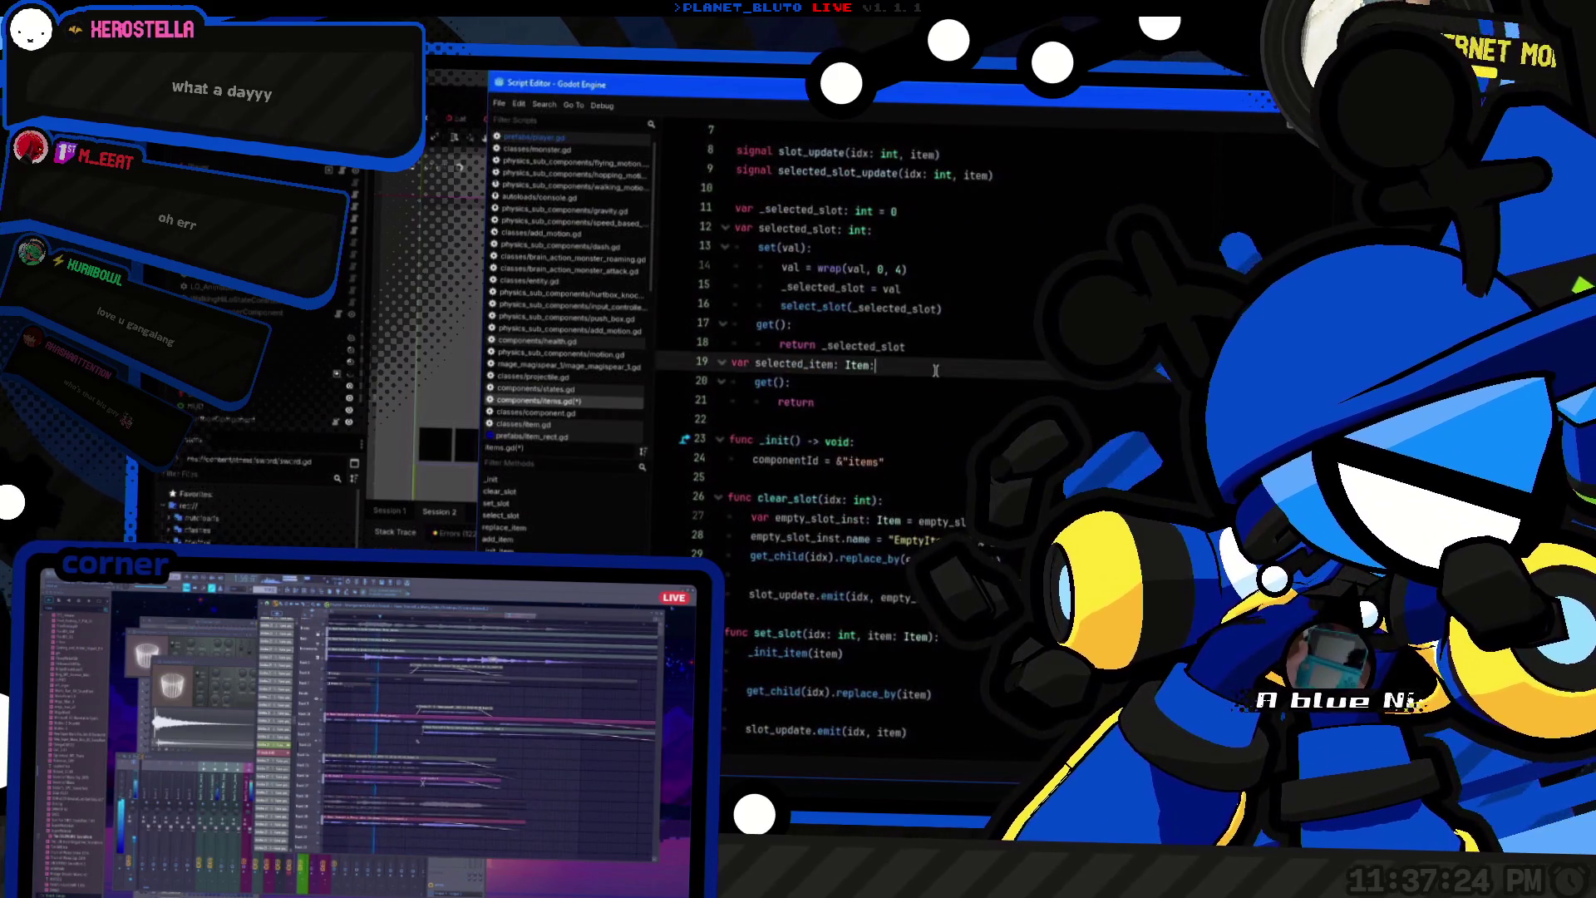
{"action": "left_click", "coordinate": [953, 349]}
{"action": "key", "text": "Down"}
{"action": "key", "text": "Down"}
{"action": "key", "text": "Down"}
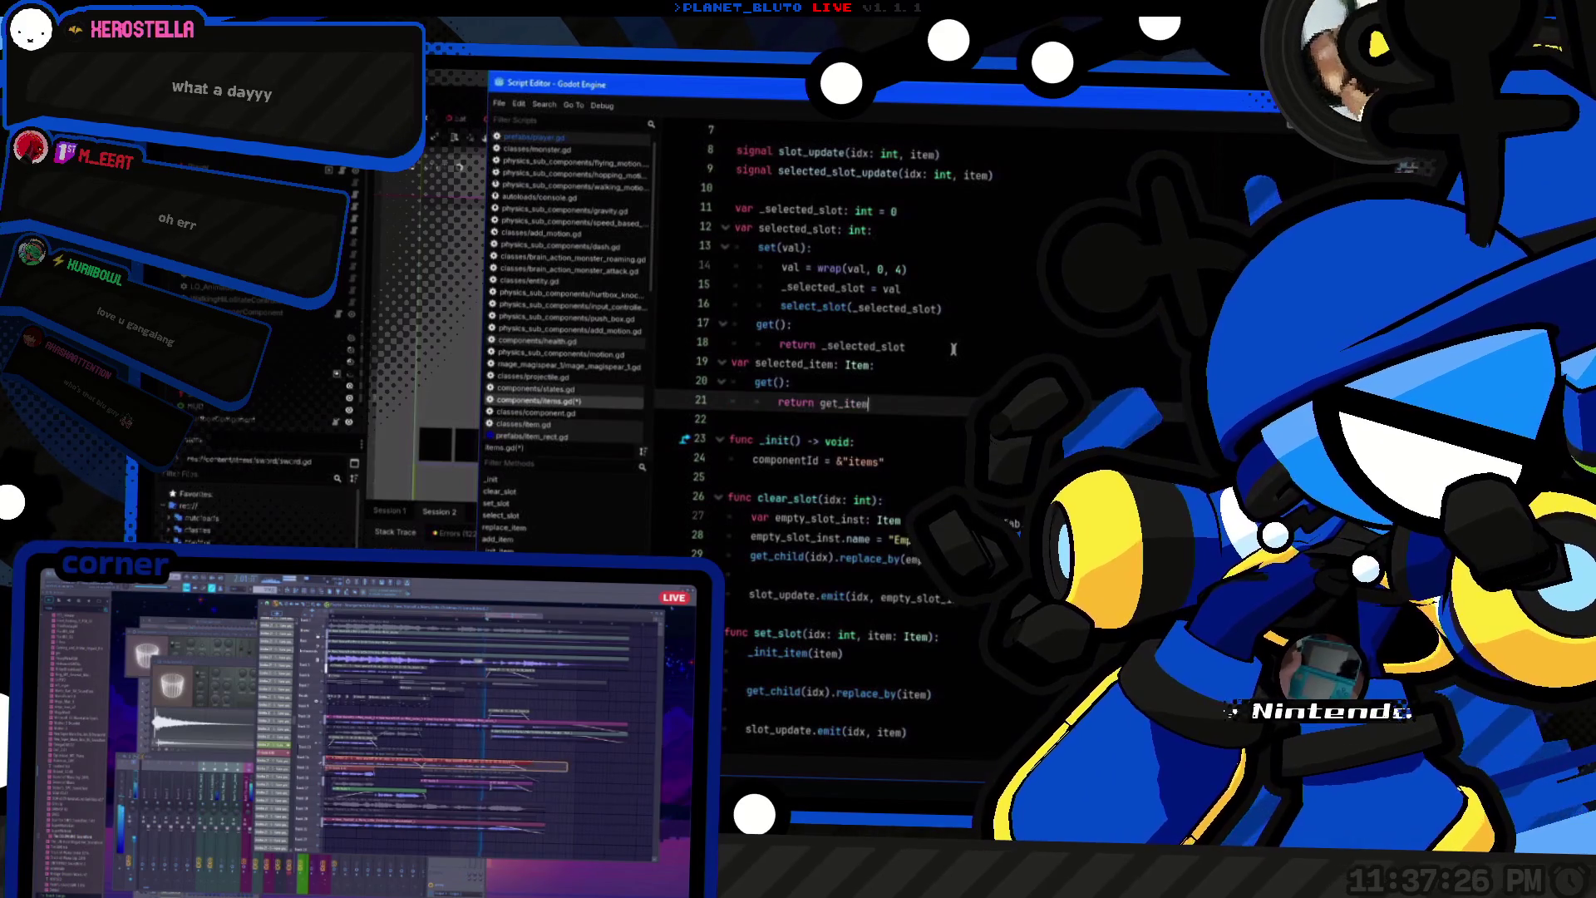
{"action": "type", "text": "(_sele"}
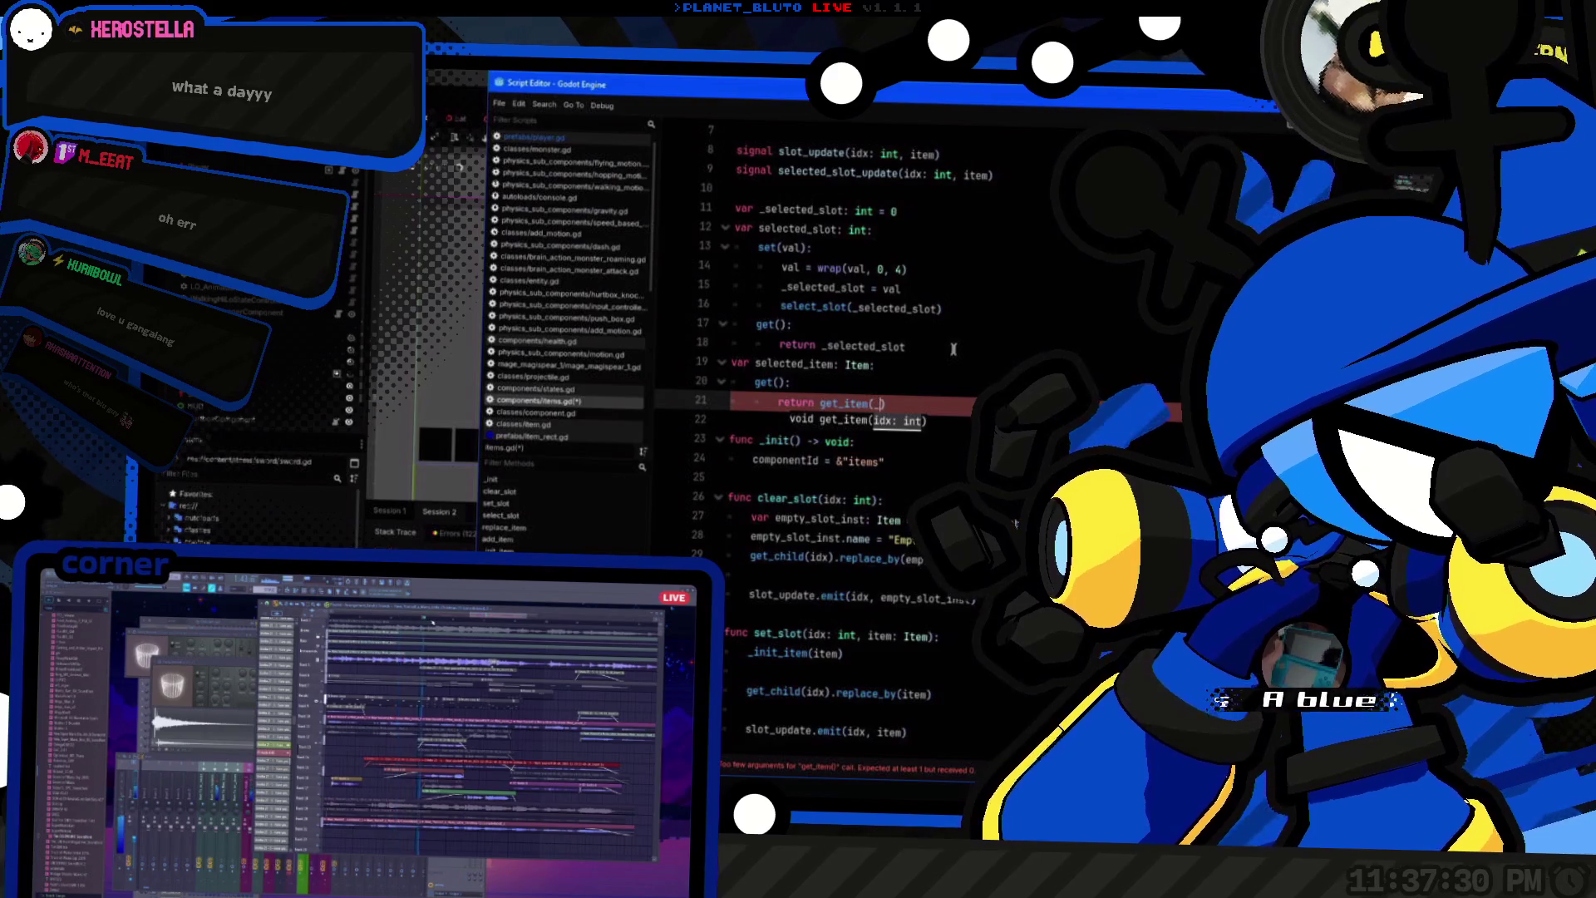
{"action": "type", "text": "cted_slot"}
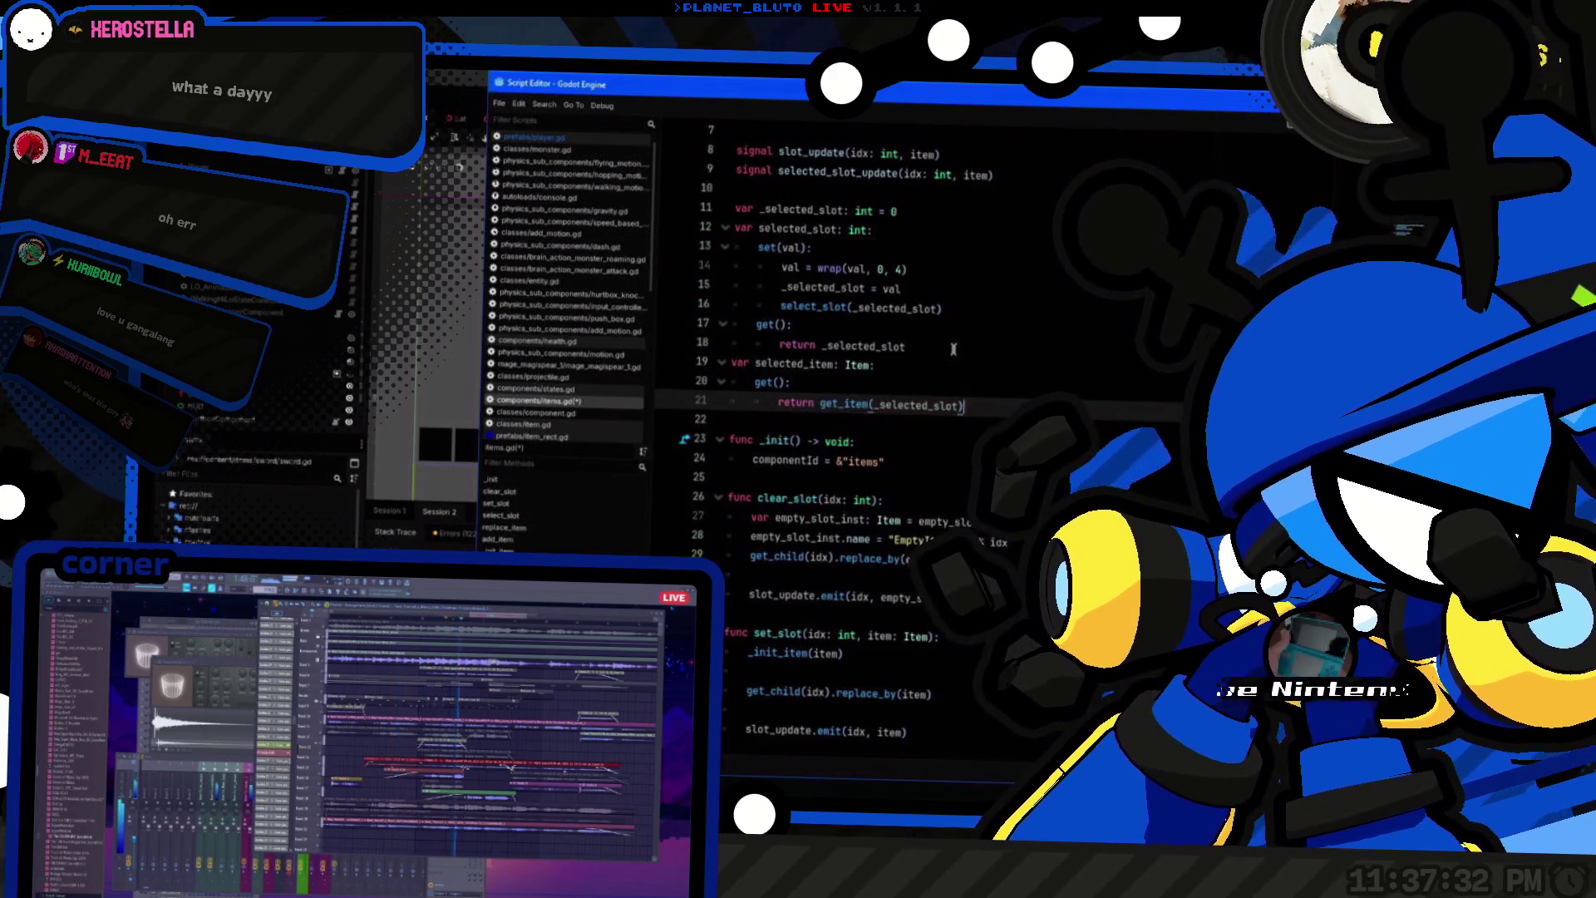
{"action": "key", "text": "alt+Tab"}
{"action": "key", "text": "ctrl+s"}
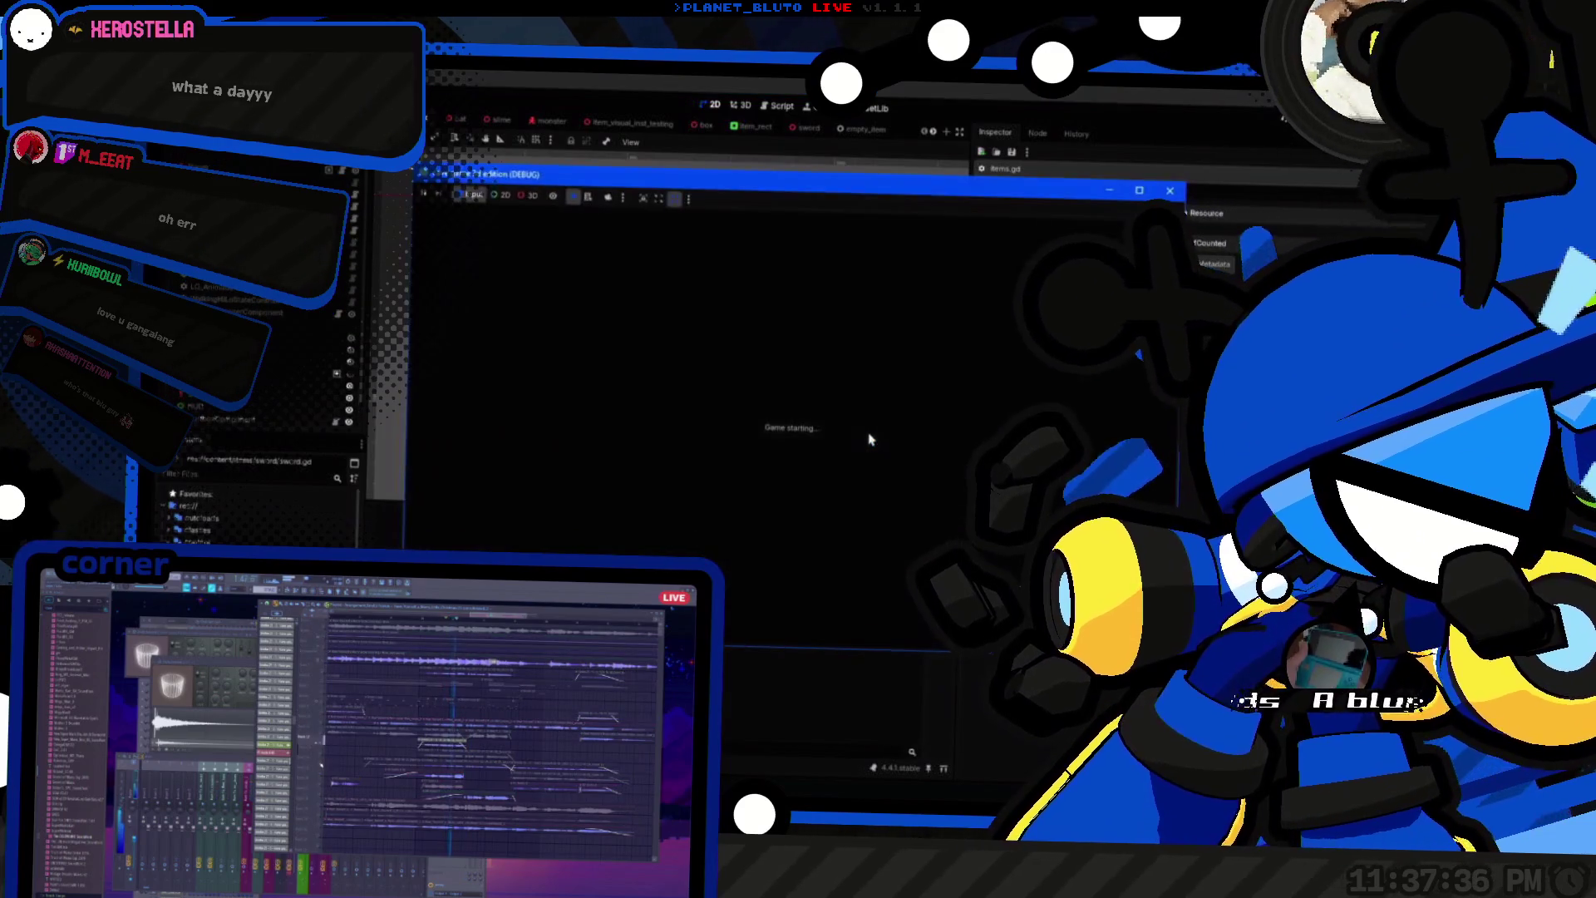
Step: Keep Knight as the character, swing the sword, walk among the red boxes, then stop the game
{"action": "left_click", "coordinate": [584, 274]}
{"action": "left_click", "coordinate": [573, 289]}
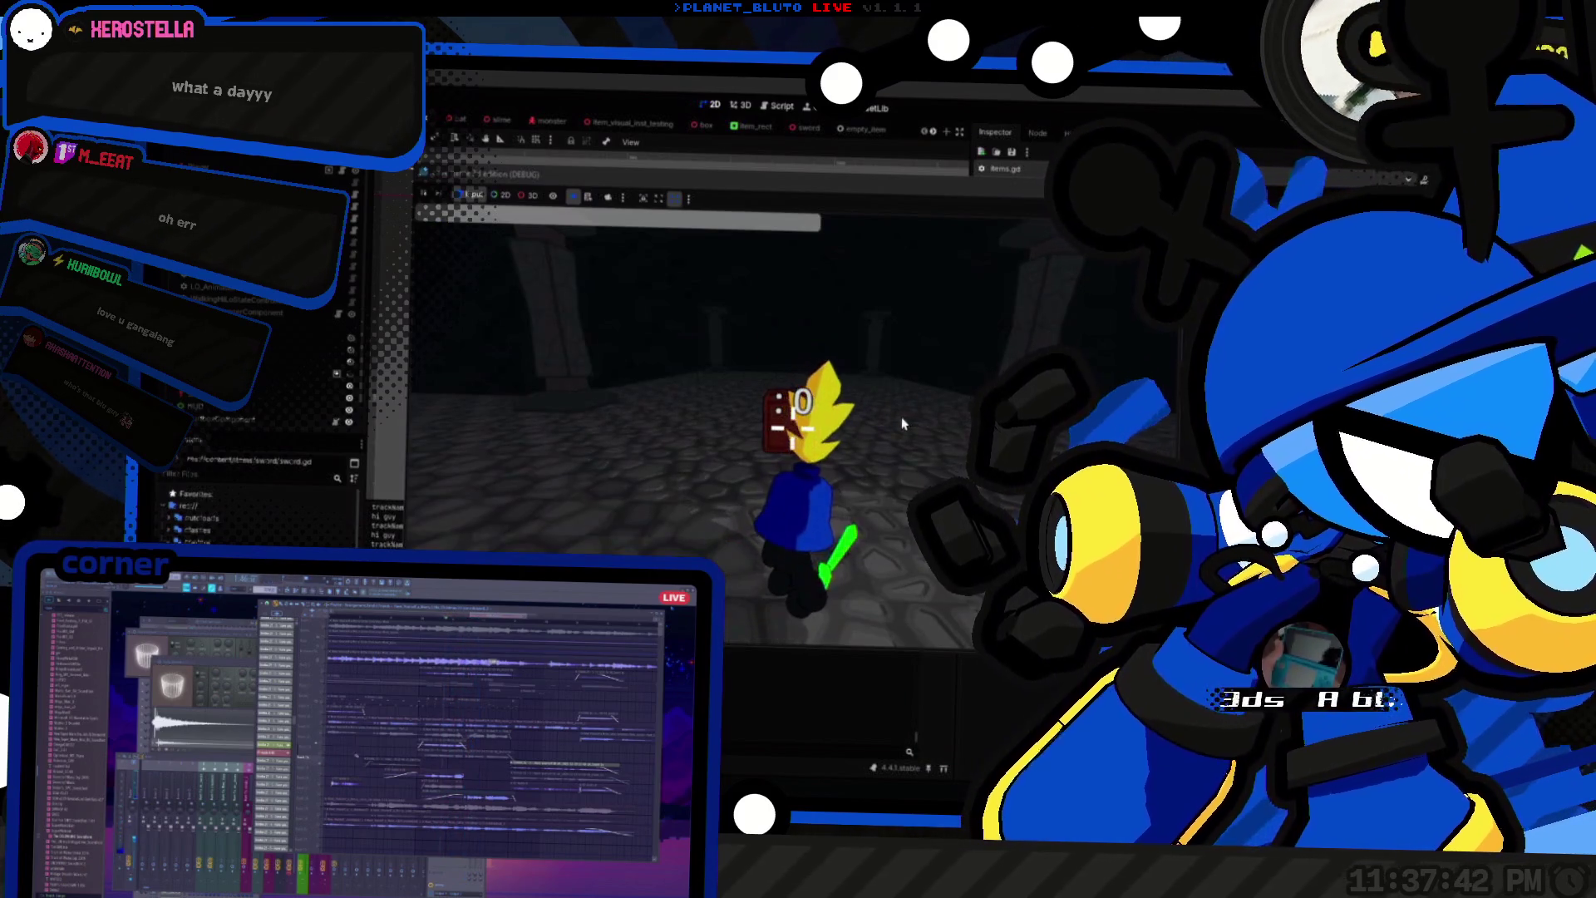
{"action": "left_click", "coordinate": [945, 466]}
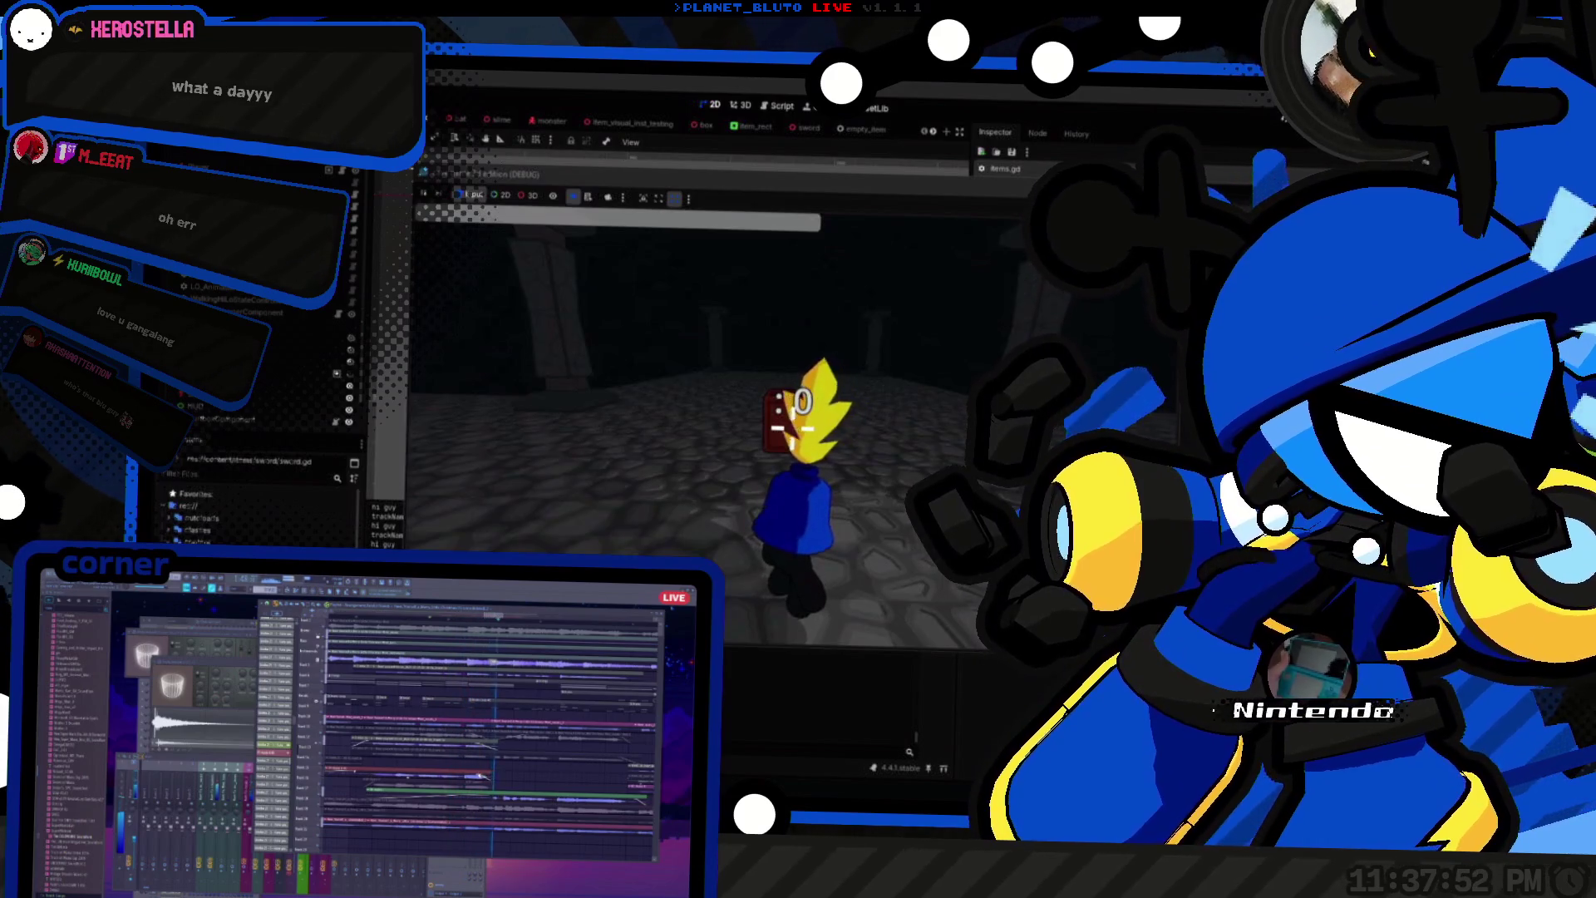
{"action": "key", "text": "a"}
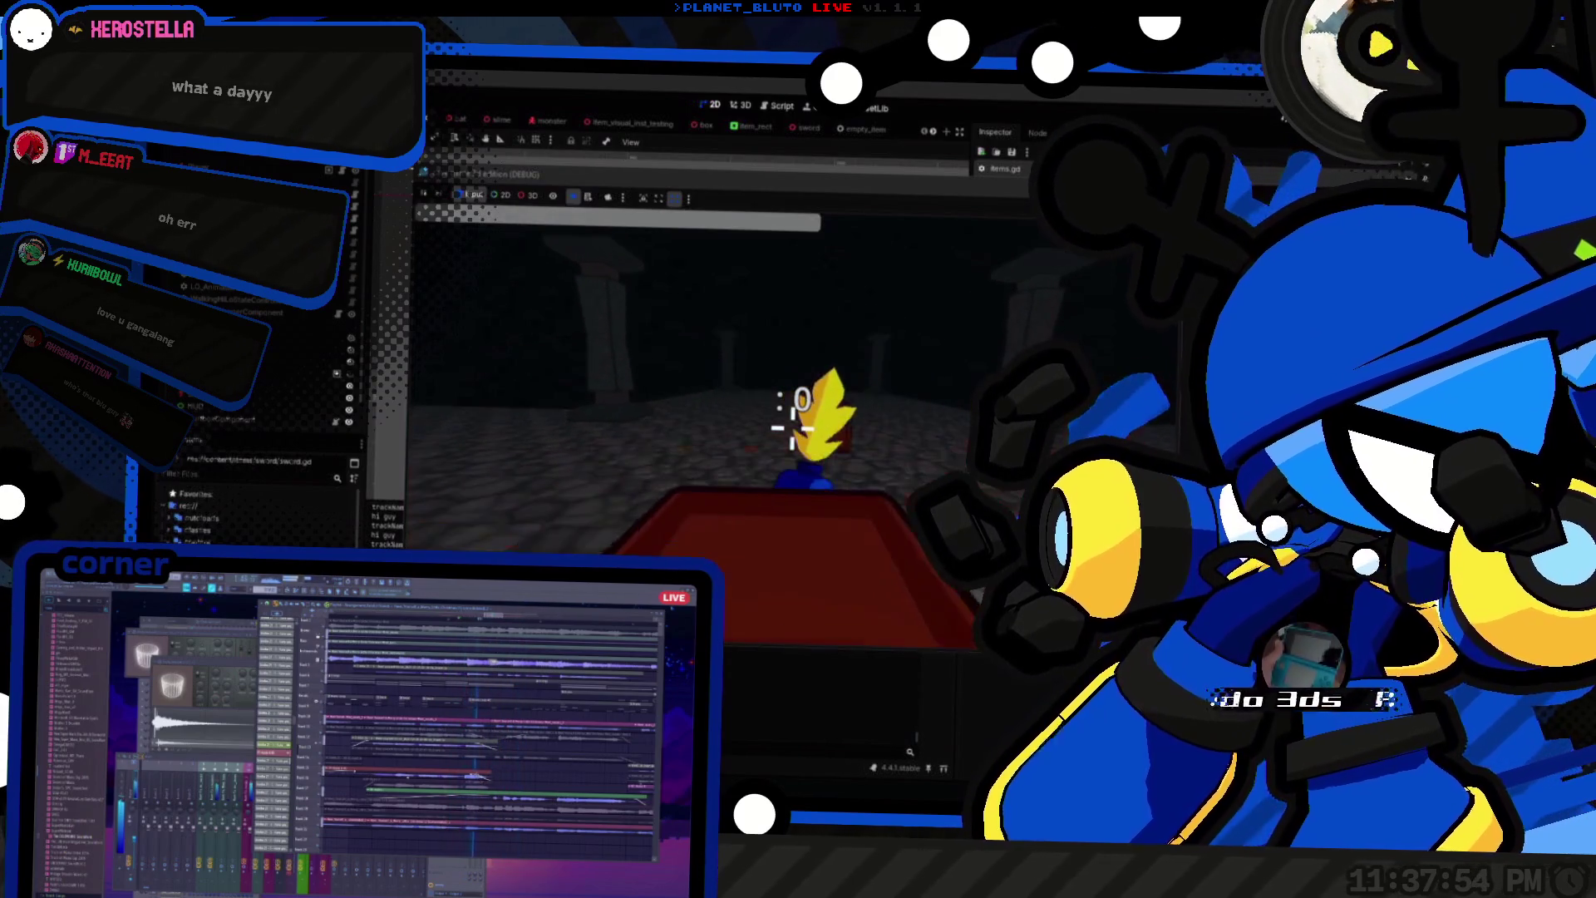
{"action": "key", "text": "w"}
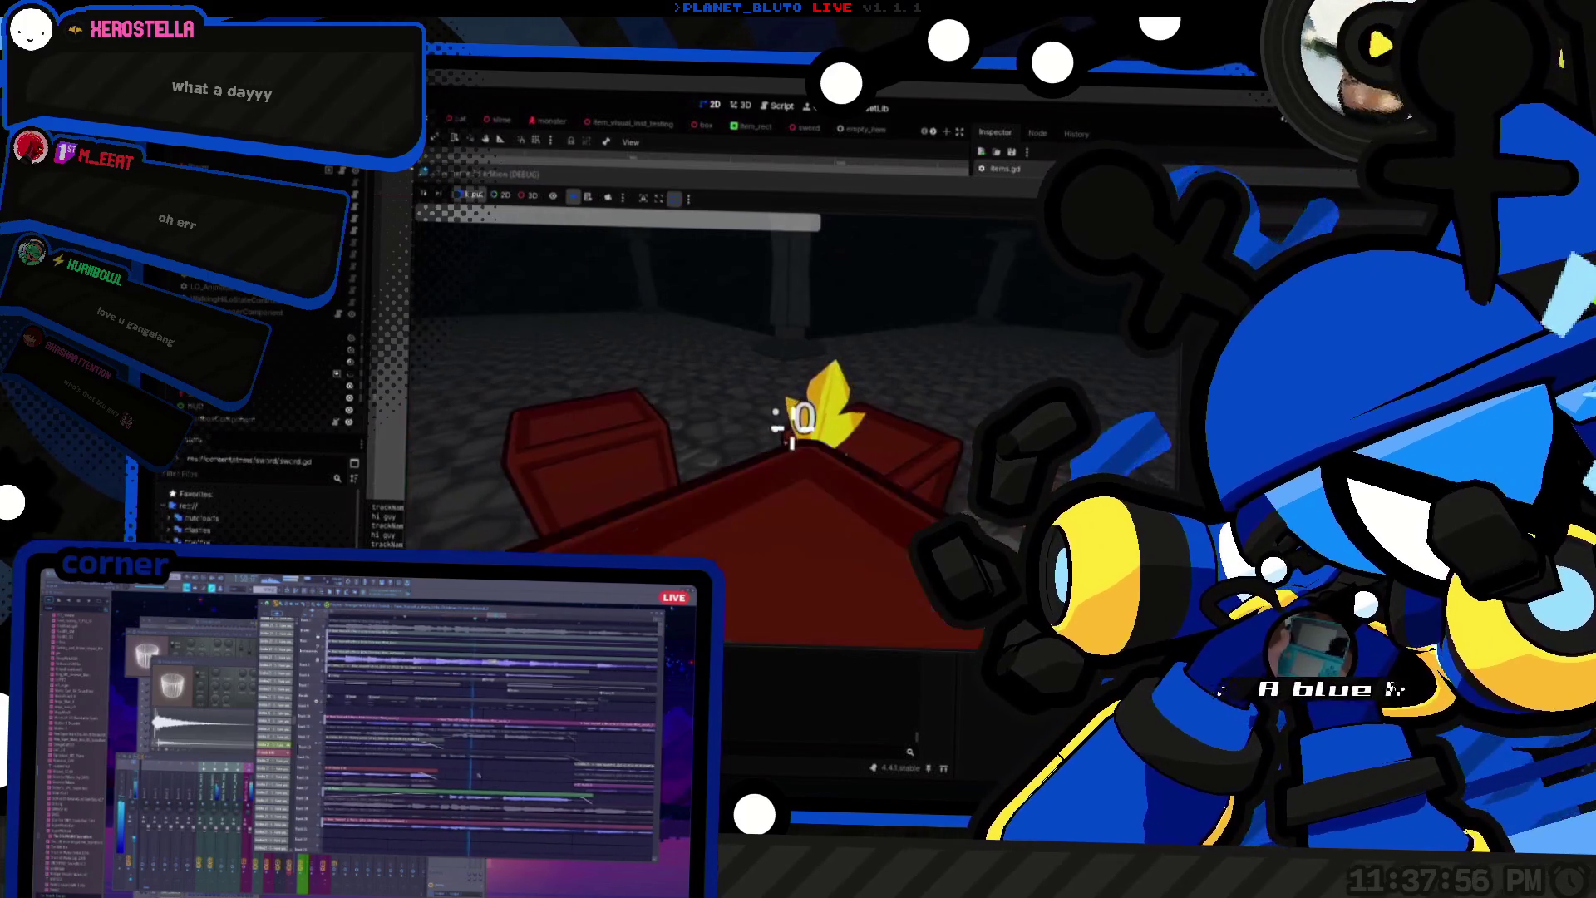
{"action": "key", "text": "w"}
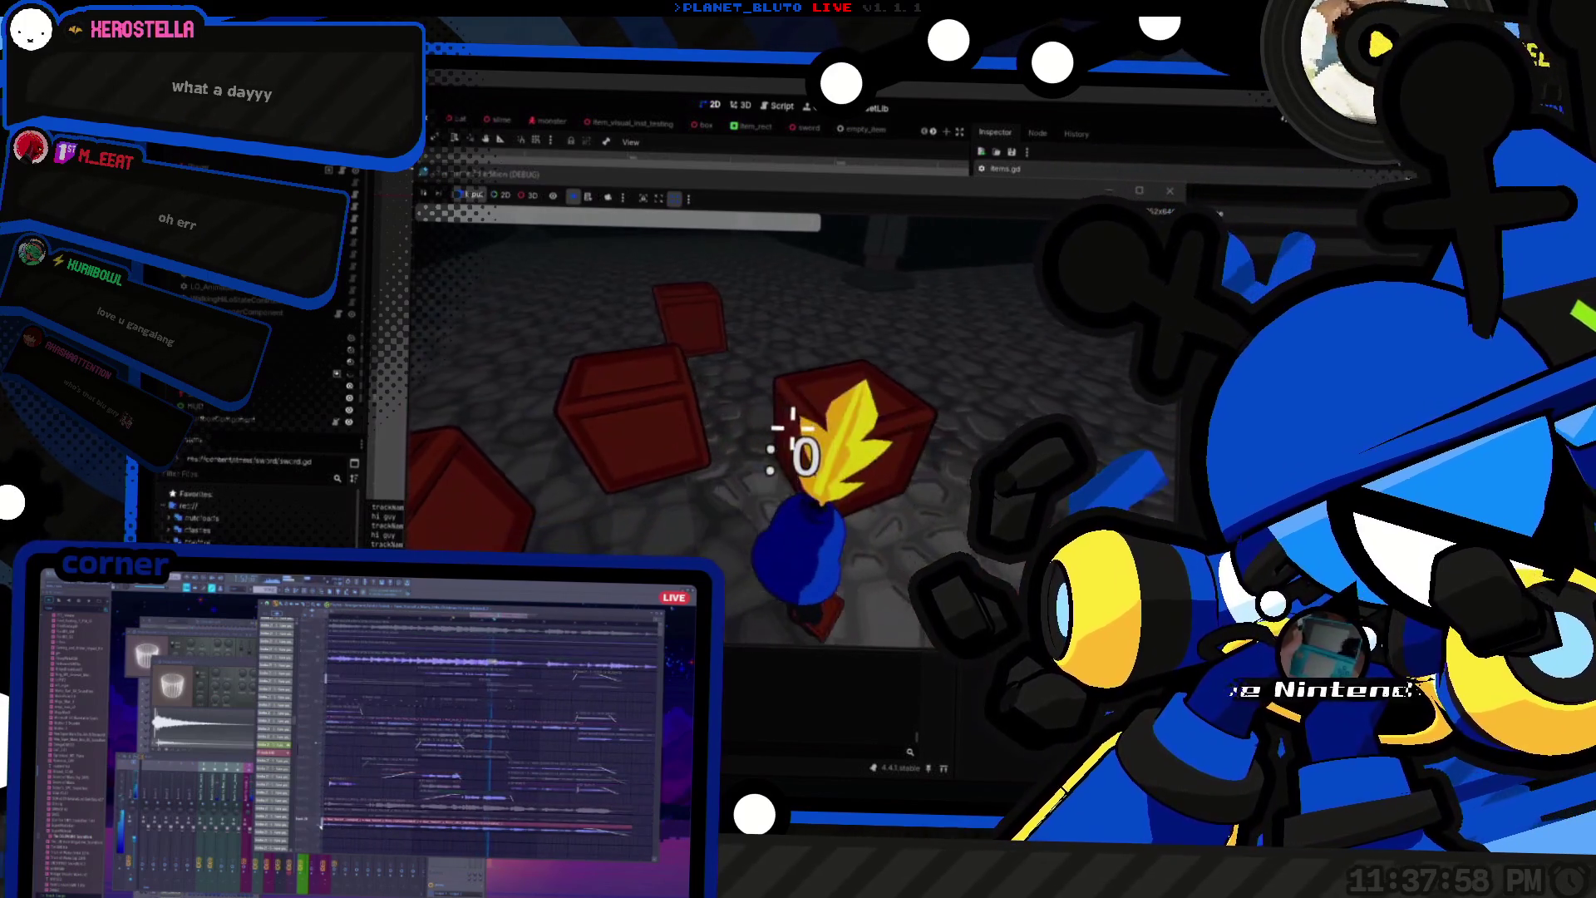
{"action": "key", "text": "F8"}
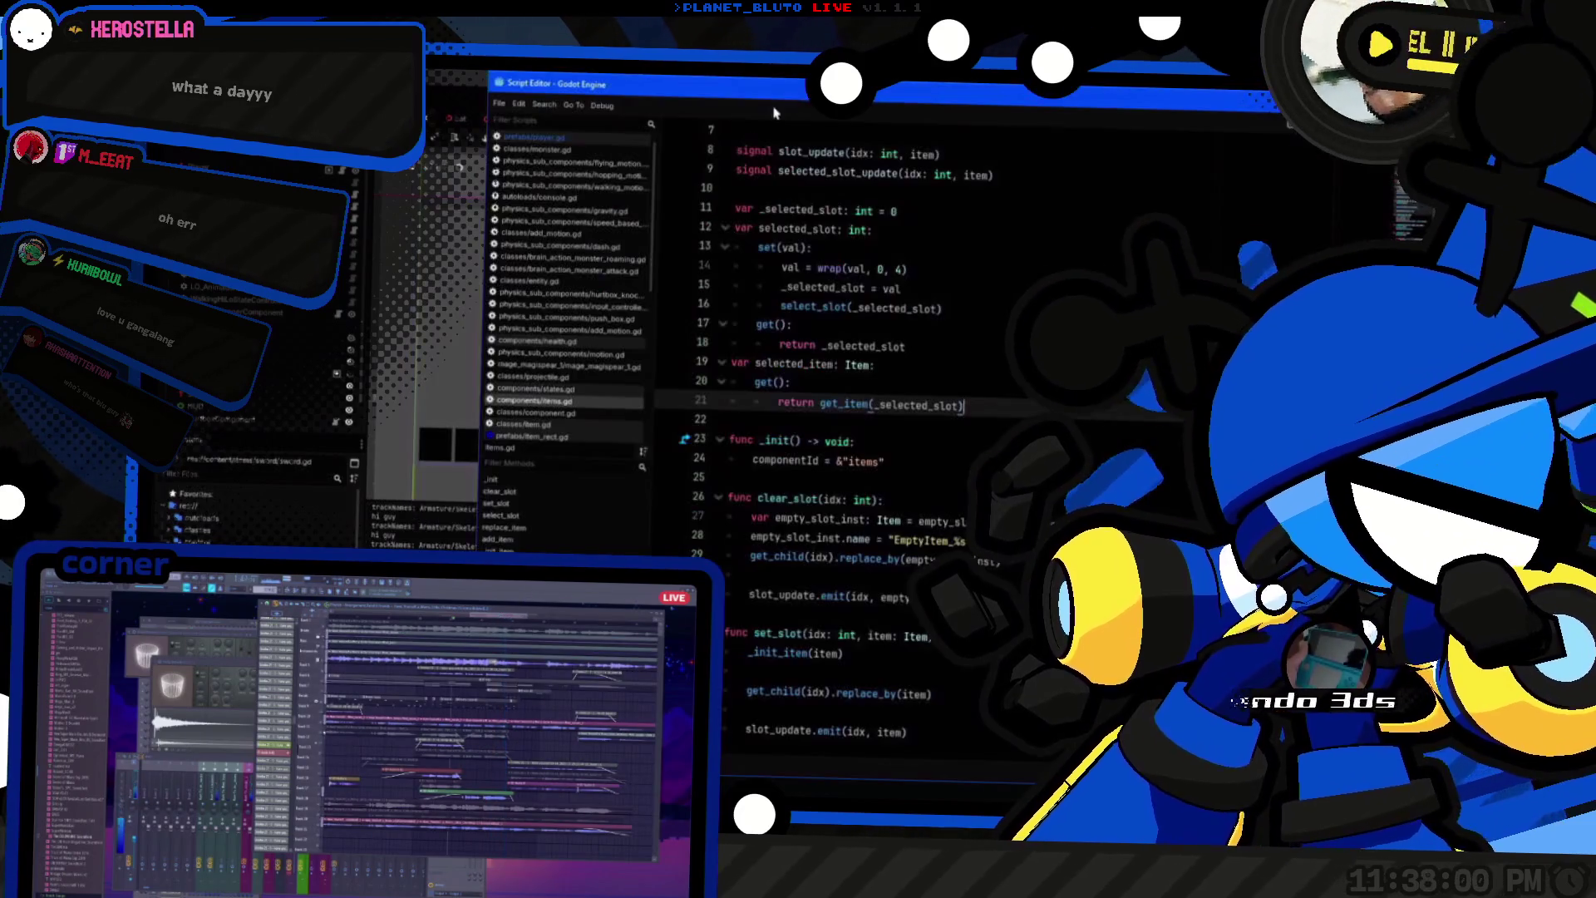
Step: Browse the open scripts and switch to the Item class script item.gd
{"action": "left_click", "coordinate": [1005, 364]}
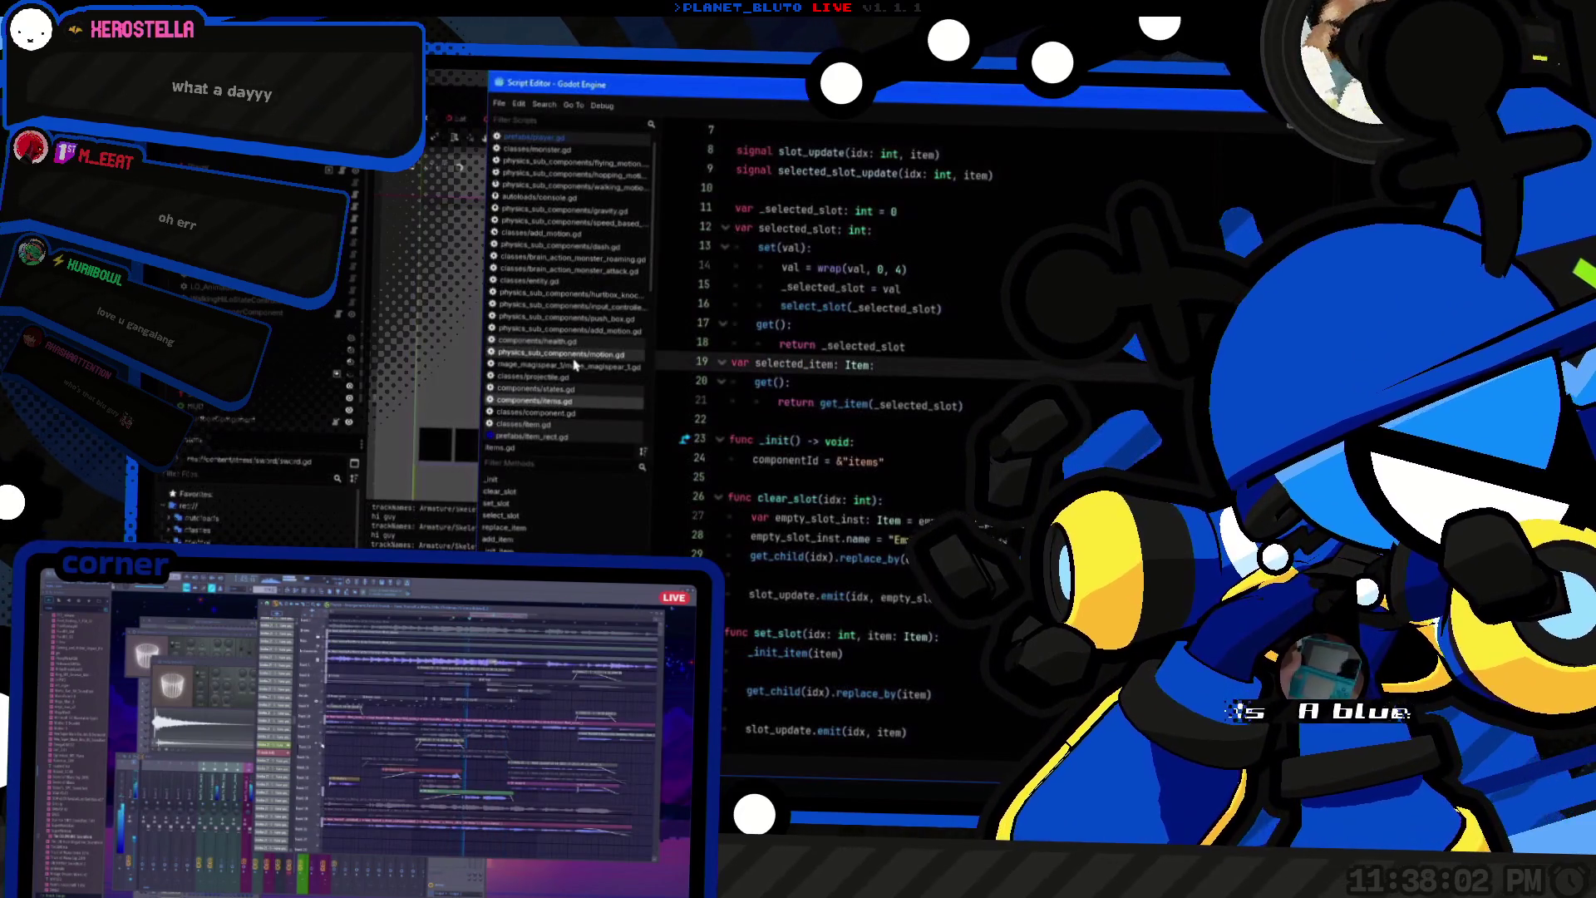
{"action": "left_click", "coordinate": [544, 341]}
{"action": "left_click", "coordinate": [565, 404]}
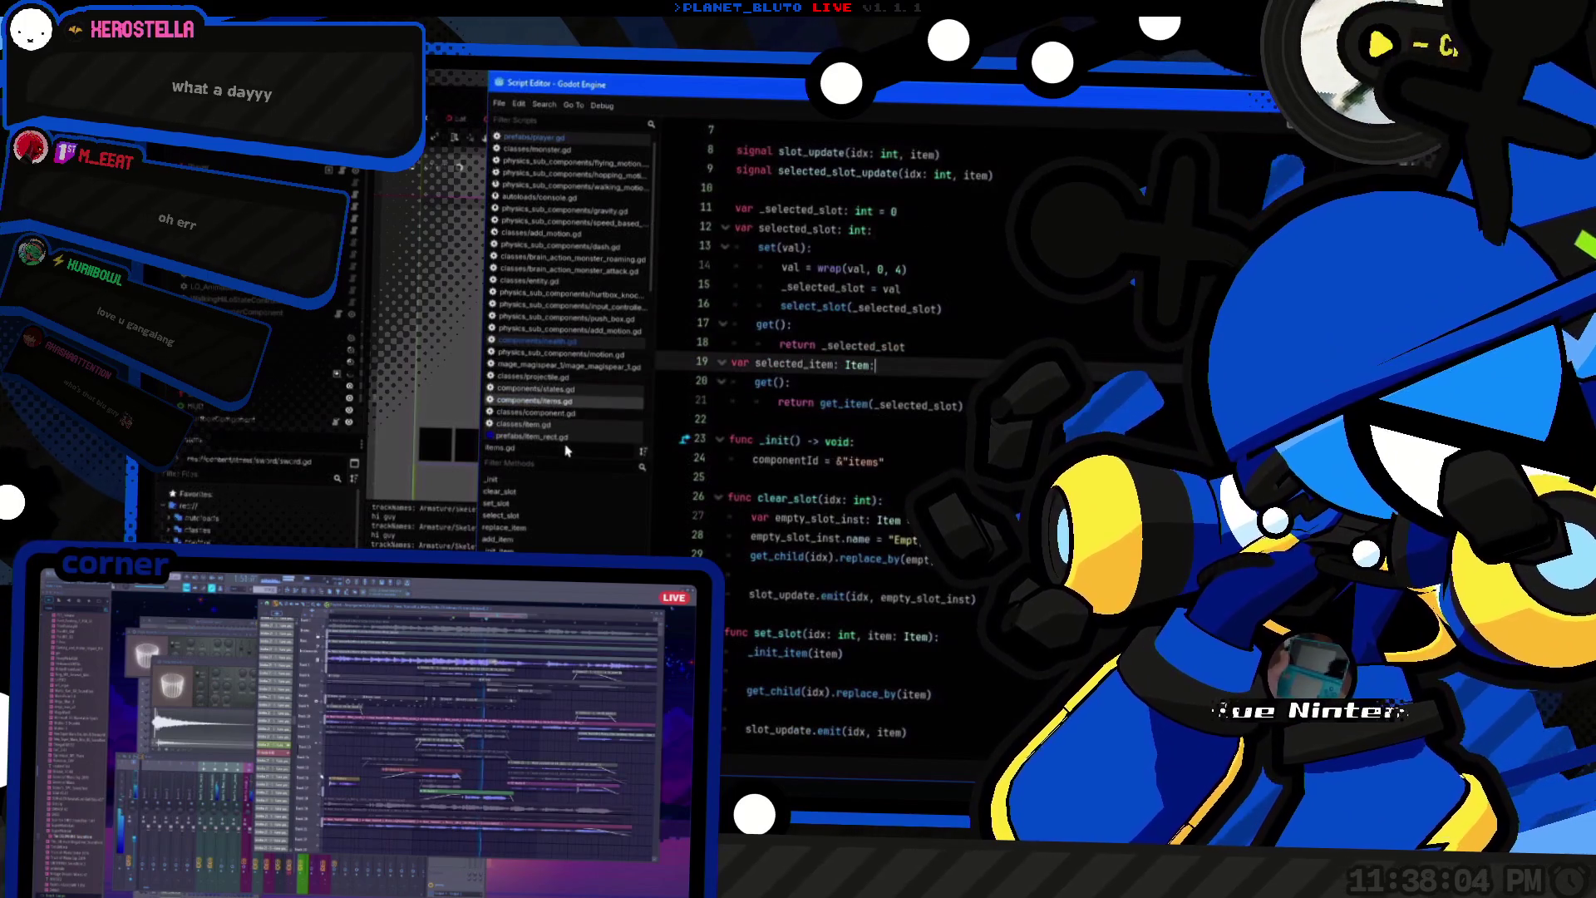
{"action": "left_click", "coordinate": [540, 424]}
Step: Rename use() to use_primary() and join pass onto the declaration line
{"action": "left_click", "coordinate": [828, 259]}
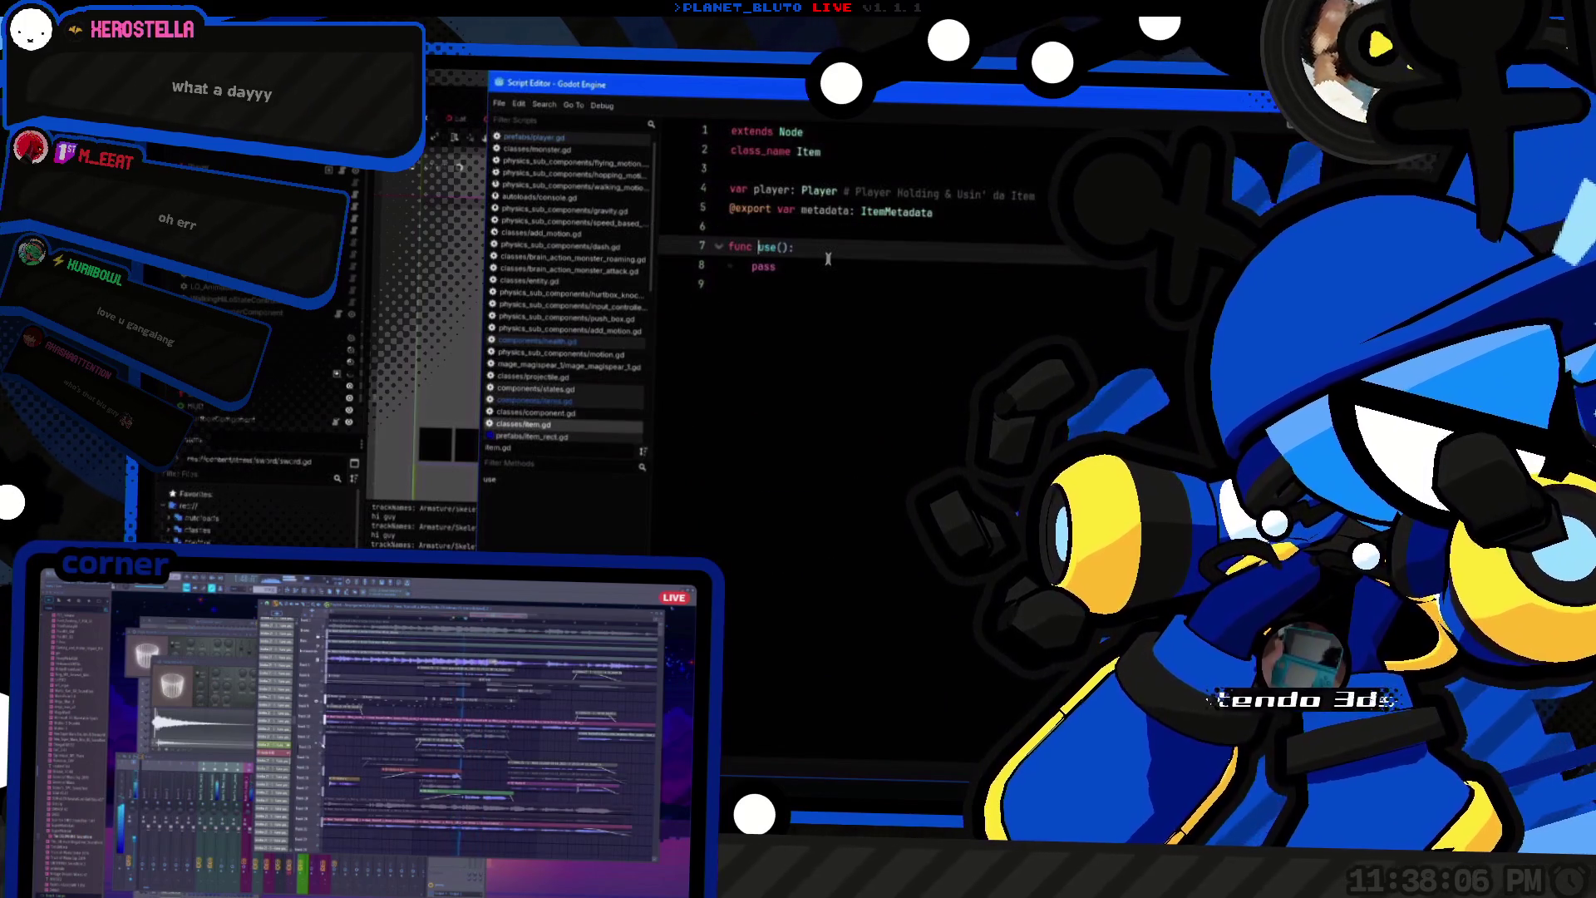
{"action": "key", "text": "Right"}
{"action": "key", "text": "Right"}
{"action": "key", "text": "Right"}
{"action": "type", "text": "_"}
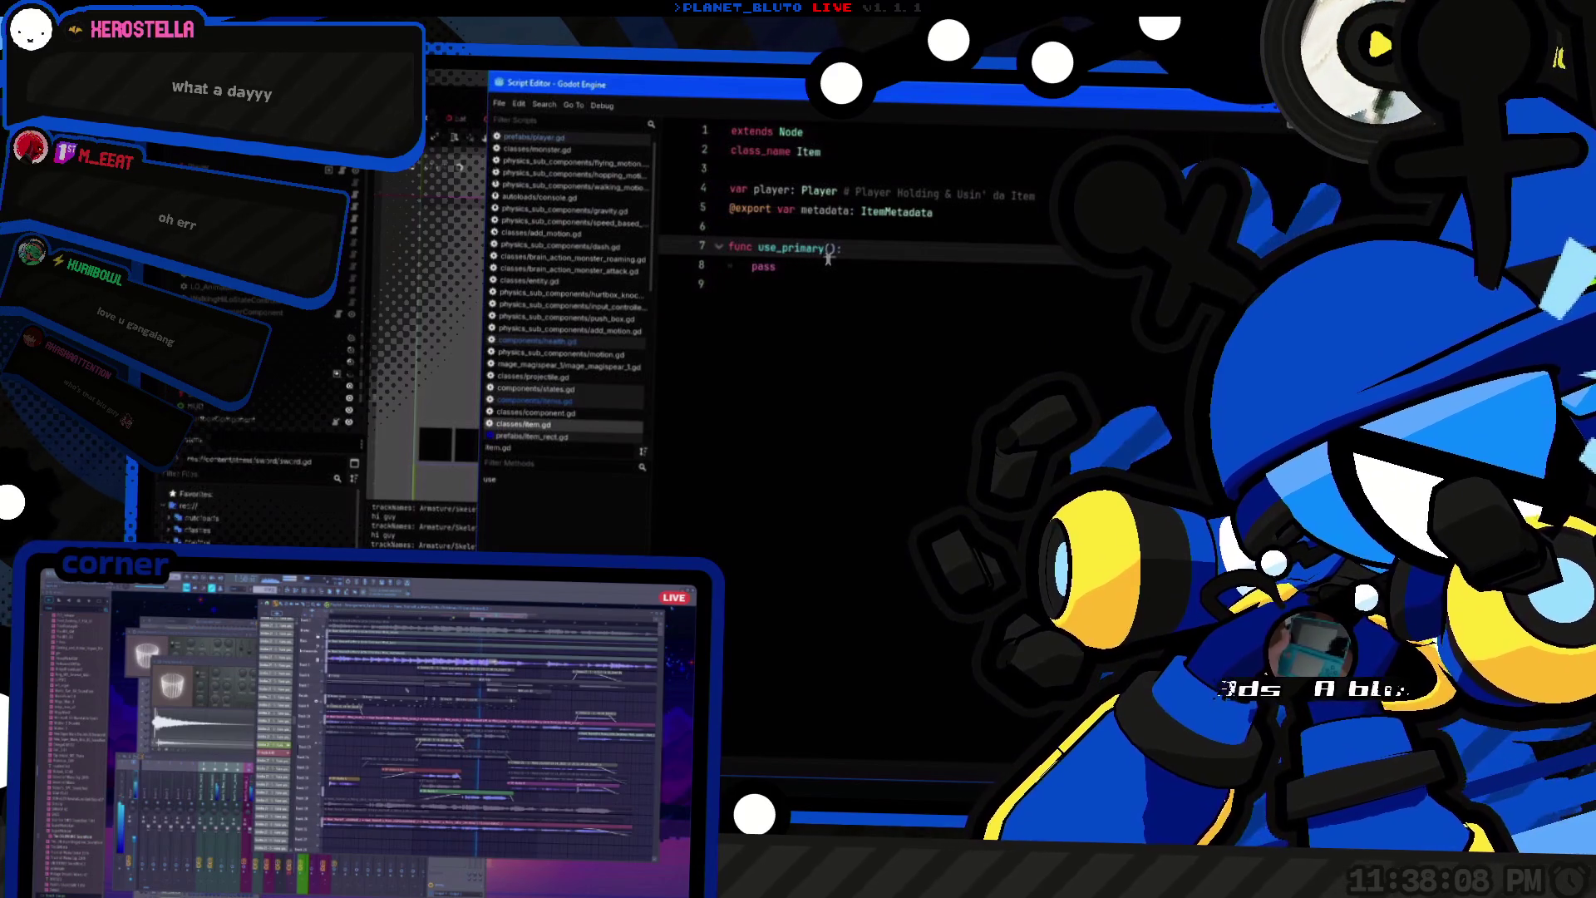
{"action": "key", "text": "Down"}
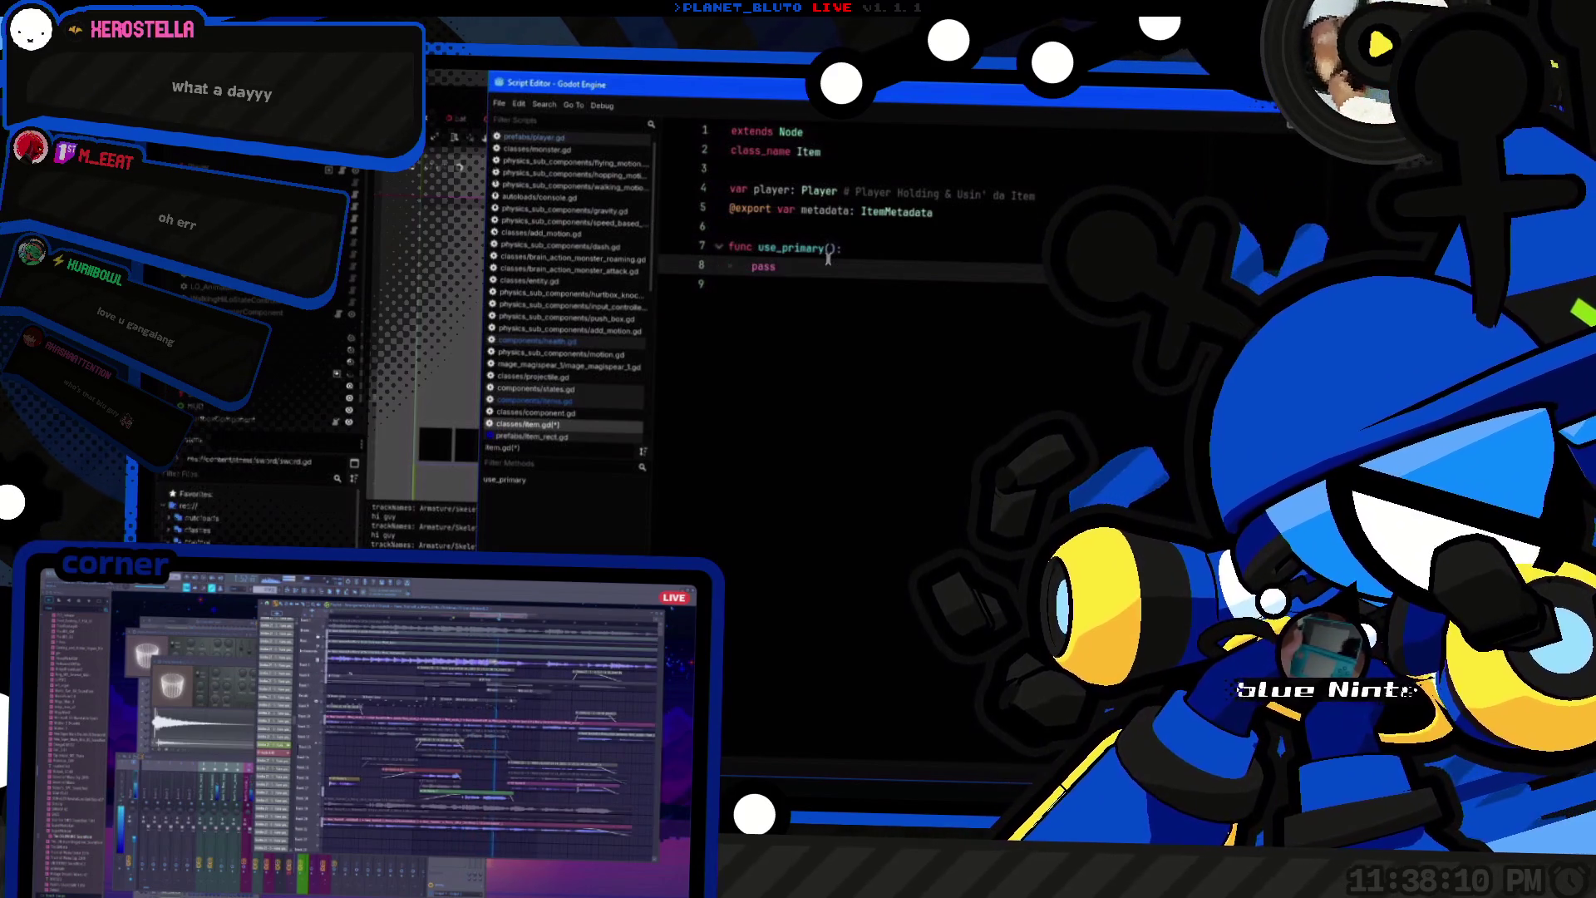
{"action": "key", "text": "Home"}
{"action": "key", "text": "Home"}
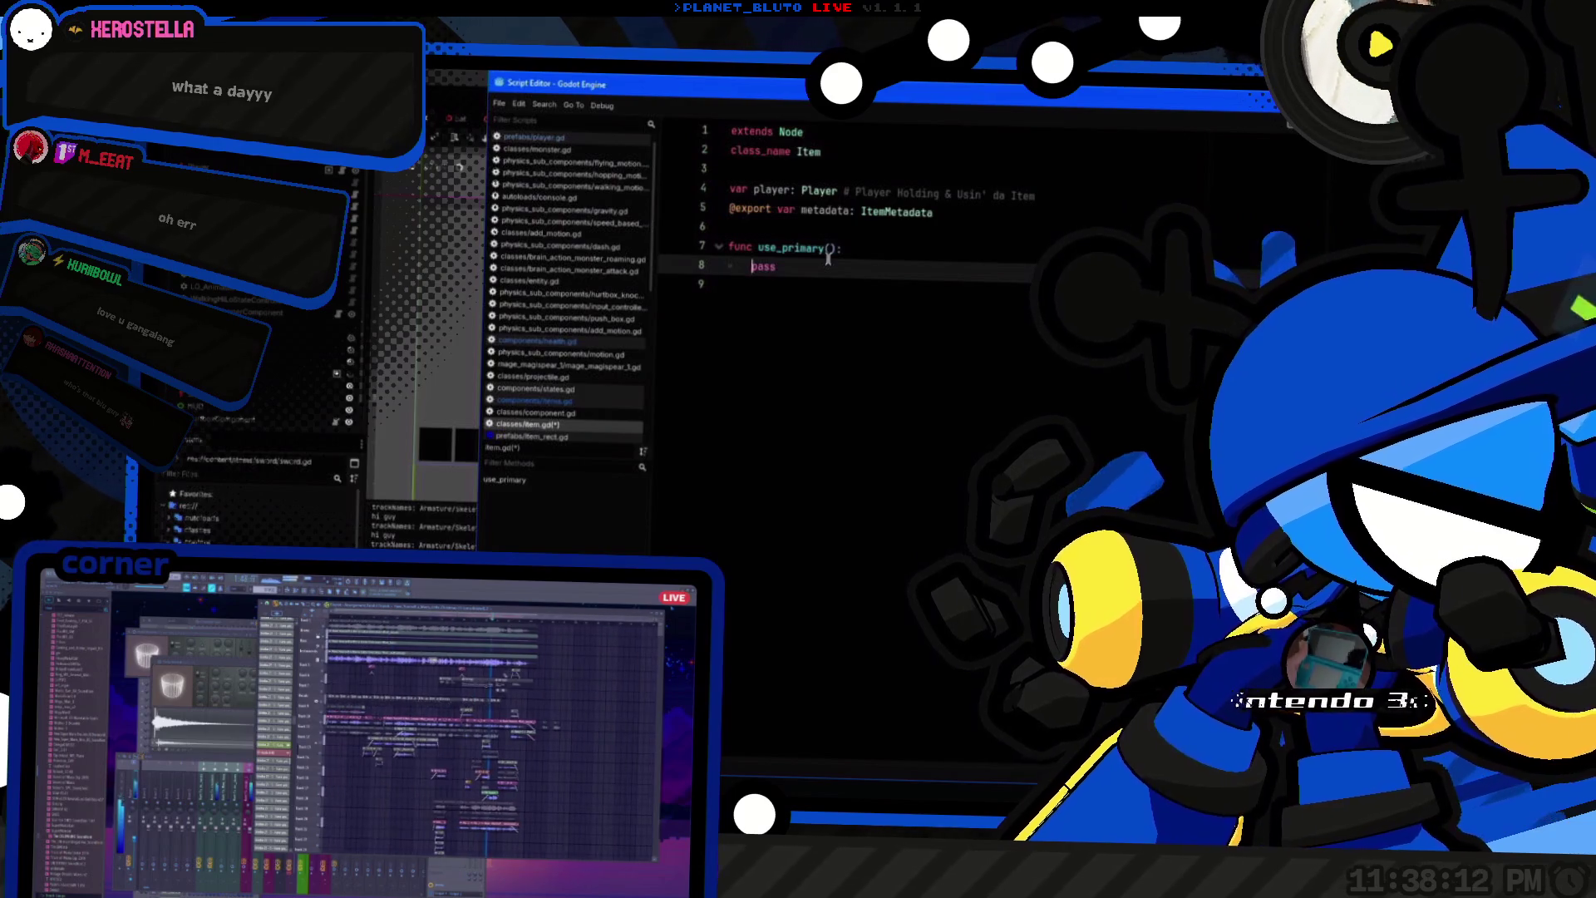
{"action": "key", "text": "BackSpace"}
Step: Duplicate the one-line use_primary function and rename the copy use_secondary
{"action": "key", "text": "ctrl+shift+d"}
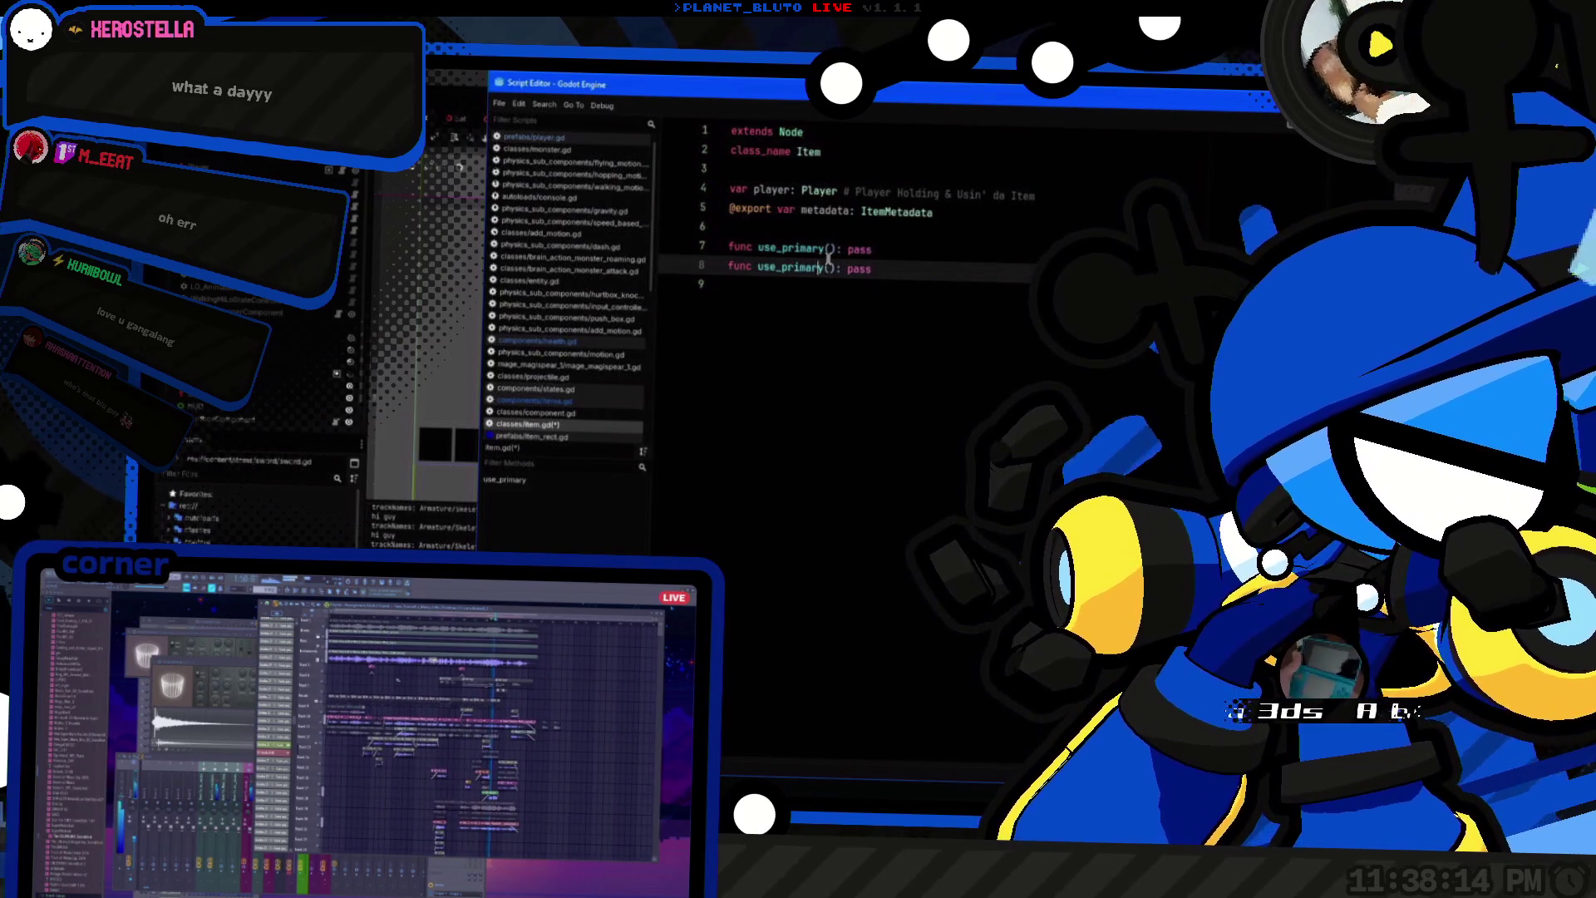
{"action": "double_click", "coordinate": [827, 266]}
{"action": "type", "text": "ndary"}
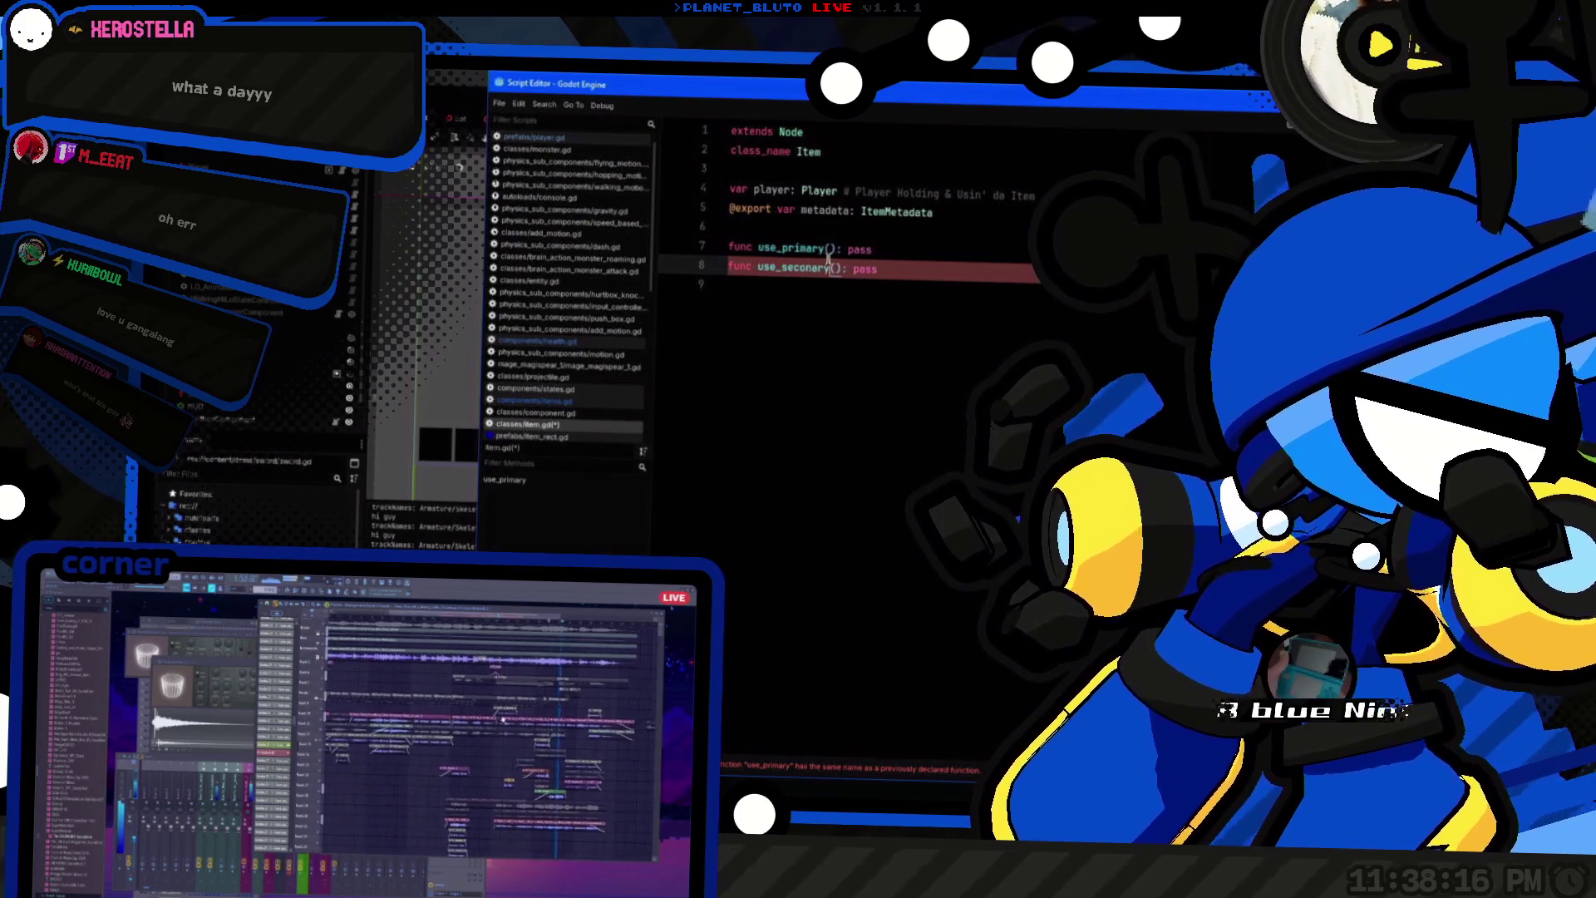
{"action": "key", "text": "End"}
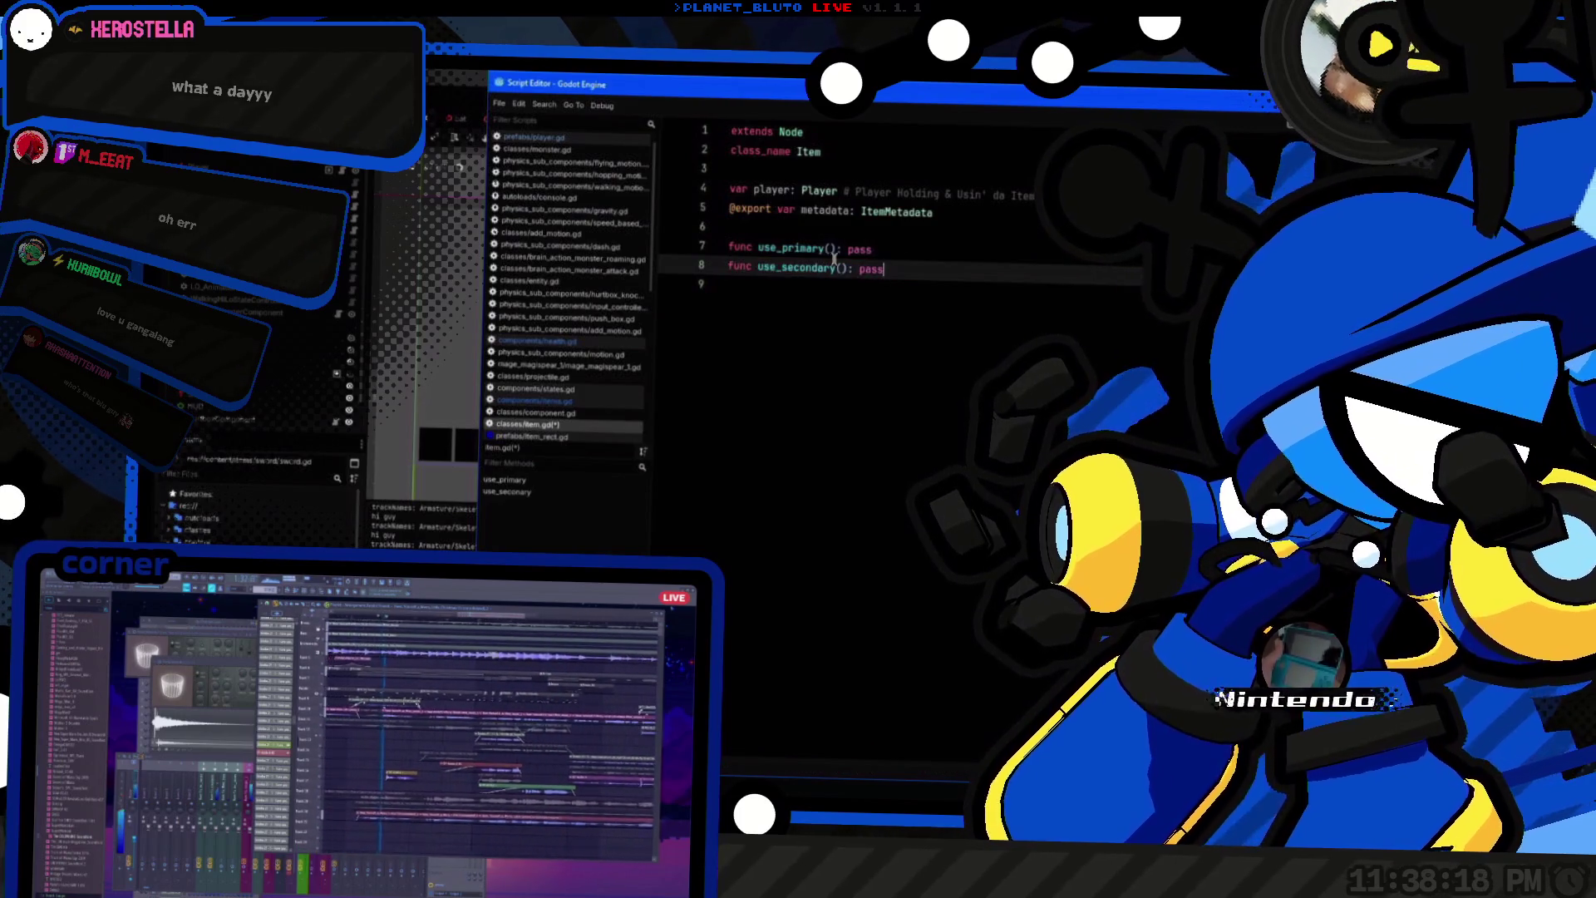
{"action": "key", "text": "End"}
{"action": "double_click", "coordinate": [788, 248]}
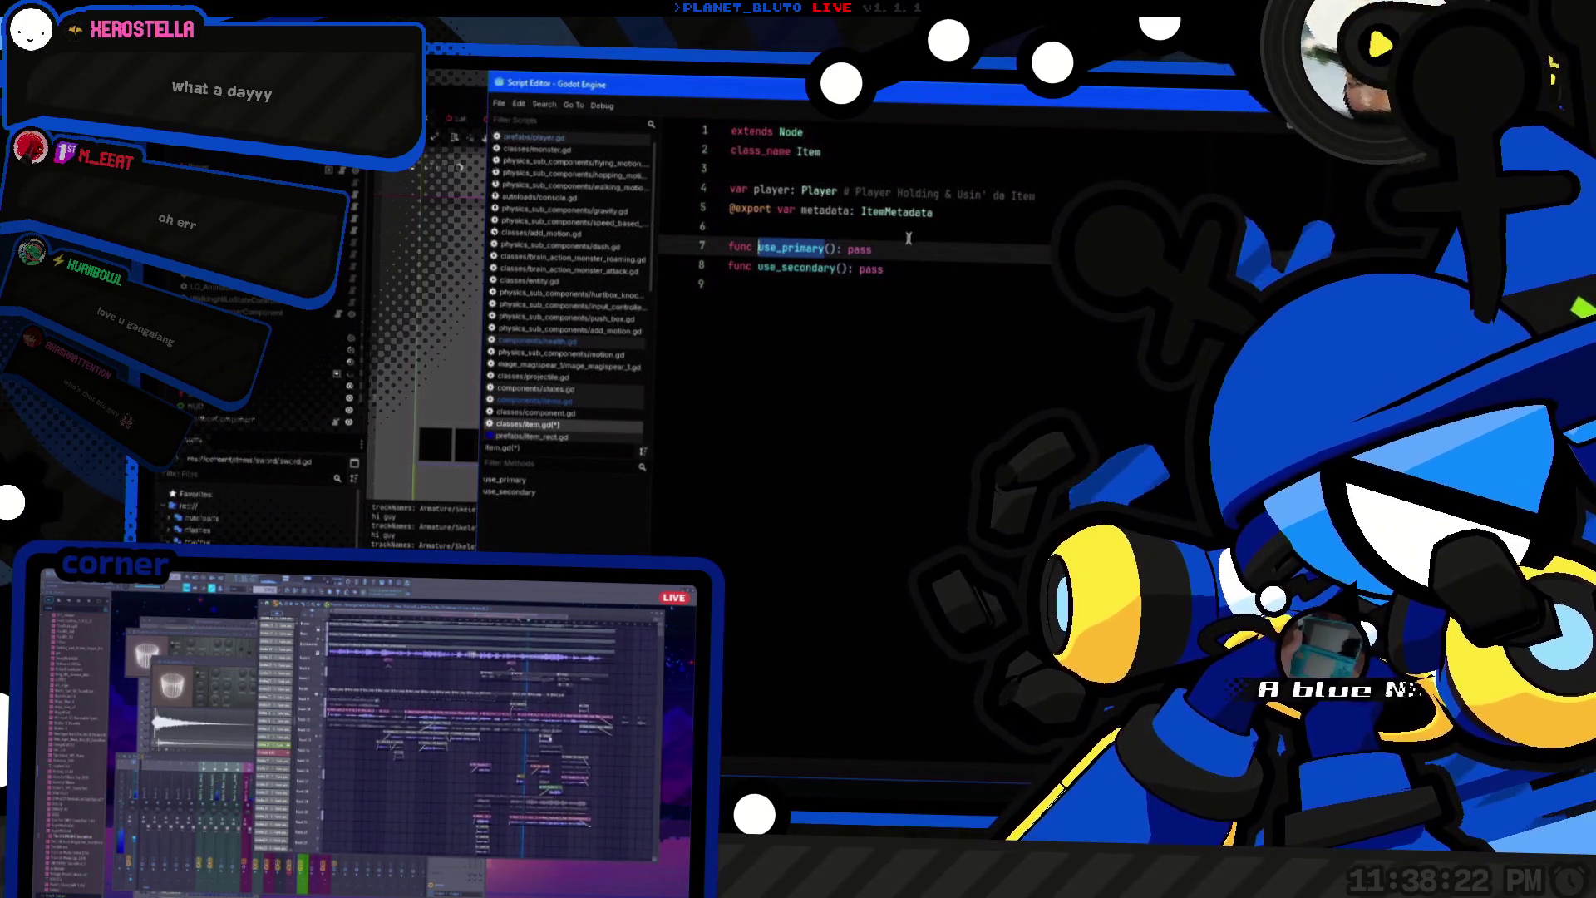
{"action": "left_click", "coordinate": [940, 266]}
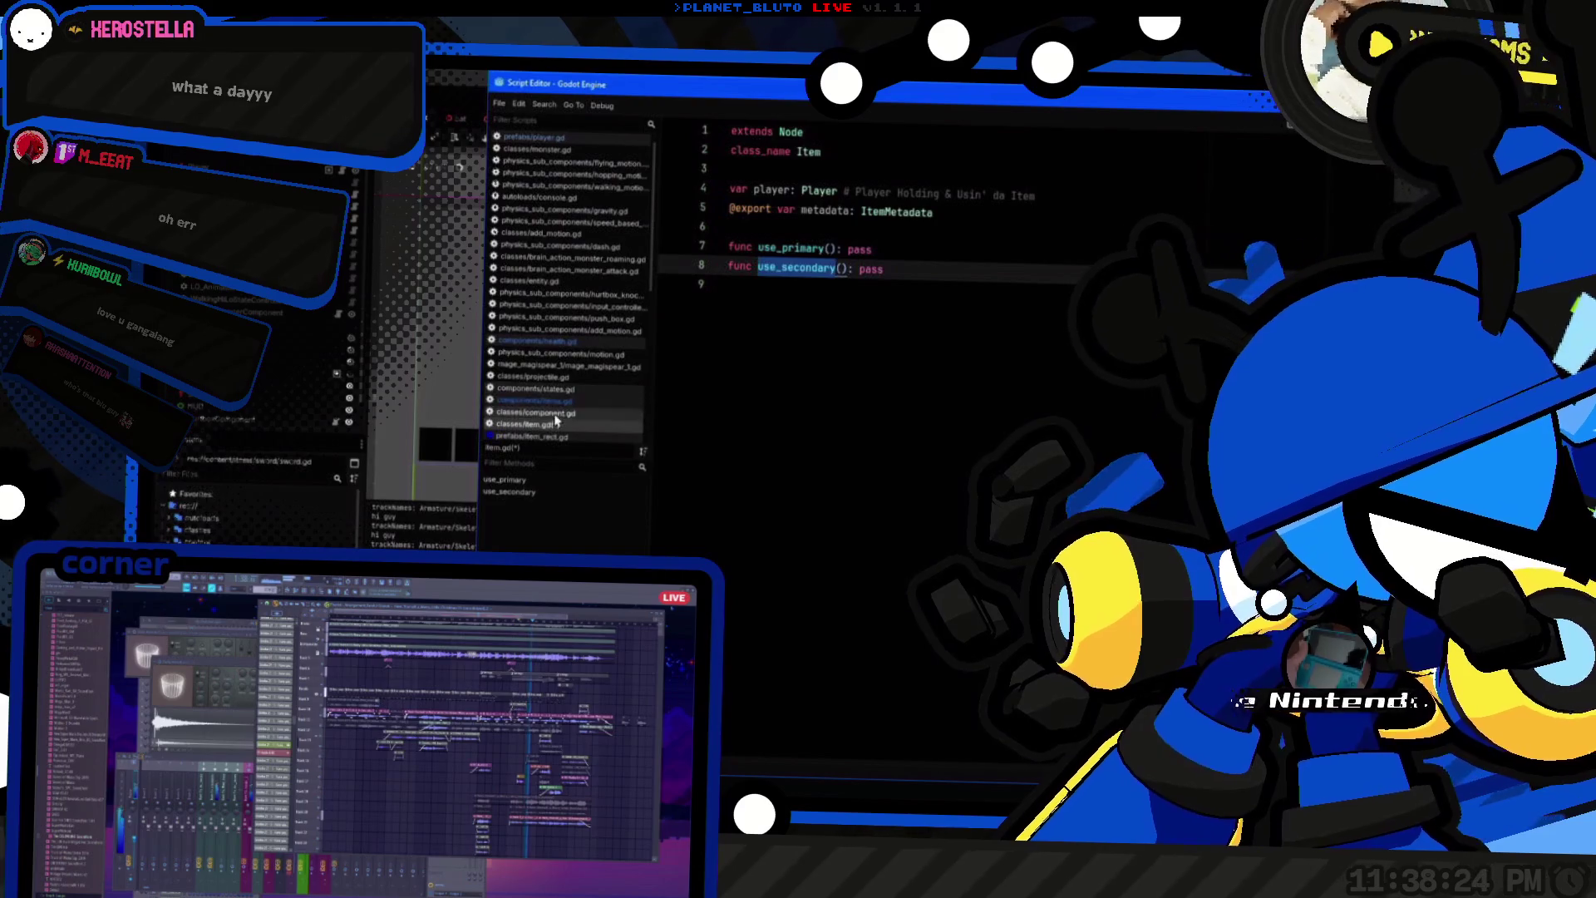
Step: Quick-open box.gd and inspect its use_secondary function
{"action": "key", "text": "shift+alt+o"}
{"action": "type", "text": "box"}
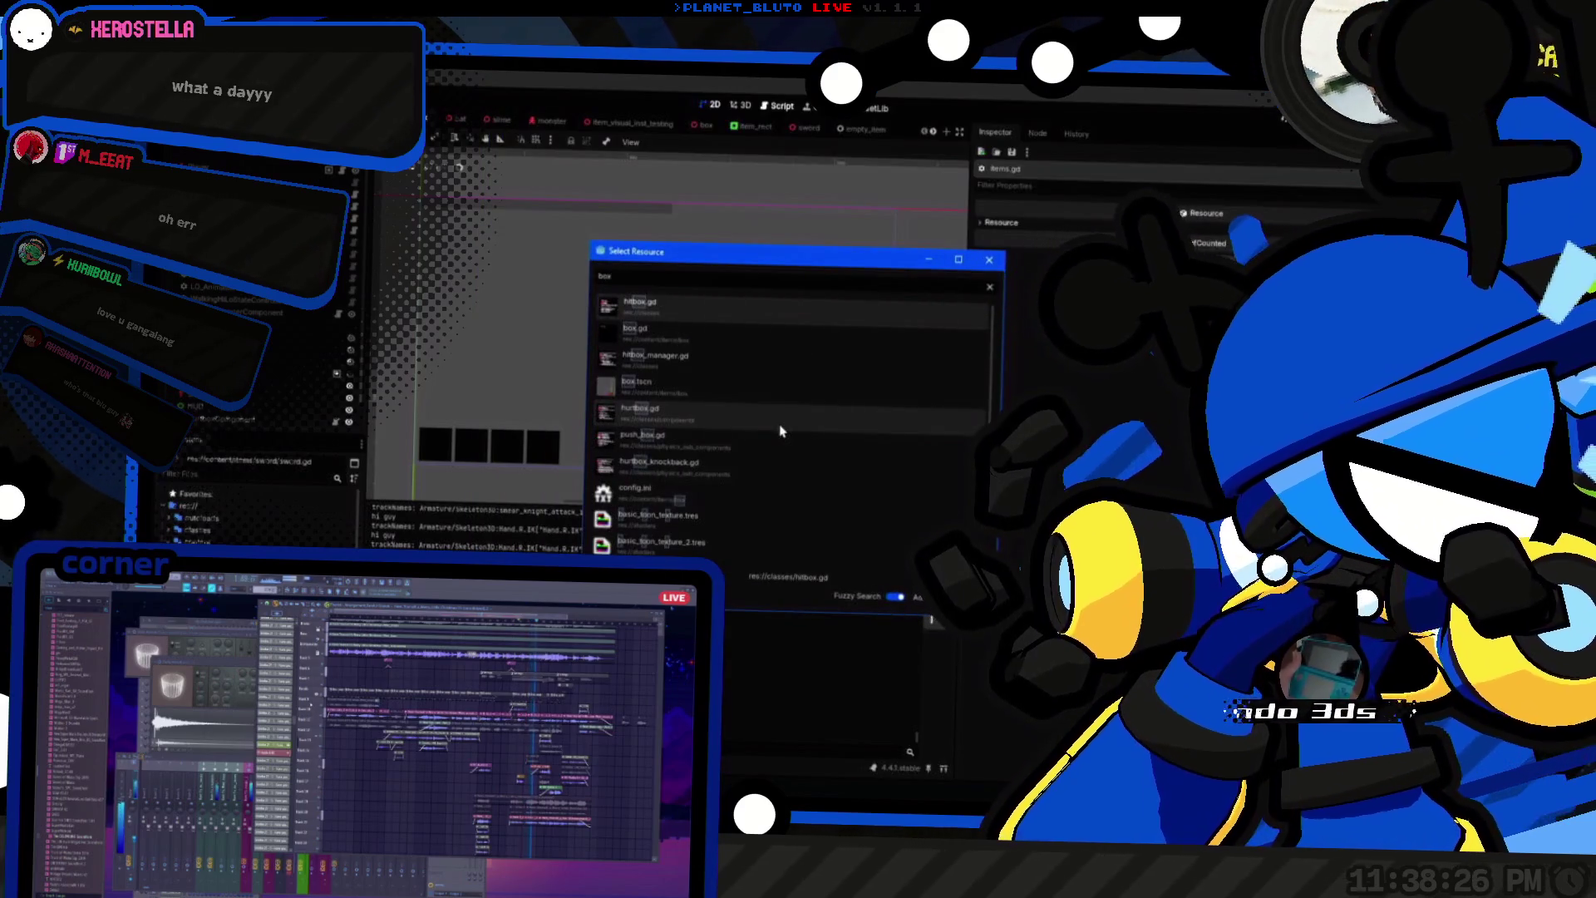
{"action": "key", "text": "Down"}
{"action": "key", "text": "Return"}
{"action": "left_click", "coordinate": [772, 227]}
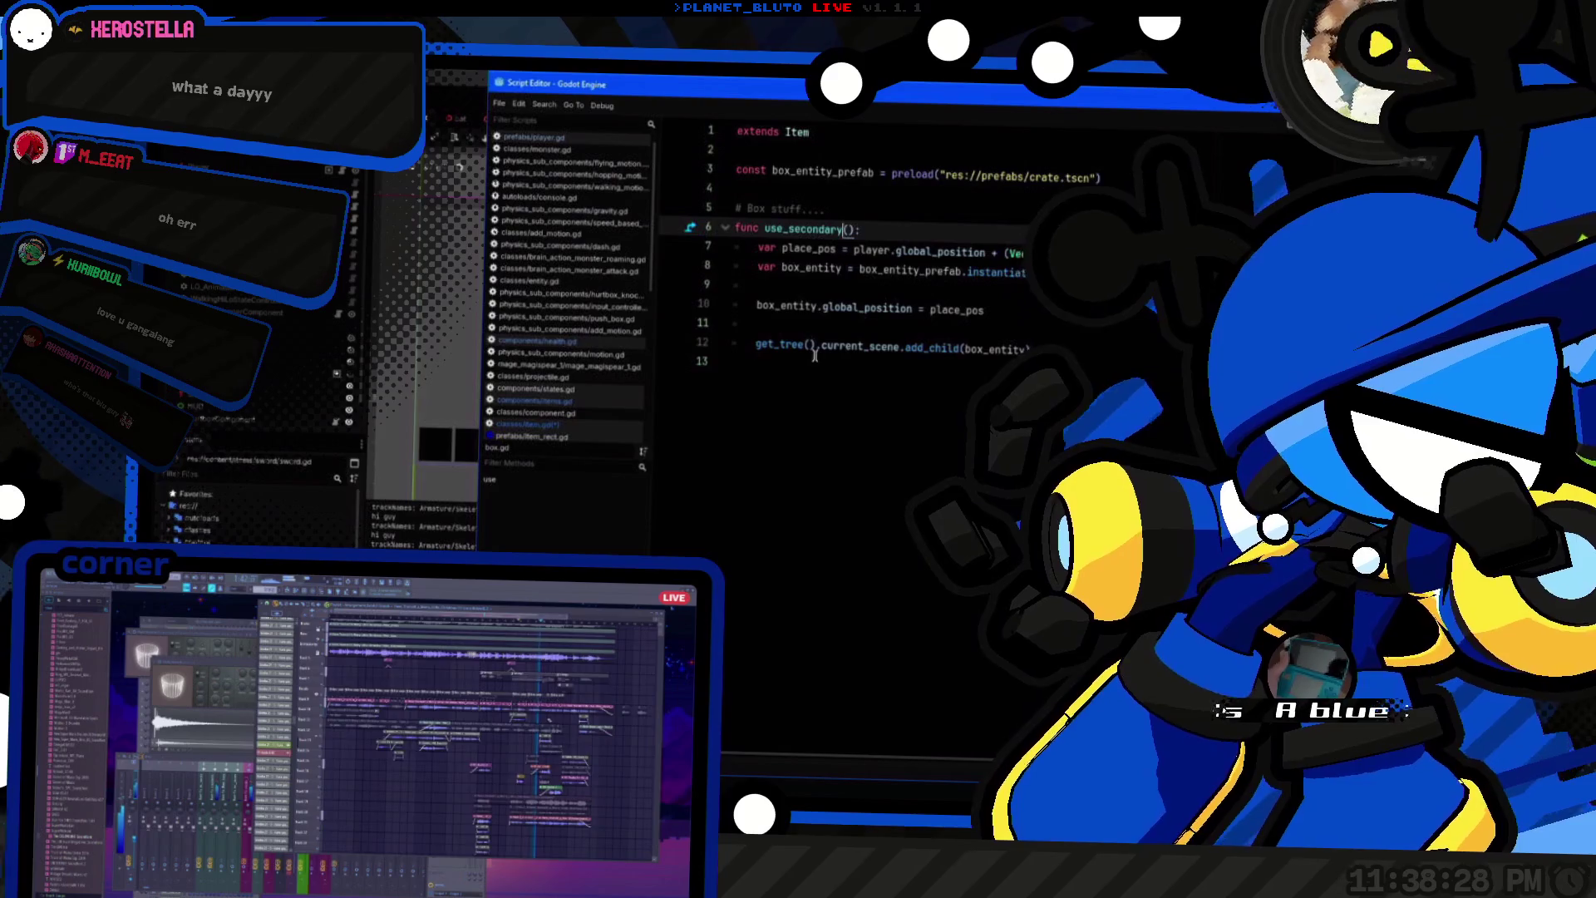
{"action": "key", "text": "End"}
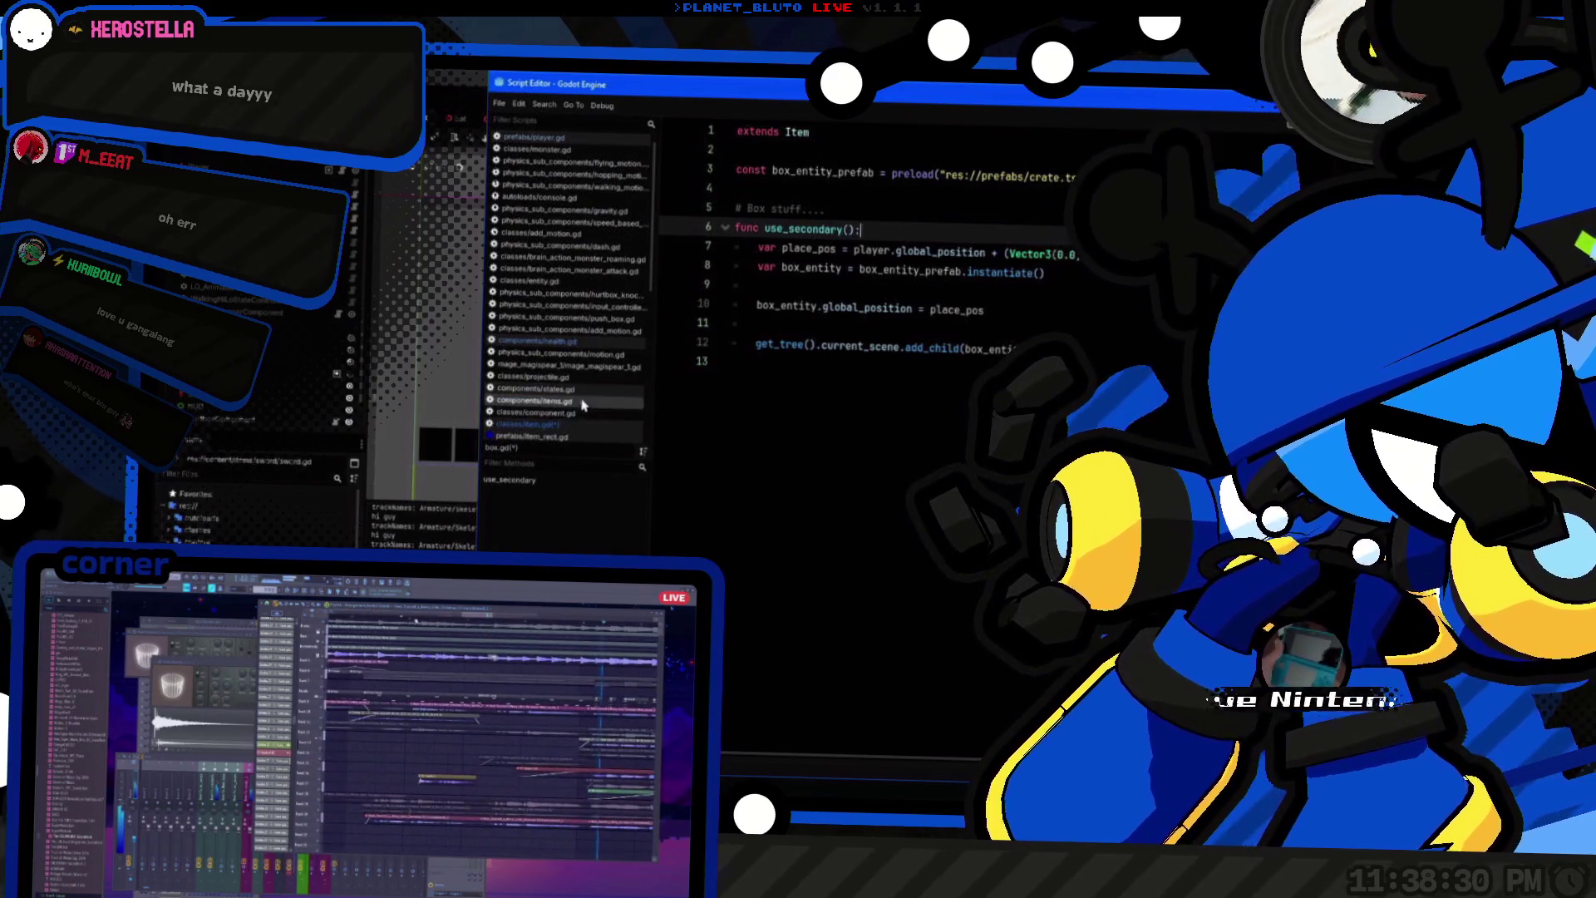
Step: Browse through the other component scripts and return to item.gd's use_secondary line
{"action": "left_click", "coordinate": [582, 400]}
{"action": "left_click", "coordinate": [582, 412]}
{"action": "left_click", "coordinate": [582, 352]}
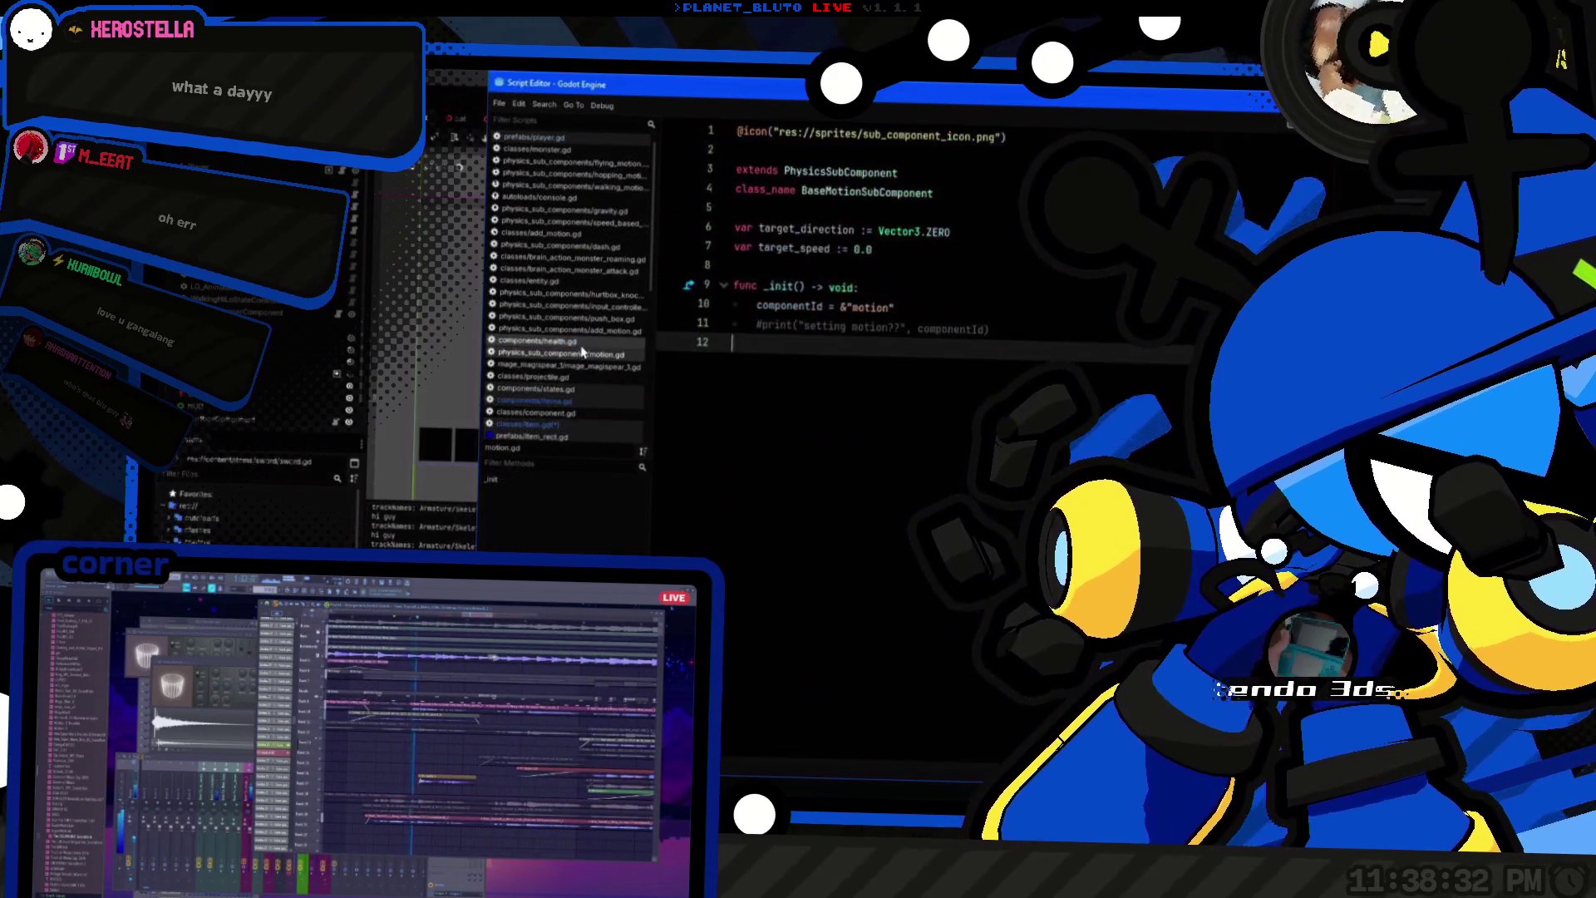
{"action": "left_click", "coordinate": [573, 376]}
{"action": "left_click", "coordinate": [566, 424]}
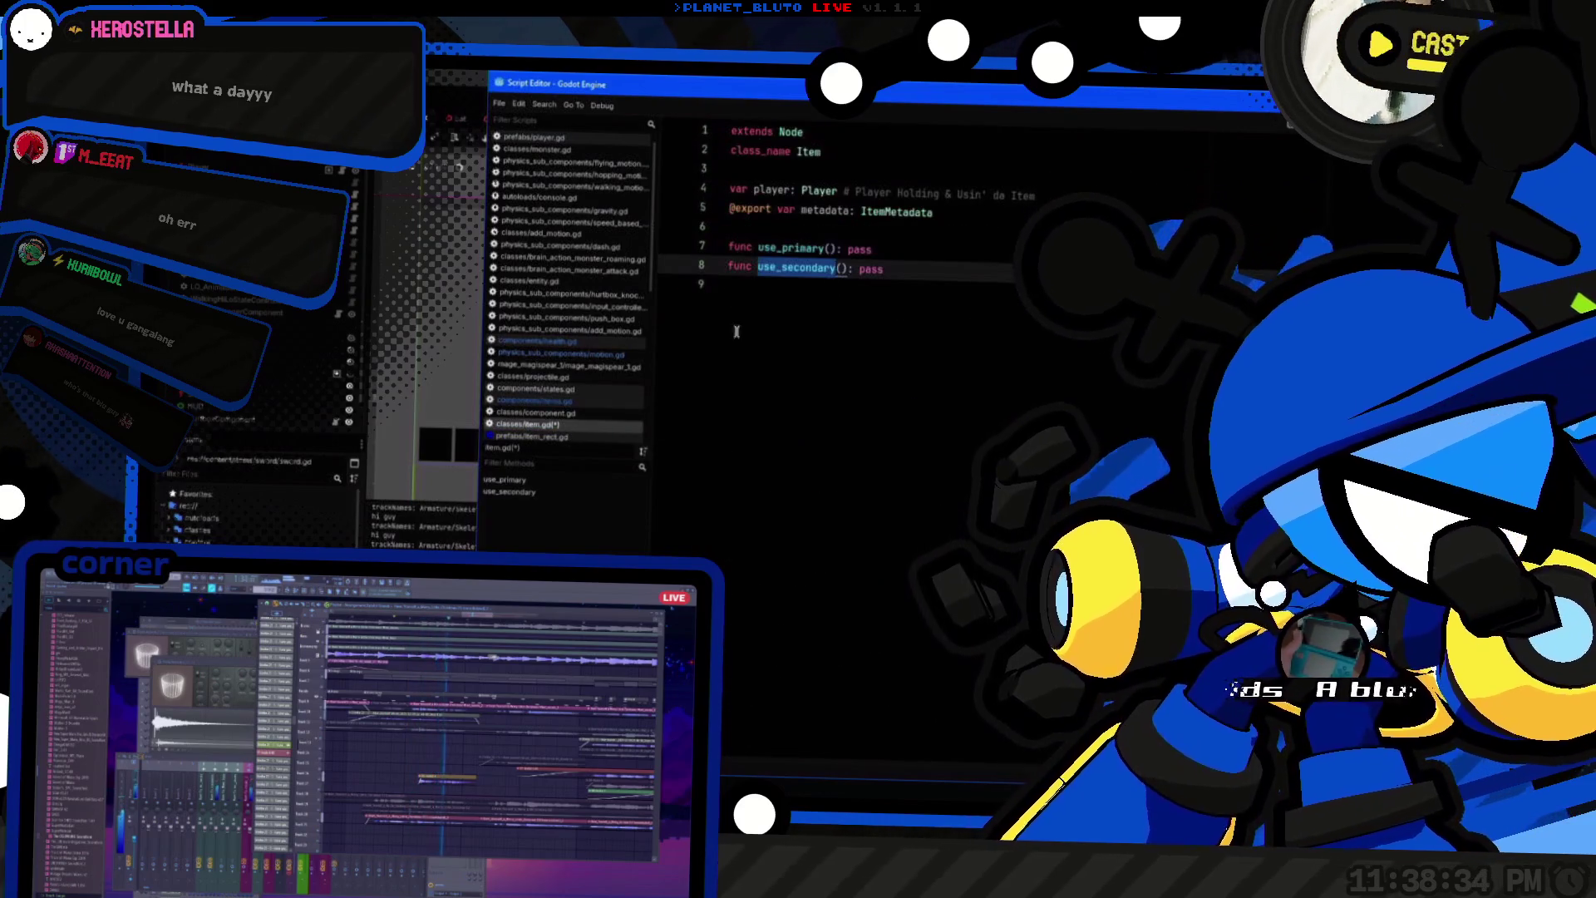
{"action": "left_click", "coordinate": [937, 266]}
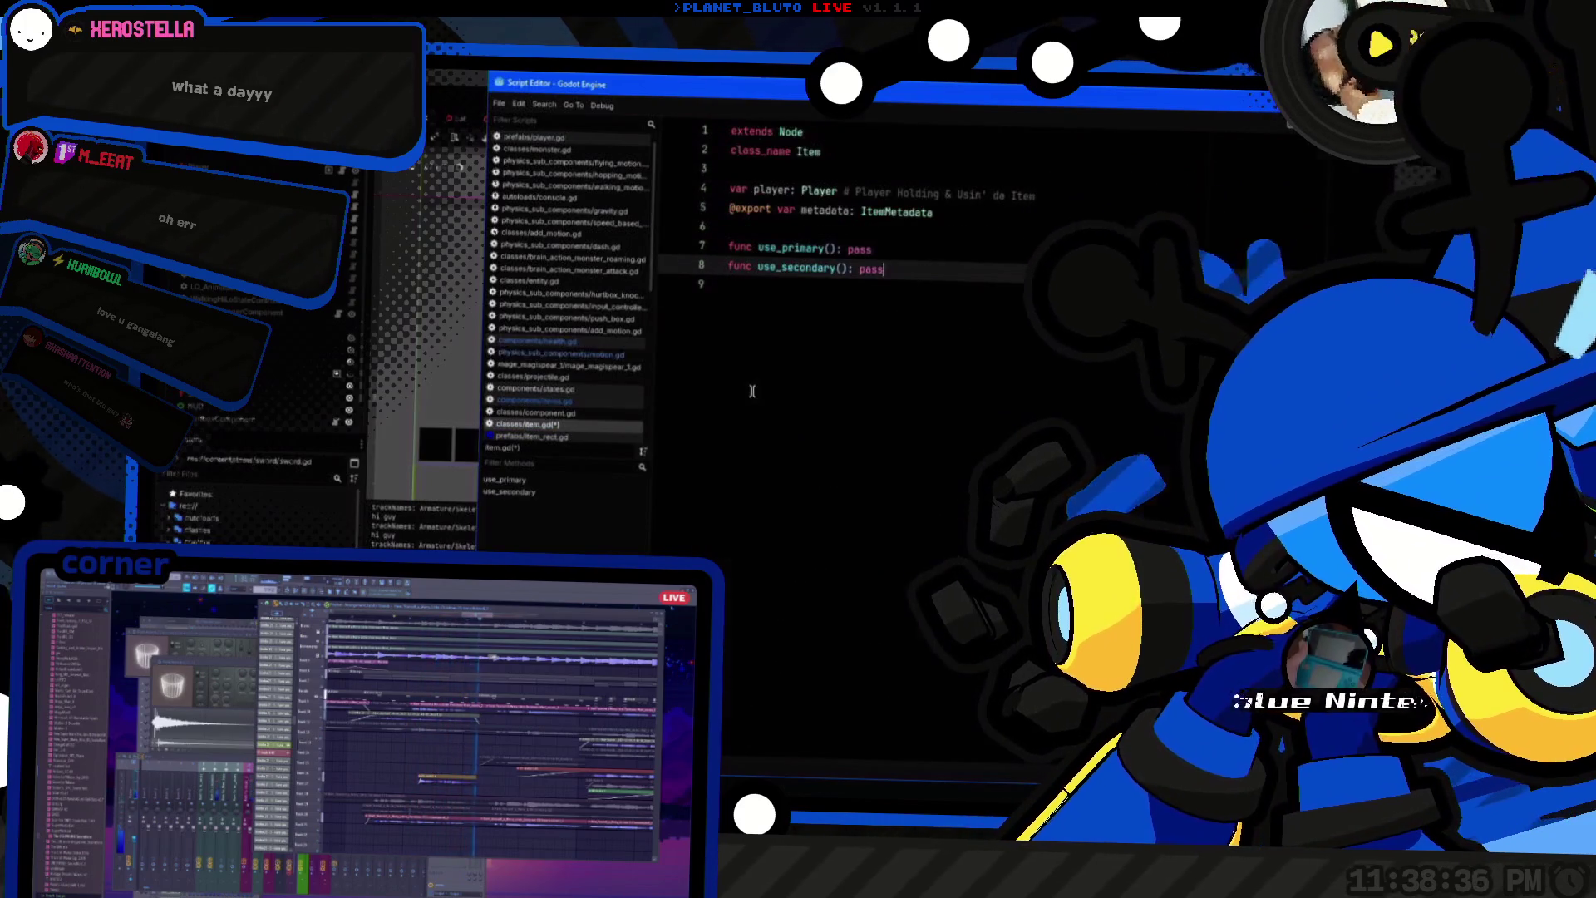
{"action": "key", "text": "alt+Tab"}
Step: Open player.gd and duplicate the PRIMARY Inputs.connect handler block on lines 144–152
{"action": "key", "text": "Return"}
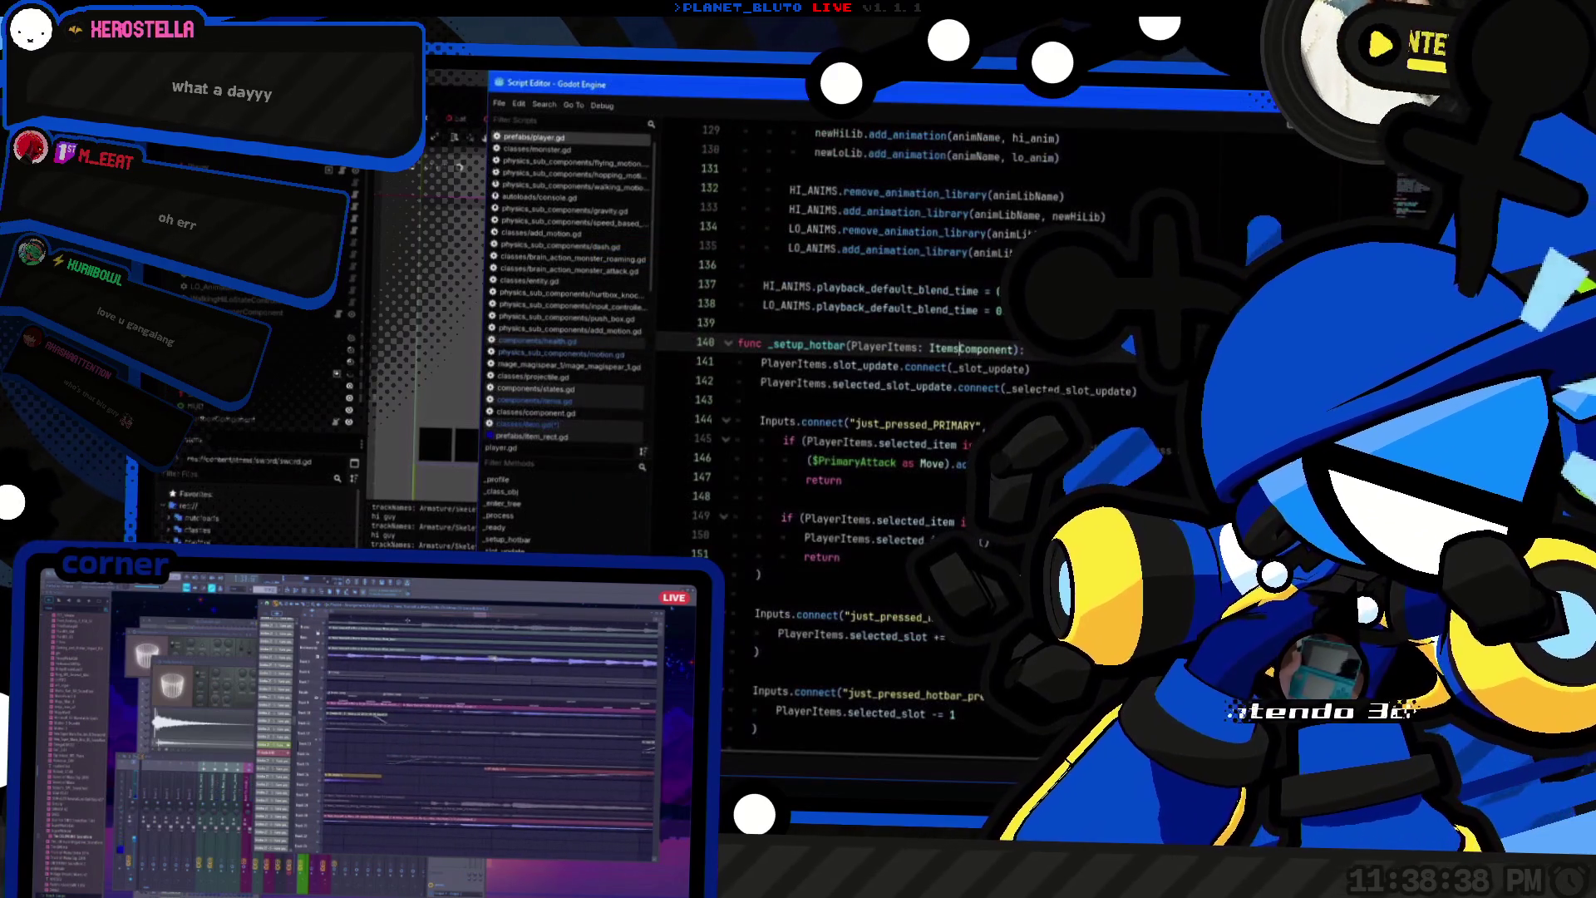
{"action": "left_click", "coordinate": [831, 538]}
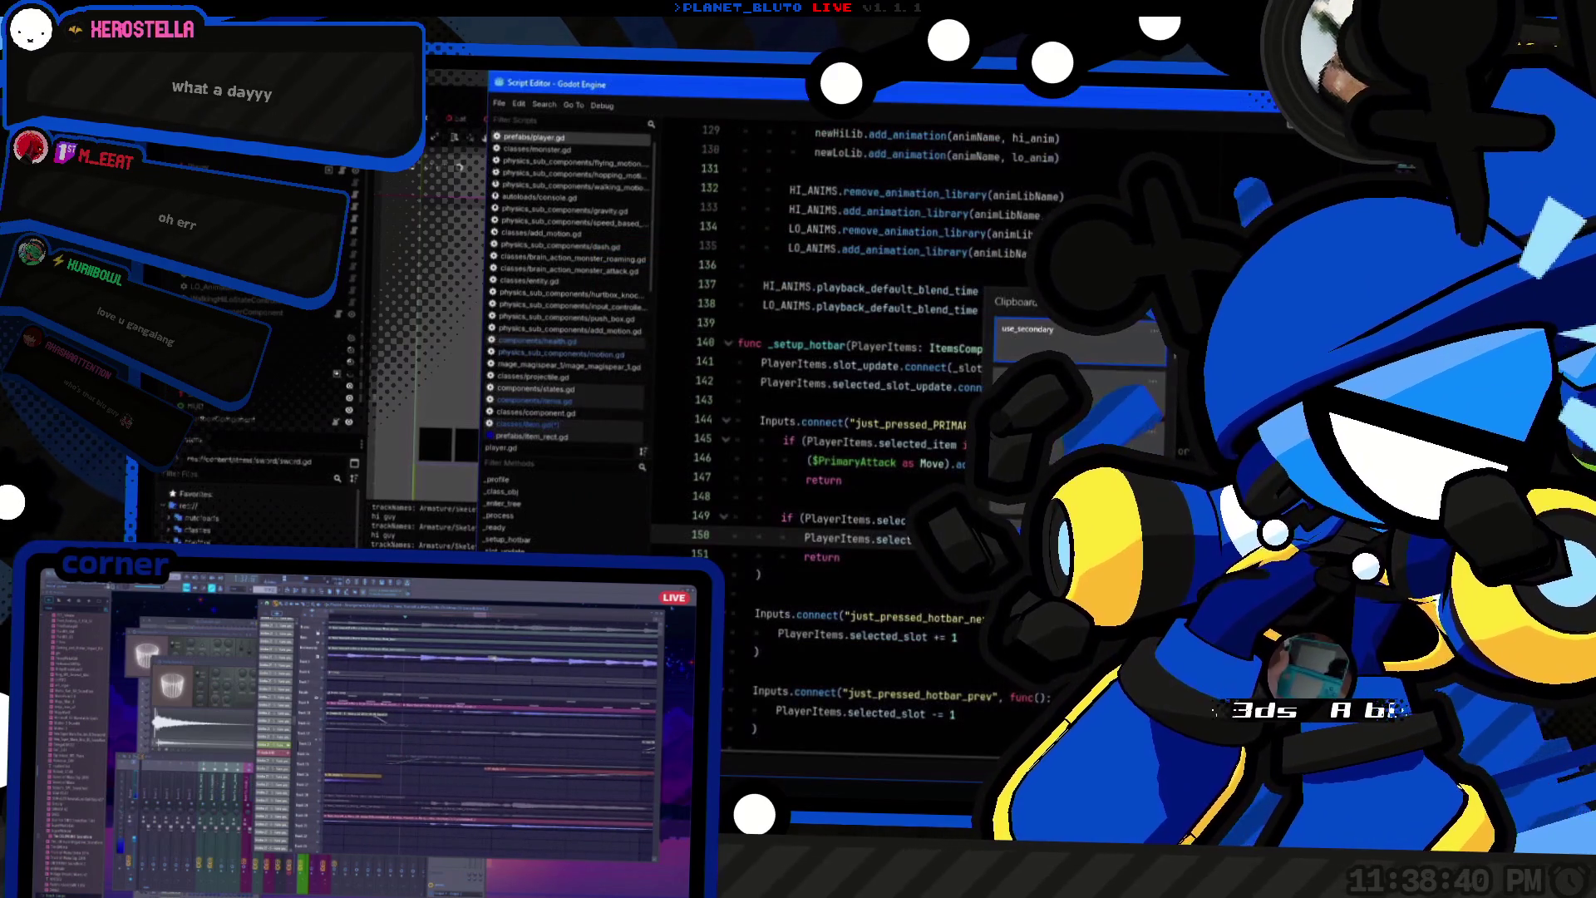
{"action": "left_click", "coordinate": [762, 573]}
{"action": "left_click", "coordinate": [760, 400], "text": "shift"}
{"action": "key", "text": "ctrl+shift+d"}
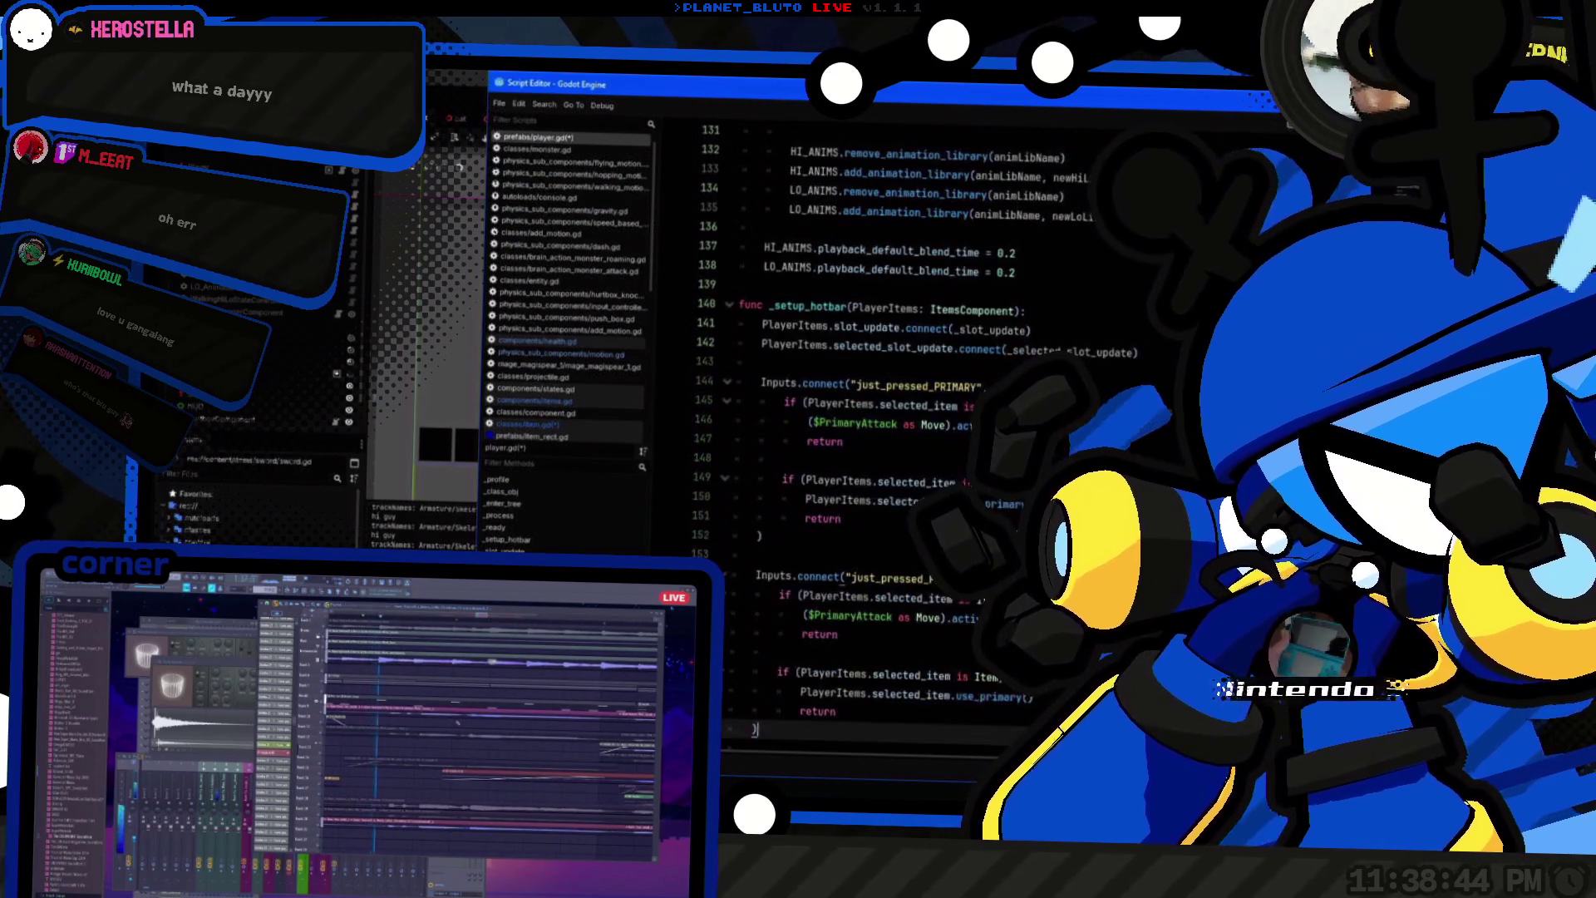
Step: Point the copied handler at SECONDARY and $SecondaryAttack, then save and run the game
{"action": "left_click", "coordinate": [831, 576]}
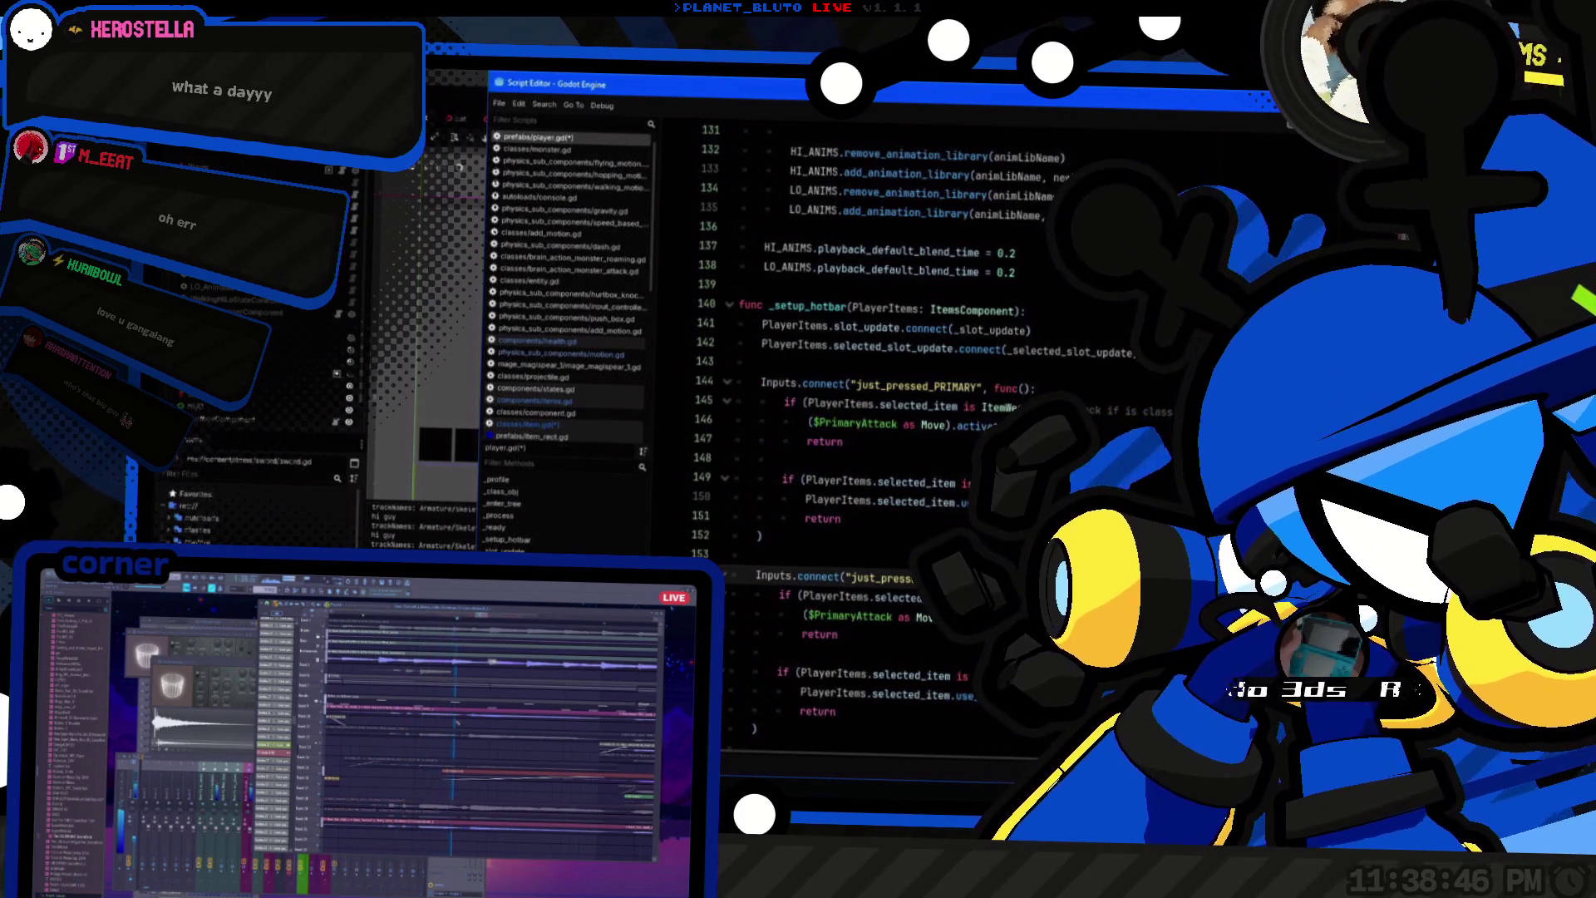
{"action": "scroll", "coordinate": [832, 416], "scroll_direction": "down", "scroll_amount": 1}
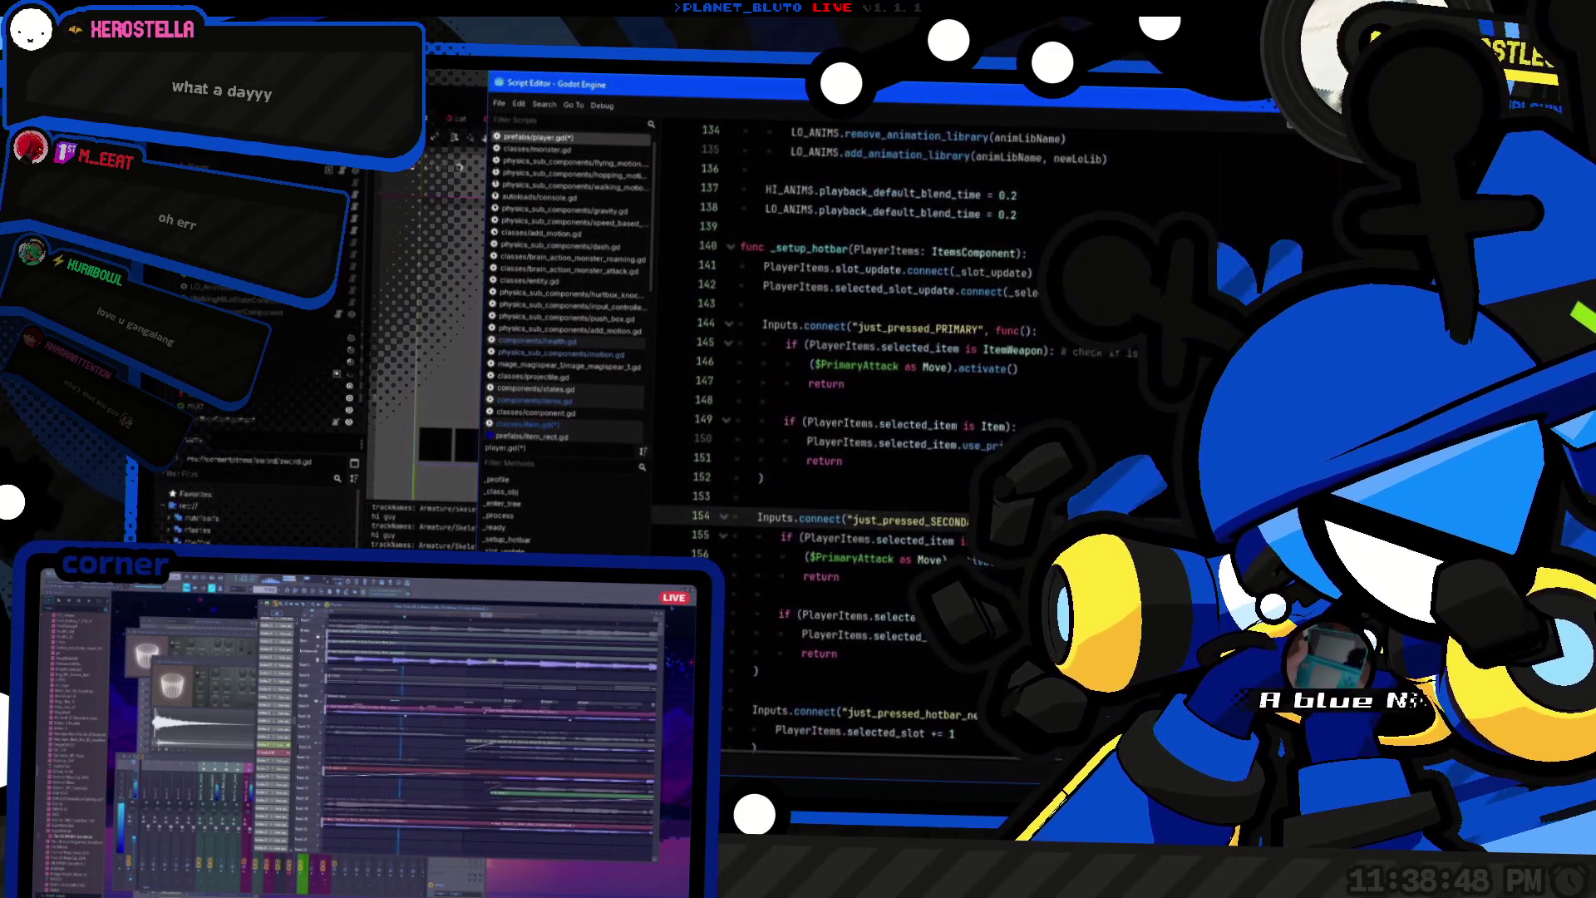
{"action": "left_click", "coordinate": [923, 634]}
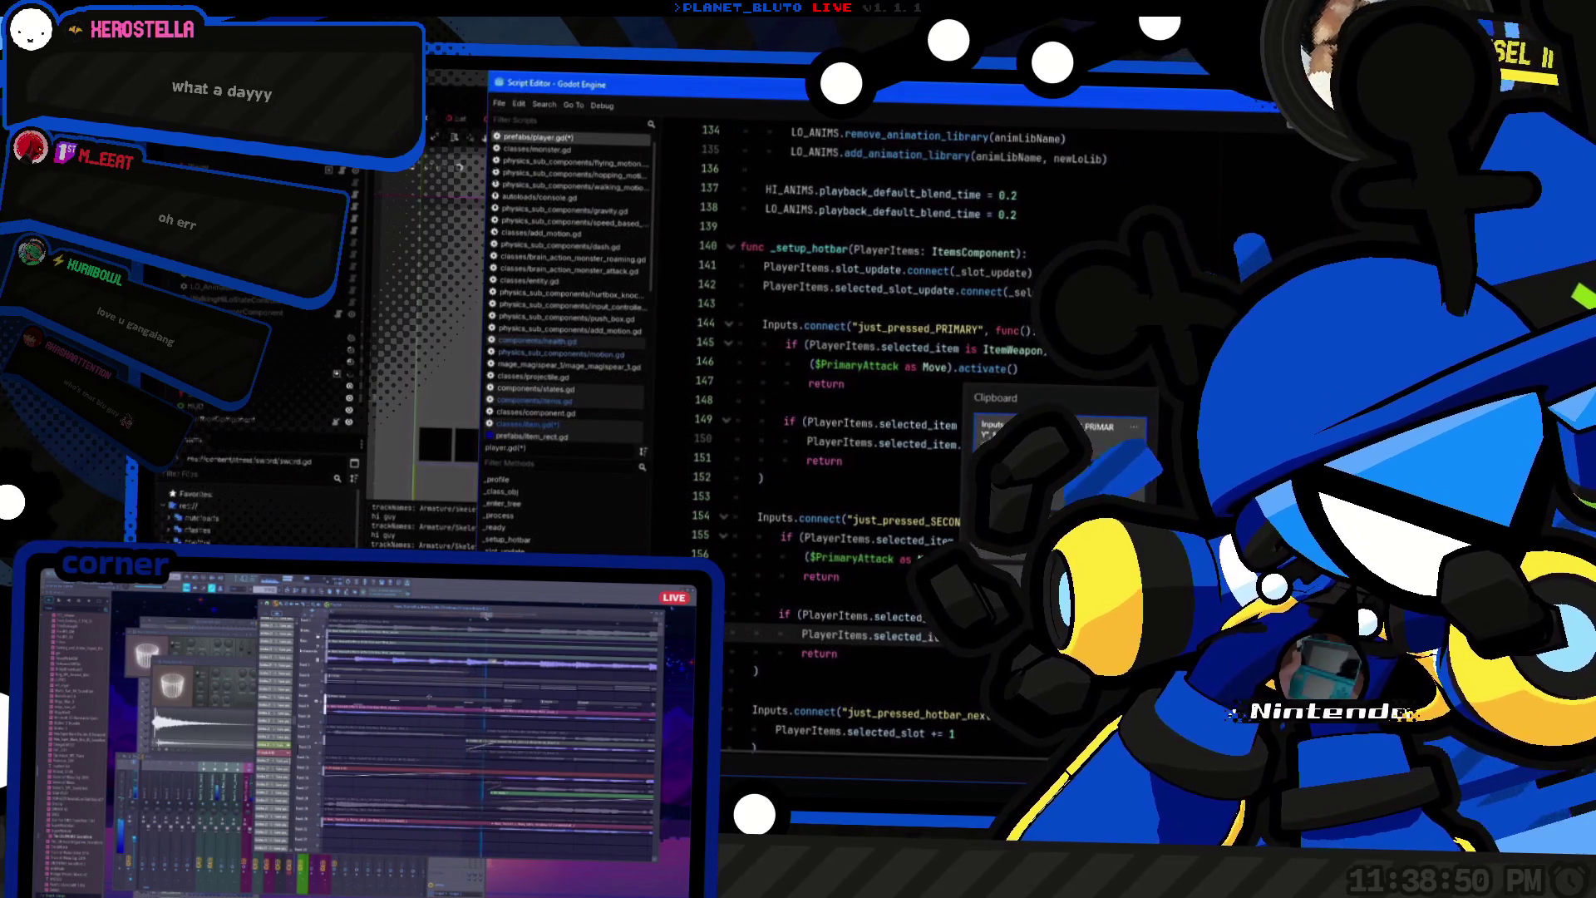
{"action": "key", "text": "Escape"}
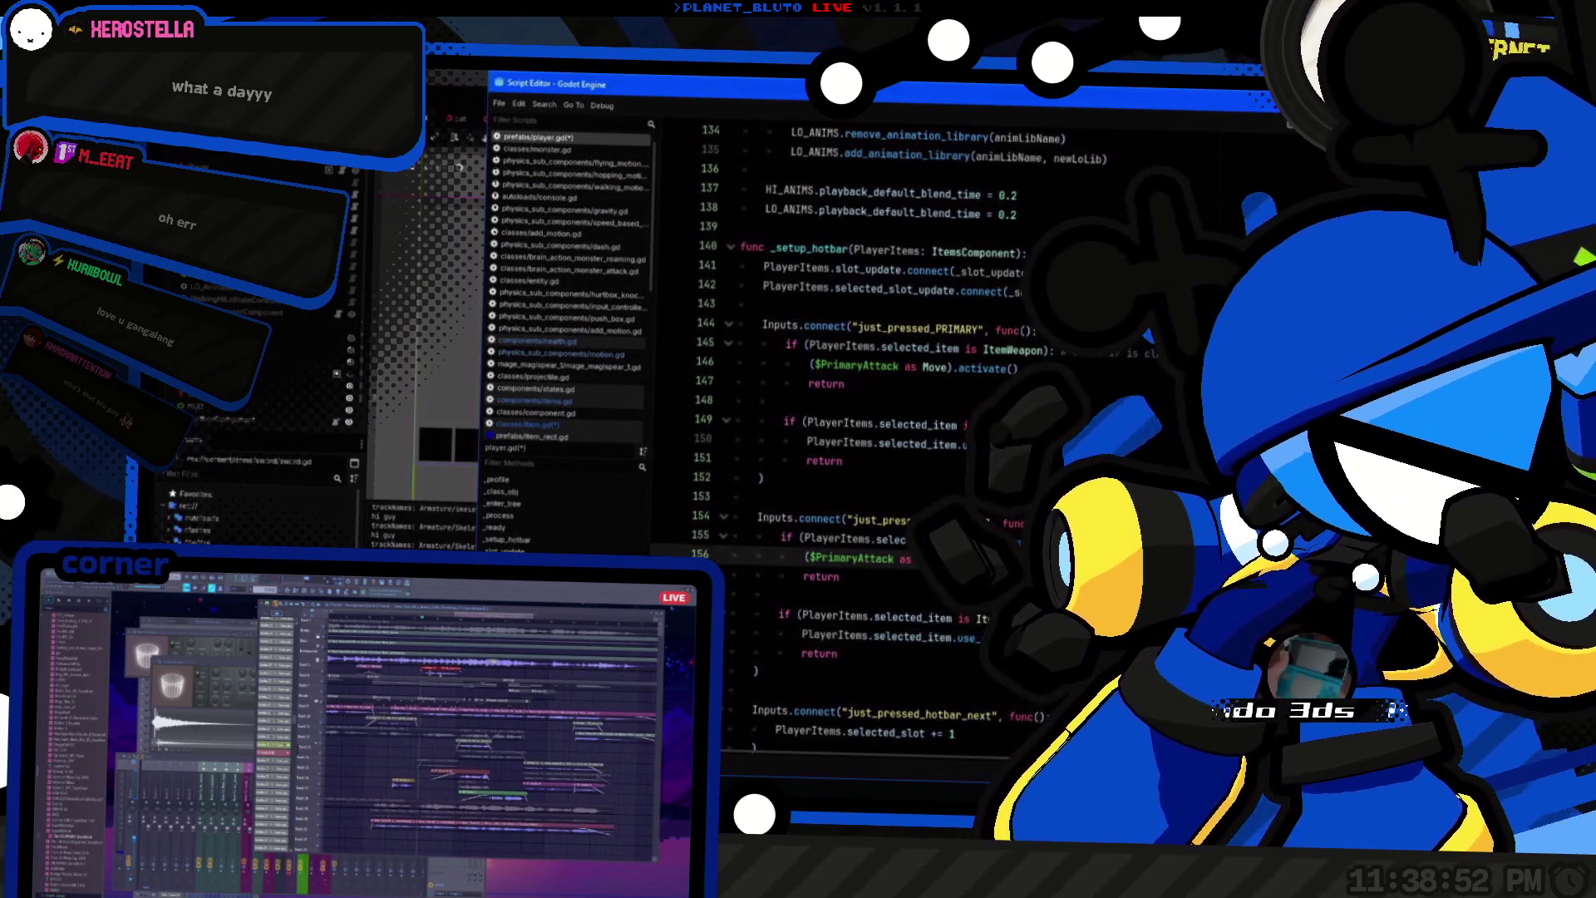
{"action": "type", "text": "$Secon as Move).activ"}
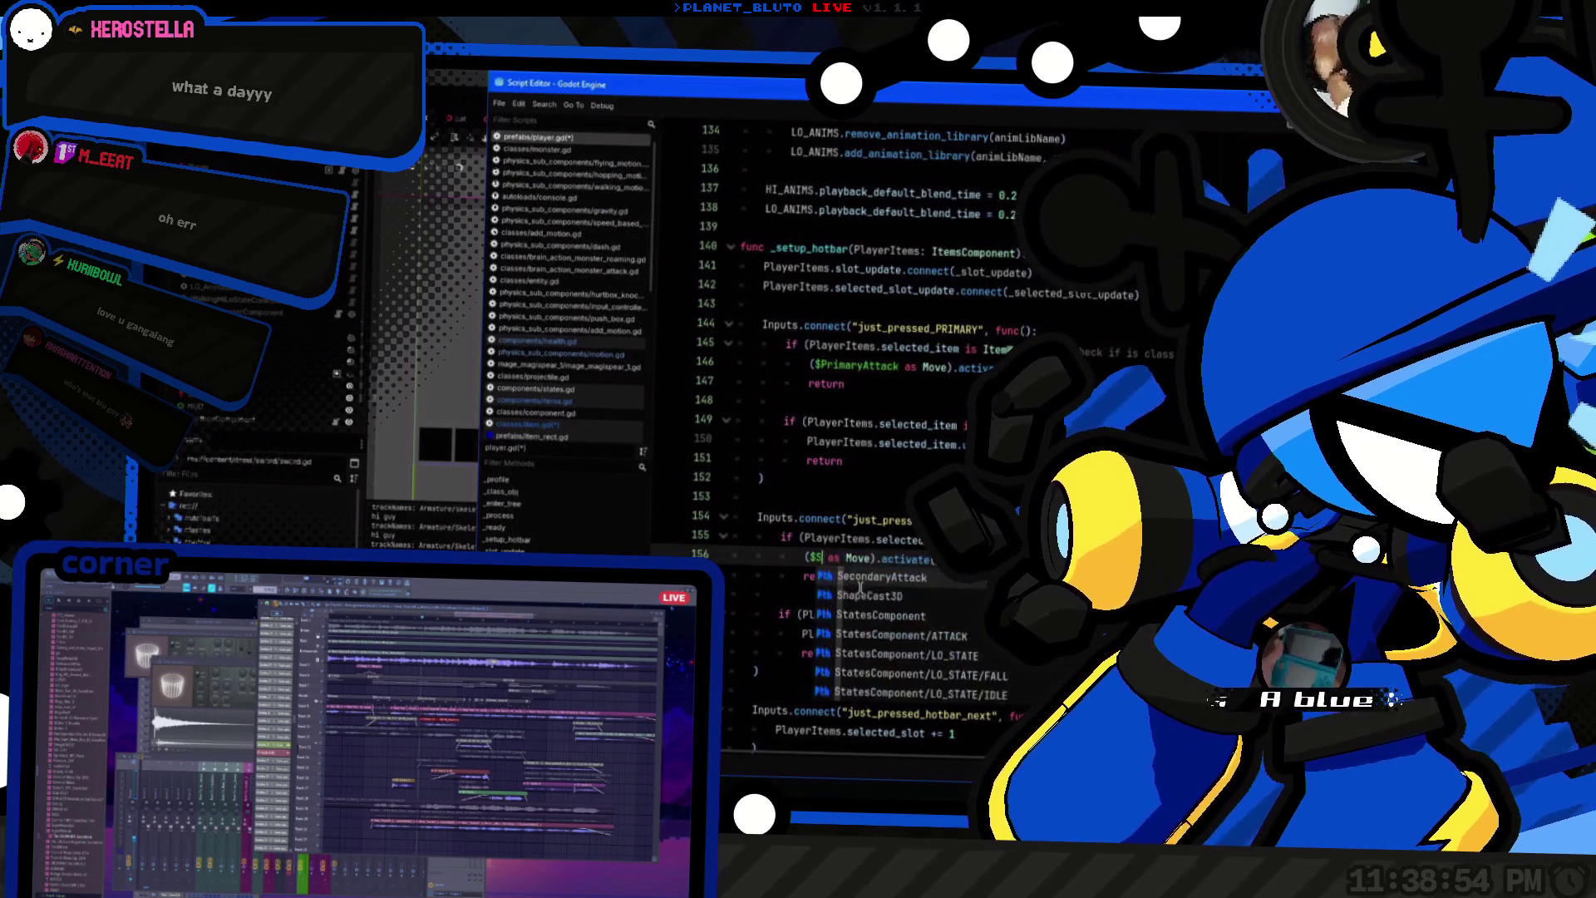
{"action": "key", "text": "Return"}
{"action": "scroll", "coordinate": [875, 546], "scroll_direction": "down", "scroll_amount": 2}
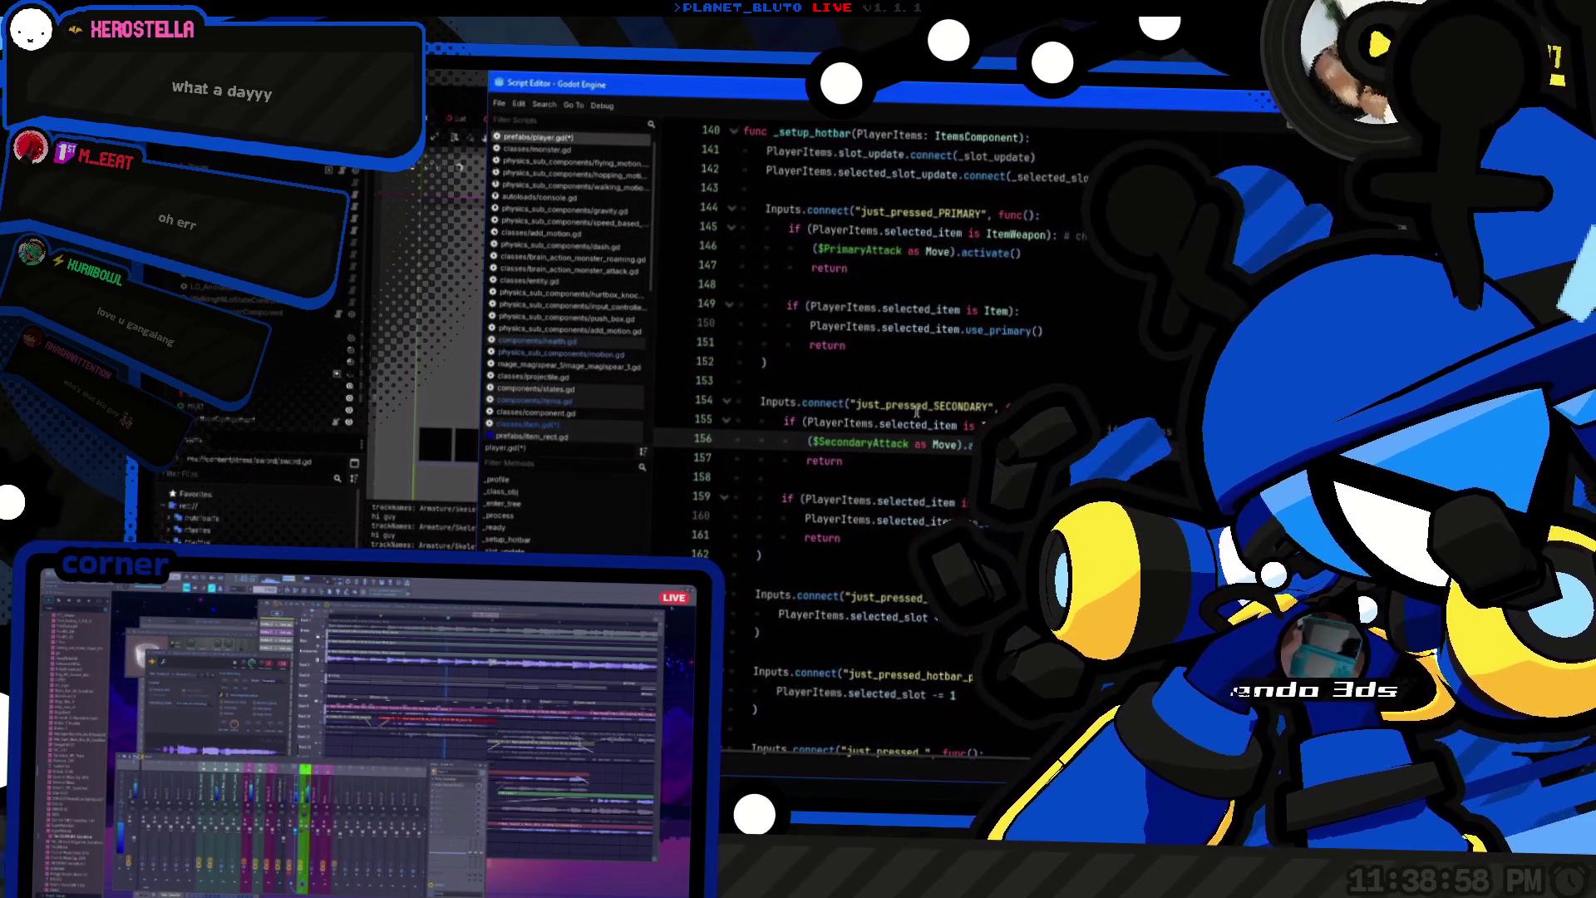
{"action": "left_click", "coordinate": [894, 555]}
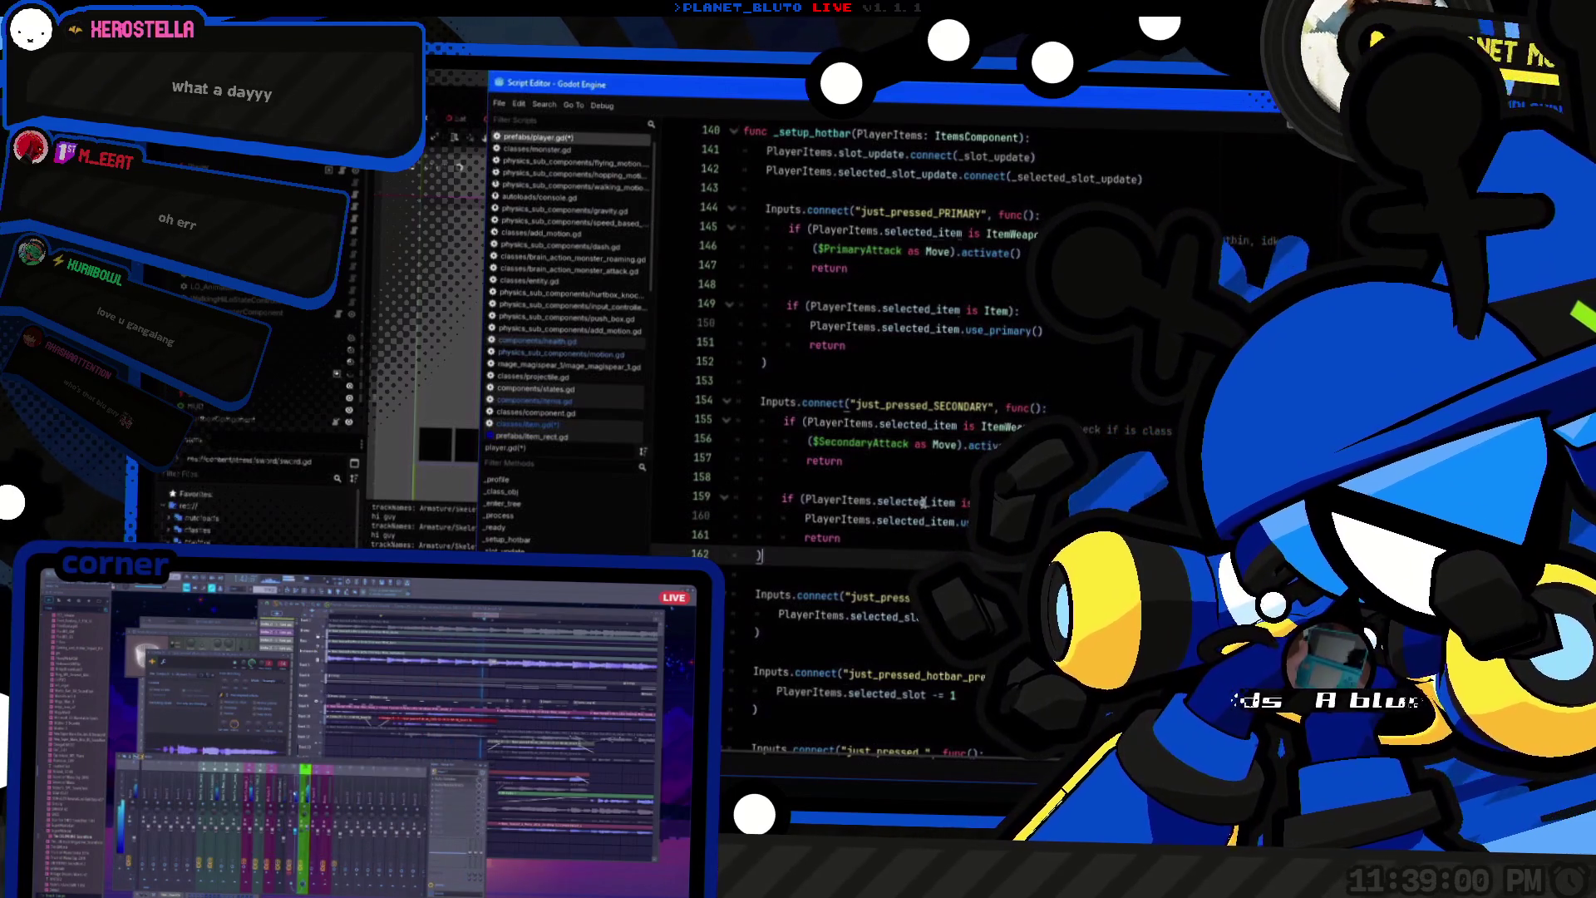
{"action": "key", "text": "F5"}
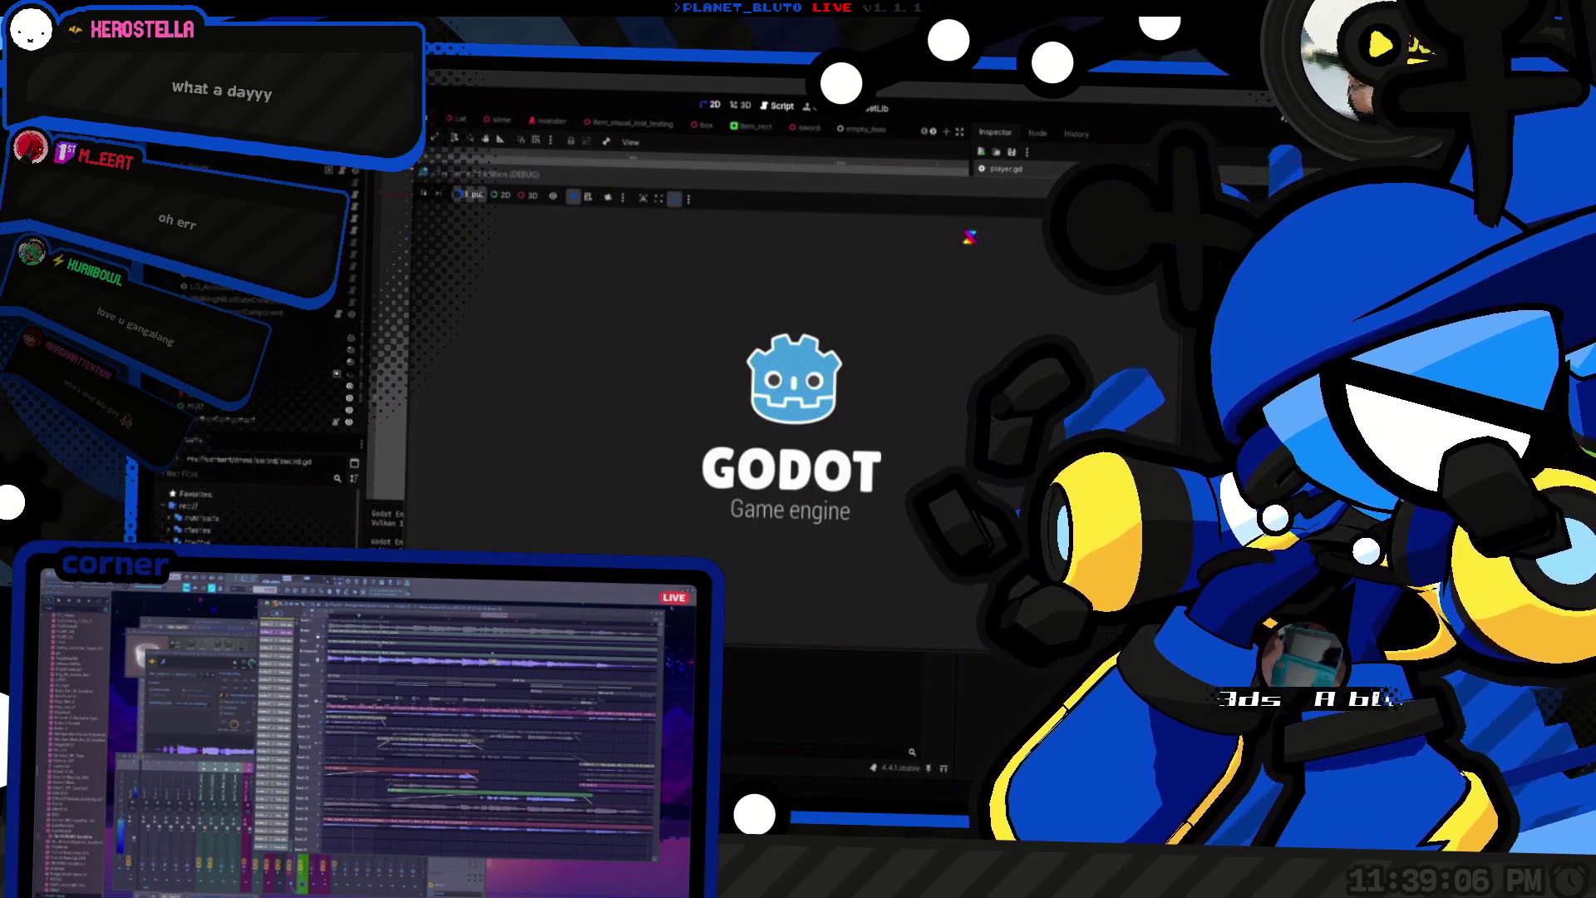
Step: Play the level as the Knight, then stop the game and open the resource search
{"action": "left_click", "coordinate": [584, 273]}
{"action": "left_click", "coordinate": [679, 356]}
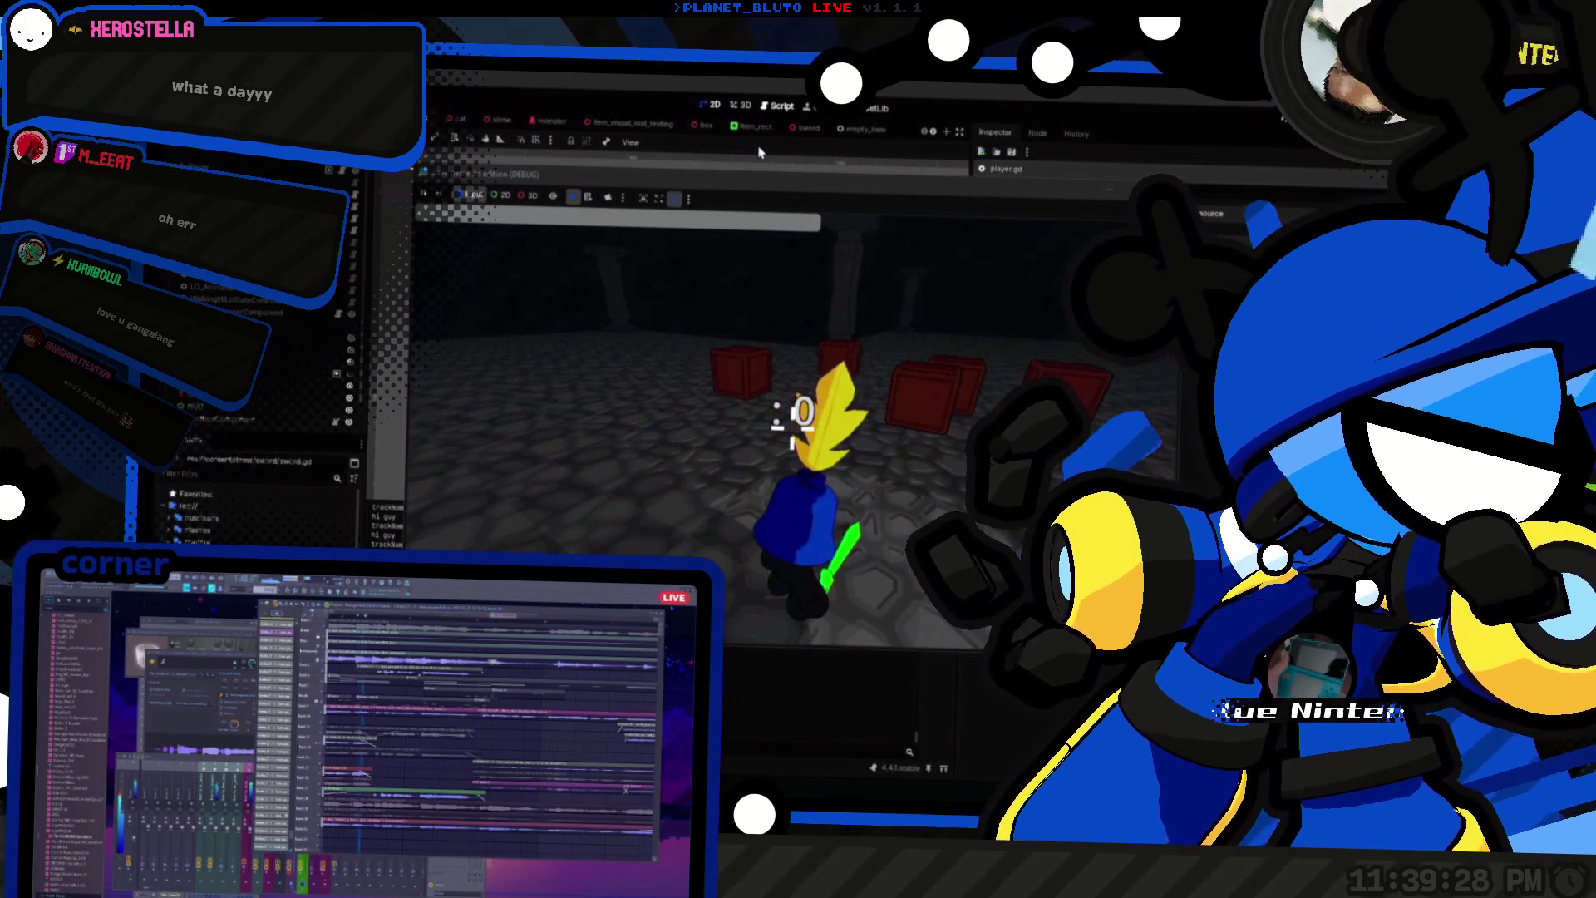
{"action": "key", "text": "F8"}
{"action": "key", "text": "shift+alt+o"}
Step: Search 'crate' to open crate.tscn, dismiss the node picker, and bring up the script editor
{"action": "type", "text": "crate"}
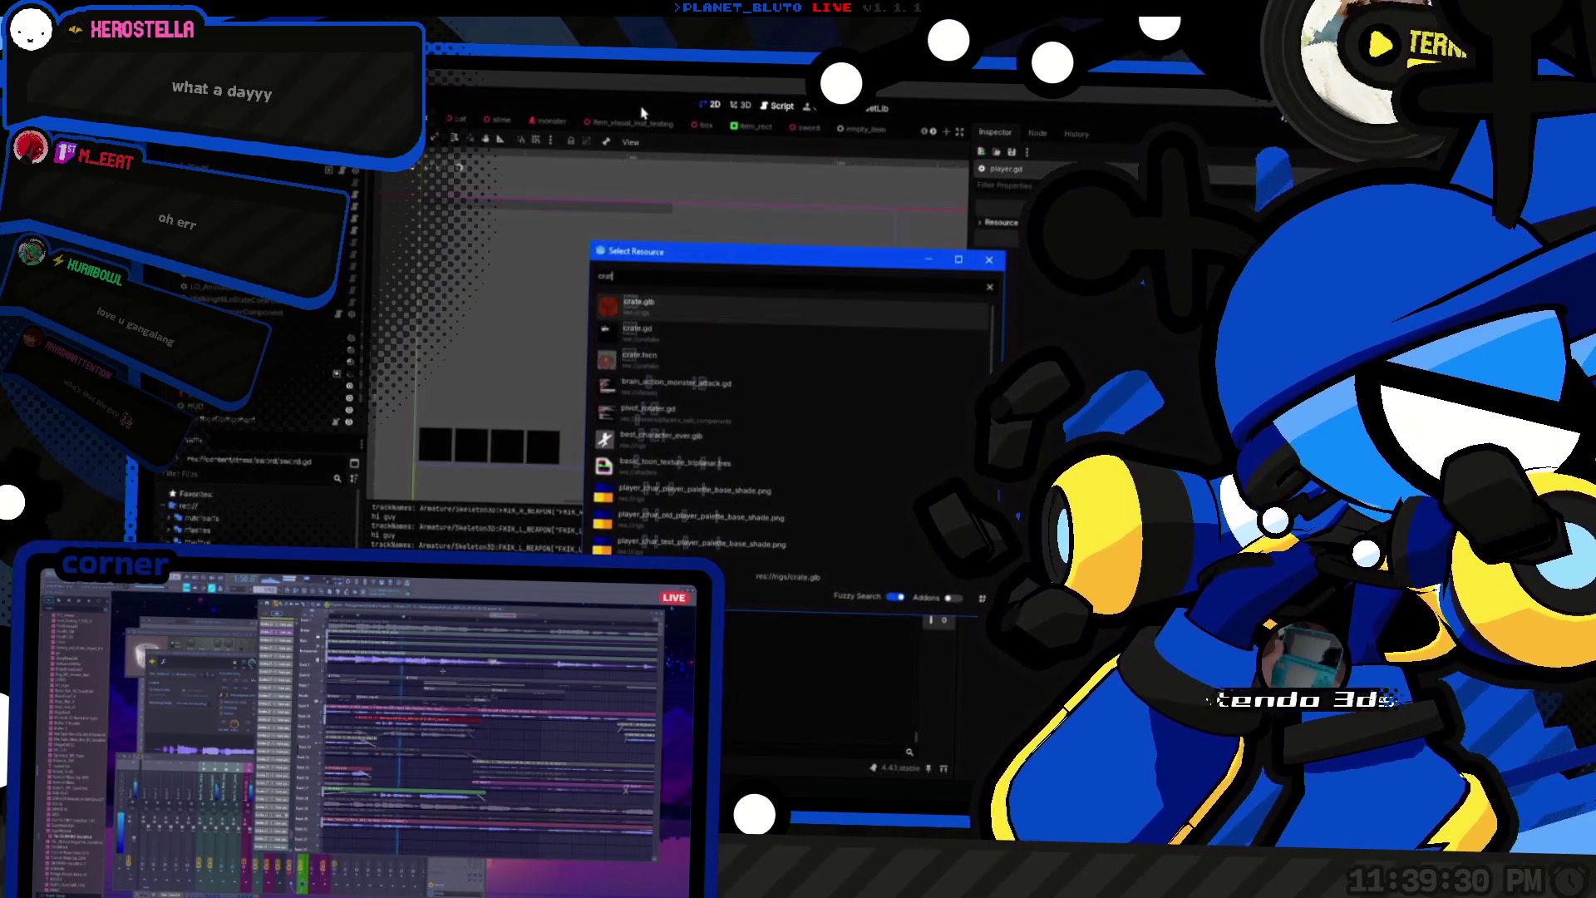
{"action": "key", "text": "Return"}
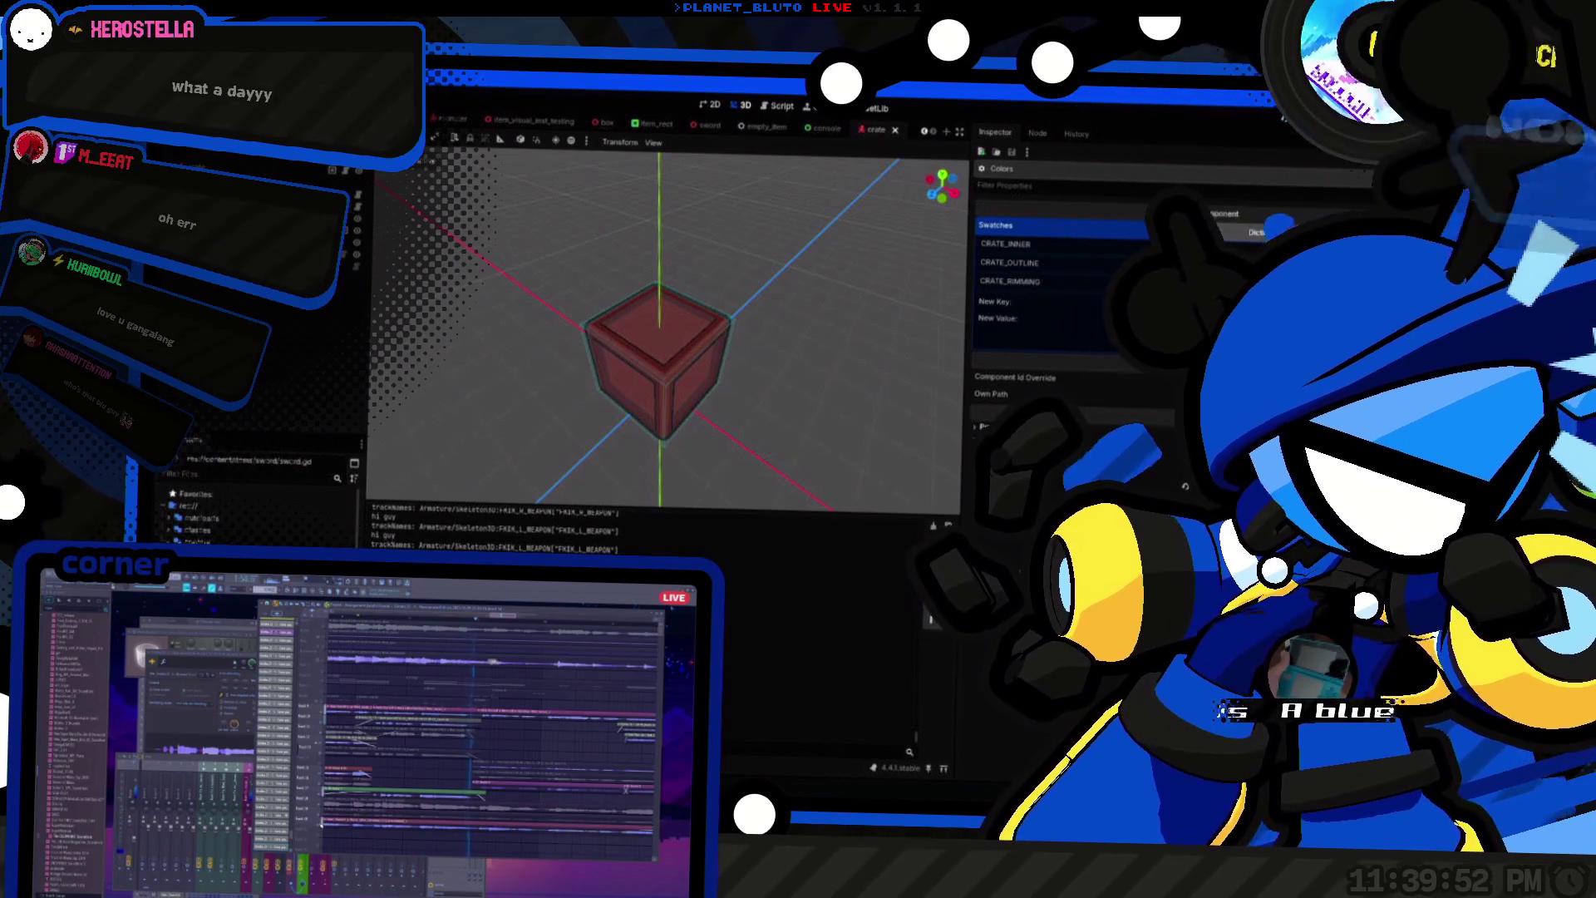
{"action": "left_click", "coordinate": [1081, 393]}
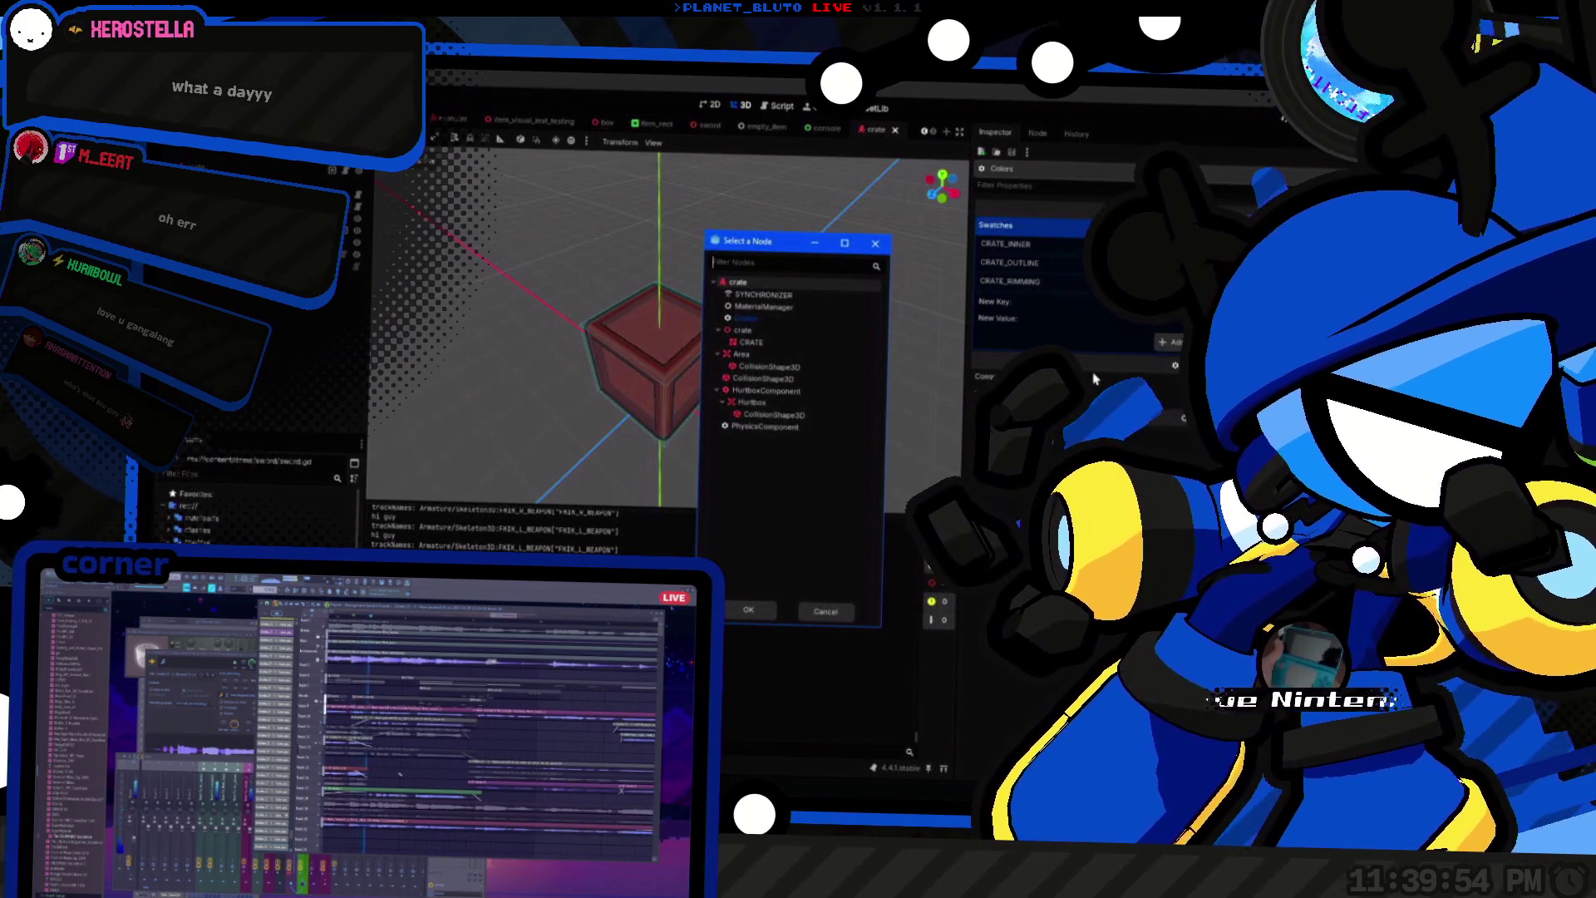
{"action": "key", "text": "Escape"}
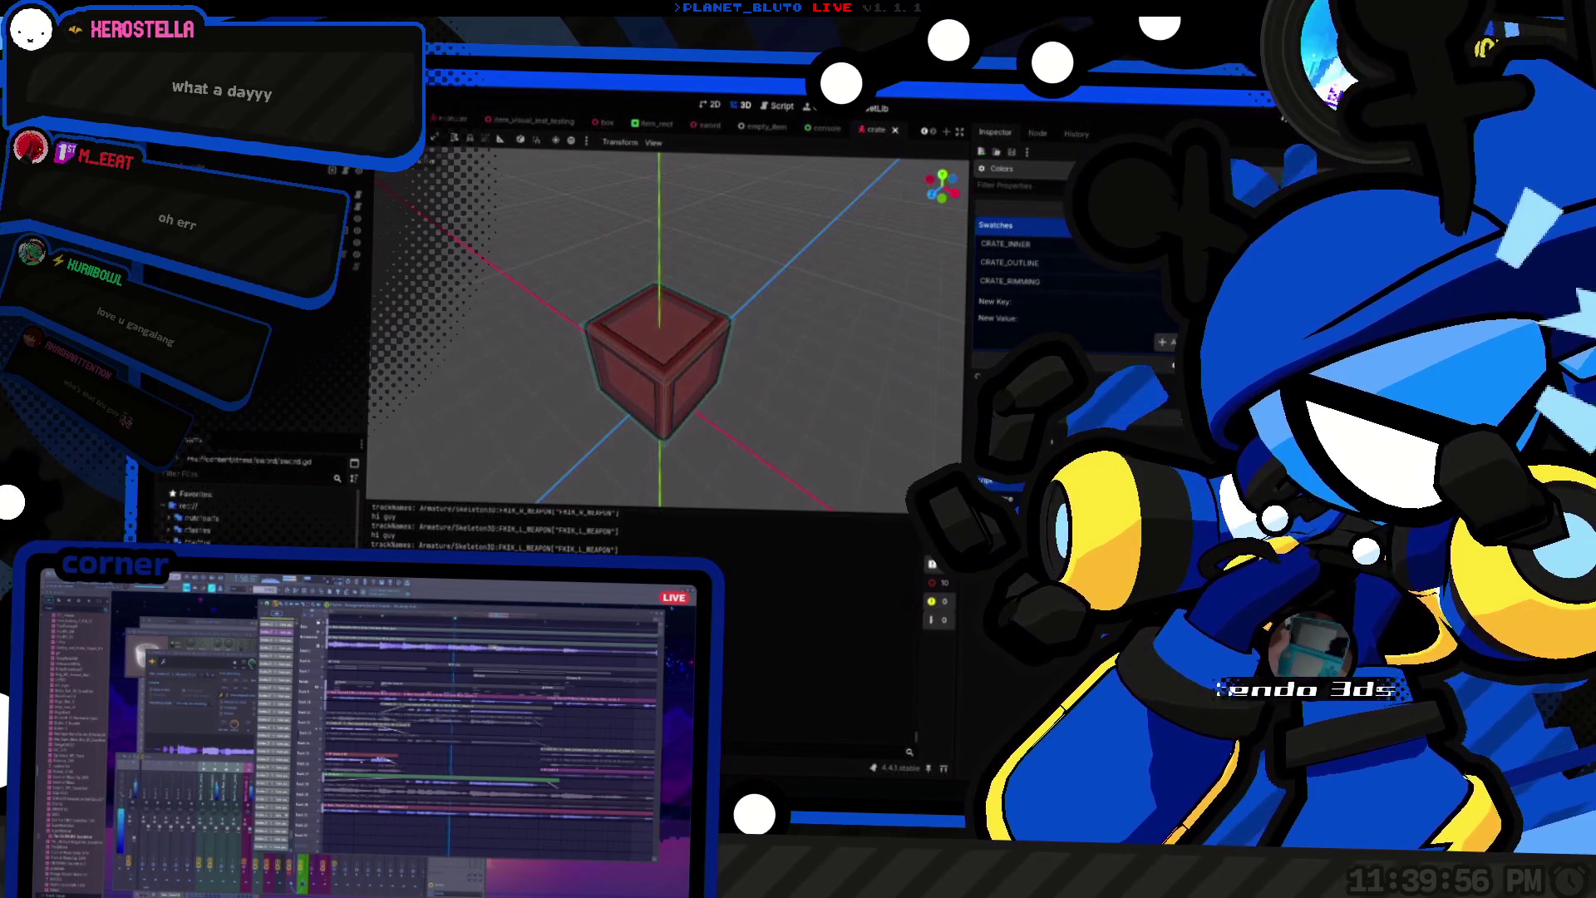
{"action": "key", "text": "ctrl+F3"}
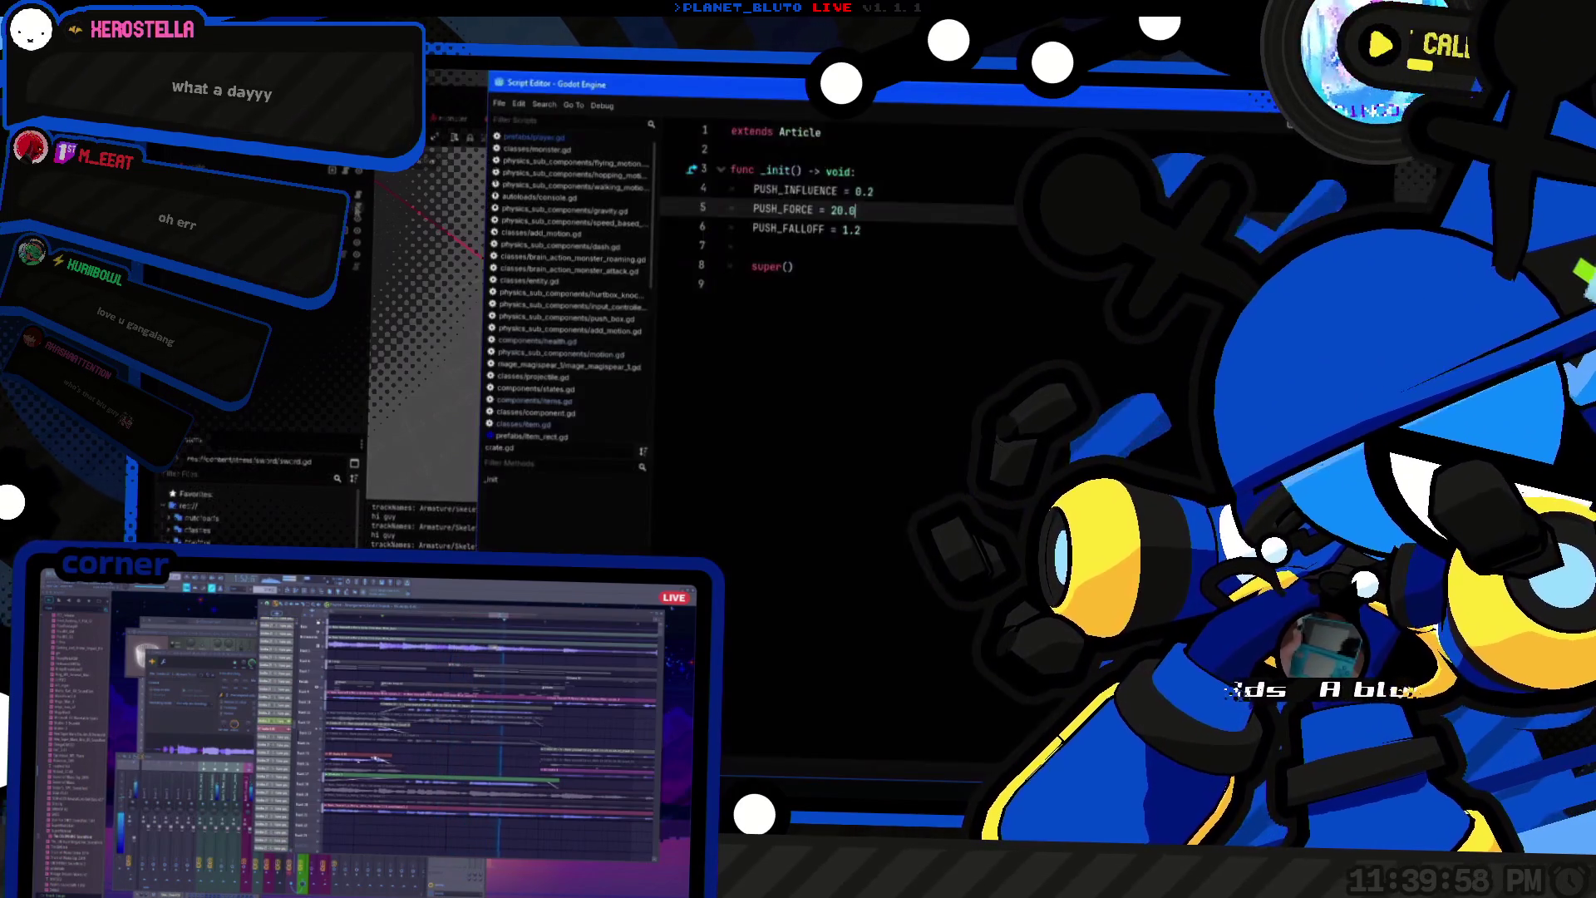
Step: Step through colors.gd's _ready loop, open crate.gd, then return to the crate's 3D view
{"action": "left_click", "coordinate": [542, 527]}
{"action": "left_click", "coordinate": [542, 515]}
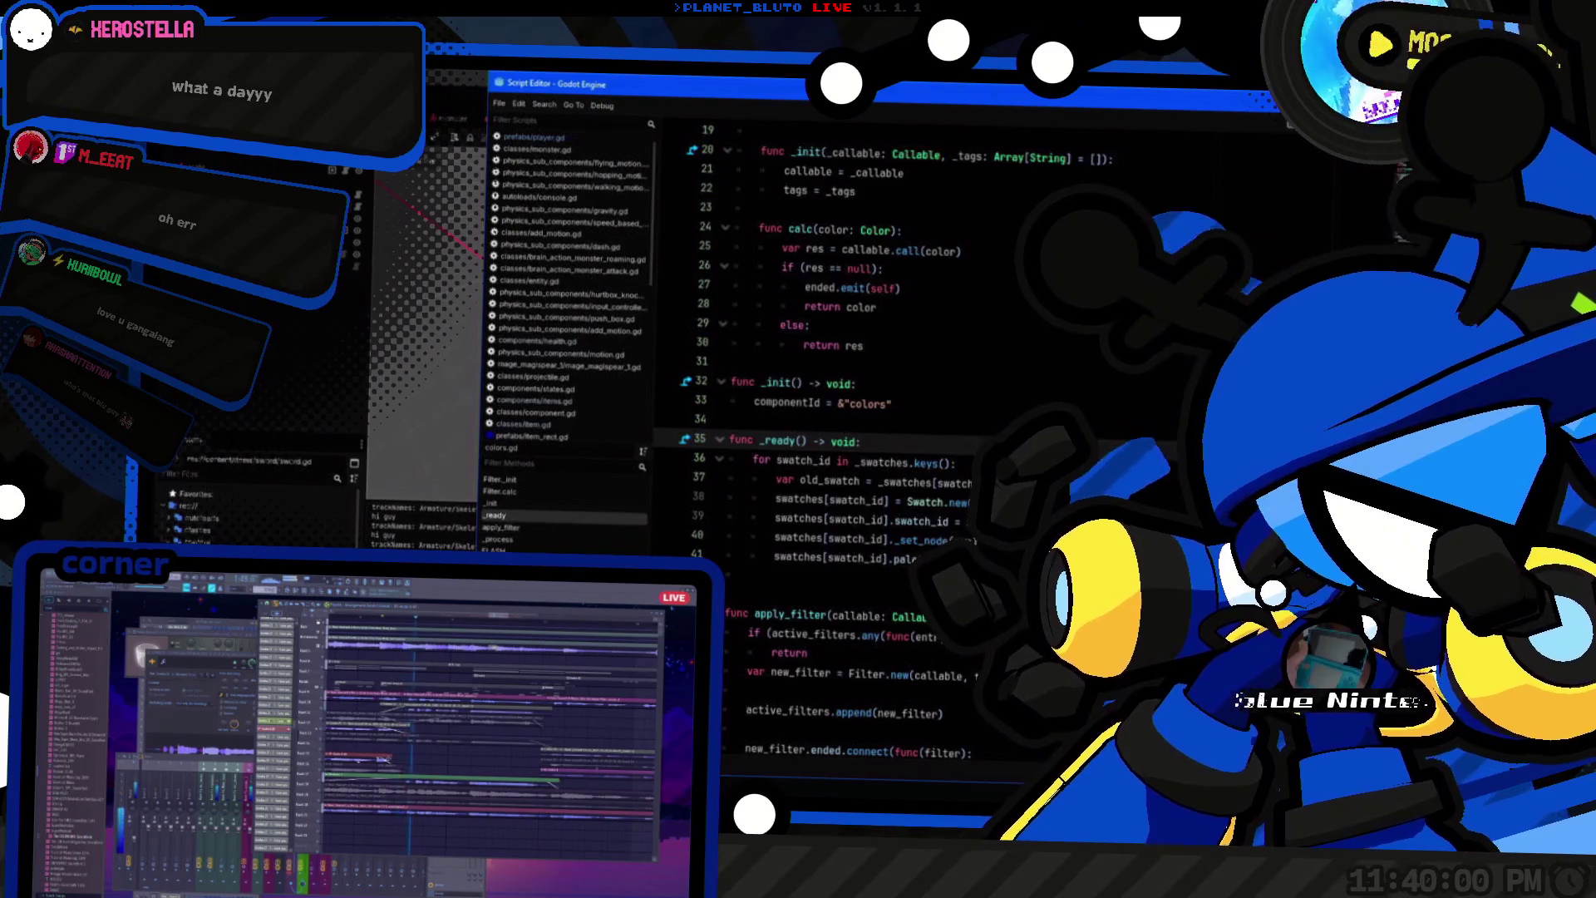
{"action": "scroll", "coordinate": [1108, 455], "scroll_direction": "up", "scroll_amount": 6}
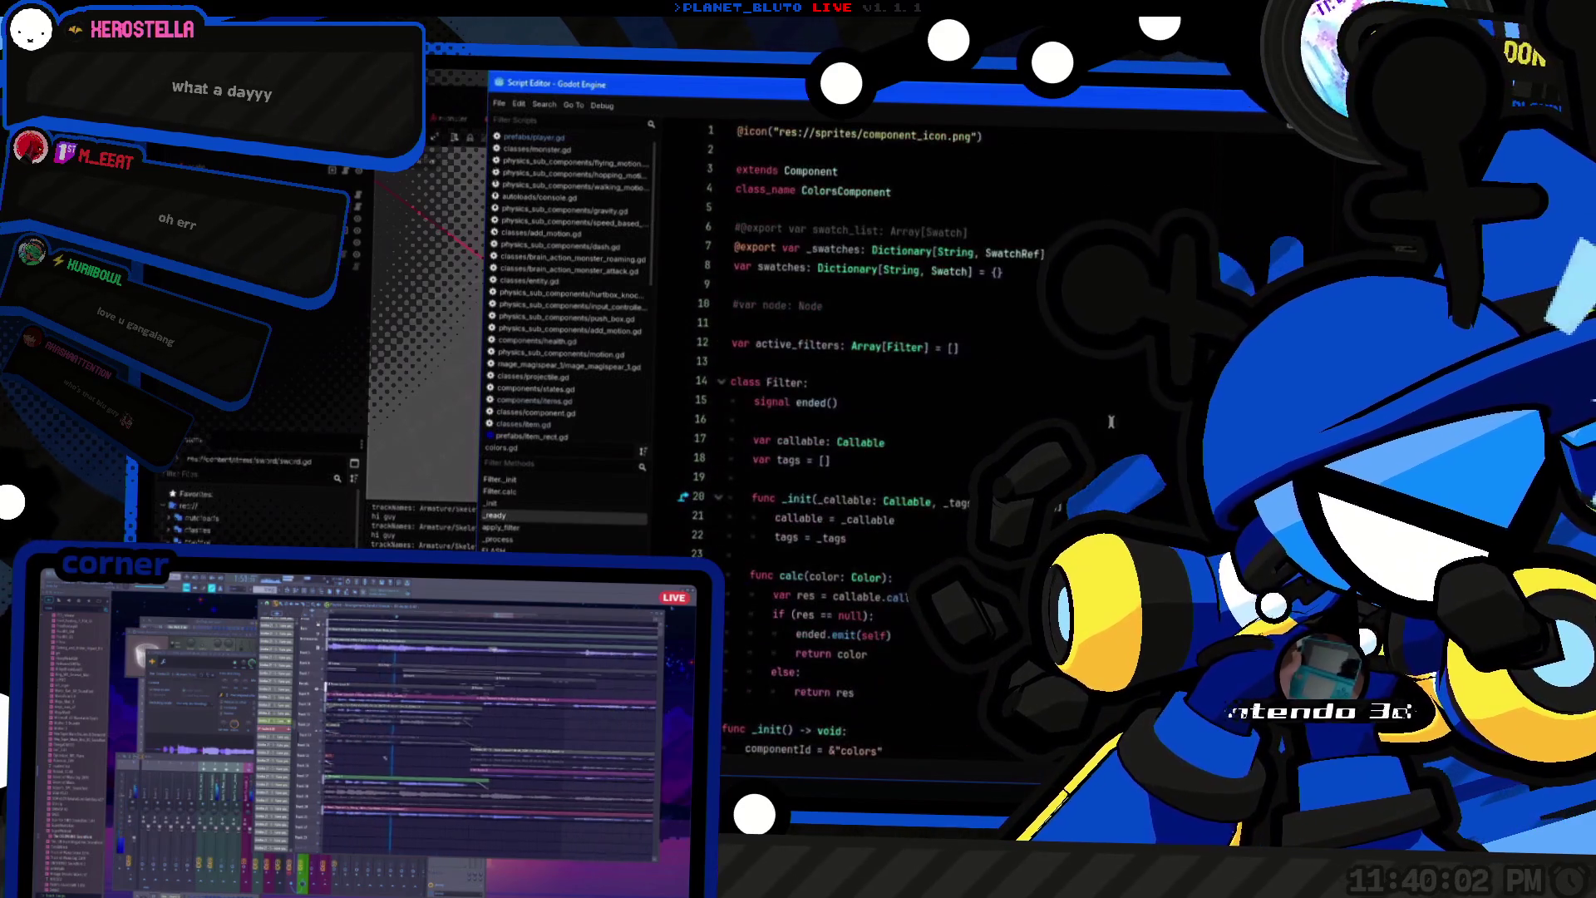
{"action": "scroll", "coordinate": [1112, 403], "scroll_direction": "down", "scroll_amount": 7}
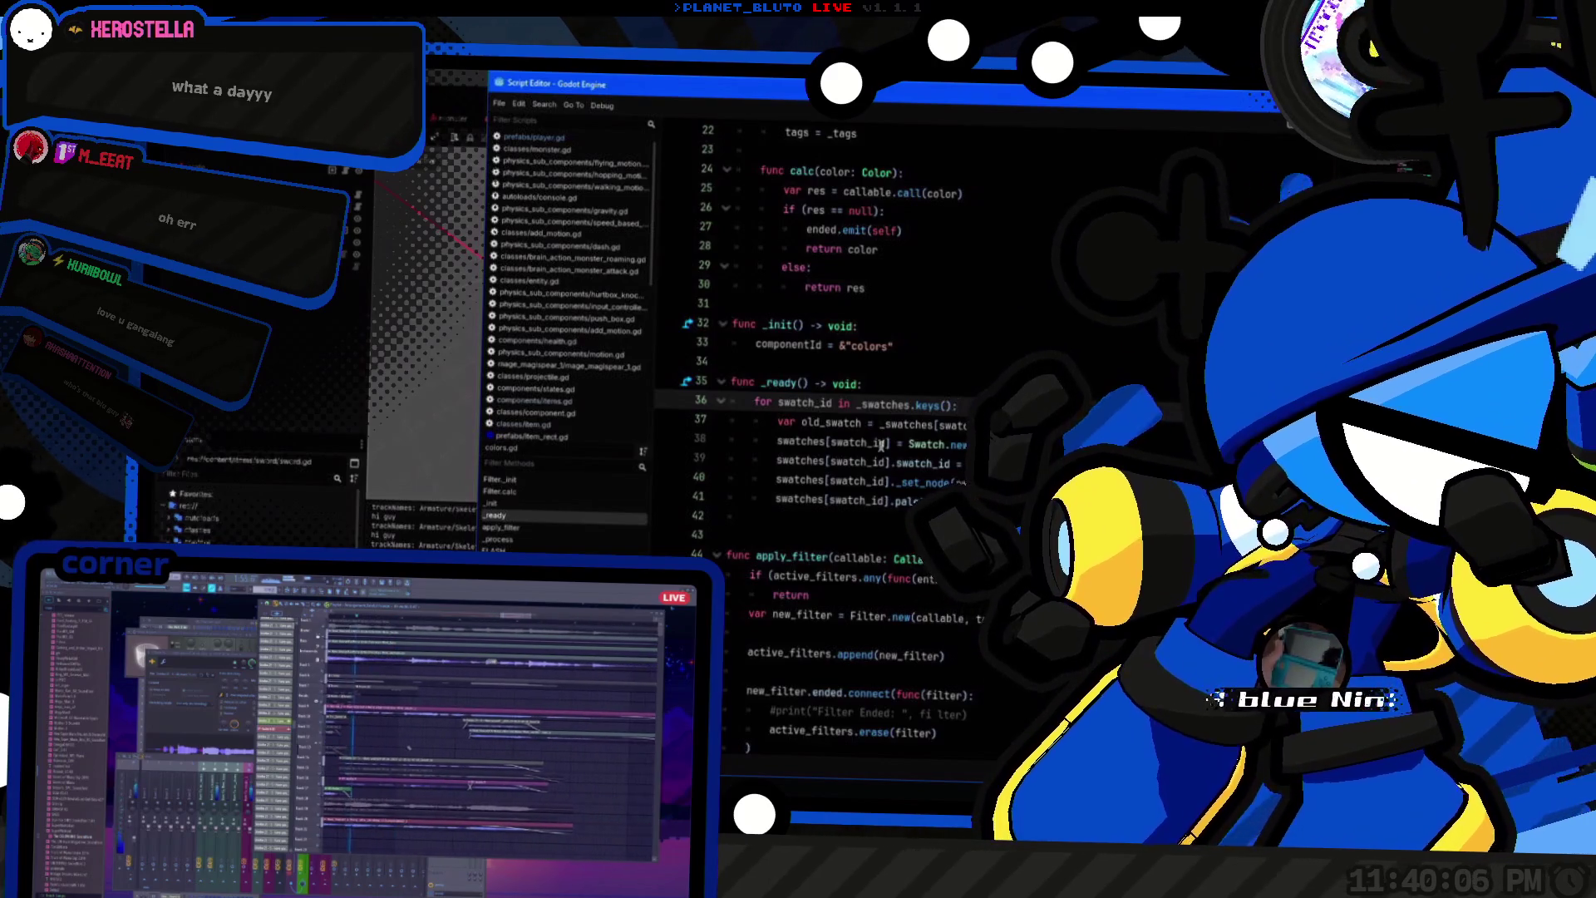
{"action": "key", "text": "Down"}
{"action": "key", "text": "Down"}
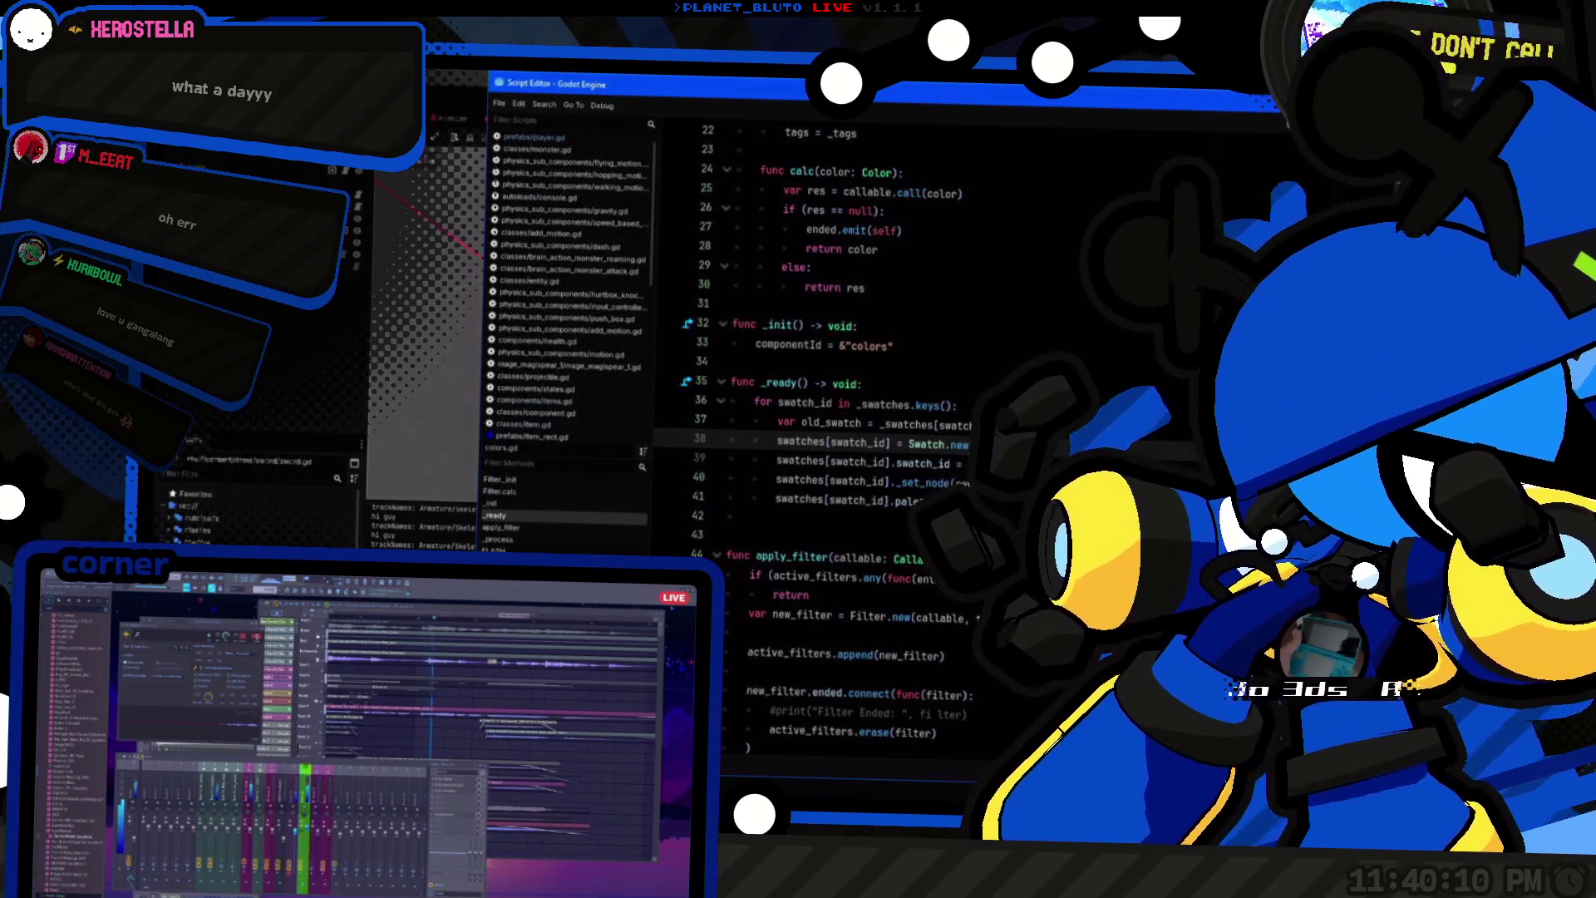
{"action": "left_click", "coordinate": [523, 432]}
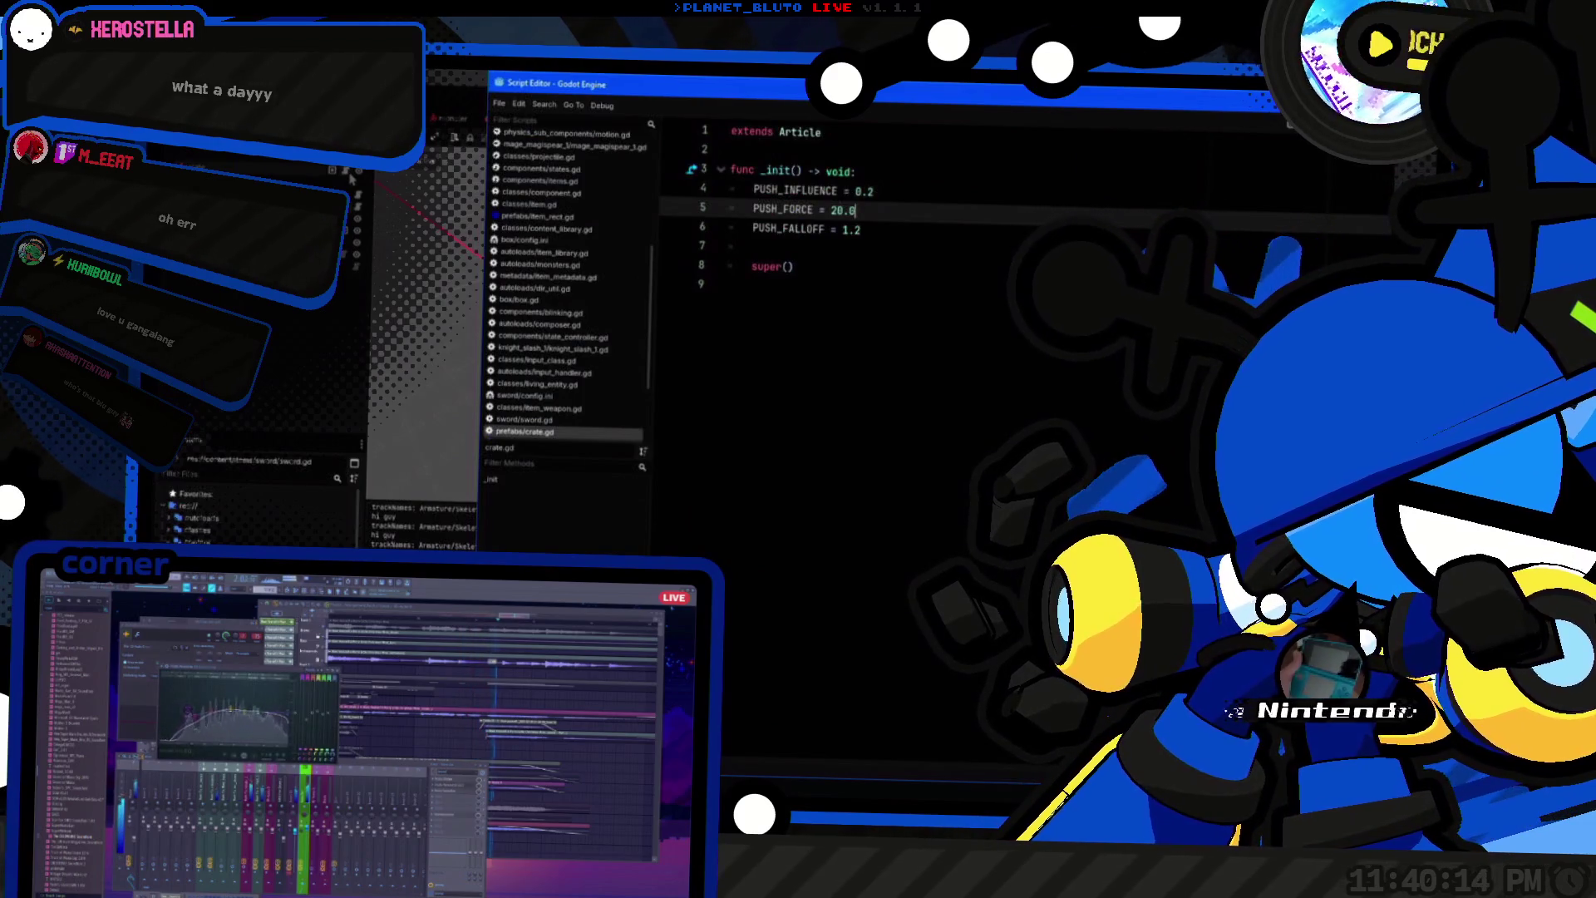
{"action": "key", "text": "ctrl+F2"}
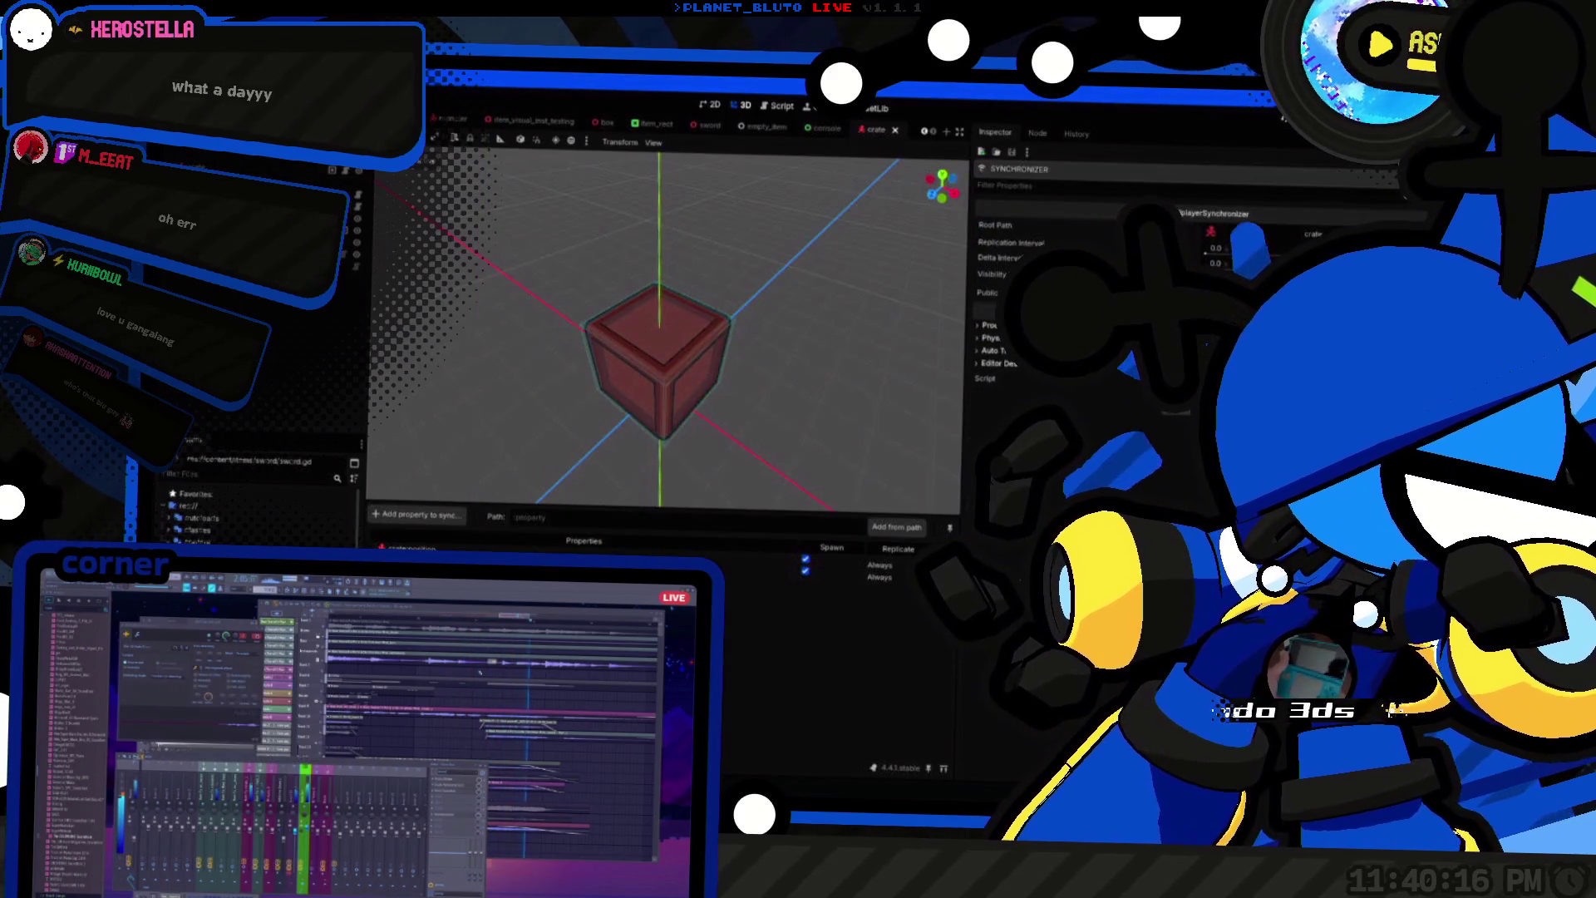
Step: Switch between the script editor and main editor windows, ending on the crate scene
{"action": "scroll", "coordinate": [649, 458], "scroll_direction": "up", "scroll_amount": 3}
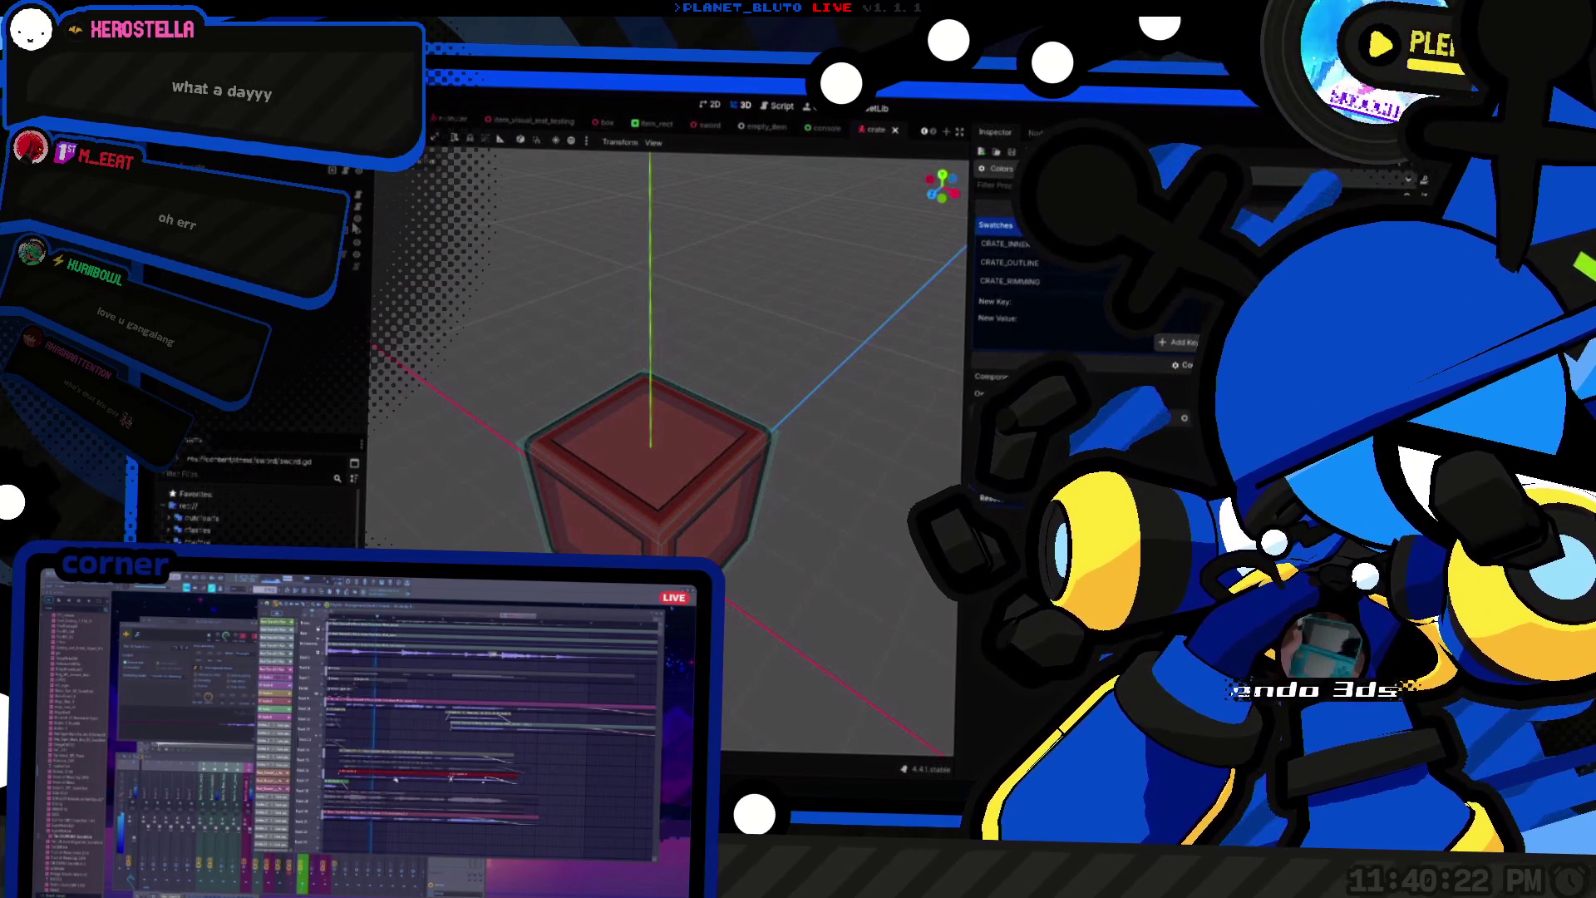
{"action": "key", "text": "alt+Tab"}
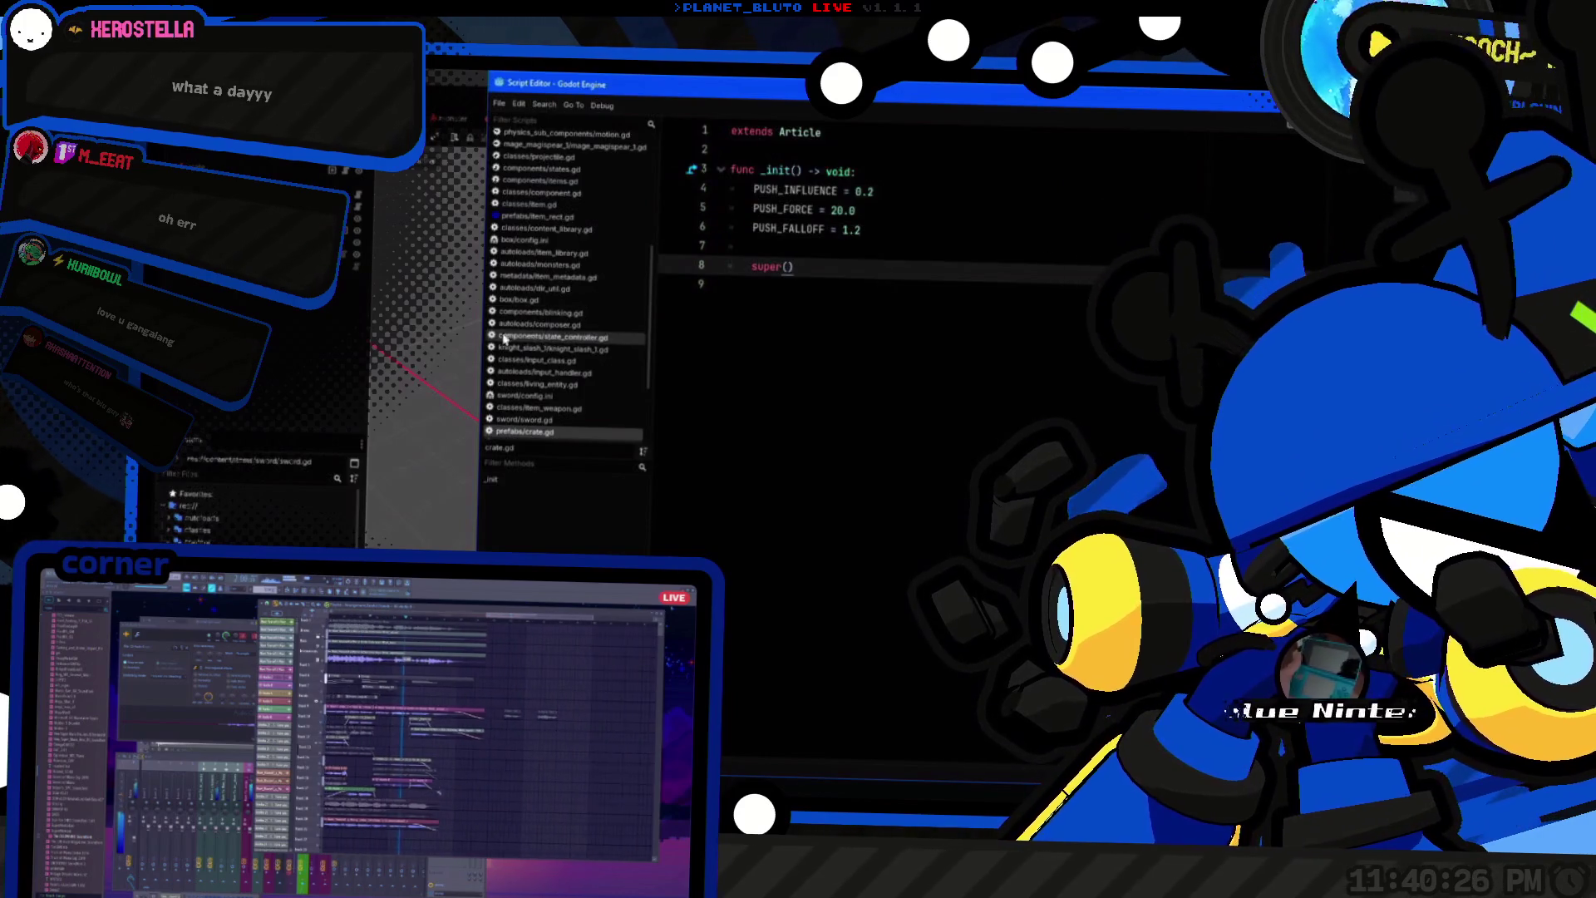
{"action": "left_click", "coordinate": [478, 333]}
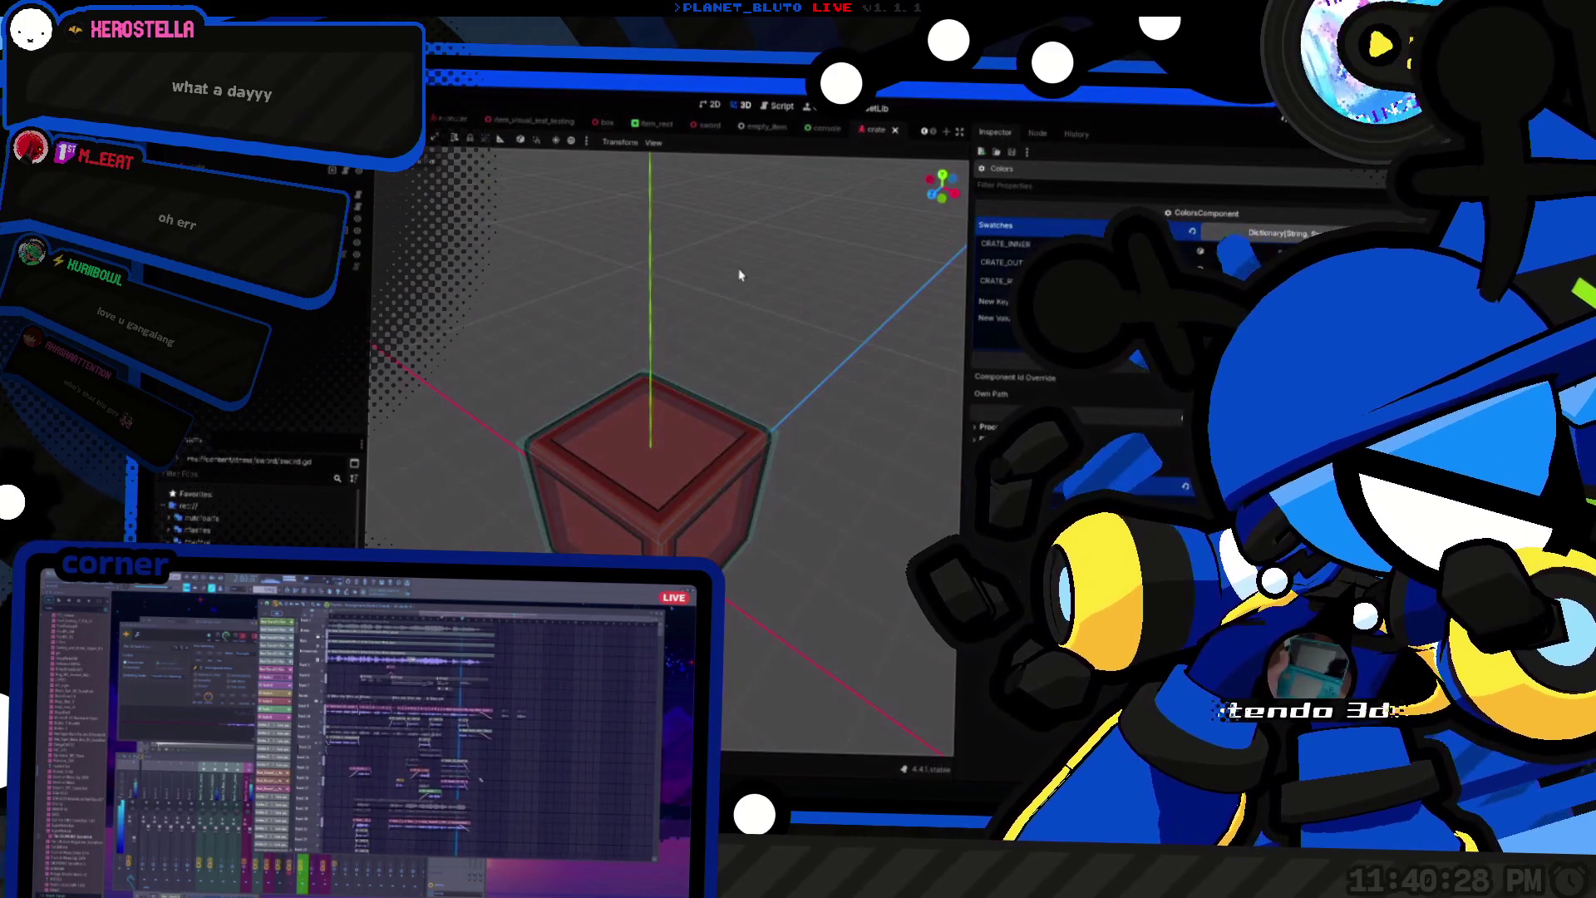
{"action": "key", "text": "alt+Tab"}
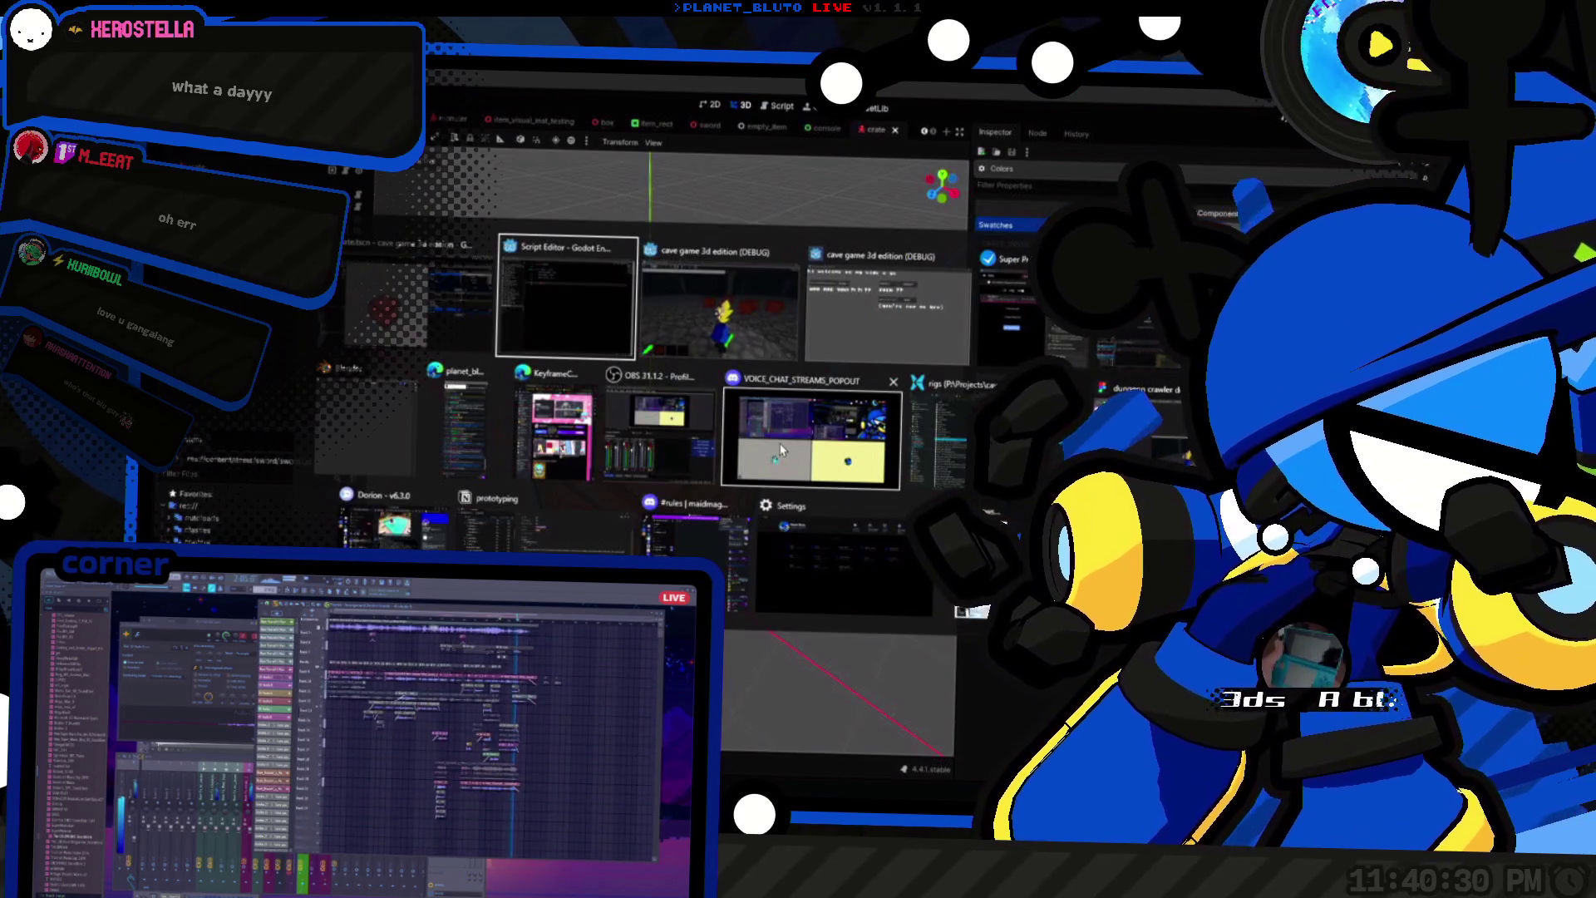
{"action": "key", "text": "Escape"}
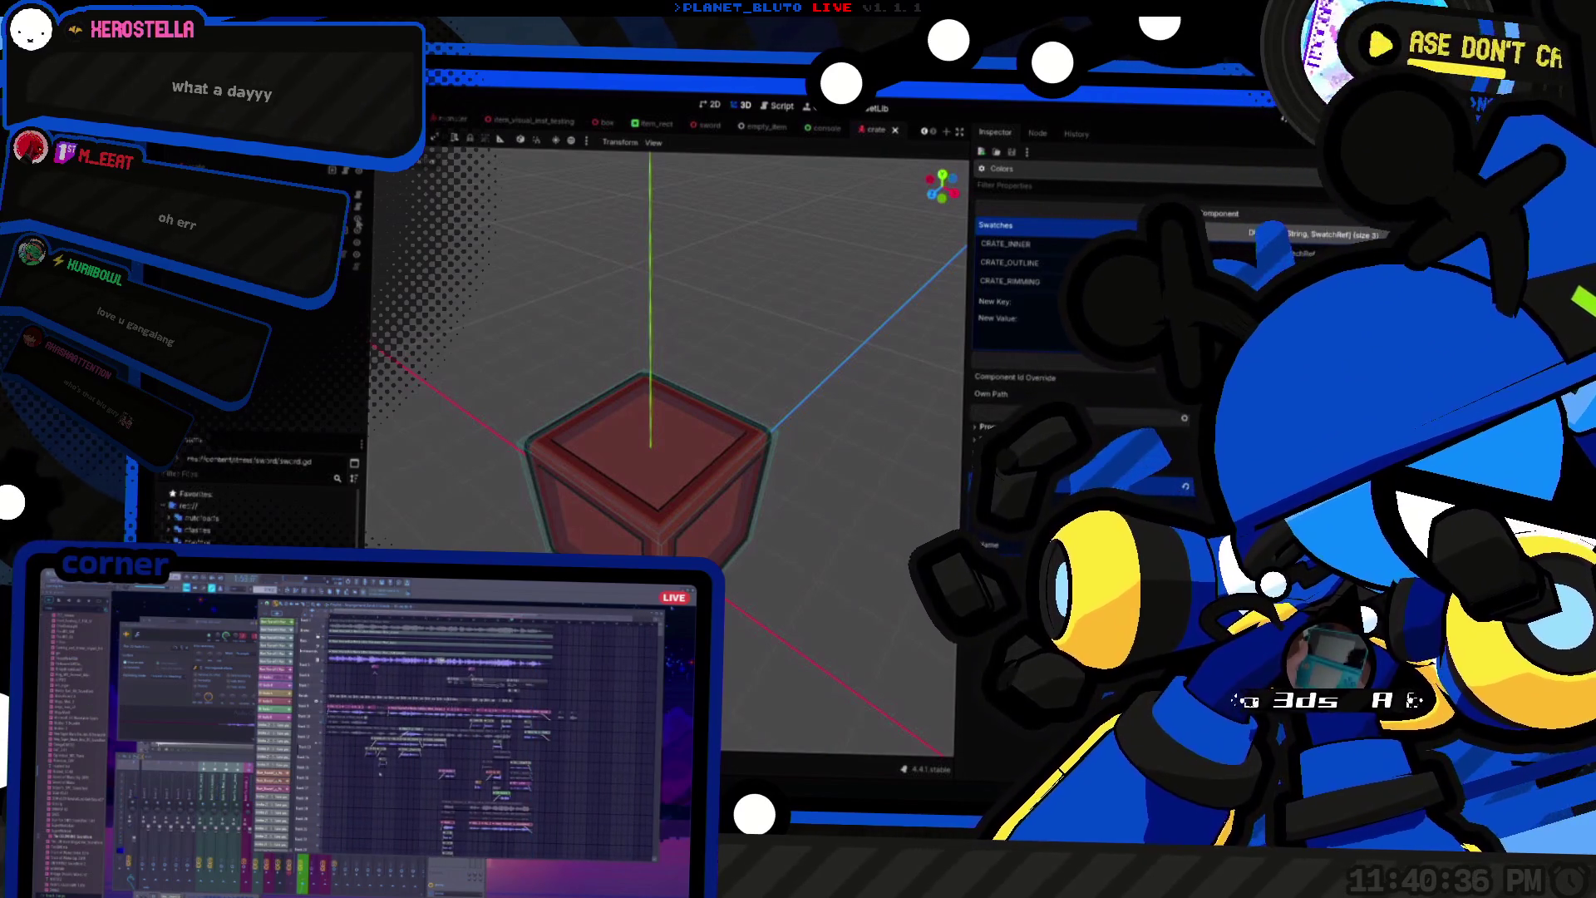
{"action": "key", "text": "ctrl+F3"}
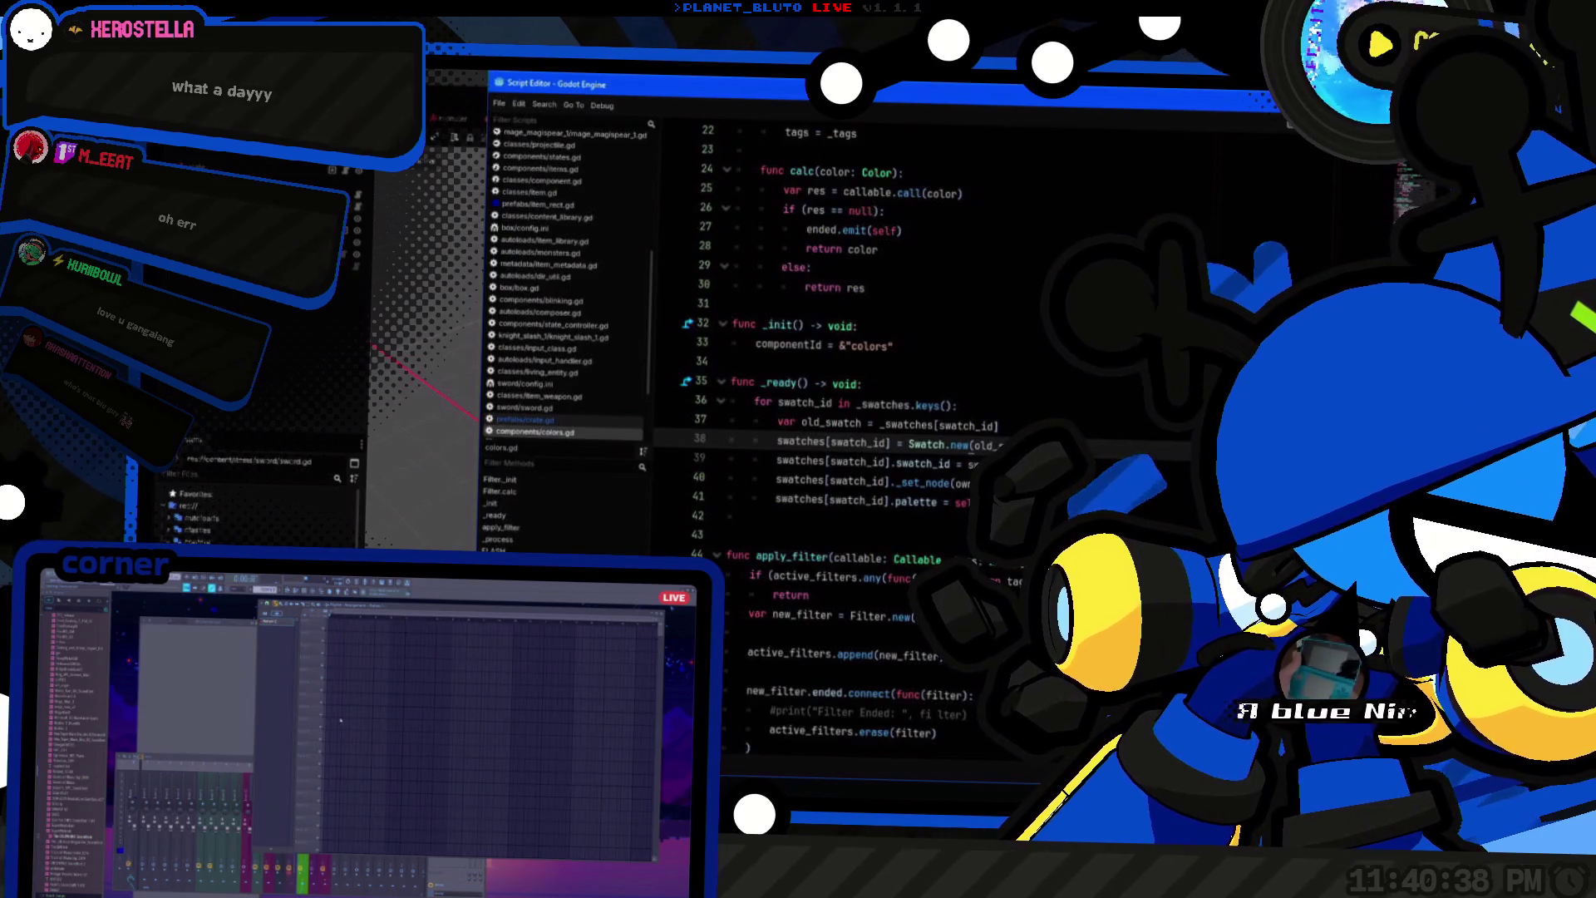
{"action": "key", "text": "ctrl+F2"}
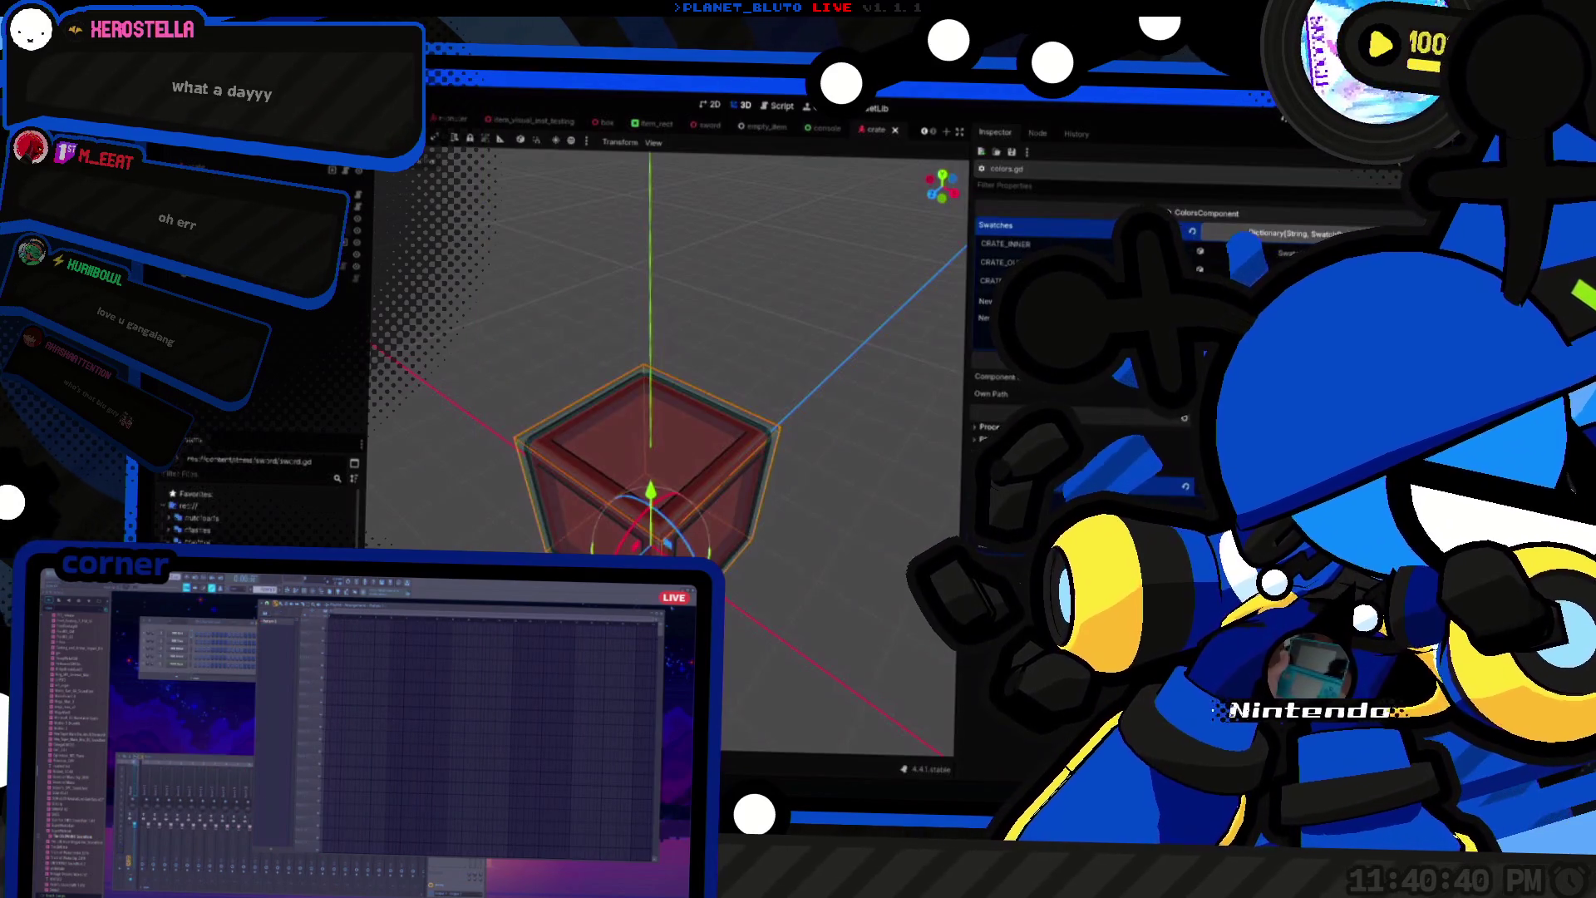
Step: Edit the crate's surface material settings, save the crate scene, and run the game
{"action": "scroll", "coordinate": [1072, 415], "scroll_direction": "down", "scroll_amount": 5}
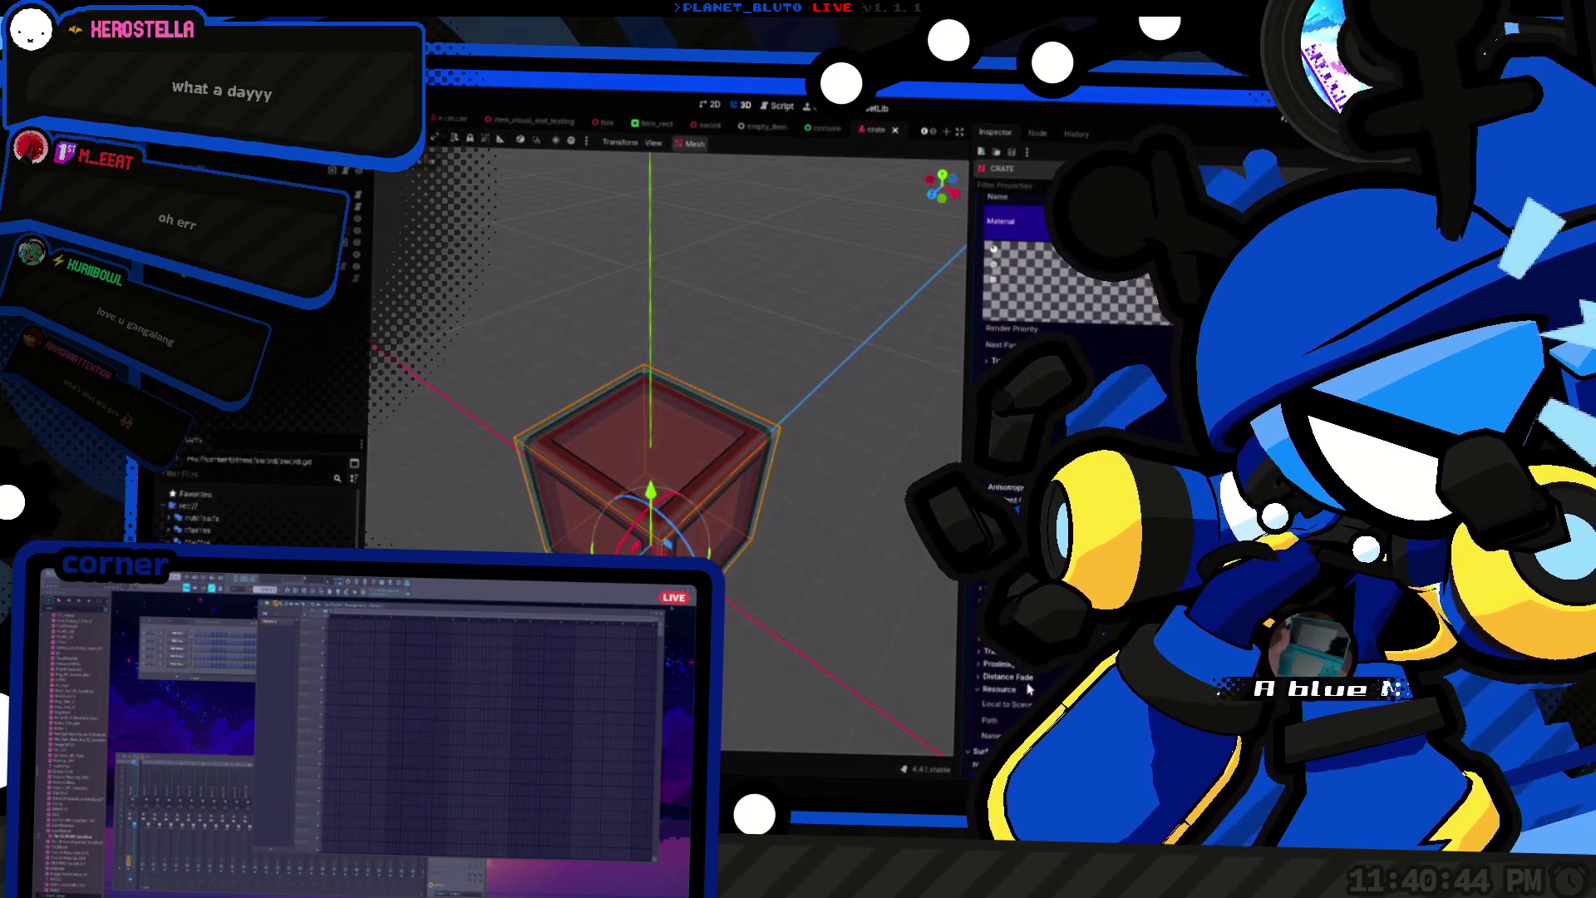
{"action": "left_click", "coordinate": [1073, 282]}
{"action": "scroll", "coordinate": [1073, 416], "scroll_direction": "up", "scroll_amount": 5}
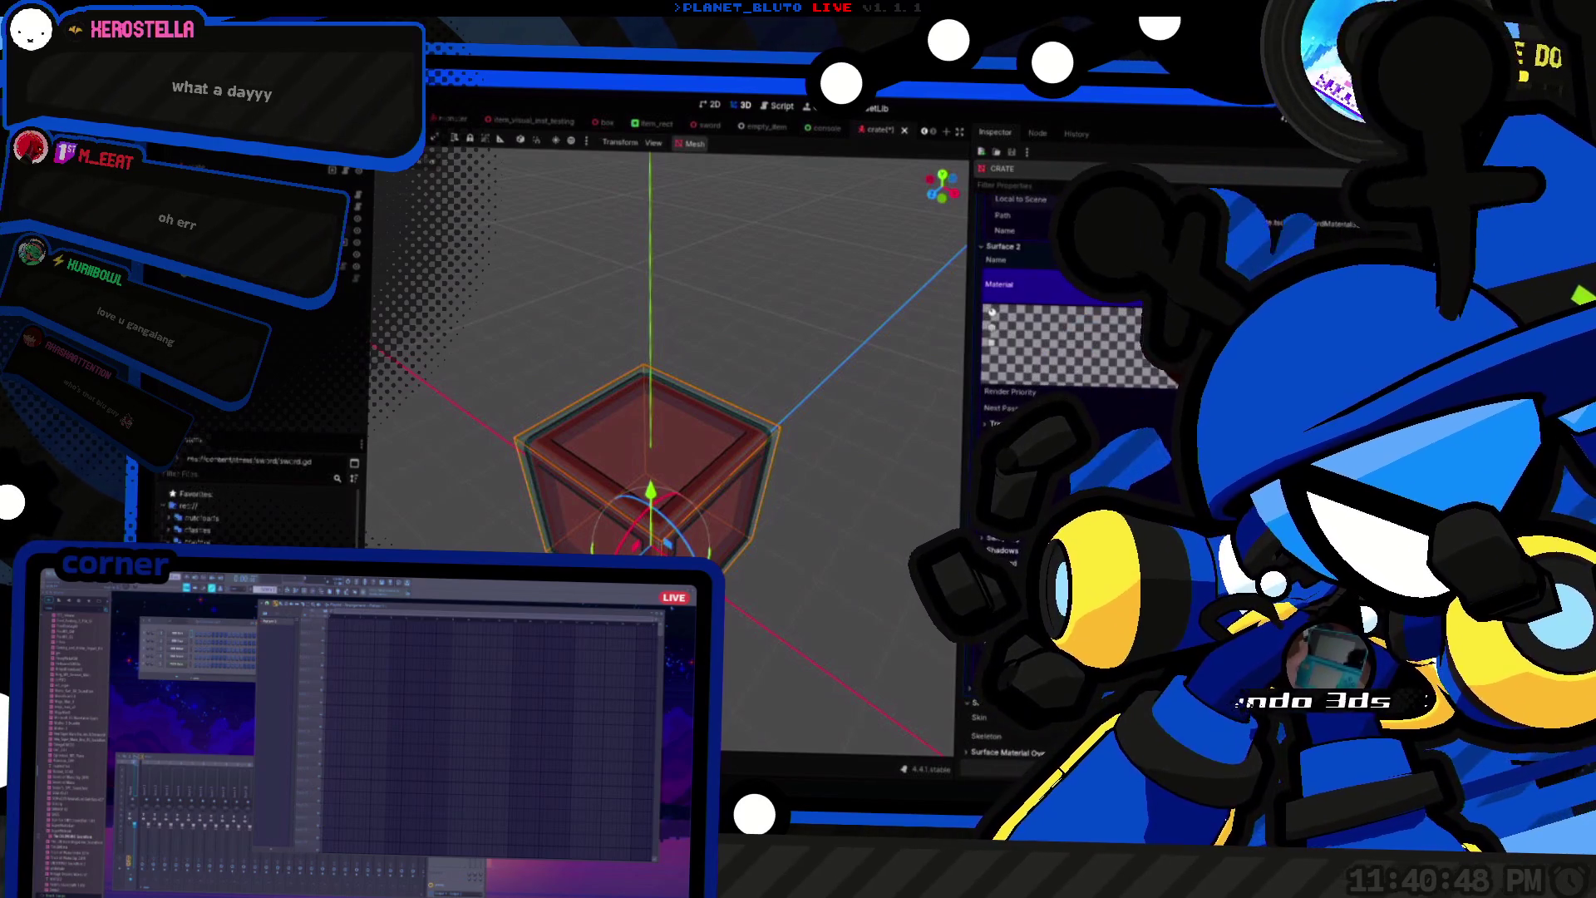
{"action": "scroll", "coordinate": [1073, 415], "scroll_direction": "down", "scroll_amount": 3}
{"action": "key", "text": "ctrl+s"}
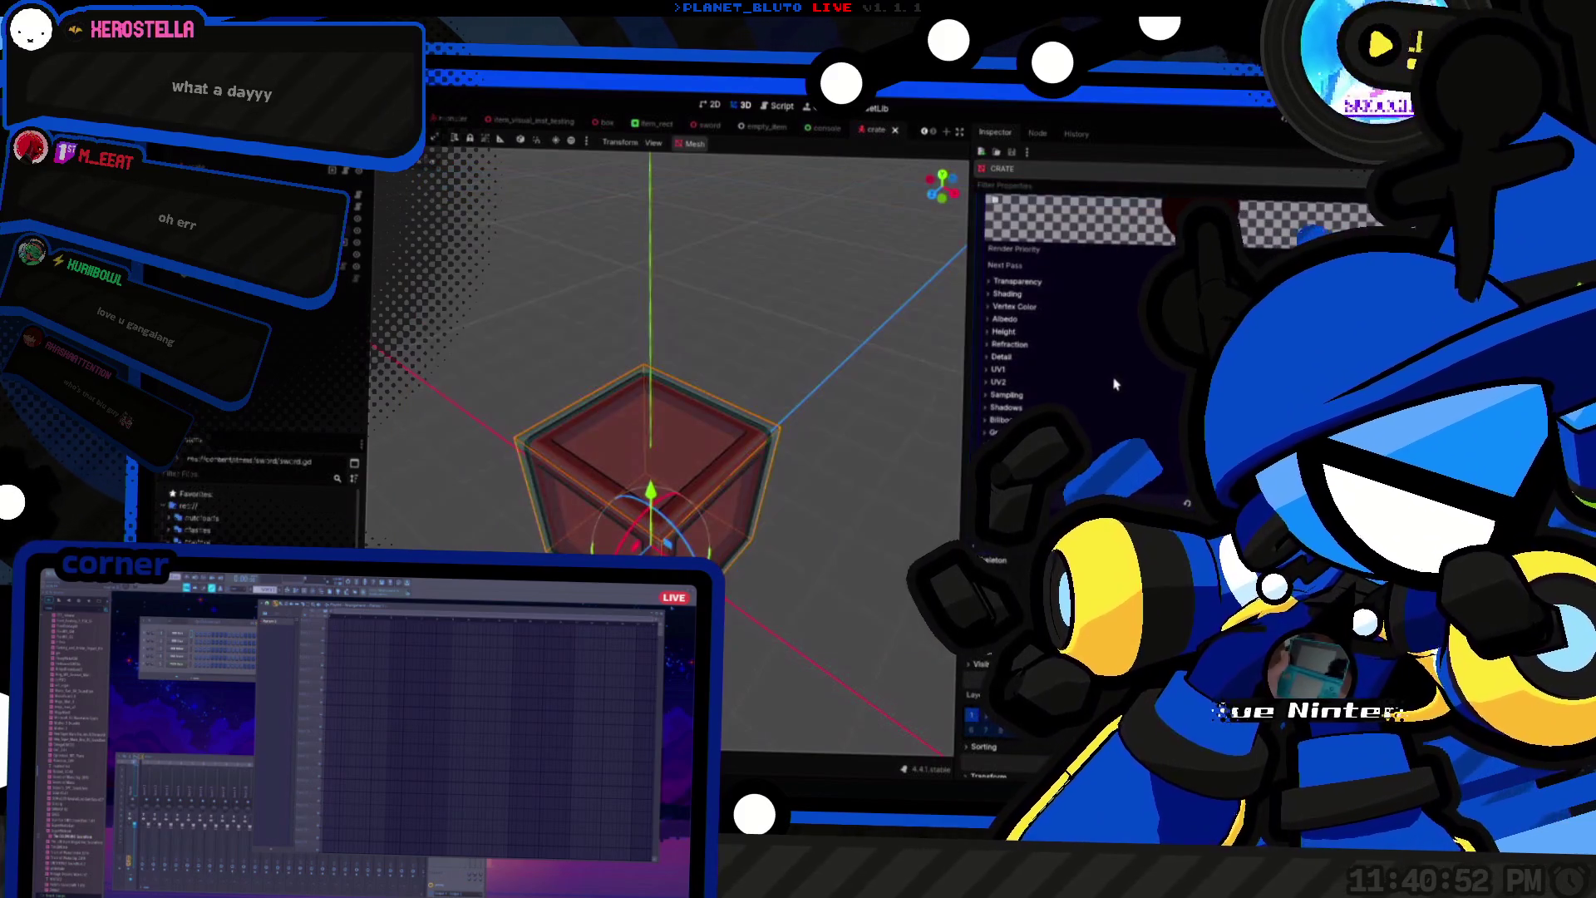
{"action": "key", "text": "F5"}
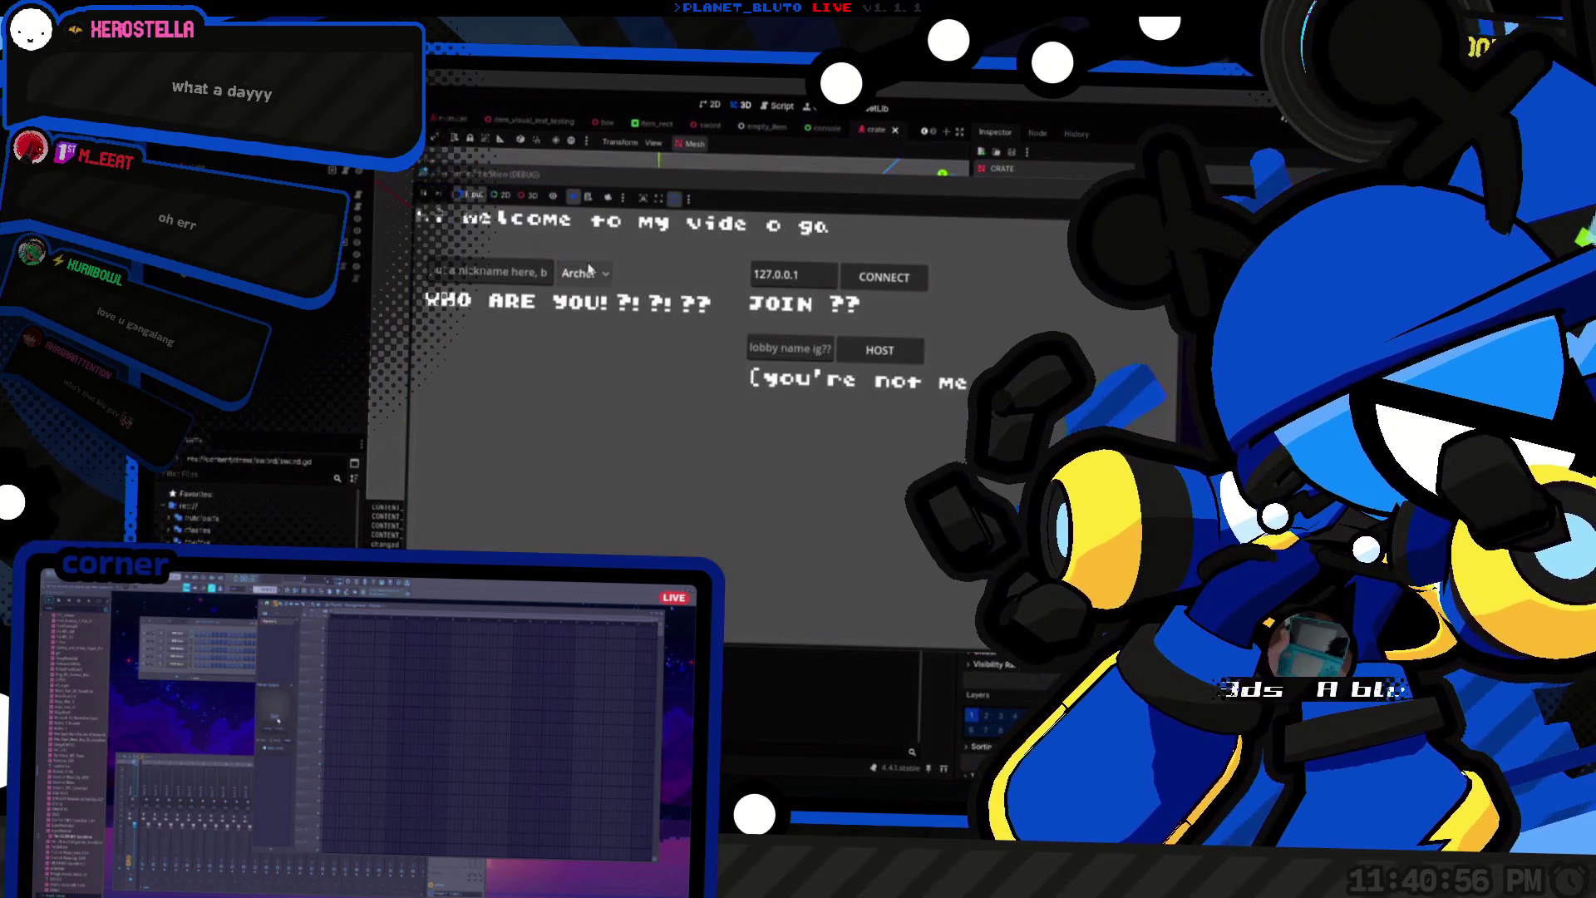
Step: Pick Knight as the character class and host a new game
{"action": "left_click", "coordinate": [584, 274]}
{"action": "left_click", "coordinate": [586, 316]}
{"action": "left_click", "coordinate": [875, 348]}
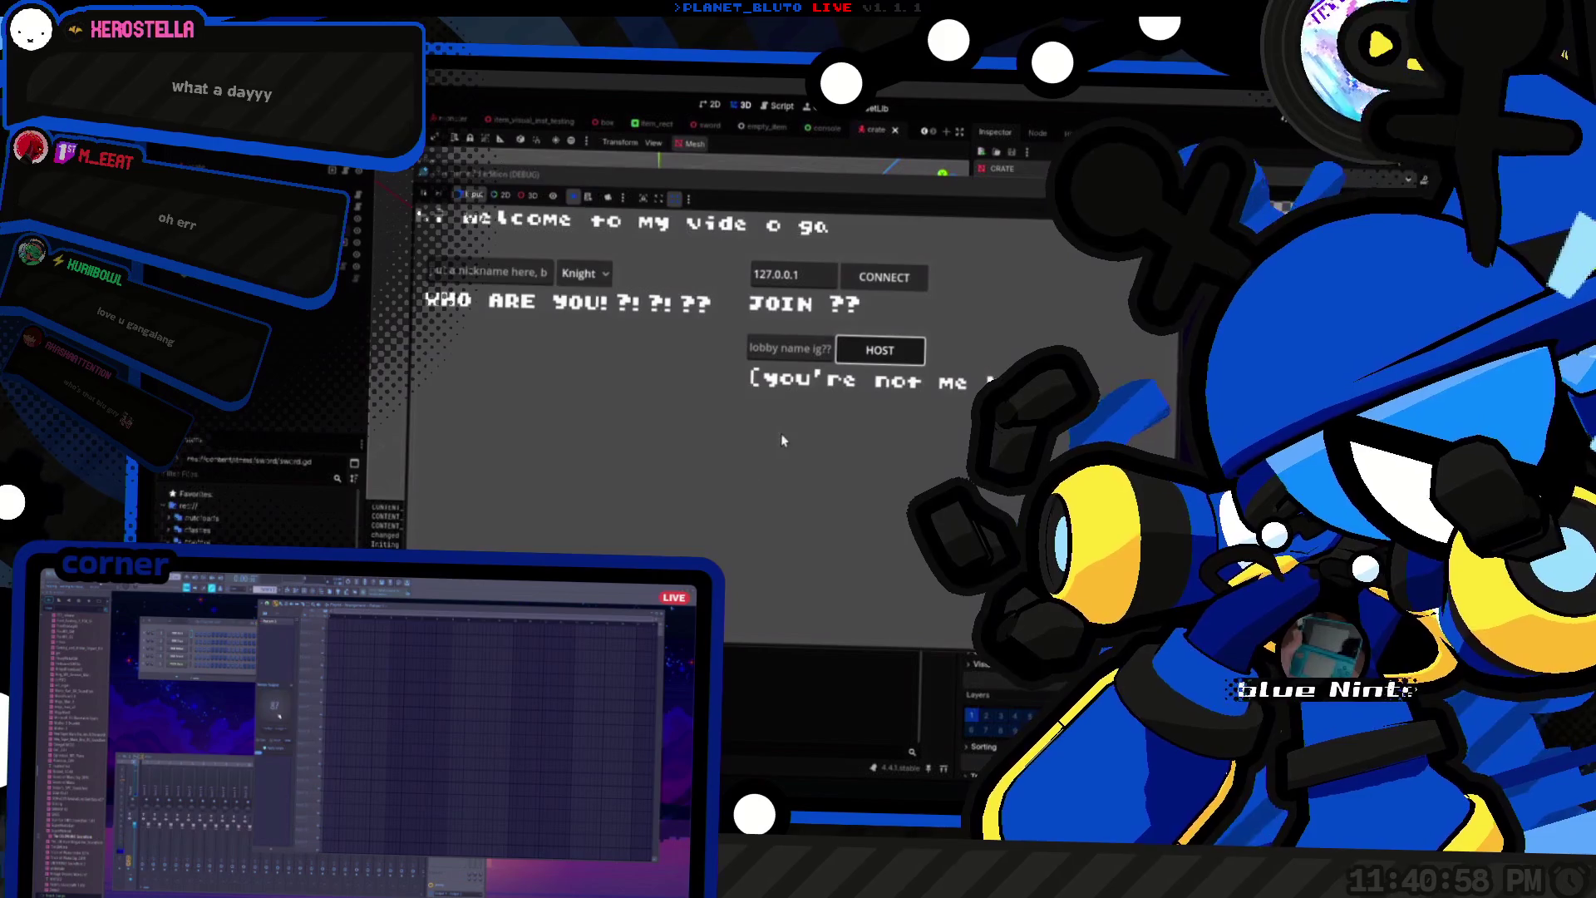
Step: Pick up and throw the red crate, strike it with the sword, then quit the game
{"action": "key", "text": "s"}
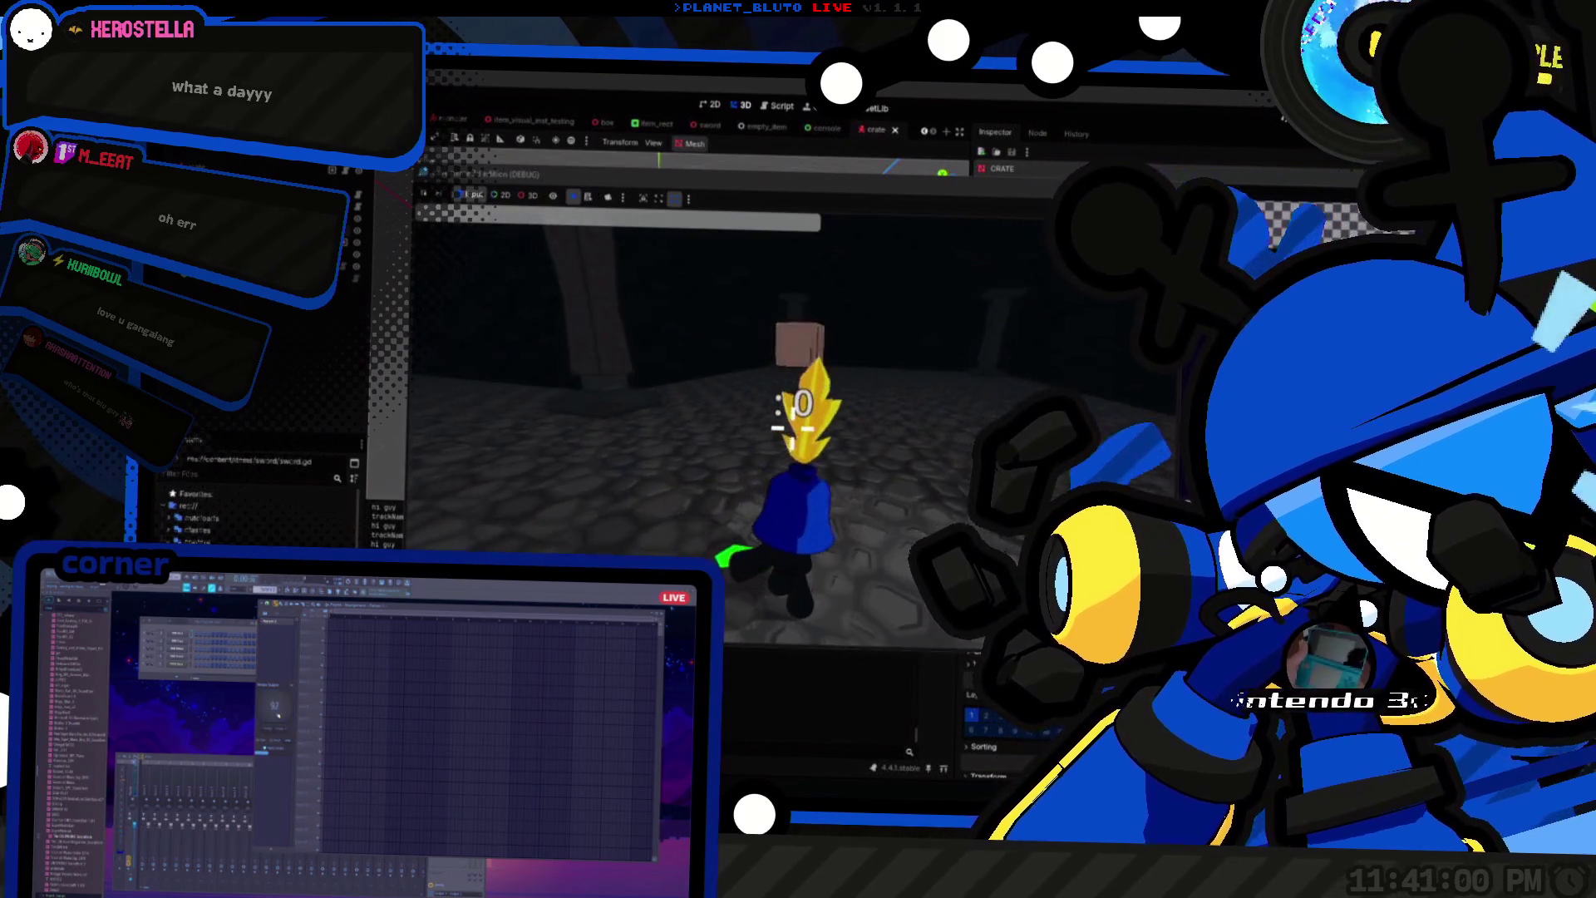
{"action": "key", "text": "2"}
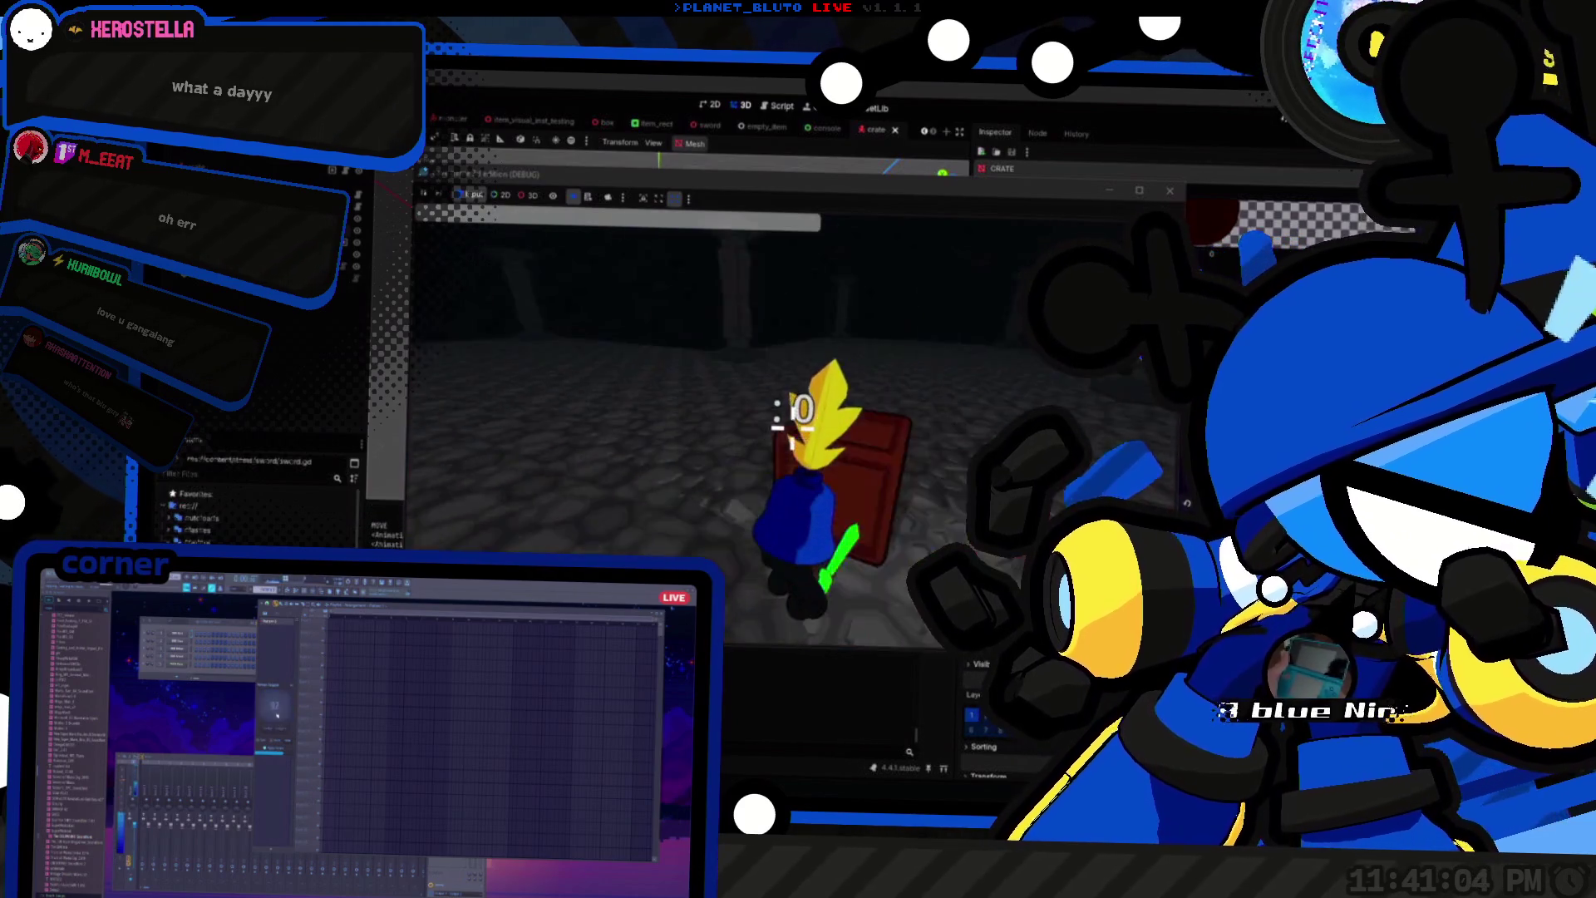
{"action": "left_click", "coordinate": [778, 420]}
{"action": "key", "text": "w"}
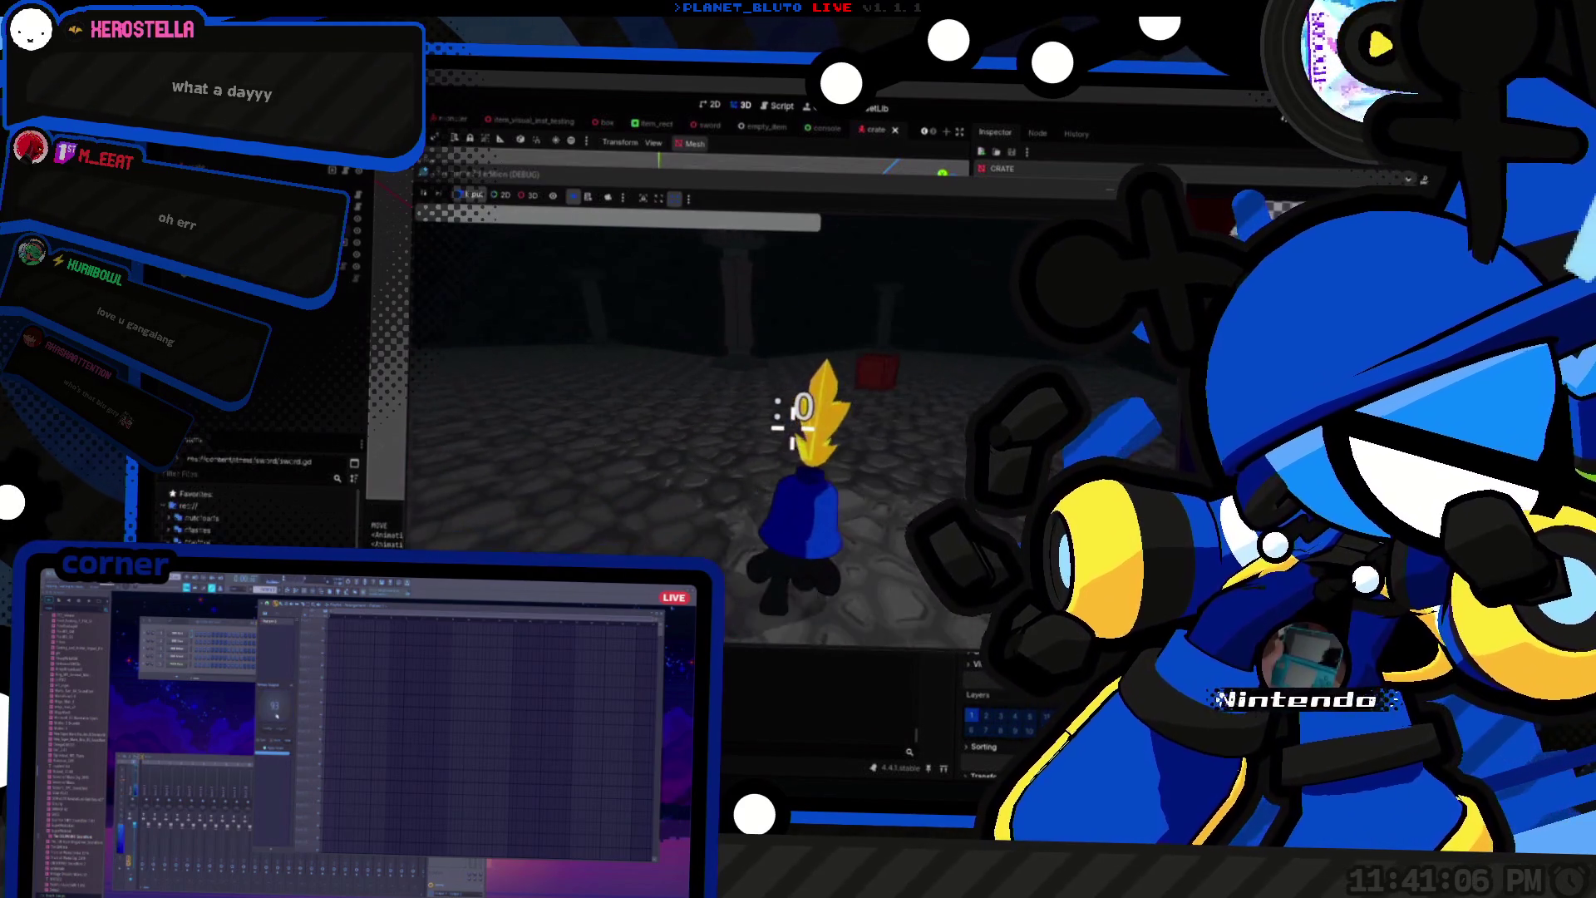
{"action": "left_click", "coordinate": [777, 420]}
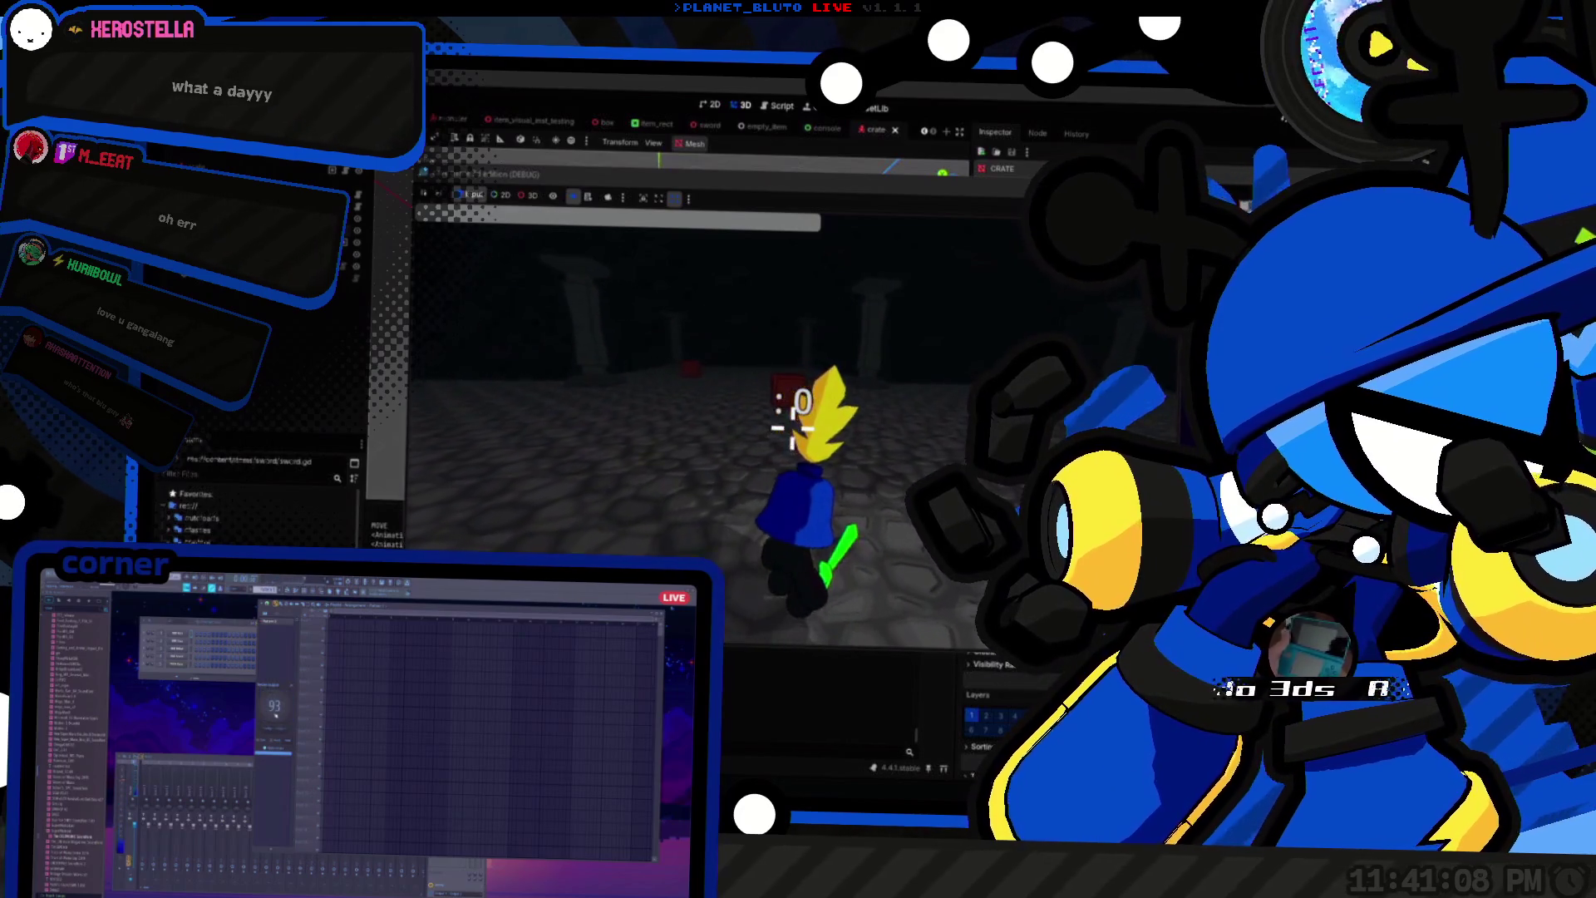
{"action": "key", "text": "Escape"}
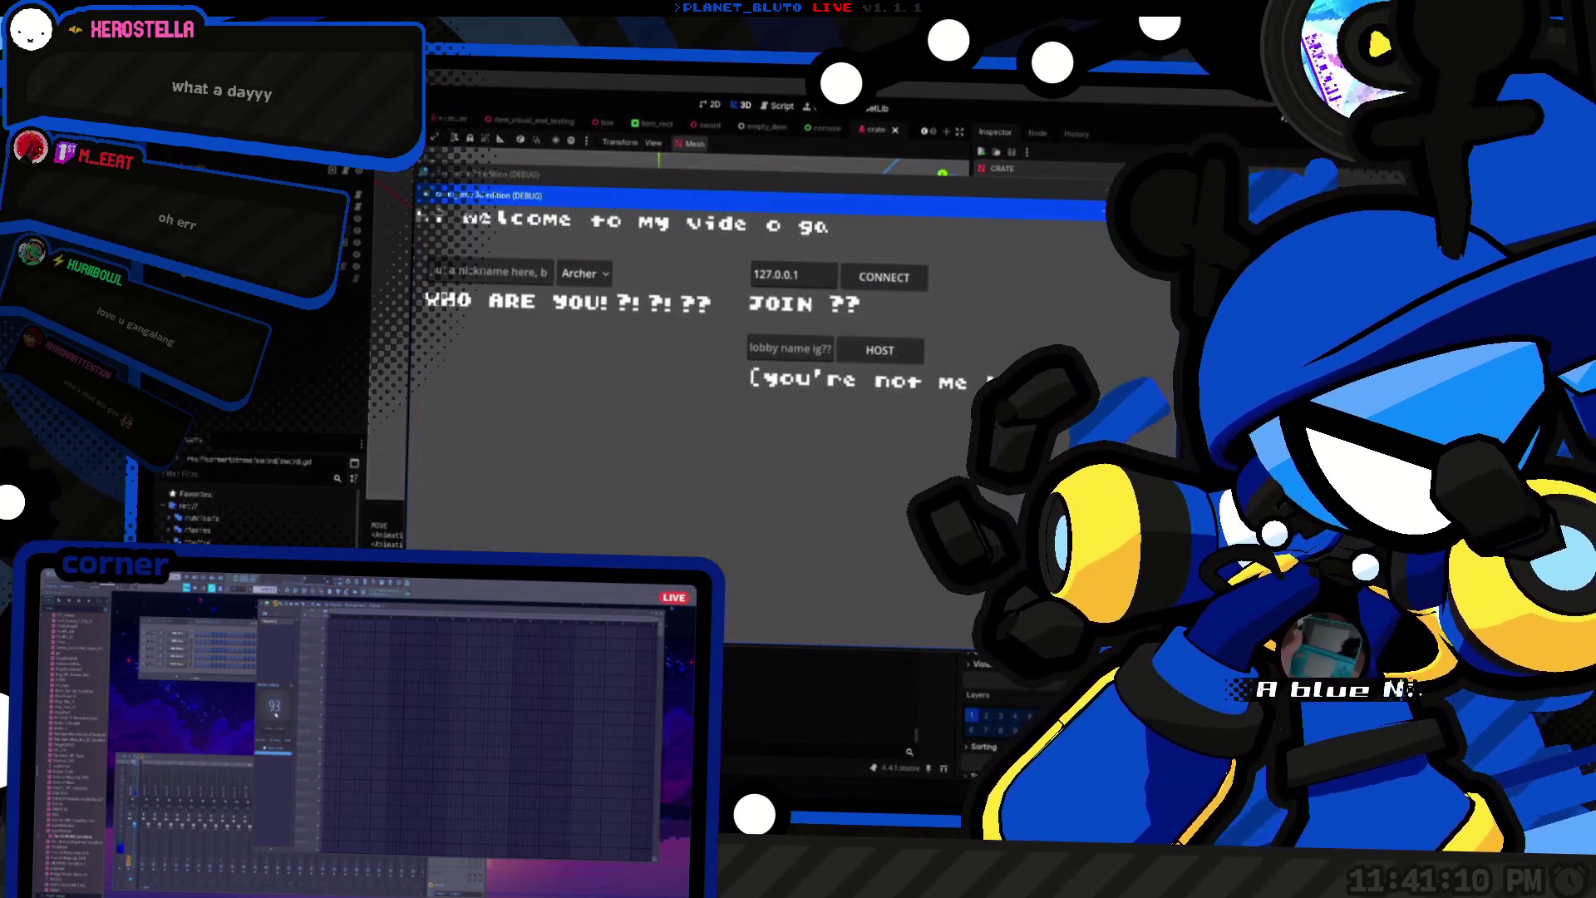
{"action": "key", "text": "F8"}
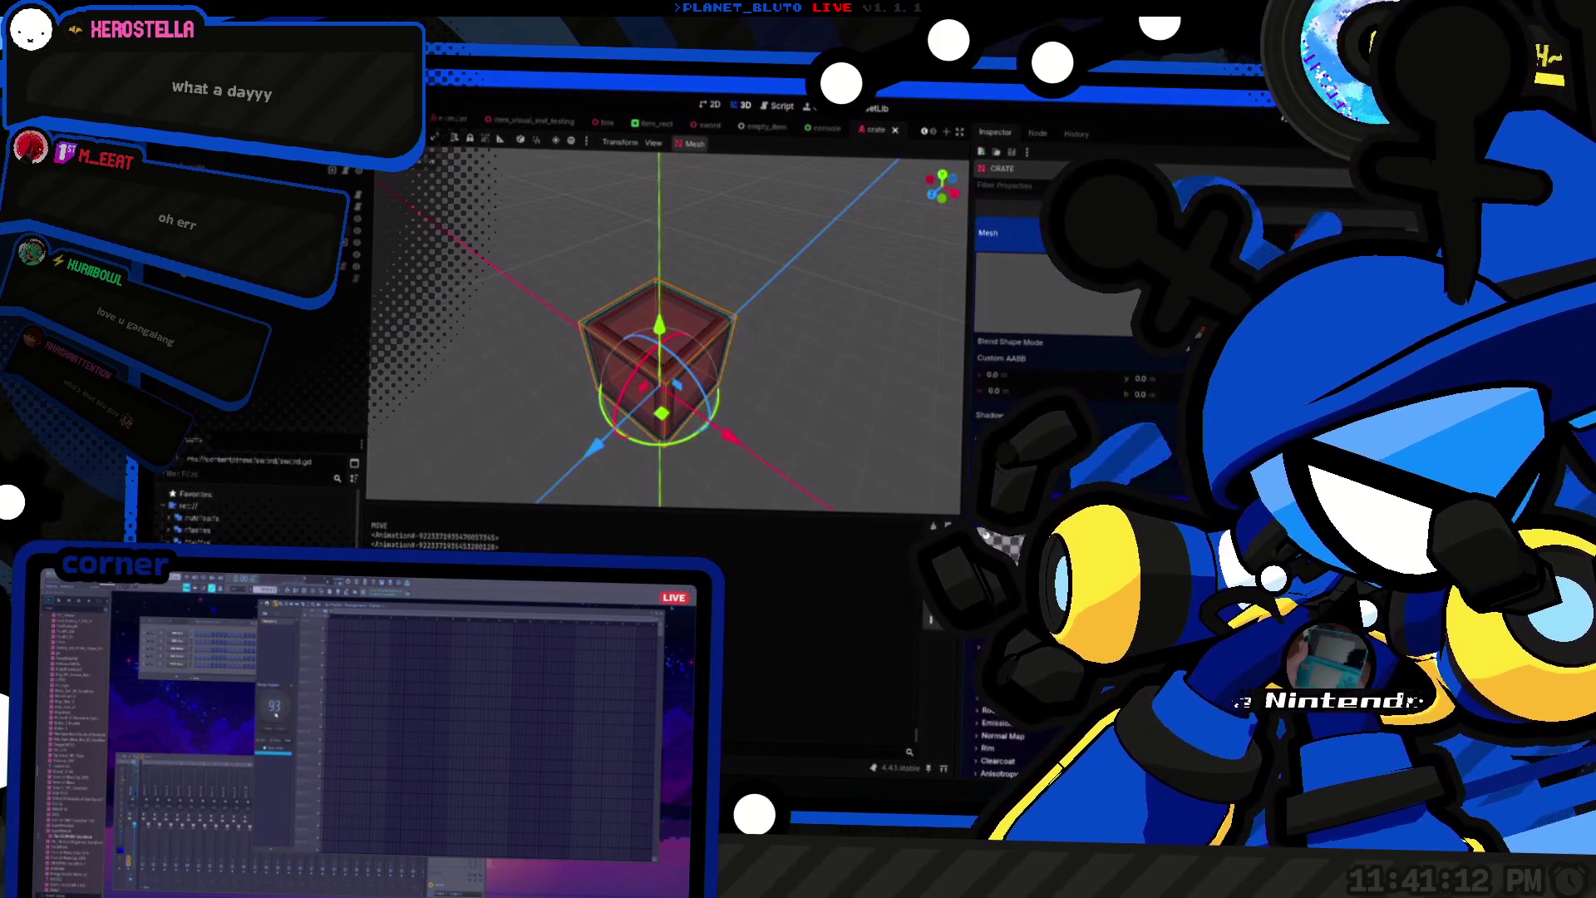
Step: Save the crate scene, relaunch the game, and show the Archer/Knight/Mage class list in the lobby
{"action": "scroll", "coordinate": [1012, 374], "scroll_direction": "down", "scroll_amount": 10}
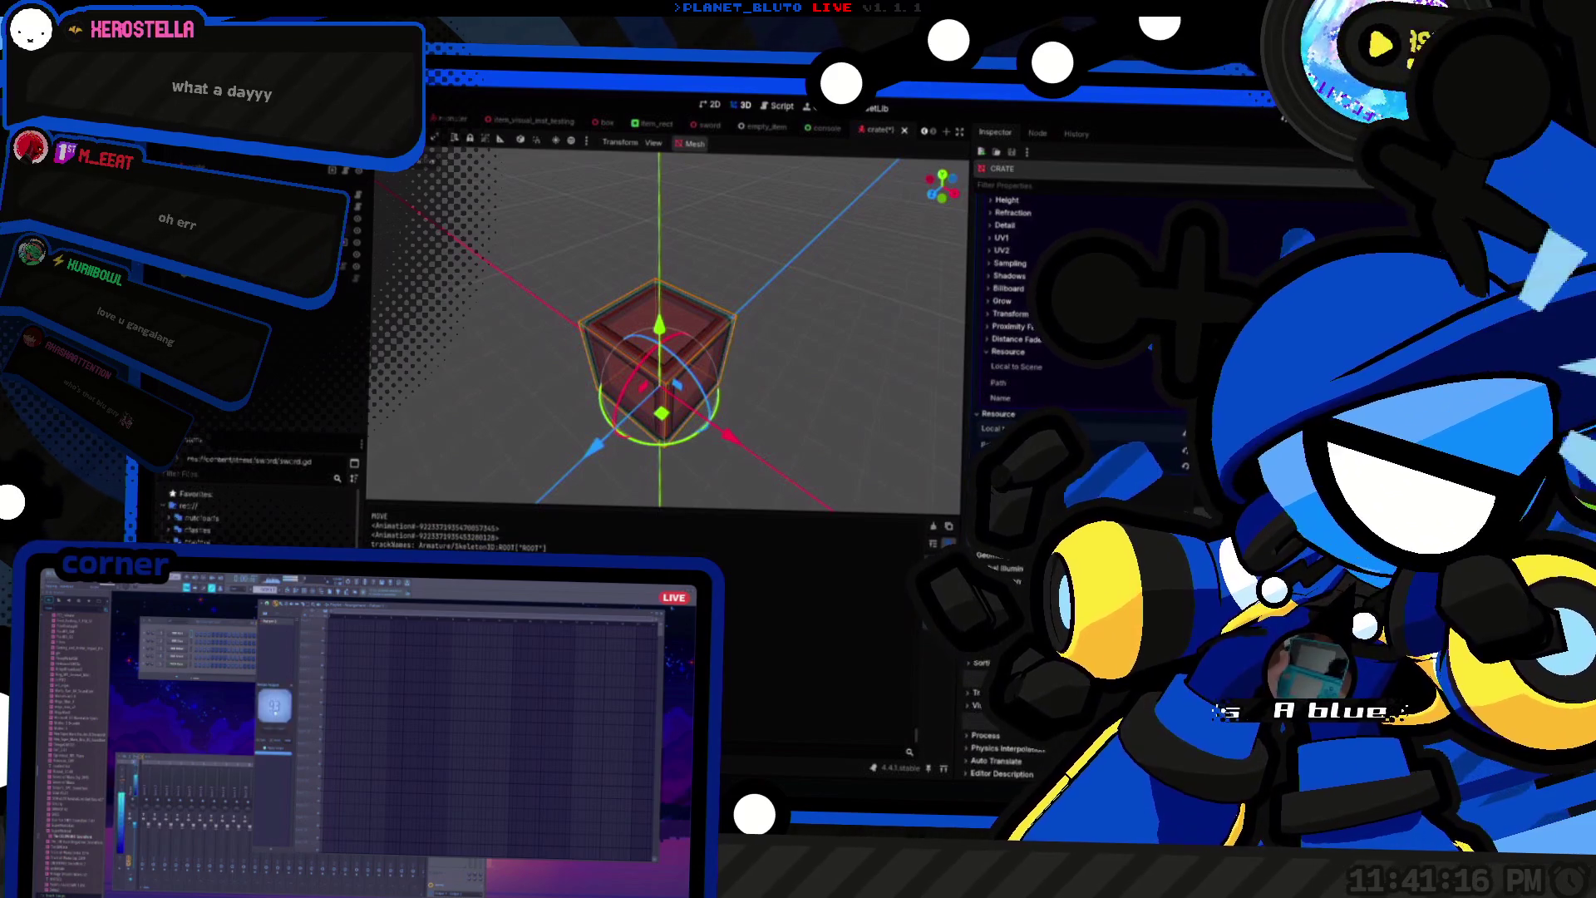
{"action": "key", "text": "ctrl+s"}
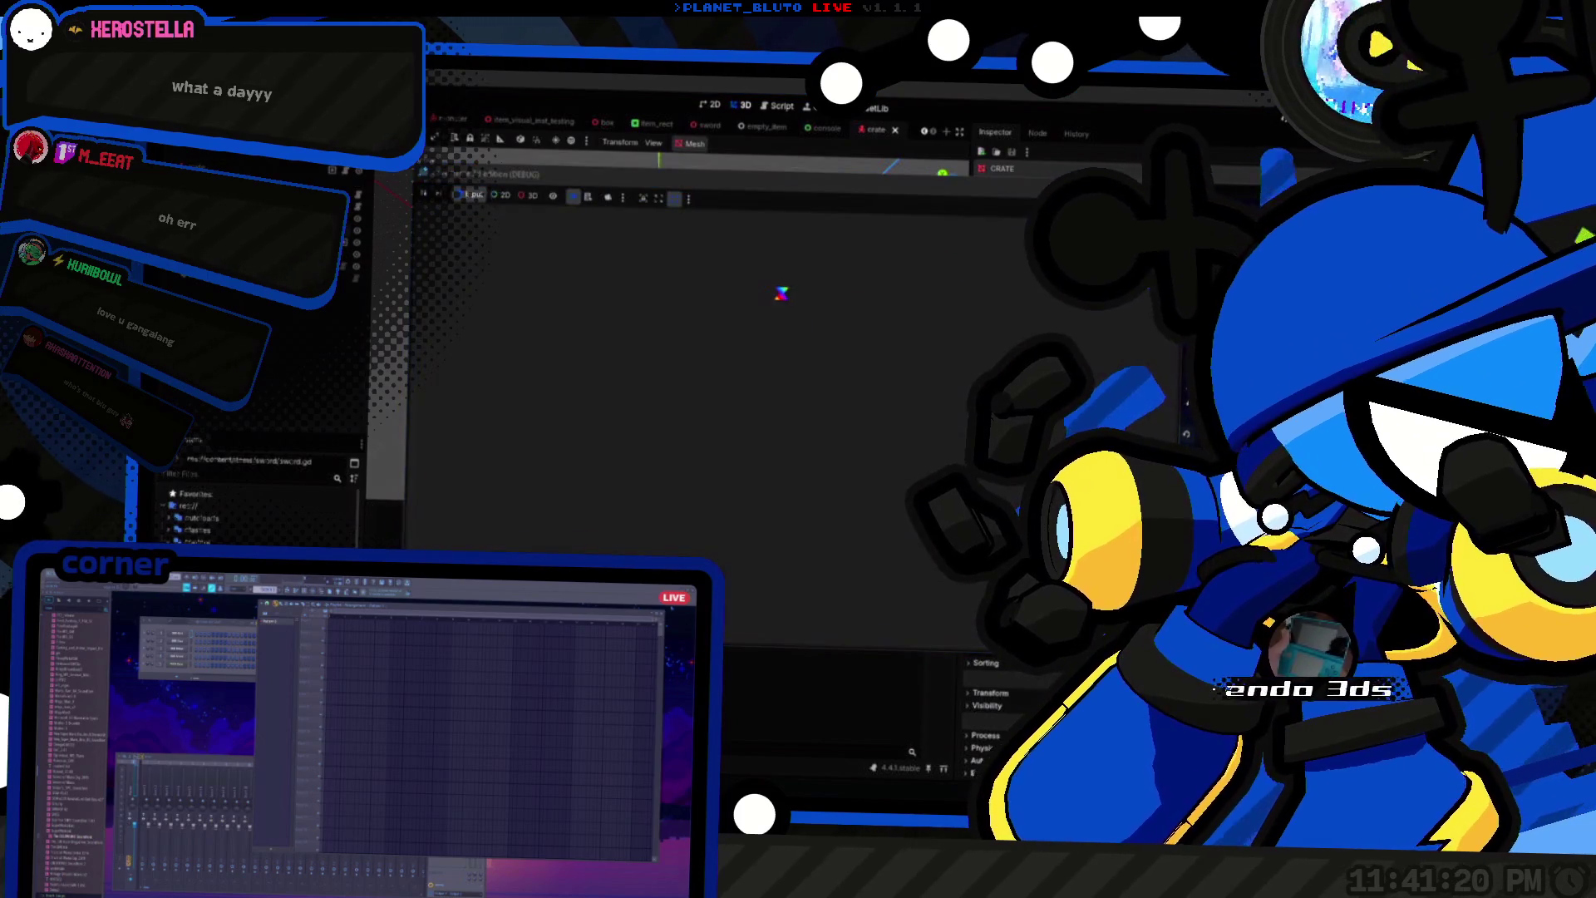
{"action": "left_click", "coordinate": [592, 275]}
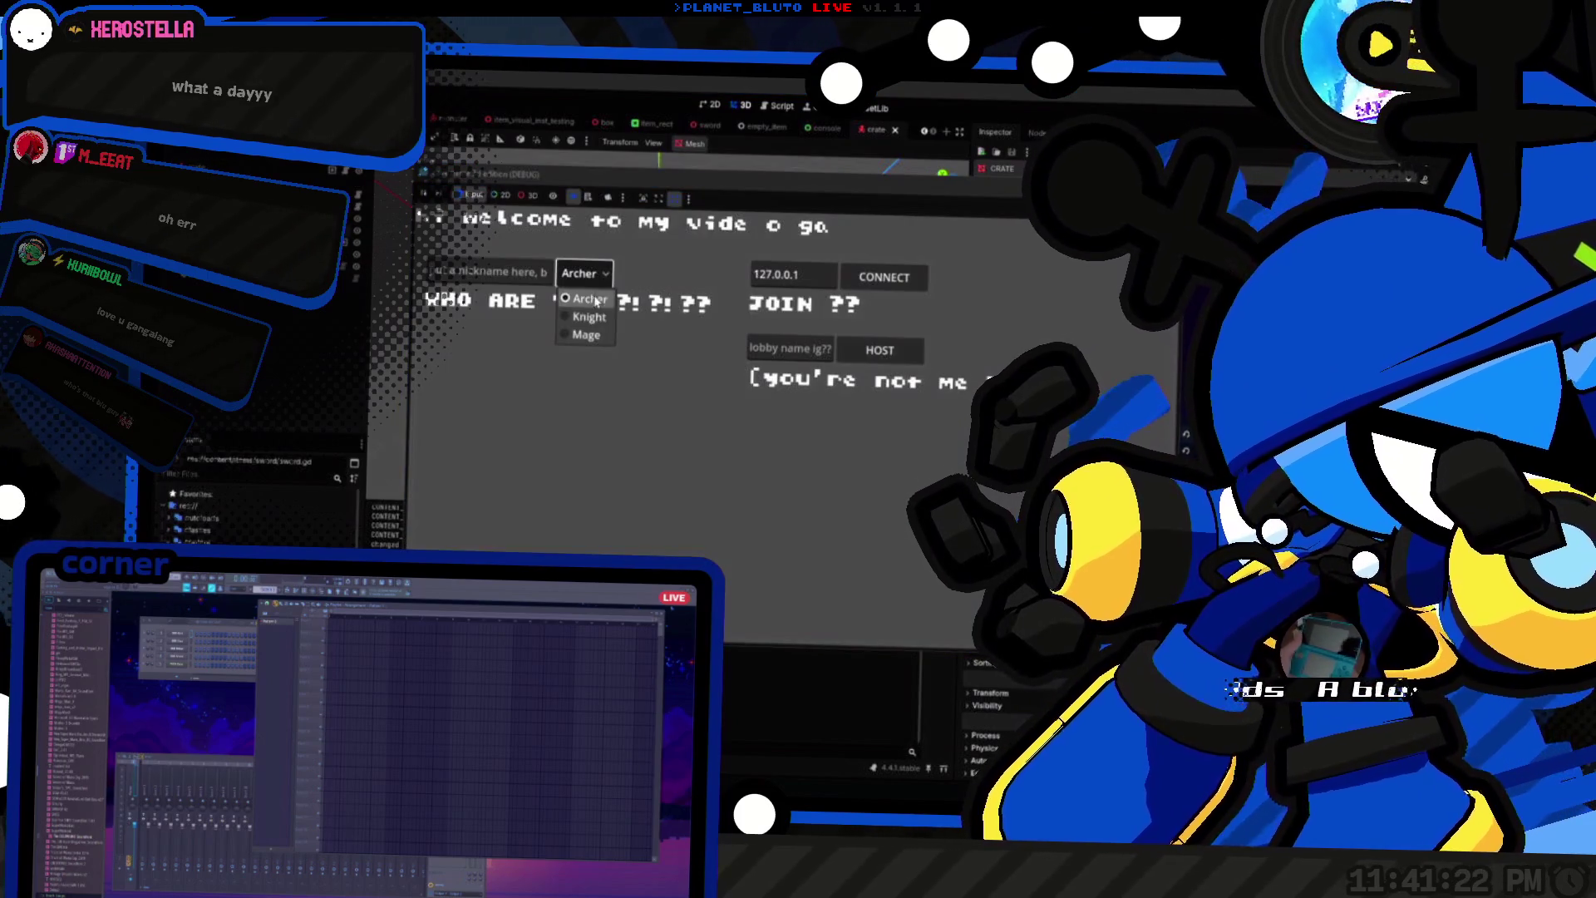
{"action": "left_click", "coordinate": [786, 116]}
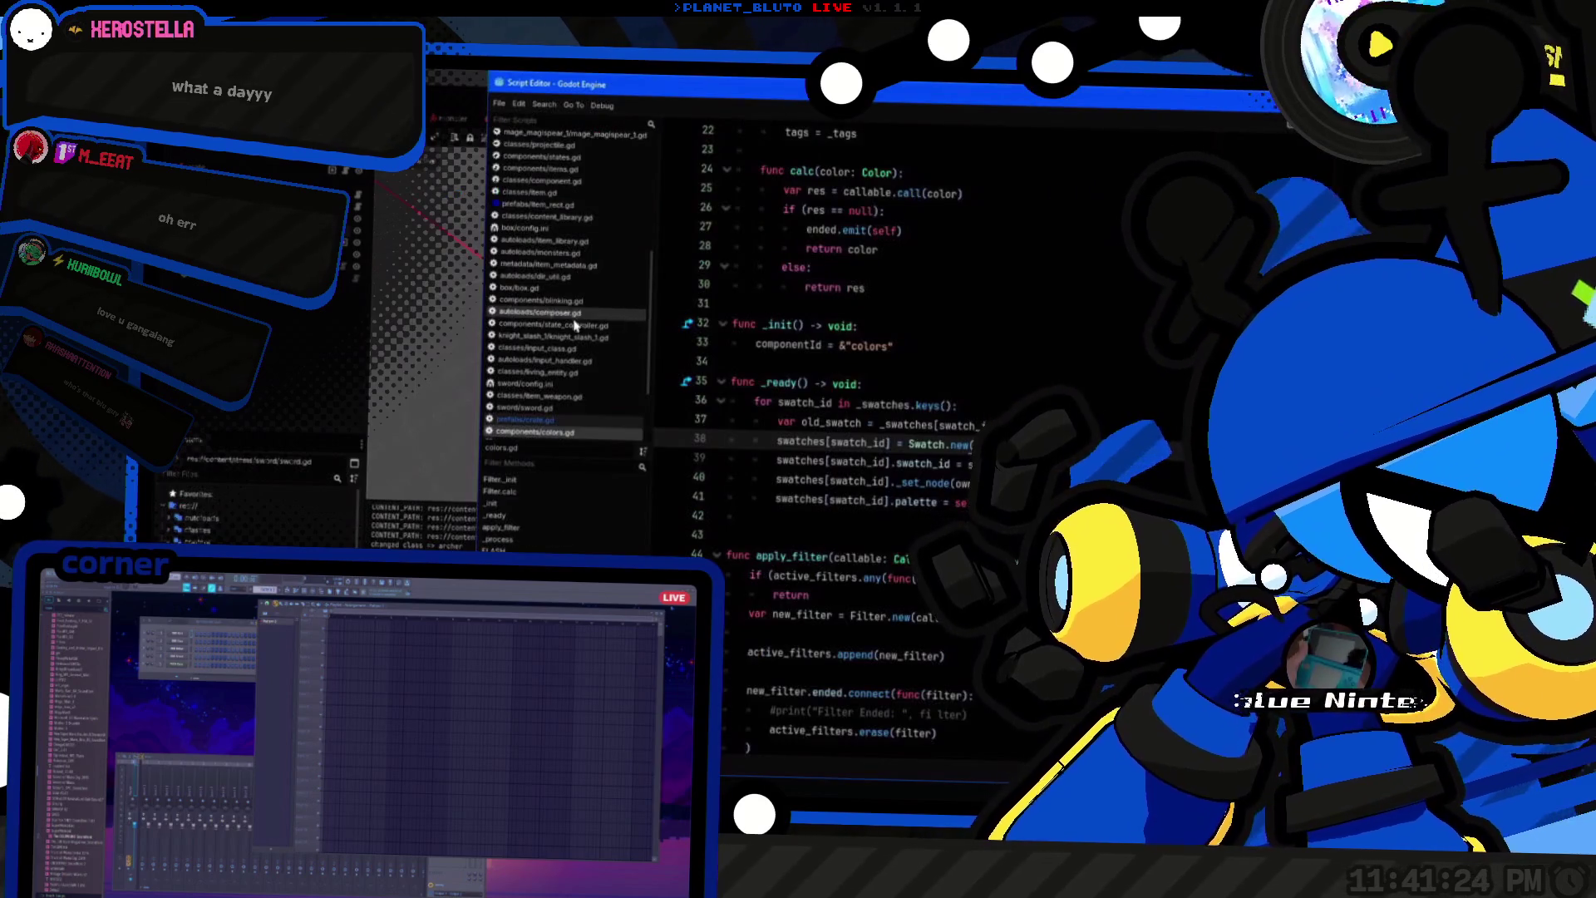
Step: Open box.gd by quick-searching 'box', then run the project with F5
{"action": "left_click", "coordinate": [1025, 356]}
{"action": "key", "text": "alt+shift+o"}
{"action": "type", "text": "box"}
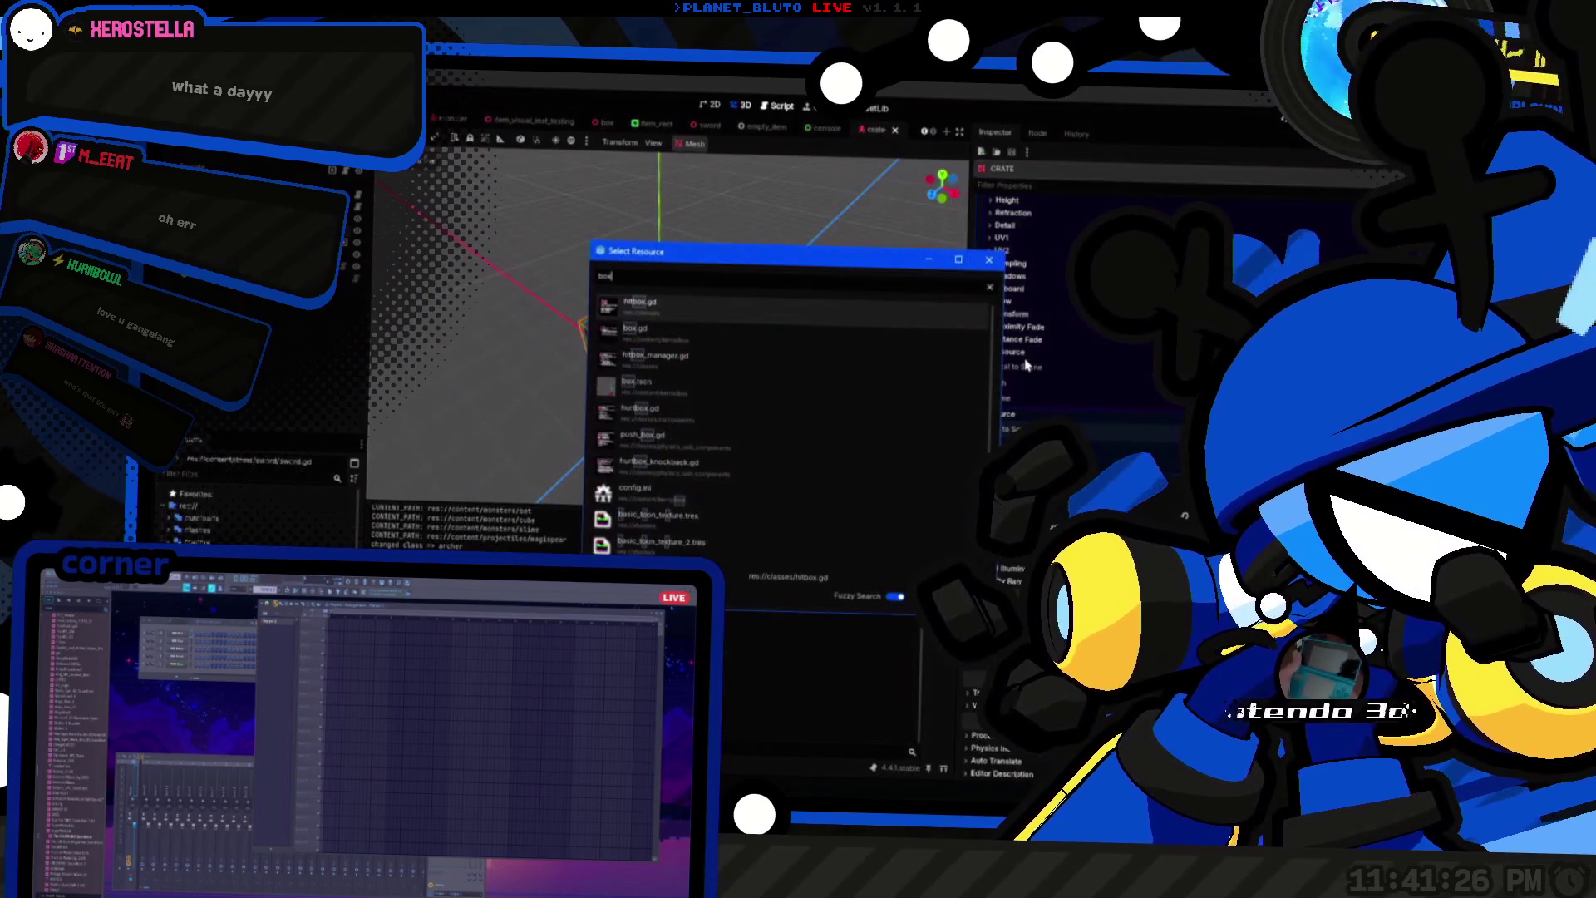
{"action": "key", "text": "Down"}
{"action": "key", "text": "Down"}
{"action": "key", "text": "Down"}
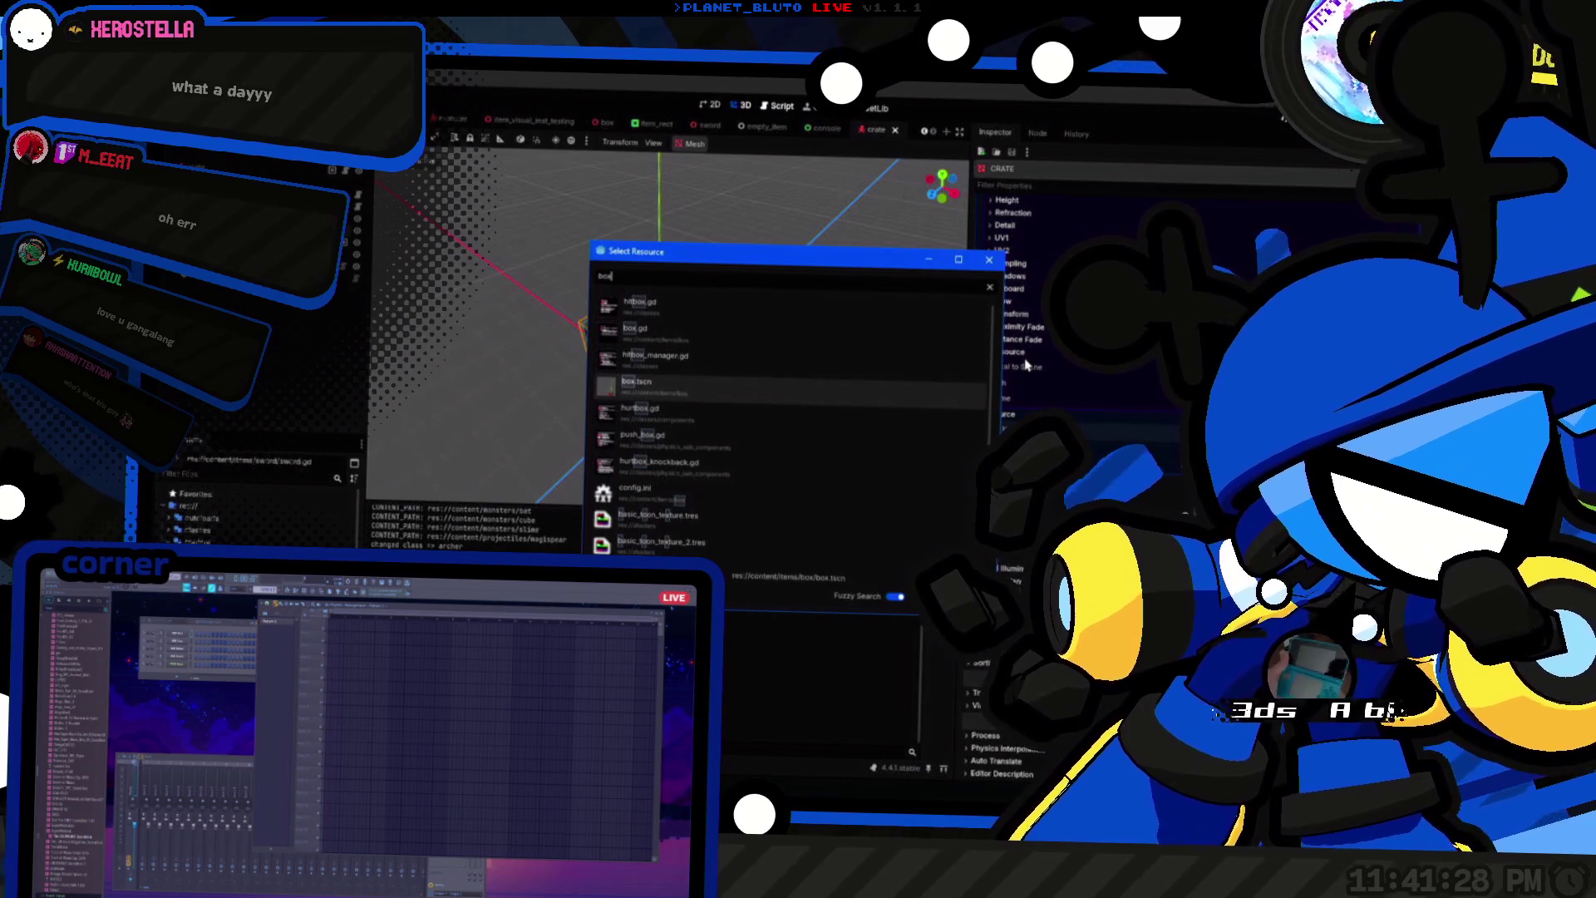
{"action": "key", "text": "Up"}
{"action": "key", "text": "Up"}
{"action": "key", "text": "Return"}
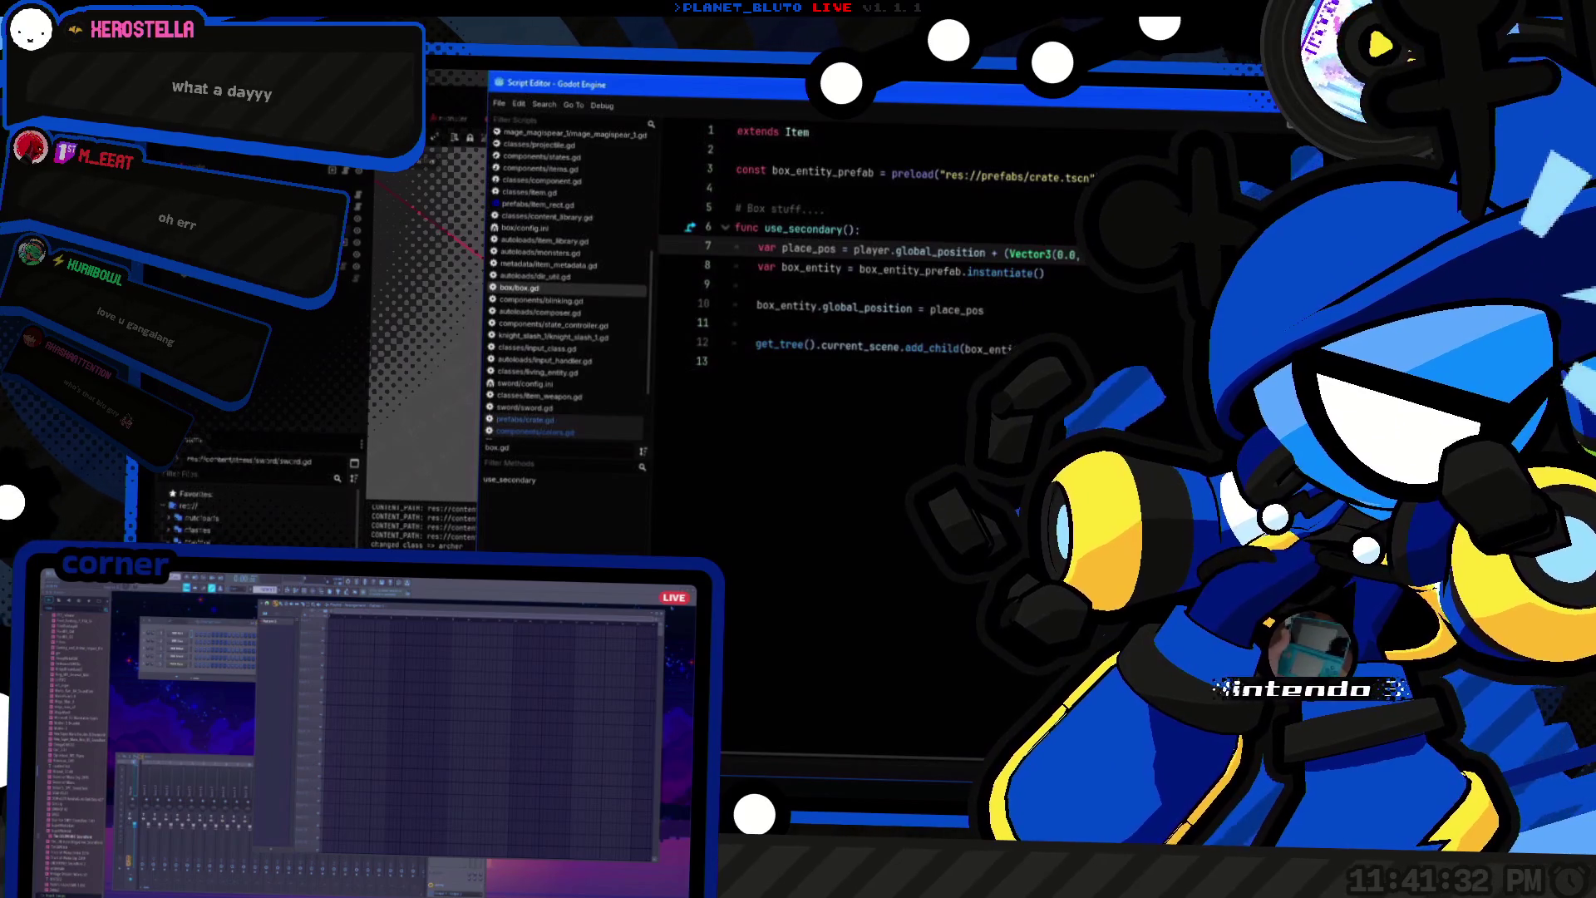
{"action": "key", "text": "alt+Tab"}
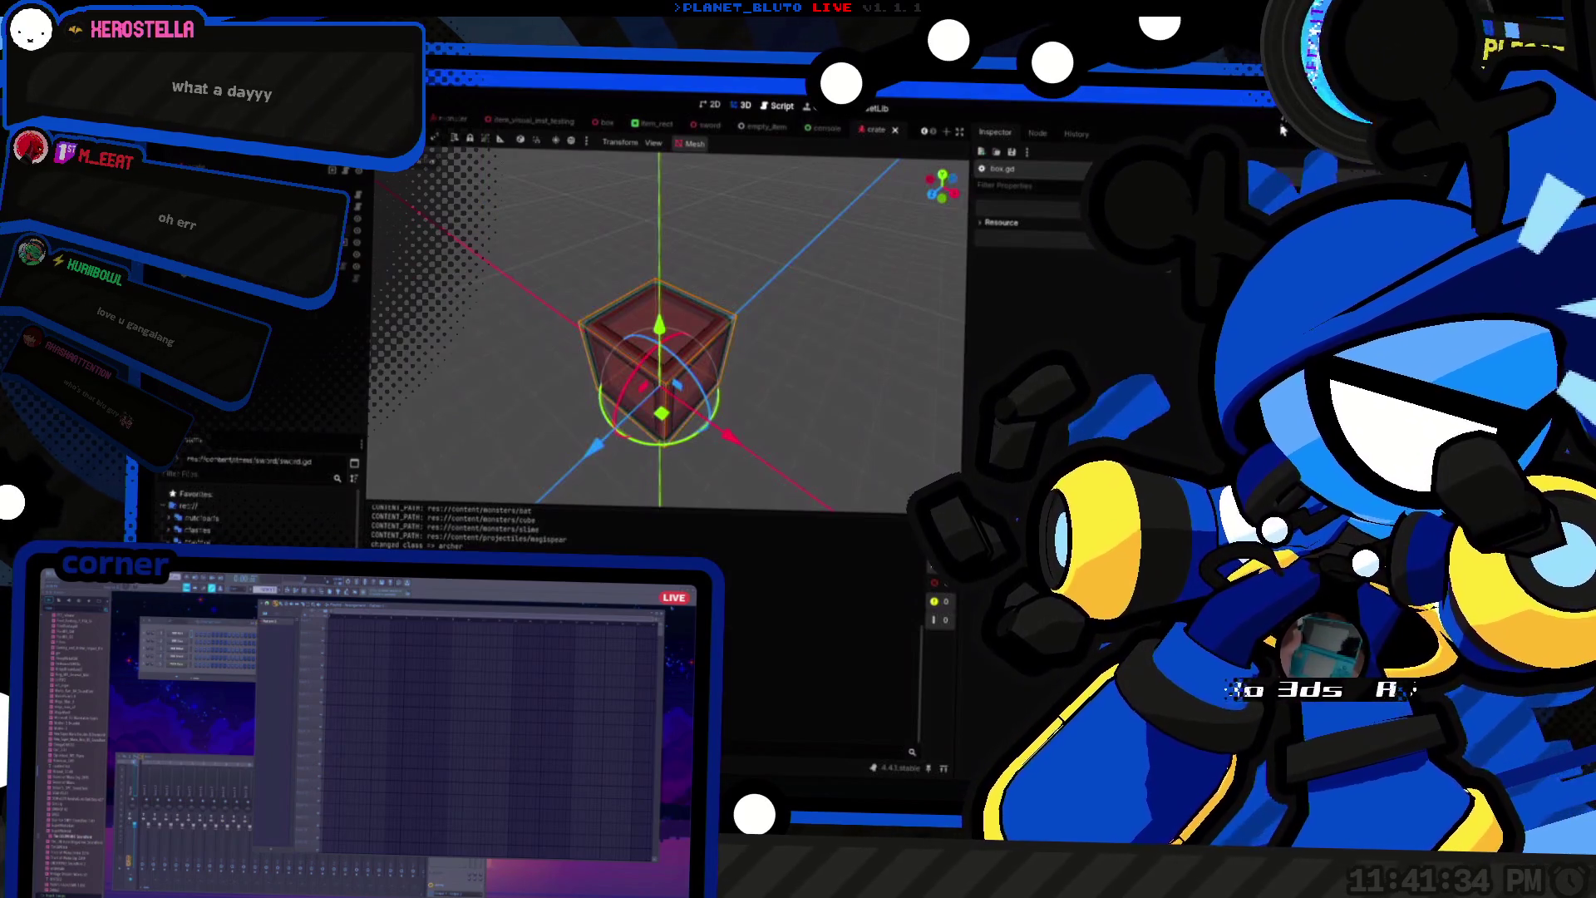
{"action": "key", "text": "F5"}
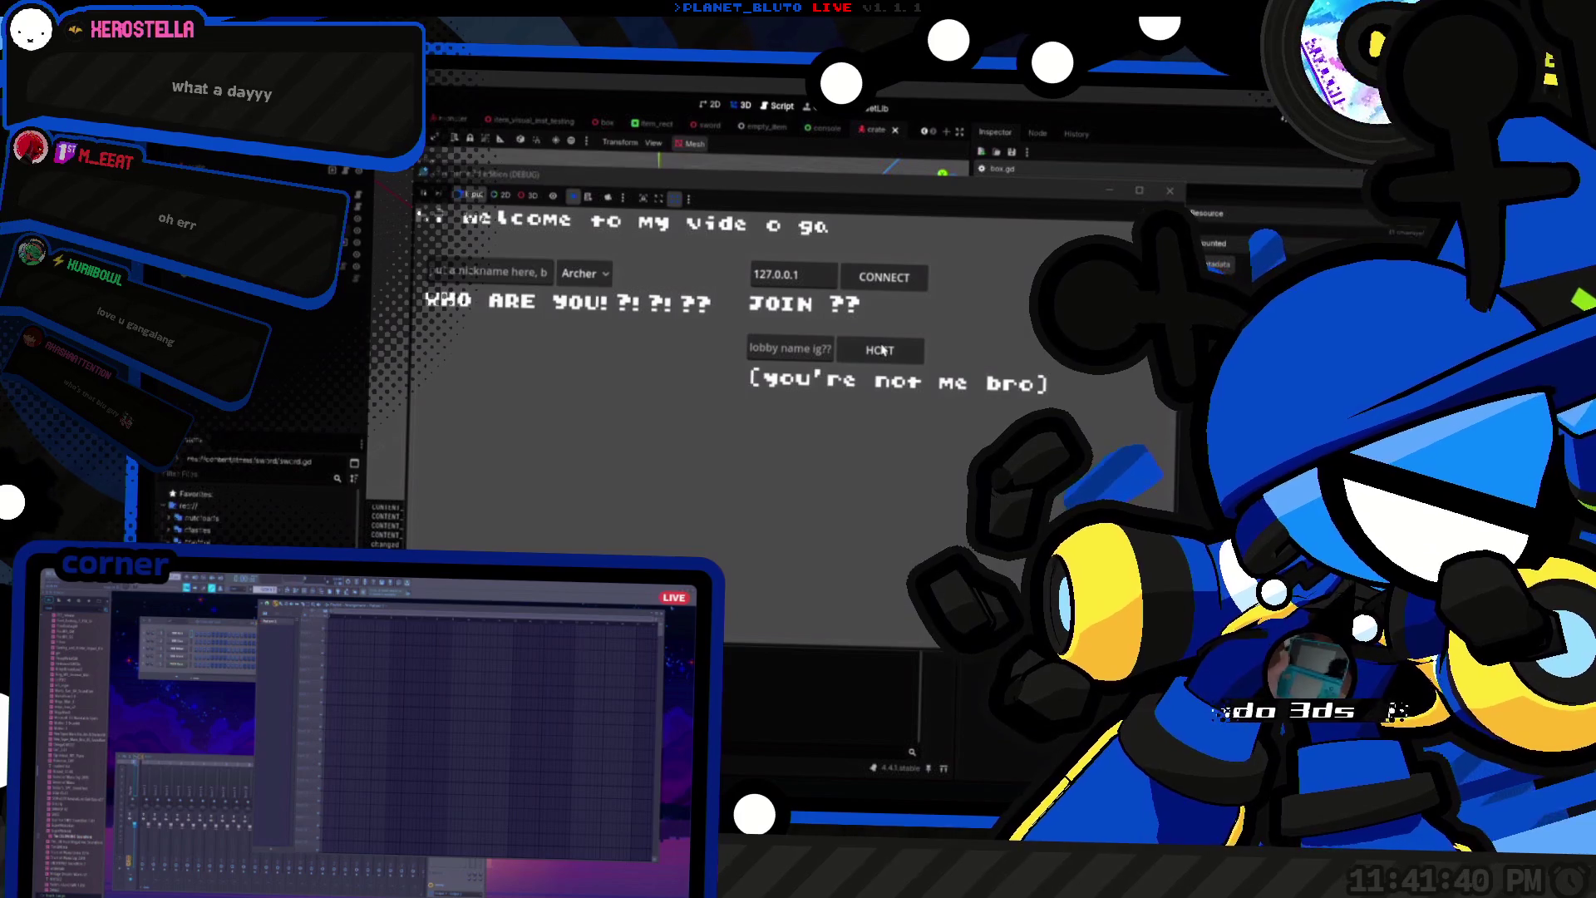
Step: Host a game as the Knight and walk toward the red crates in the dungeon
{"action": "left_click", "coordinate": [585, 273]}
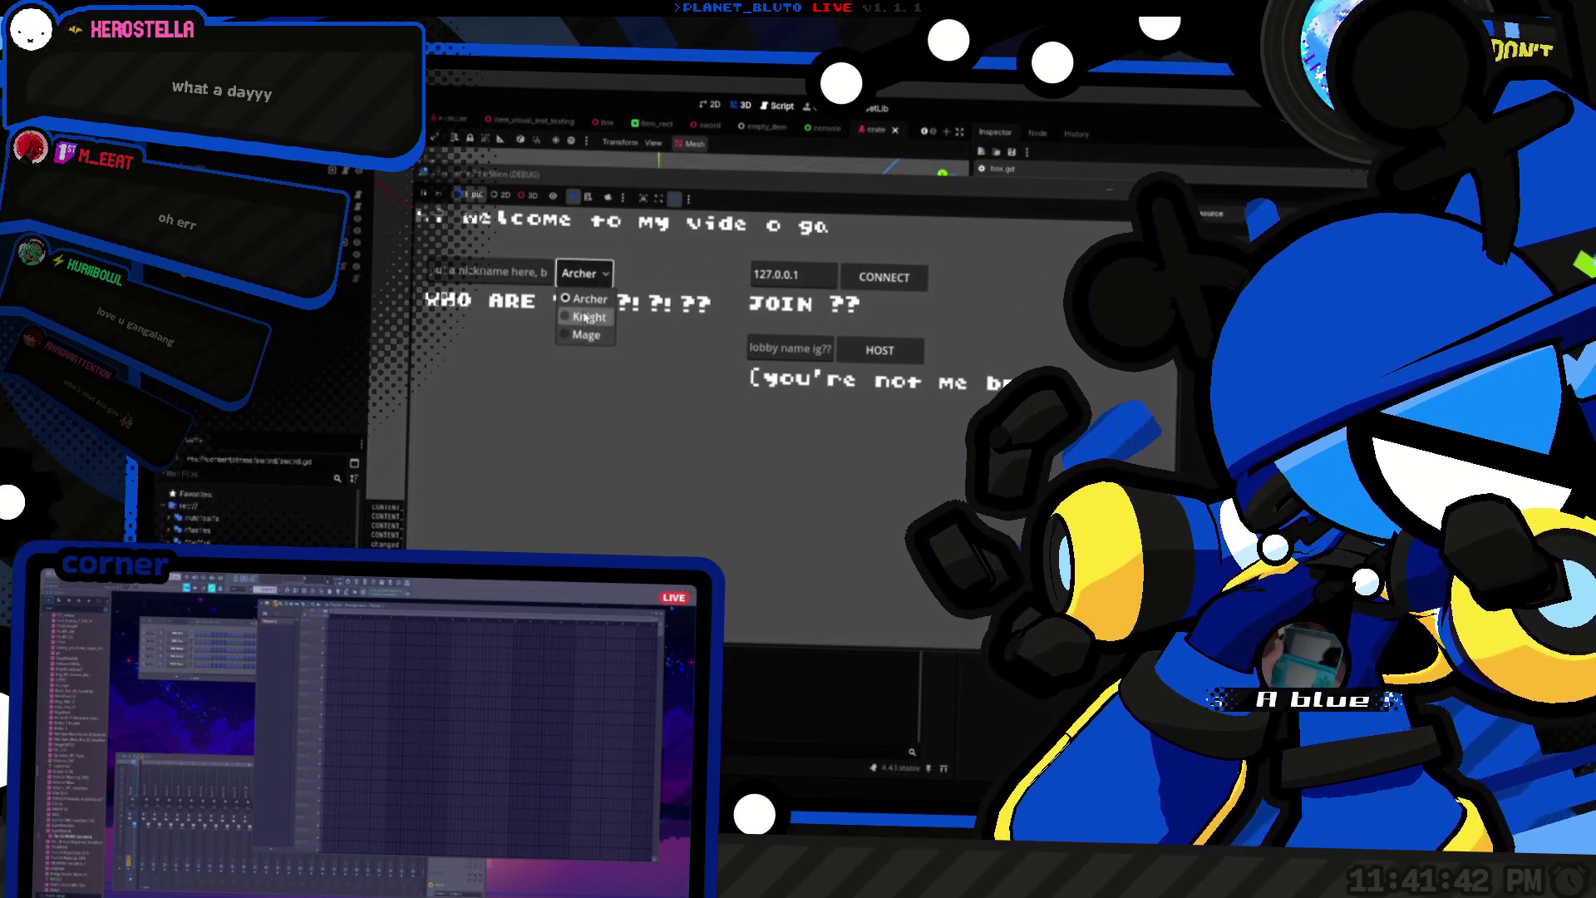
{"action": "left_click", "coordinate": [586, 314]}
{"action": "left_click", "coordinate": [856, 355]}
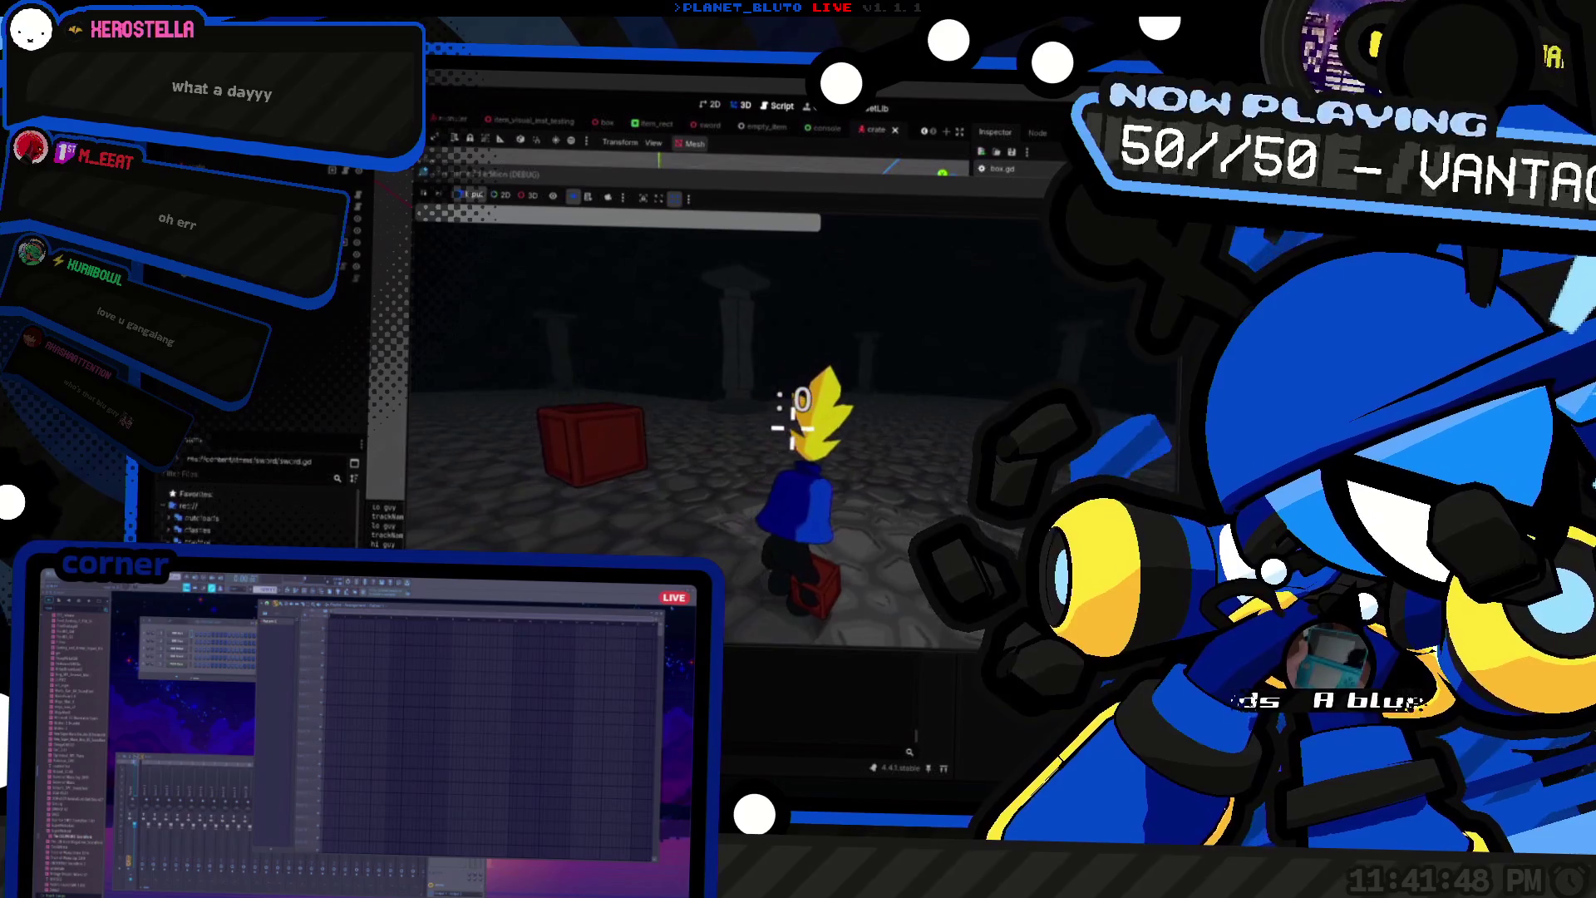
{"action": "key", "text": "w"}
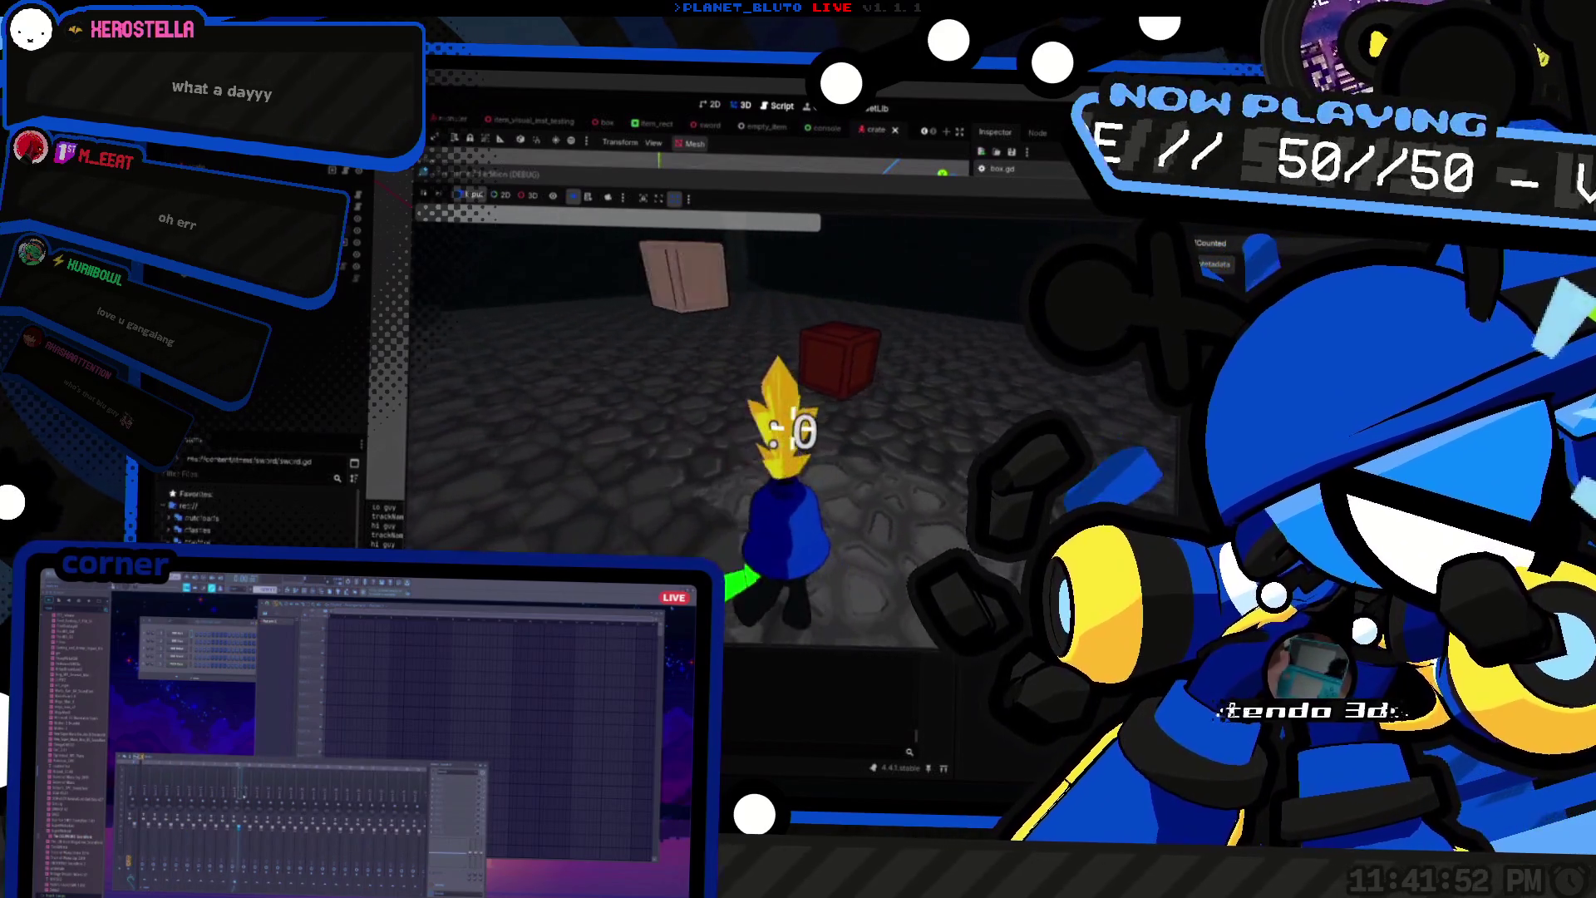
{"action": "key", "text": "w"}
{"action": "key", "text": "w"}
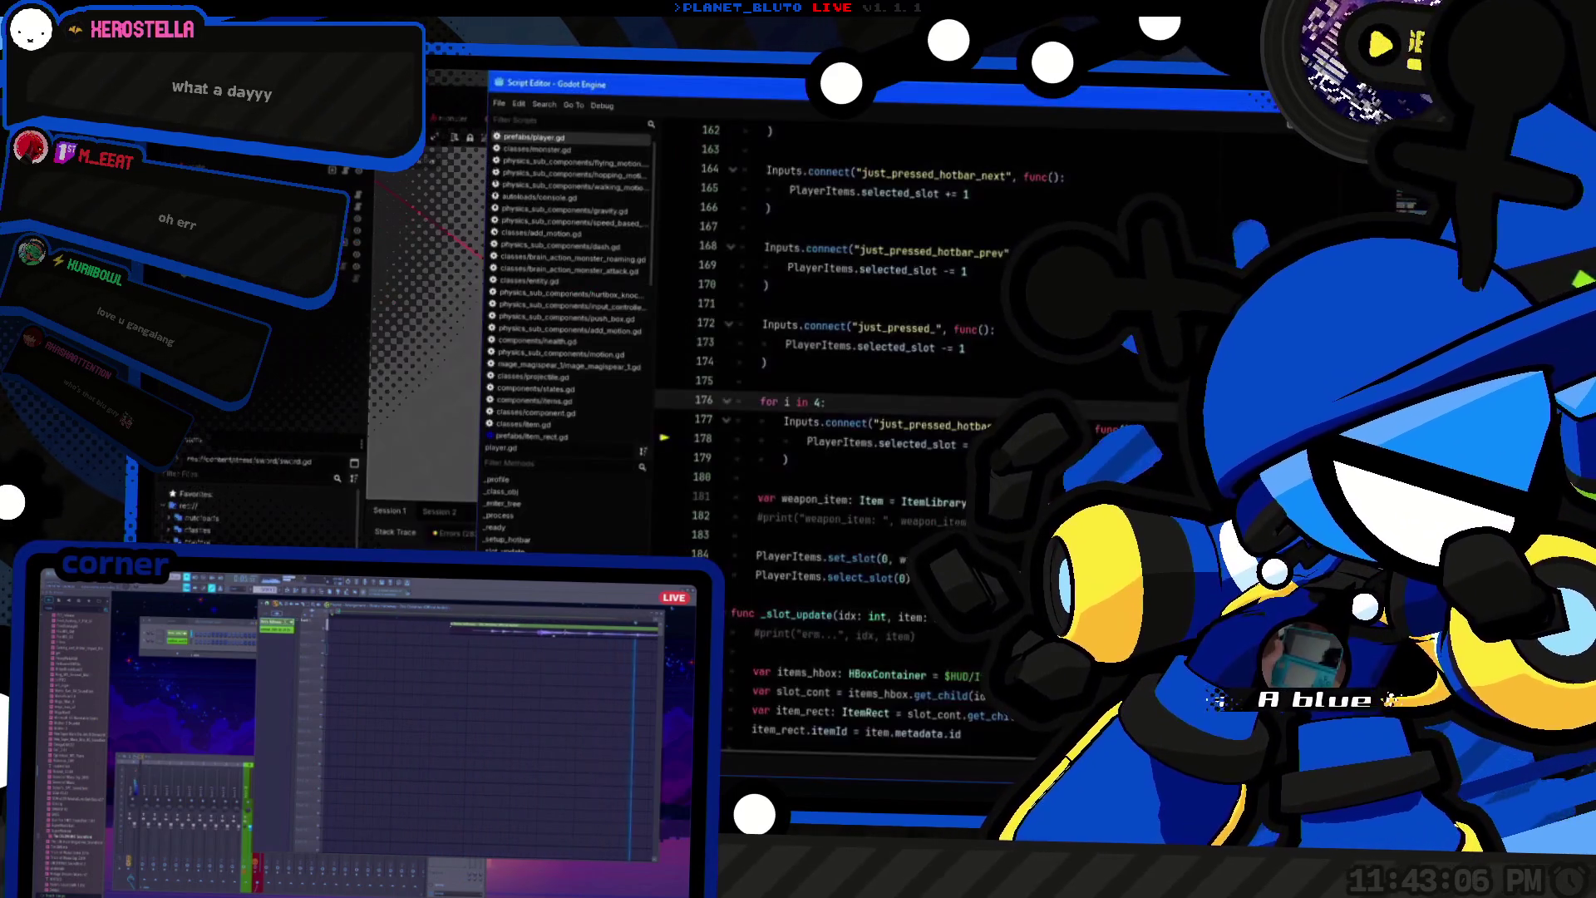
Step: Highlight the uses of PlayerItems from line 178 of player.gd
{"action": "left_click", "coordinate": [909, 443]}
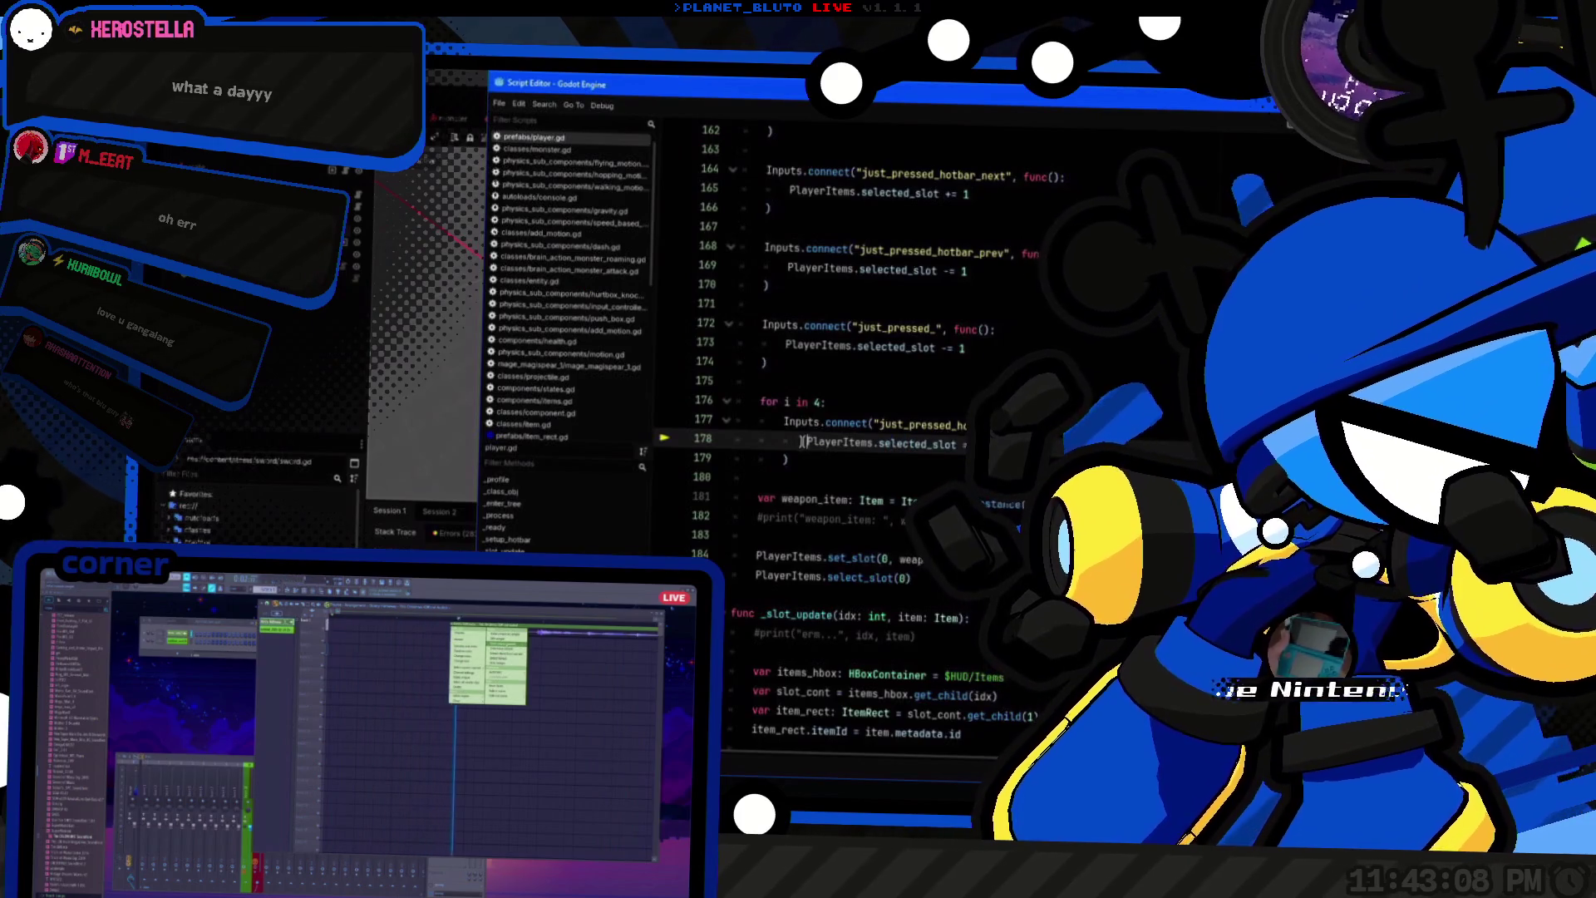
{"action": "double_click", "coordinate": [830, 440]}
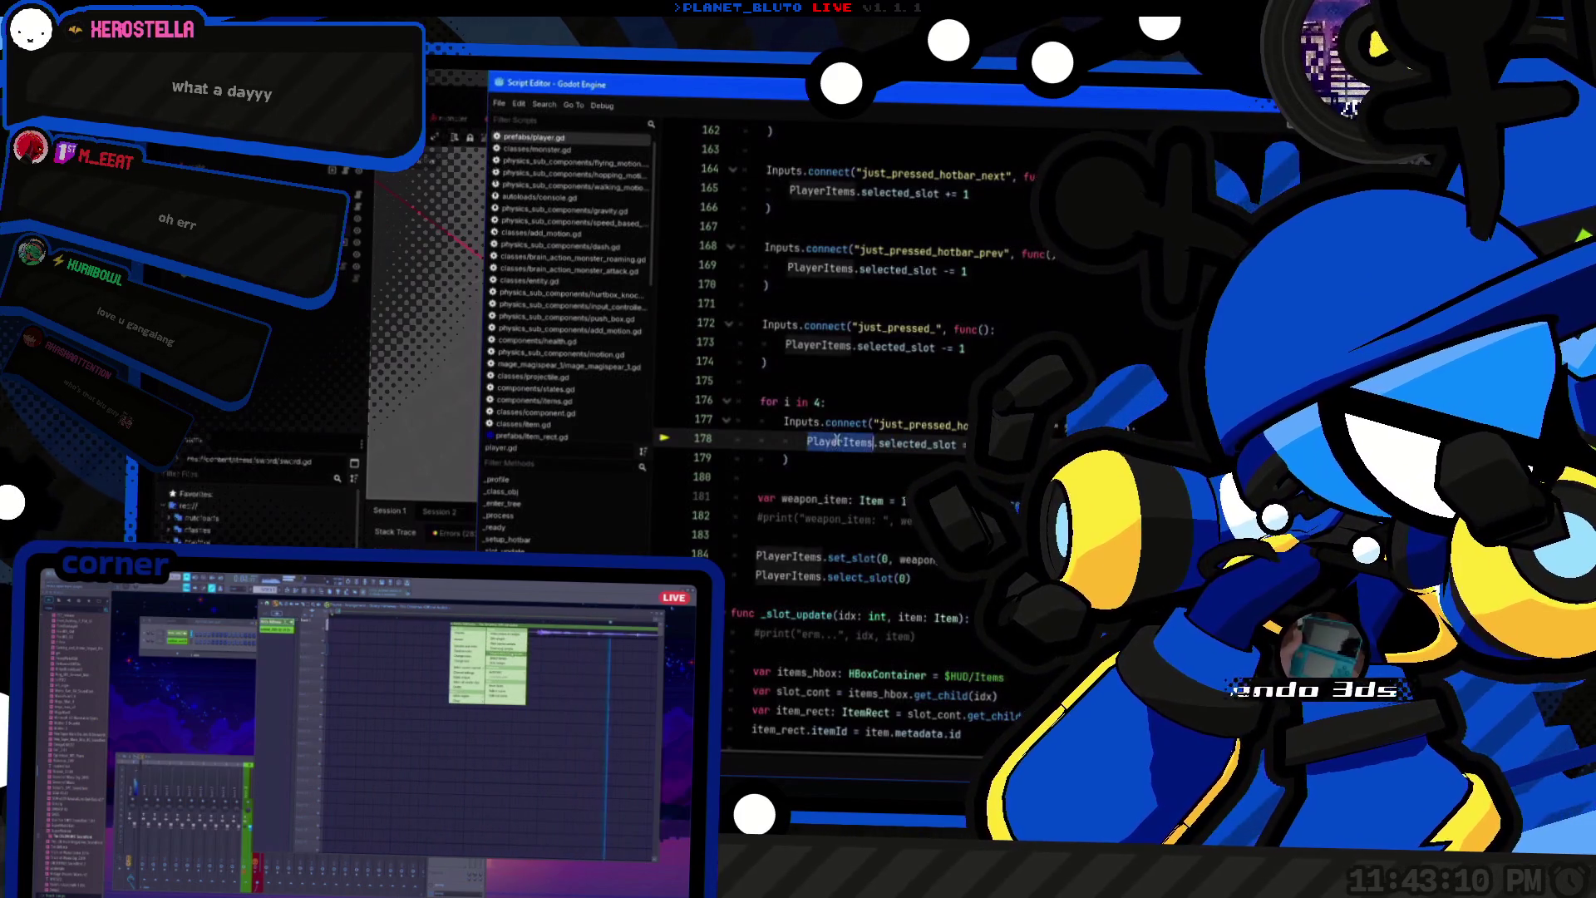
{"action": "scroll", "coordinate": [805, 465], "scroll_direction": "up", "scroll_amount": 4}
{"action": "scroll", "coordinate": [805, 476], "scroll_direction": "up", "scroll_amount": 3}
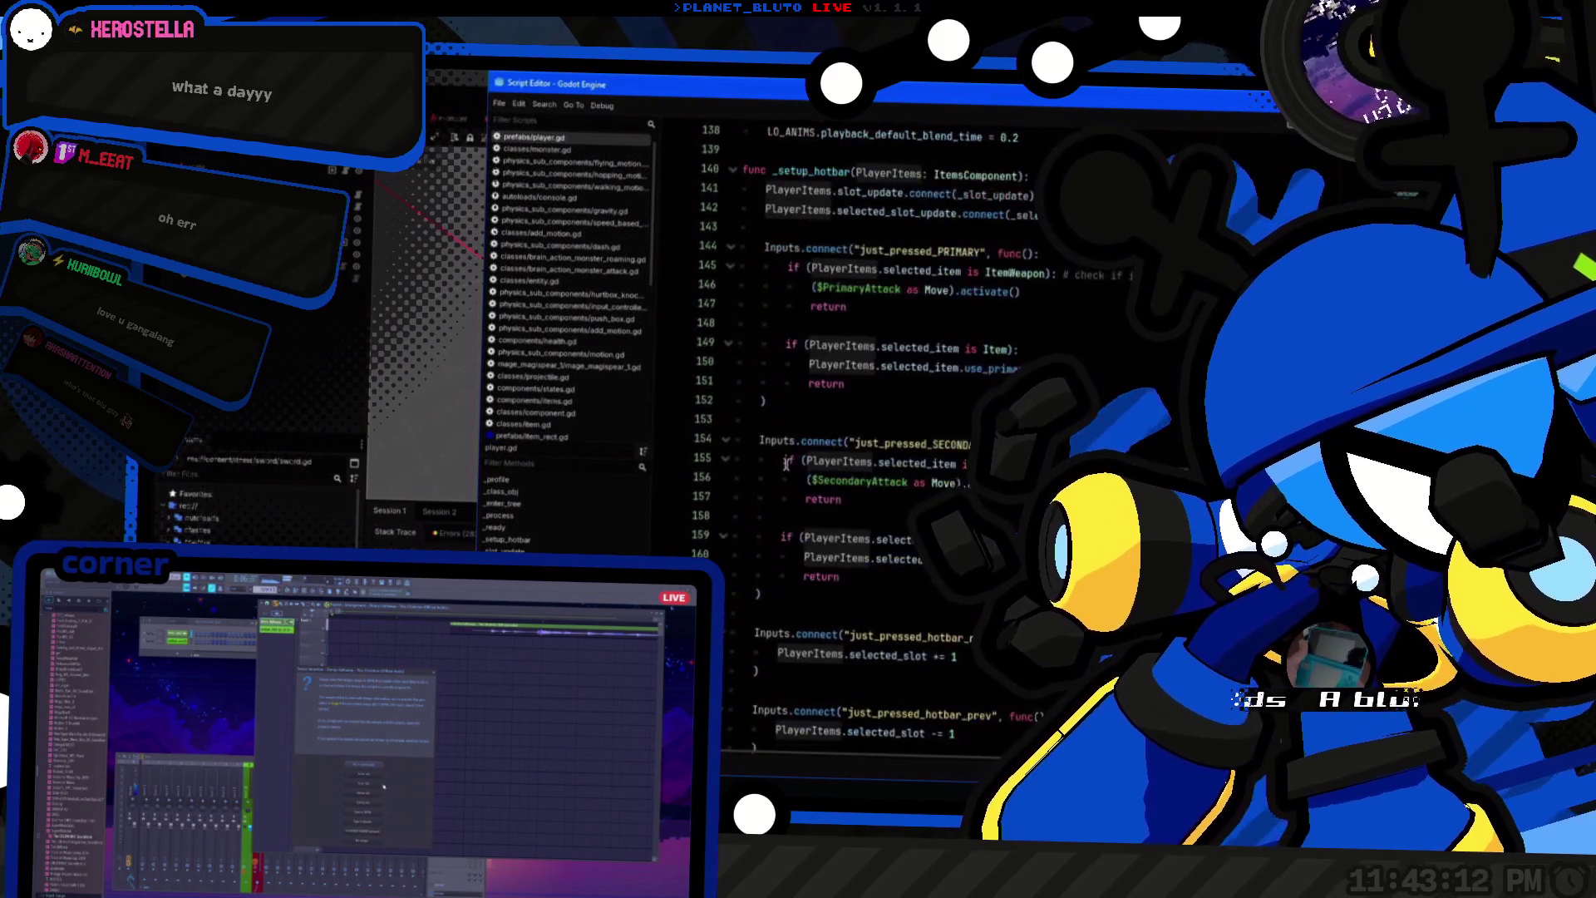
{"action": "scroll", "coordinate": [804, 476], "scroll_direction": "down", "scroll_amount": 4}
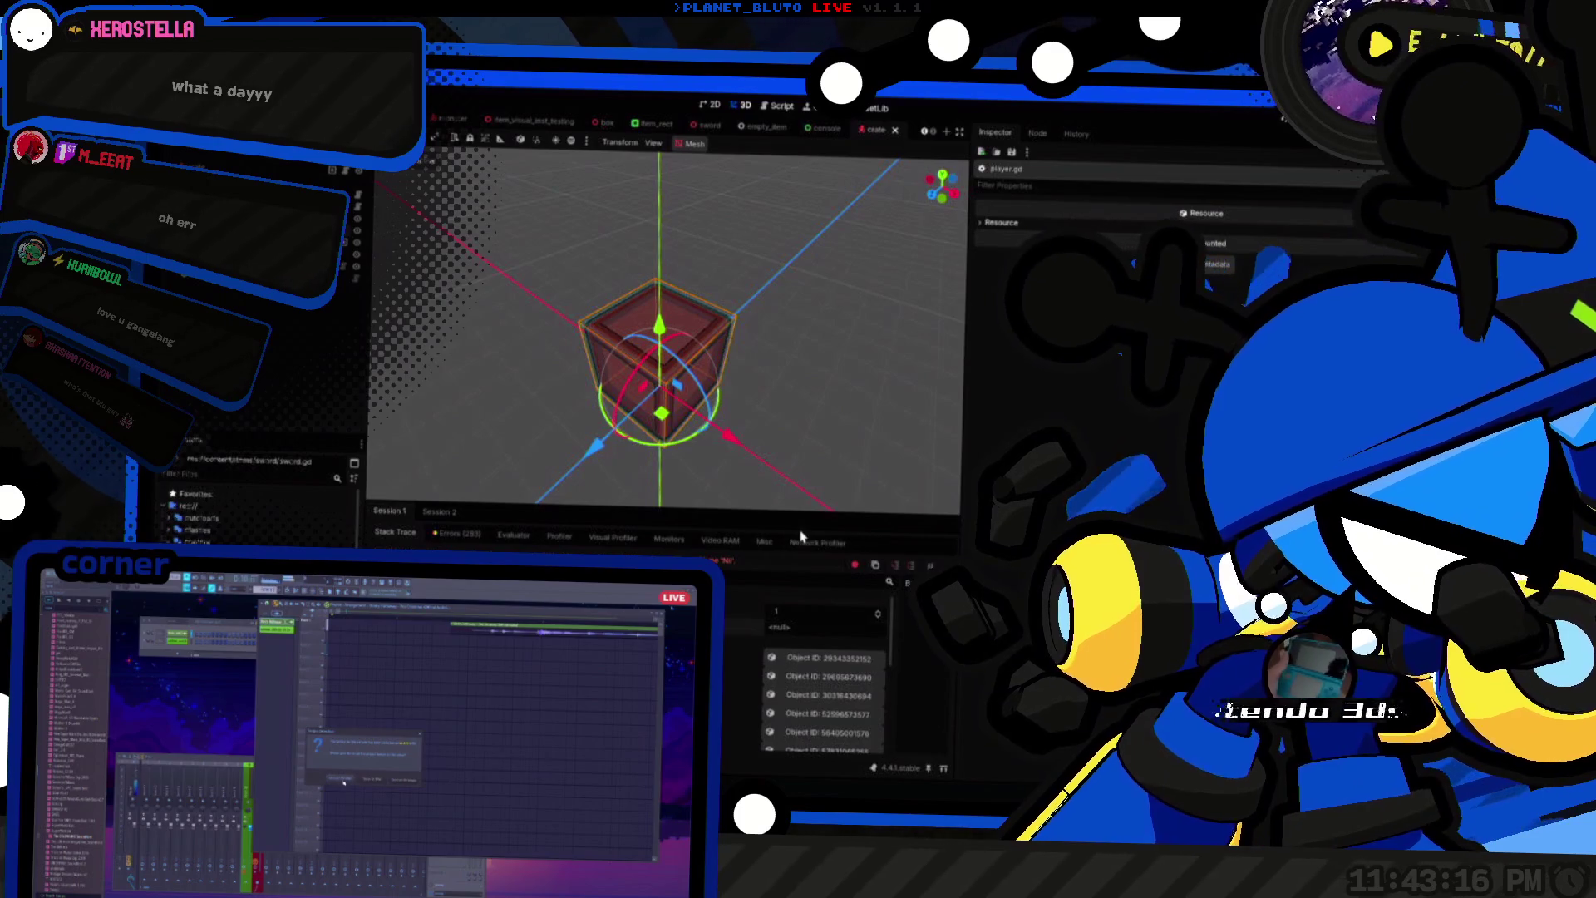
{"action": "key", "text": "alt+Tab"}
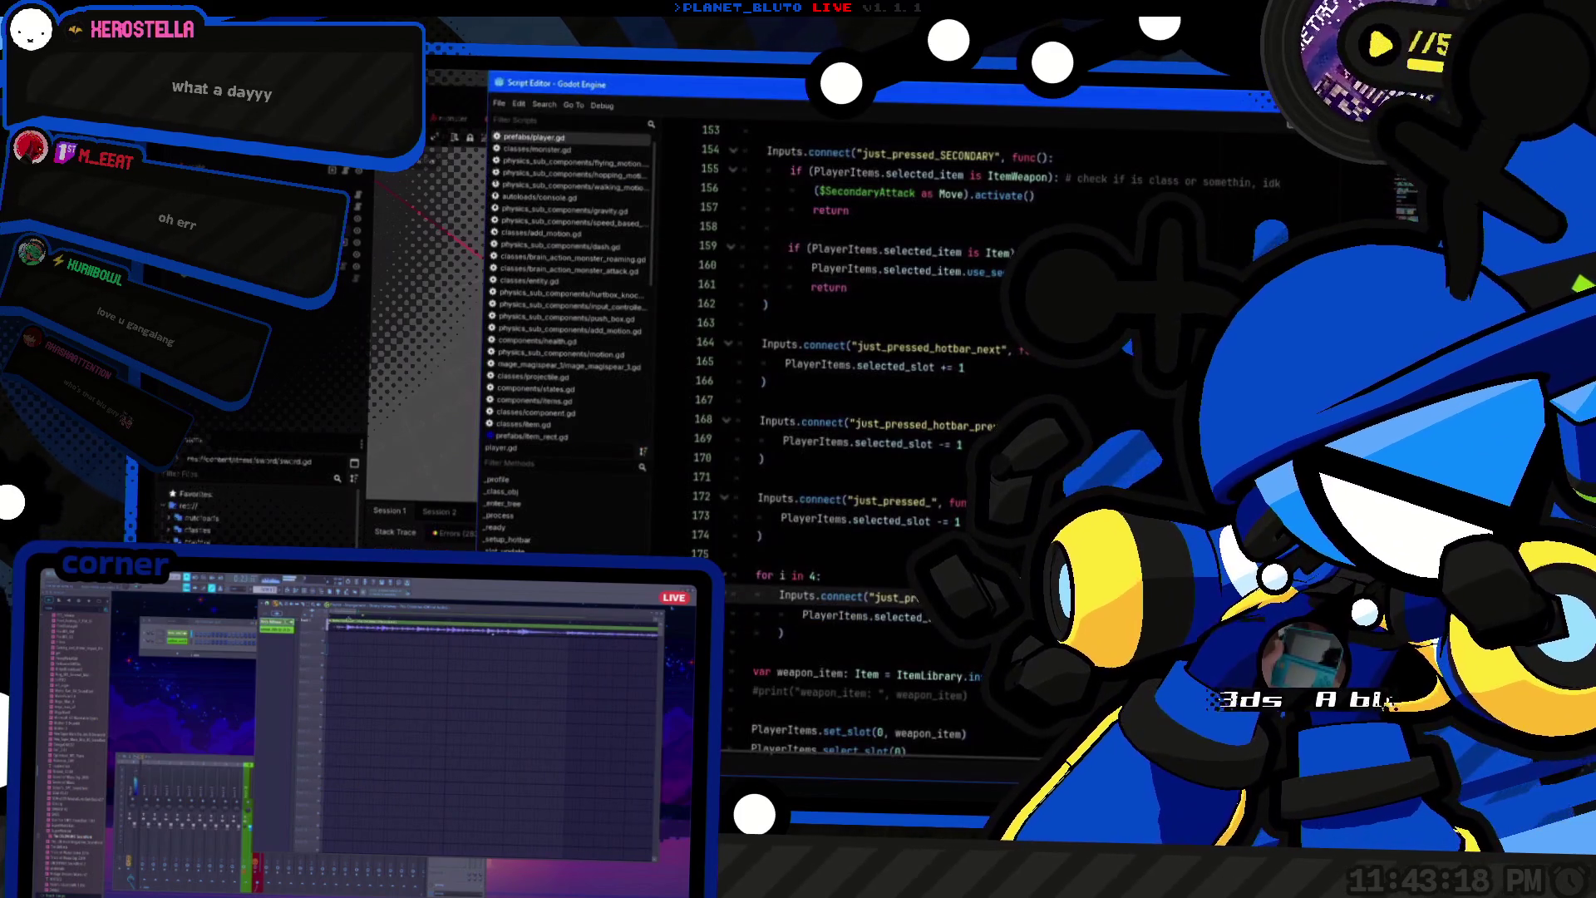
Step: Highlight PlayerItems on line 140 in _setup_hotbar, then return to the 3D crate scene
{"action": "scroll", "coordinate": [1155, 332], "scroll_direction": "up", "scroll_amount": 6}
{"action": "scroll", "coordinate": [1156, 333], "scroll_direction": "up", "scroll_amount": 3}
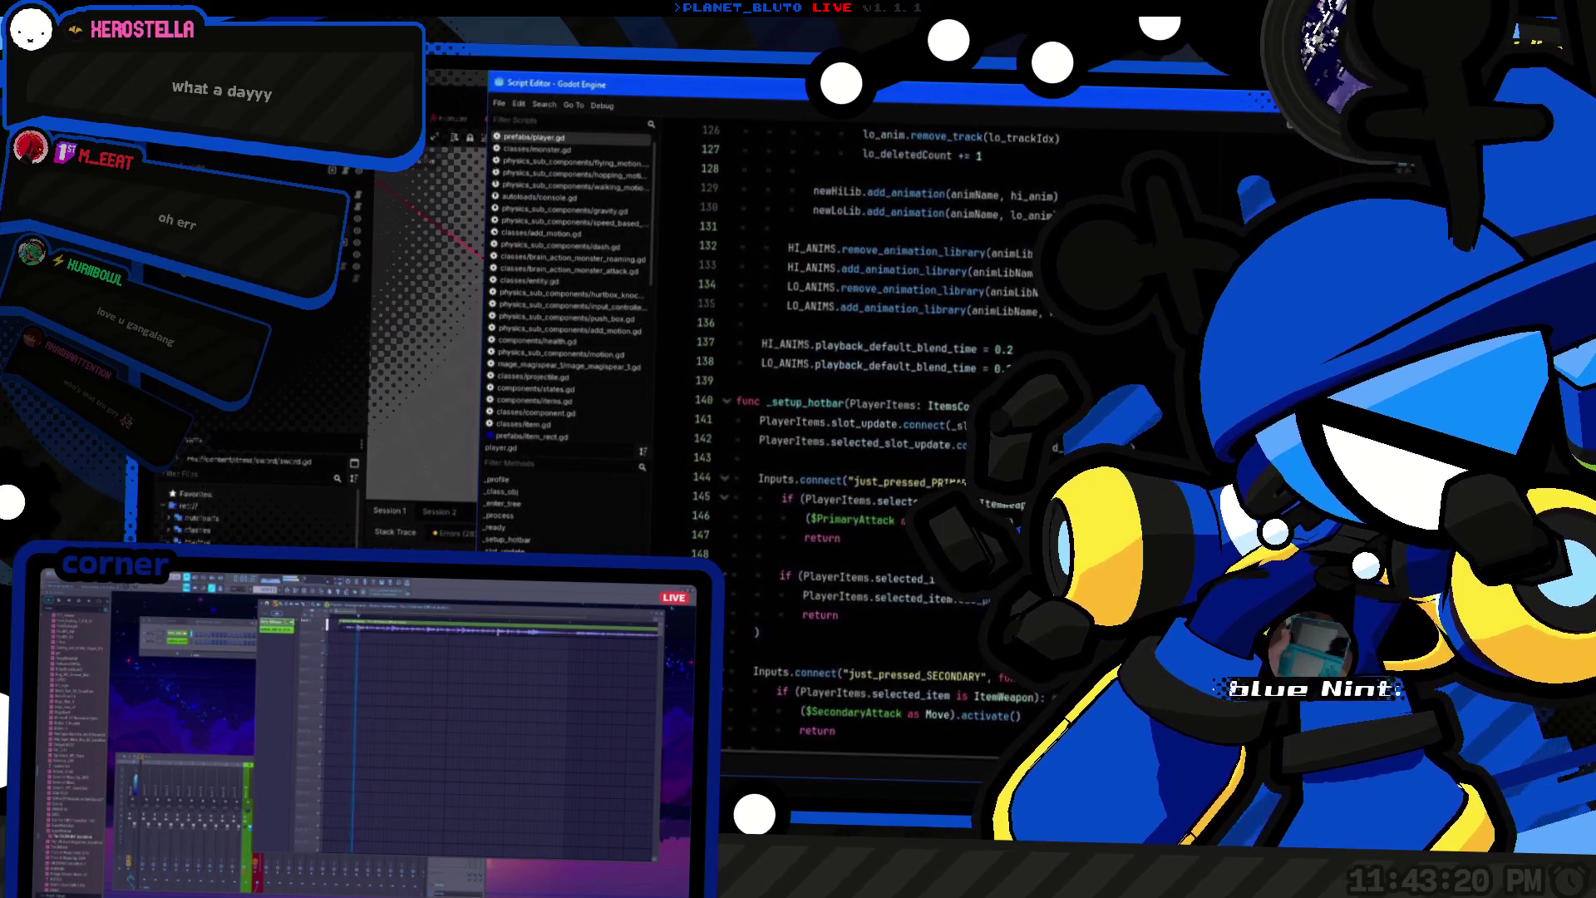
{"action": "double_click", "coordinate": [875, 409]}
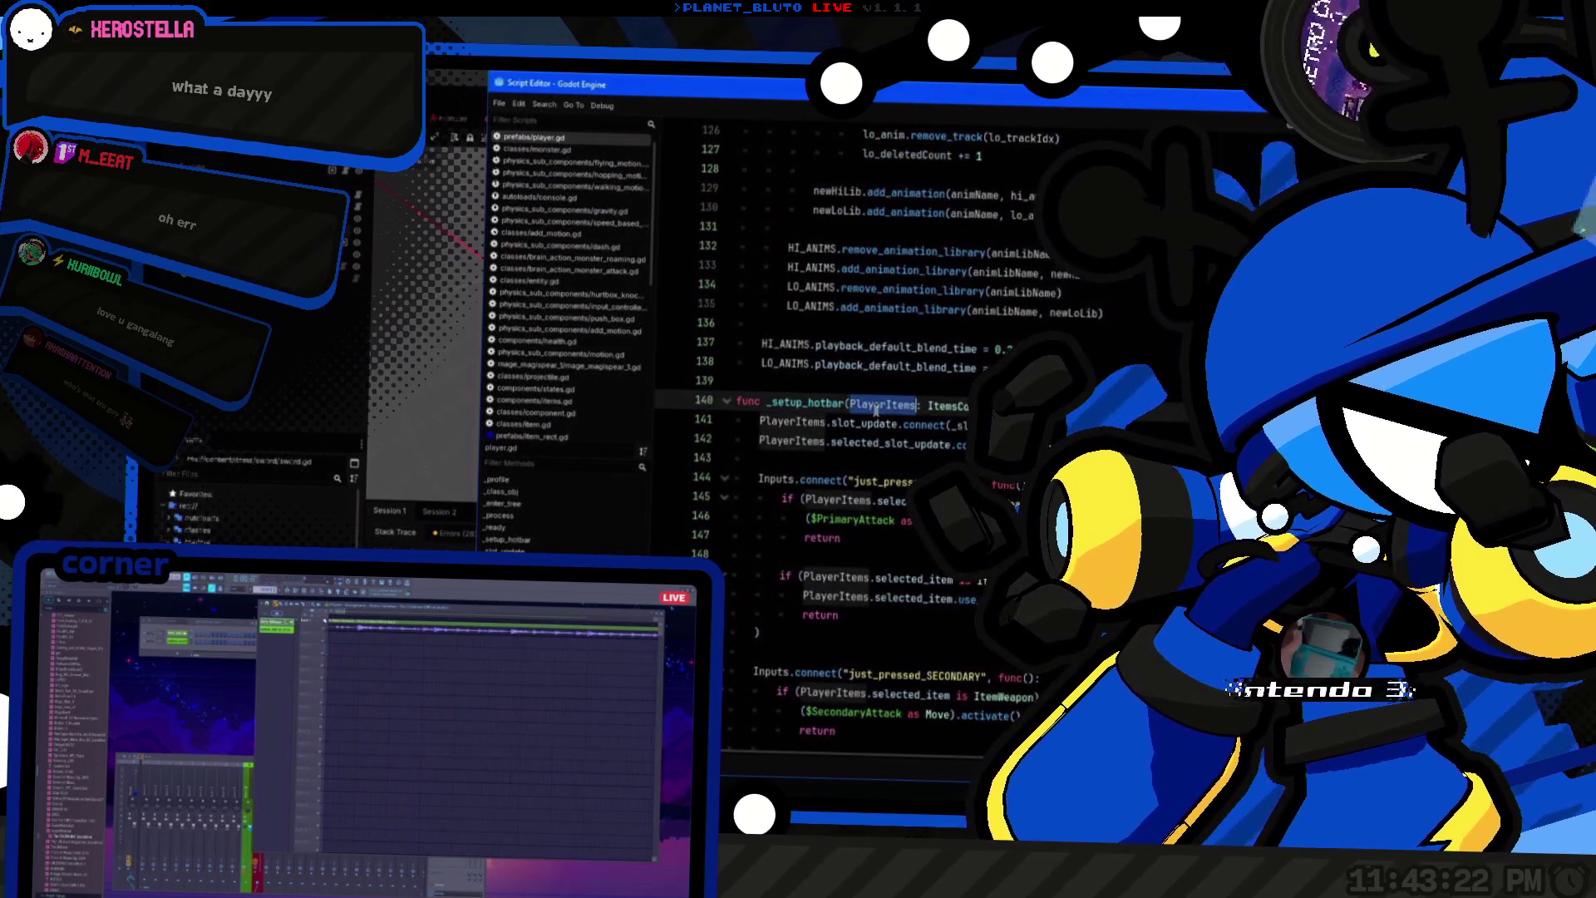
{"action": "scroll", "coordinate": [875, 409], "scroll_direction": "up", "scroll_amount": 3}
{"action": "scroll", "coordinate": [875, 409], "scroll_direction": "down", "scroll_amount": 3}
{"action": "key", "text": "alt+Tab"}
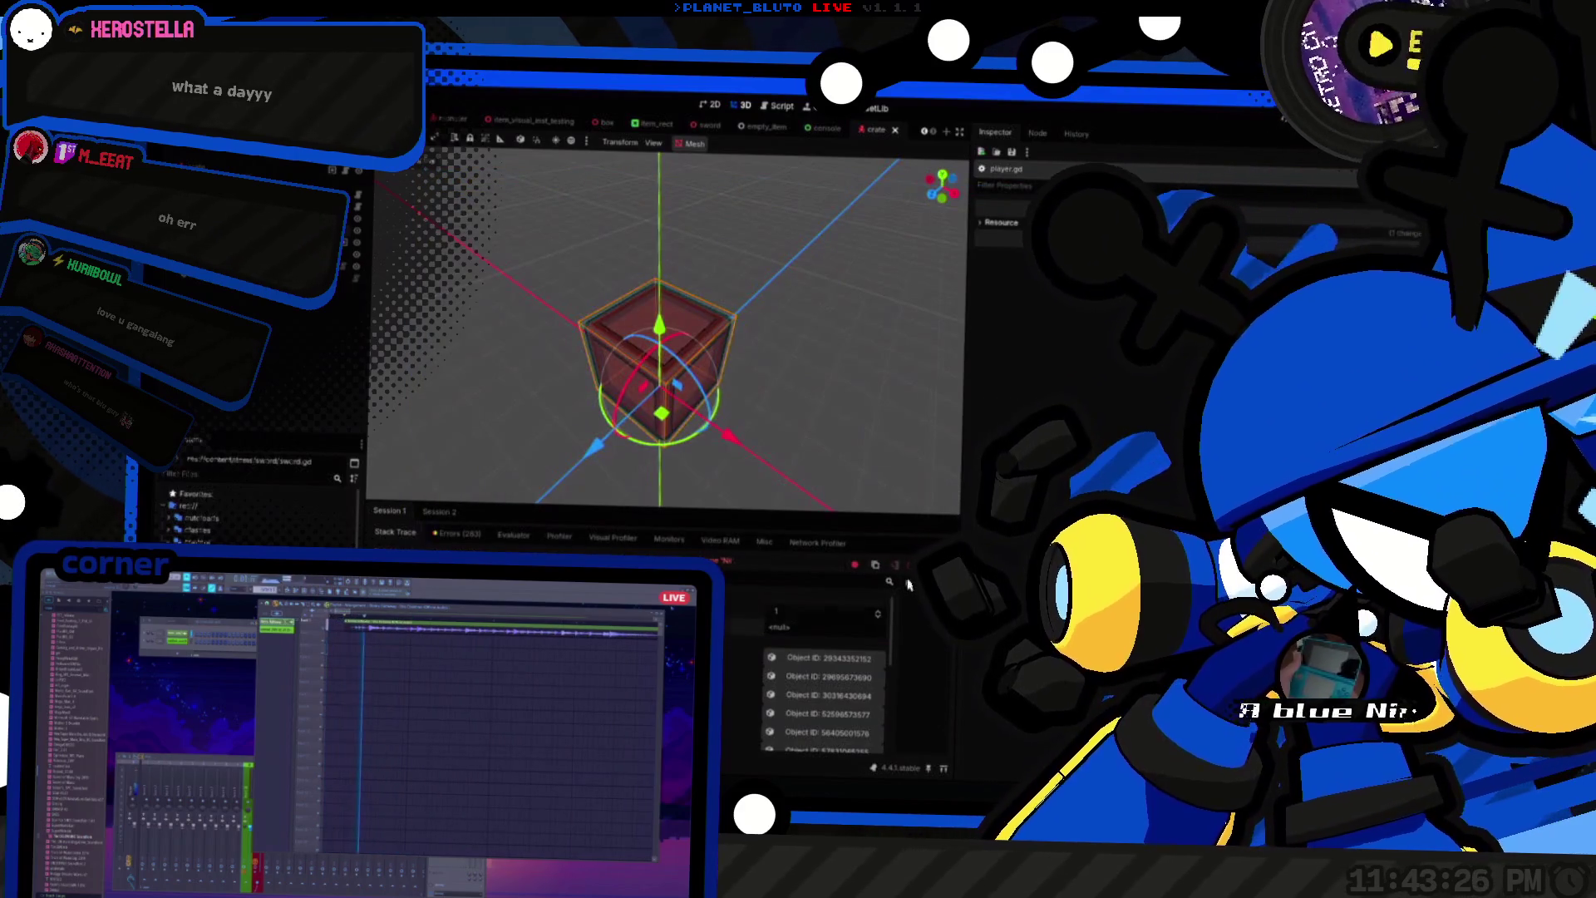
Step: Relaunch the game, host a session, then select PlayerItems on line 178 of player.gd
{"action": "key", "text": "F5"}
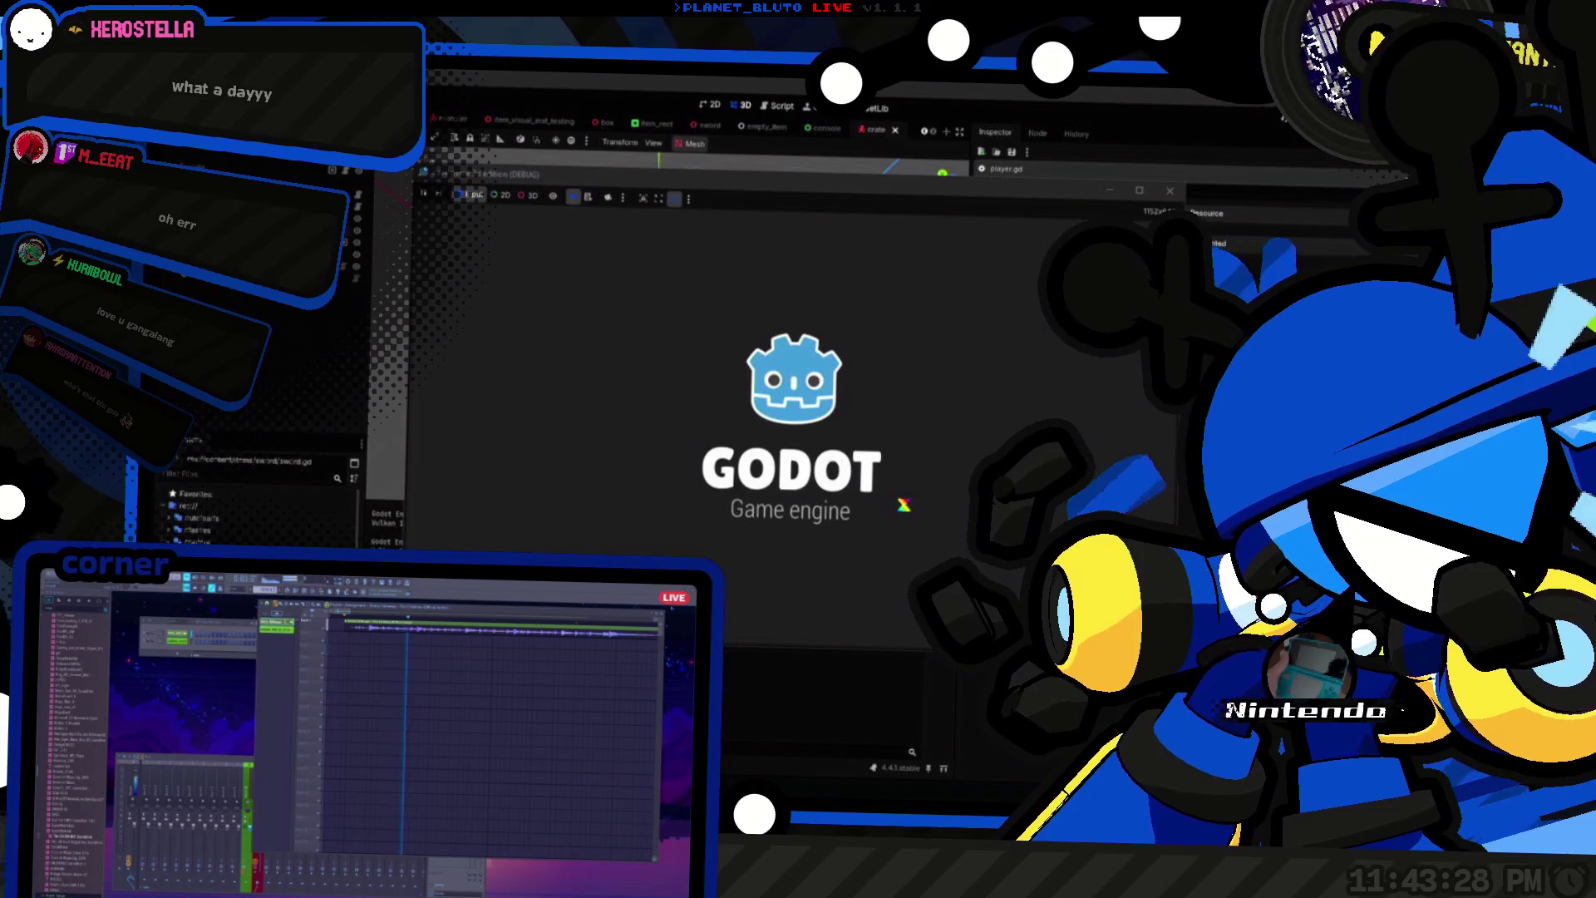
{"action": "left_click", "coordinate": [583, 273]}
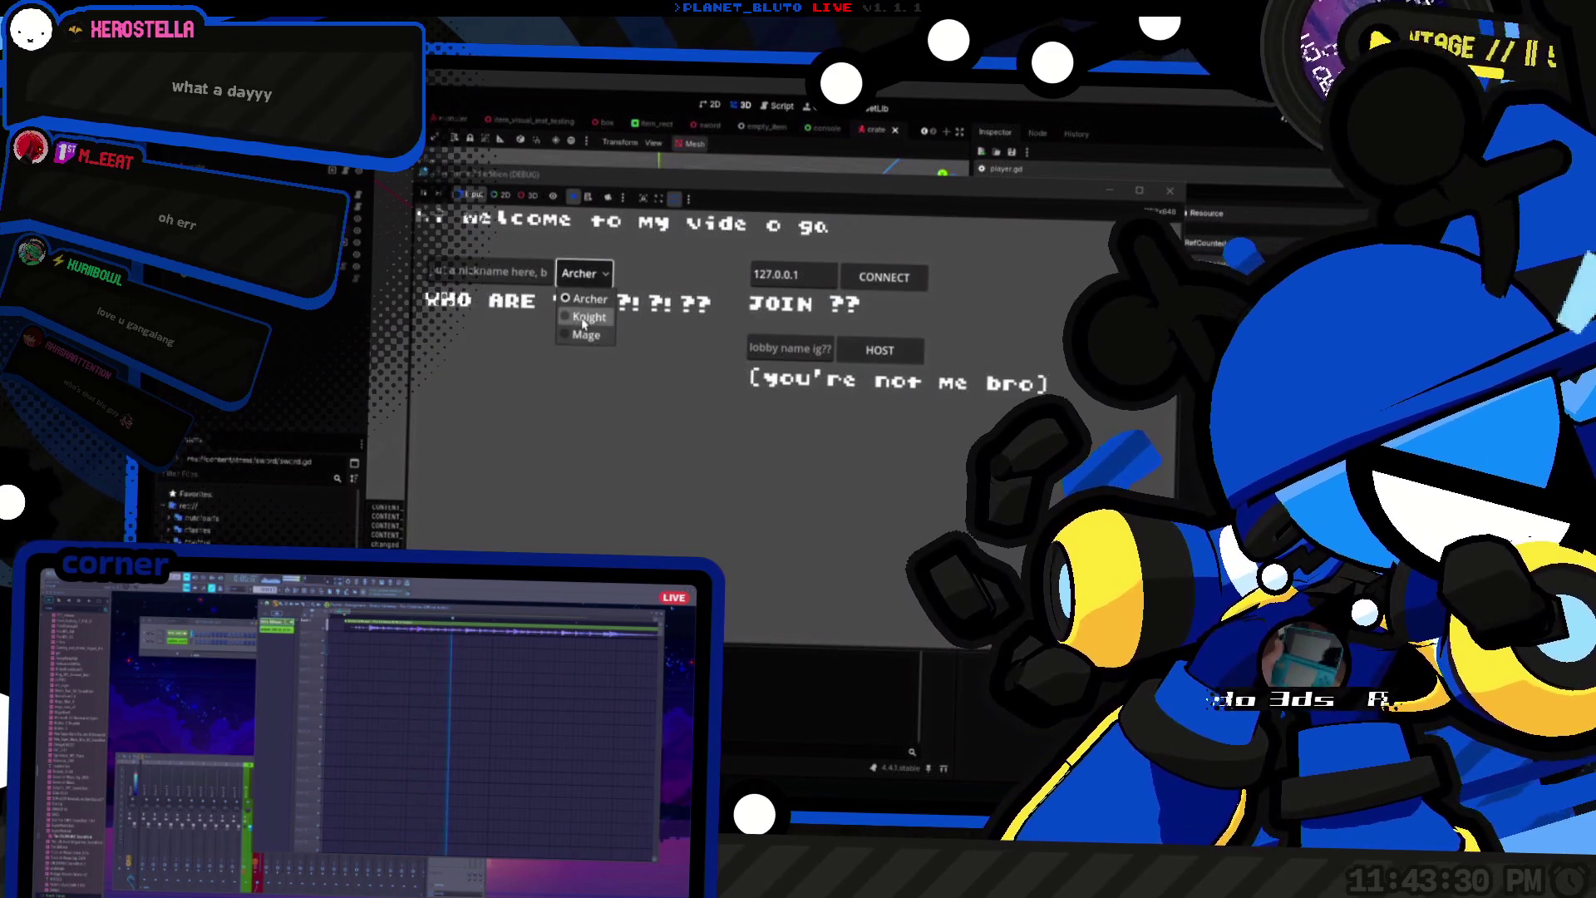
{"action": "left_click", "coordinate": [914, 349]}
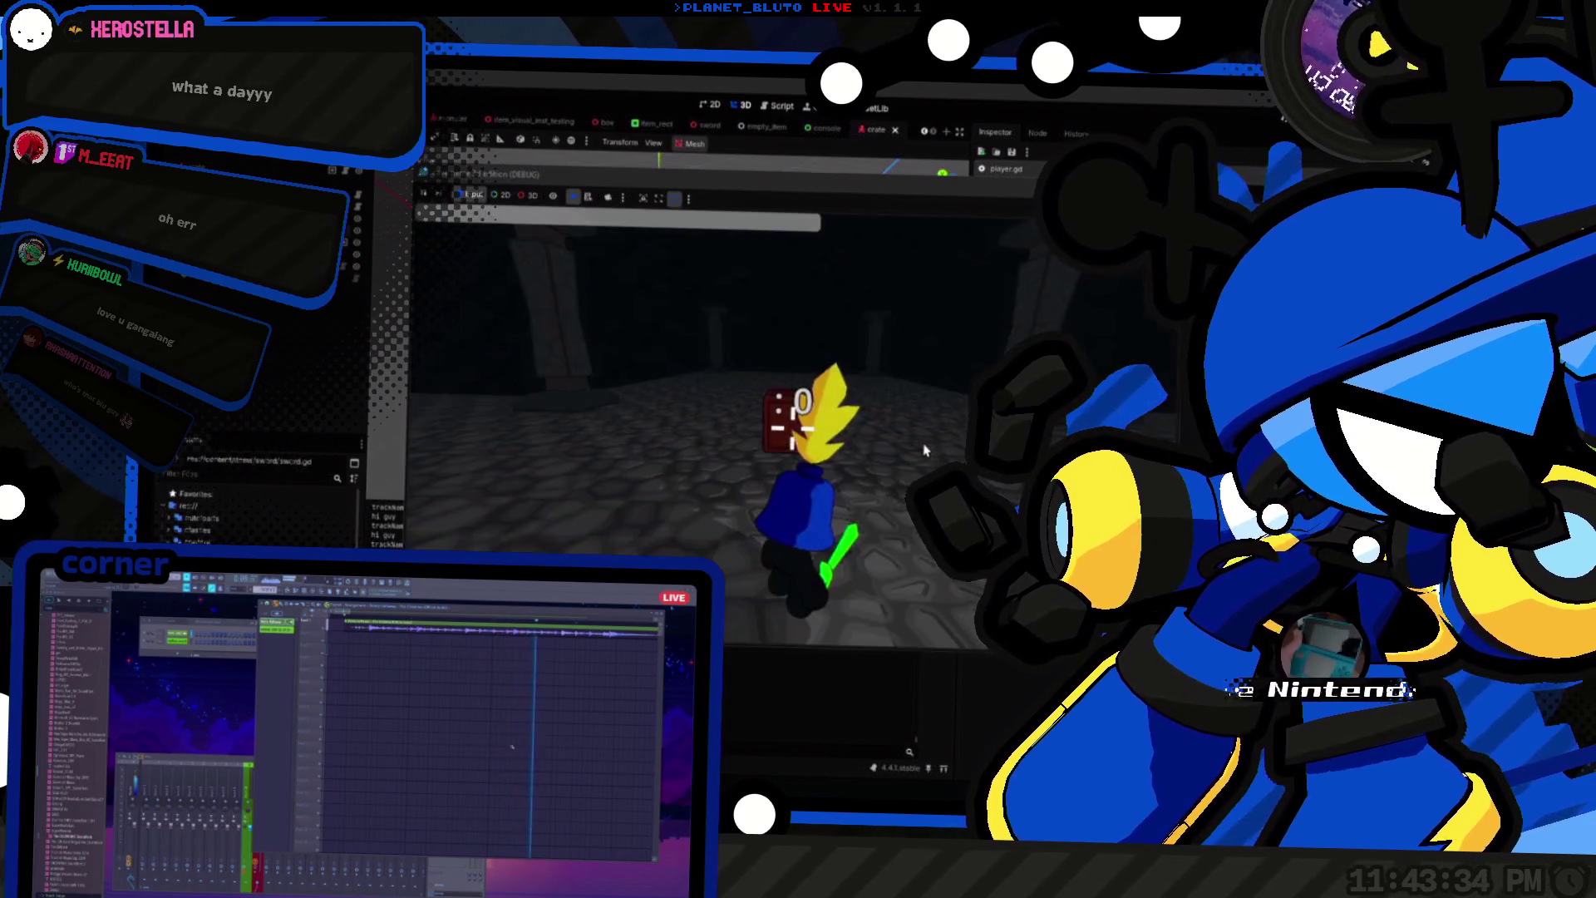
{"action": "double_click", "coordinate": [840, 443]}
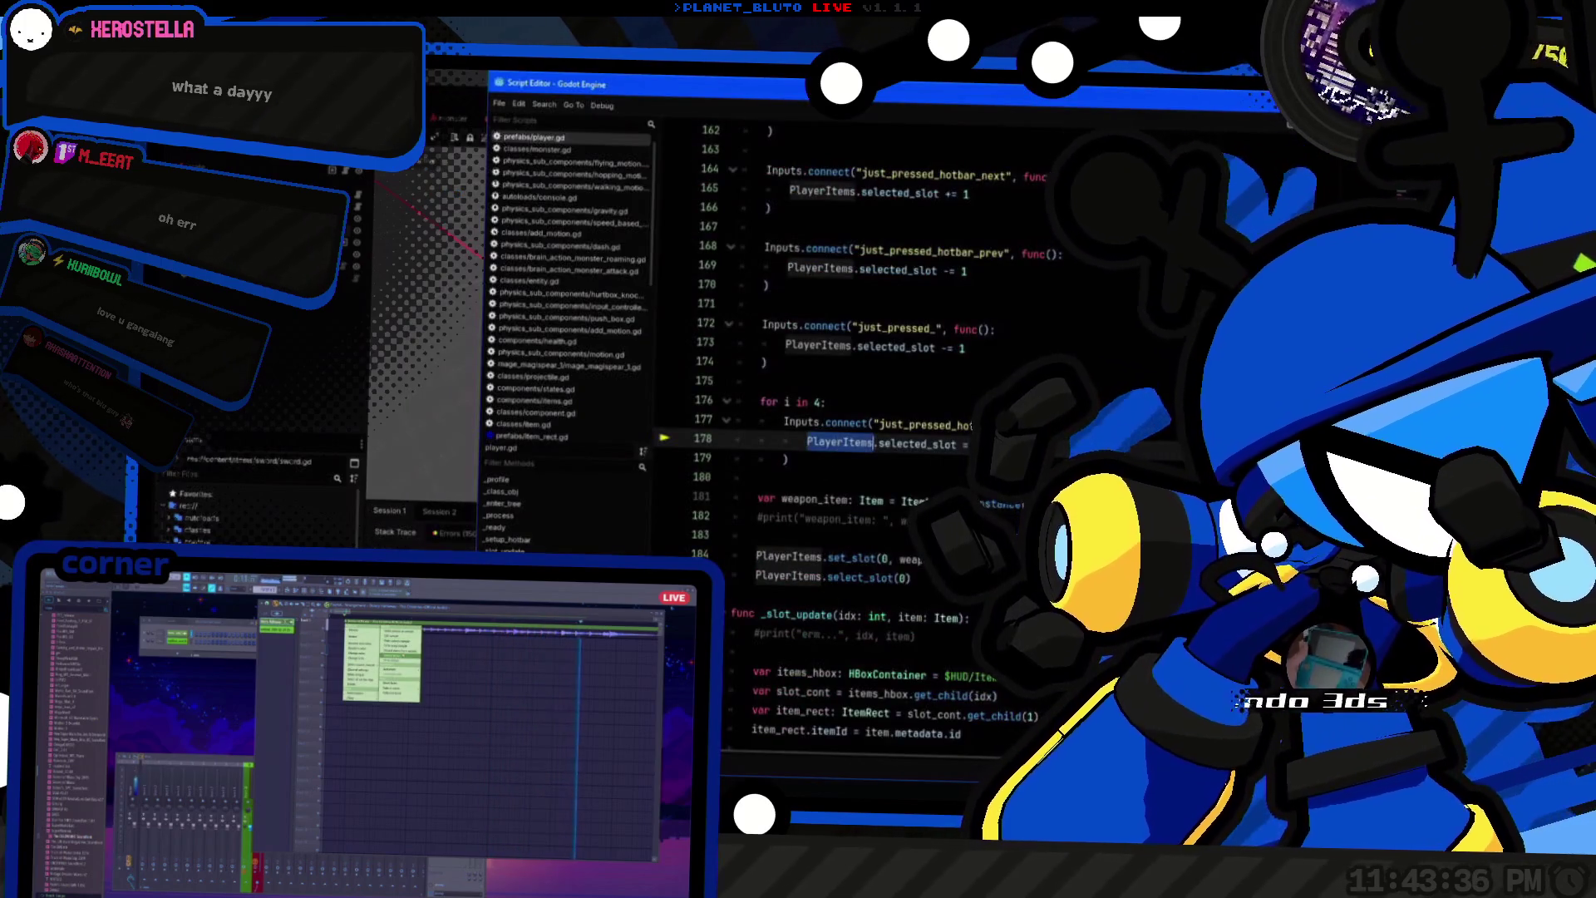
Step: Inspect PlayerItems on lines 140–141 and select the _setup_hotbar function name
{"action": "left_click", "coordinate": [798, 557]}
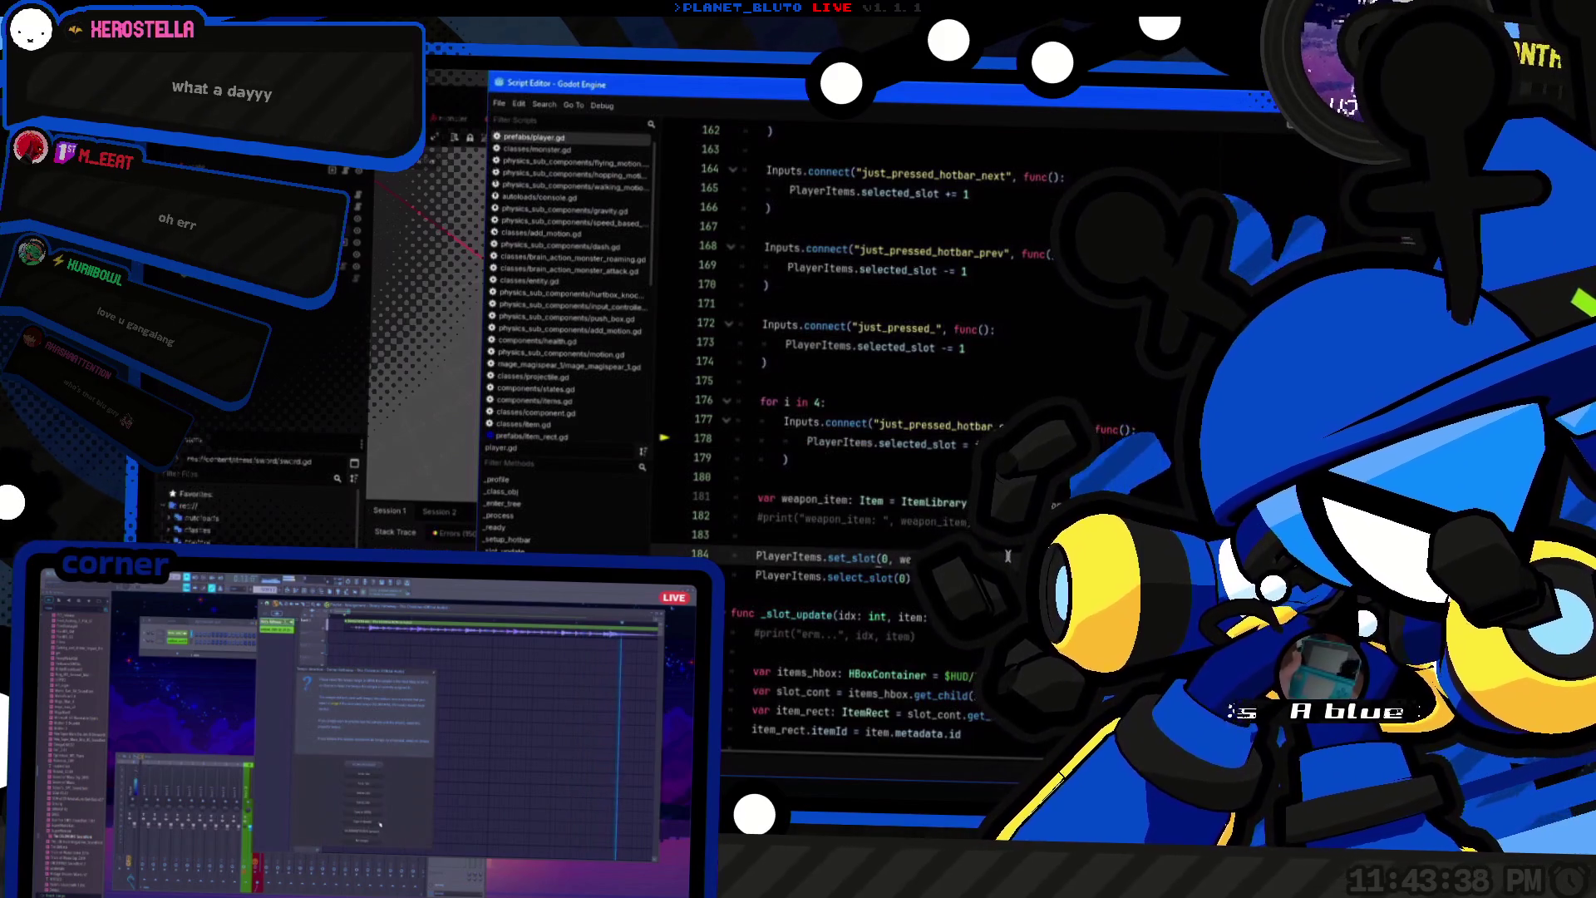
{"action": "scroll", "coordinate": [1007, 555], "scroll_direction": "up", "scroll_amount": 10}
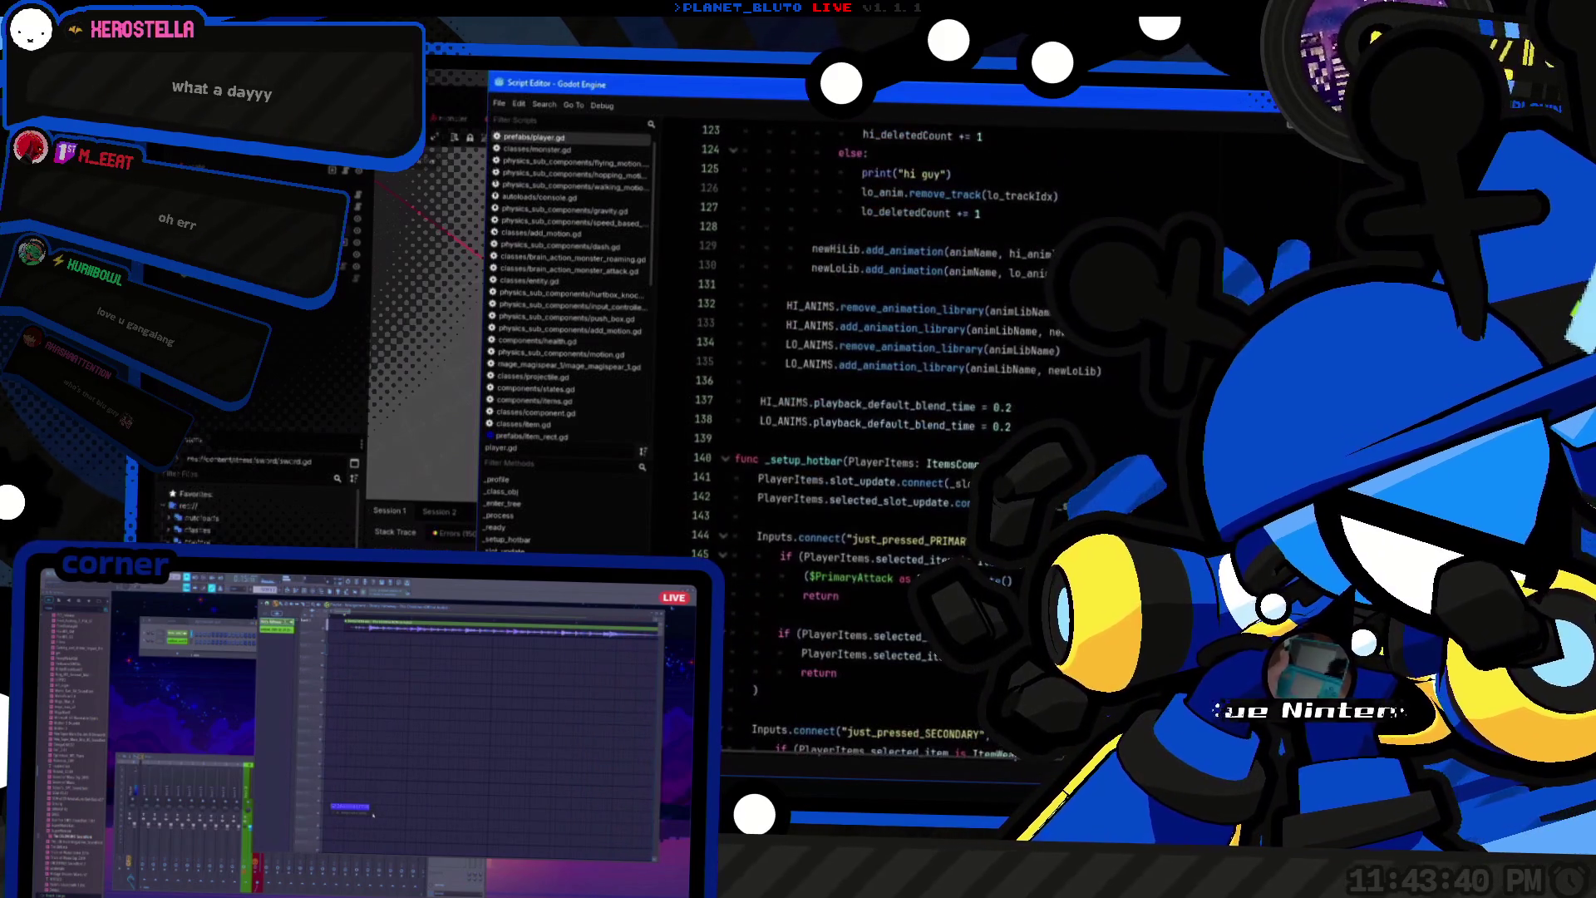
{"action": "double_click", "coordinate": [798, 482]}
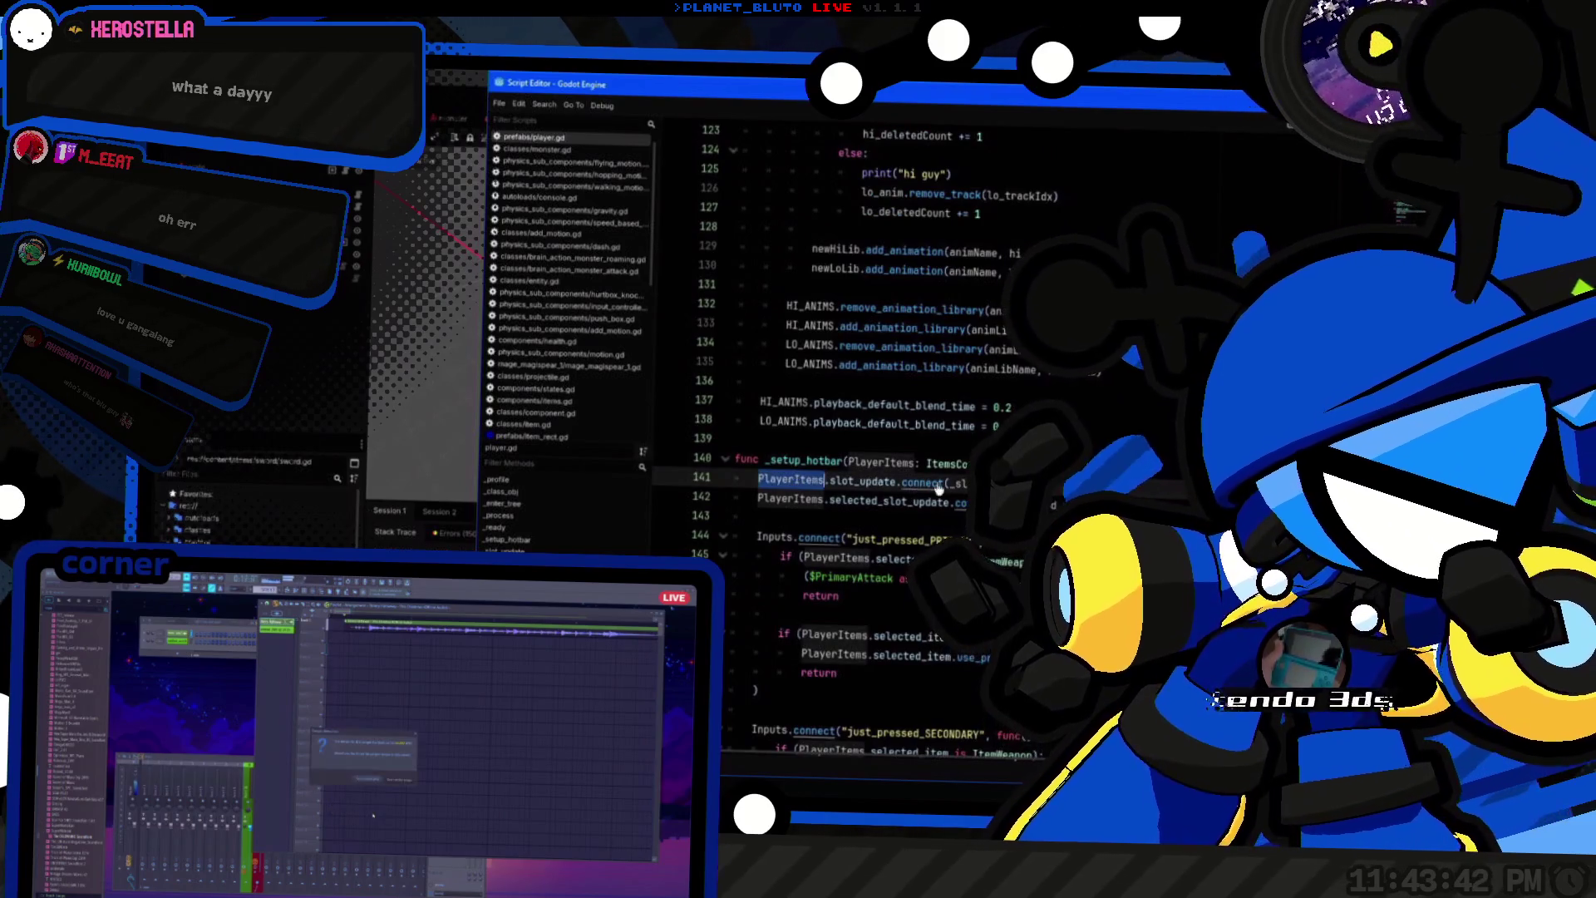
{"action": "left_click", "coordinate": [832, 482]}
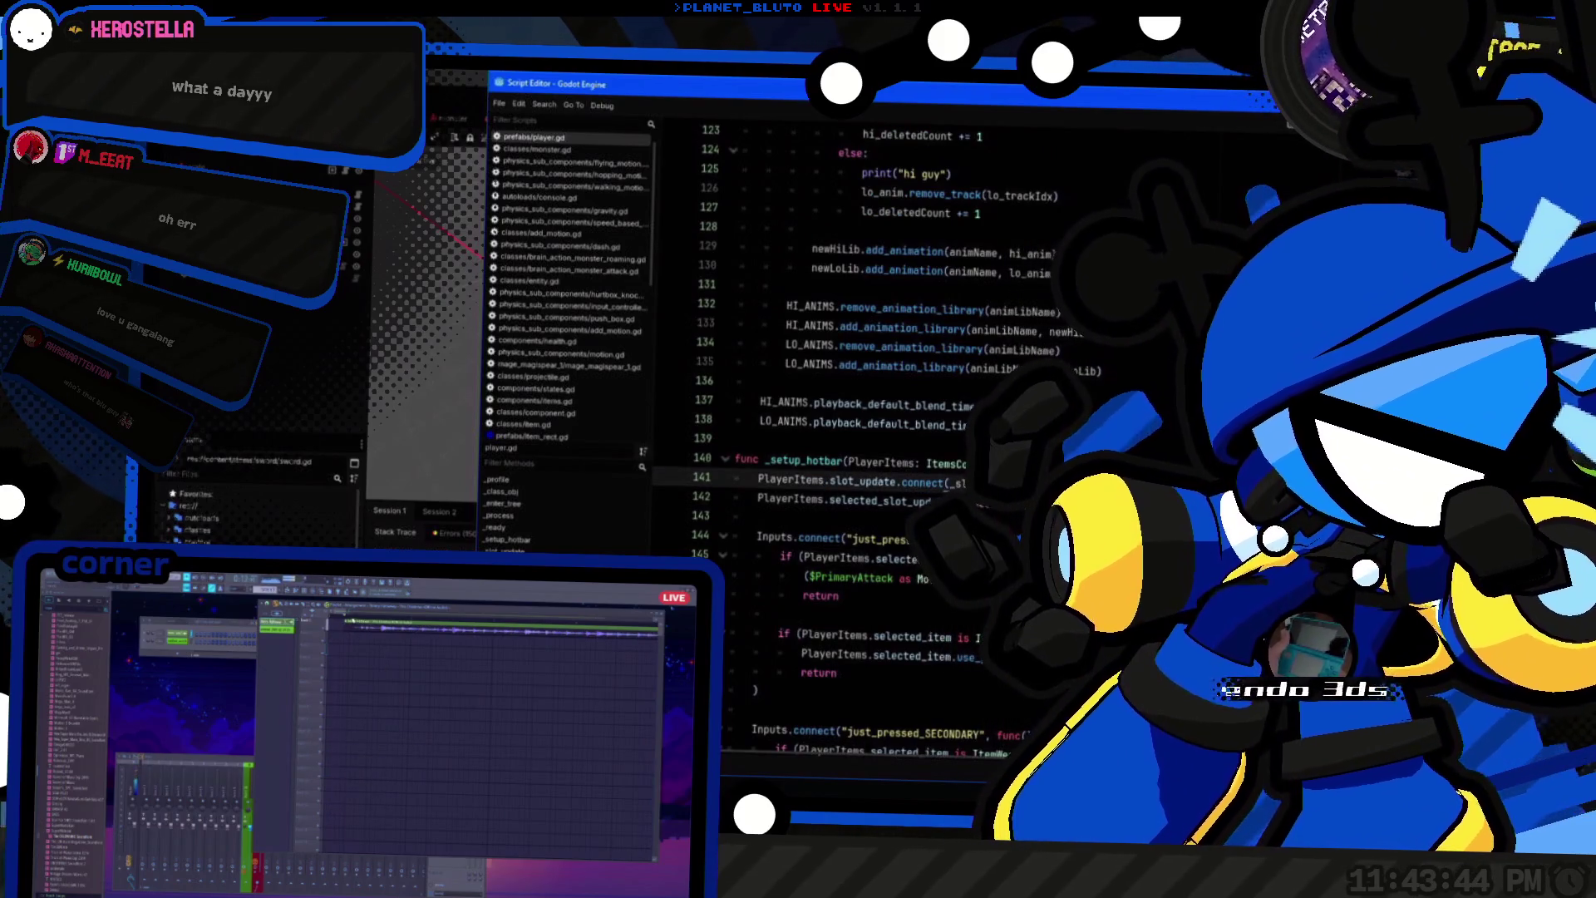
{"action": "left_click", "coordinate": [831, 459]}
{"action": "scroll", "coordinate": [865, 432], "scroll_direction": "down", "scroll_amount": 3}
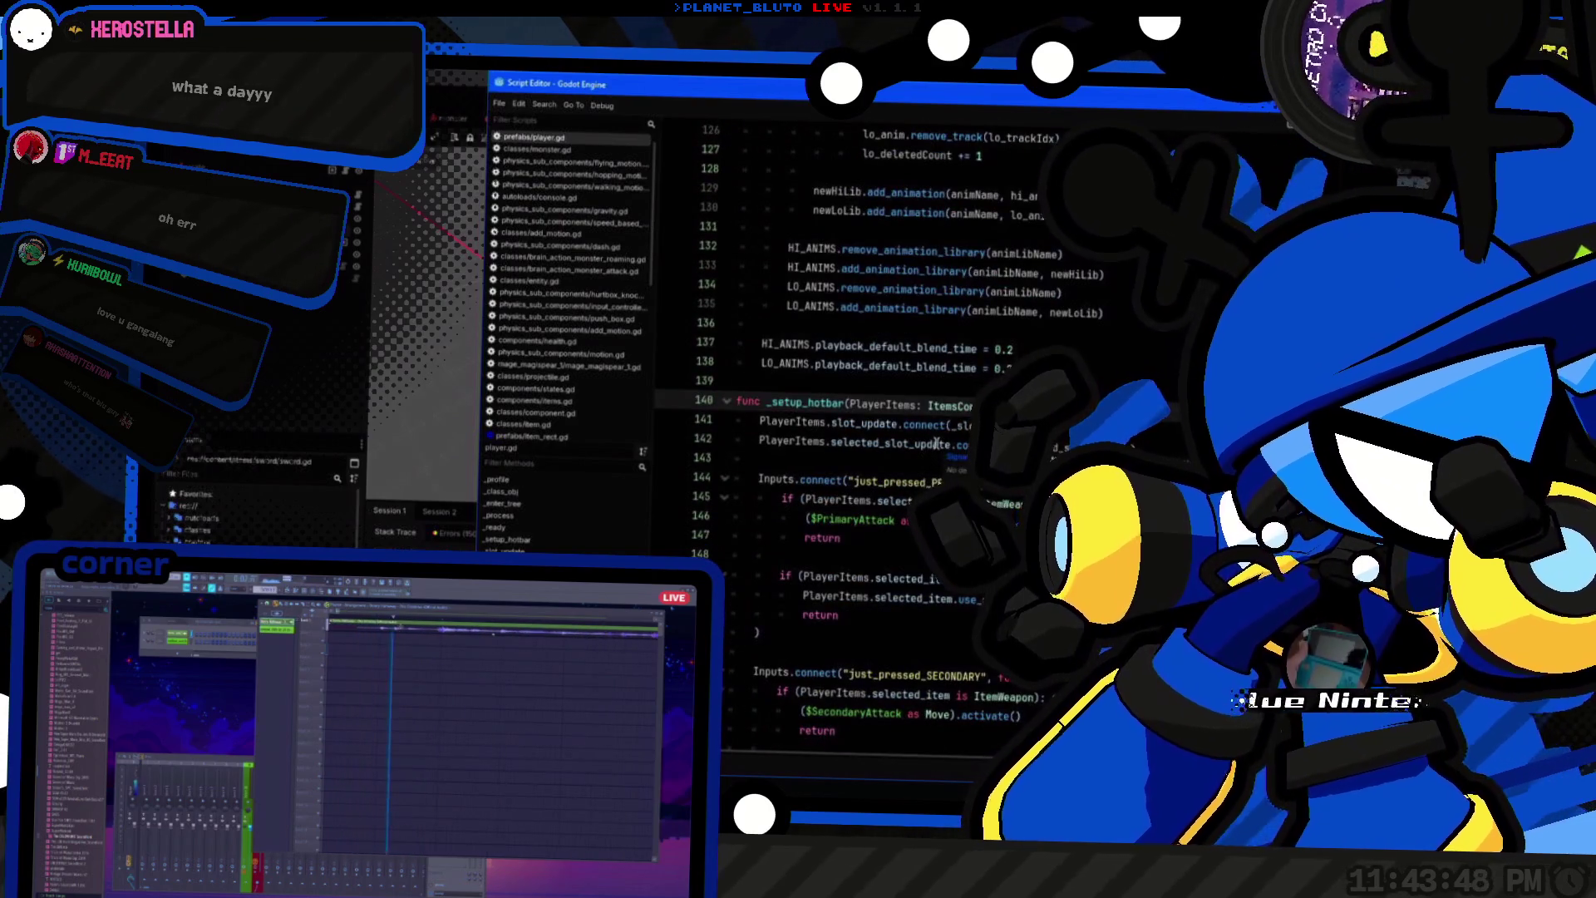
{"action": "scroll", "coordinate": [869, 402], "scroll_direction": "down", "scroll_amount": 9}
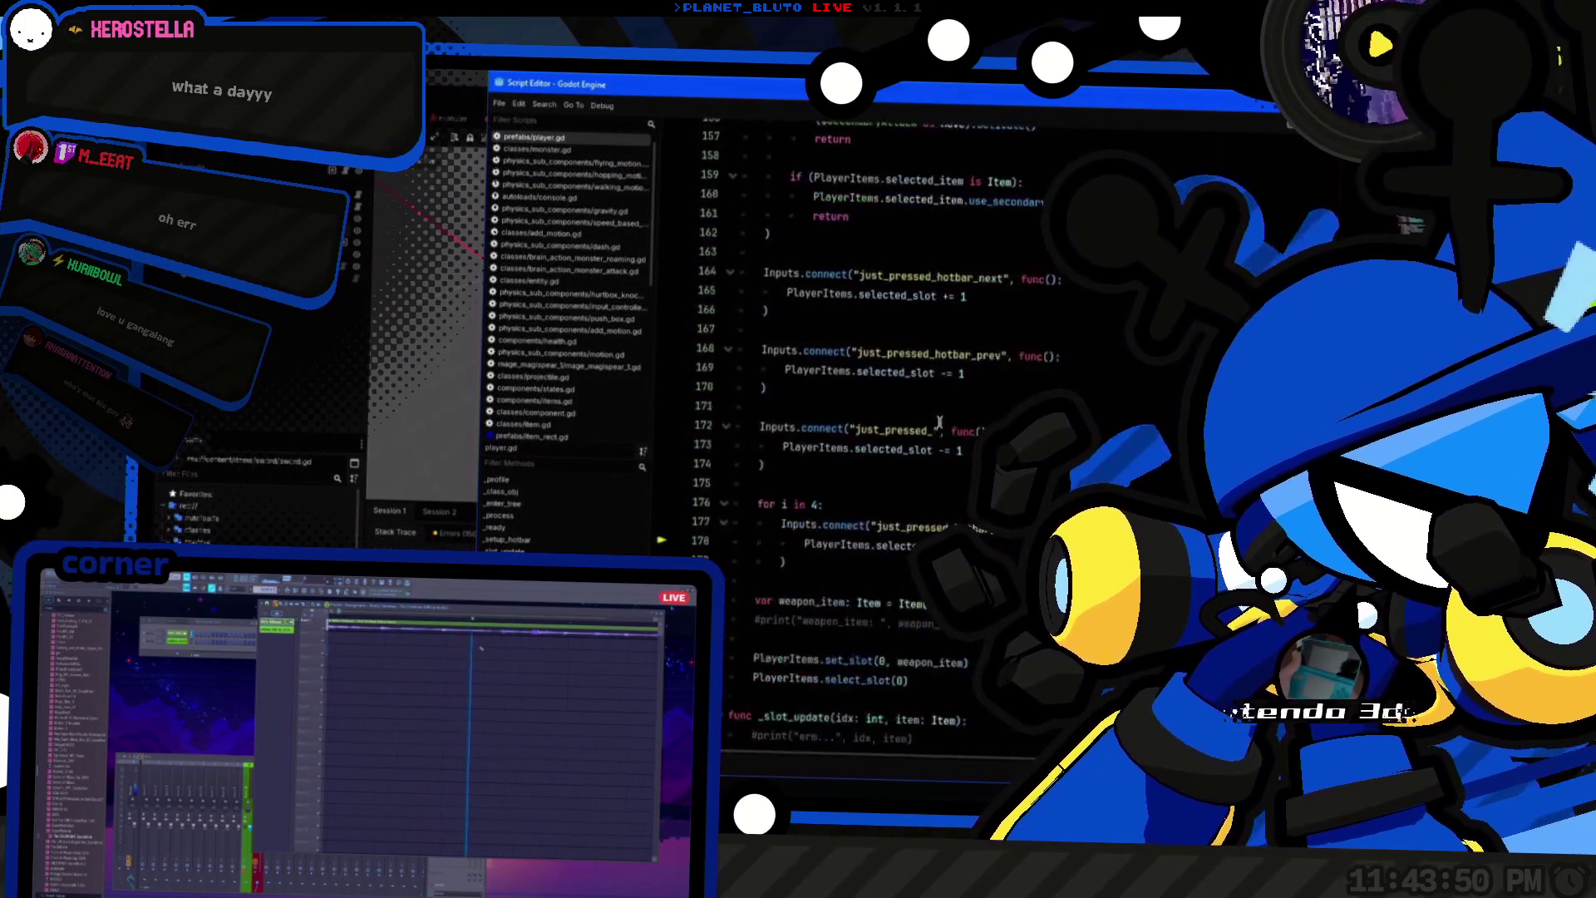
{"action": "key", "text": "ctrl+F2"}
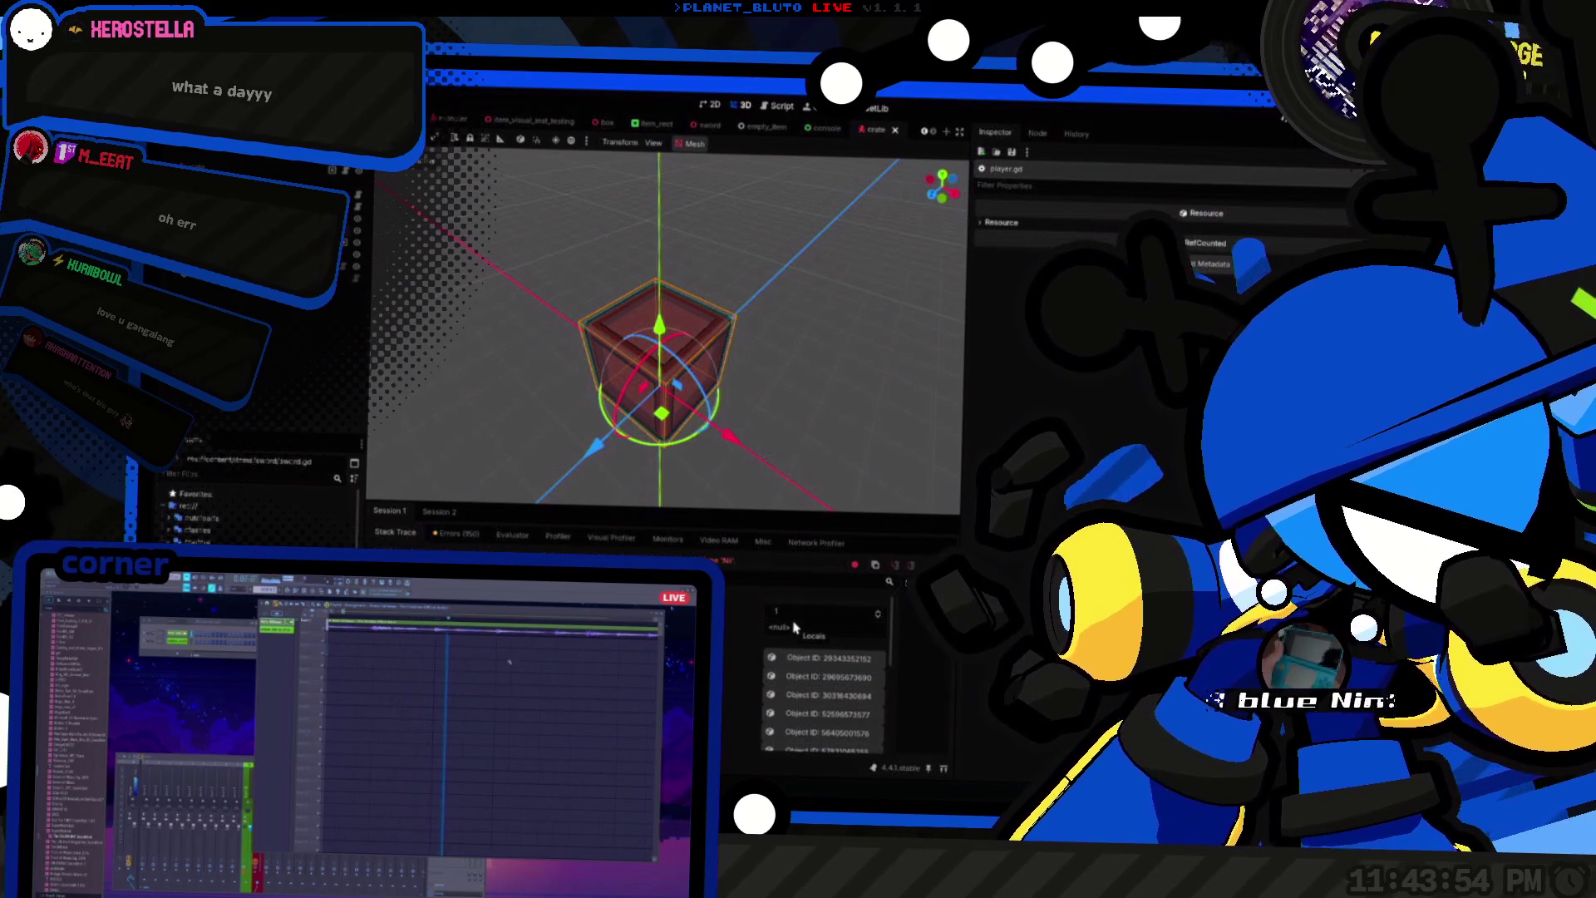
{"action": "key", "text": "ctrl+F3"}
{"action": "scroll", "coordinate": [799, 344], "scroll_direction": "up", "scroll_amount": 8}
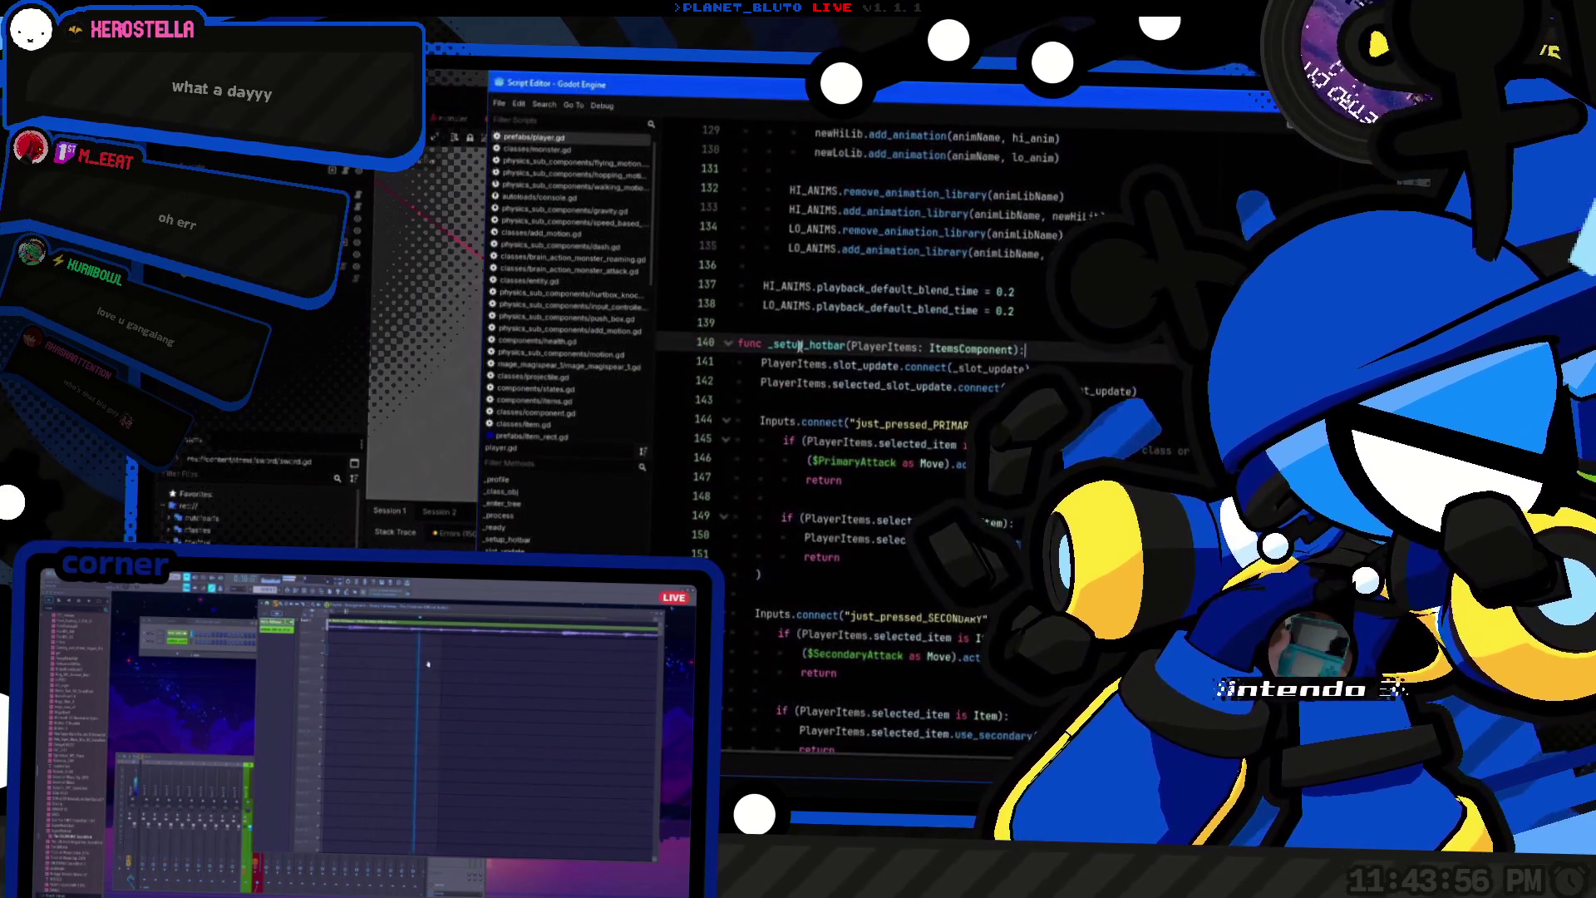
{"action": "double_click", "coordinate": [800, 344]}
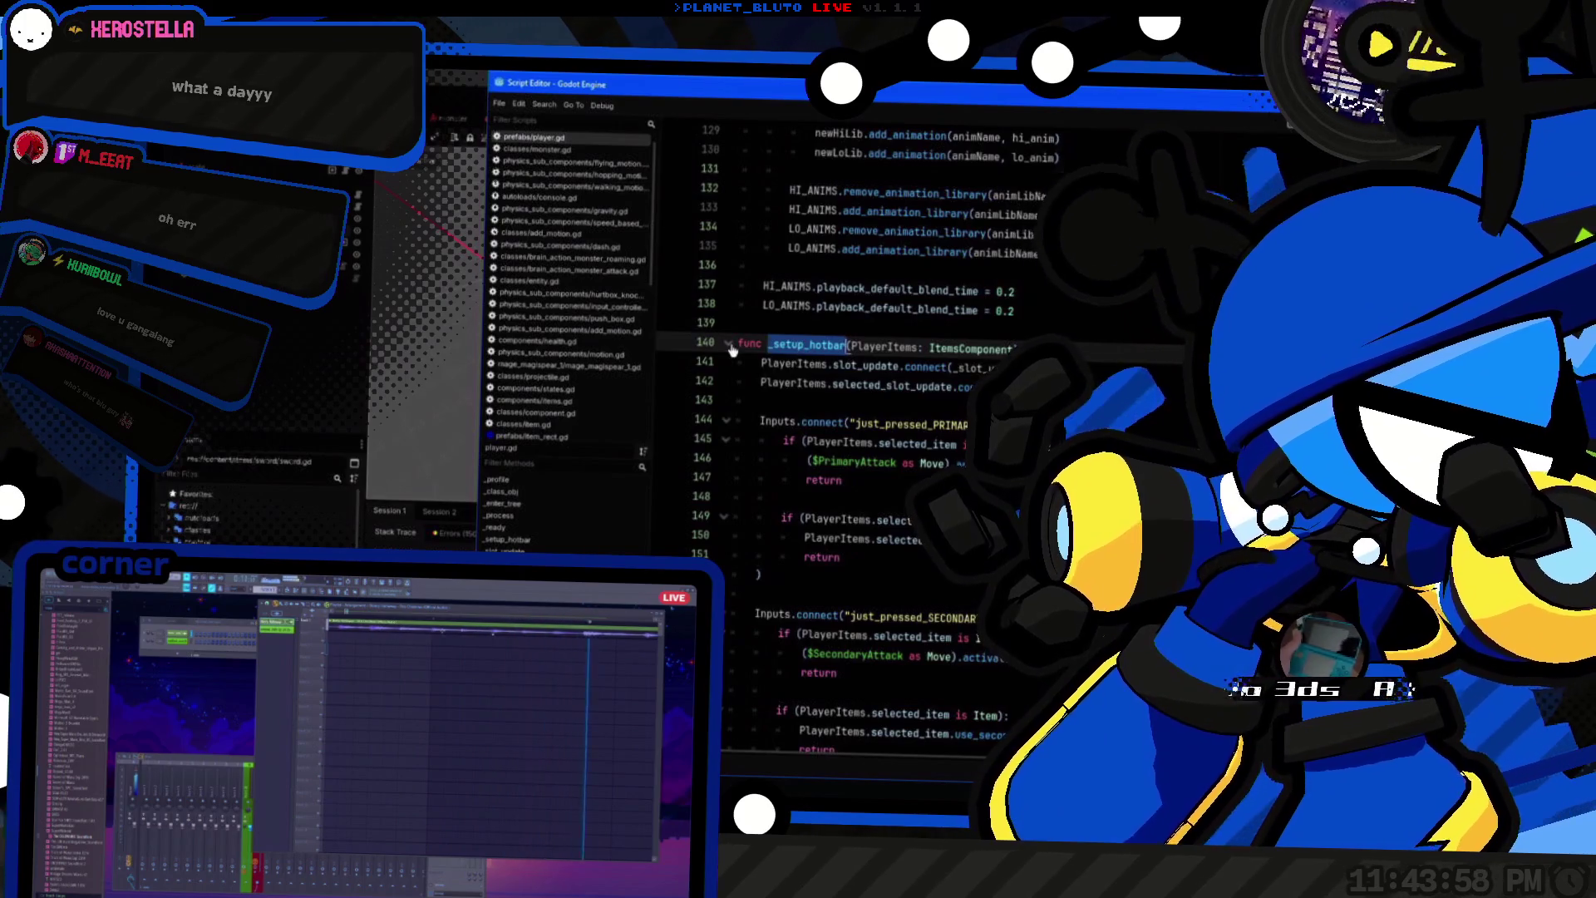
Step: Open composer.gd by quick-searching 'compos'
{"action": "key", "text": "ctrl+F2"}
{"action": "key", "text": "alt+Tab"}
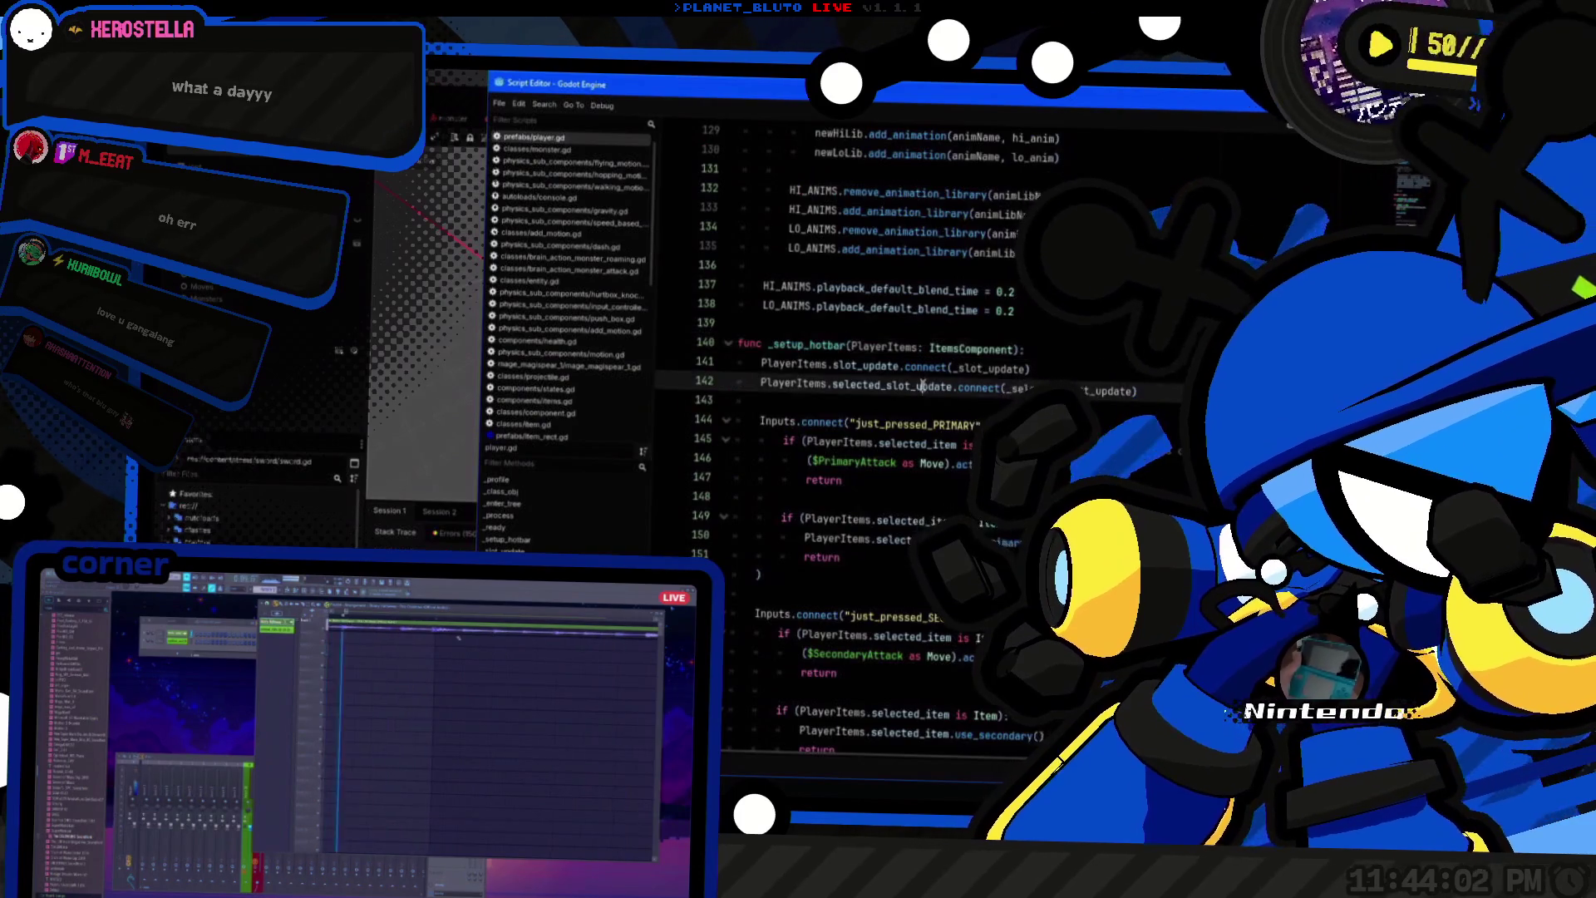
{"action": "key", "text": "alt+shift+o"}
{"action": "type", "text": "compos"}
{"action": "key", "text": "Return"}
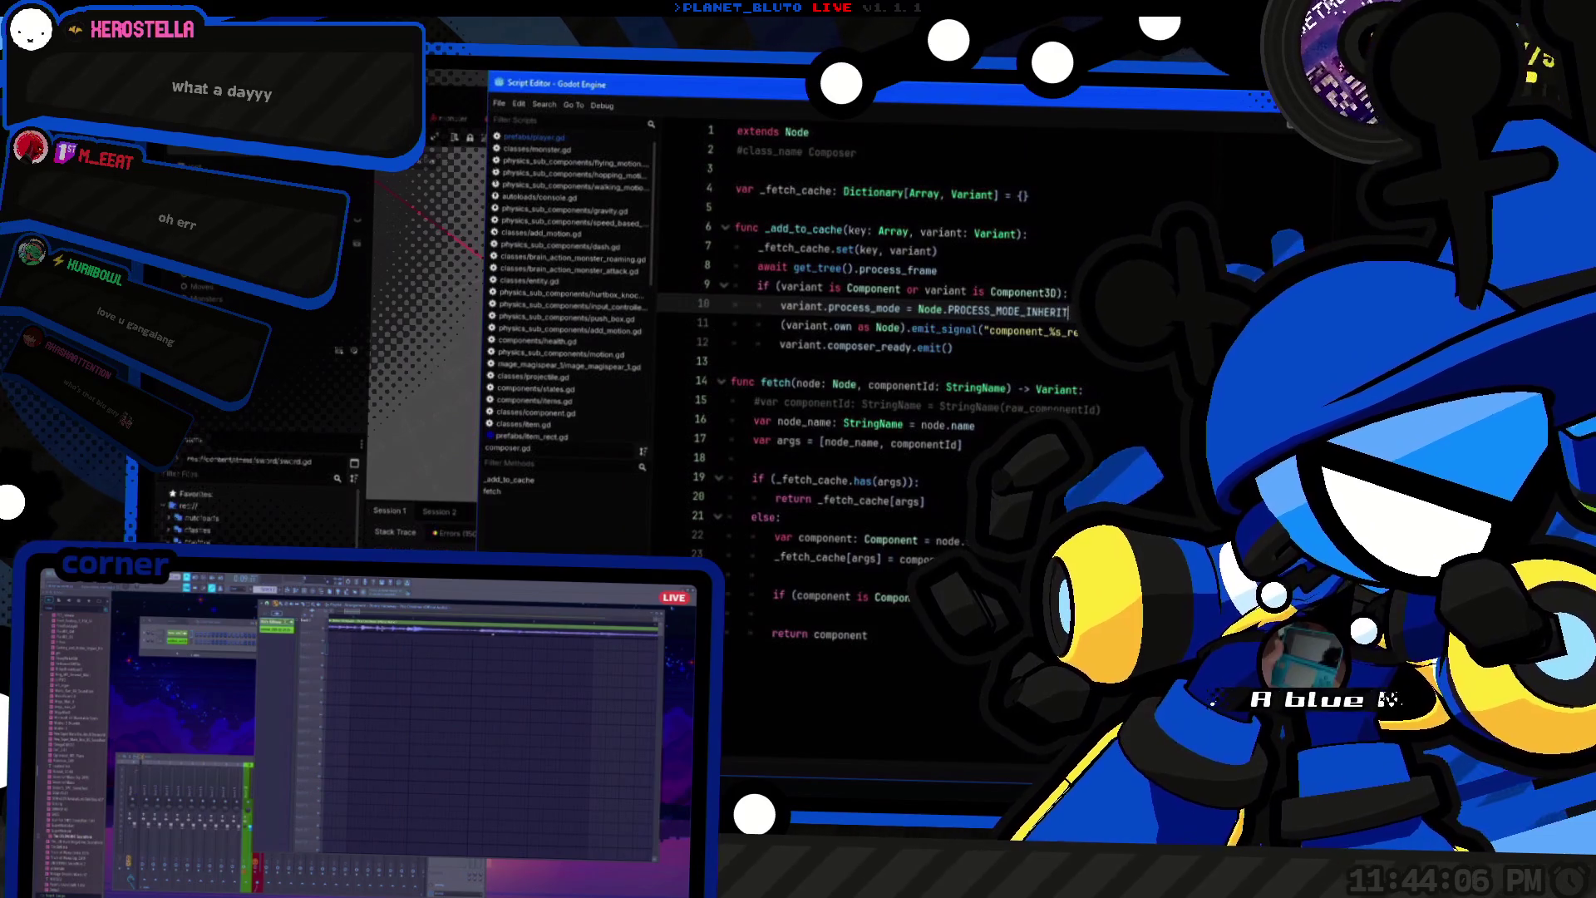
Step: Insert a debug print of variant below line 10 in composer.gd's _add_to_cache
{"action": "double_click", "coordinate": [790, 309]}
{"action": "key", "text": "End"}
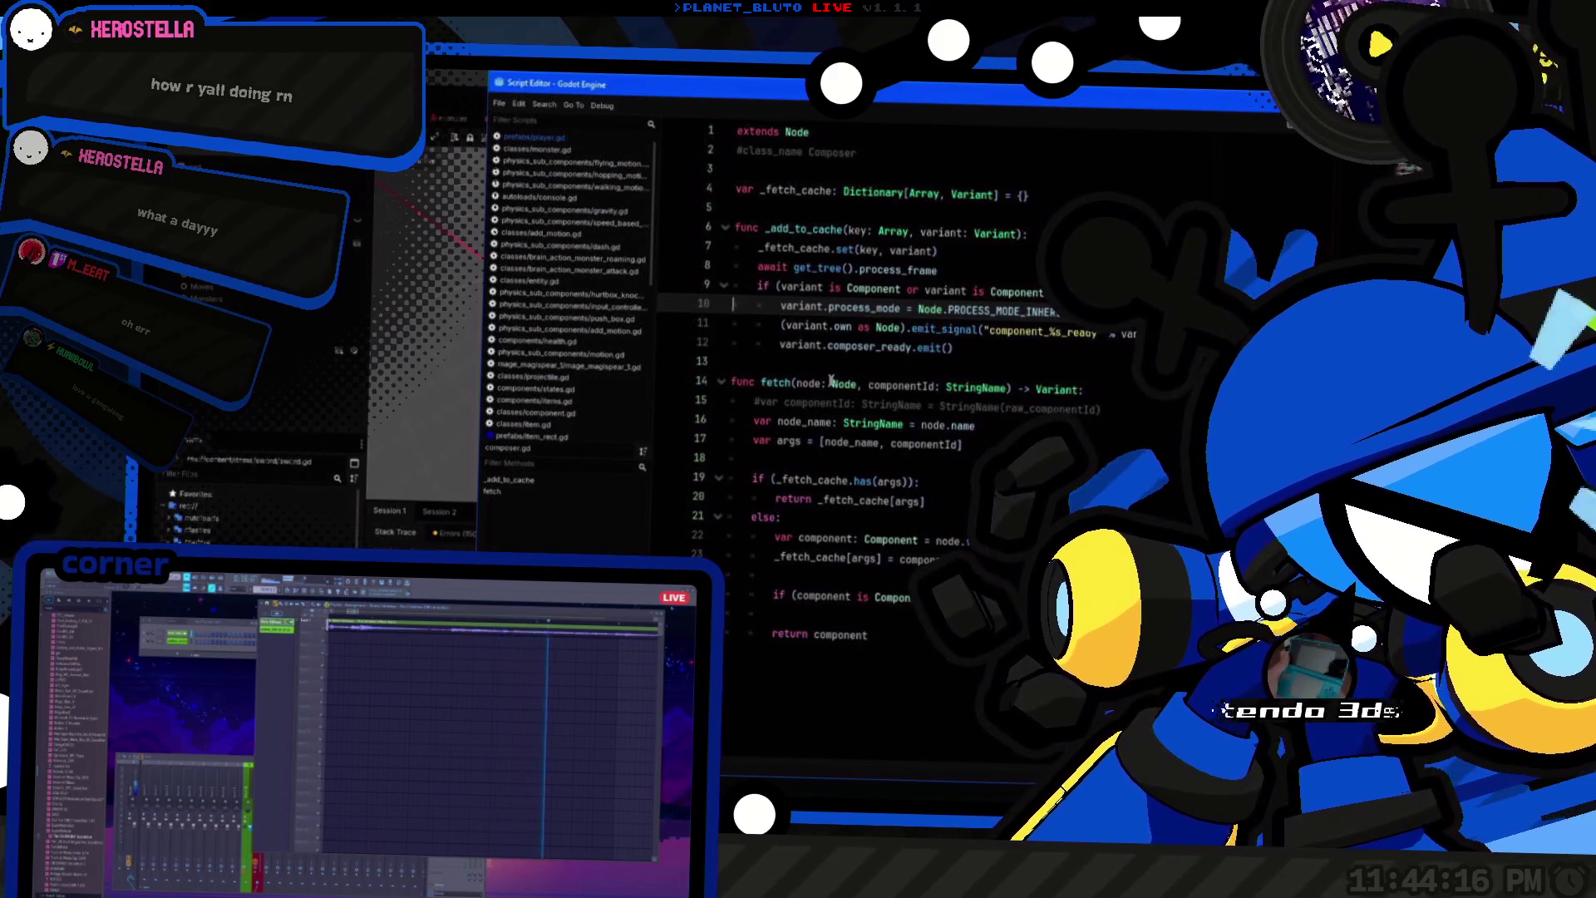
{"action": "key", "text": "Home"}
{"action": "key", "text": "ctrl+shift+Right"}
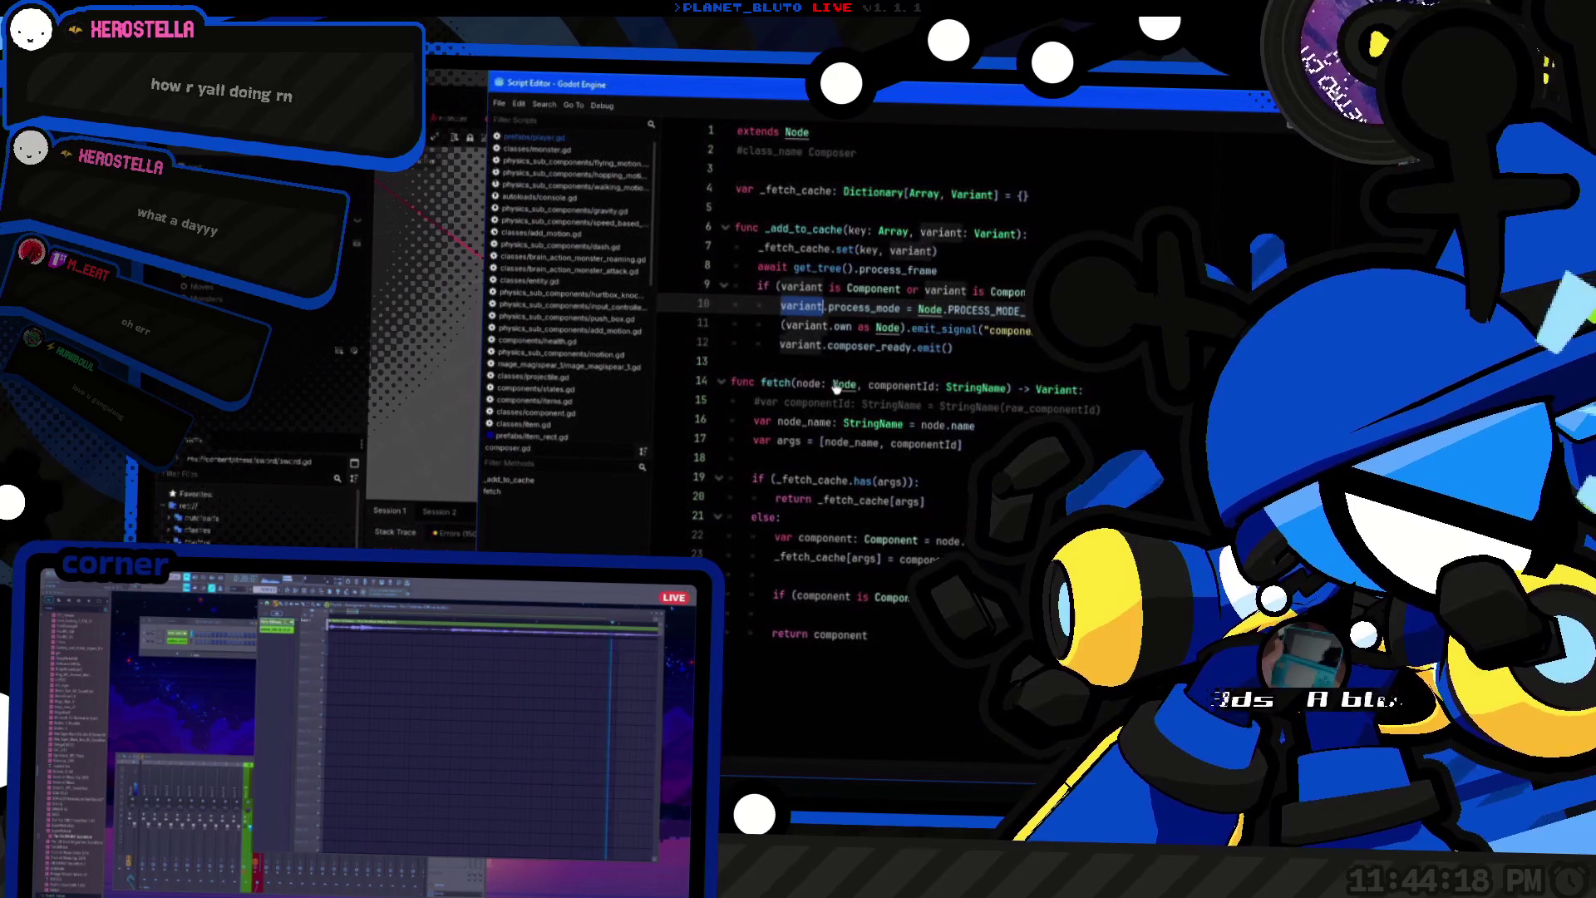
{"action": "key", "text": "Right"}
{"action": "key", "text": "Home"}
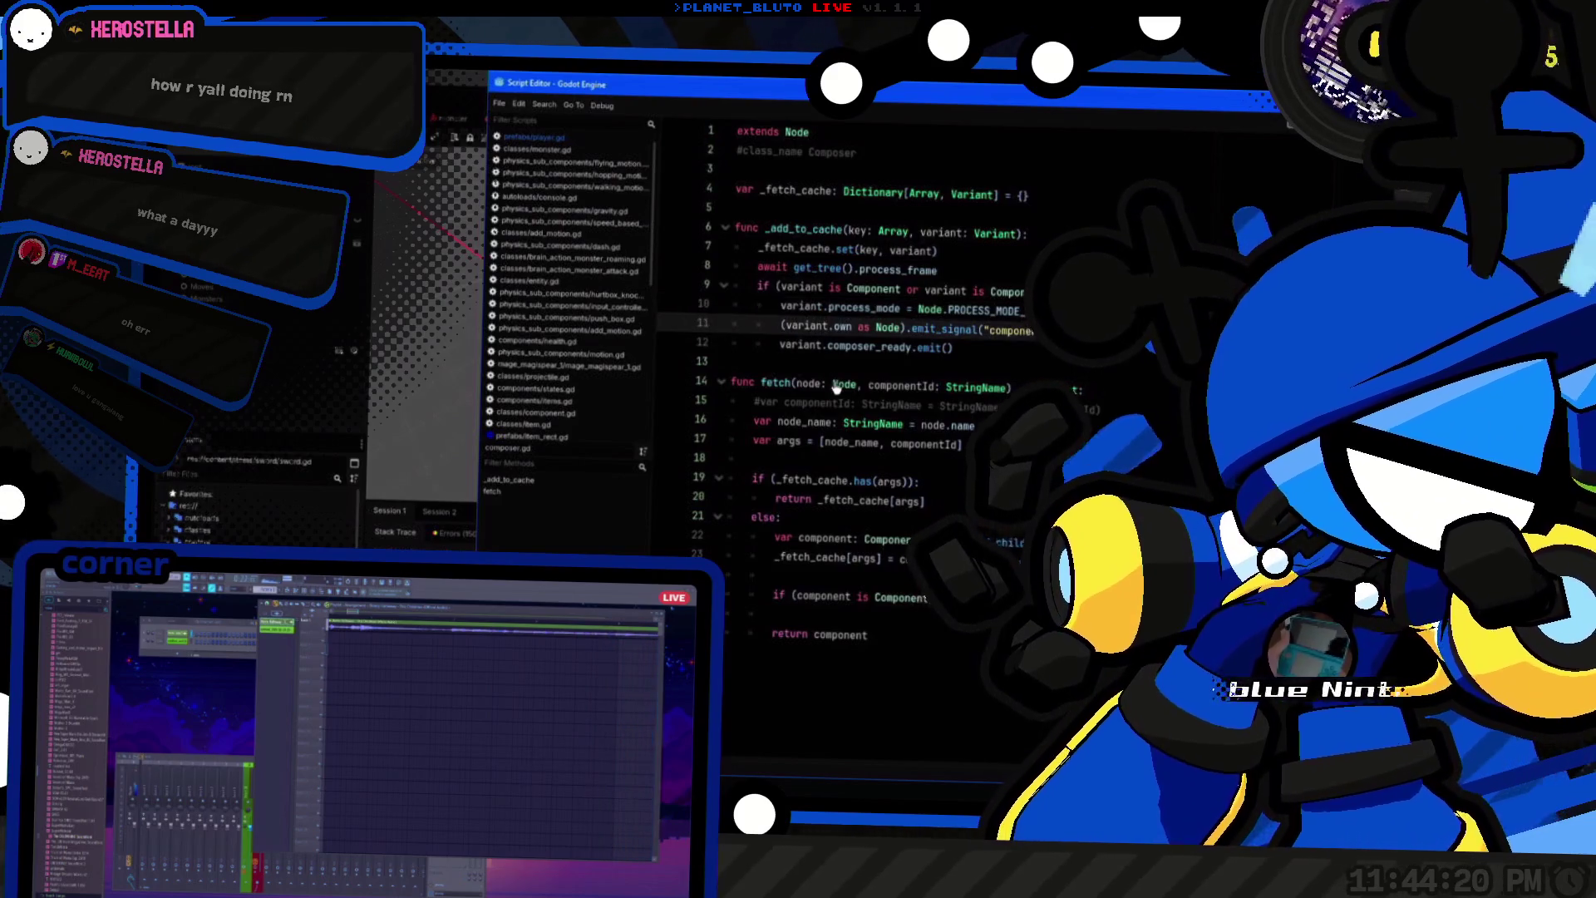
{"action": "key", "text": "End"}
{"action": "key", "text": "Return"}
{"action": "type", "text": "pr"}
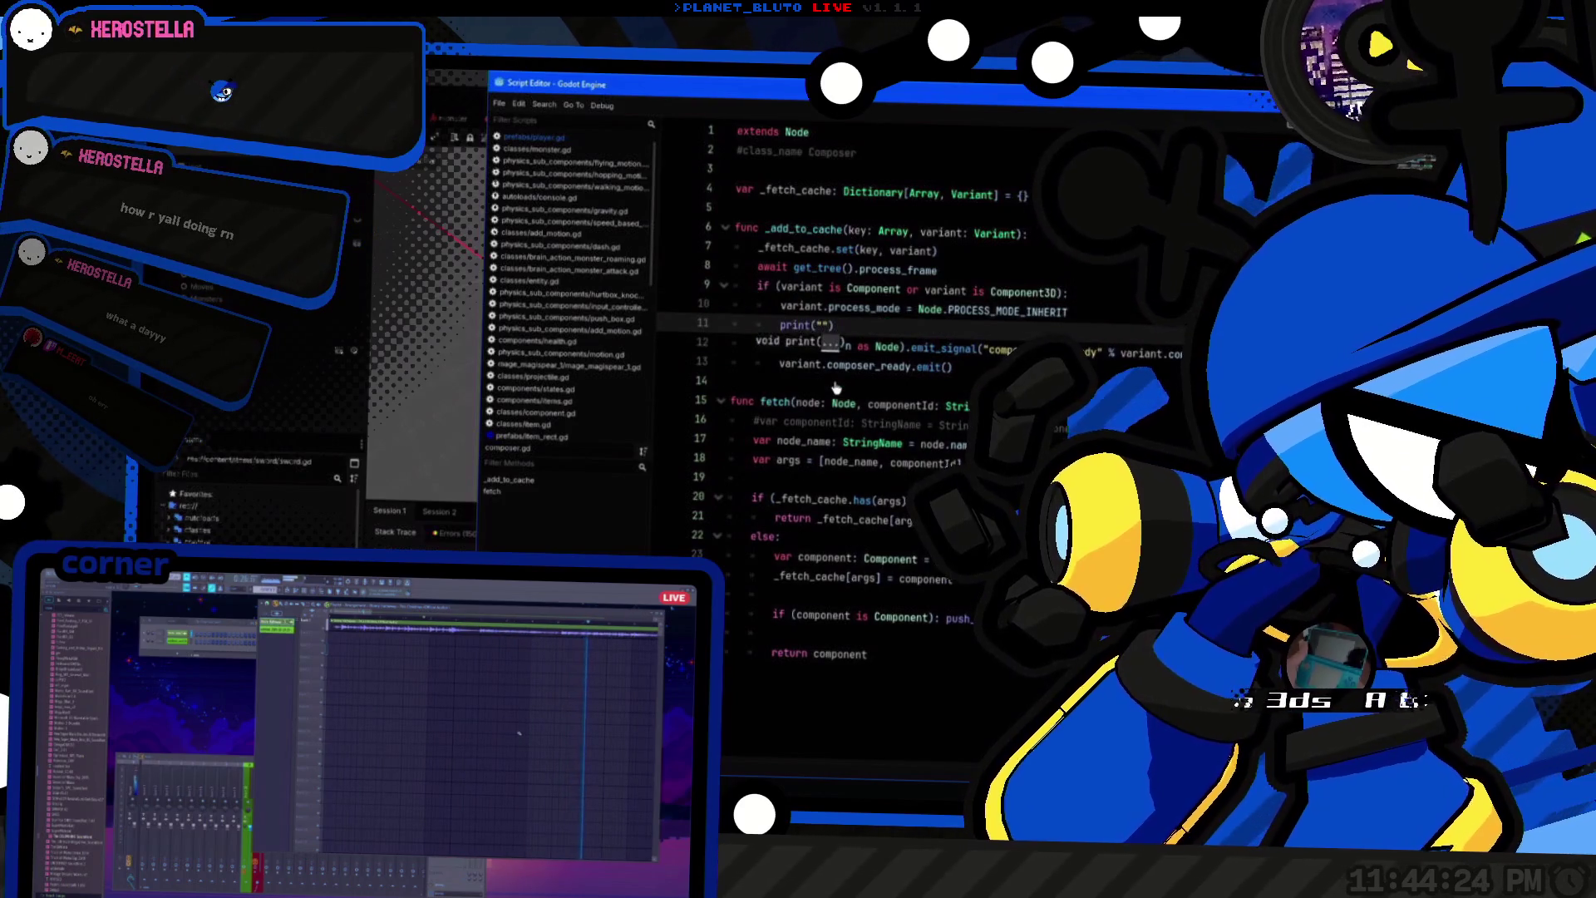
{"action": "type", "text": "variant"}
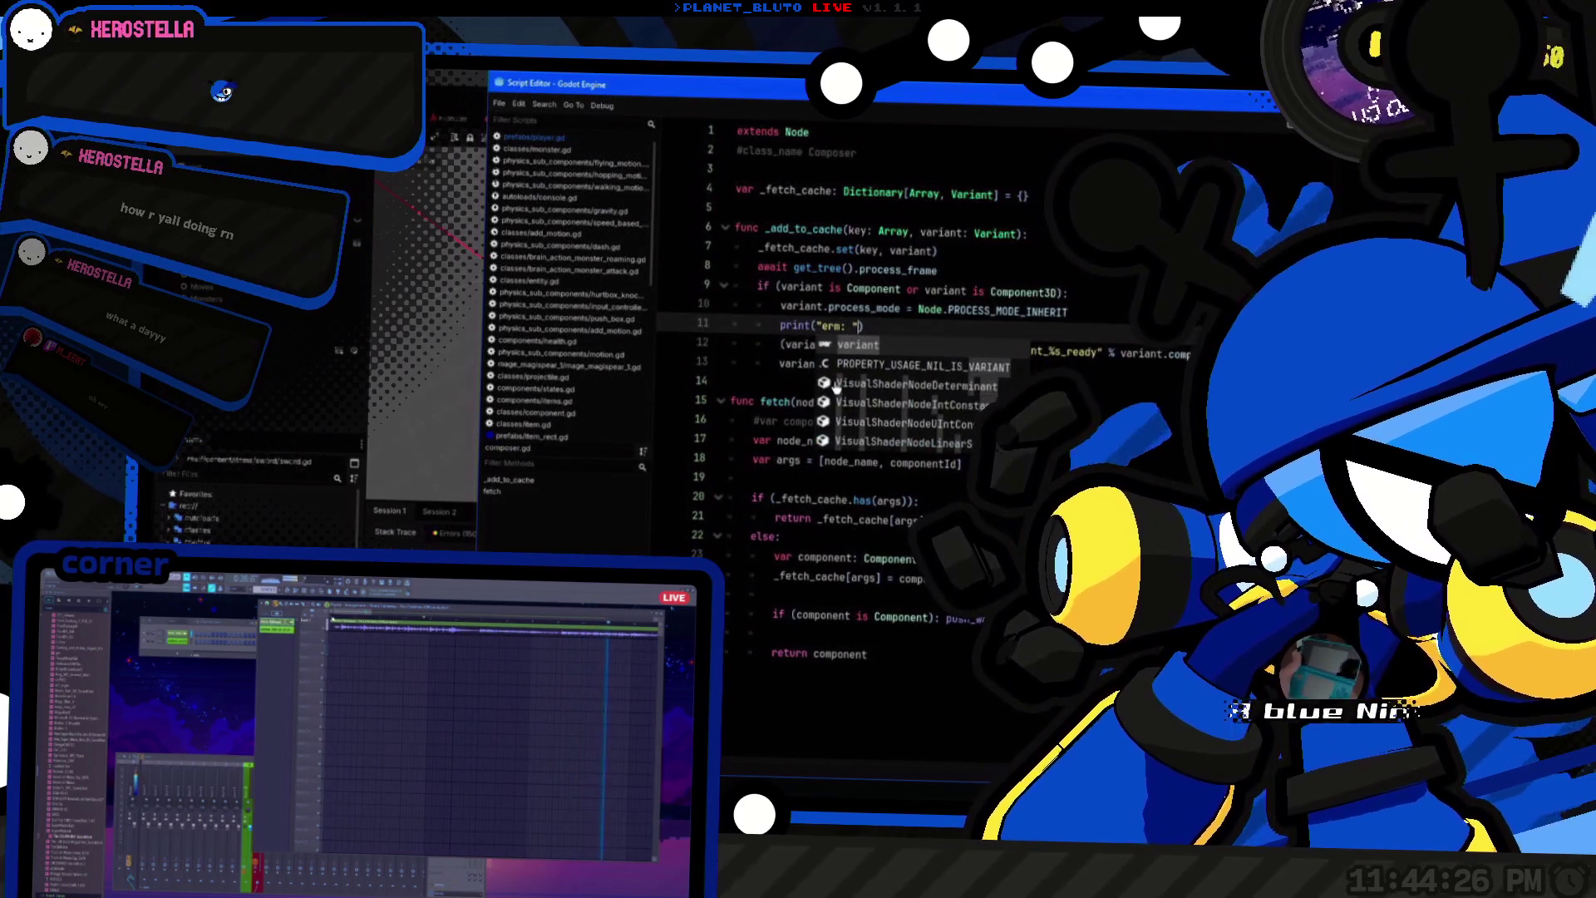
{"action": "key", "text": "ctrl+F2"}
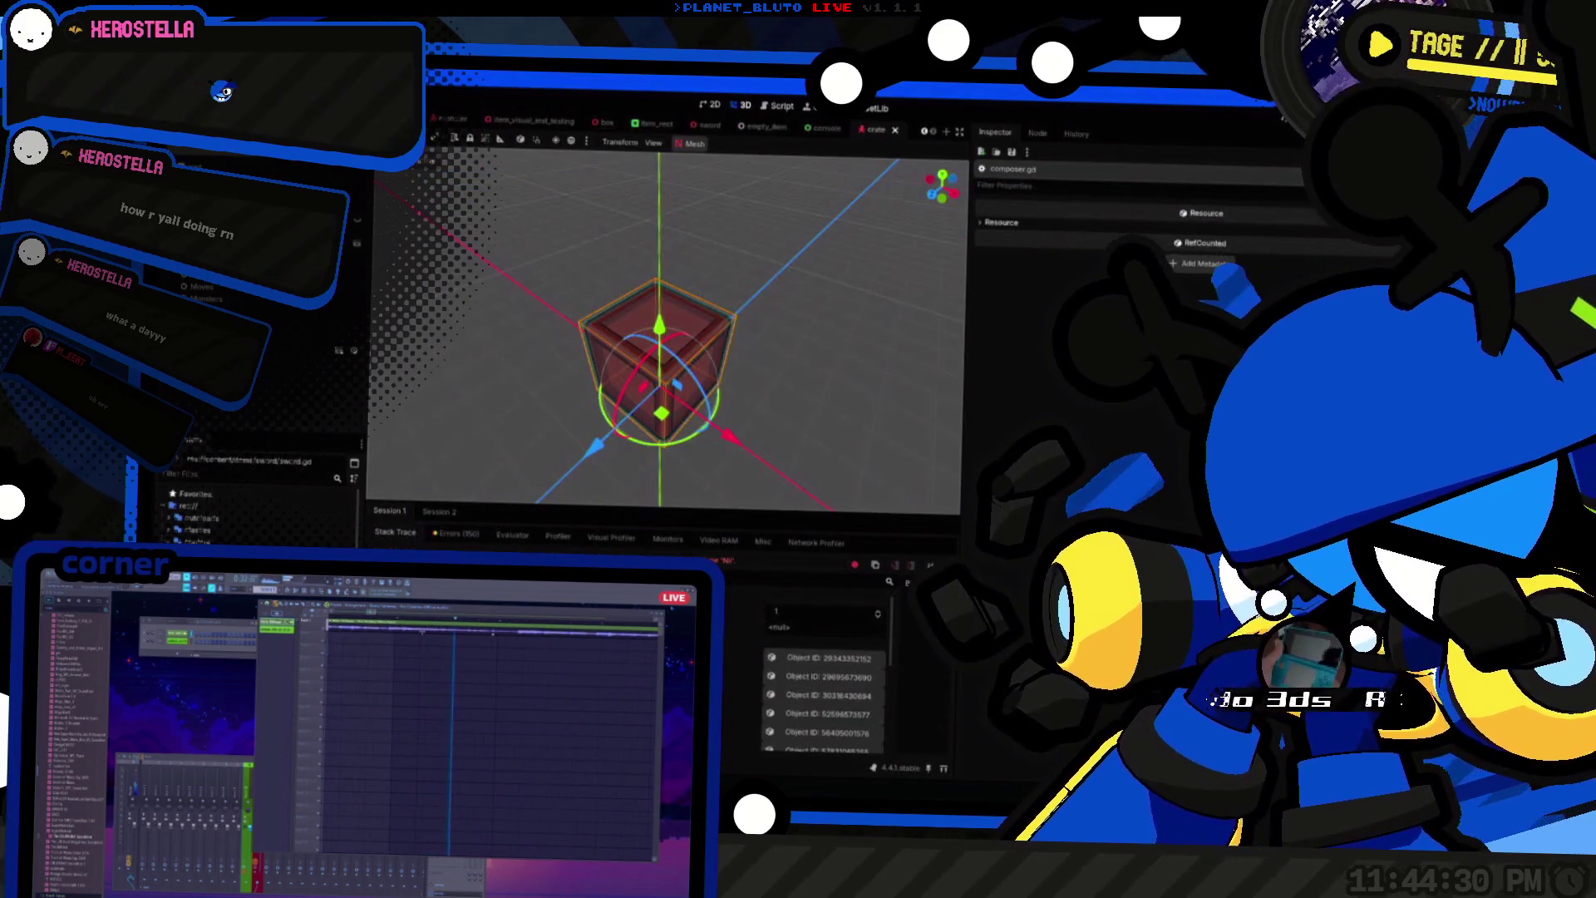
Step: Run the game, host as Archer, swing the sword and press 1 to hit the player.gd breakpoint
{"action": "key", "text": "F5"}
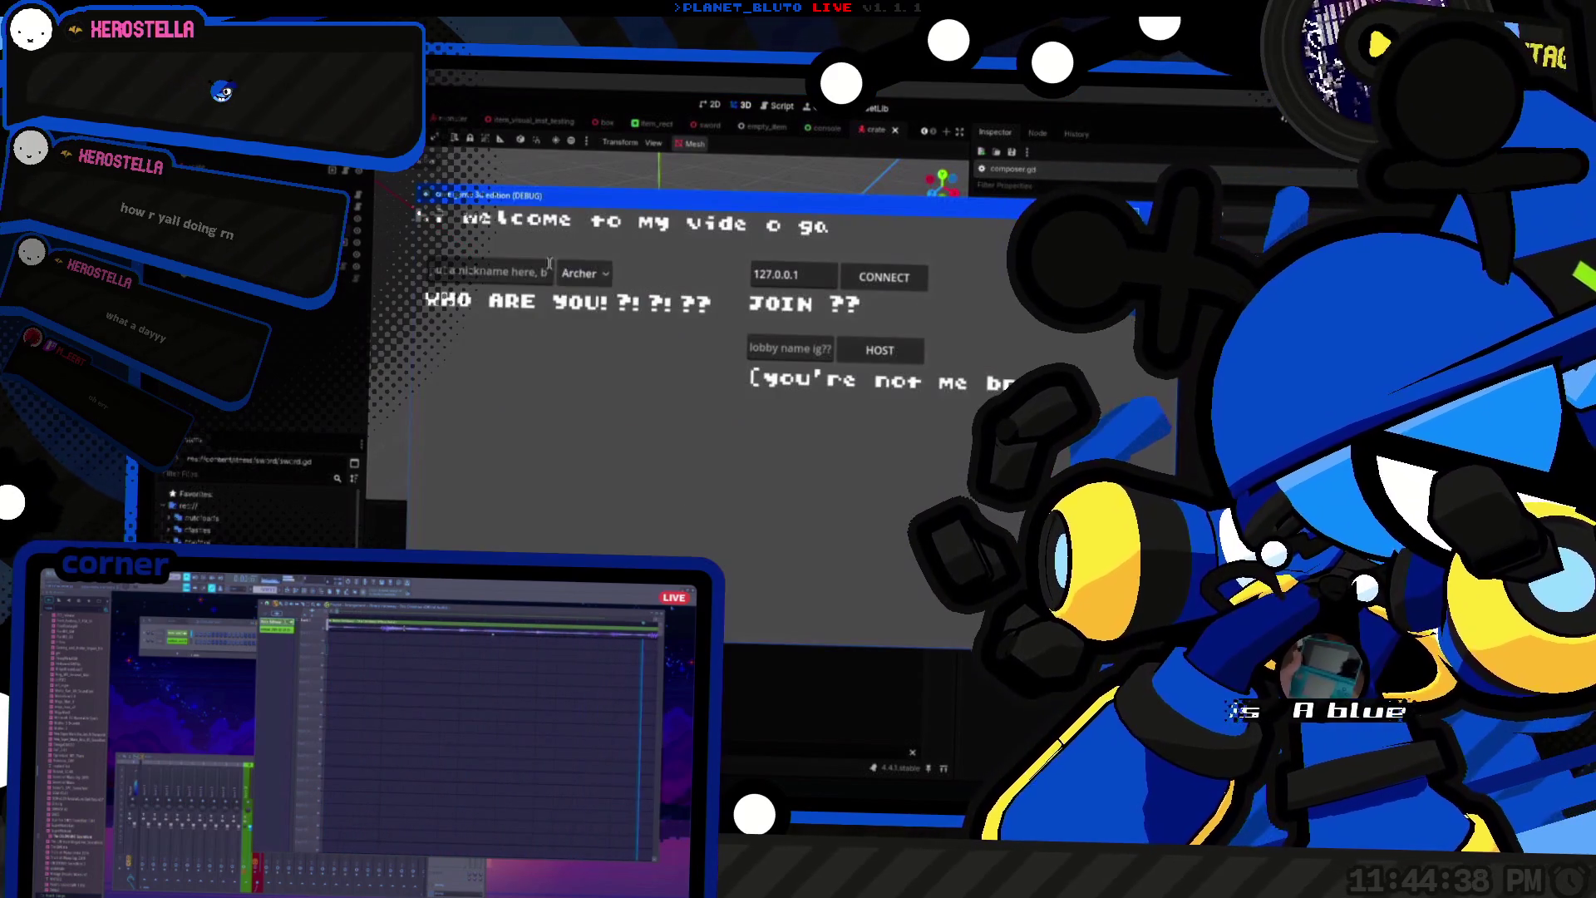
{"action": "left_click", "coordinate": [584, 274]}
{"action": "left_click", "coordinate": [583, 326]}
{"action": "left_click", "coordinate": [883, 351]}
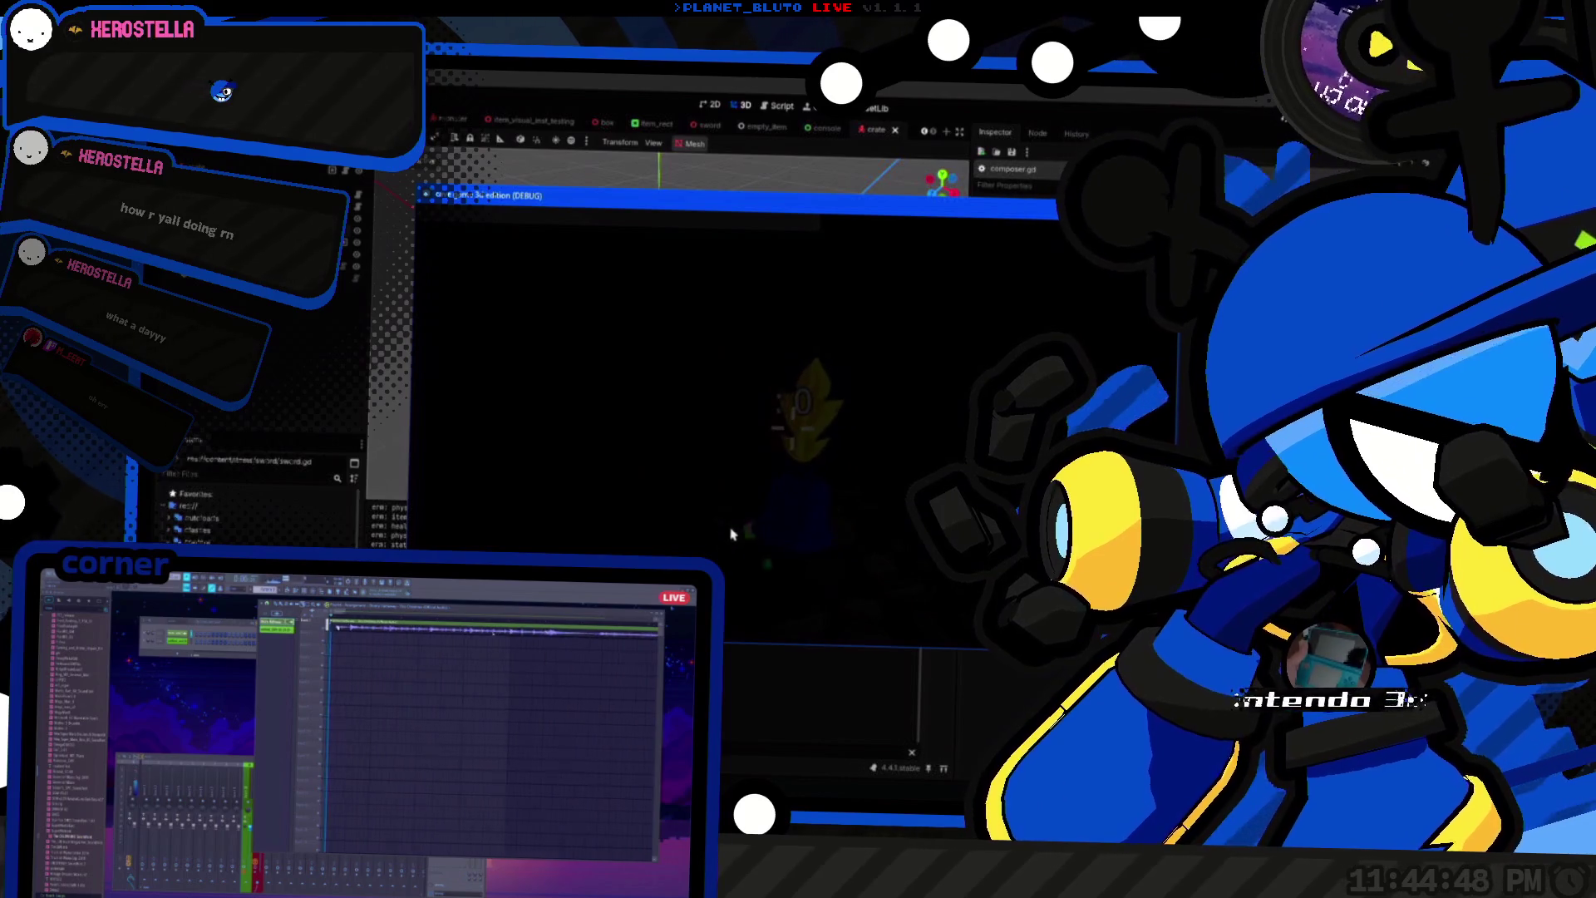
{"action": "key", "text": "F5"}
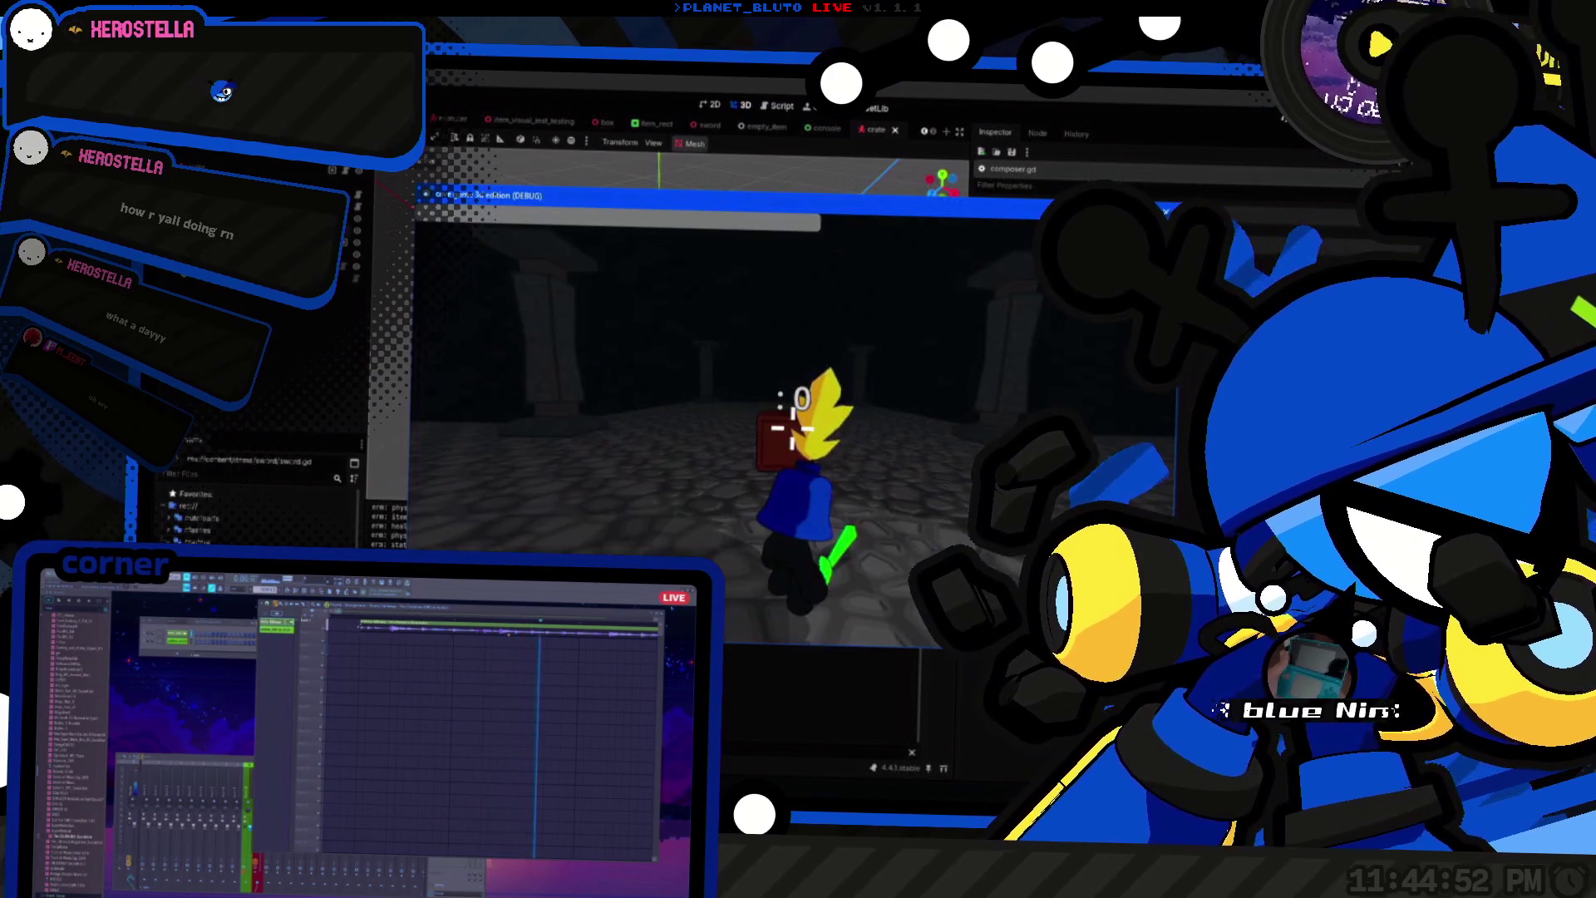
{"action": "left_click", "coordinate": [790, 428]}
{"action": "key", "text": "1"}
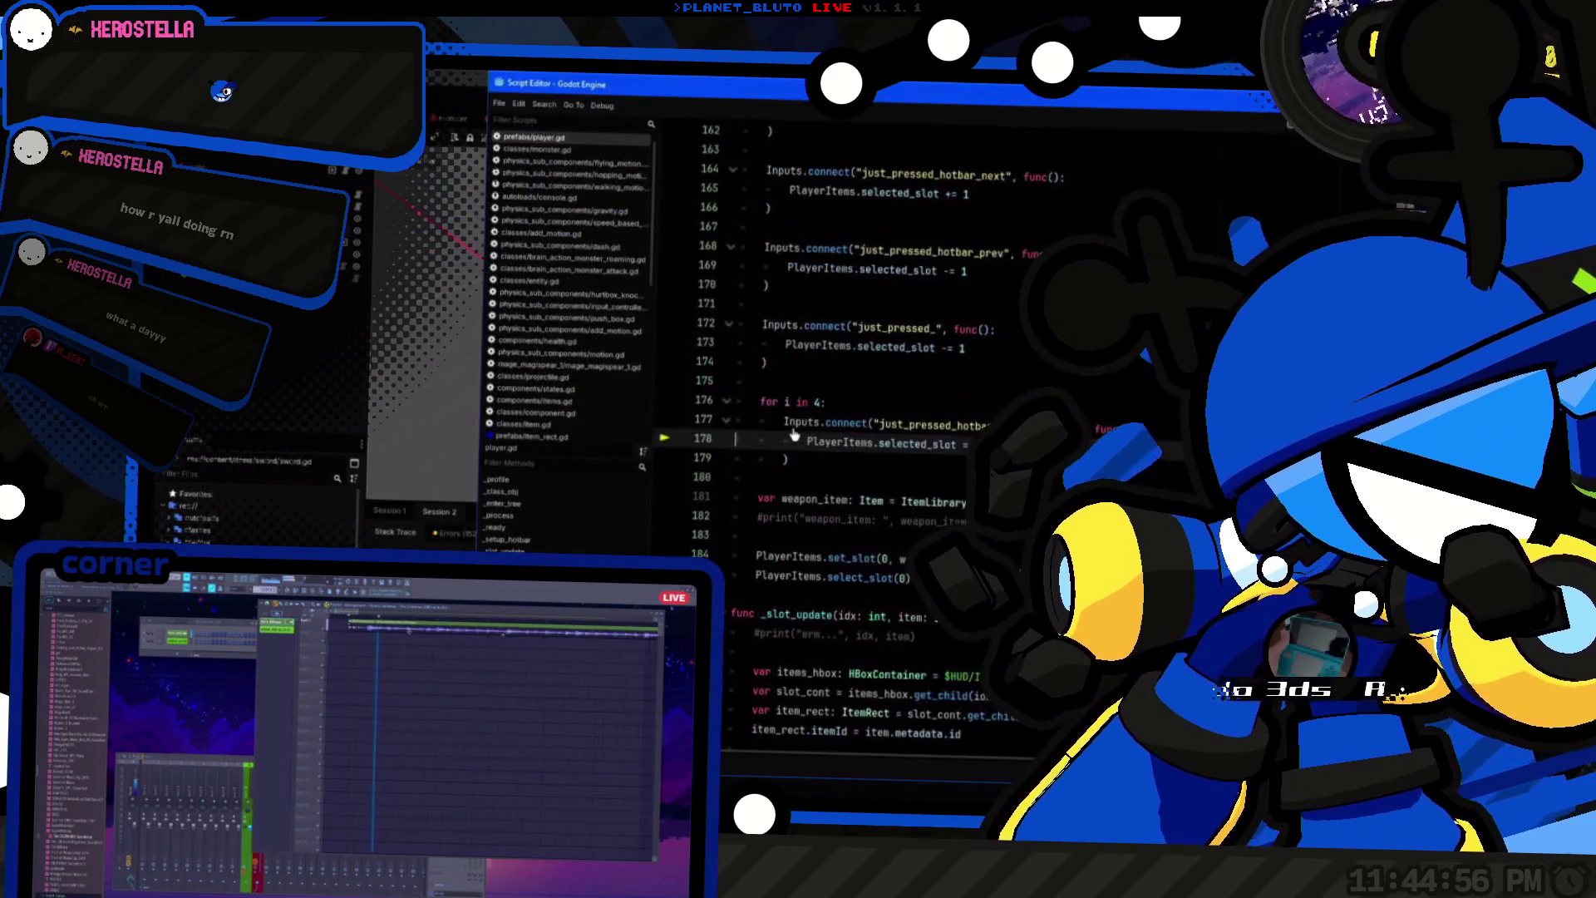
Step: Add print("PlayerItems: ", PlayerItems) as a new line after line 140 in _setup_hotbar
{"action": "double_click", "coordinate": [832, 442]}
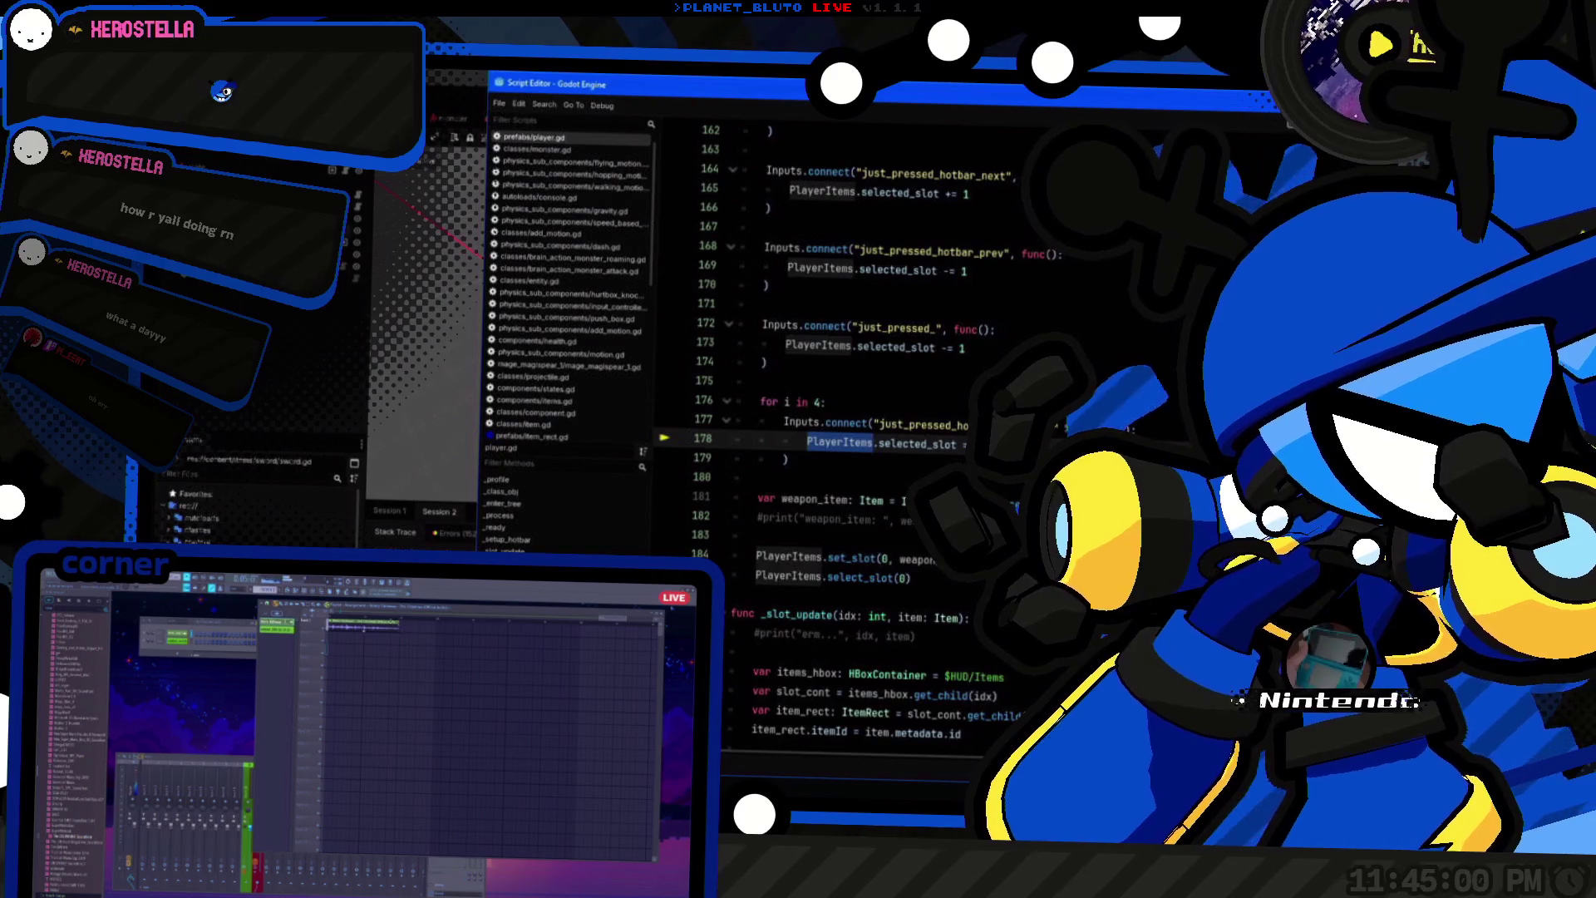
{"action": "scroll", "coordinate": [948, 476], "scroll_direction": "up", "scroll_amount": 12}
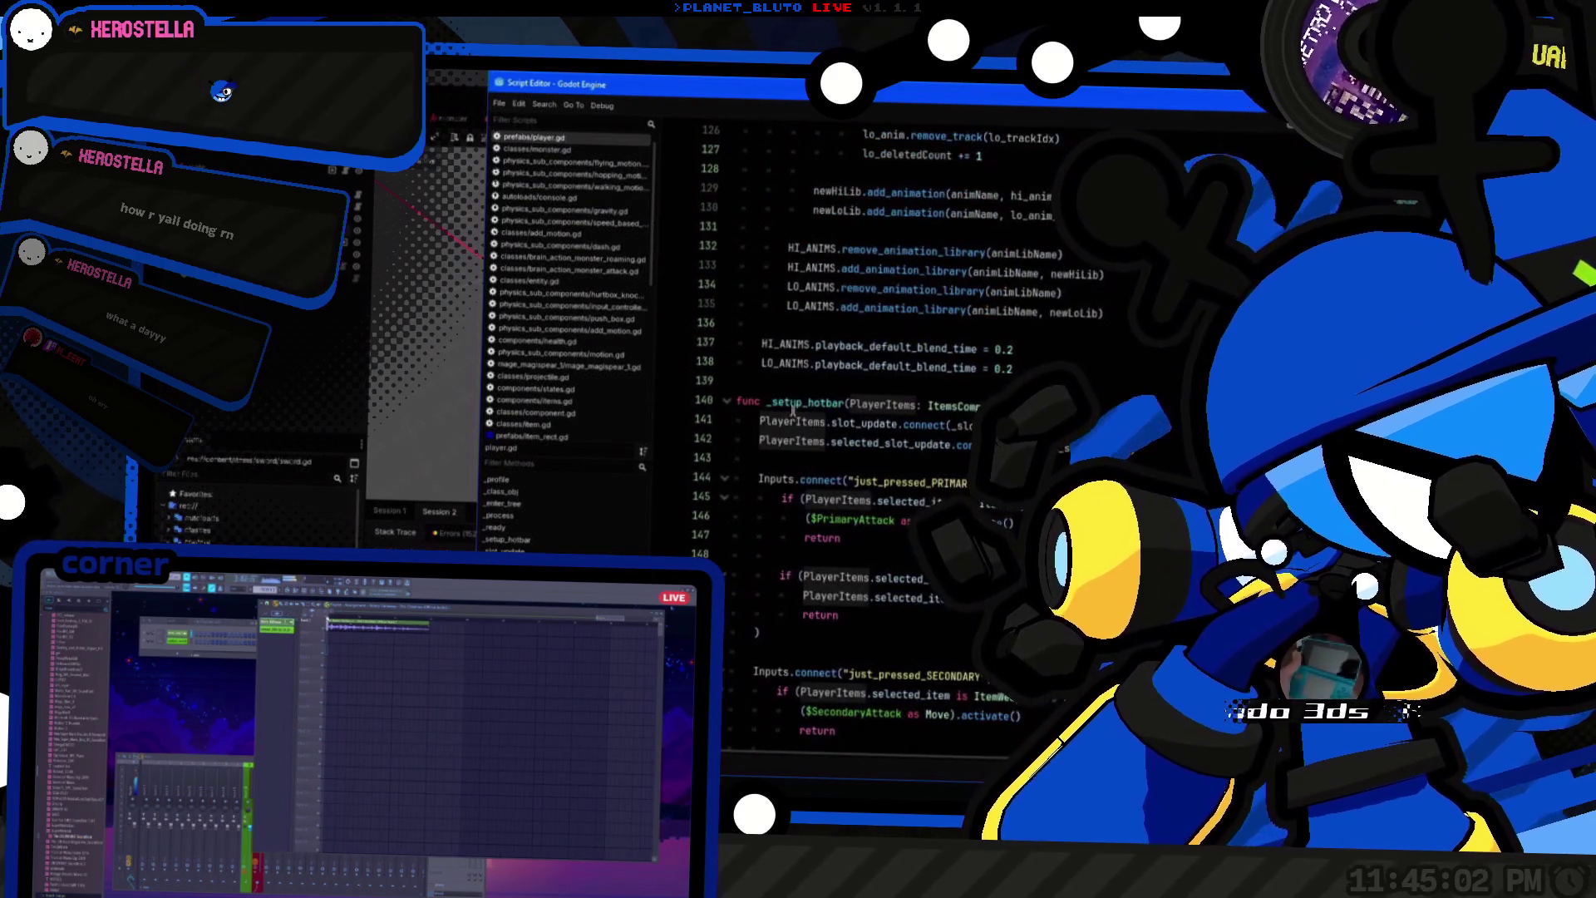
{"action": "left_click", "coordinate": [792, 407]}
{"action": "key", "text": "End"}
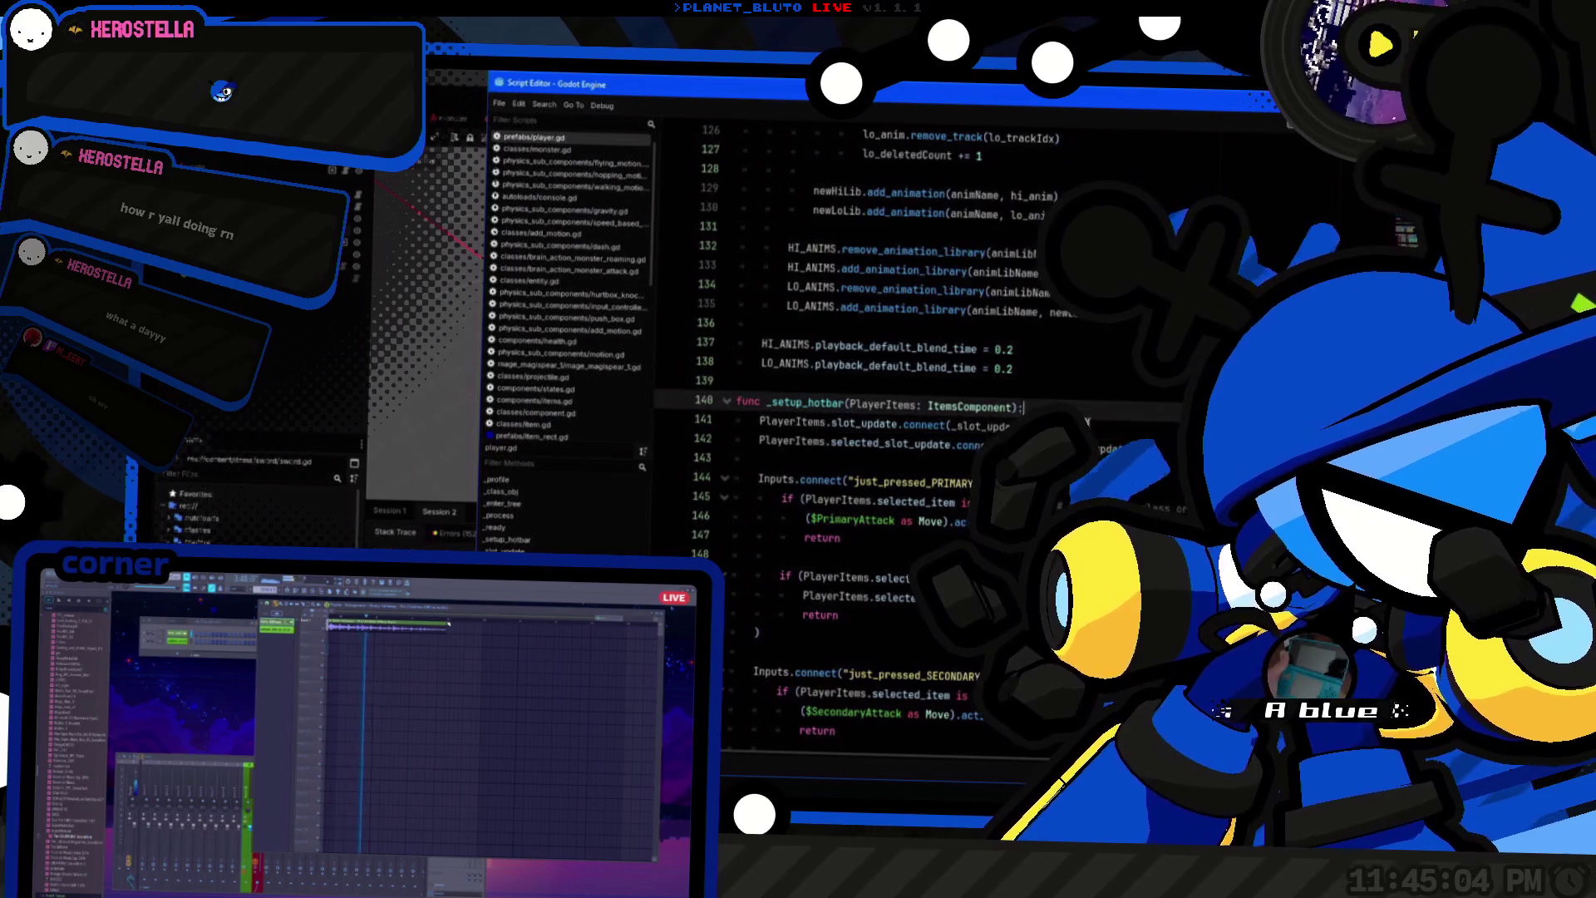
{"action": "key", "text": "Return"}
{"action": "type", "text": "print("}
{"action": "type", "text": "\"PlayerItems: \", PlayerItems"}
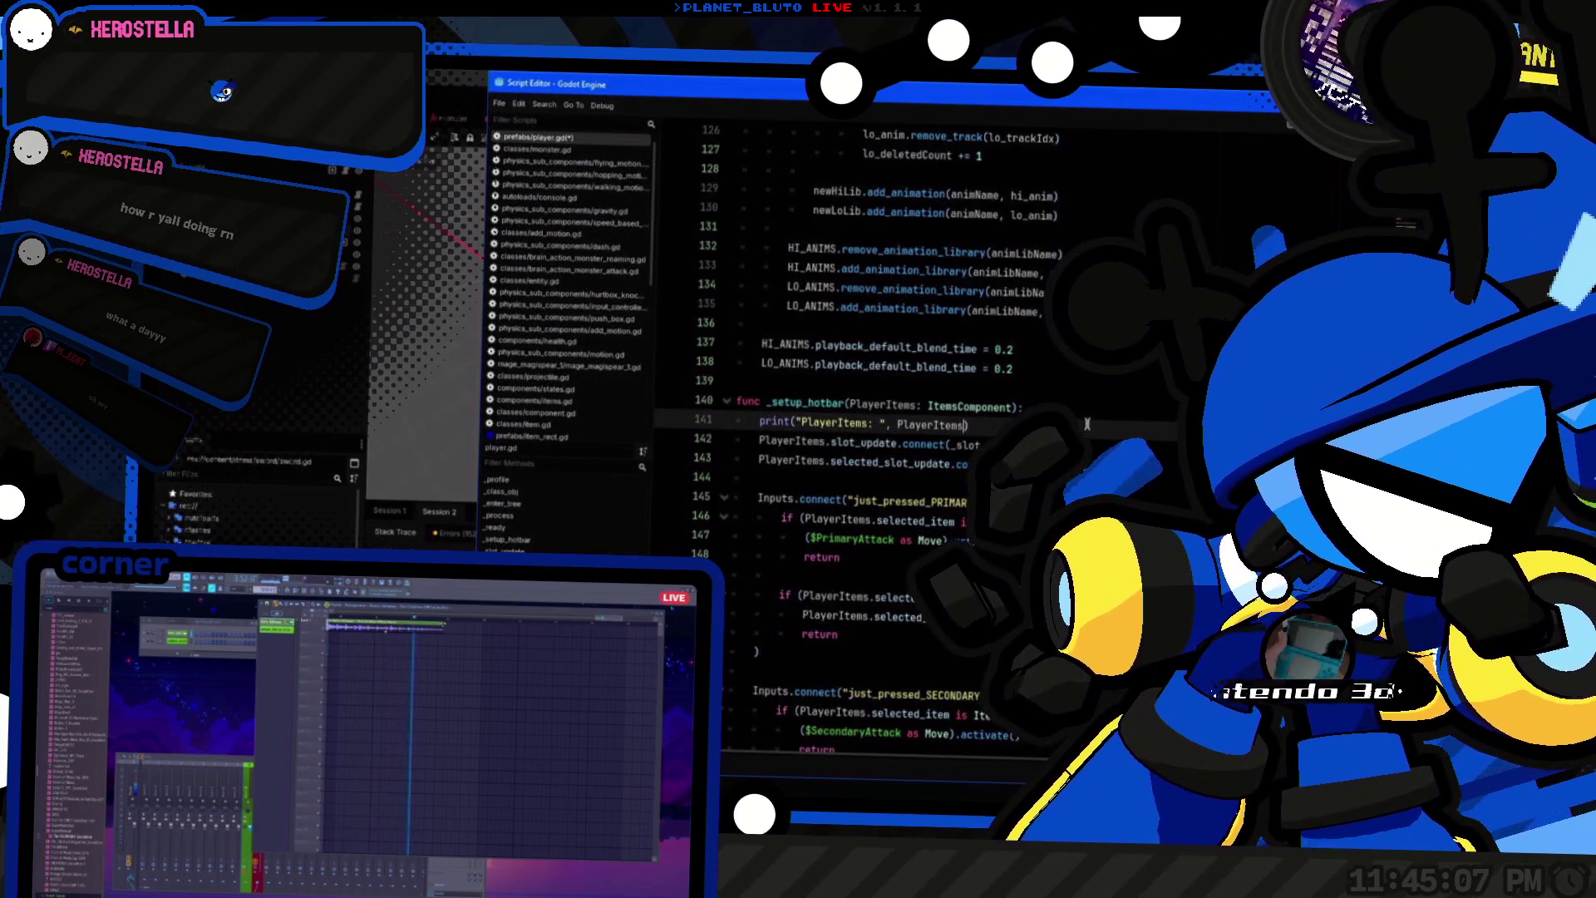
{"action": "scroll", "coordinate": [1087, 424], "scroll_direction": "down", "scroll_amount": 6}
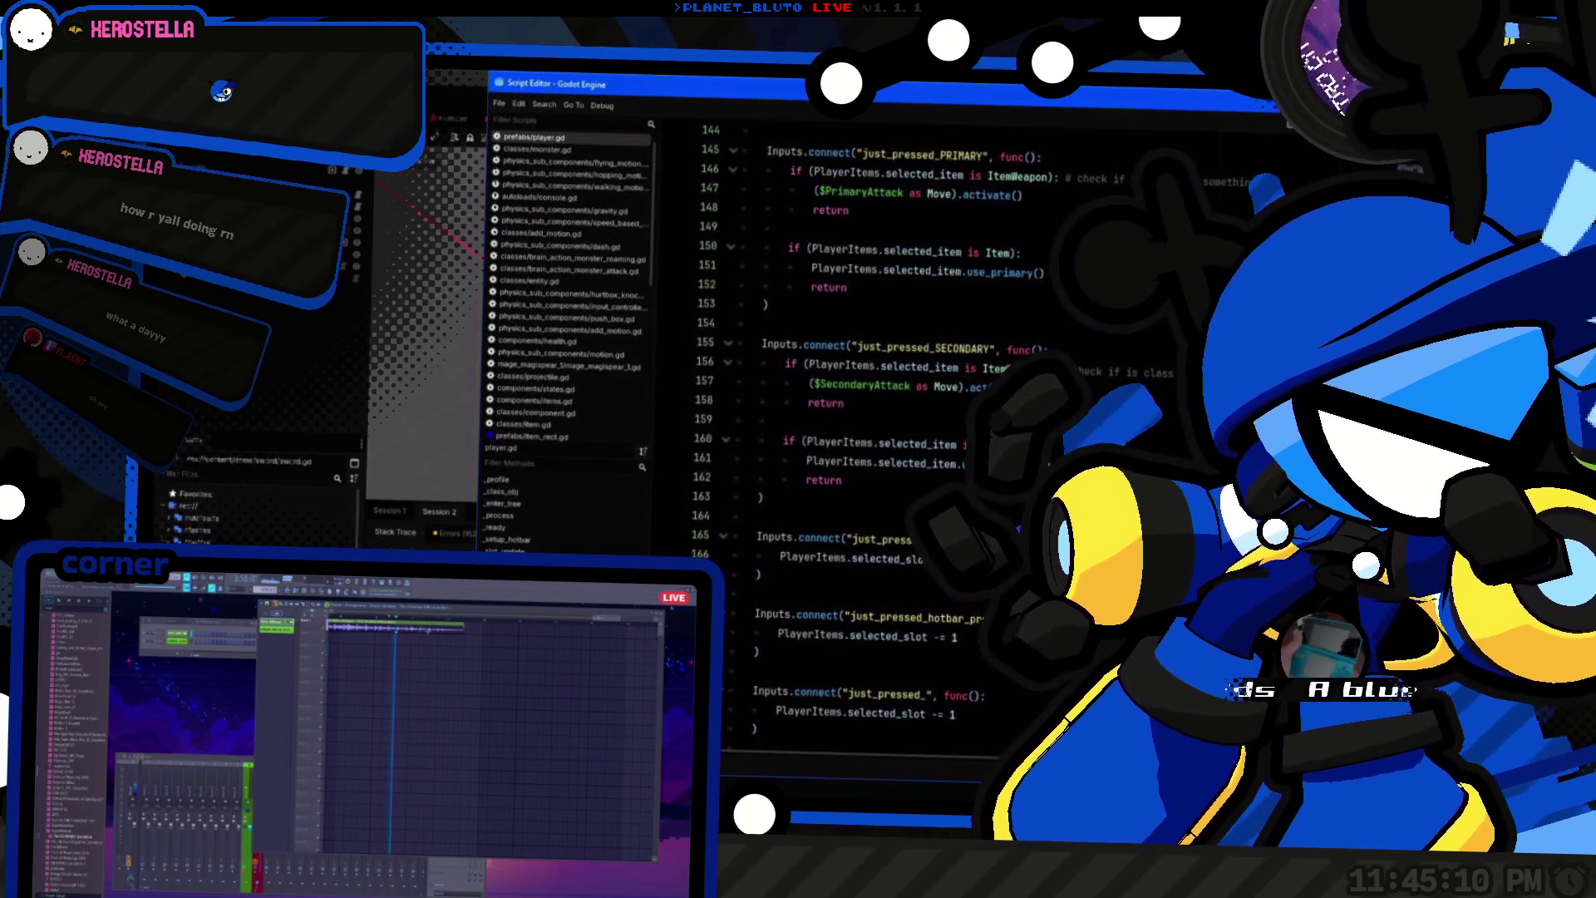
{"action": "key", "text": "alt+Tab"}
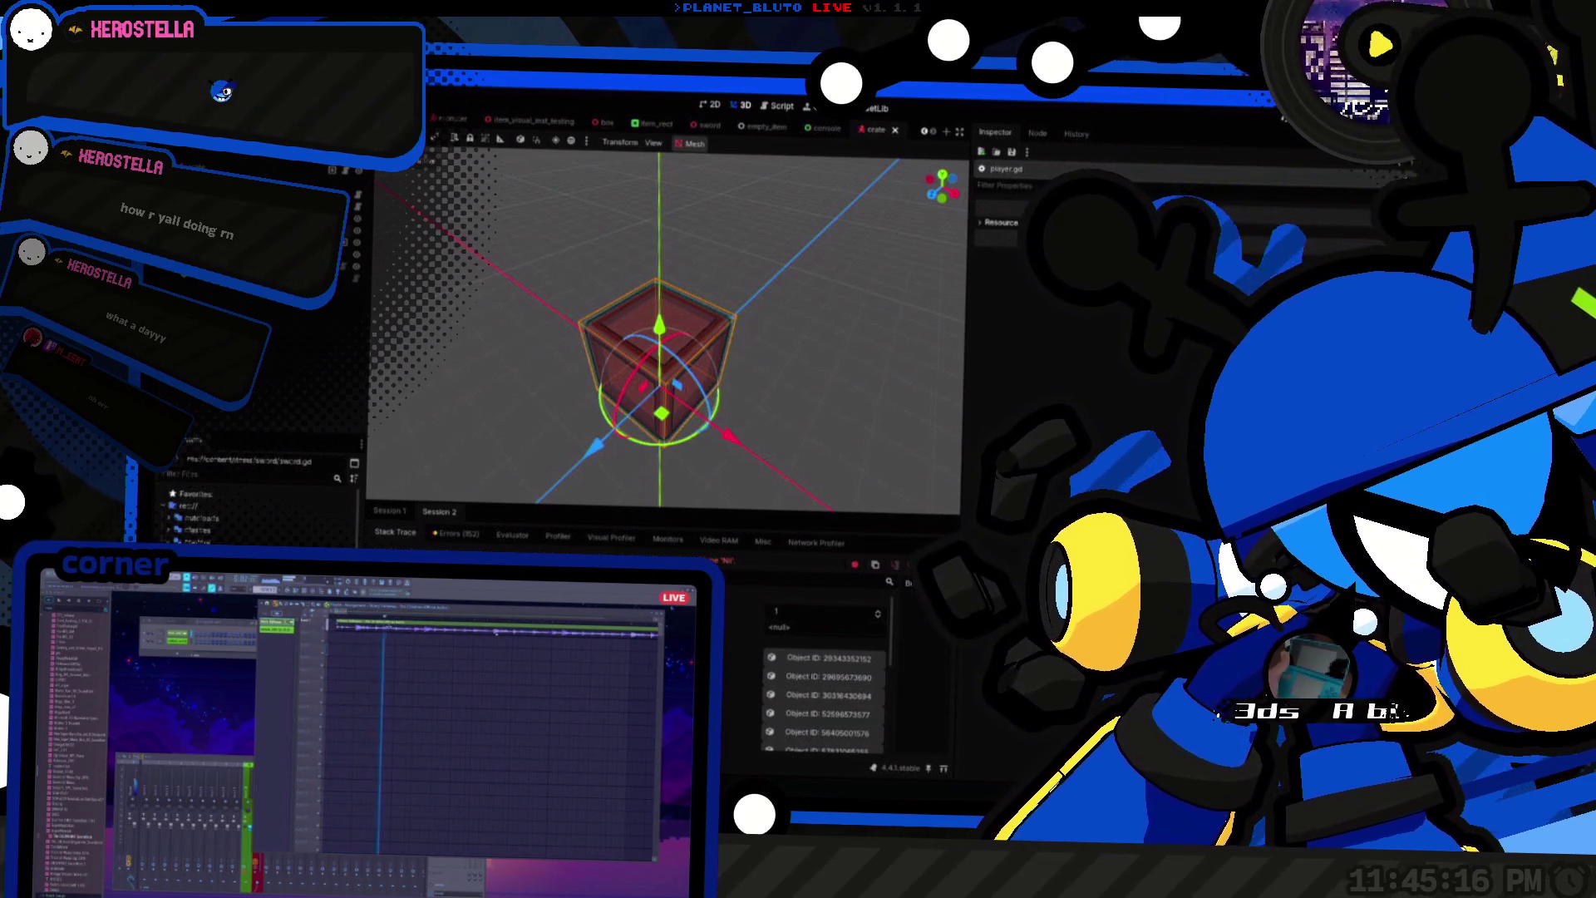
Step: Relaunch the game with F5 and bring the script editor back in front
{"action": "key", "text": "alt+Tab"}
{"action": "key", "text": "alt+Tab"}
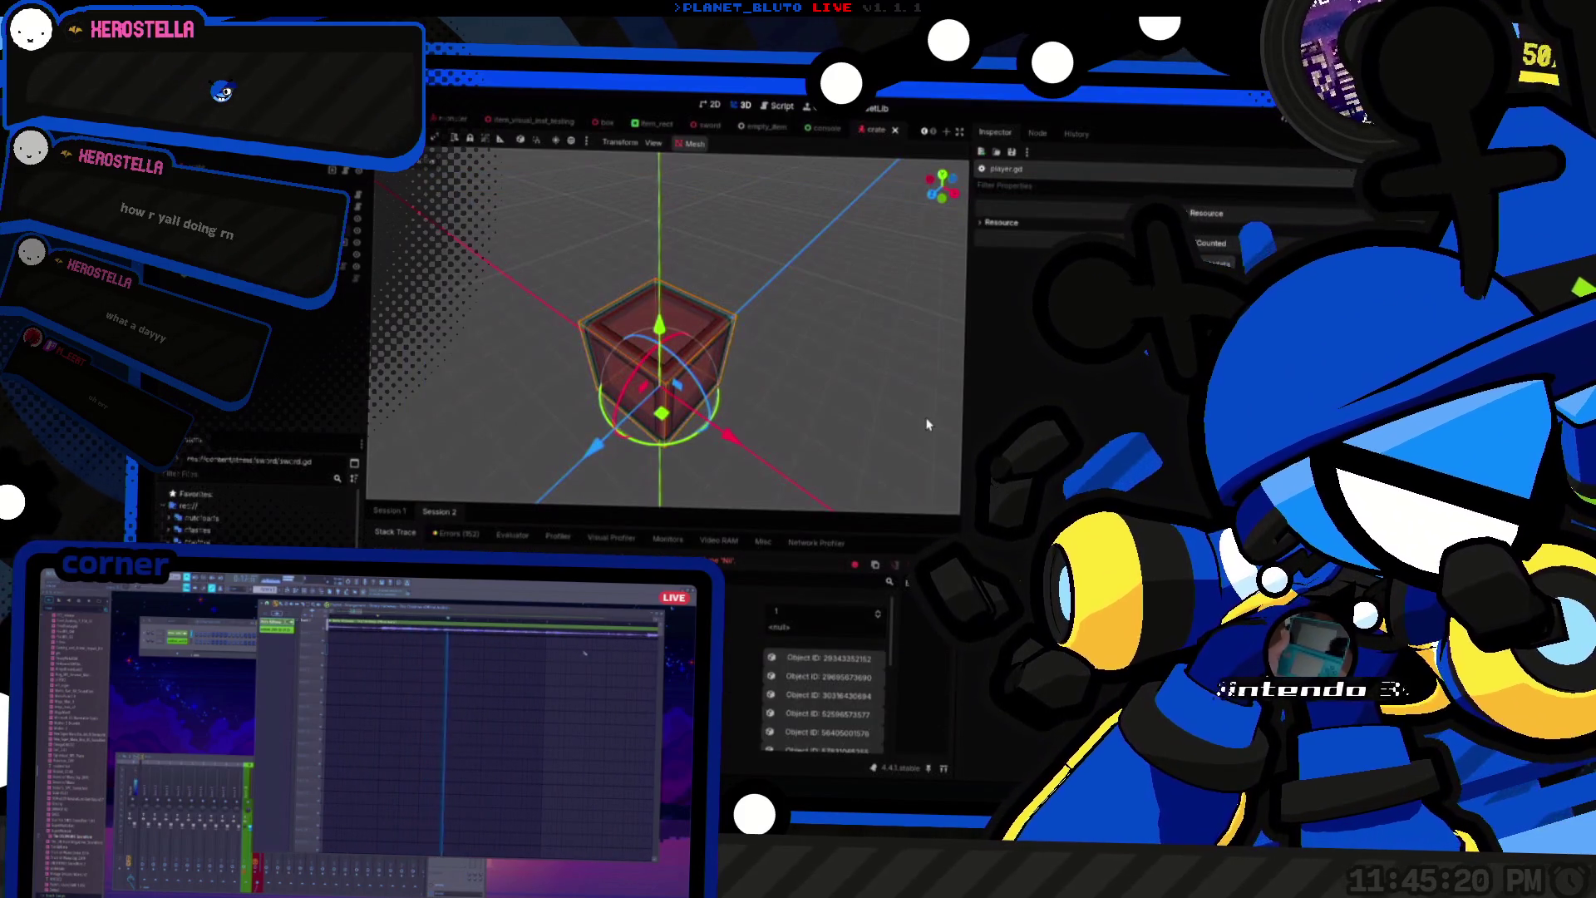
{"action": "key", "text": "F5"}
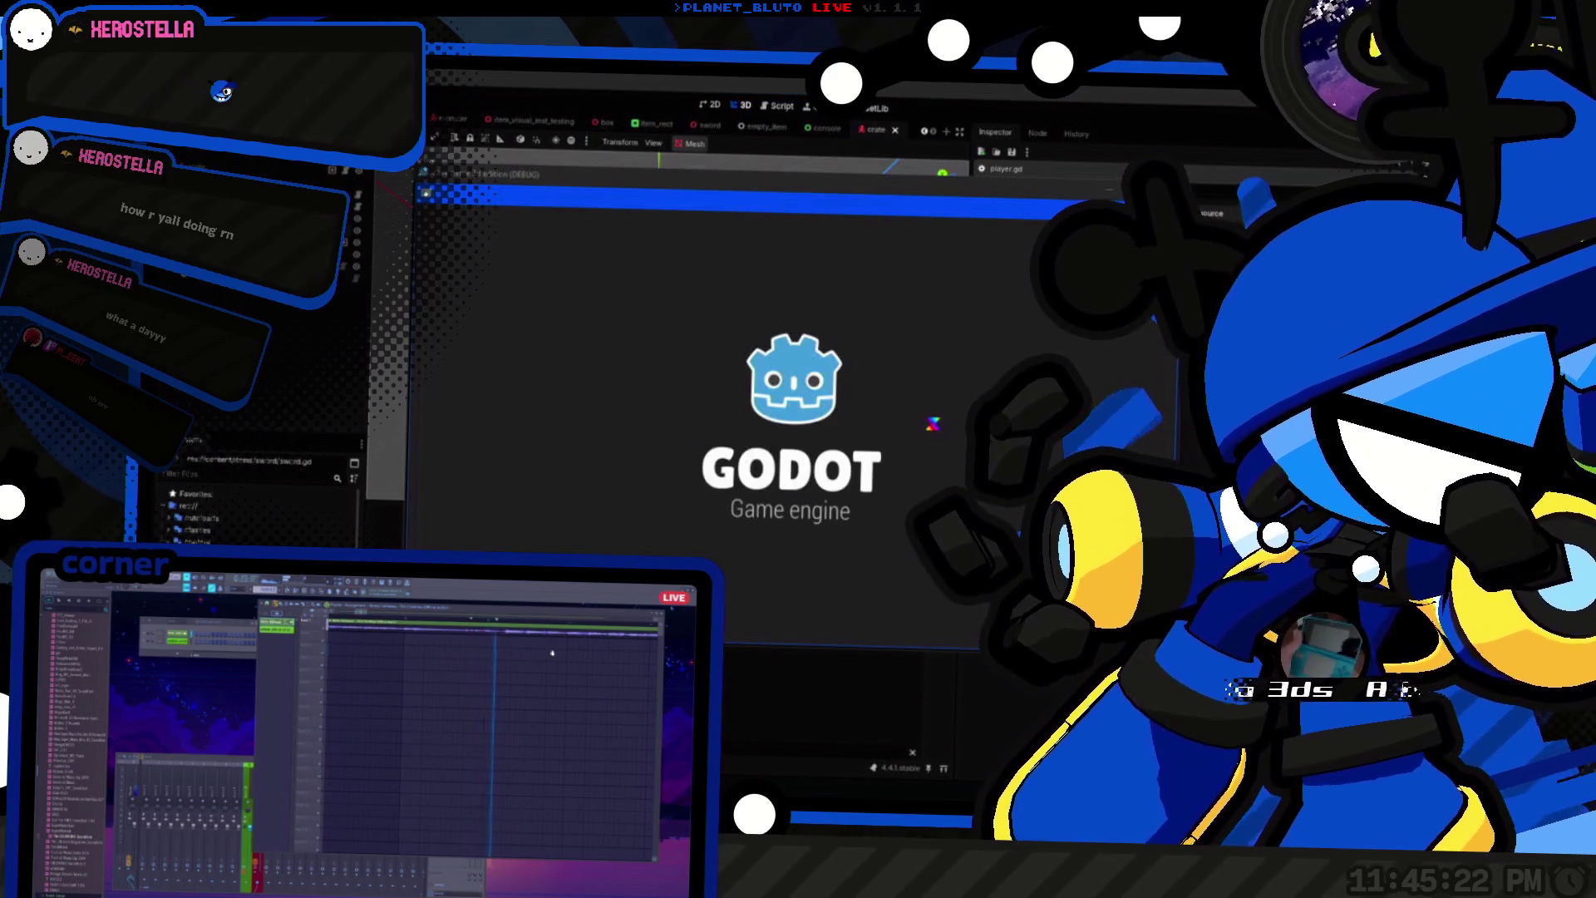
{"action": "key", "text": "F8"}
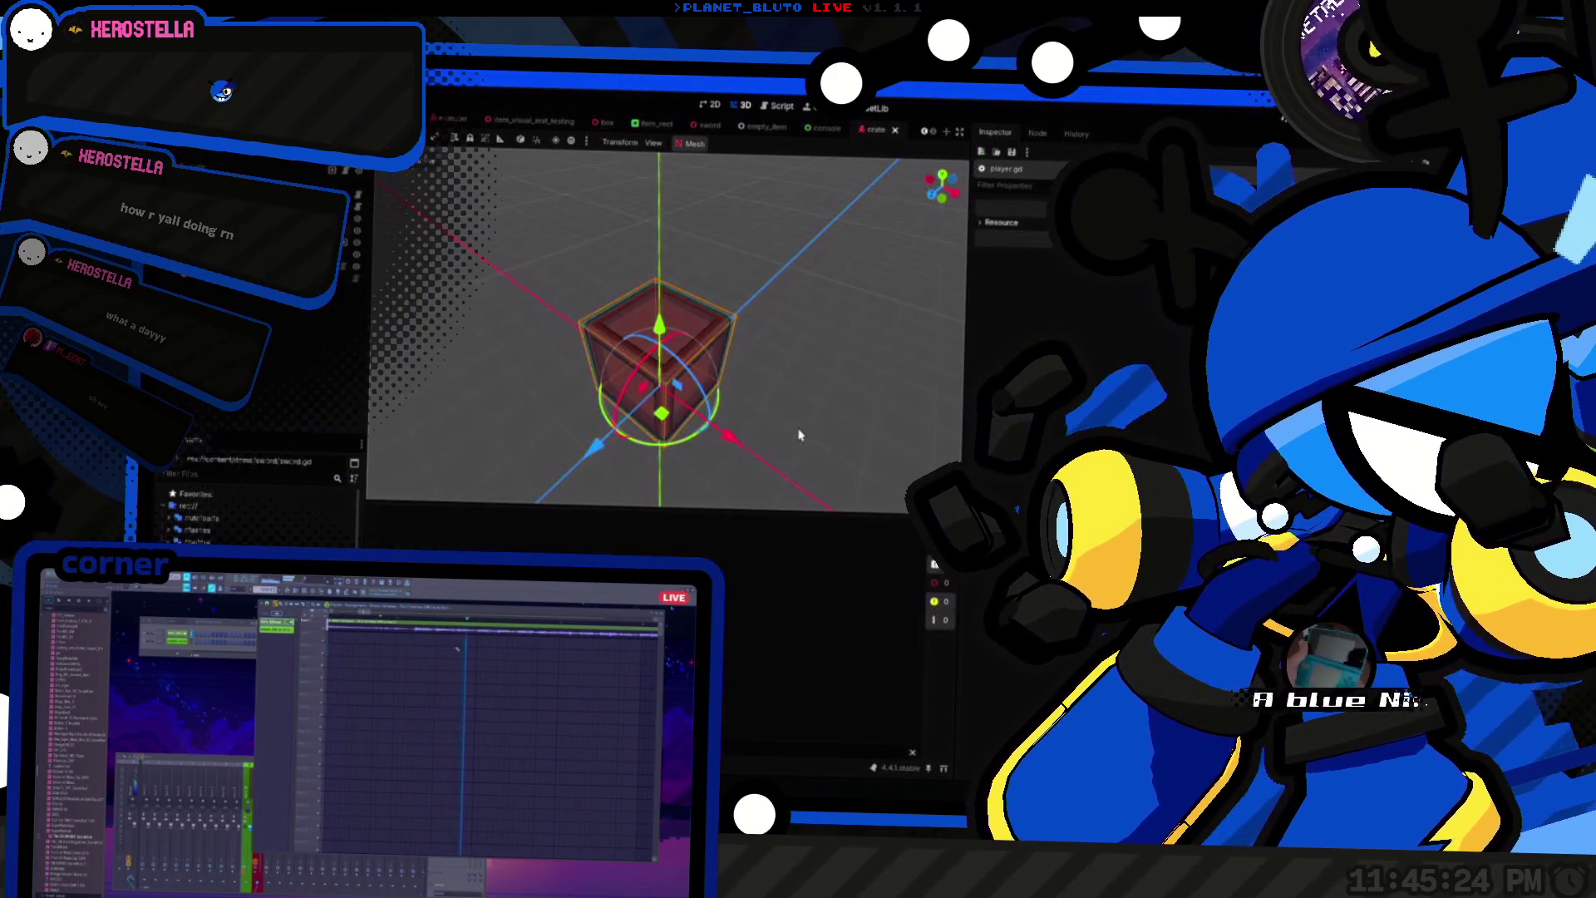
{"action": "key", "text": "alt+Tab"}
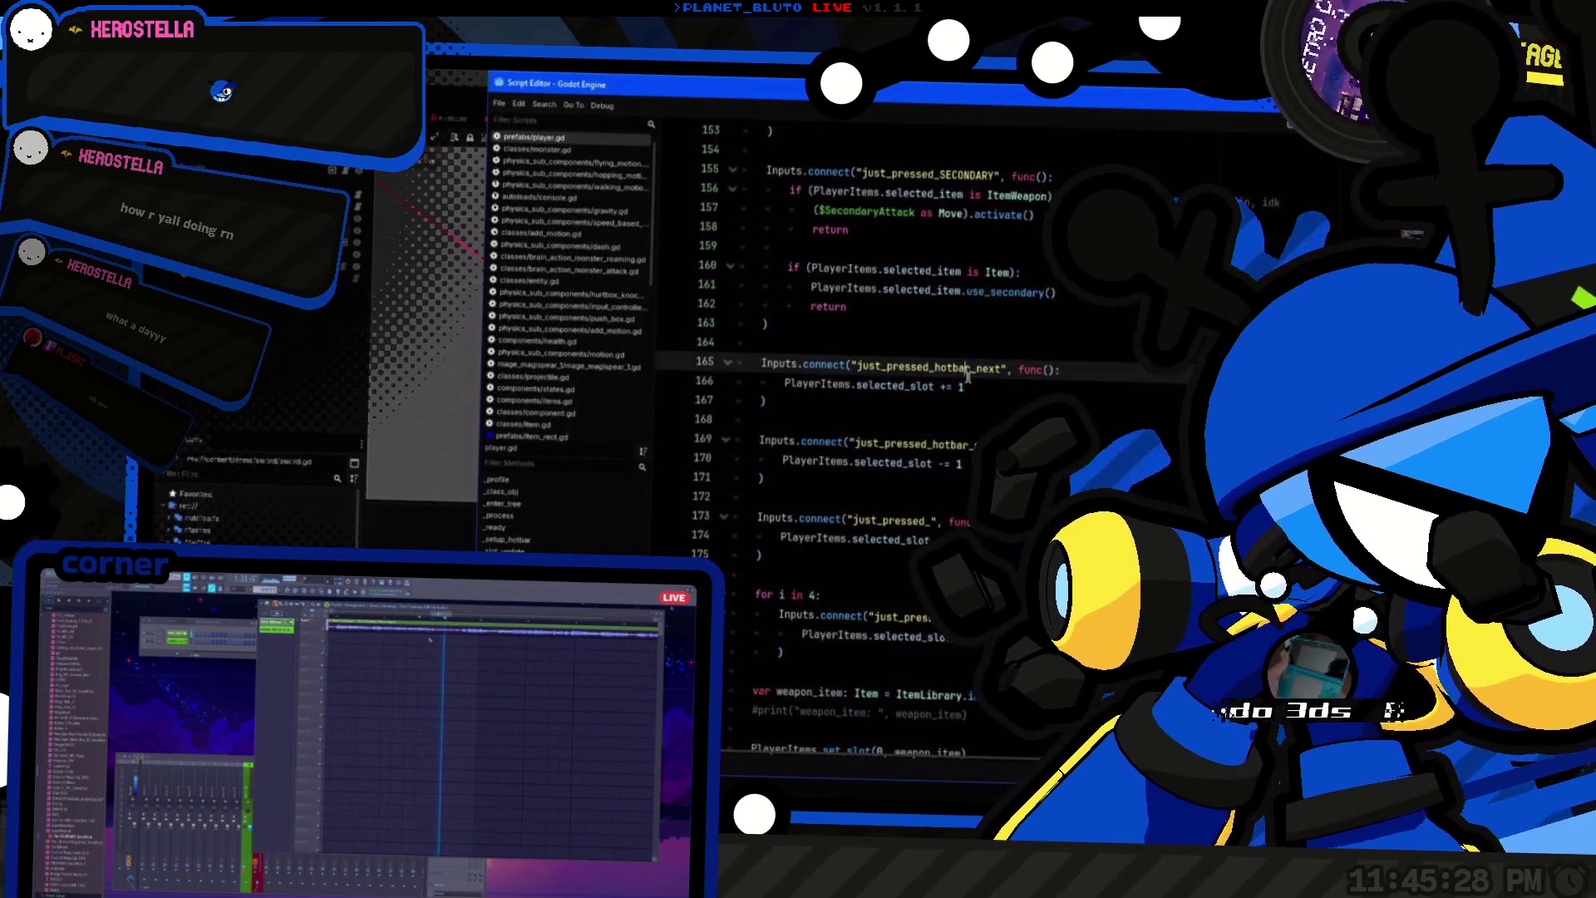
Step: Highlight the uses of Inputs in the hotbar handlers, then switch to the running game window
{"action": "left_click", "coordinate": [1007, 389]}
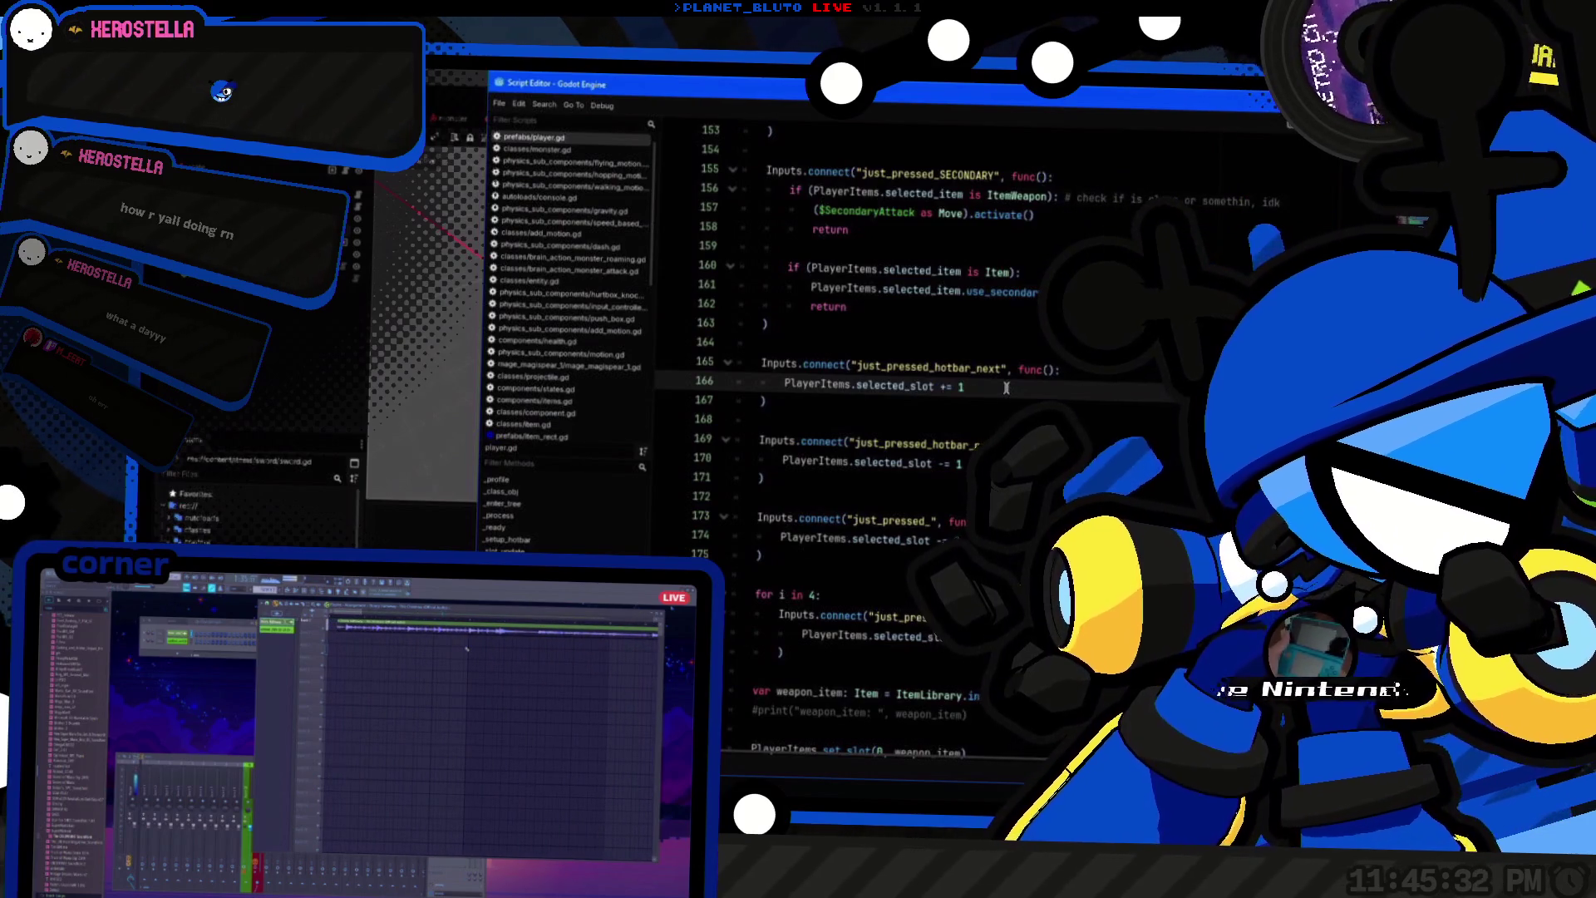
{"action": "double_click", "coordinate": [778, 366]}
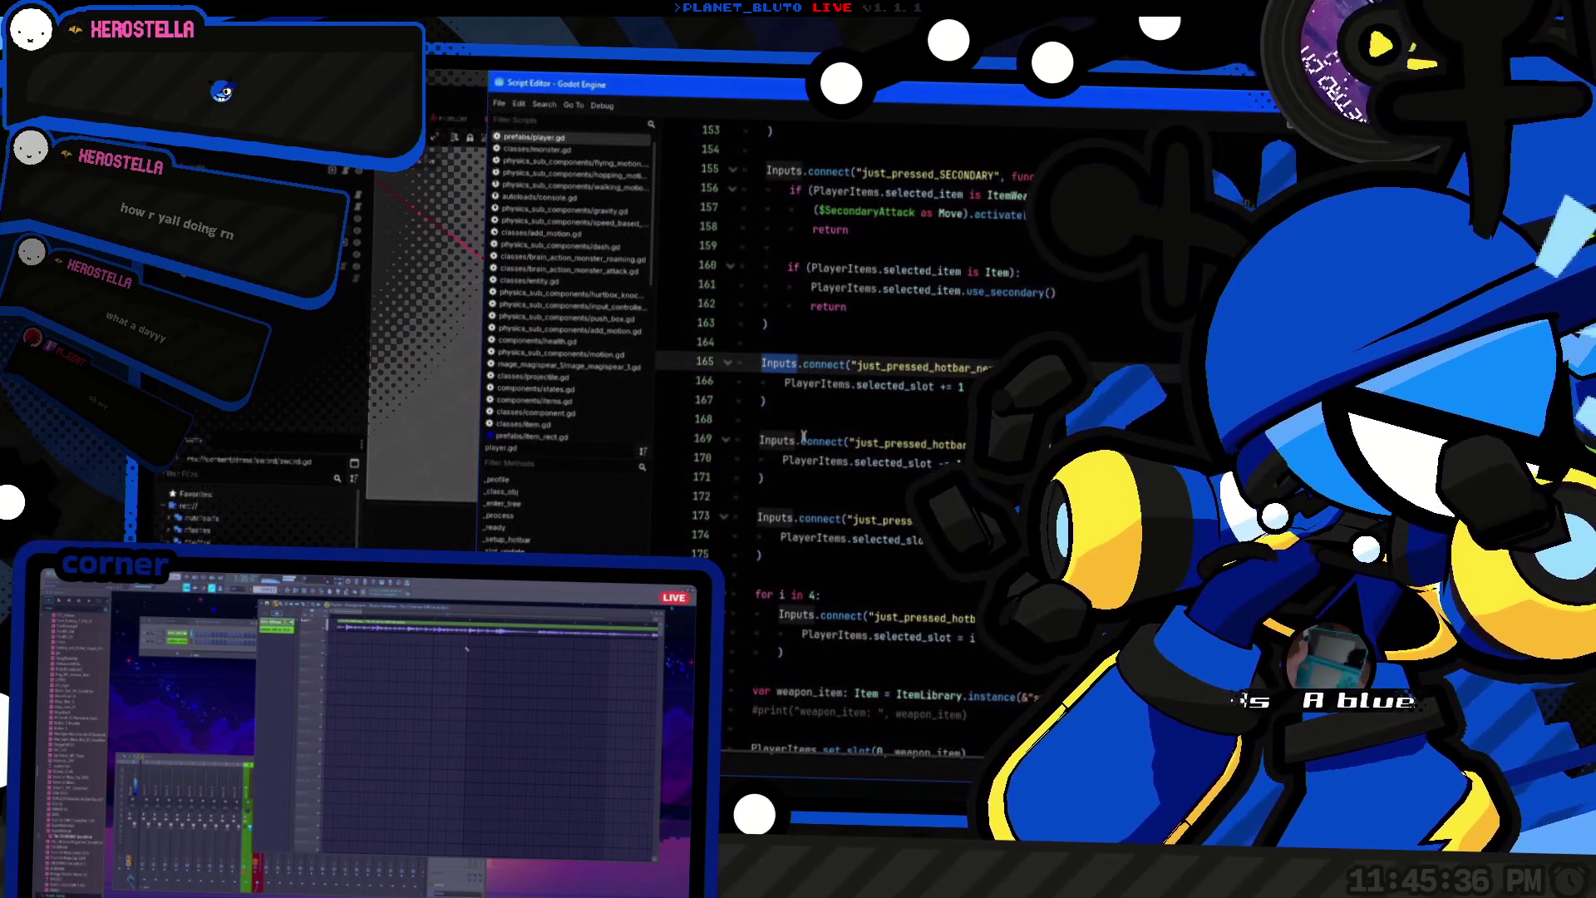
{"action": "scroll", "coordinate": [803, 434], "scroll_direction": "down", "scroll_amount": 2}
{"action": "key", "text": "alt+Tab"}
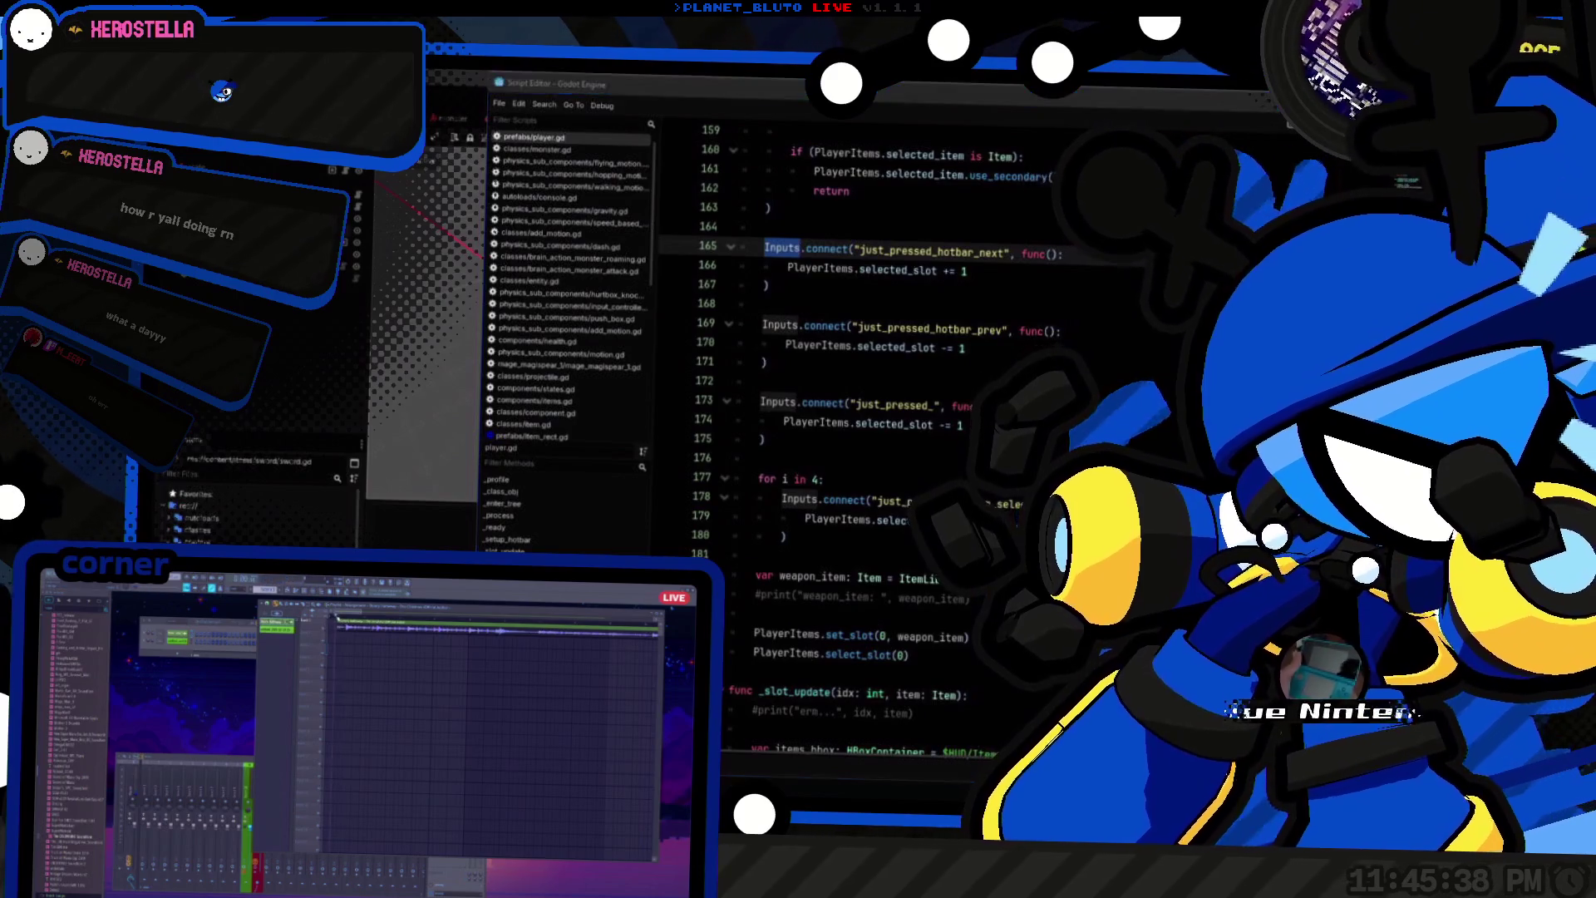
{"action": "key", "text": "alt+Tab"}
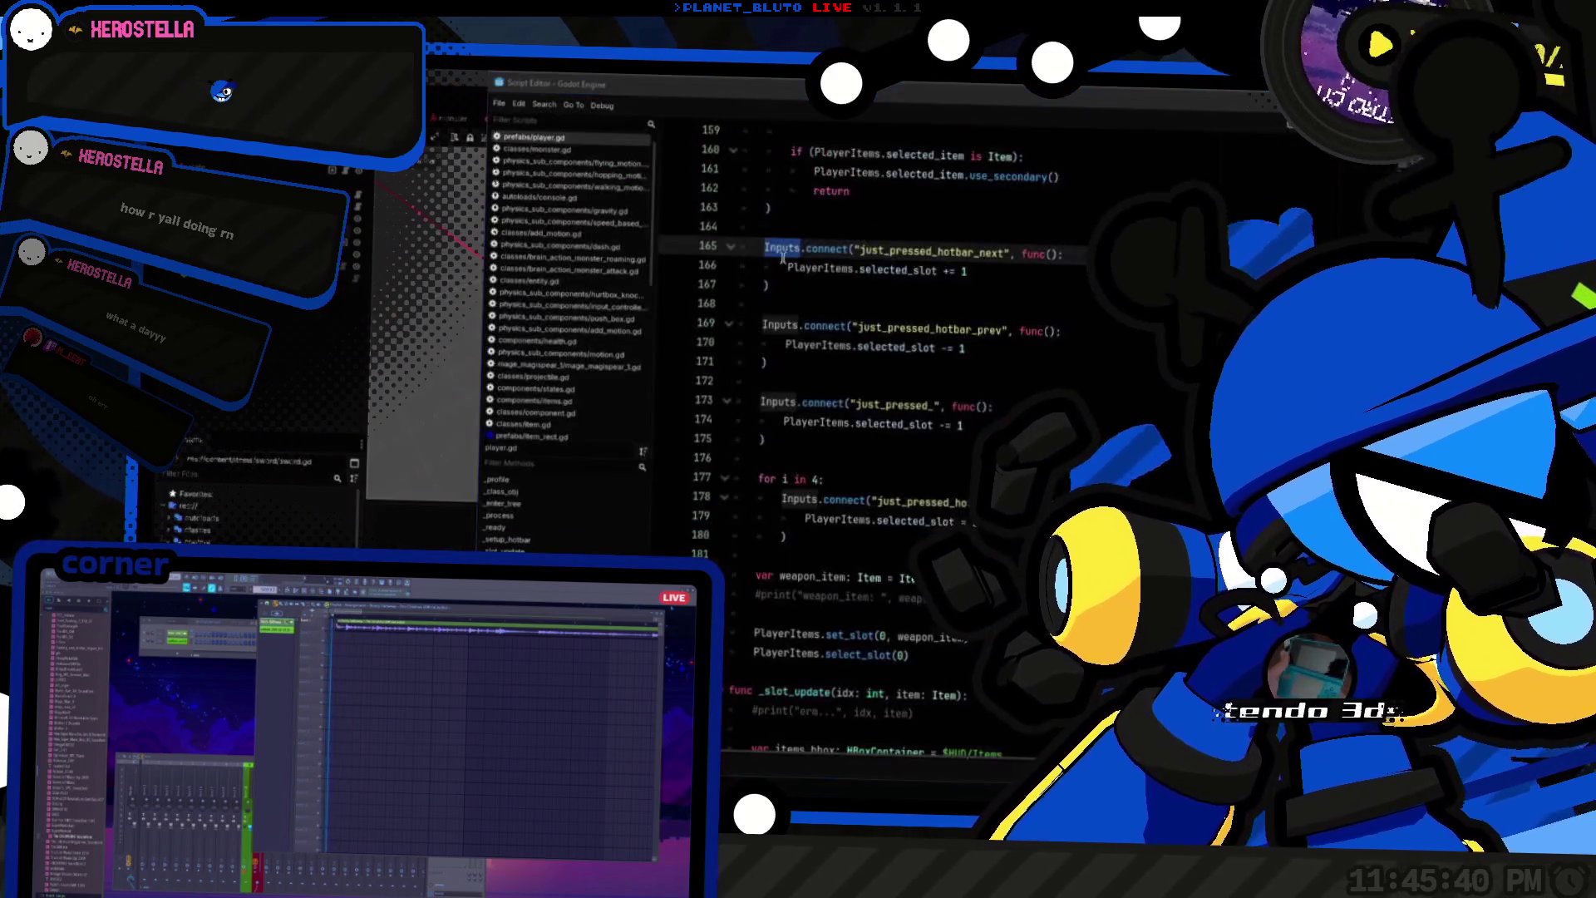
{"action": "key", "text": "alt+Tab"}
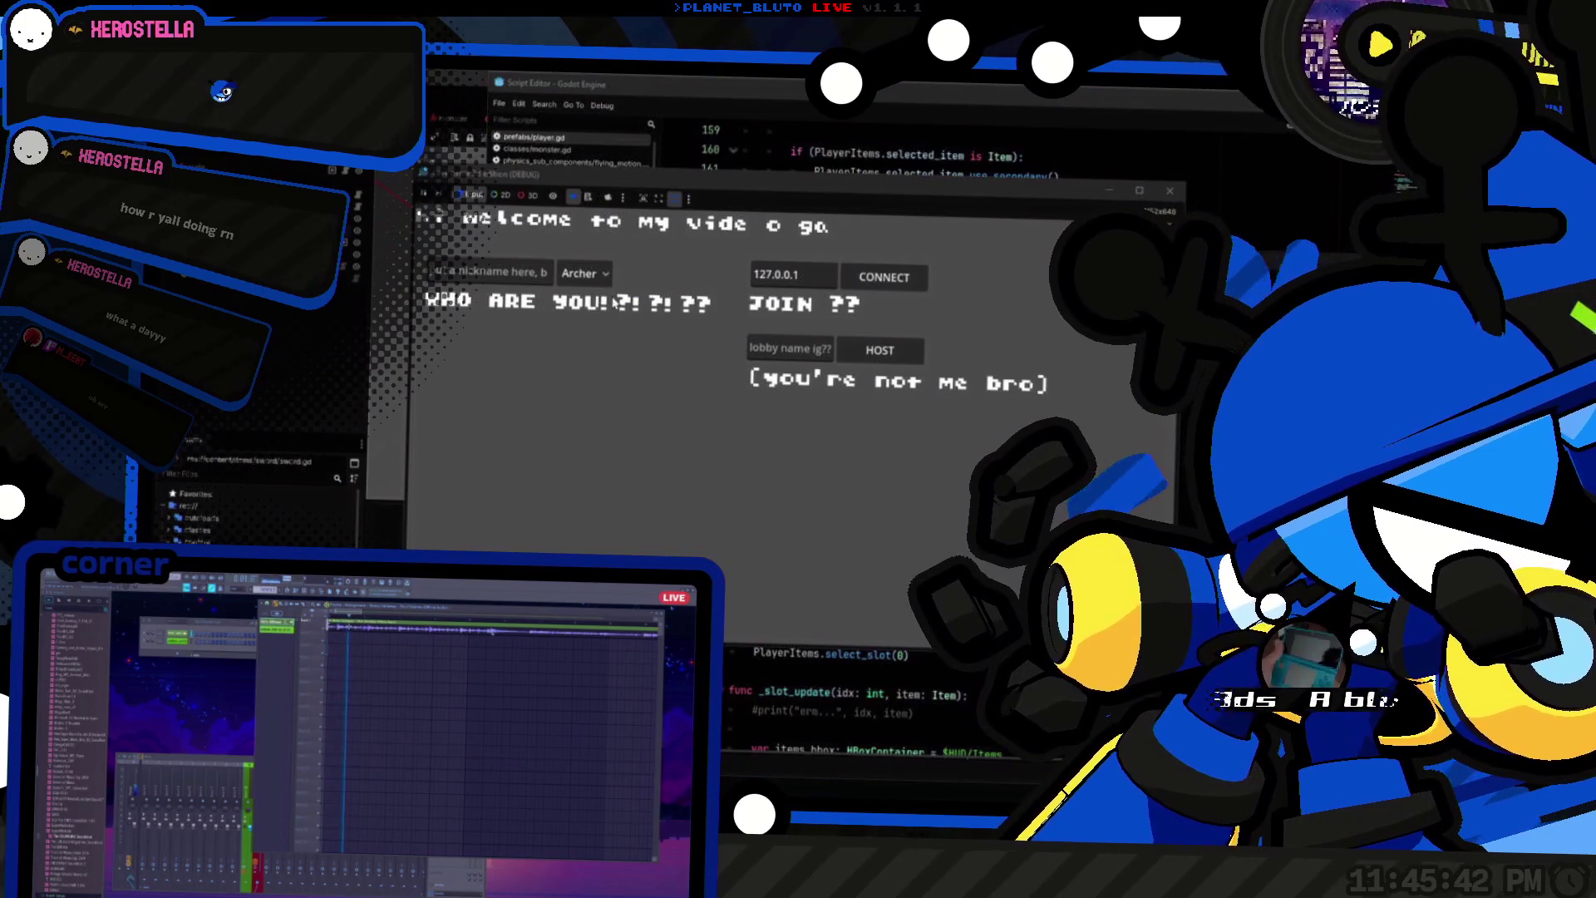
Step: Choose a different character class in the lobby and host a game
{"action": "left_click", "coordinate": [584, 273]}
{"action": "left_click", "coordinate": [586, 314]}
{"action": "left_click", "coordinate": [880, 350]}
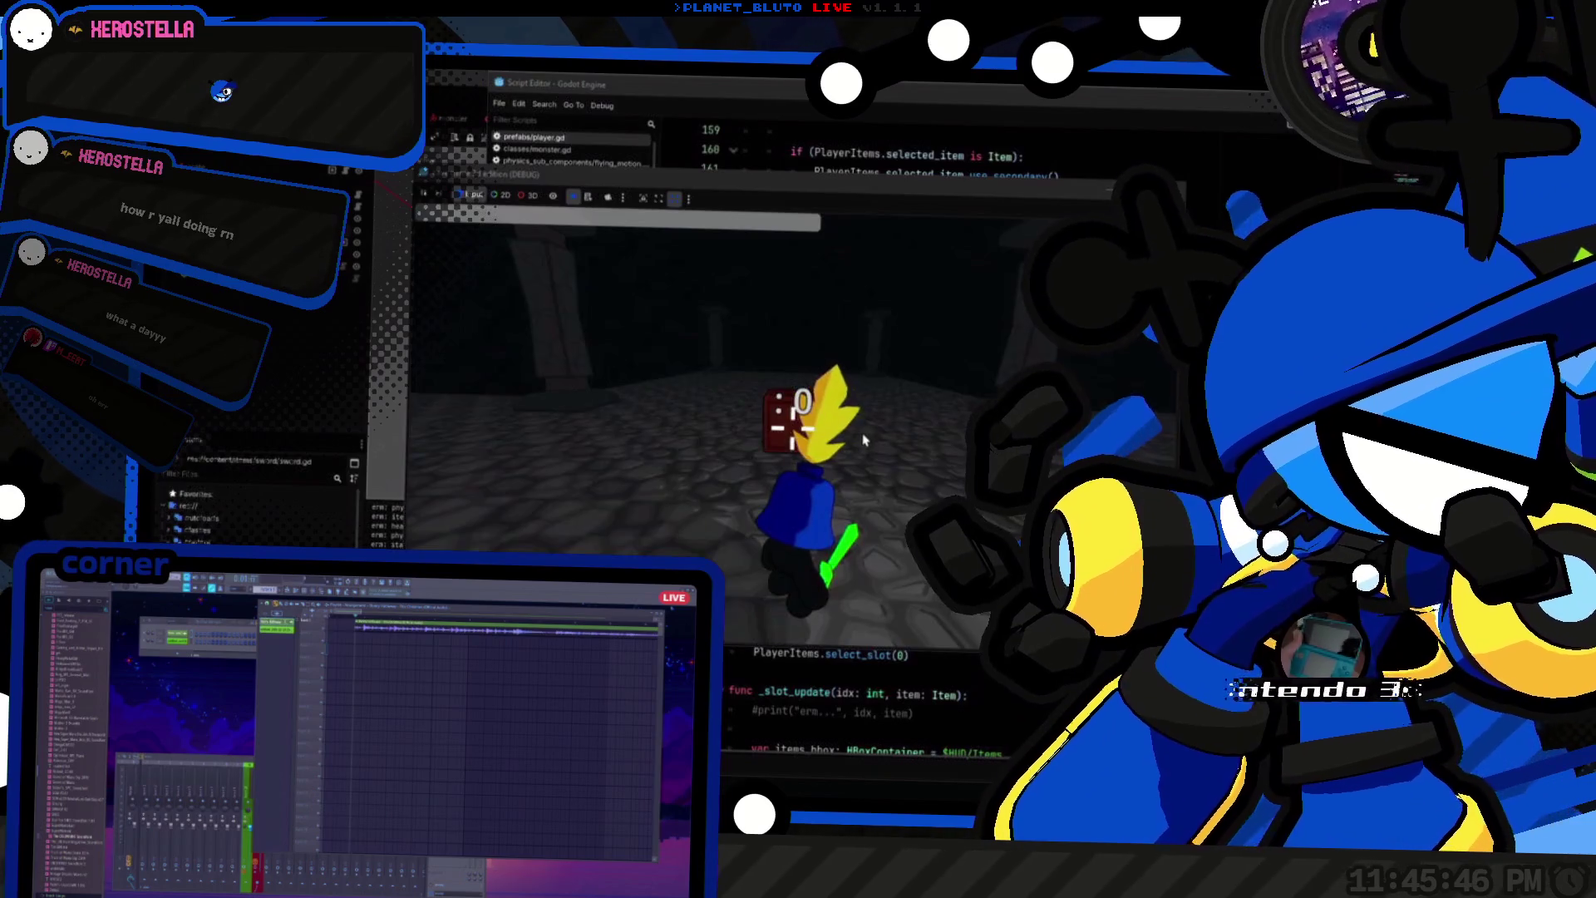
Step: Step between the line 179 hotbar breakpoint in the script and the 3D view with F12
{"action": "key", "text": "1"}
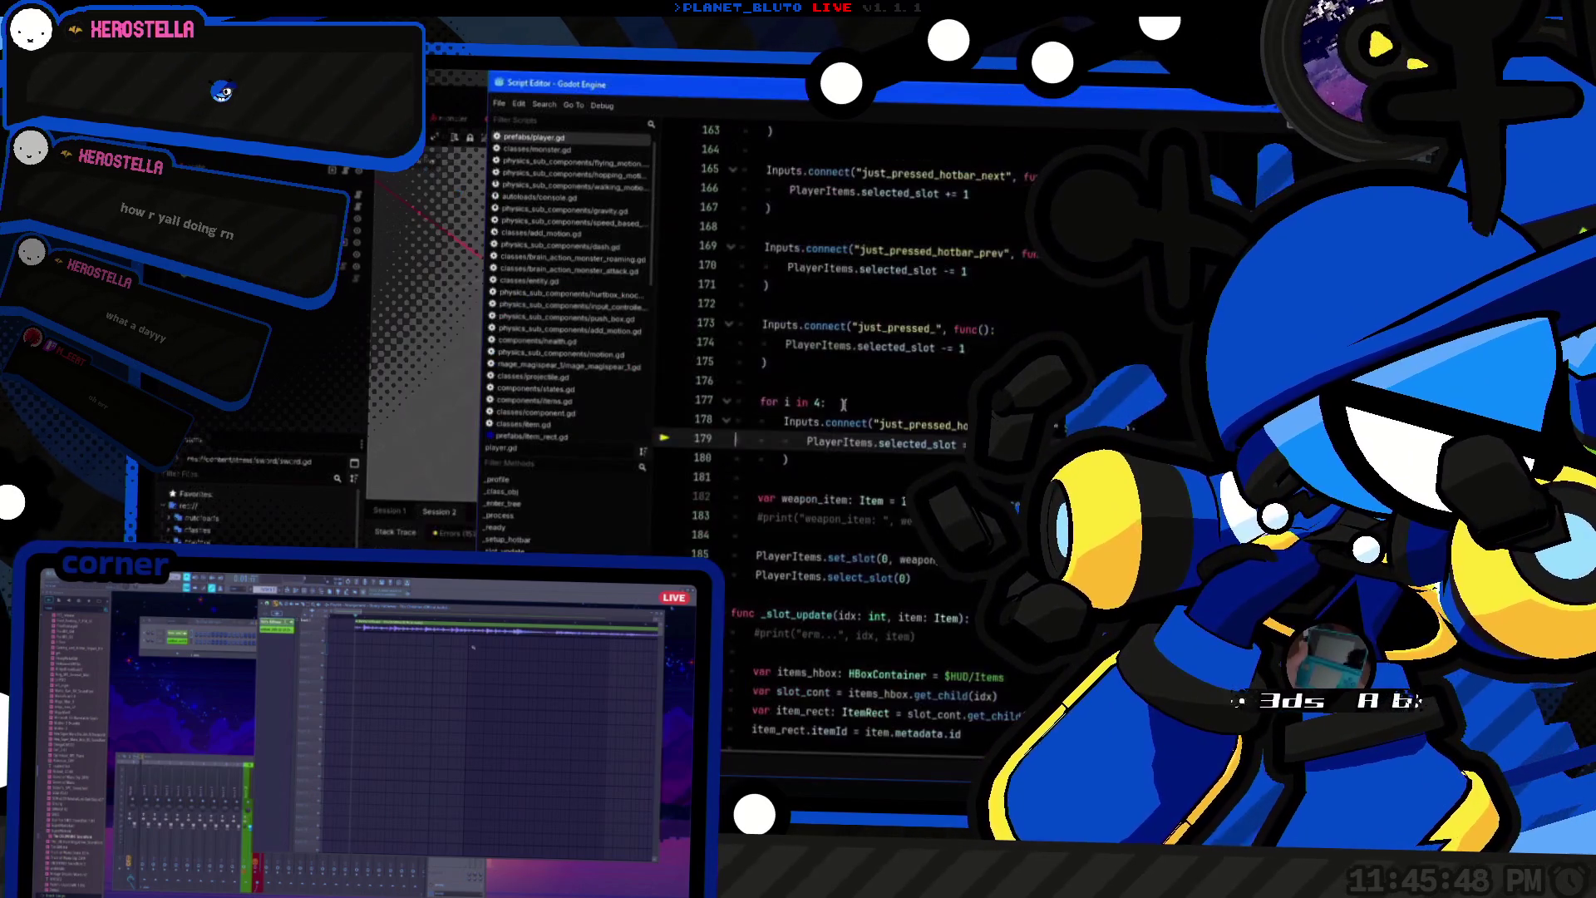
{"action": "key", "text": "F12"}
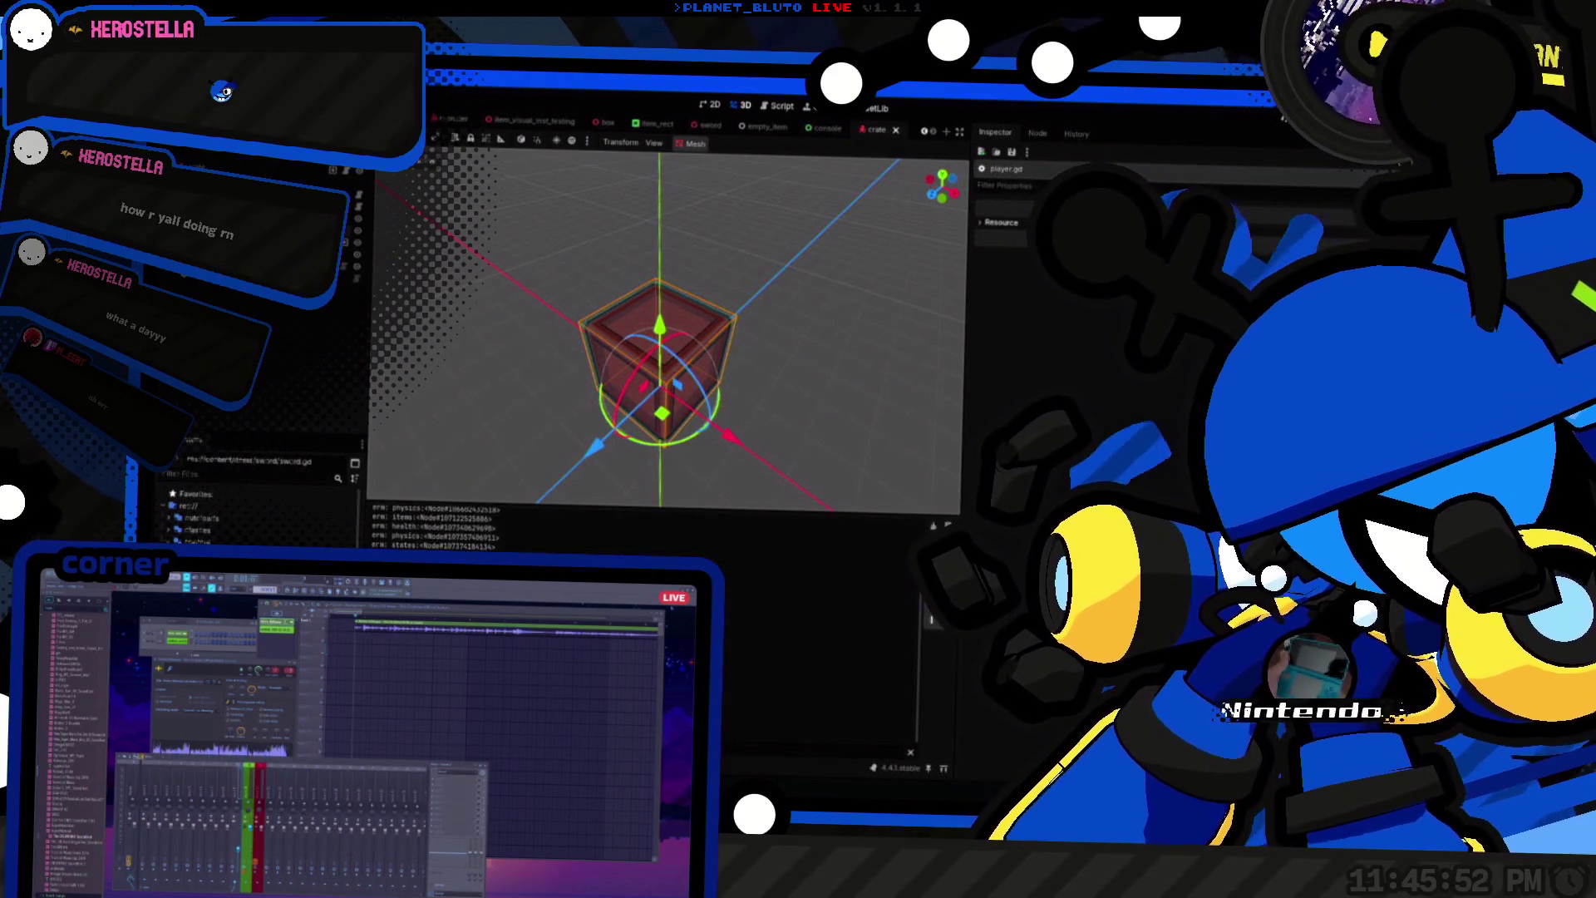
{"action": "key", "text": "1"}
{"action": "key", "text": "F12"}
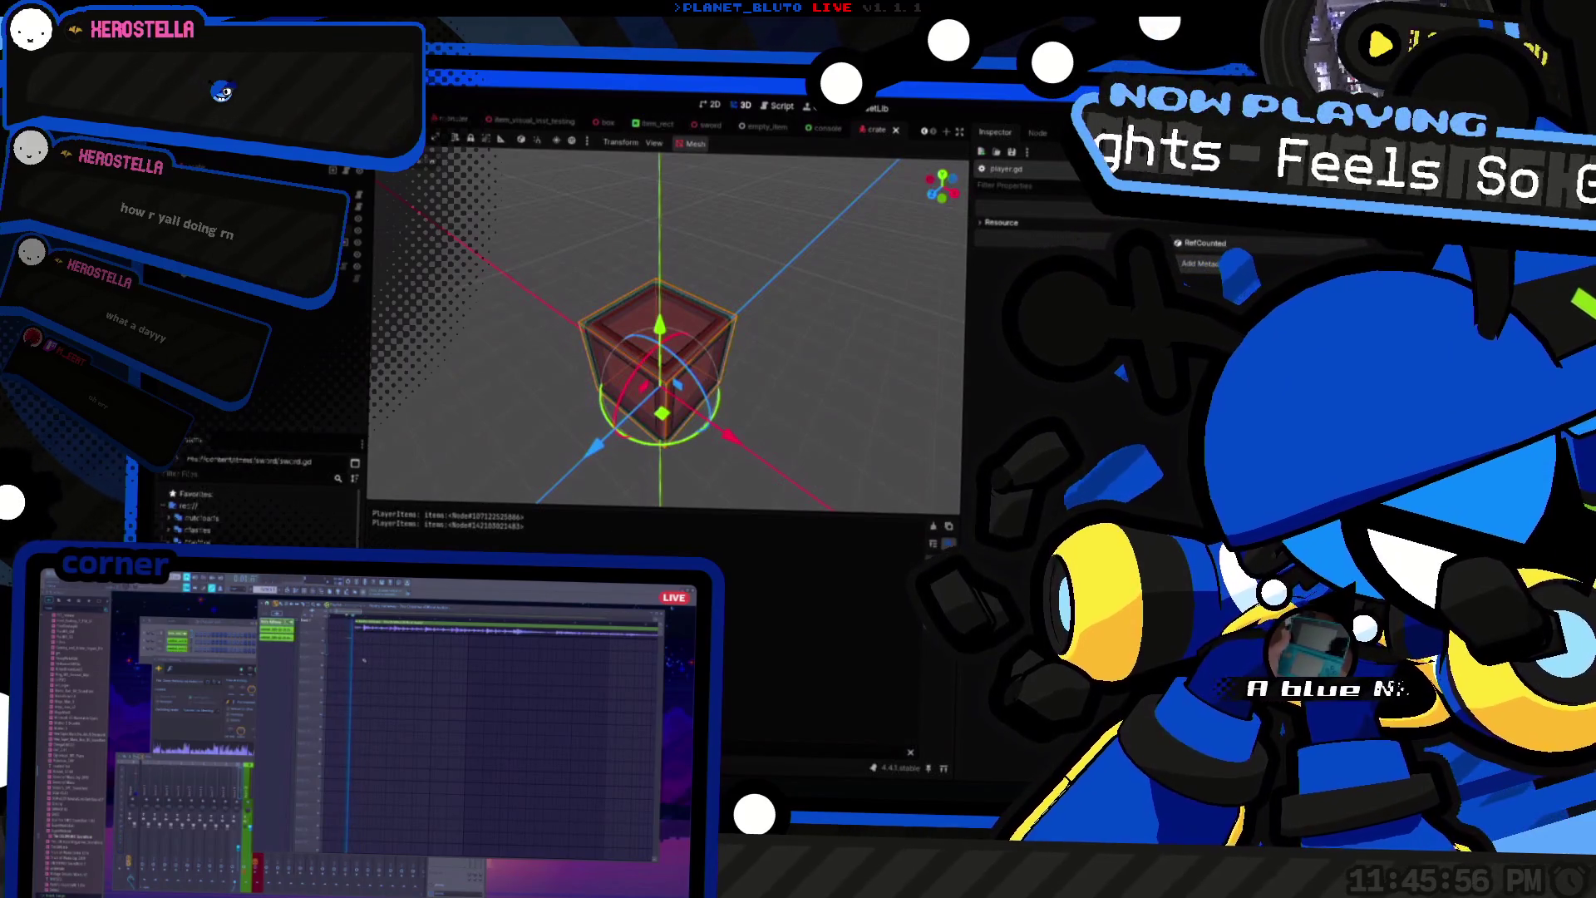
{"action": "key", "text": "1"}
{"action": "key", "text": "F12"}
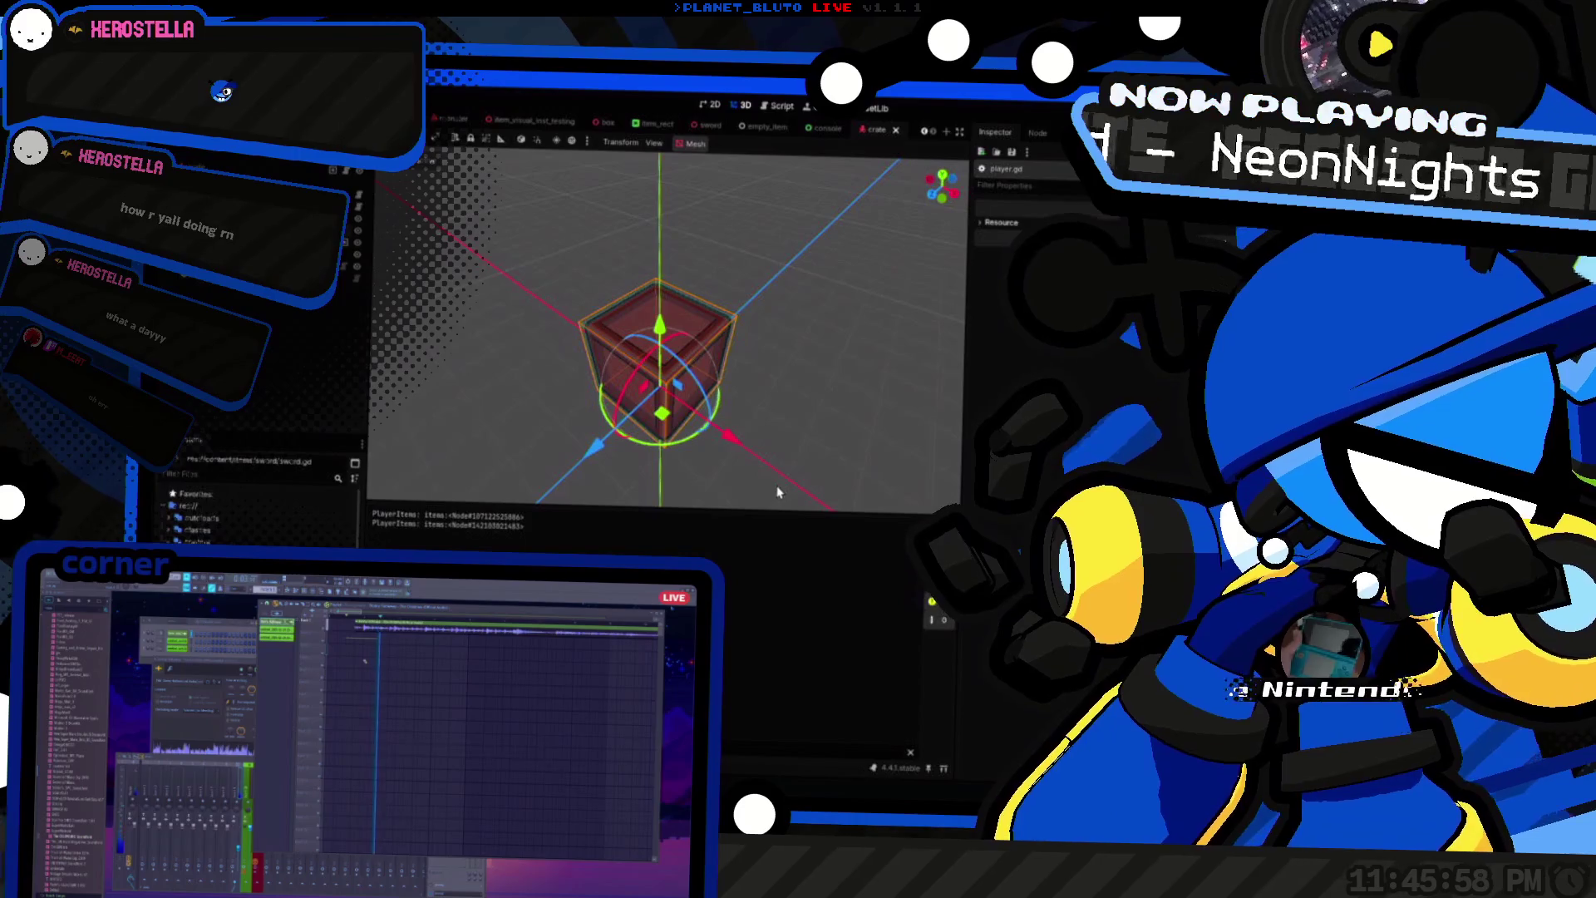
{"action": "key", "text": "1"}
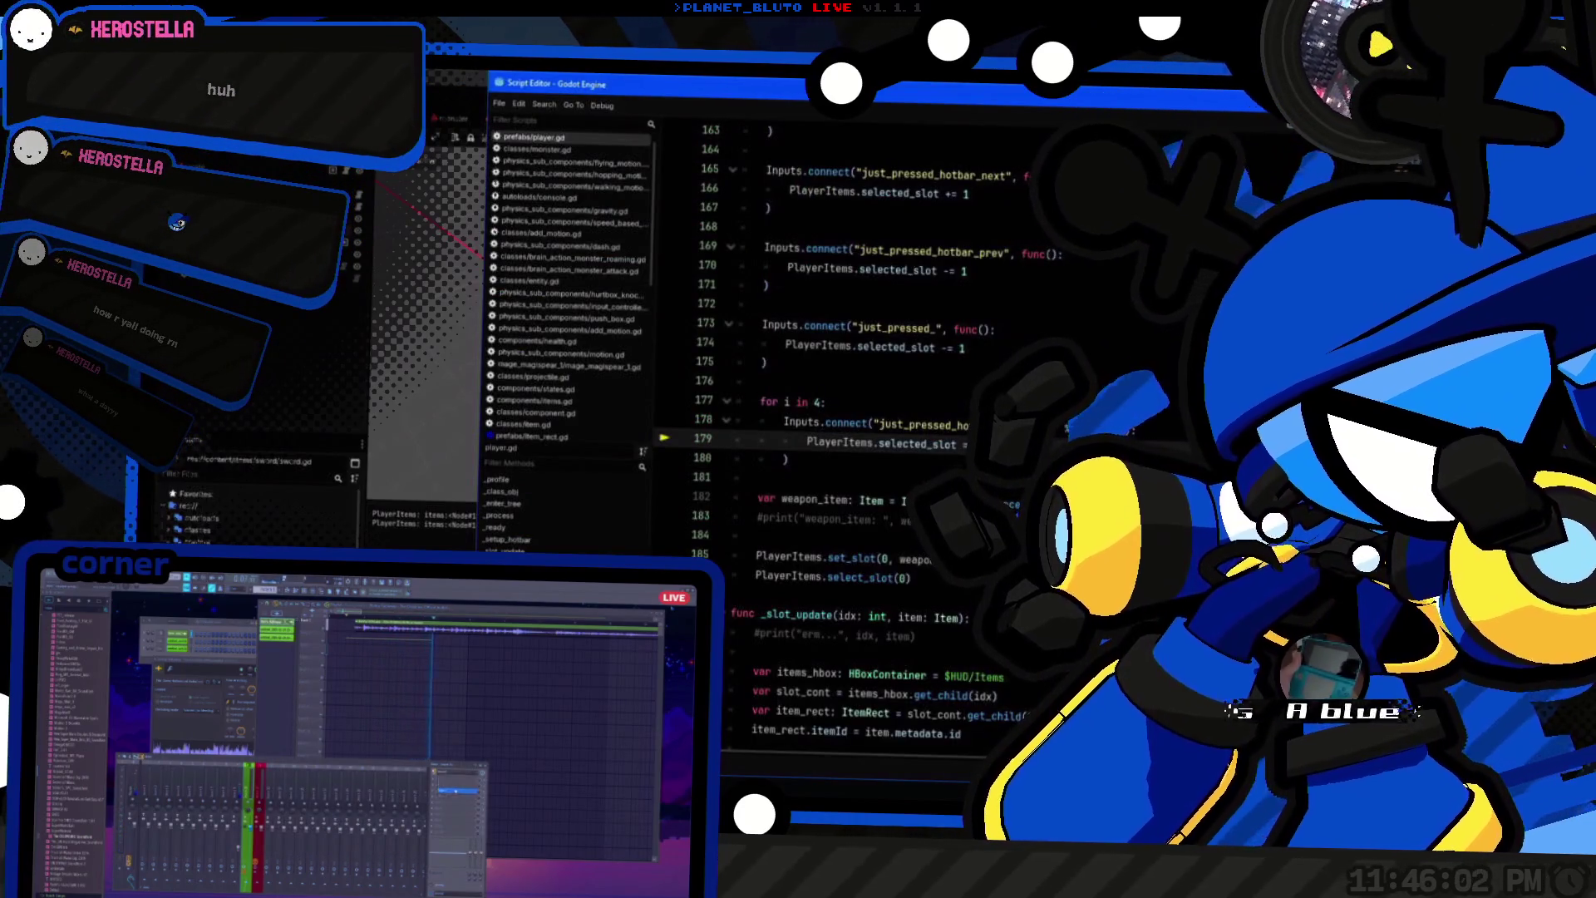
Step: Add a print("PlayerItems: ", PlayerItems) line inside the 'for i in 4:' loop
{"action": "left_click", "coordinate": [786, 459]}
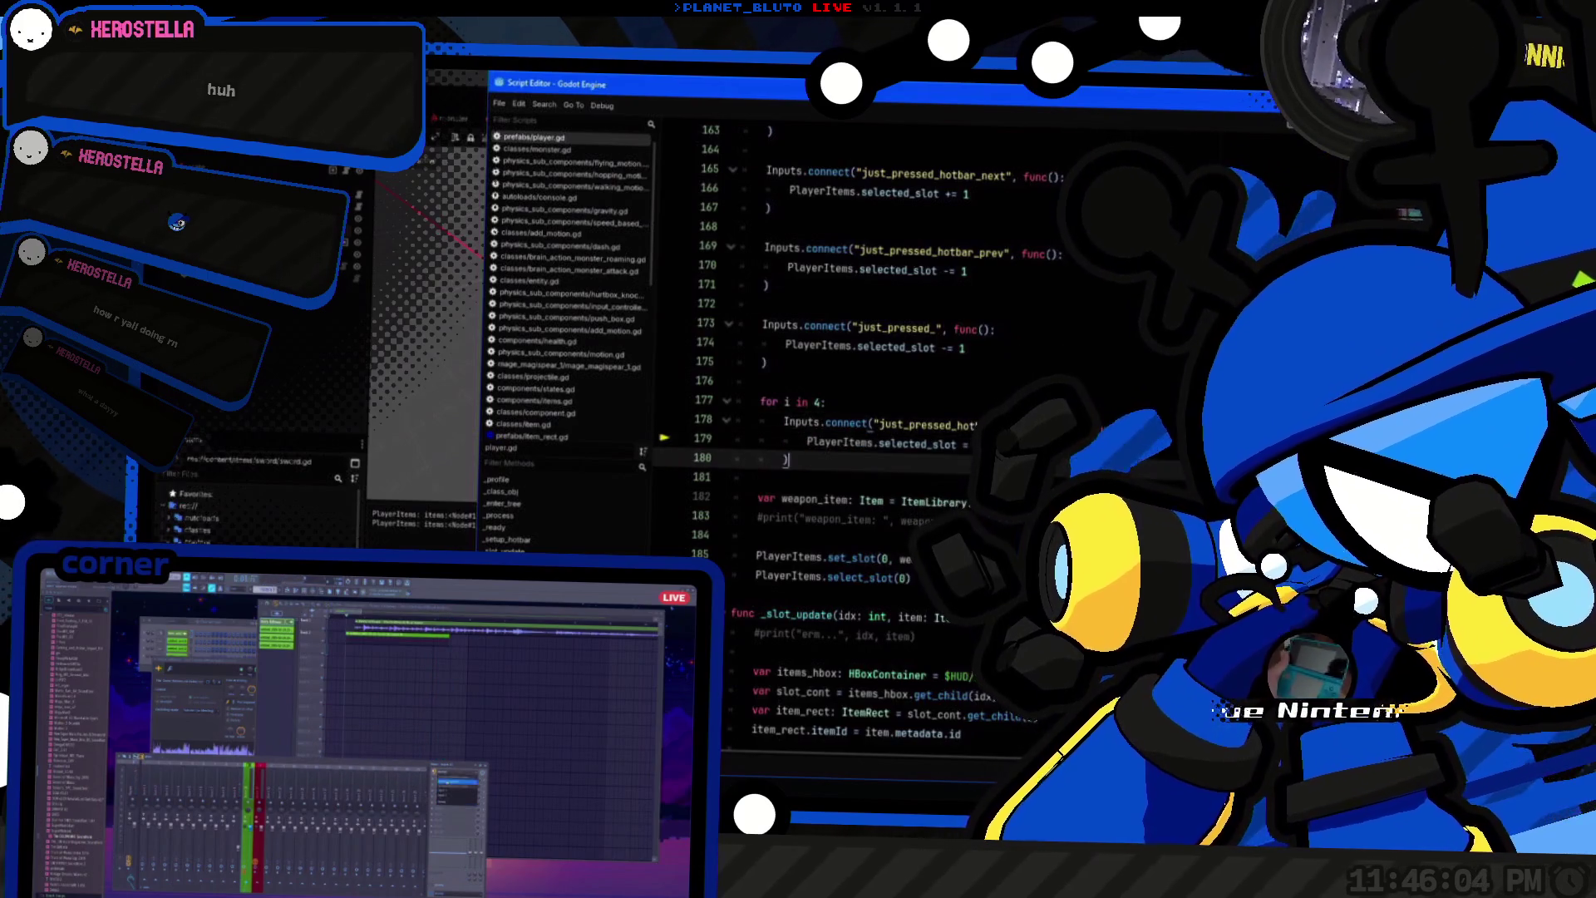
{"action": "double_click", "coordinate": [839, 444]}
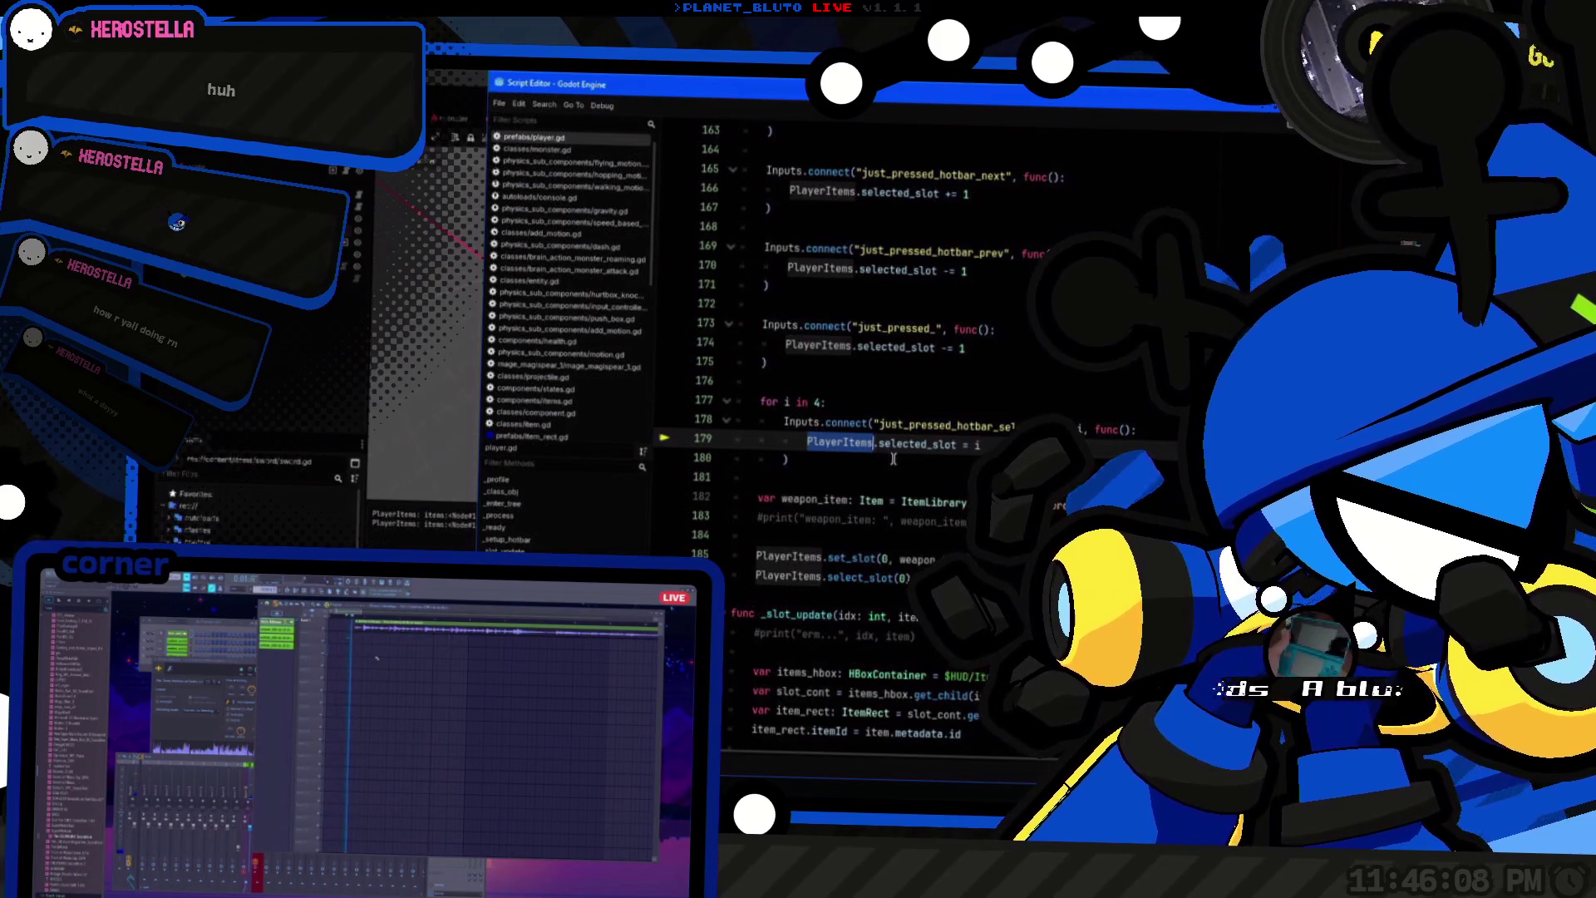
{"action": "scroll", "coordinate": [825, 522], "scroll_direction": "up", "scroll_amount": 2}
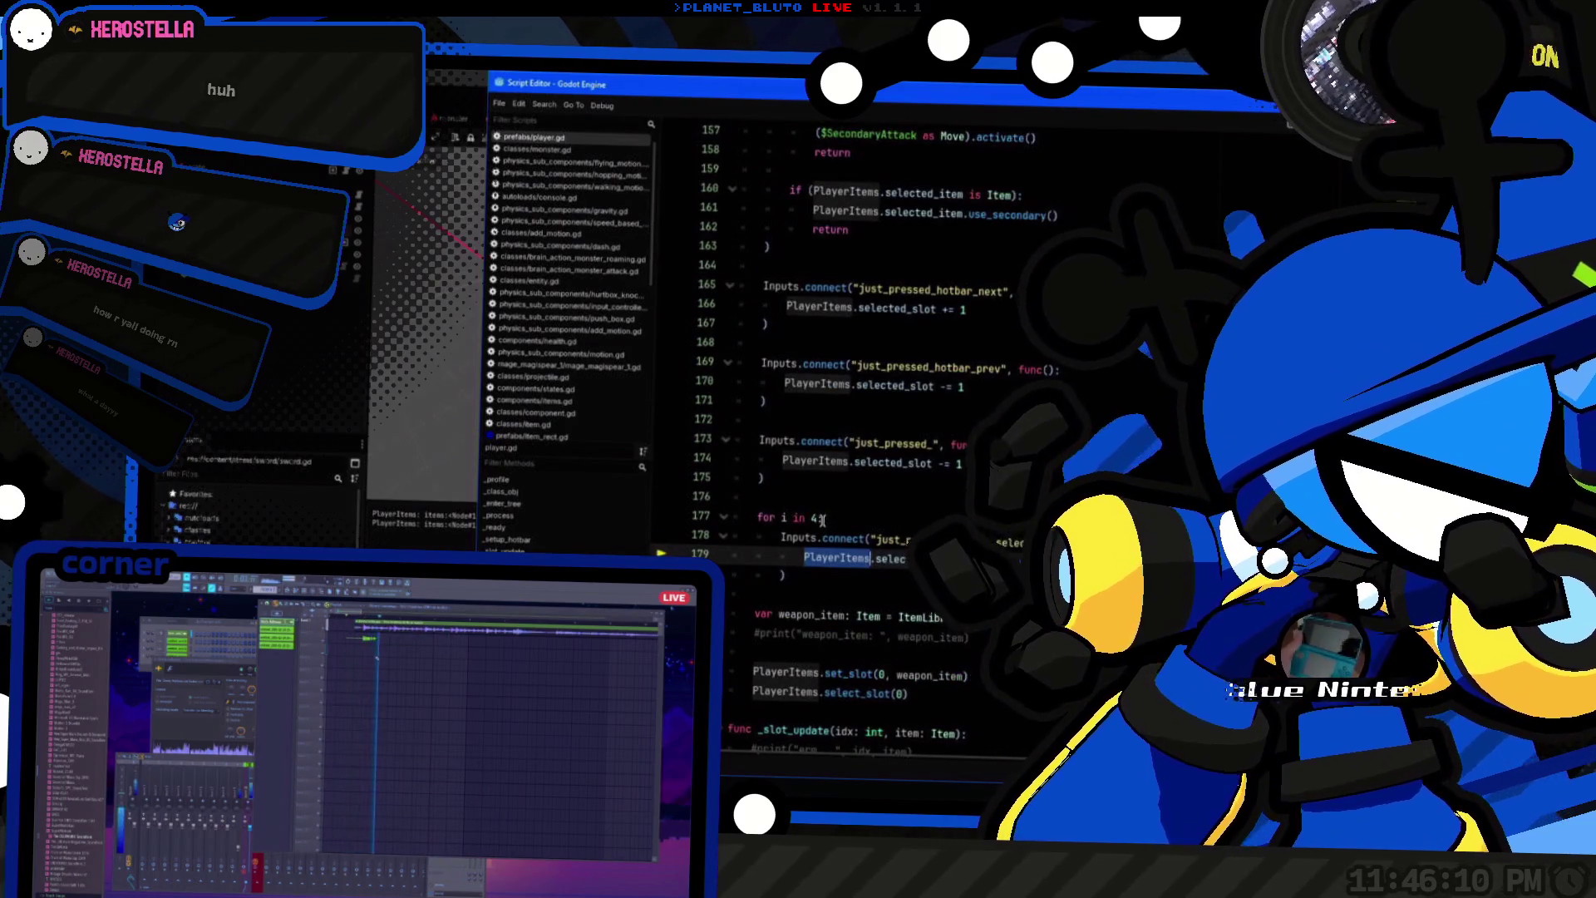
{"action": "scroll", "coordinate": [822, 519], "scroll_direction": "down", "scroll_amount": 1}
{"action": "left_click", "coordinate": [893, 467]}
{"action": "key", "text": "Return"}
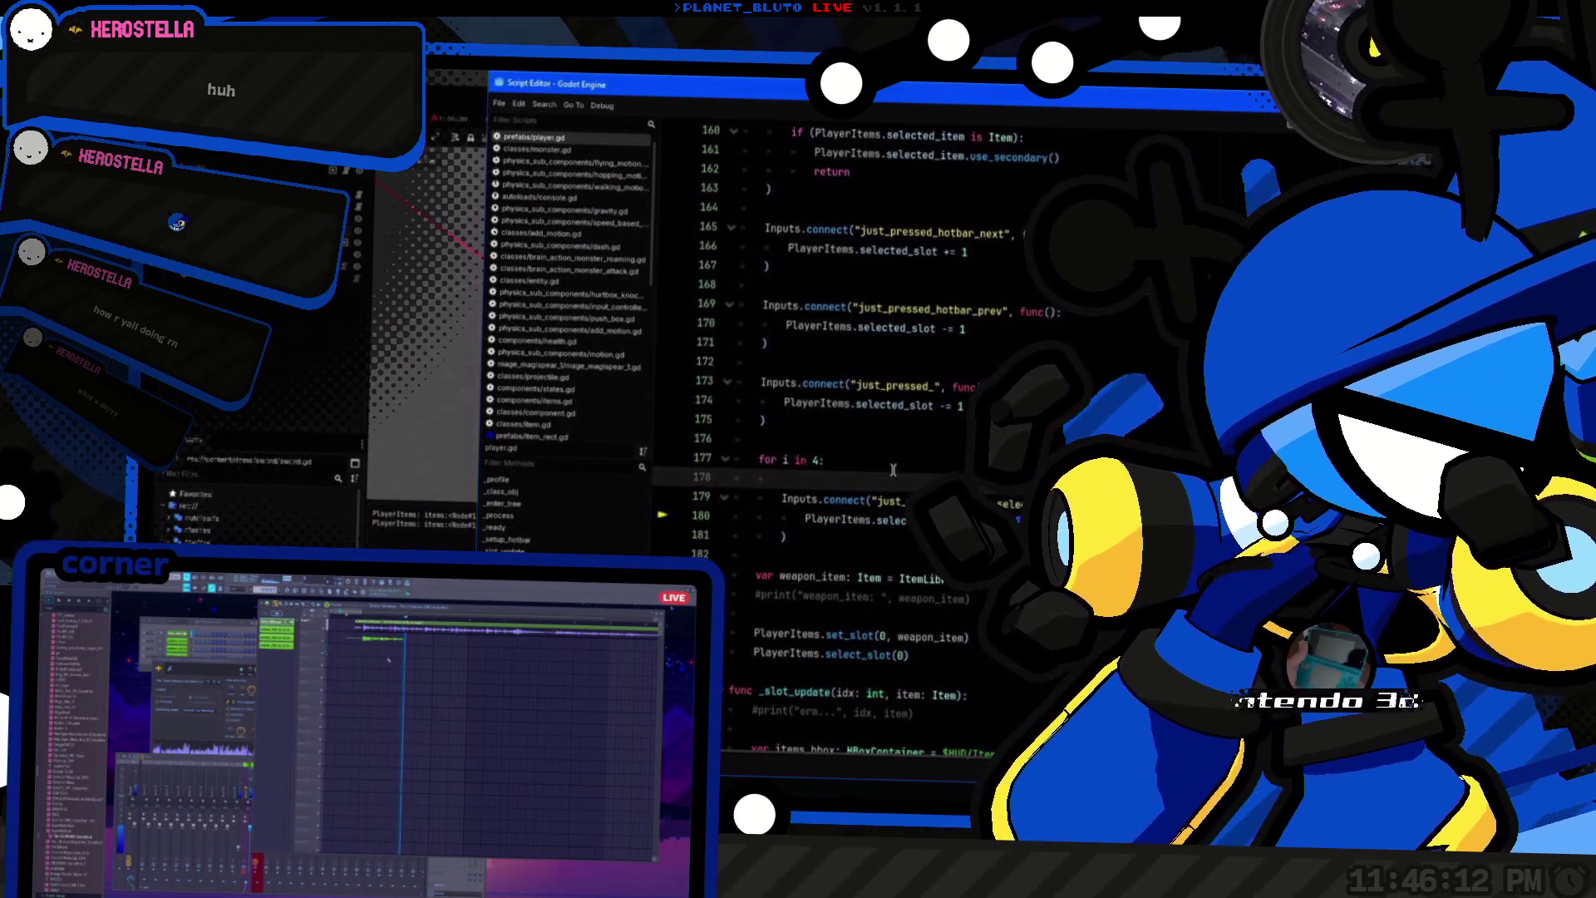
{"action": "type", "text": "print(\"PlayerItems: \","}
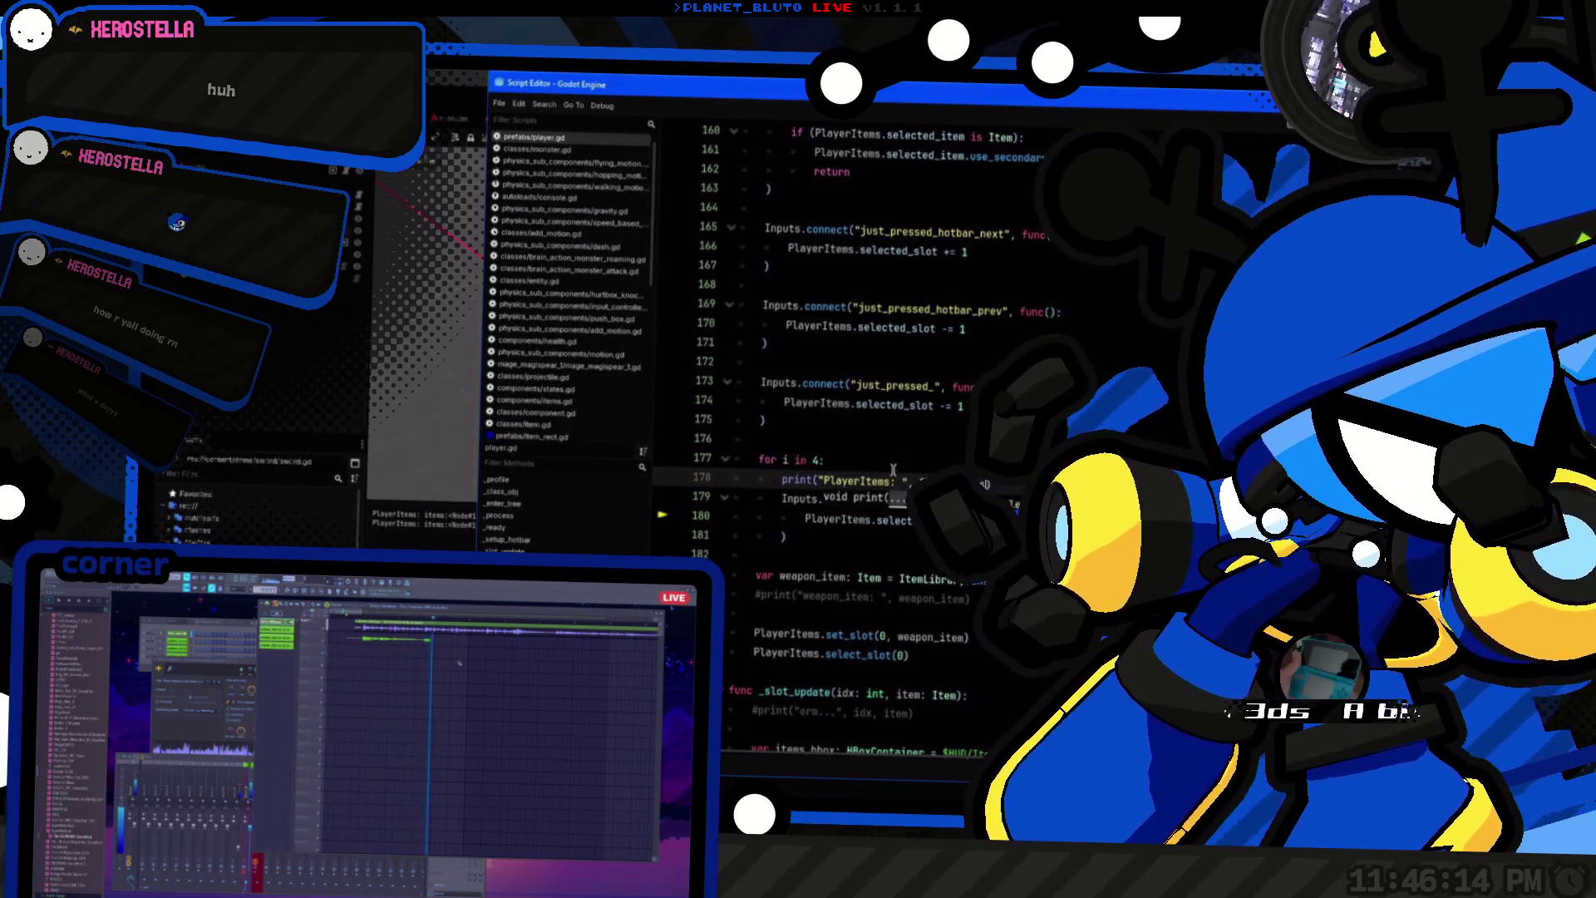
Step: Comment out the older PlayerItems print on line 141 and return to the 3D scene
{"action": "scroll", "coordinate": [893, 470], "scroll_direction": "up", "scroll_amount": 9}
{"action": "left_click", "coordinate": [1008, 284]}
{"action": "key", "text": "ctrl+k"}
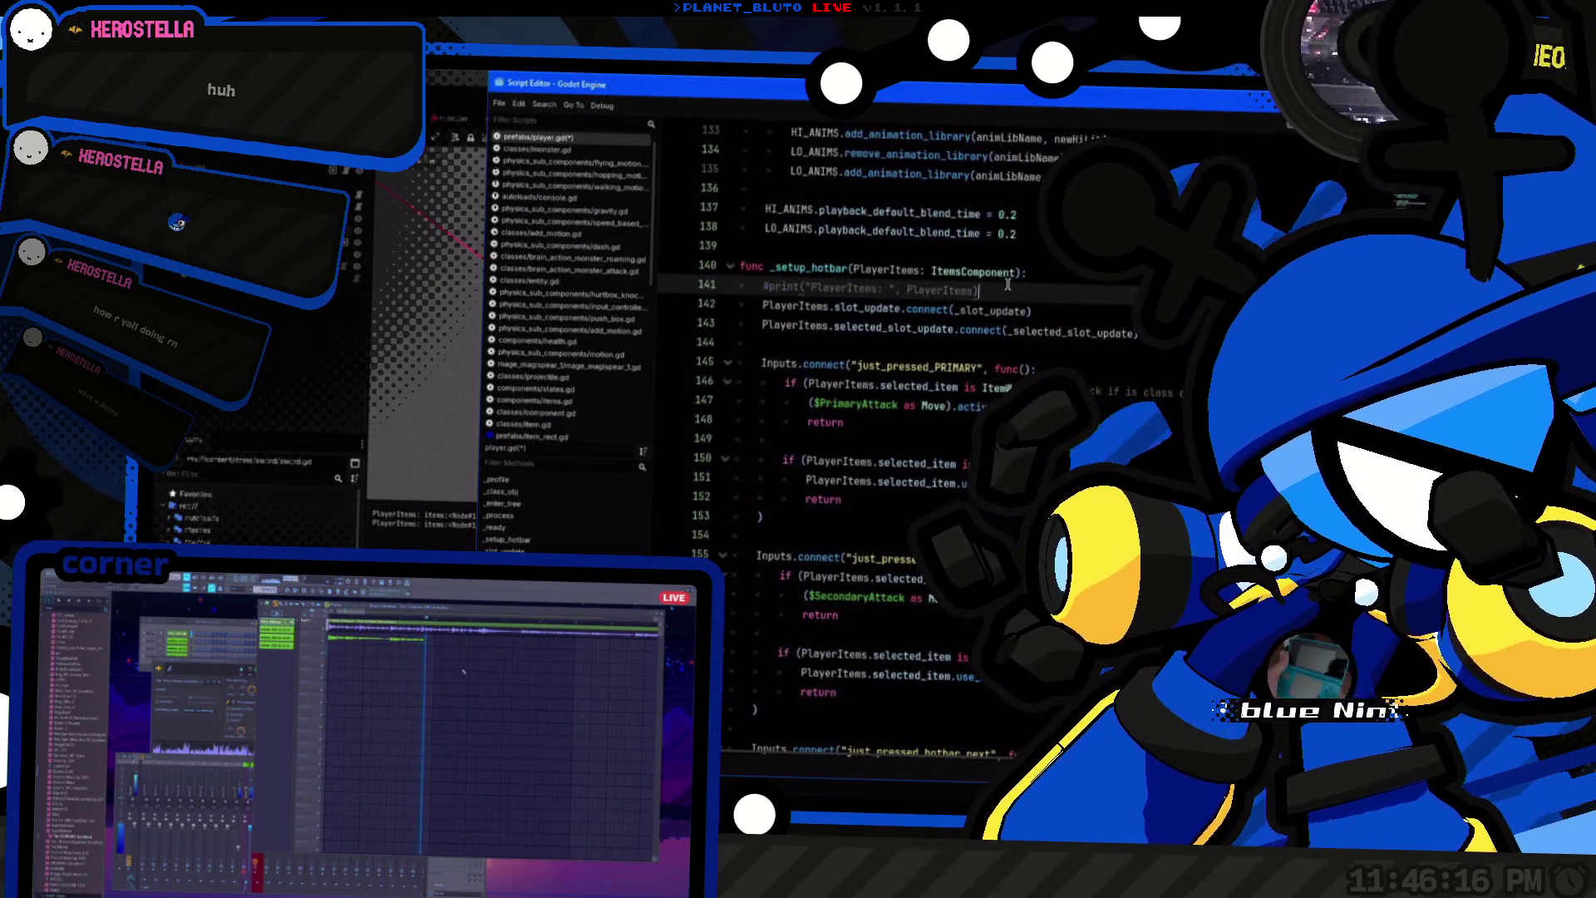
{"action": "key", "text": "alt+Tab"}
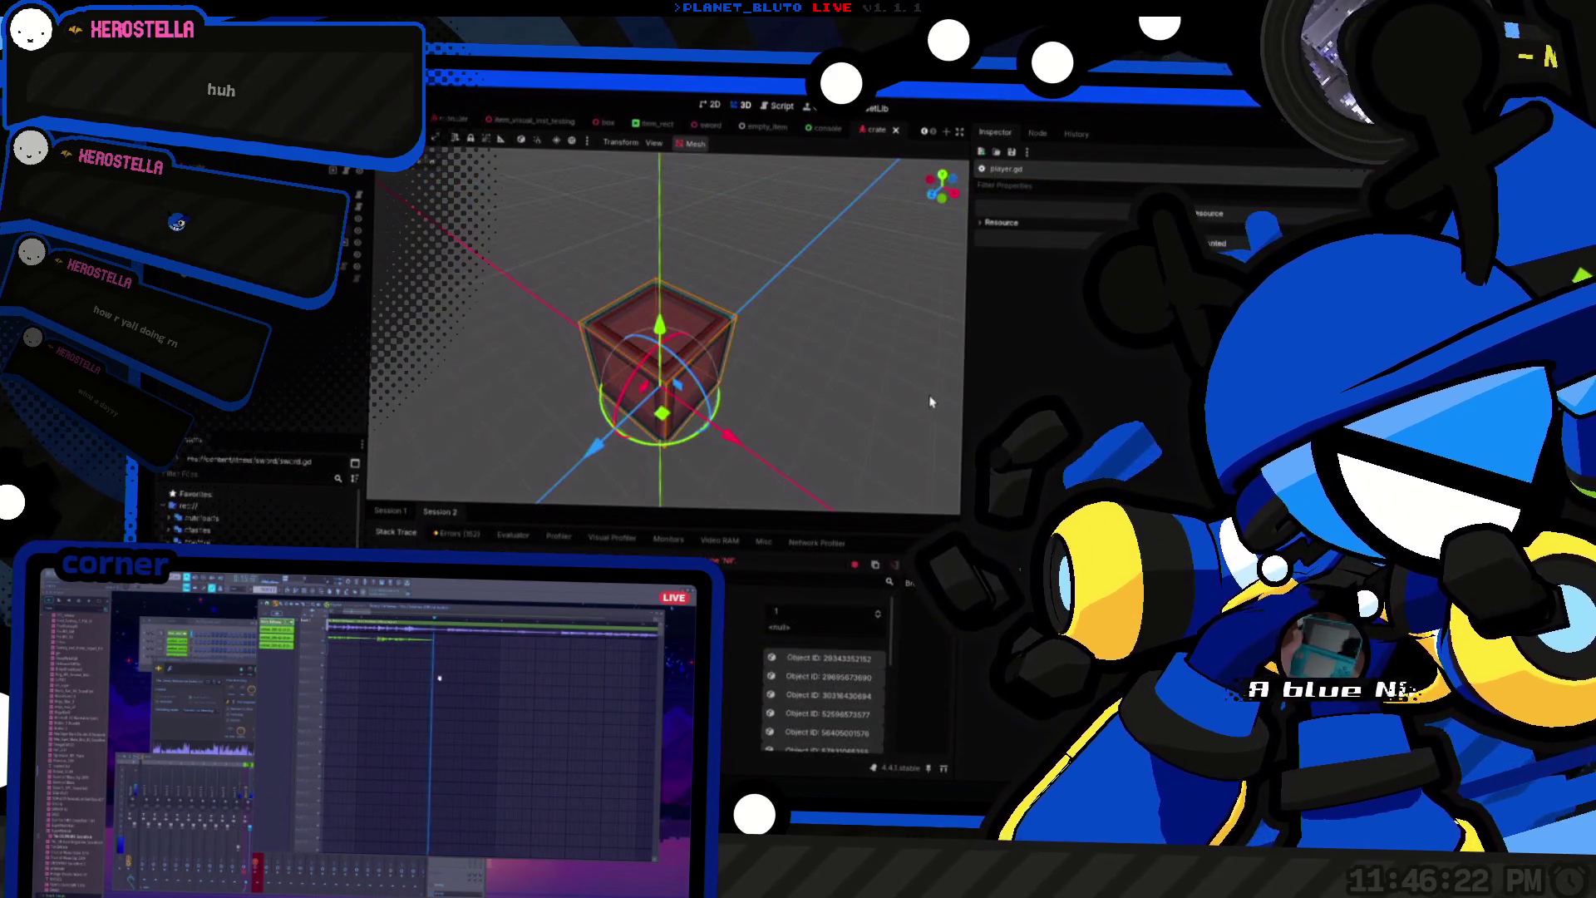
Step: Run the project, host as the Knight, then stop the game and run it again
{"action": "key", "text": "F5"}
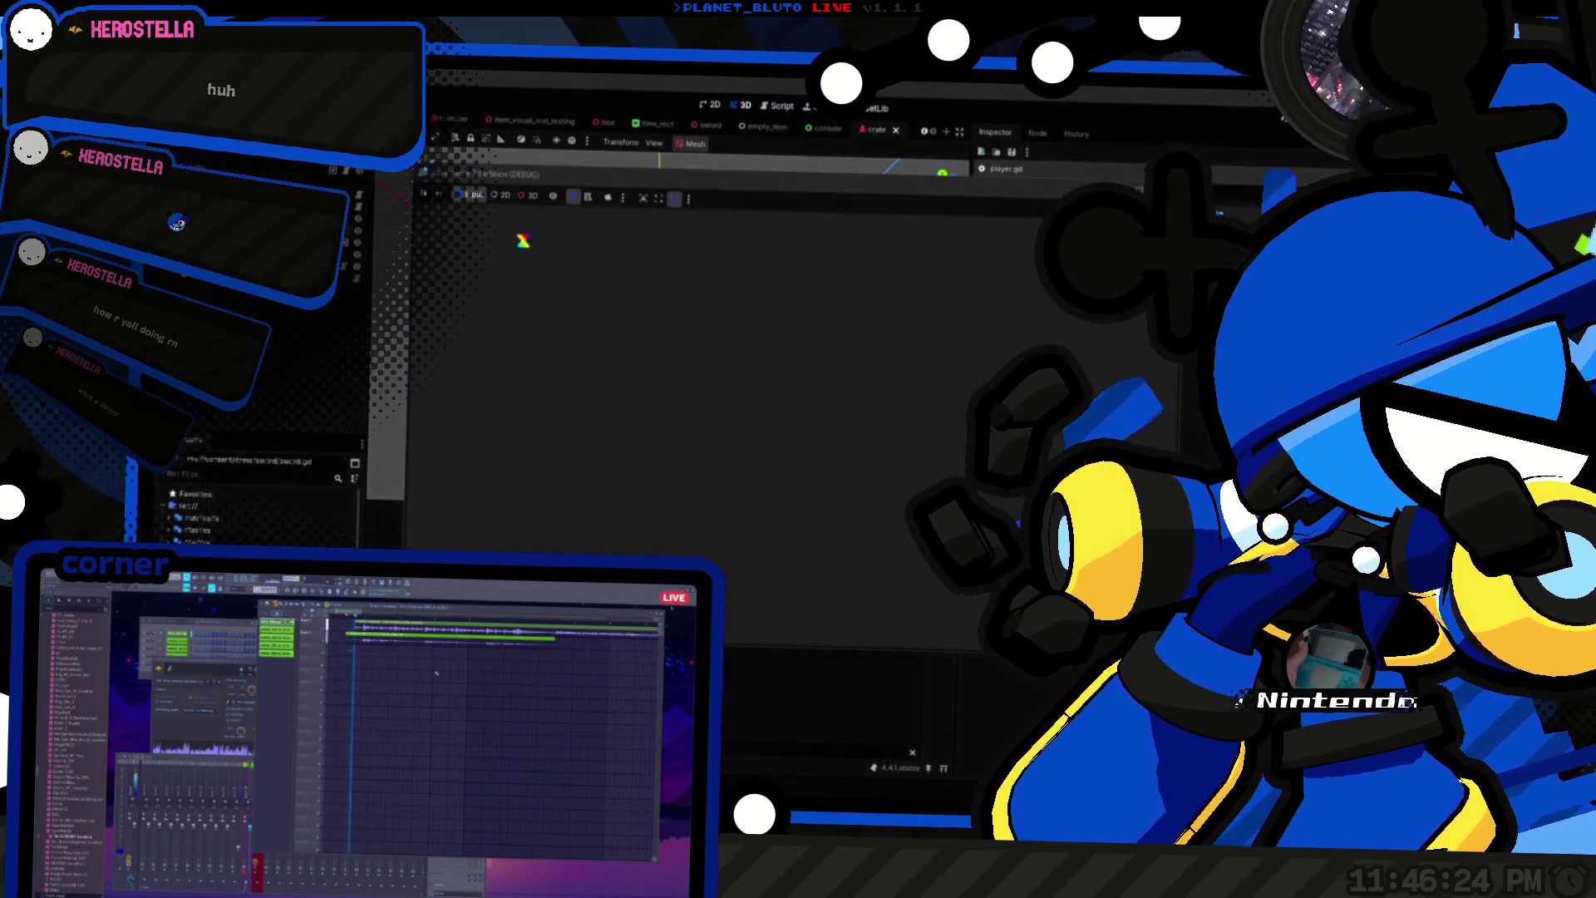
{"action": "left_click", "coordinate": [582, 272]}
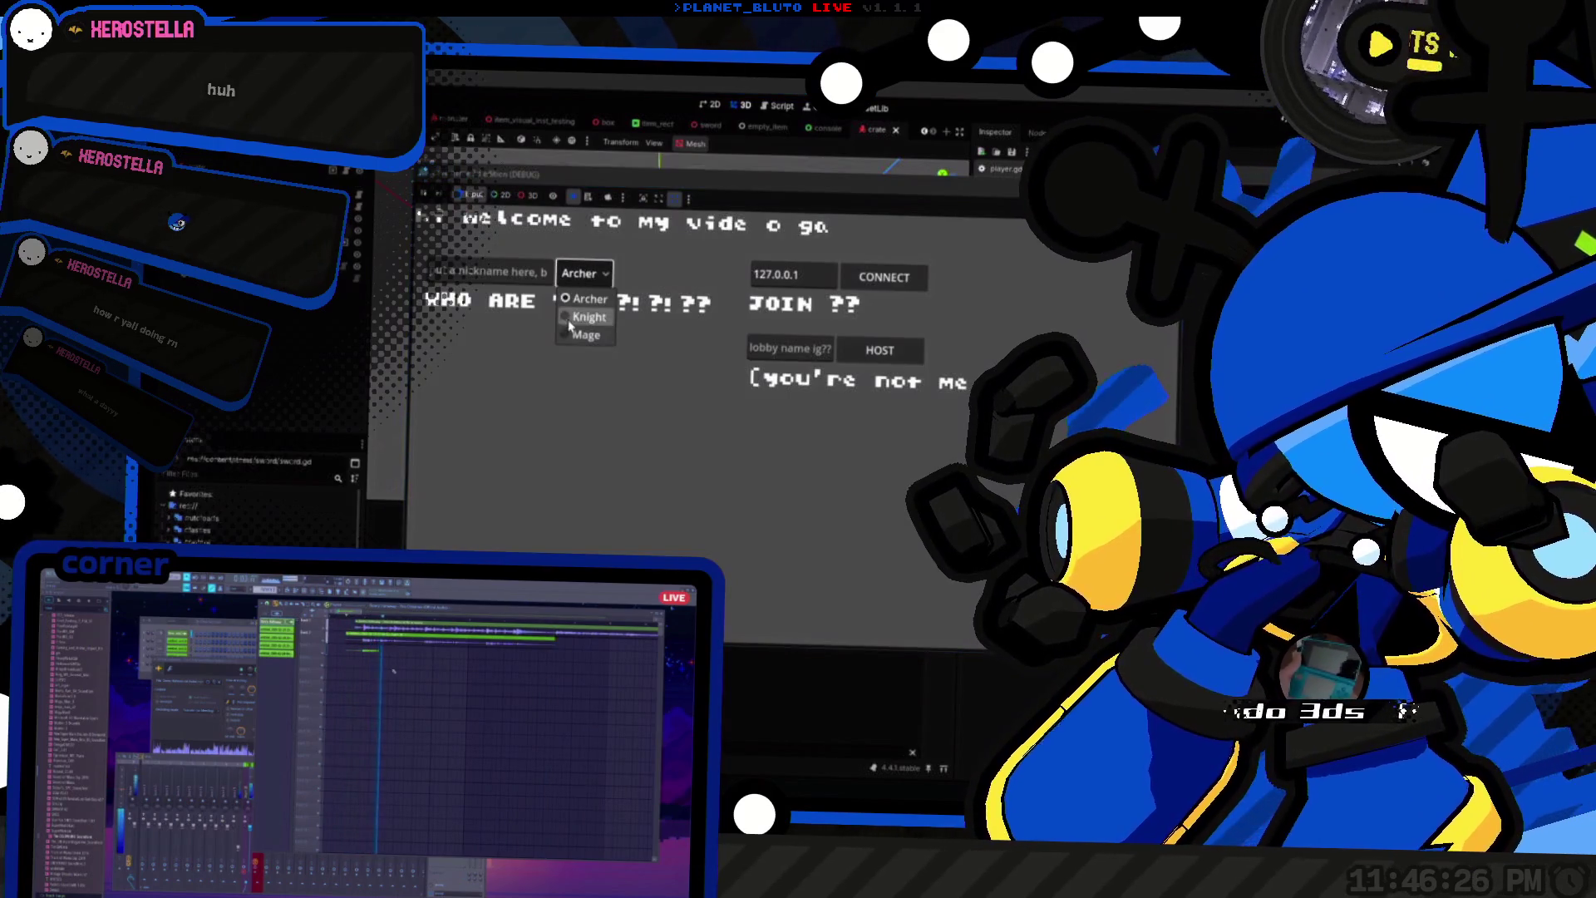
{"action": "left_click", "coordinate": [570, 323]}
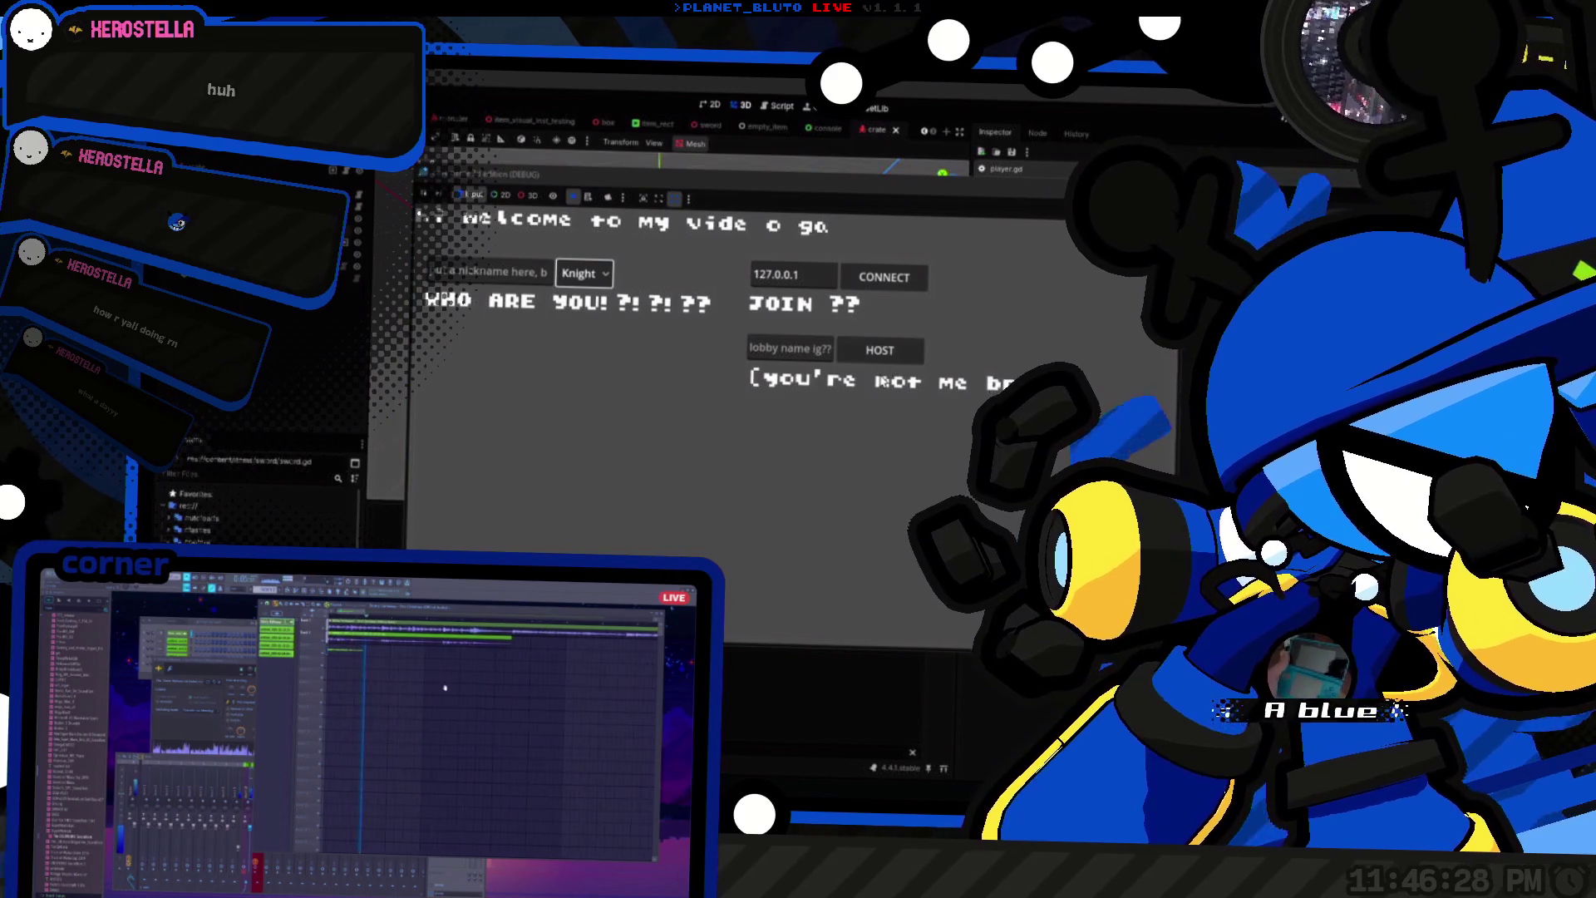
{"action": "left_click", "coordinate": [879, 350]}
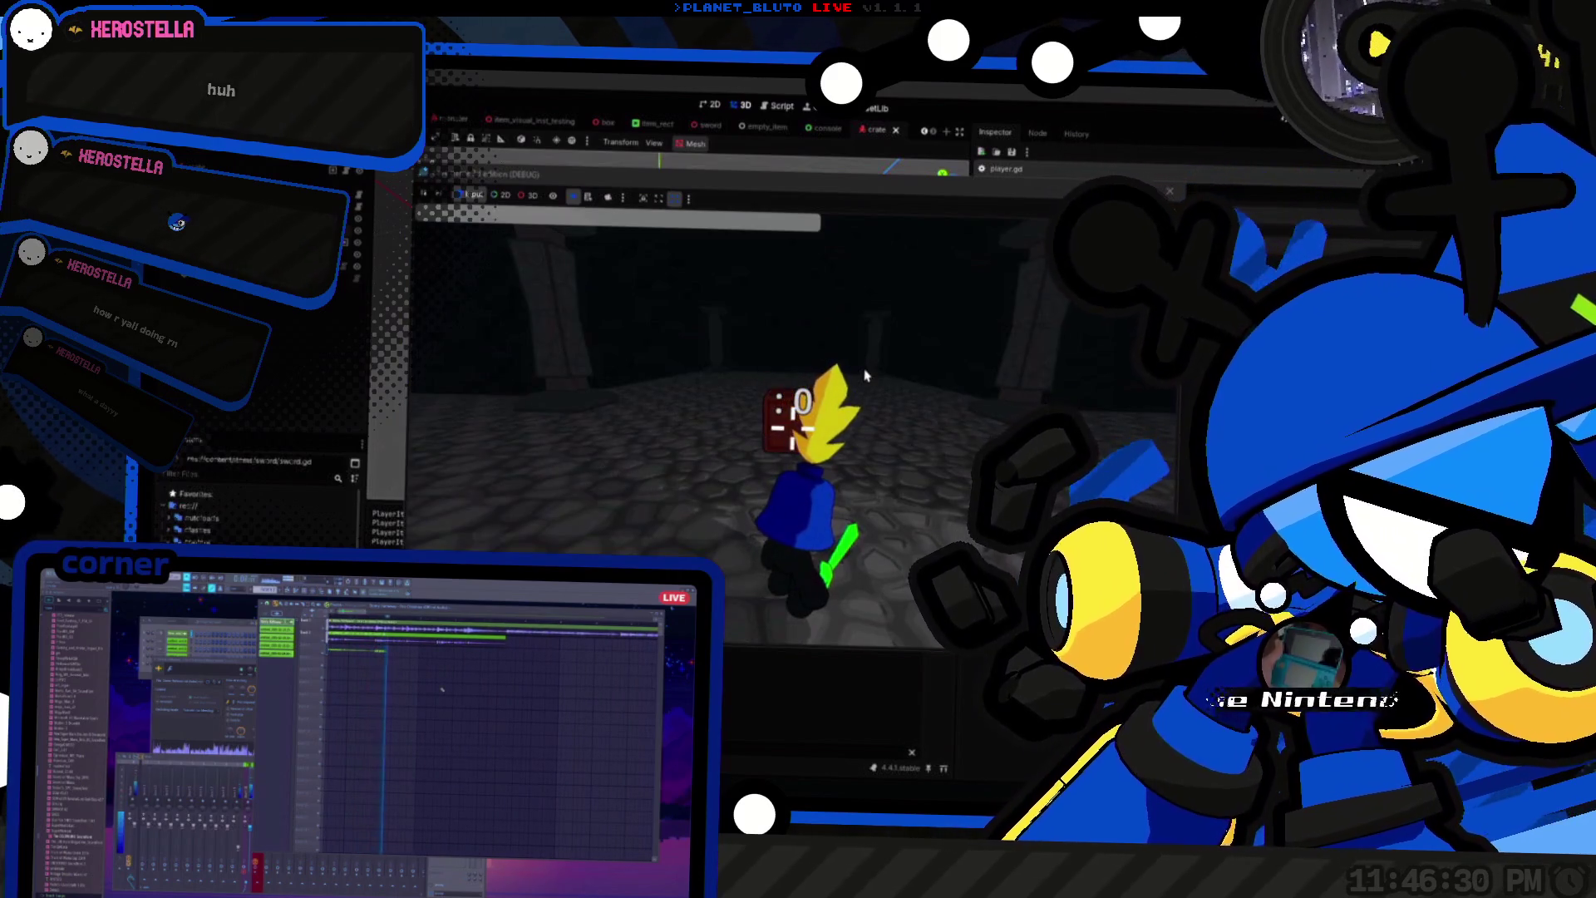
{"action": "key", "text": "F8"}
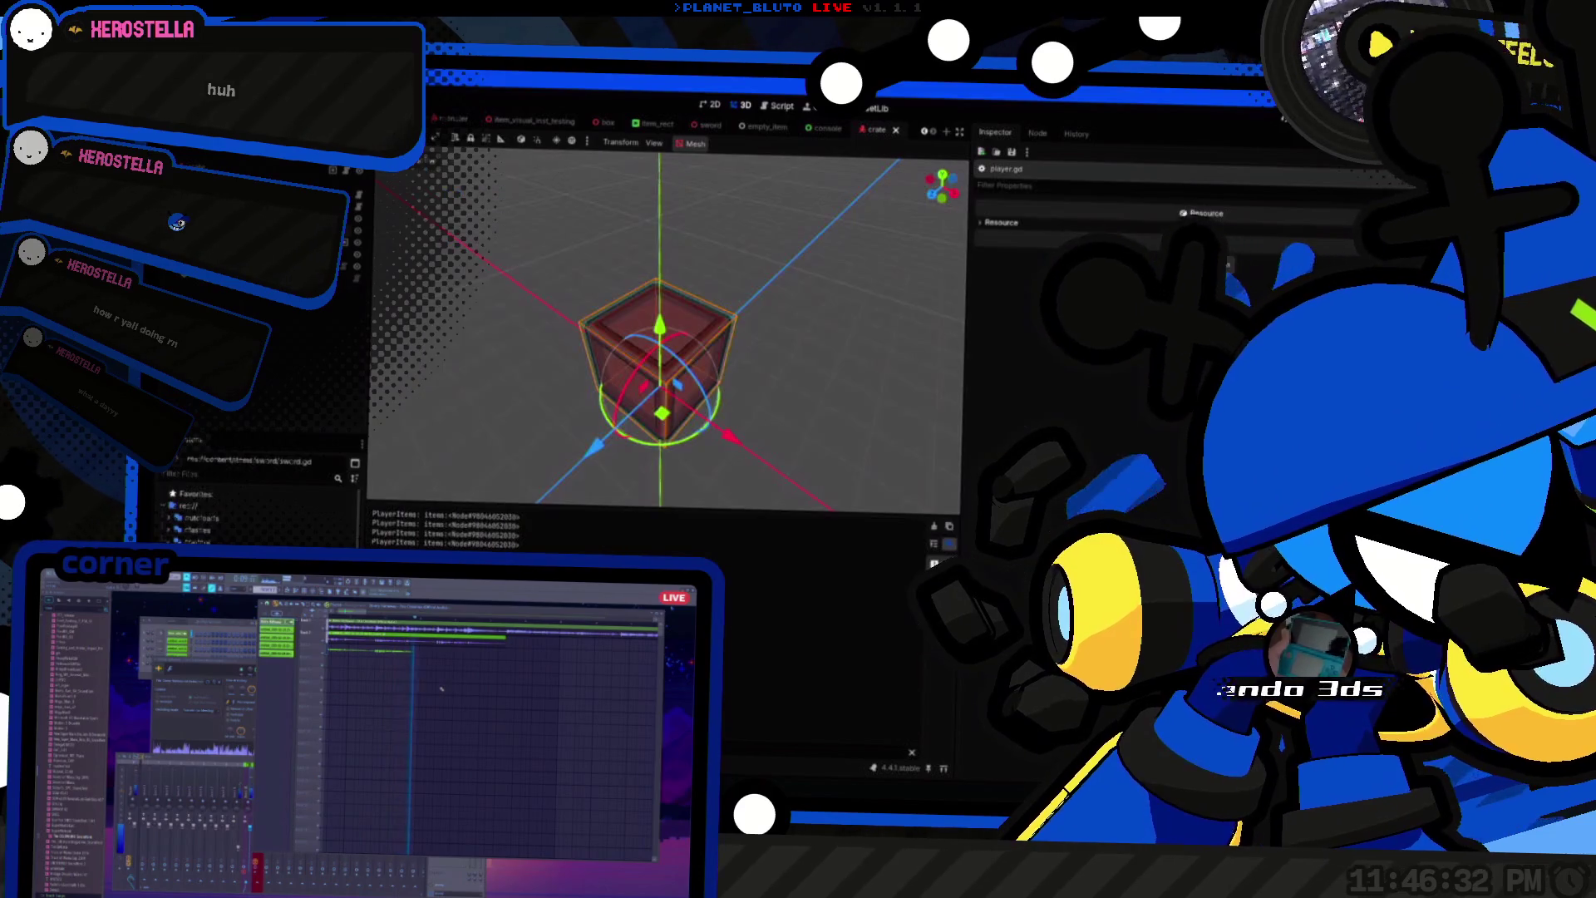
{"action": "key", "text": "F5"}
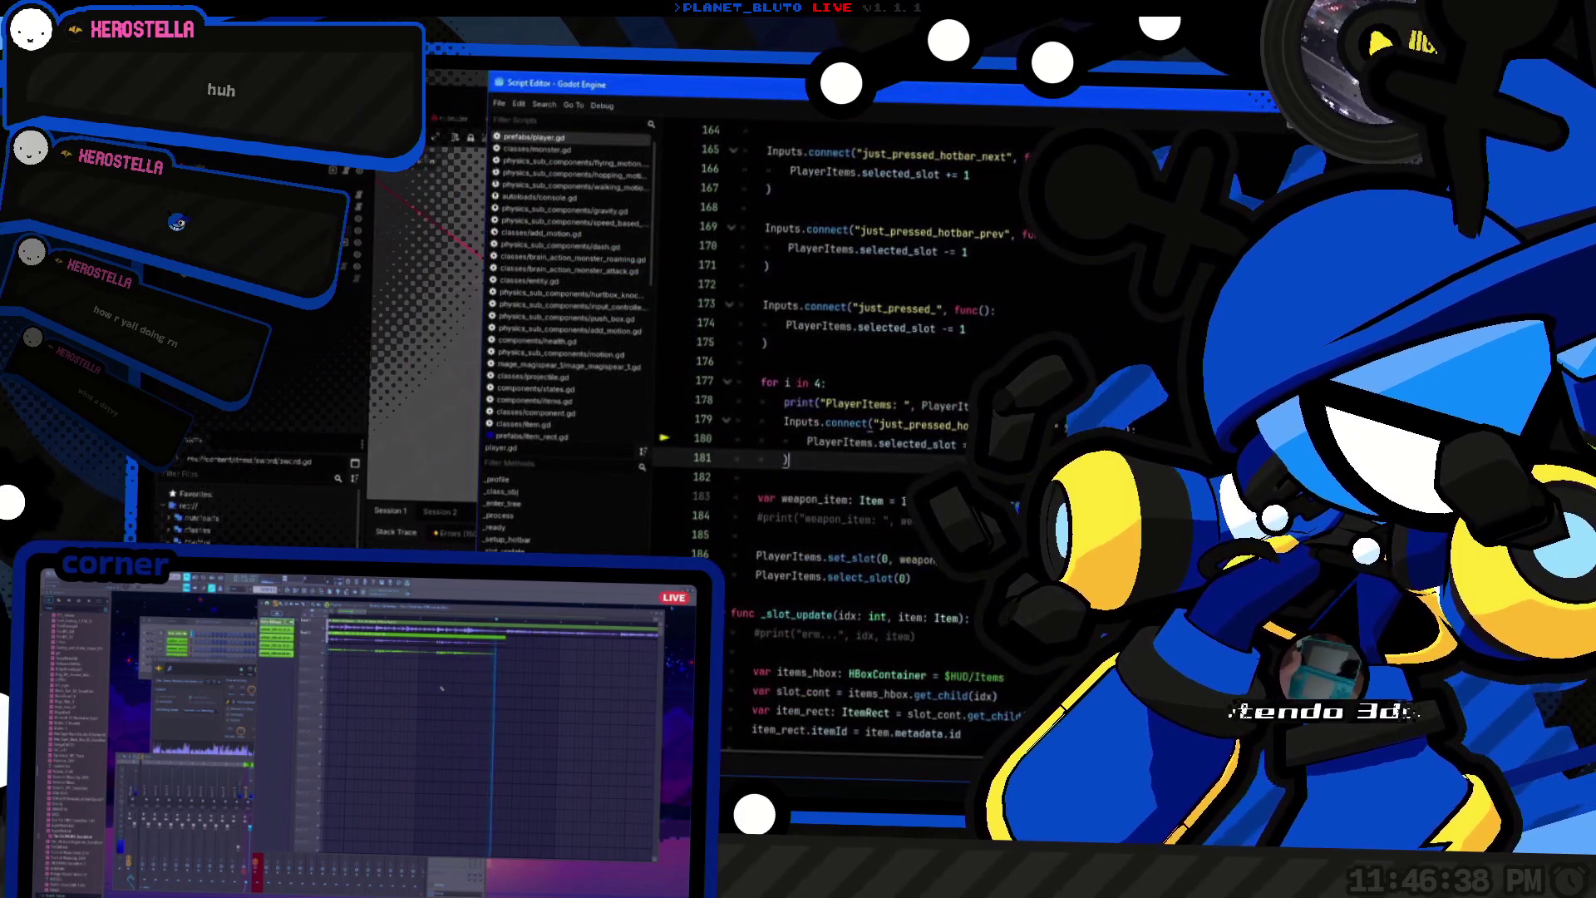
Step: Delete the temporary PlayerItems print line from the hotbar for loop
{"action": "left_click", "coordinate": [994, 403]}
{"action": "key", "text": "shift+Home"}
{"action": "key", "text": "shift+Home"}
{"action": "key", "text": "BackSpace"}
{"action": "key", "text": "BackSpace"}
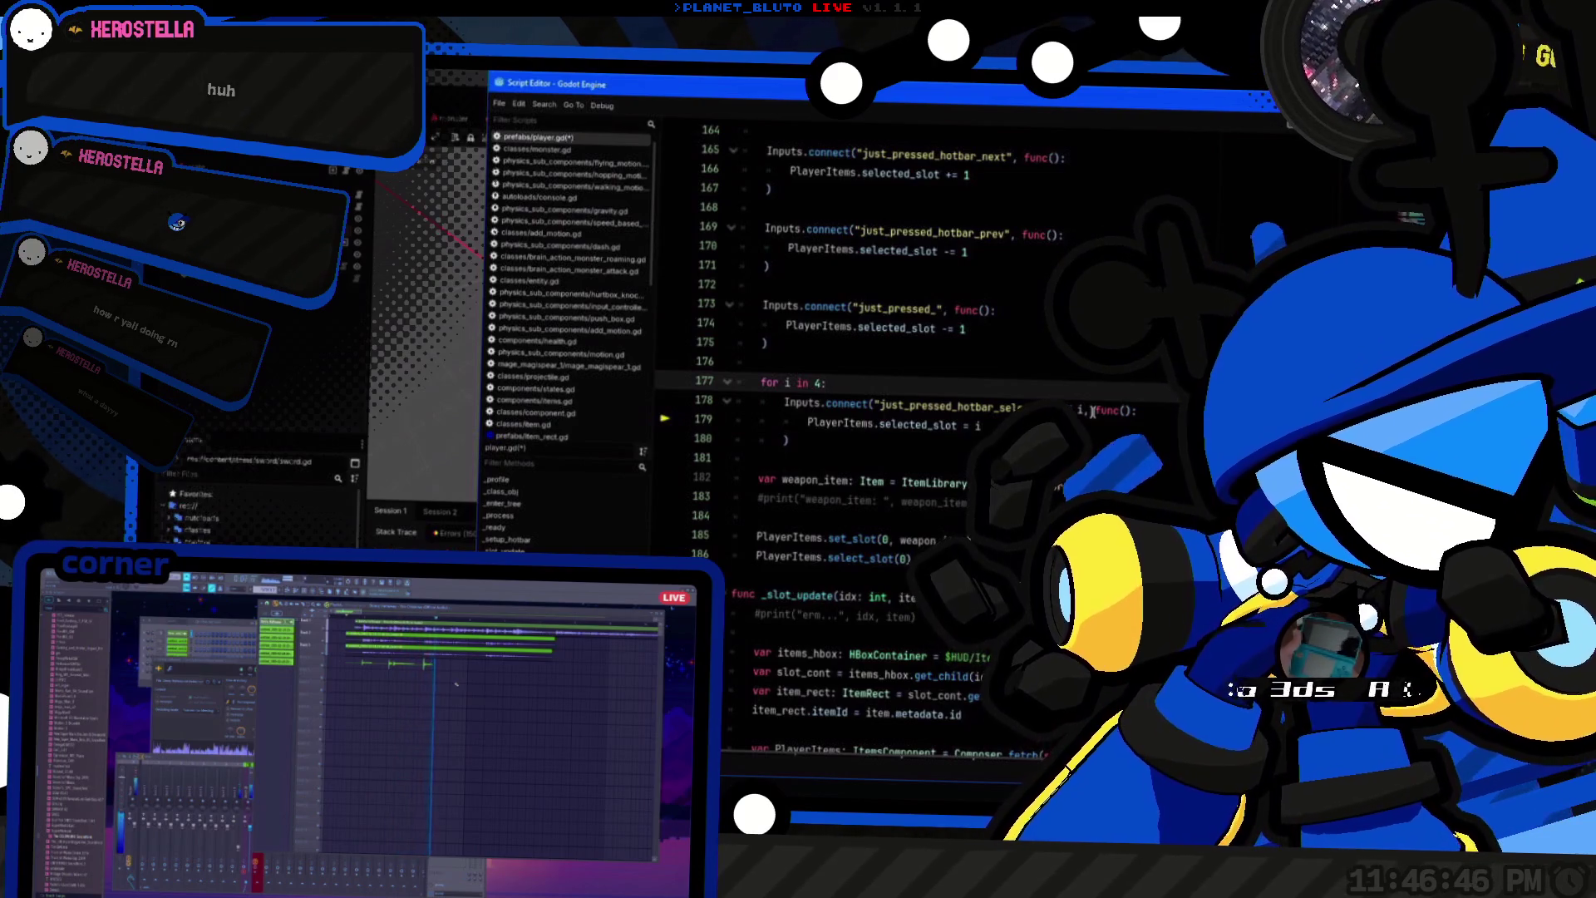
{"action": "key", "text": "Down"}
{"action": "key", "text": "Home"}
{"action": "key", "text": "ctrl+shift+Right"}
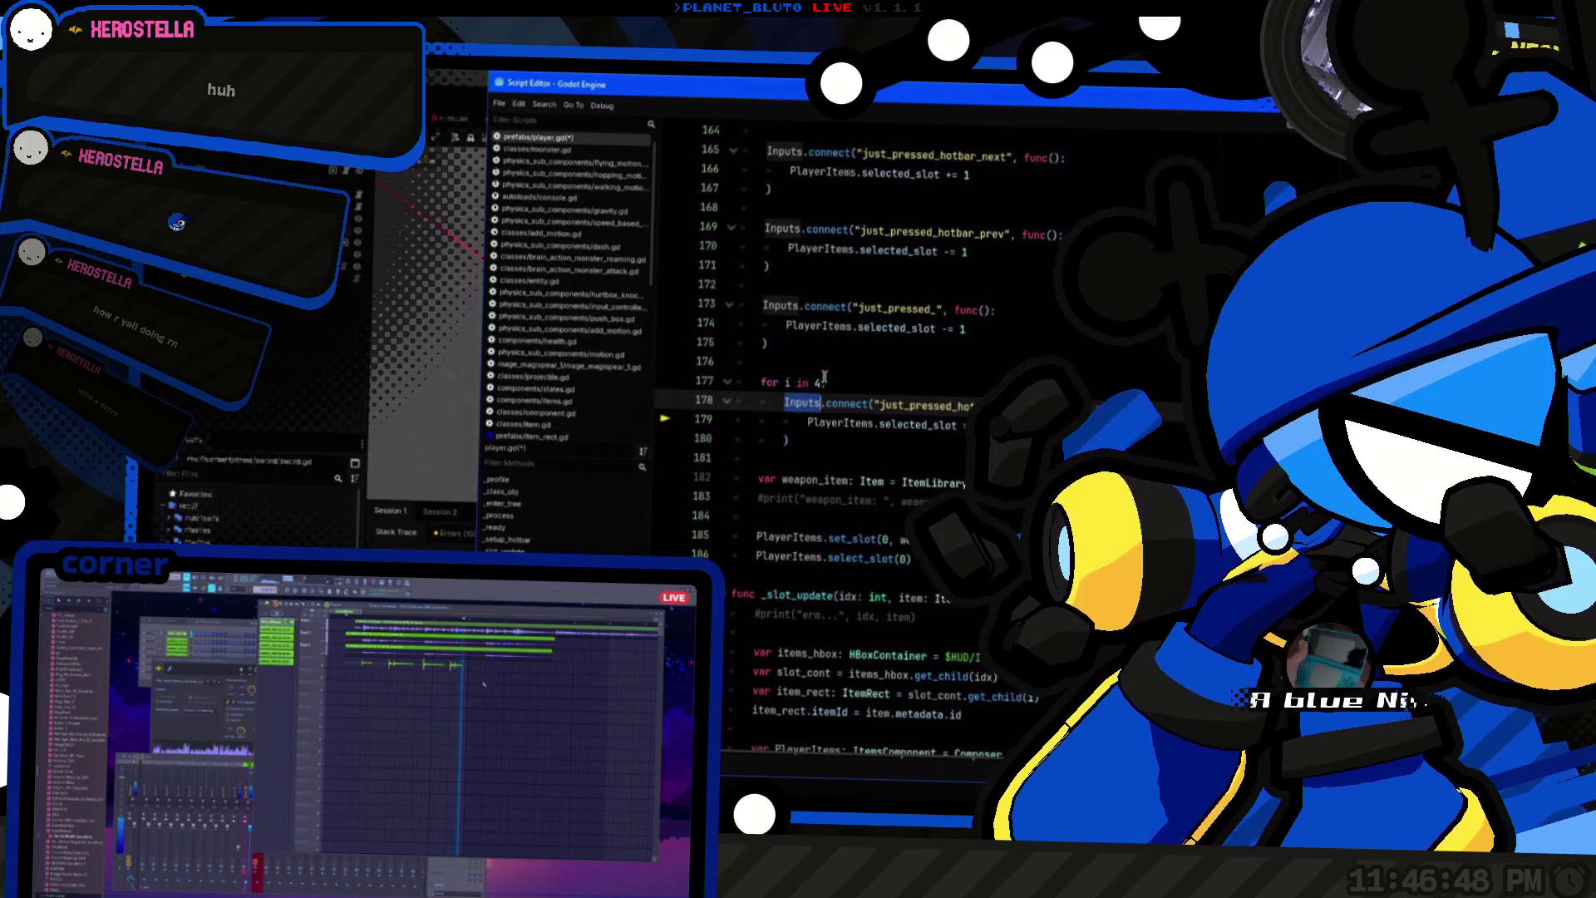
Step: Uncomment line 141 so it prints "Inputs: " with Inputs, then return to the 3D scene
{"action": "scroll", "coordinate": [824, 379], "scroll_direction": "up", "scroll_amount": 10}
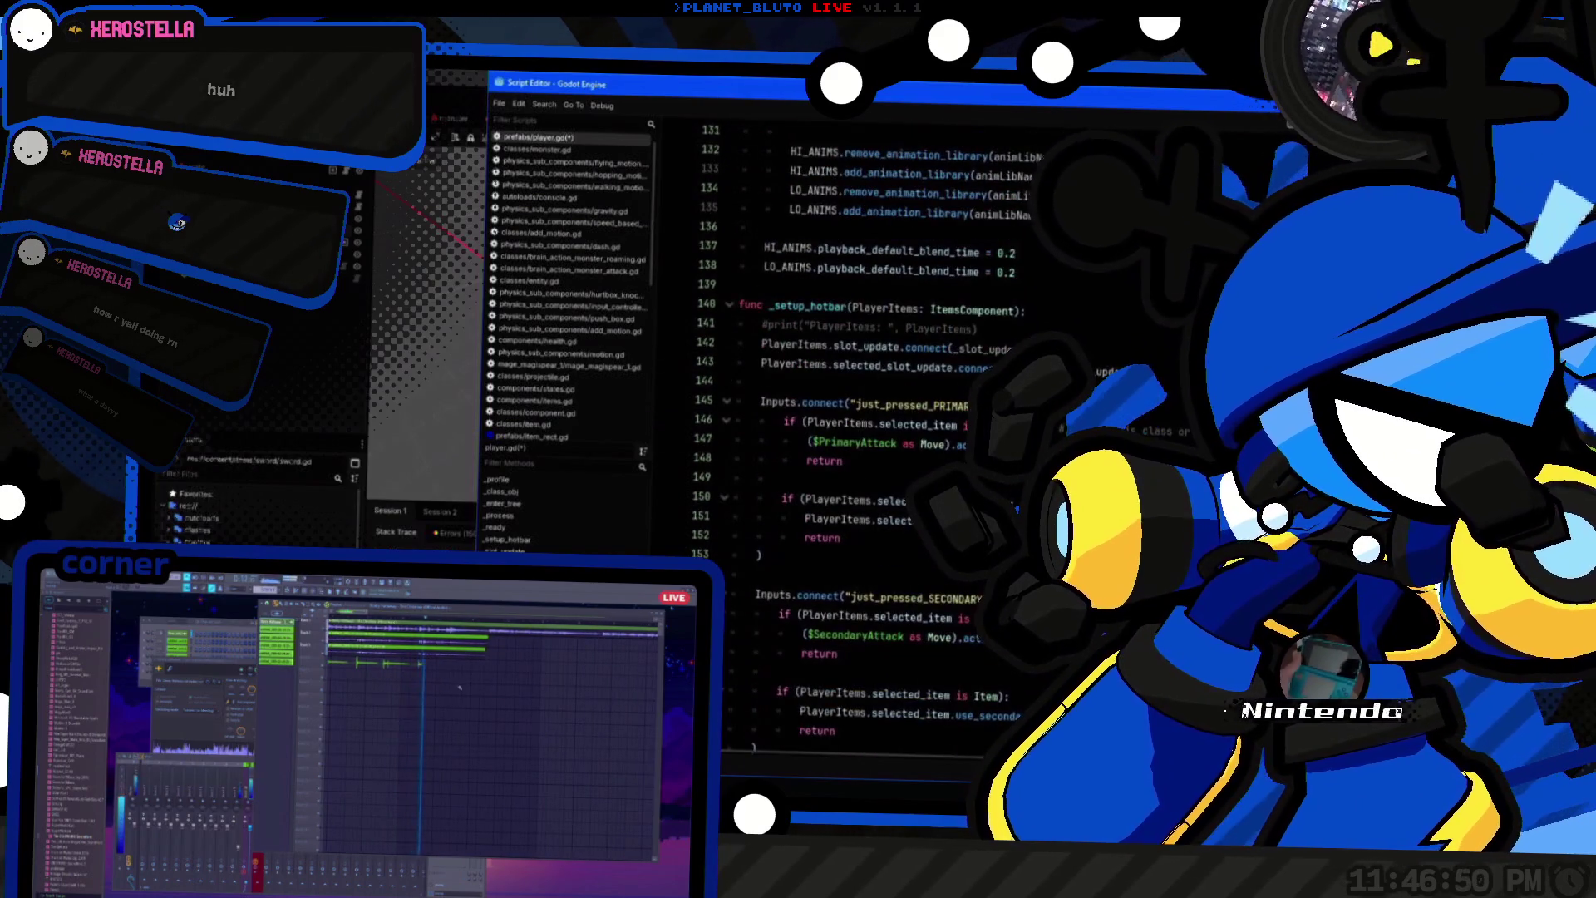
{"action": "left_click", "coordinate": [1101, 326]}
{"action": "key", "text": "ctrl+k"}
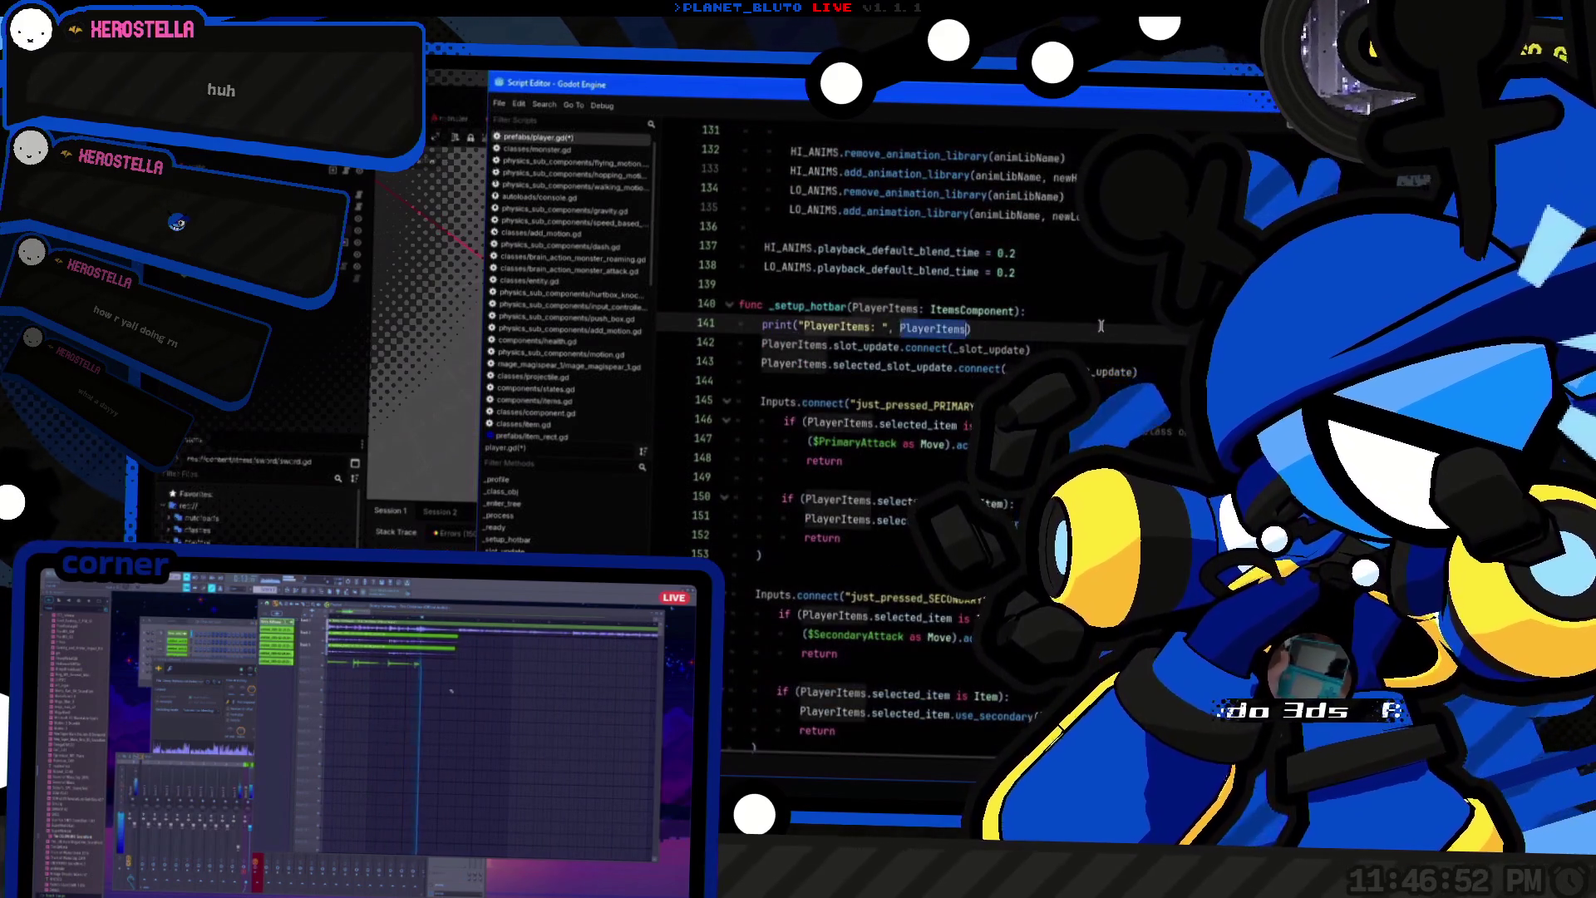
{"action": "key", "text": "ctrl+End"}
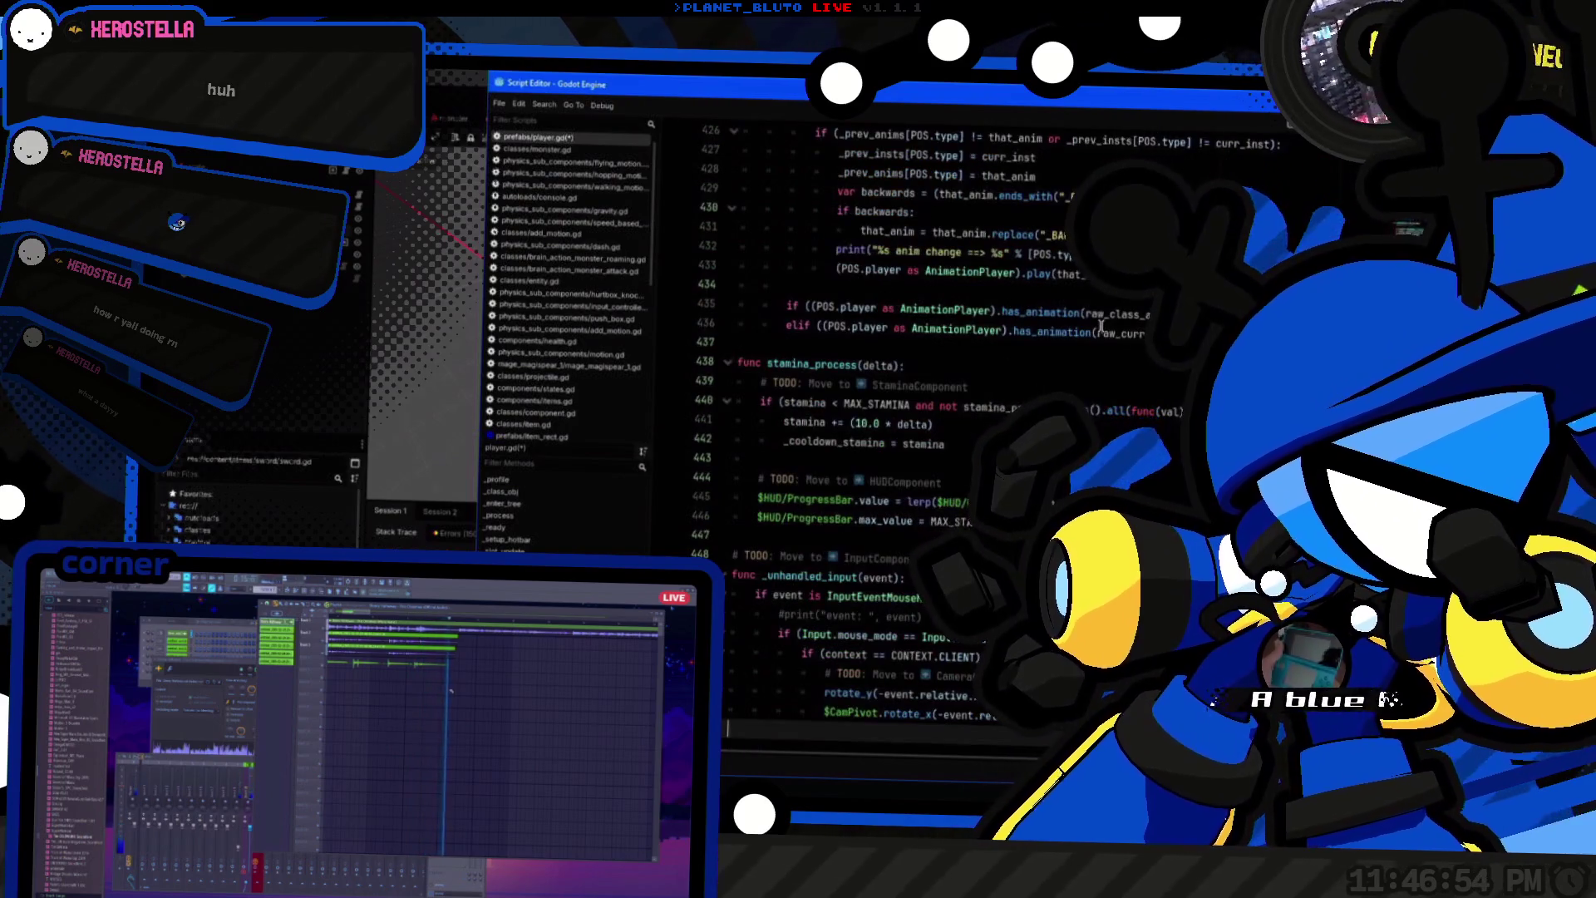
{"action": "key", "text": "ctrl+z"}
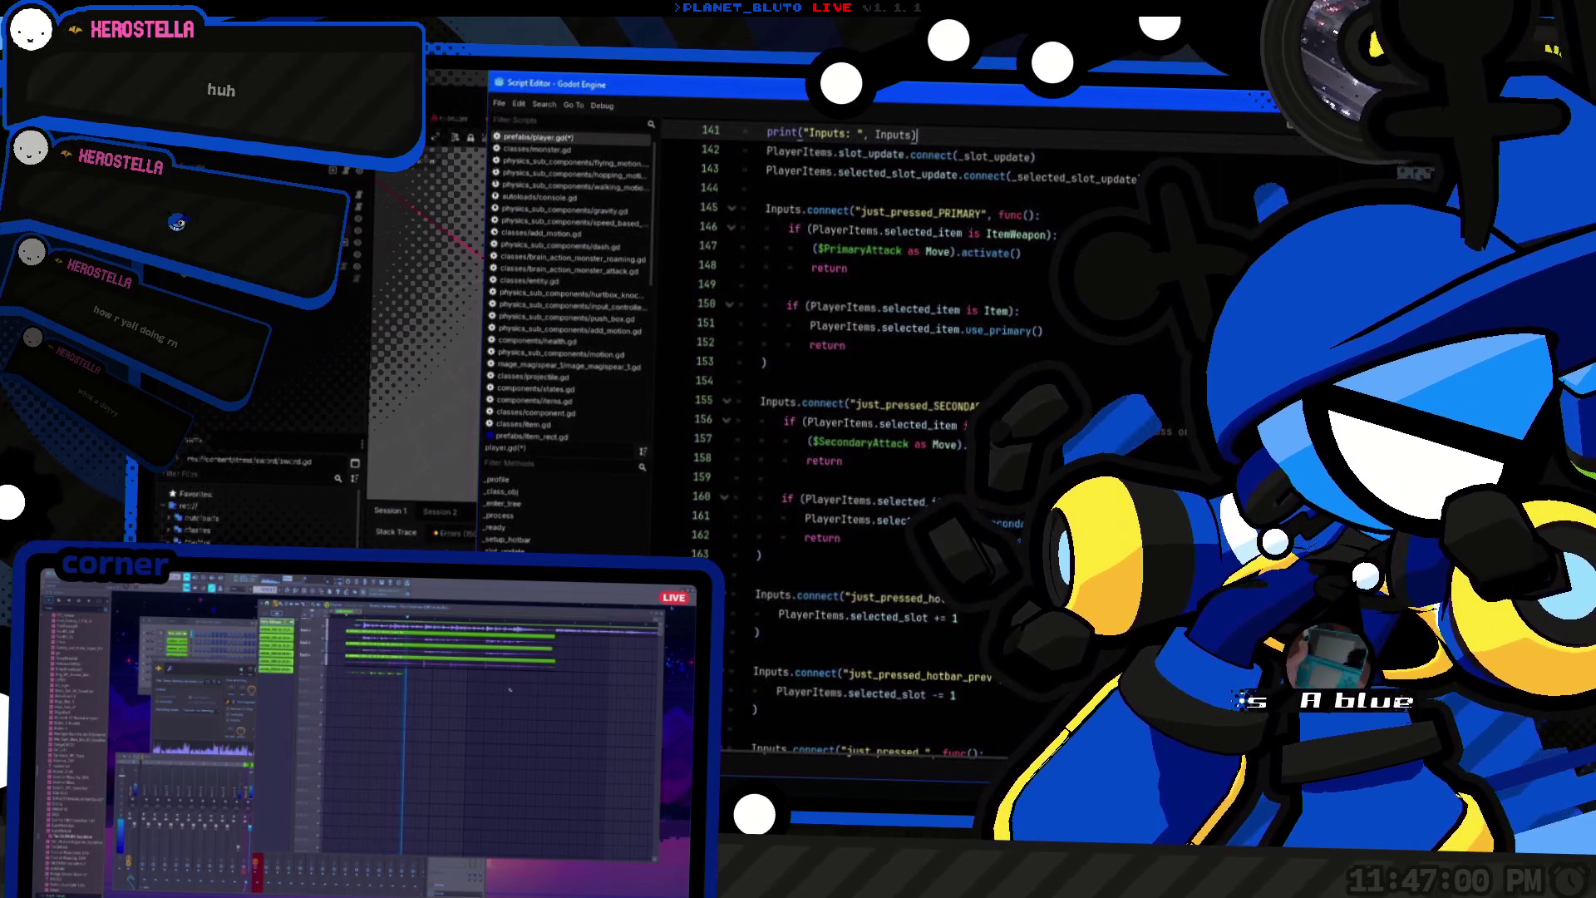
{"action": "left_click", "coordinate": [1027, 310]}
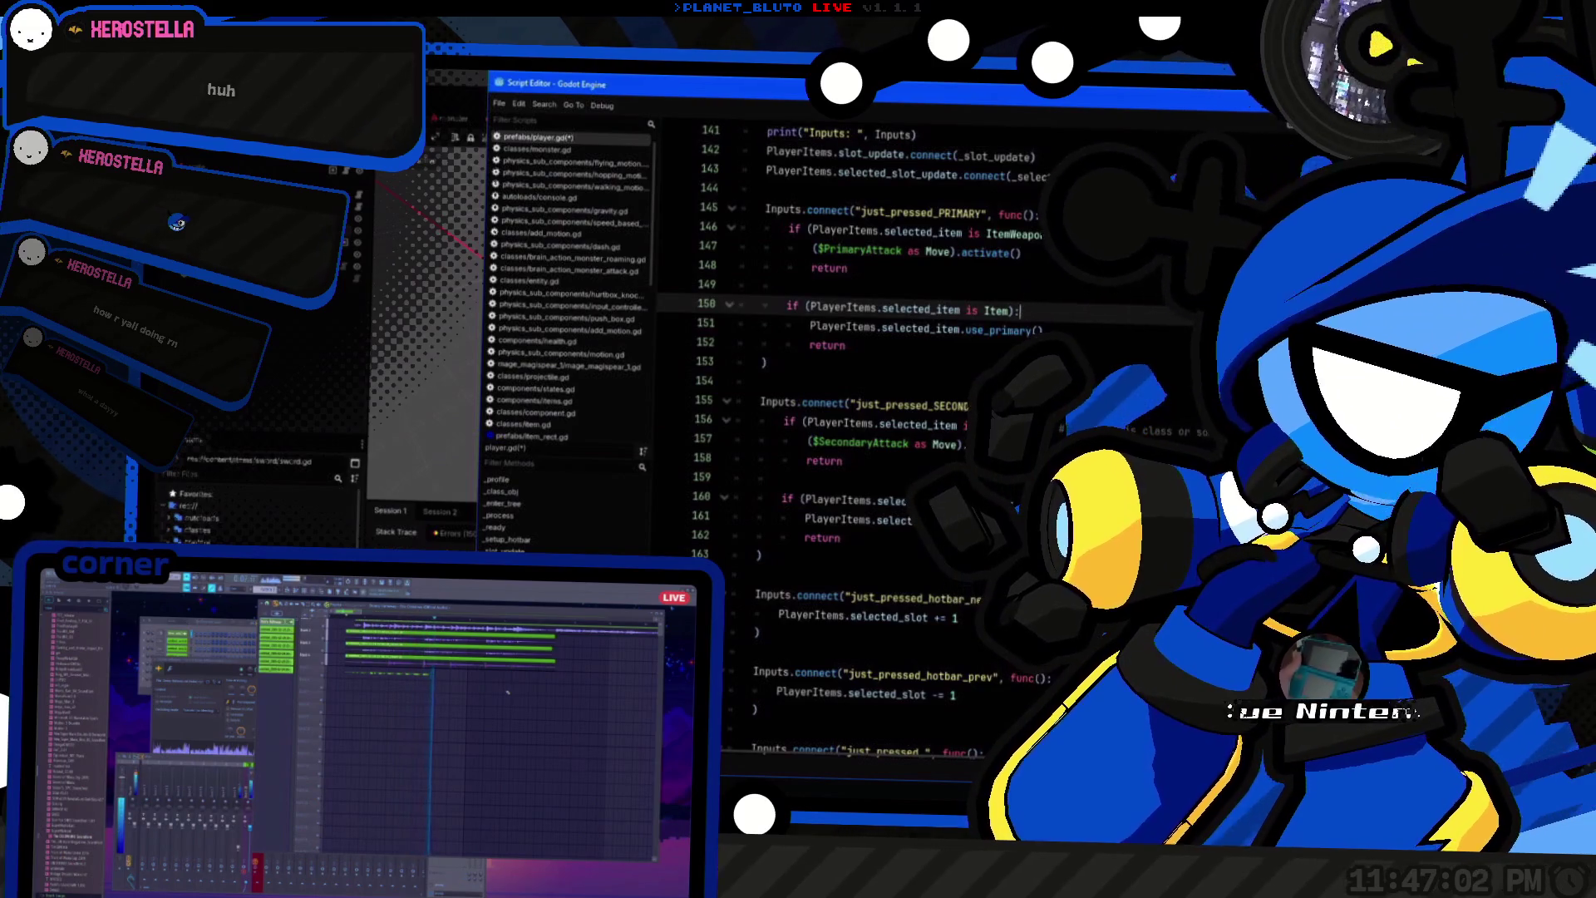
{"action": "scroll", "coordinate": [964, 220], "scroll_direction": "up", "scroll_amount": 3}
{"action": "left_click", "coordinate": [949, 306]}
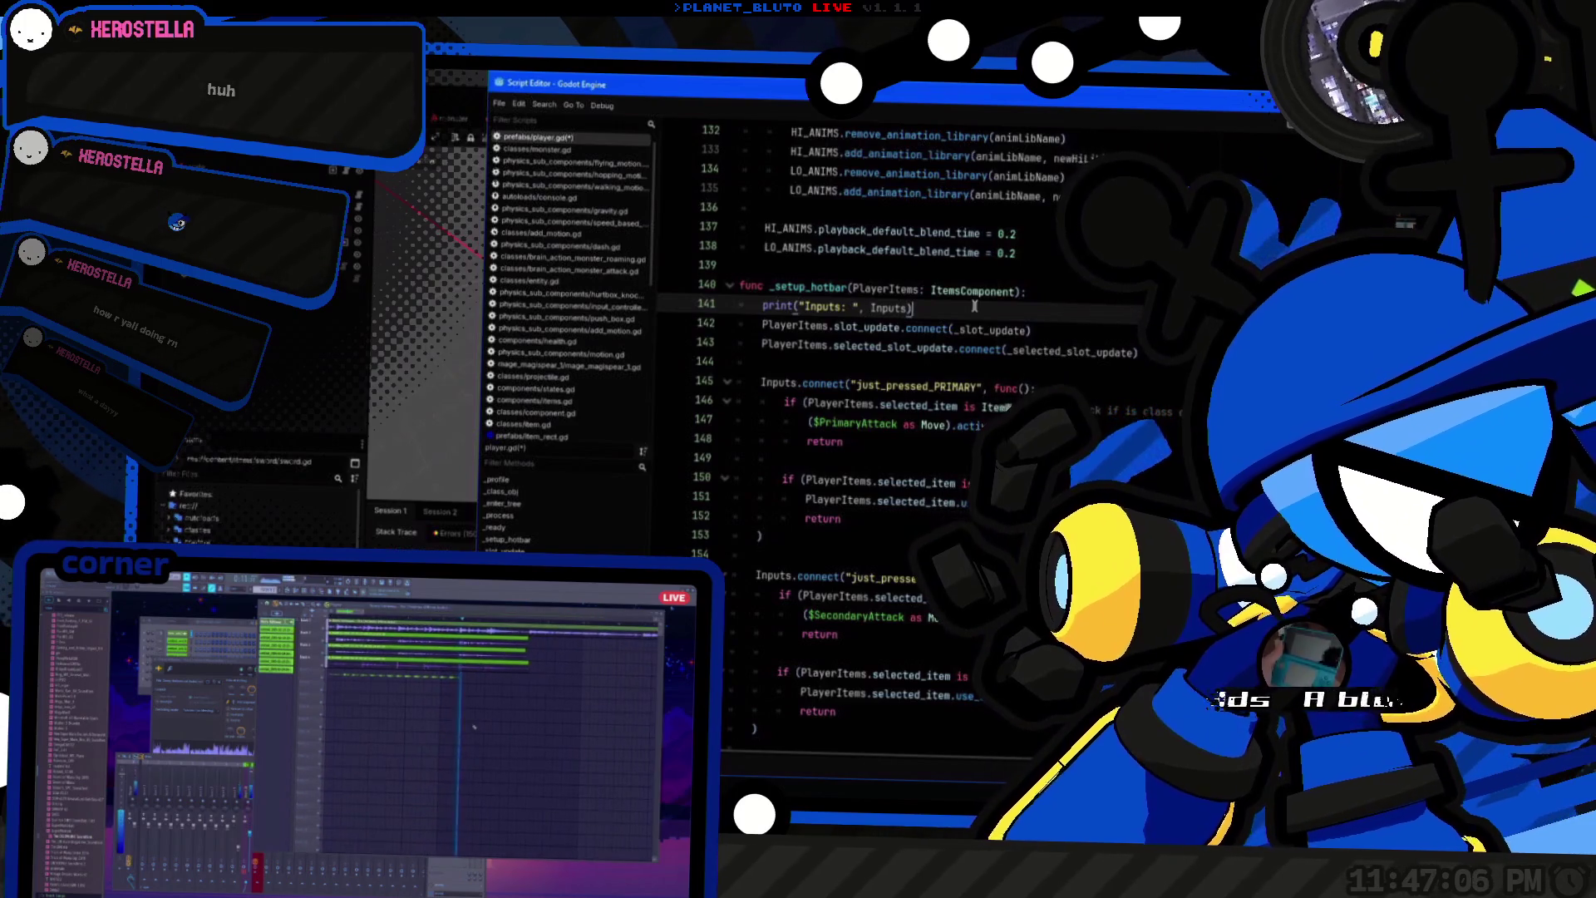
{"action": "key", "text": "alt+Tab"}
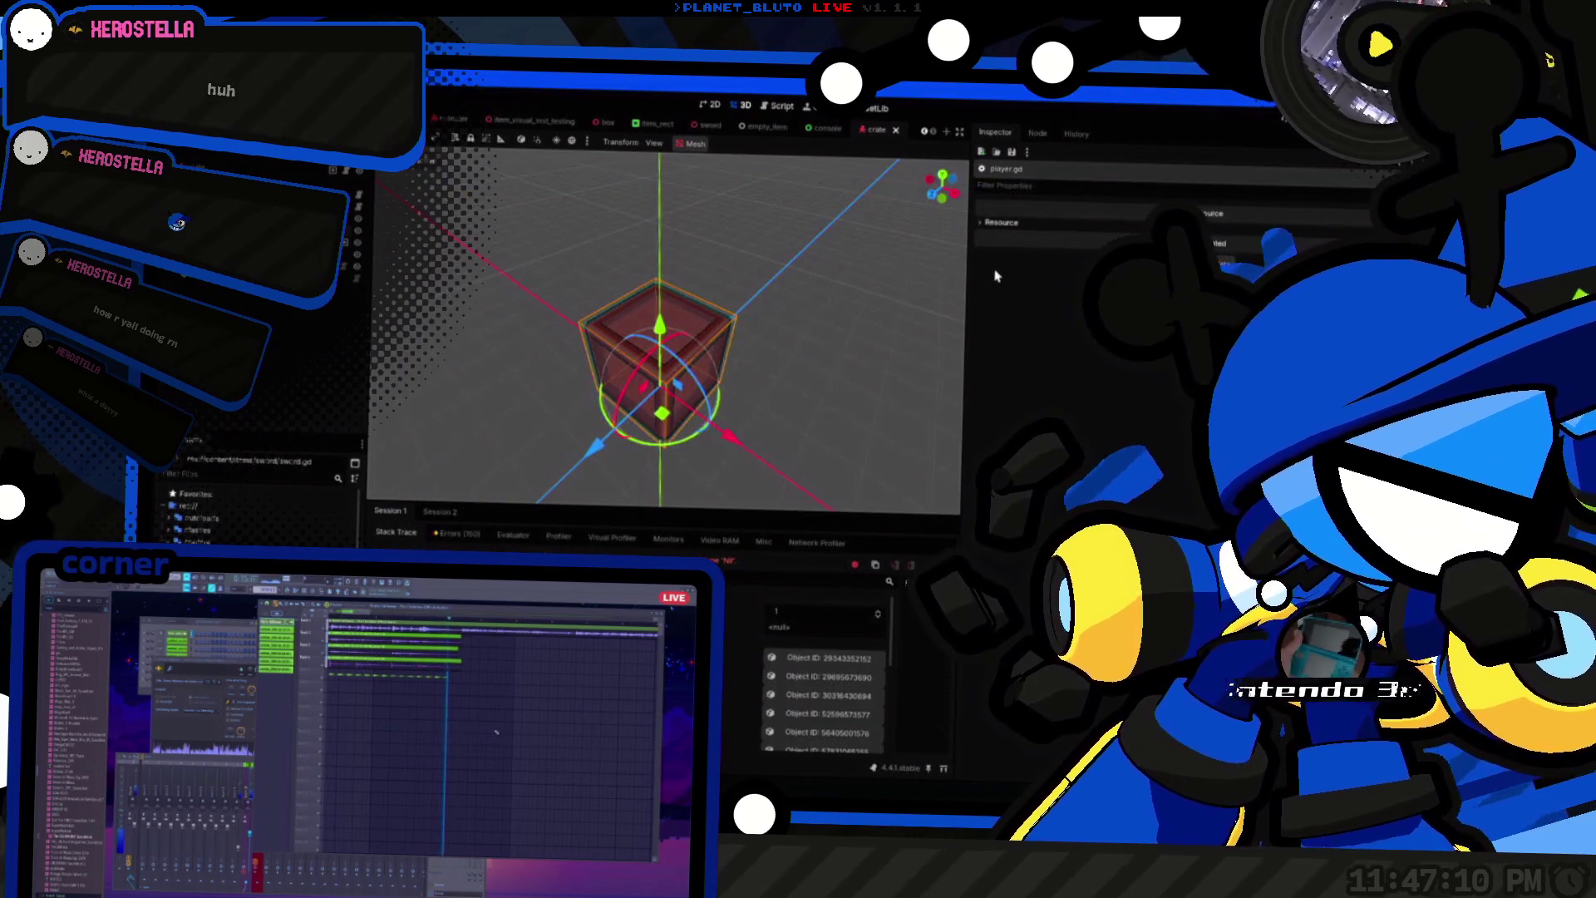
Step: Save and run the project, host a lobby, and dismiss the paused script to read the two Inputs lines
{"action": "key", "text": "F5"}
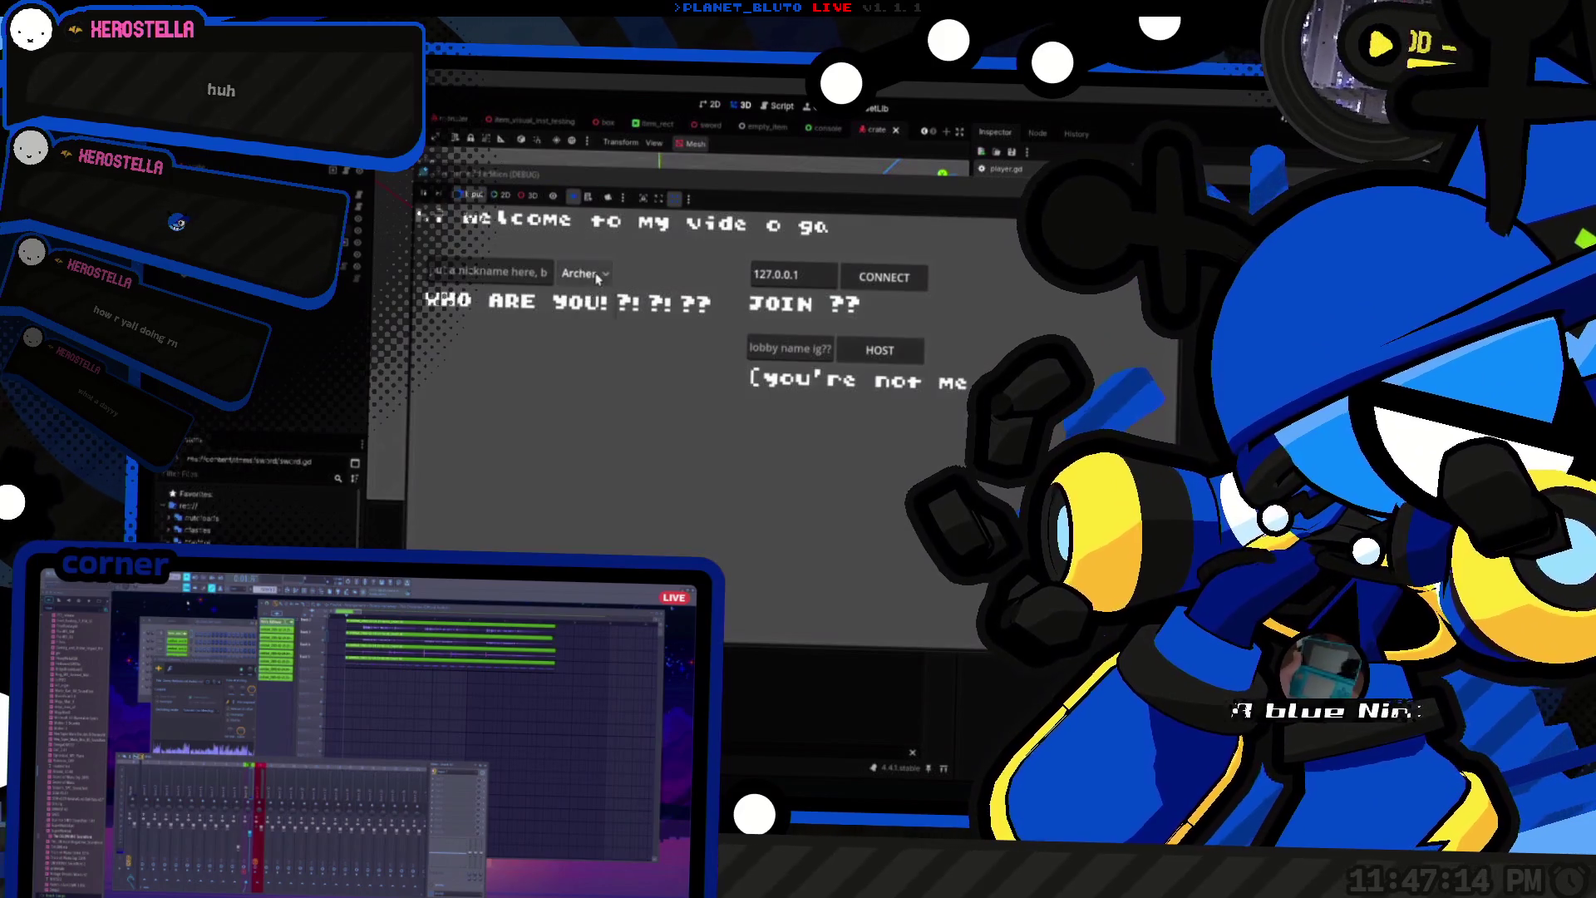
{"action": "left_click", "coordinate": [913, 354]}
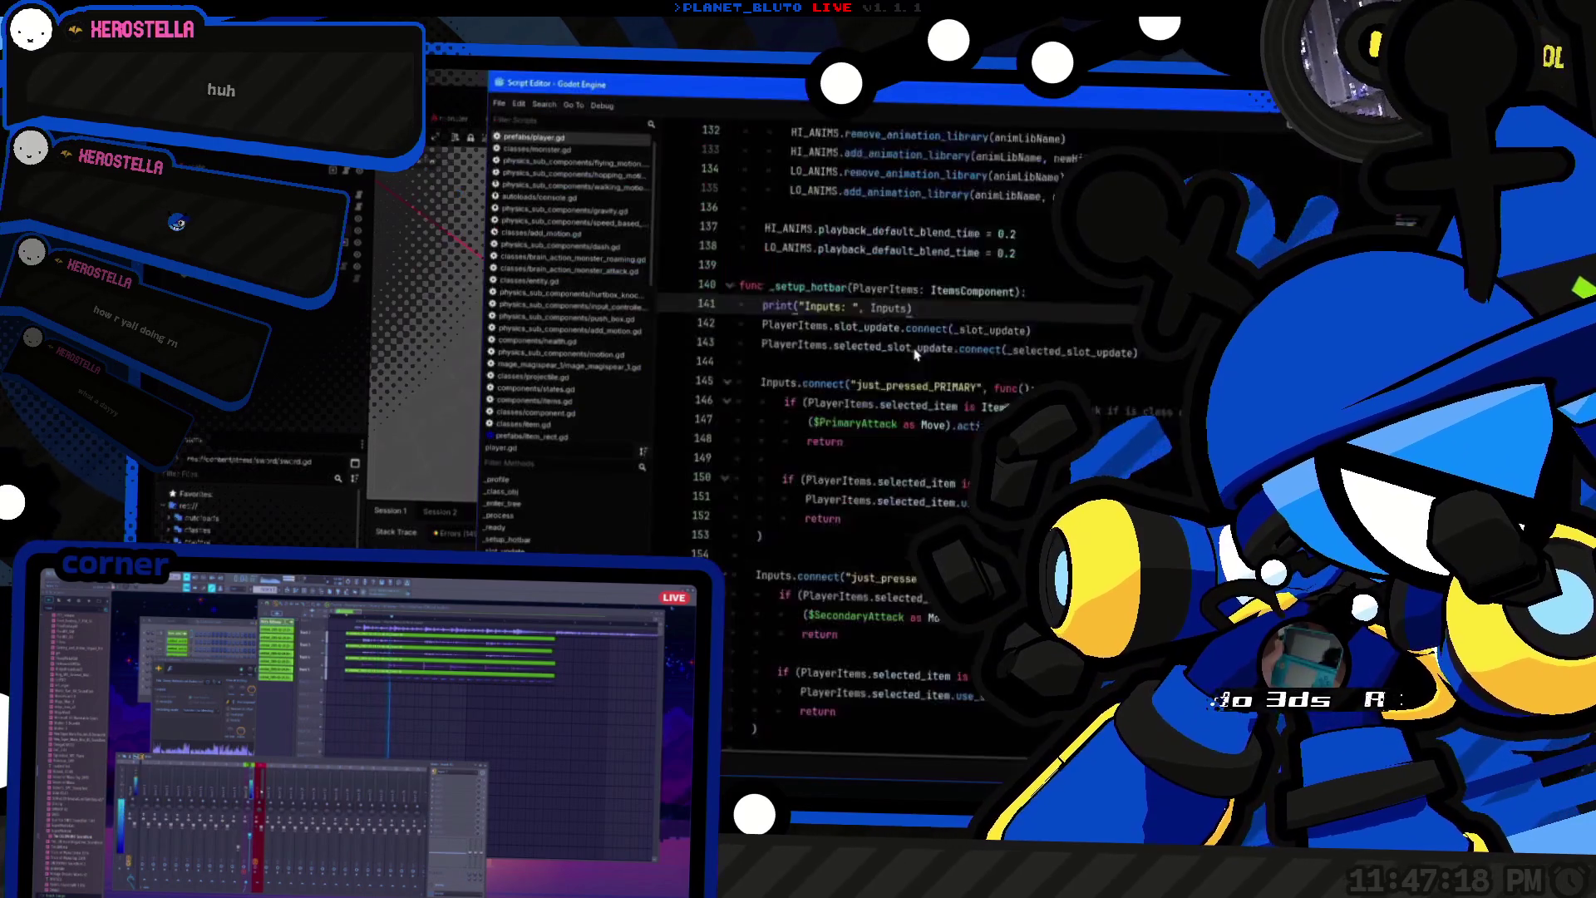
{"action": "key", "text": "F12"}
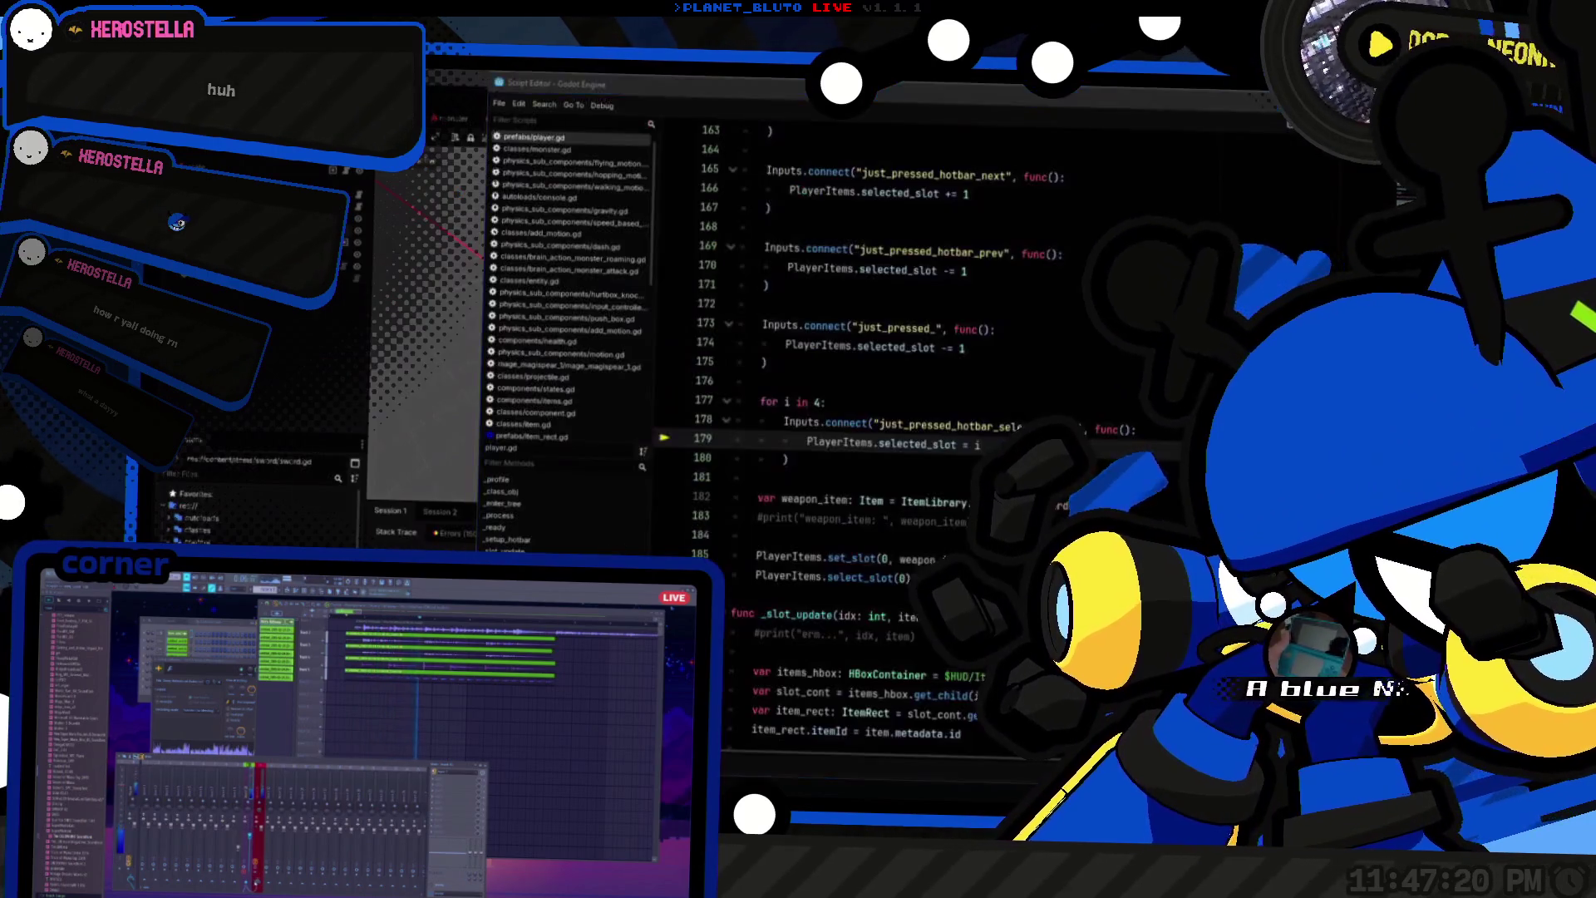
{"action": "key", "text": "F12"}
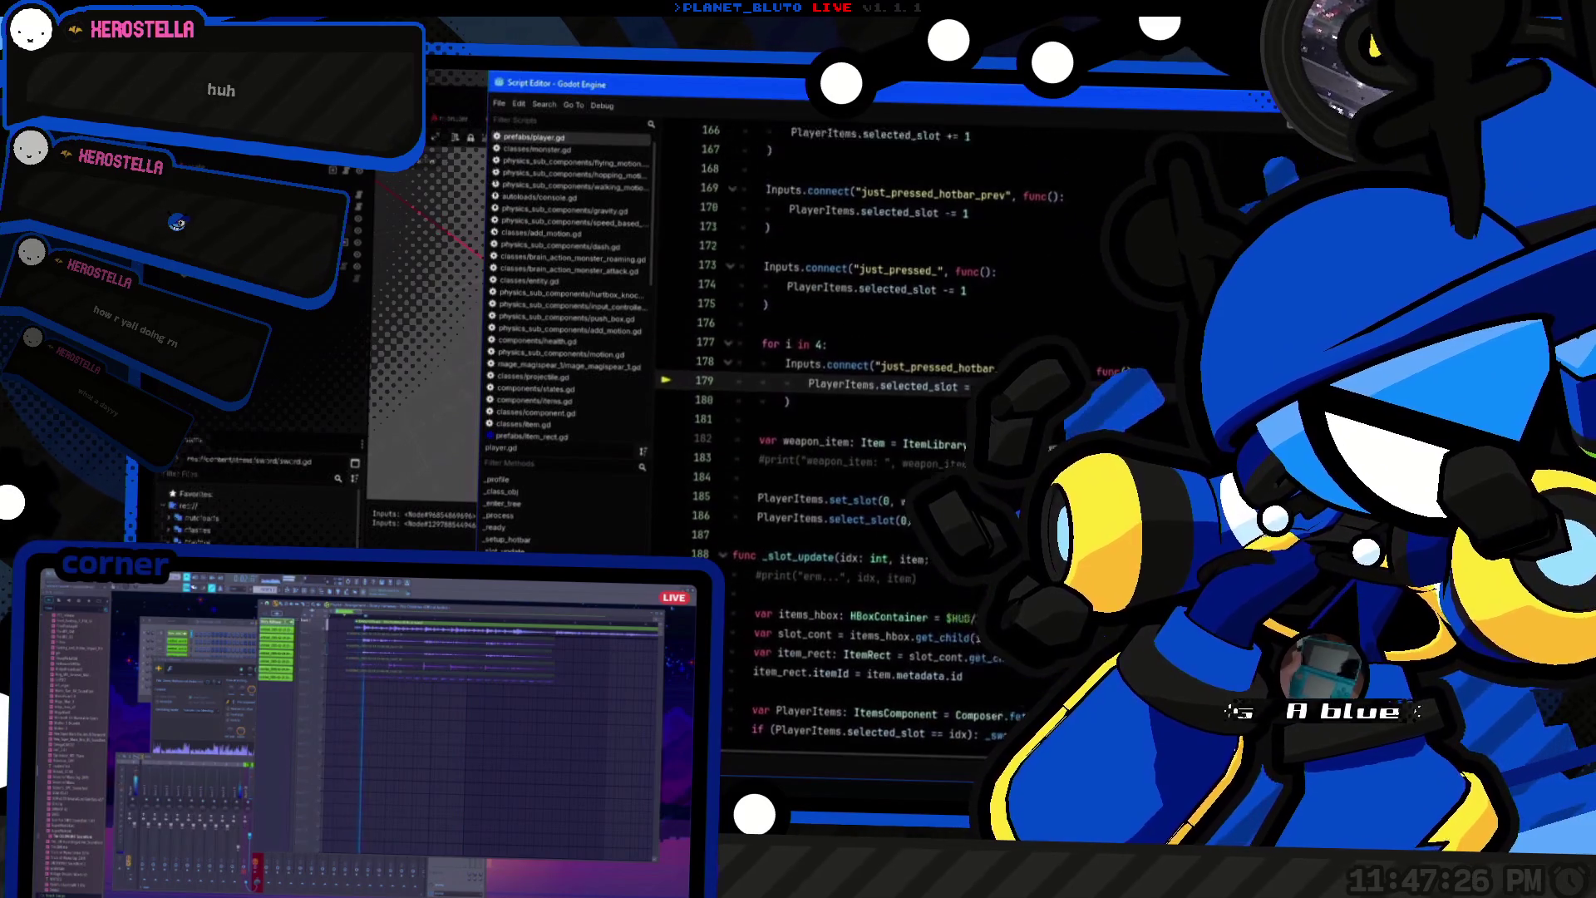
{"action": "key", "text": "F12"}
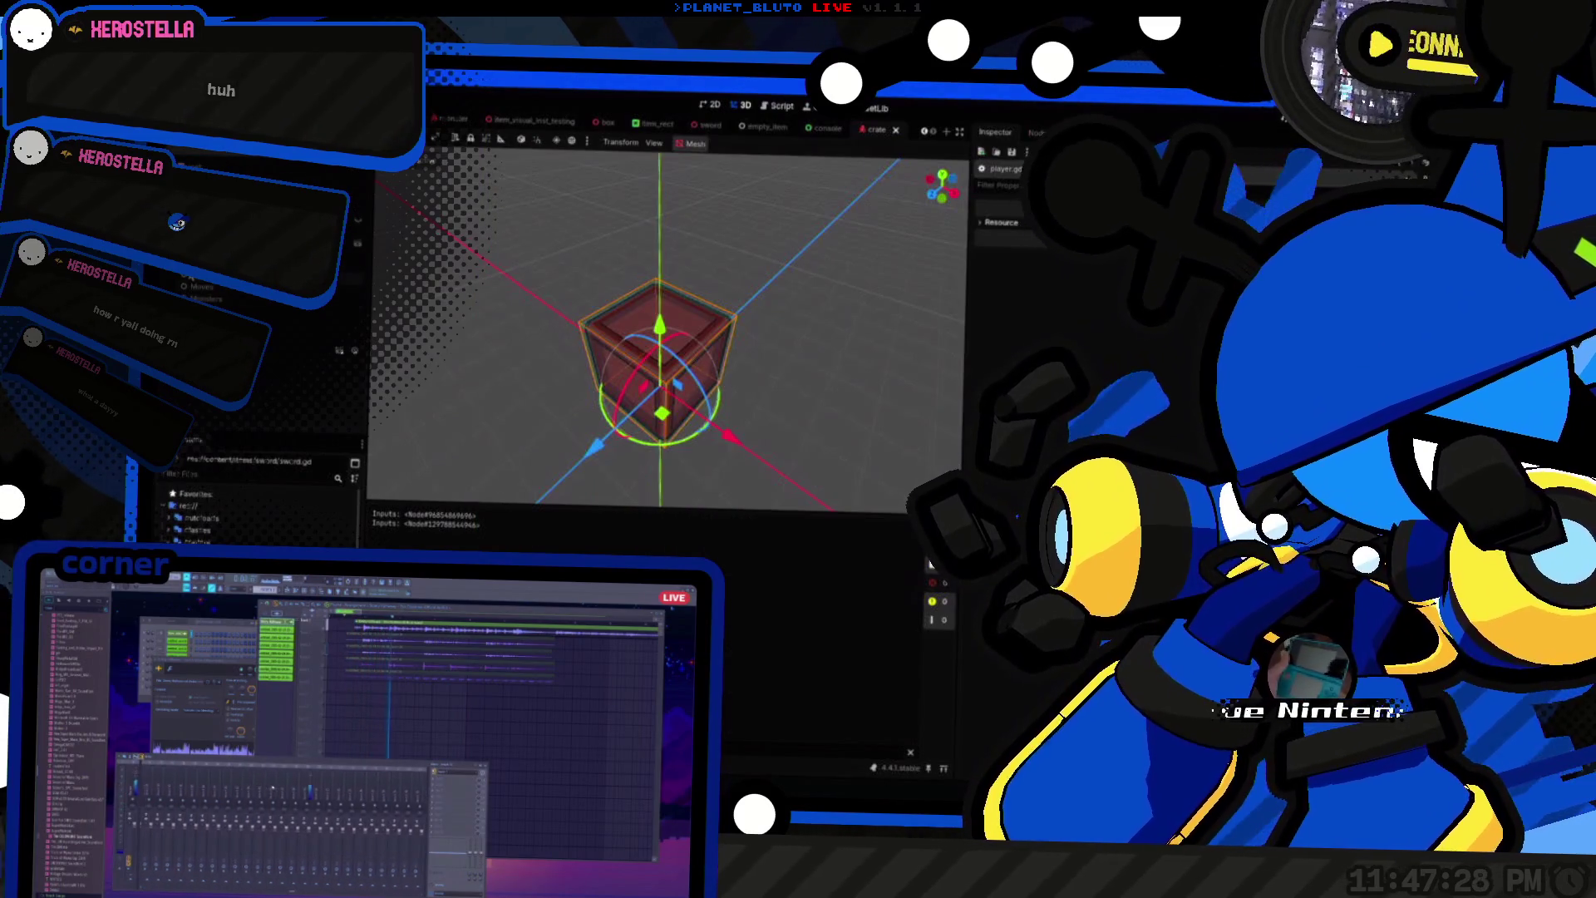
Step: Select the remote player node, expand its four-entry Inputs array, then inspect another remote node
{"action": "left_click", "coordinate": [756, 274]}
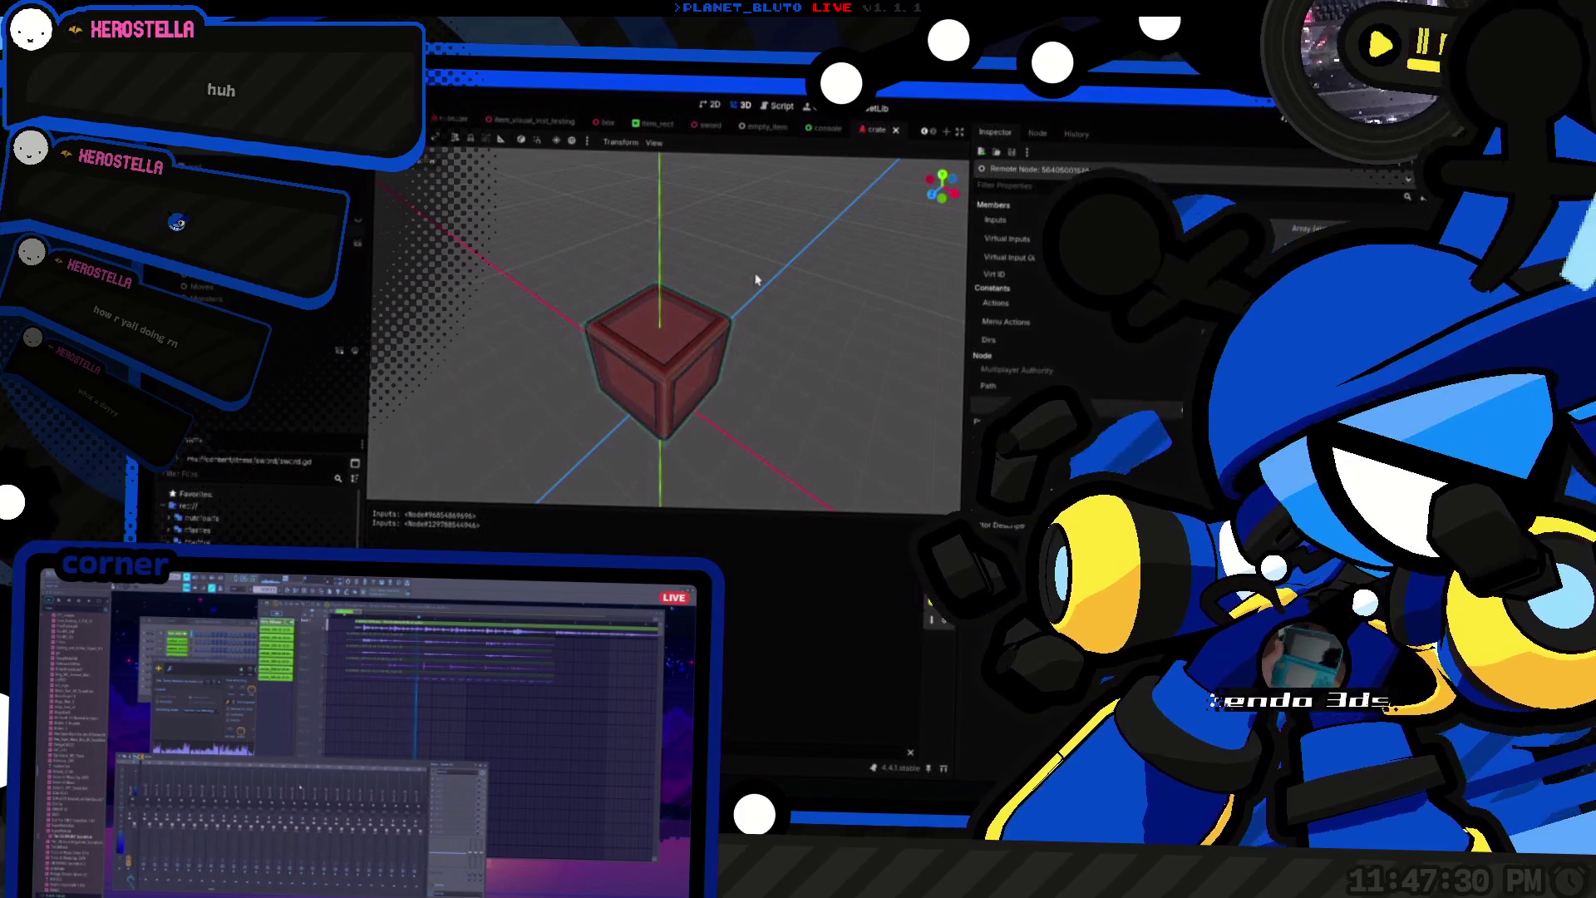
{"action": "left_click", "coordinate": [1301, 228]}
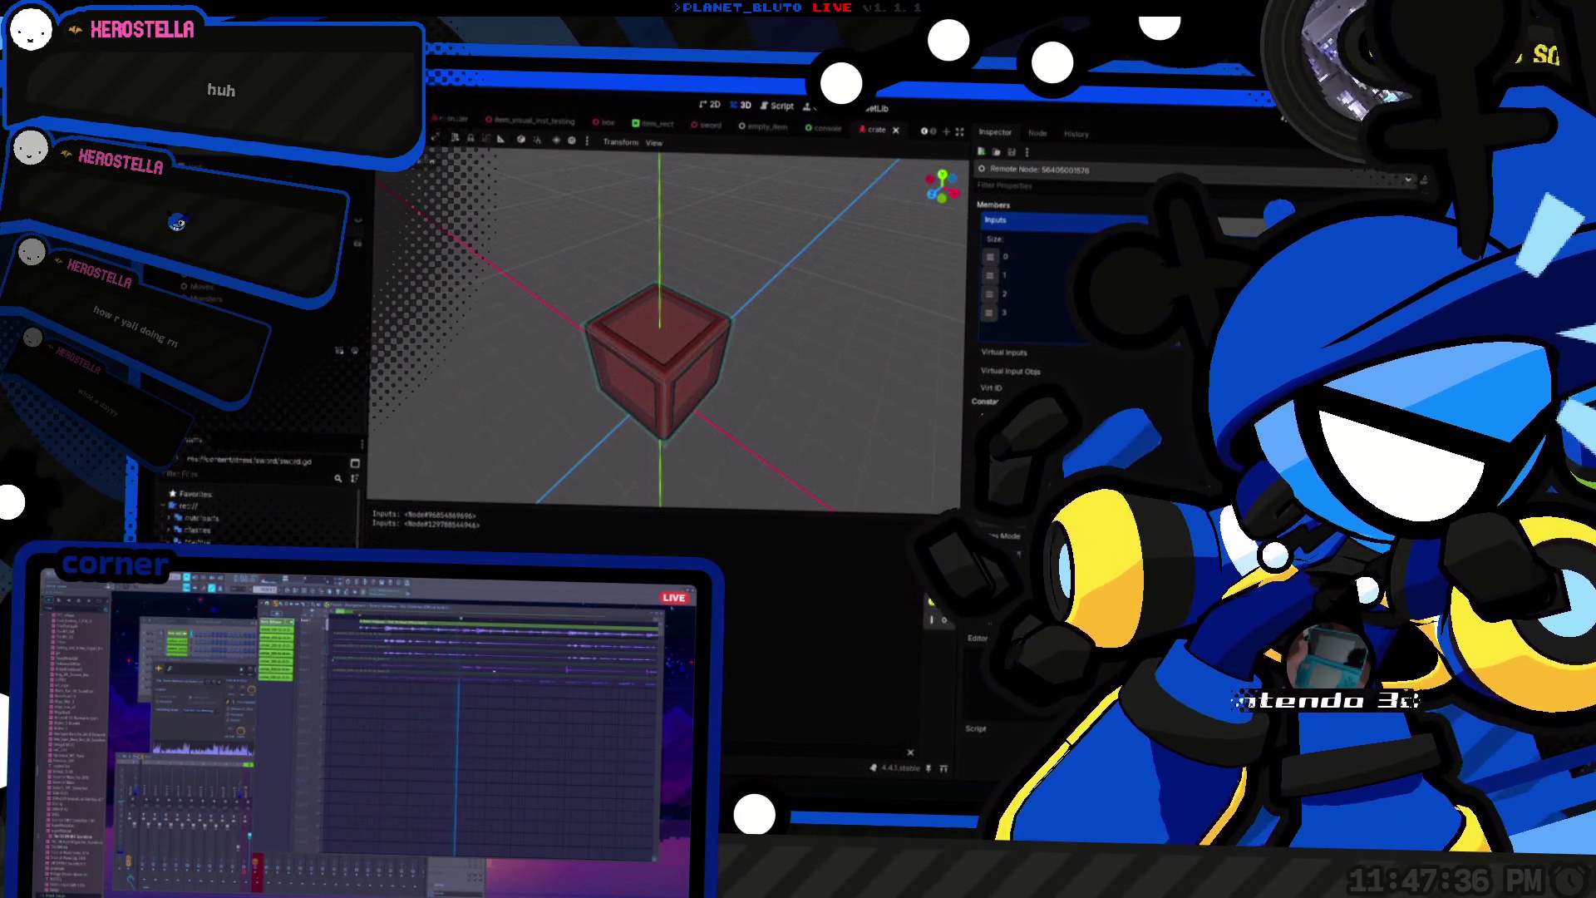
{"action": "left_click", "coordinate": [1205, 256]}
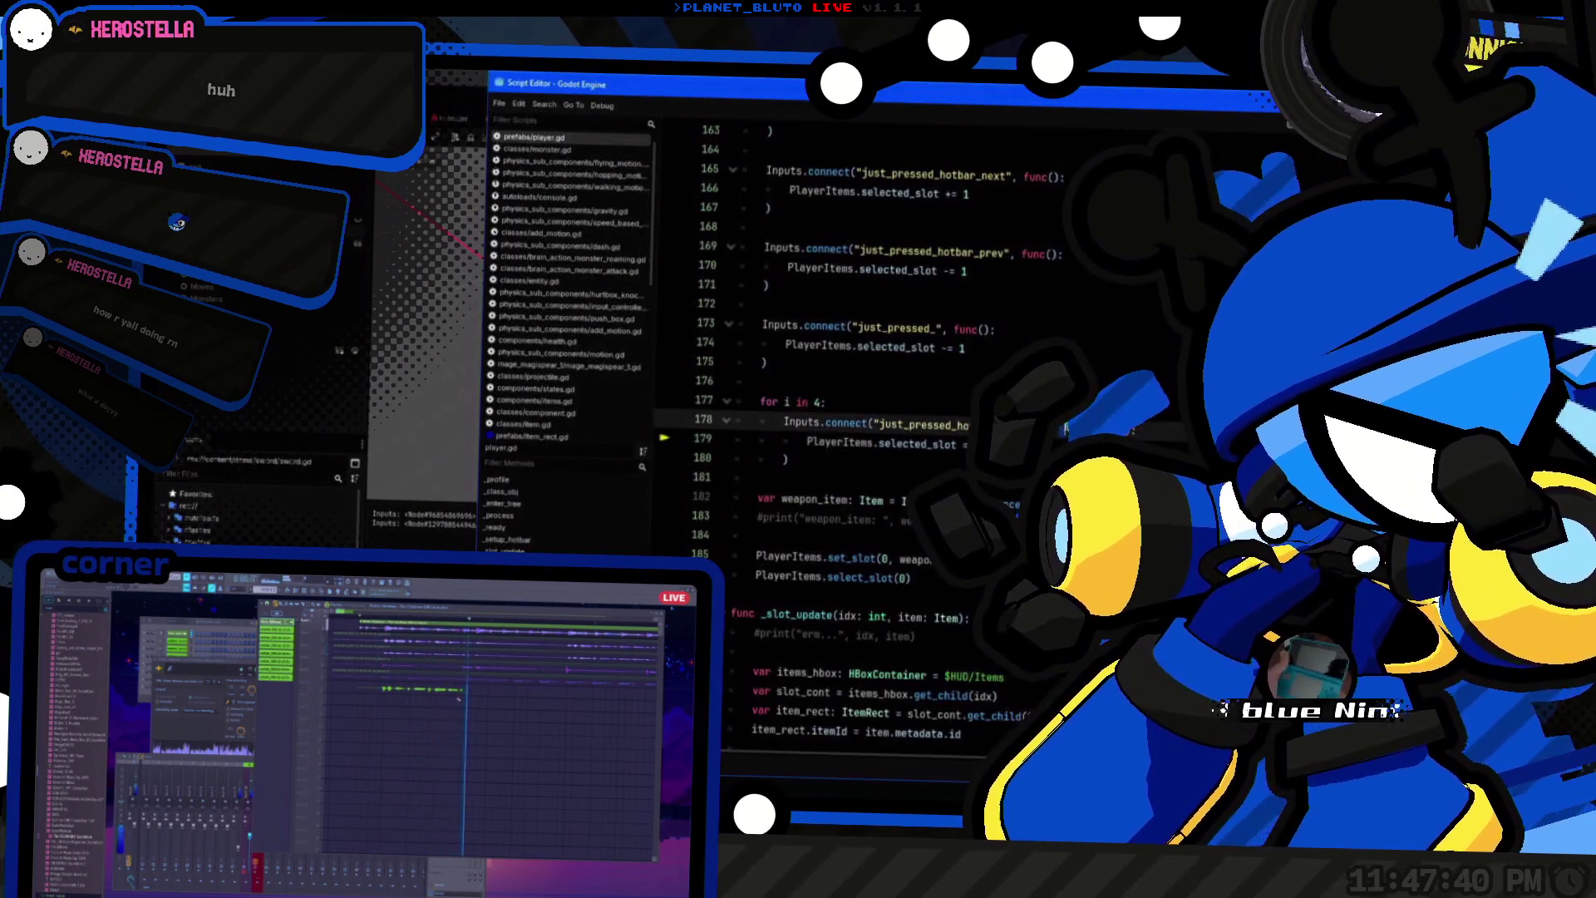
Step: Check the Inputs = InputClass.new(INF) declaration on line 10, then scroll to line 435 of player.gd
{"action": "scroll", "coordinate": [1011, 362], "scroll_direction": "up", "scroll_amount": 20}
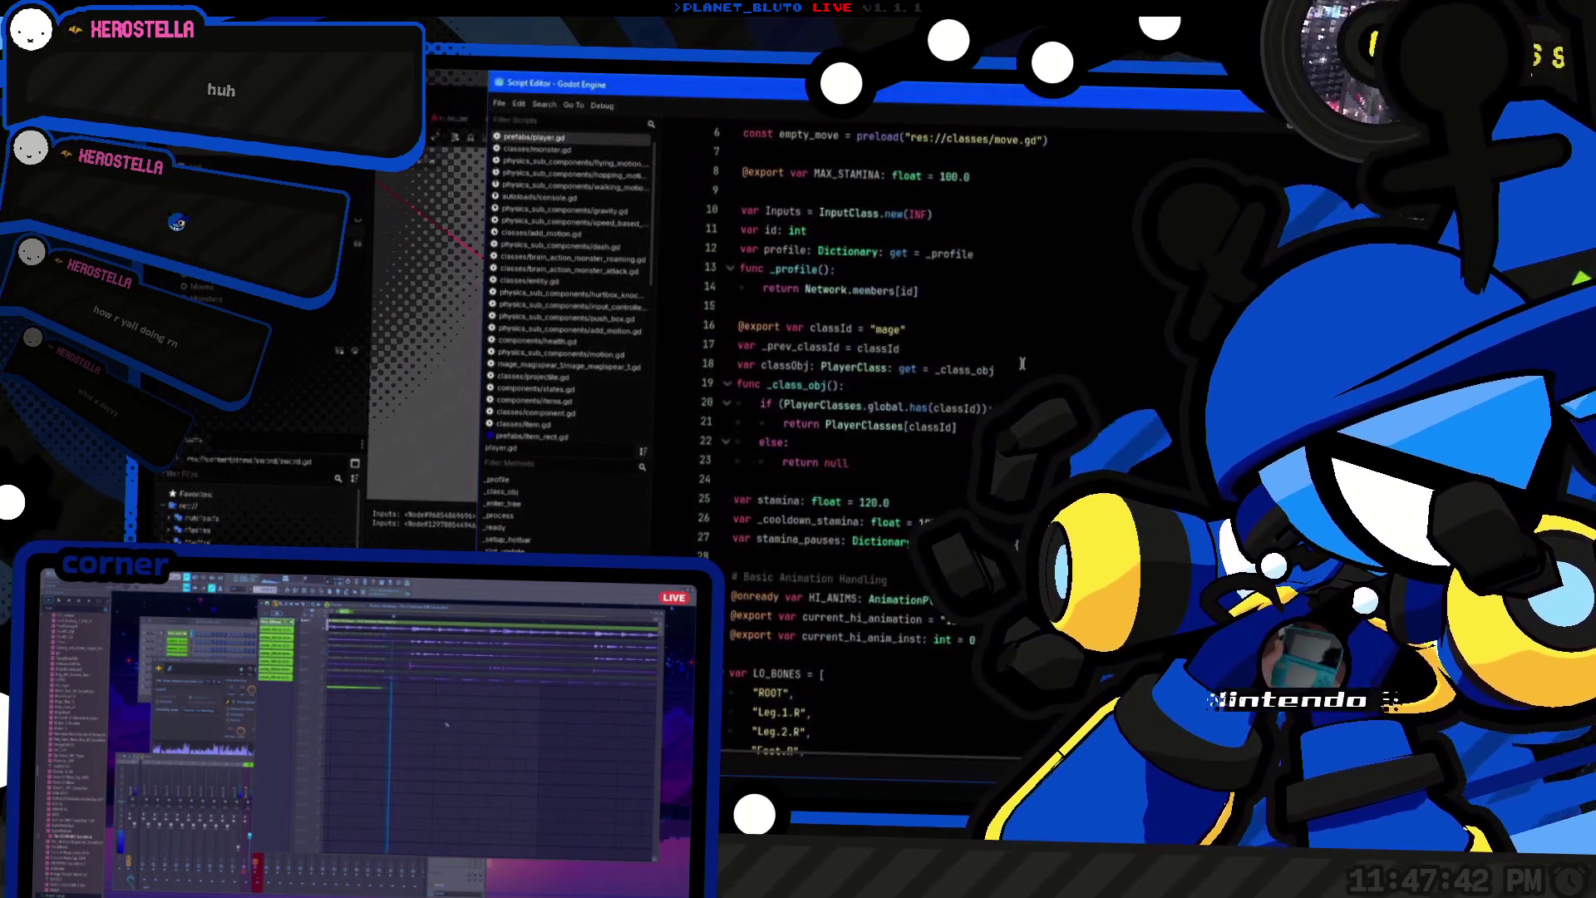
{"action": "left_click", "coordinate": [933, 308]}
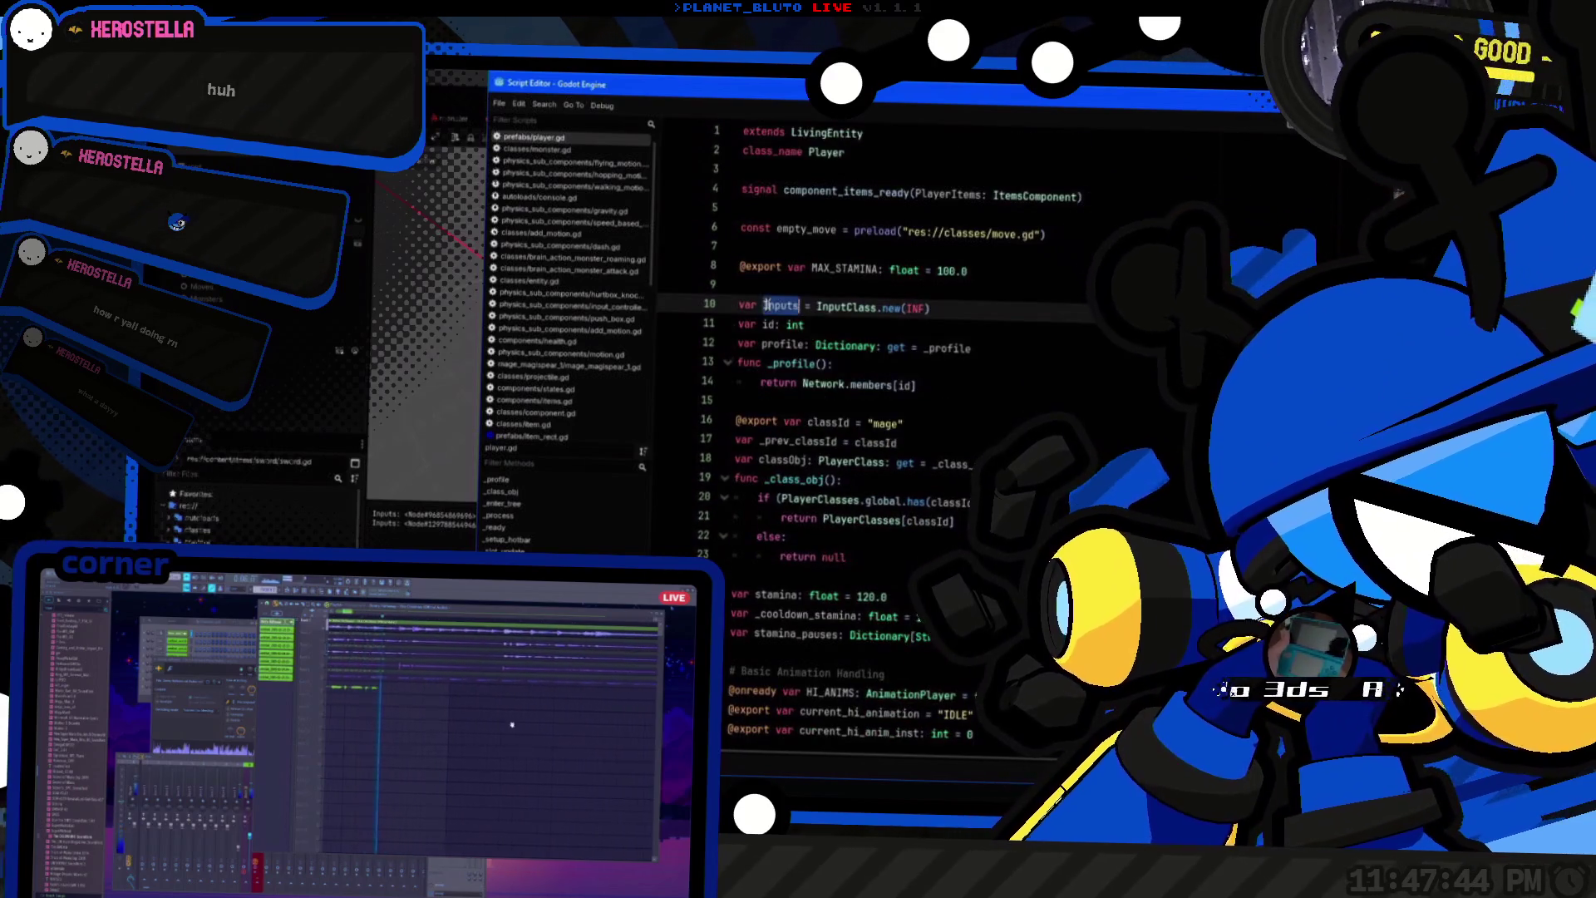
{"action": "scroll", "coordinate": [933, 332], "scroll_direction": "down", "scroll_amount": 20}
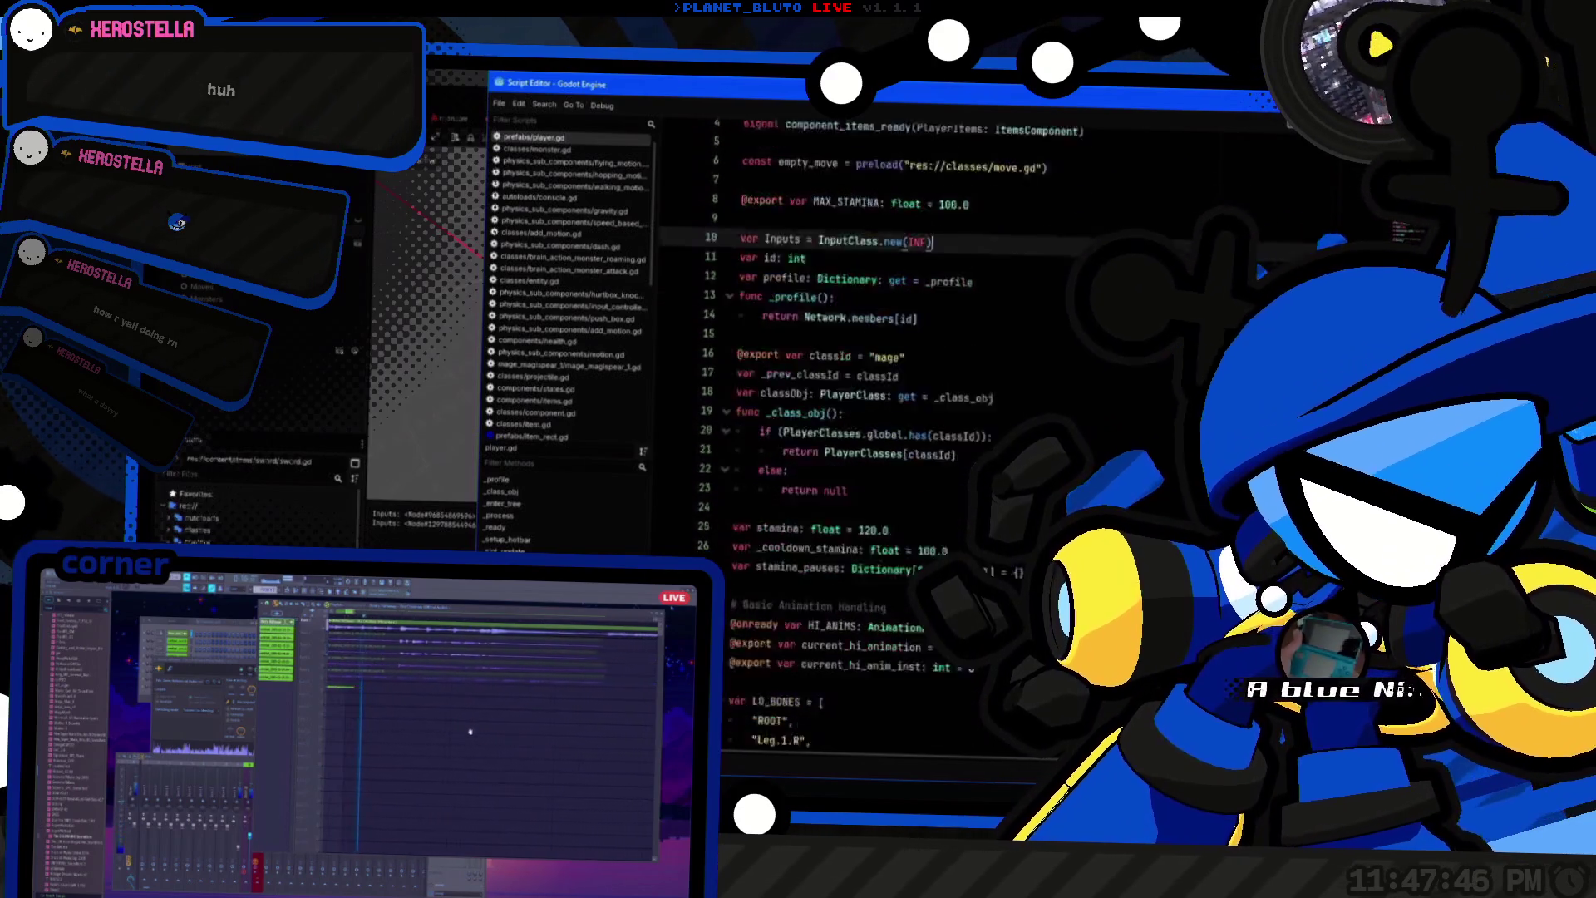
{"action": "scroll", "coordinate": [933, 333], "scroll_direction": "down", "scroll_amount": 2}
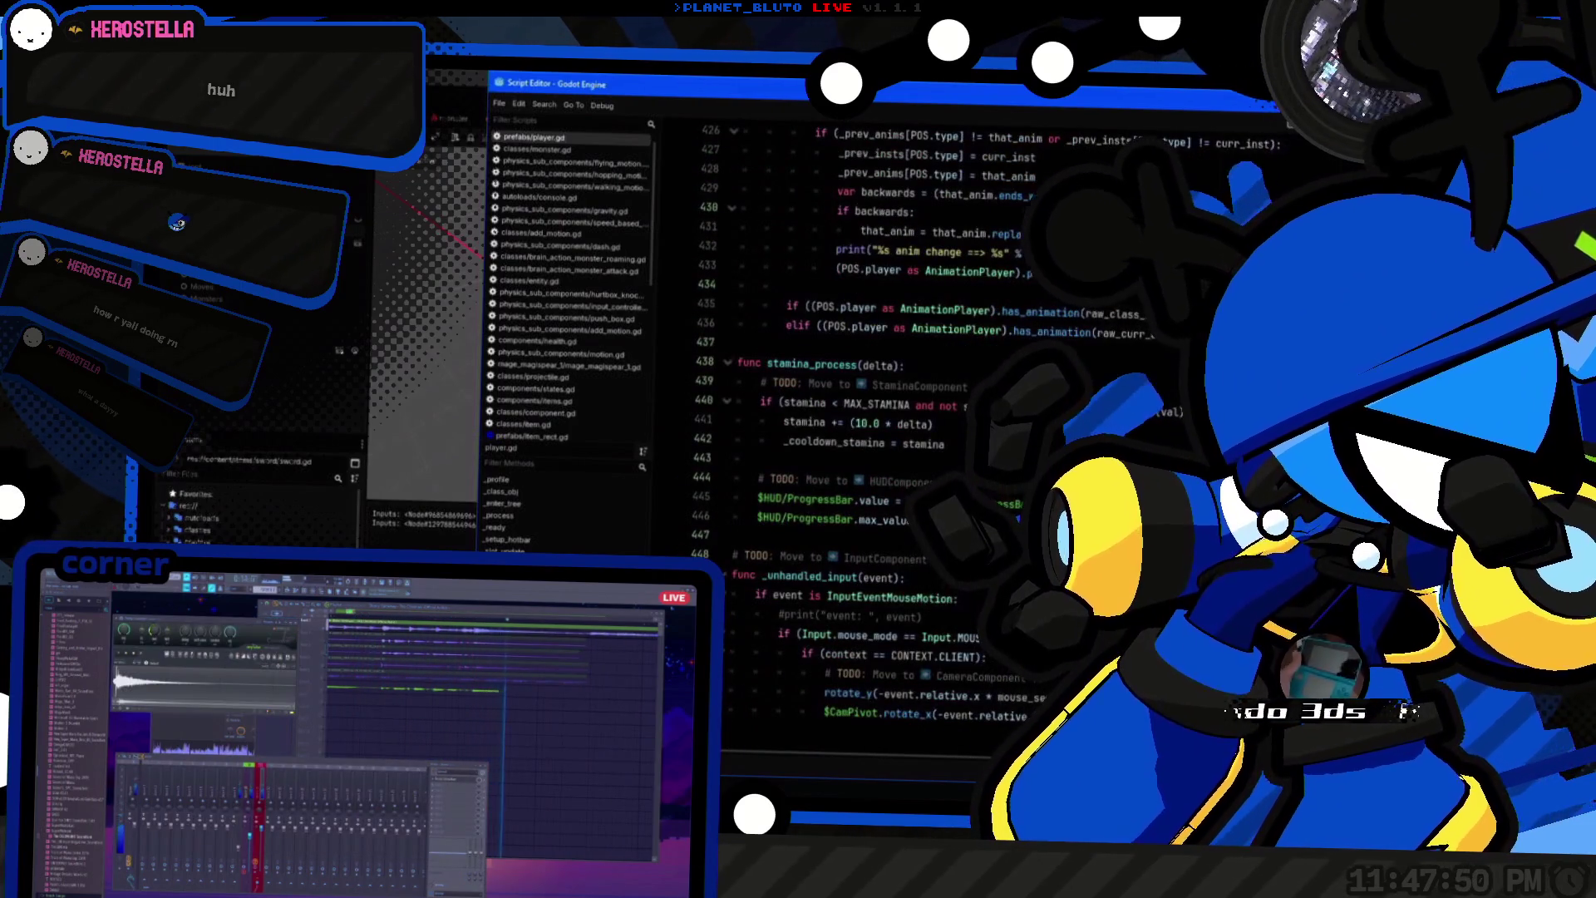
{"action": "scroll", "coordinate": [568, 405], "scroll_direction": "down", "scroll_amount": 3}
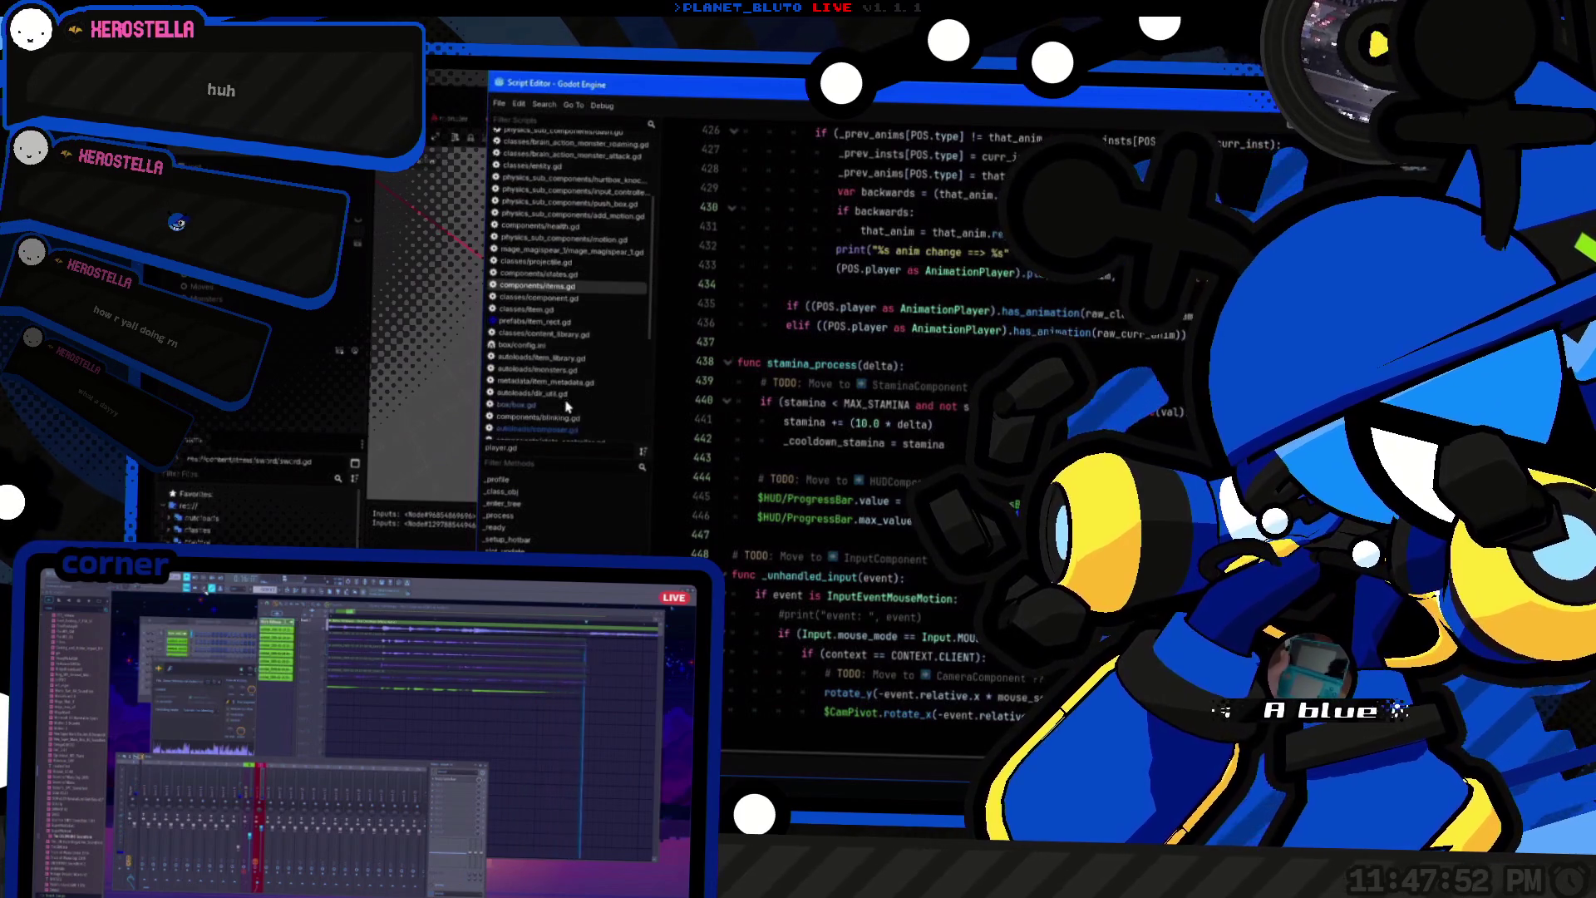
{"action": "scroll", "coordinate": [568, 406], "scroll_direction": "up", "scroll_amount": 3}
{"action": "left_click", "coordinate": [902, 306]}
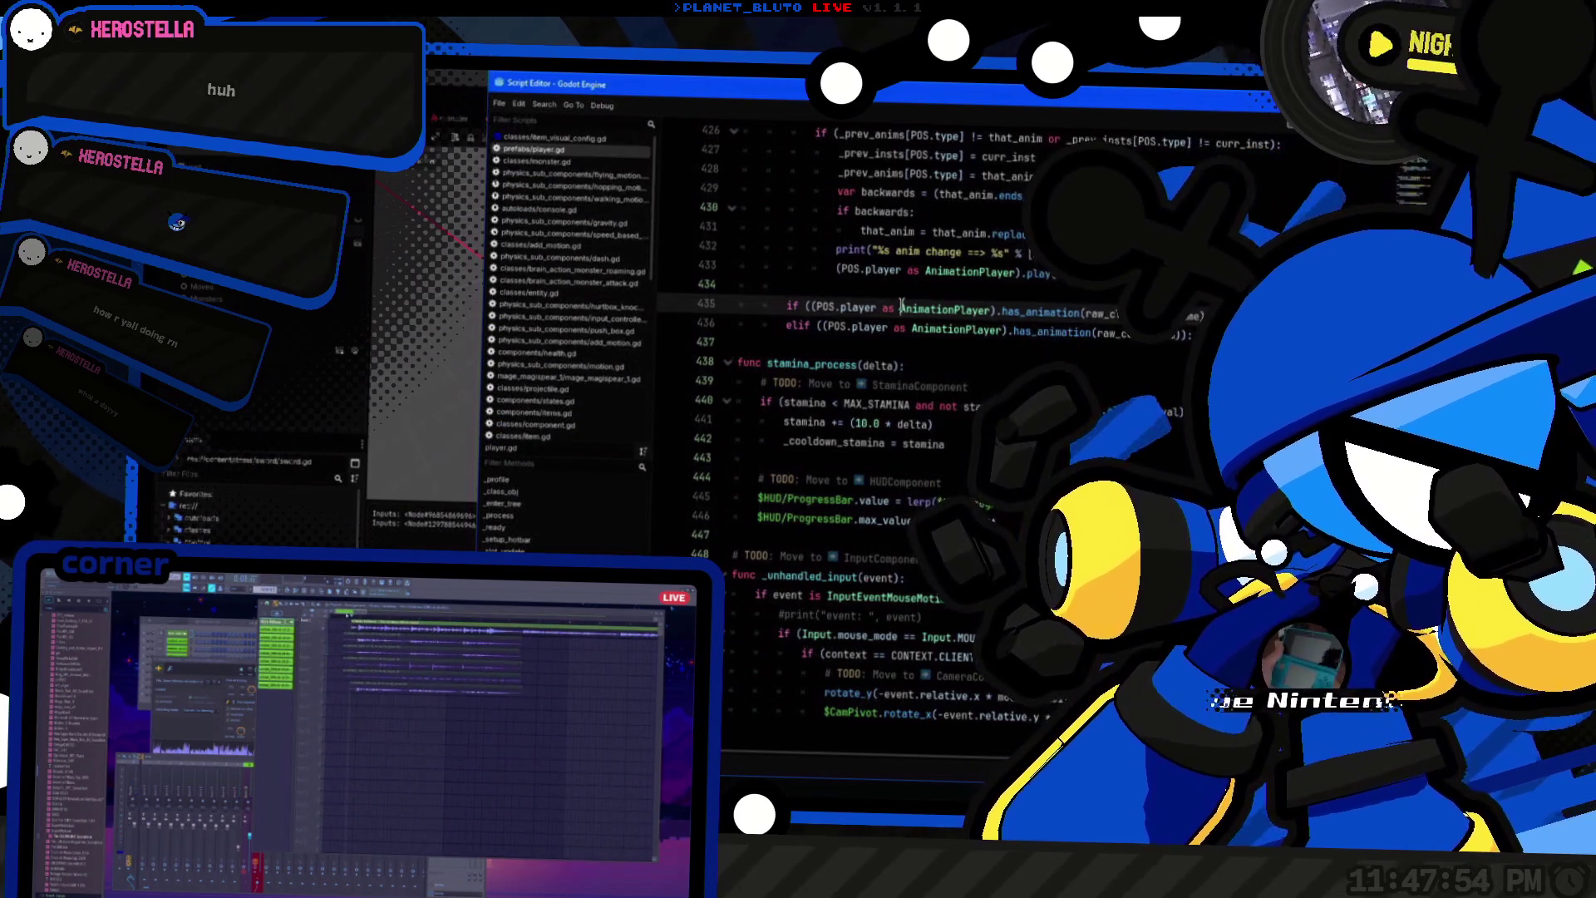
Step: Quick Open input_handler.gd and place the caret on the ACTIONS constant line
{"action": "key", "text": "ctrl+alt+o"}
{"action": "type", "text": "input"}
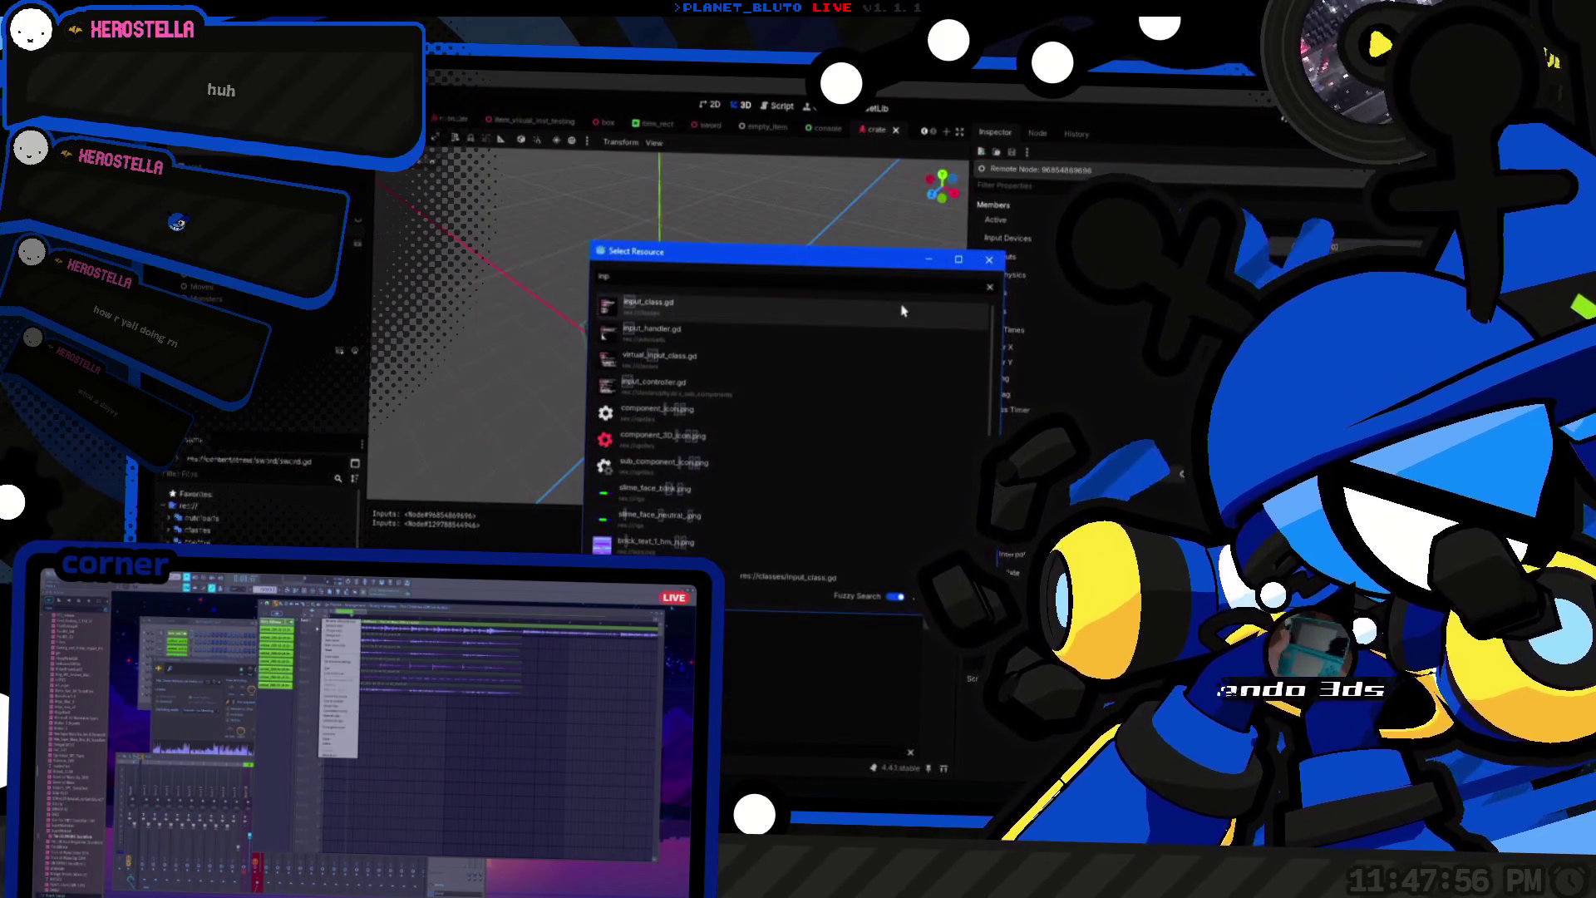
{"action": "double_click", "coordinate": [902, 333]}
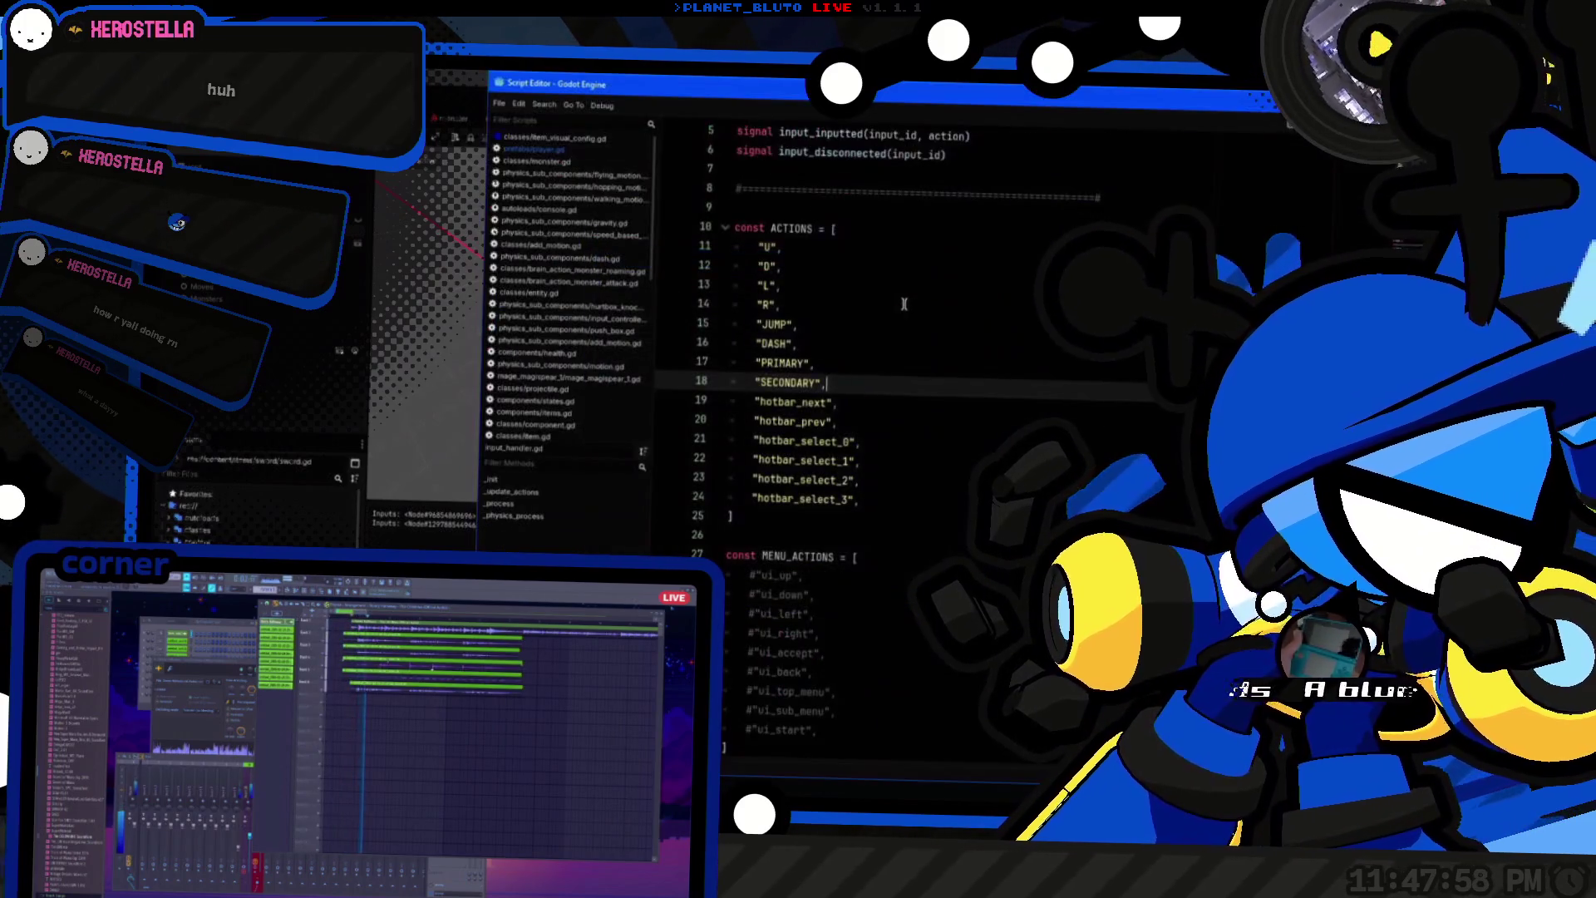
{"action": "scroll", "coordinate": [930, 426], "scroll_direction": "down", "scroll_amount": 5}
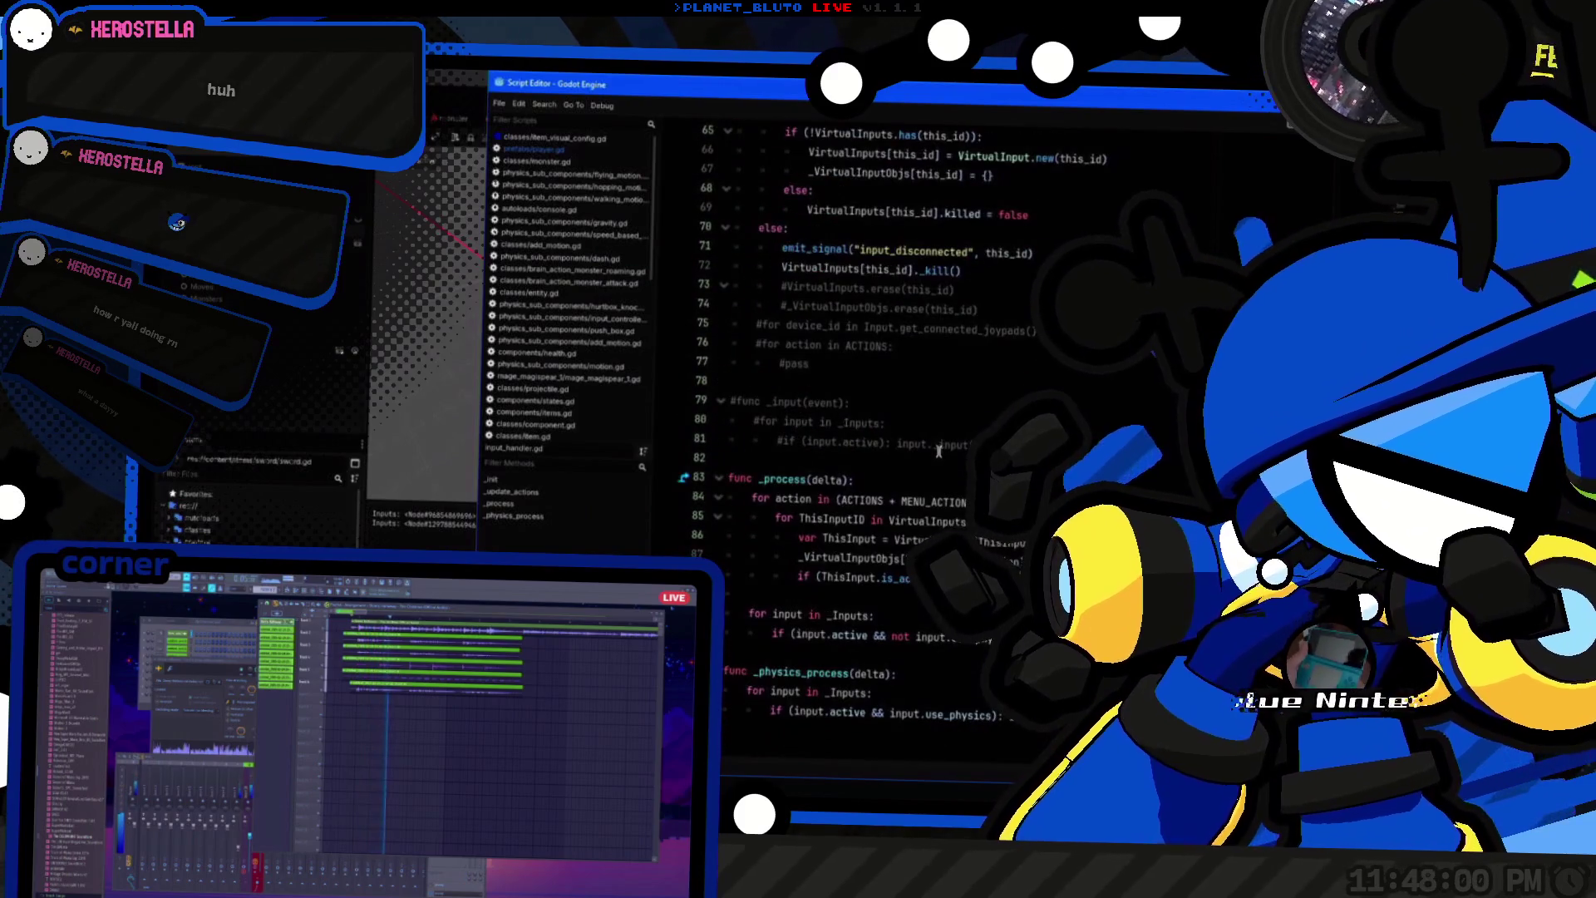
{"action": "scroll", "coordinate": [1072, 223], "scroll_direction": "up", "scroll_amount": 20}
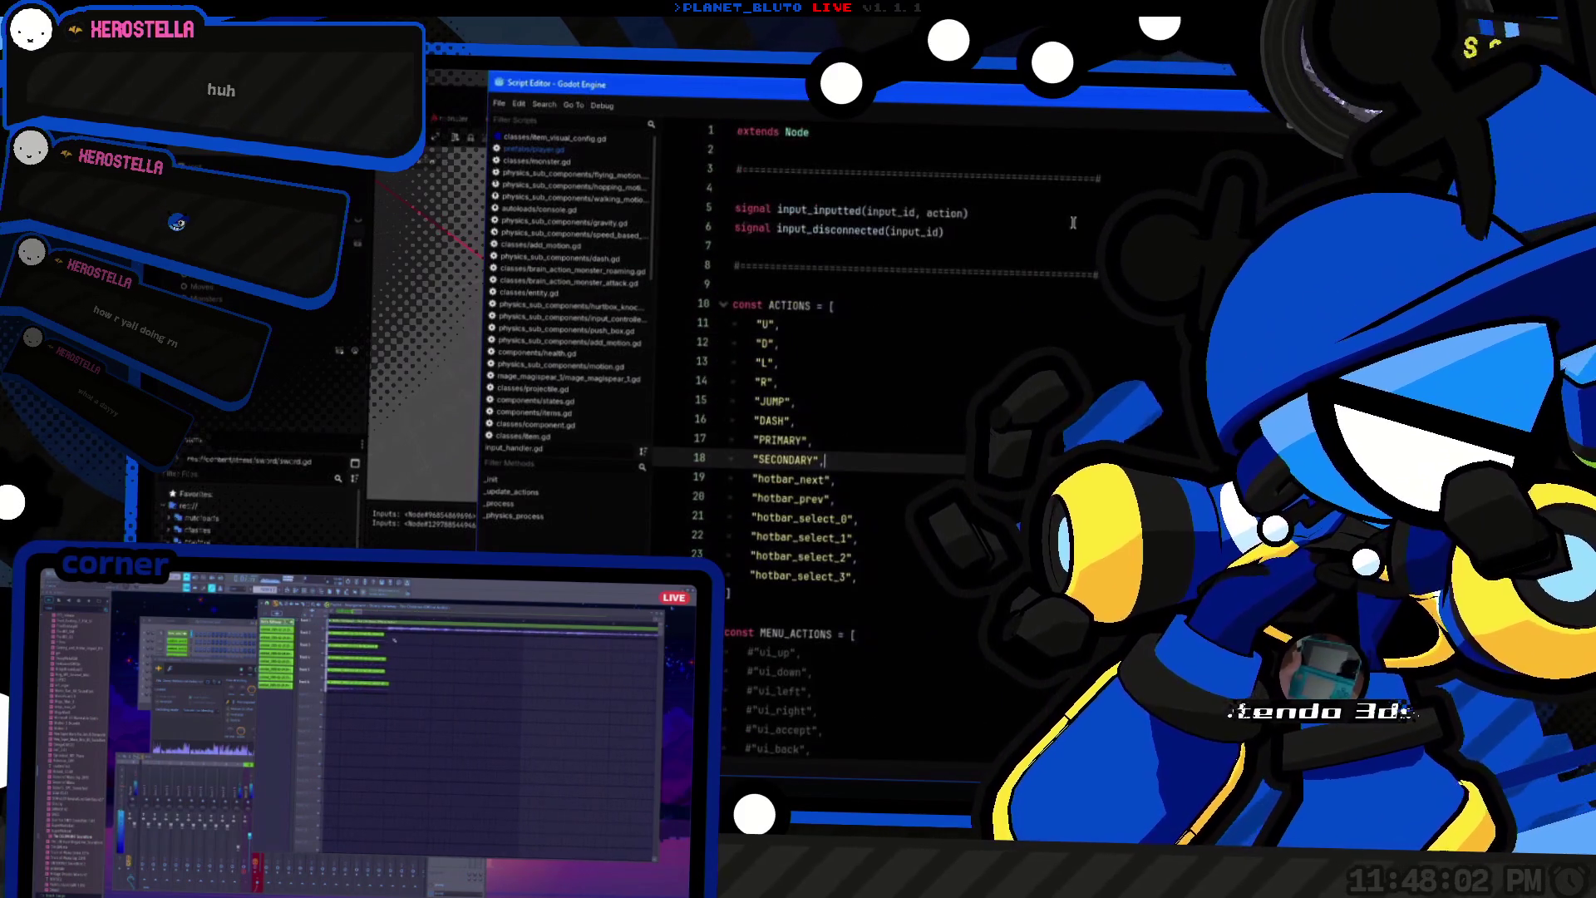
{"action": "left_click", "coordinate": [1019, 308]}
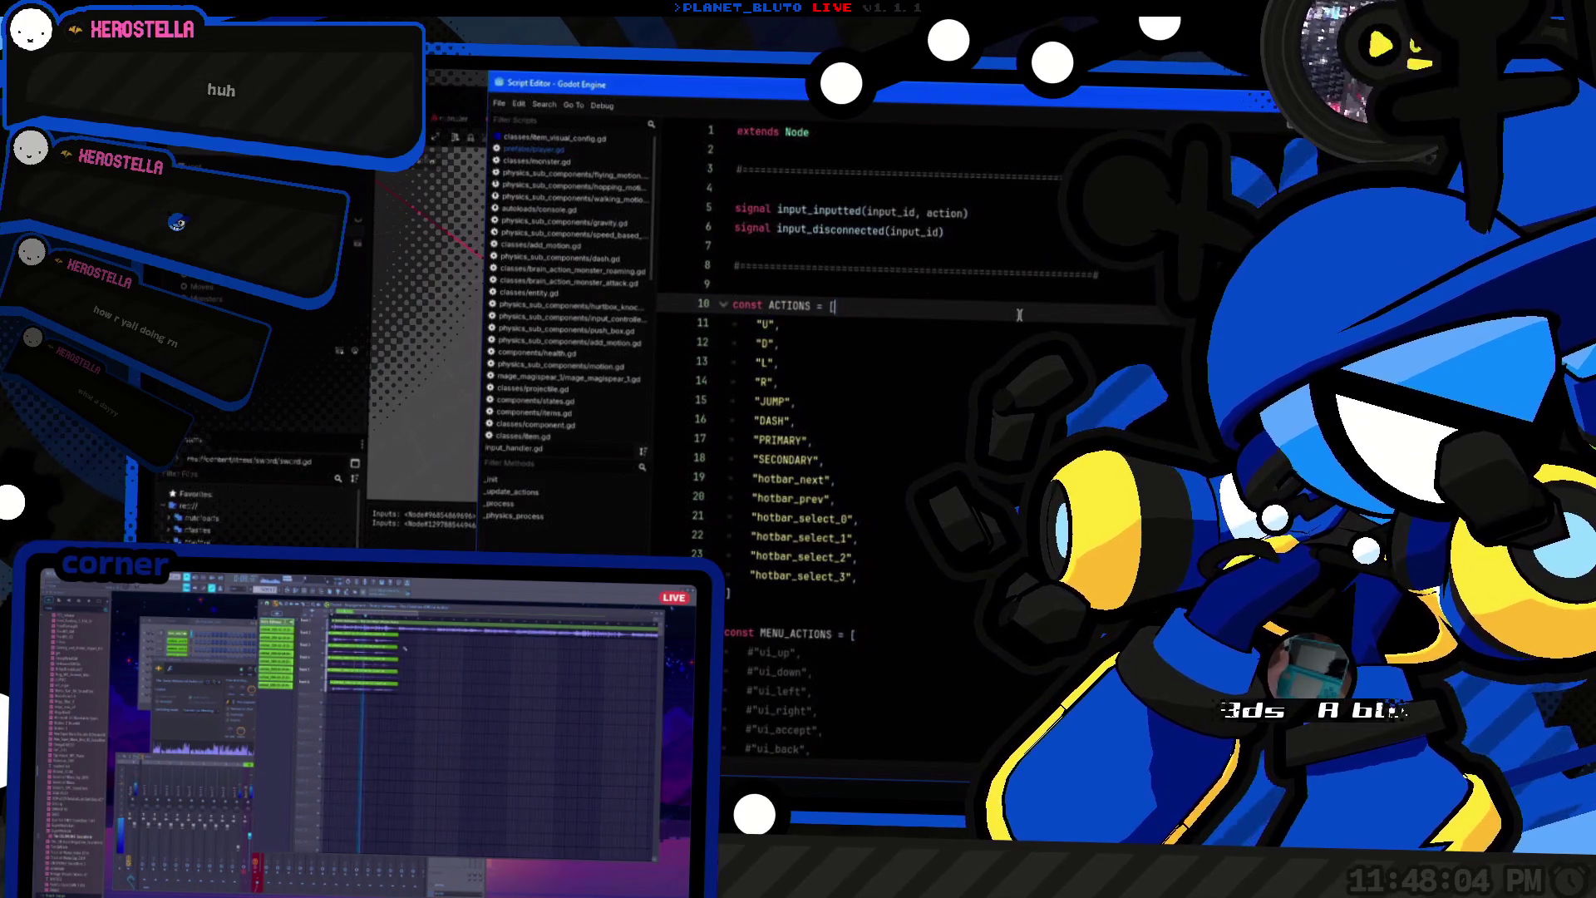
Step: Quick Open input_class.gd and start a 'func _kill' with an input null check at the end
{"action": "key", "text": "shift+alt+o"}
{"action": "type", "text": "input"}
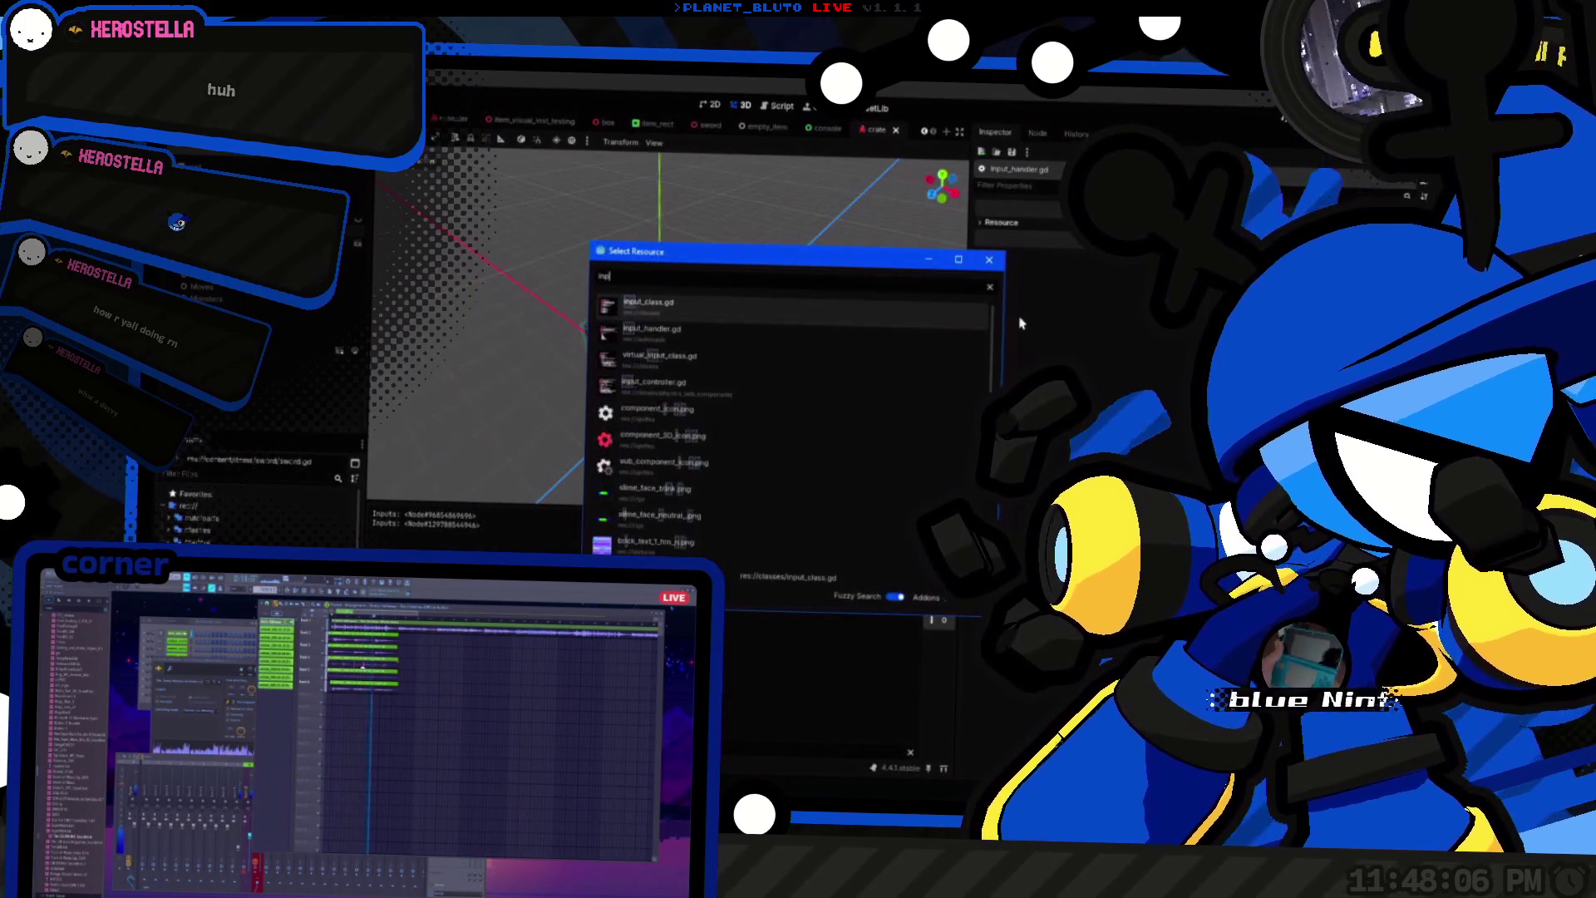
{"action": "key", "text": "Return"}
{"action": "scroll", "coordinate": [1021, 331], "scroll_direction": "down", "scroll_amount": 20}
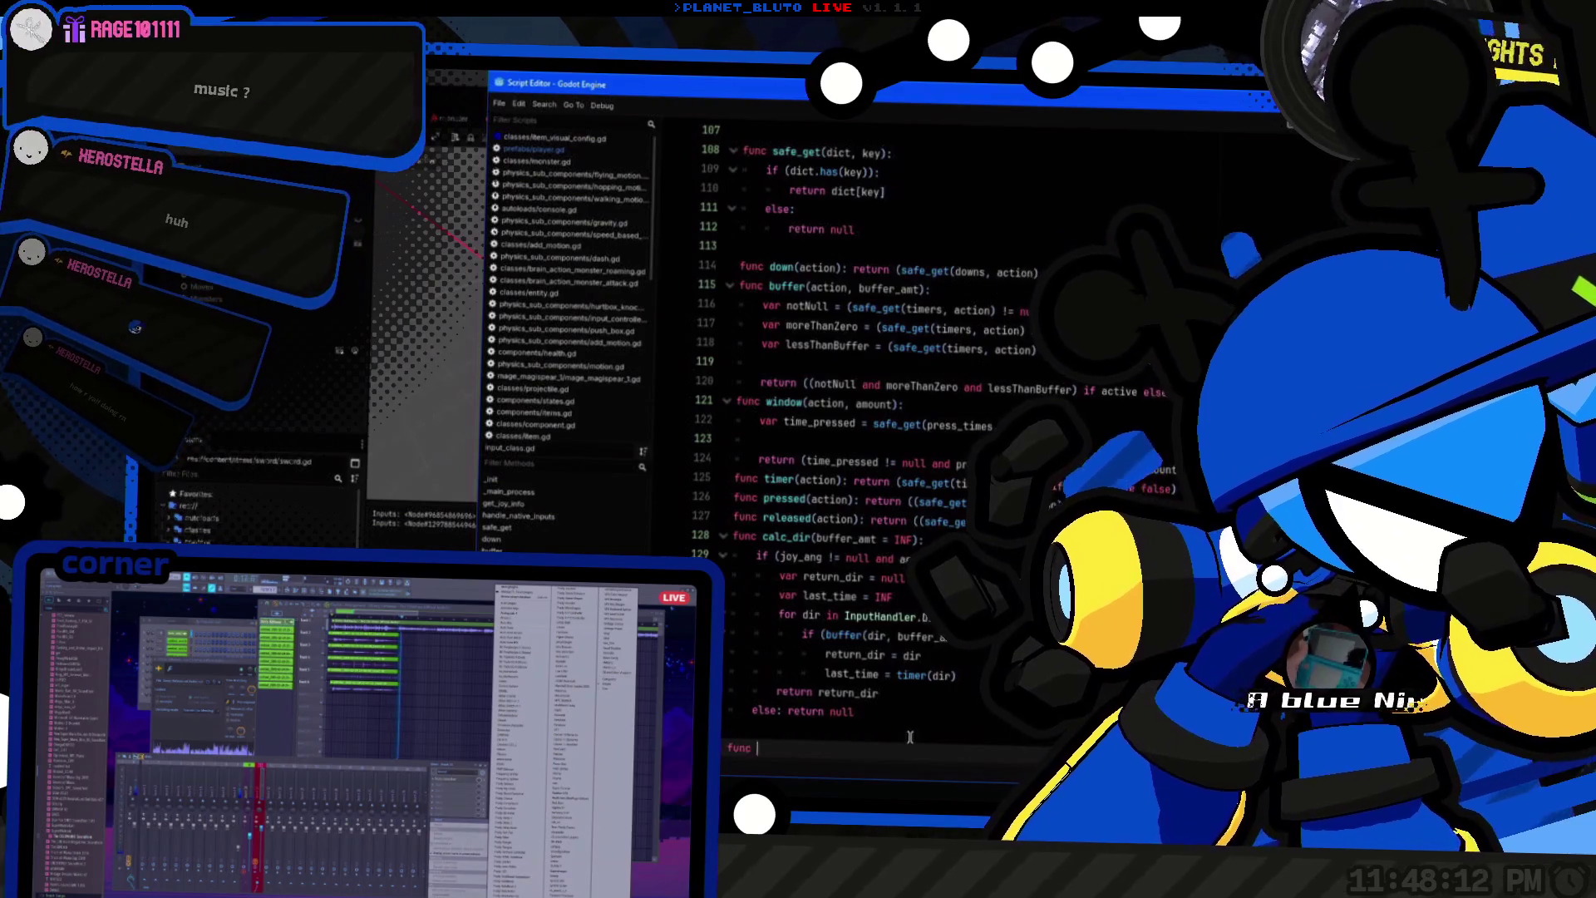
{"action": "type", "text": "func _kill("}
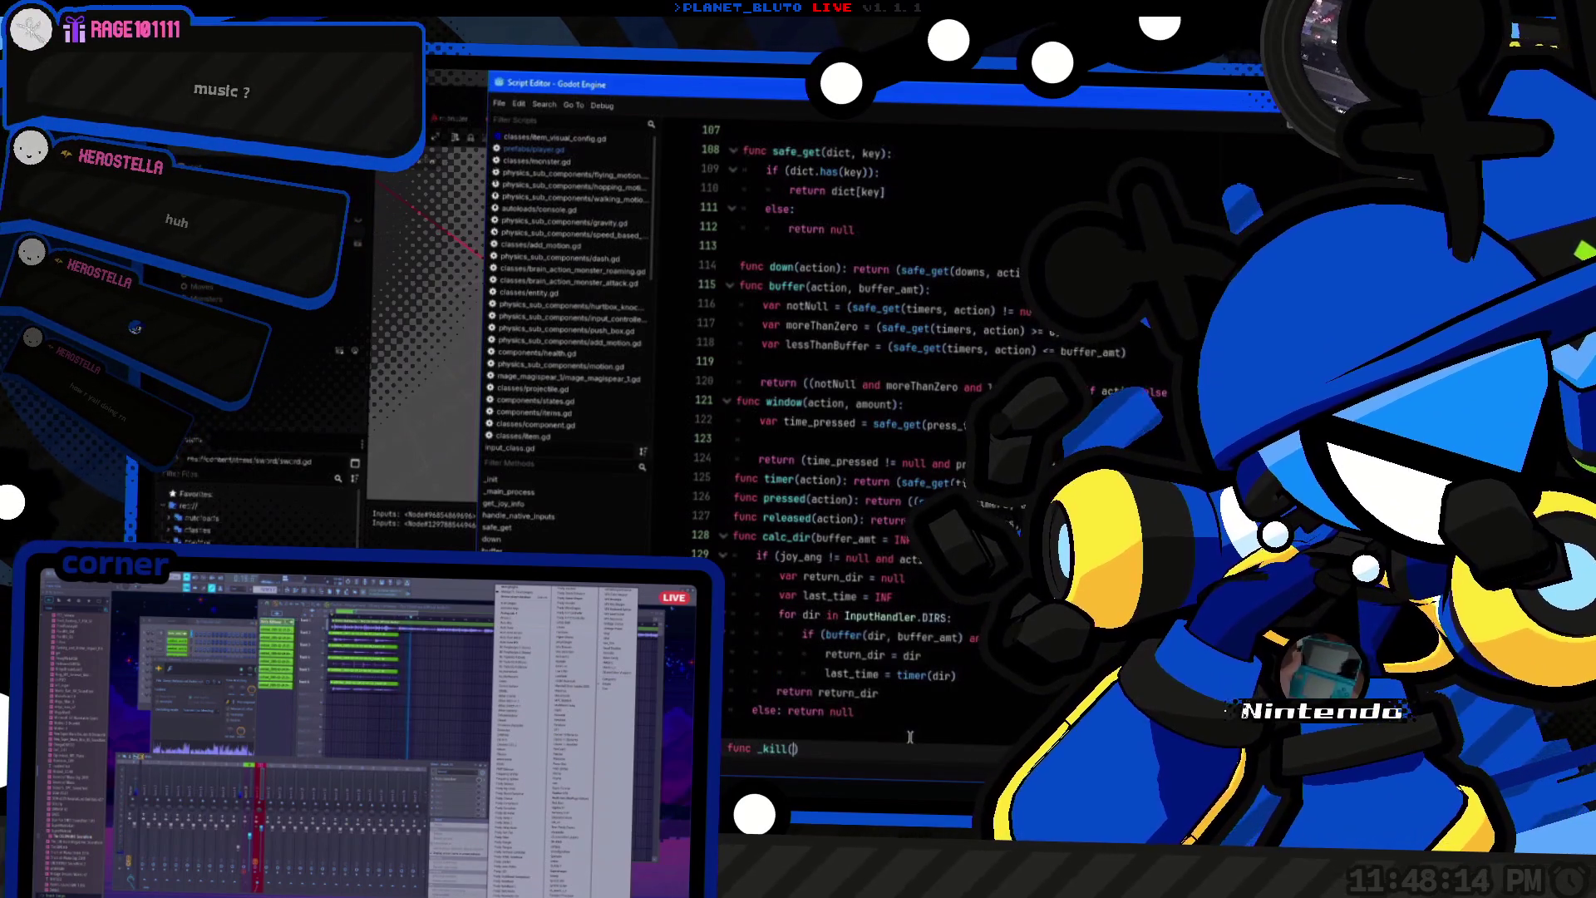
{"action": "type", "text": ":"}
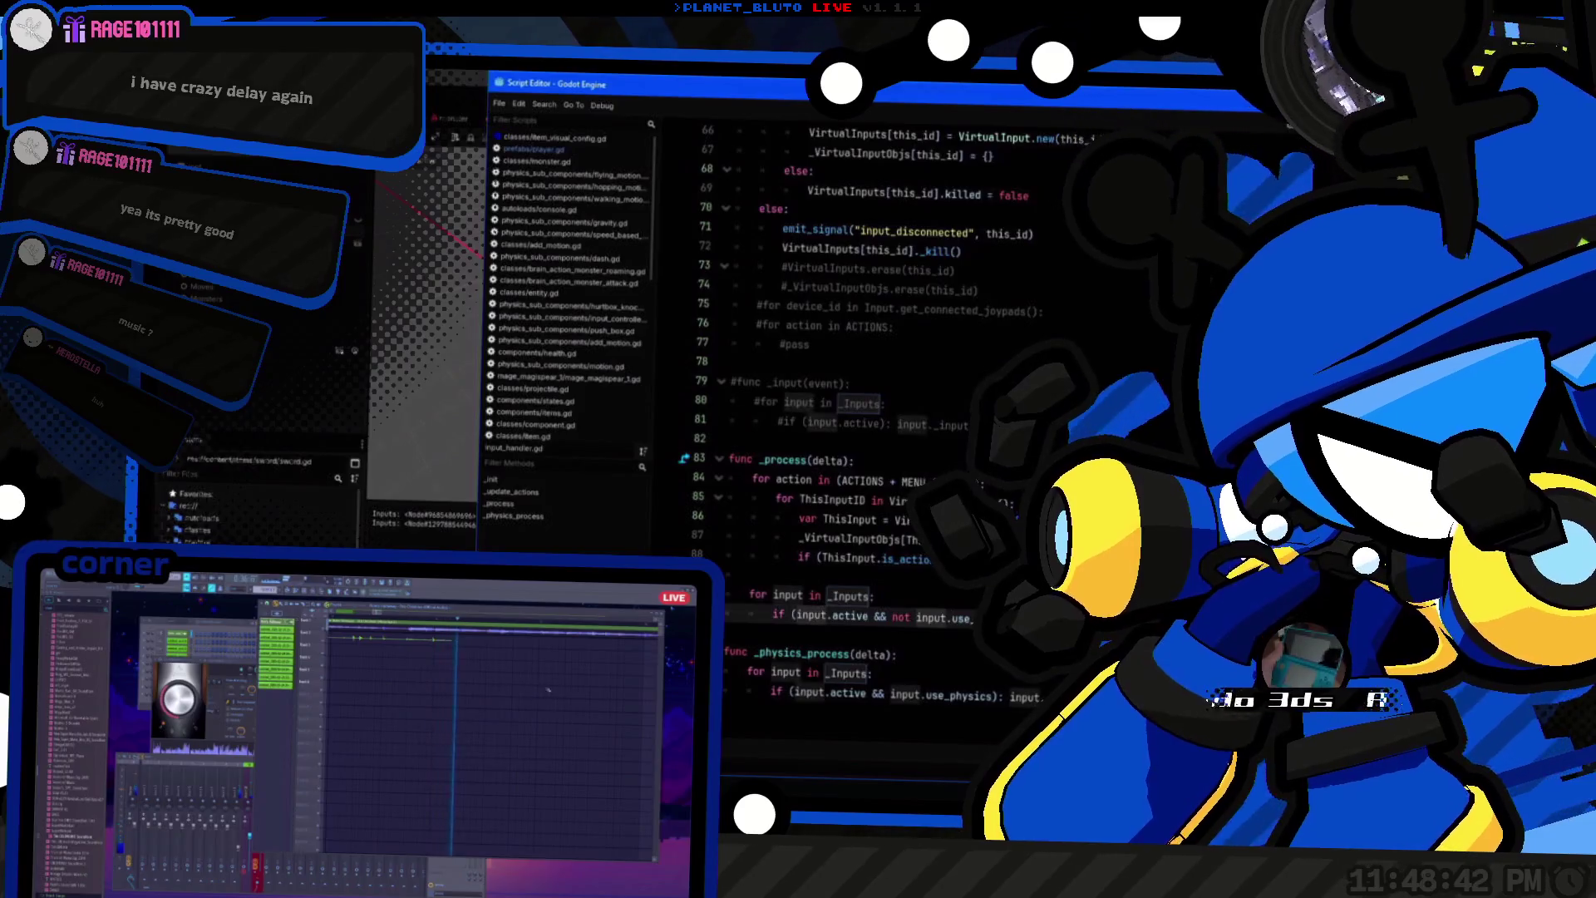
{"action": "type", "text": "if (input == null"}
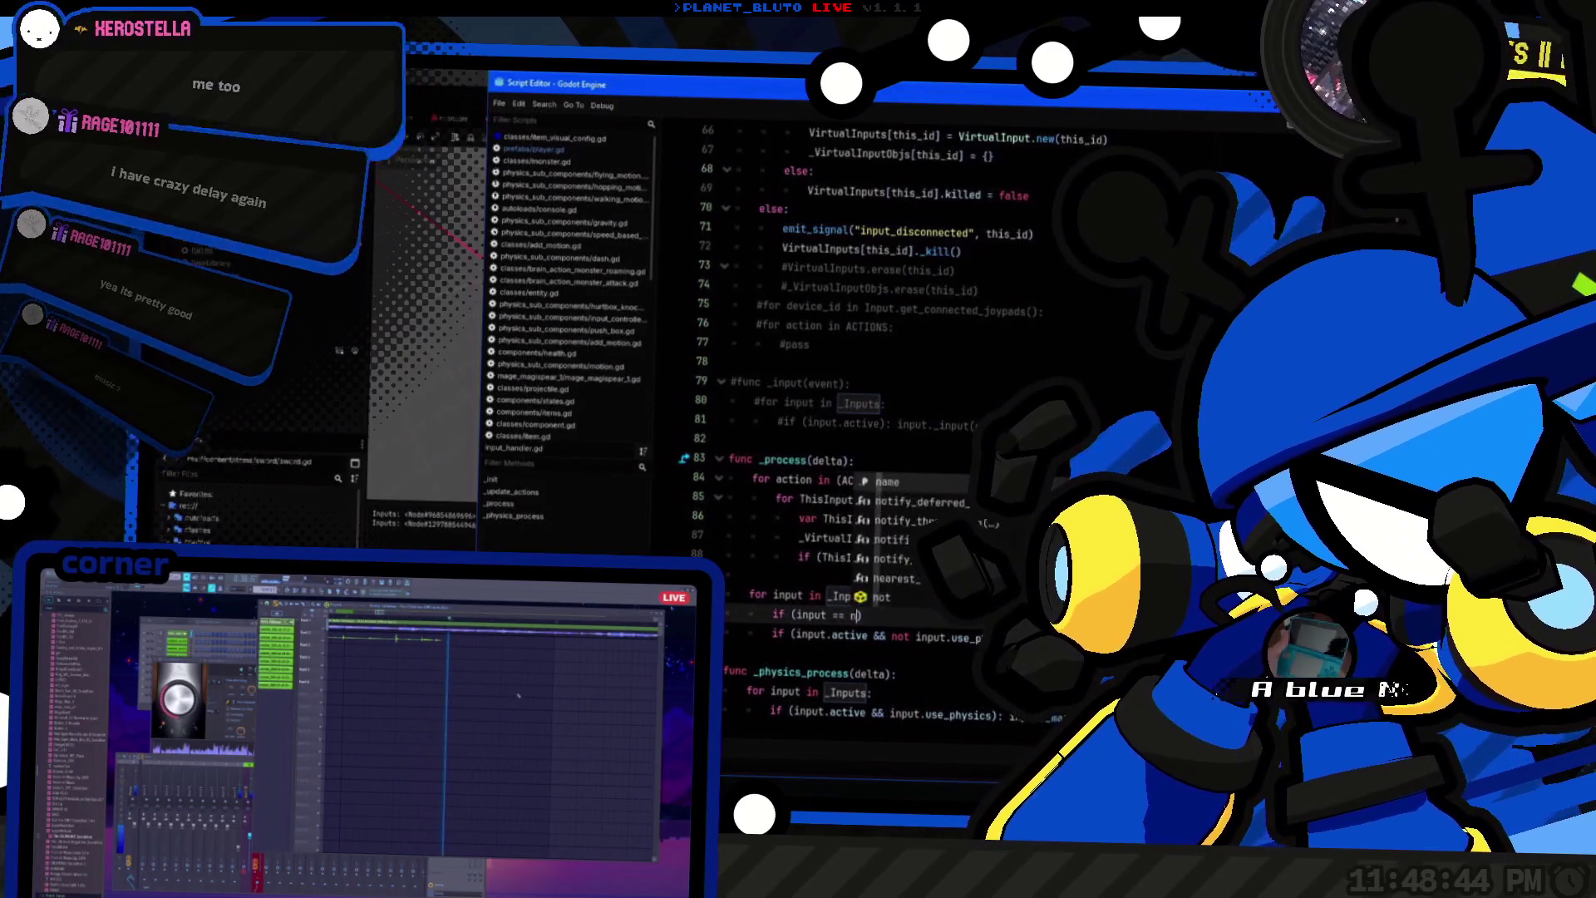
Step: Complete the guard as 'if (input == null or input):' with a placeholder pass
{"action": "key", "text": "Escape"}
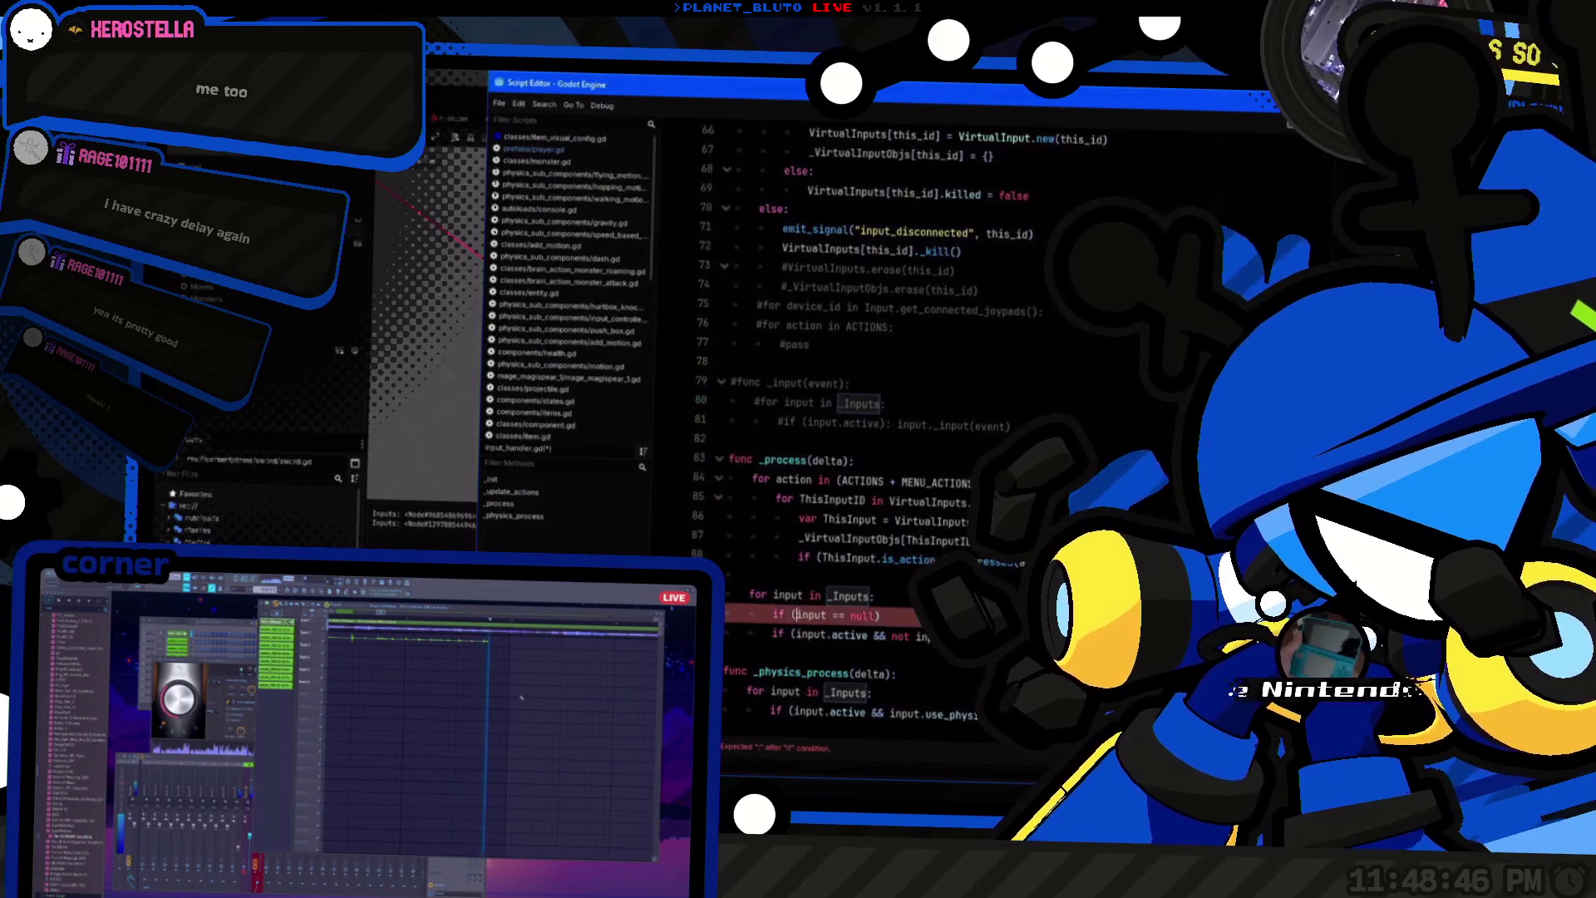
{"action": "type", "text": "or input.is"}
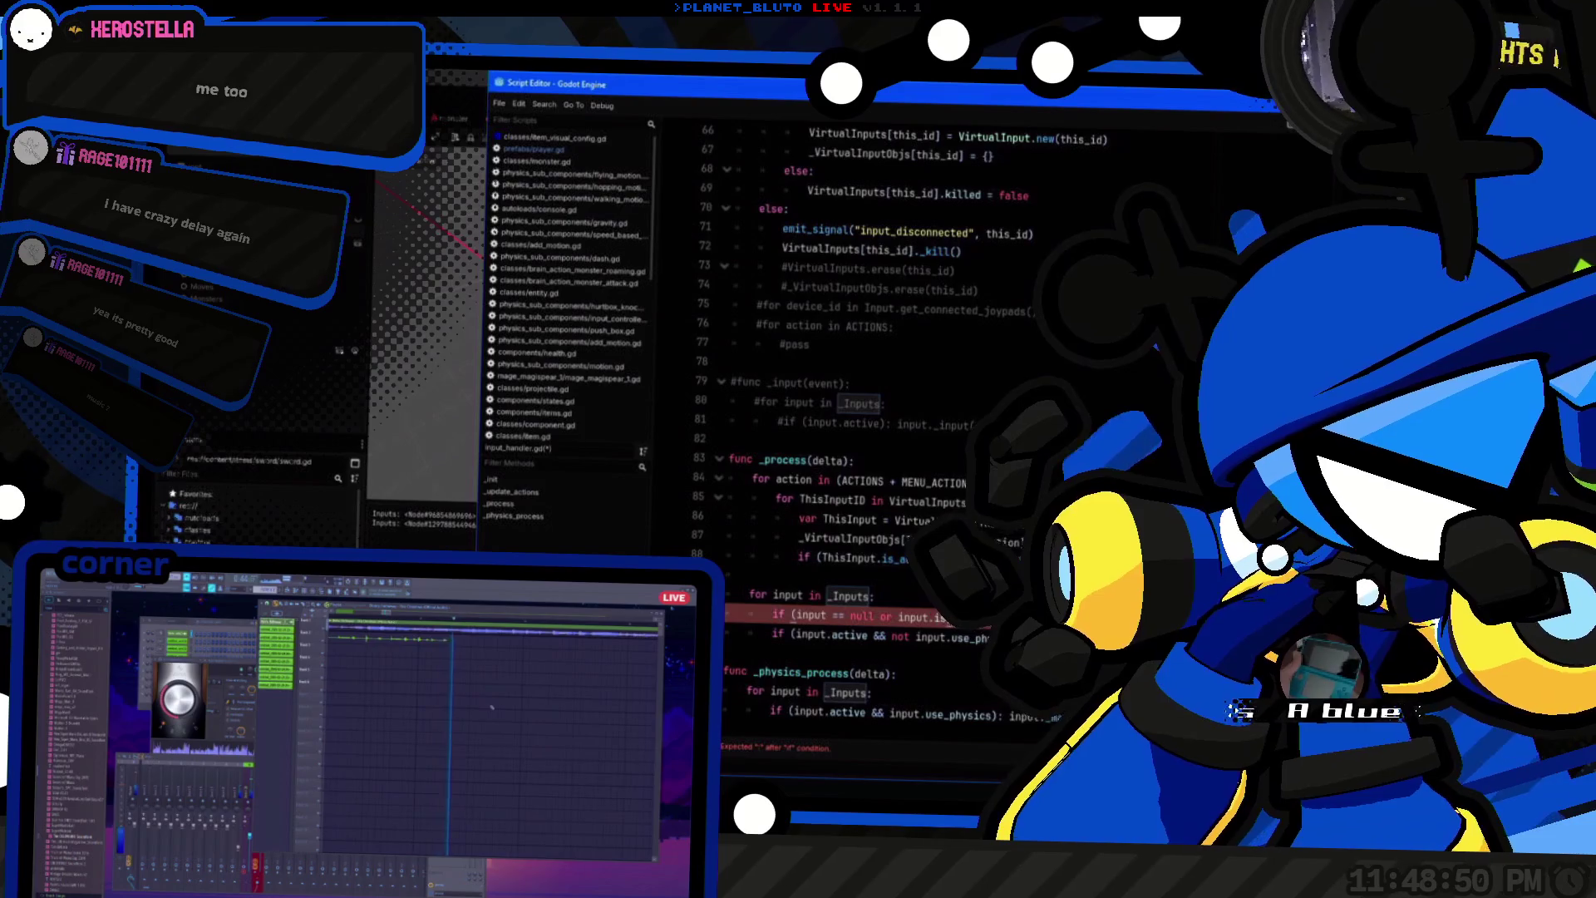
{"action": "type", "text": "):"}
{"action": "key", "text": "Return"}
{"action": "type", "text": "pass"}
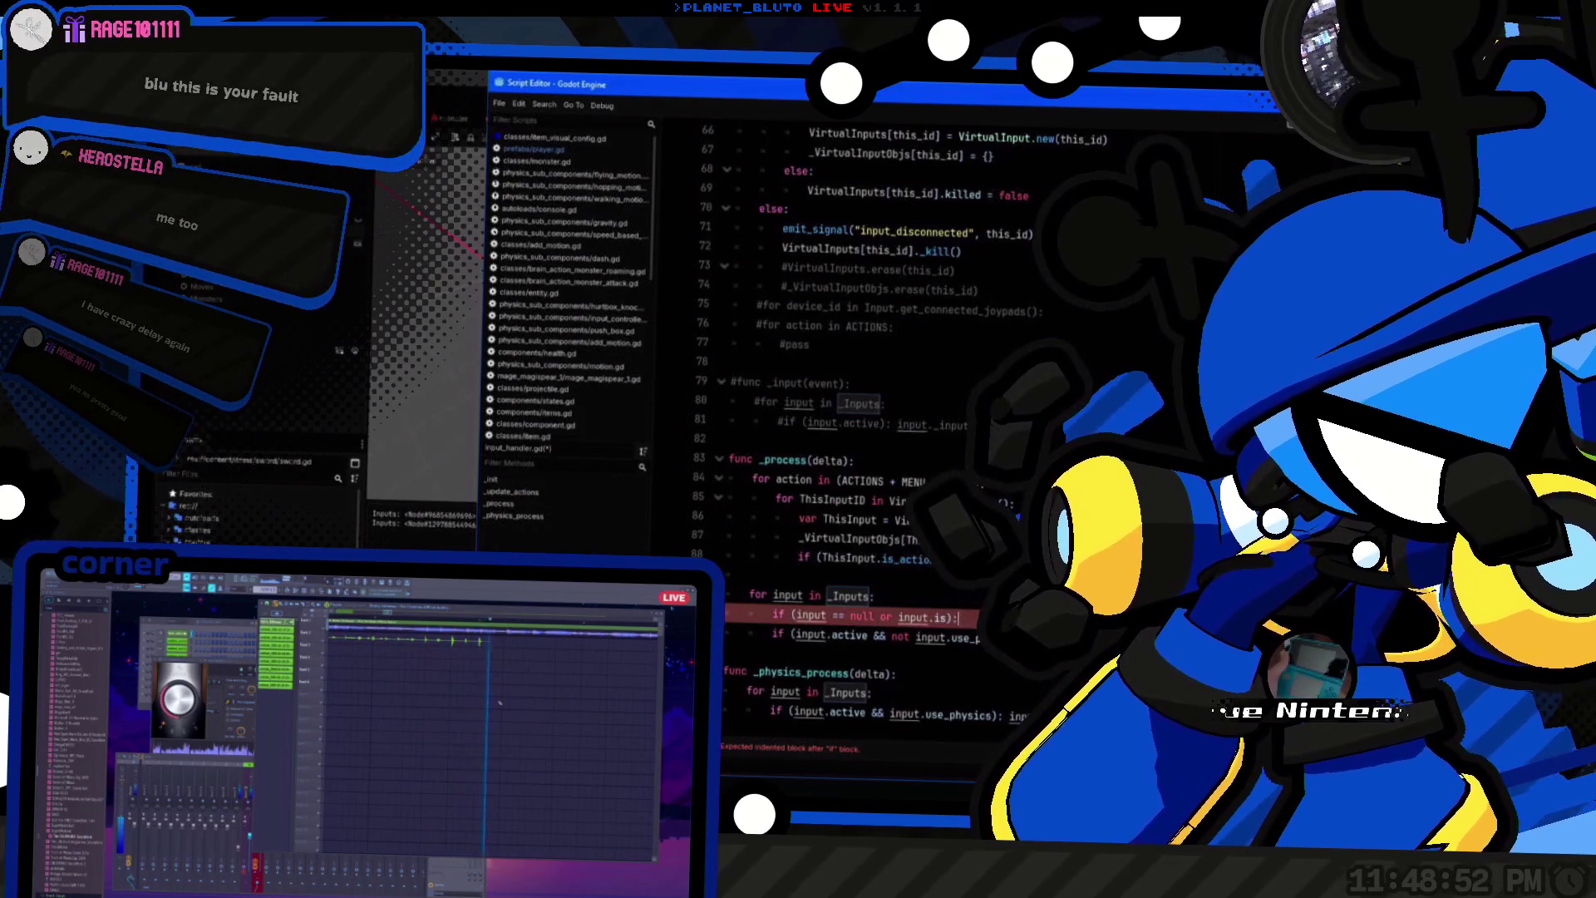
{"action": "left_click", "coordinate": [822, 595]}
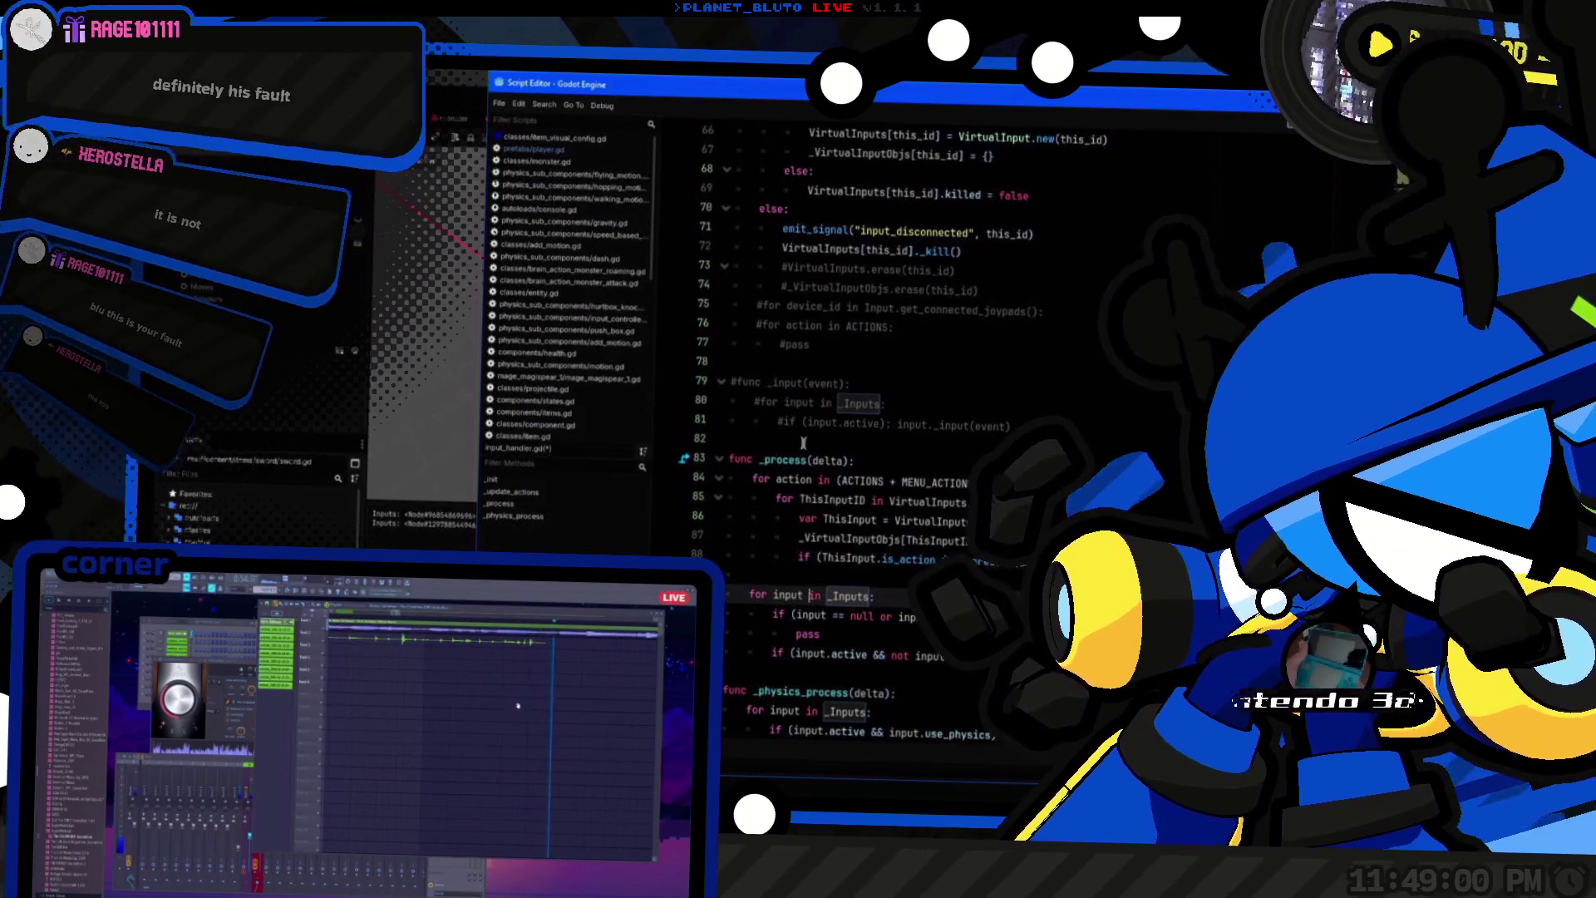
{"action": "left_click", "coordinate": [898, 617]}
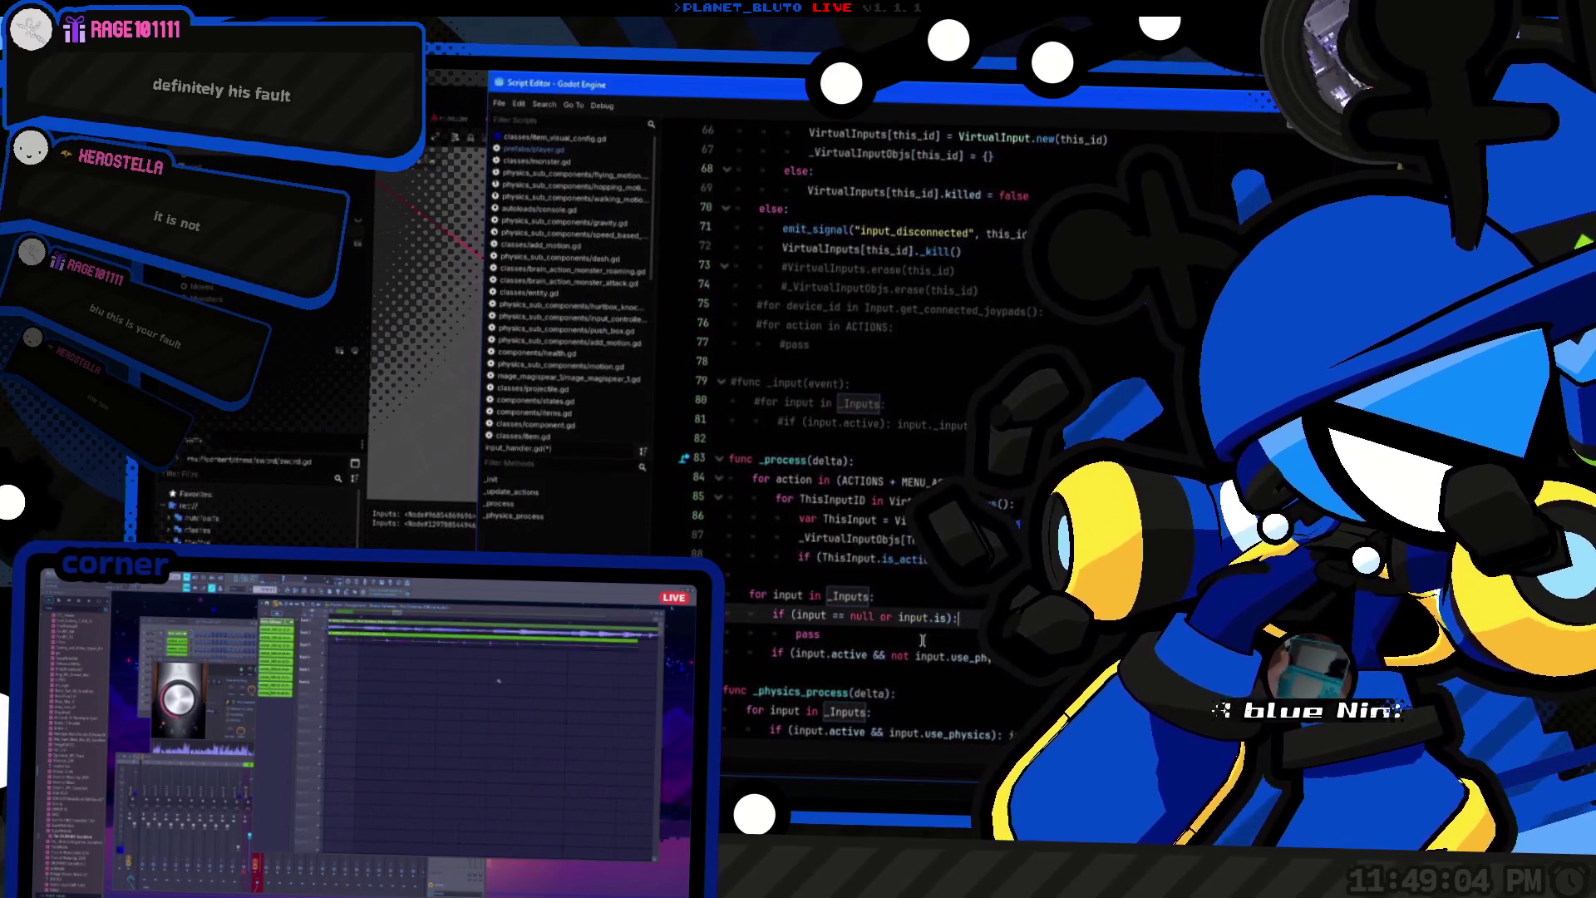
{"action": "key", "text": "Down"}
{"action": "key", "text": "shift+Home"}
{"action": "key", "text": "Up"}
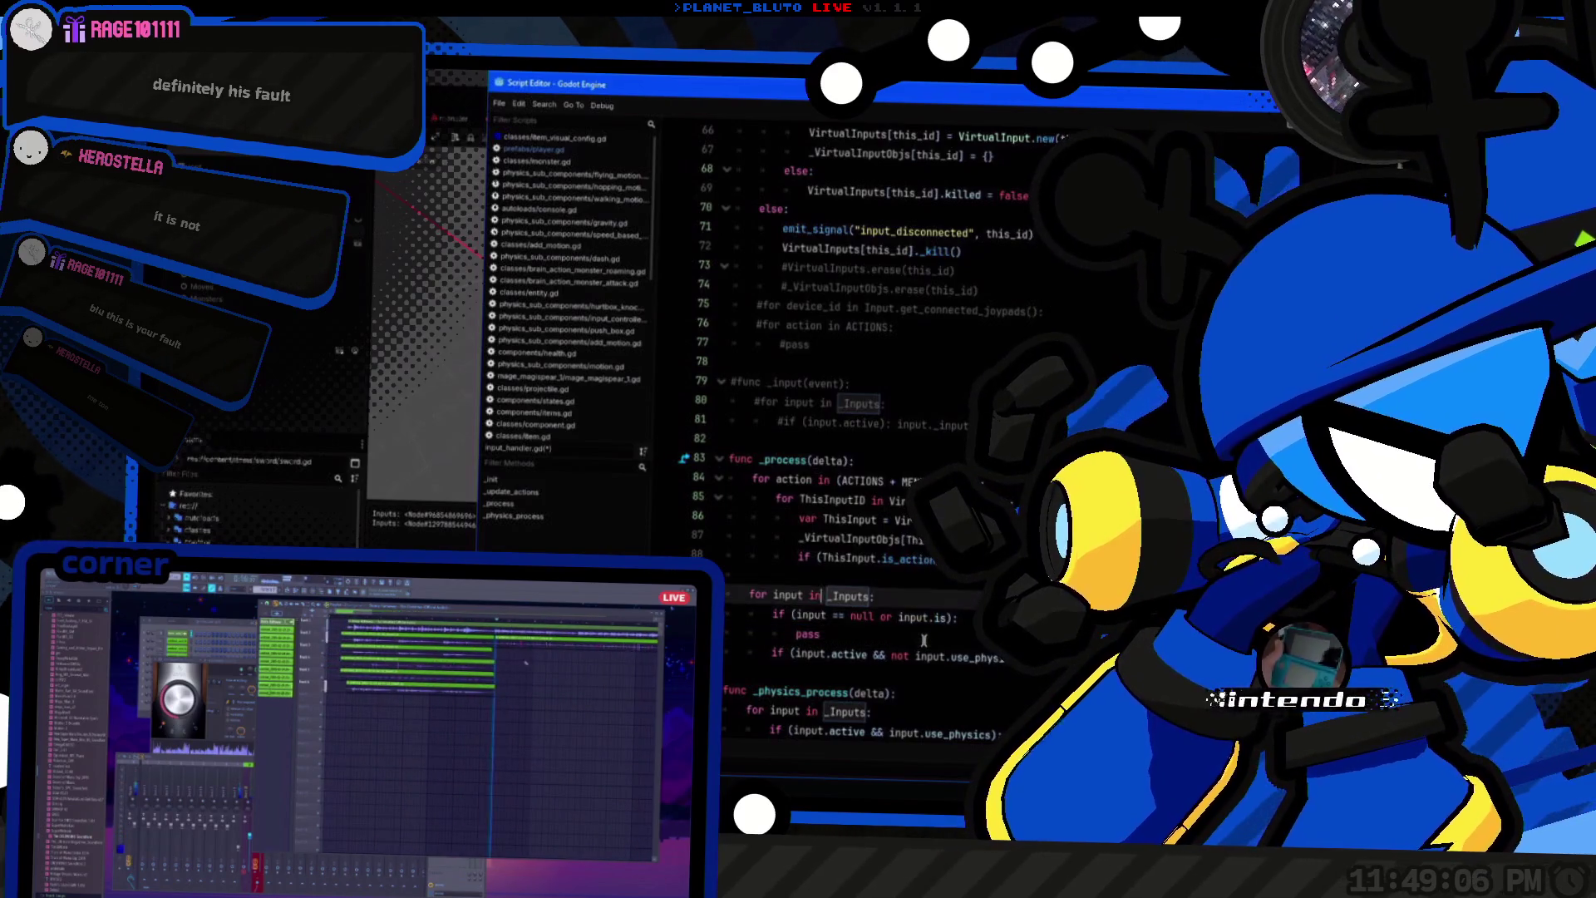
{"action": "key", "text": "Up"}
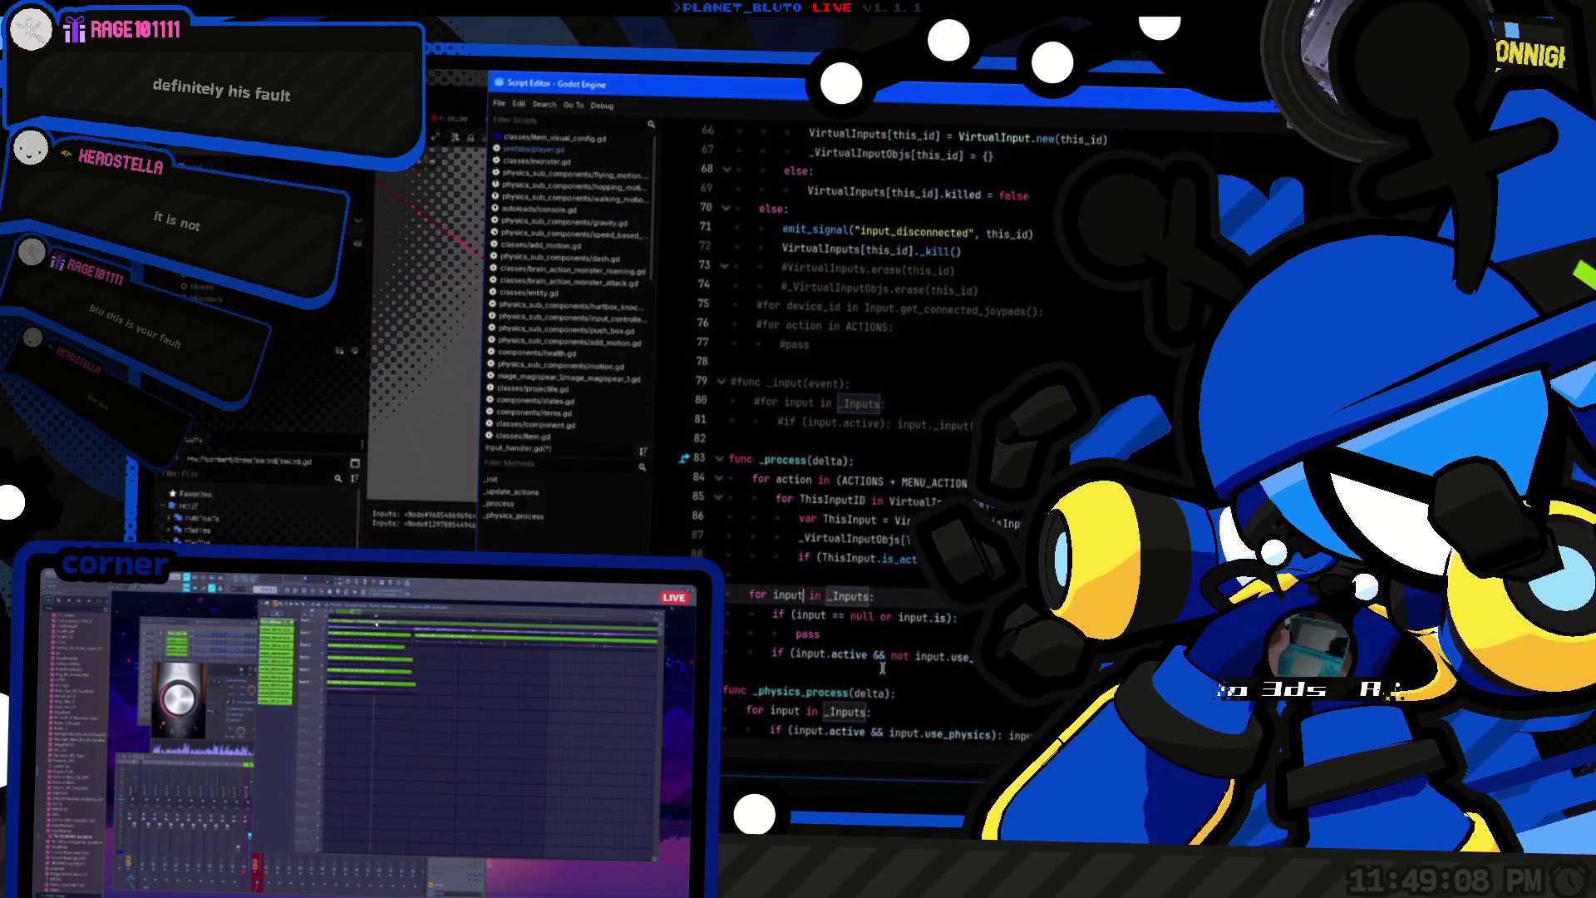
Step: Type the loop variable as 'input: Object', replace pass with input.free, and open the Object docs
{"action": "type", "text": ": Obje"}
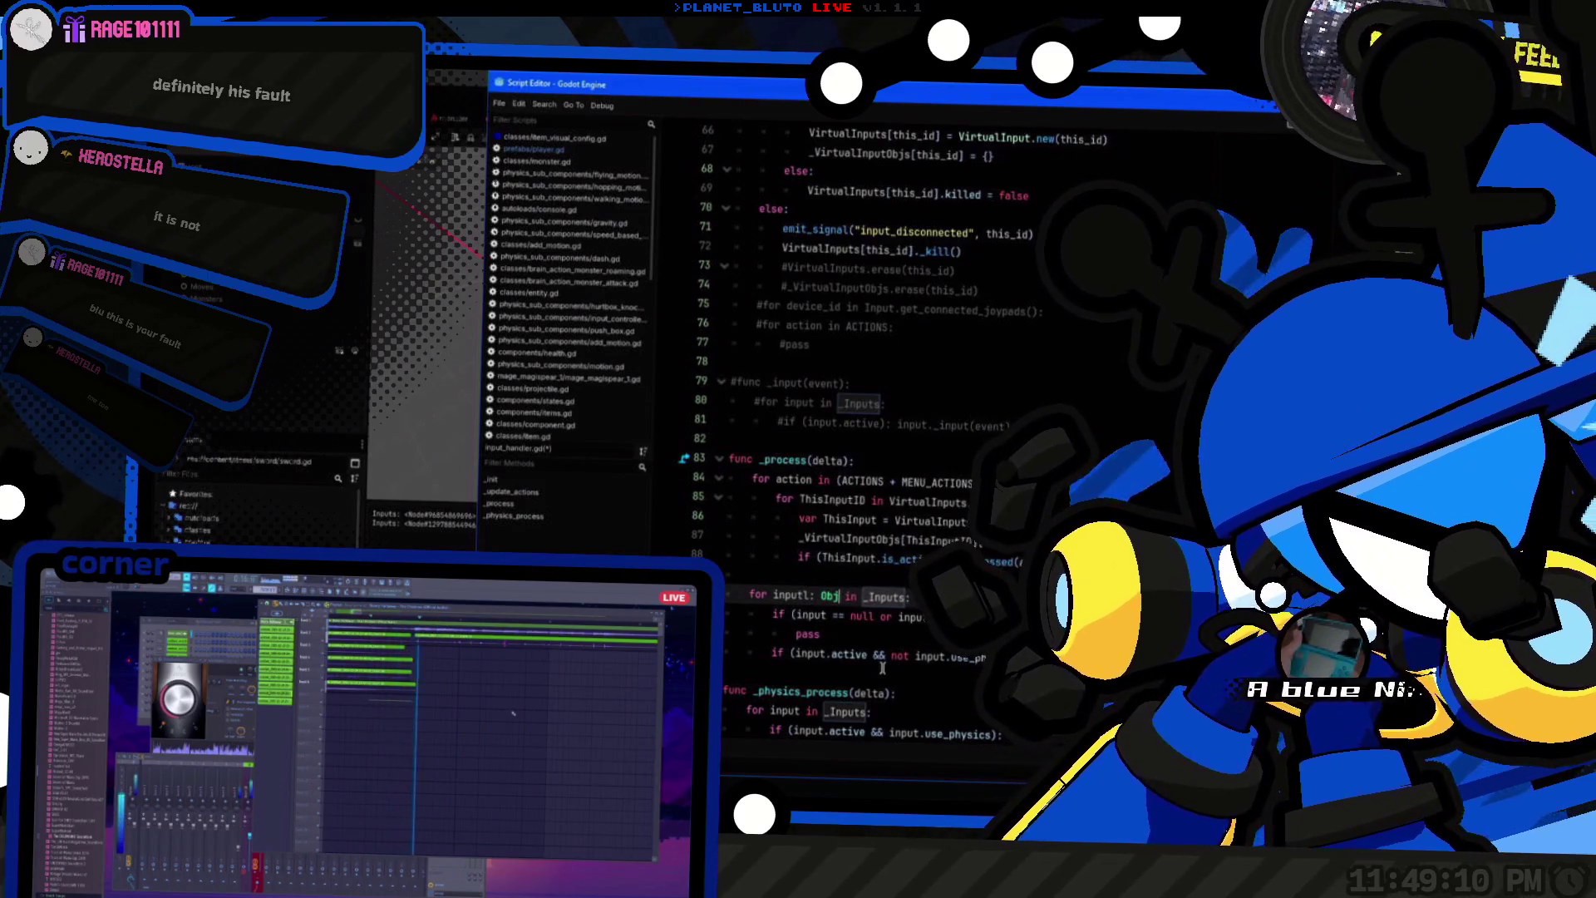
{"action": "key", "text": "Return"}
{"action": "key", "text": "Down"}
{"action": "key", "text": "Down"}
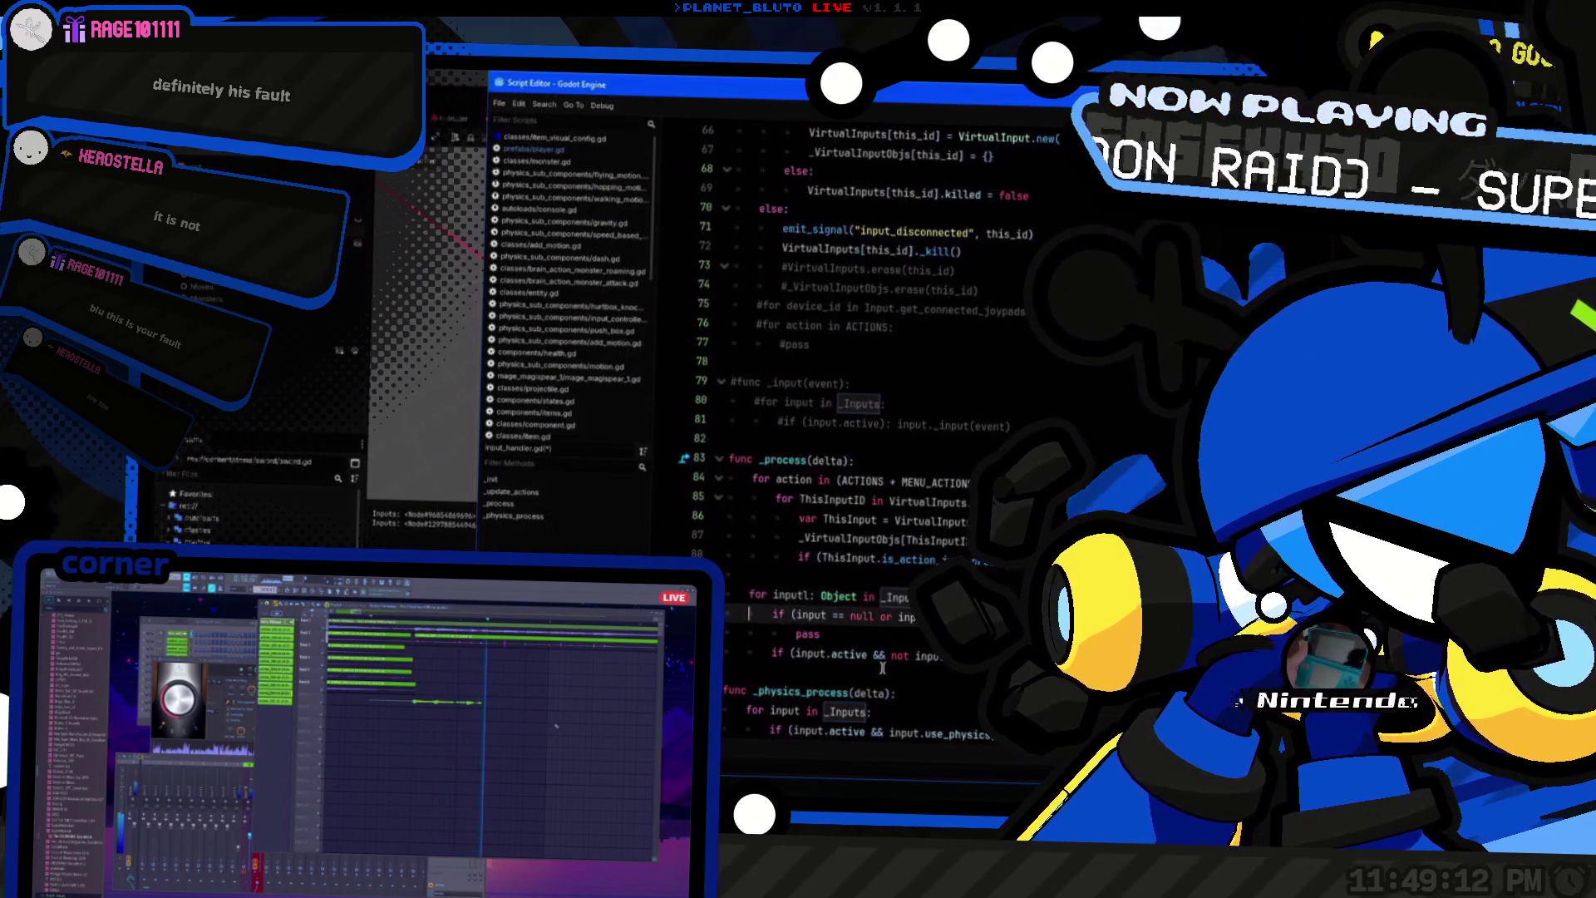
{"action": "key", "text": "BackSpace"}
{"action": "key", "text": "BackSpace"}
{"action": "key", "text": "BackSpace"}
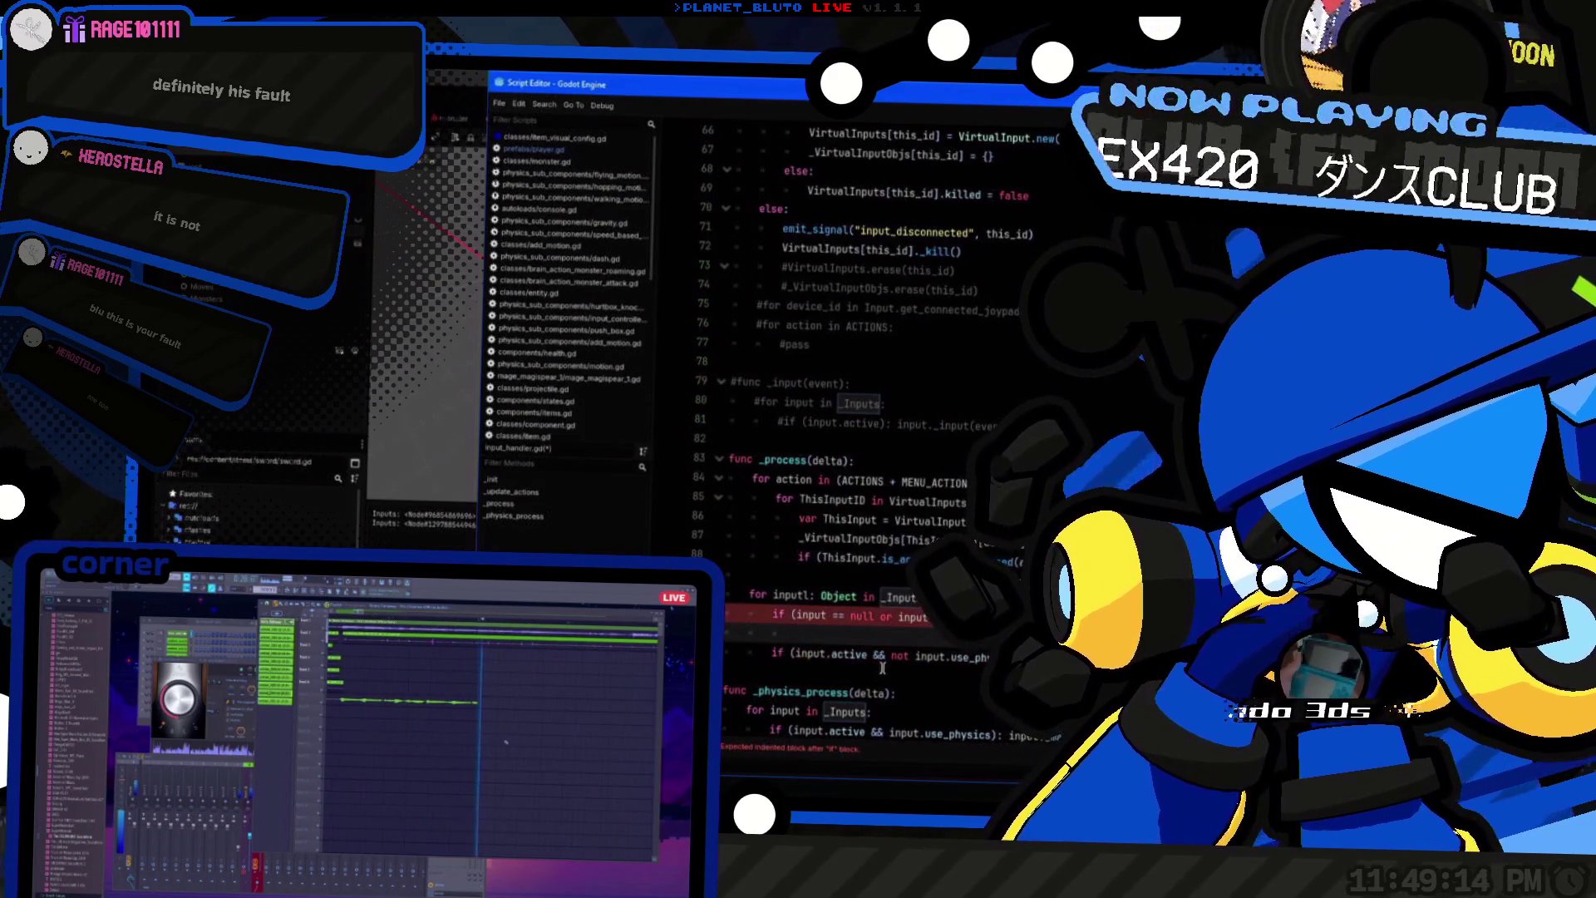
{"action": "key", "text": "Up"}
{"action": "key", "text": "Up"}
{"action": "key", "text": "Down"}
{"action": "key", "text": "Down"}
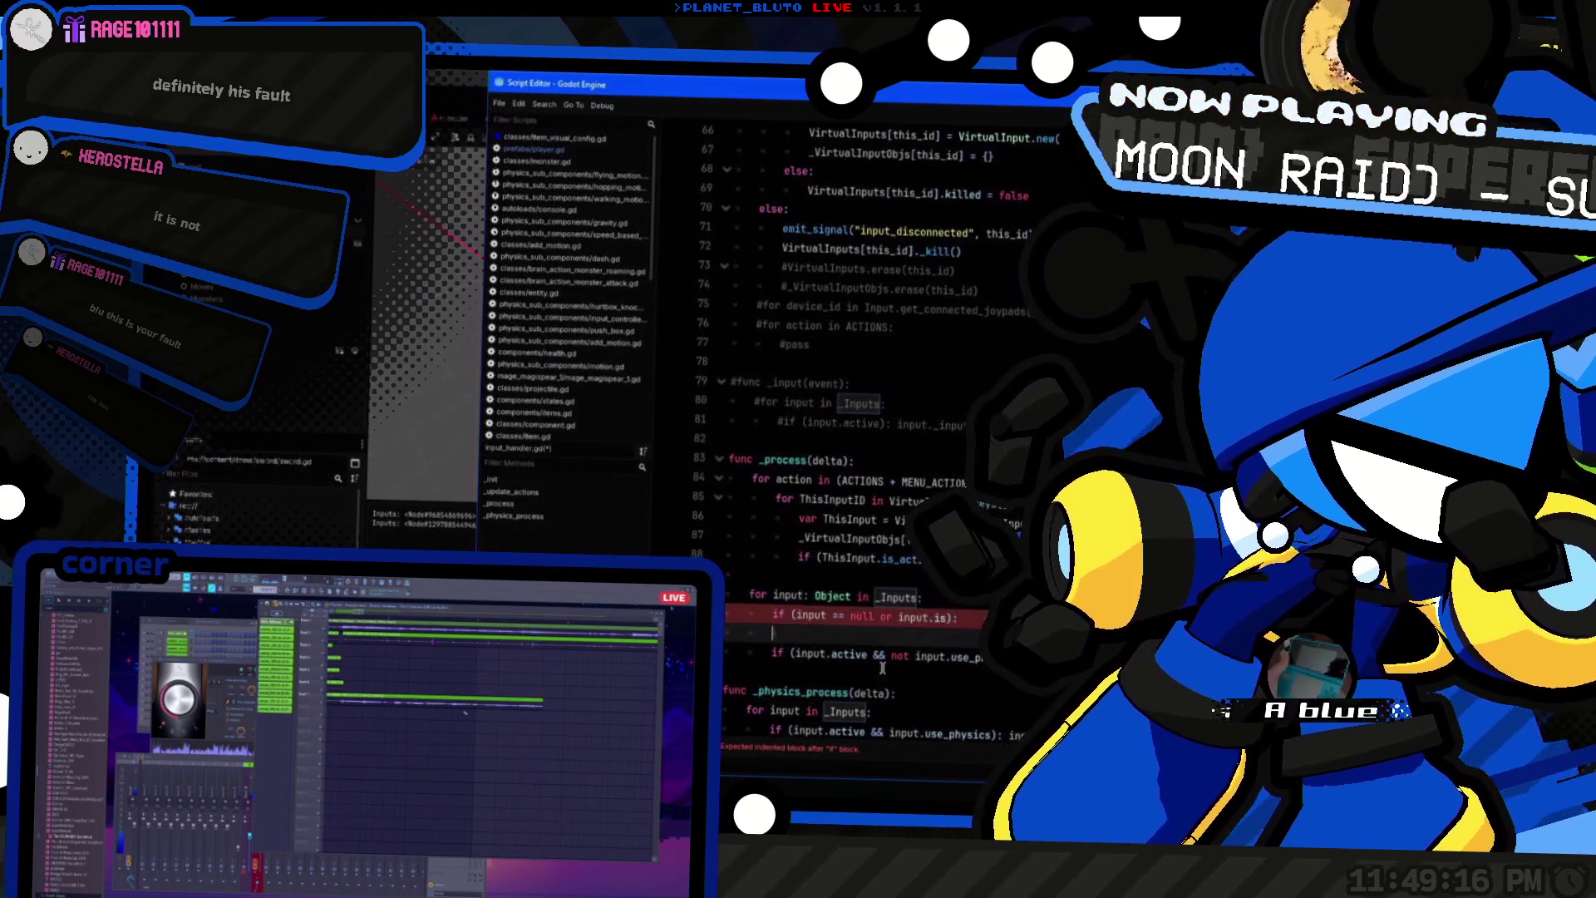
{"action": "type", "text": "input."}
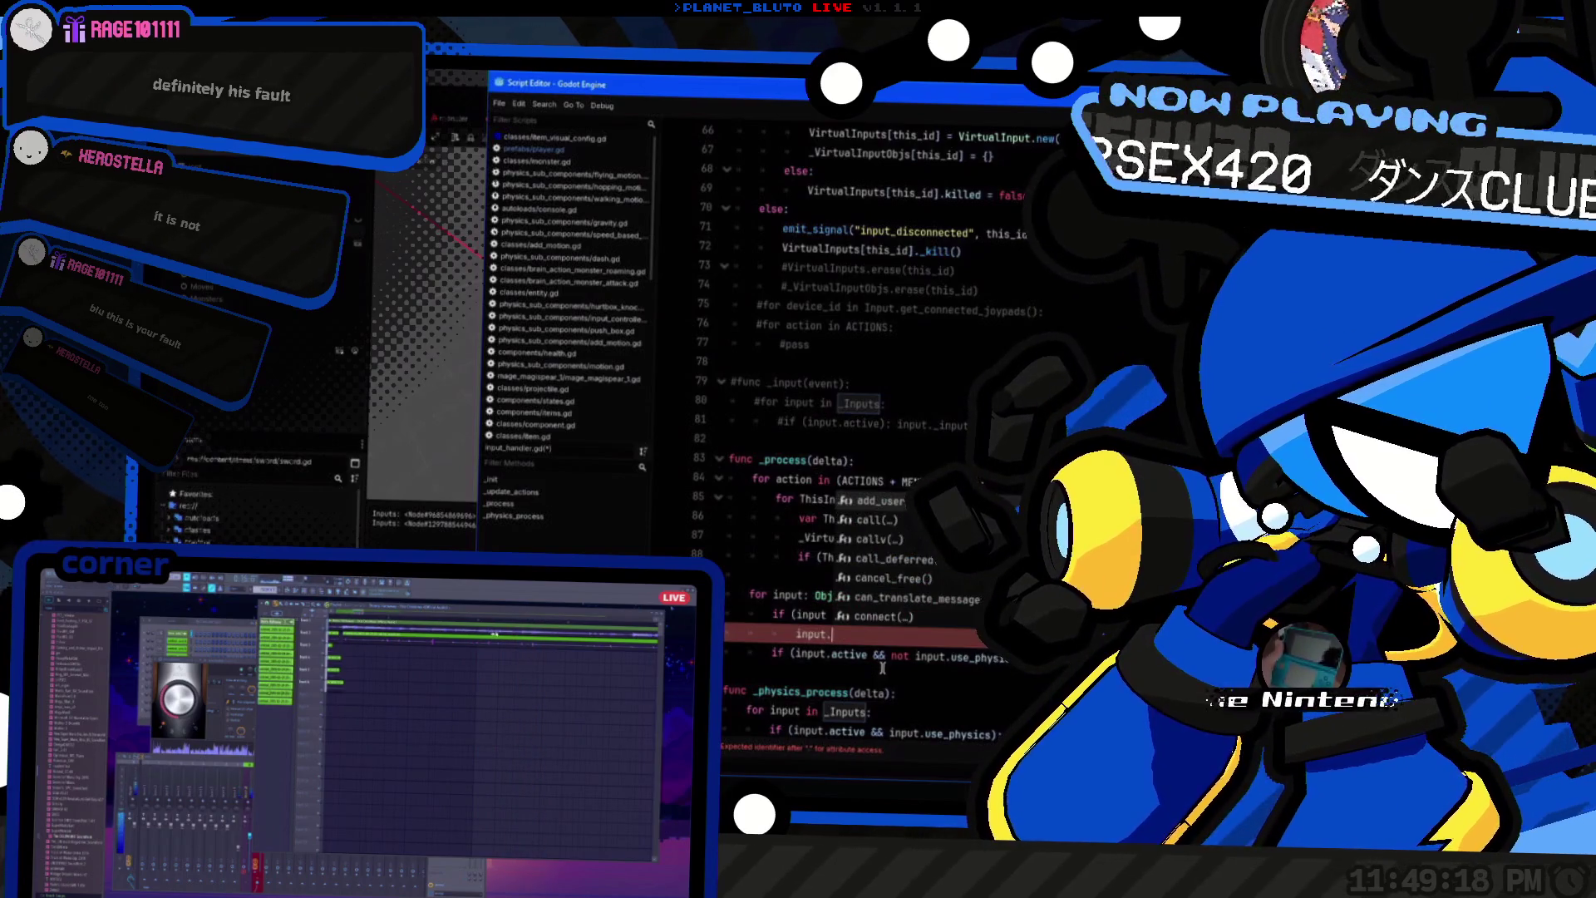
{"action": "type", "text": "freed"}
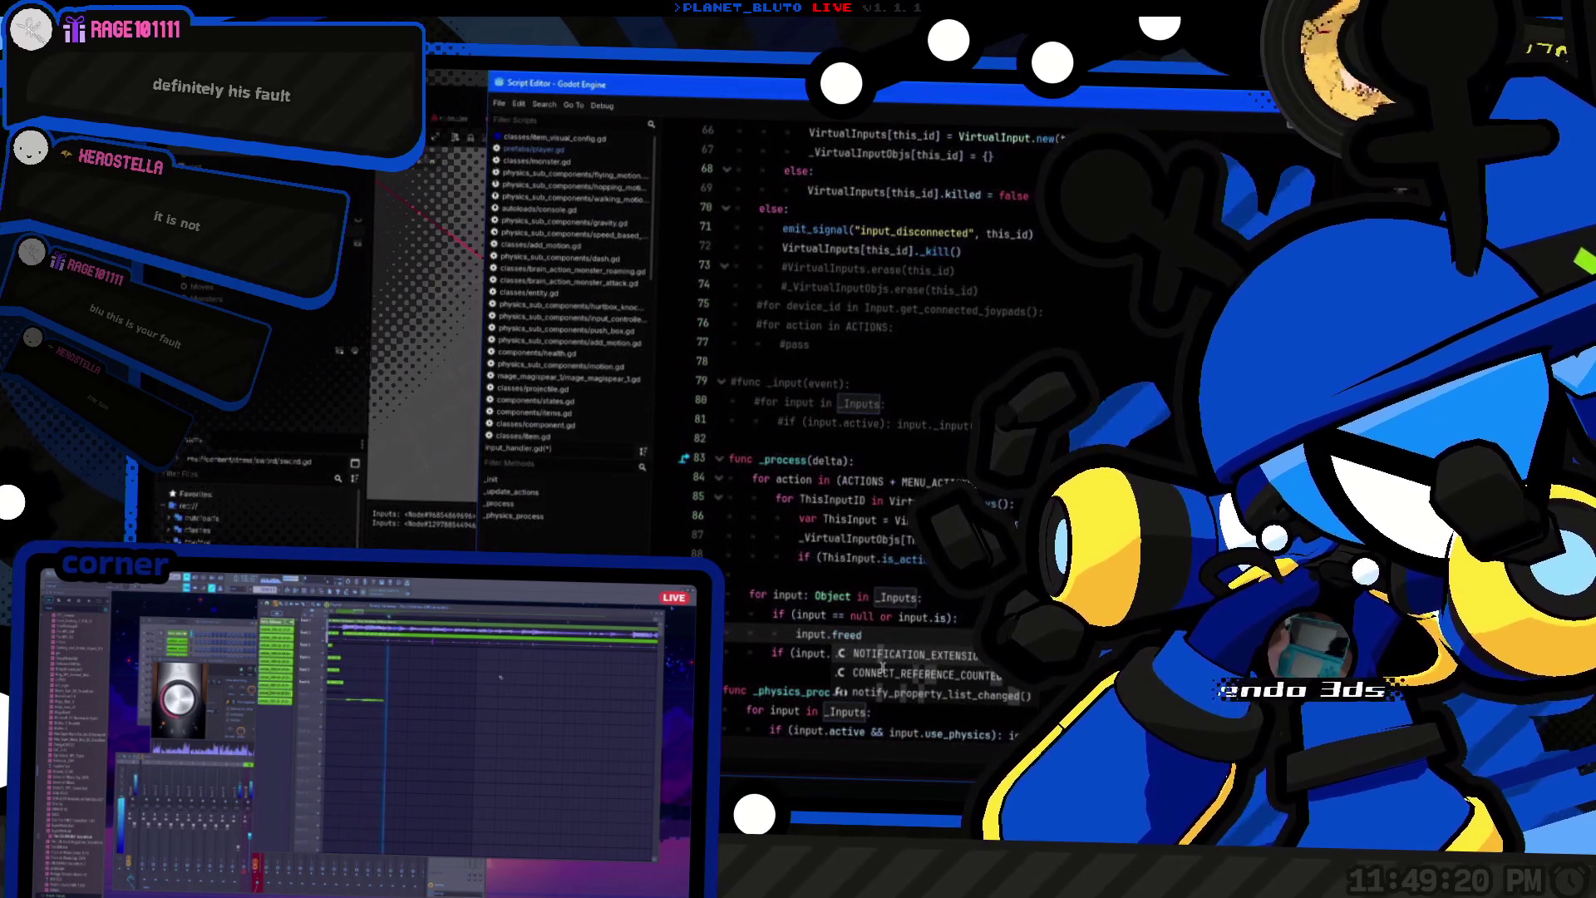
{"action": "key", "text": "BackSpace"}
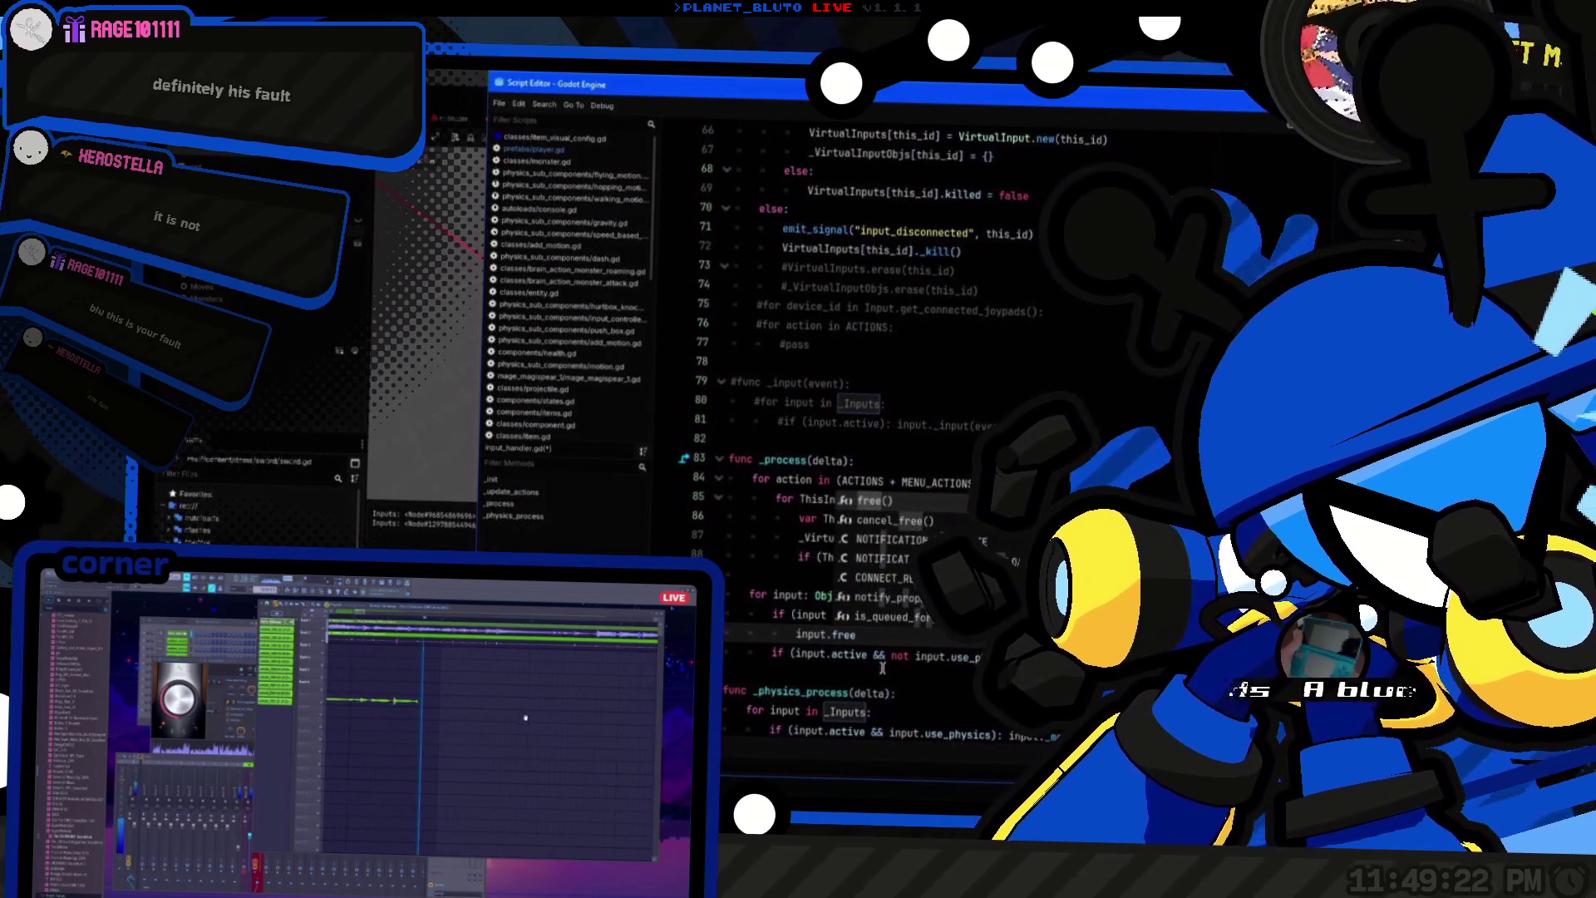
{"action": "left_click", "coordinate": [881, 616], "text": "ctrl"}
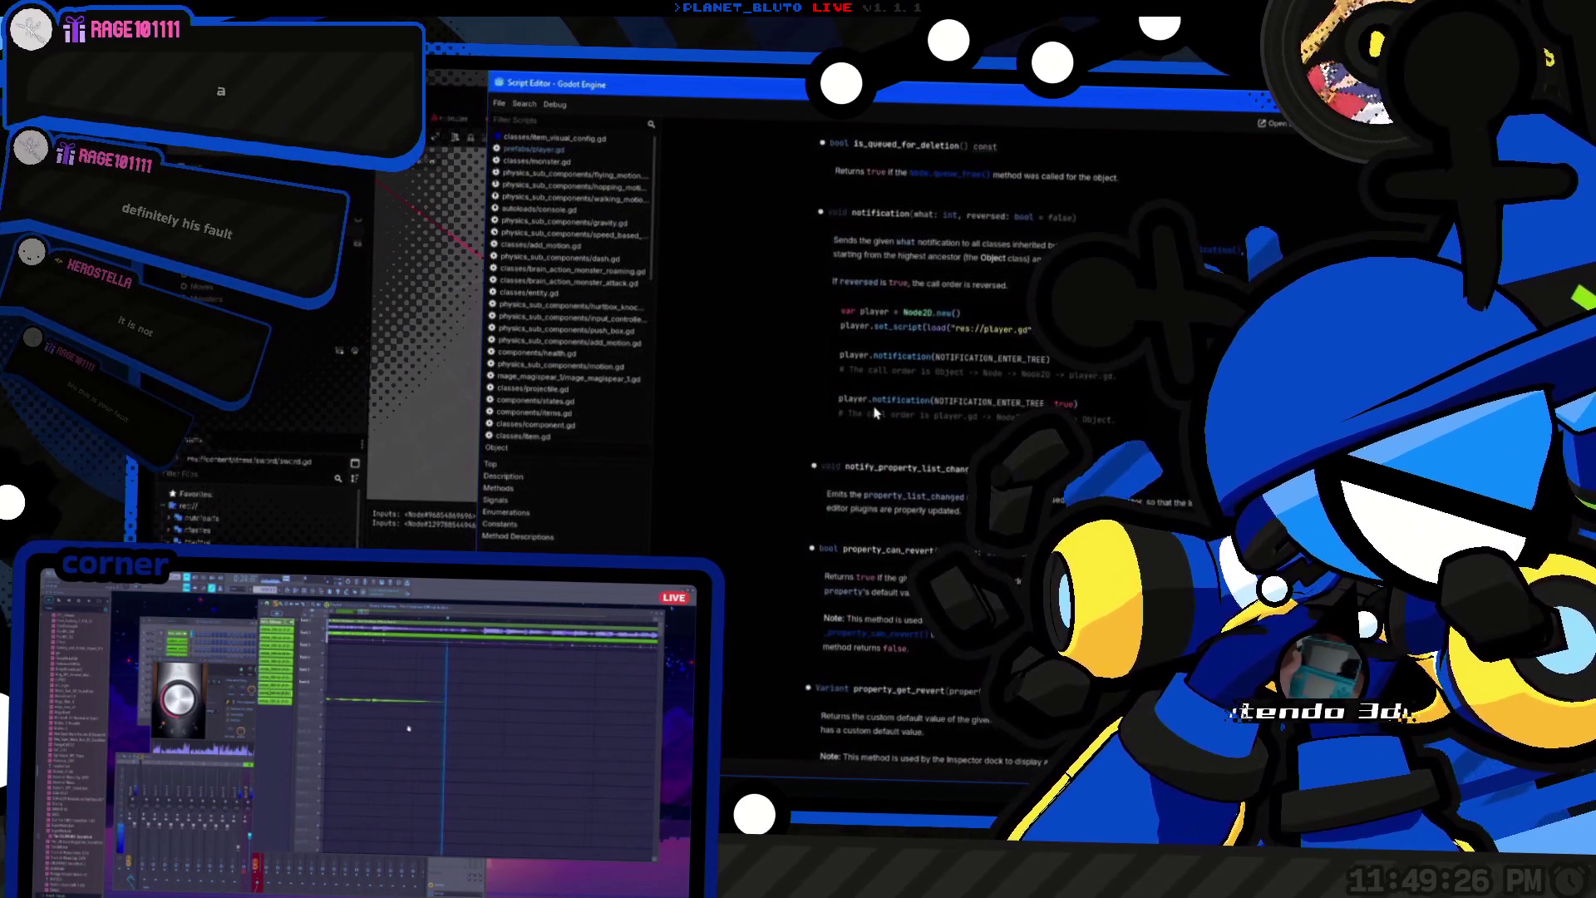
Step: Read the is_queued_for_deletion description in the Object help, then return to input_handler.gd
{"action": "scroll", "coordinate": [720, 518], "scroll_direction": "up", "scroll_amount": 10}
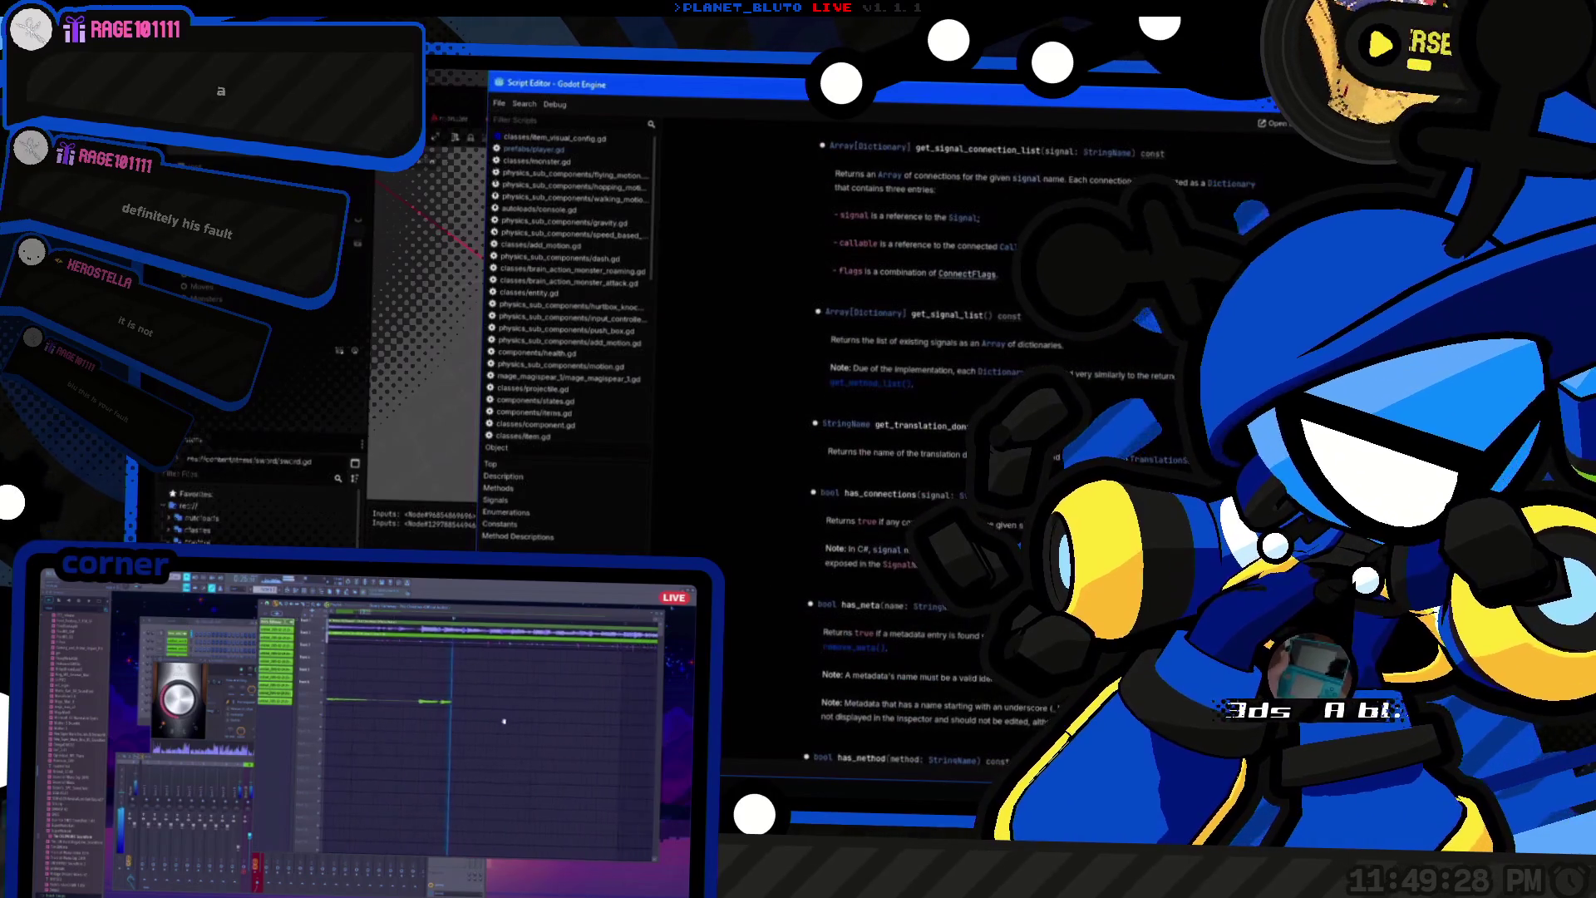
{"action": "scroll", "coordinate": [906, 449], "scroll_direction": "up", "scroll_amount": 10}
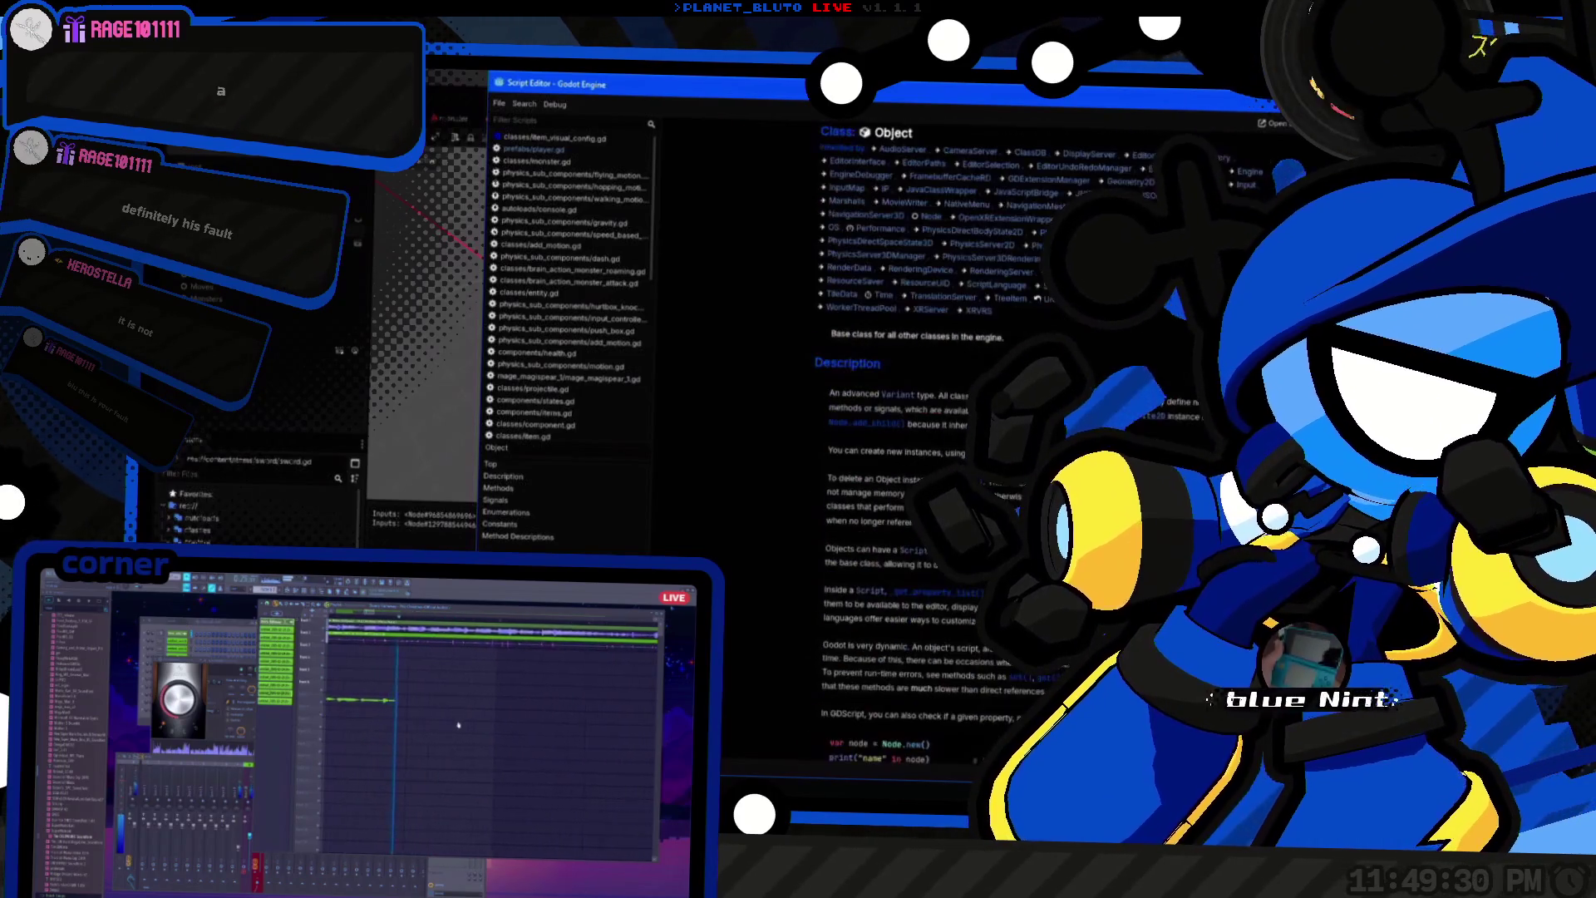
{"action": "scroll", "coordinate": [915, 449], "scroll_direction": "down", "scroll_amount": 15}
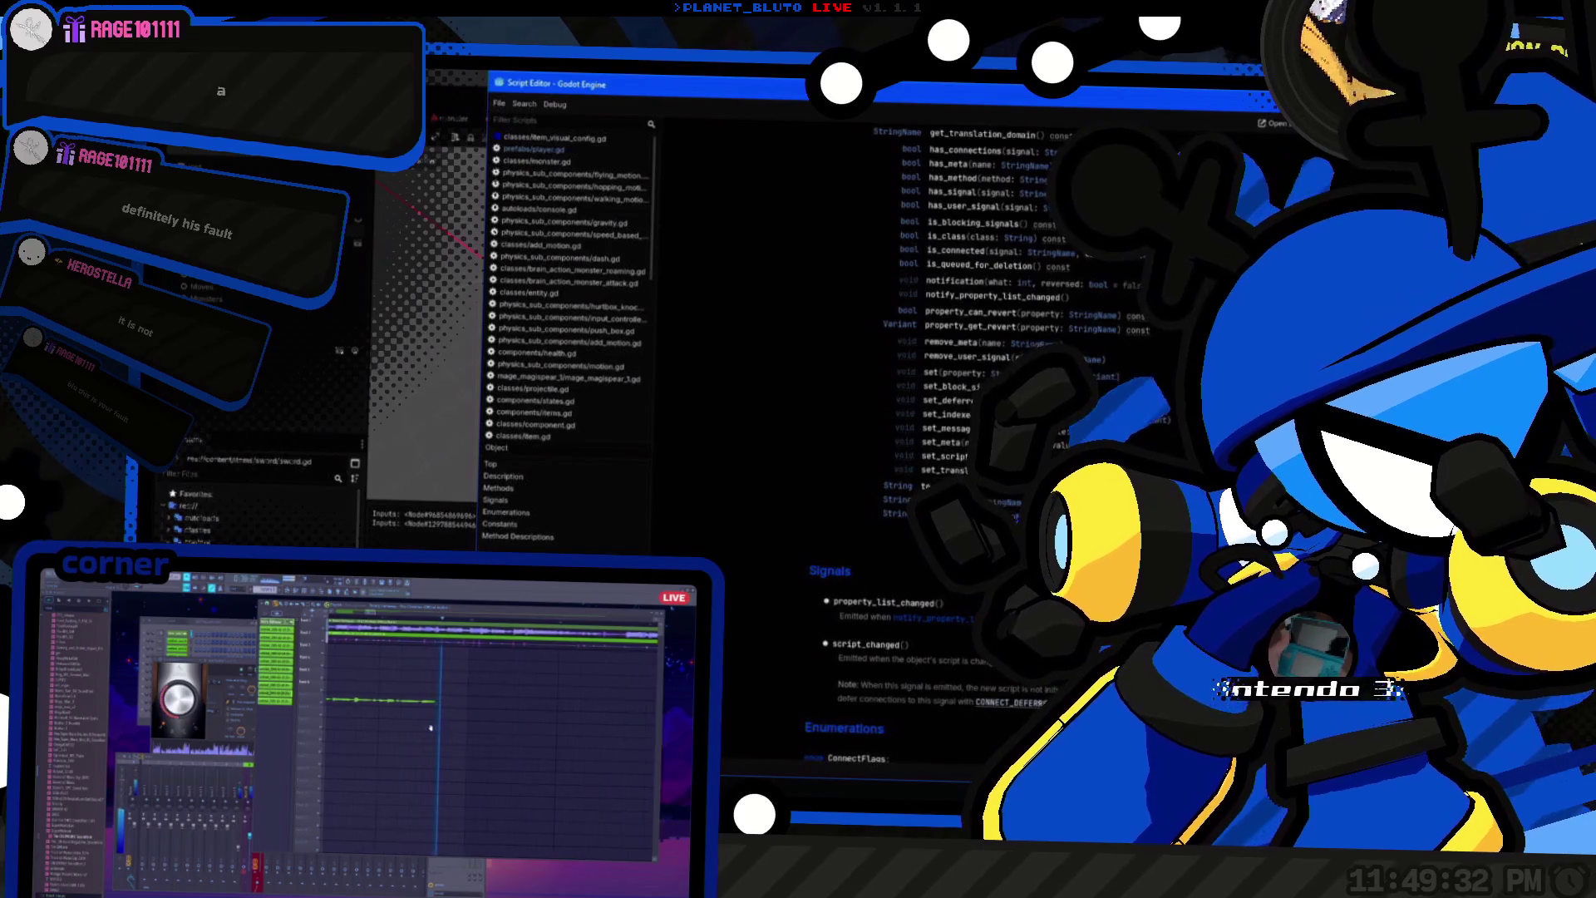
{"action": "scroll", "coordinate": [956, 332], "scroll_direction": "up", "scroll_amount": 4}
{"action": "scroll", "coordinate": [956, 332], "scroll_direction": "up", "scroll_amount": 2}
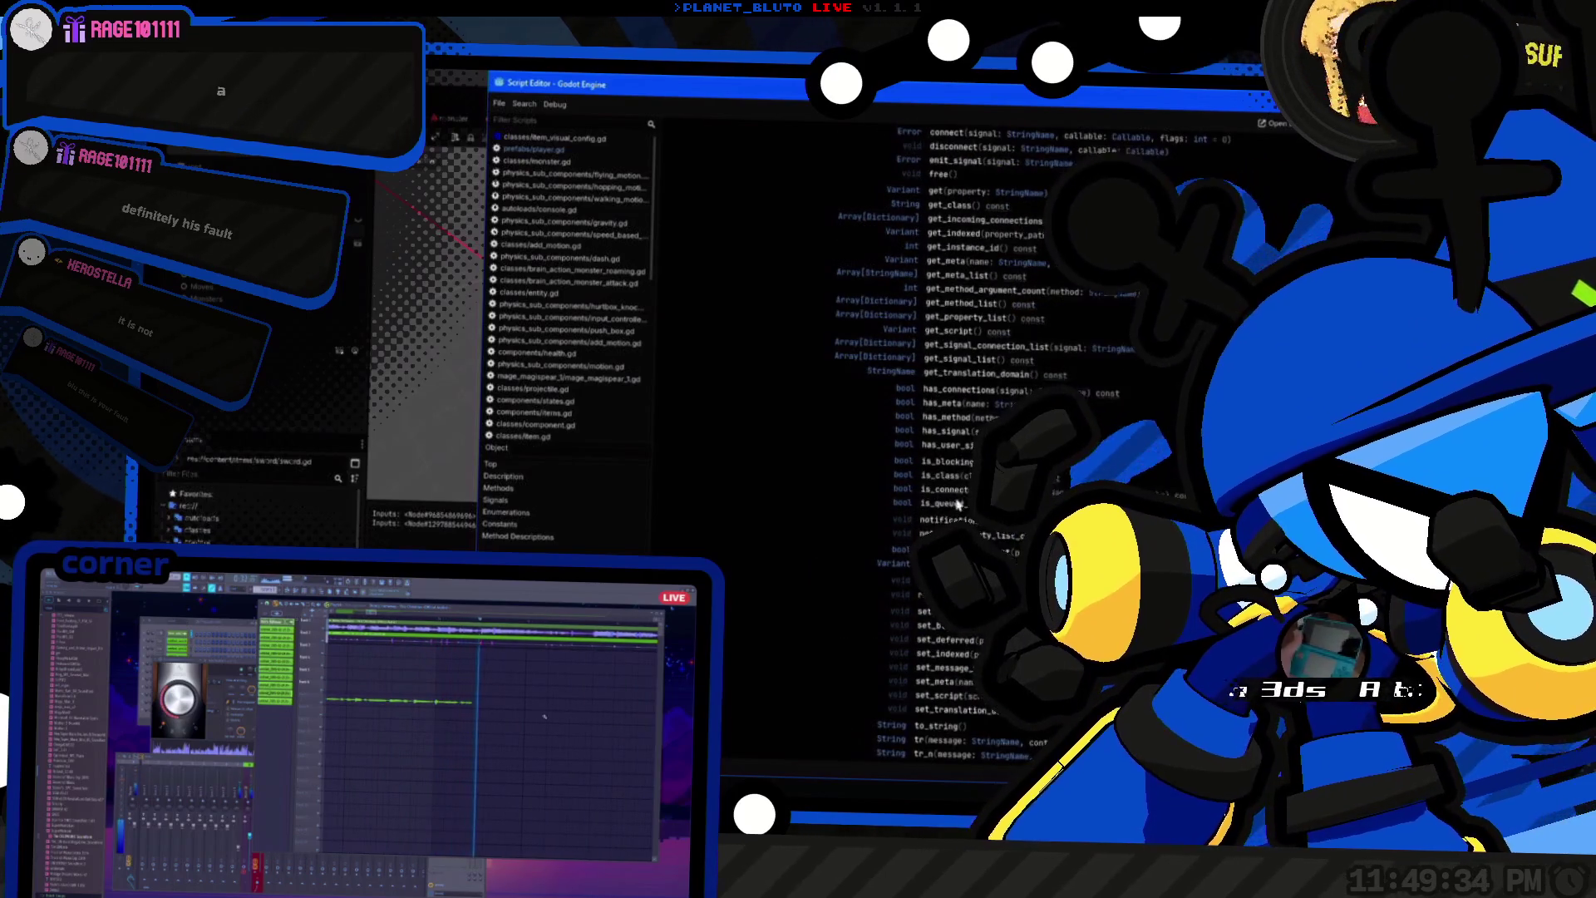
{"action": "left_click", "coordinate": [947, 503]}
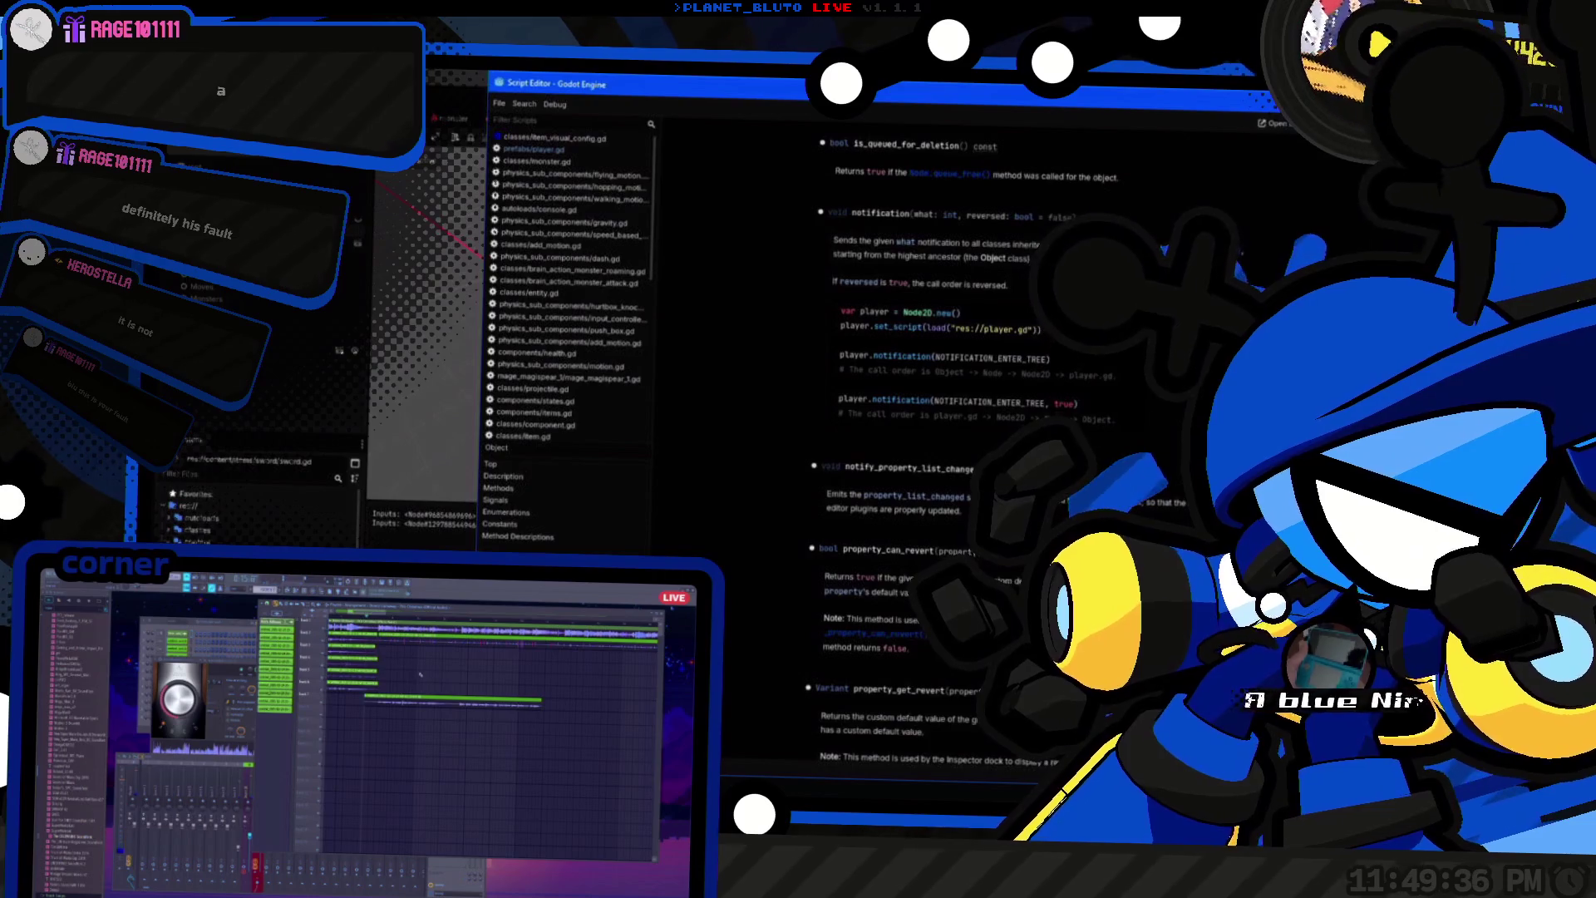
{"action": "key", "text": "ctrl+w"}
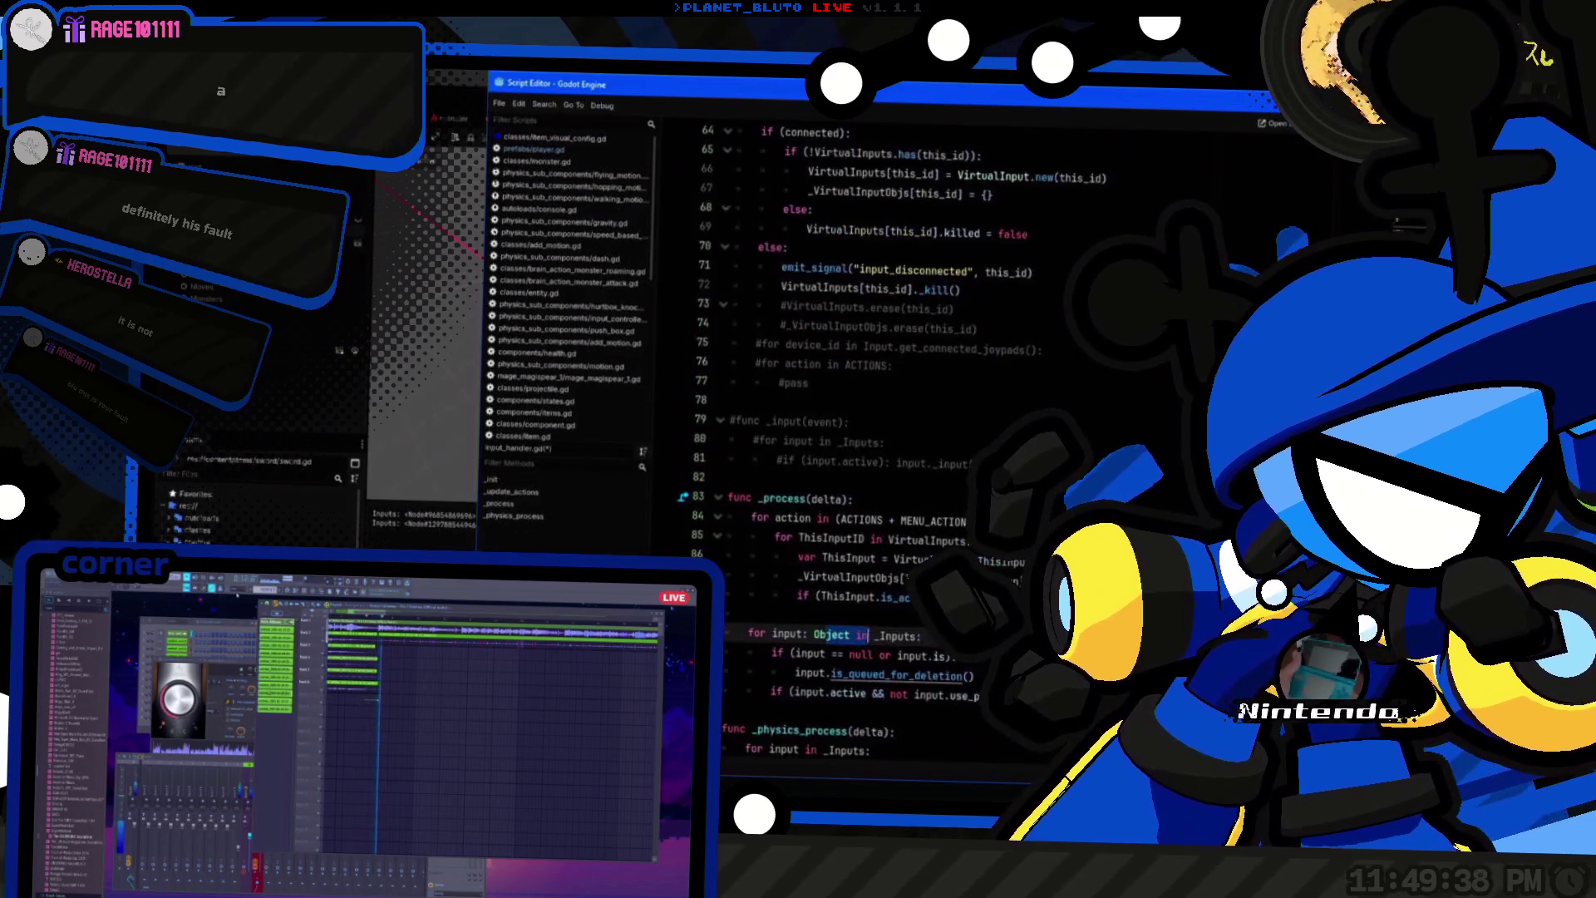
Step: Delete the null/deletion check lines from the loop and look up is_instance_valid in the docs
{"action": "mouse_move", "coordinate": [878, 635]}
{"action": "left_mouse_down"}
{"action": "mouse_move", "coordinate": [748, 635]}
{"action": "mouse_move", "coordinate": [727, 616]}
{"action": "left_mouse_up"}
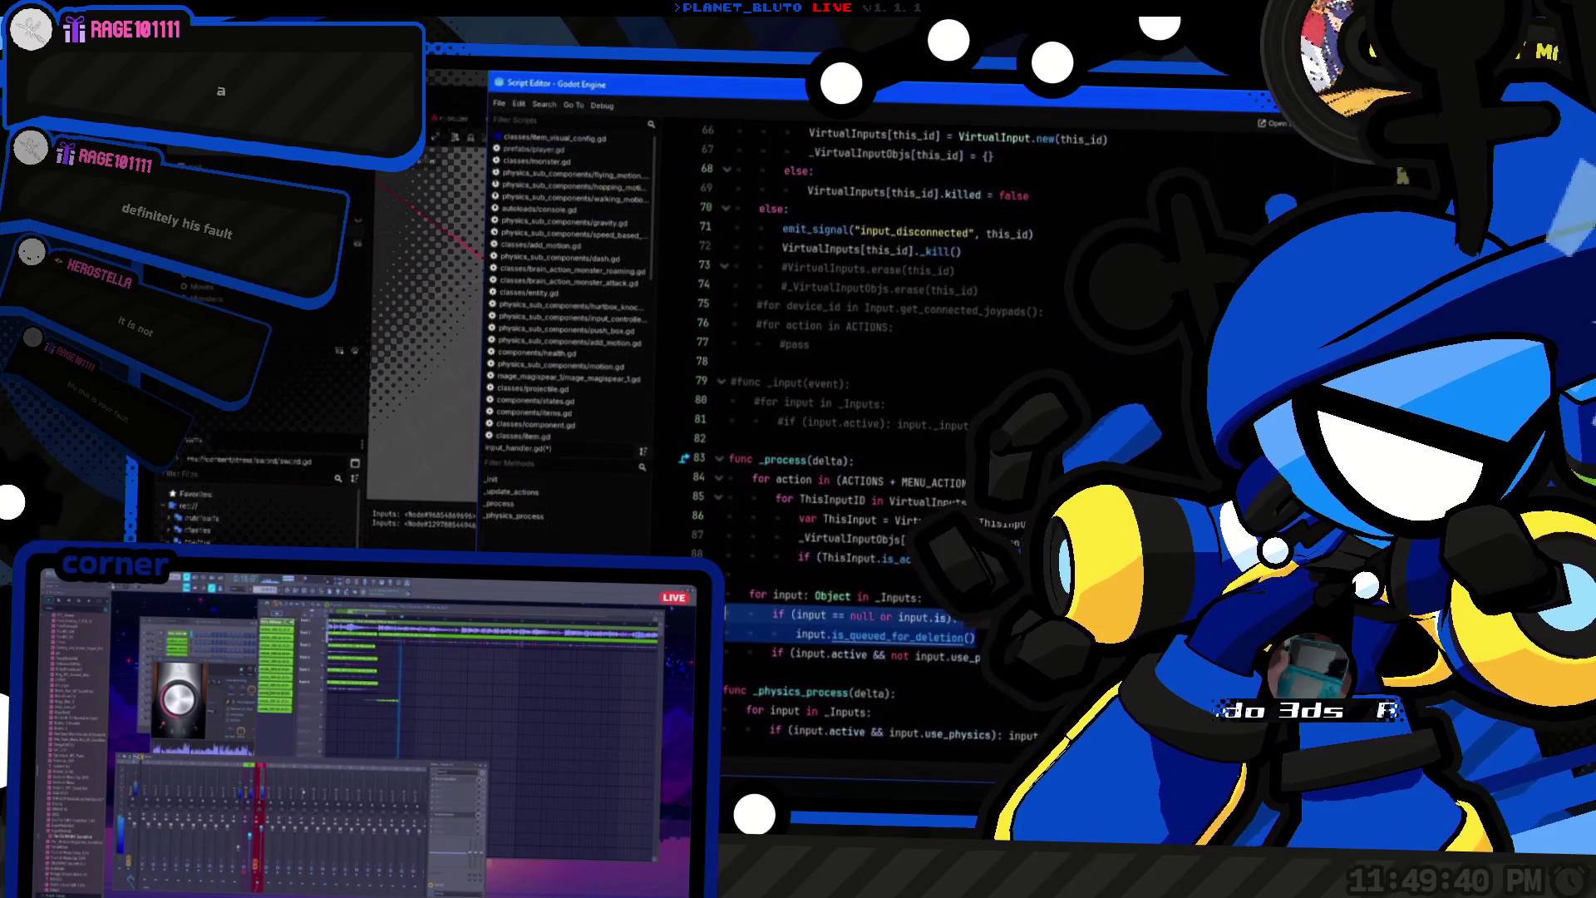
{"action": "key", "text": "BackSpace"}
{"action": "left_click", "coordinate": [838, 576], "text": "ctrl"}
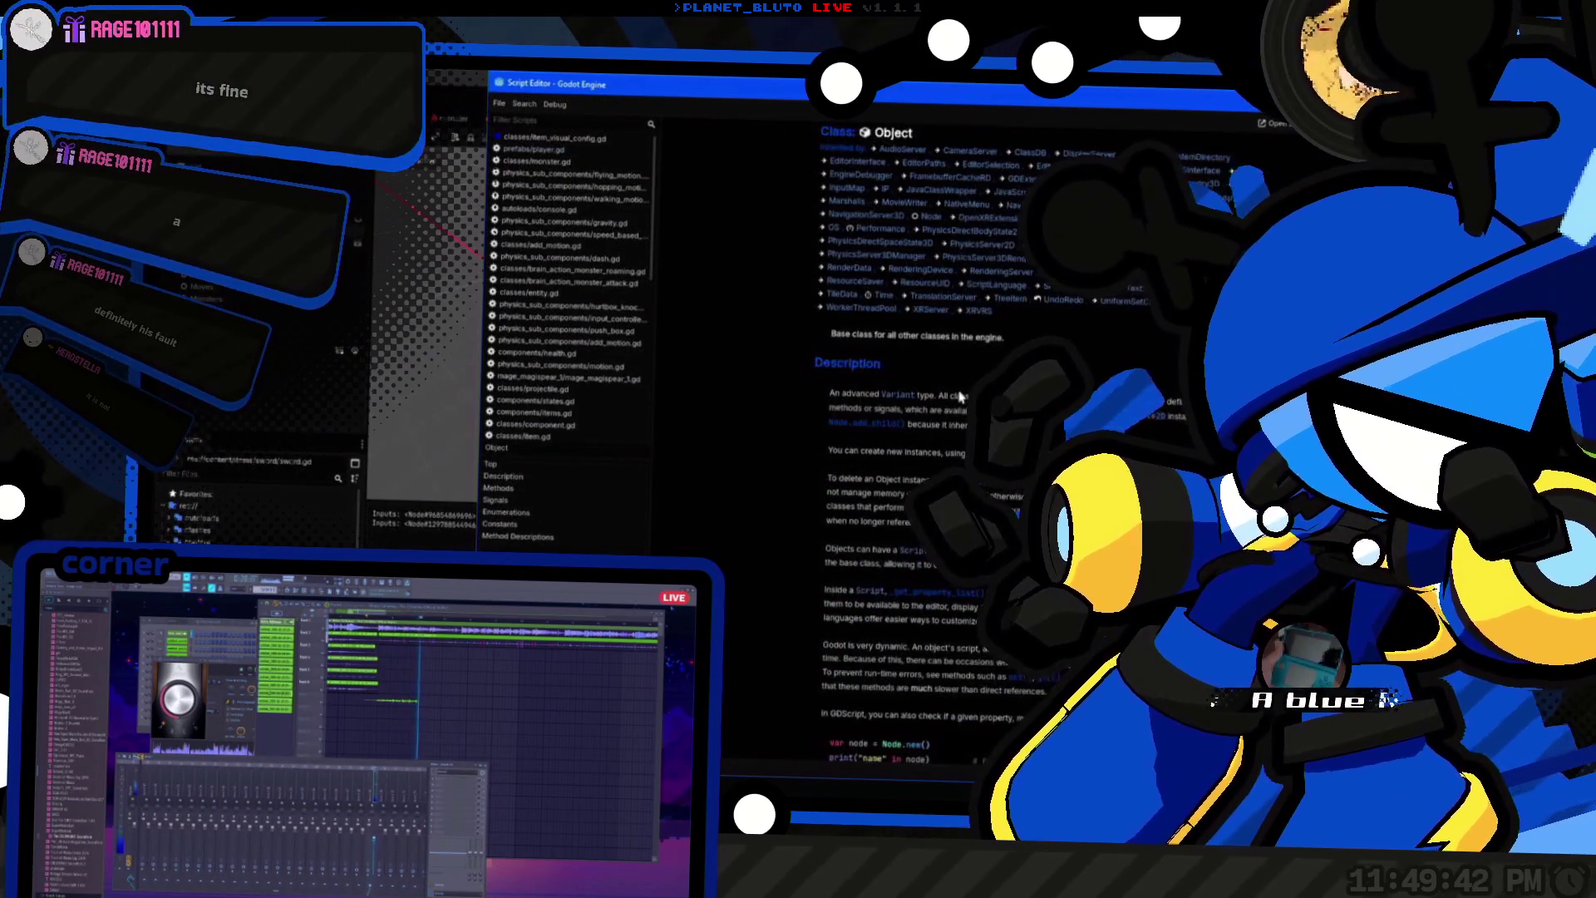
{"action": "scroll", "coordinate": [956, 416], "scroll_direction": "up", "scroll_amount": 8}
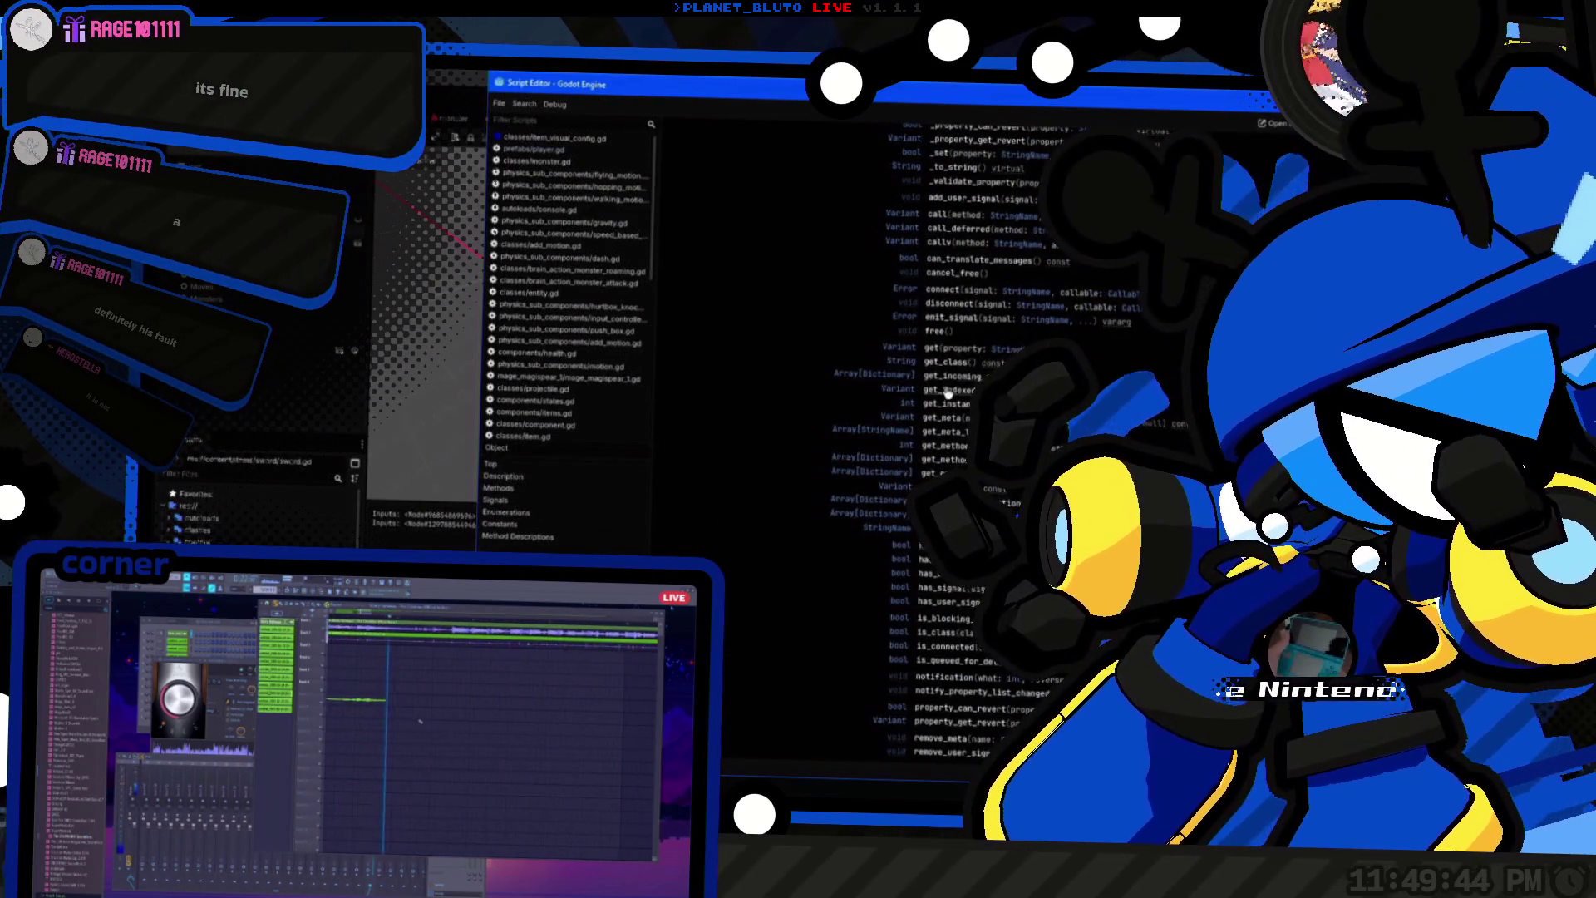
{"action": "scroll", "coordinate": [948, 391], "scroll_direction": "down", "scroll_amount": 15}
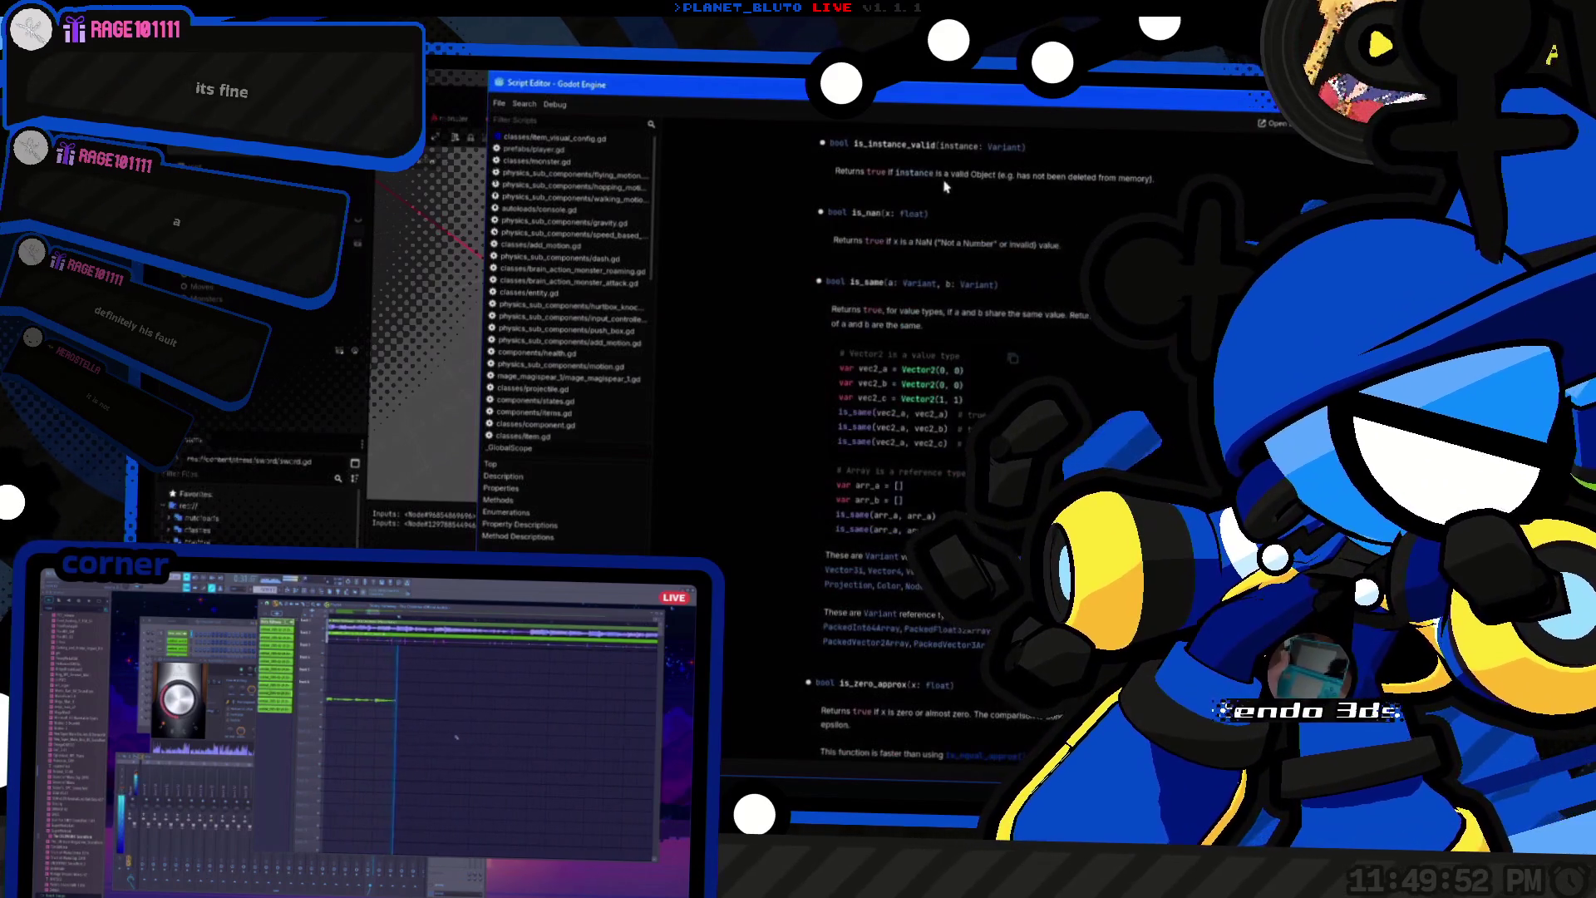
{"action": "double_click", "coordinate": [909, 149]}
{"action": "key", "text": "alt+Left"}
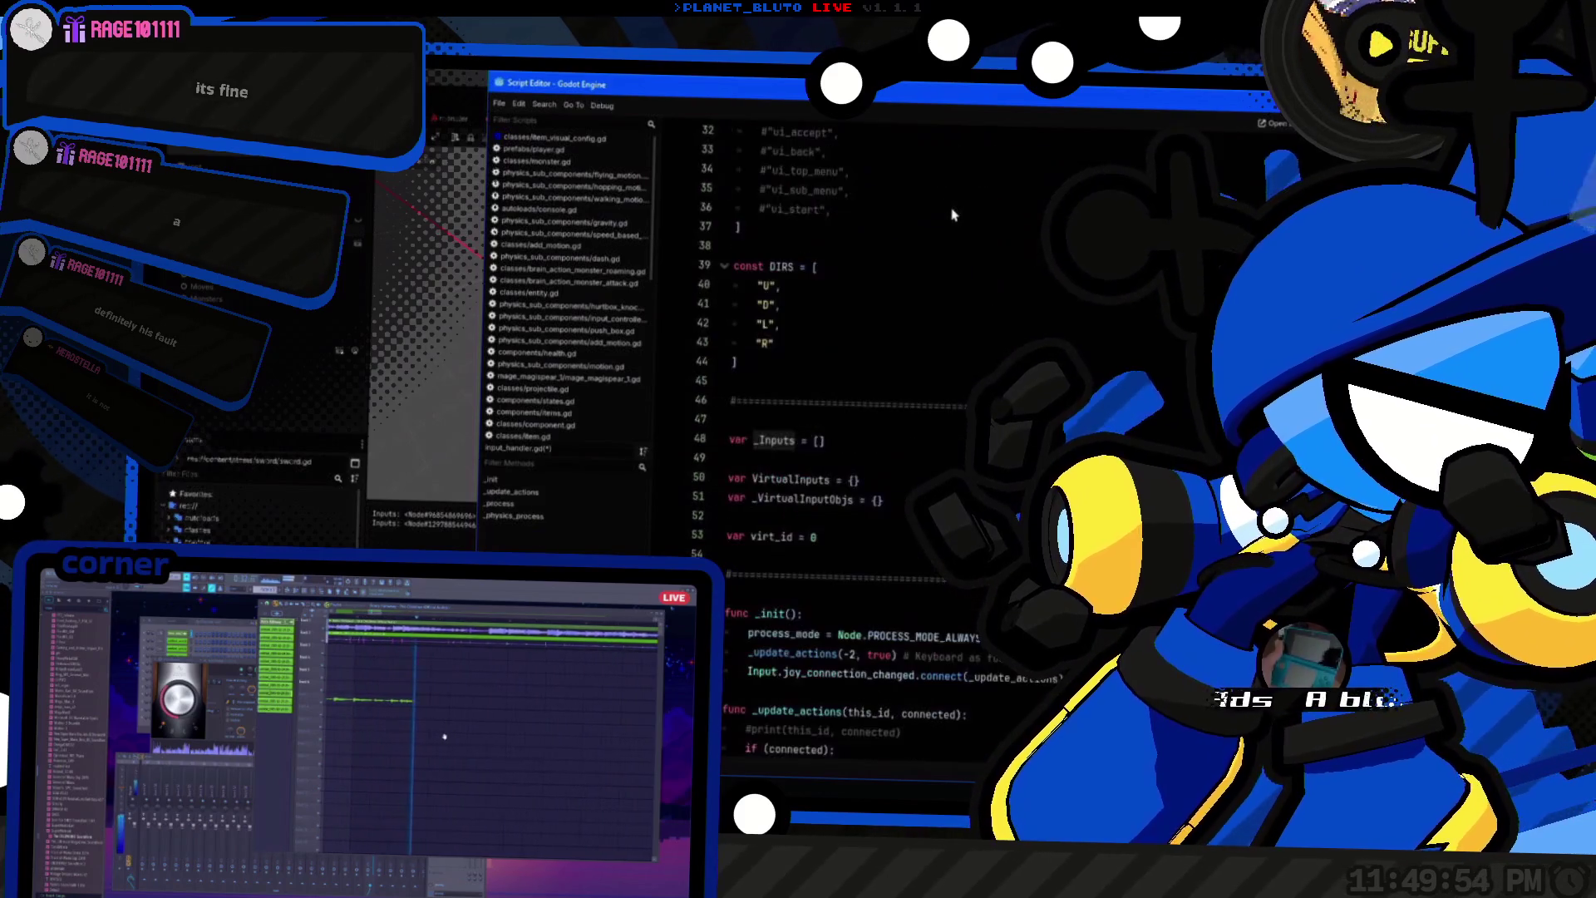
Step: Paste the check lines back under the loop and change the condition to is_instance_valid(input)
{"action": "key", "text": "Up"}
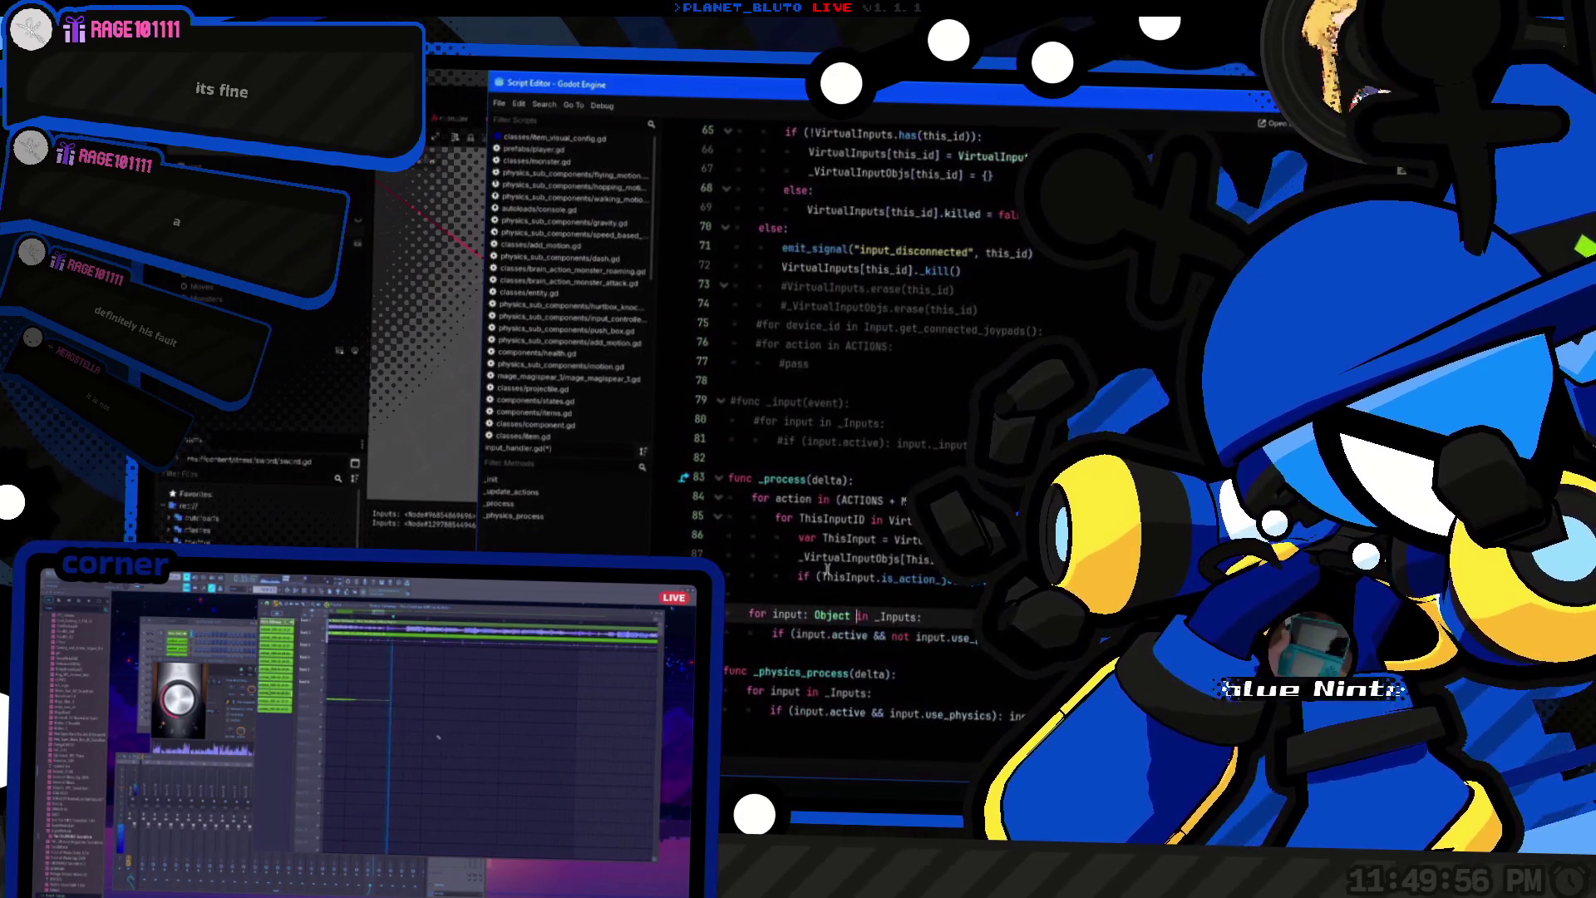
{"action": "key", "text": "Down"}
{"action": "key", "text": "End"}
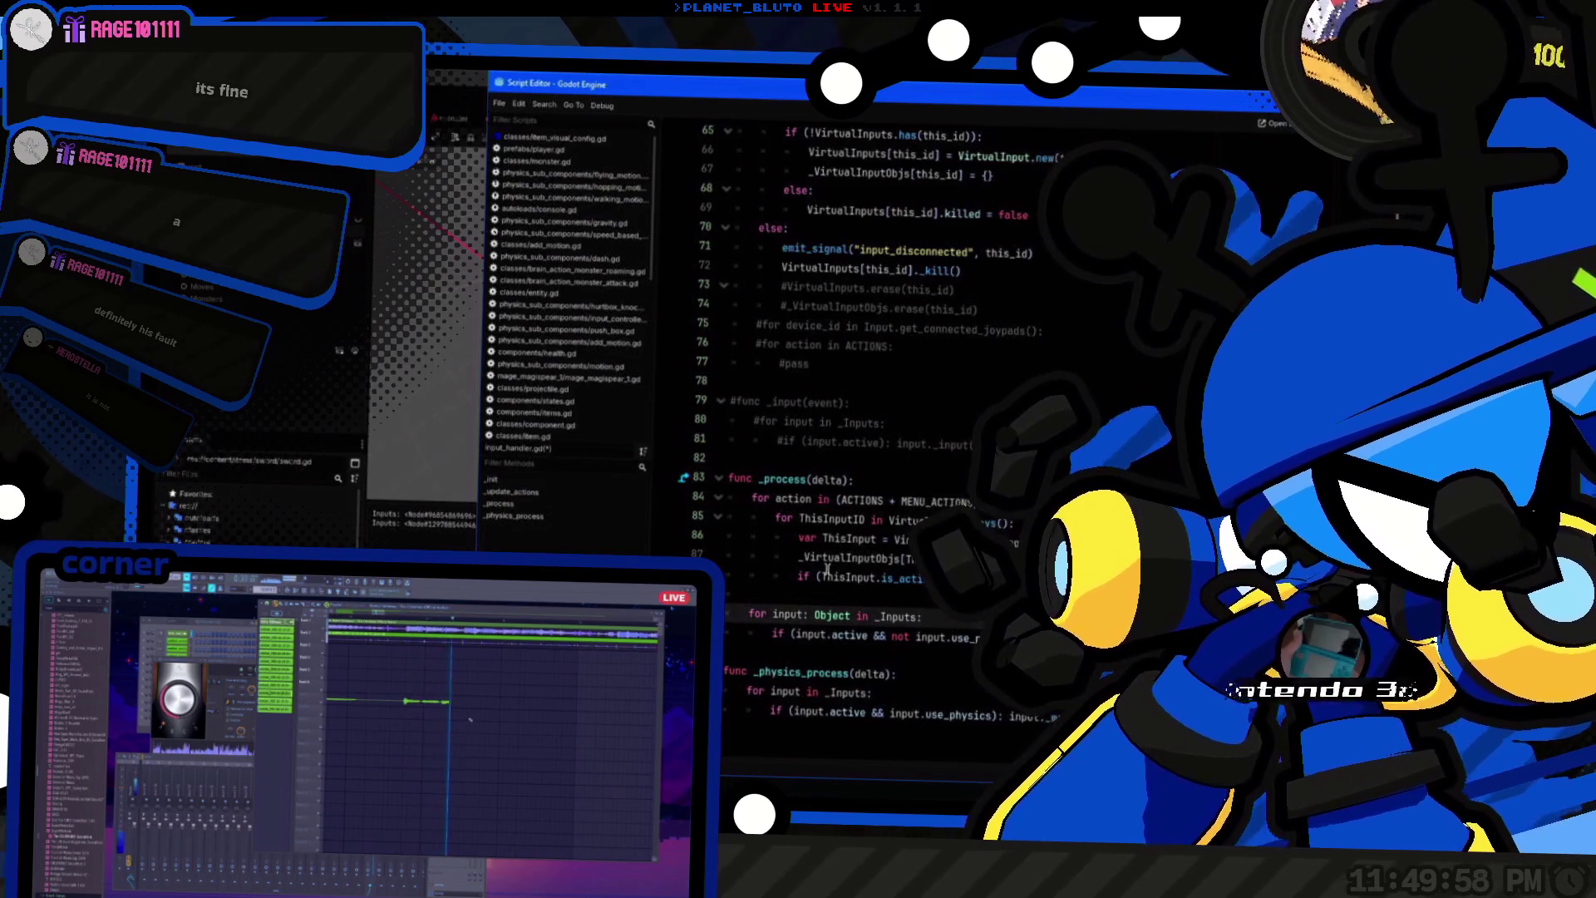
{"action": "key", "text": "Return"}
{"action": "key", "text": "ctrl+v"}
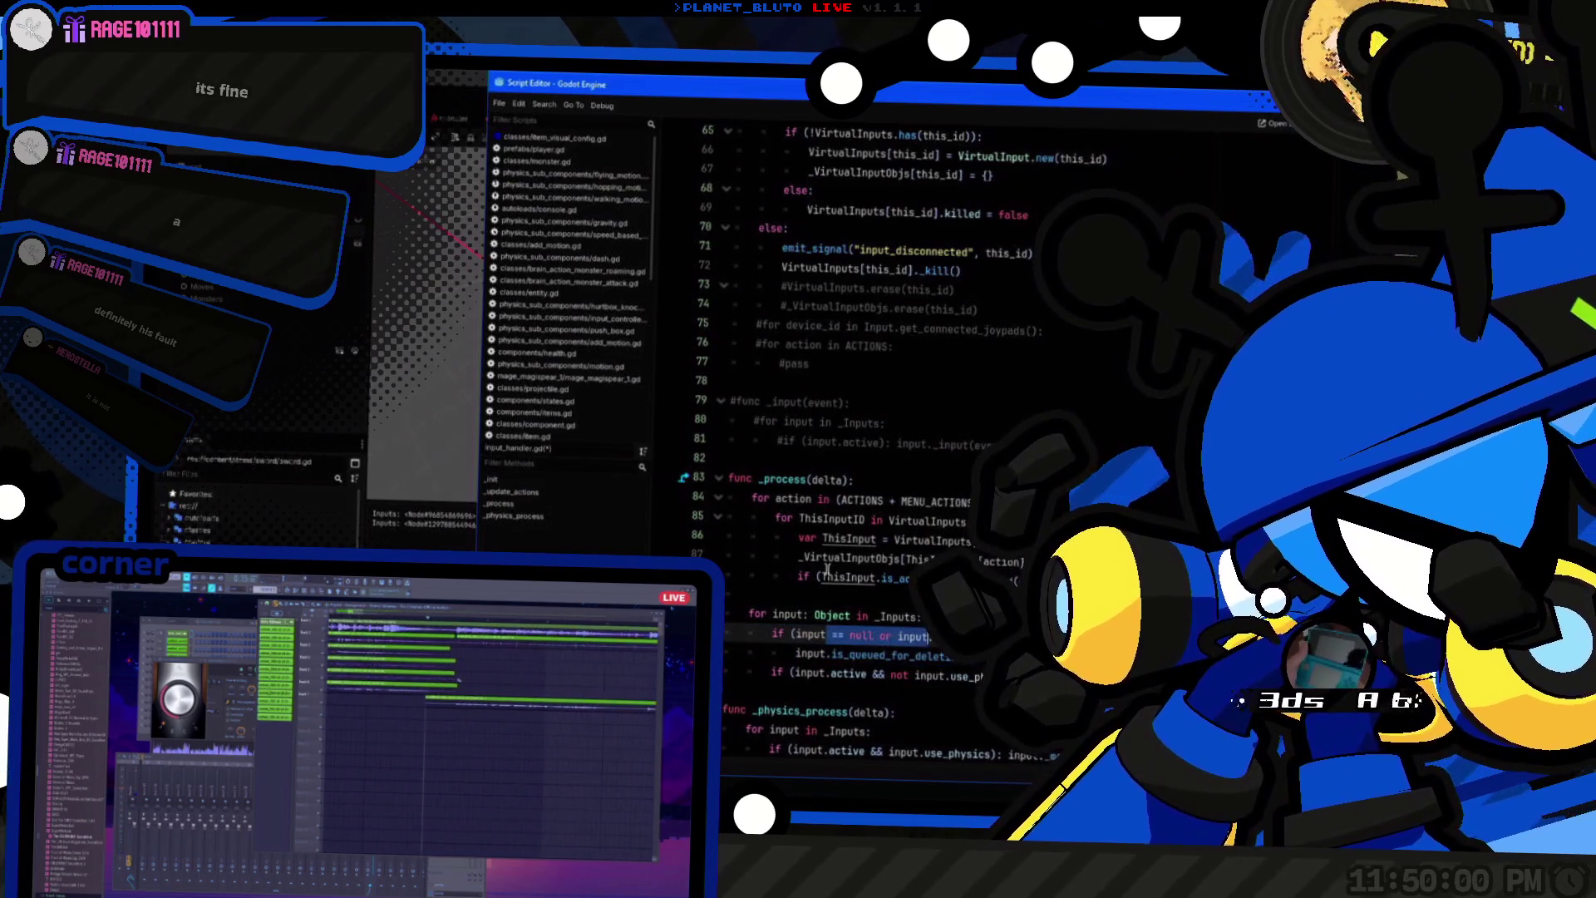
{"action": "key", "text": "BackSpace"}
{"action": "type", "text": "(is_instance_valid("}
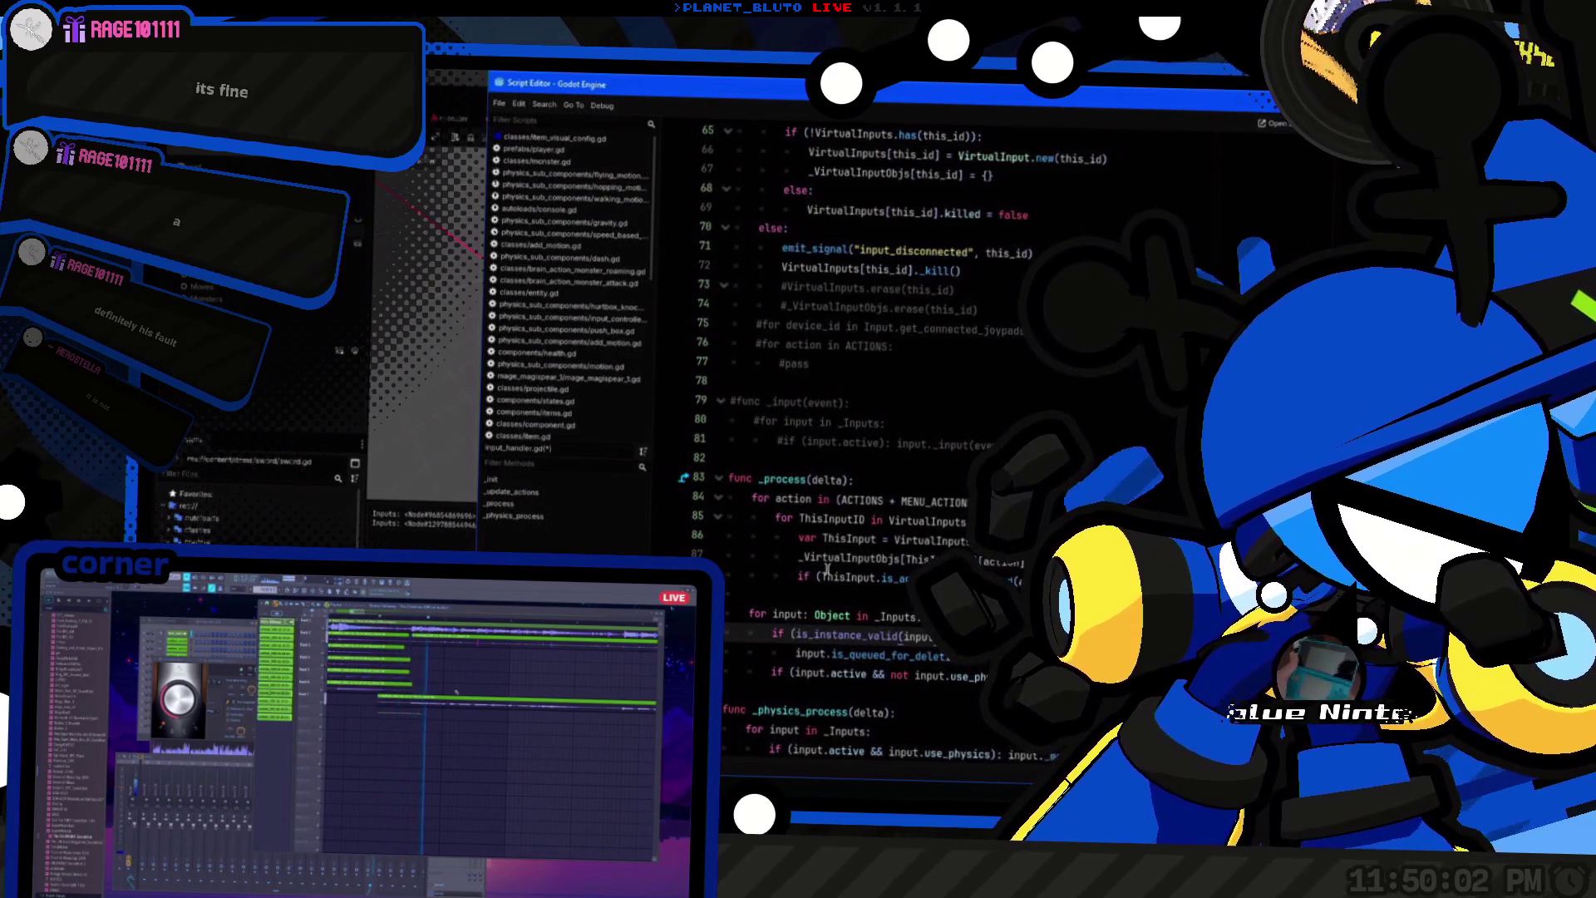
Step: Clear the is_queued_for_deletion line below the validity check
{"action": "key", "text": "Down"}
{"action": "key", "text": "Home"}
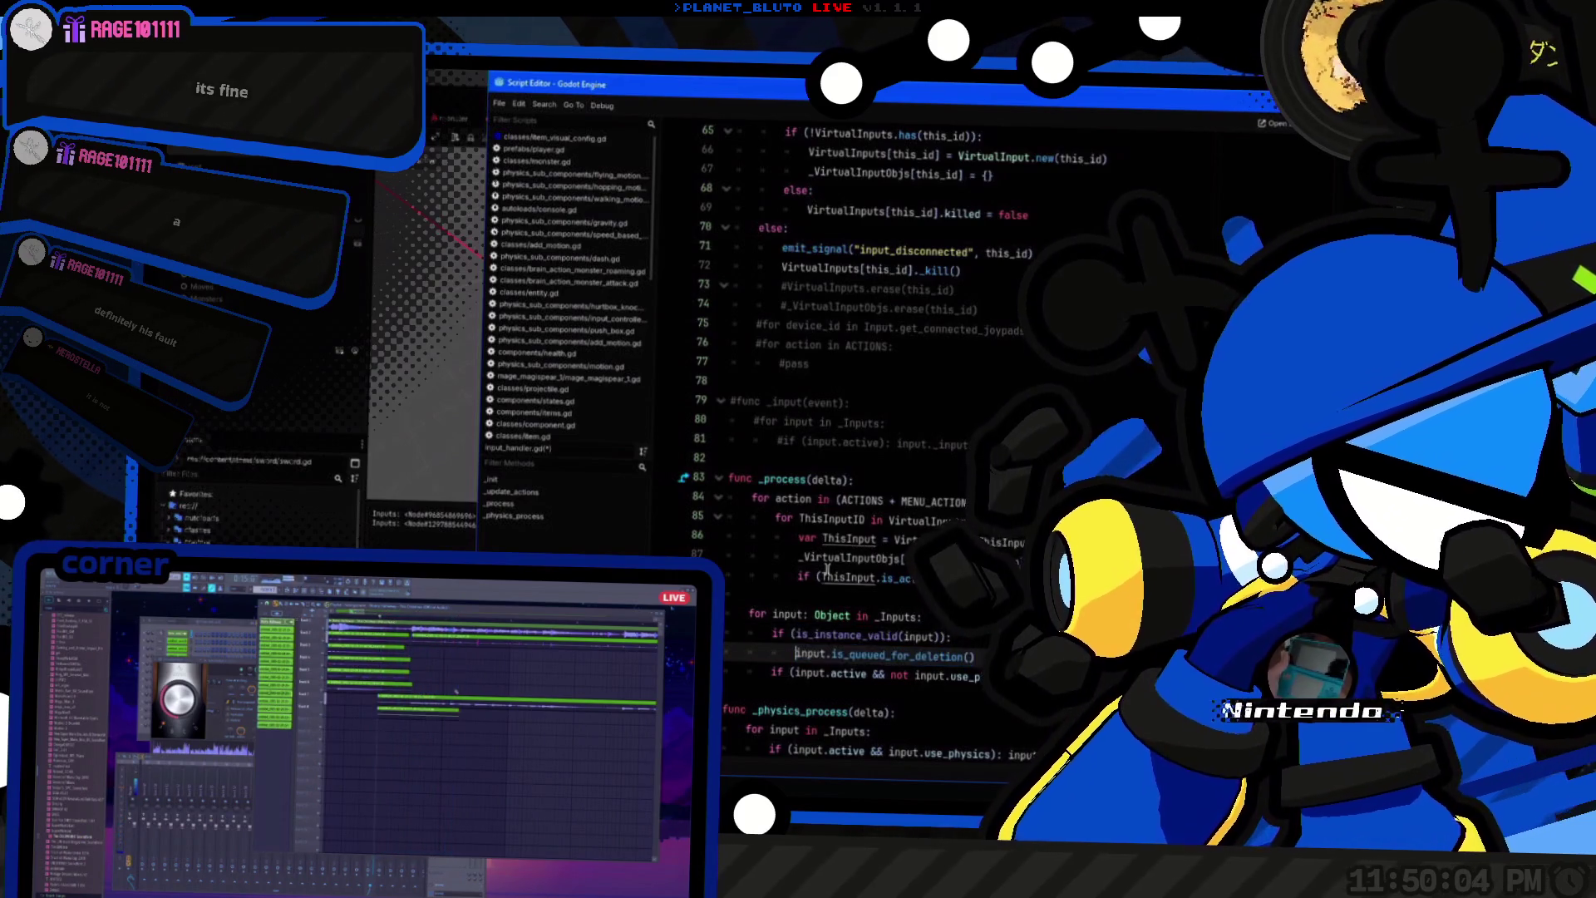
{"action": "key", "text": "shift+End"}
{"action": "key", "text": "Delete"}
Step: Change the loop header to iterate input_idx over _Inputs.size() and open a new line inside the loop
{"action": "scroll", "coordinate": [827, 570], "scroll_direction": "up", "scroll_amount": 1}
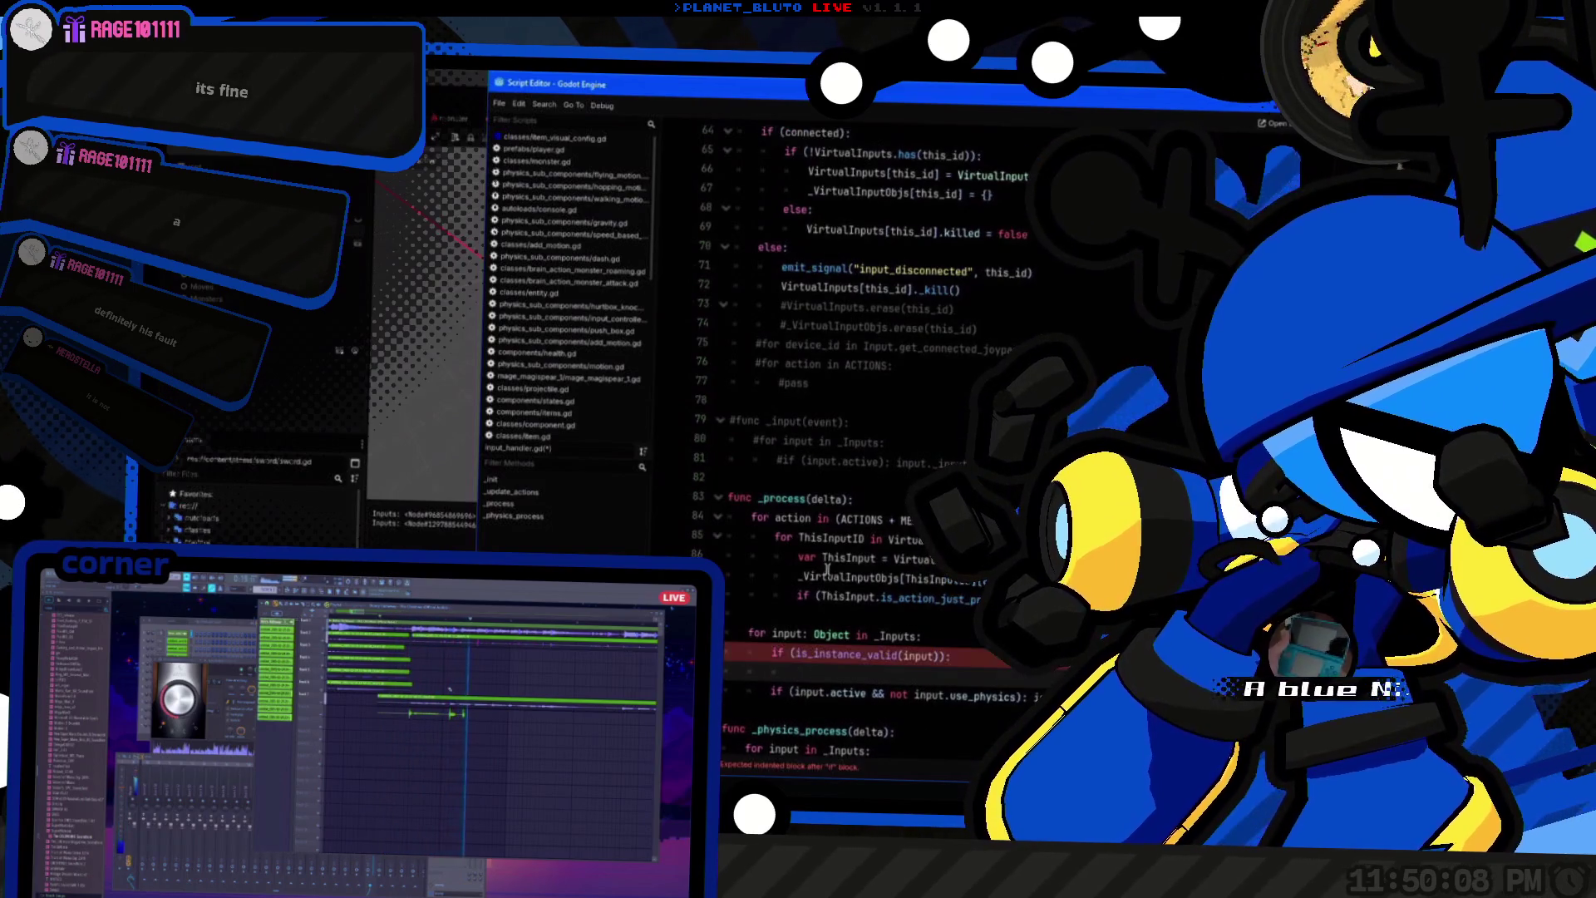
{"action": "key", "text": "Up"}
{"action": "key", "text": "Up"}
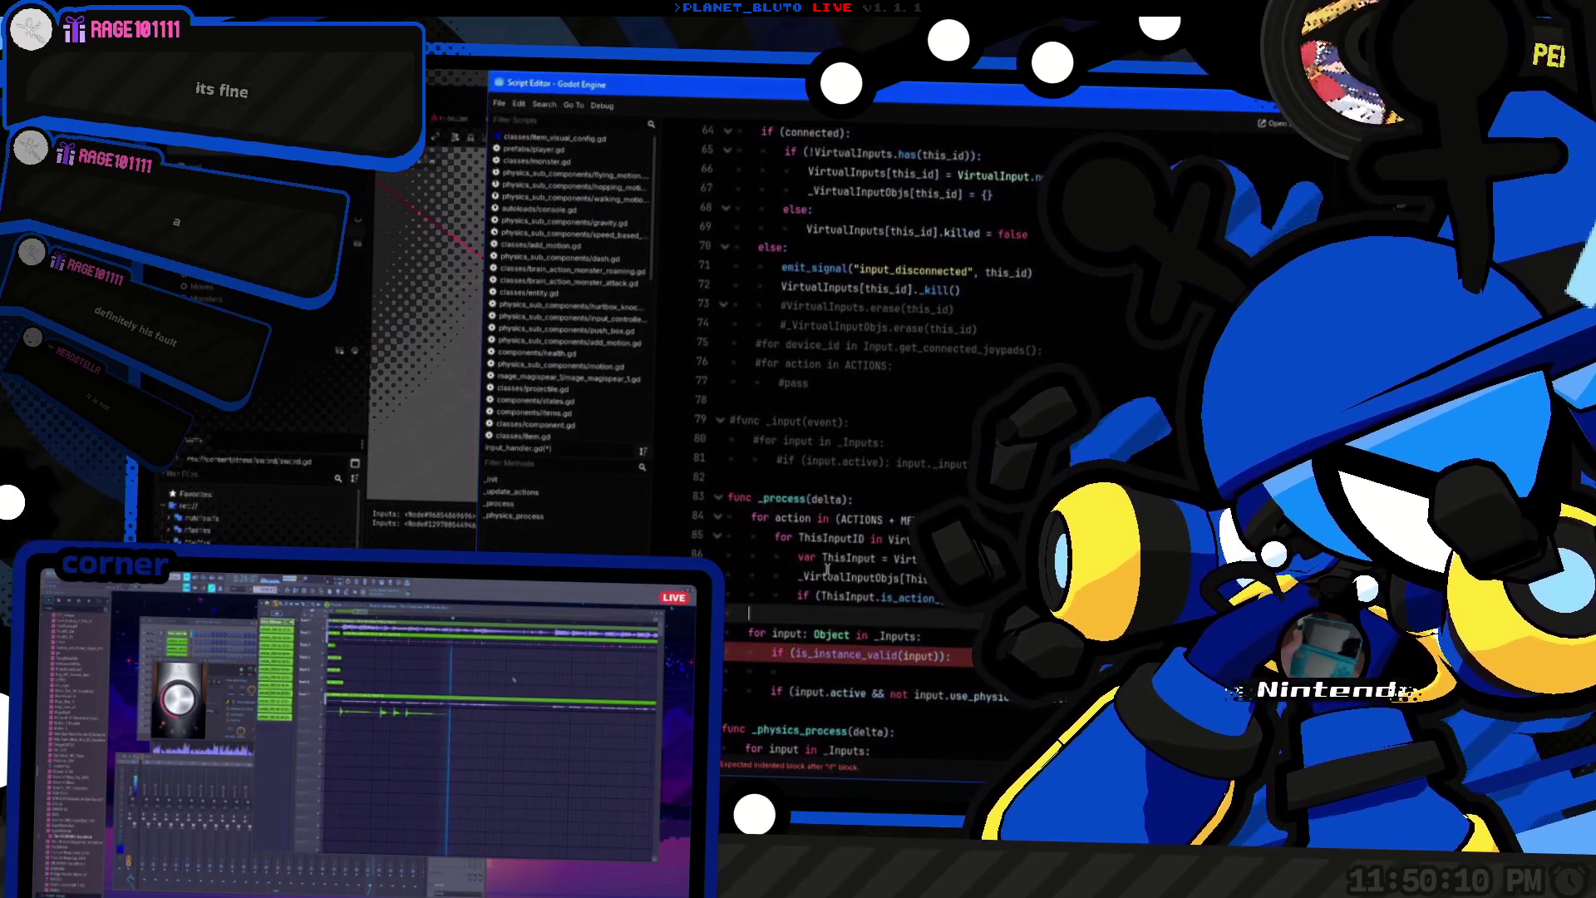
{"action": "key", "text": "Home"}
{"action": "key", "text": "End"}
{"action": "key", "text": "BackSpace"}
{"action": "type", "text": ".s"}
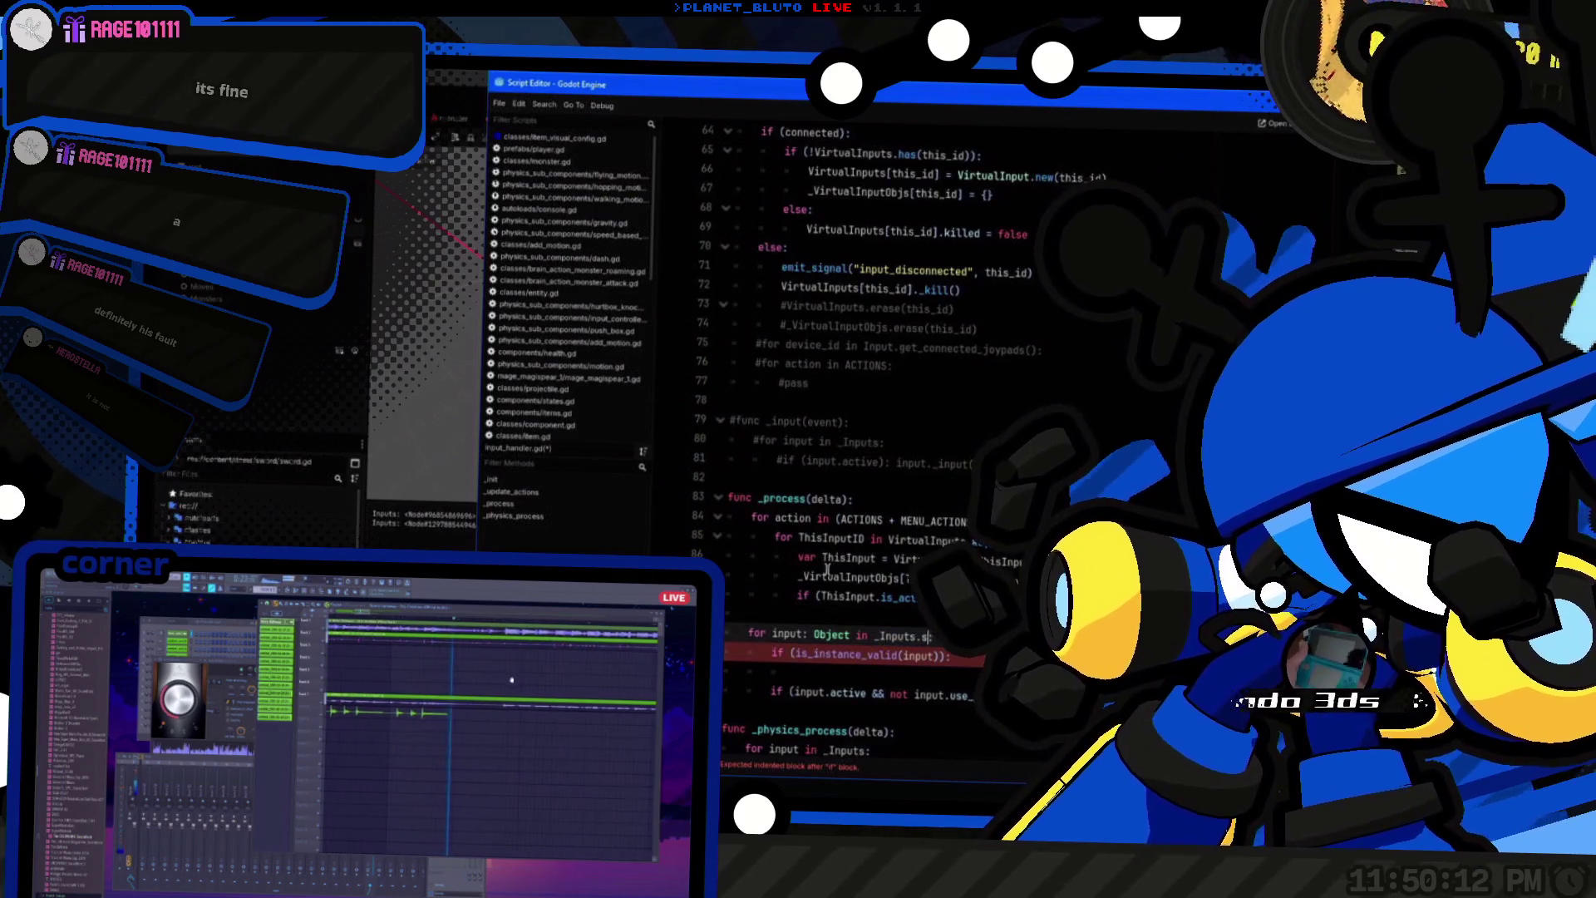
{"action": "key", "text": "ctrl+Right"}
{"action": "key", "text": "ctrl+Right"}
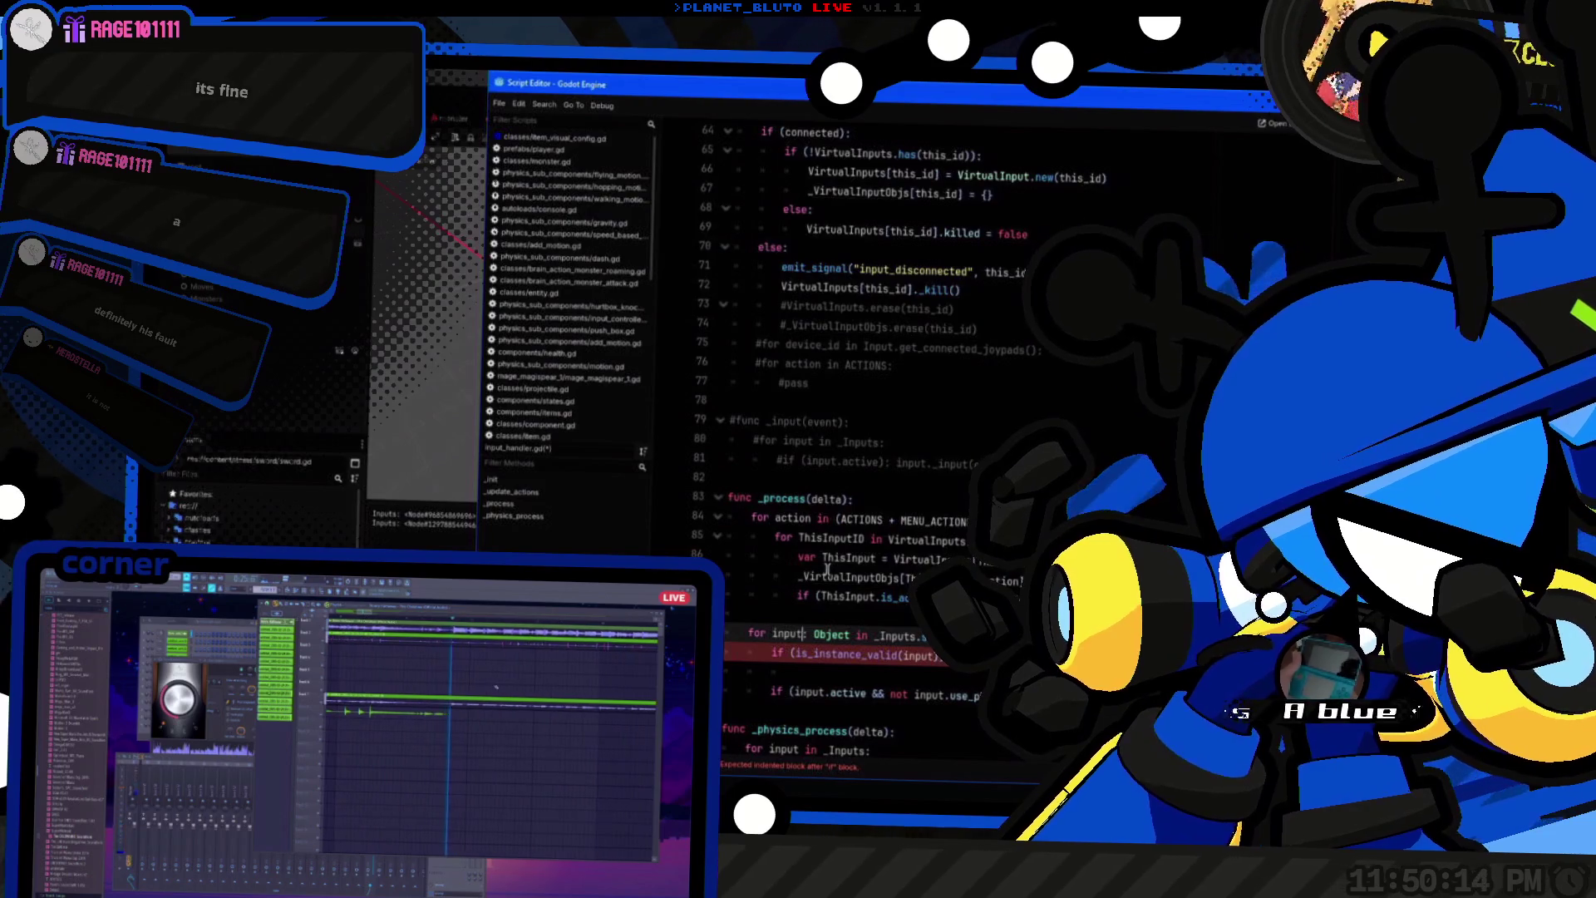
{"action": "key", "text": "BackSpace"}
{"action": "key", "text": "BackSpace"}
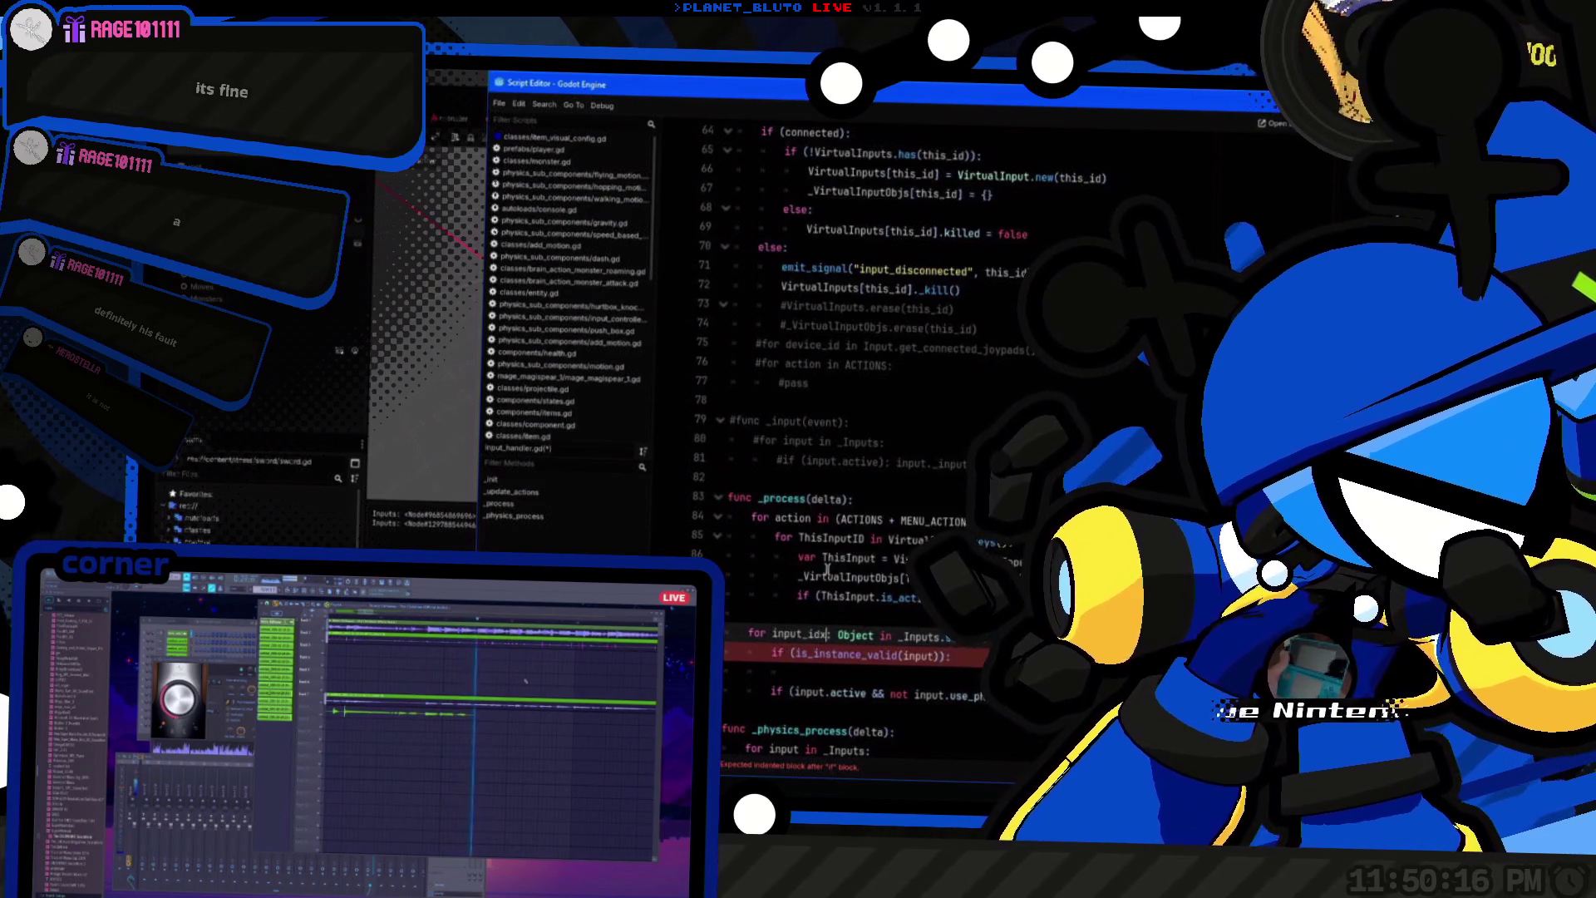
{"action": "key", "text": "End"}
{"action": "key", "text": "Return"}
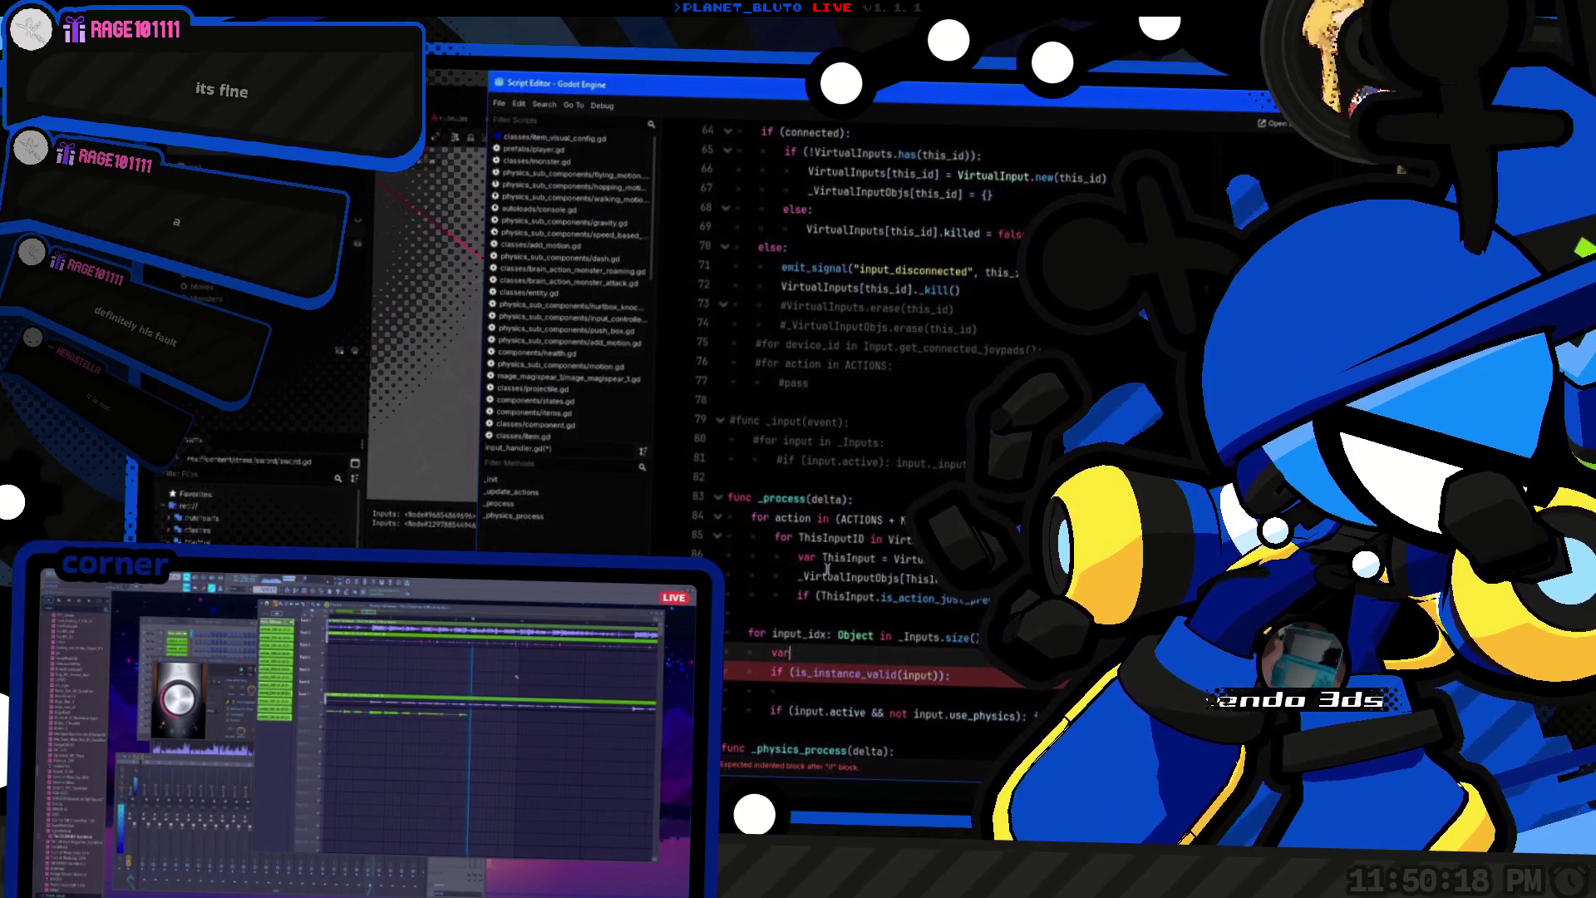
Step: Declare var input: Object = _Inputs[input_idx] at the top of the loop body
{"action": "type", "text": "input: Object = _Inputs["}
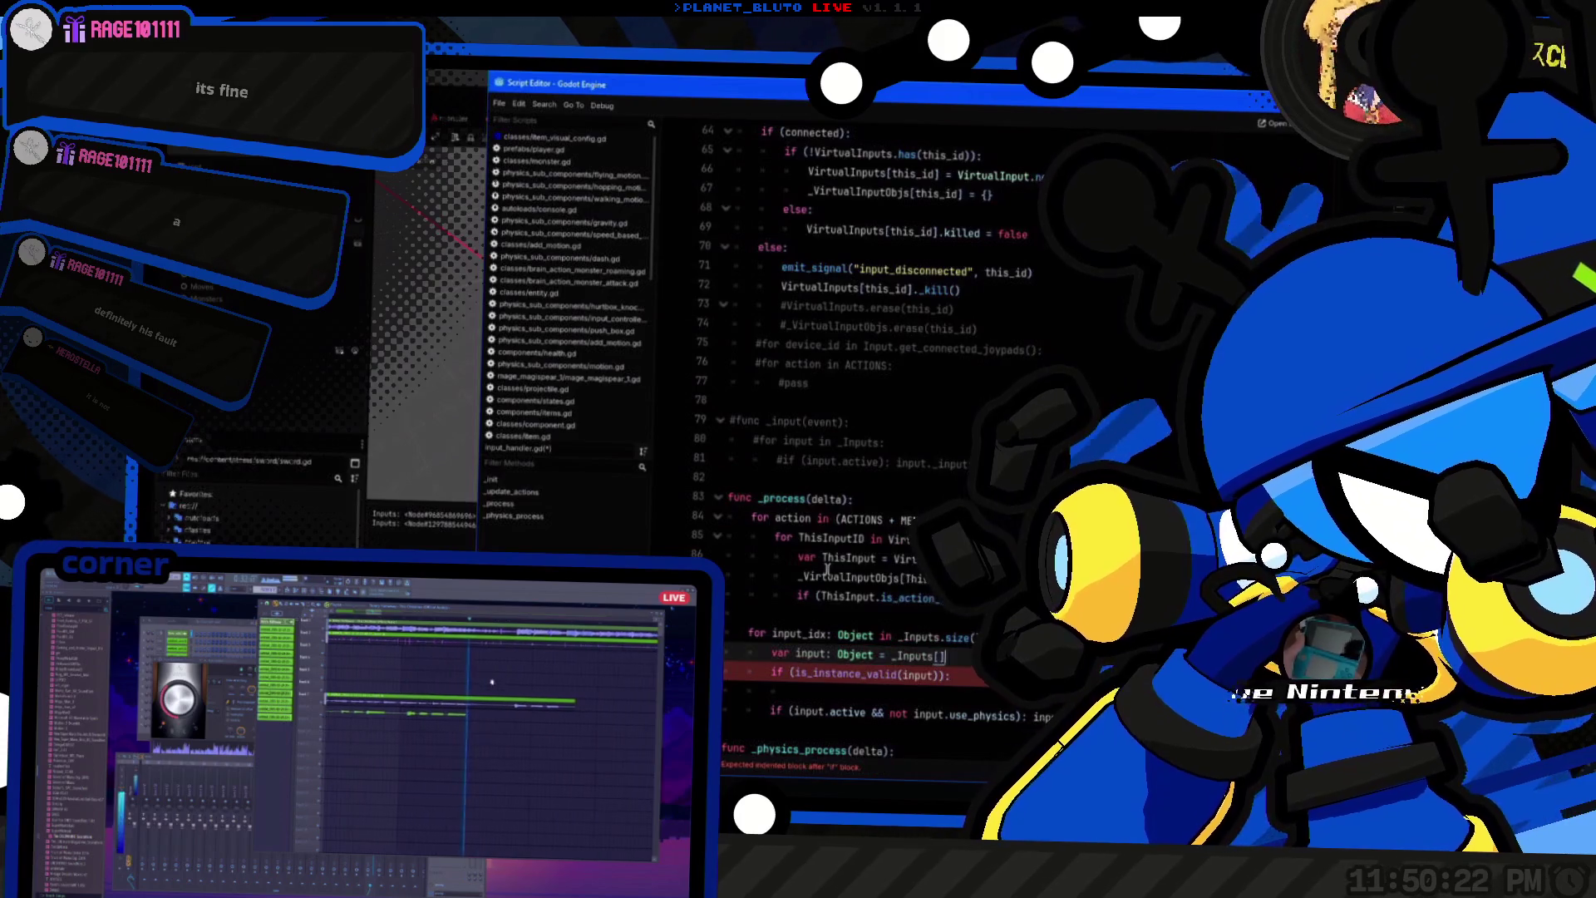
{"action": "key", "text": "Return"}
{"action": "type", "text": "["}
{"action": "key", "text": "Down"}
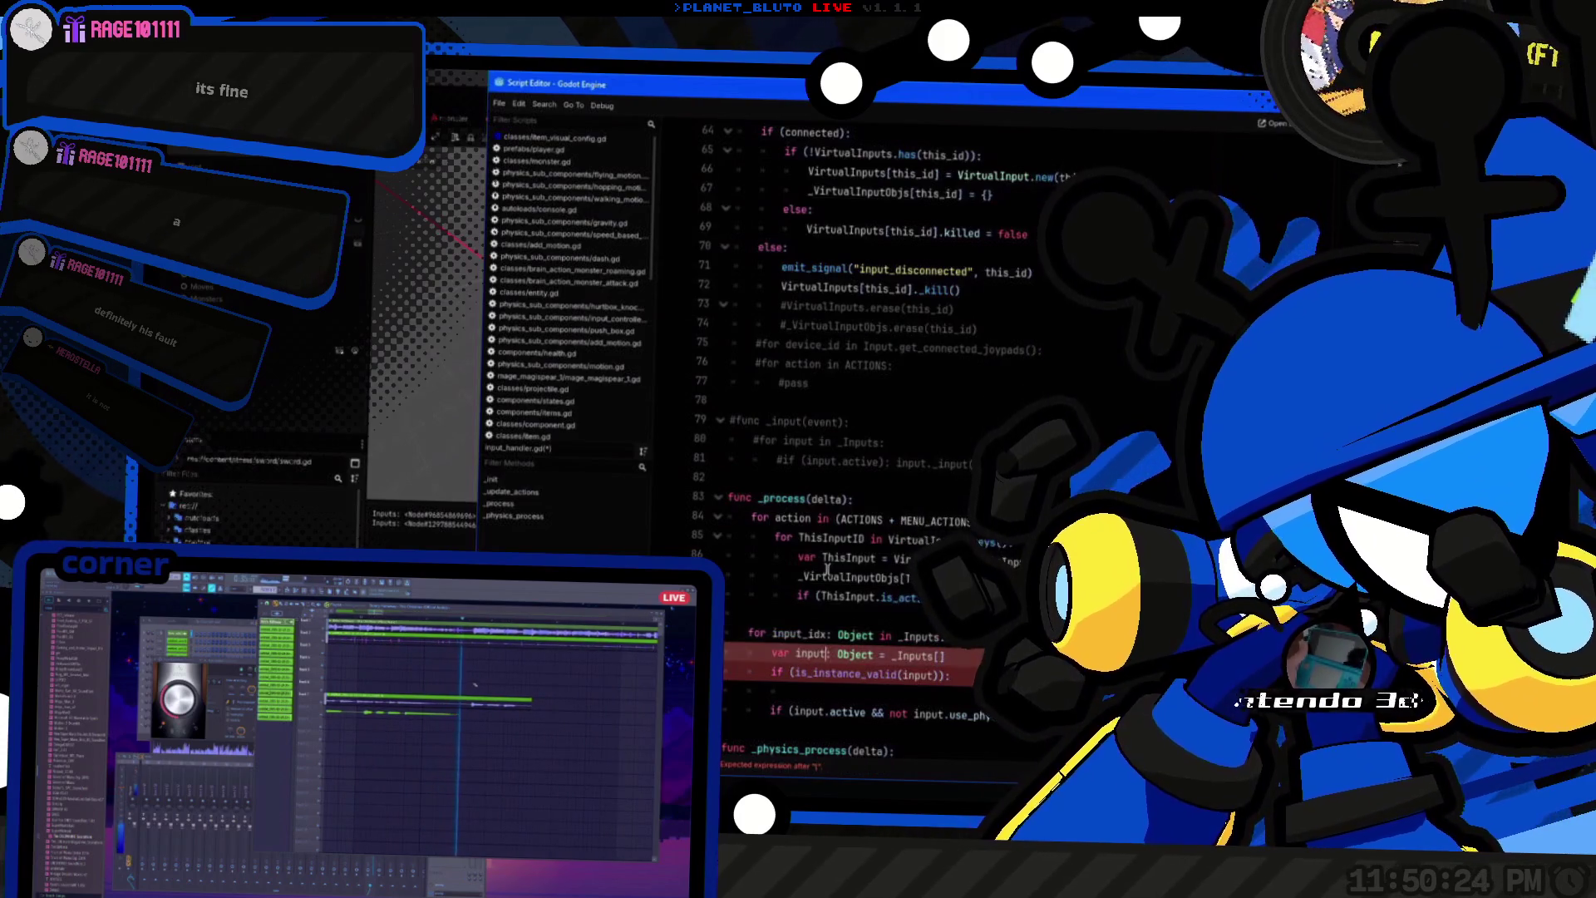
Step: Add a new 'input' line beneath the is_instance_valid check
{"action": "key", "text": "Down"}
{"action": "key", "text": "End"}
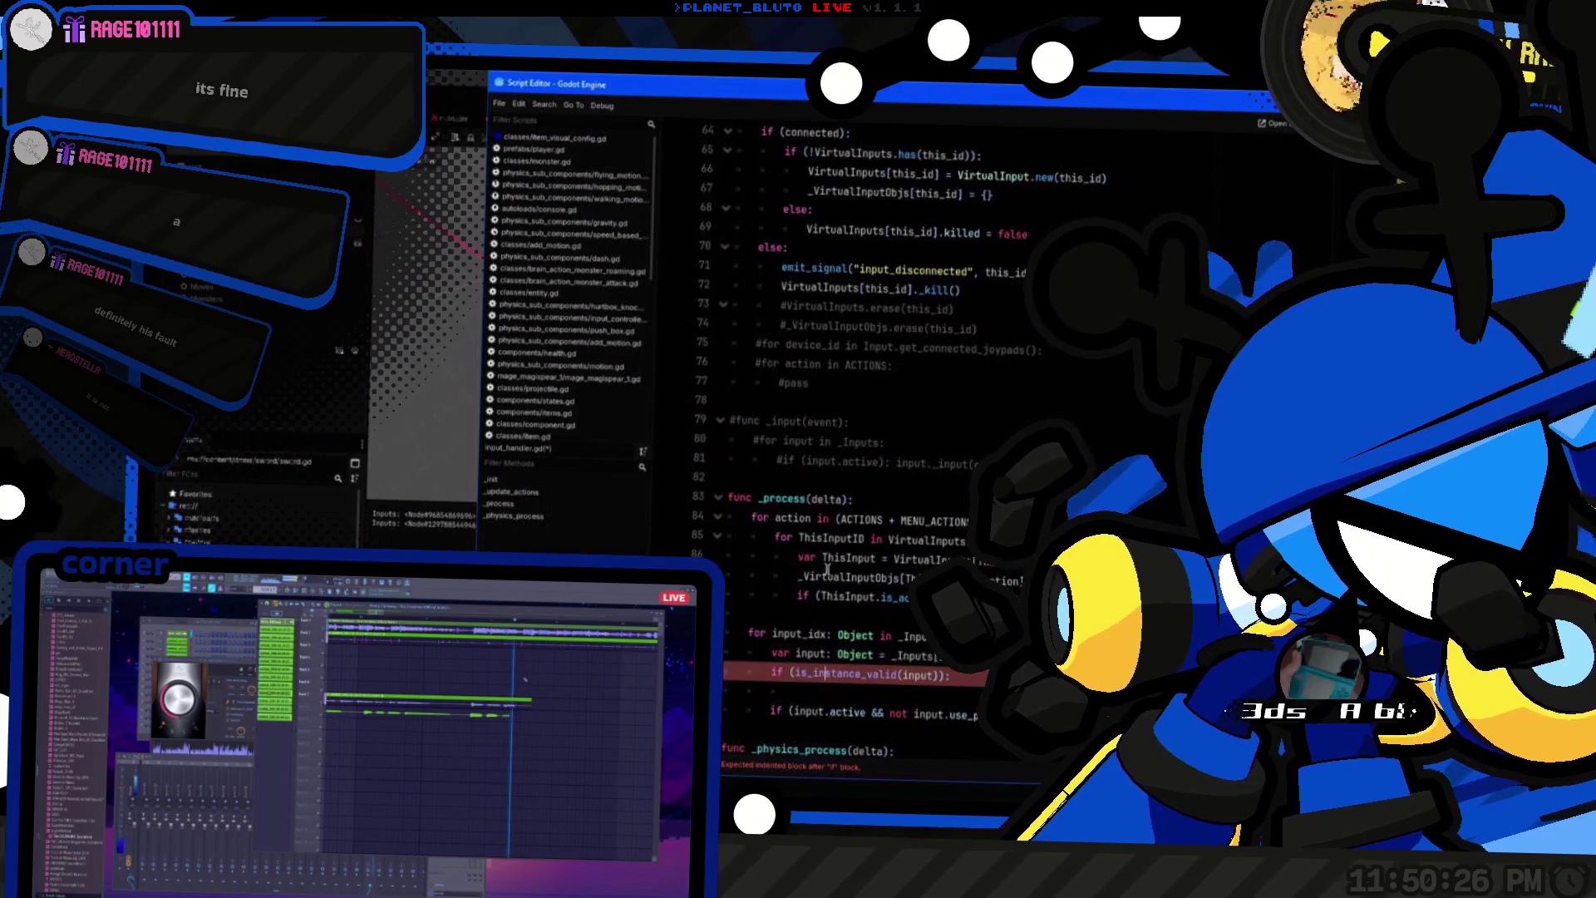
{"action": "key", "text": "Return"}
{"action": "type", "text": "input"}
{"action": "scroll", "coordinate": [827, 569], "scroll_direction": "down", "scroll_amount": 2}
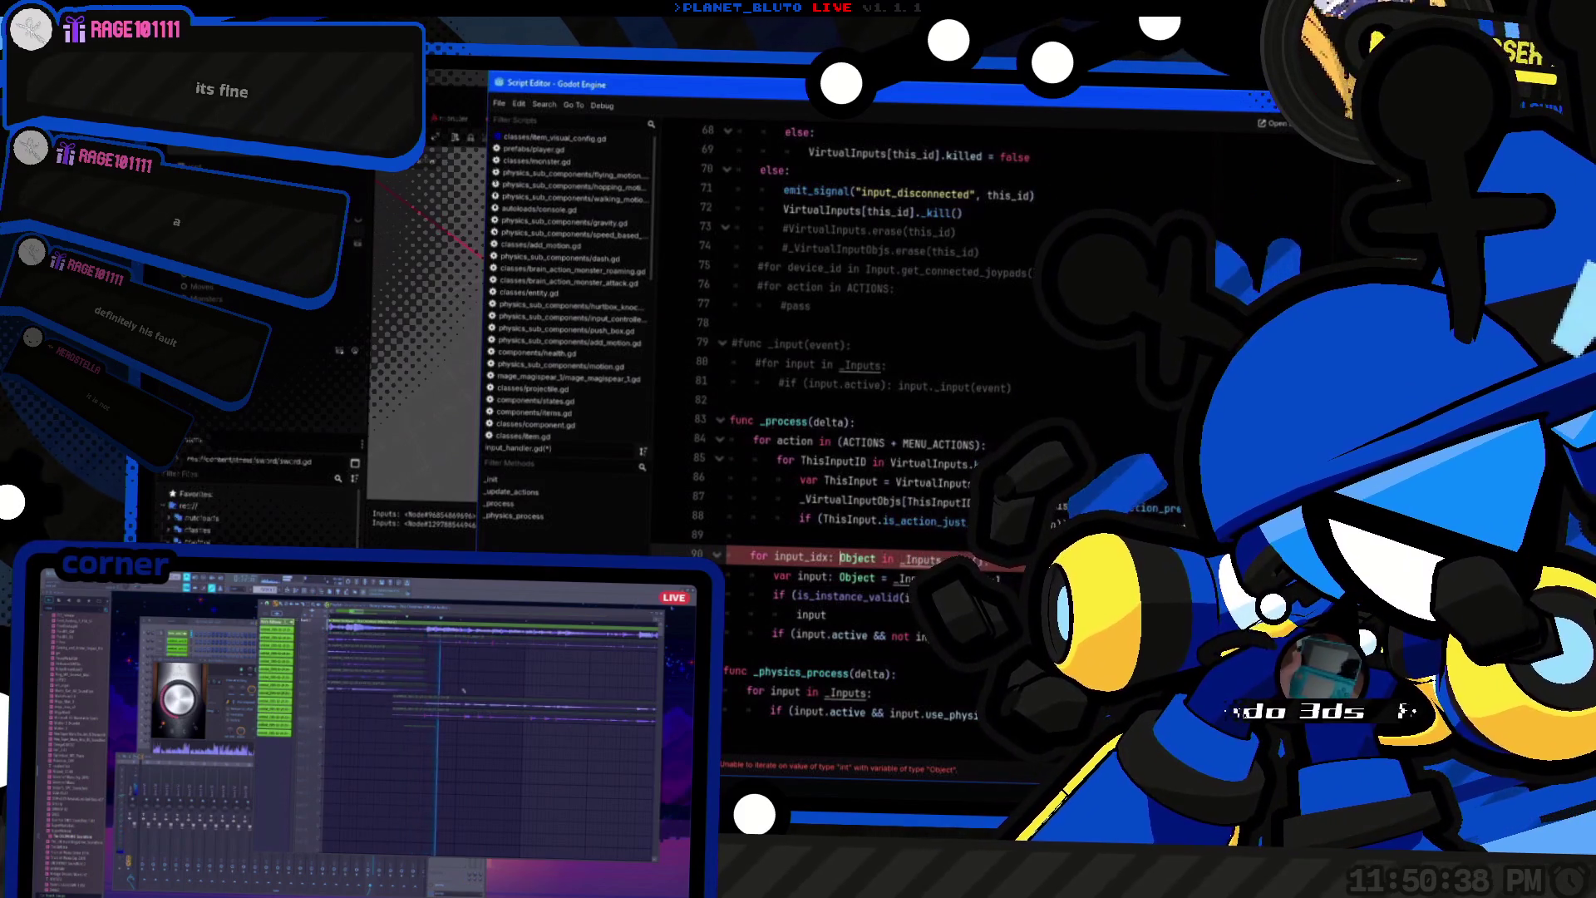
Step: Type input_idx as int, then review every use of input in the script
{"action": "type", "text": "int"}
{"action": "left_click", "coordinate": [829, 576]}
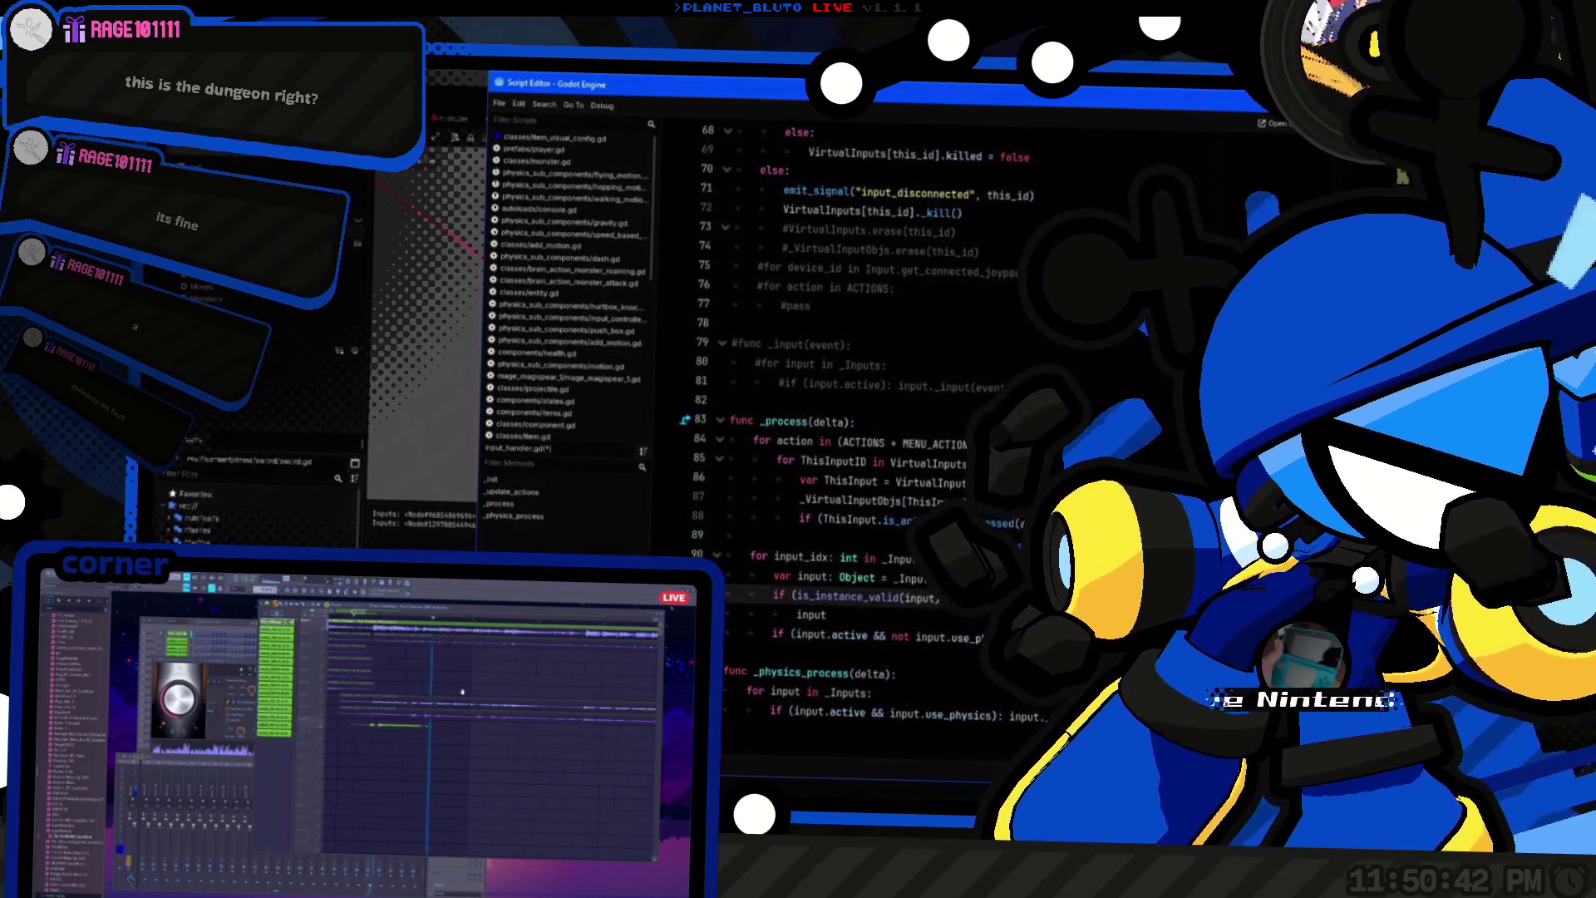
{"action": "double_click", "coordinate": [811, 614]}
{"action": "left_click", "coordinate": [827, 614]}
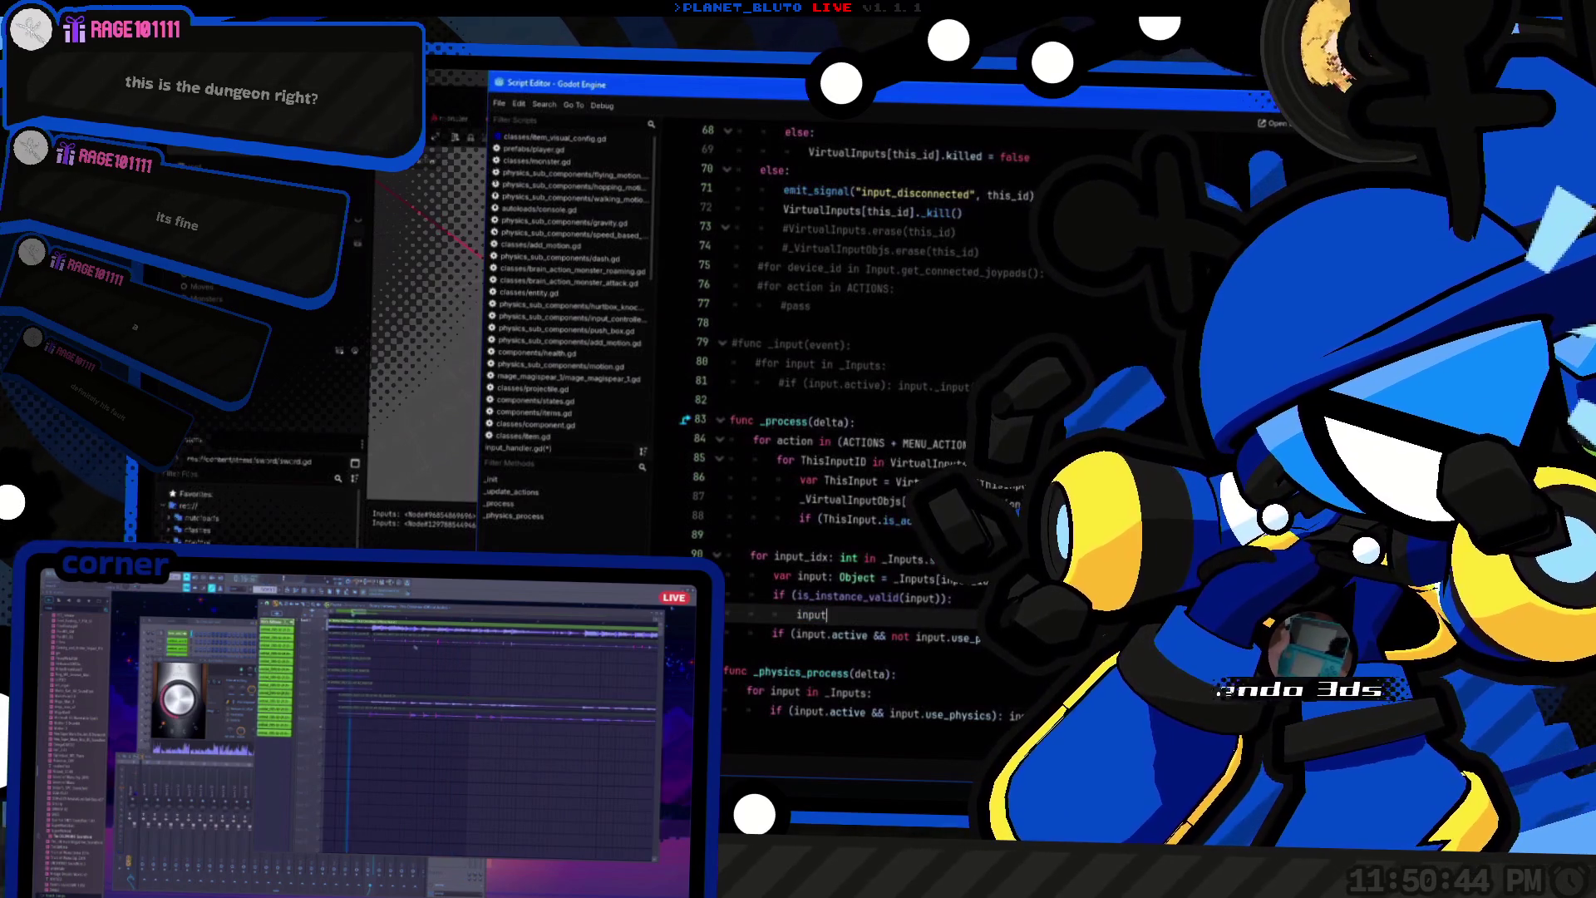
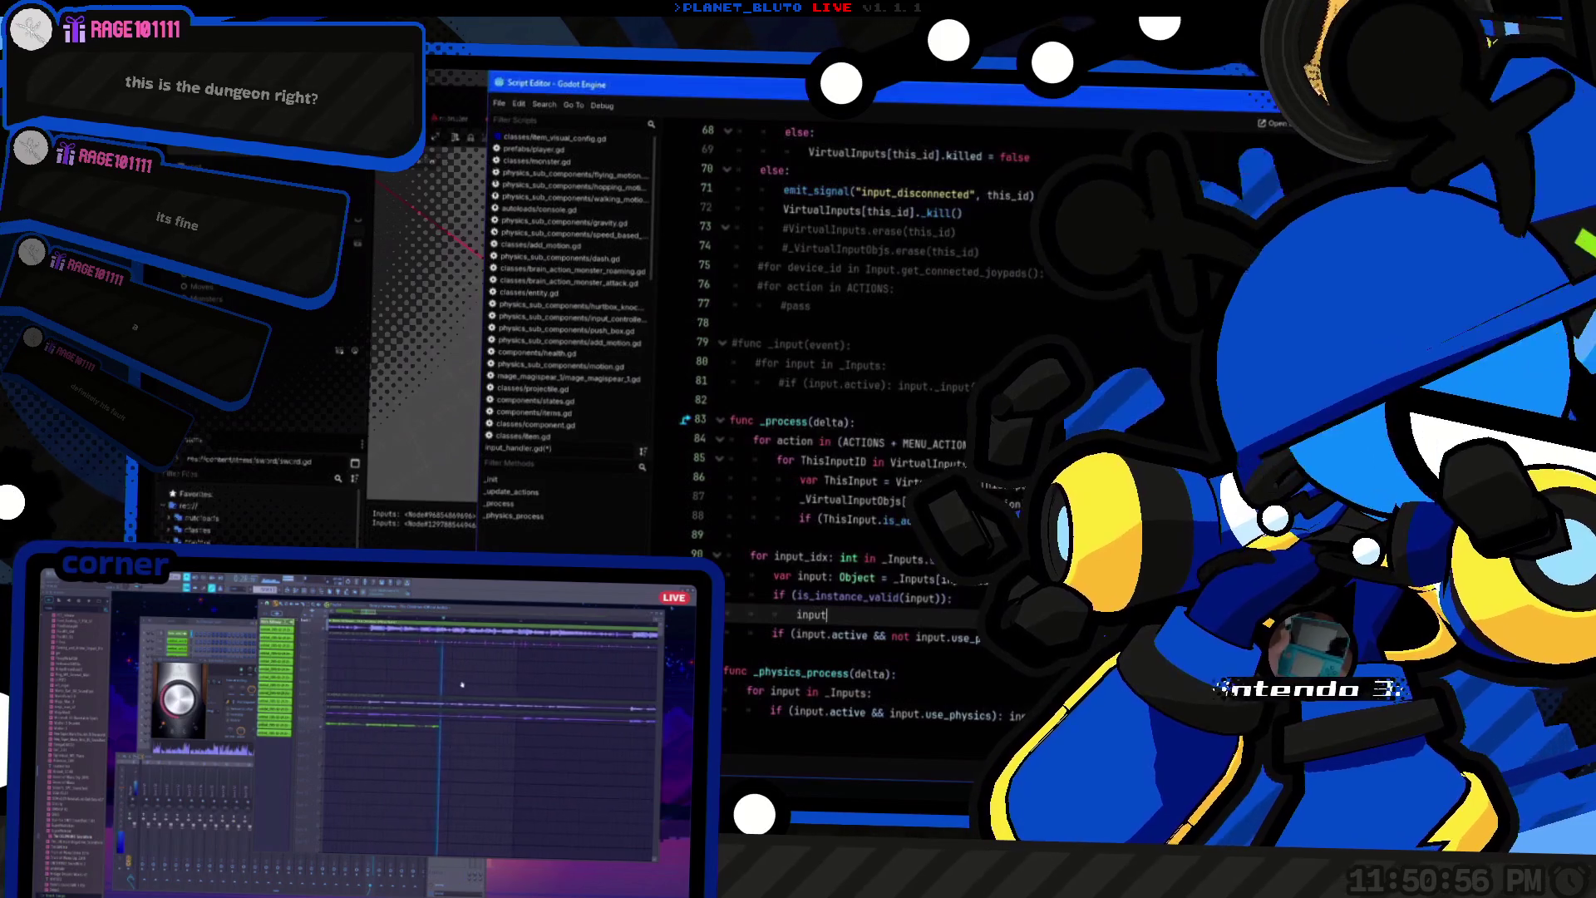
Step: Declare 'var killing_these' as a PackedInt32Array on a new line above the input loop
{"action": "type", "text": "."}
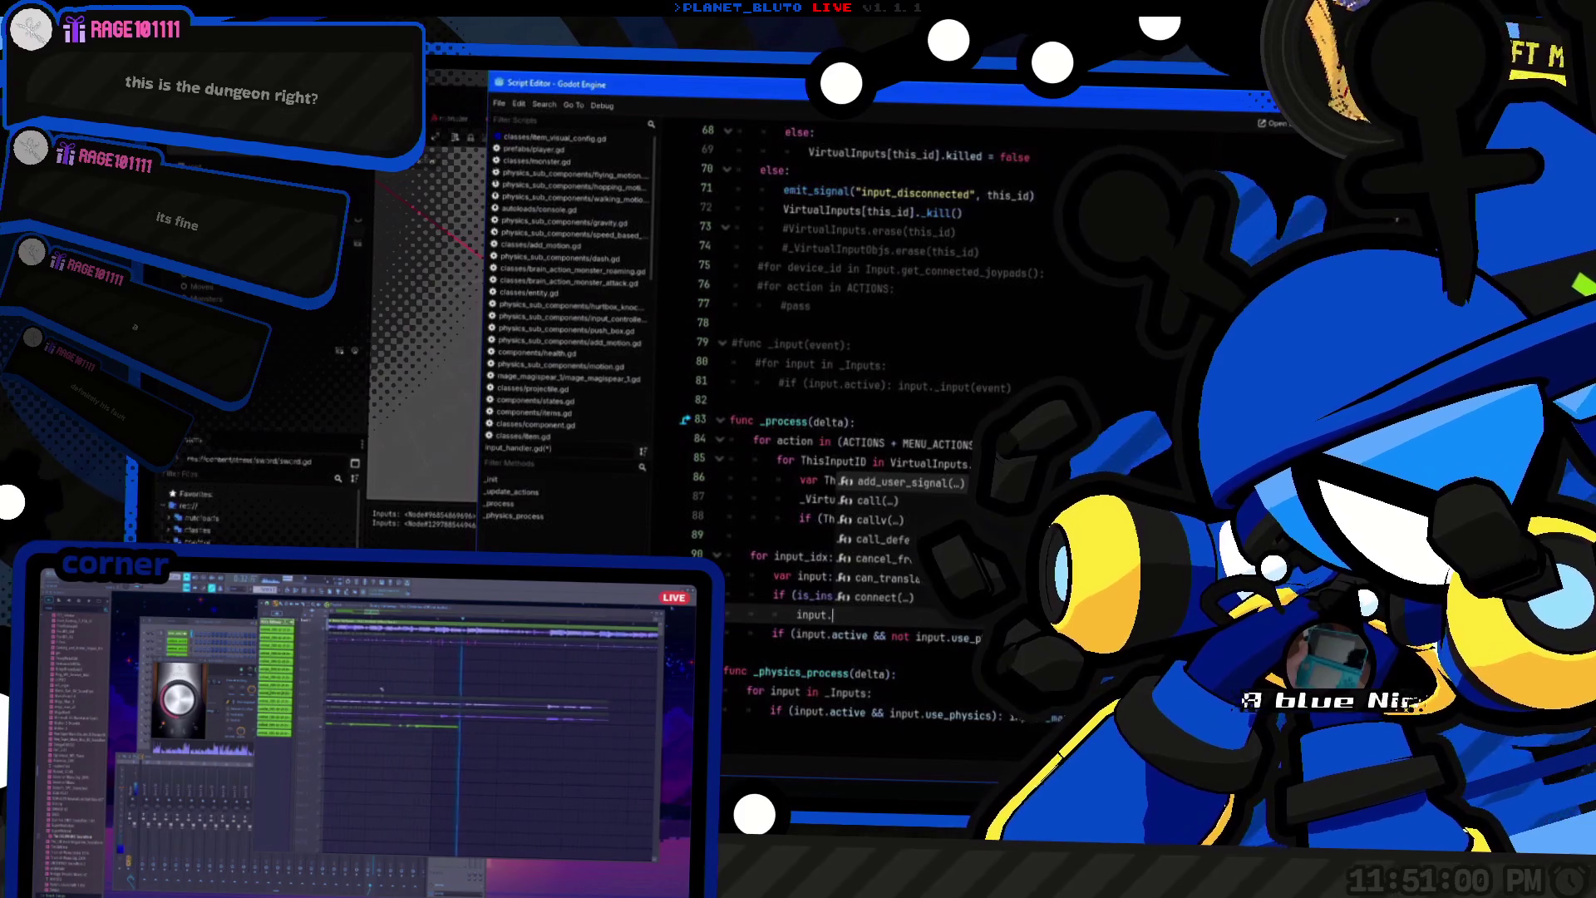
{"action": "key", "text": "BackSpace"}
{"action": "key", "text": "ctrl+BackSpace"}
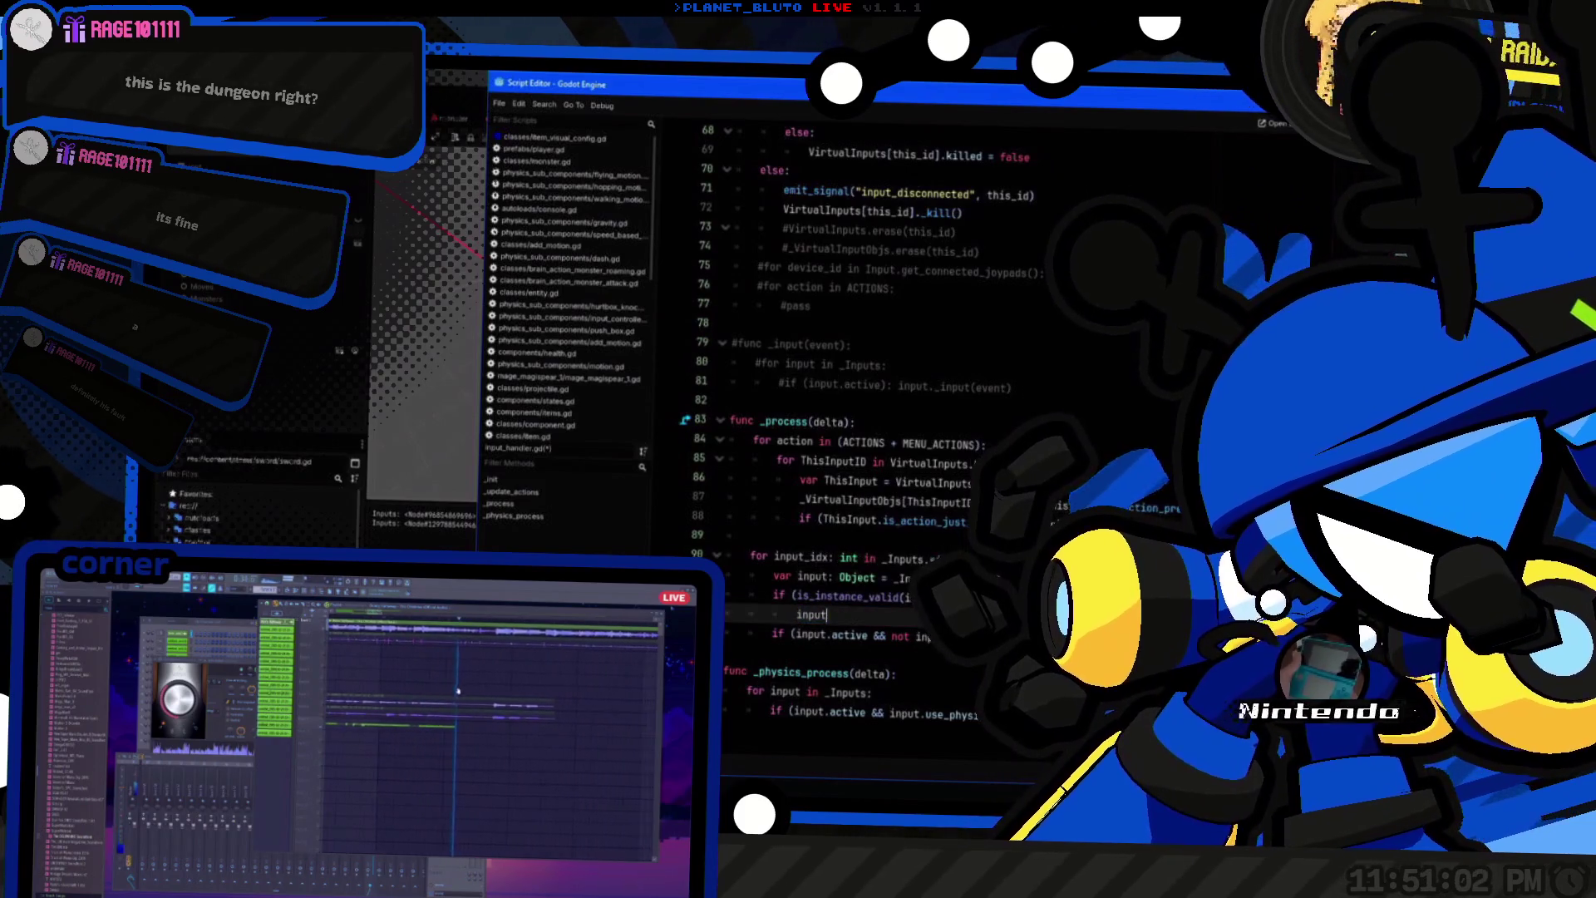
{"action": "type", "text": "input"}
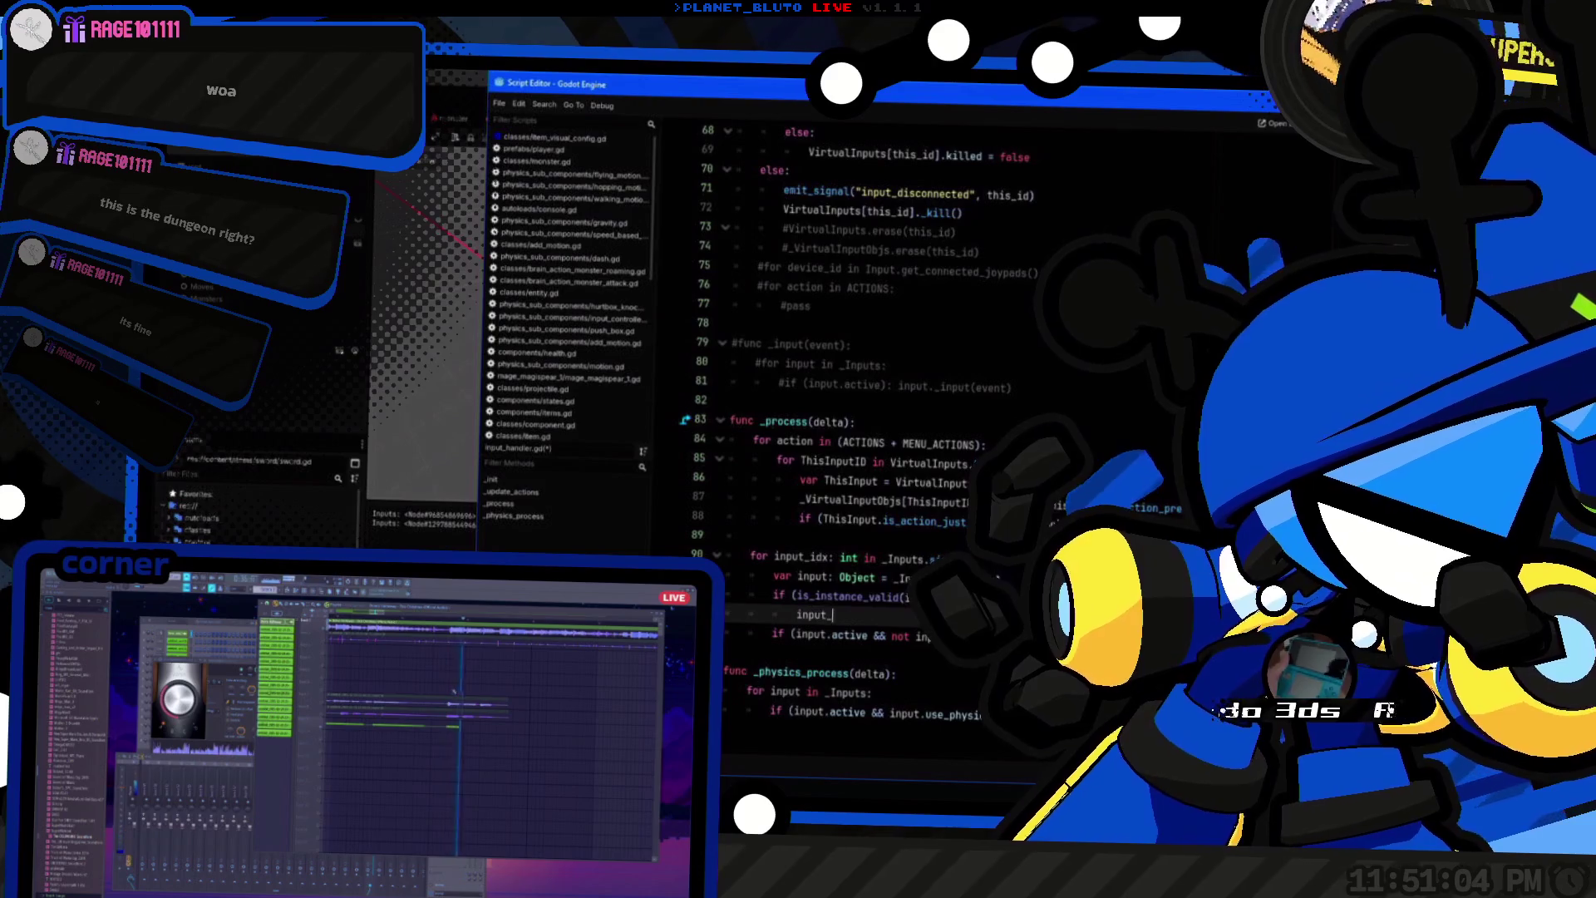
{"action": "key", "text": "ctrl+BackSpace"}
{"action": "left_click", "coordinate": [752, 534]}
{"action": "key", "text": "Return"}
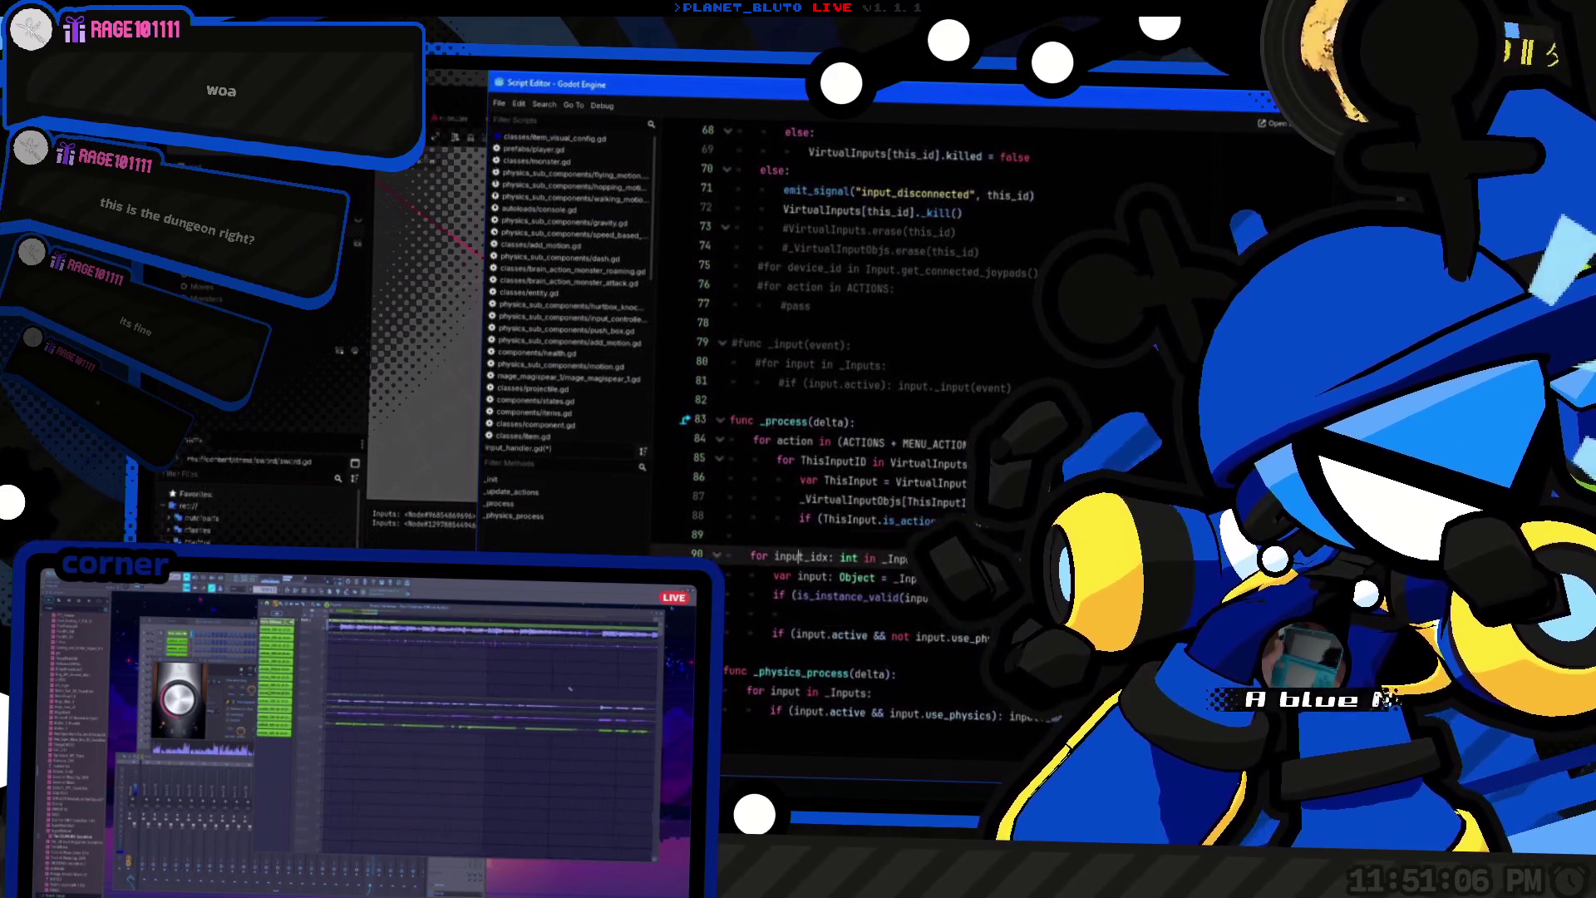
{"action": "type", "text": "var killin"}
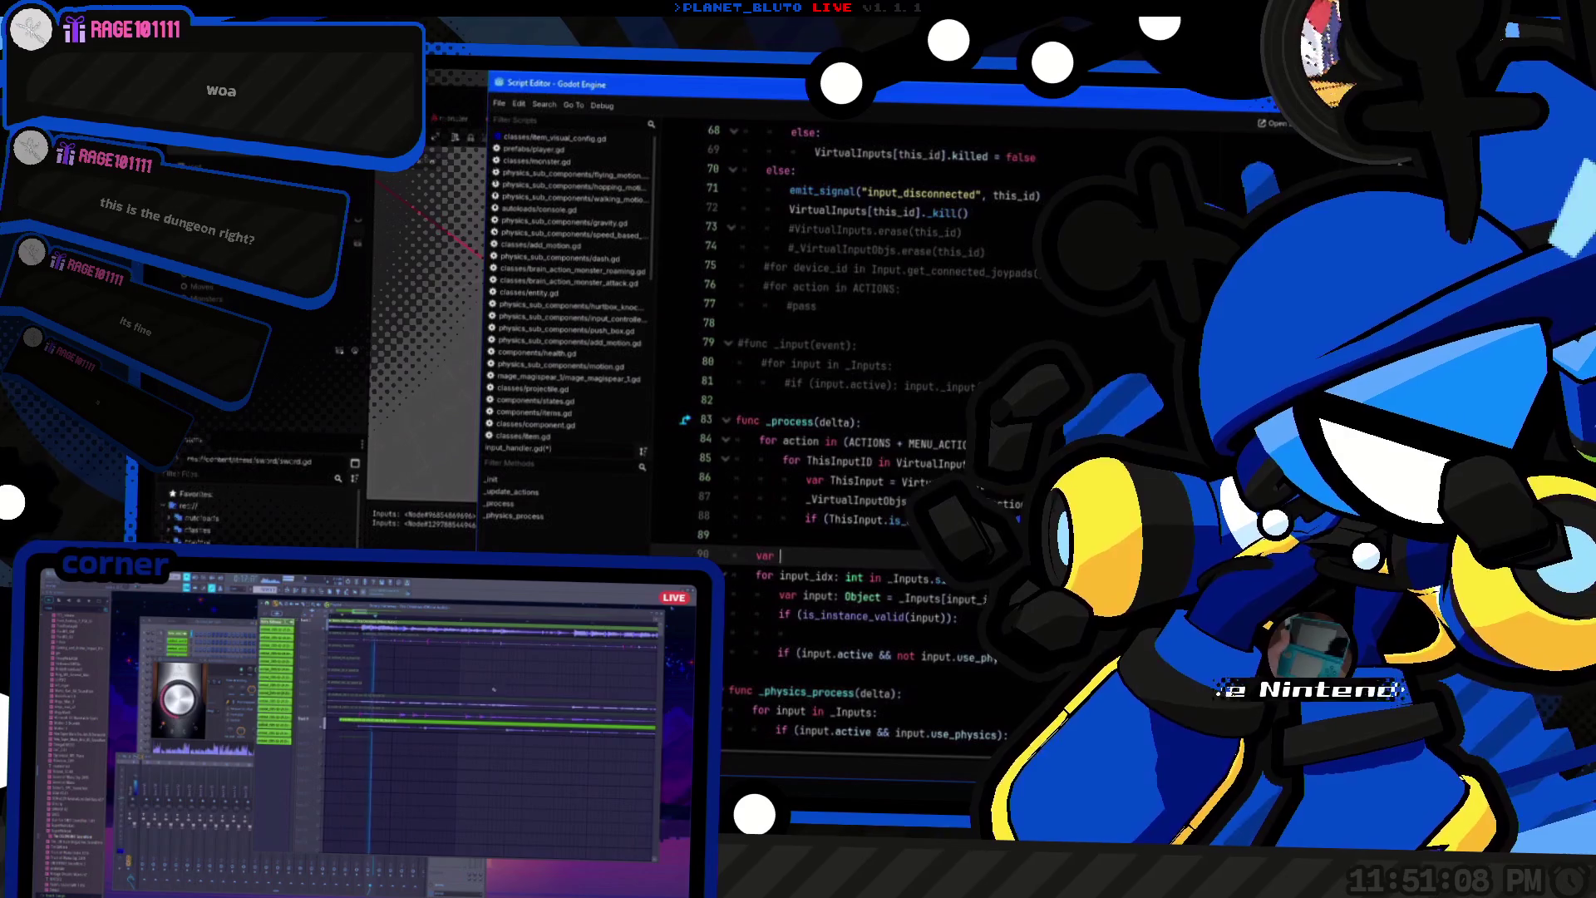
{"action": "type", "text": "g_these = []"}
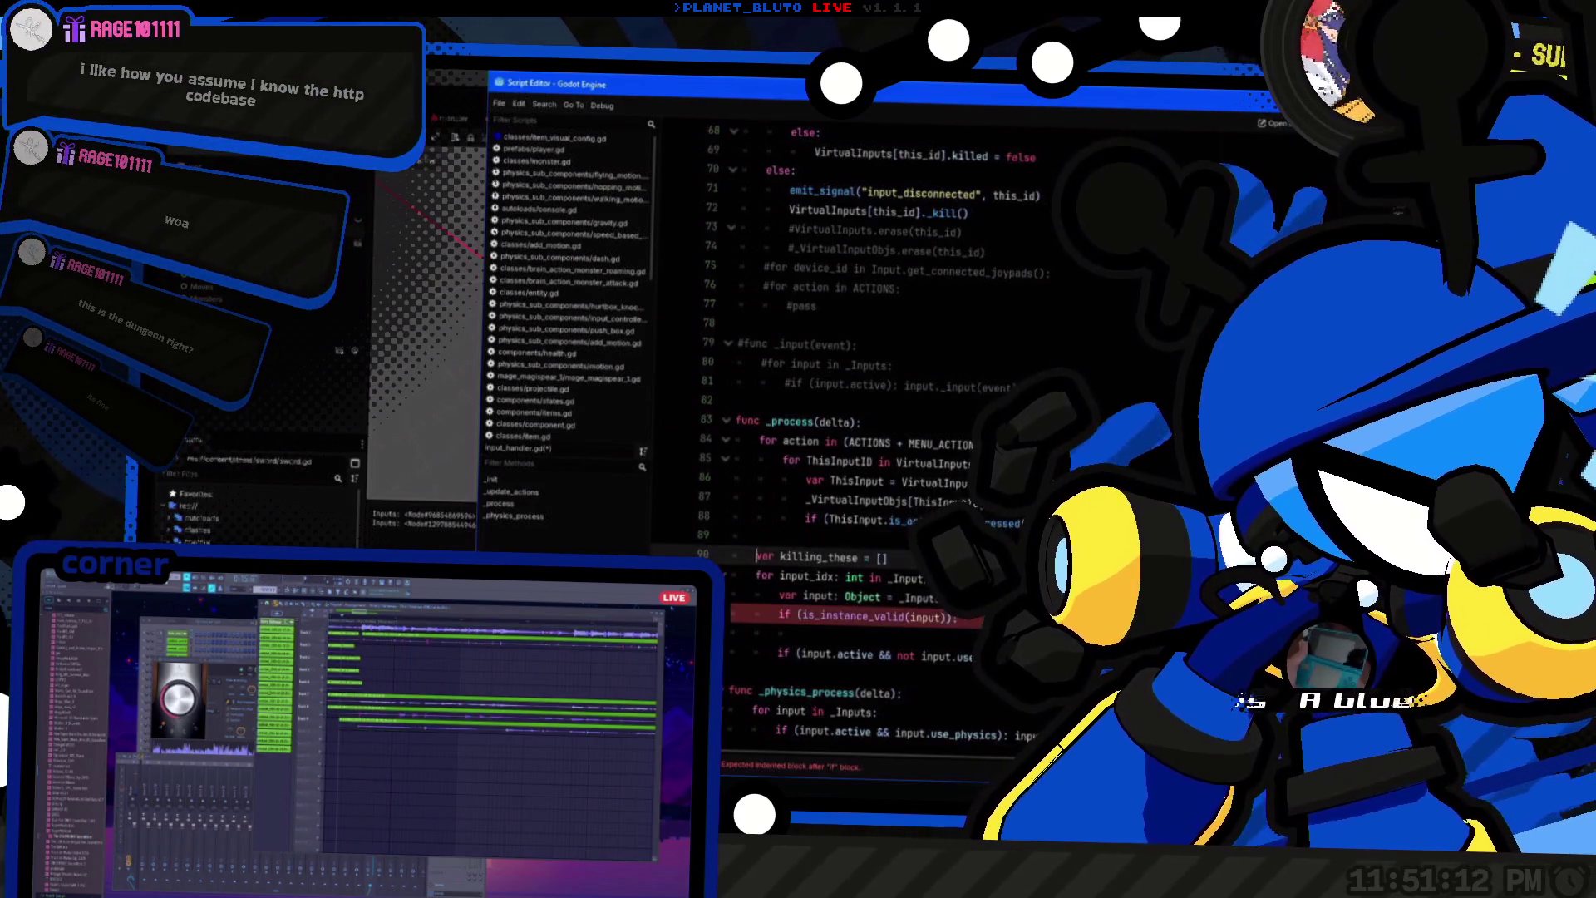
{"action": "type", "text": "PackedInt32Ar"}
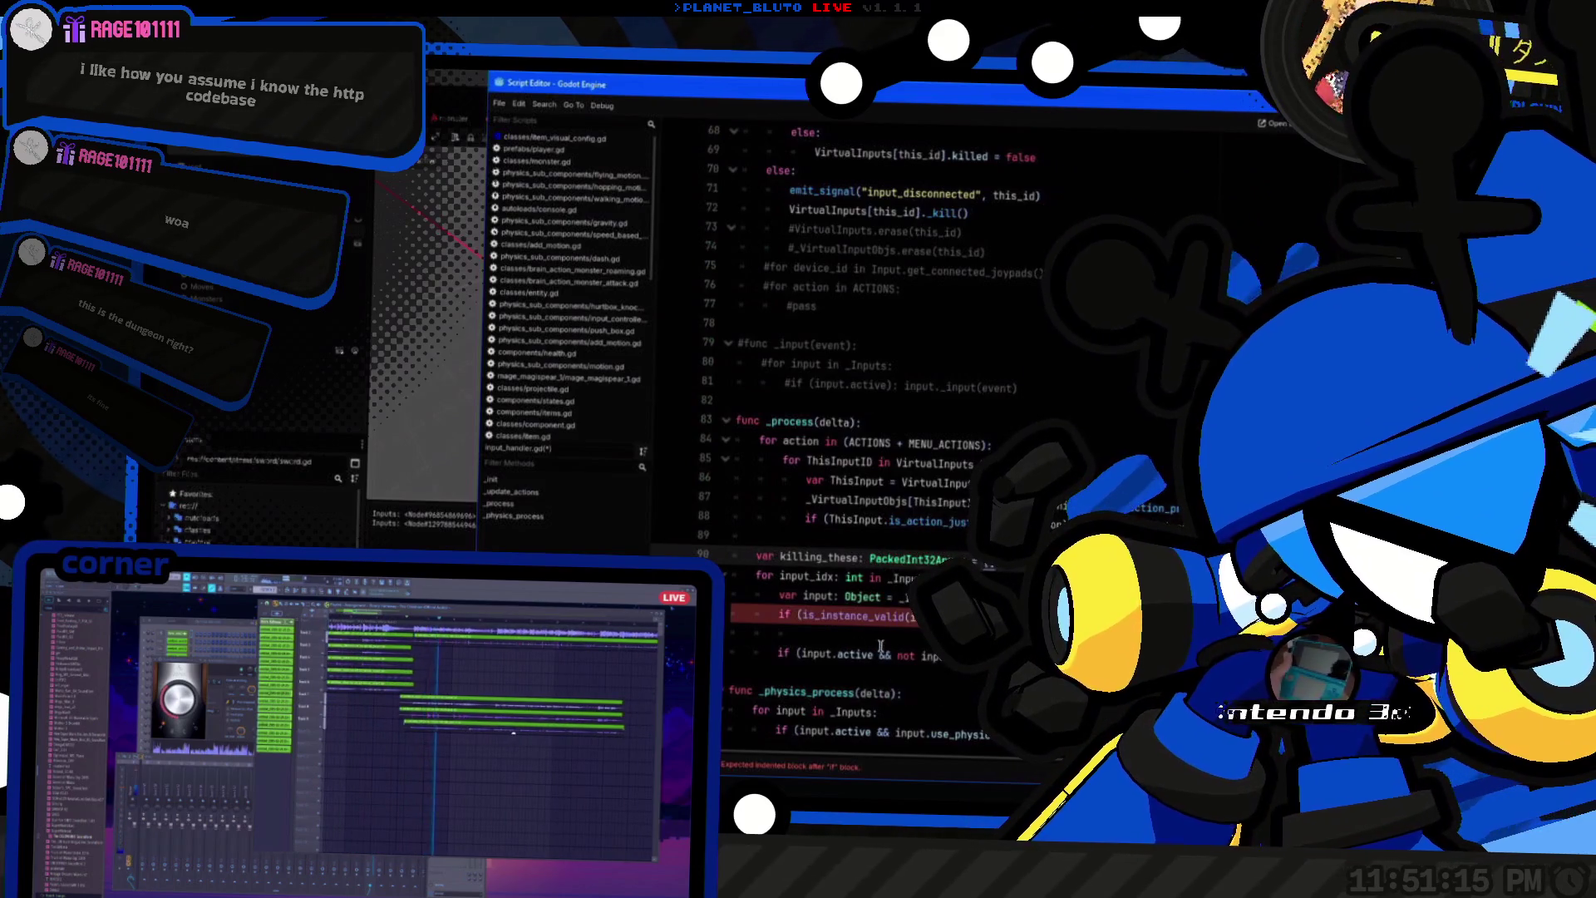
Step: Append input_idx to killing_these in the validity check, and negate is_instance_valid with 'not'
{"action": "left_click", "coordinate": [880, 646]}
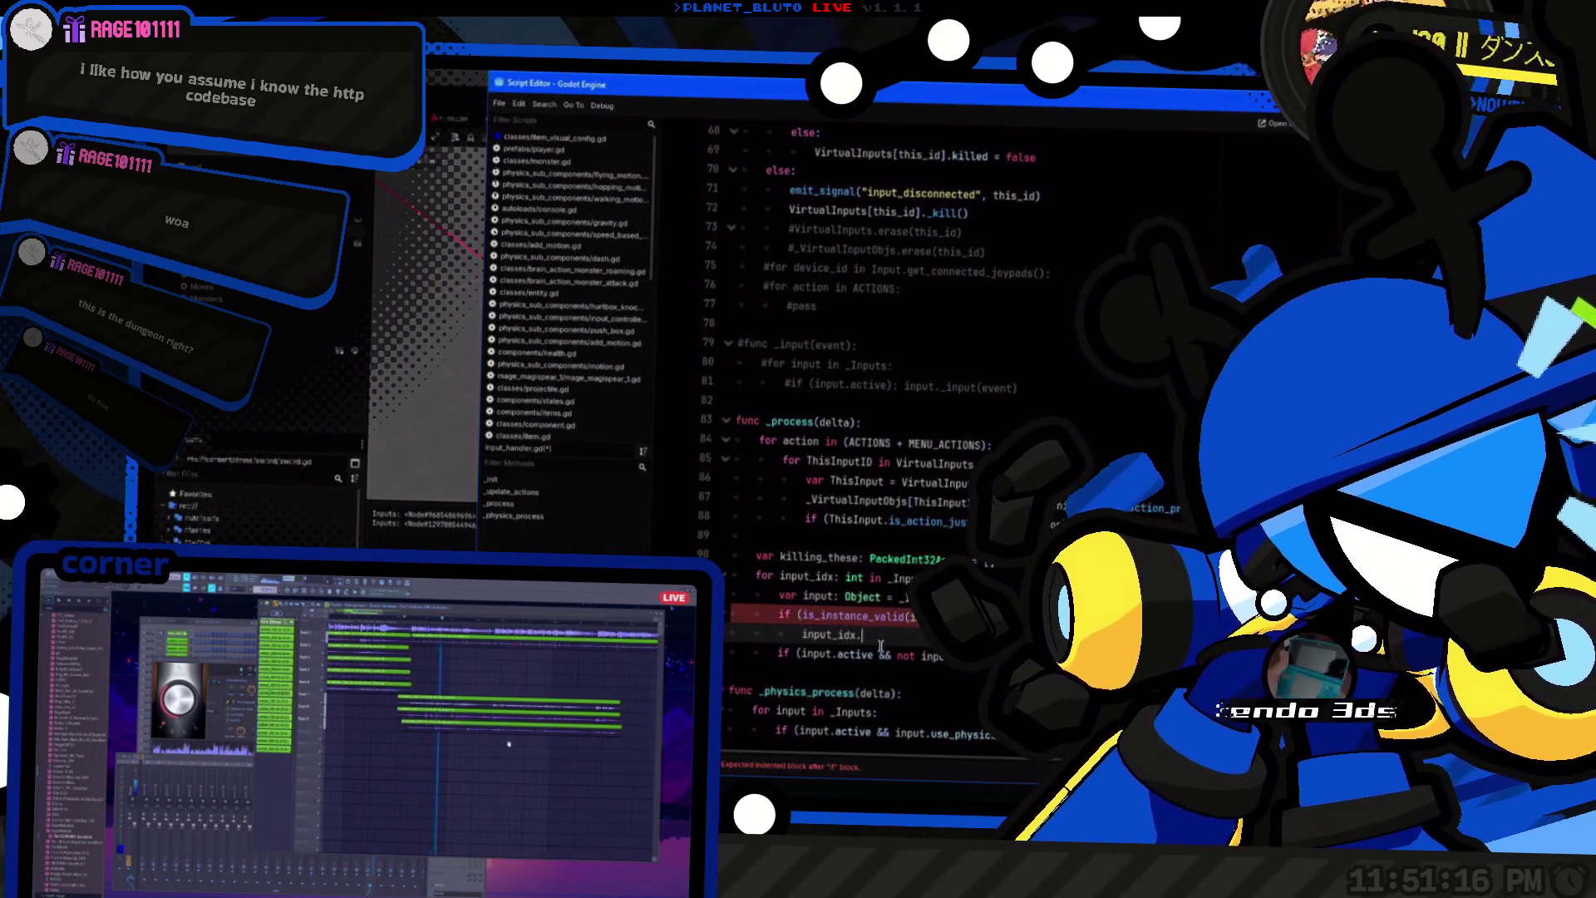
{"action": "type", "text": "killing_these.app"}
{"action": "key", "text": "Return"}
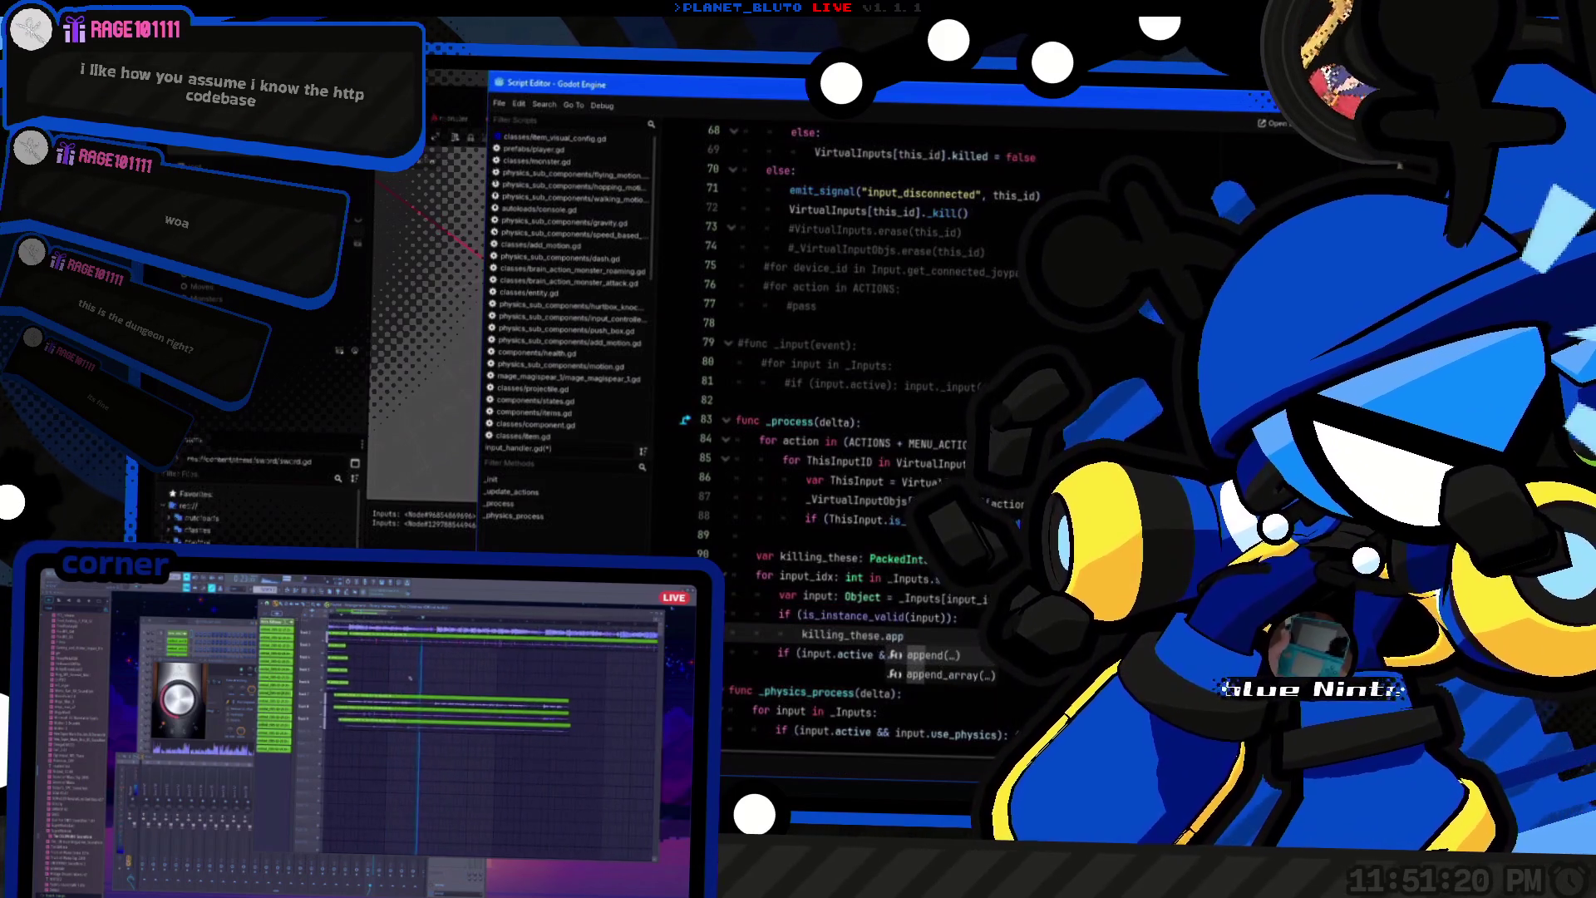
{"action": "type", "text": "end(input_idx"}
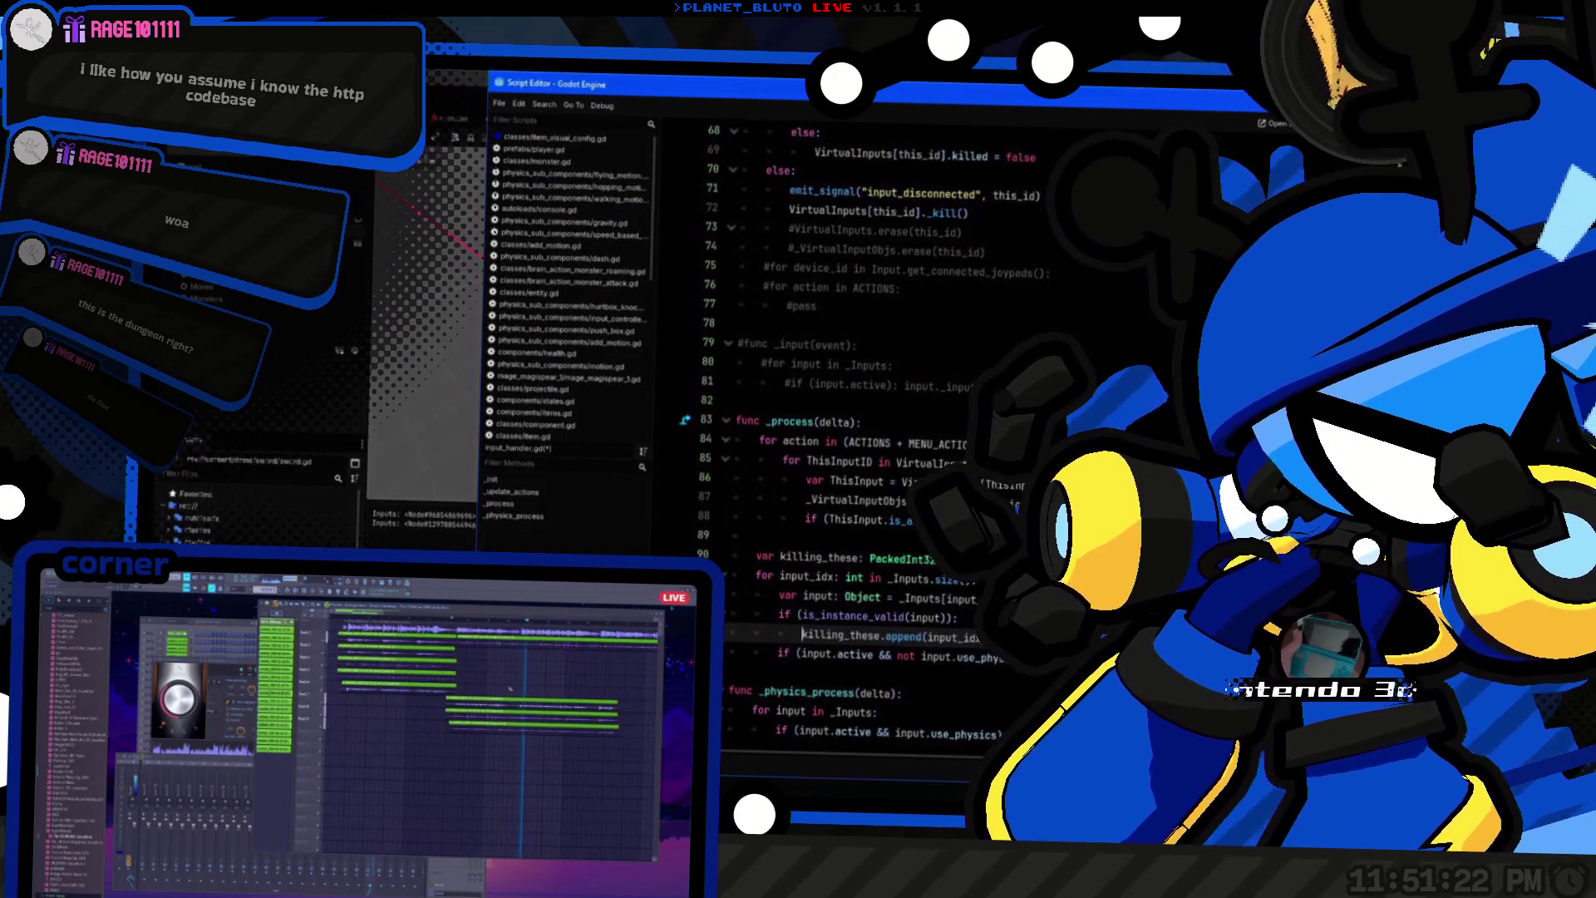
{"action": "key", "text": "BackSpace"}
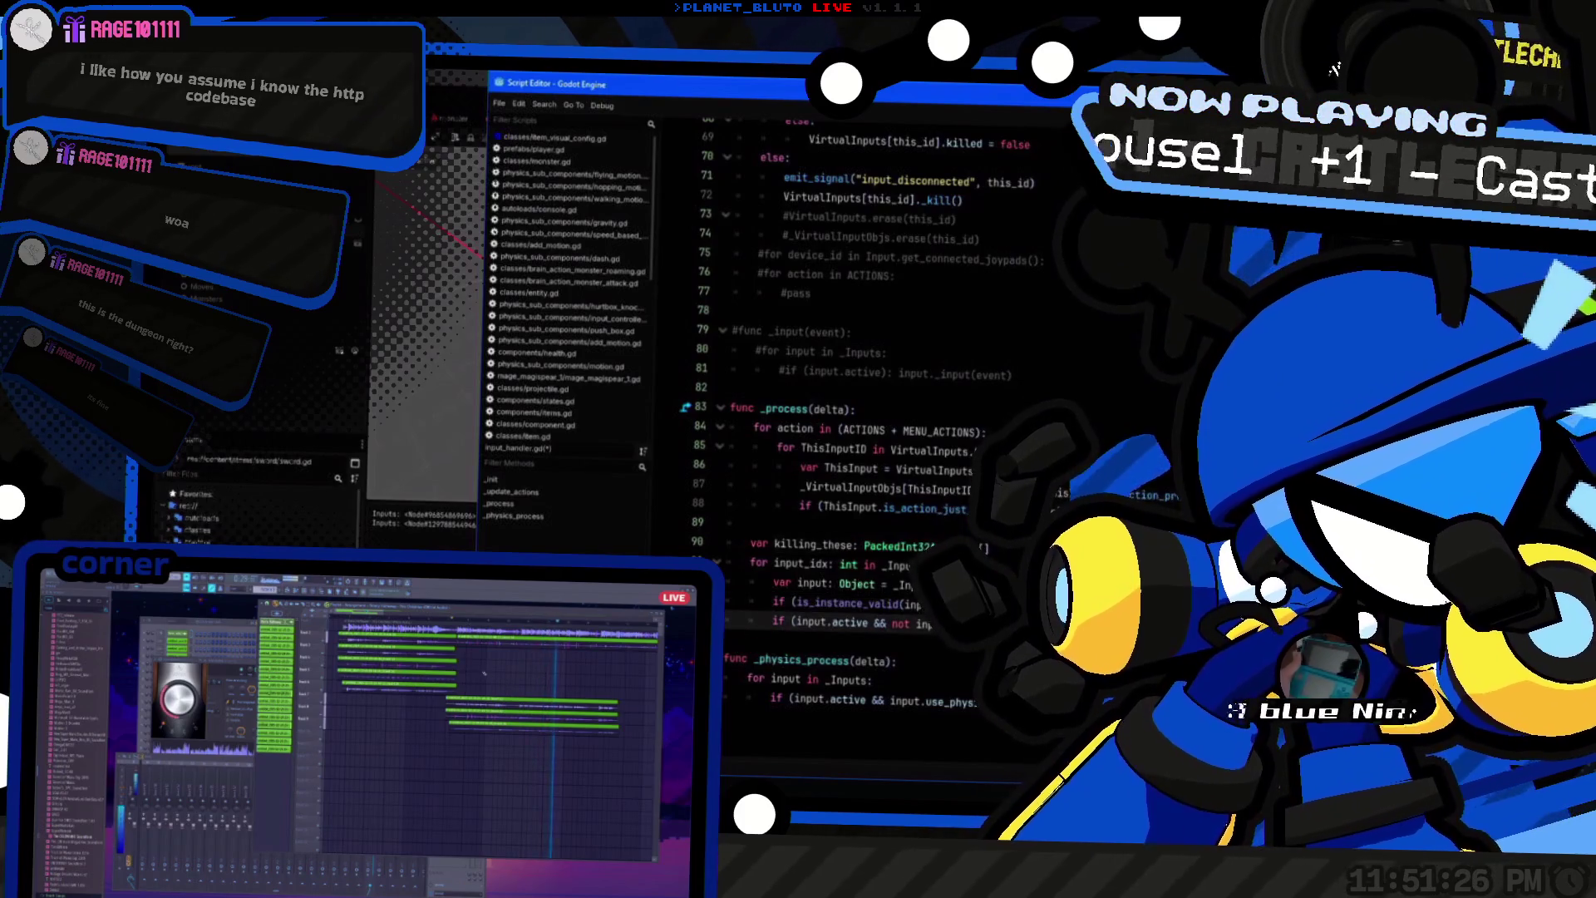
{"action": "key", "text": "Return"}
{"action": "key", "text": "Return"}
{"action": "type", "text": "killing_these."}
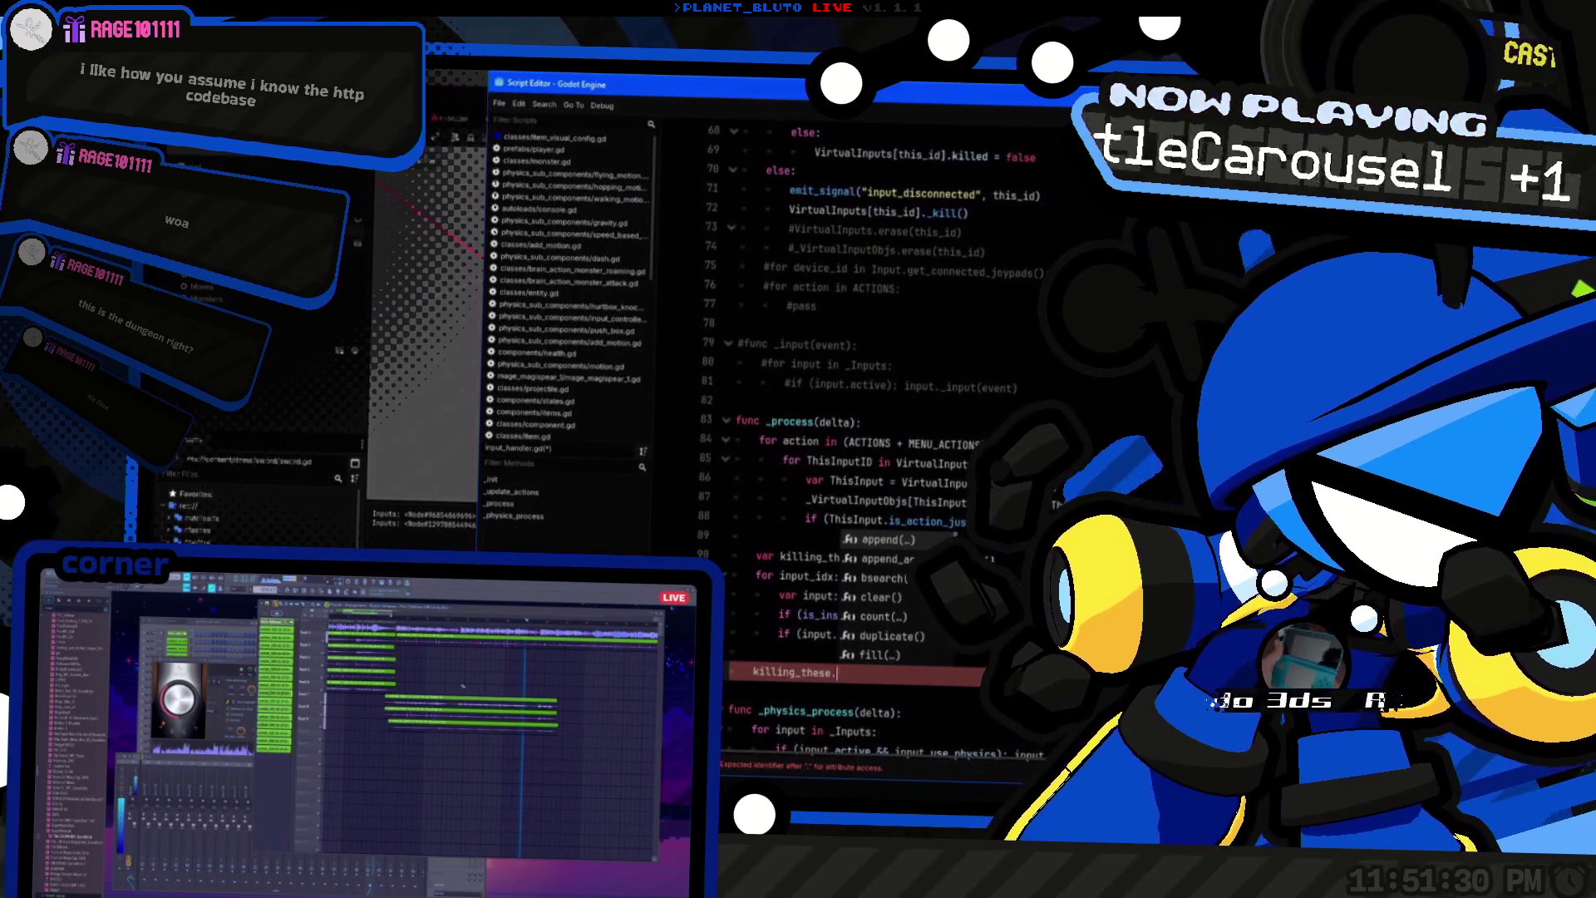
{"action": "key", "text": "BackSpace"}
{"action": "key", "text": "BackSpace"}
{"action": "key", "text": "BackSpace"}
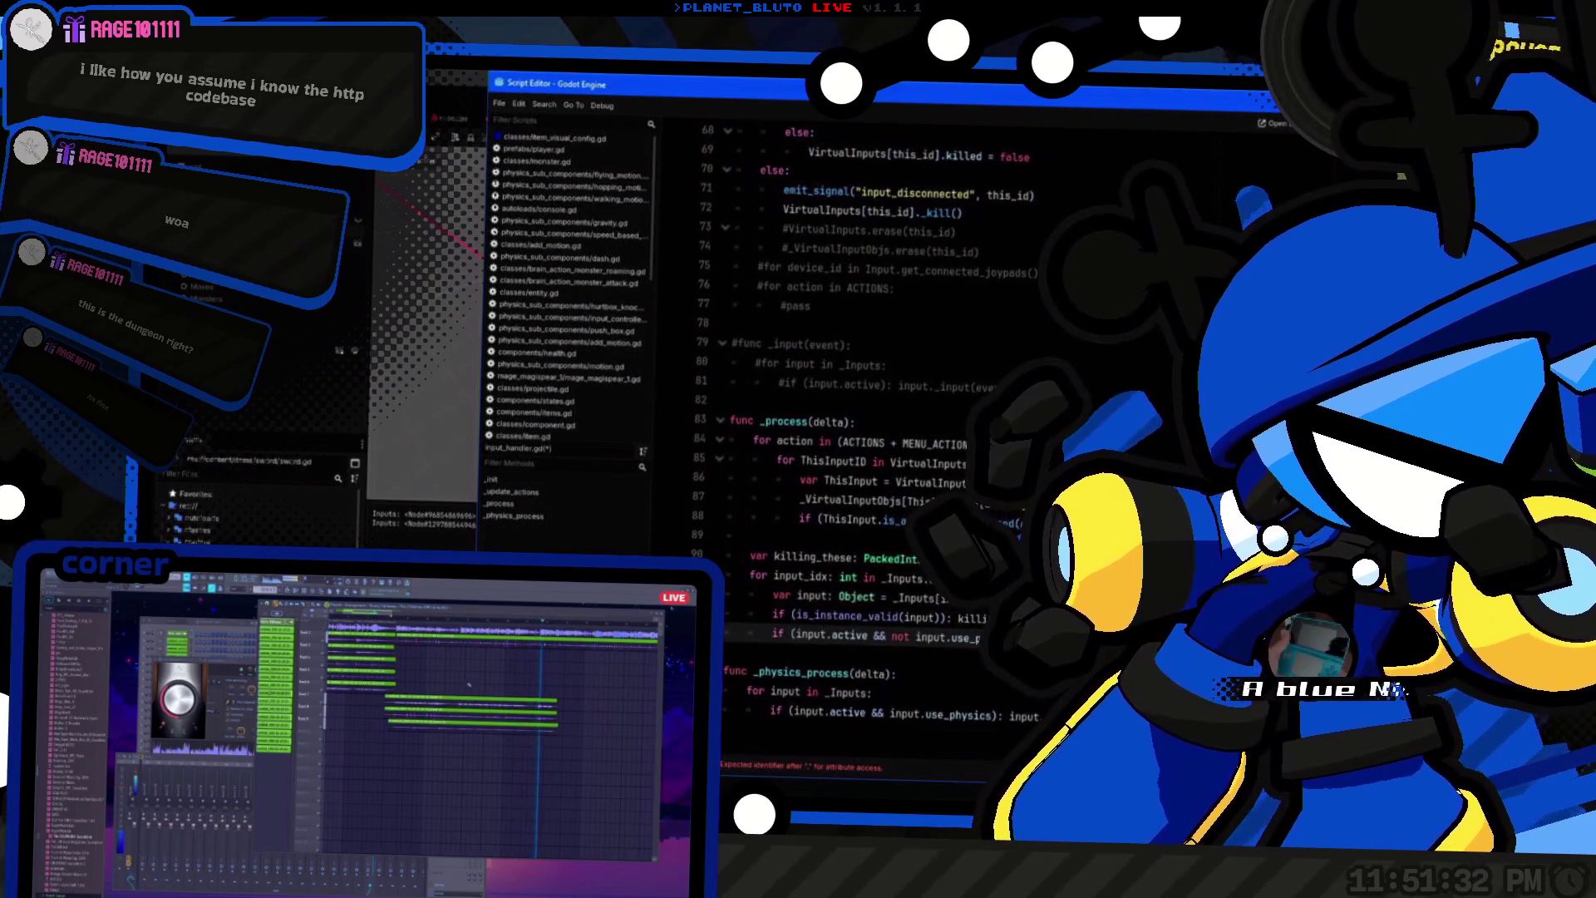
{"action": "key", "text": "shift+Home"}
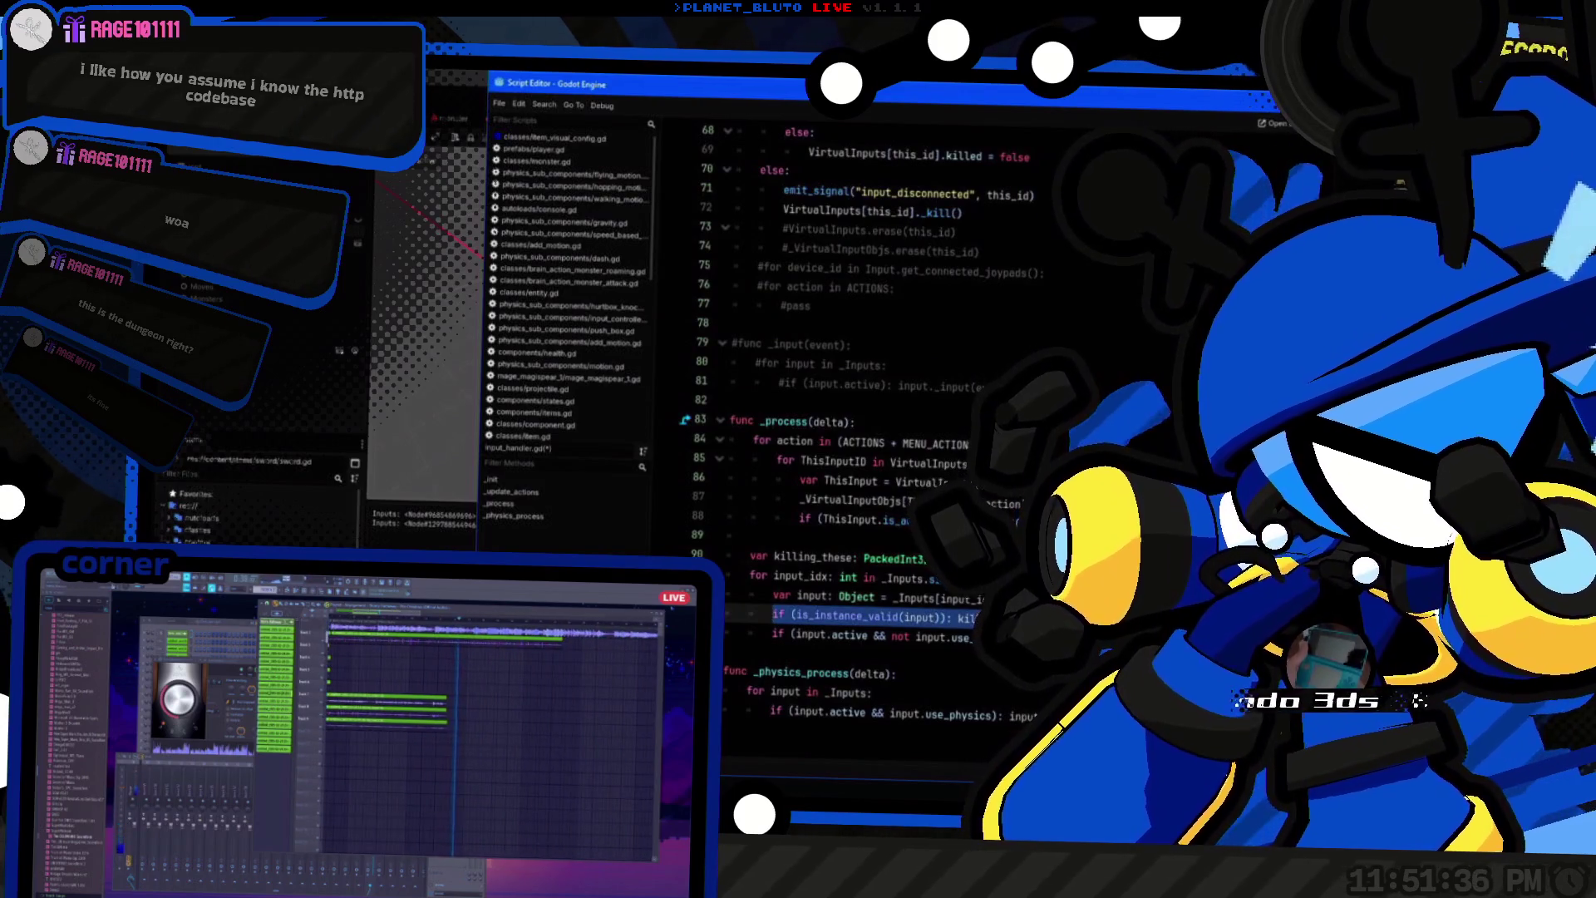
{"action": "key", "text": "Left"}
{"action": "key", "text": "shift+End"}
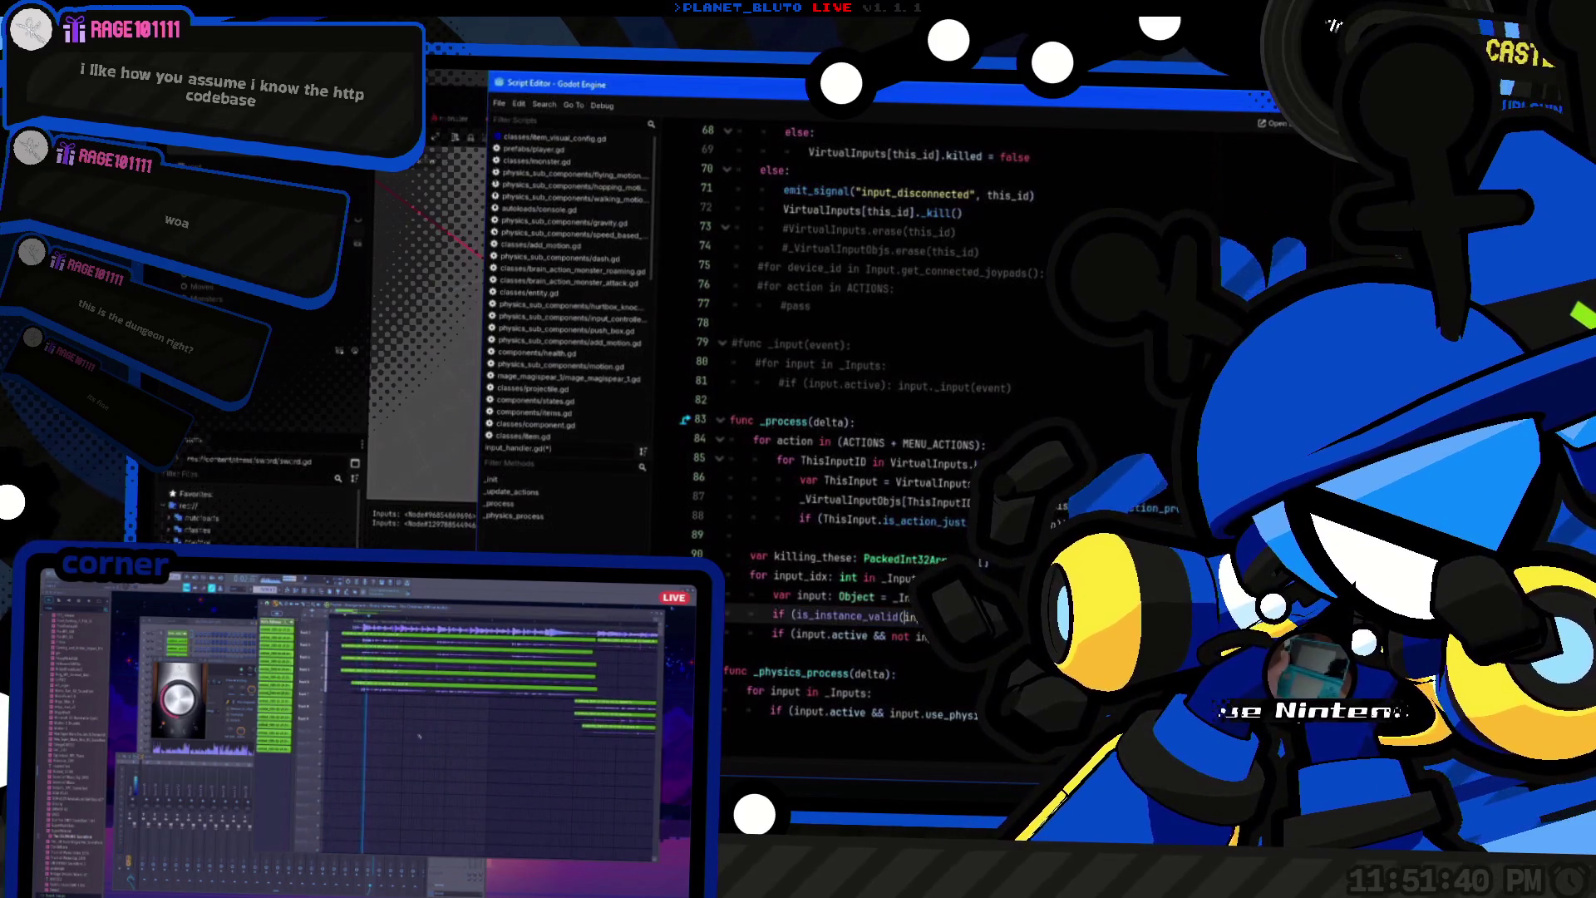
{"action": "type", "text": "not"}
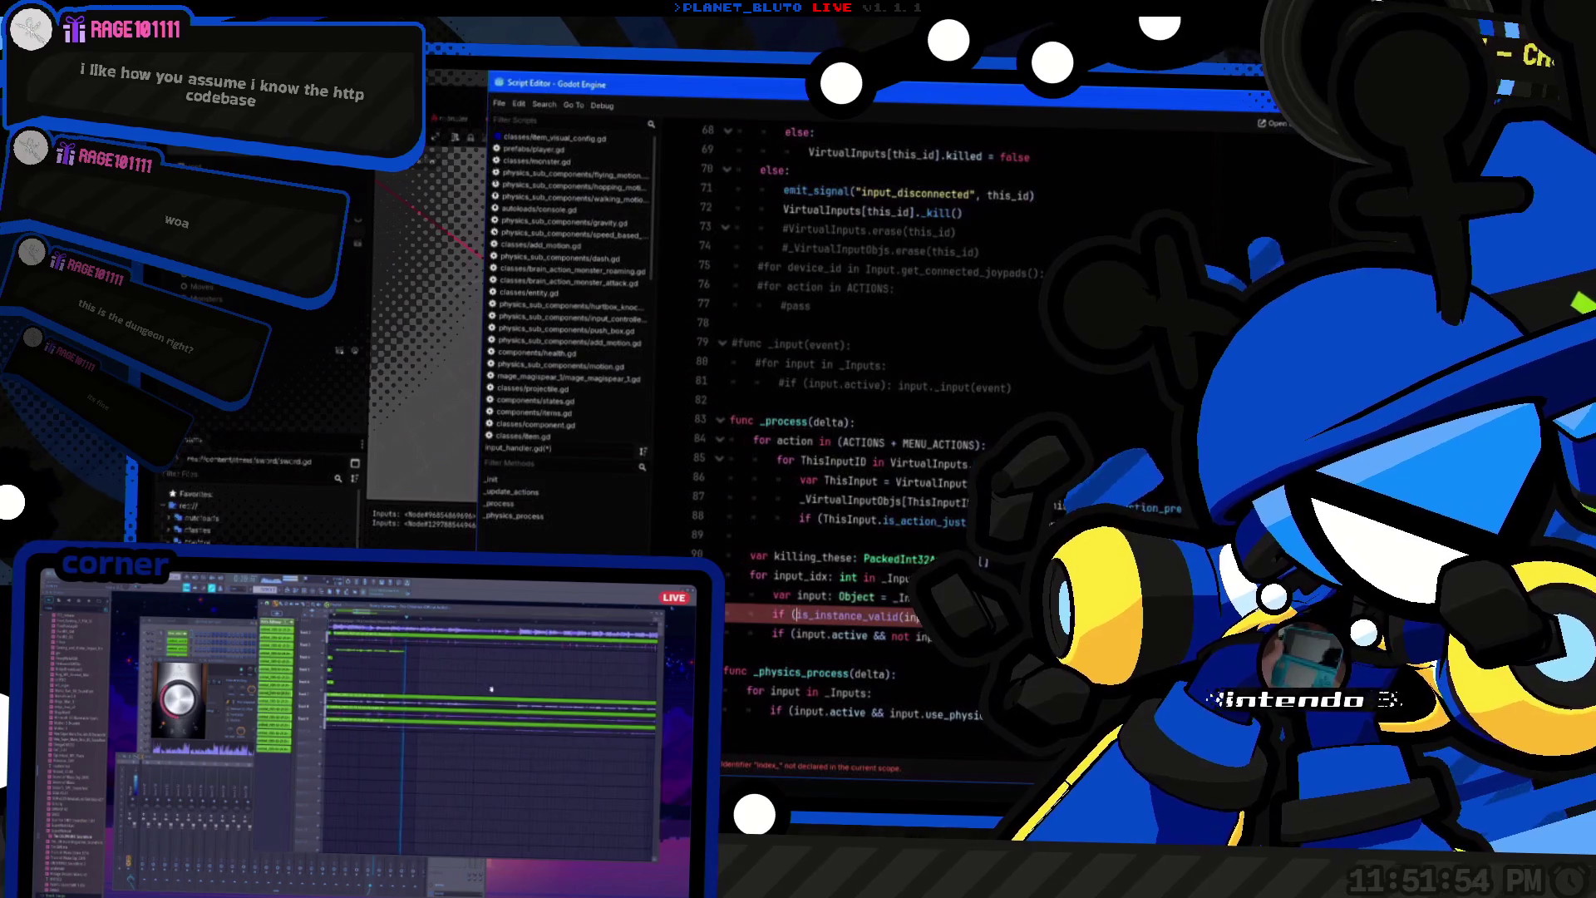
Step: Add 'if killing_these.size() > 0:' after the input loop, containing 'for kill_this in killing_these'
{"action": "key", "text": "Return"}
{"action": "key", "text": "Return"}
{"action": "type", "text": "killing_these."}
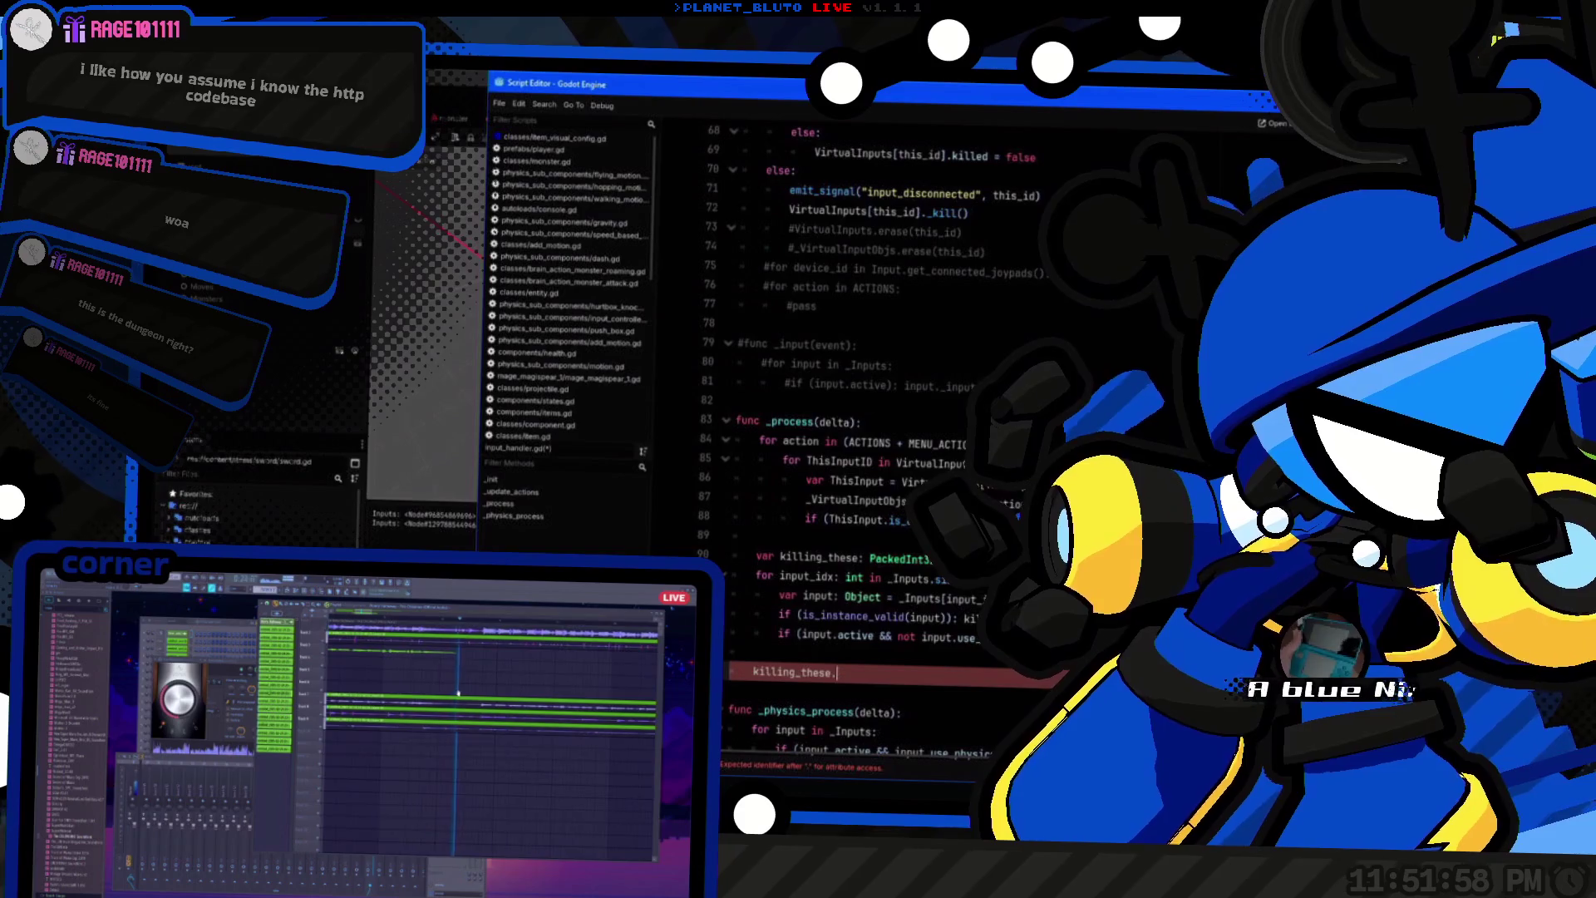
{"action": "type", "text": "if ("}
{"action": "key", "text": "End"}
{"action": "type", "text": "s"}
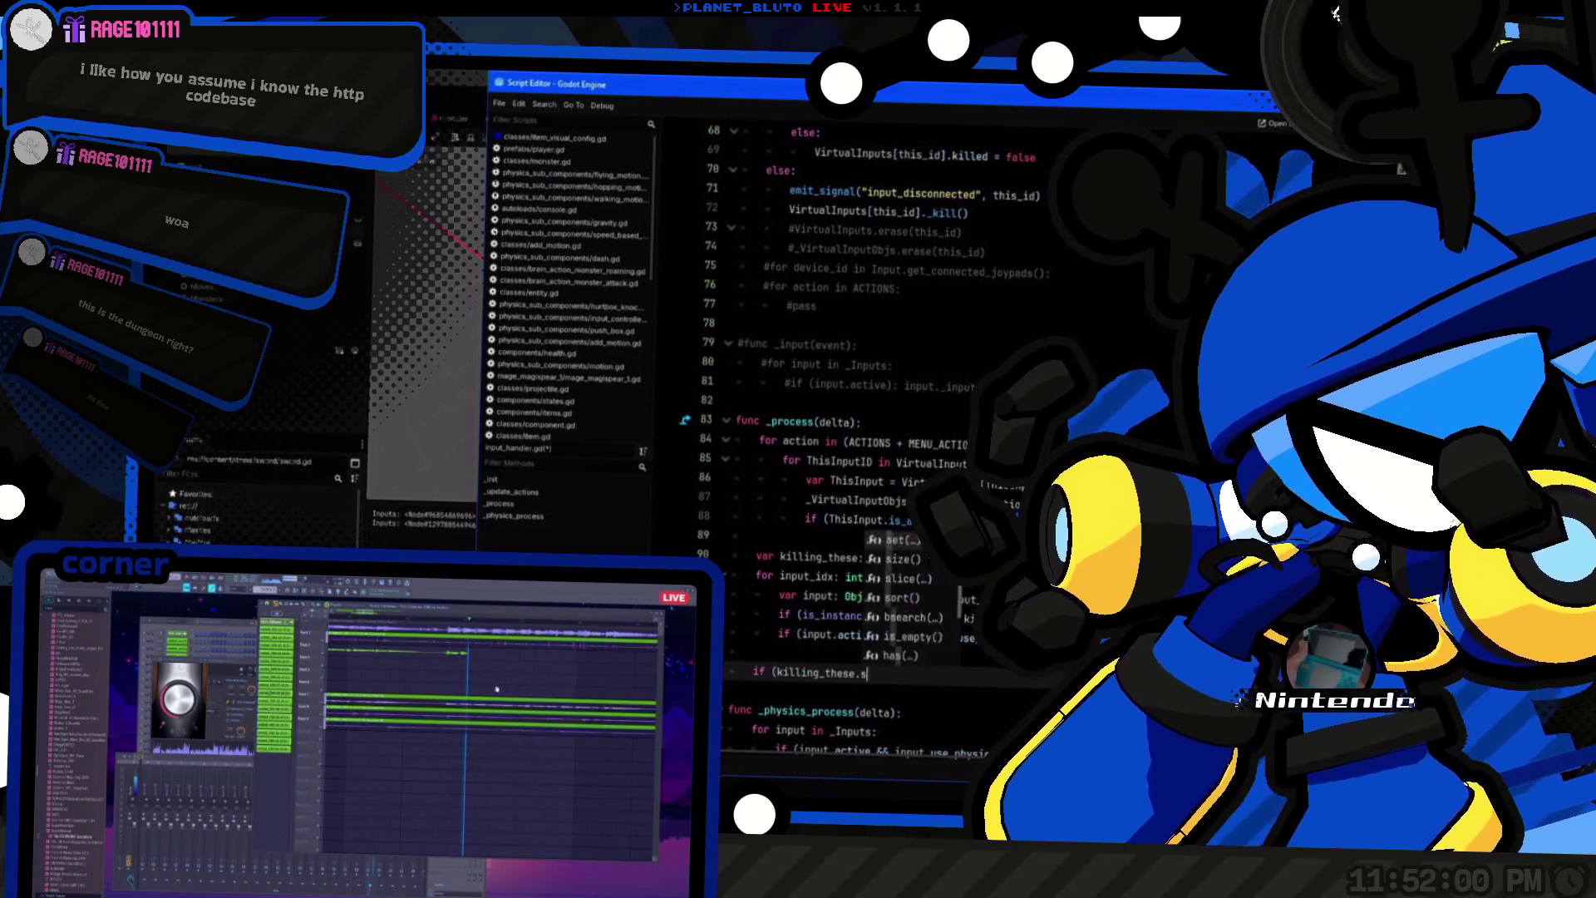
{"action": "type", "text": "ize() >0"}
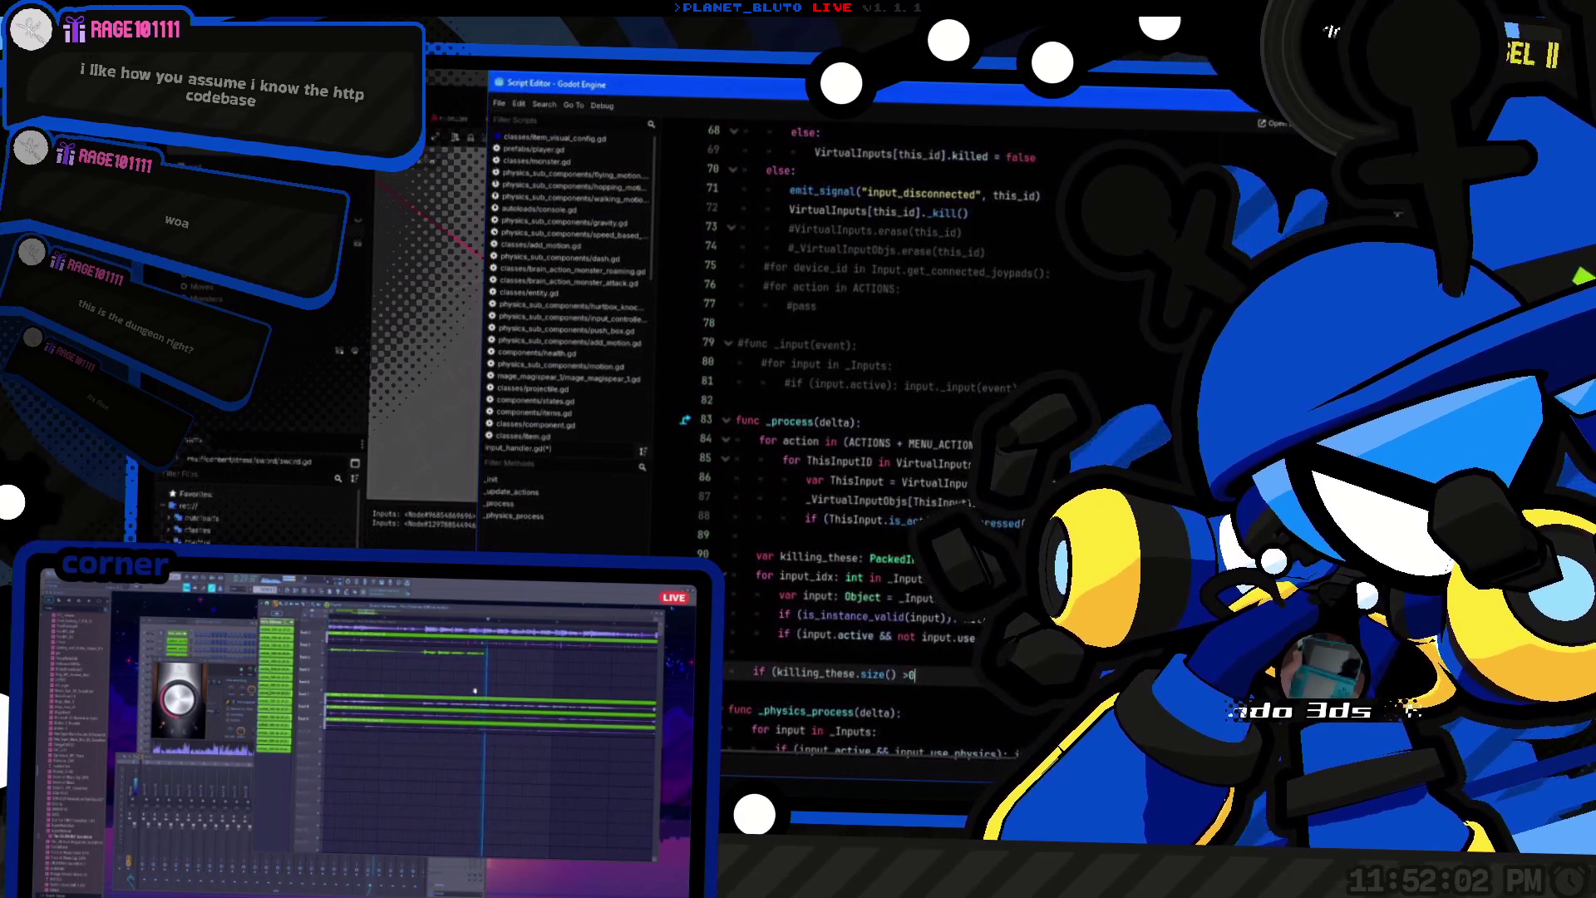
{"action": "key", "text": "BackSpace"}
{"action": "type", "text": "0): killing_"}
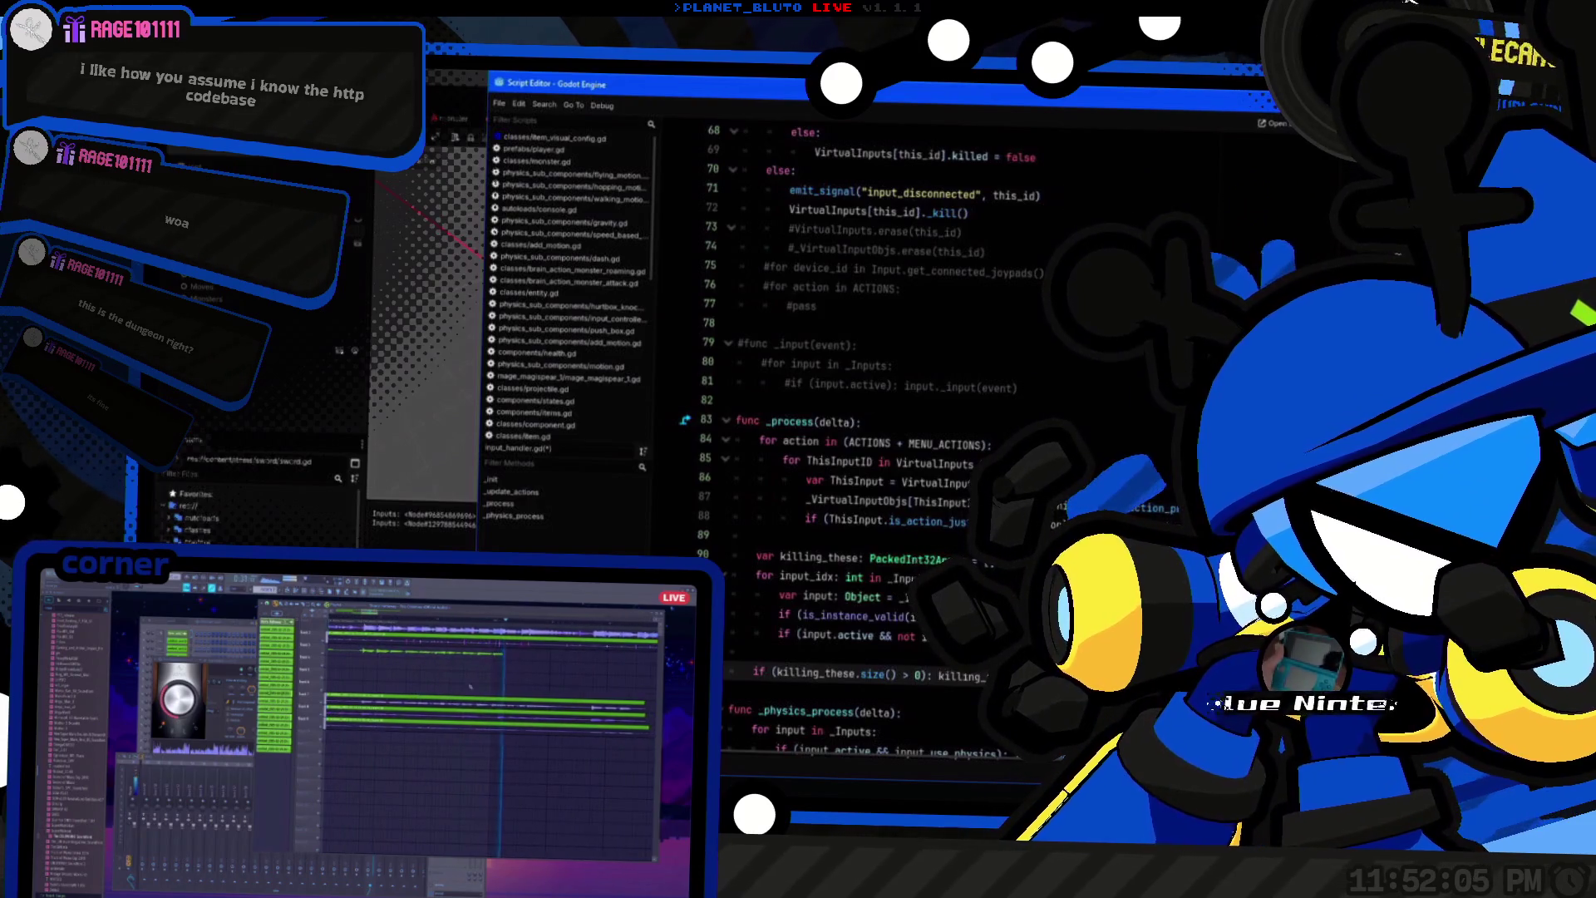
{"action": "key", "text": "Return"}
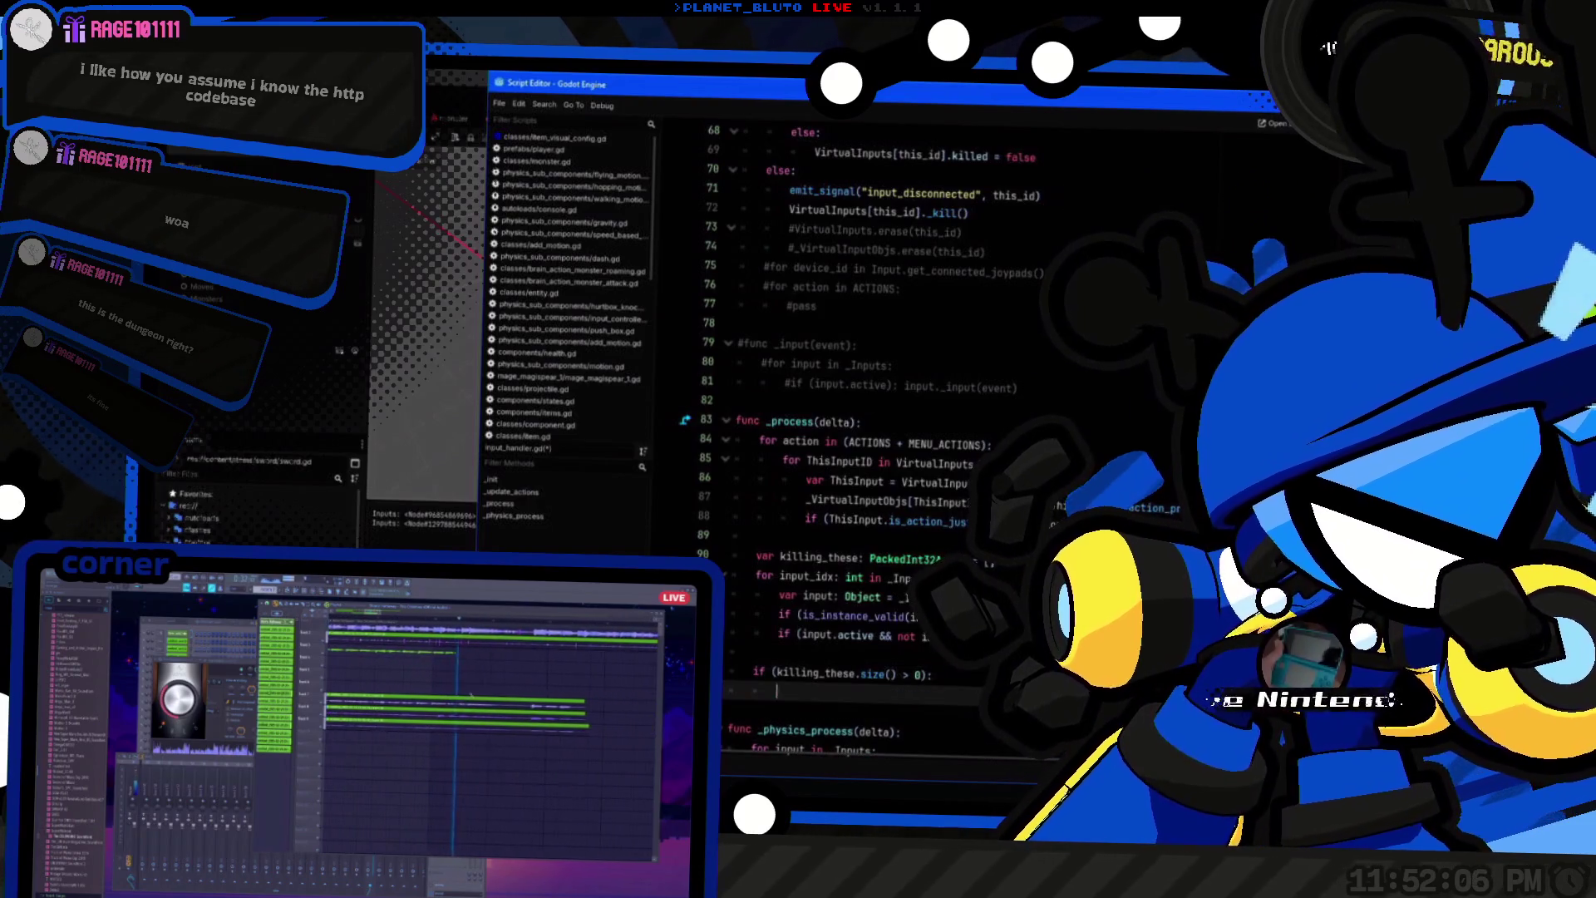
{"action": "type", "text": "kil_this"}
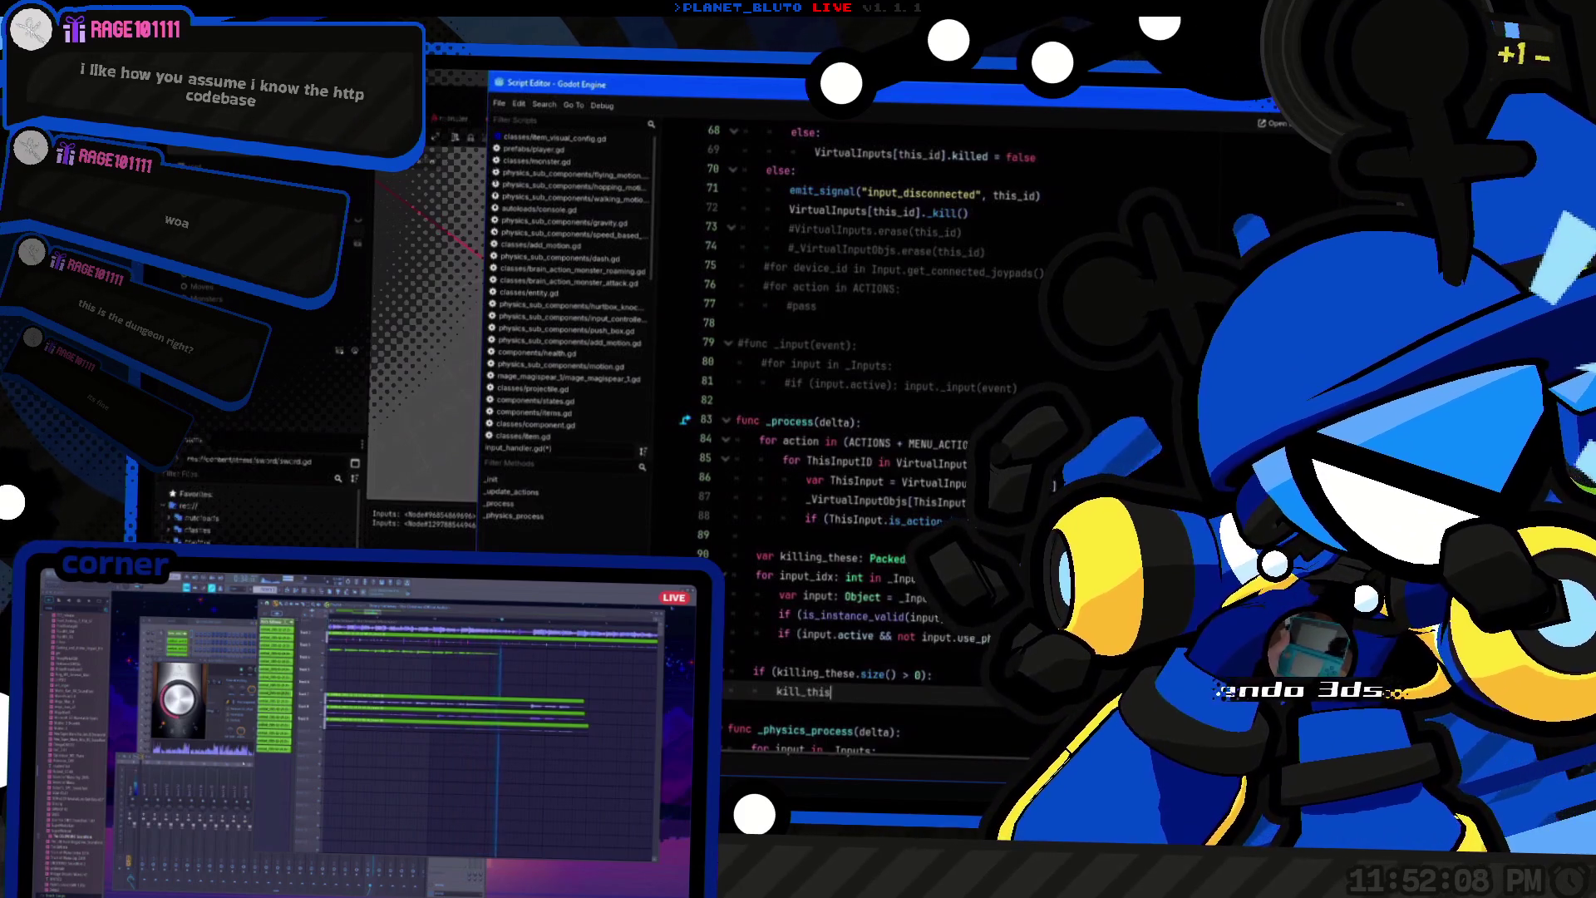
{"action": "type", "text": "or"}
{"action": "key", "text": "End"}
{"action": "type", "text": "in killing_these"}
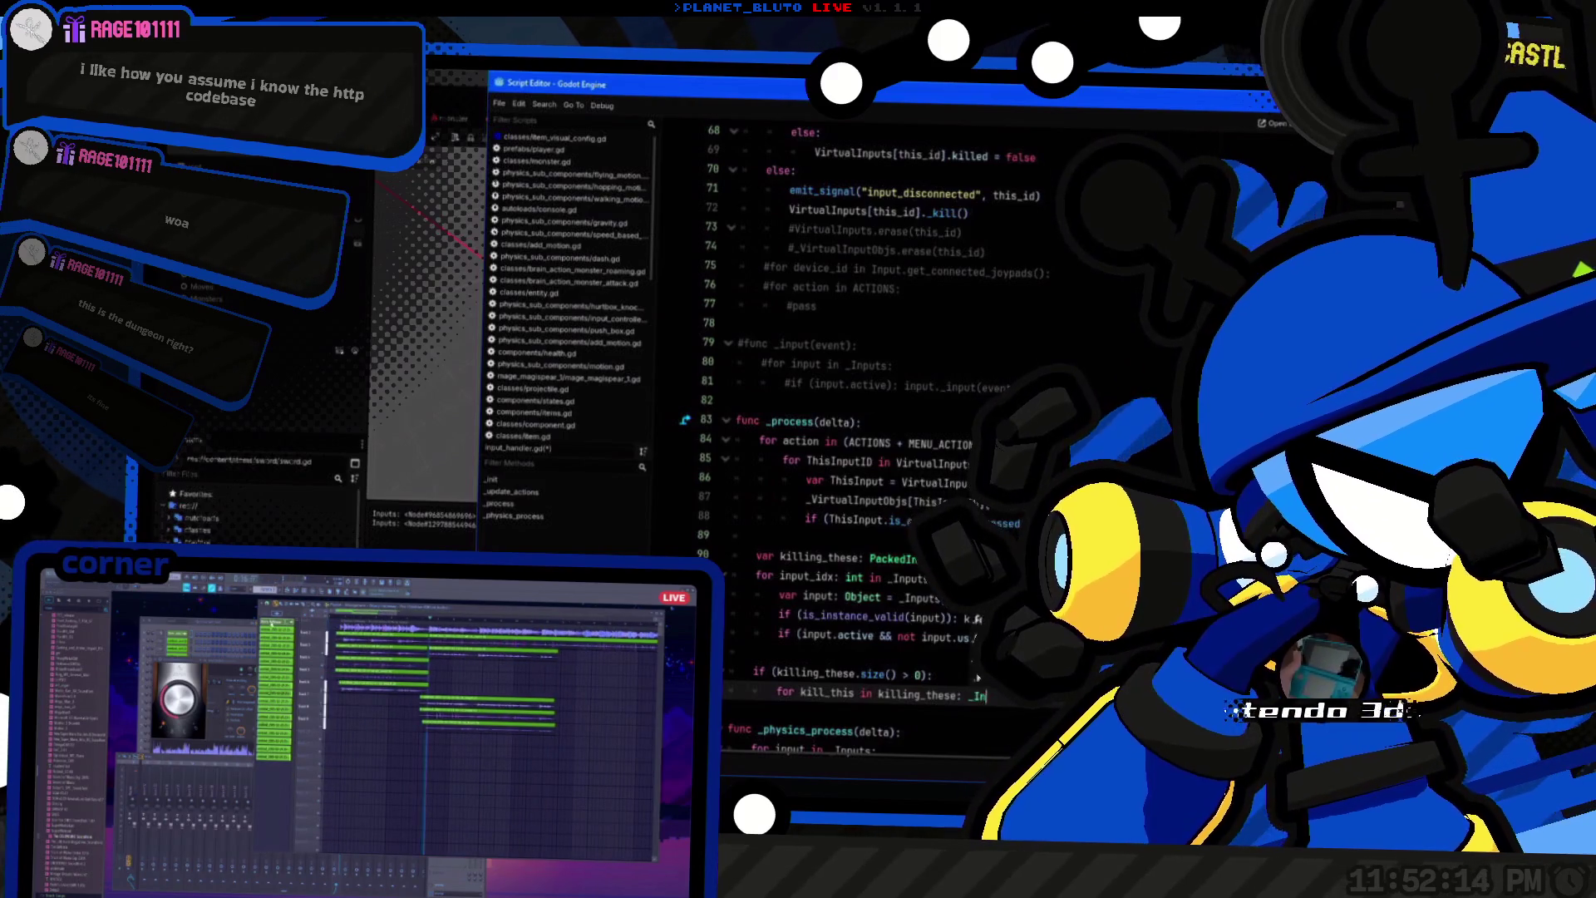
{"action": "left_click", "coordinate": [879, 694]}
{"action": "type", "text": ".siz"}
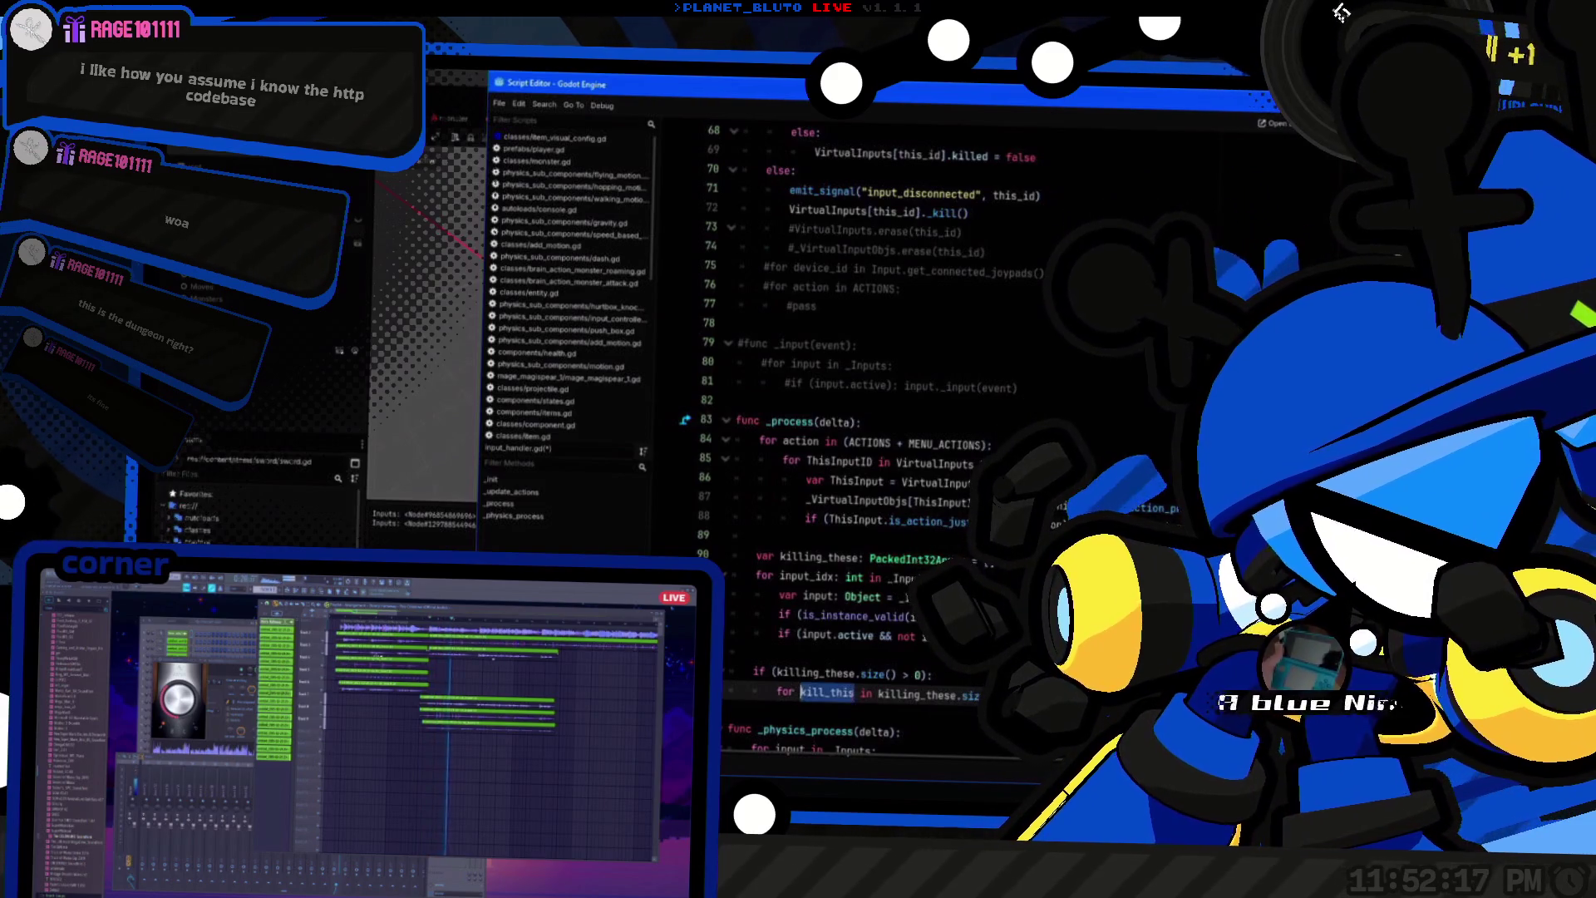
{"action": "key", "text": "Down"}
{"action": "key", "text": "Down"}
{"action": "key", "text": "Down"}
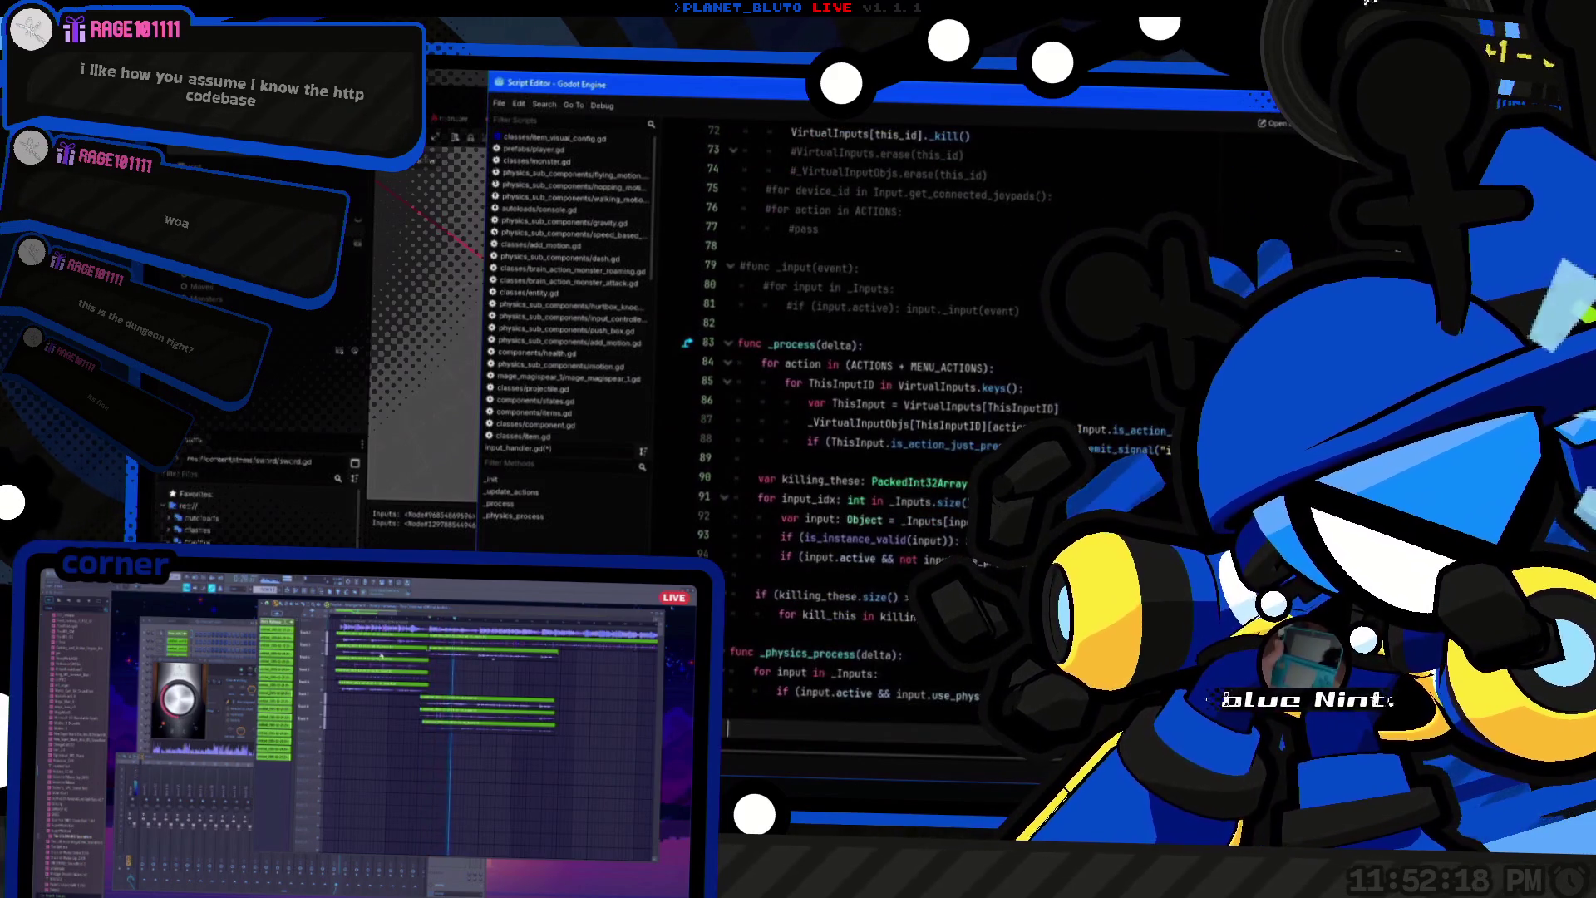
Step: Paste the killing_these size check and kill_this loop at the end of _physics_process
{"action": "left_click", "coordinate": [923, 616]}
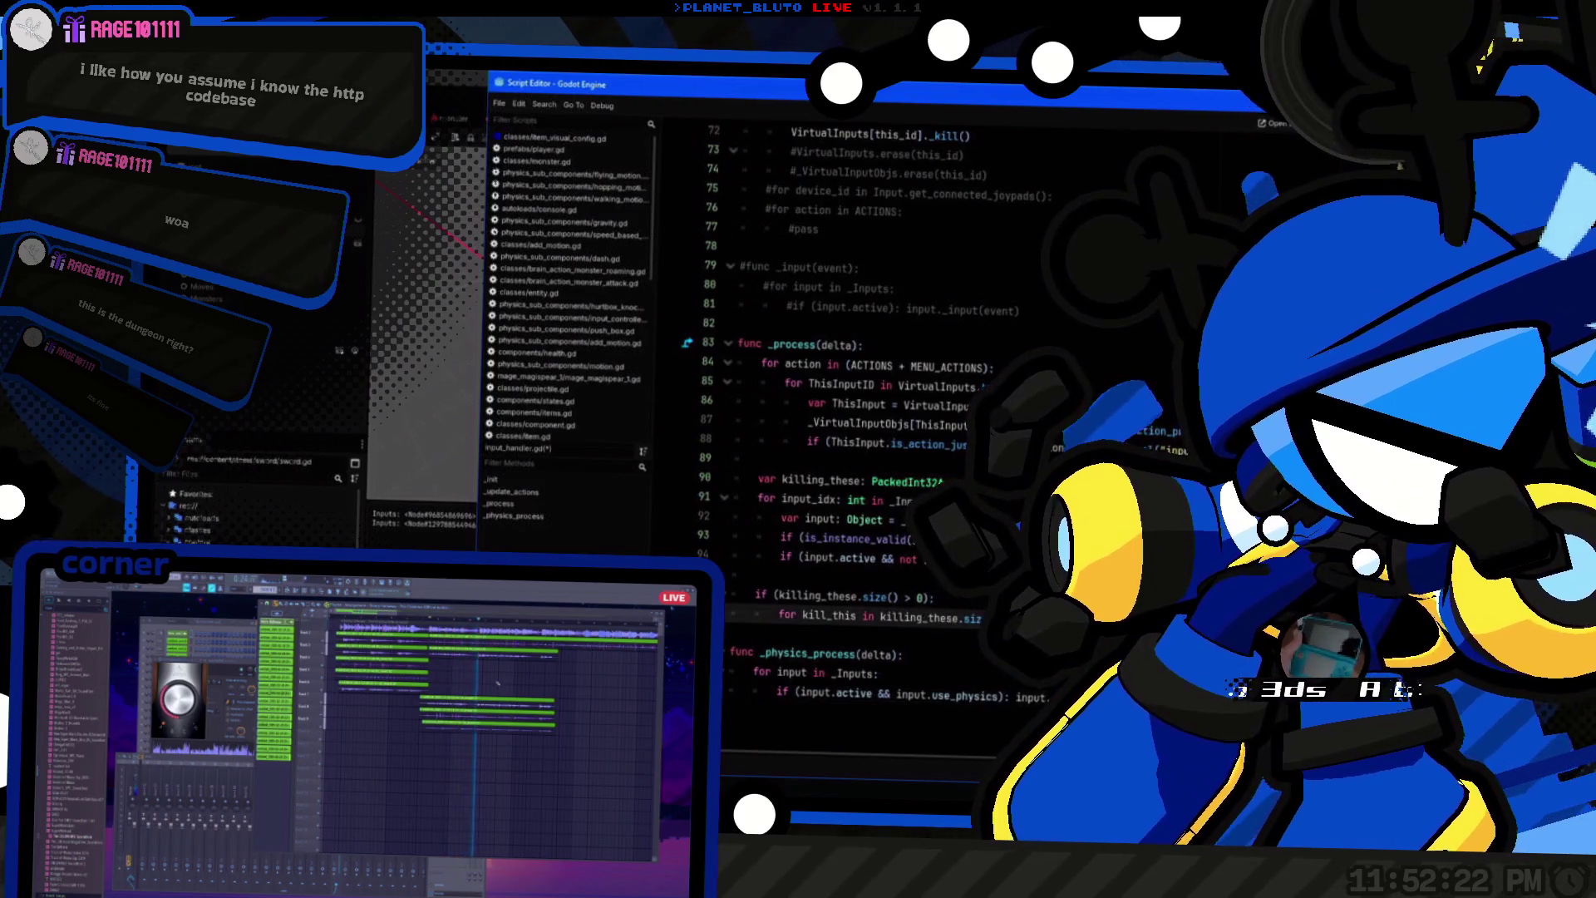
{"action": "key", "text": "Down"}
{"action": "key", "text": "Down"}
{"action": "key", "text": "Down"}
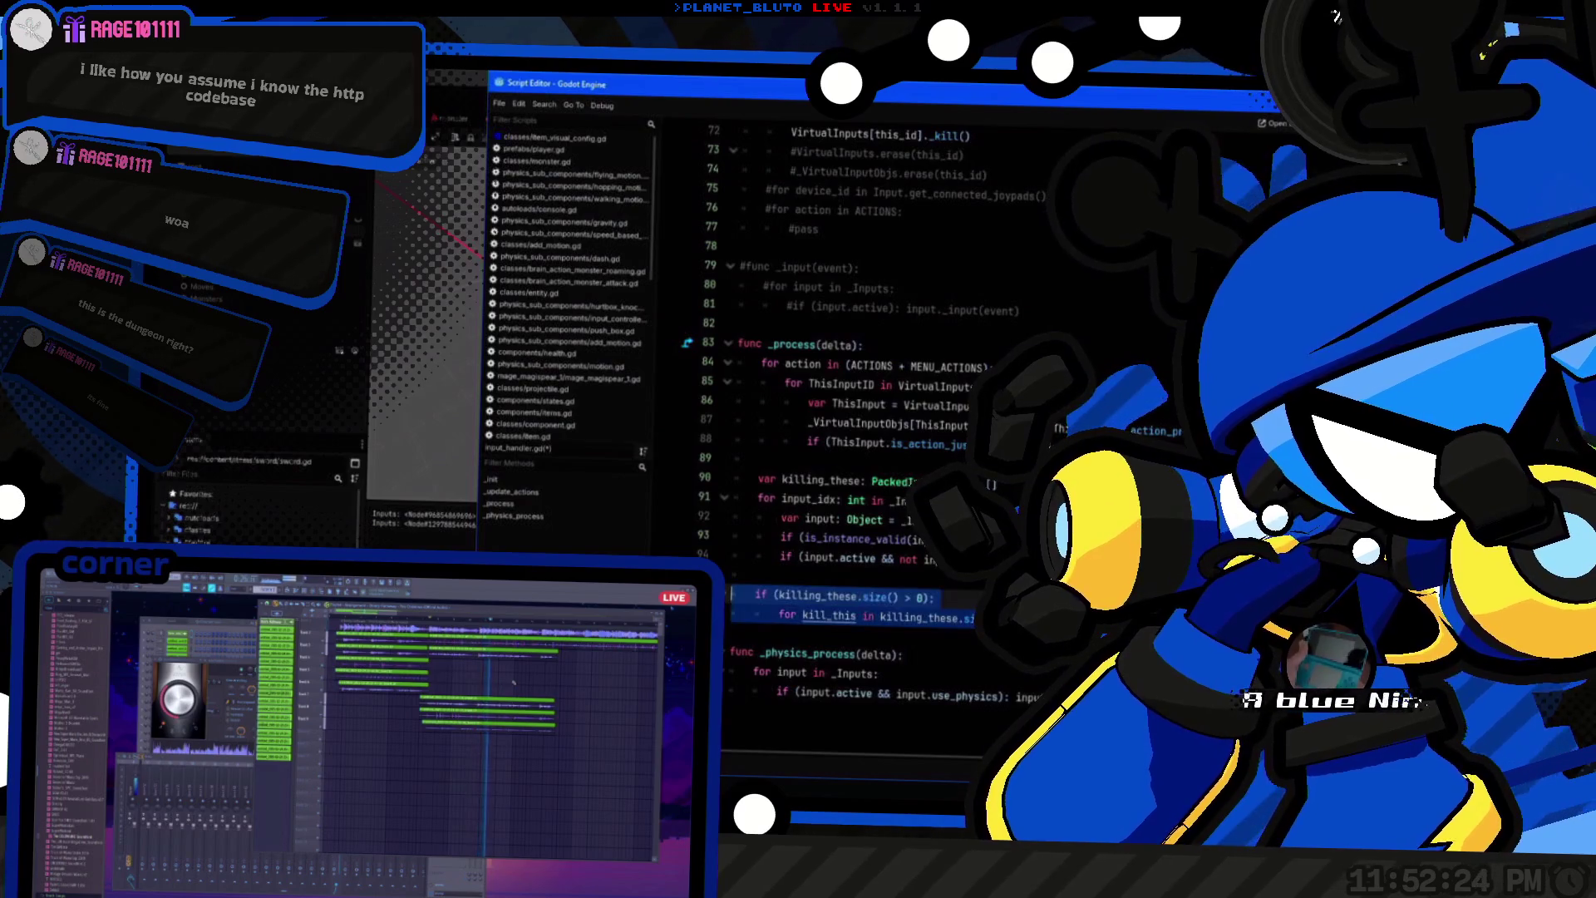
{"action": "key", "text": "Return"}
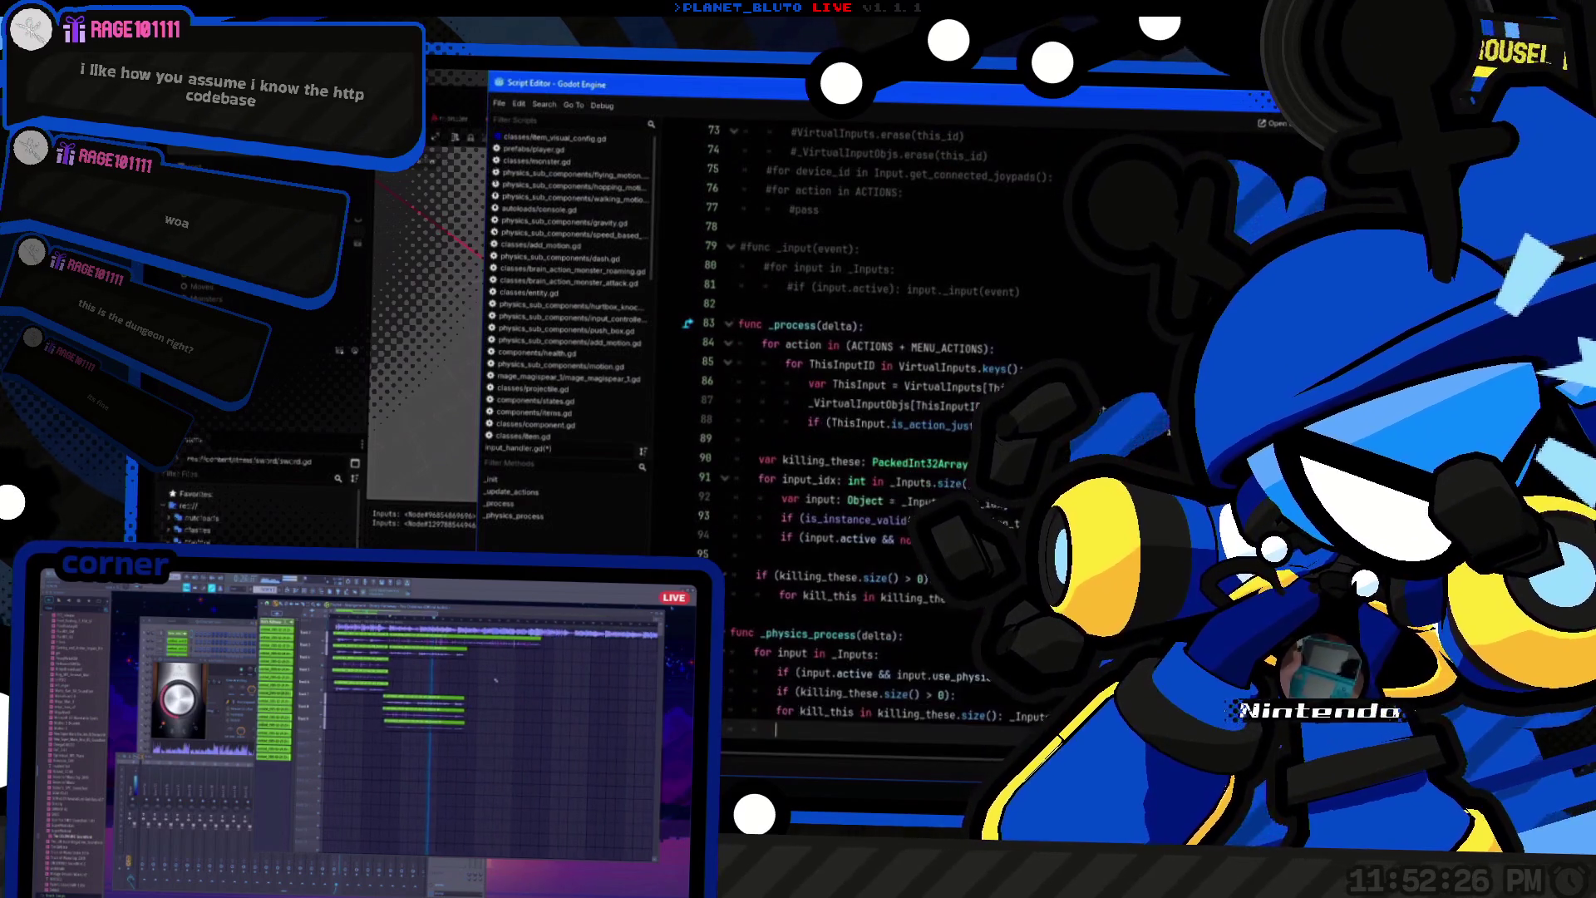
{"action": "key", "text": "ctrl+v"}
{"action": "key", "text": "shift+Tab"}
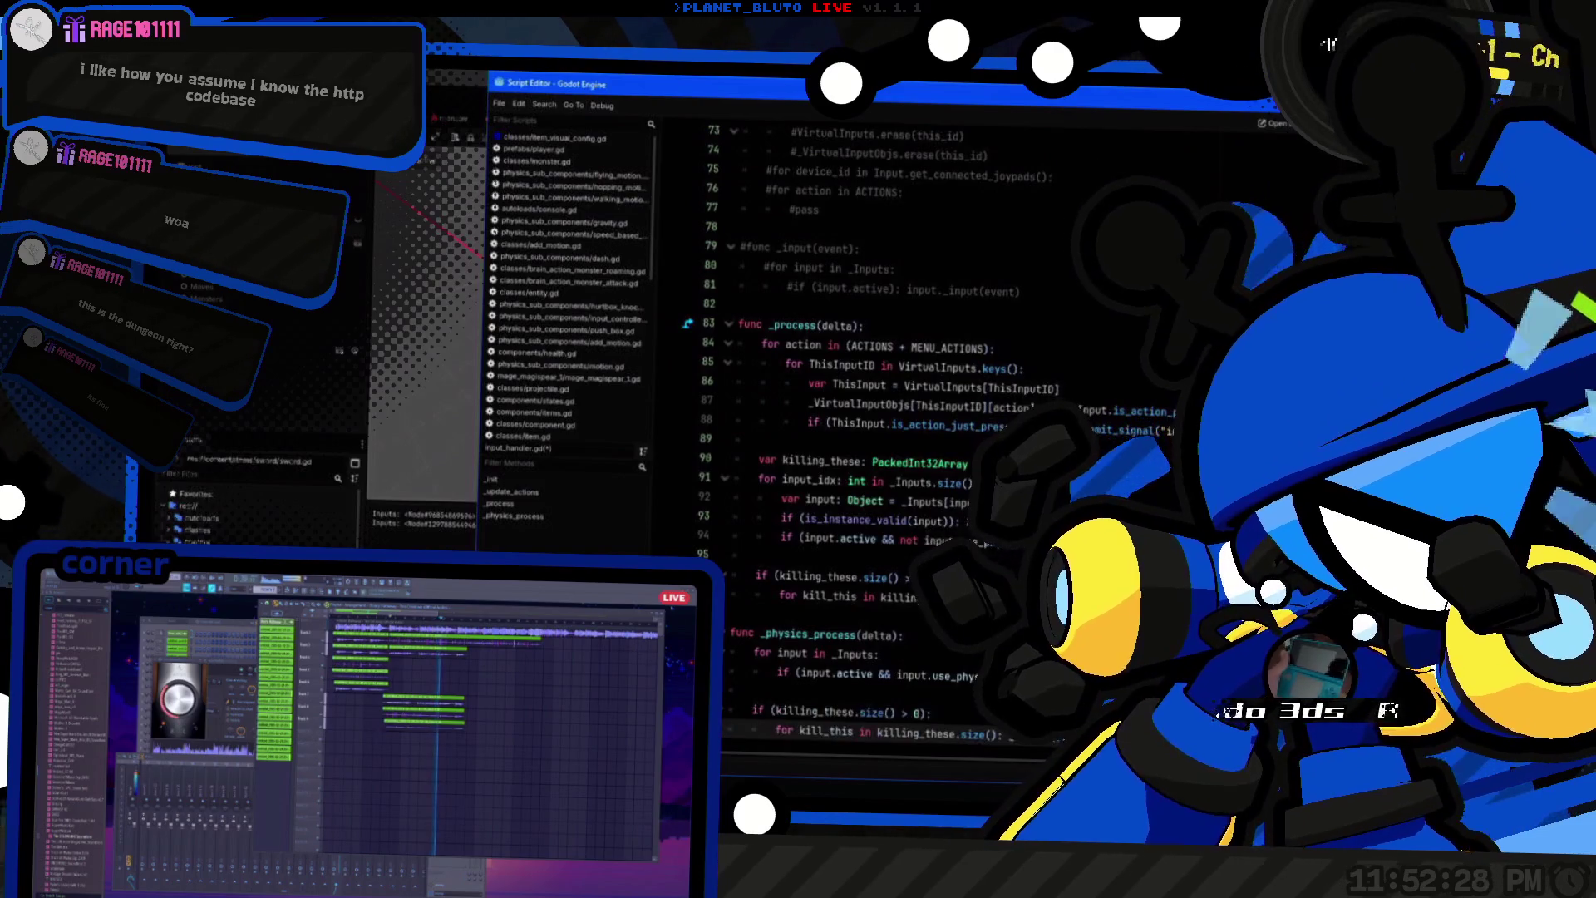
Step: Copy the killing_these declaration to the top of _physics_process
{"action": "double_click", "coordinate": [770, 461]}
{"action": "key", "text": "ctrl+c"}
{"action": "left_click", "coordinate": [903, 636]}
{"action": "key", "text": "Return"}
{"action": "key", "text": "ctrl+v"}
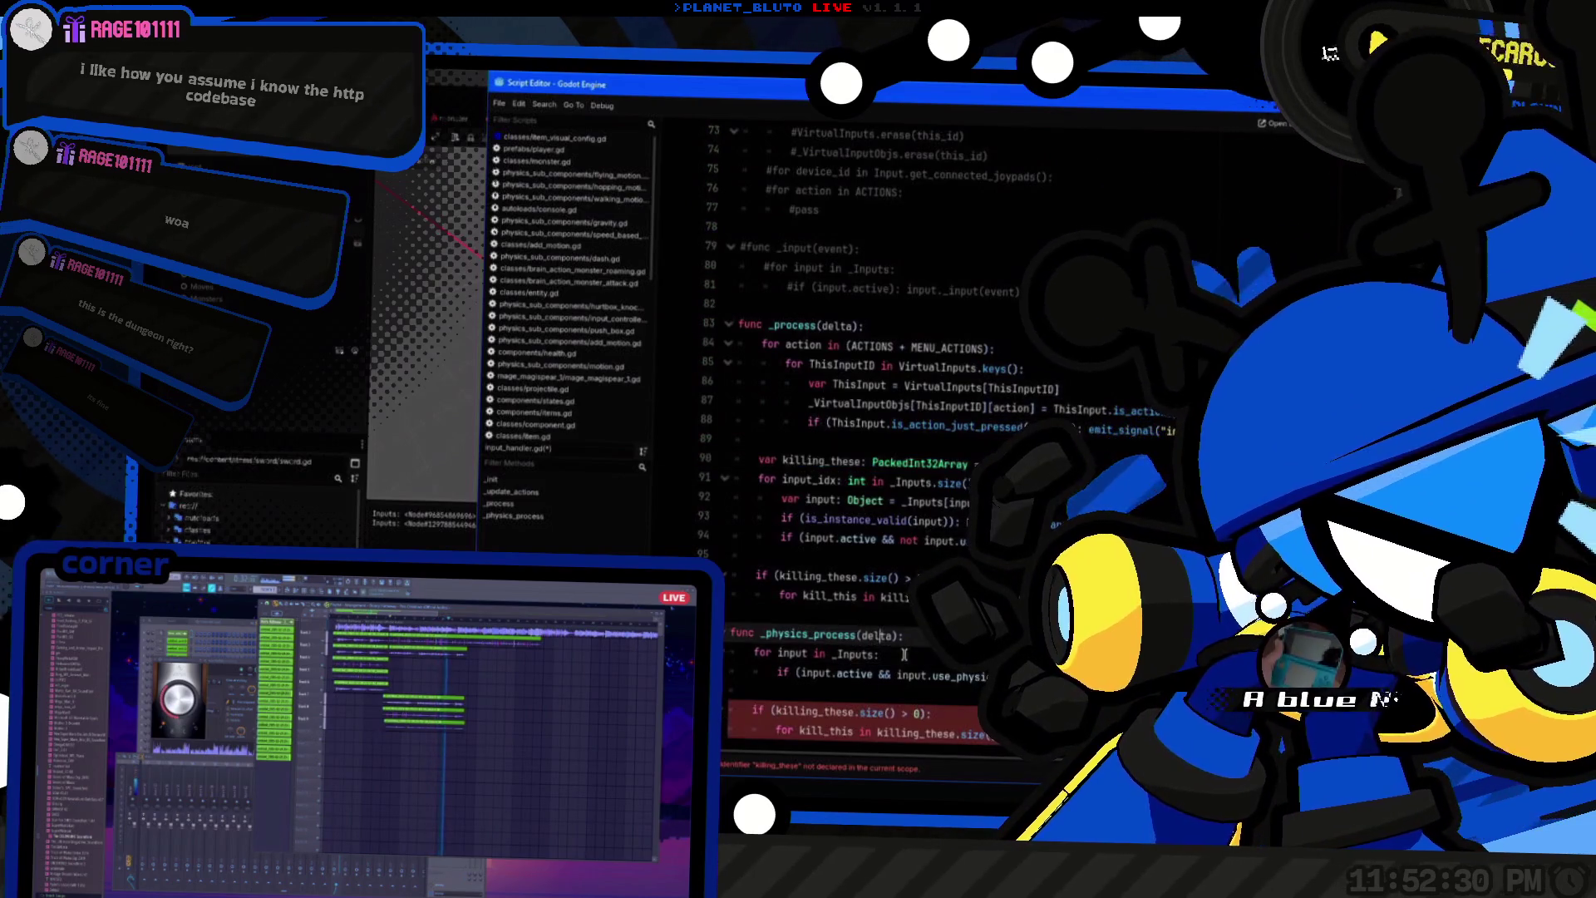
Step: Replace the _physics_process input loop with the index-based loop using the is_instance_valid check
{"action": "left_click_drag", "start_coordinate": [781, 521], "coordinate": [962, 521]}
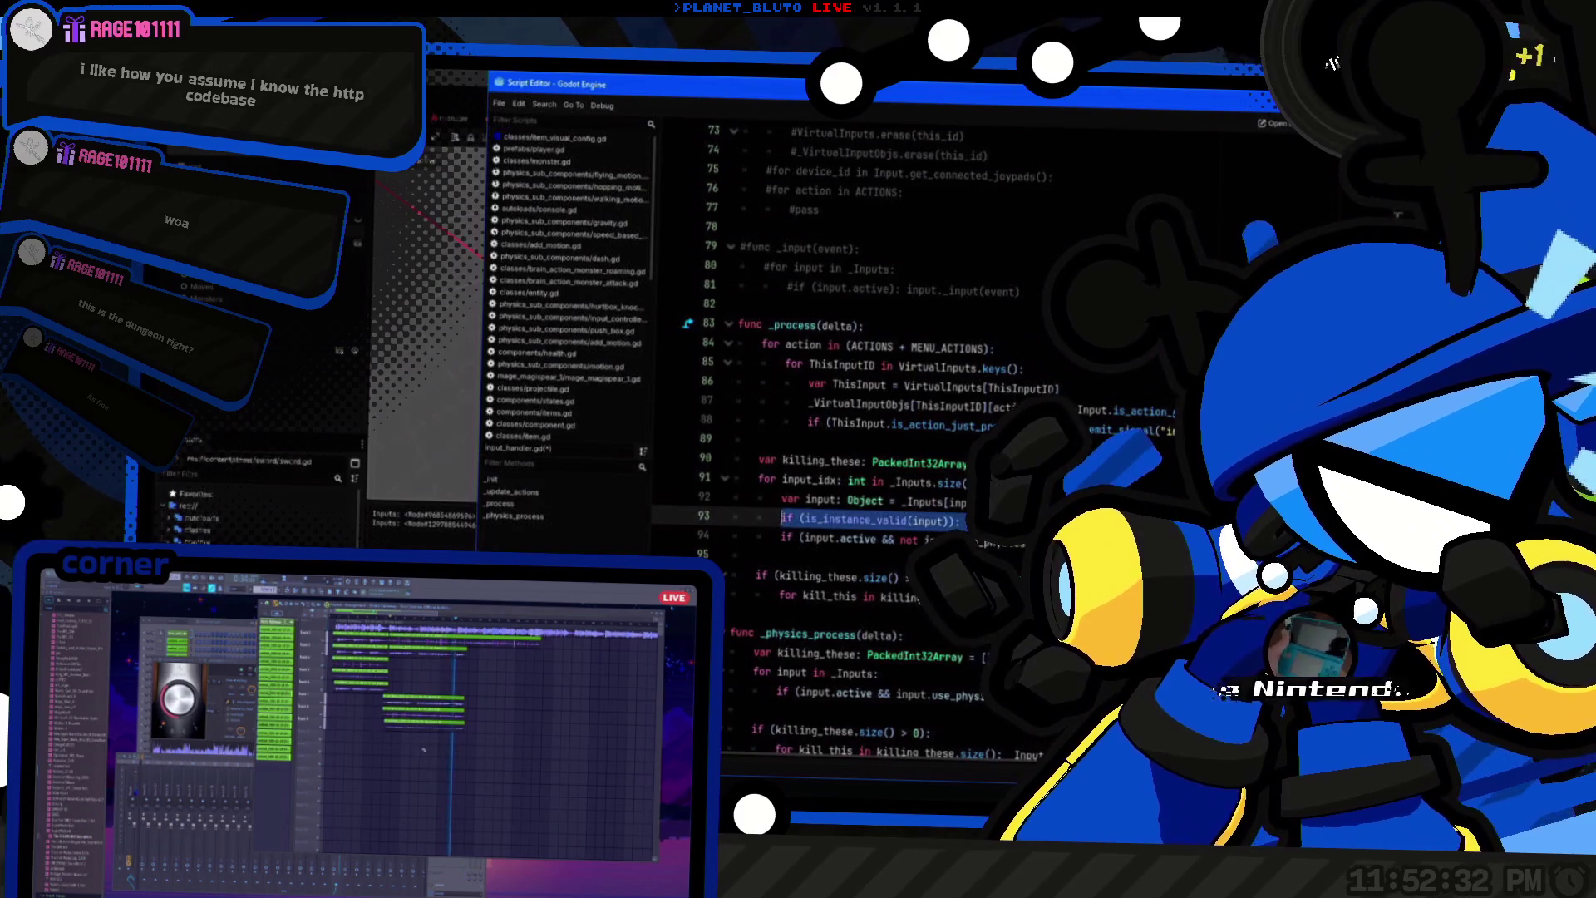
{"action": "left_click", "coordinate": [832, 500]}
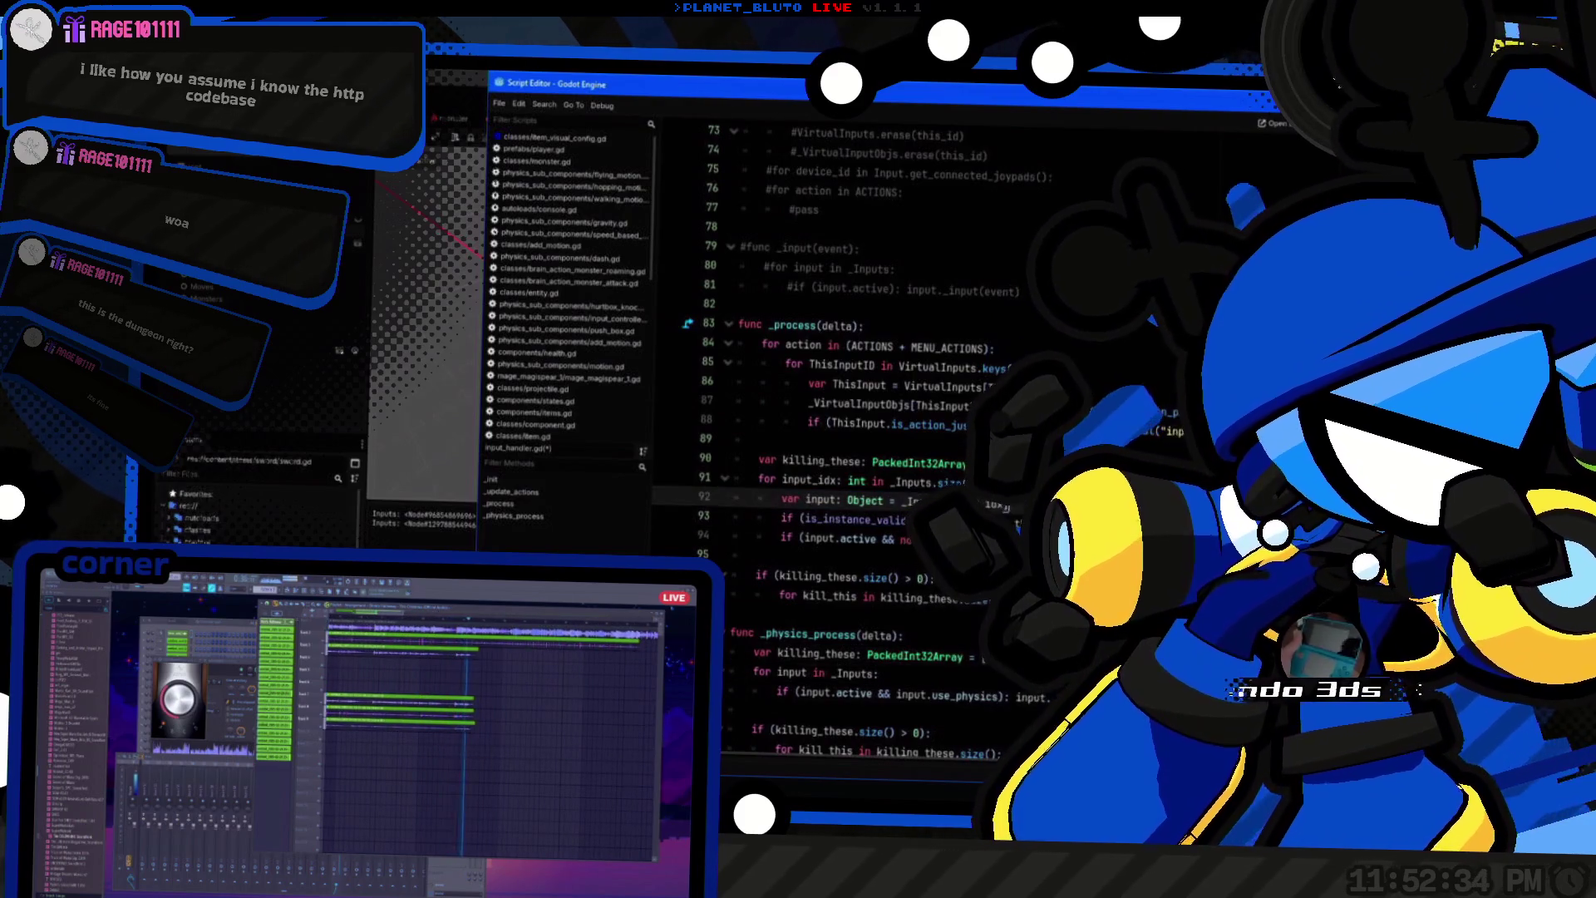
{"action": "left_click", "coordinate": [989, 657]}
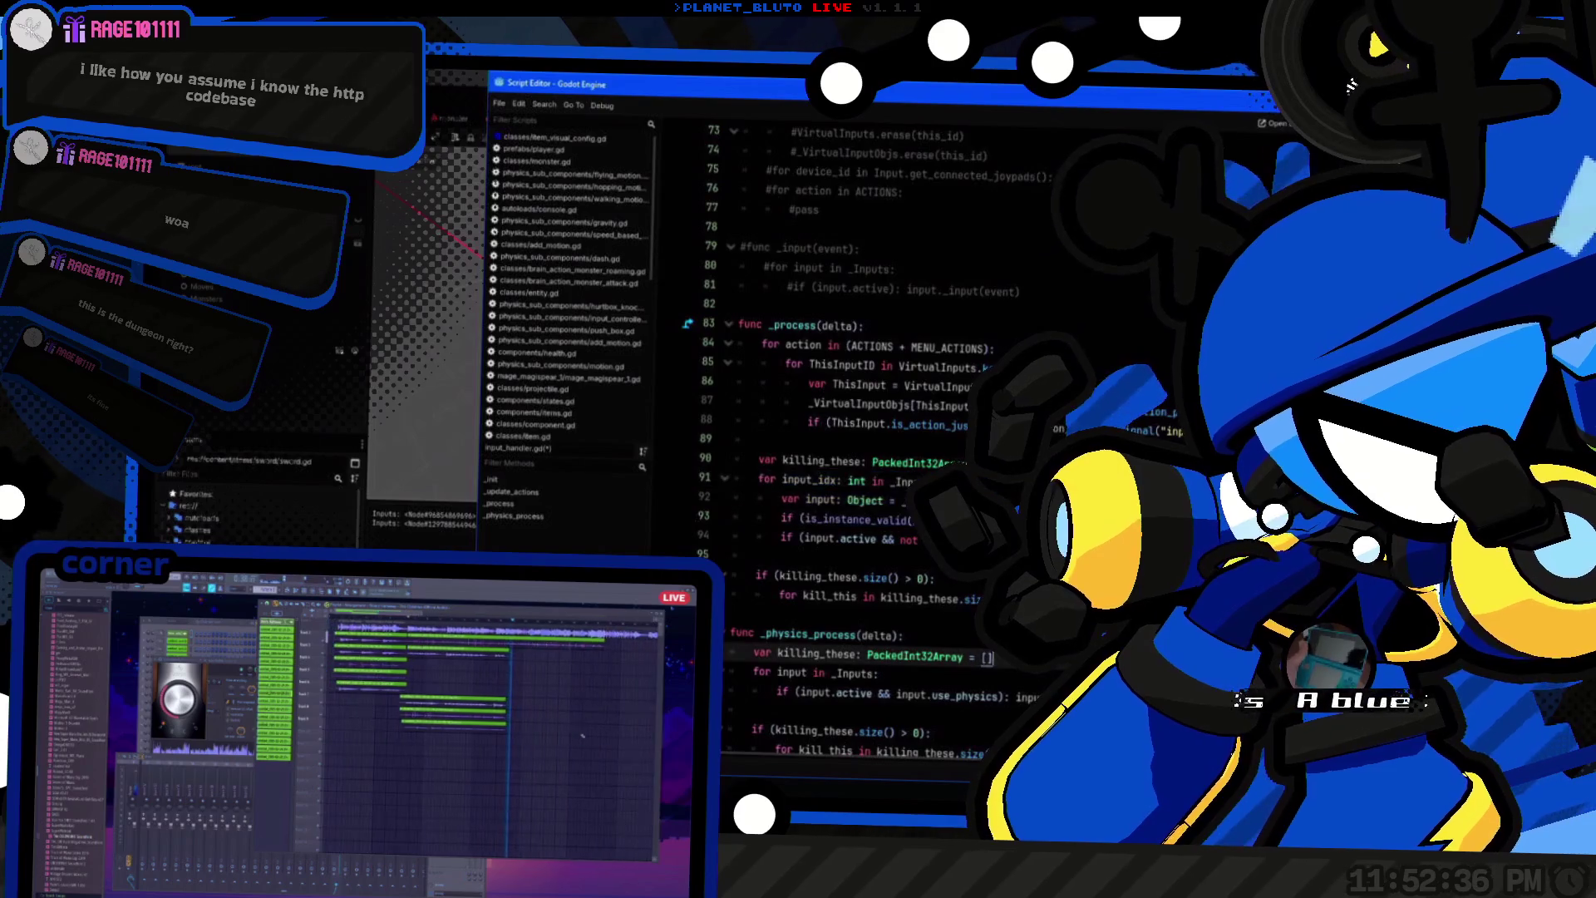
{"action": "key", "text": "ctrl+z"}
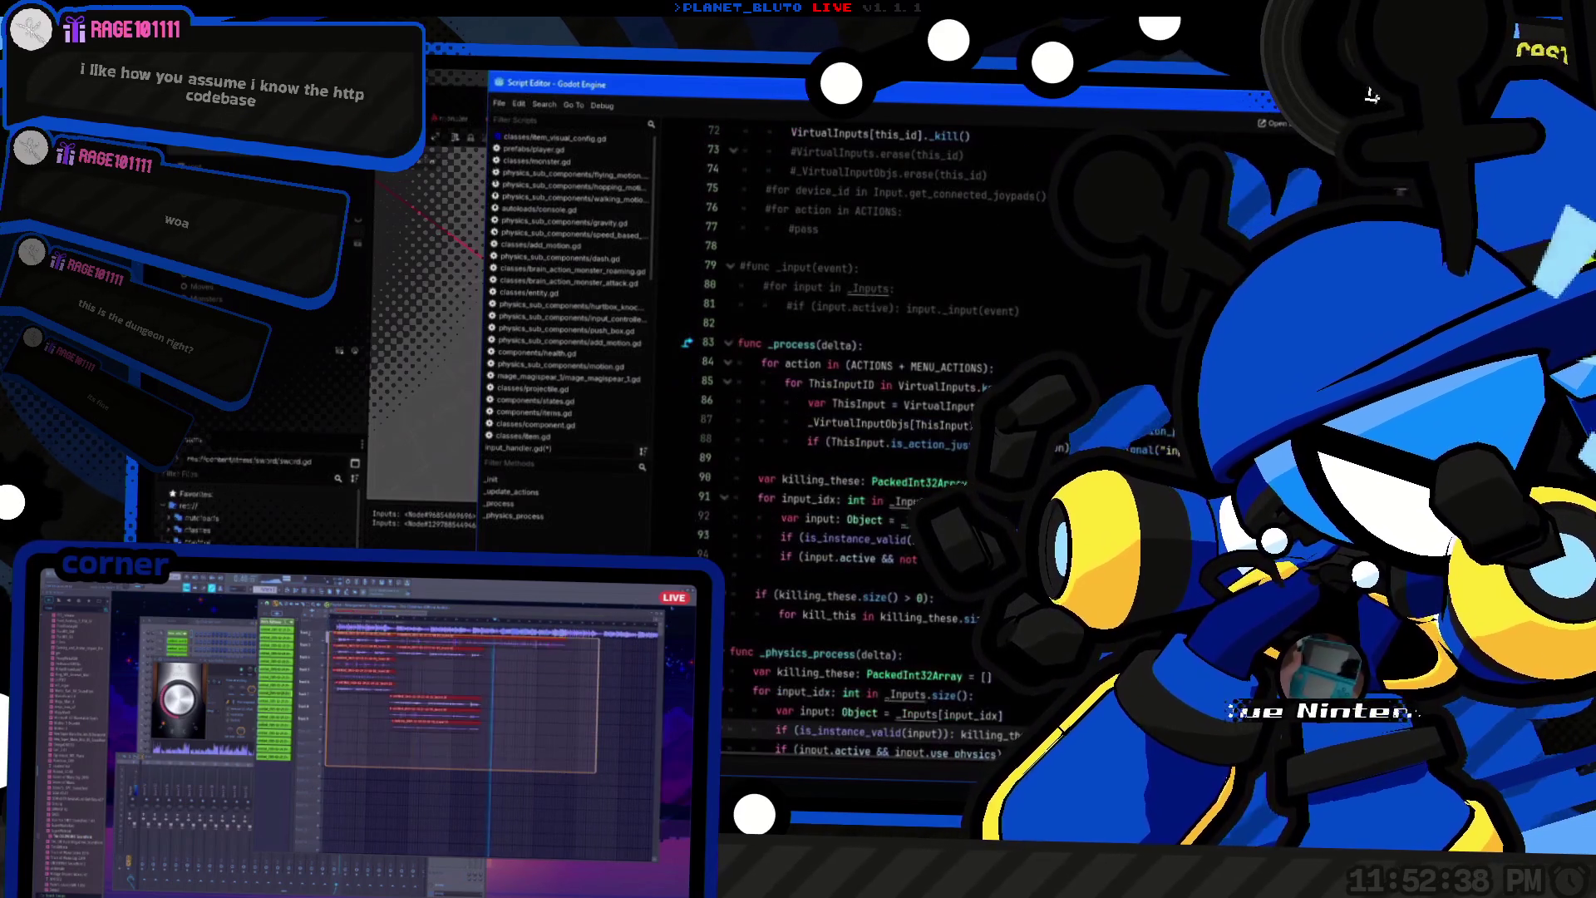
{"action": "scroll", "coordinate": [1372, 96], "scroll_direction": "down", "scroll_amount": 2}
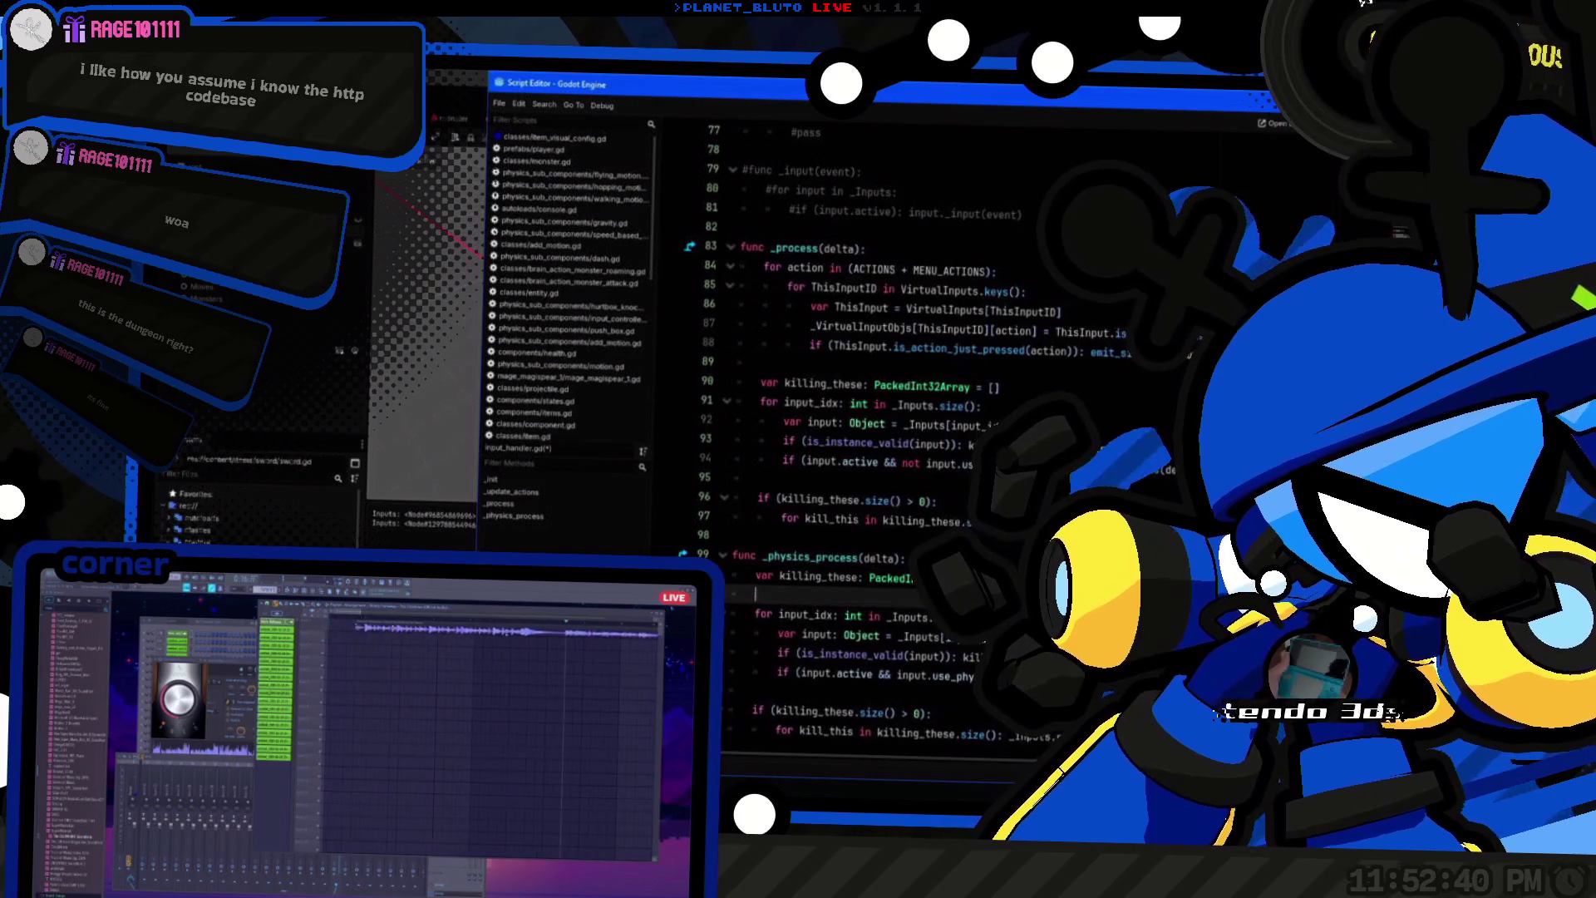
{"action": "left_click", "coordinate": [982, 406]}
{"action": "left_click", "coordinate": [904, 557]}
{"action": "left_click", "coordinate": [932, 695]}
{"action": "key", "text": "alt+Tab"}
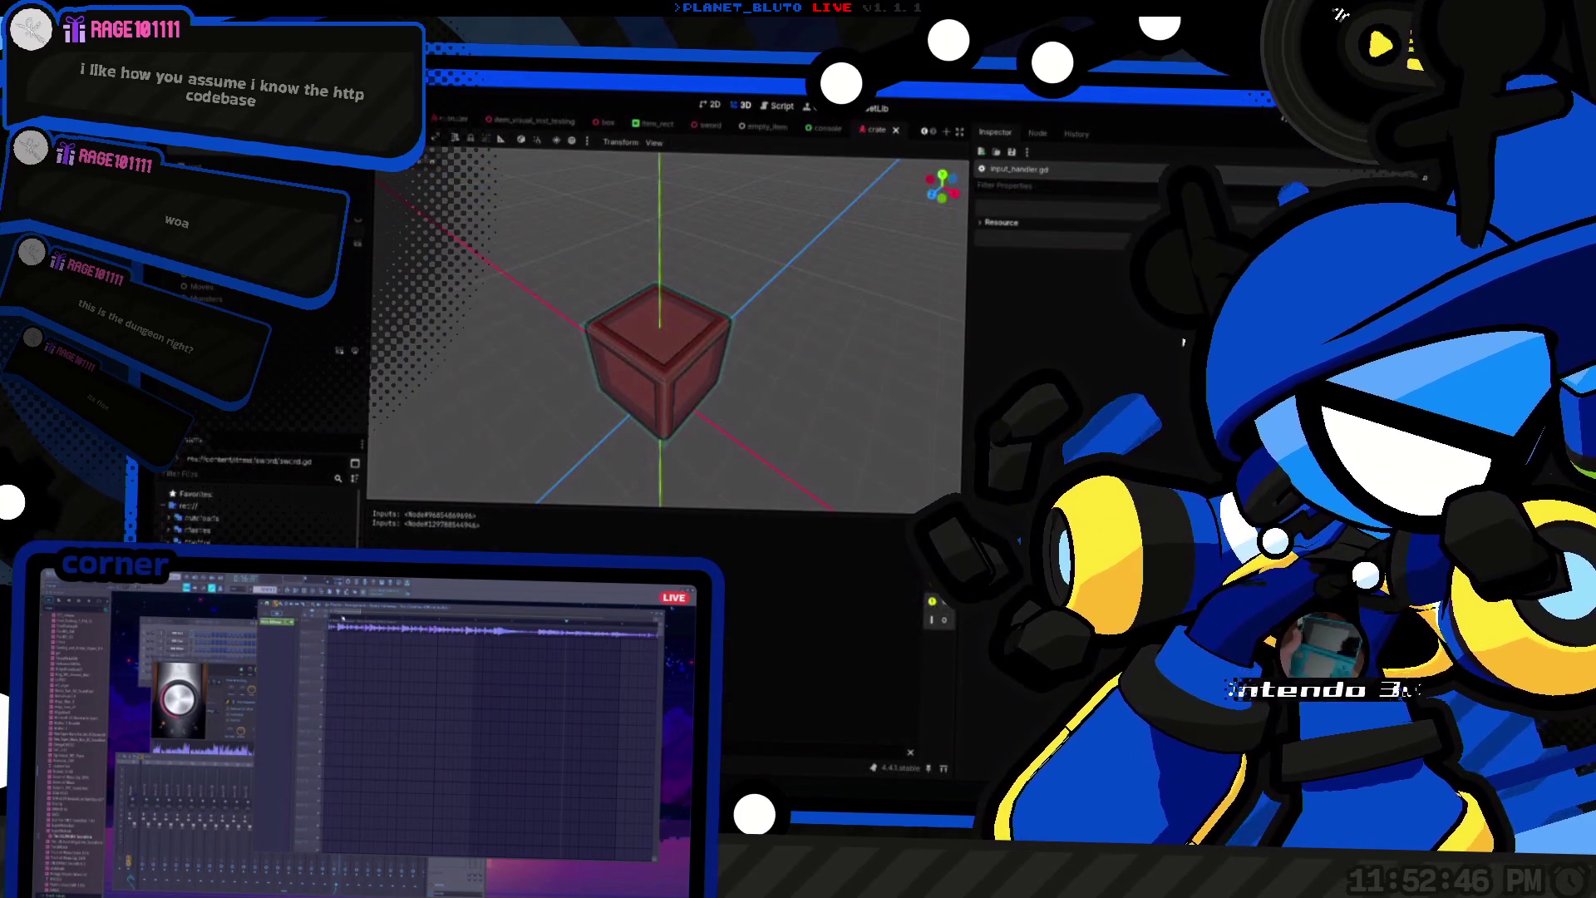
Step: Run the game hosting as a Knight, walk toward the red crate, then revisit the validity check
{"action": "key", "text": "F5"}
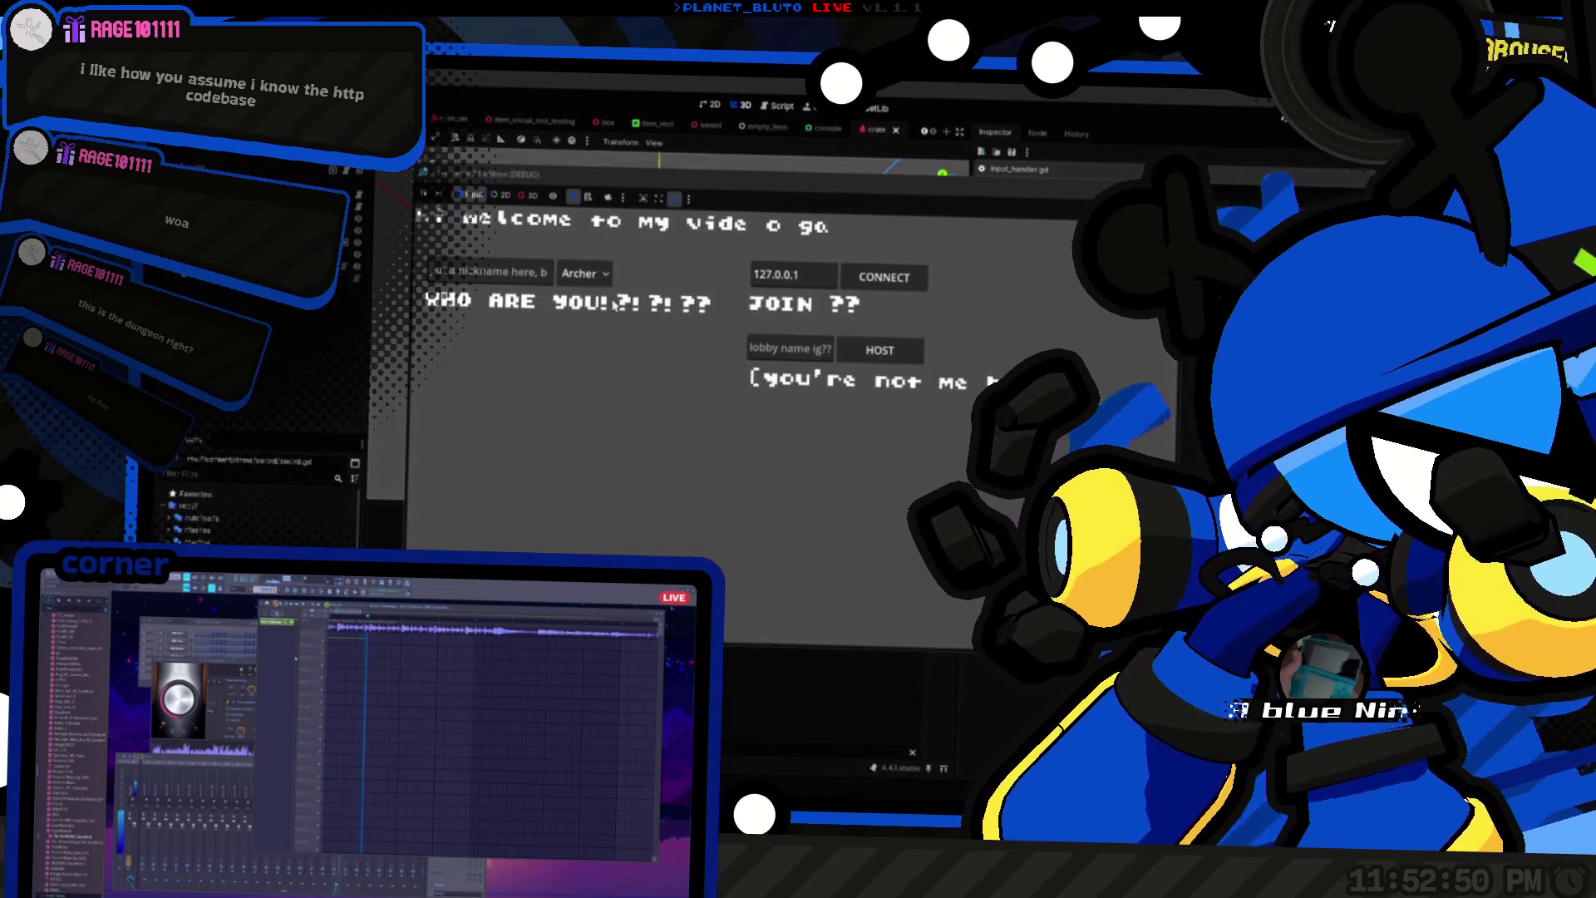
{"action": "left_click", "coordinate": [600, 274]}
{"action": "left_click", "coordinate": [589, 317]}
{"action": "left_click", "coordinate": [879, 350]}
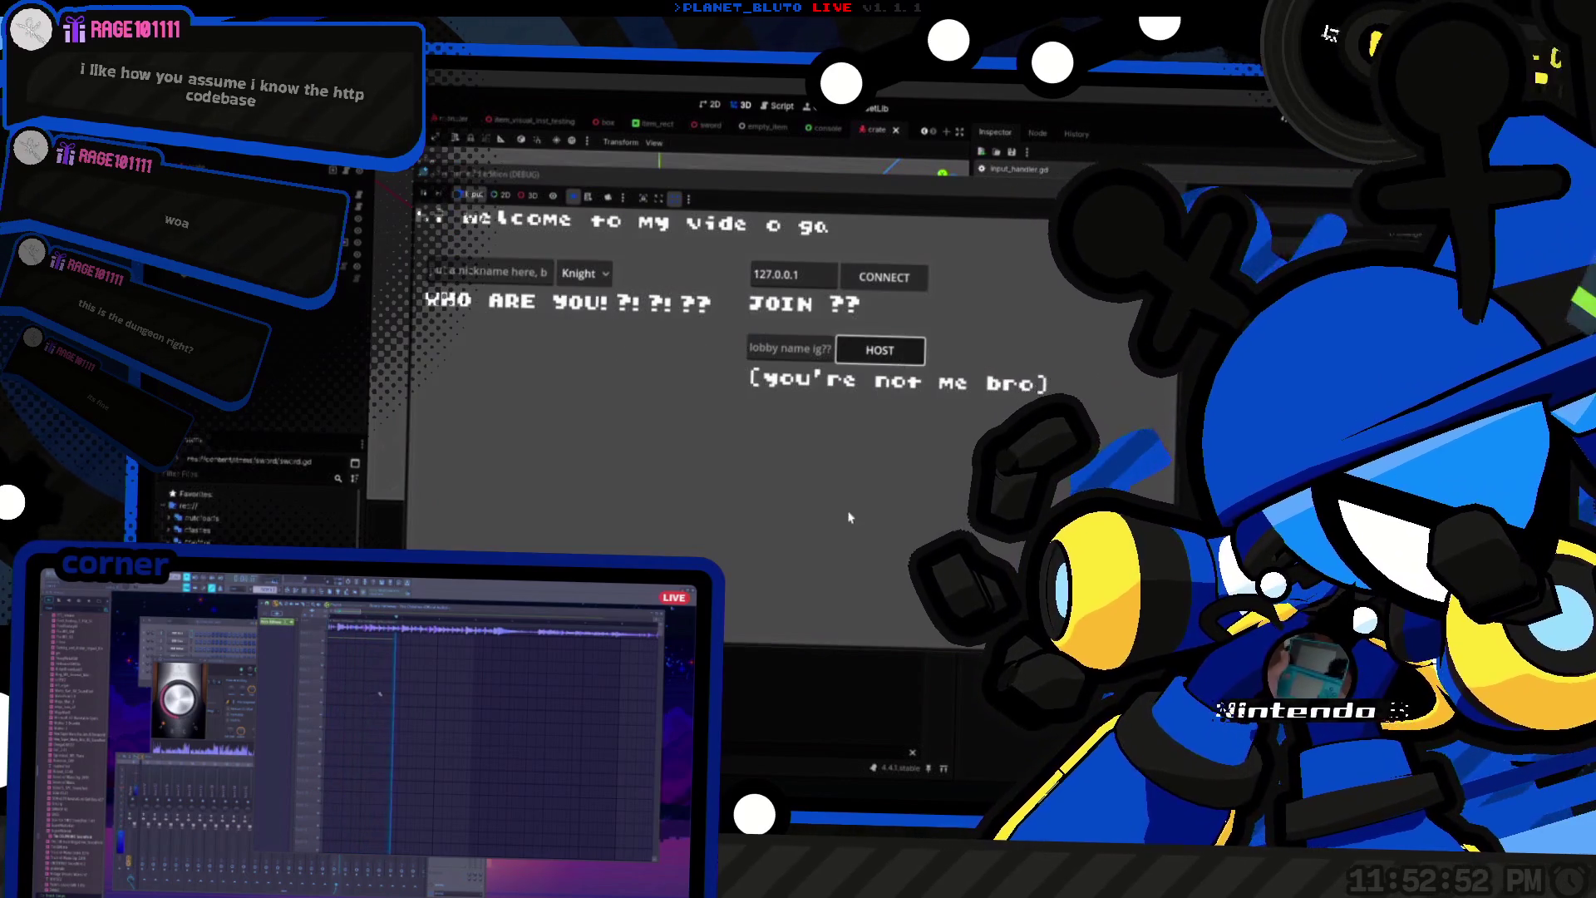
{"action": "left_click", "coordinate": [847, 529]}
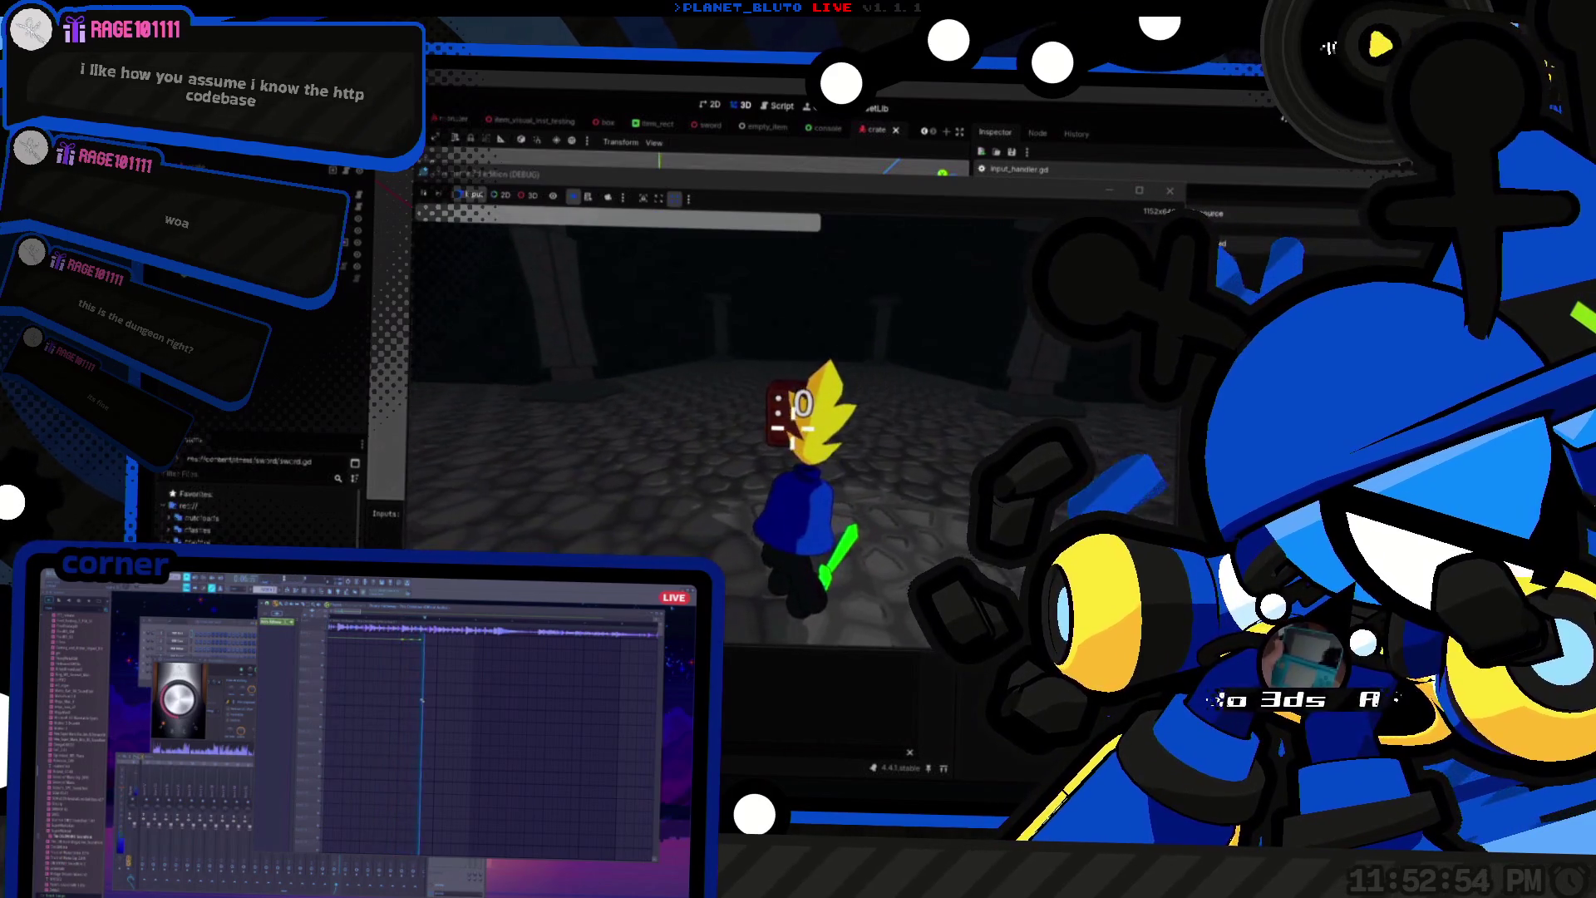
{"action": "key", "text": "w"}
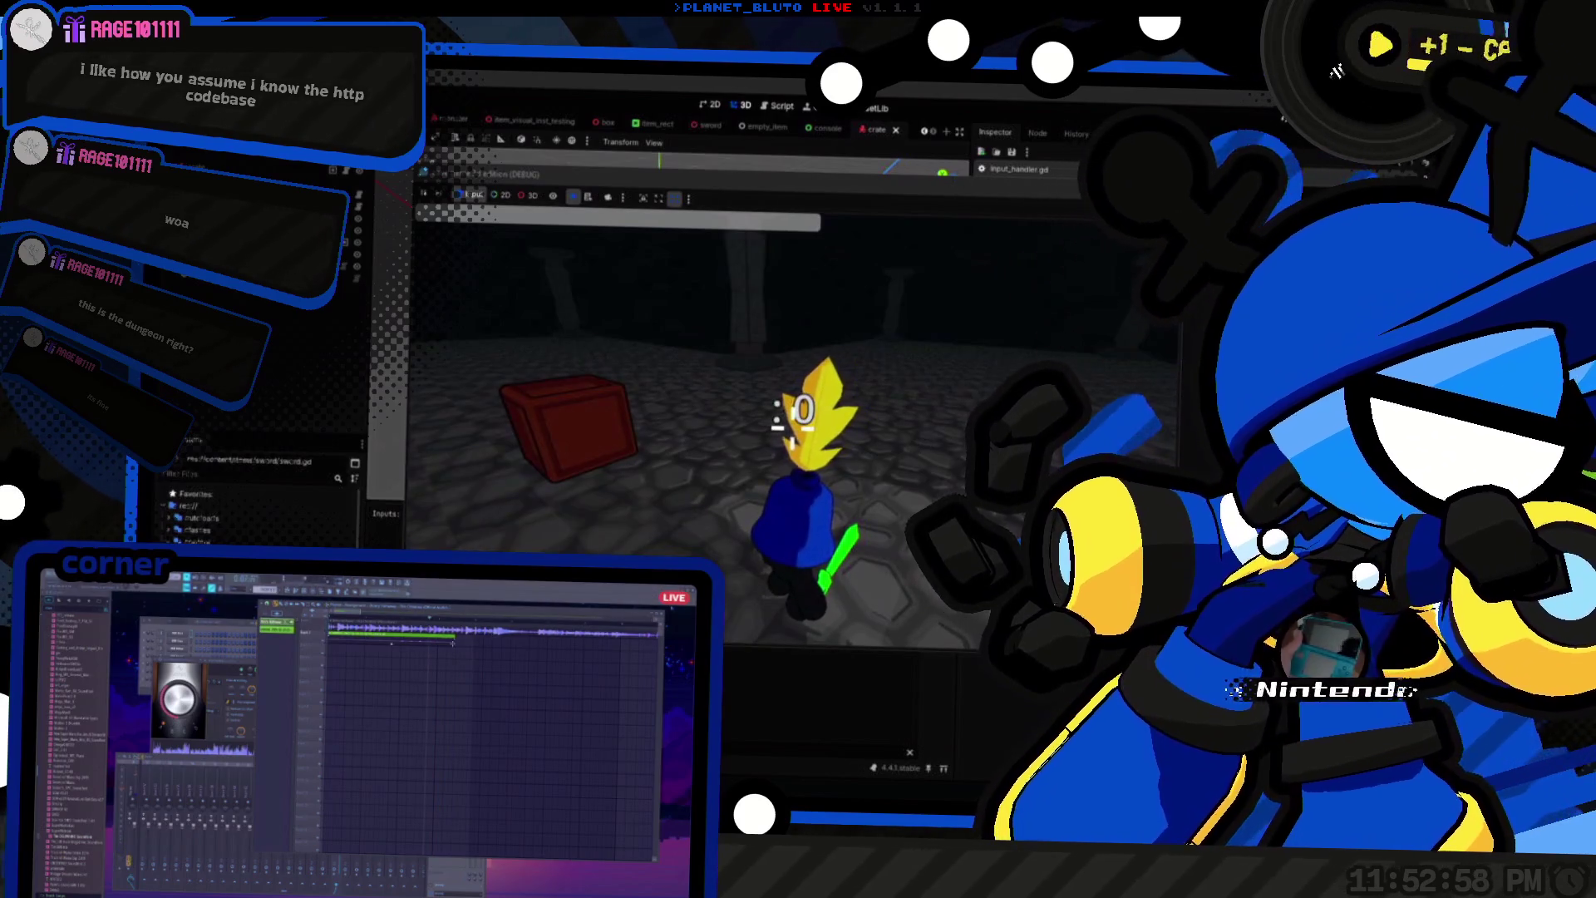
{"action": "left_click", "coordinate": [977, 598]}
{"action": "left_click", "coordinate": [867, 635]}
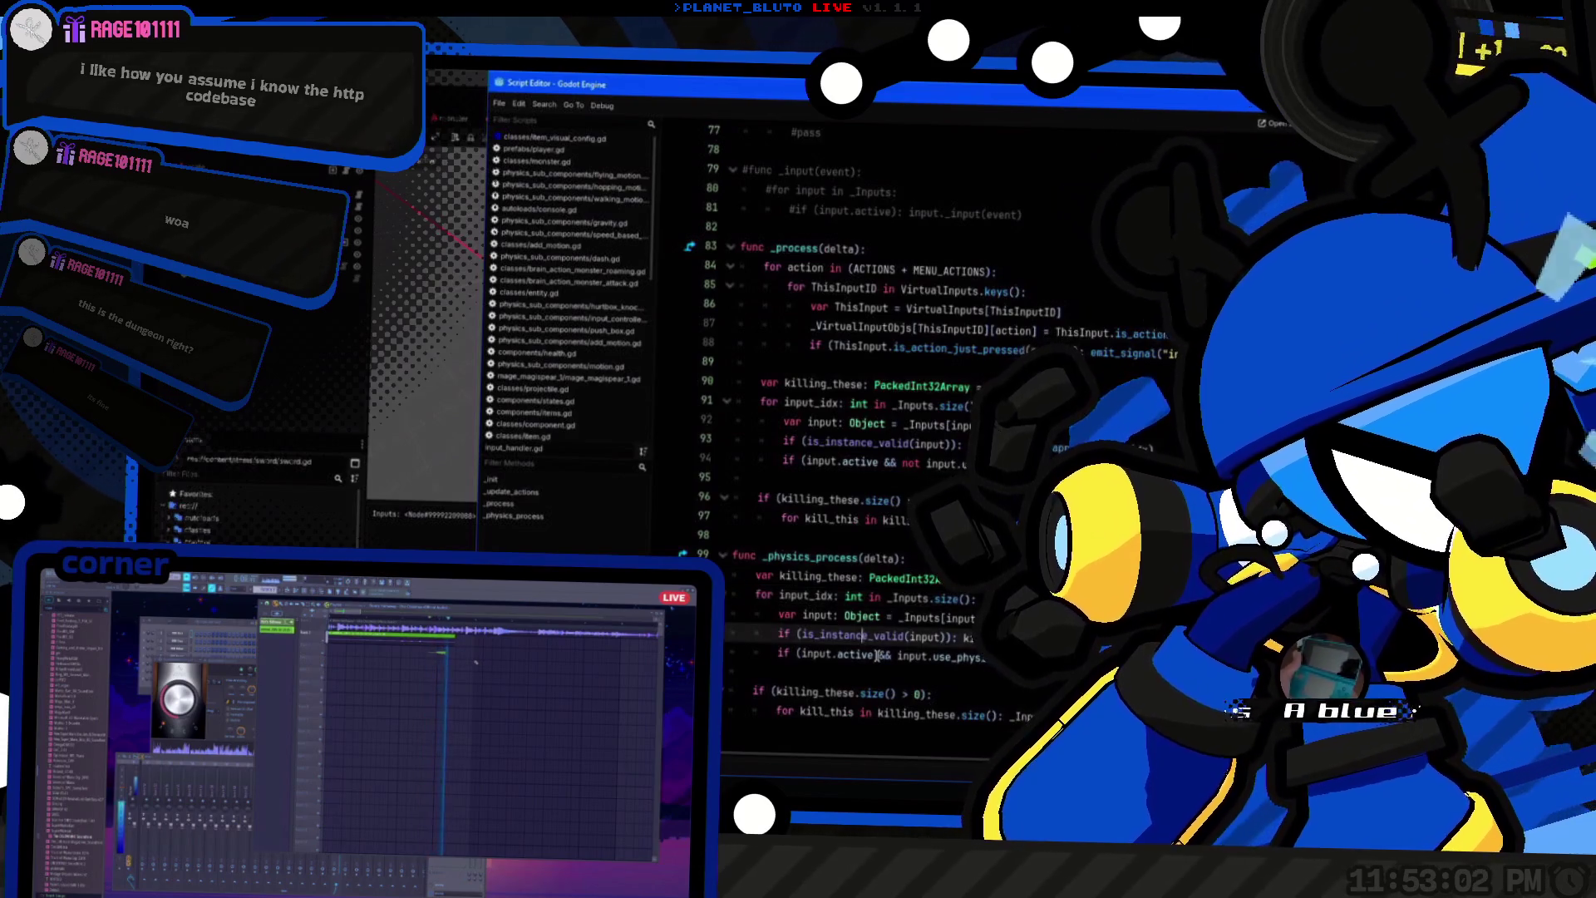
Step: Rerun the game as a Knight and walk the character around the red crate with WASD
{"action": "double_click", "coordinate": [857, 443]}
{"action": "key", "text": "alt+Tab"}
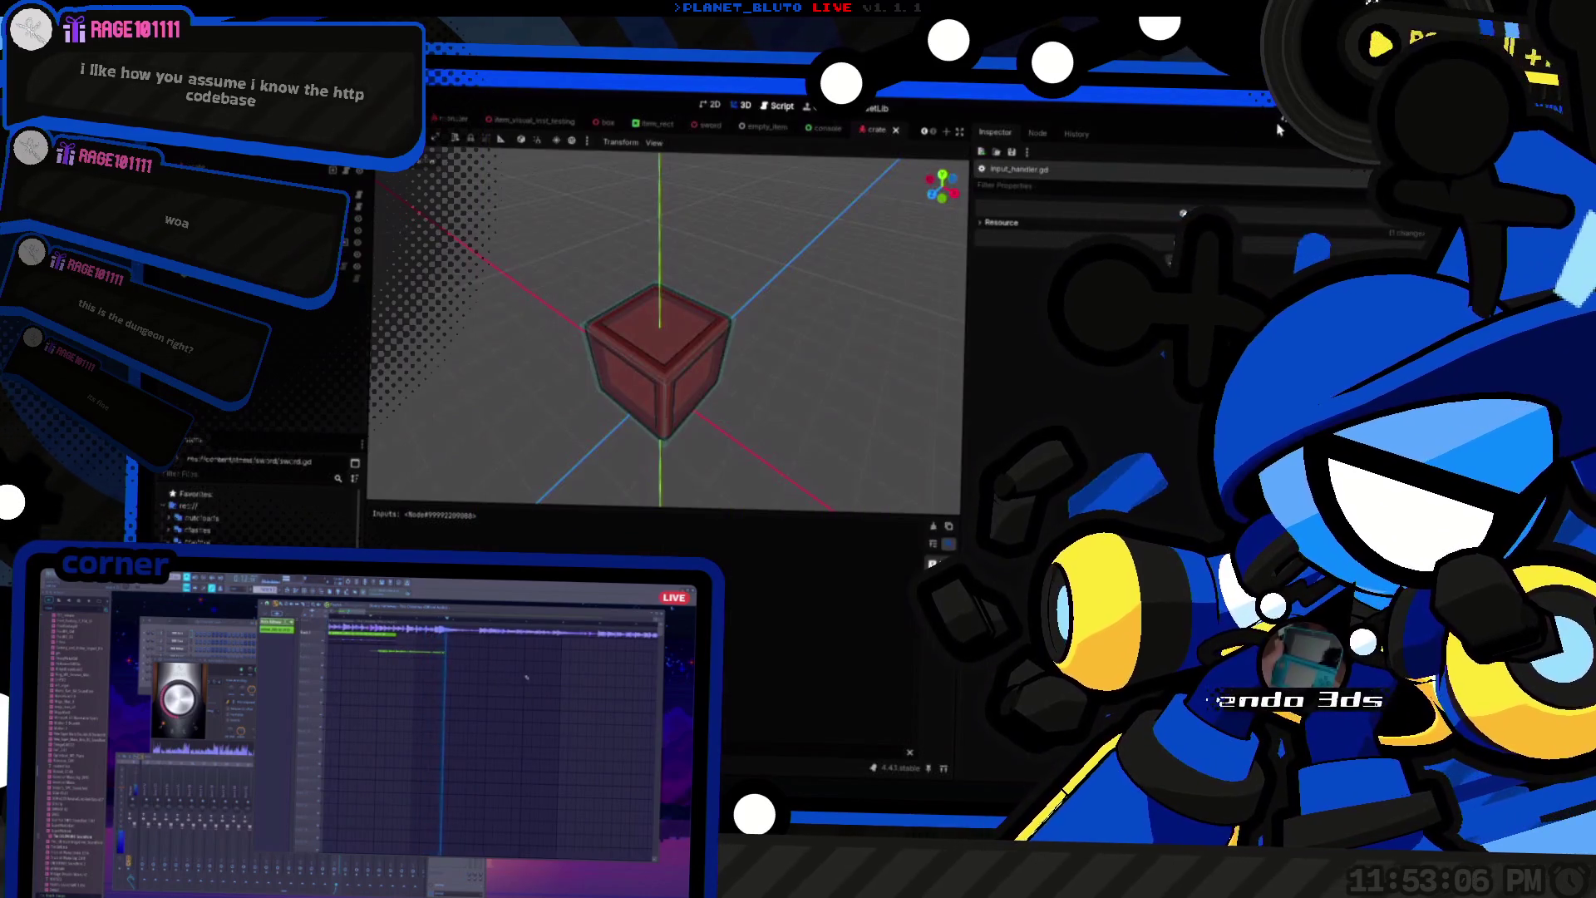
{"action": "key", "text": "F5"}
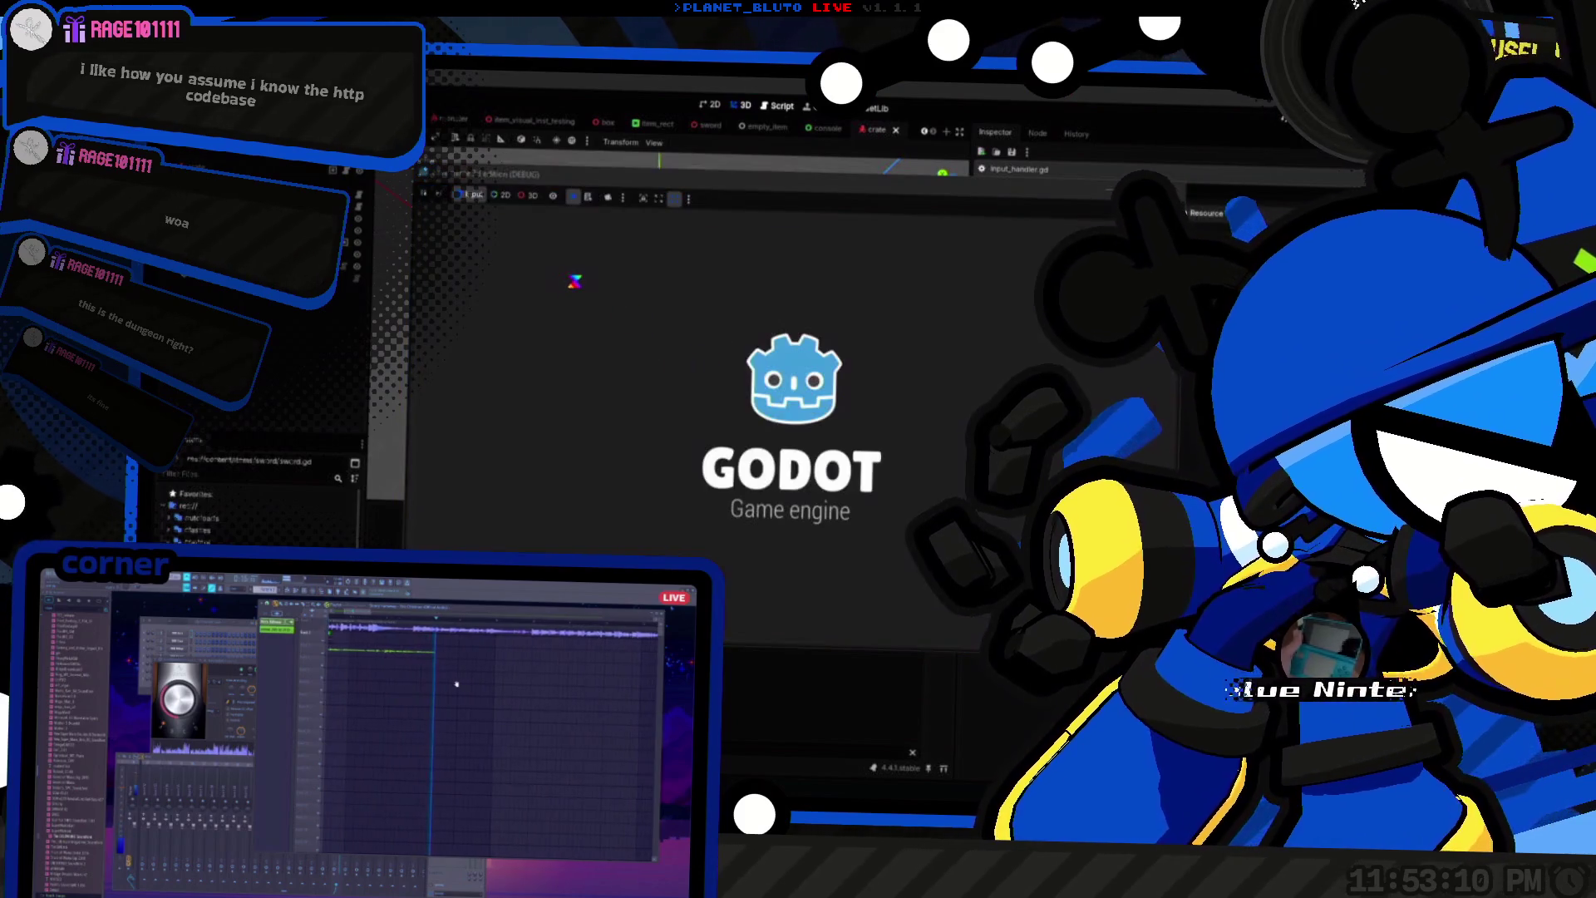
{"action": "left_click", "coordinate": [592, 316]}
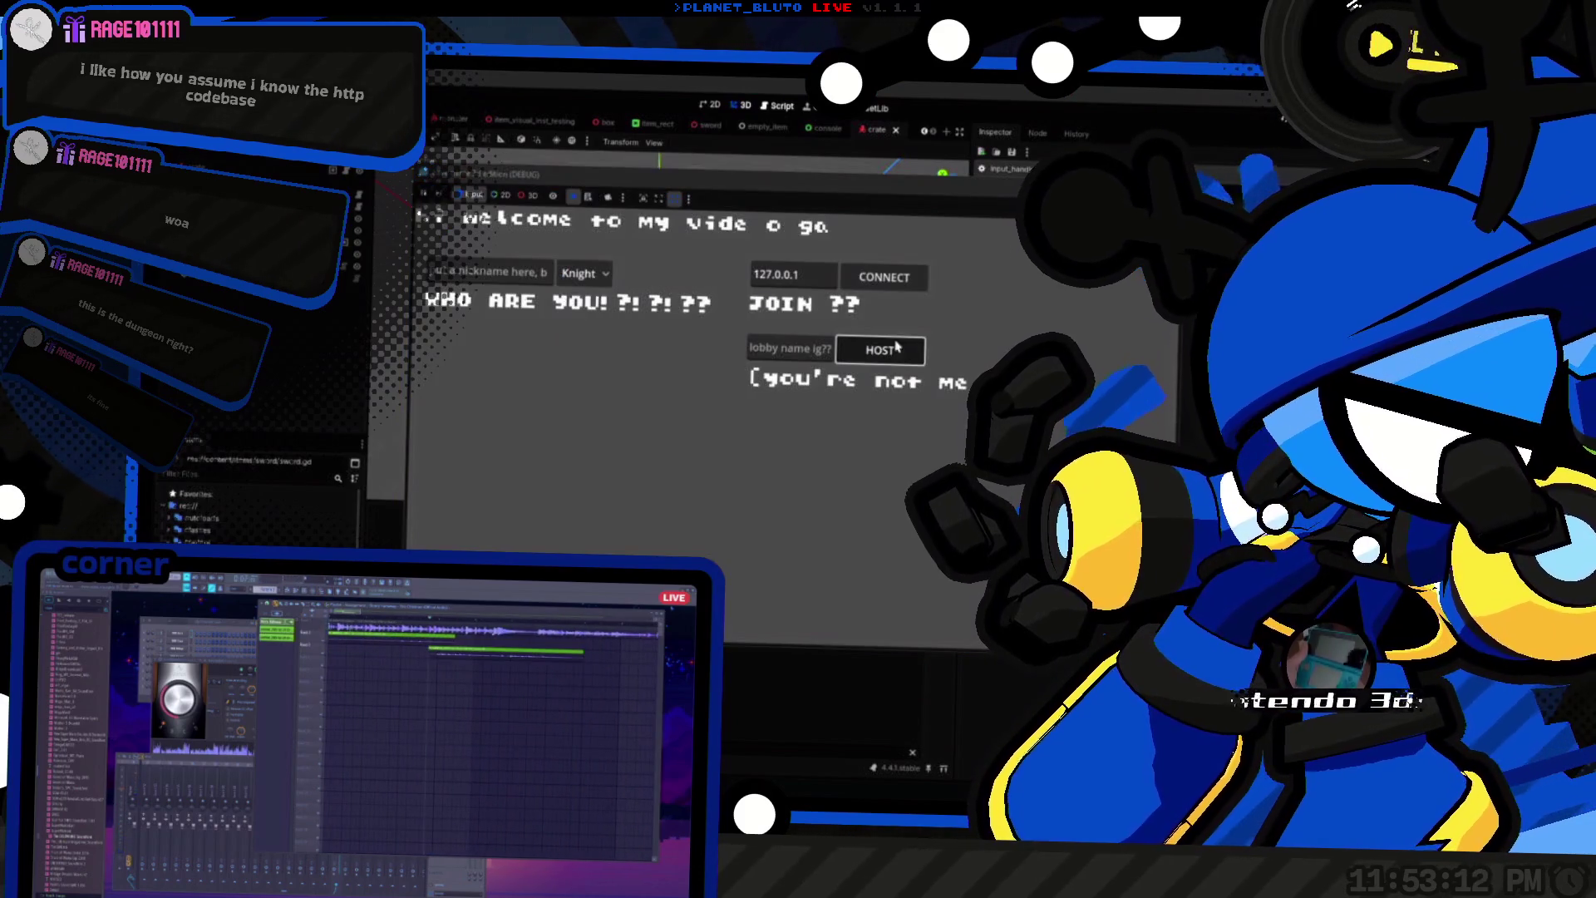
{"action": "key", "text": "a"}
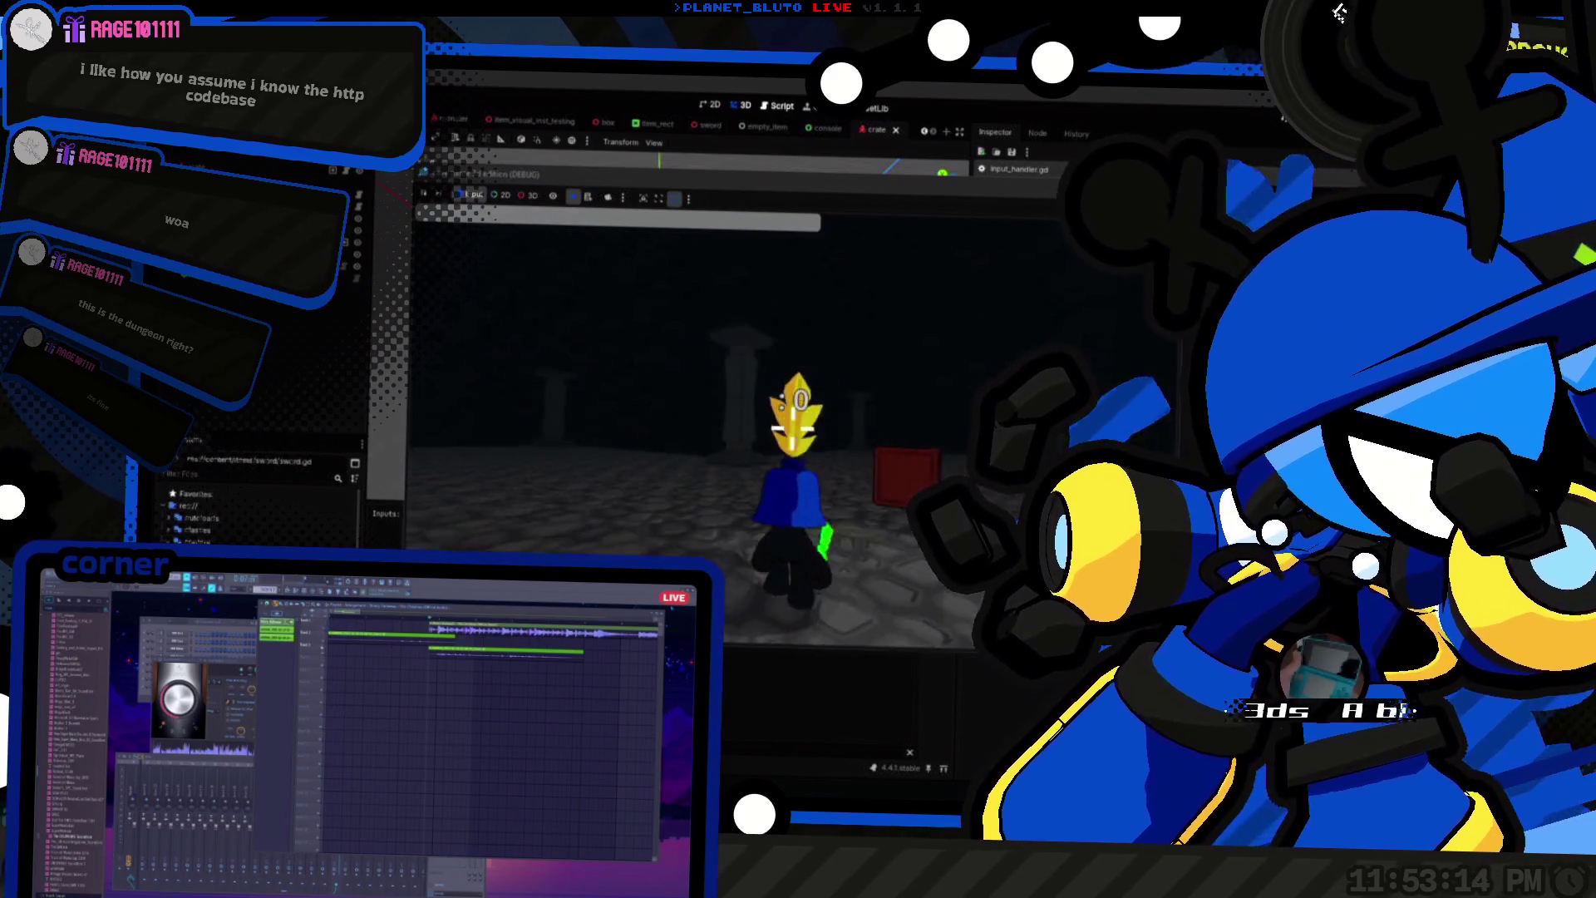
{"action": "key", "text": "a"}
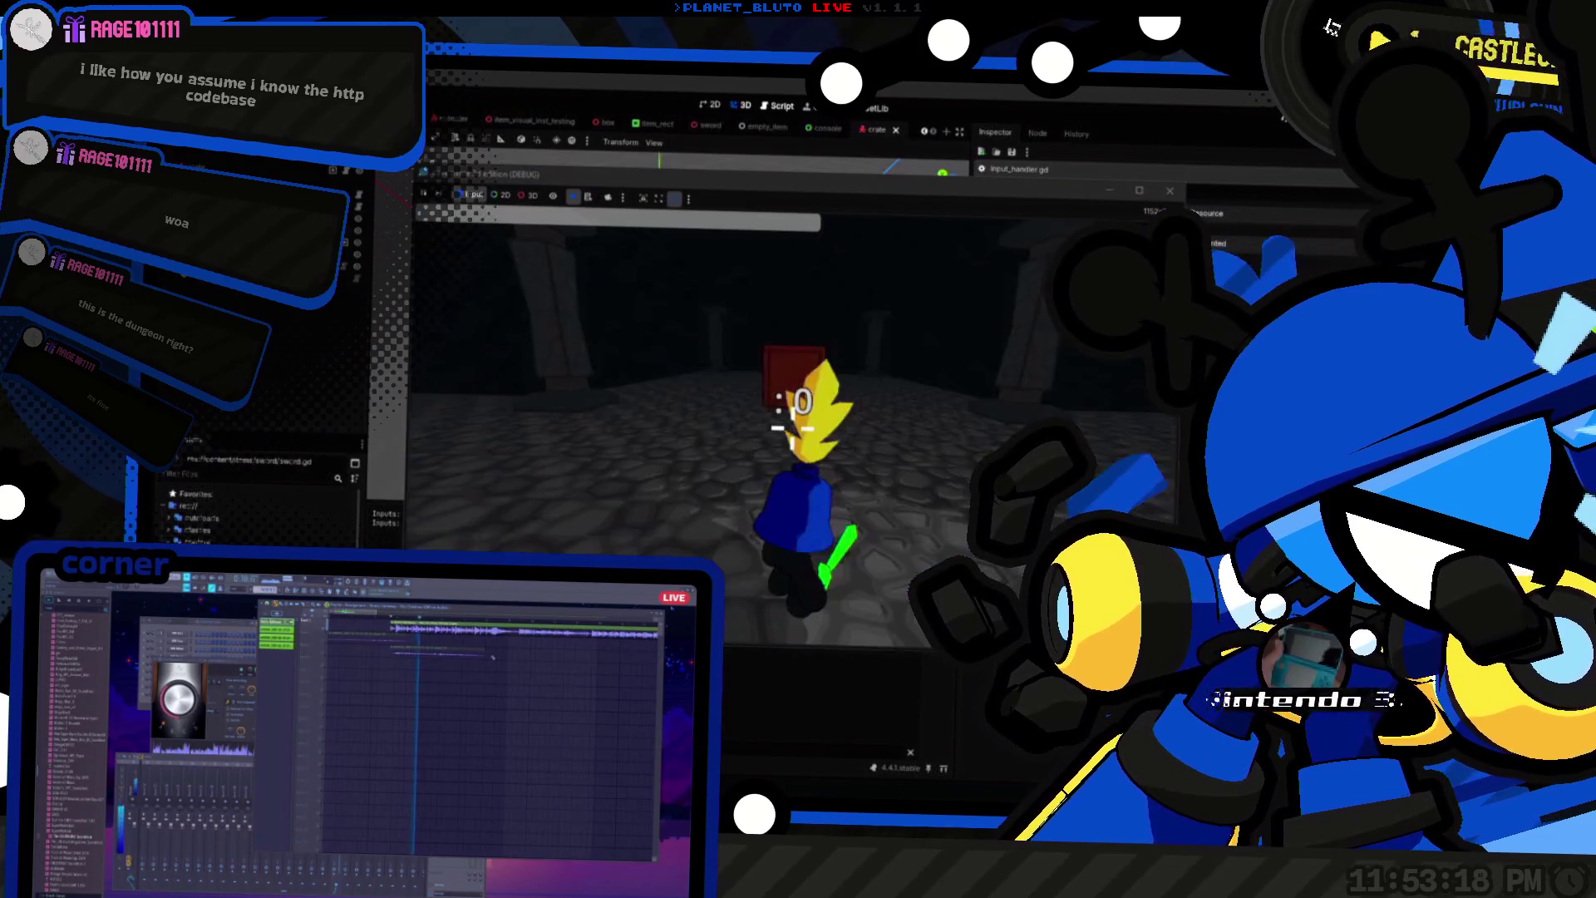
{"action": "key", "text": "s"}
{"action": "key", "text": "s"}
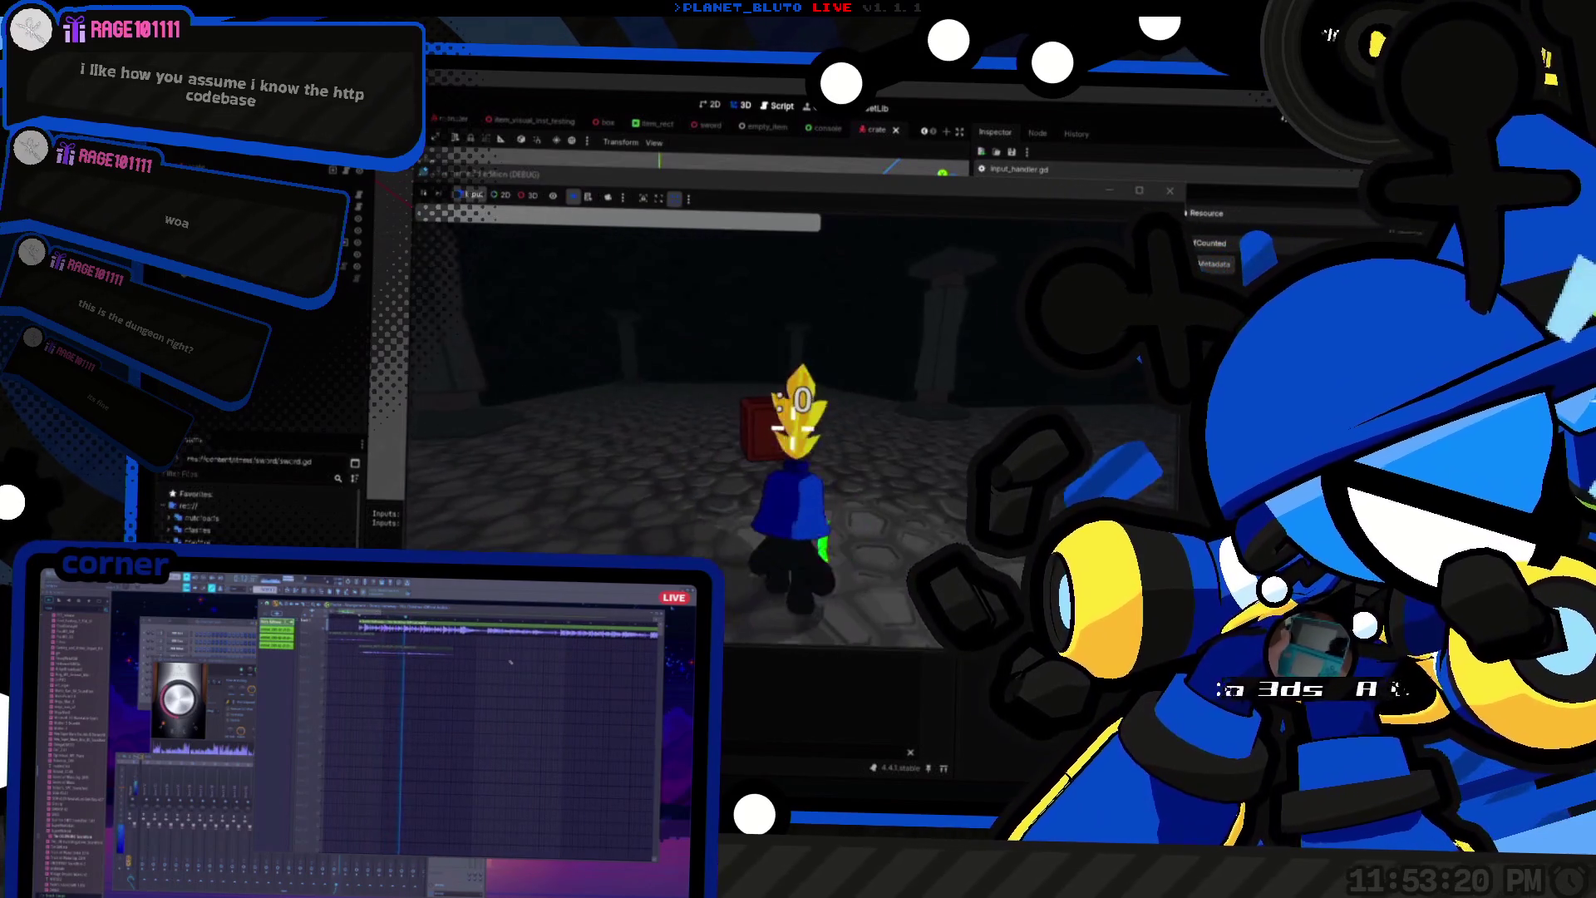
{"action": "key", "text": "d"}
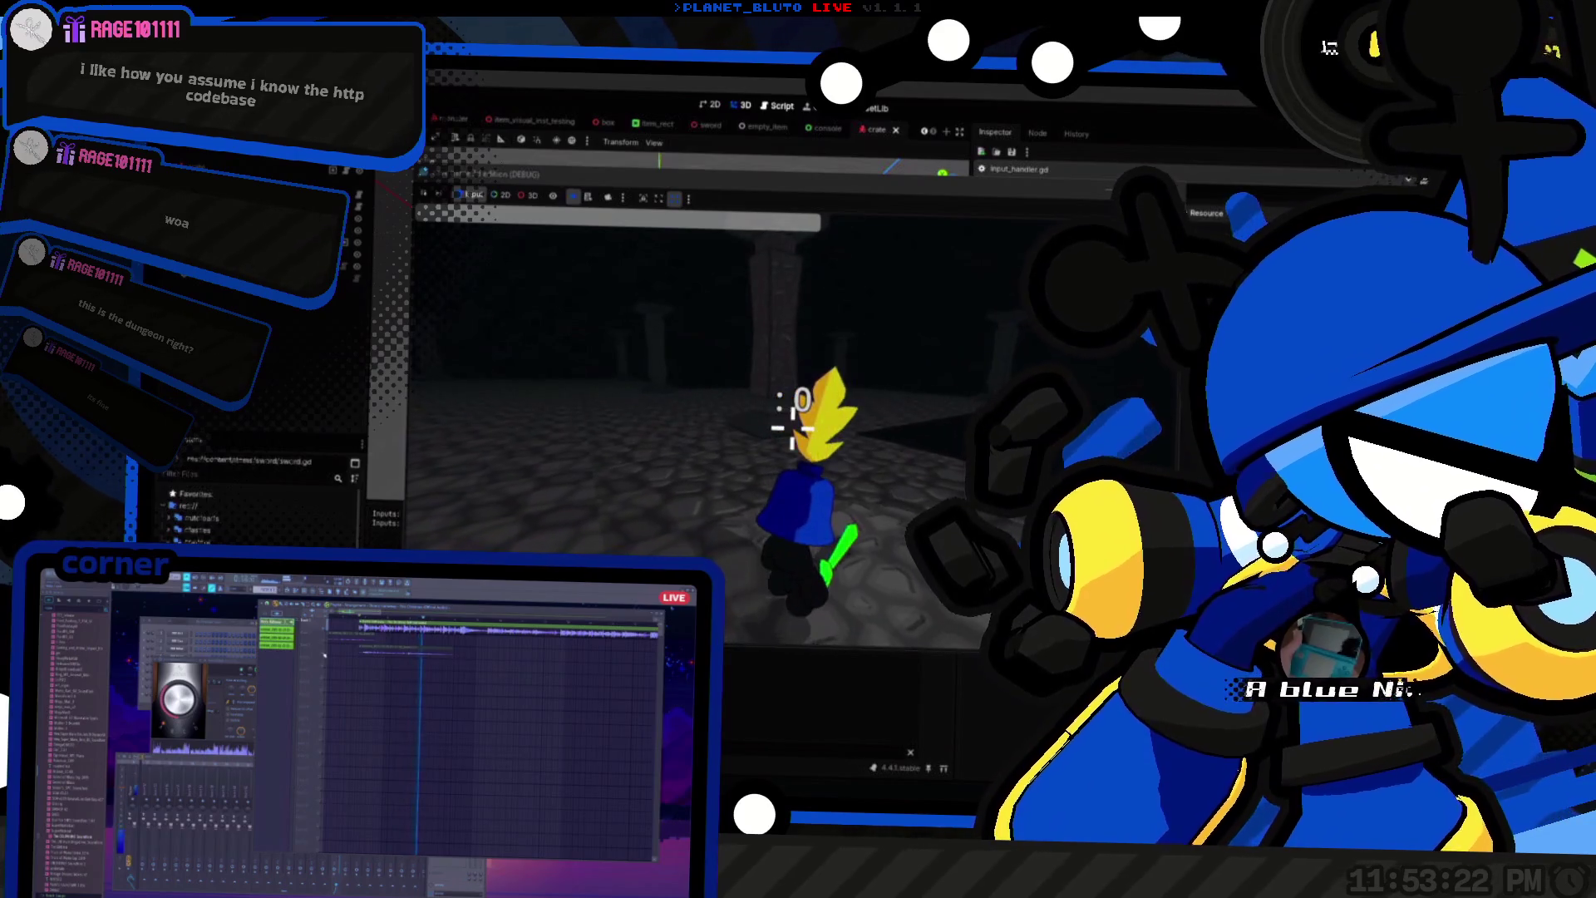
{"action": "scroll", "coordinate": [790, 424], "scroll_direction": "down", "scroll_amount": 1}
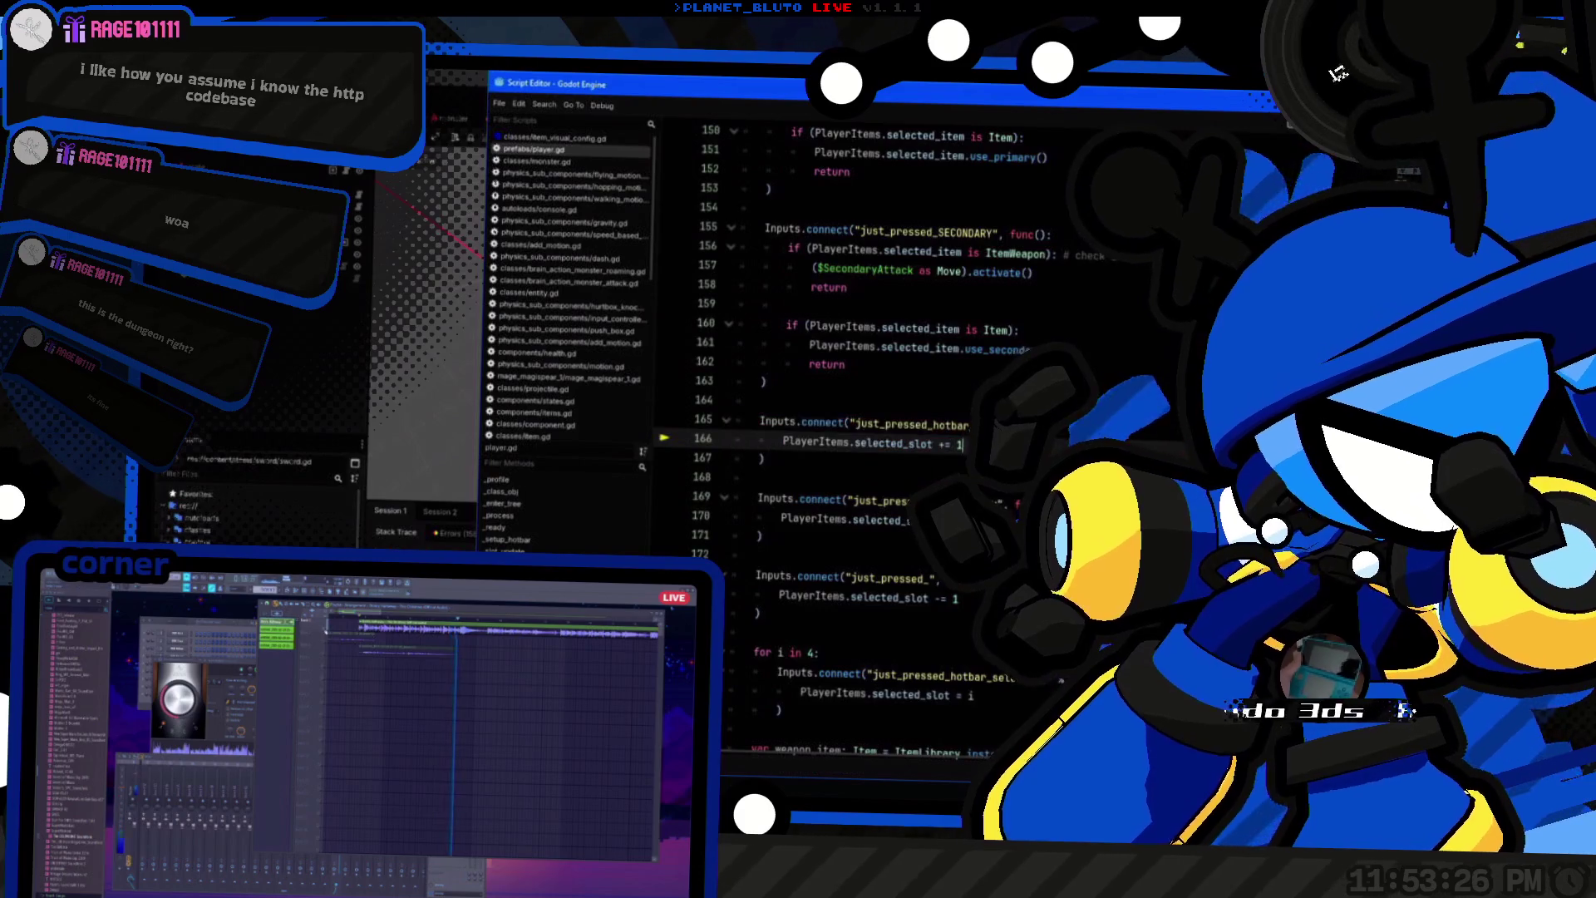
{"action": "key", "text": "ctrl+F2"}
{"action": "key", "text": "ctrl+F3"}
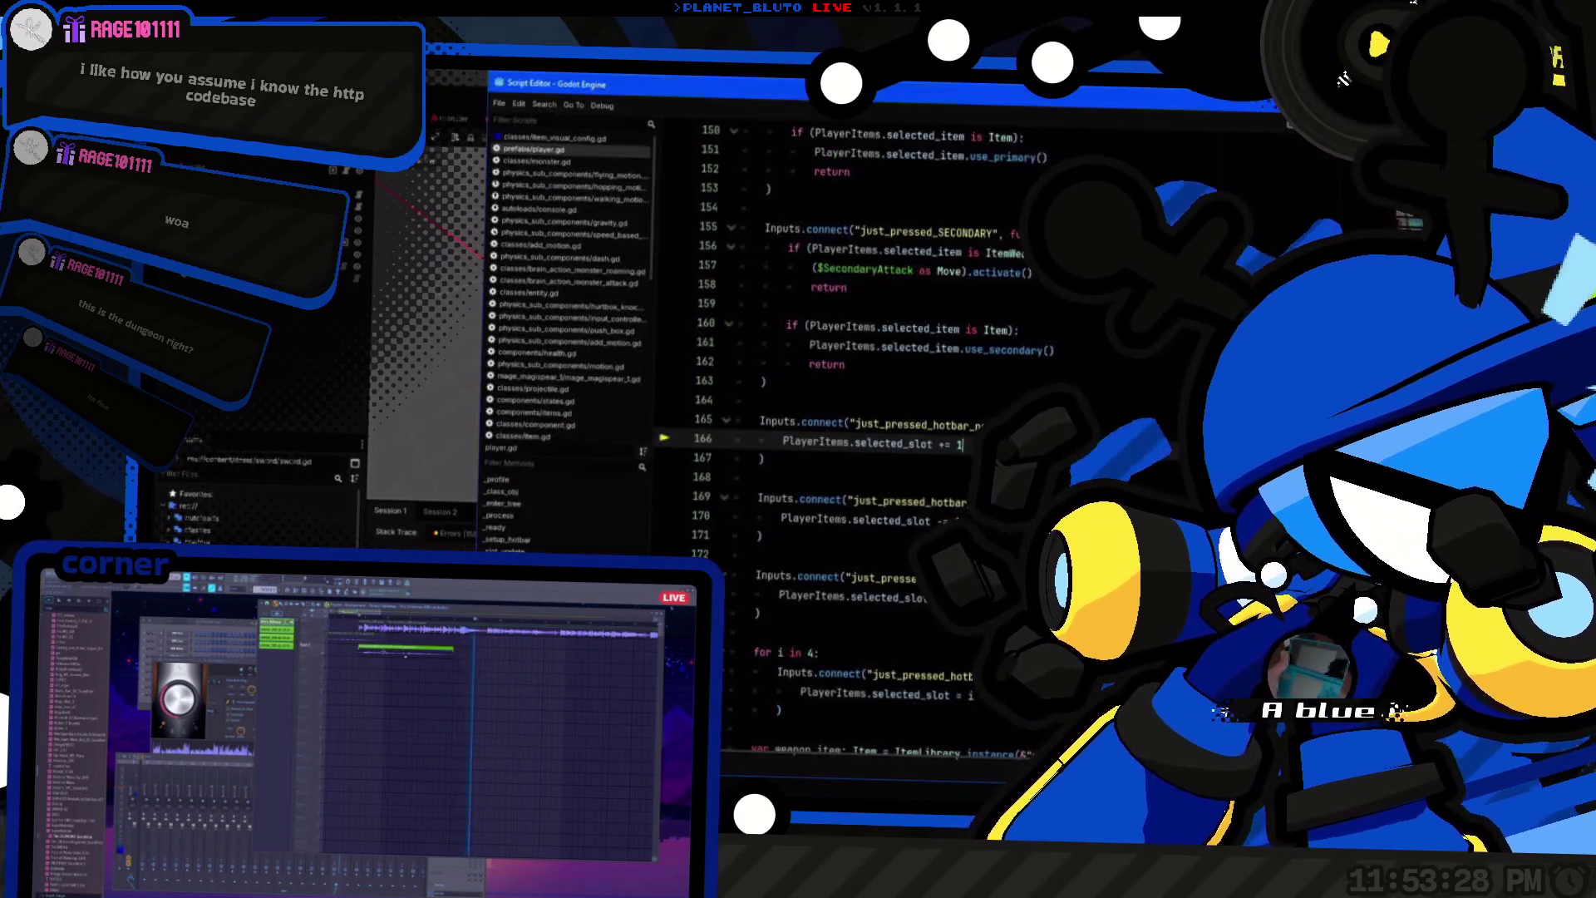
{"action": "left_click_drag", "start_coordinate": [777, 423], "coordinate": [1078, 422]}
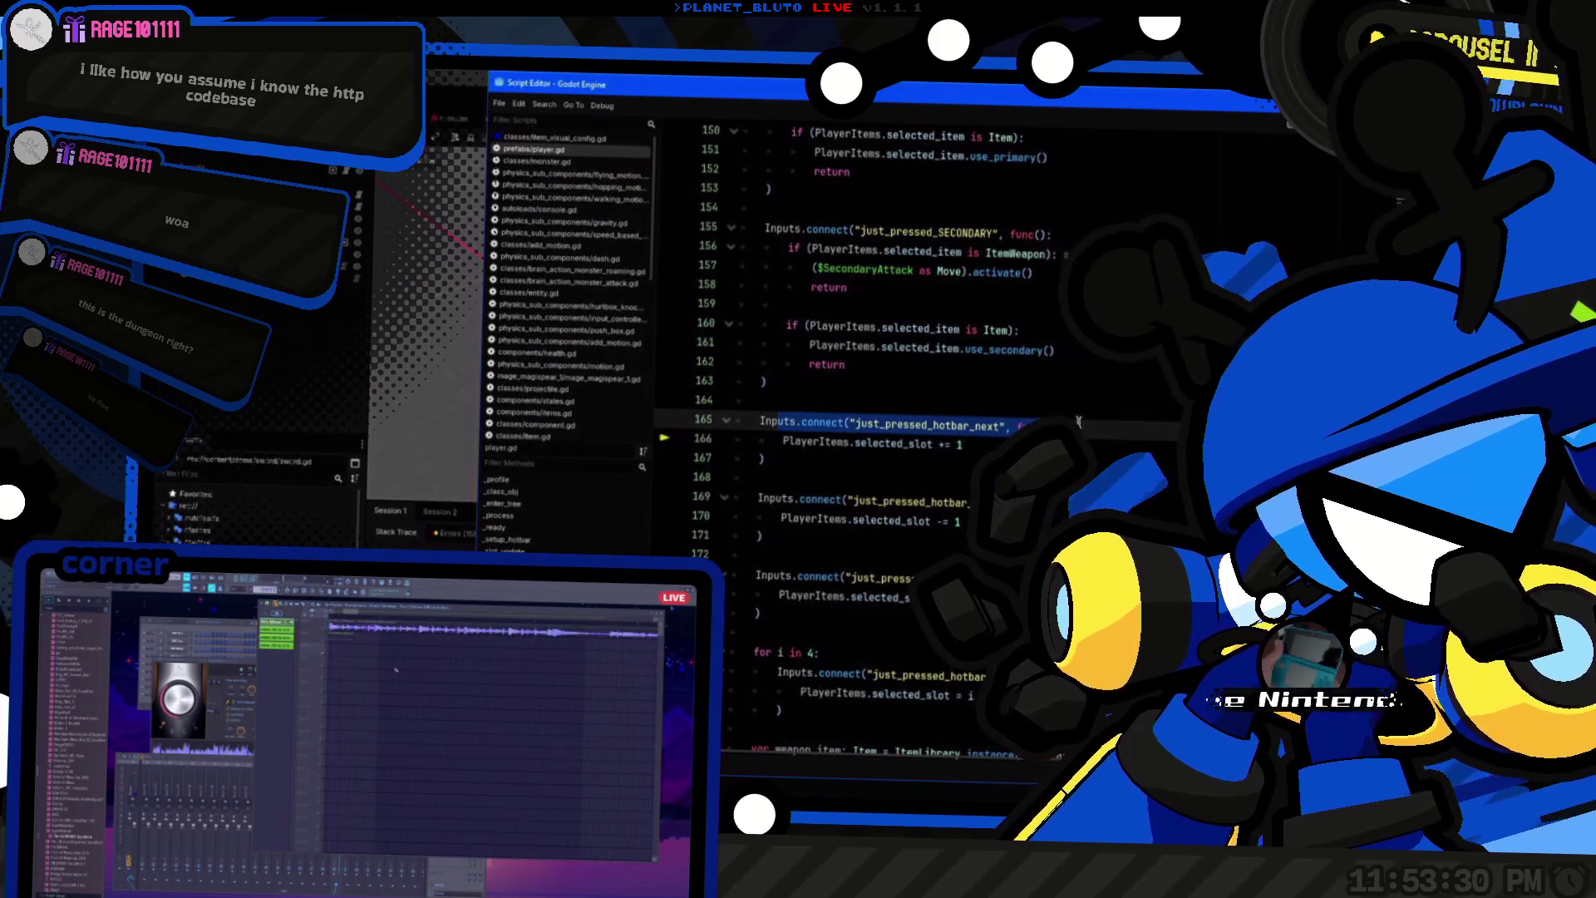
{"action": "double_click", "coordinate": [783, 422]}
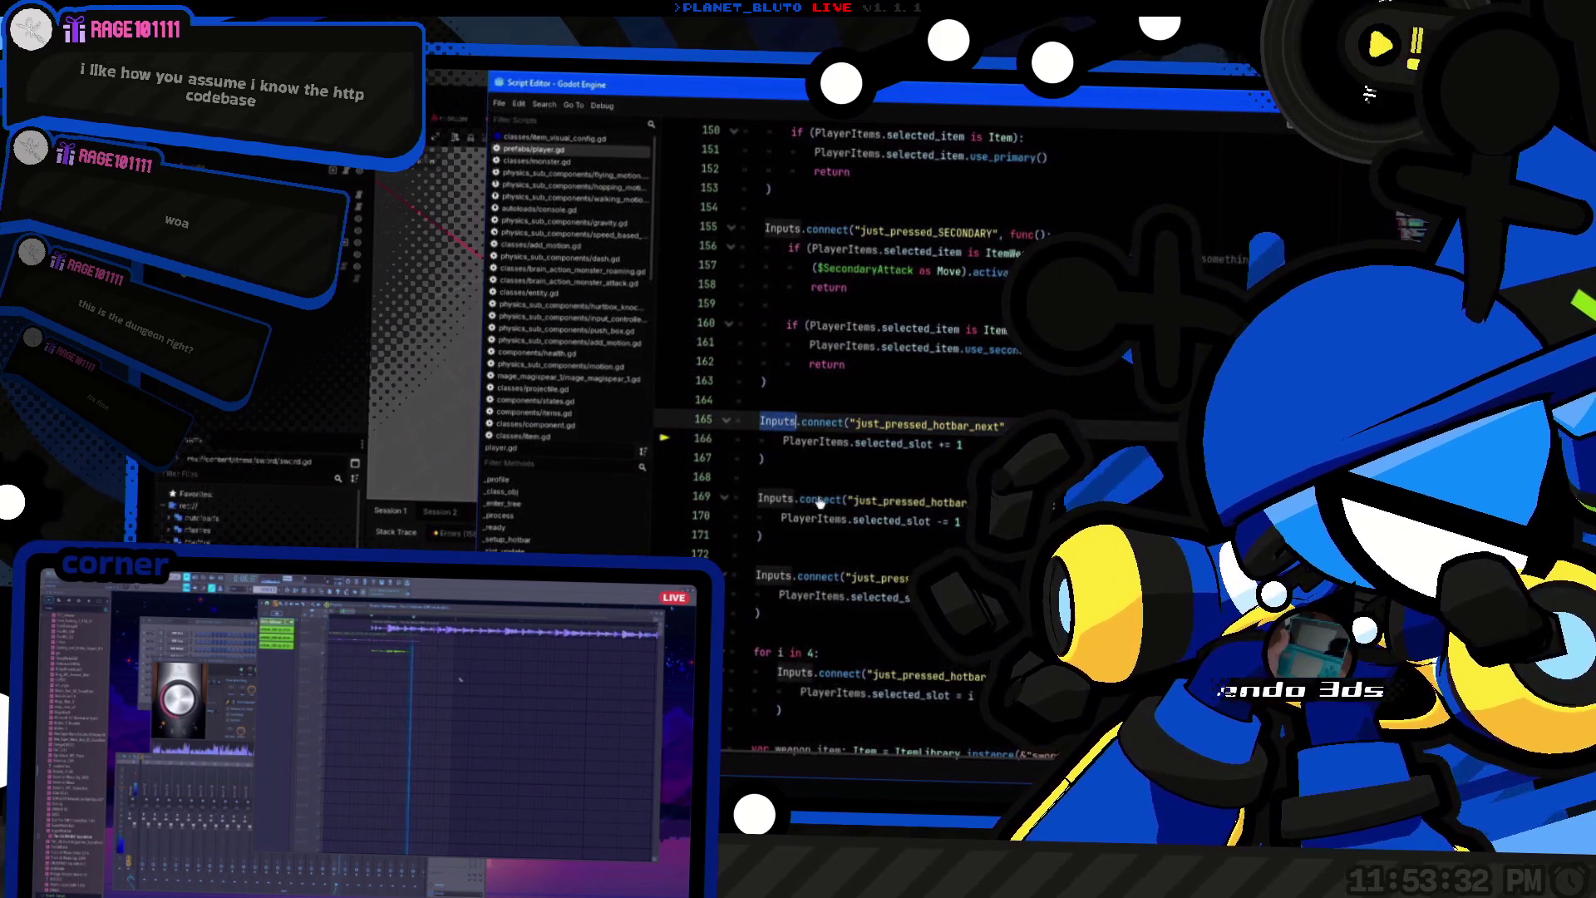
{"action": "key", "text": "ctrl+F2"}
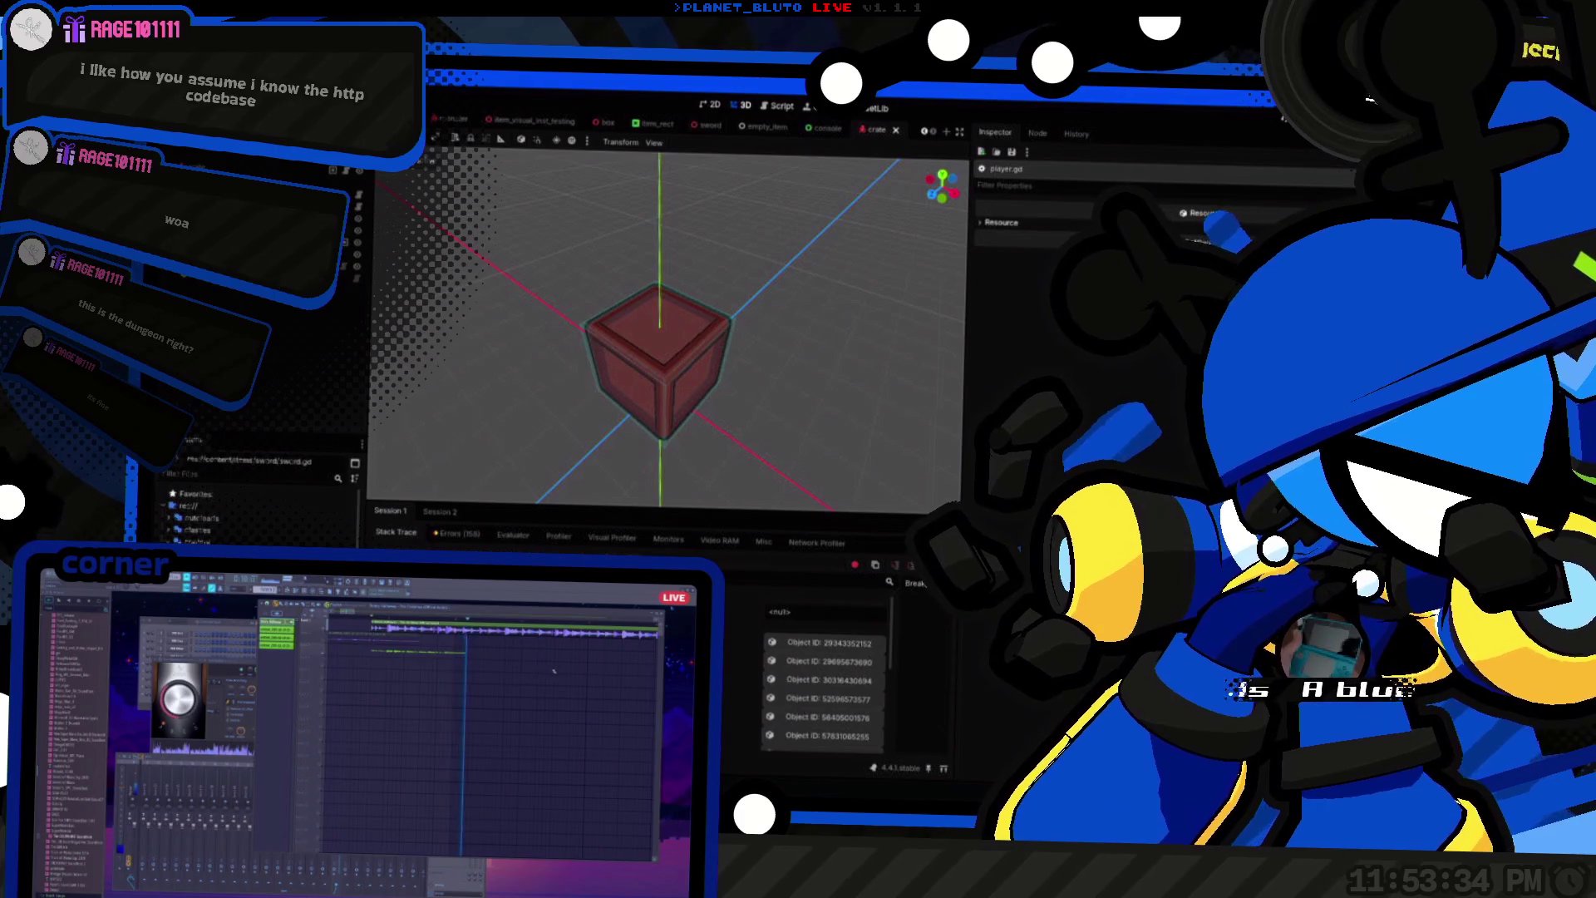
{"action": "key", "text": "ctrl+F3"}
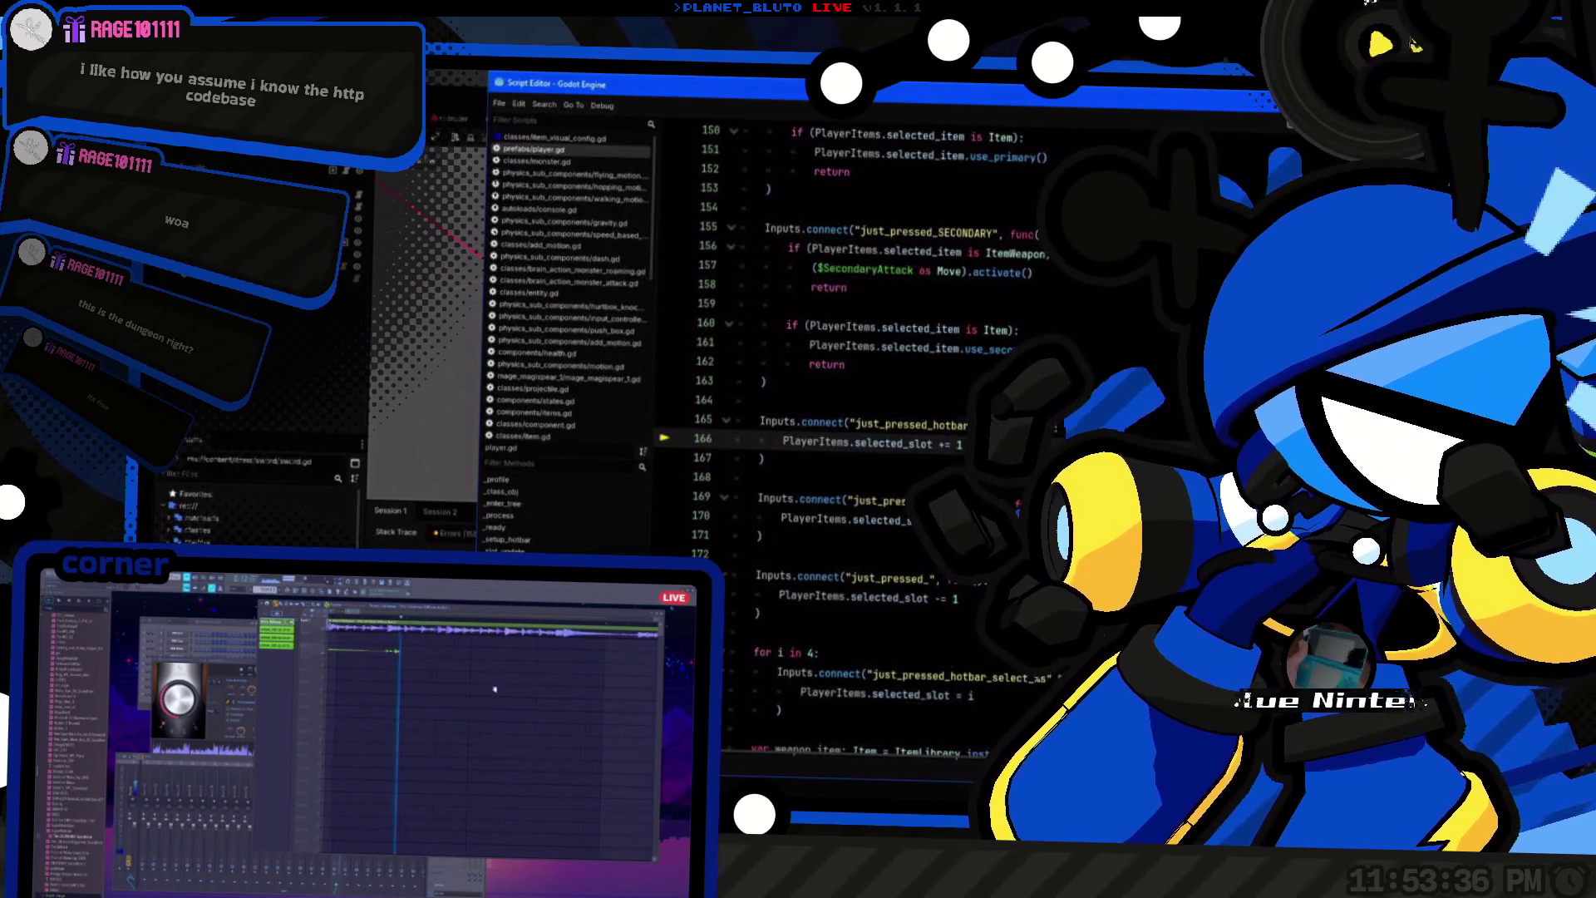
{"action": "key", "text": "ctrl+F2"}
{"action": "key", "text": "ctrl+F3"}
{"action": "key", "text": "ctrl+F2"}
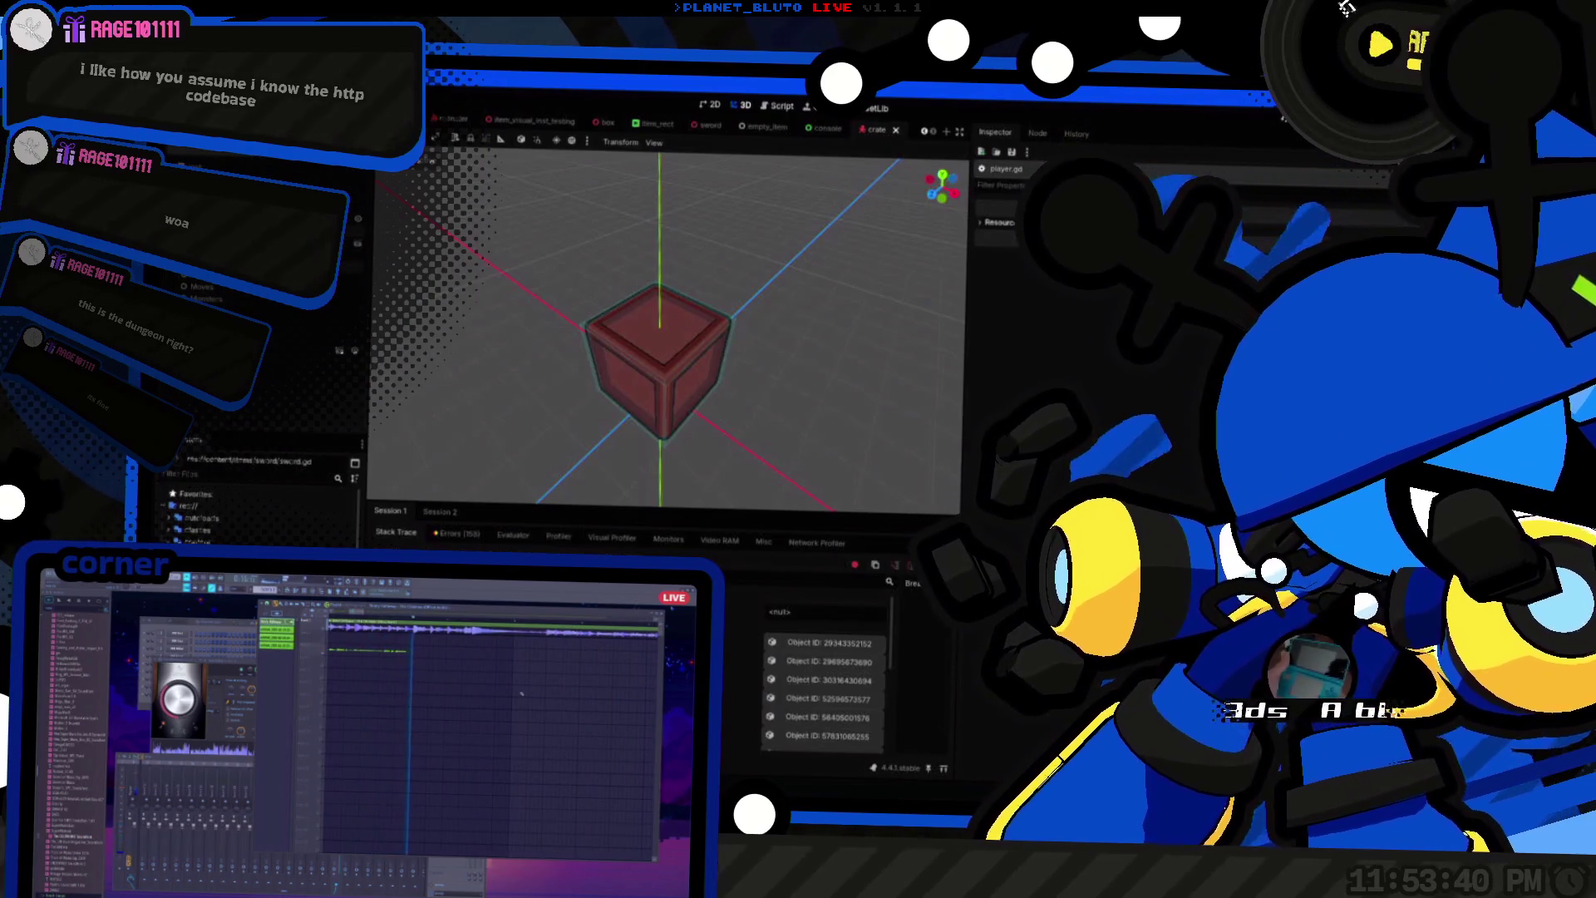
{"action": "left_click", "coordinate": [1278, 238]}
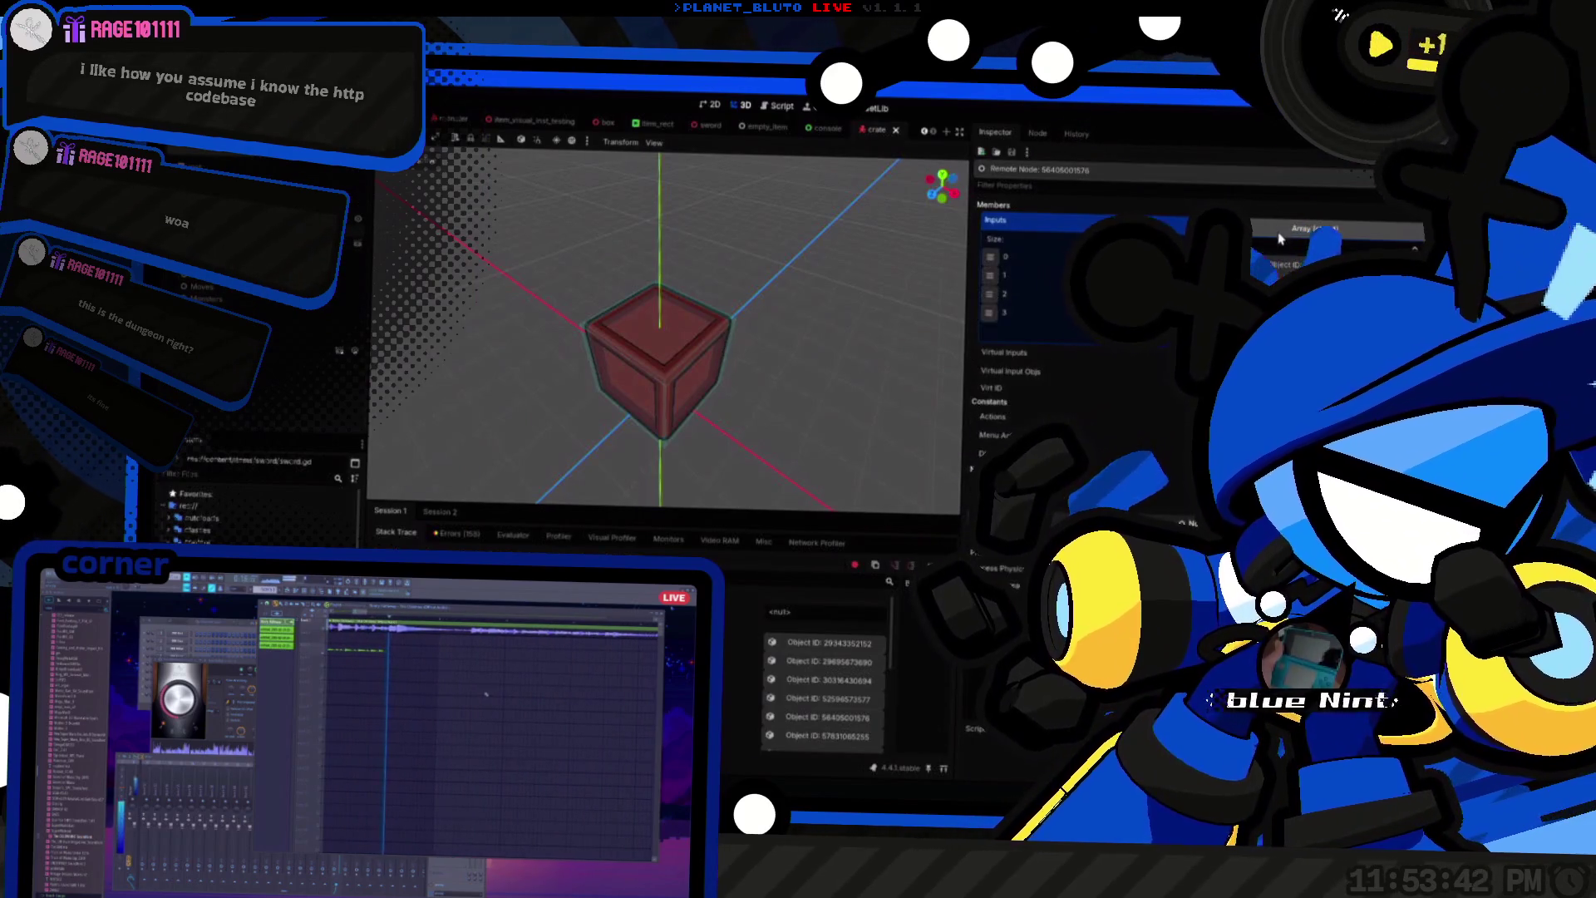
{"action": "key", "text": "alt+Tab"}
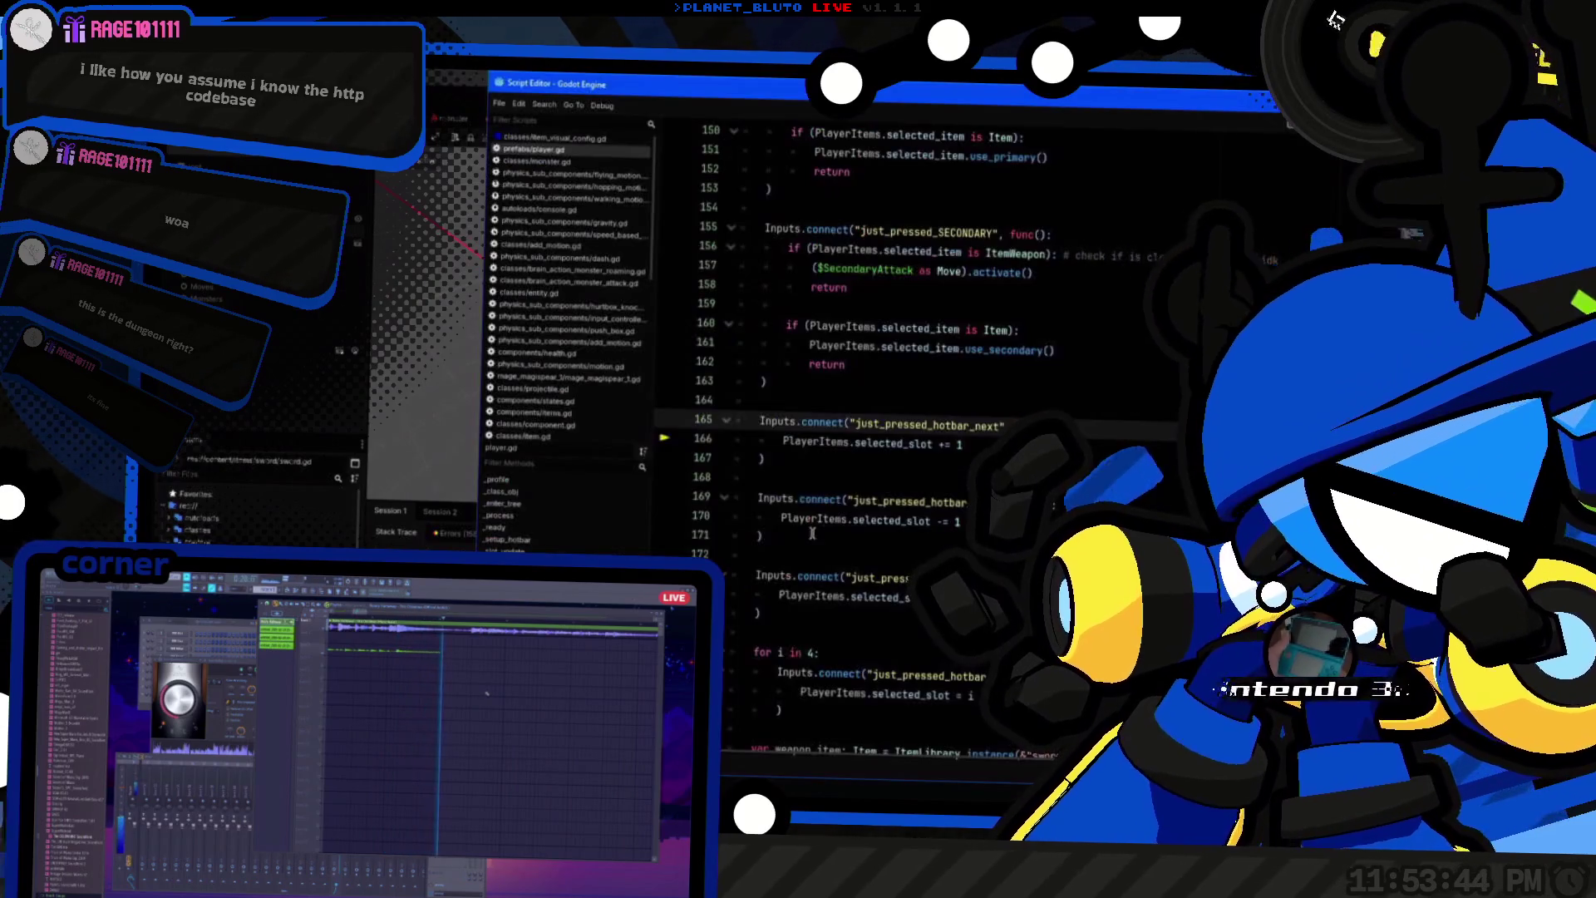
{"action": "double_click", "coordinate": [778, 422]}
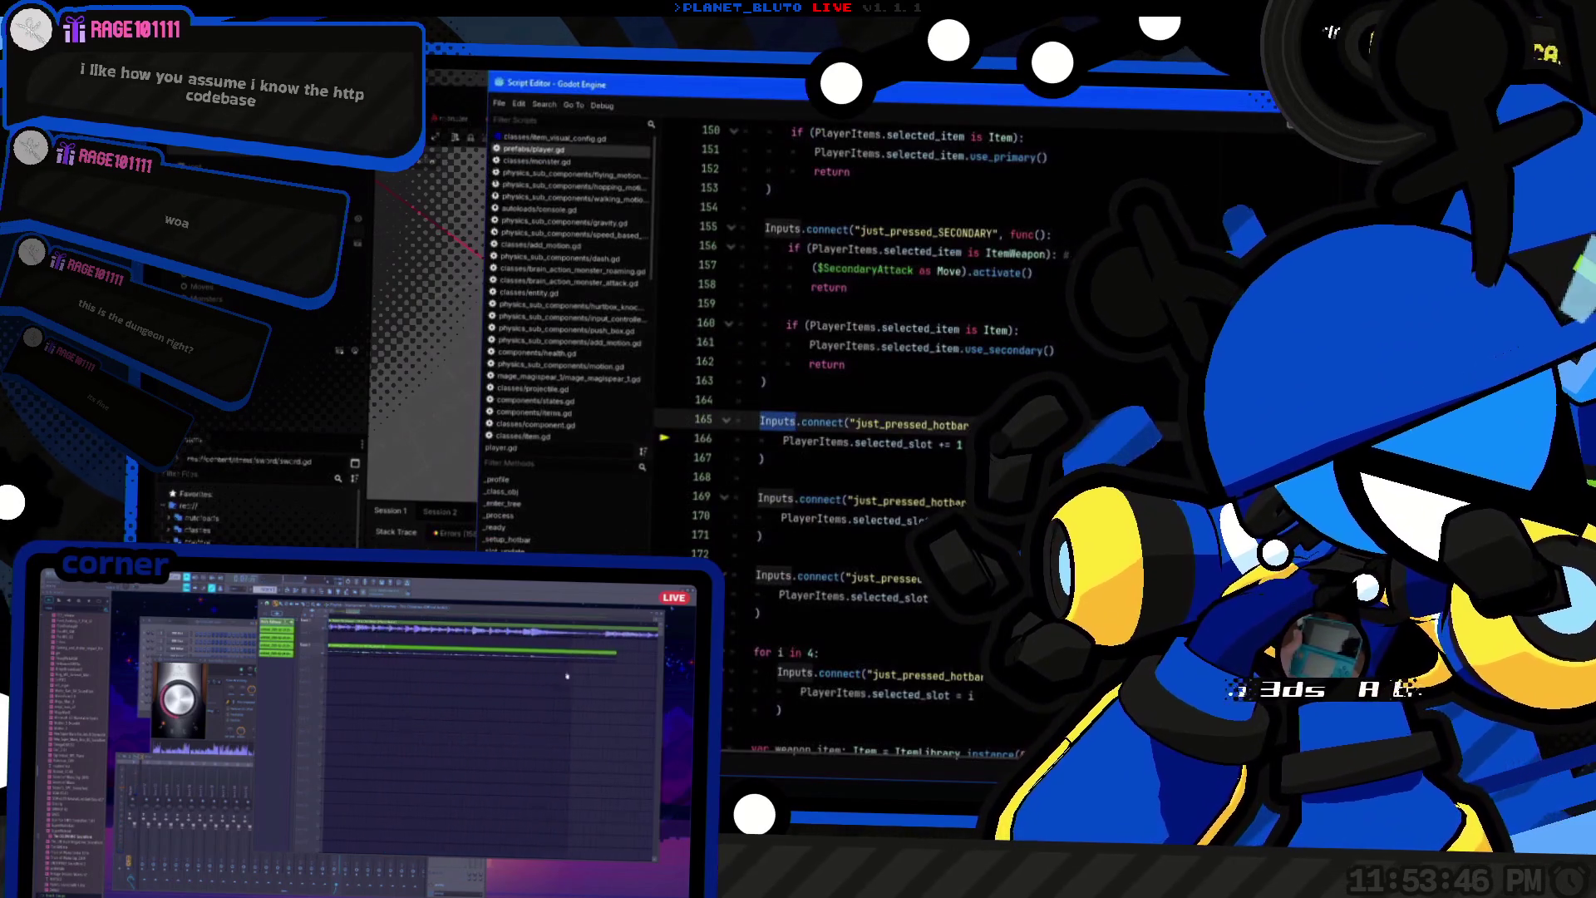
{"action": "scroll", "coordinate": [596, 401], "scroll_direction": "down", "scroll_amount": 5}
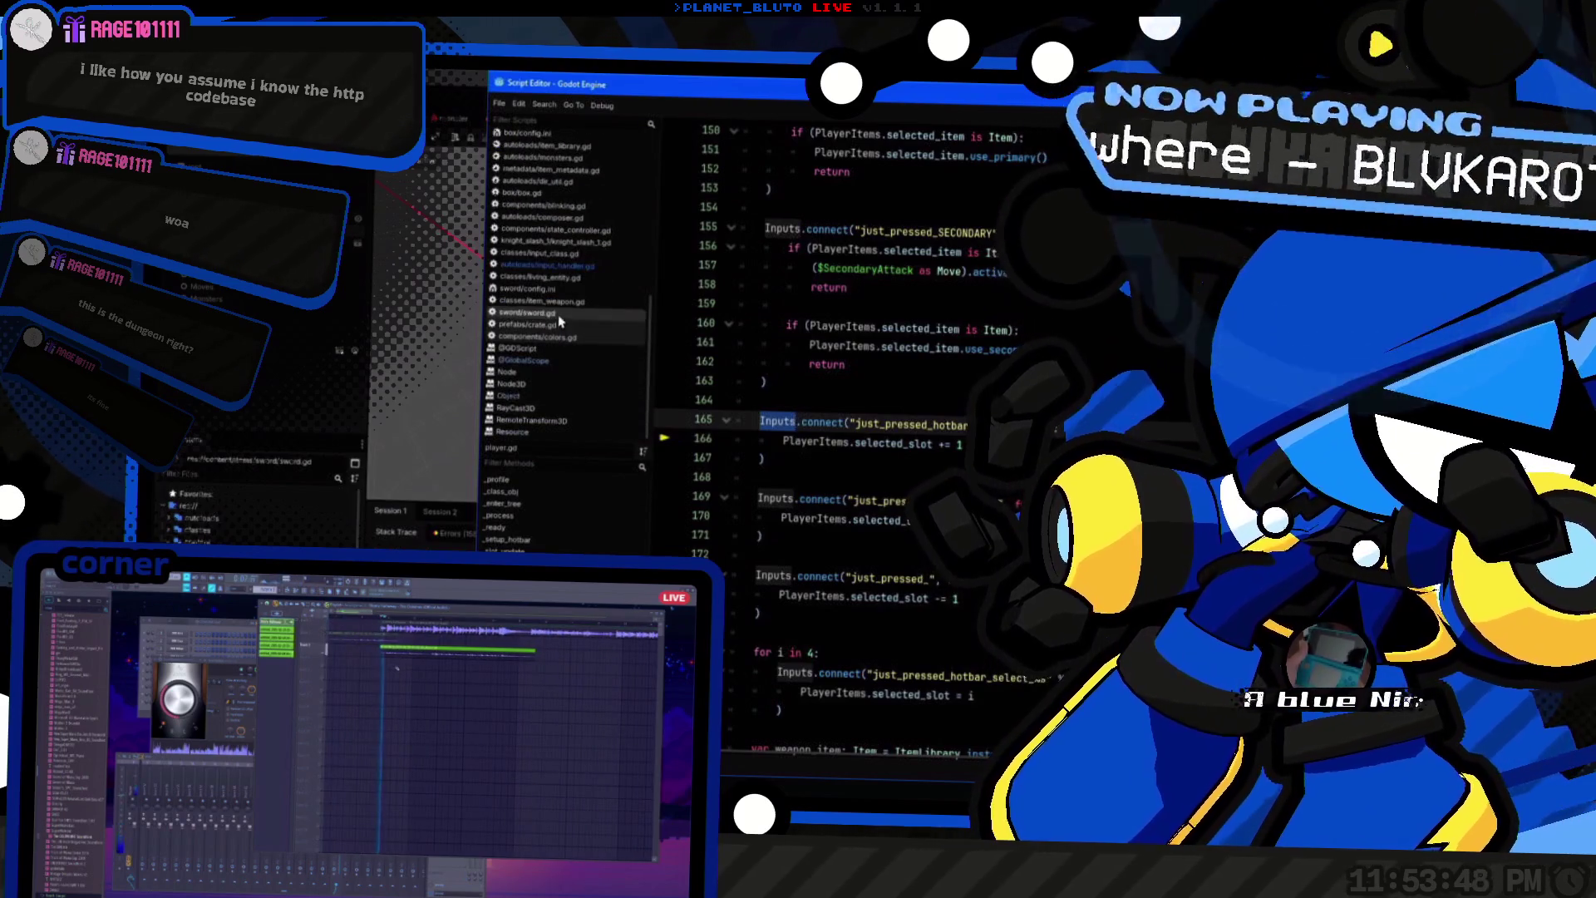
Step: Add a func _exit_tree() -> void to player.gd that calls Inputs._kill()
{"action": "scroll", "coordinate": [831, 415], "scroll_direction": "down", "scroll_amount": 7}
{"action": "scroll", "coordinate": [831, 416], "scroll_direction": "down", "scroll_amount": 20}
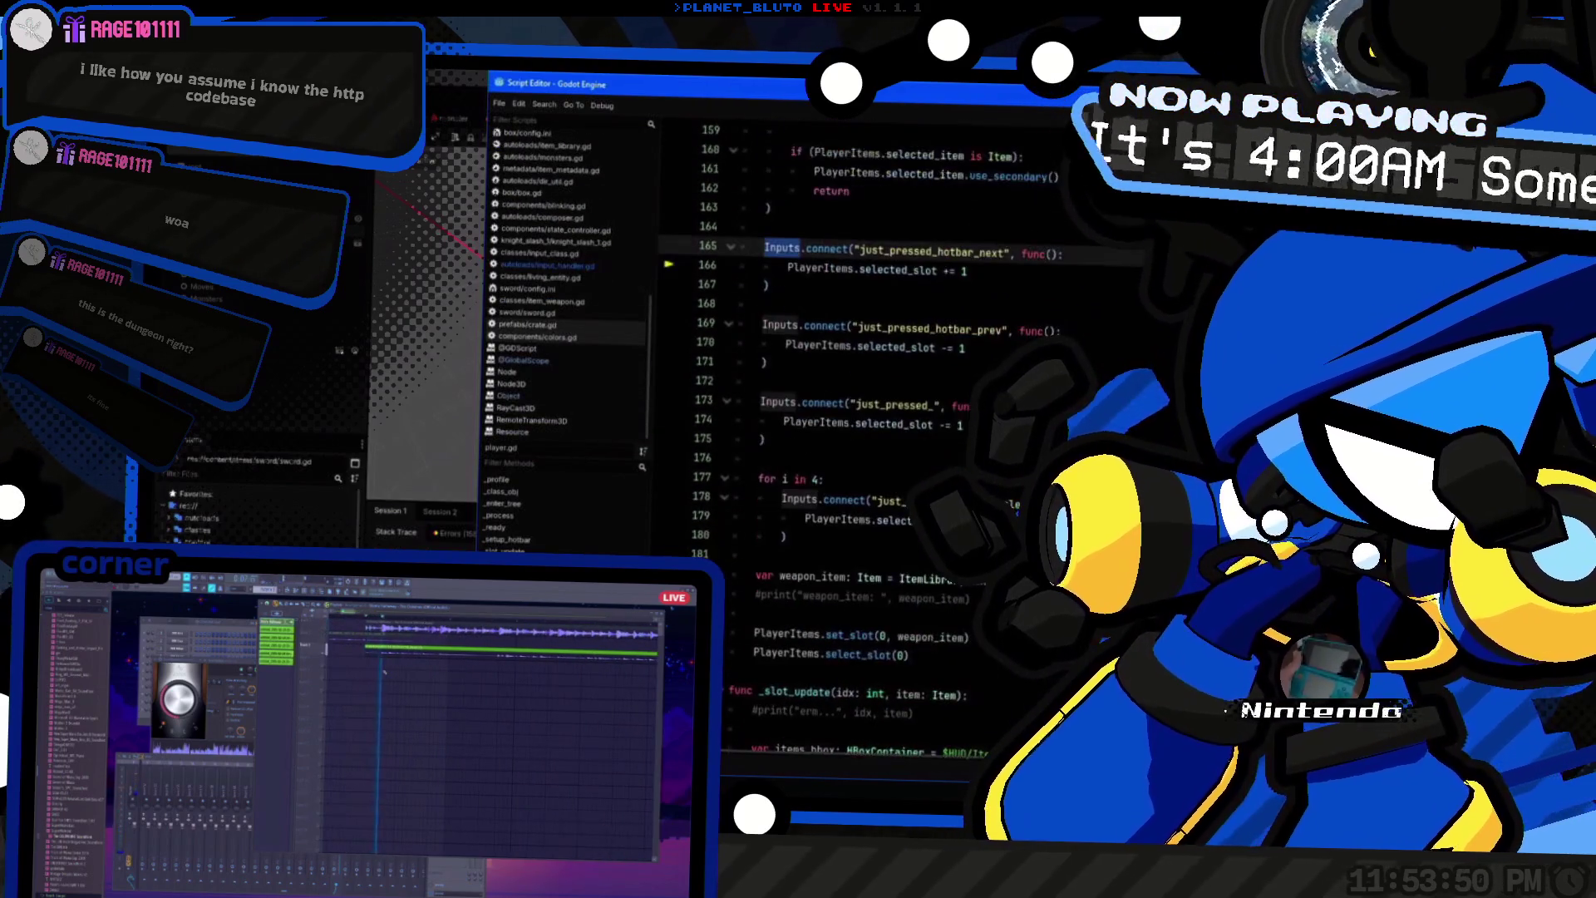
{"action": "left_click", "coordinate": [801, 764]}
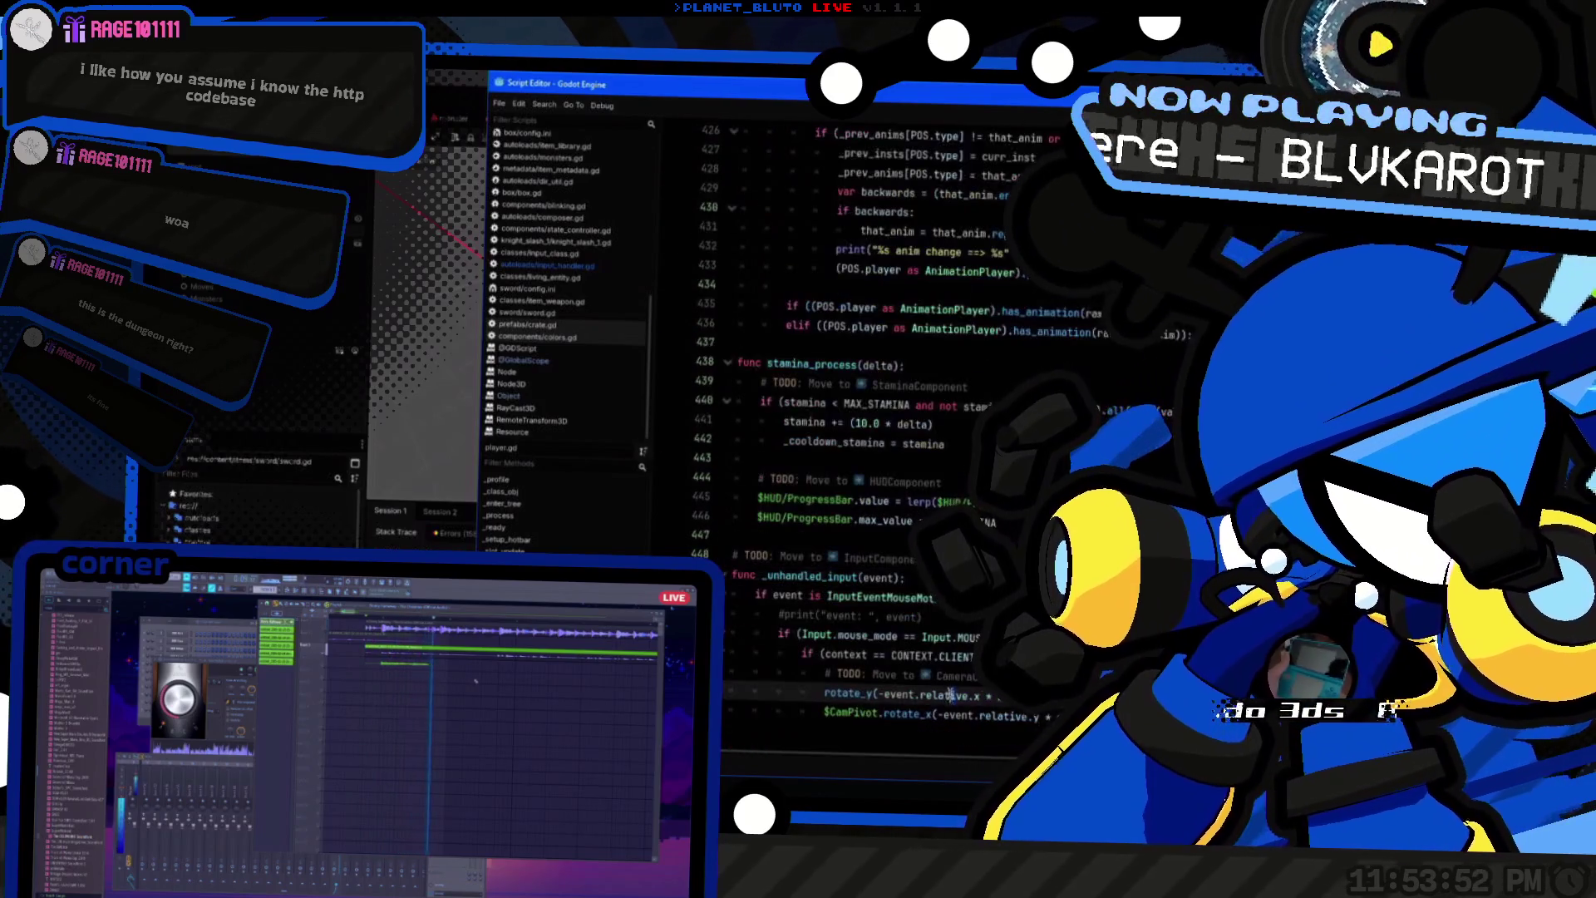
{"action": "key", "text": "Return"}
{"action": "type", "text": "func _"}
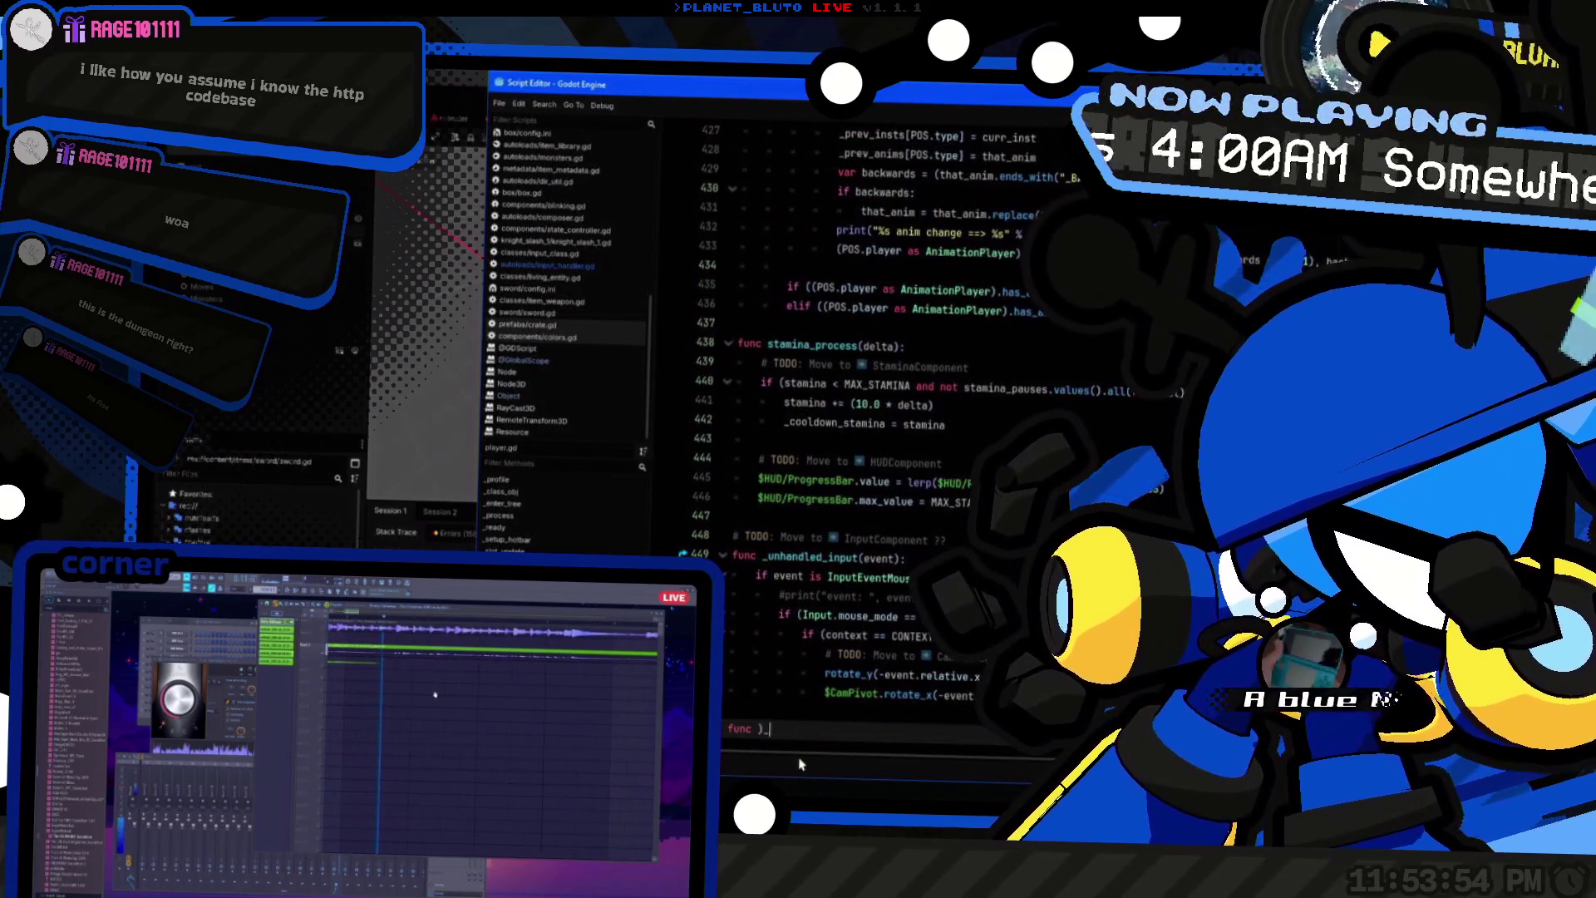
{"action": "type", "text": "exi"}
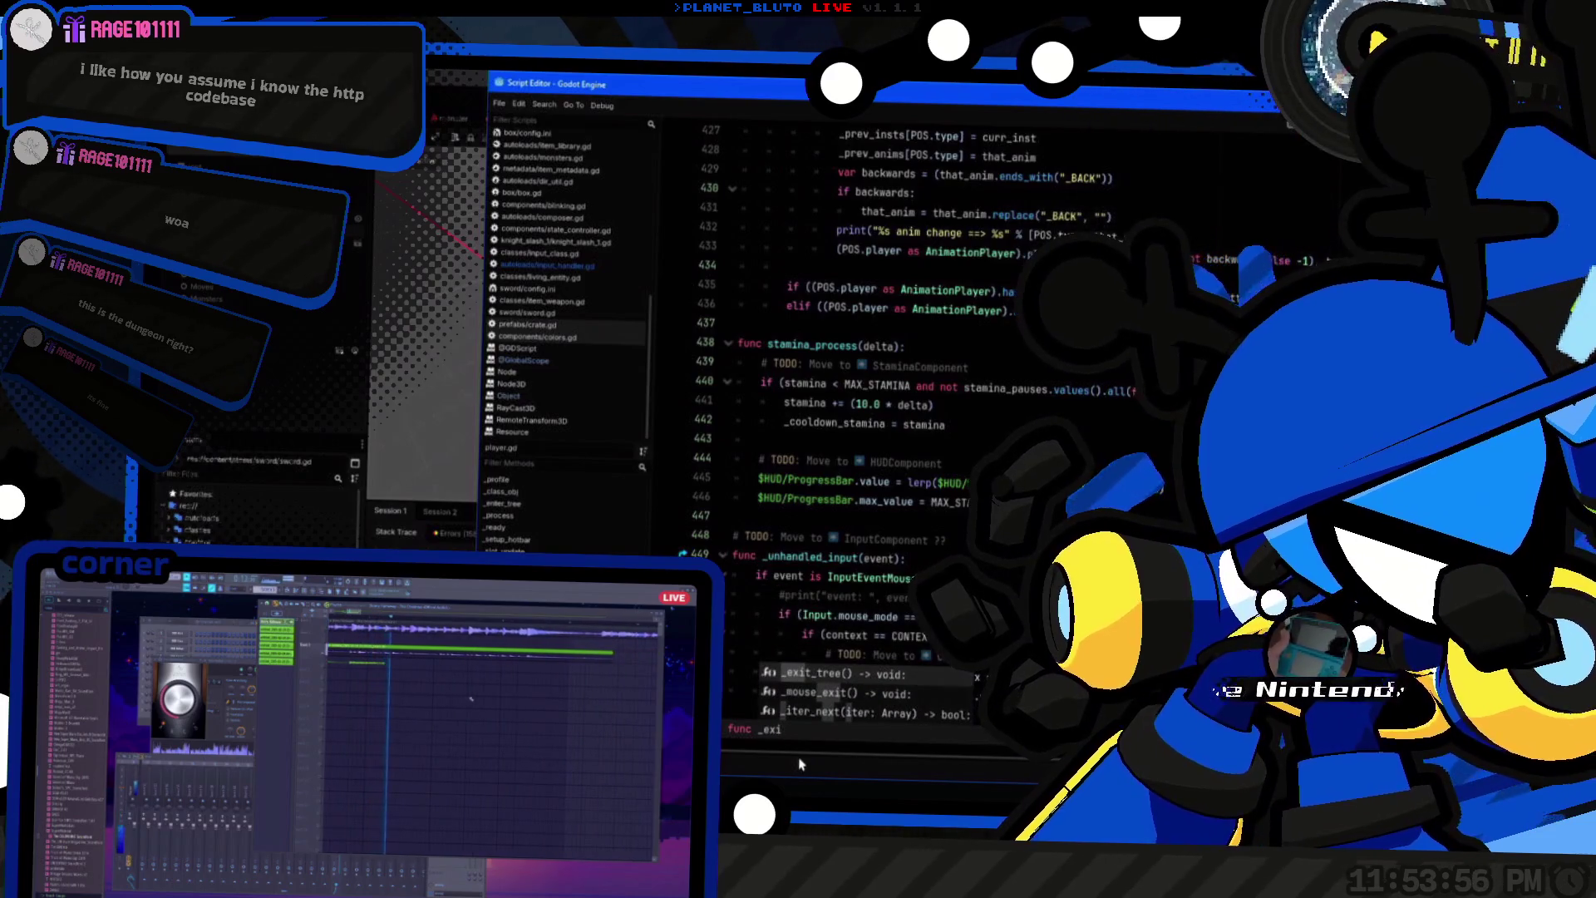
{"action": "key", "text": "Return"}
{"action": "key", "text": "Return"}
{"action": "type", "text": "Inputs._kill()"}
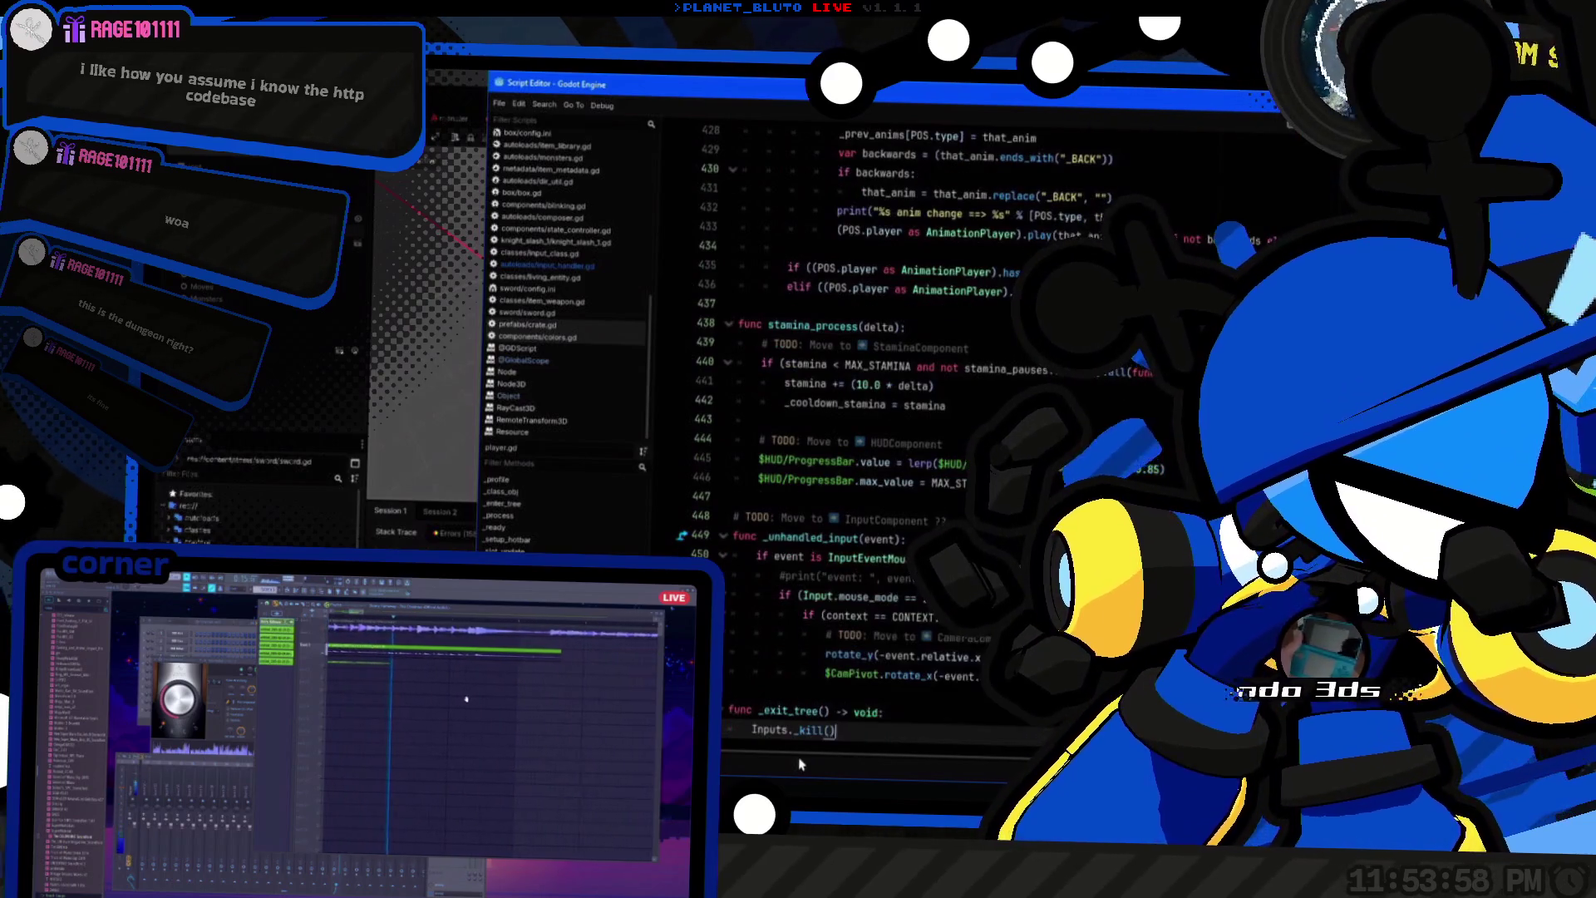
Step: Check the Variant documentation, then open input_class.gd at its _kill function
{"action": "left_click", "coordinate": [805, 731], "text": "ctrl"}
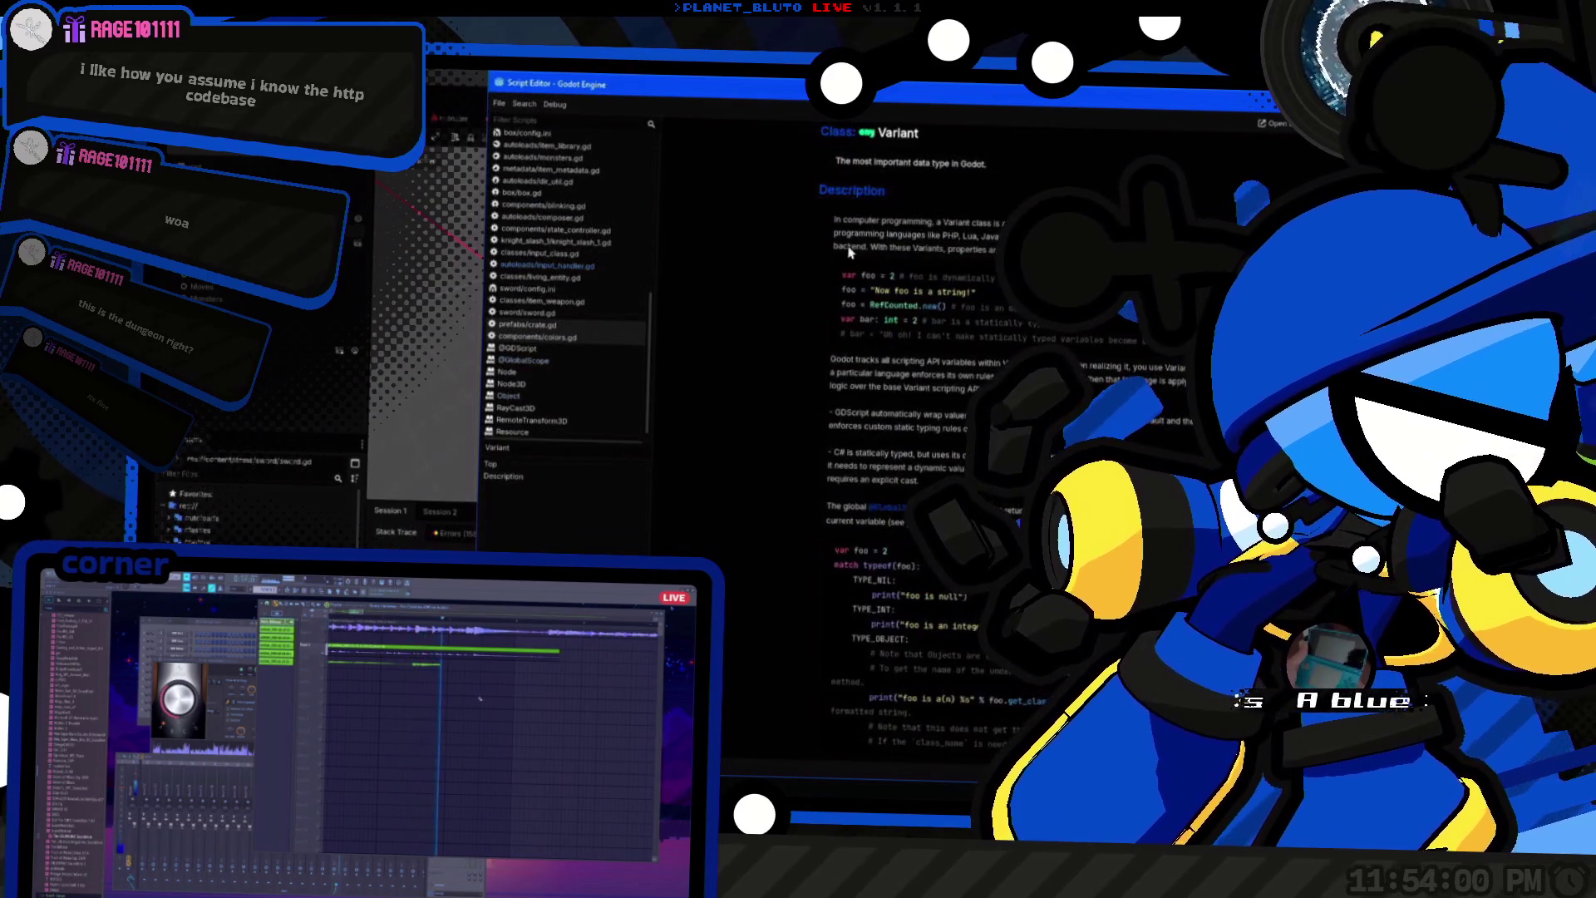
{"action": "key", "text": "alt+Left"}
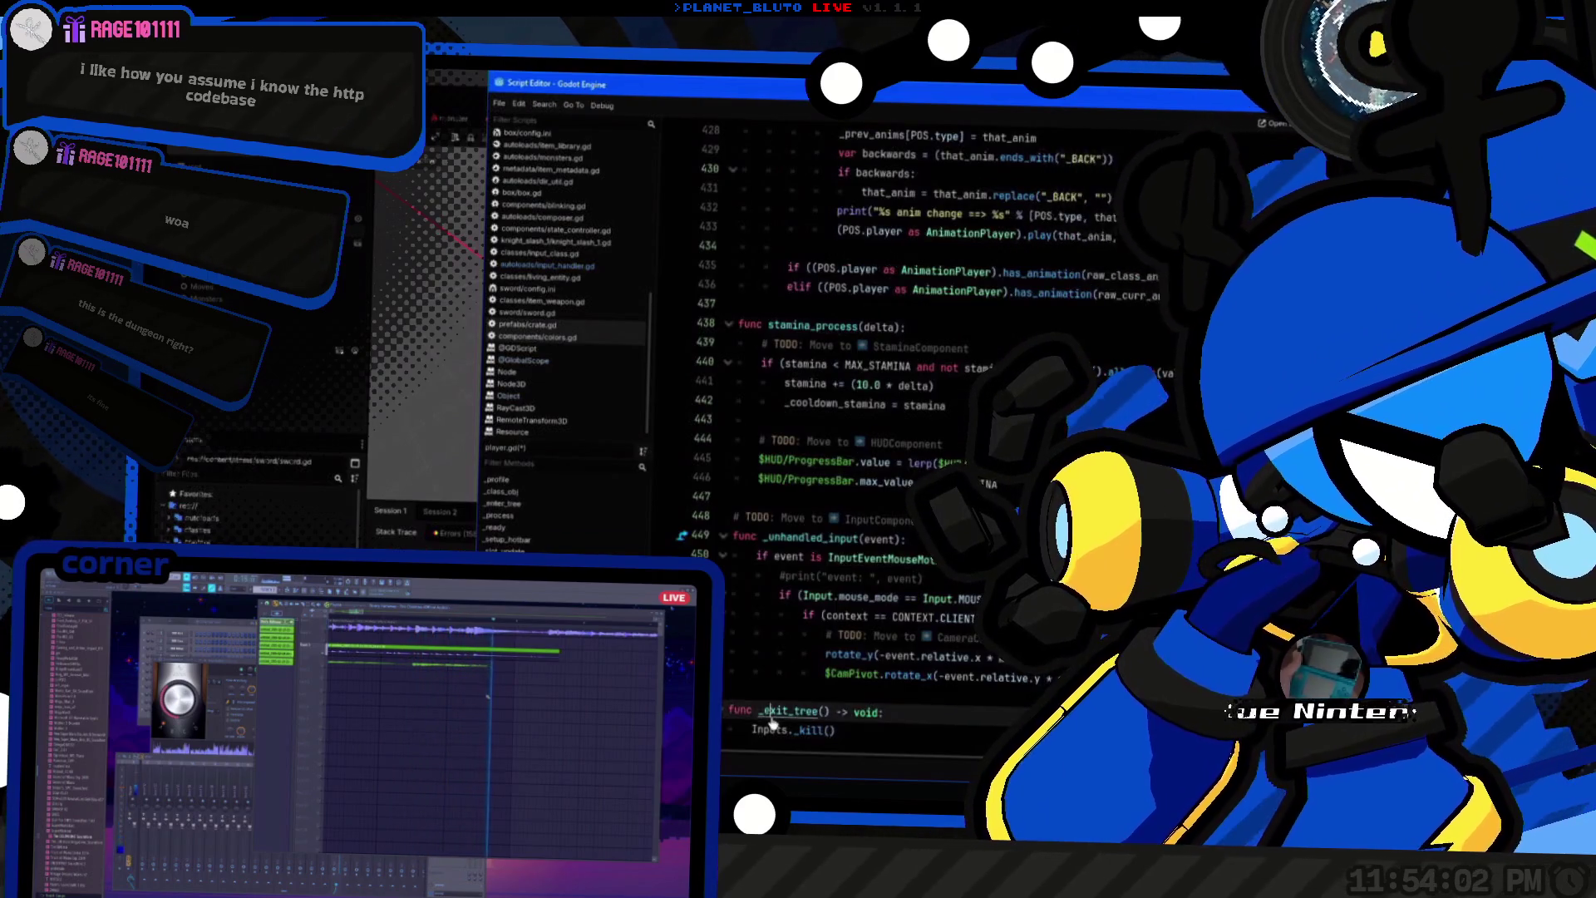
{"action": "left_click", "coordinate": [883, 564], "text": "ctrl"}
{"action": "key", "text": "alt+Left"}
{"action": "left_click", "coordinate": [768, 735], "text": "ctrl"}
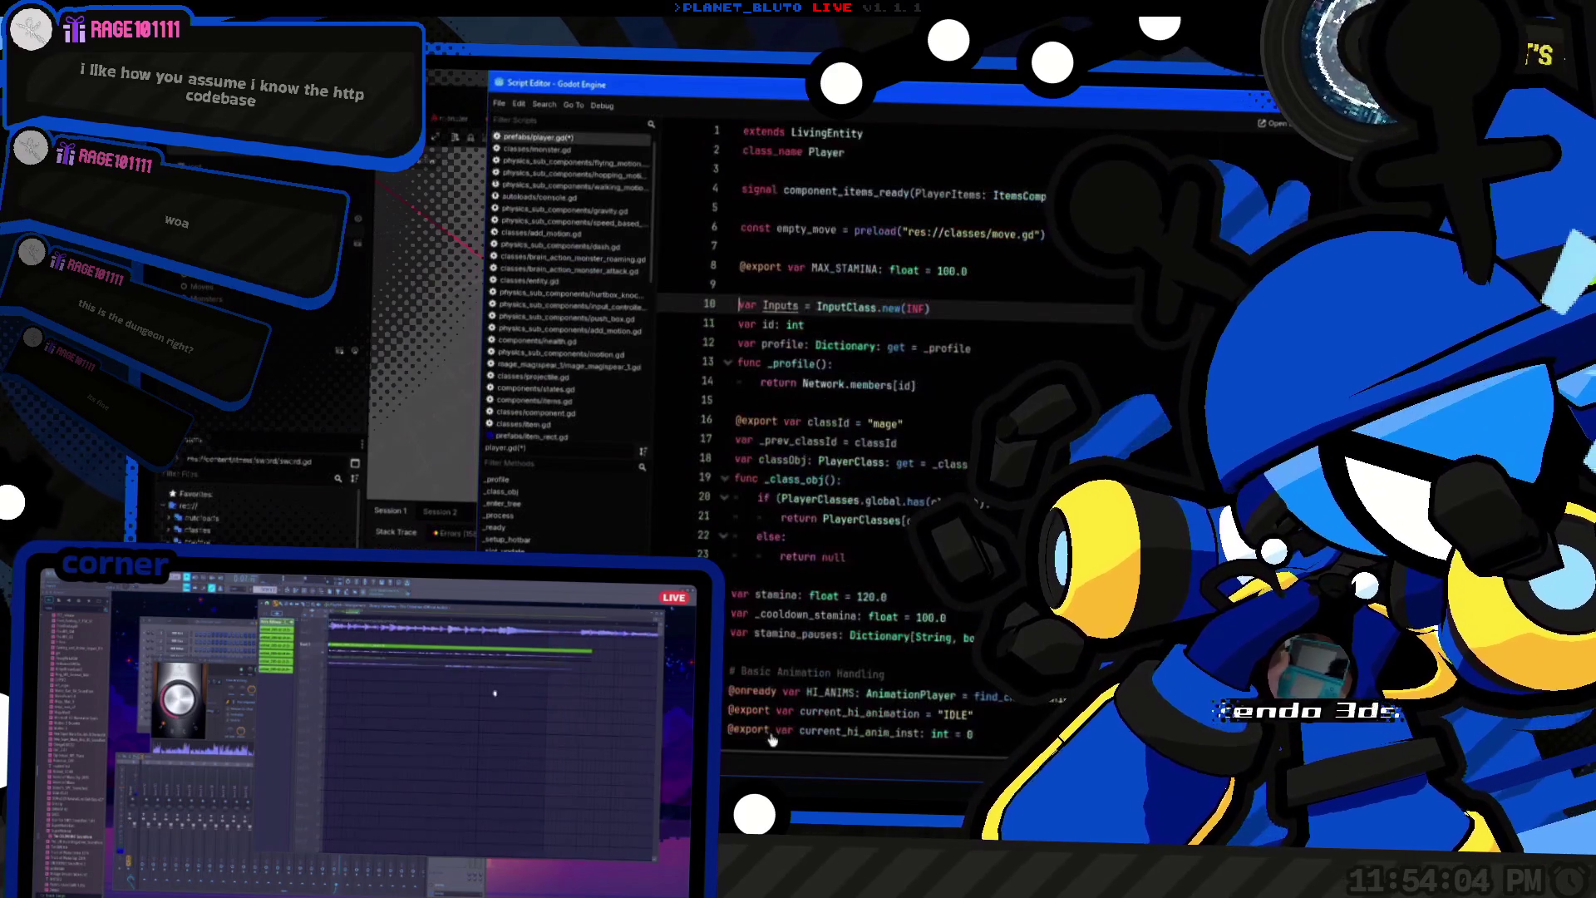
{"action": "key", "text": "ctrl+End"}
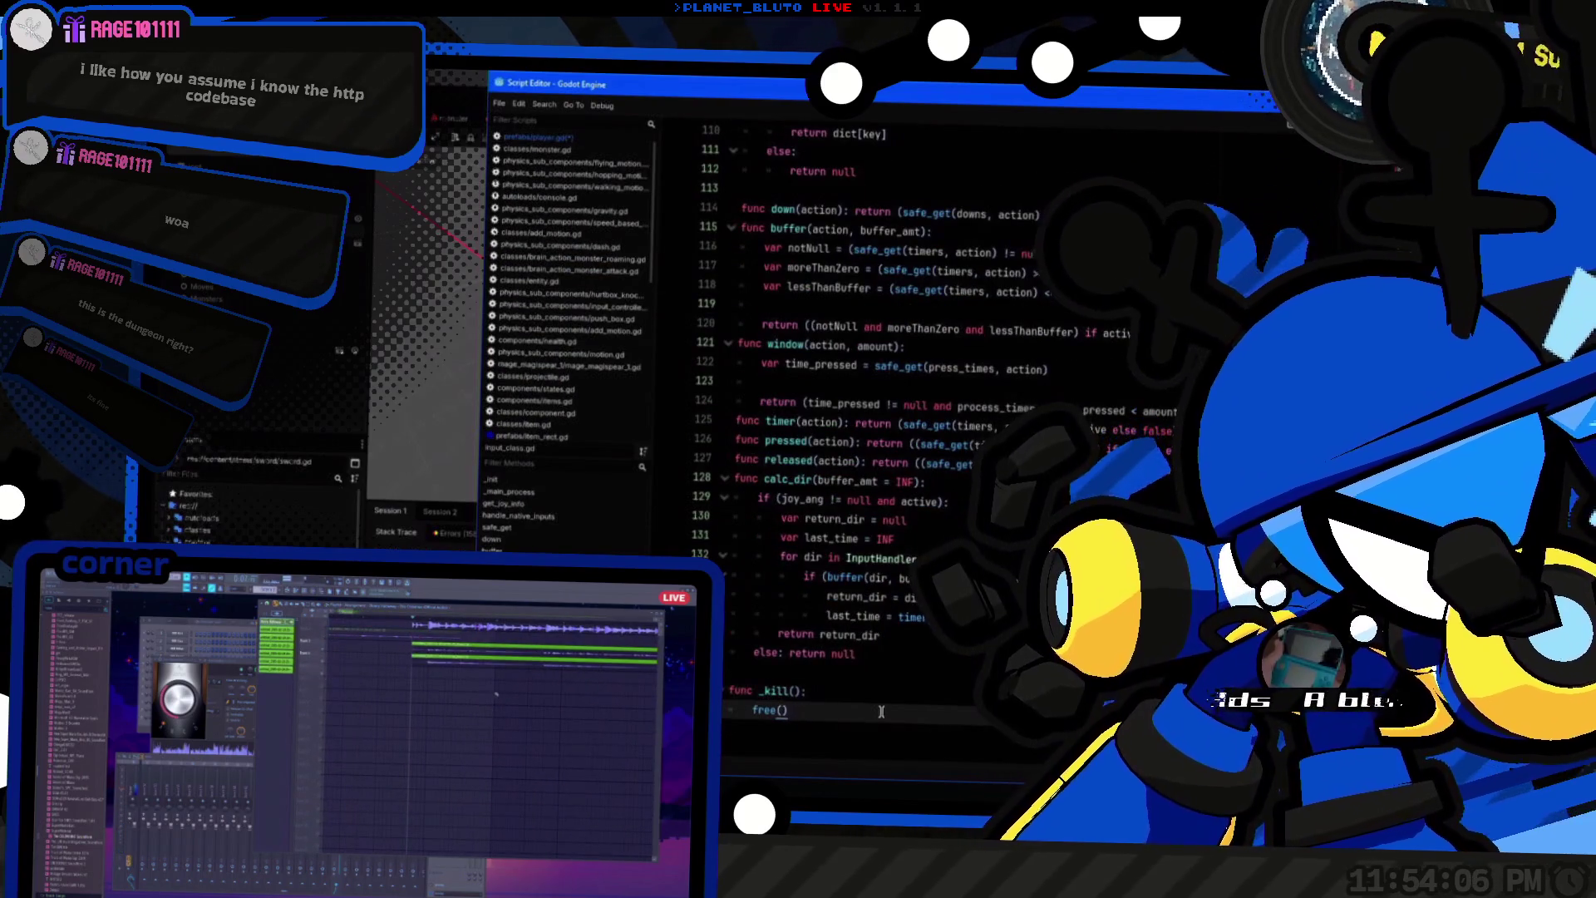
{"action": "key", "text": "ctrl+F2"}
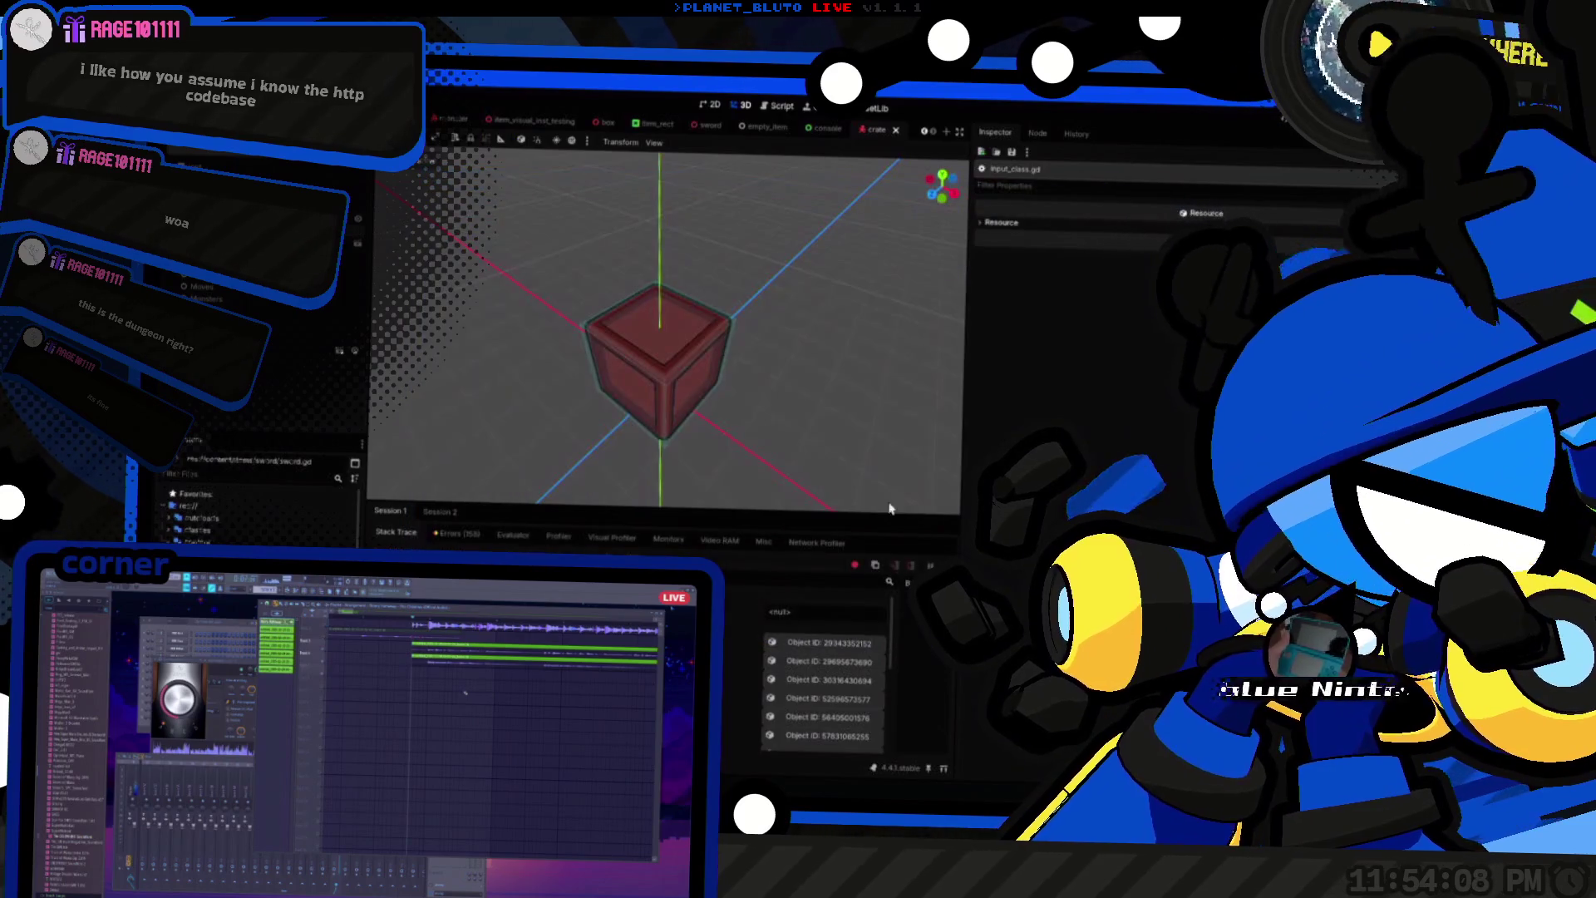
Step: Playtest the game: pick a class, join the dungeon, and use the held item on the crate
{"action": "key", "text": "F5"}
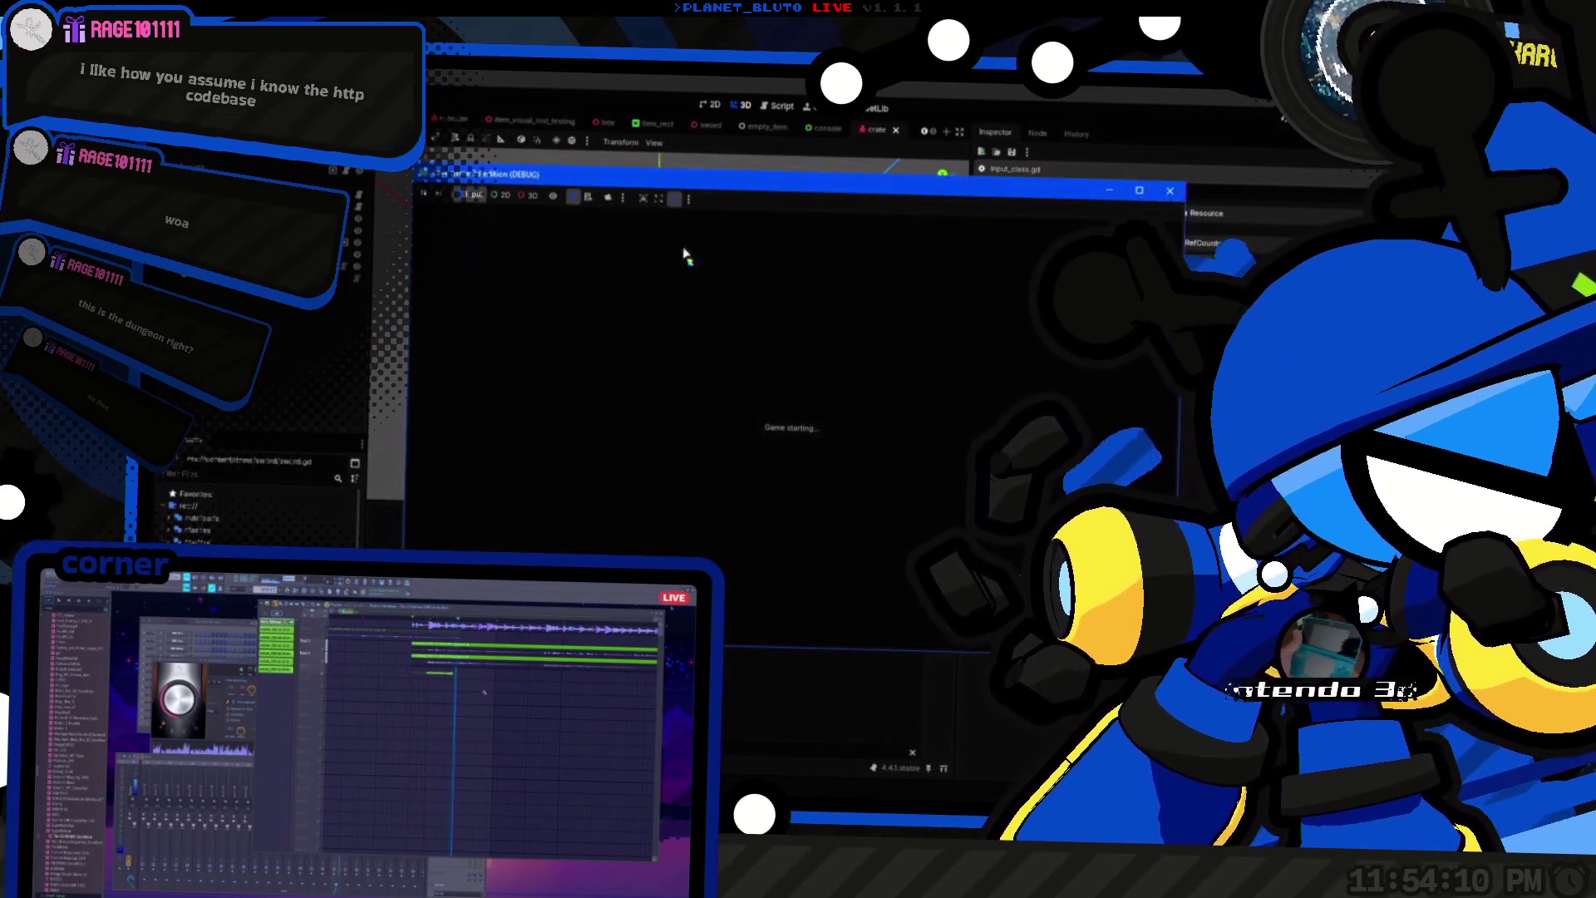
{"action": "left_click", "coordinate": [582, 267]}
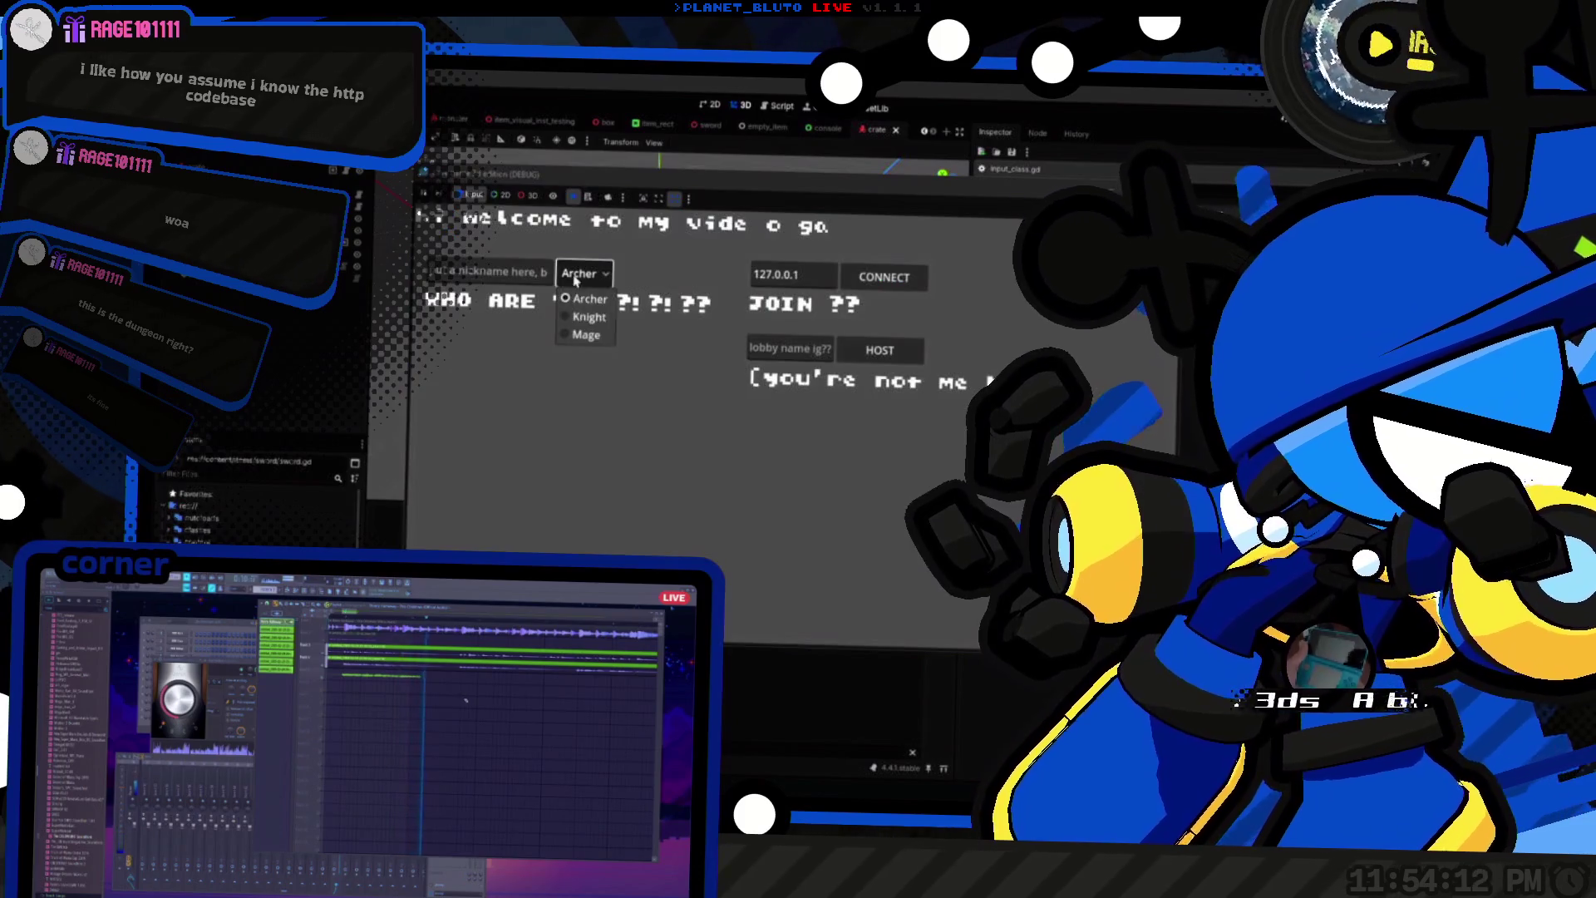
{"action": "left_click", "coordinate": [586, 316]}
{"action": "left_click", "coordinate": [873, 349]}
{"action": "key", "text": "w"}
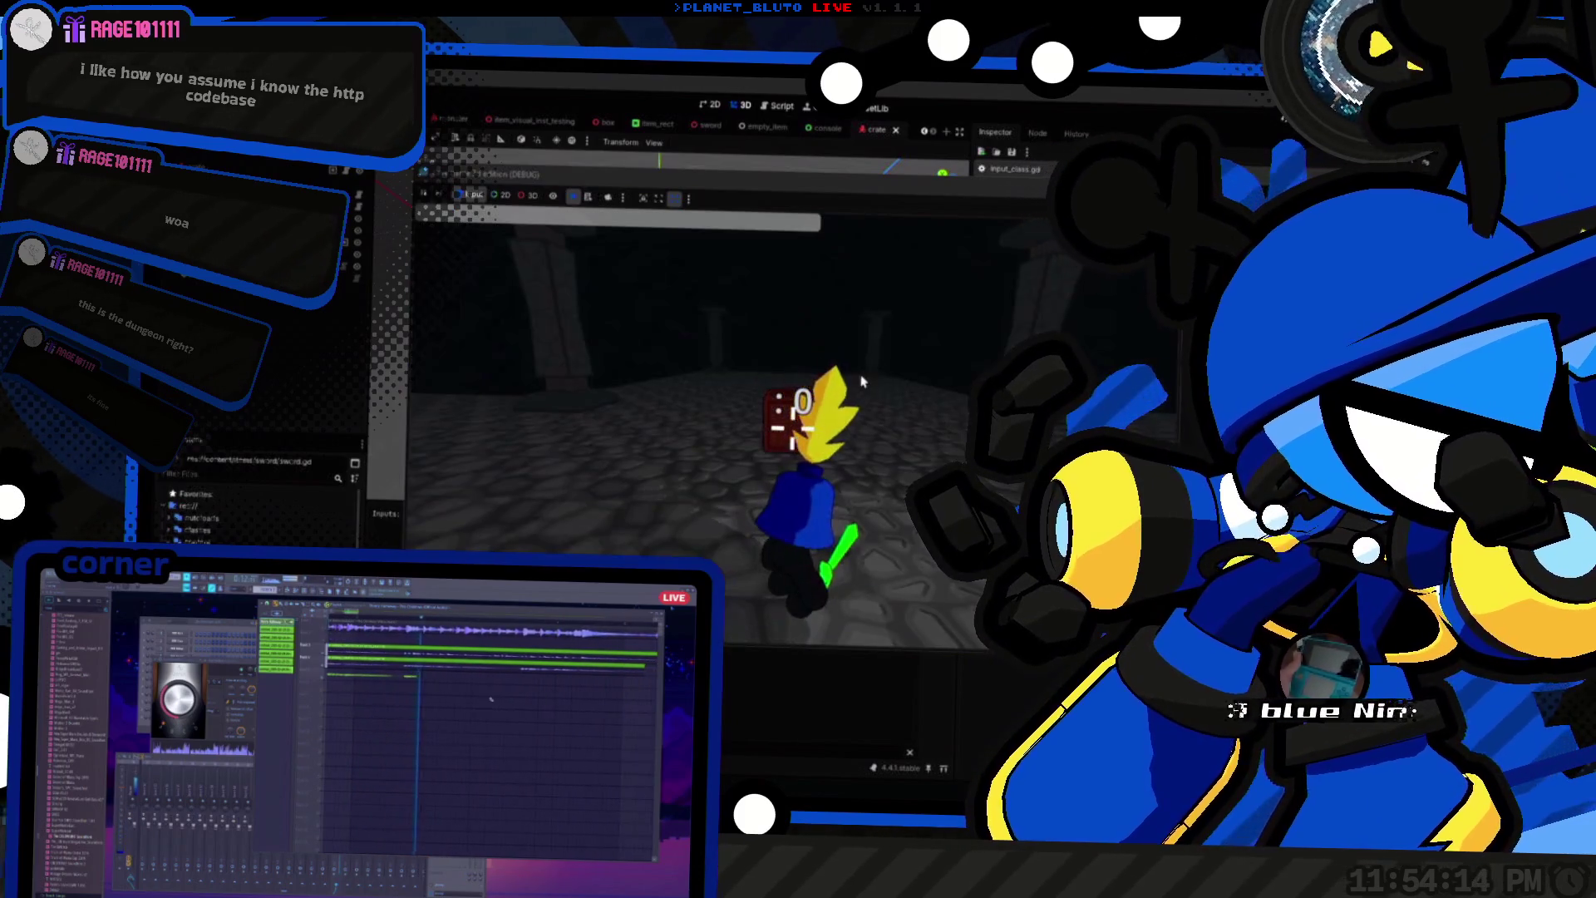
{"action": "left_click", "coordinate": [775, 441]}
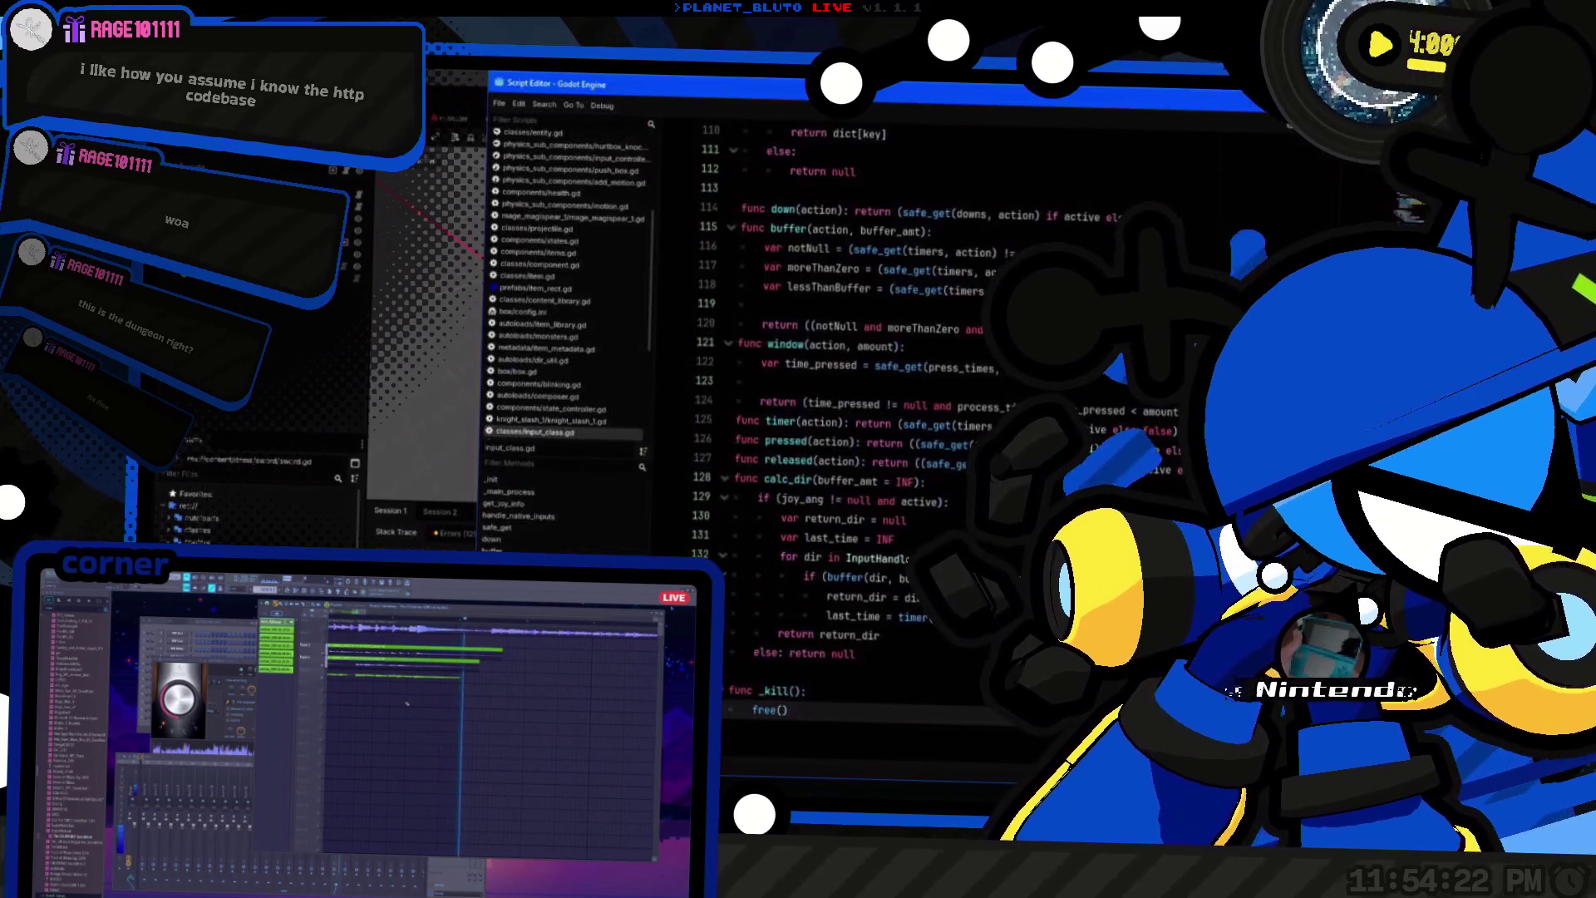
Step: Change free() to queue_free() in _kill and save input_class.gd
{"action": "left_click", "coordinate": [860, 716]}
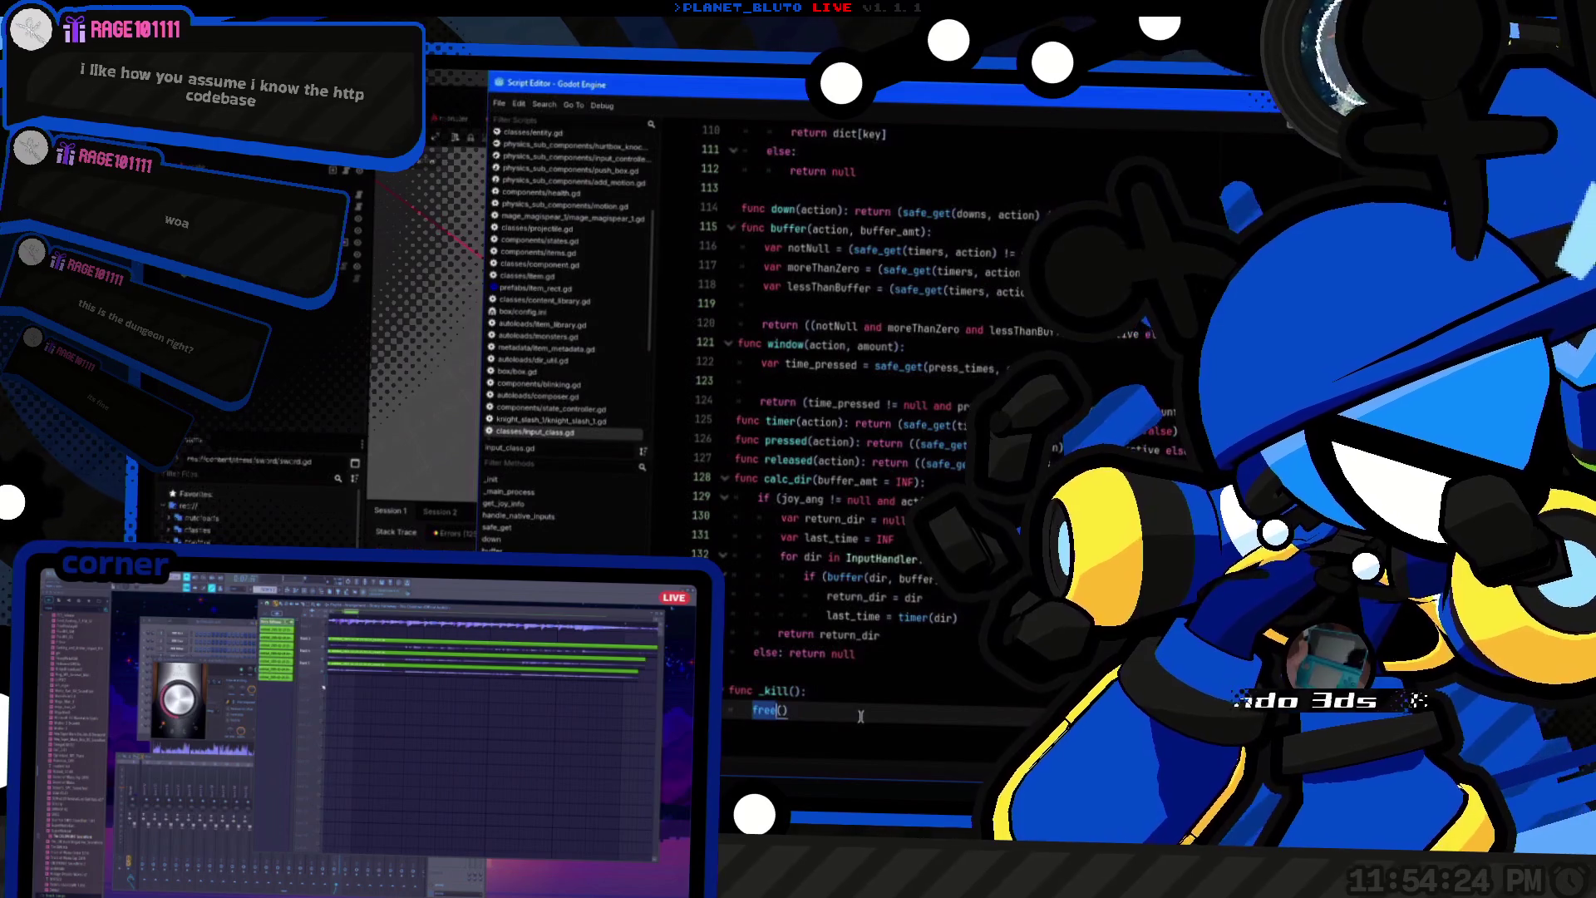
{"action": "type", "text": "queue_"}
{"action": "key", "text": "Return"}
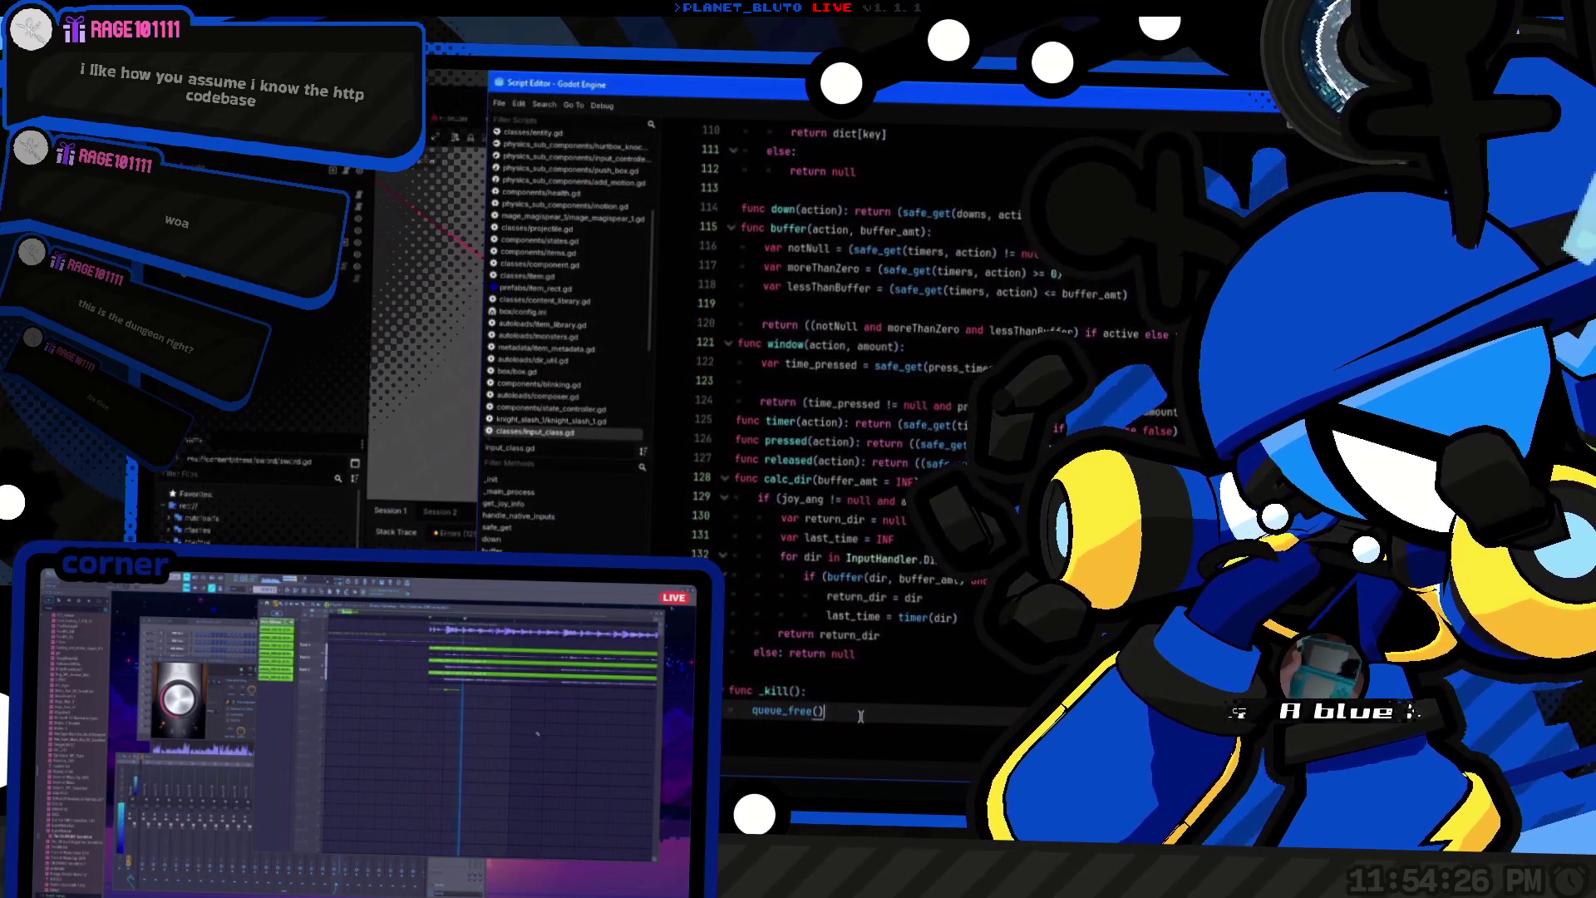
{"action": "key", "text": "ctrl+Home"}
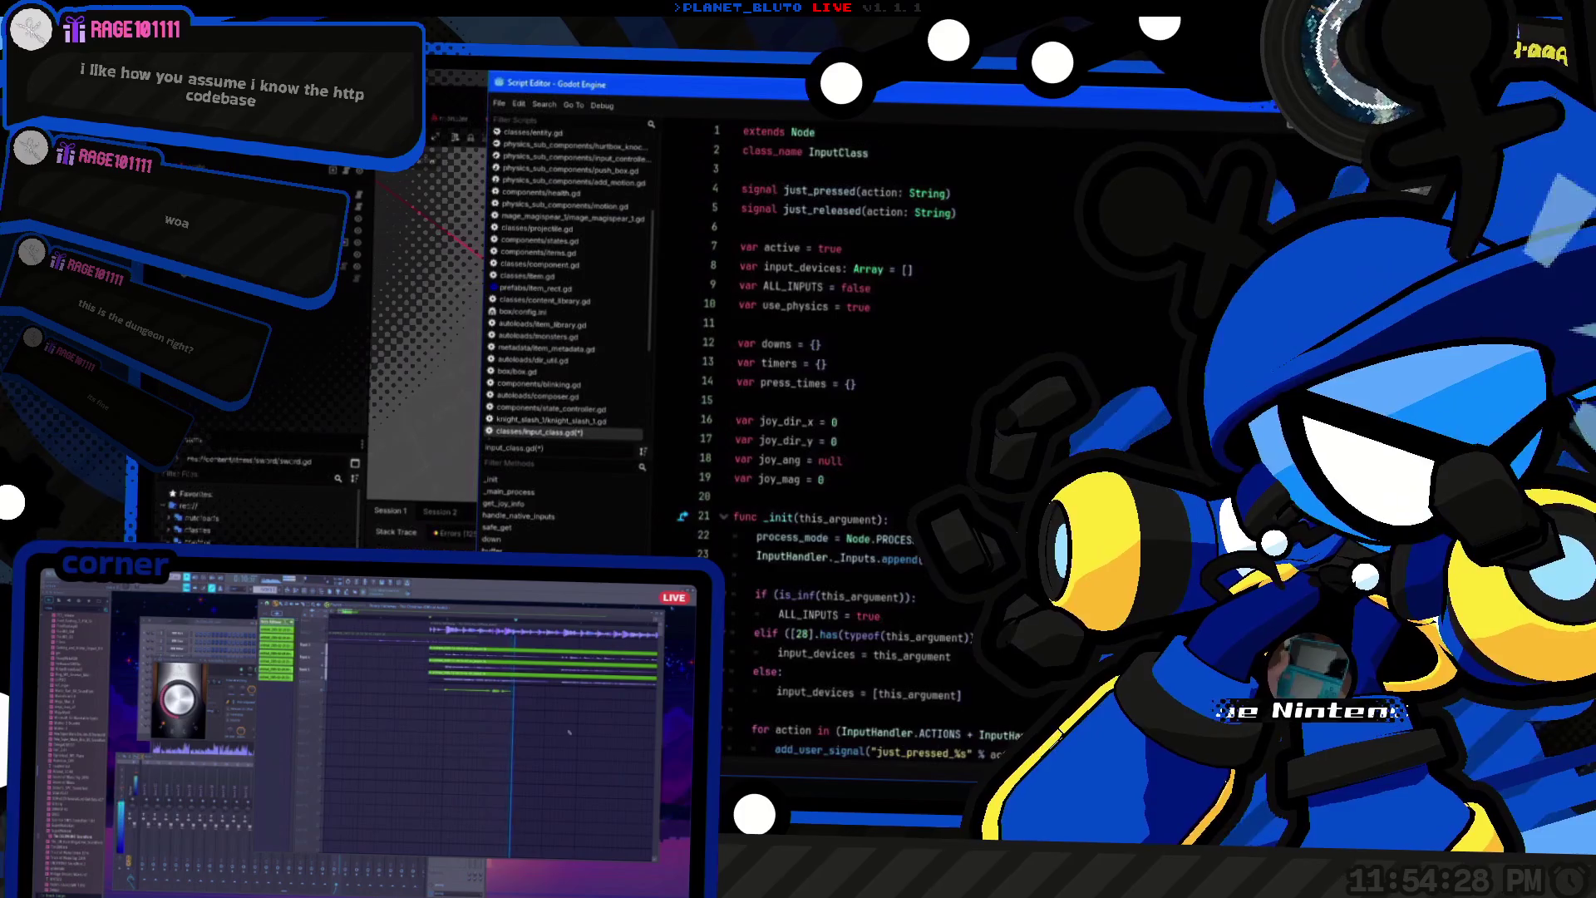
{"action": "key", "text": "ctrl+End"}
{"action": "key", "text": "ctrl+s"}
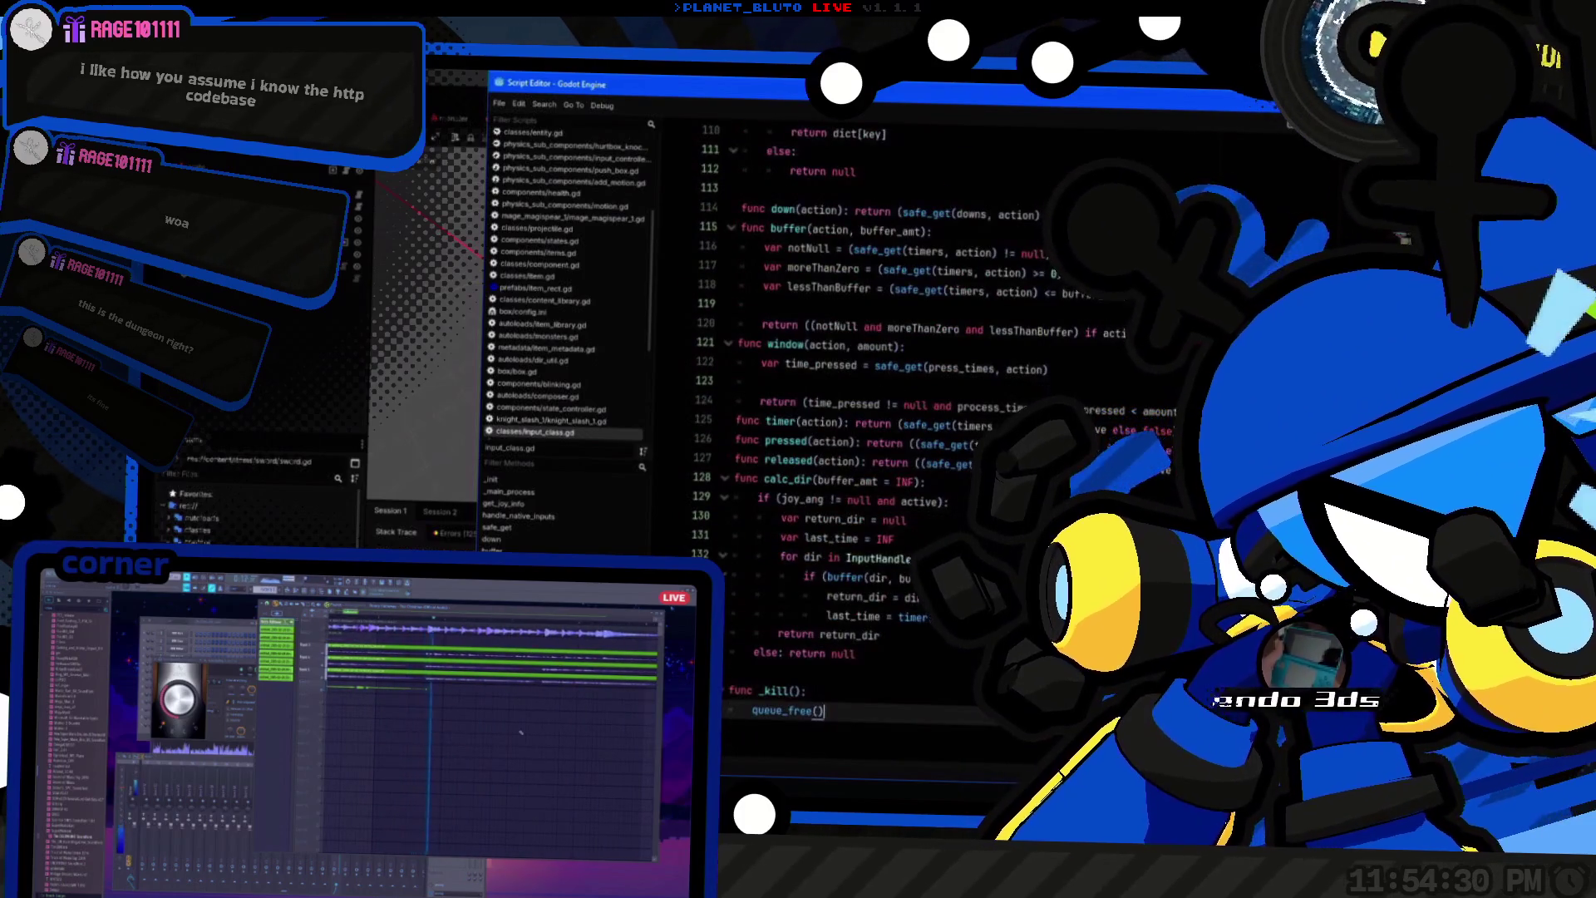
Step: Launch the game again and host it to load the dungeon
{"action": "key", "text": "alt+Tab"}
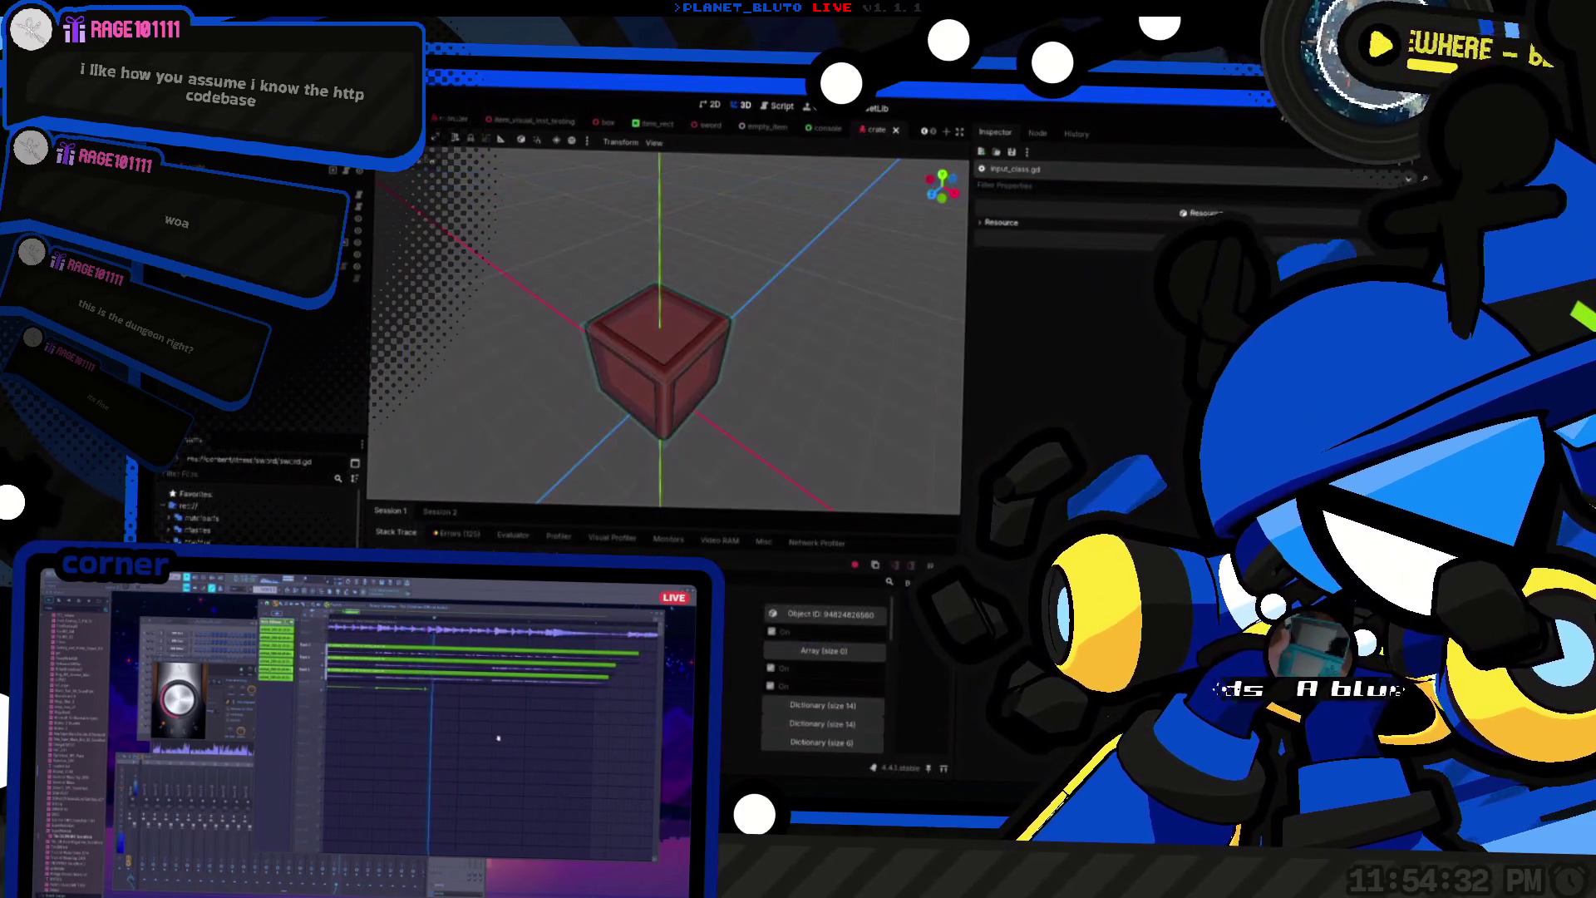
{"action": "key", "text": "F5"}
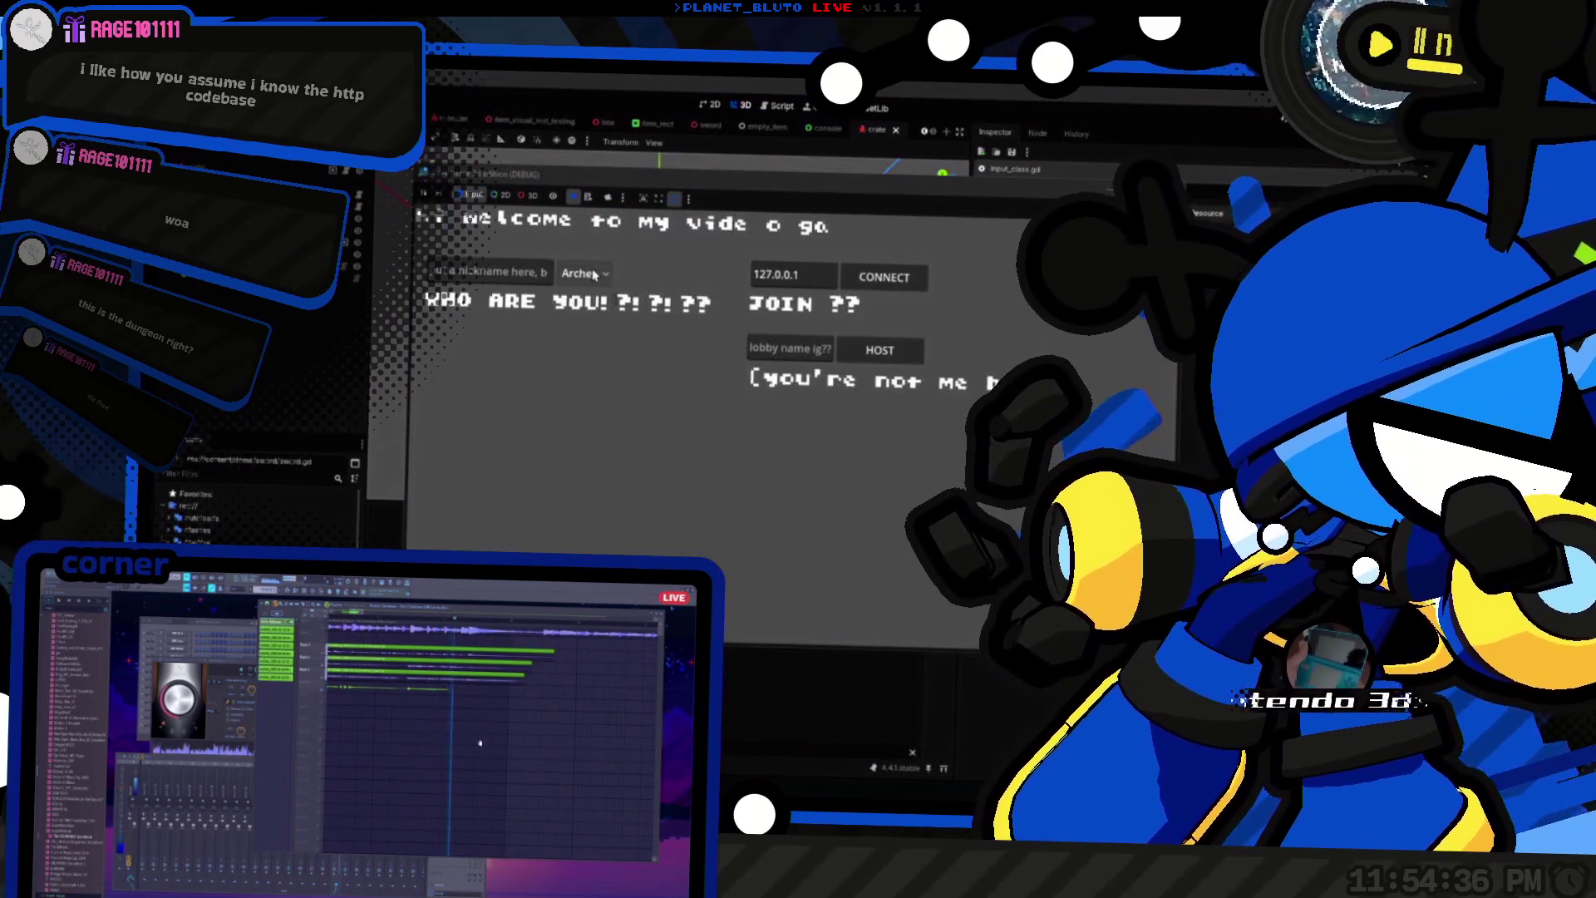
{"action": "left_click", "coordinate": [914, 364]}
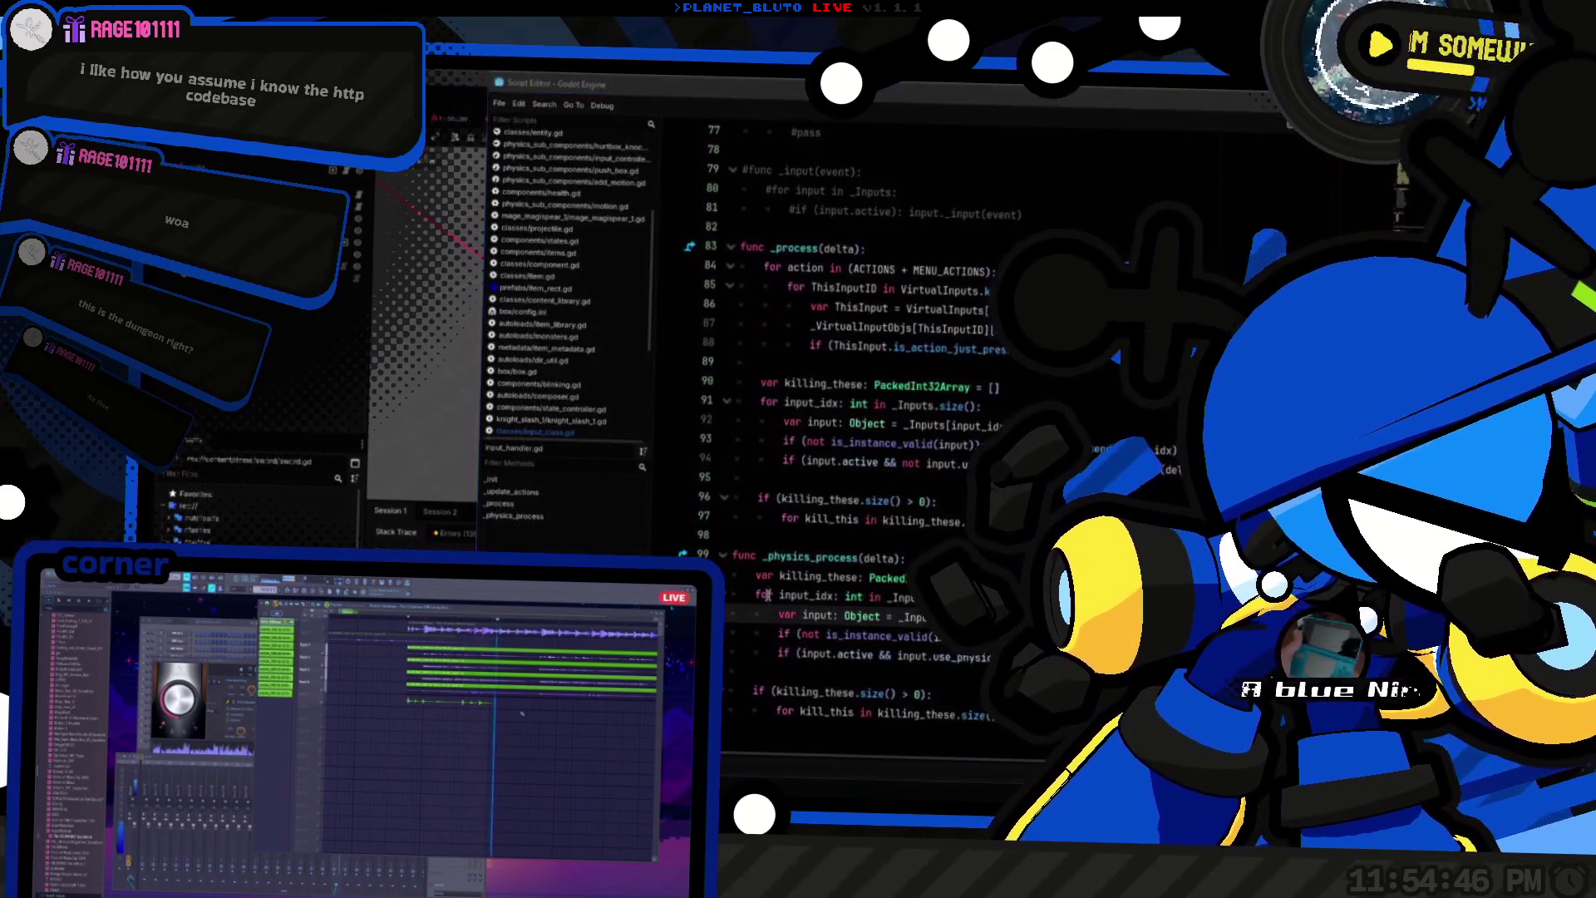
Step: Delete the ': Object' type annotation from the var input declarations on lines 100 and 92
{"action": "key", "text": "alt+Tab"}
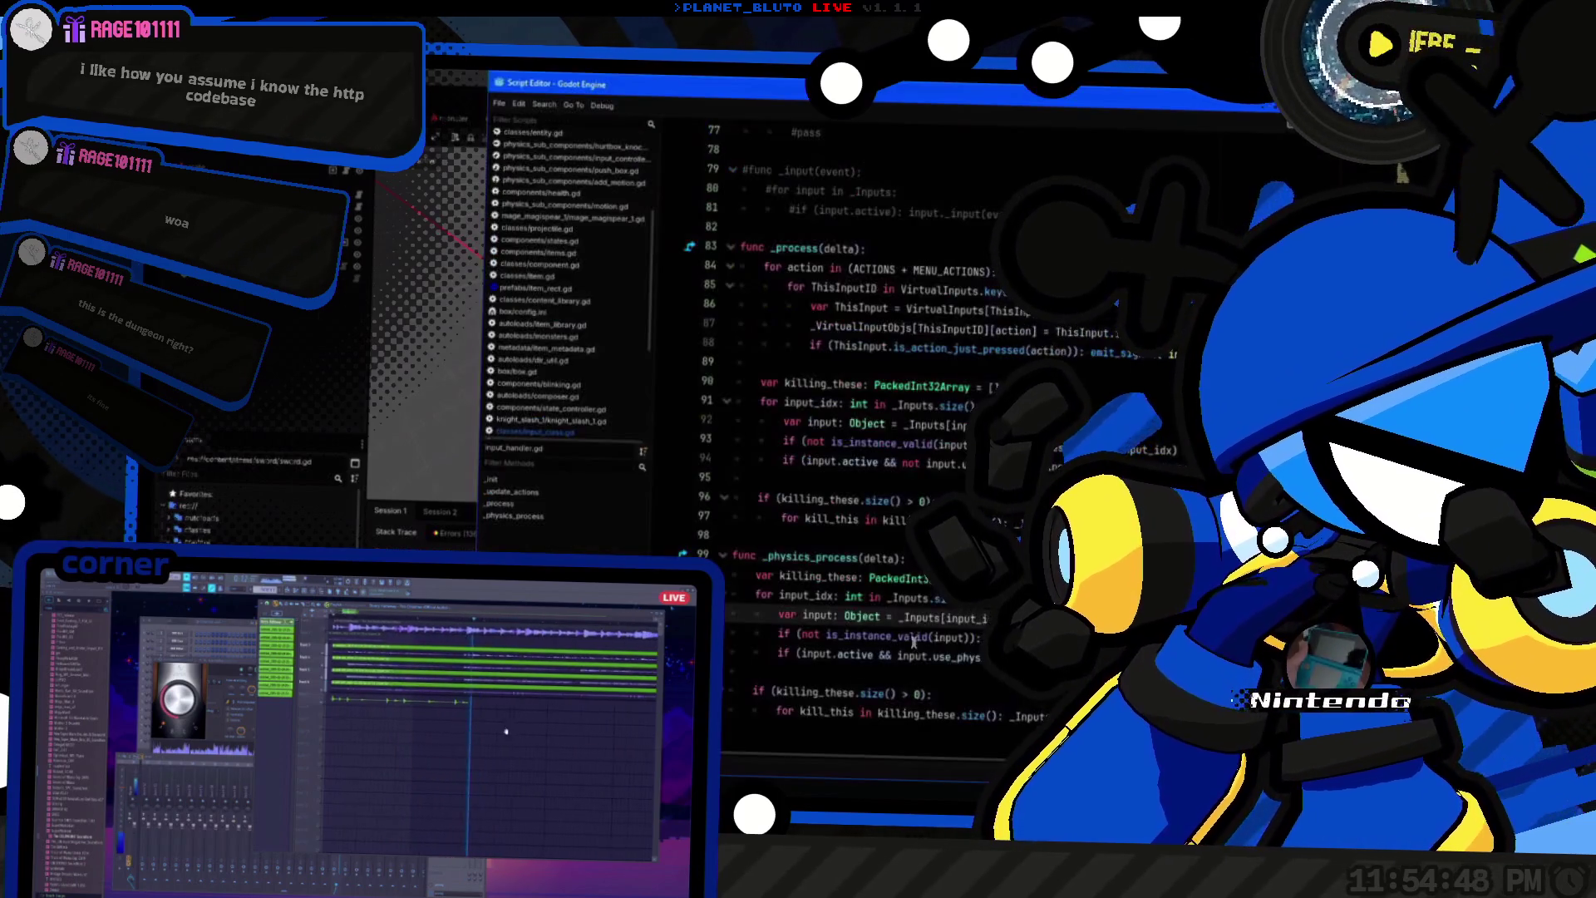
{"action": "left_click", "coordinate": [813, 616]}
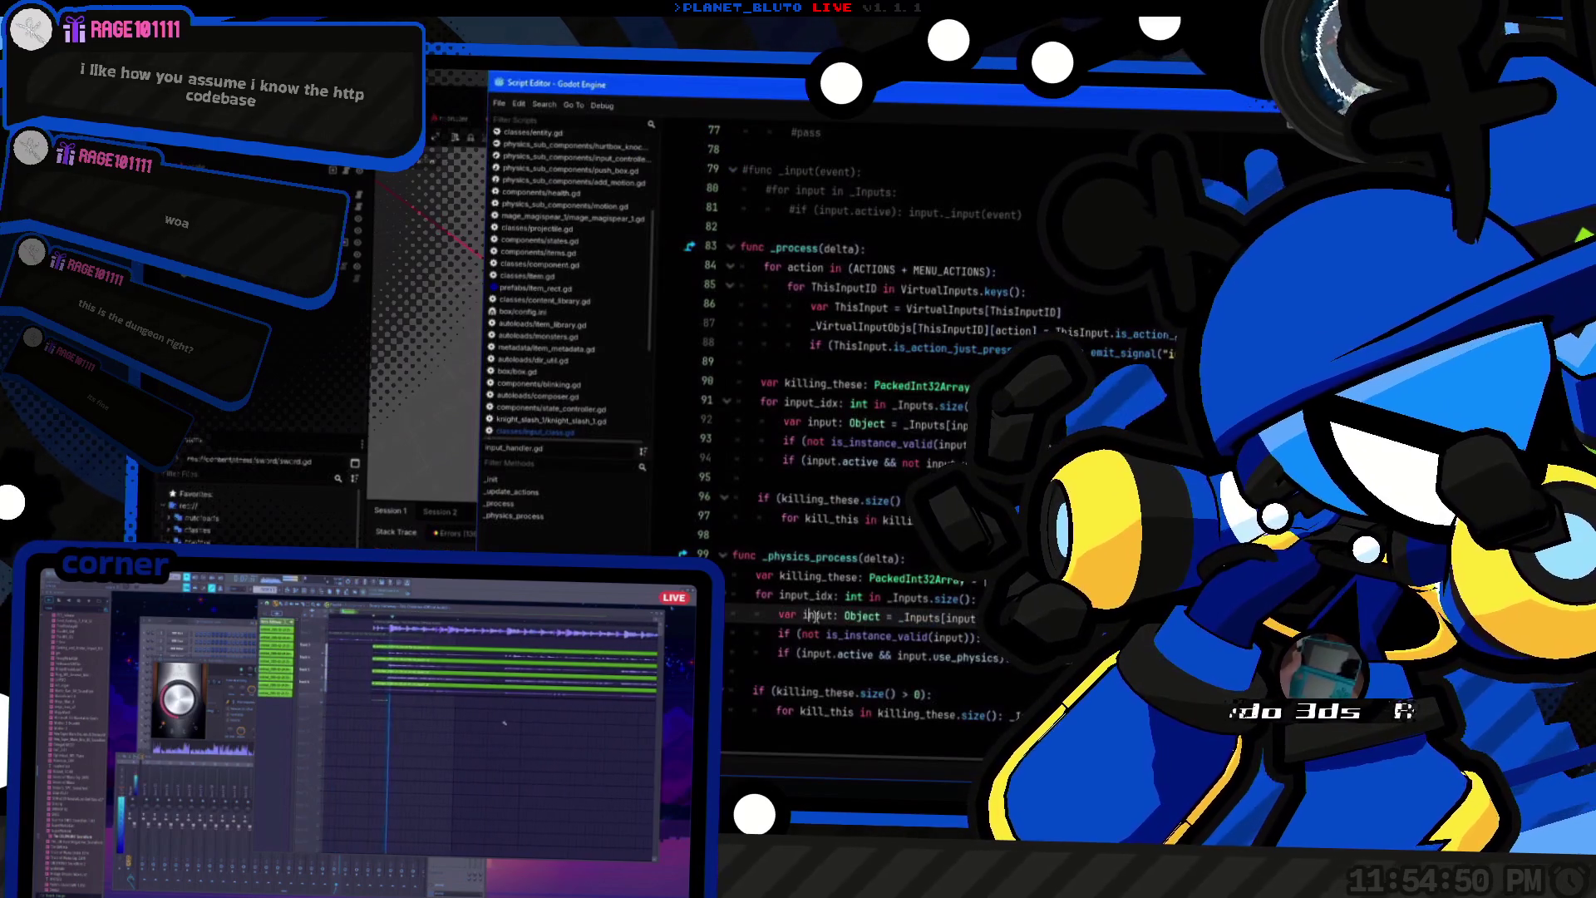
{"action": "key", "text": "shift+ctrl+Right"}
{"action": "key", "text": "shift+ctrl+Right"}
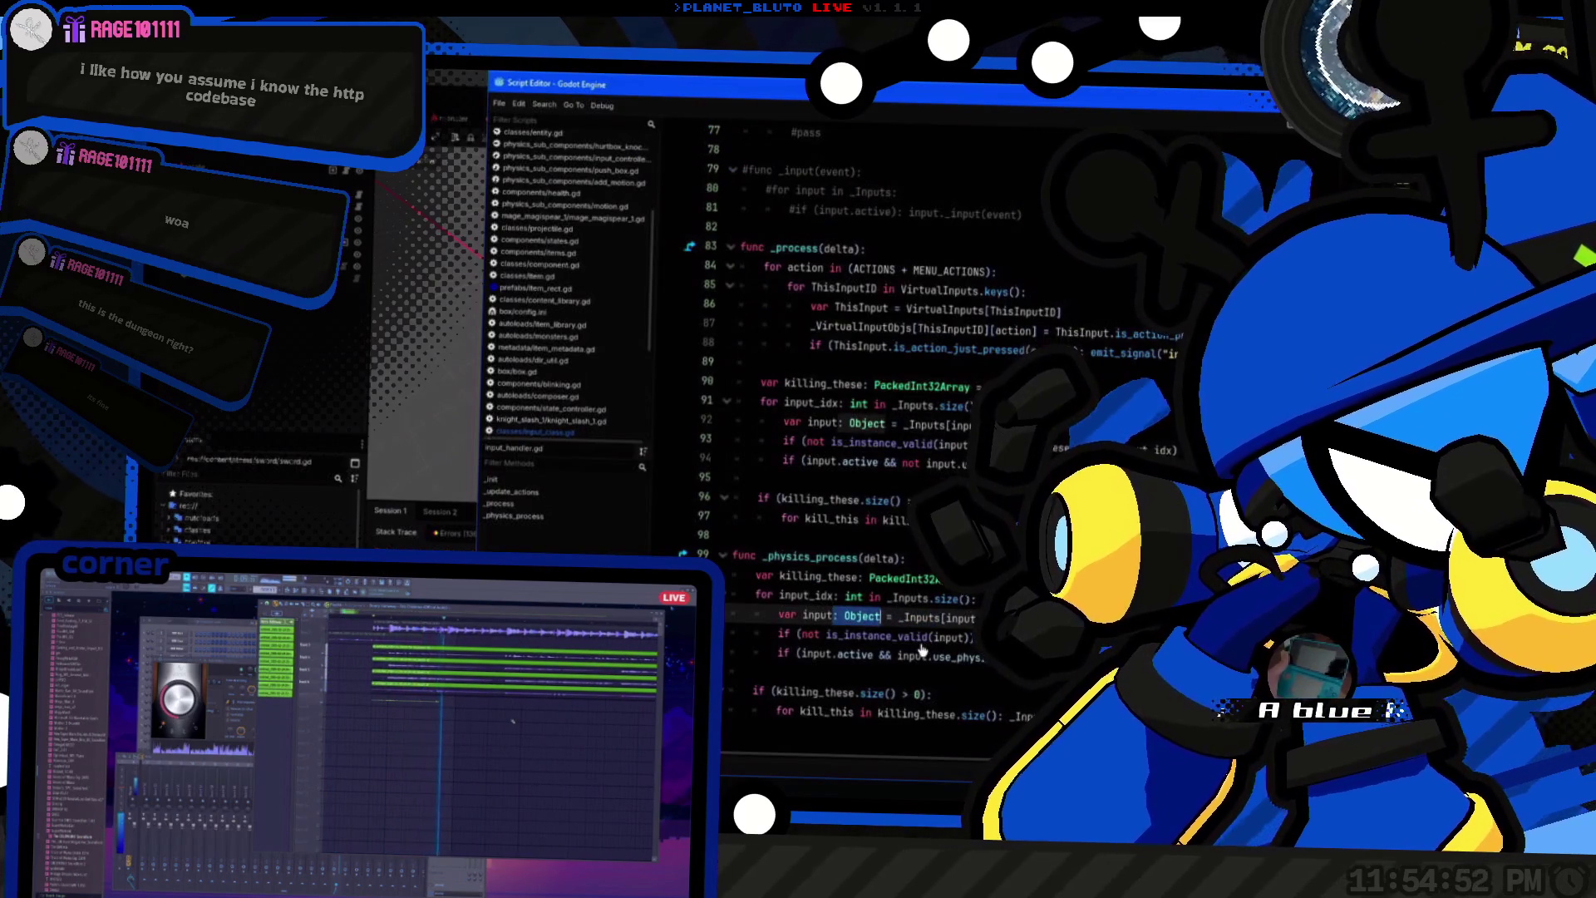
{"action": "key", "text": "BackSpace"}
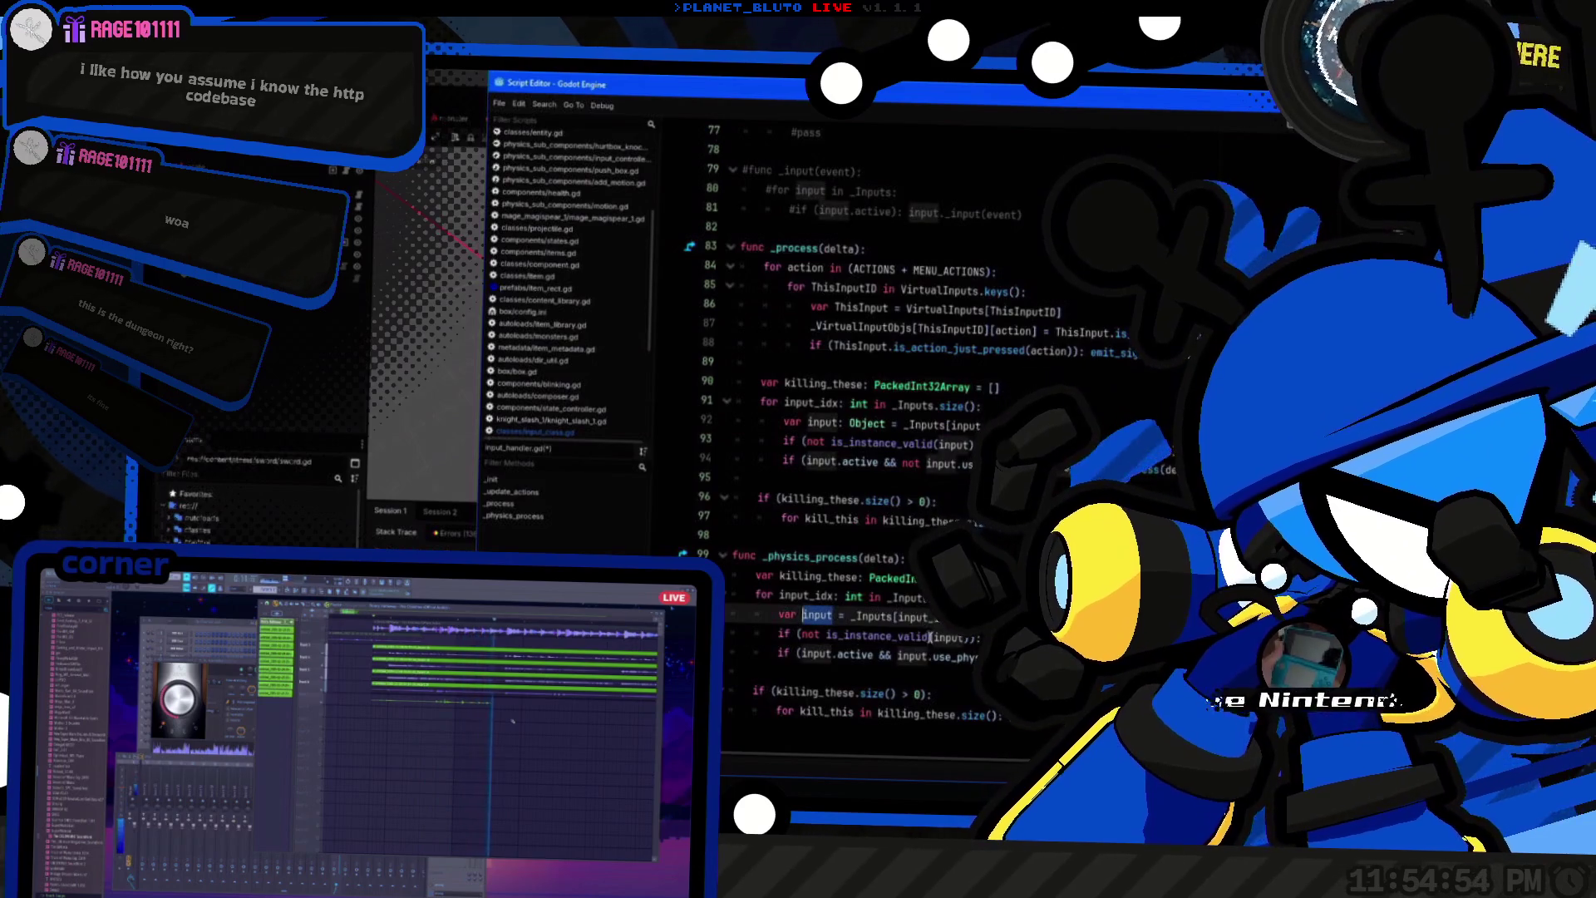
{"action": "left_click", "coordinate": [840, 425]}
{"action": "key", "text": "shift+ctrl+Right"}
{"action": "key", "text": "shift+ctrl+Right"}
{"action": "key", "text": "BackSpace"}
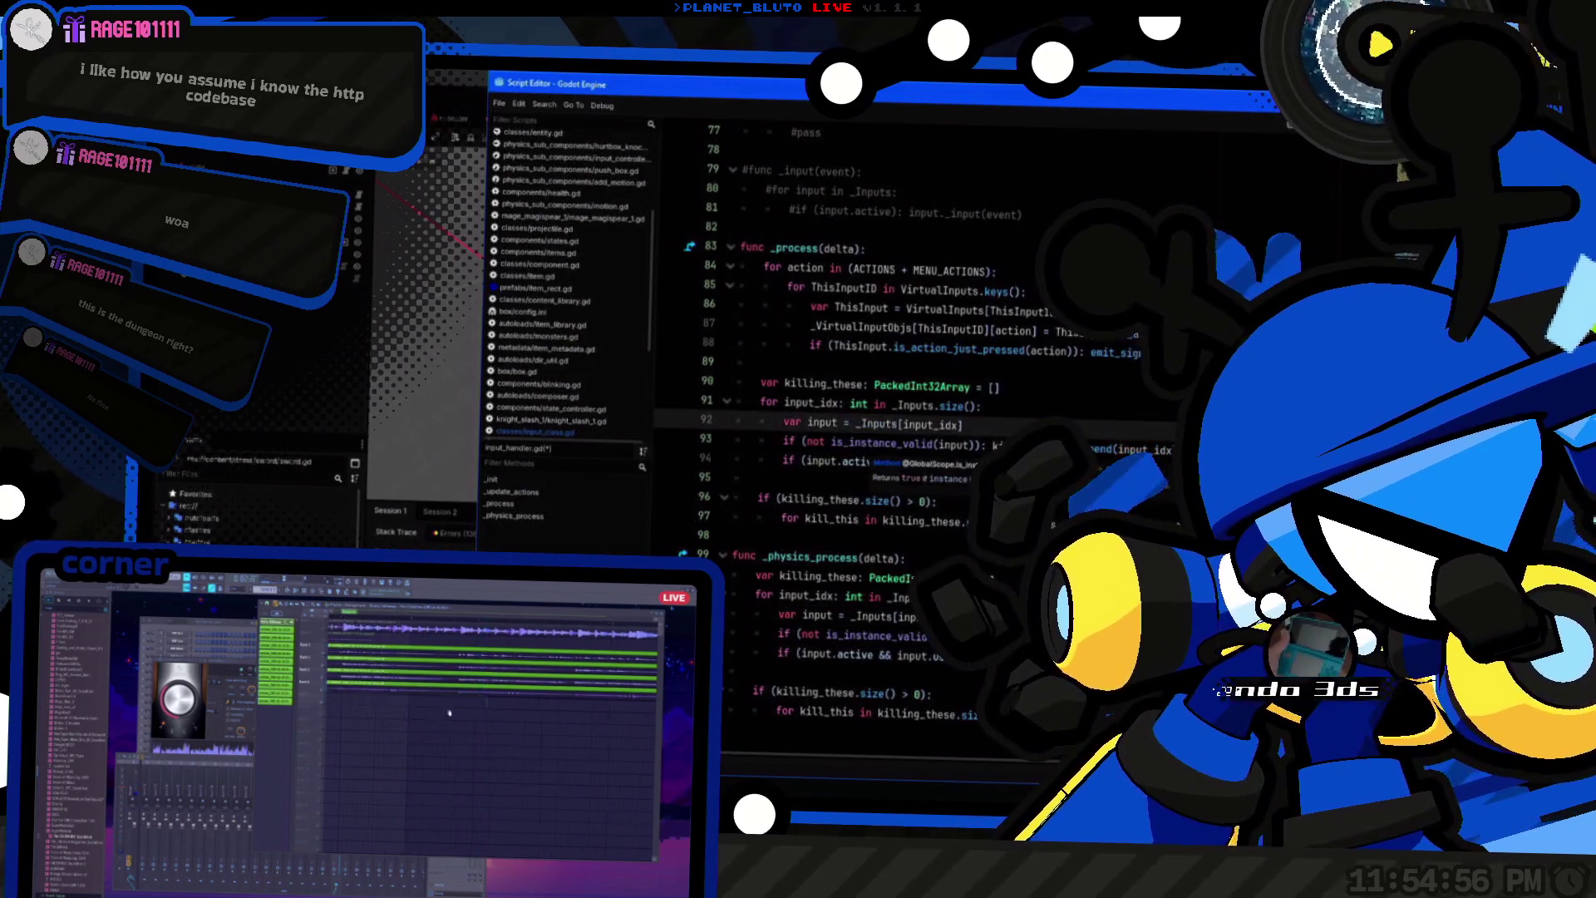
{"action": "key", "text": "alt+Tab"}
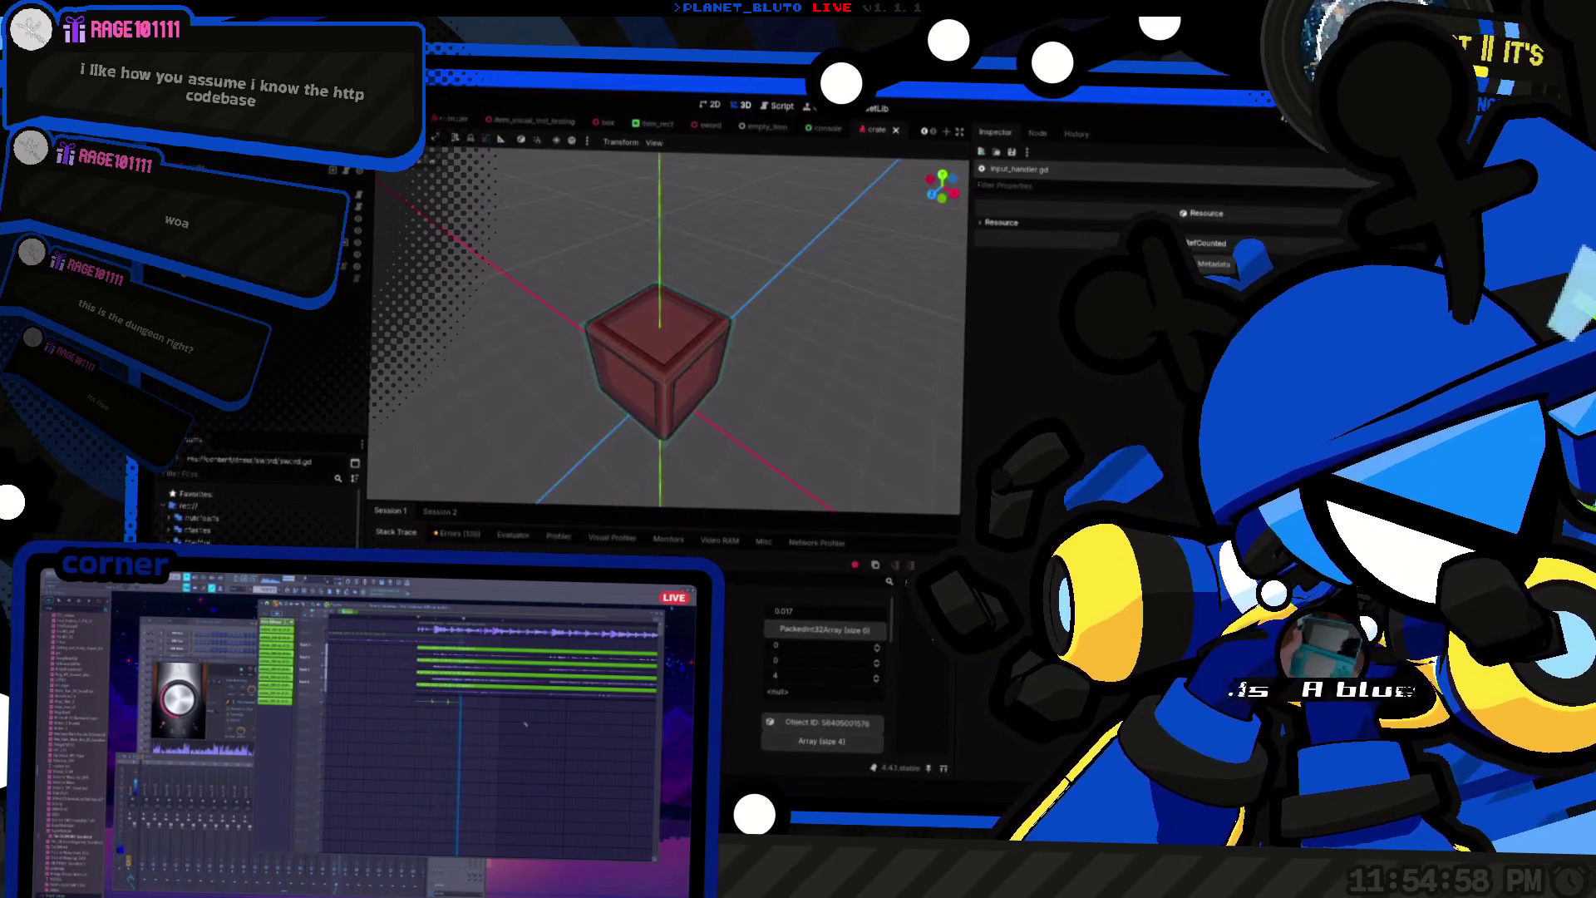
{"action": "key", "text": "alt+Tab"}
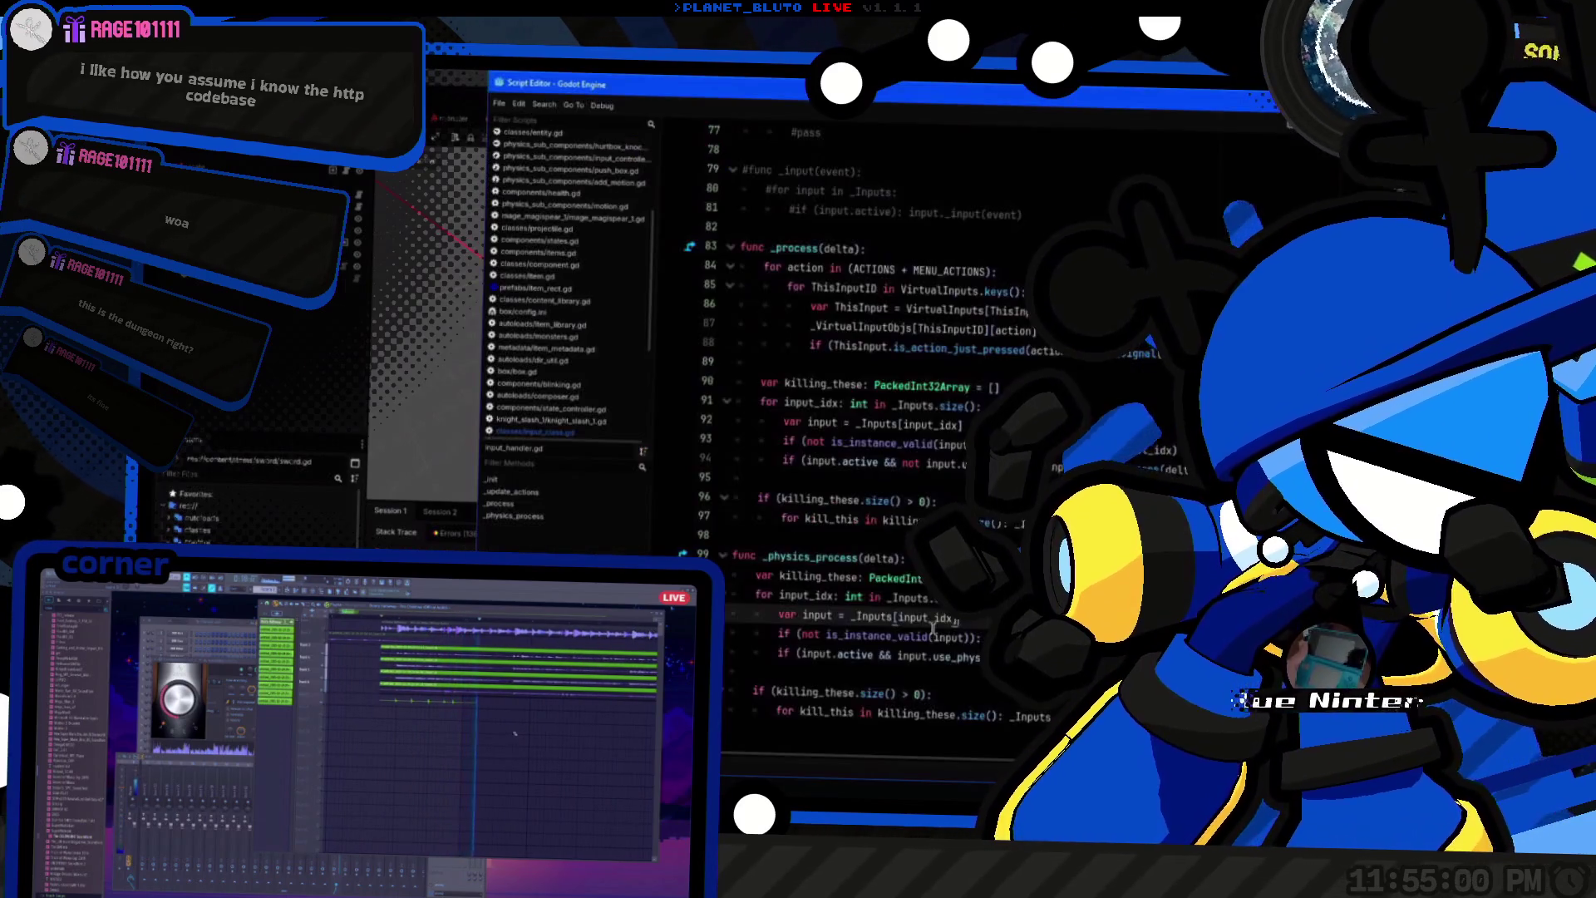
{"action": "key", "text": "alt+Tab"}
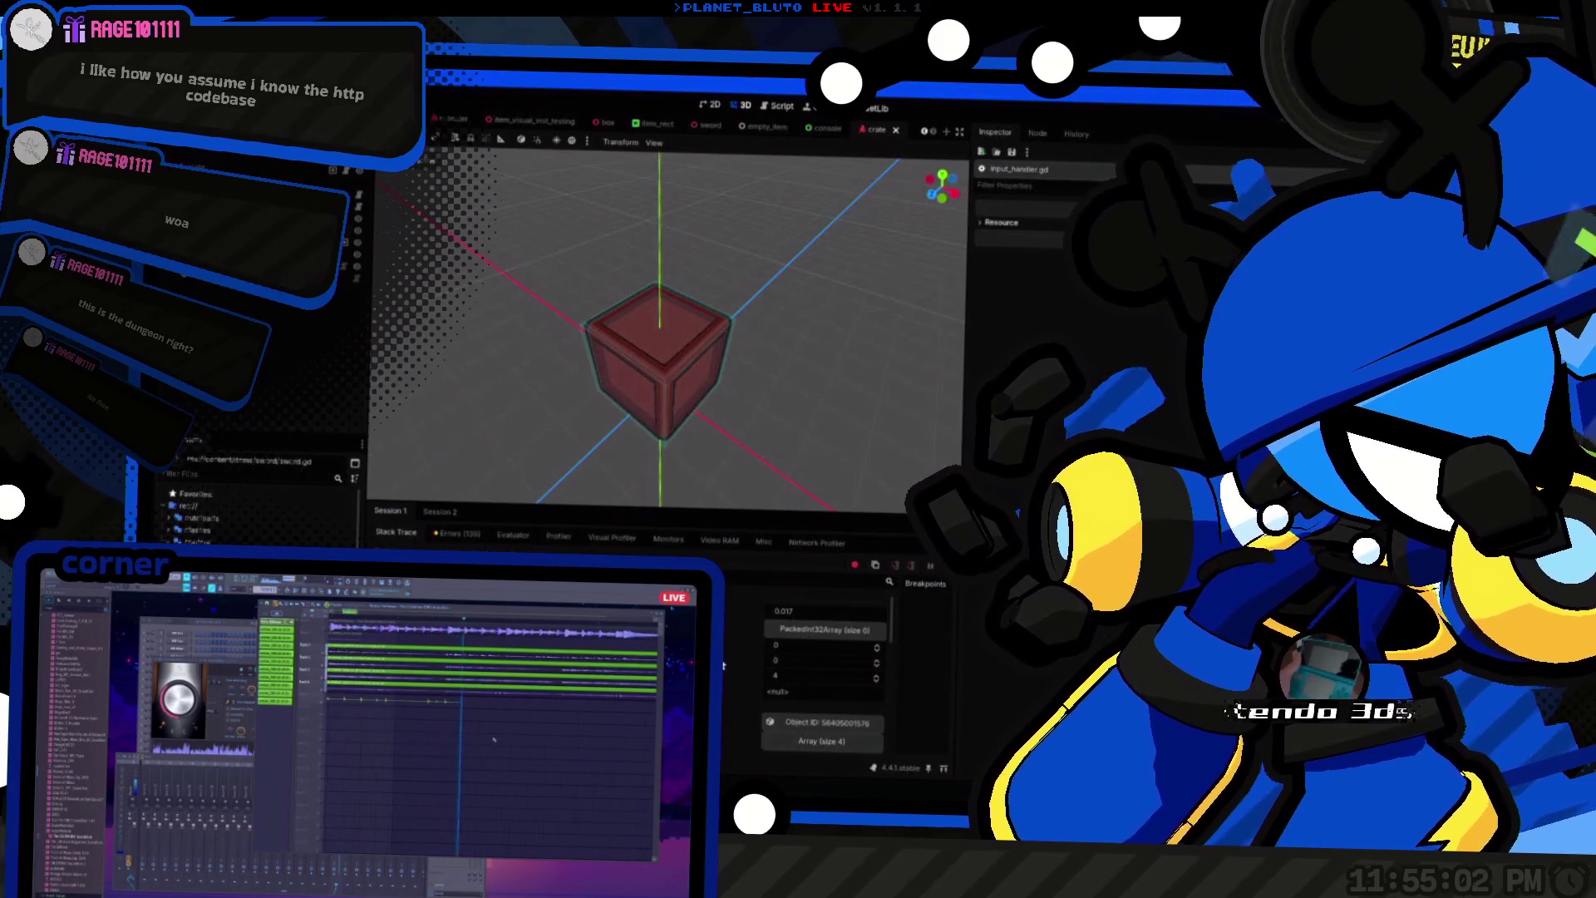
{"action": "key", "text": "alt+Tab"}
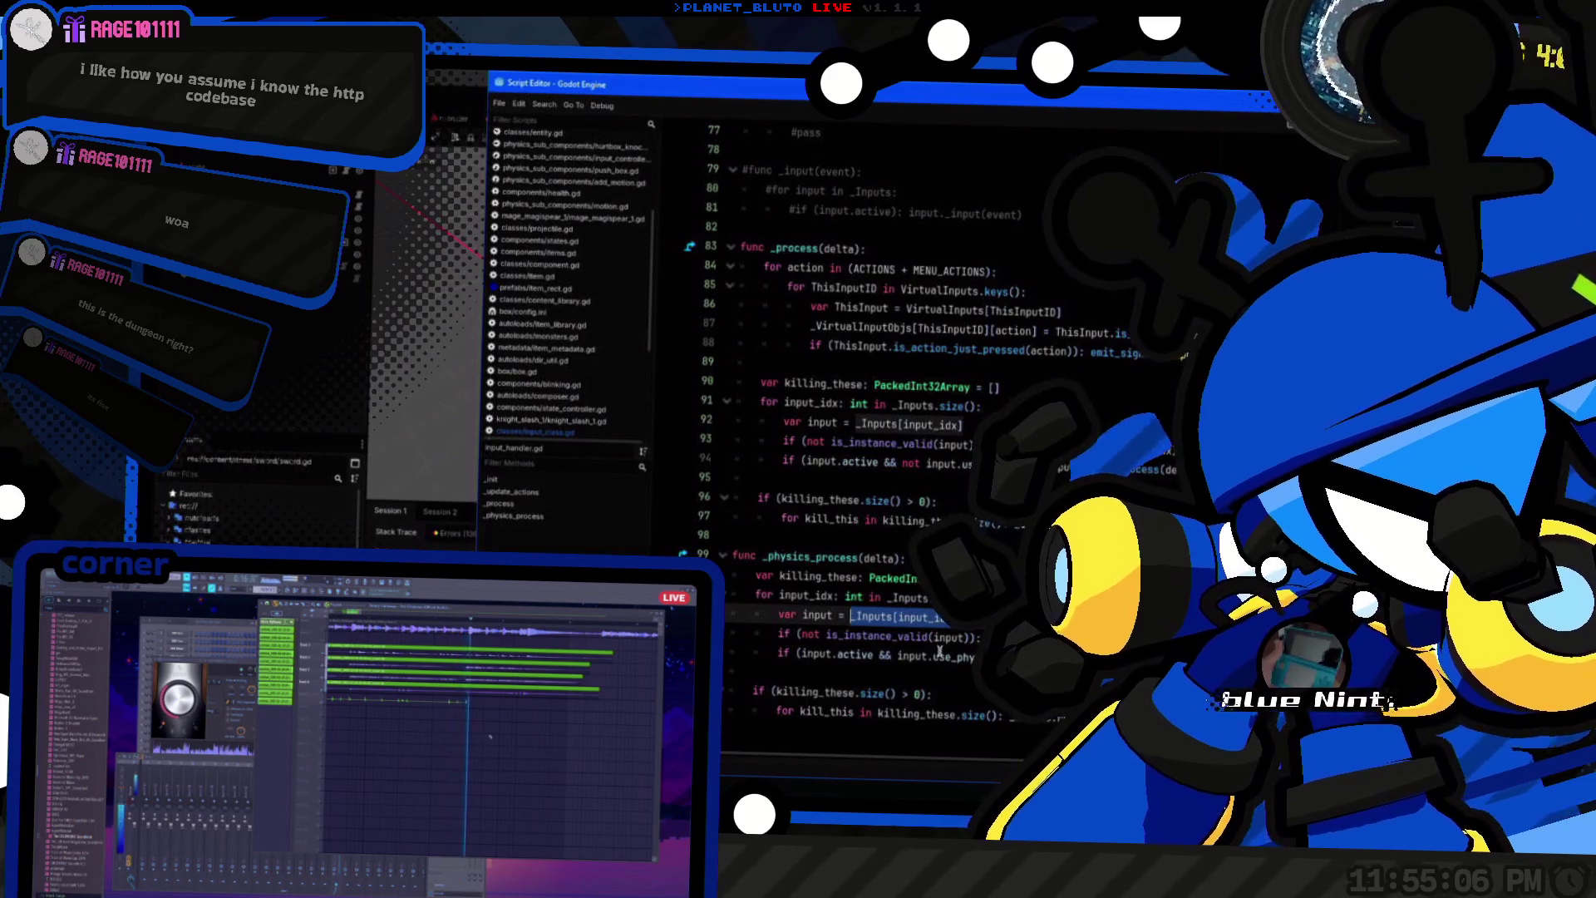
{"action": "key", "text": "Down"}
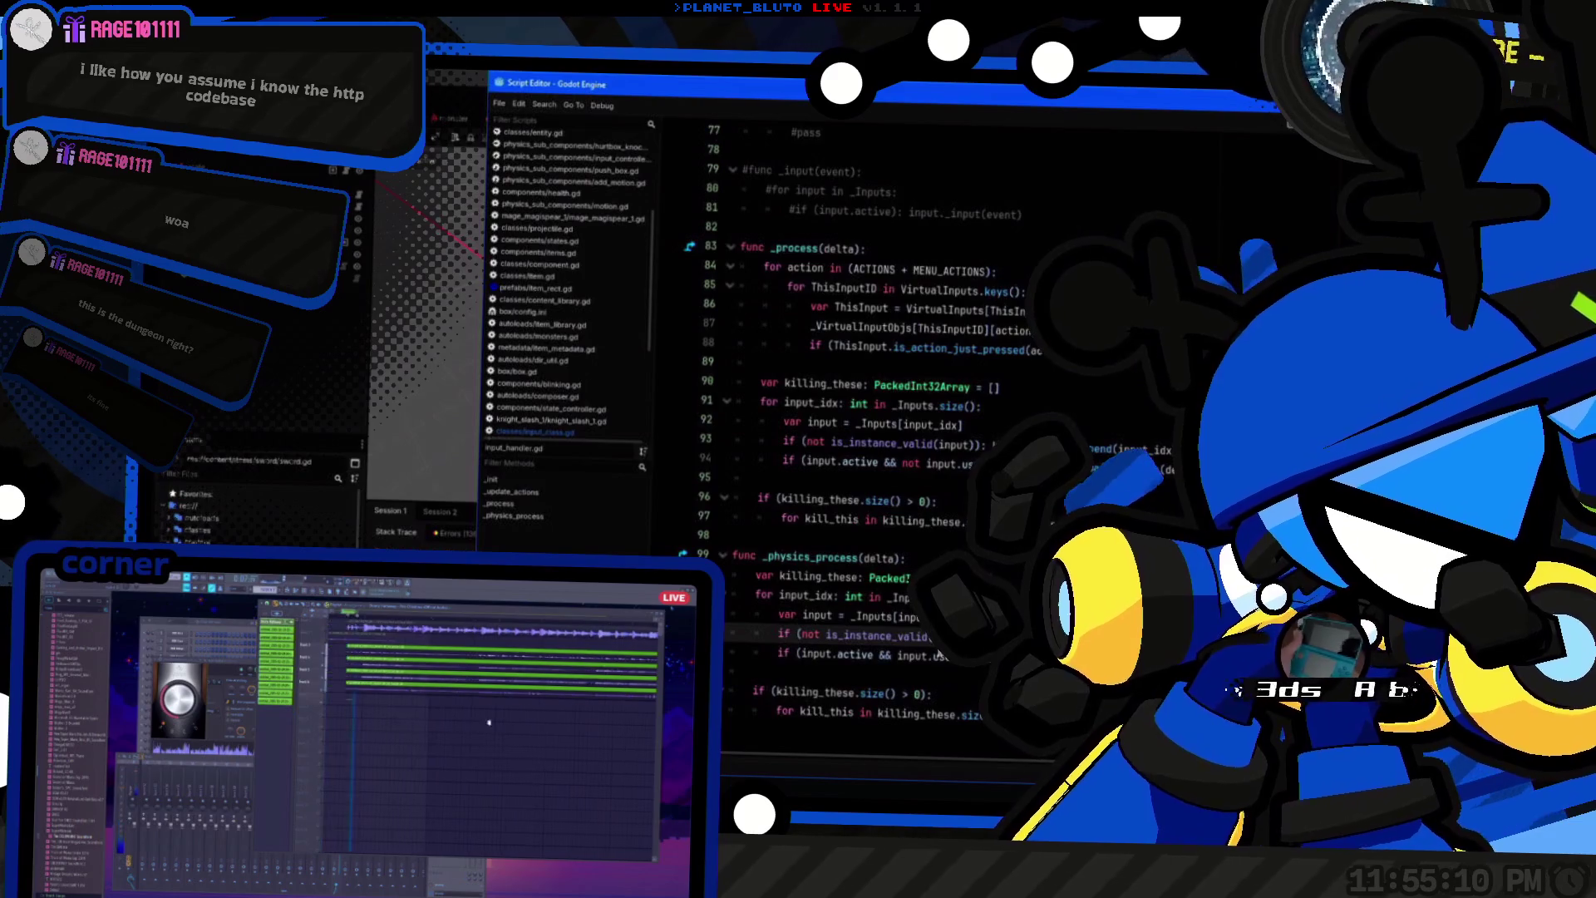
Step: In _process, put the append call on its own line, add continue, and retype input as InputClass
{"action": "key", "text": "Return"}
{"action": "key", "text": "End"}
{"action": "key", "text": "Return"}
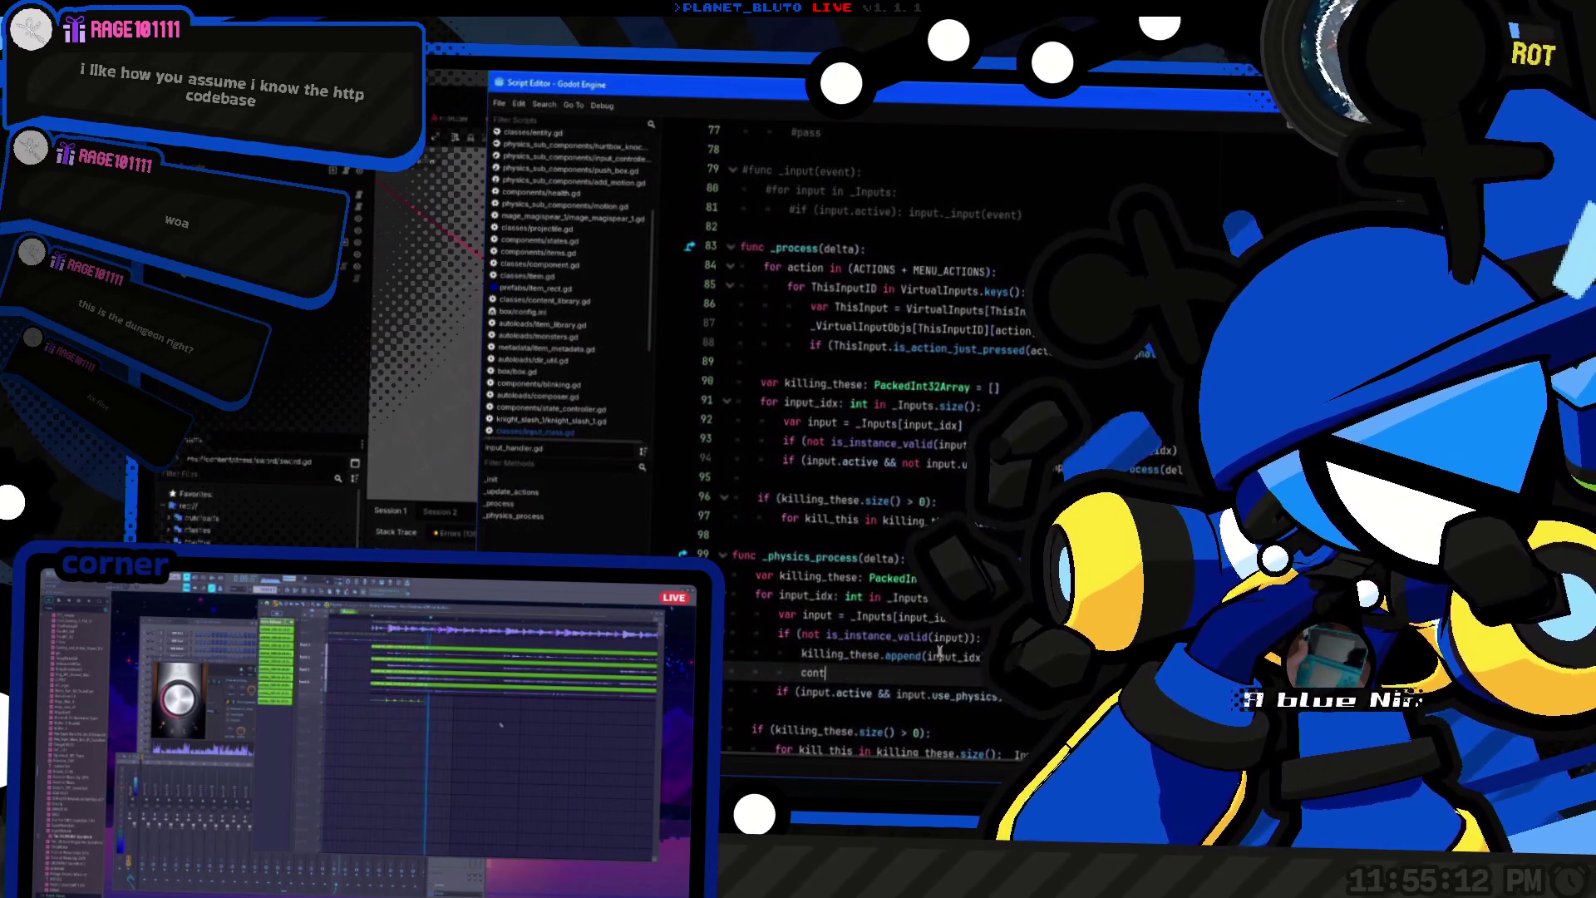
{"action": "type", "text": "in"}
{"action": "key", "text": "Return"}
{"action": "key", "text": "Up"}
{"action": "key", "text": "Up"}
{"action": "key", "text": "Up"}
{"action": "key", "text": "shift+Home"}
{"action": "key", "text": "BackSpace"}
{"action": "key", "text": "BackSpace"}
{"action": "key", "text": "Down"}
{"action": "key", "text": "Down"}
{"action": "key", "text": "Down"}
{"action": "key", "text": "Return"}
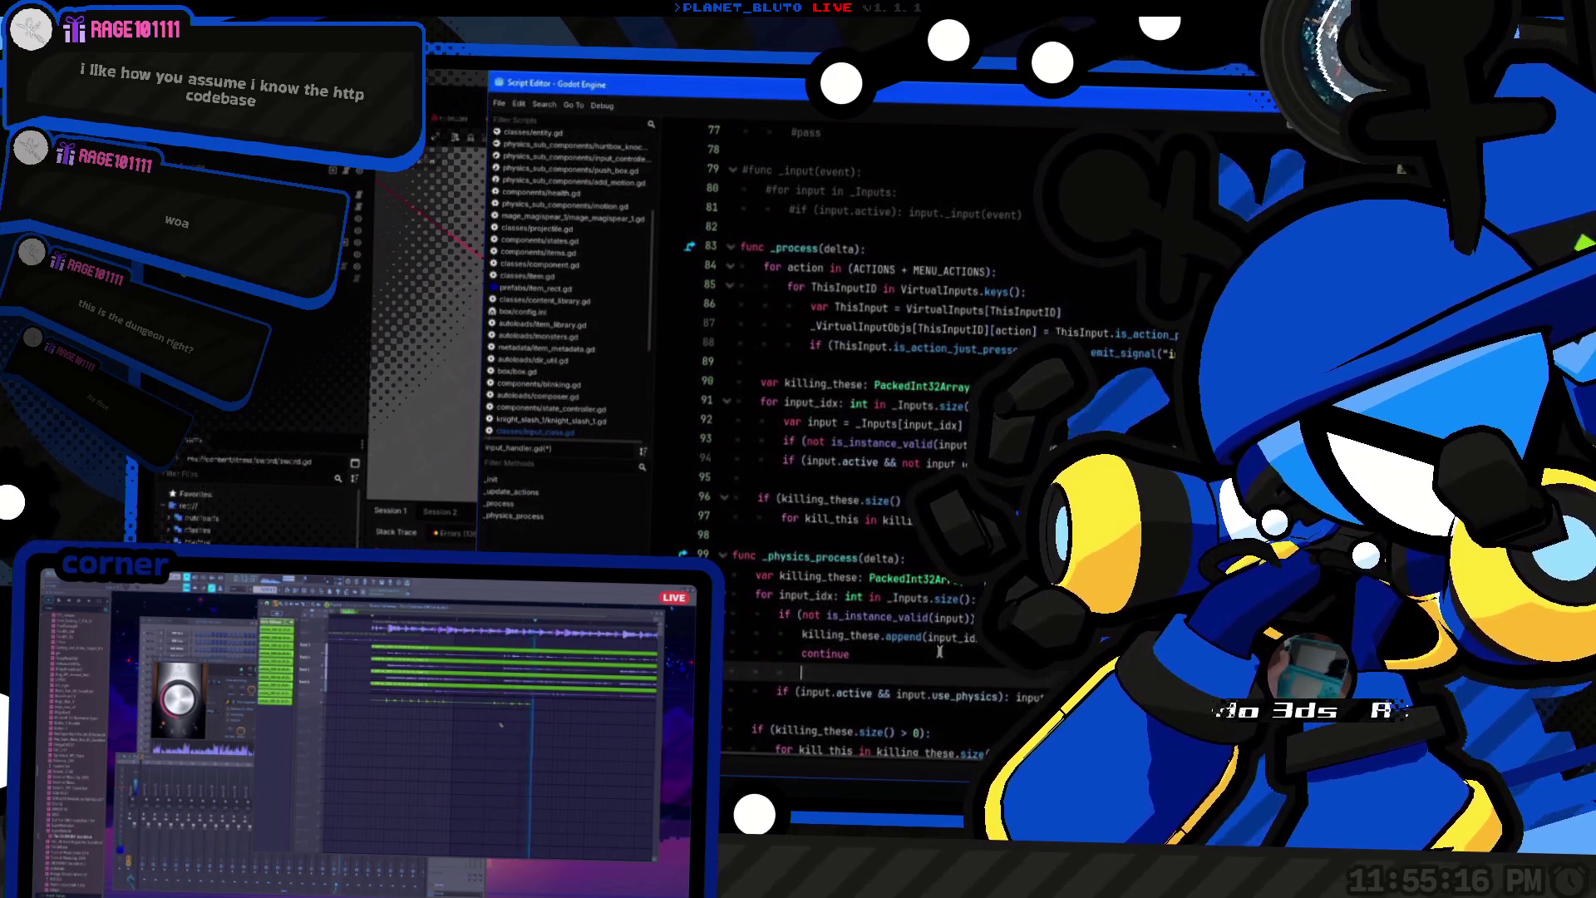
{"action": "type", "text": "nputClass = _Inputs[in"}
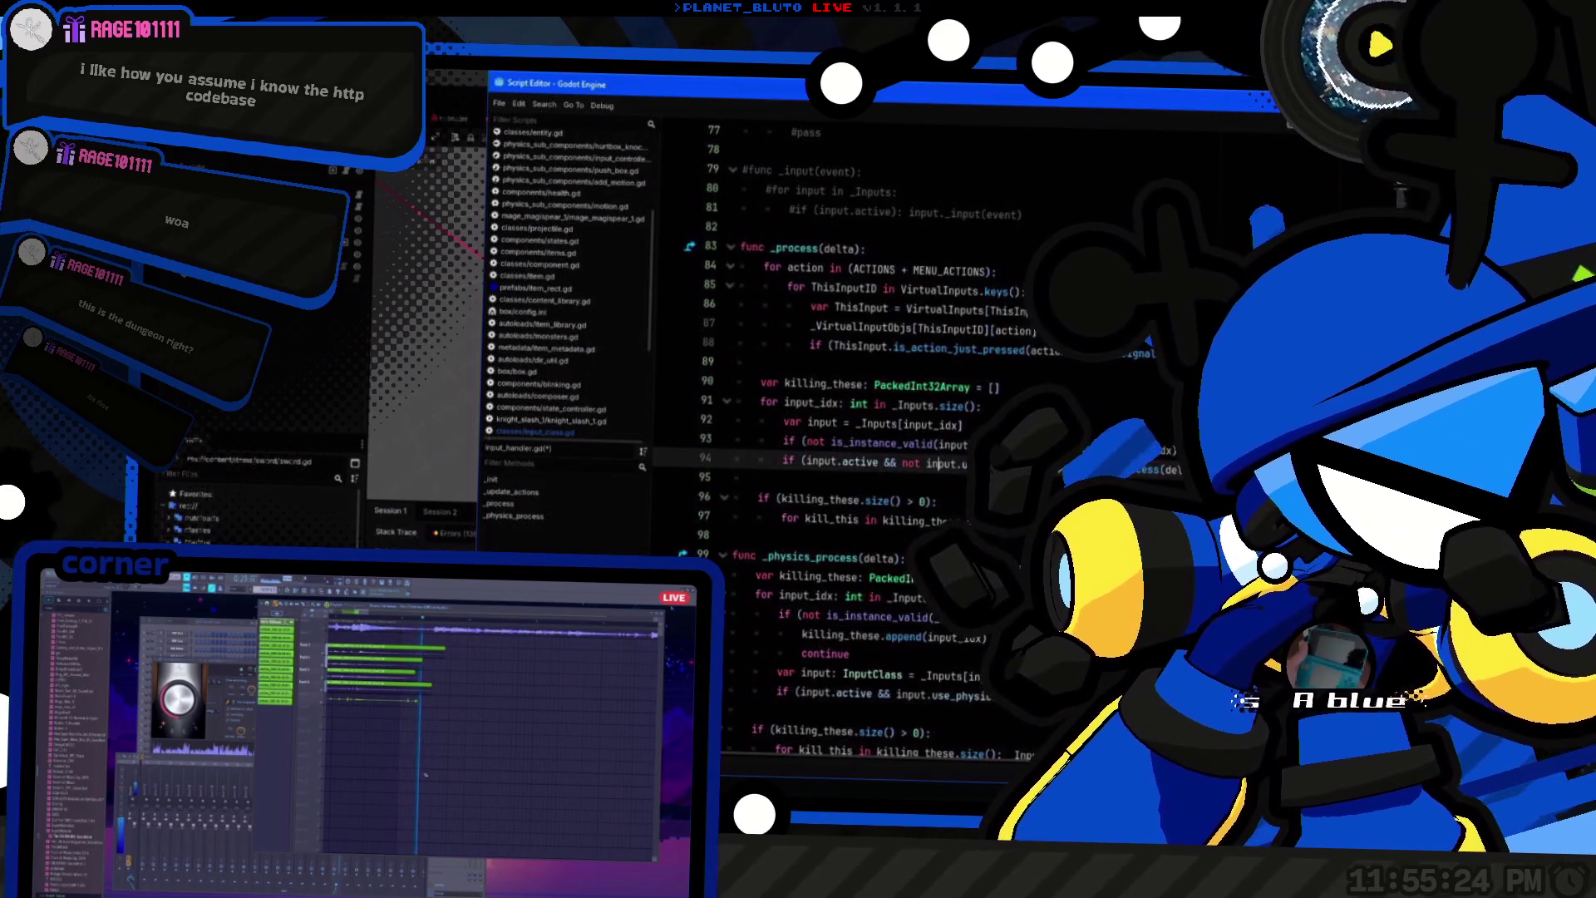
Step: Copy the _physics_process input checks over the _process ones, then run the project
{"action": "key", "text": "shift+Up"}
{"action": "key", "text": "shift+Up"}
{"action": "key", "text": "shift+Up"}
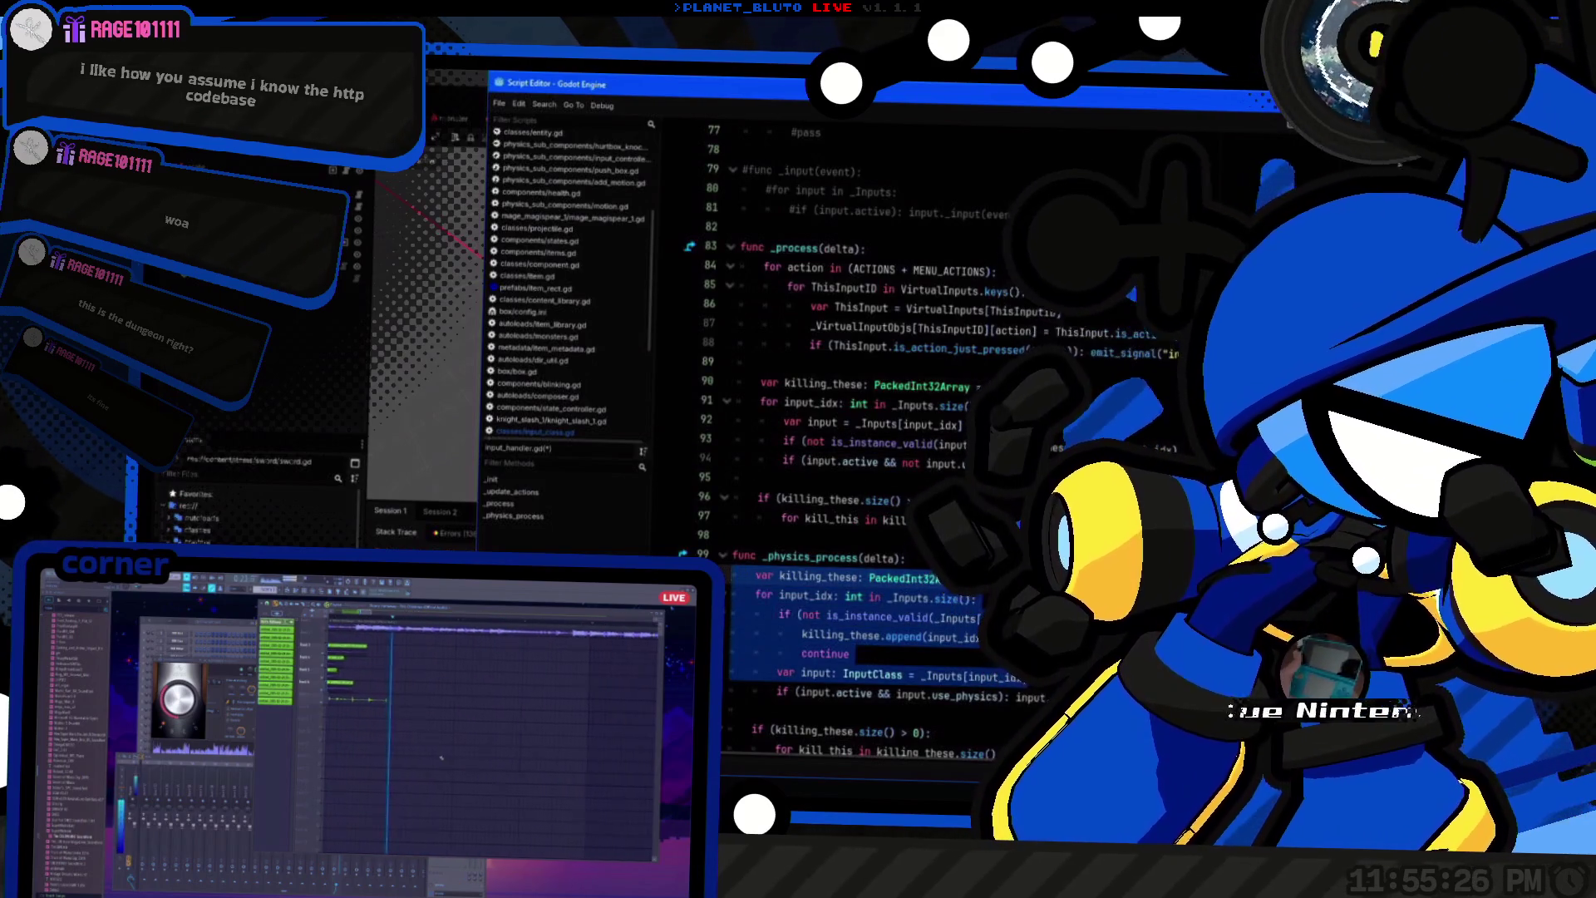
{"action": "key", "text": "ctrl+c"}
{"action": "left_click", "coordinate": [832, 441]}
{"action": "key", "text": "shift+Up"}
{"action": "key", "text": "shift+Up"}
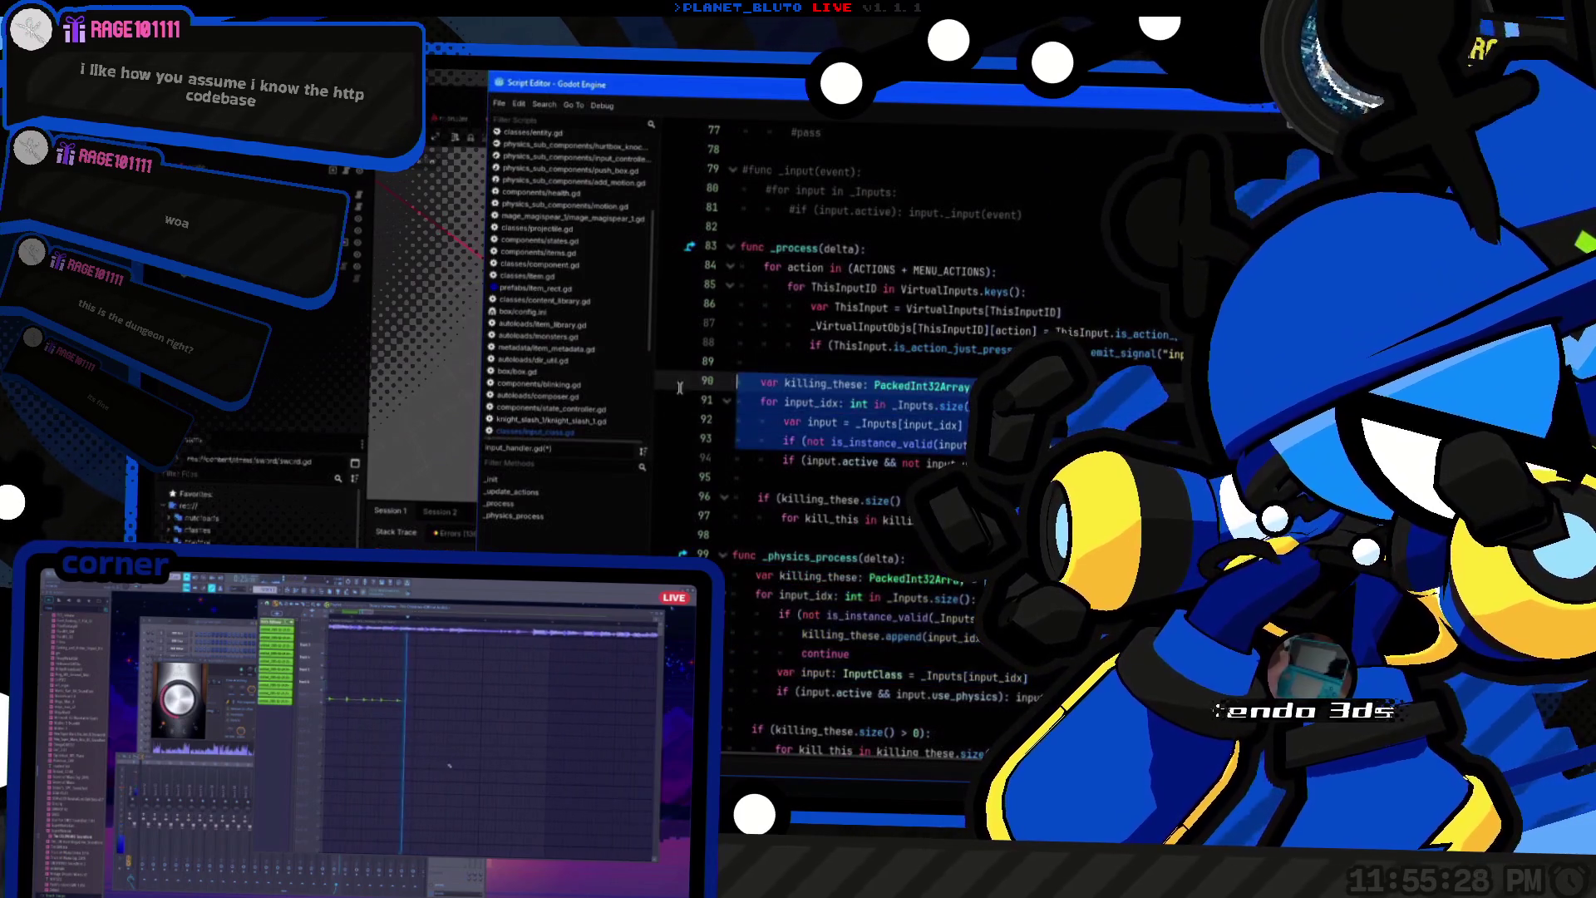
{"action": "key", "text": "ctrl+v"}
{"action": "key", "text": "alt+Tab"}
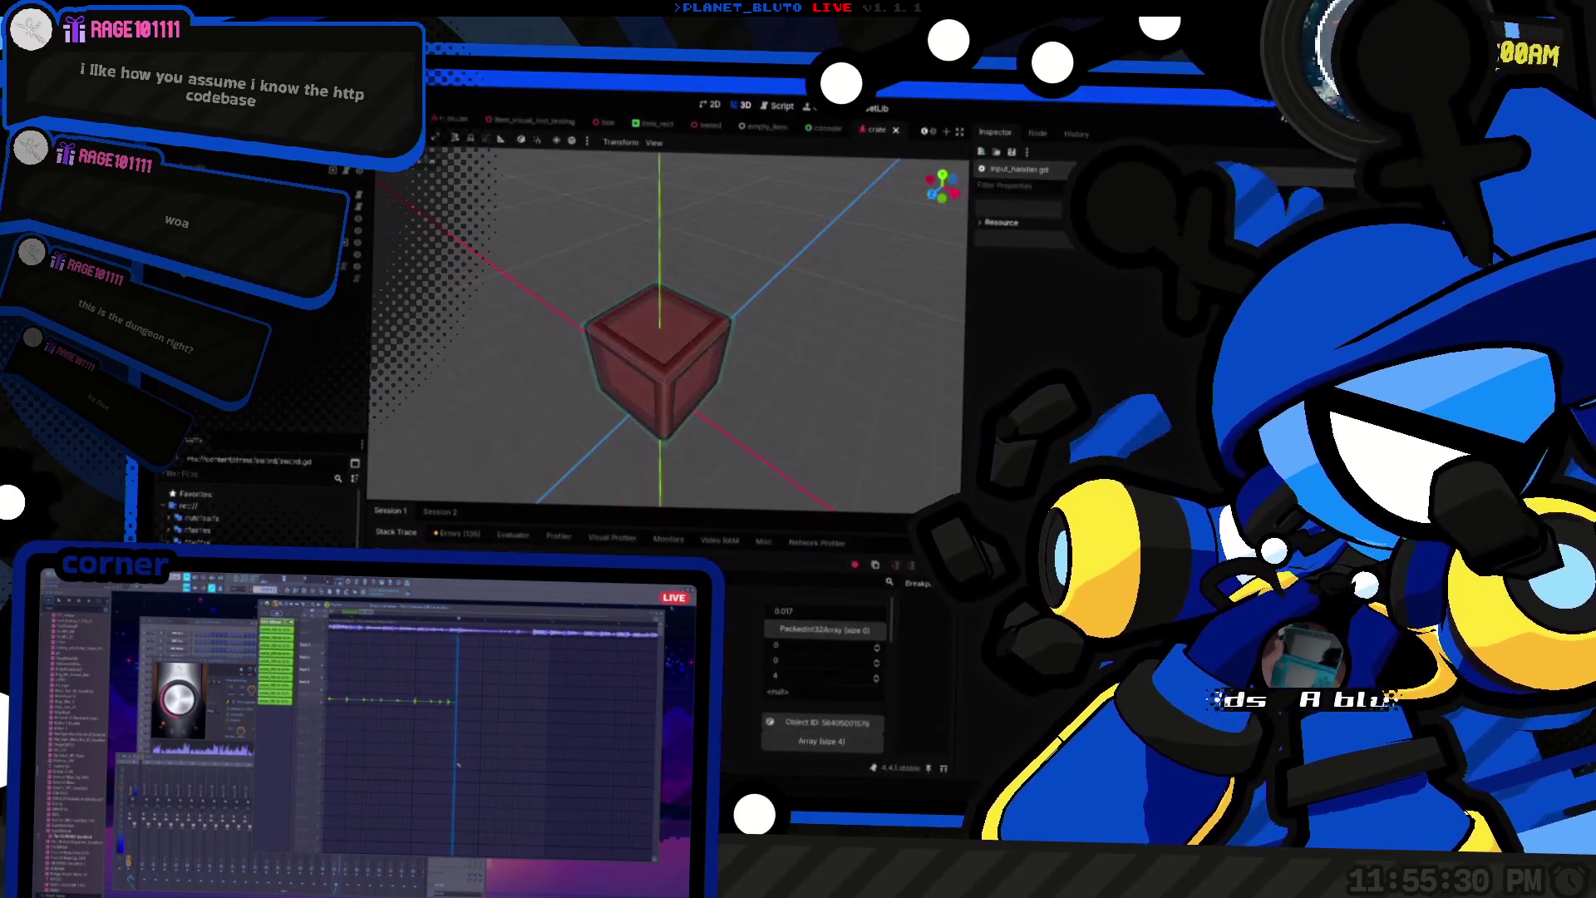
{"action": "key", "text": "alt+Tab"}
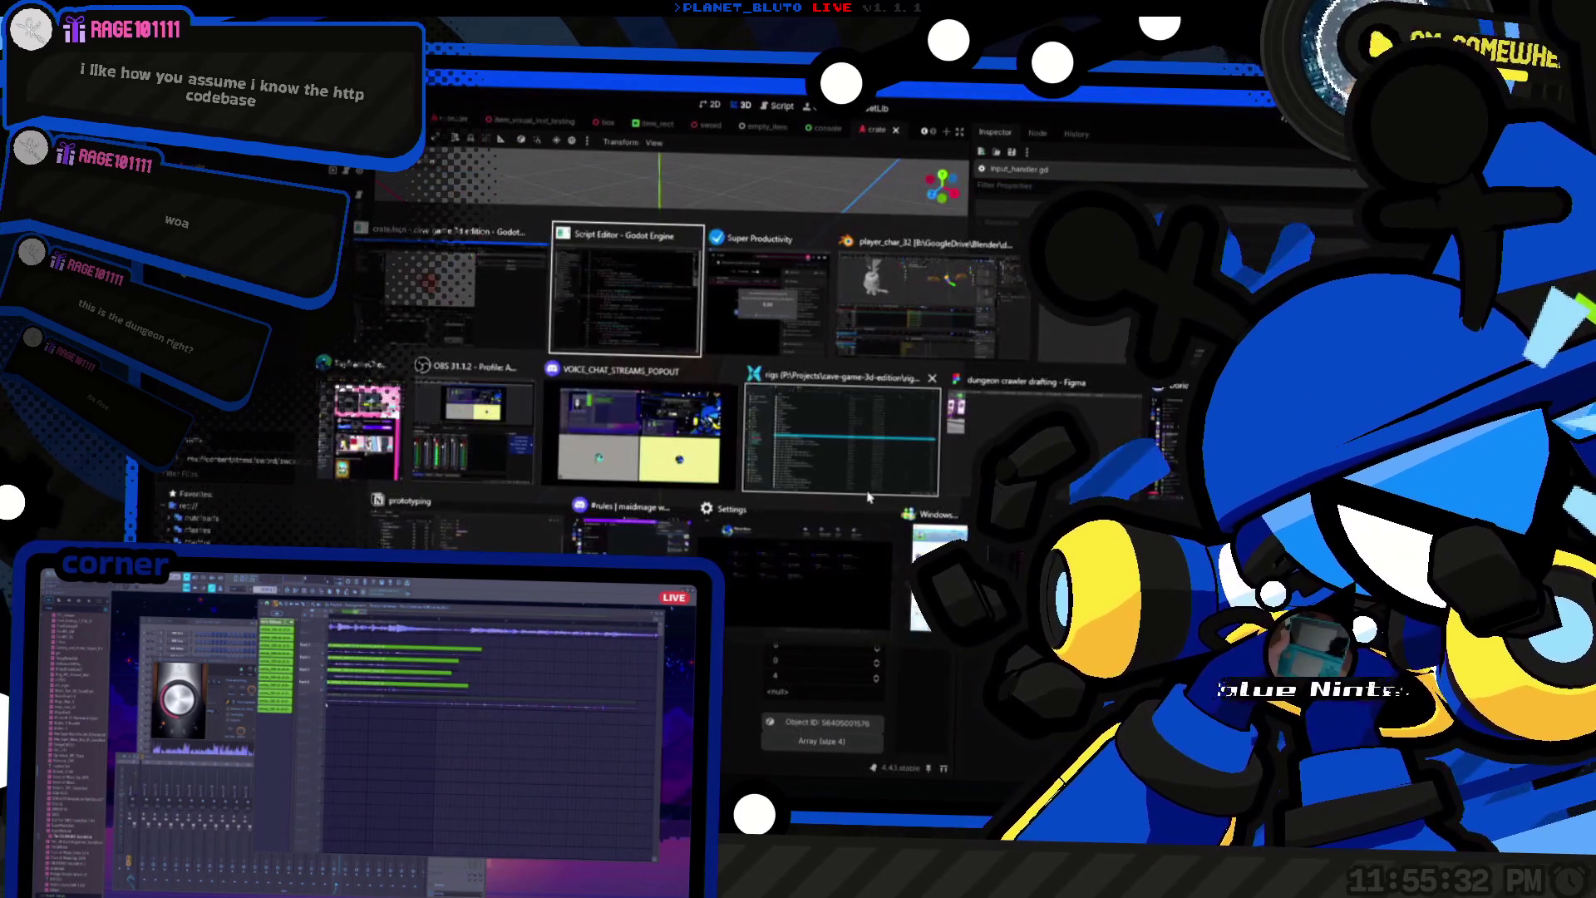
{"action": "key", "text": "F5"}
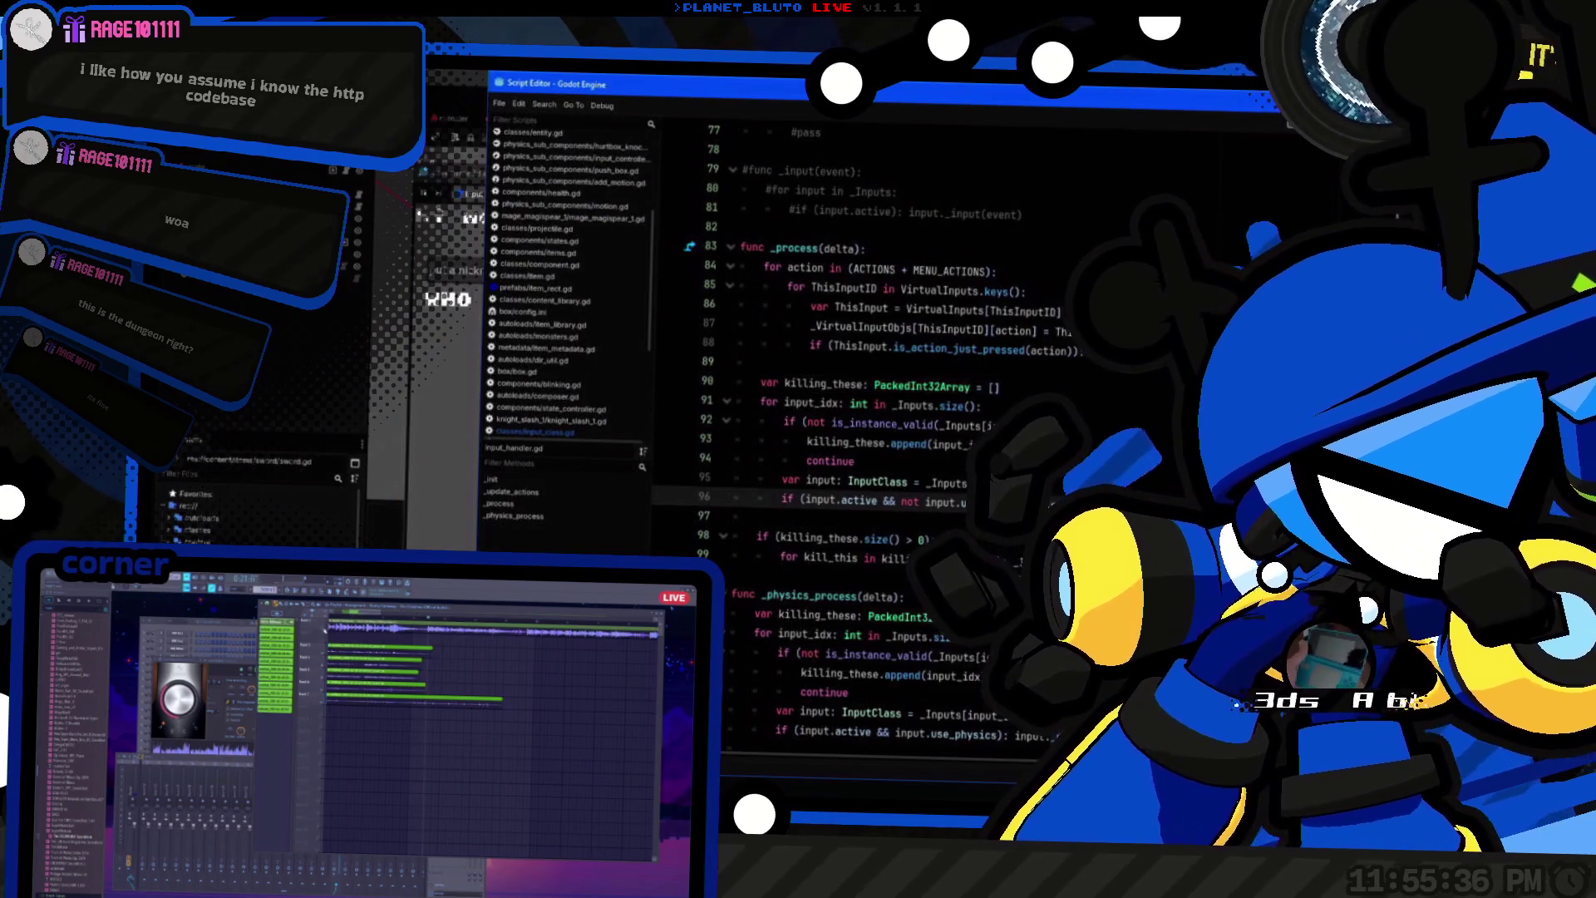
{"action": "double_click", "coordinate": [969, 733]}
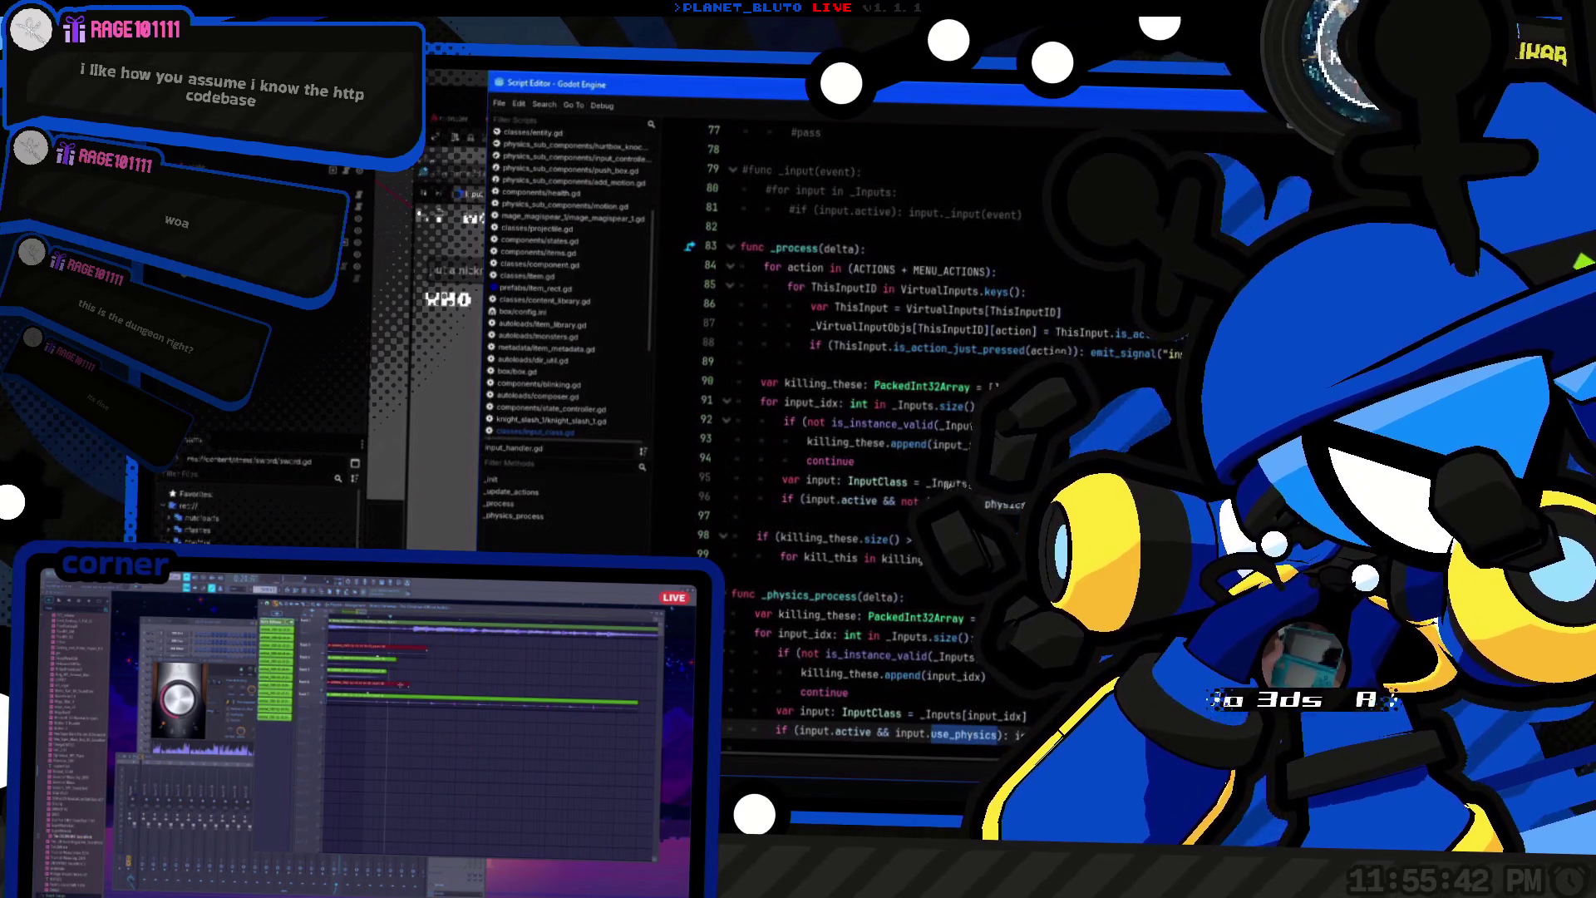
{"action": "left_click", "coordinate": [968, 501]}
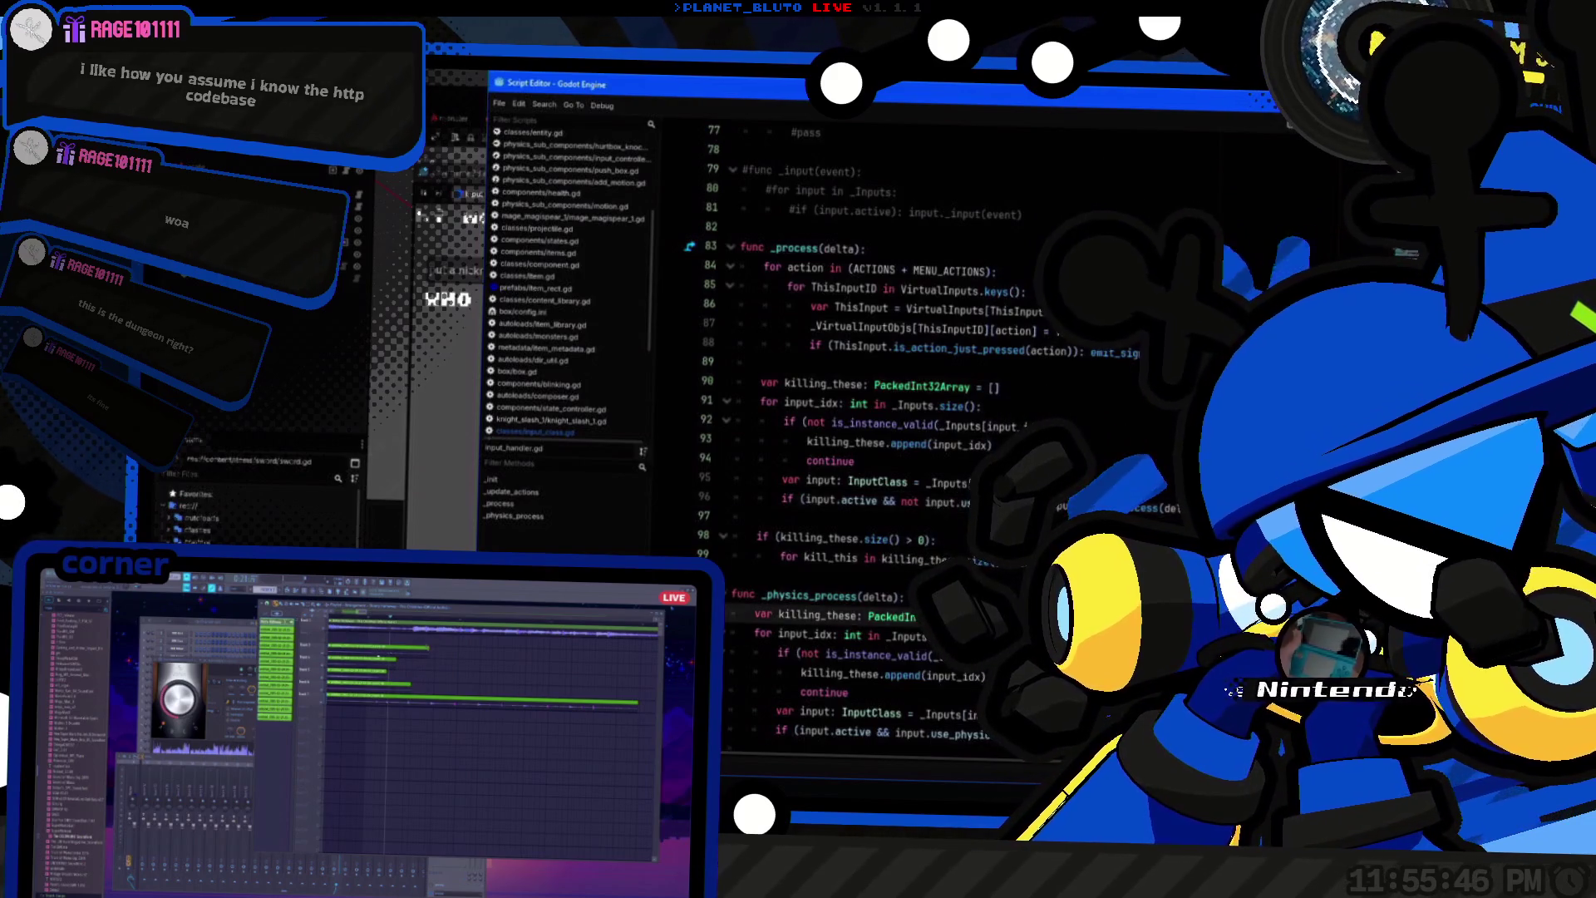
{"action": "key", "text": "alt+Tab"}
{"action": "left_click", "coordinate": [592, 277]}
{"action": "left_click", "coordinate": [587, 335]}
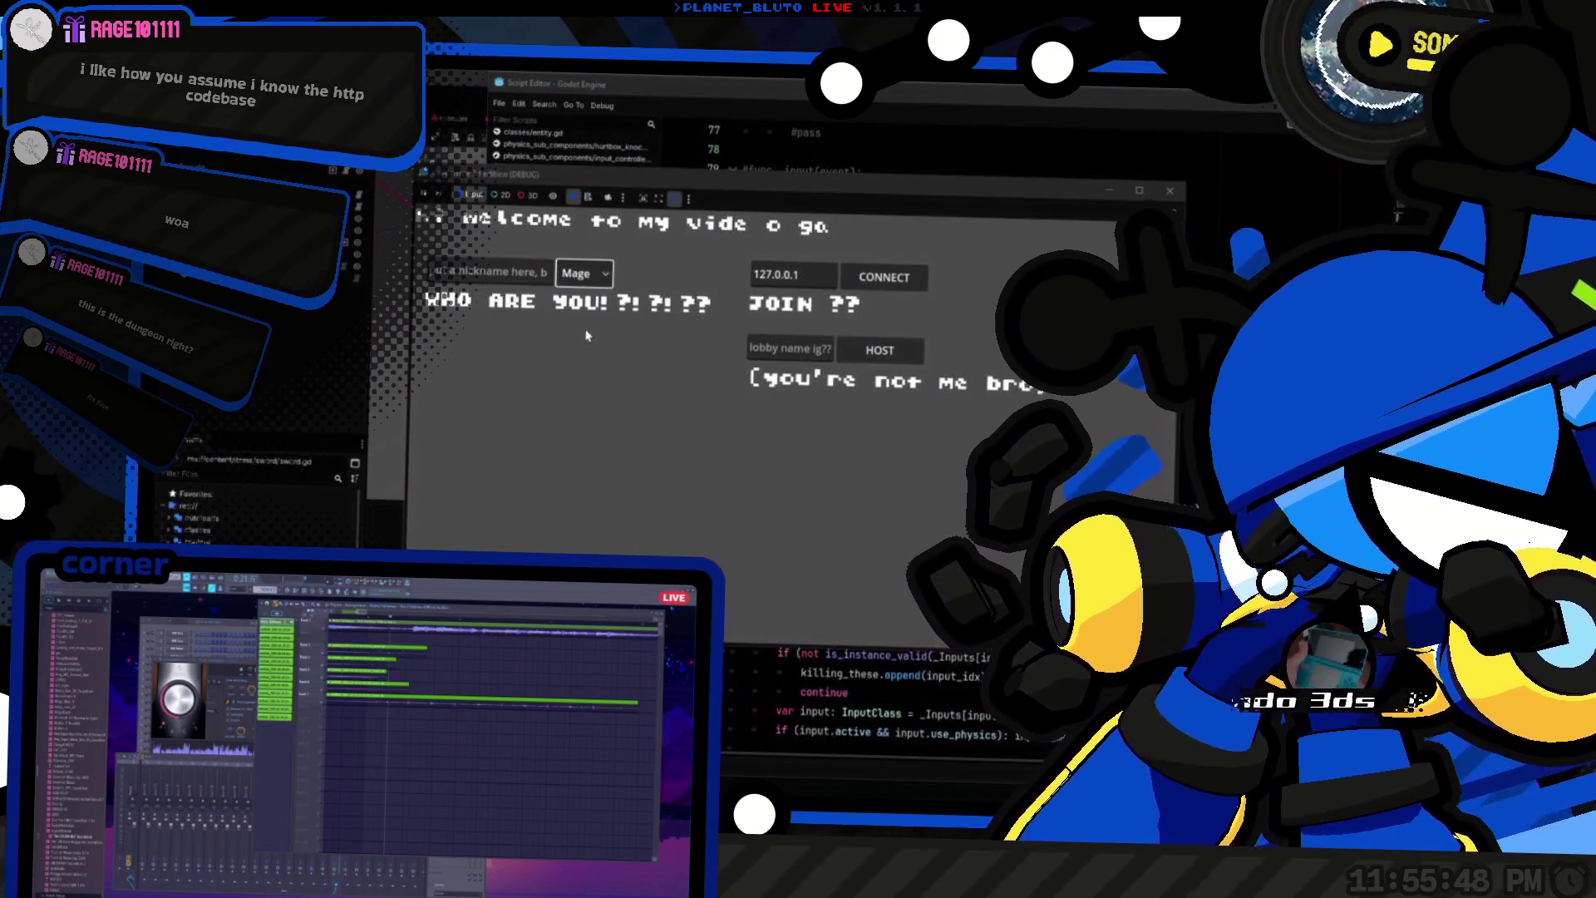
{"action": "left_click", "coordinate": [584, 273]}
{"action": "left_click", "coordinate": [587, 335]}
{"action": "left_click", "coordinate": [879, 350]}
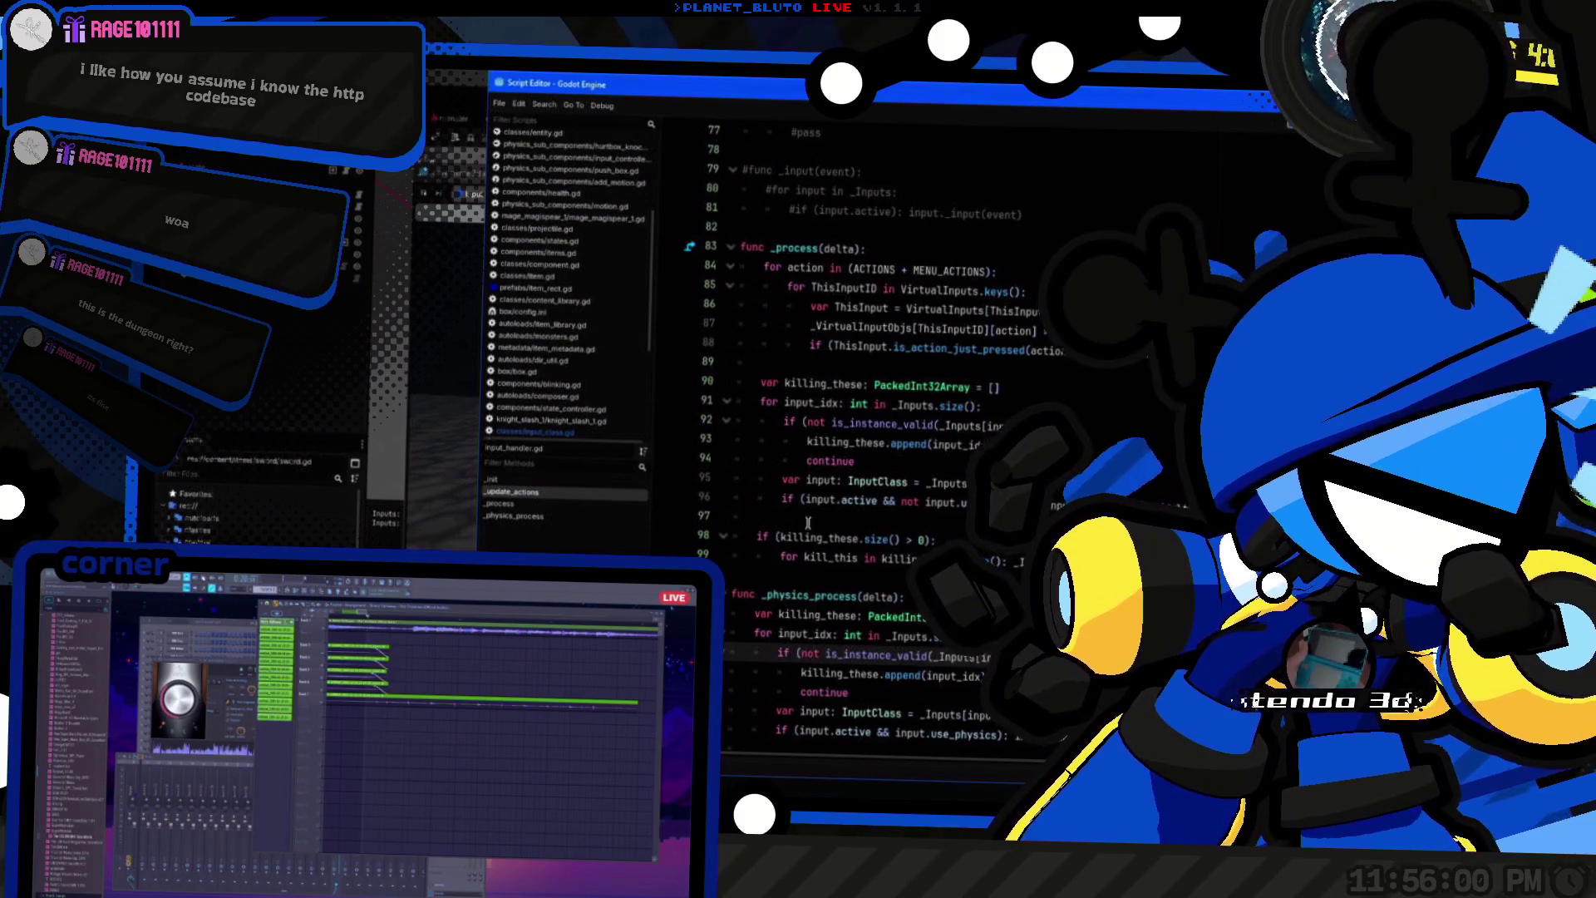
{"action": "left_click", "coordinate": [808, 522]}
{"action": "left_click", "coordinate": [814, 483]}
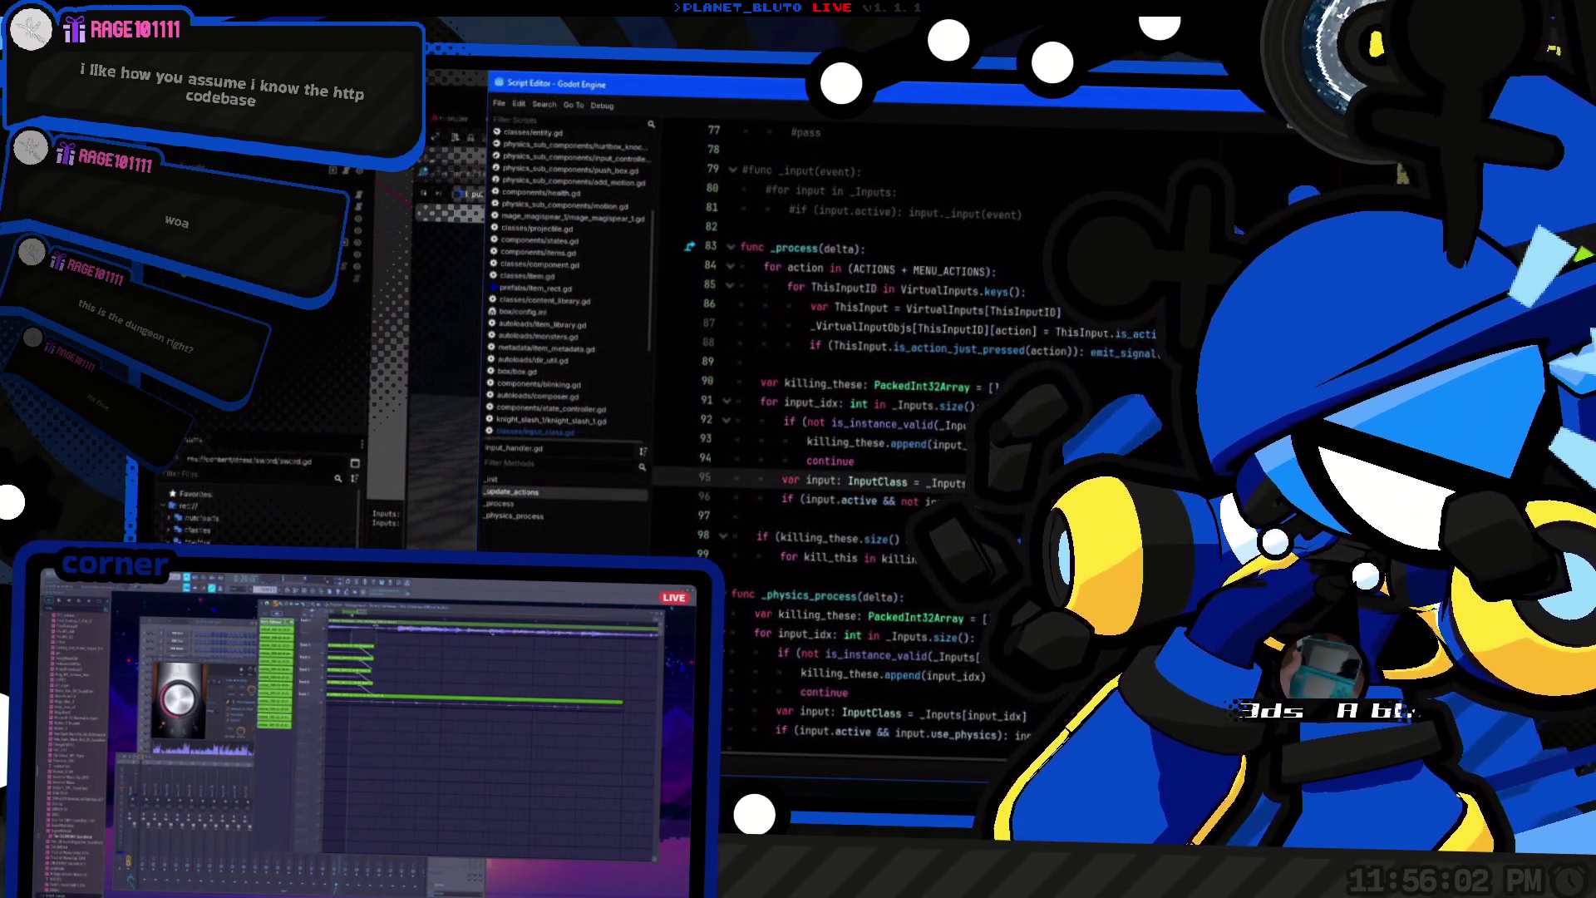
{"action": "left_click", "coordinate": [848, 692]}
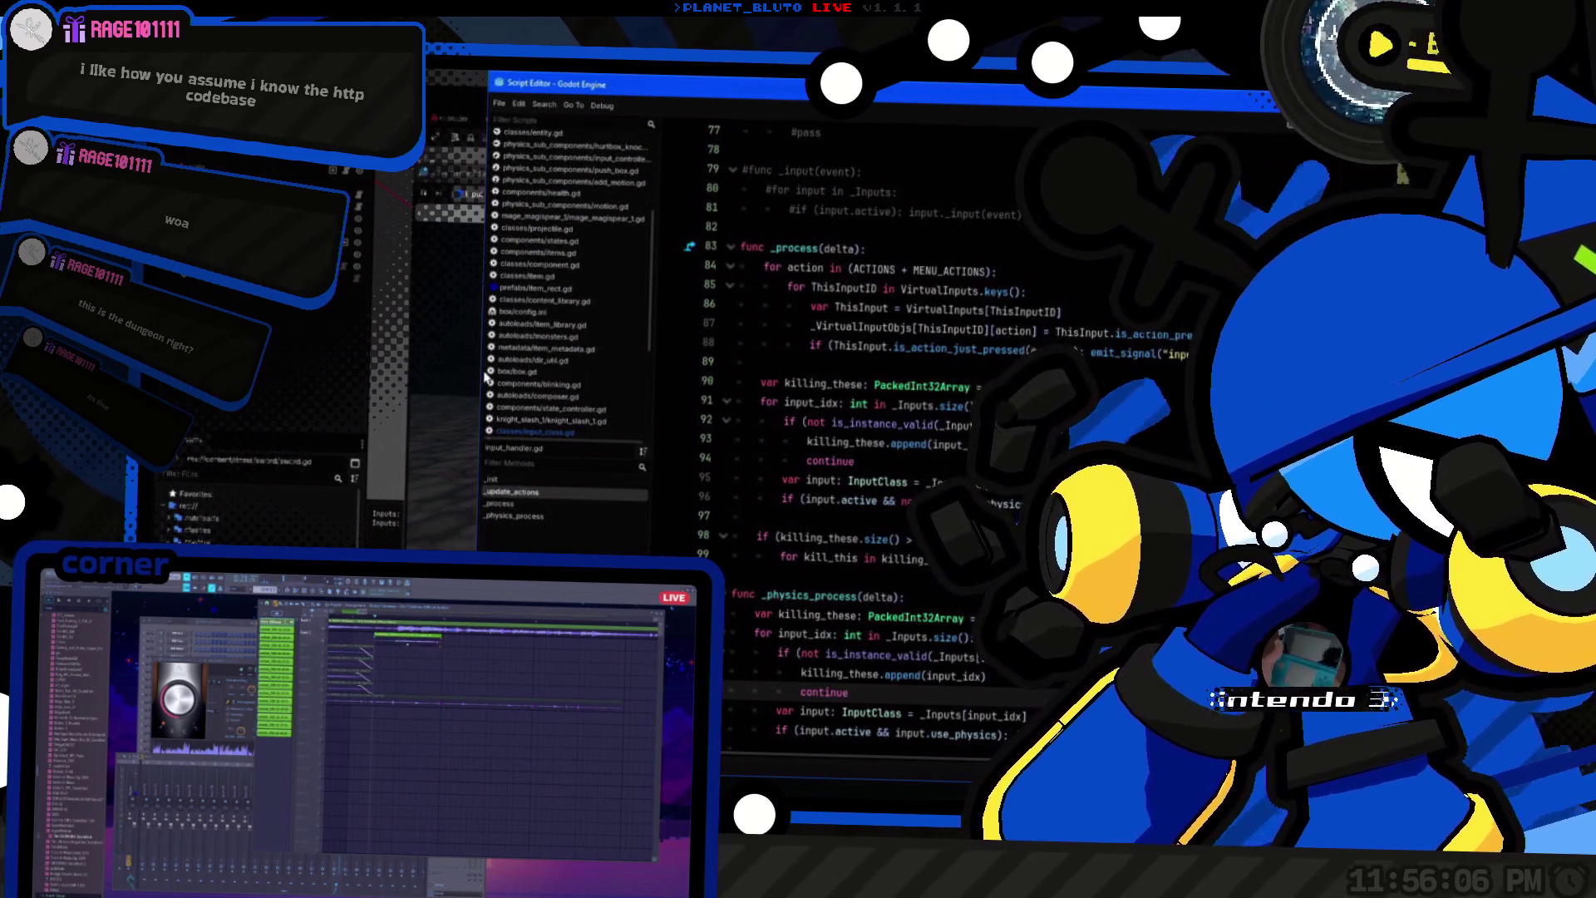
{"action": "key", "text": "F5"}
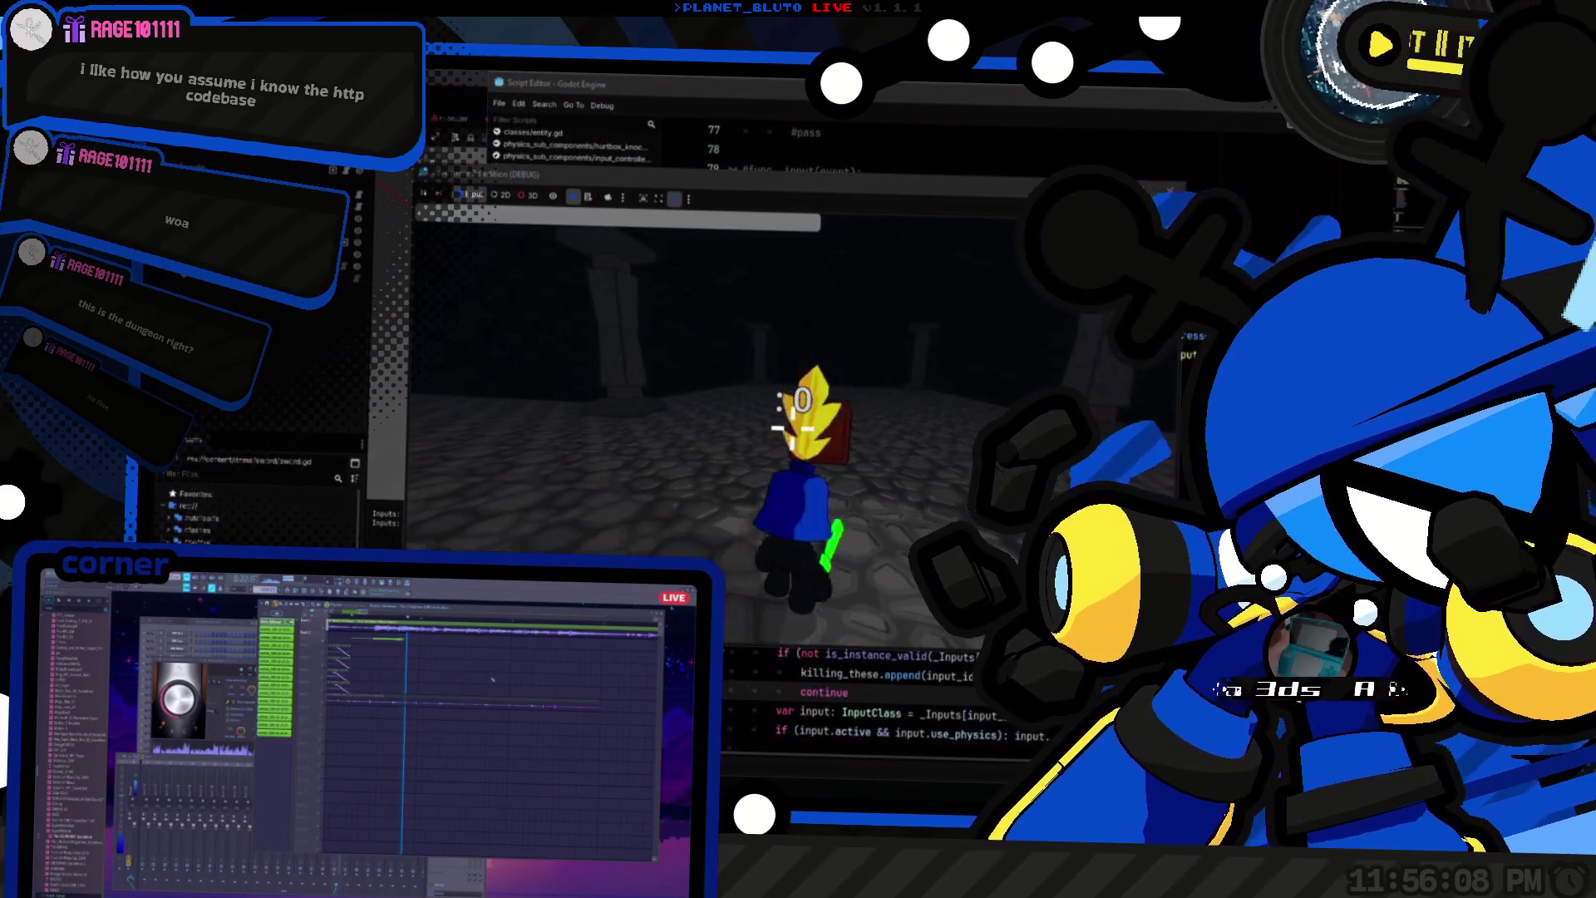
{"action": "key", "text": "w"}
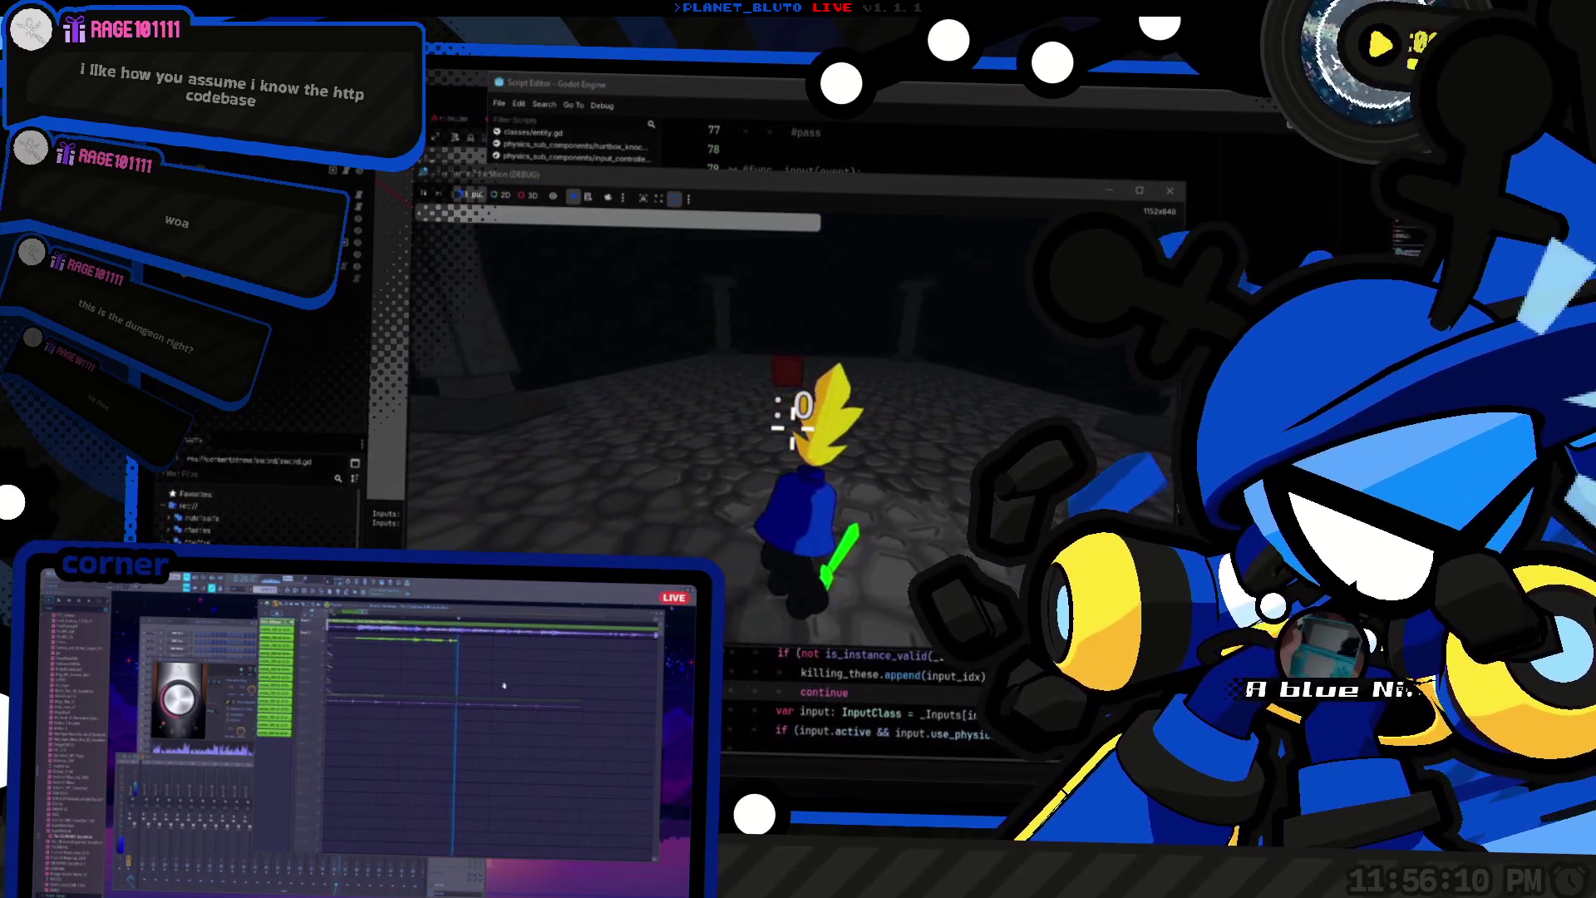
{"action": "key", "text": "F8"}
{"action": "left_click", "coordinate": [944, 692]}
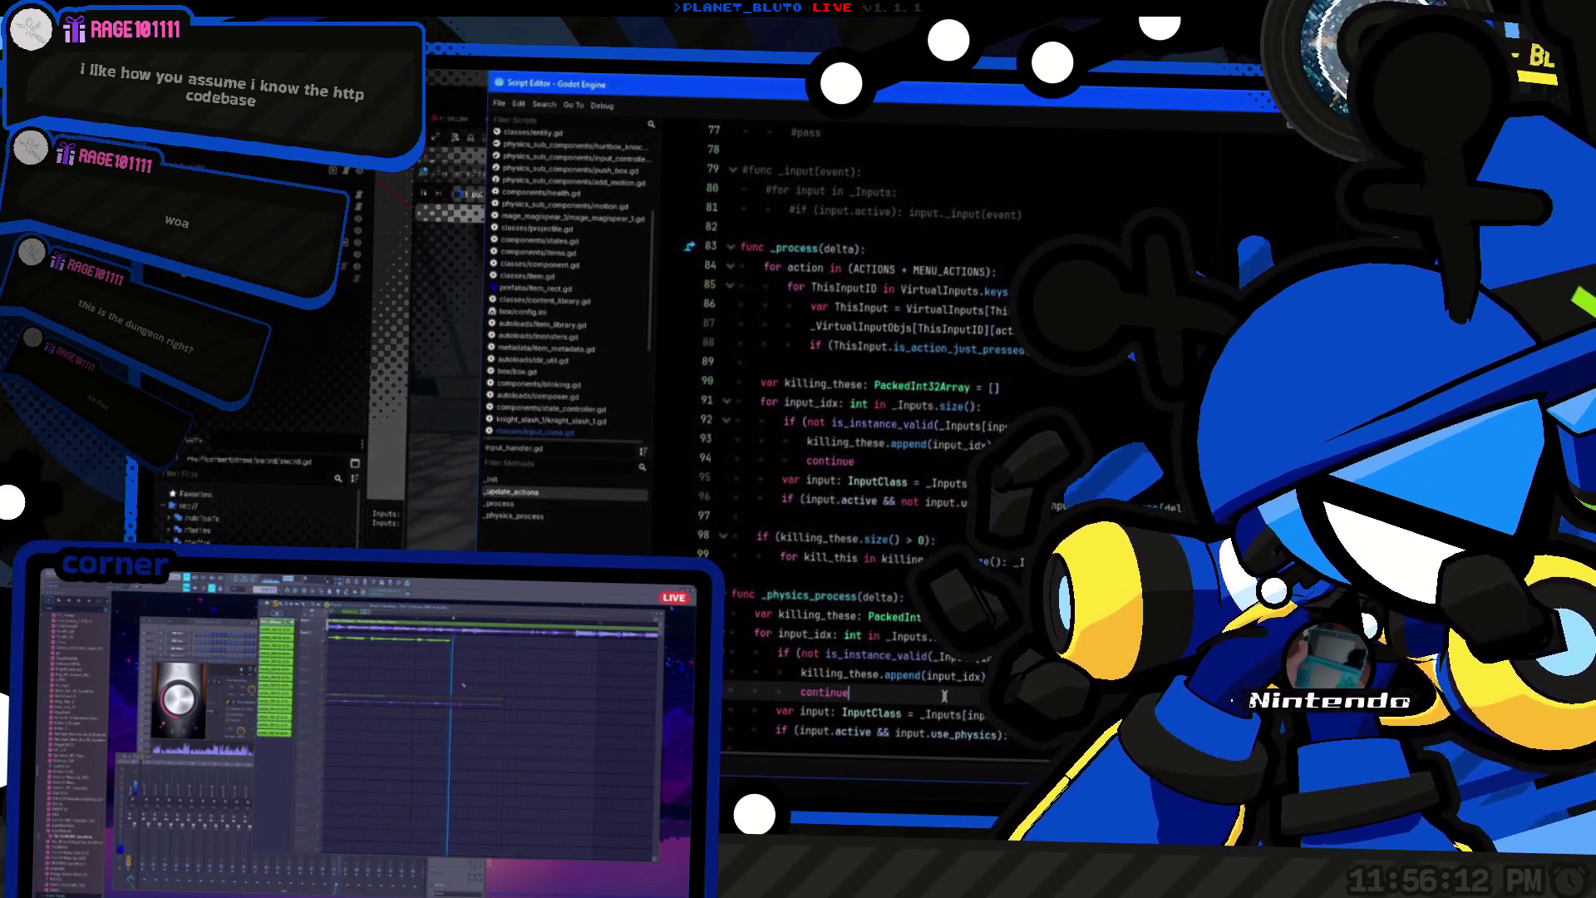
{"action": "mouse_move", "coordinate": [976, 696]}
{"action": "left_mouse_down"}
{"action": "mouse_move", "coordinate": [915, 703]}
{"action": "mouse_move", "coordinate": [832, 634]}
{"action": "mouse_move", "coordinate": [748, 595]}
{"action": "mouse_move", "coordinate": [730, 614]}
{"action": "left_mouse_up"}
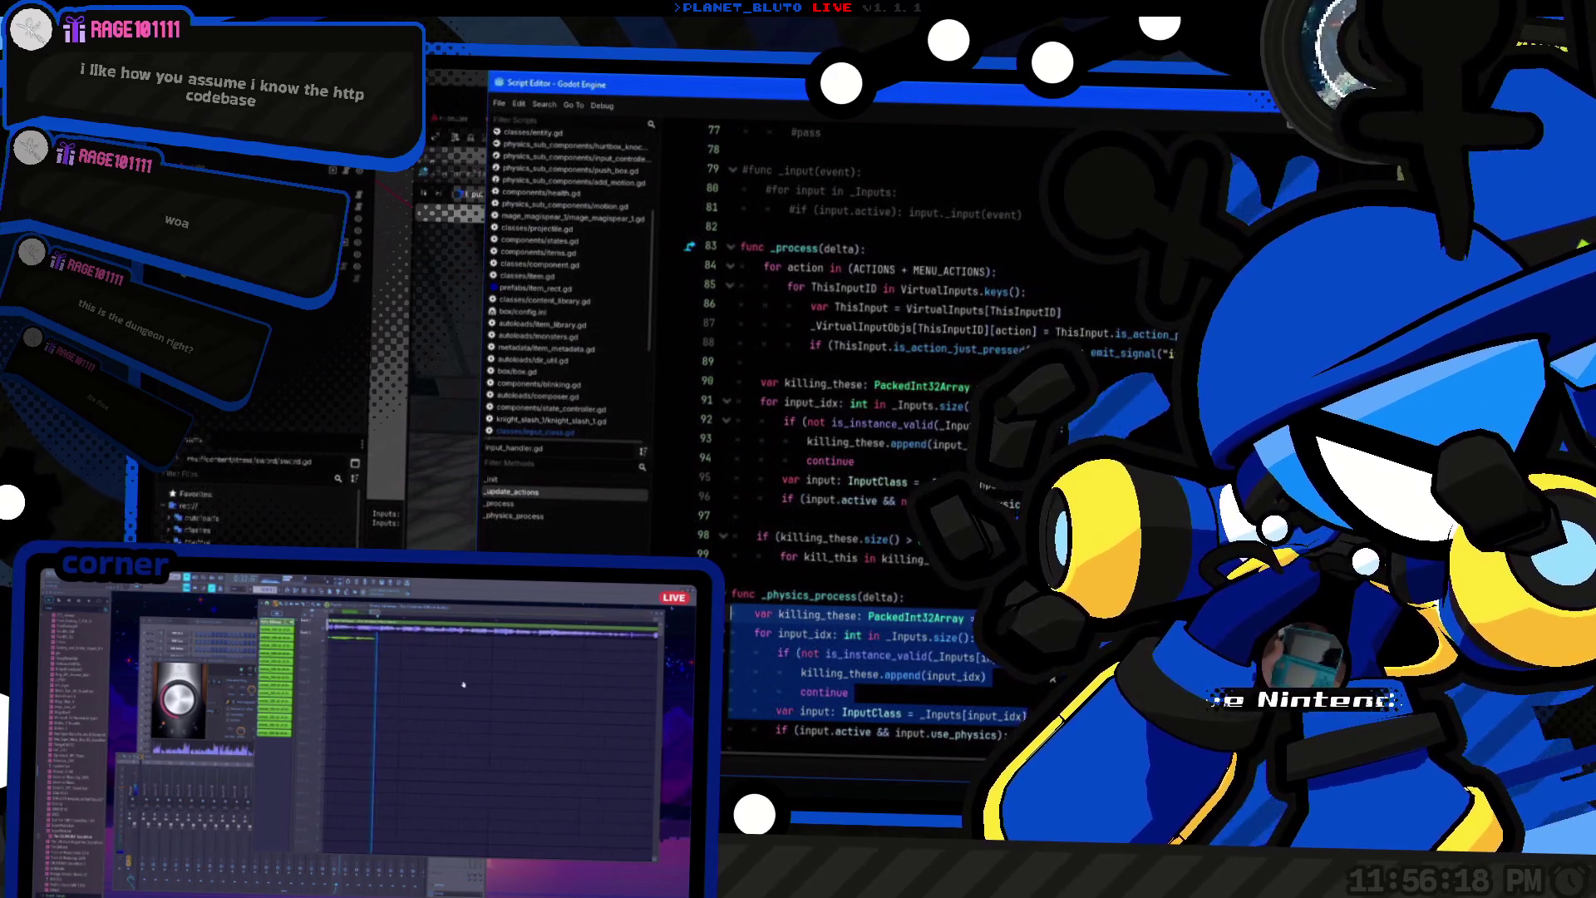
{"action": "scroll", "coordinate": [873, 416], "scroll_direction": "down", "scroll_amount": 2}
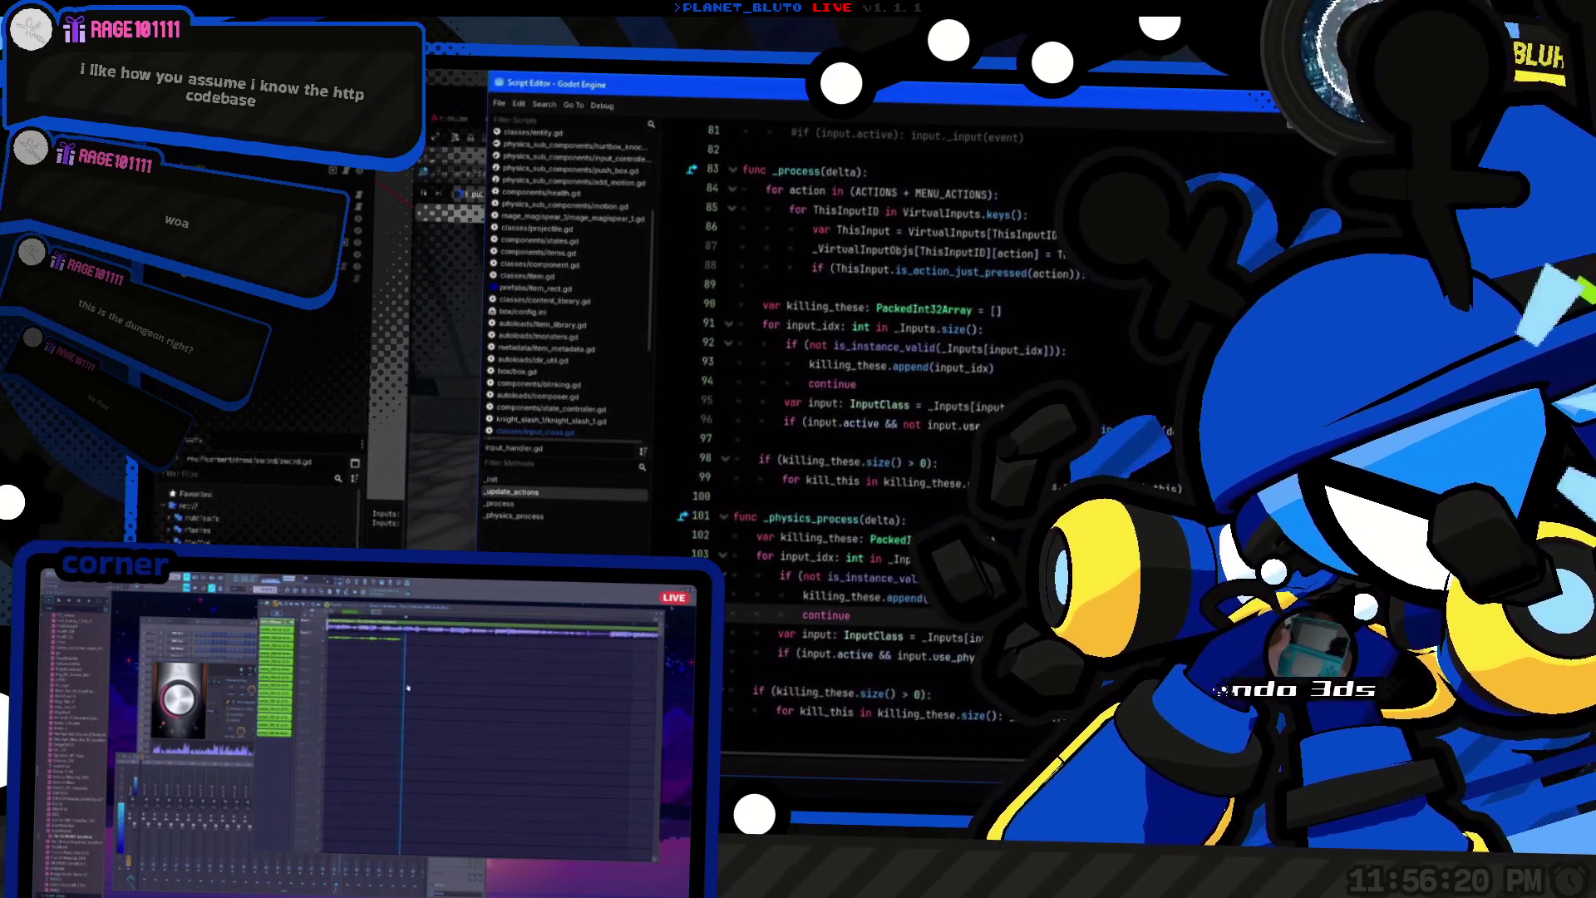
{"action": "key", "text": "Down"}
{"action": "key", "text": "Down"}
{"action": "key", "text": "Down"}
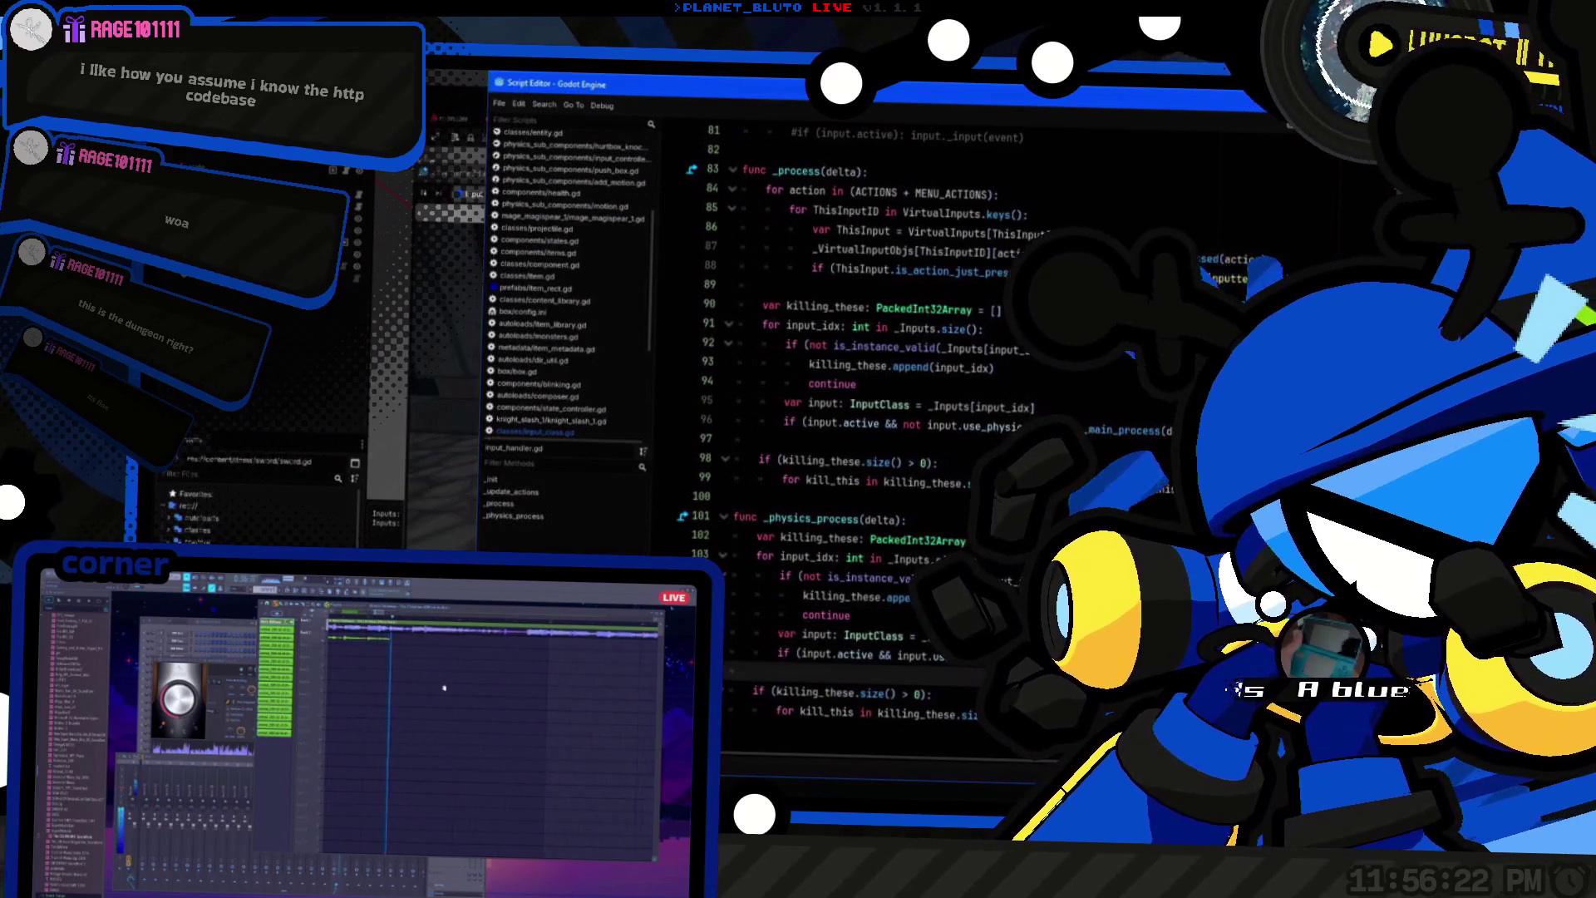
{"action": "key", "text": "F5"}
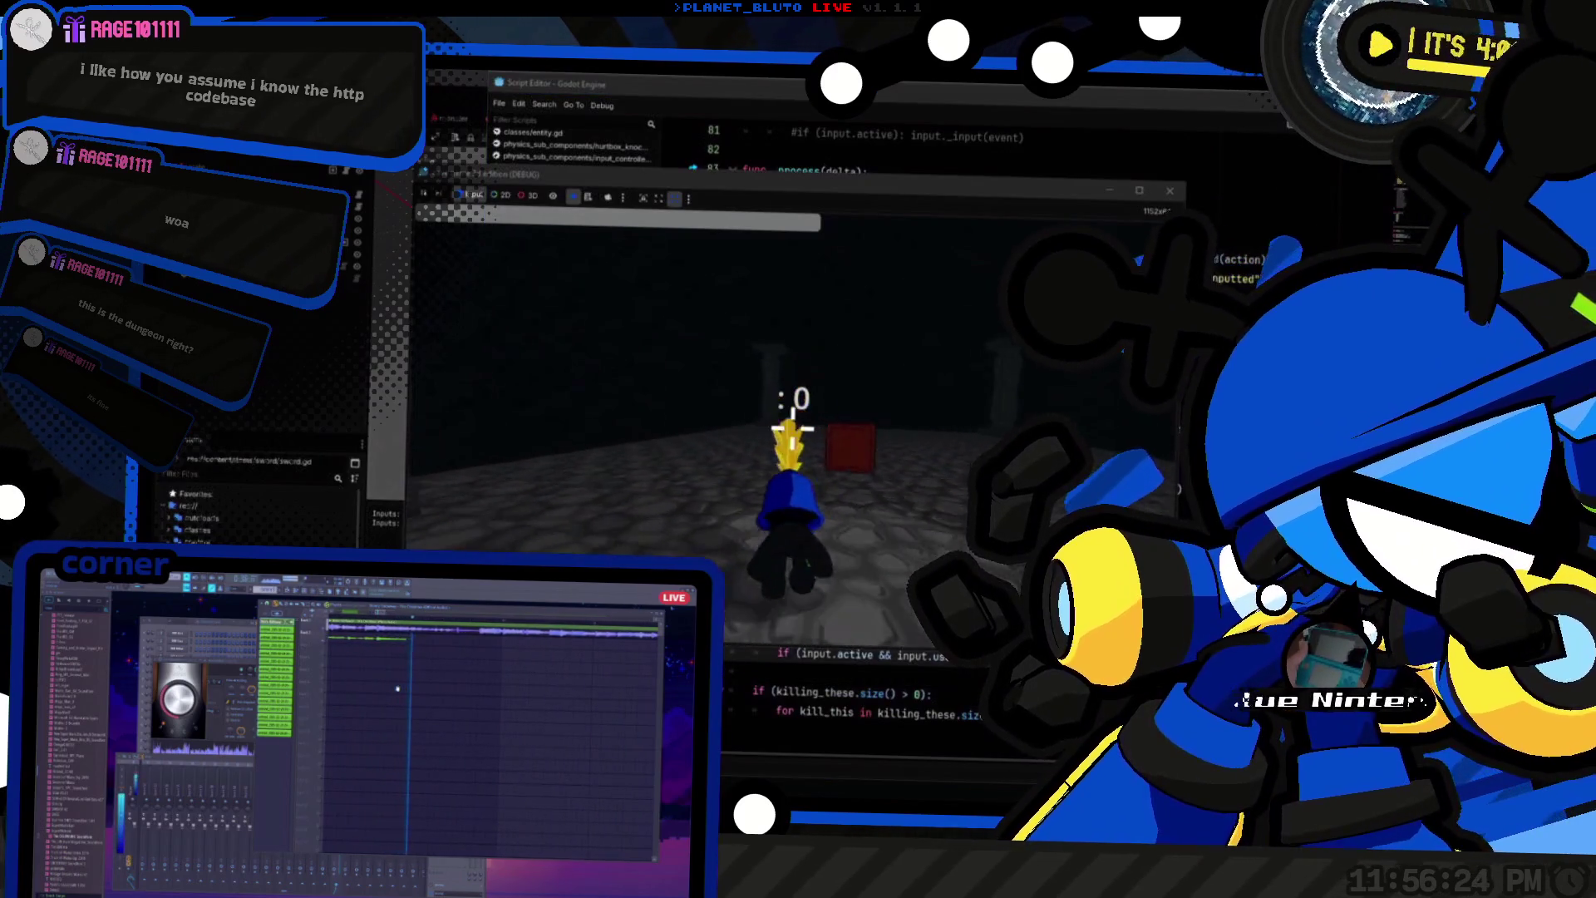
{"action": "key", "text": "w"}
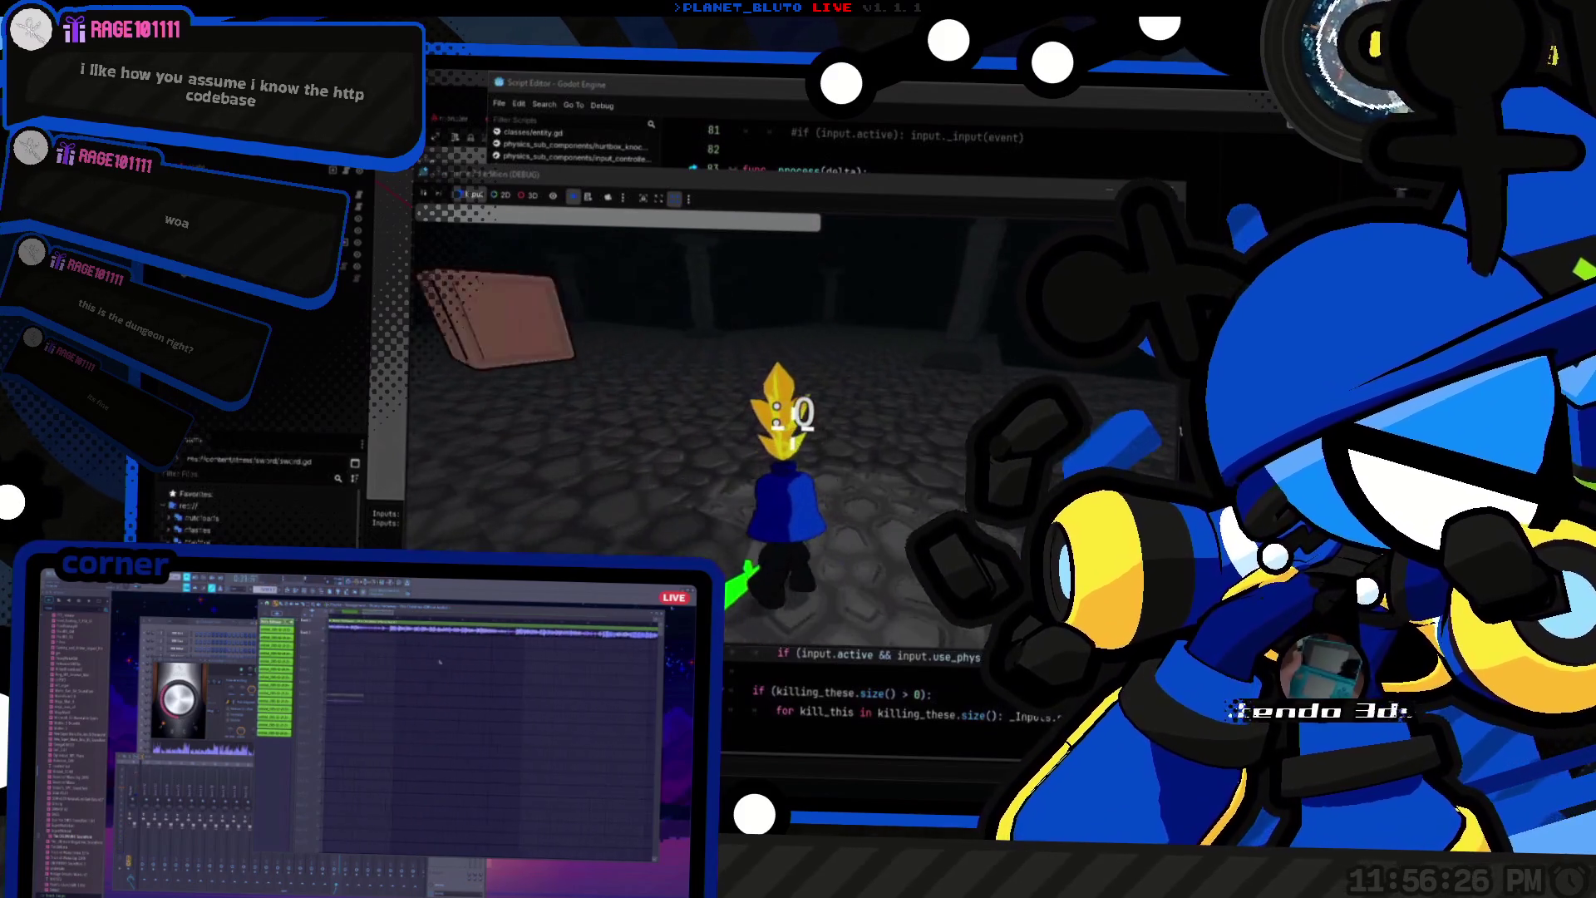
{"action": "key", "text": "w"}
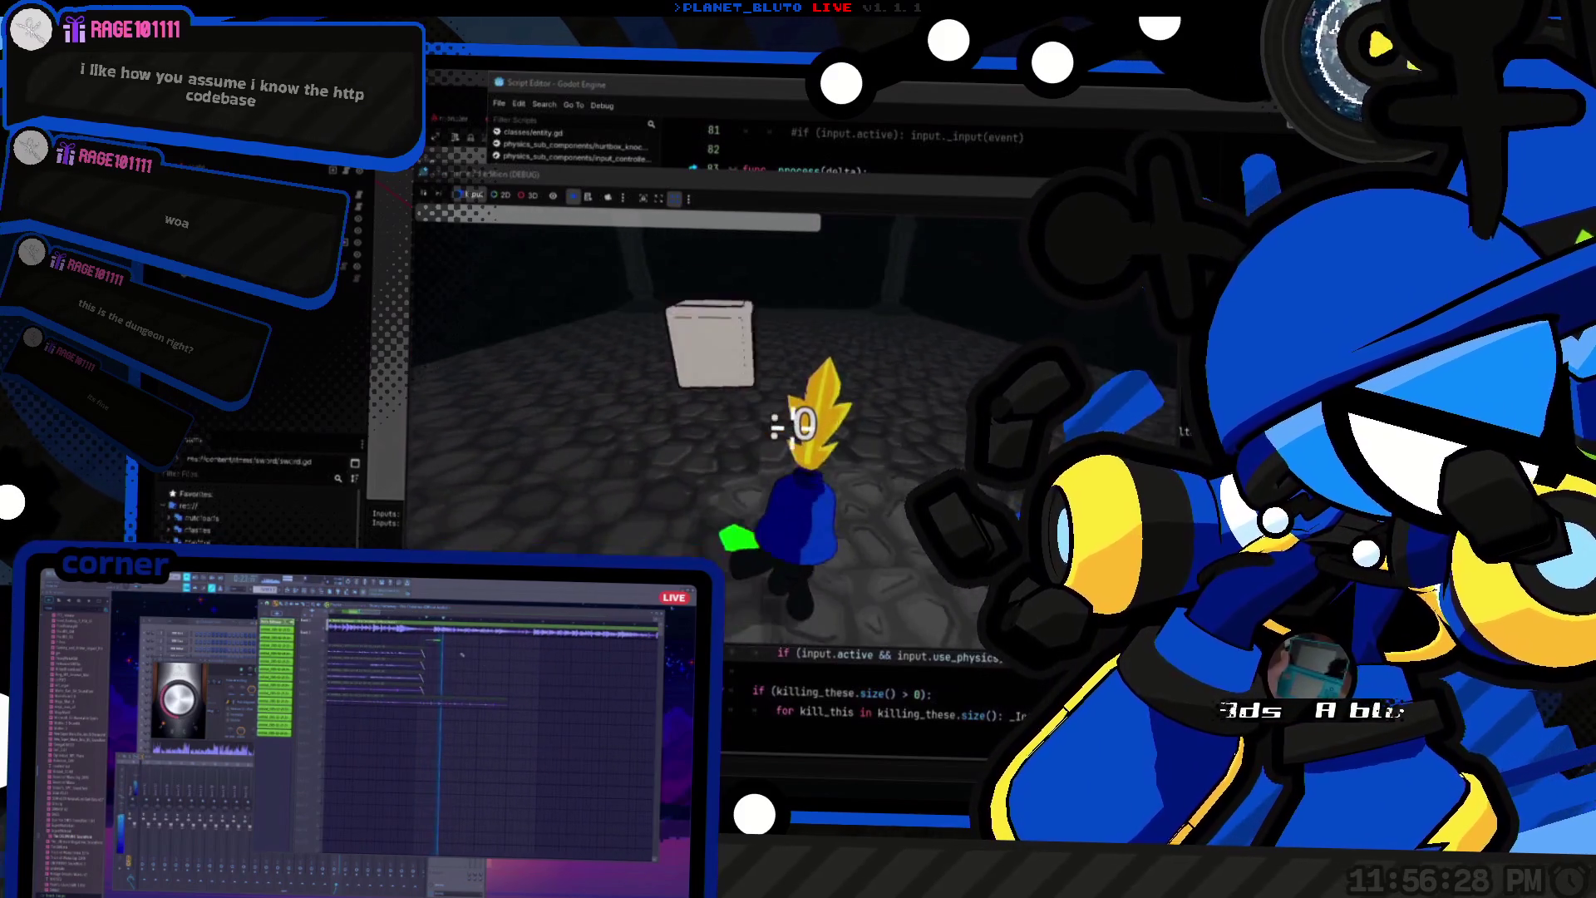
{"action": "key", "text": "F8"}
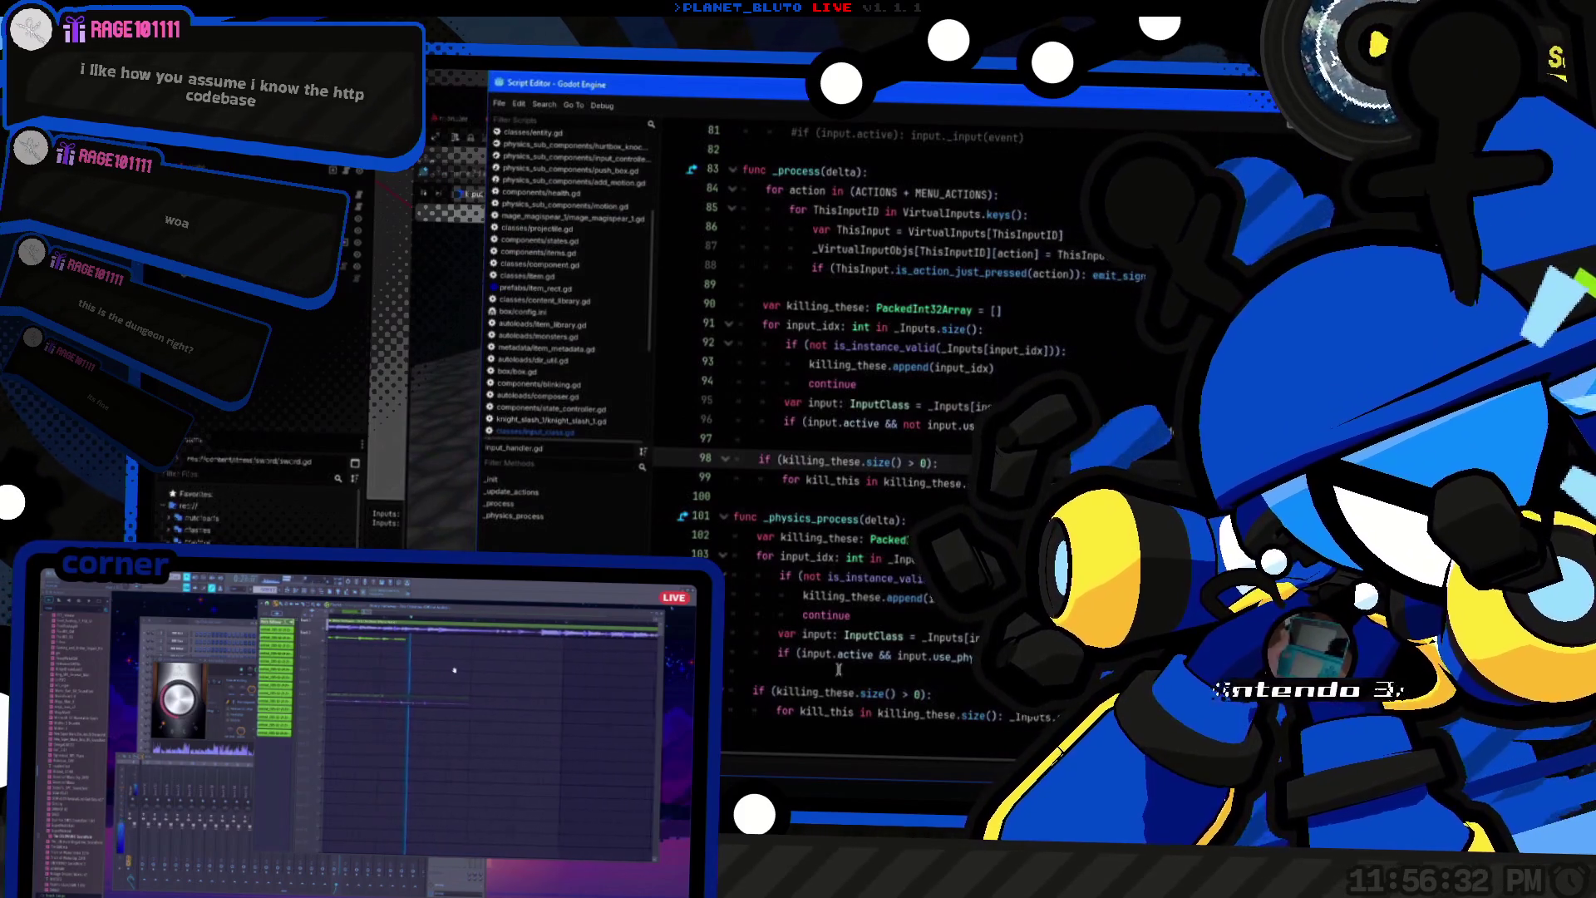
Step: Start a new func line above _process and delete the old input loop (lines 92–98) from _process
{"action": "scroll", "coordinate": [735, 416], "scroll_direction": "up", "scroll_amount": 2}
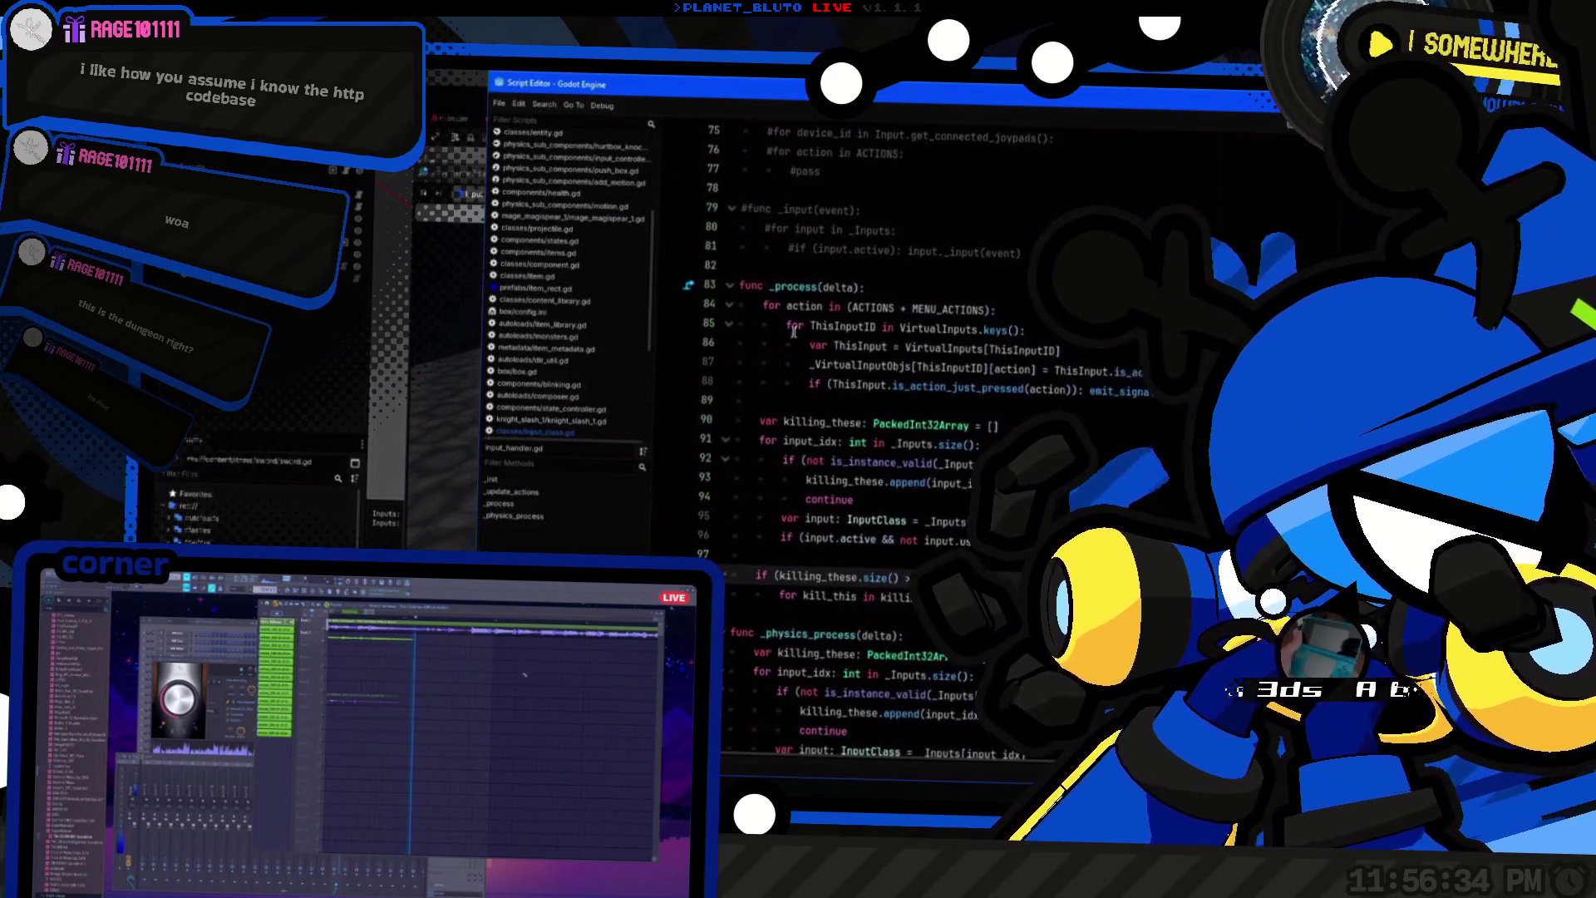
{"action": "left_click", "coordinate": [803, 263]}
{"action": "key", "text": "Return"}
{"action": "key", "text": "Return"}
{"action": "key", "text": "BackSpace"}
{"action": "key", "text": "BackSpace"}
{"action": "key", "text": "BackSpace"}
{"action": "type", "text": "unc"}
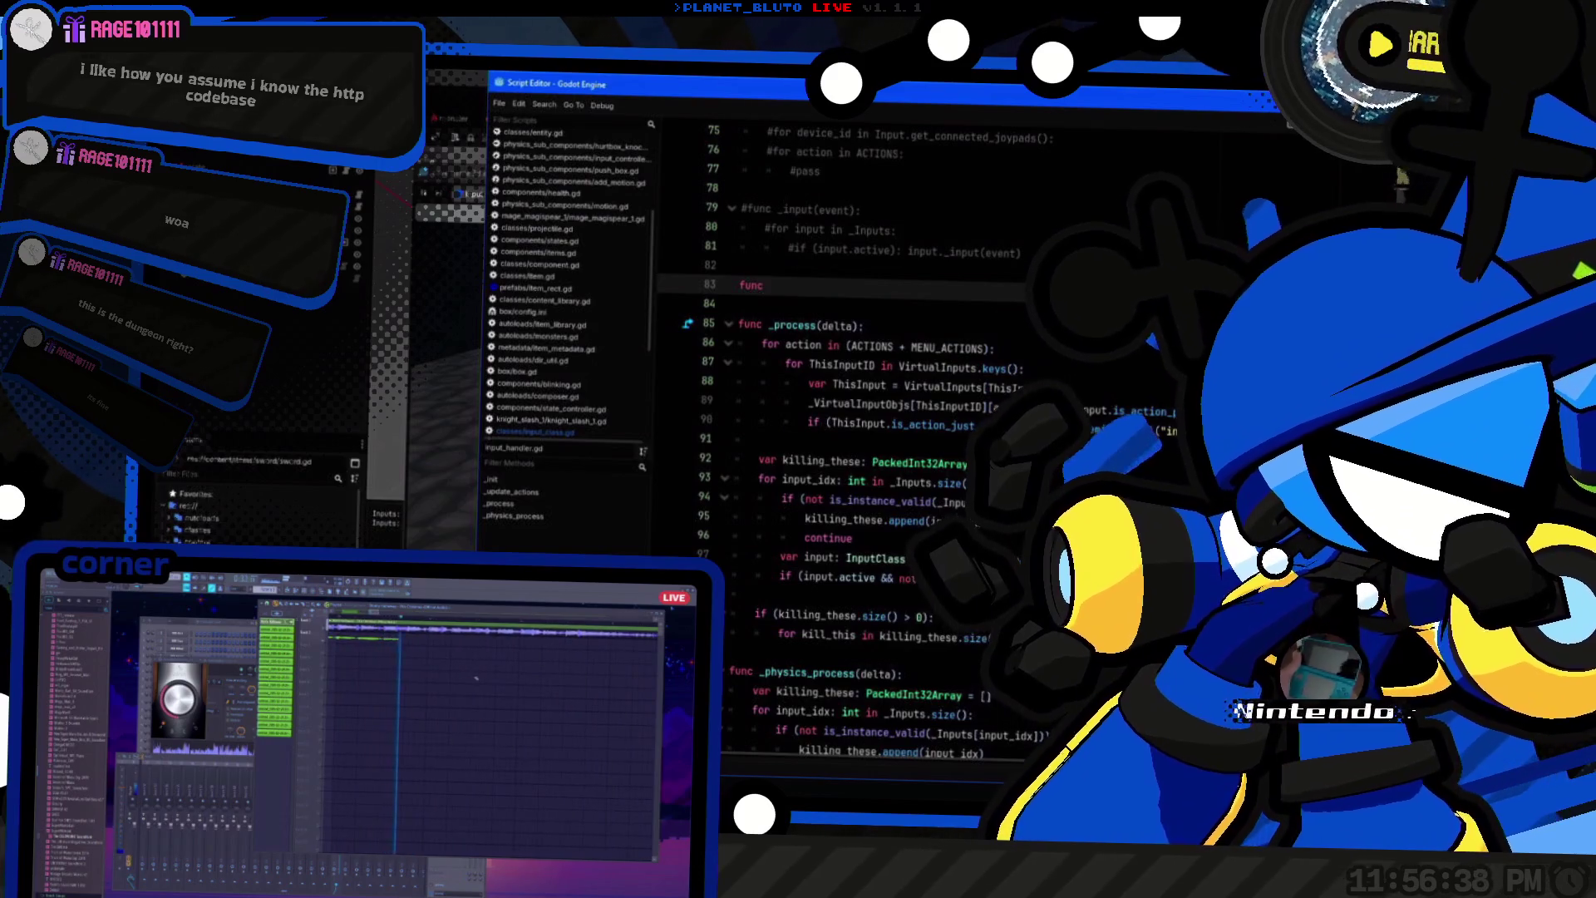
{"action": "left_click", "coordinate": [798, 480]}
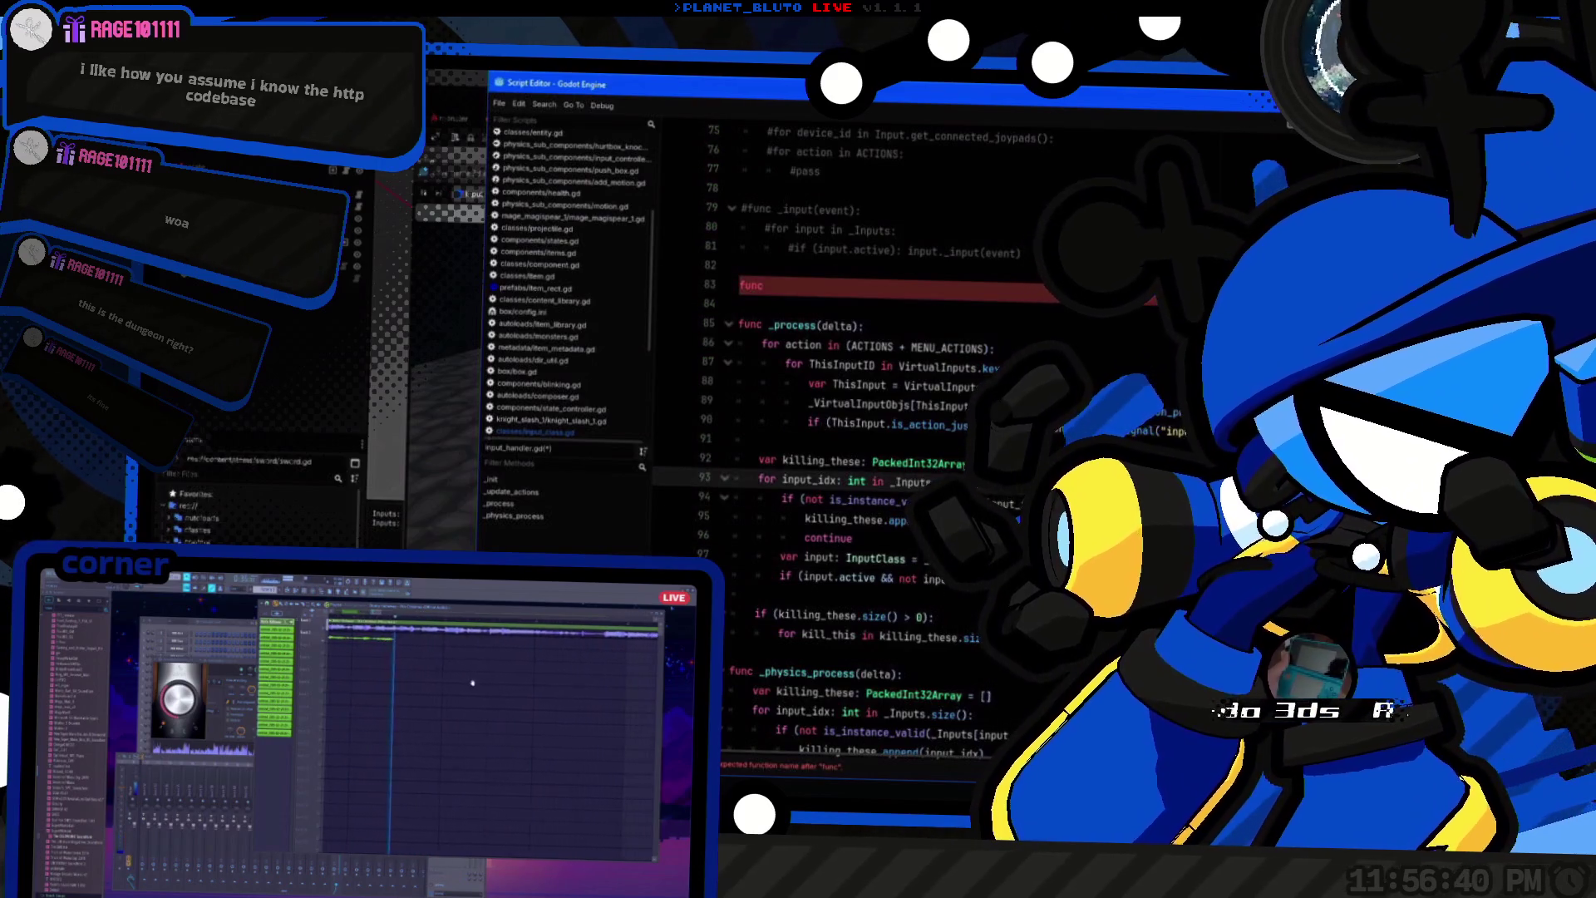
{"action": "left_click_drag", "start_coordinate": [915, 577], "coordinate": [605, 459]}
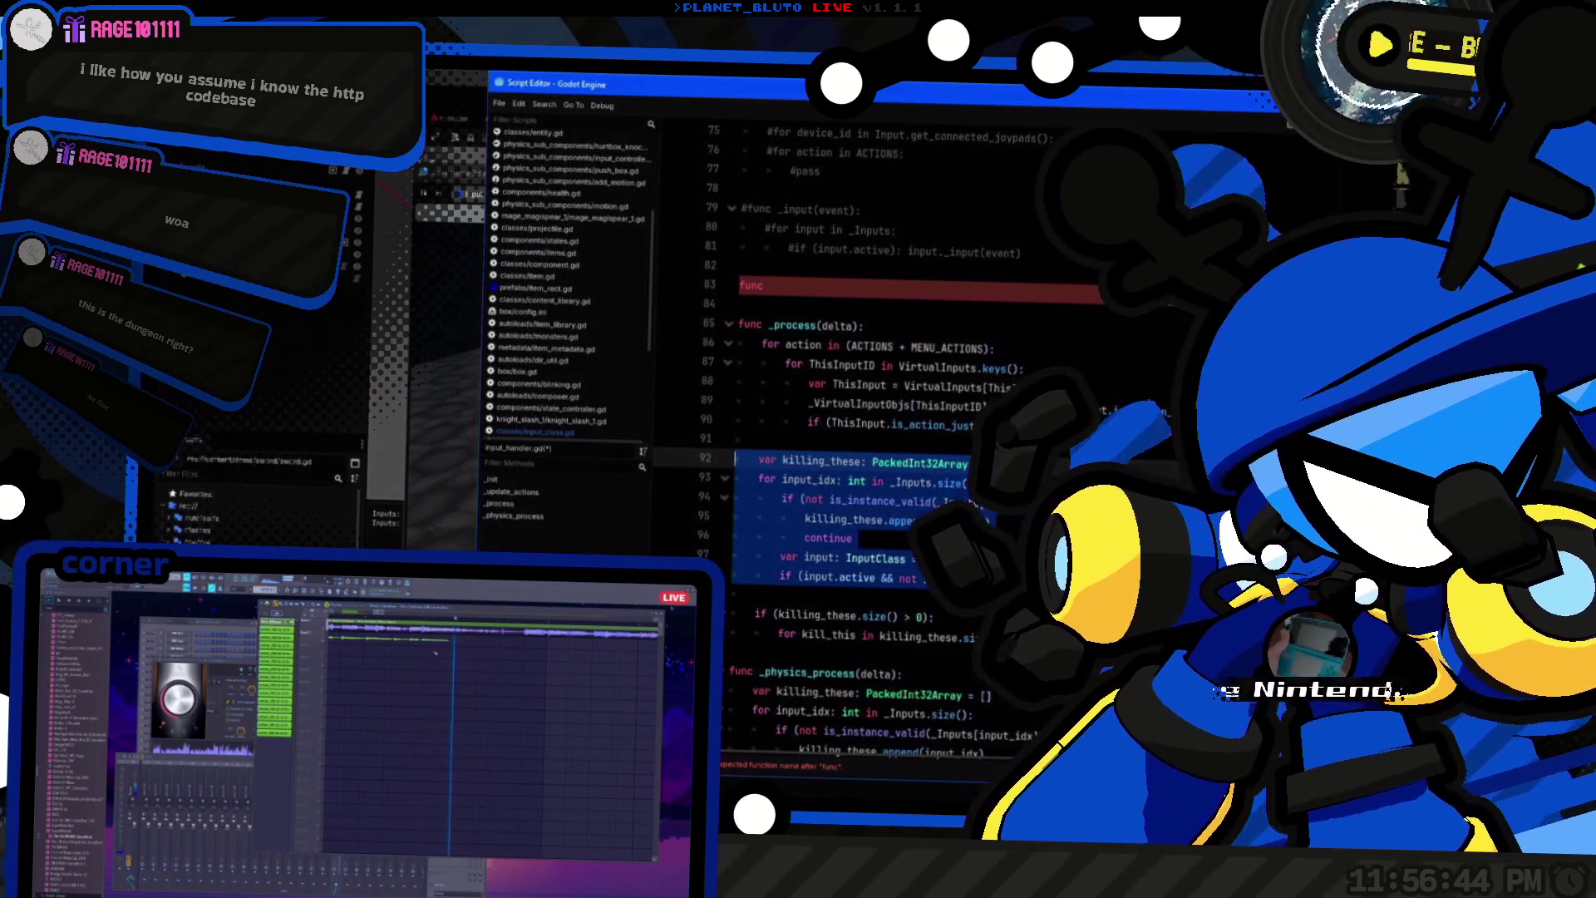
{"action": "key", "text": "Delete"}
Step: Declare input_iter(is_physics: bool = false) on line 83 and paste the input loop as its body
{"action": "left_click", "coordinate": [798, 283]}
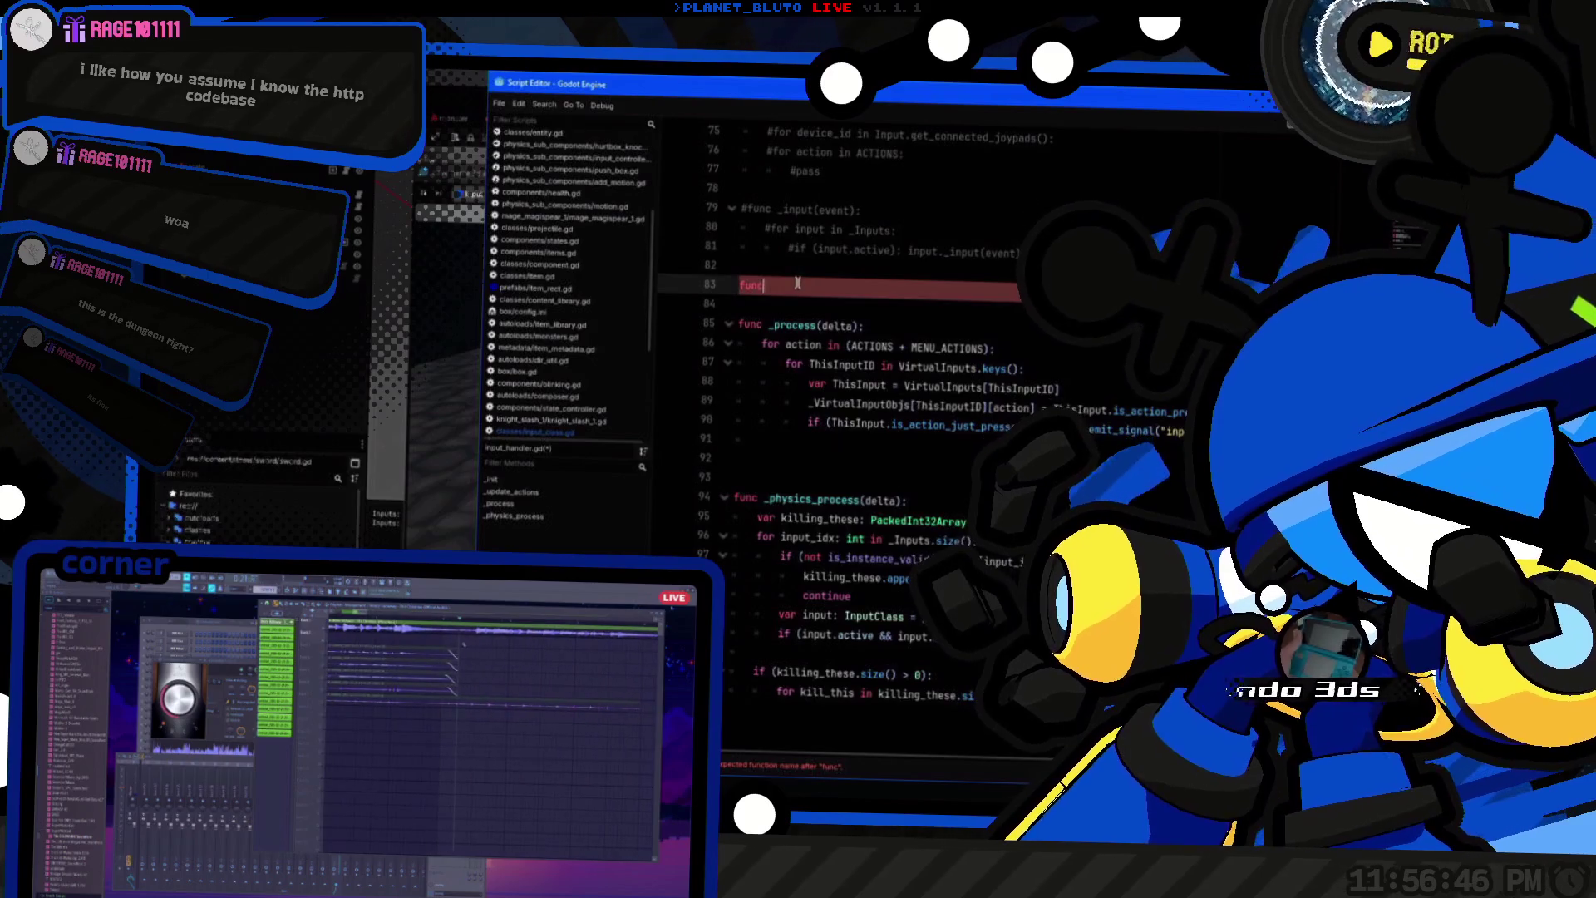
{"action": "type", "text": " input_iter"}
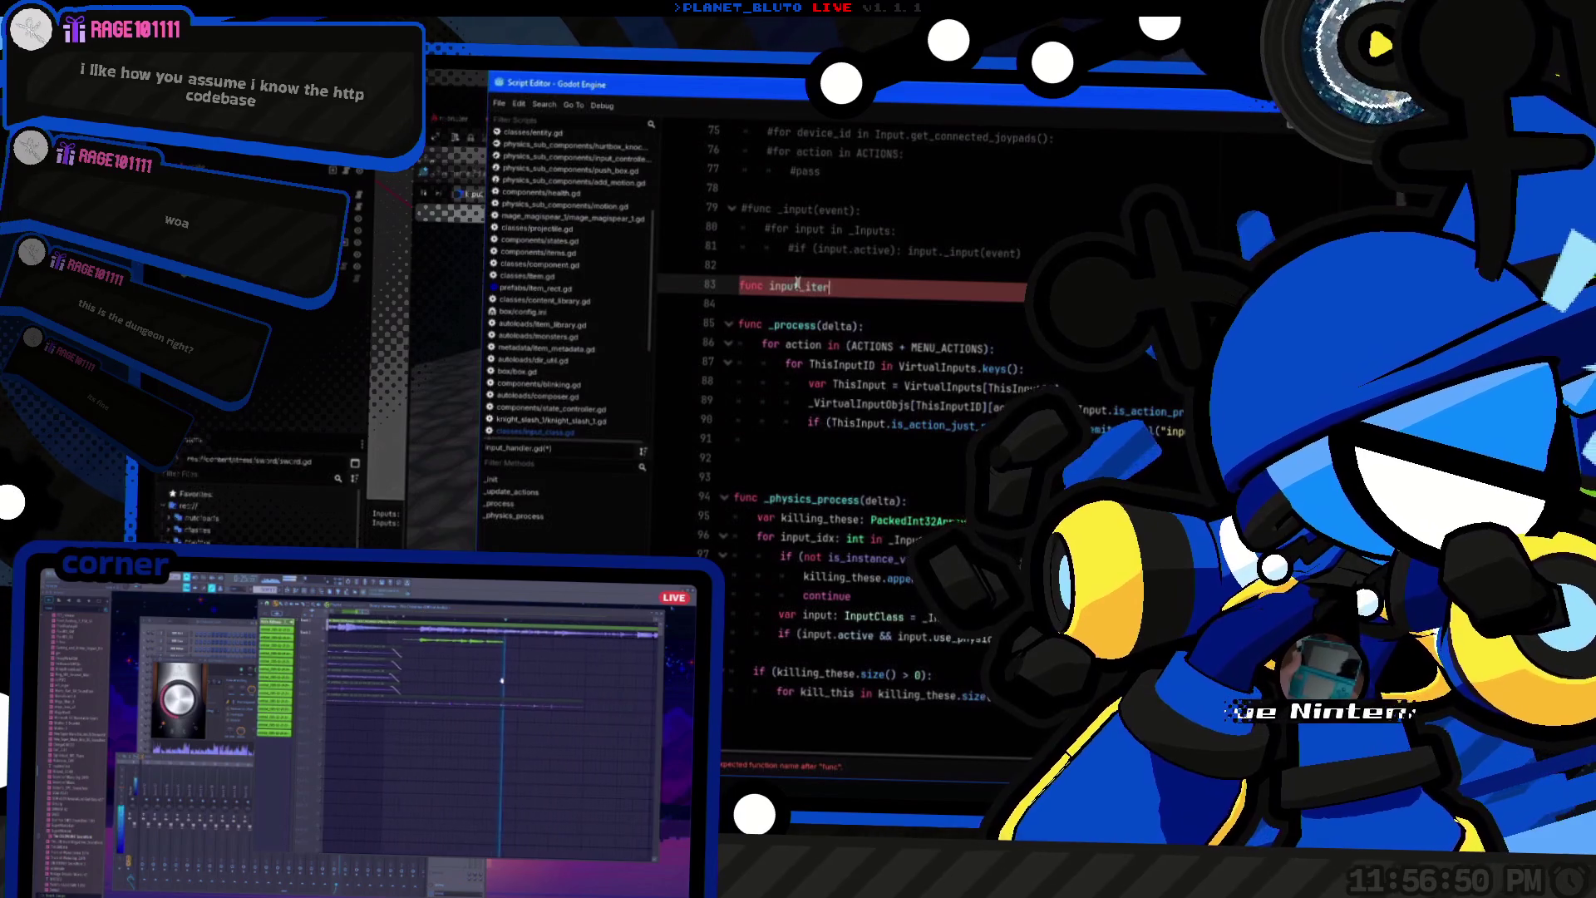
{"action": "type", "text": "(is_p"}
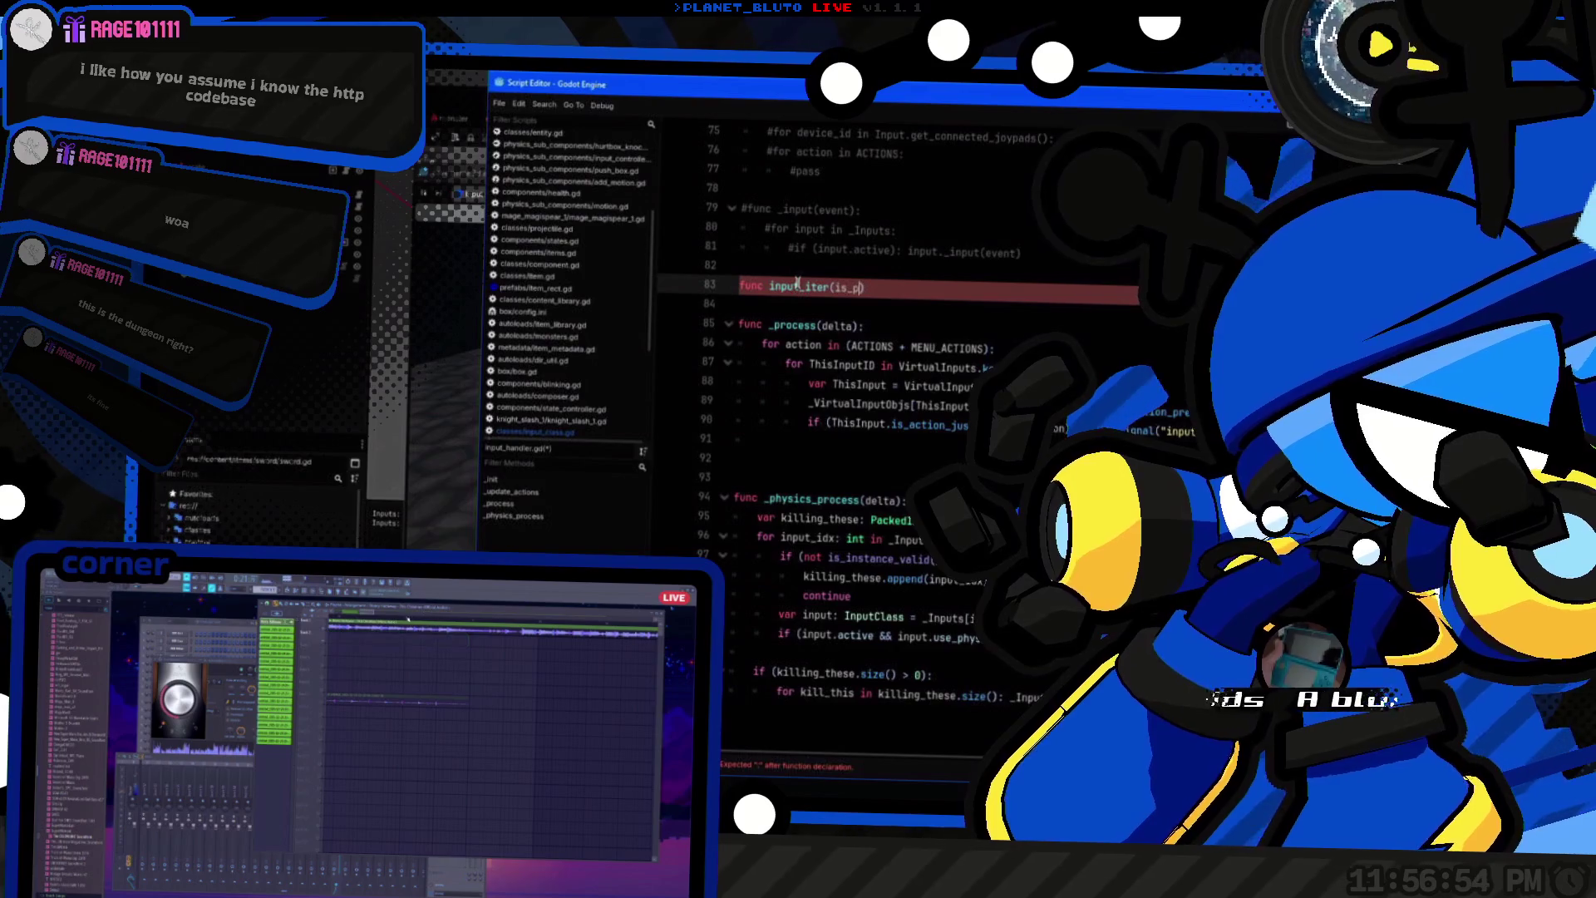
{"action": "type", "text": "hysics"}
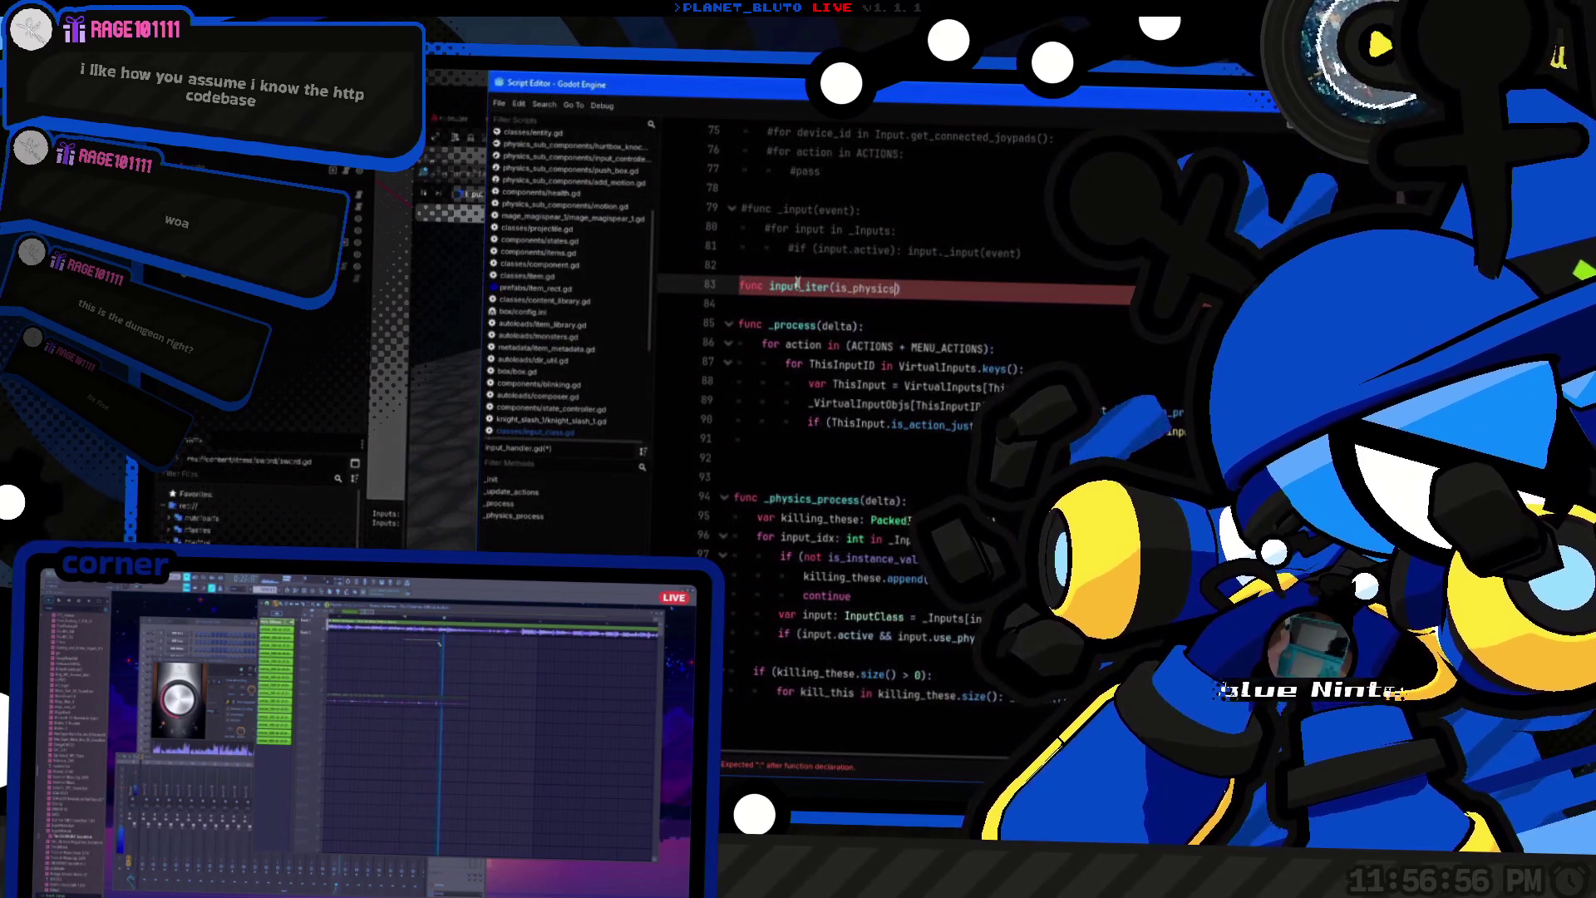
{"action": "type", "text": ": bool = false)"}
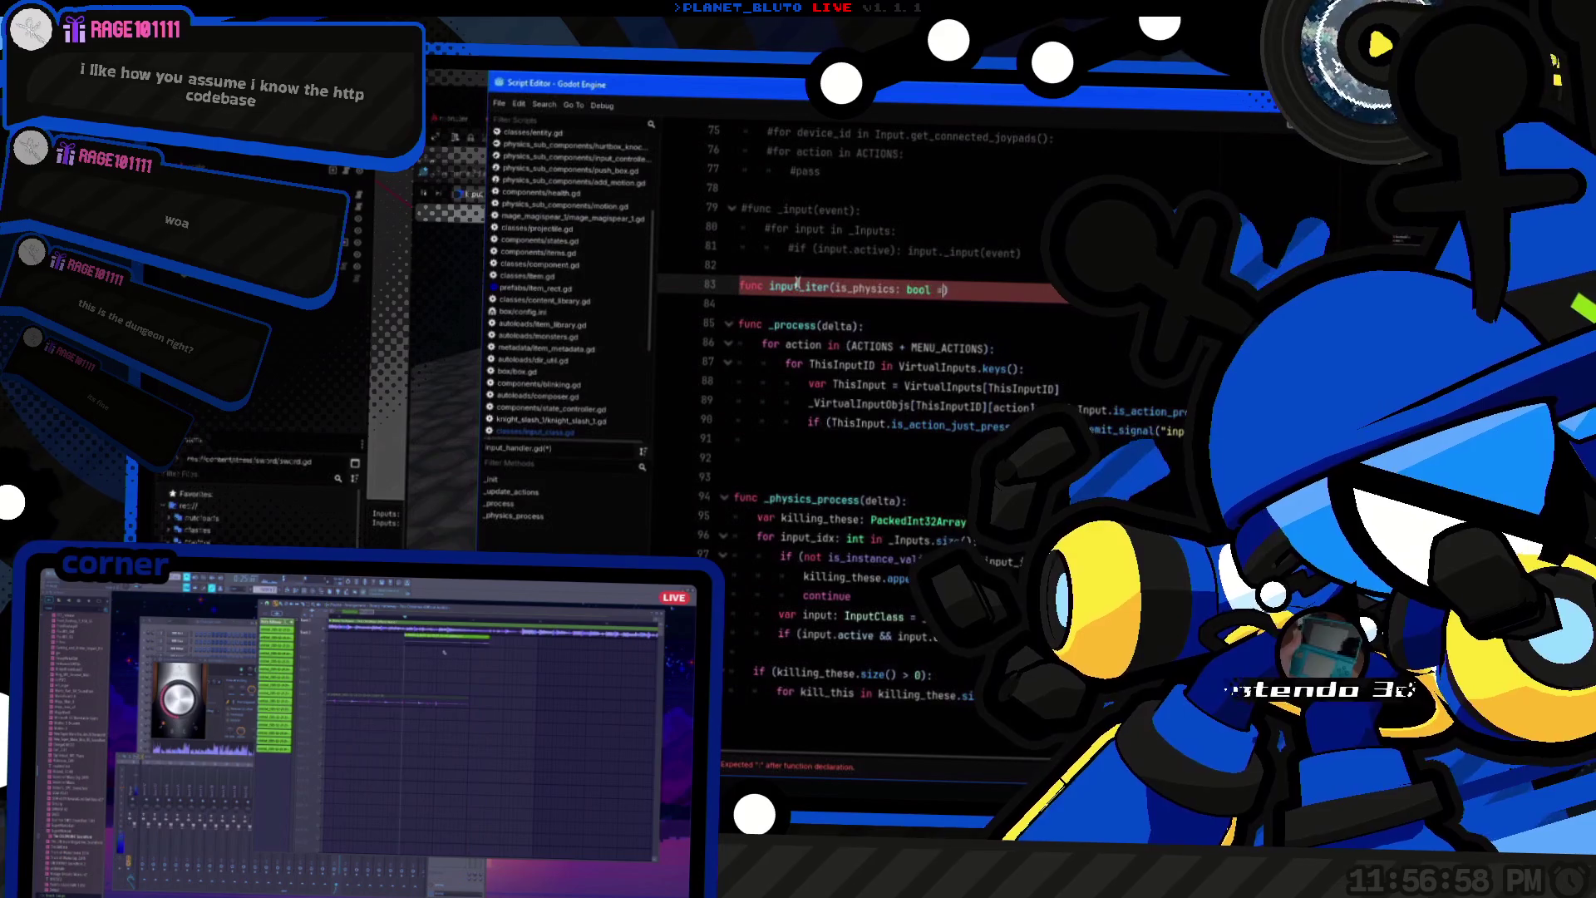
{"action": "type", "text": ":"}
{"action": "key", "text": "Return"}
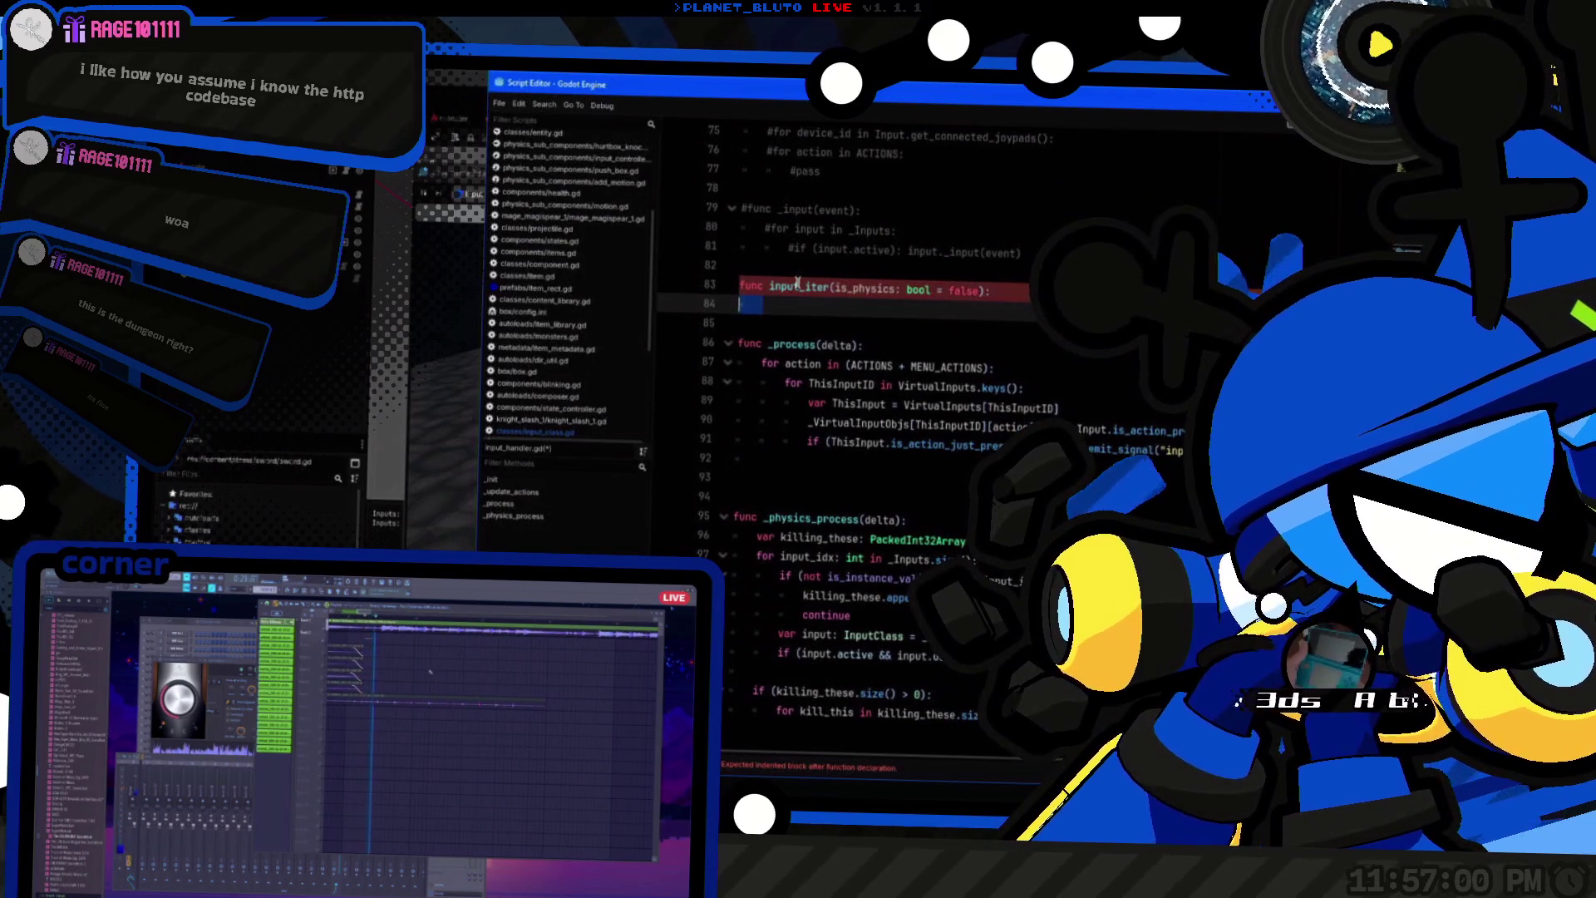
{"action": "key", "text": "ctrl+v"}
{"action": "double_click", "coordinate": [794, 279]}
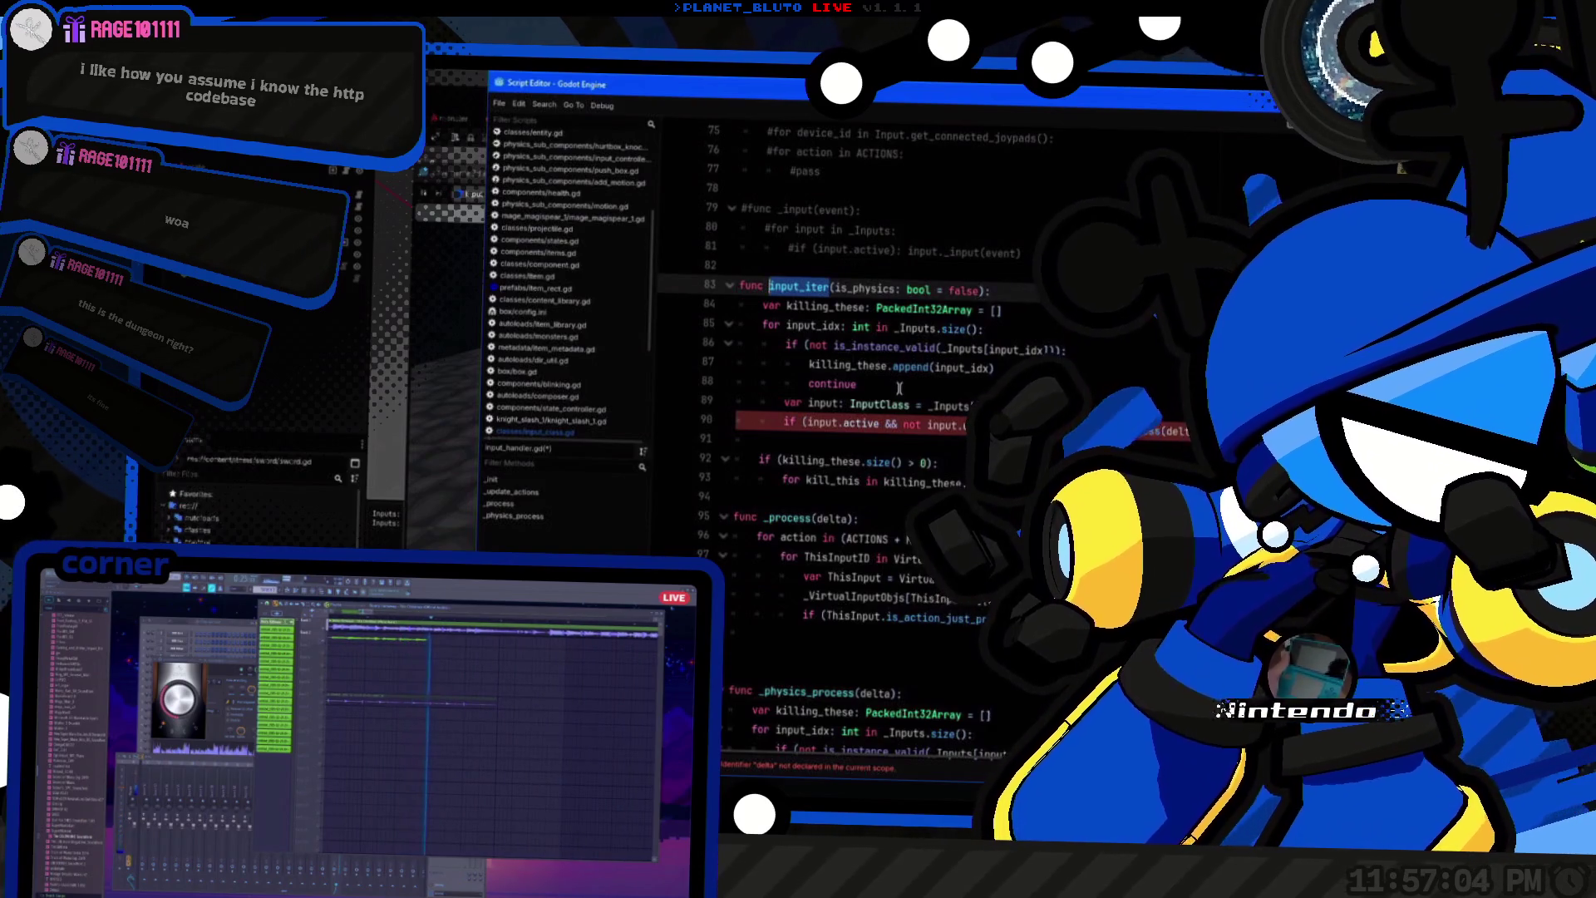
Step: Add a delta parameter to input_iter and remove the 'not' from the line 90 condition
{"action": "left_click", "coordinate": [834, 288]}
{"action": "type", "text": "d"}
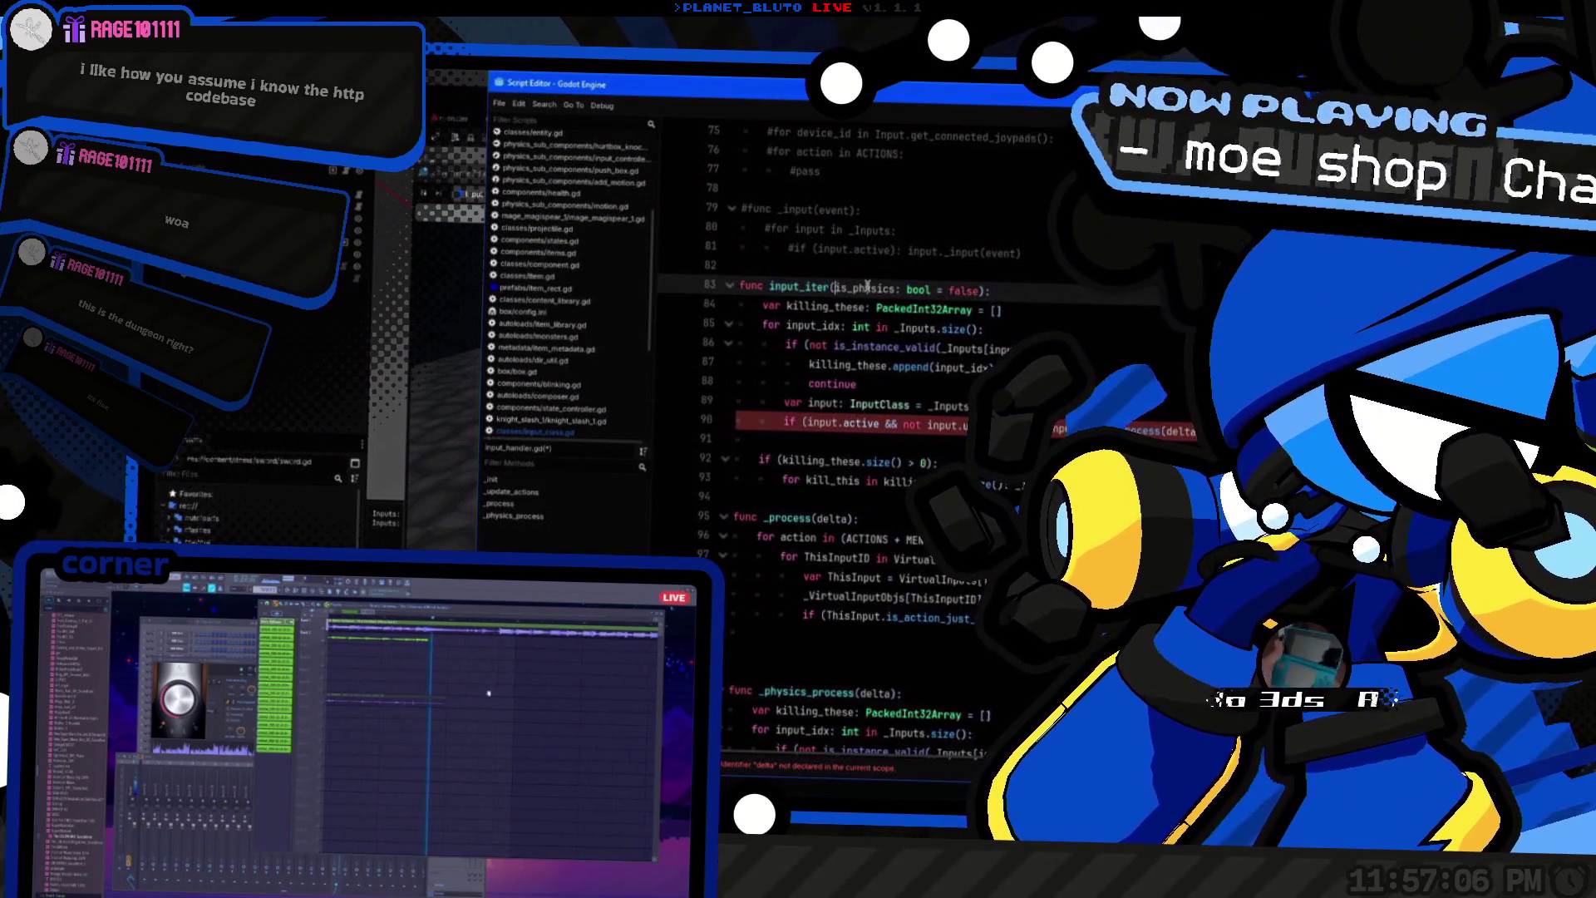
{"action": "type", "text": "elta,"}
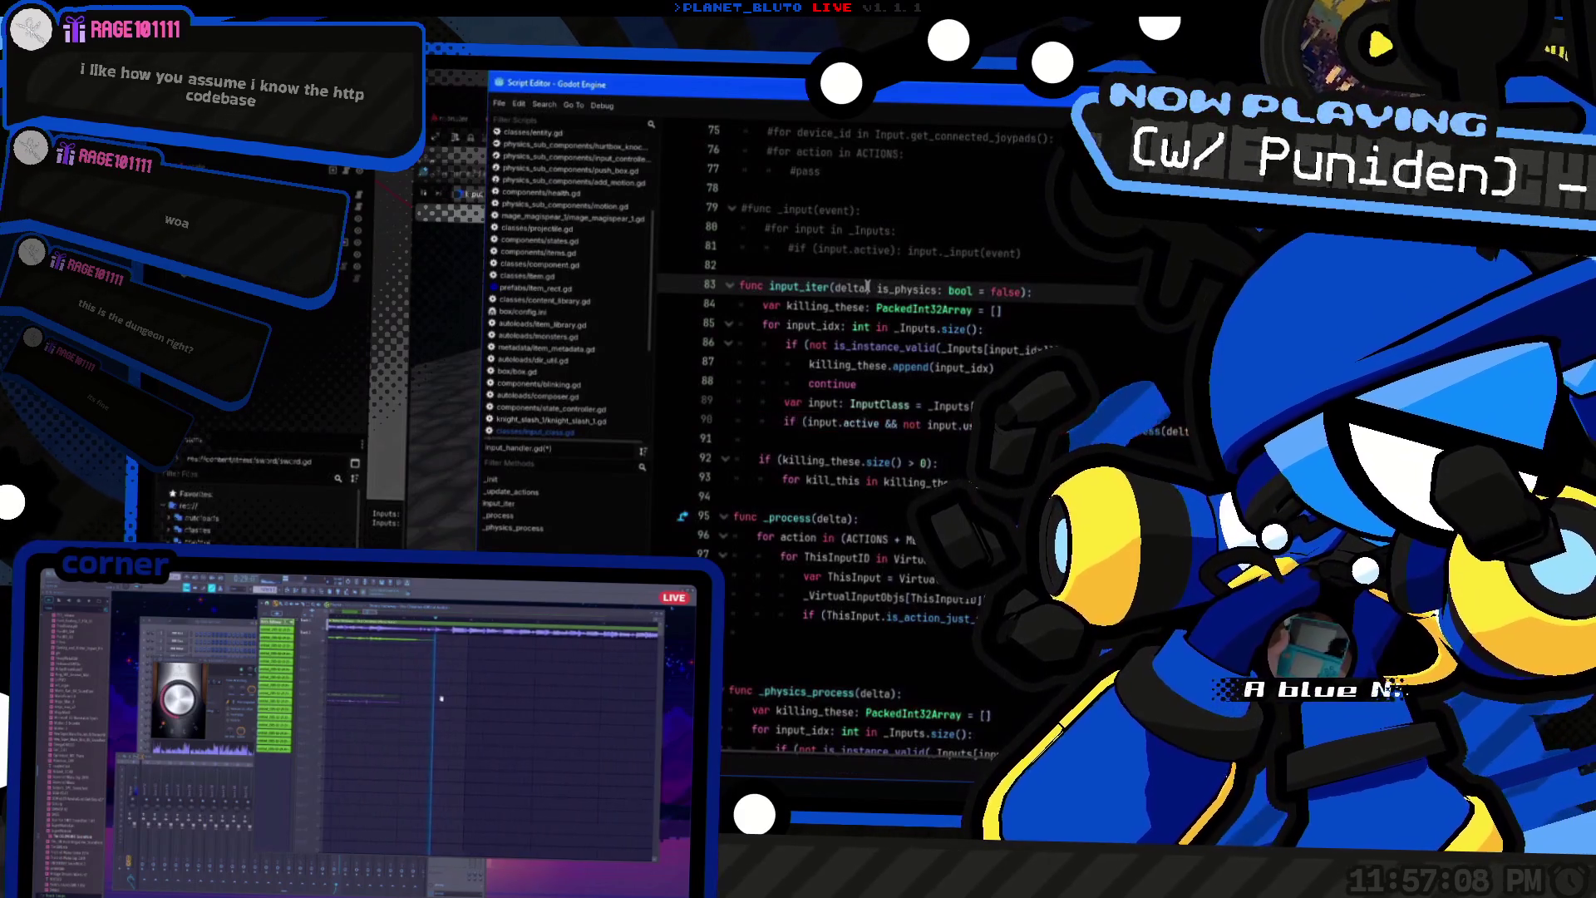
{"action": "key", "text": "Down"}
{"action": "key", "text": "Down"}
{"action": "key", "text": "Down"}
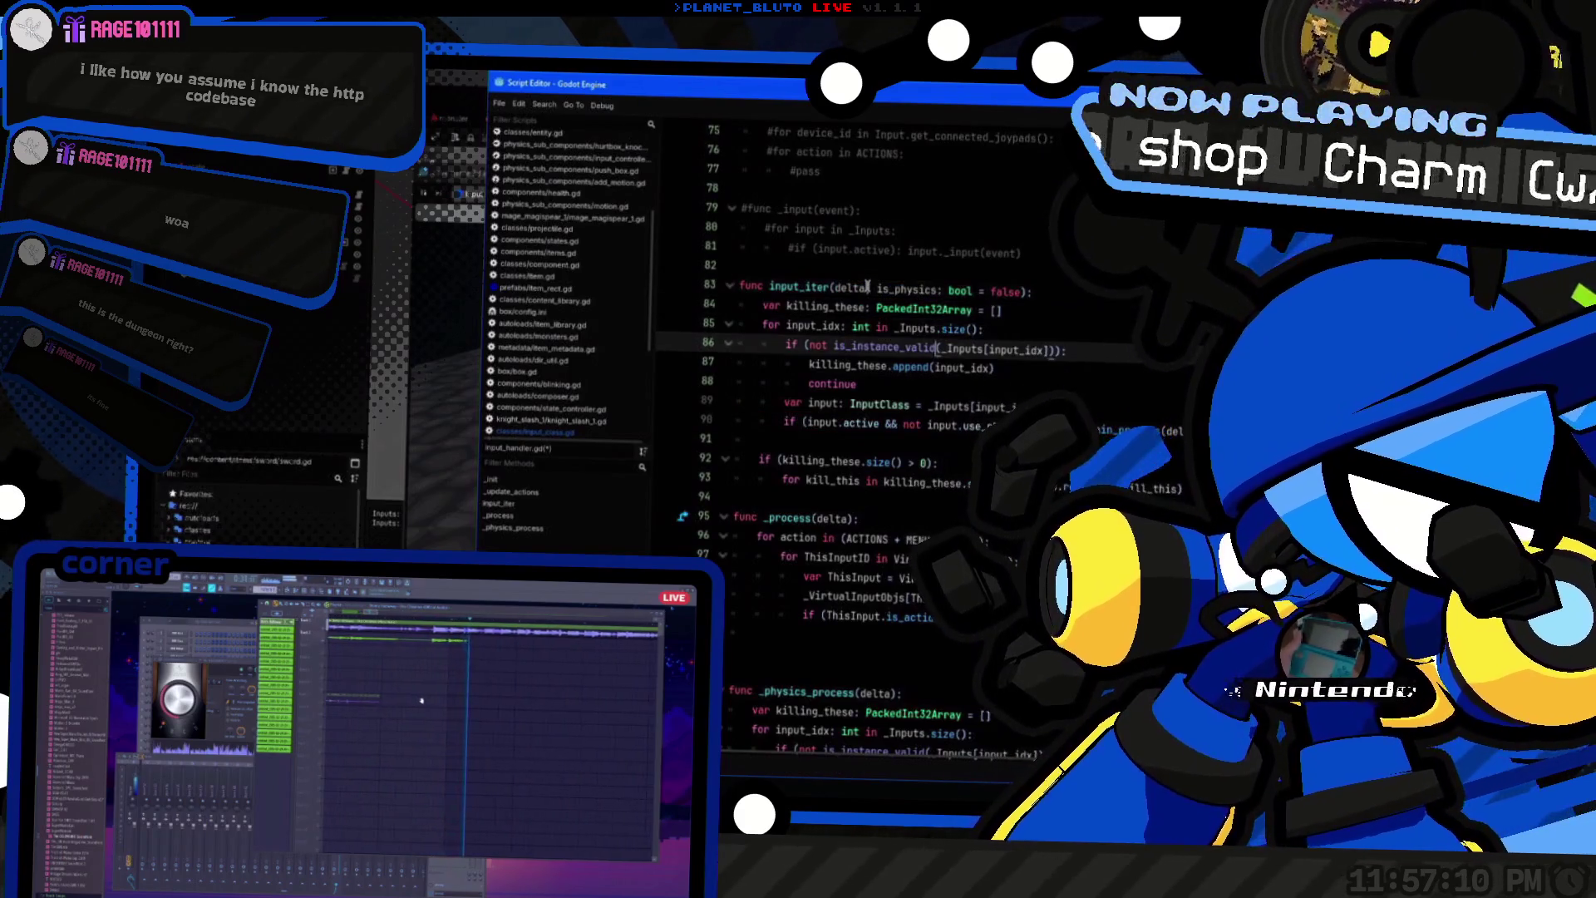
{"action": "key", "text": "Down"}
{"action": "key", "text": "ctrl+BackSpace"}
{"action": "key", "text": "ctrl+shift+Right"}
{"action": "key", "text": "ctrl+shift+Right"}
{"action": "key", "text": "ctrl+shift+Right"}
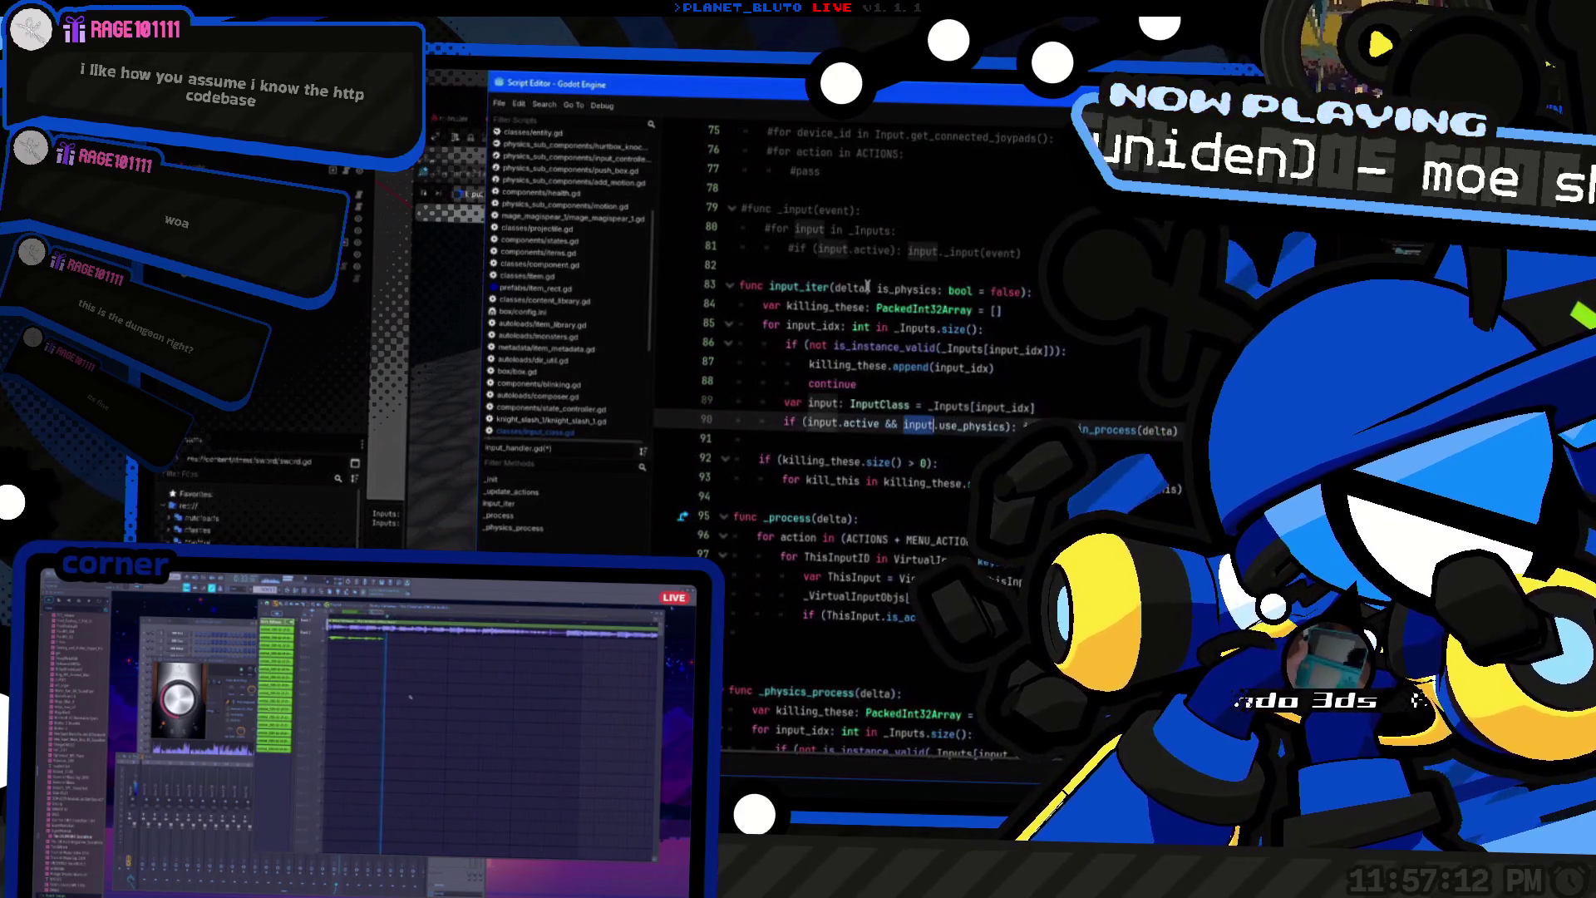
Step: Make the line 90 condition compare input.use_physics against is_physics
{"action": "double_click", "coordinate": [902, 289]}
{"action": "scroll", "coordinate": [873, 250], "scroll_direction": "up", "scroll_amount": 3}
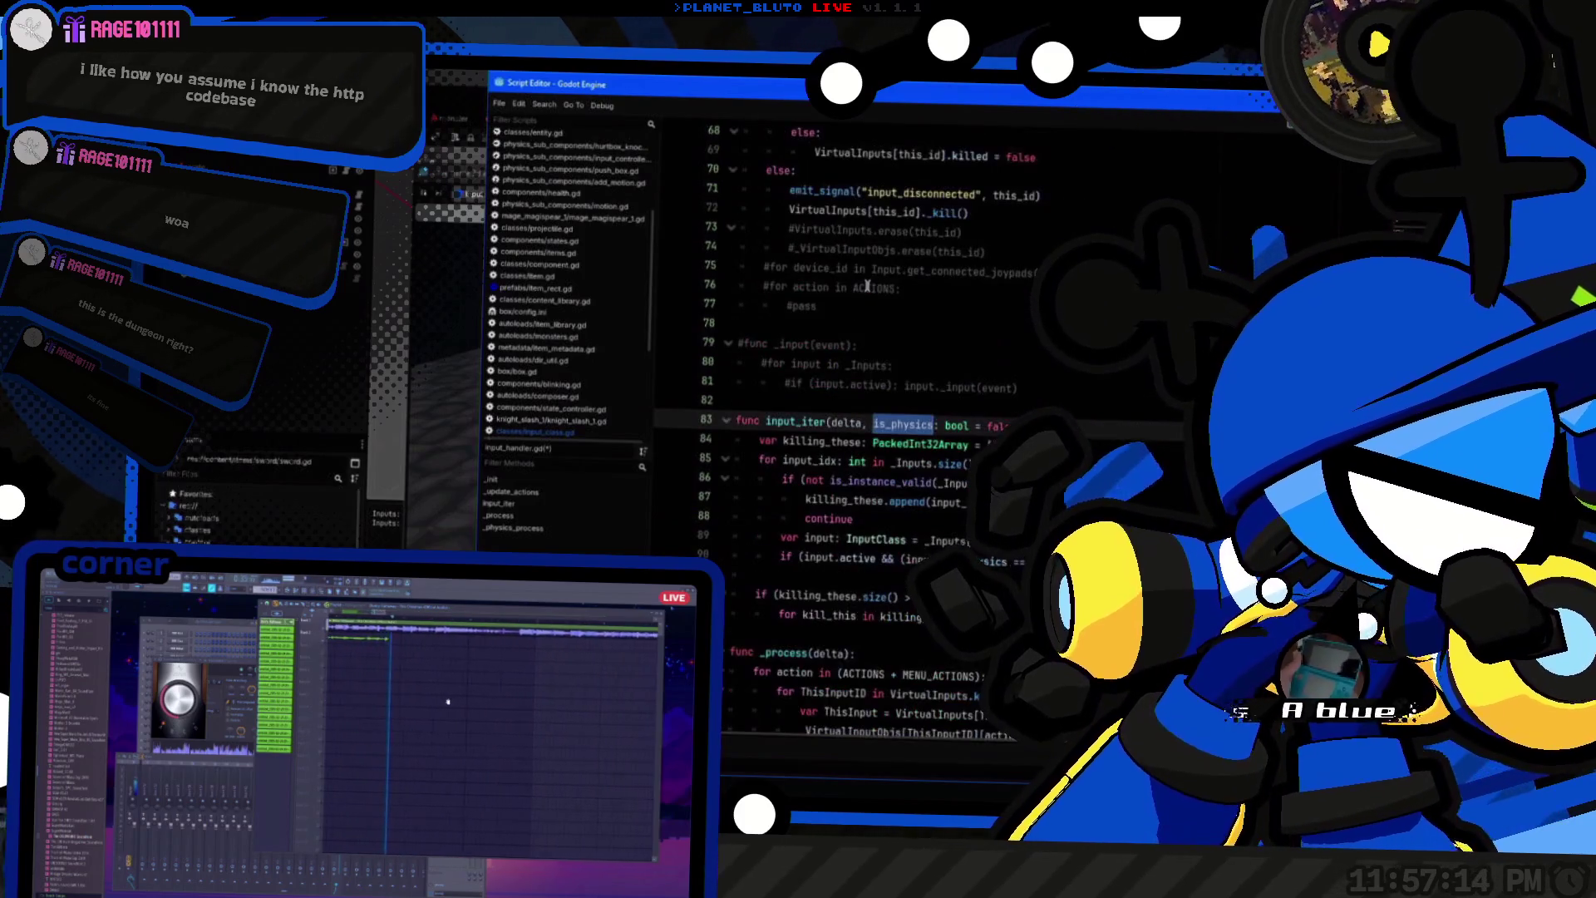
{"action": "double_click", "coordinate": [937, 463]}
{"action": "scroll", "coordinate": [942, 450], "scroll_direction": "down", "scroll_amount": 1}
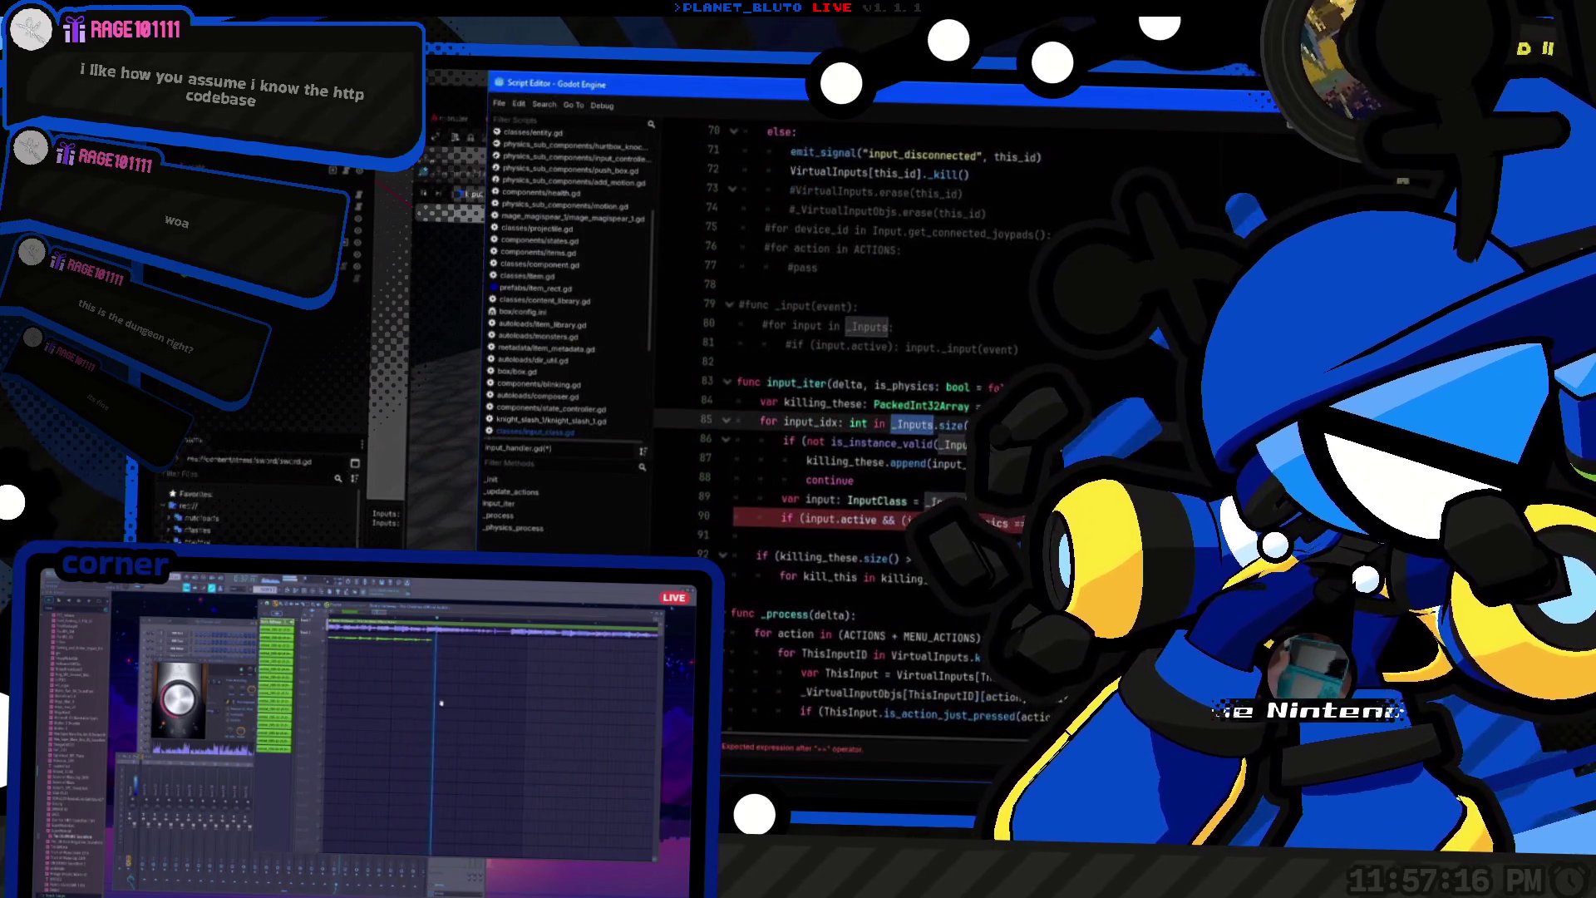
{"action": "left_click", "coordinate": [915, 519]}
{"action": "type", "text": "i"}
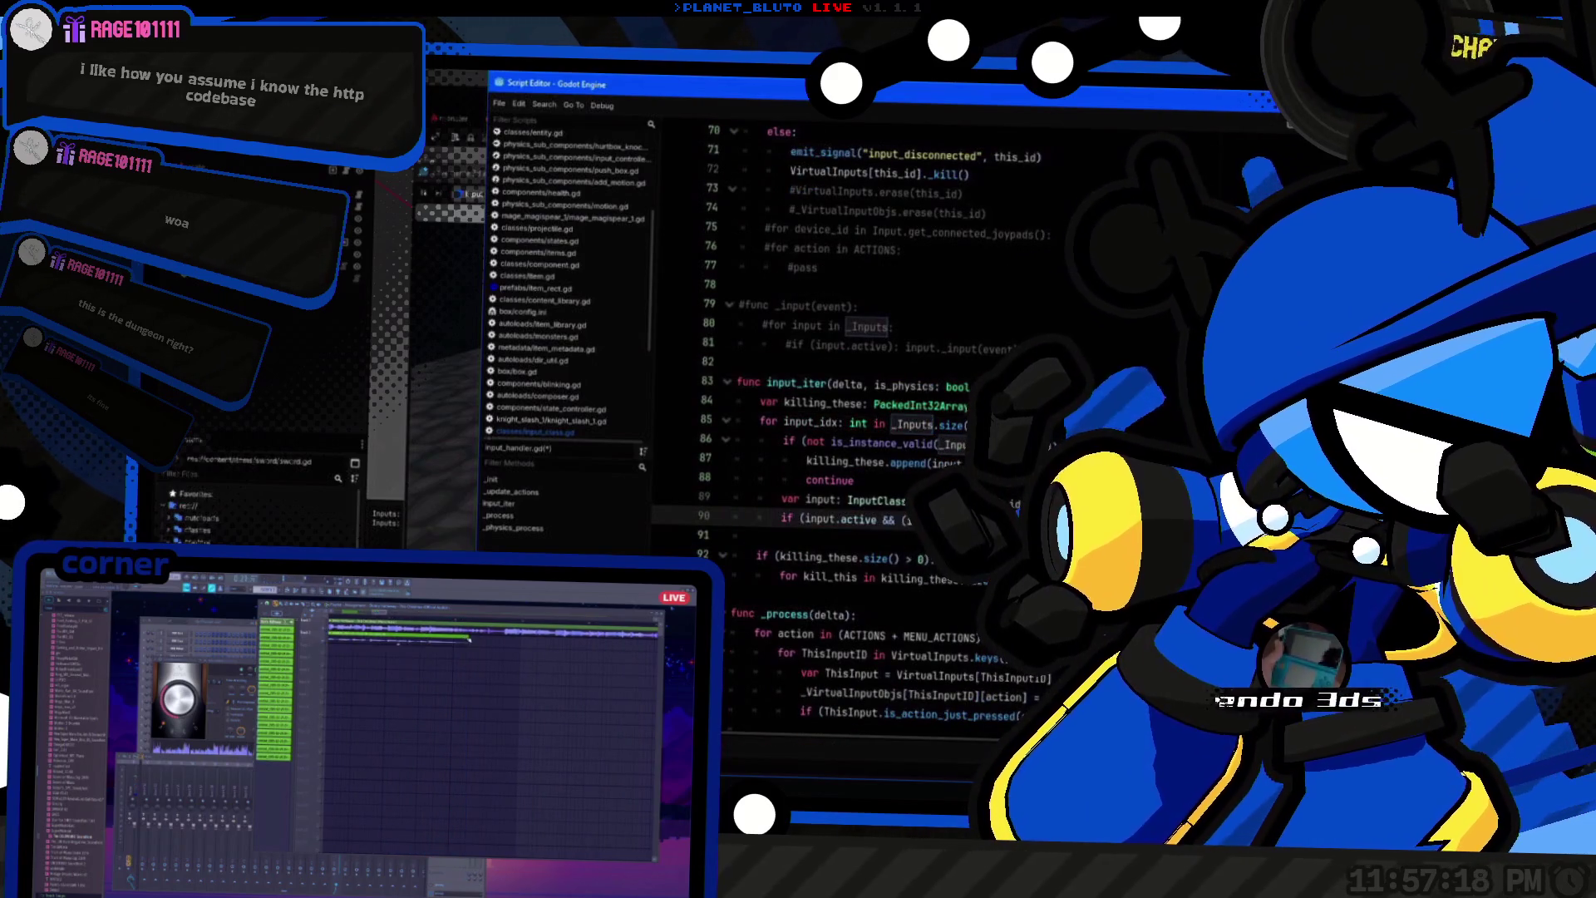
{"action": "left_click", "coordinate": [895, 386]}
{"action": "scroll", "coordinate": [921, 468], "scroll_direction": "down", "scroll_amount": 3}
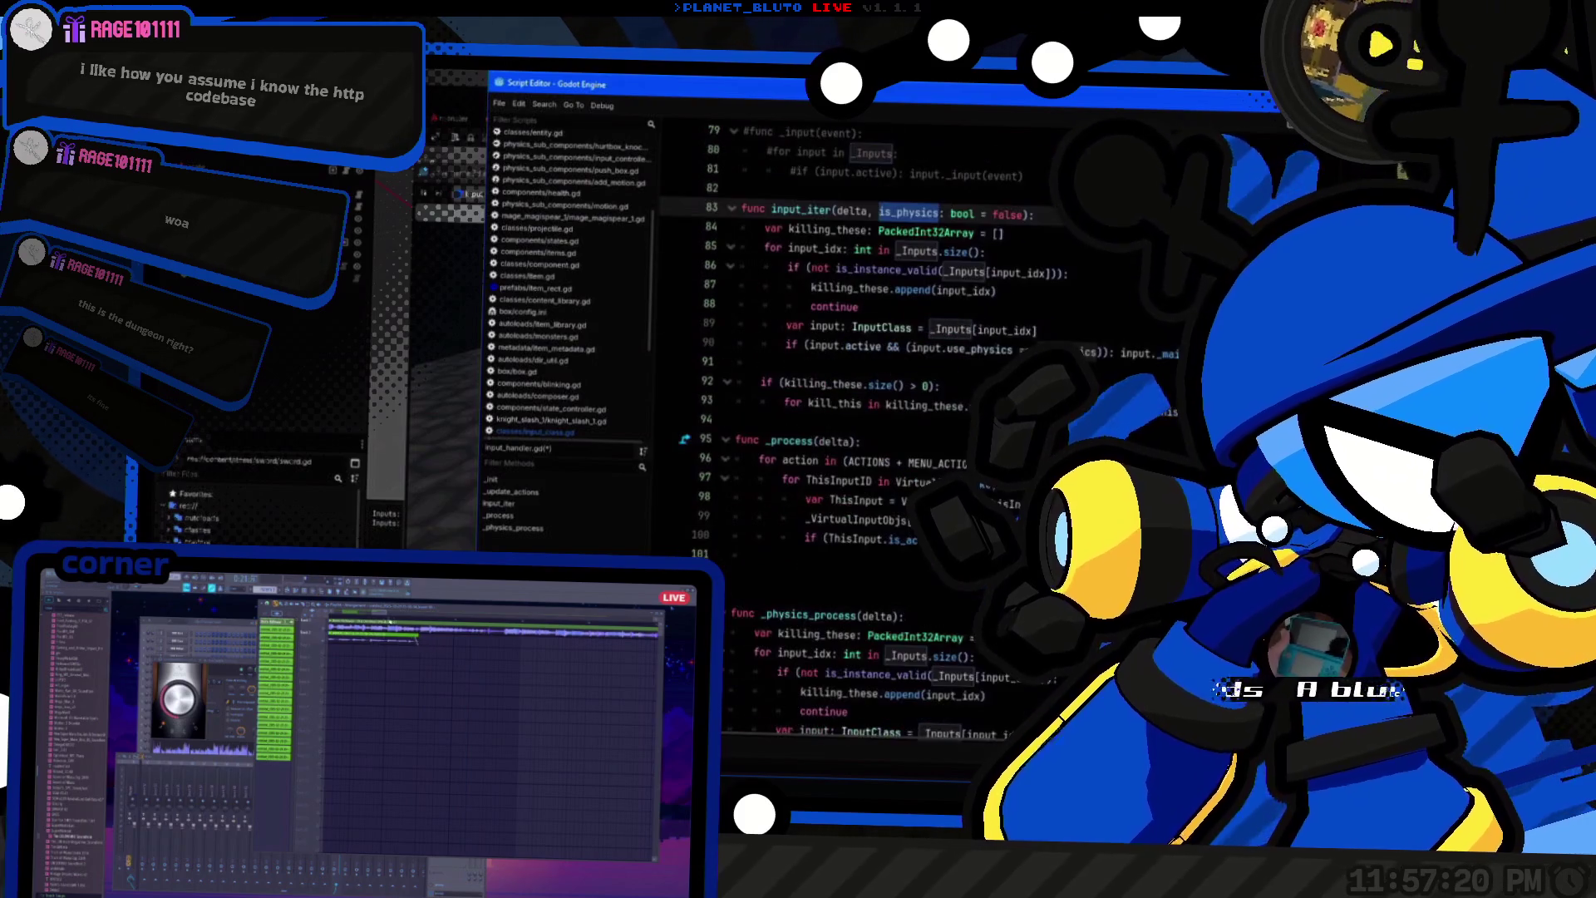
{"action": "scroll", "coordinate": [921, 468], "scroll_direction": "down", "scroll_amount": 2}
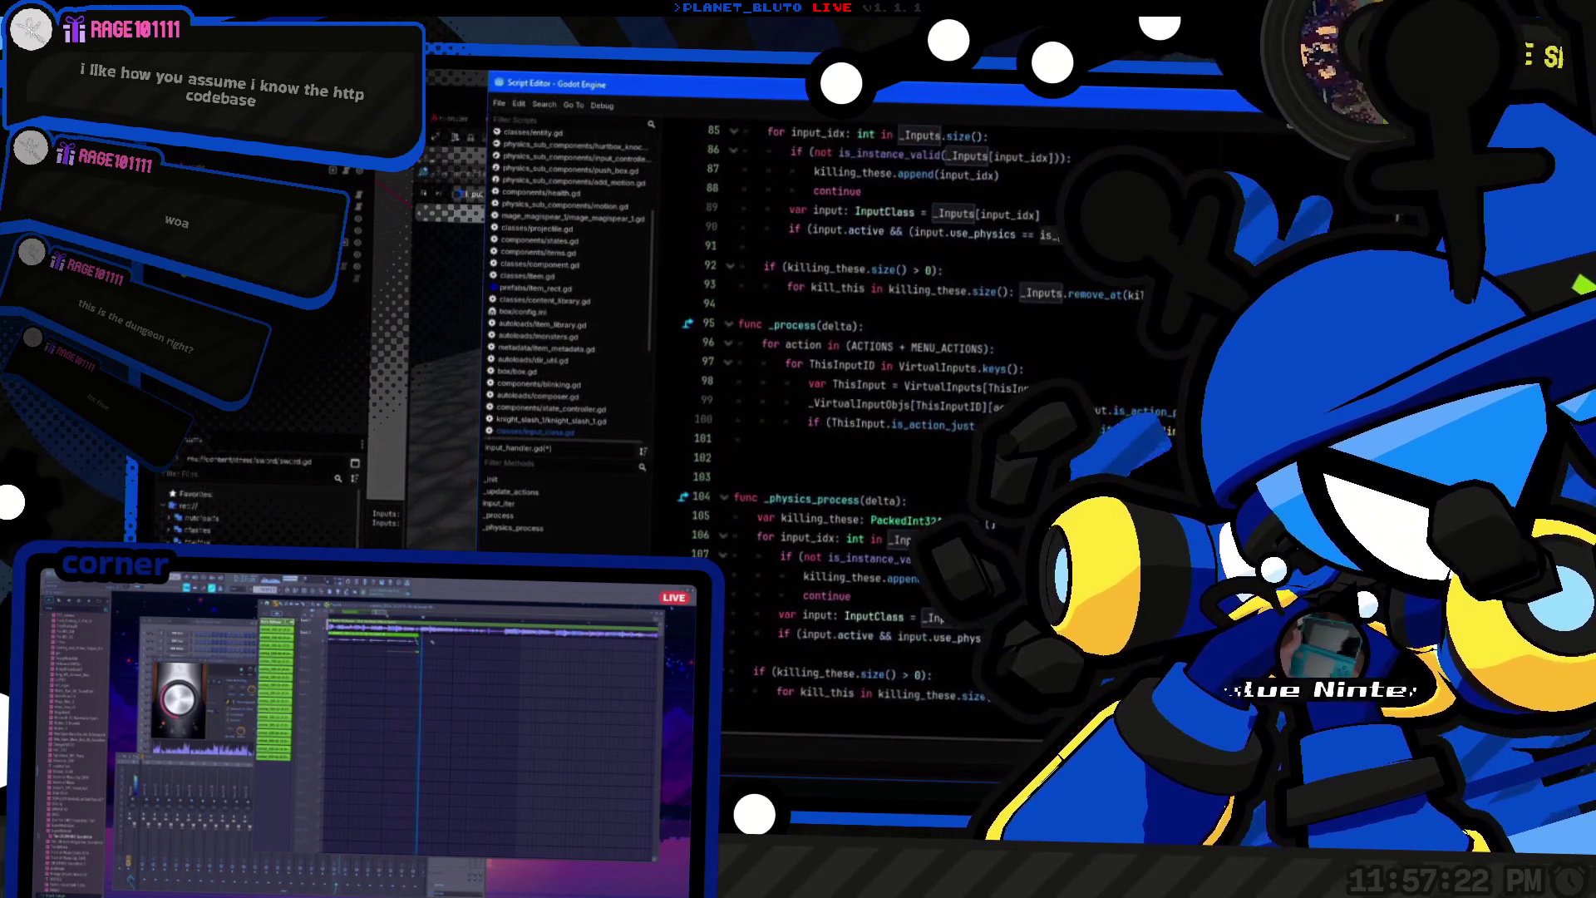
{"action": "scroll", "coordinate": [921, 468], "scroll_direction": "up", "scroll_amount": 2}
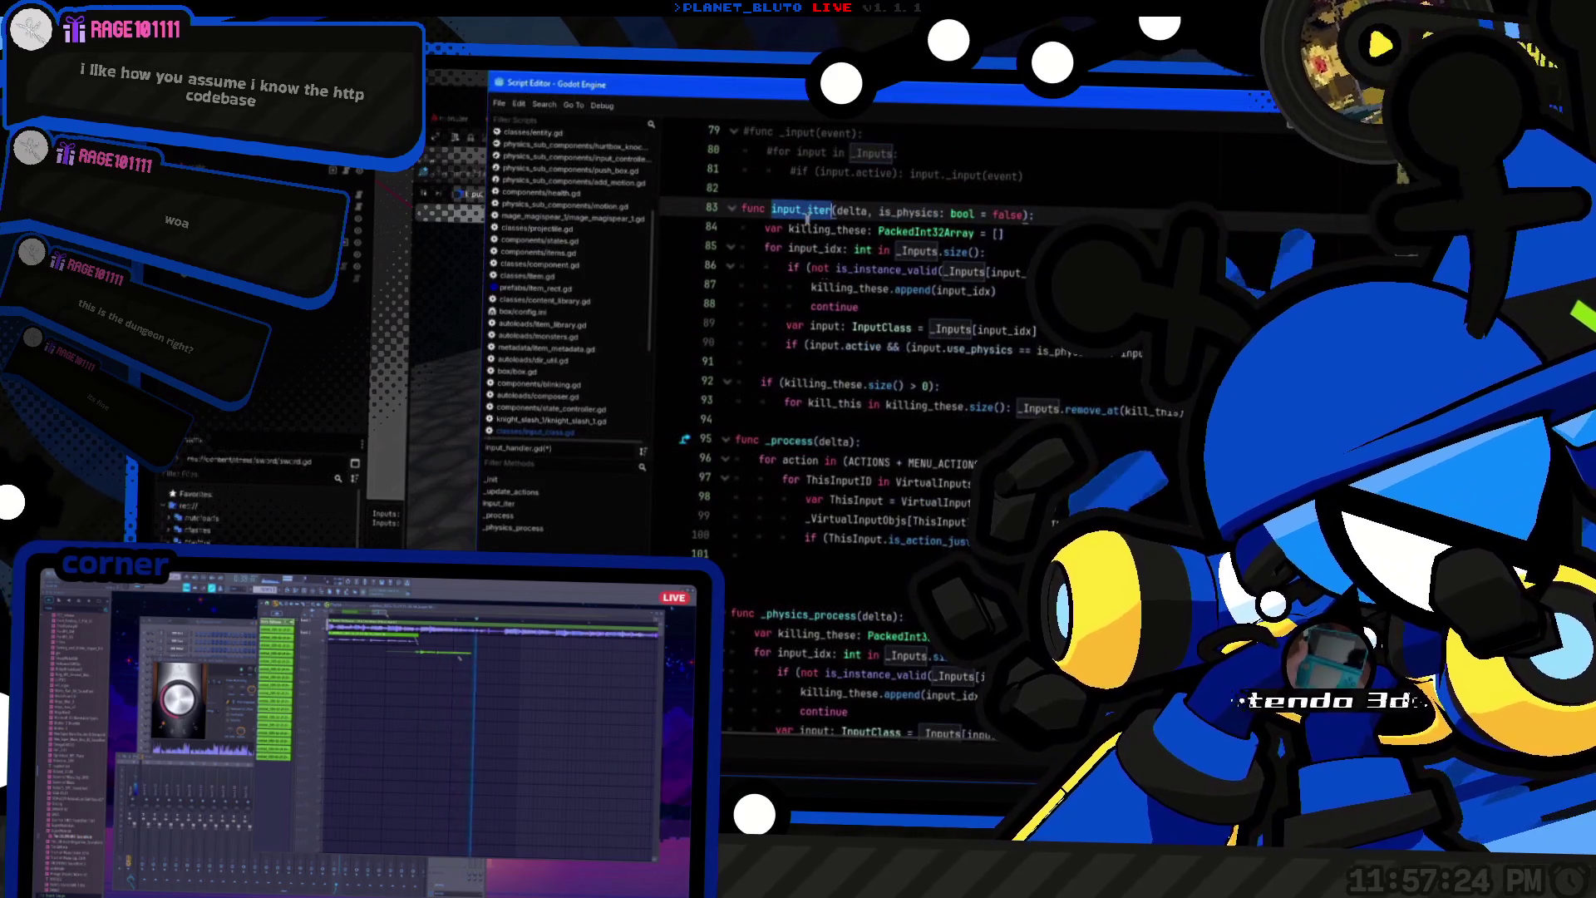
Step: Call input_iter(delta) at the end of _process and replace the _physics_process loop with input_iter(delta, true)
{"action": "left_click", "coordinate": [855, 563]}
{"action": "key", "text": "Return"}
{"action": "type", "text": "input_iter"}
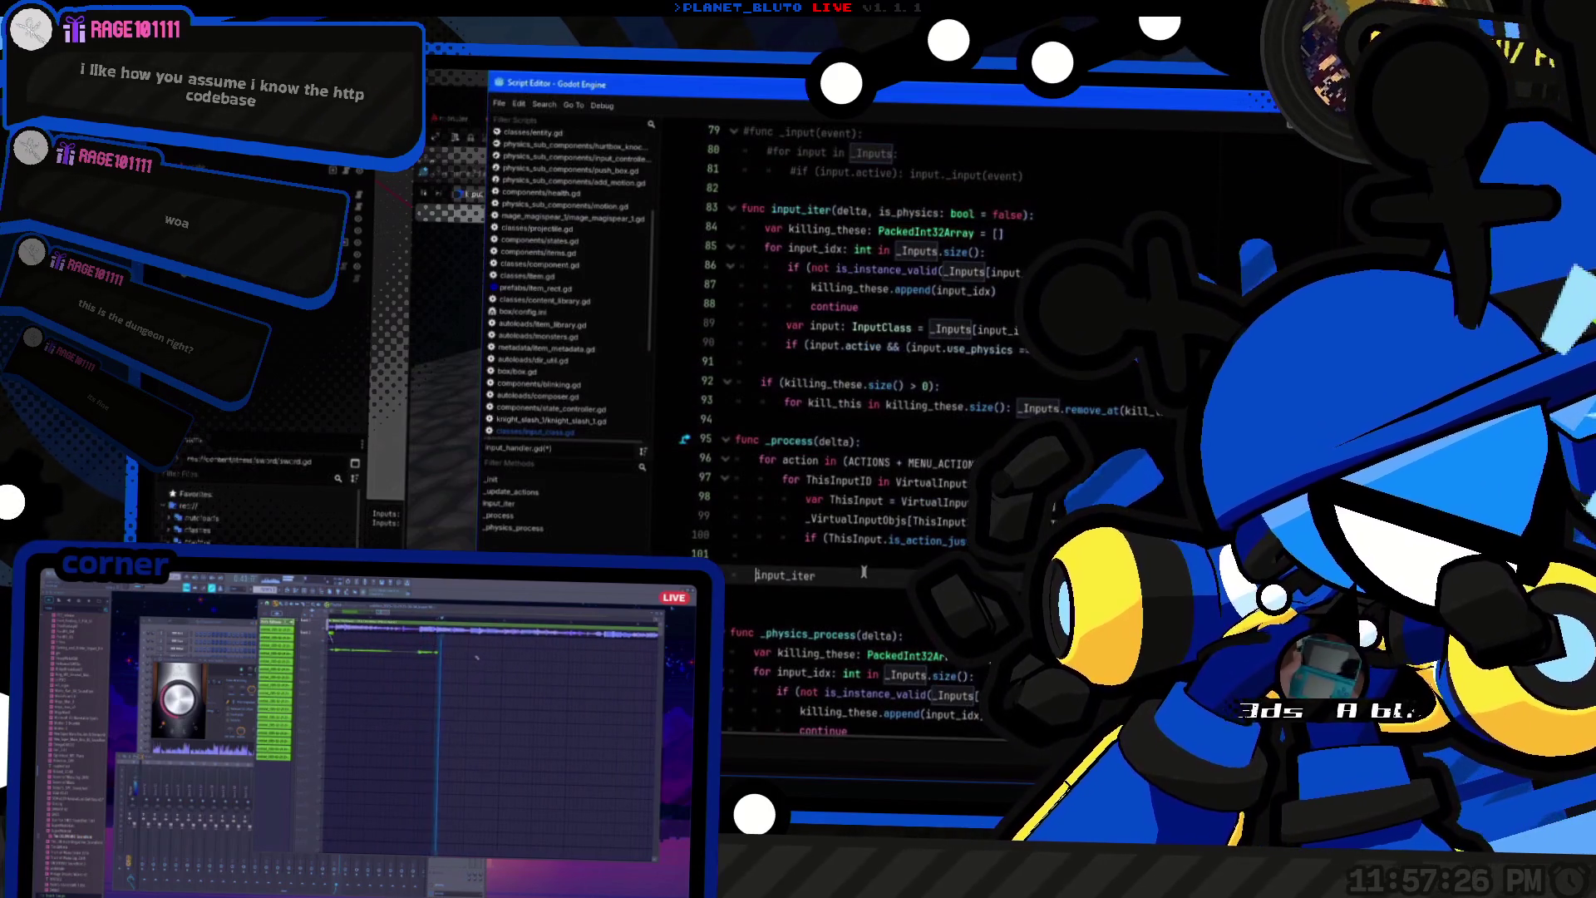
{"action": "scroll", "coordinate": [883, 568], "scroll_direction": "down", "scroll_amount": 2}
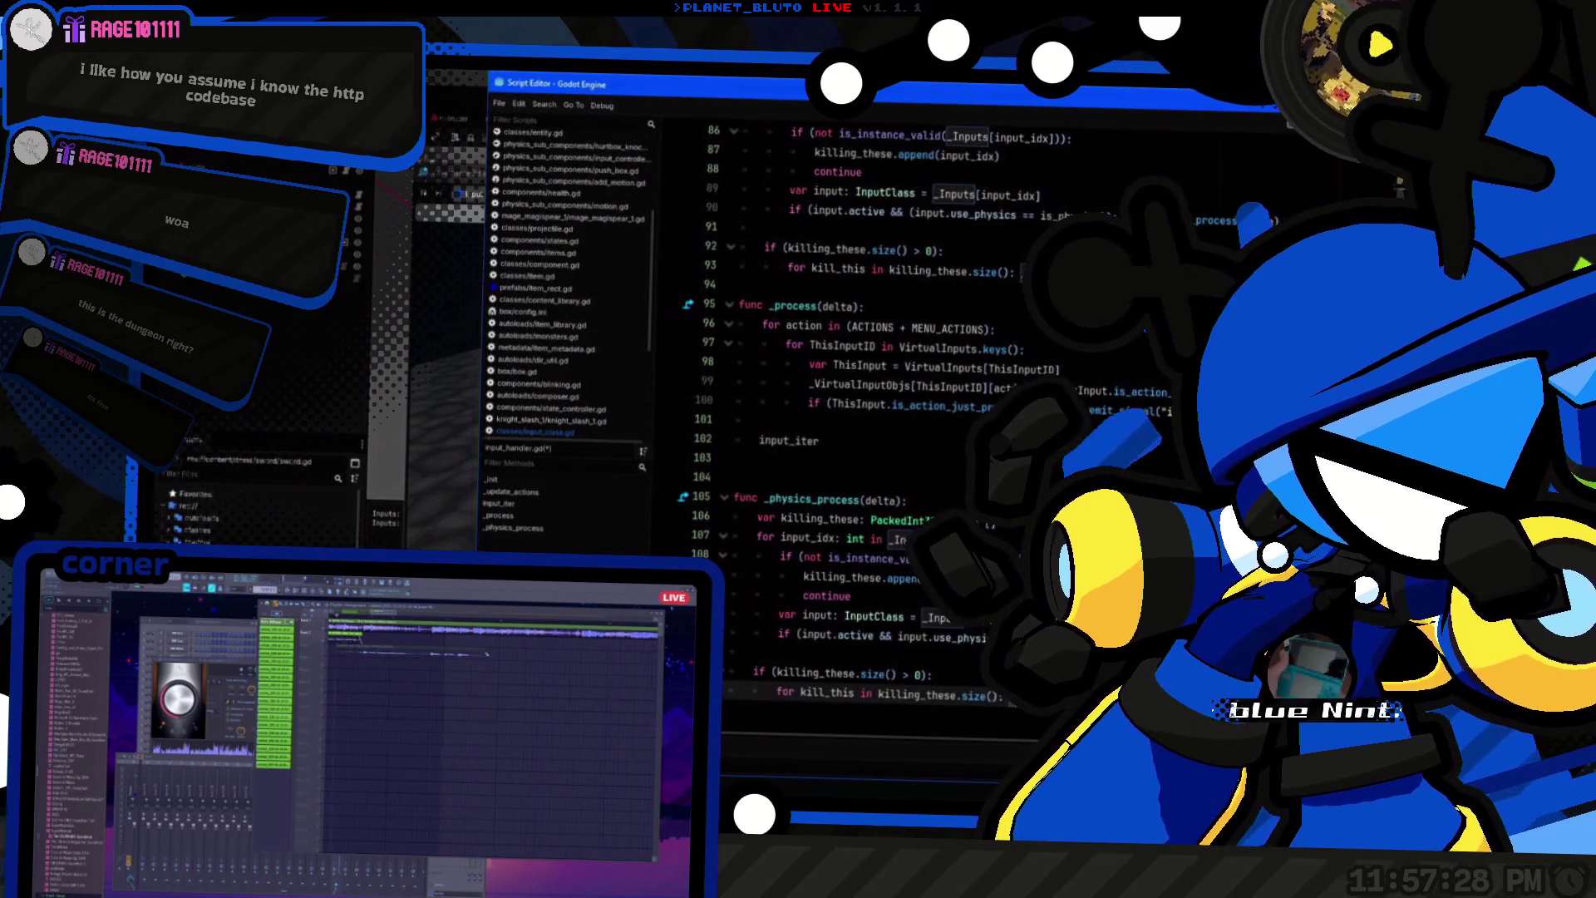
{"action": "type", "text": "_Inp"}
{"action": "mouse_move", "coordinate": [1010, 695]}
{"action": "left_mouse_down"}
{"action": "mouse_move", "coordinate": [915, 675]}
{"action": "mouse_move", "coordinate": [755, 517]}
{"action": "left_mouse_up"}
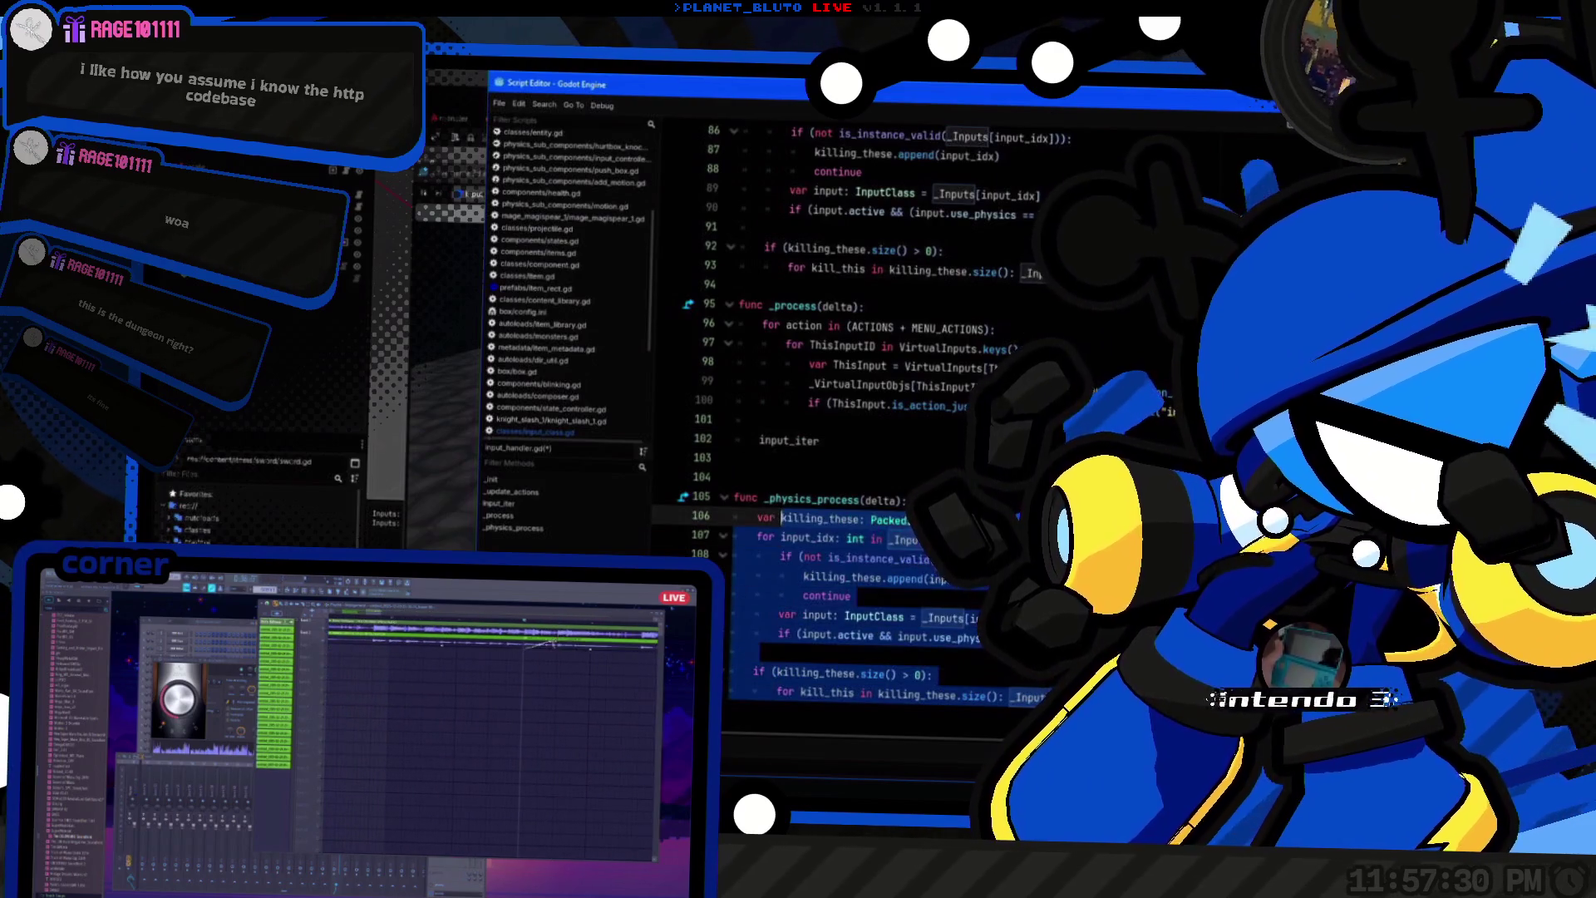
{"action": "type", "text": "input_iter(delta, true"}
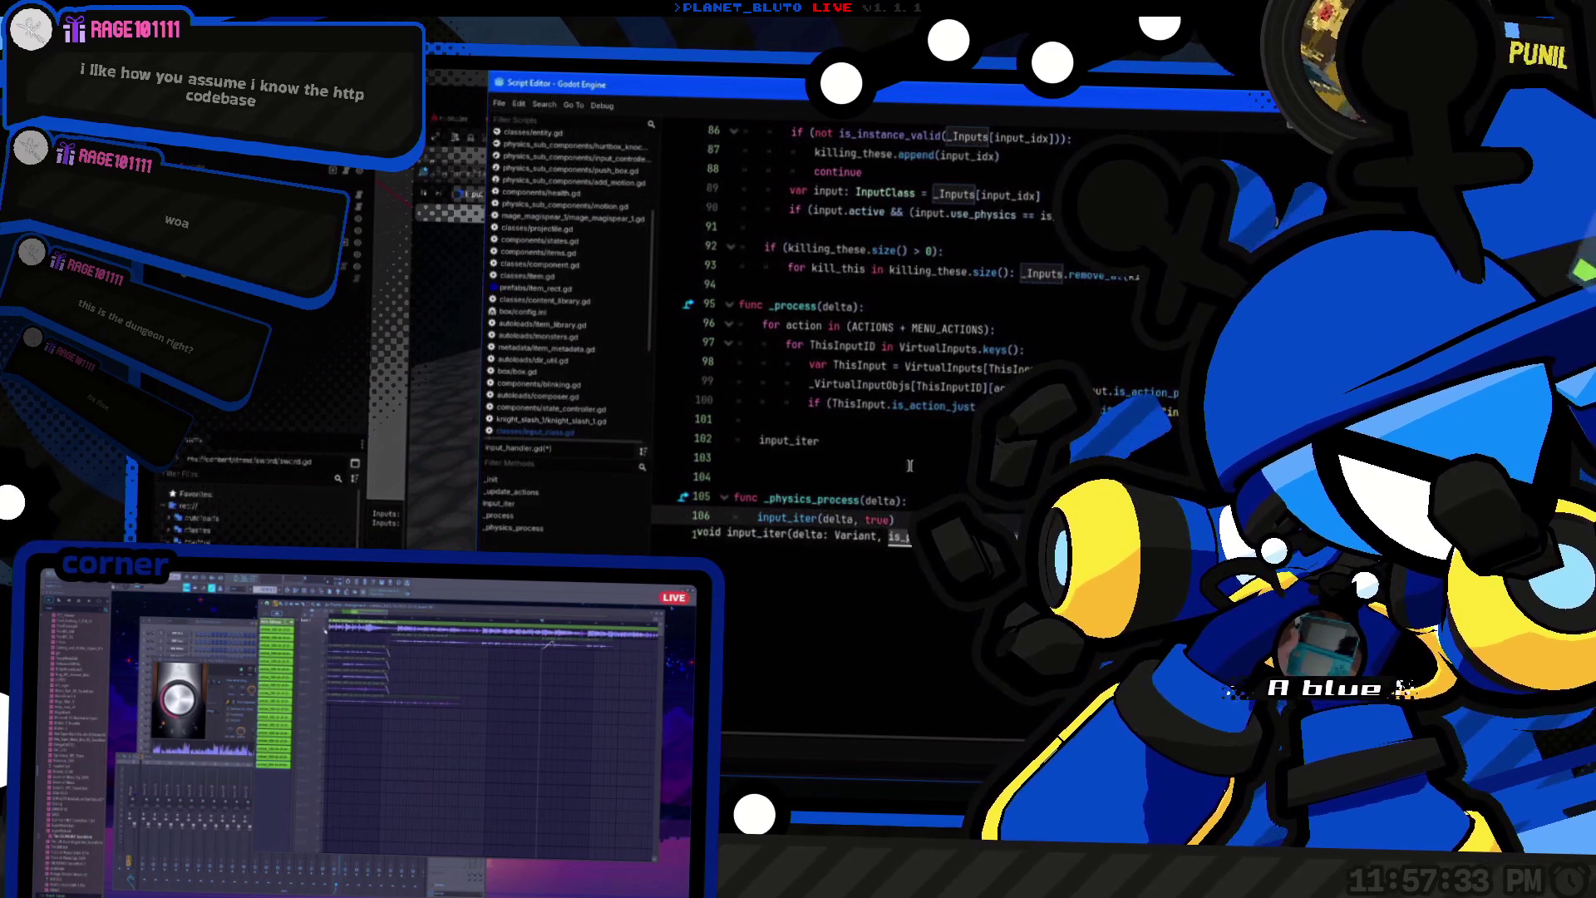
{"action": "left_click", "coordinate": [887, 440]}
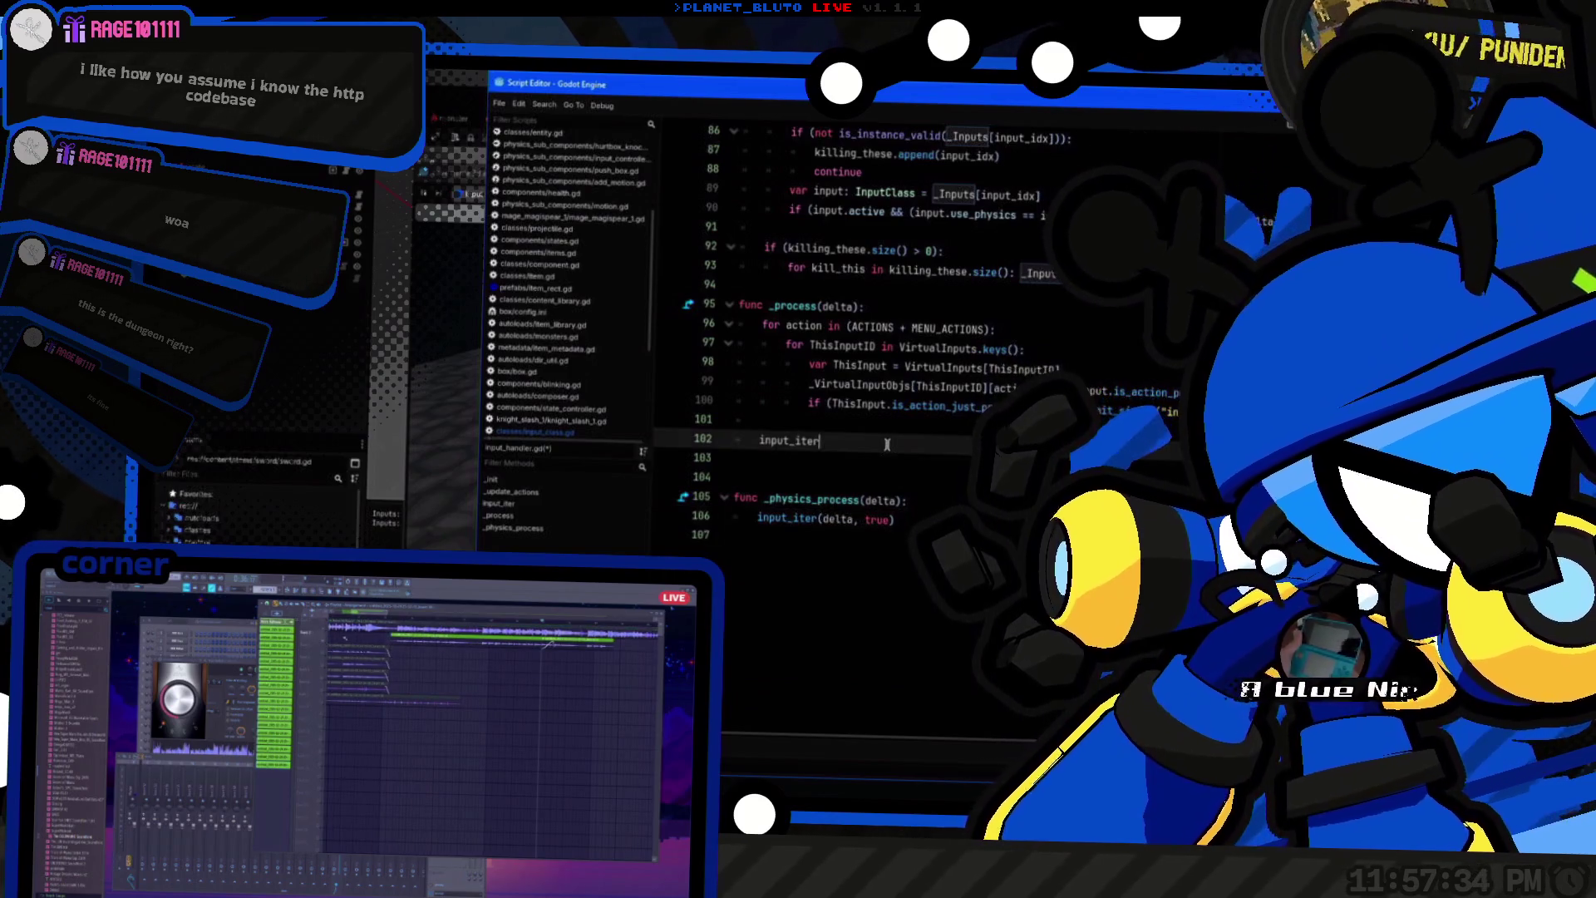
{"action": "type", "text": "(delta)"}
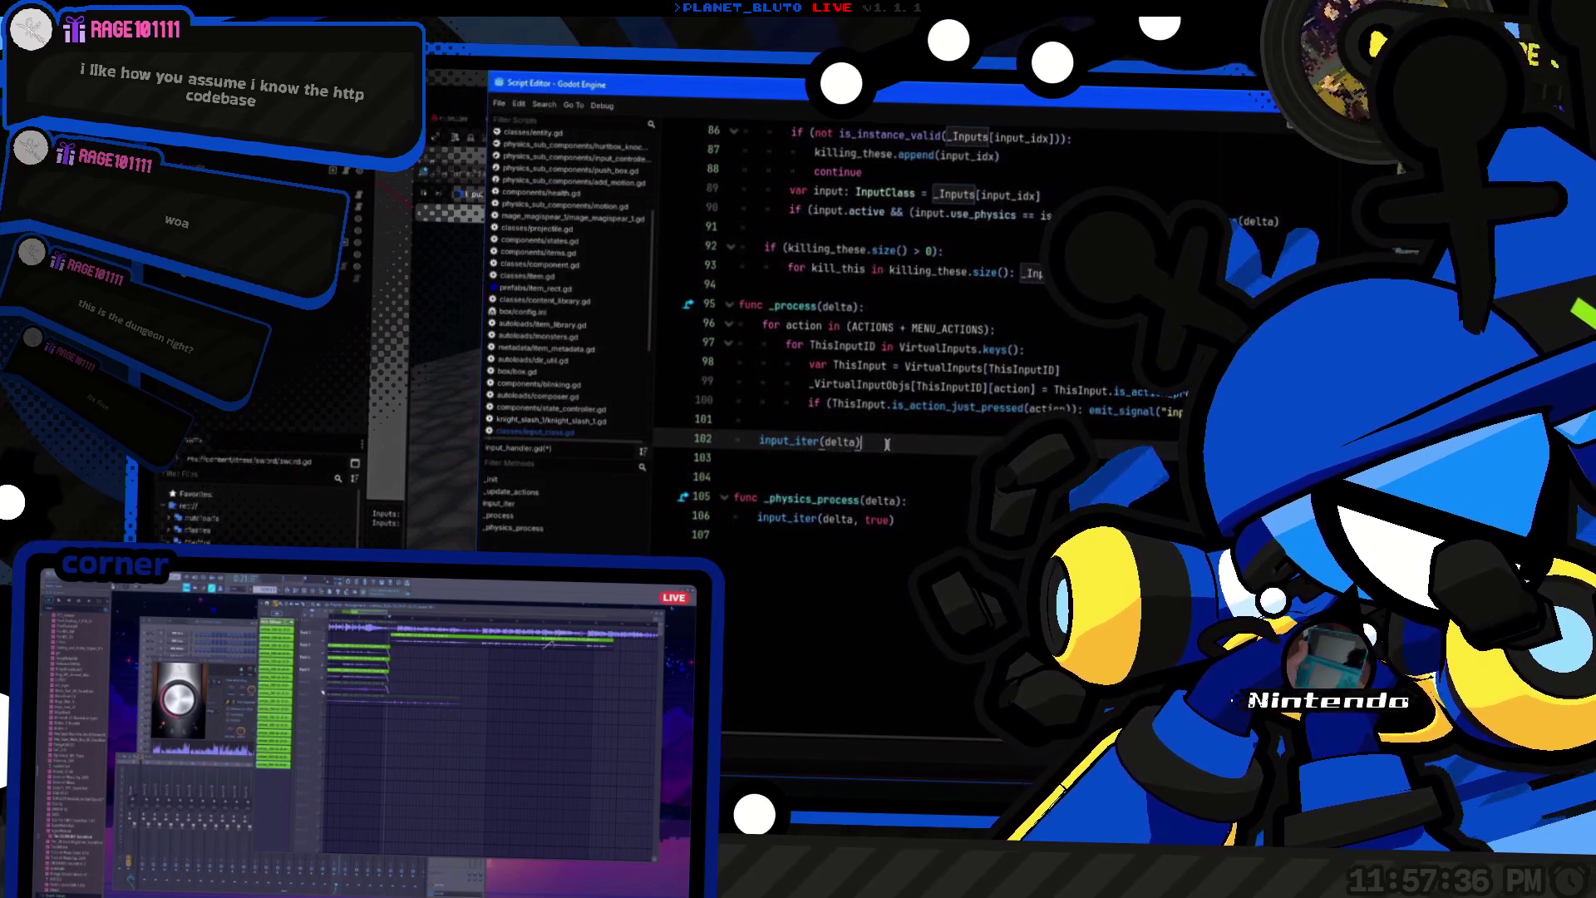
{"action": "scroll", "coordinate": [883, 443], "scroll_direction": "up", "scroll_amount": 3}
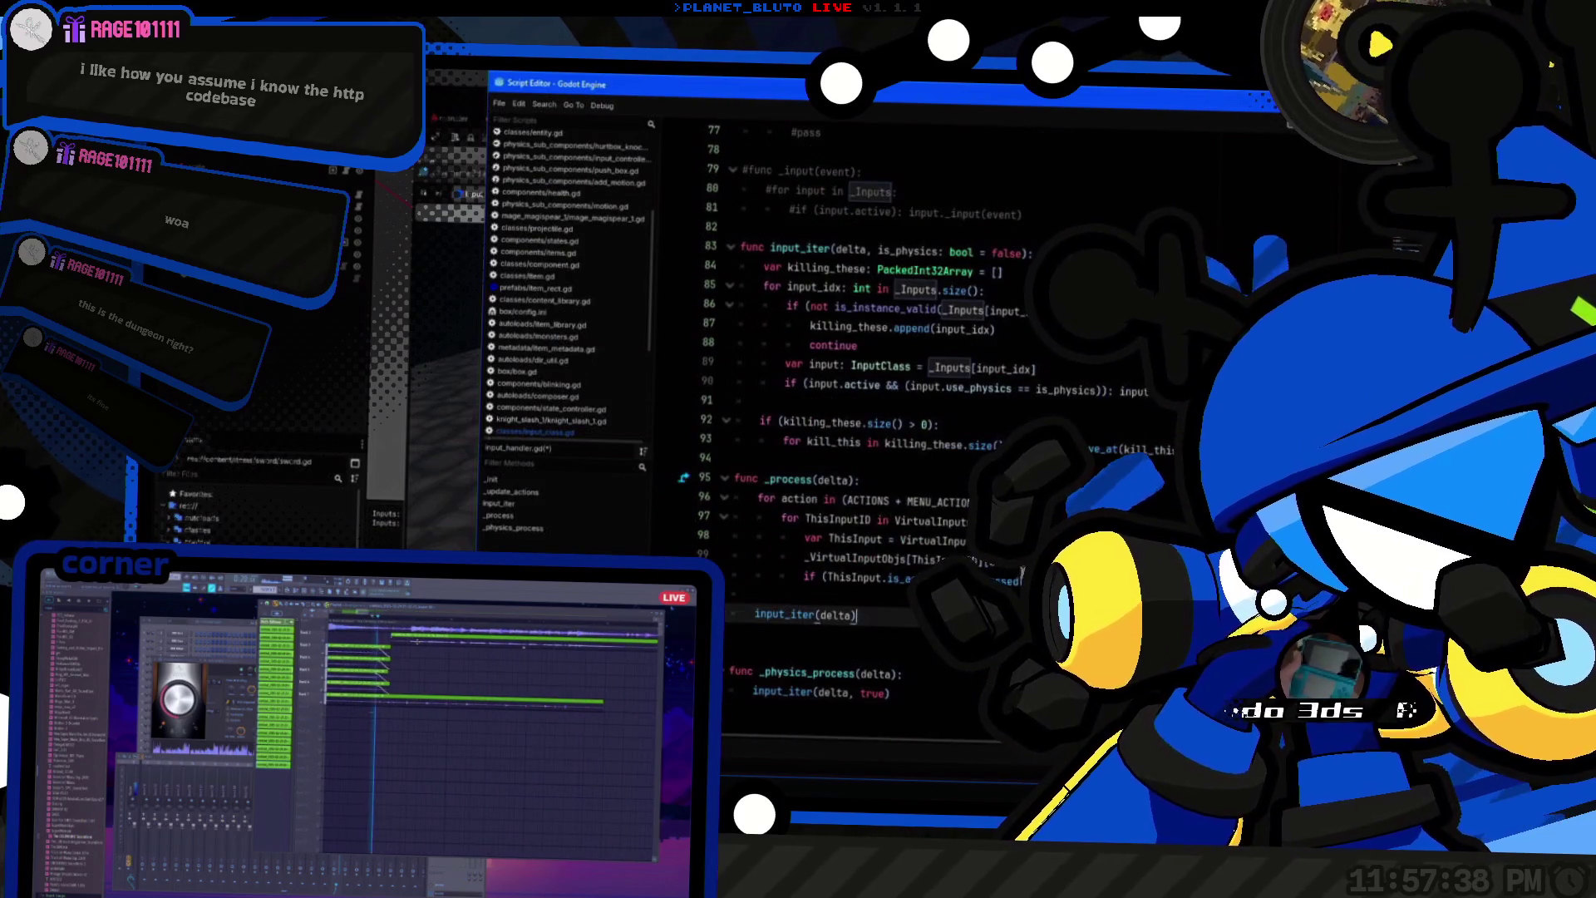
Step: Check use_physics on line 90, then switch back to the main editor showing the crate scene
{"action": "key", "text": "alt+Tab"}
{"action": "key", "text": "alt+Tab"}
{"action": "key", "text": "alt+Tab"}
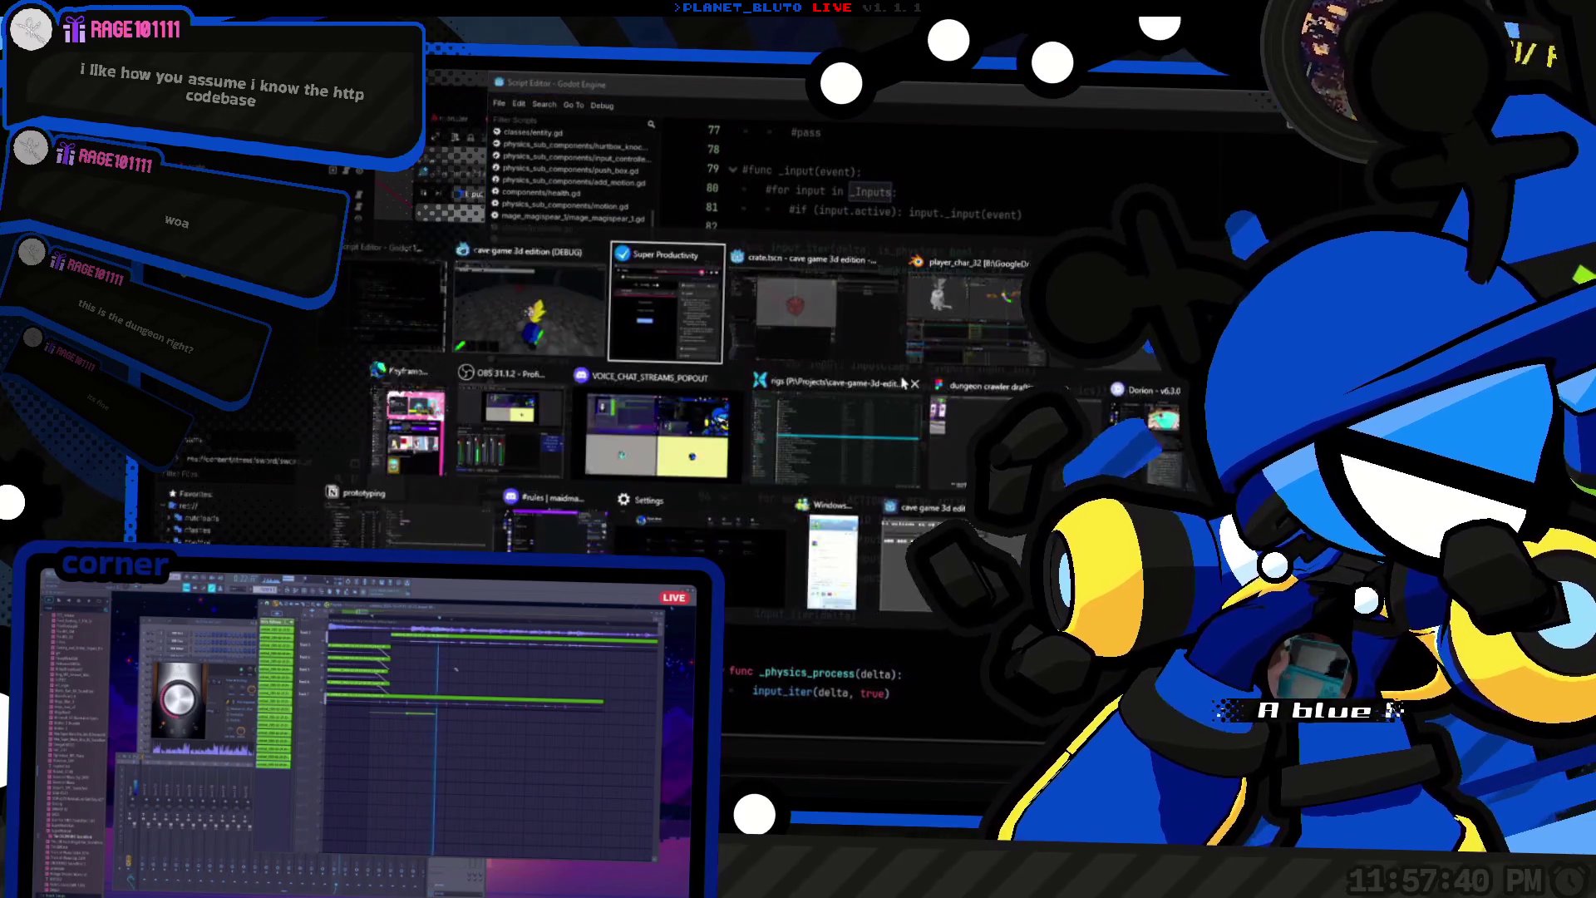
{"action": "key", "text": "Escape"}
{"action": "left_click", "coordinate": [971, 387]}
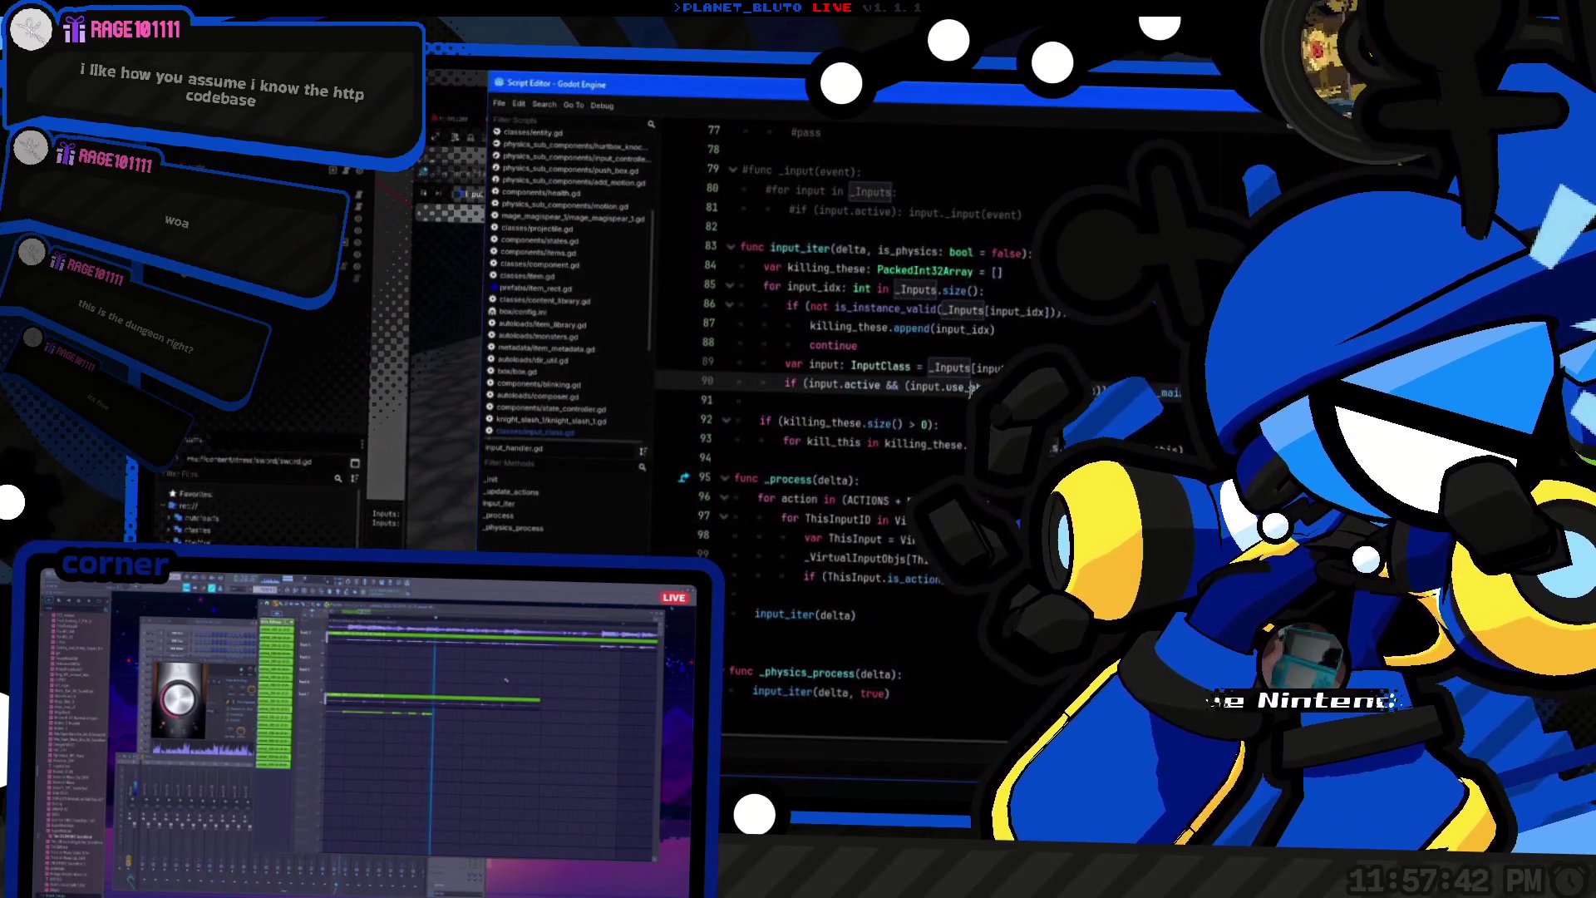
{"action": "double_click", "coordinate": [972, 387]}
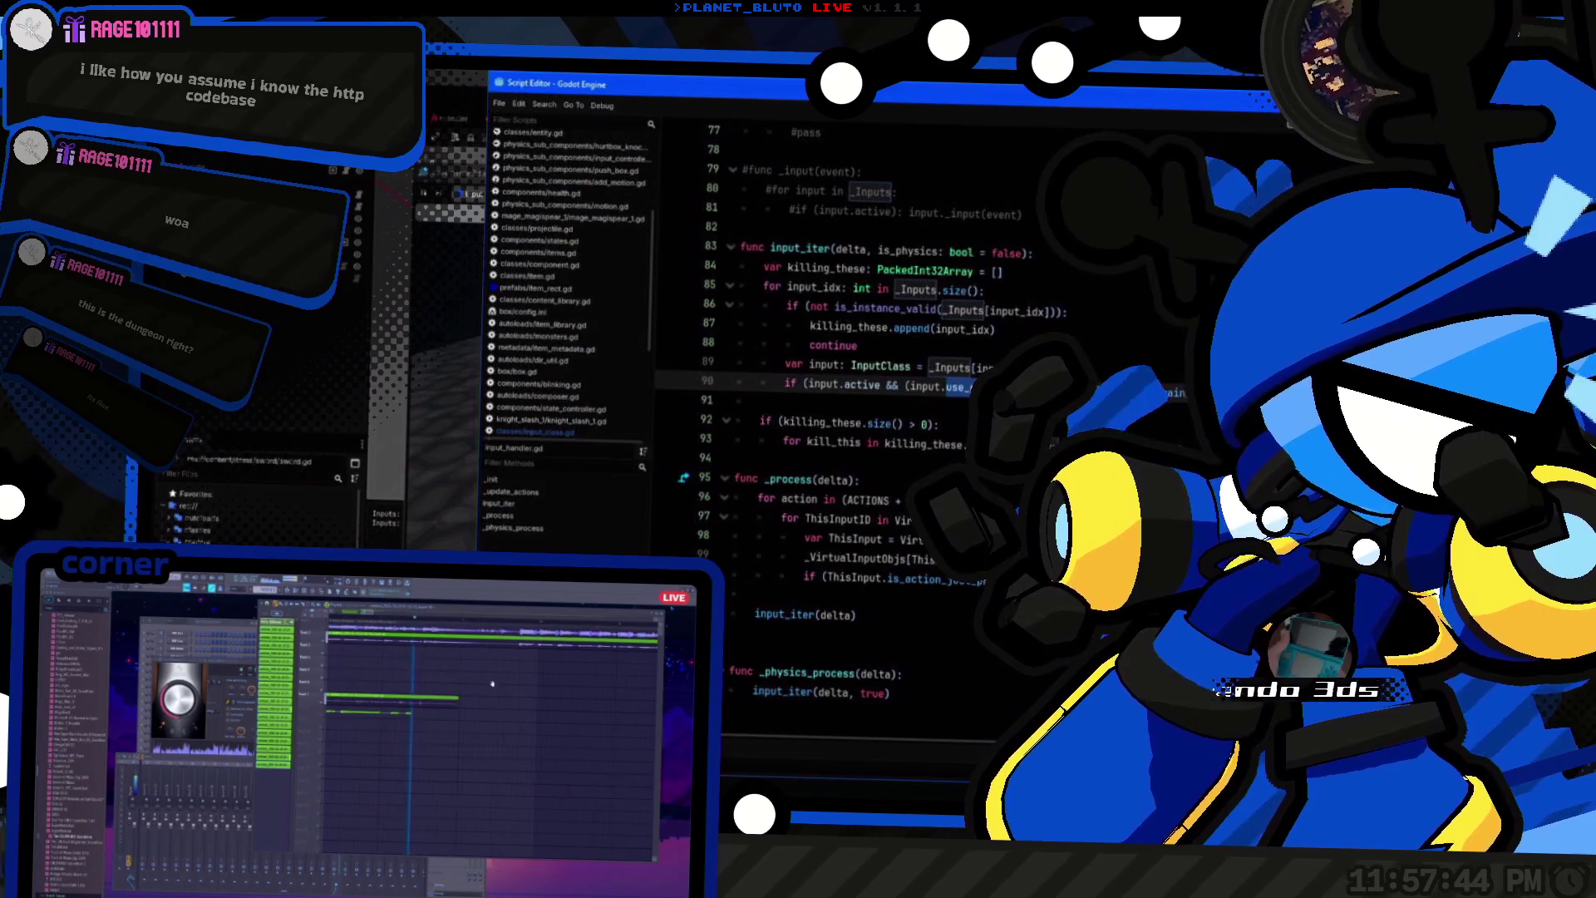
{"action": "key", "text": "alt+Tab"}
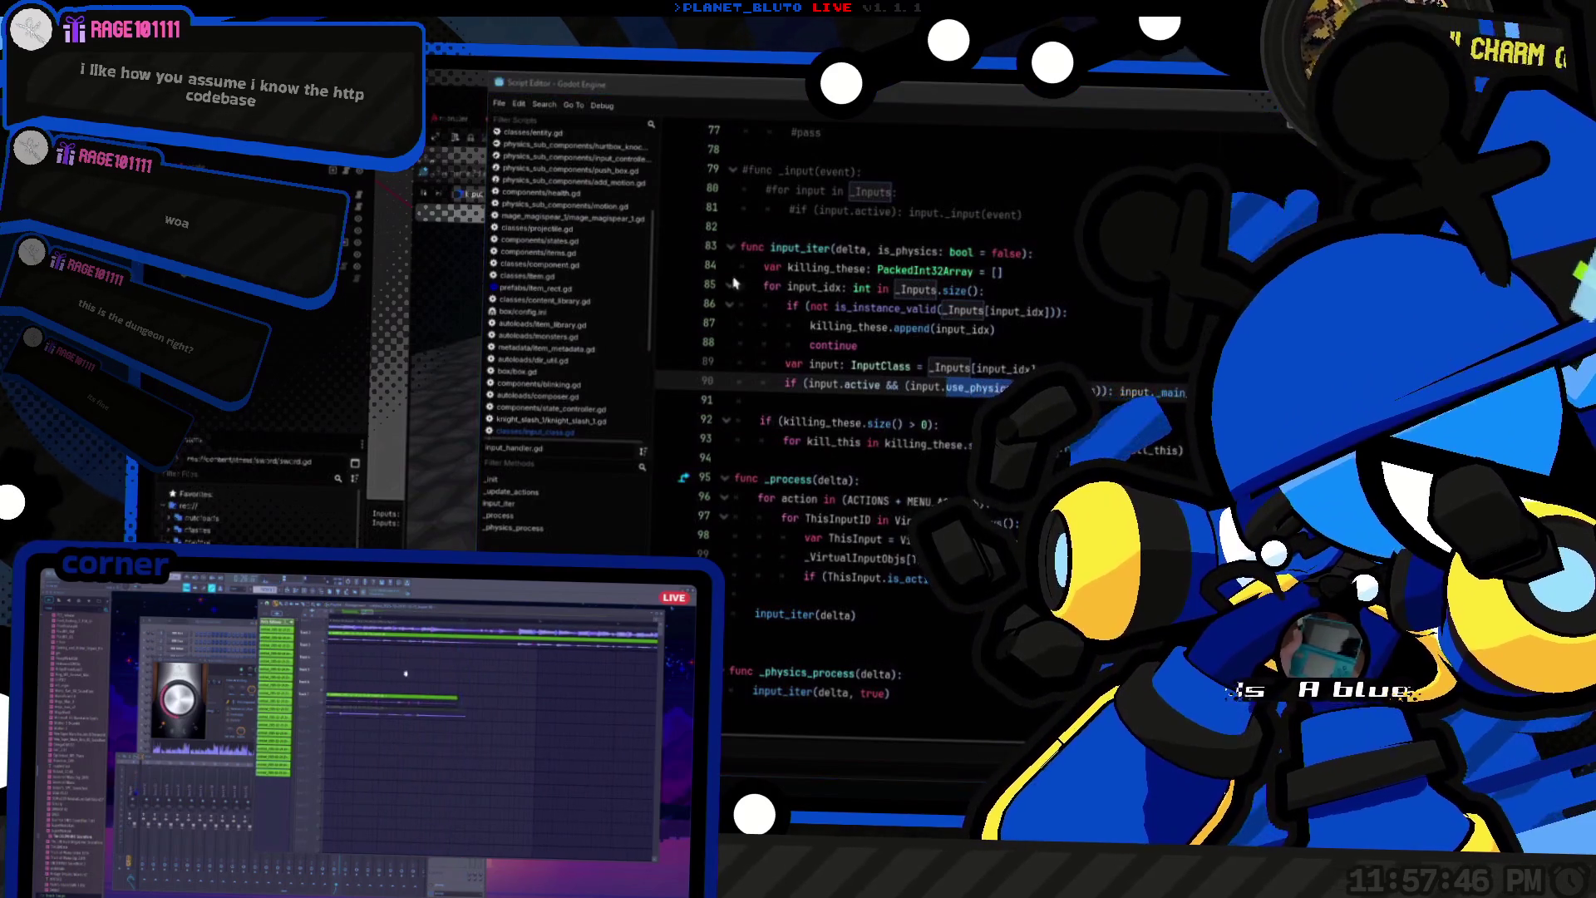
{"action": "key", "text": "alt+Tab"}
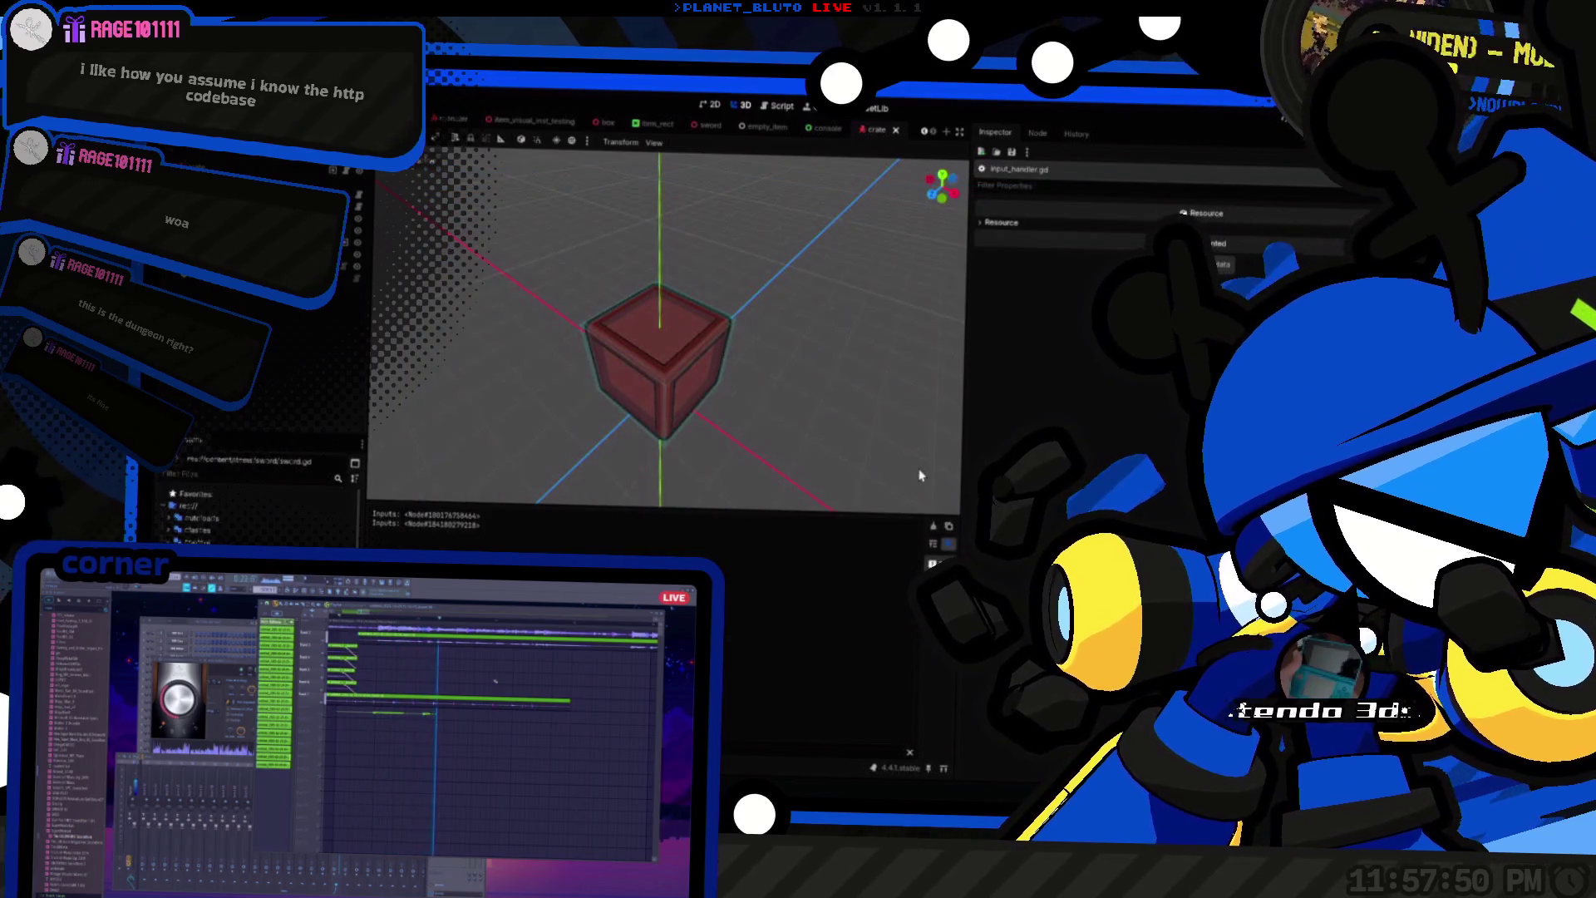
Step: Run the game with F5, choose a character class, join the dungeon and attack the red crate
{"action": "key", "text": "F5"}
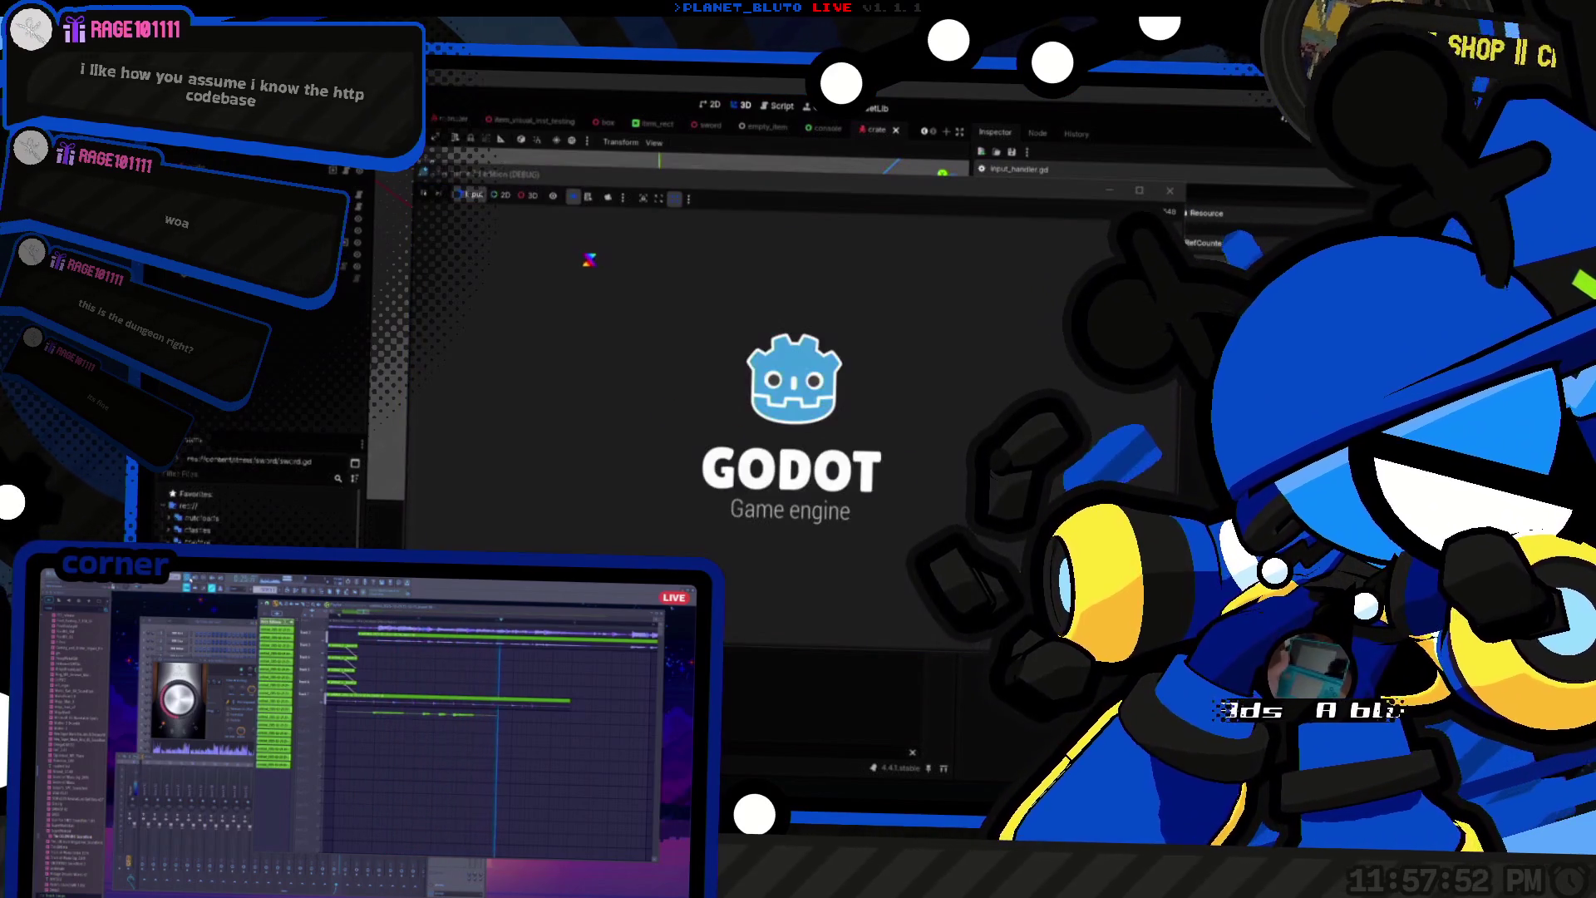
{"action": "left_click", "coordinate": [584, 273]}
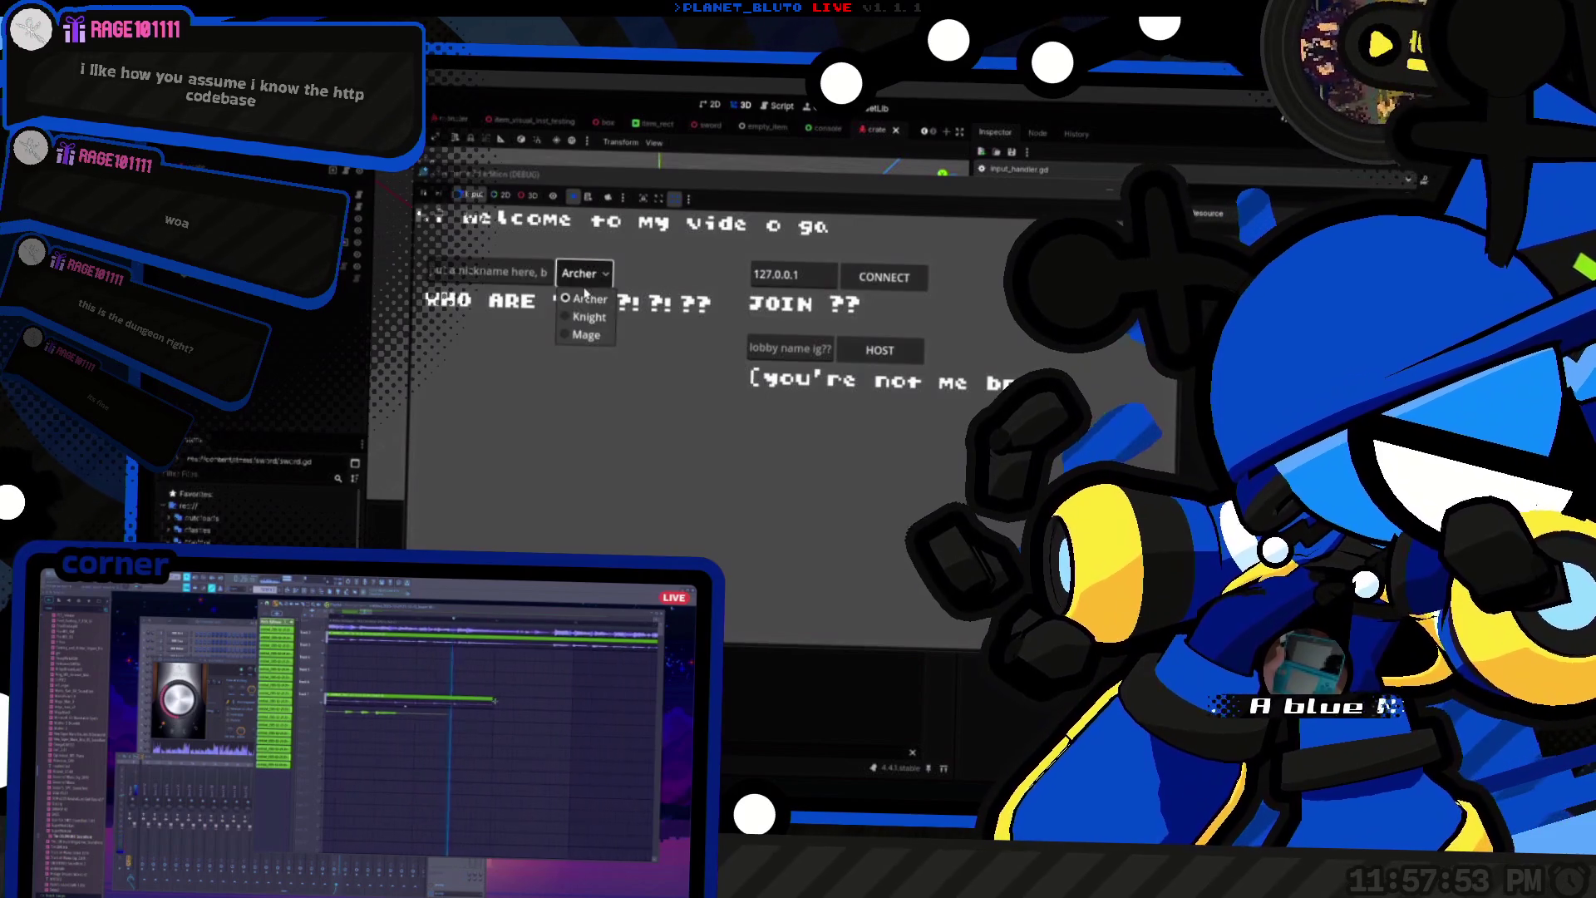
{"action": "left_click", "coordinate": [587, 330]}
{"action": "left_click", "coordinate": [880, 350]}
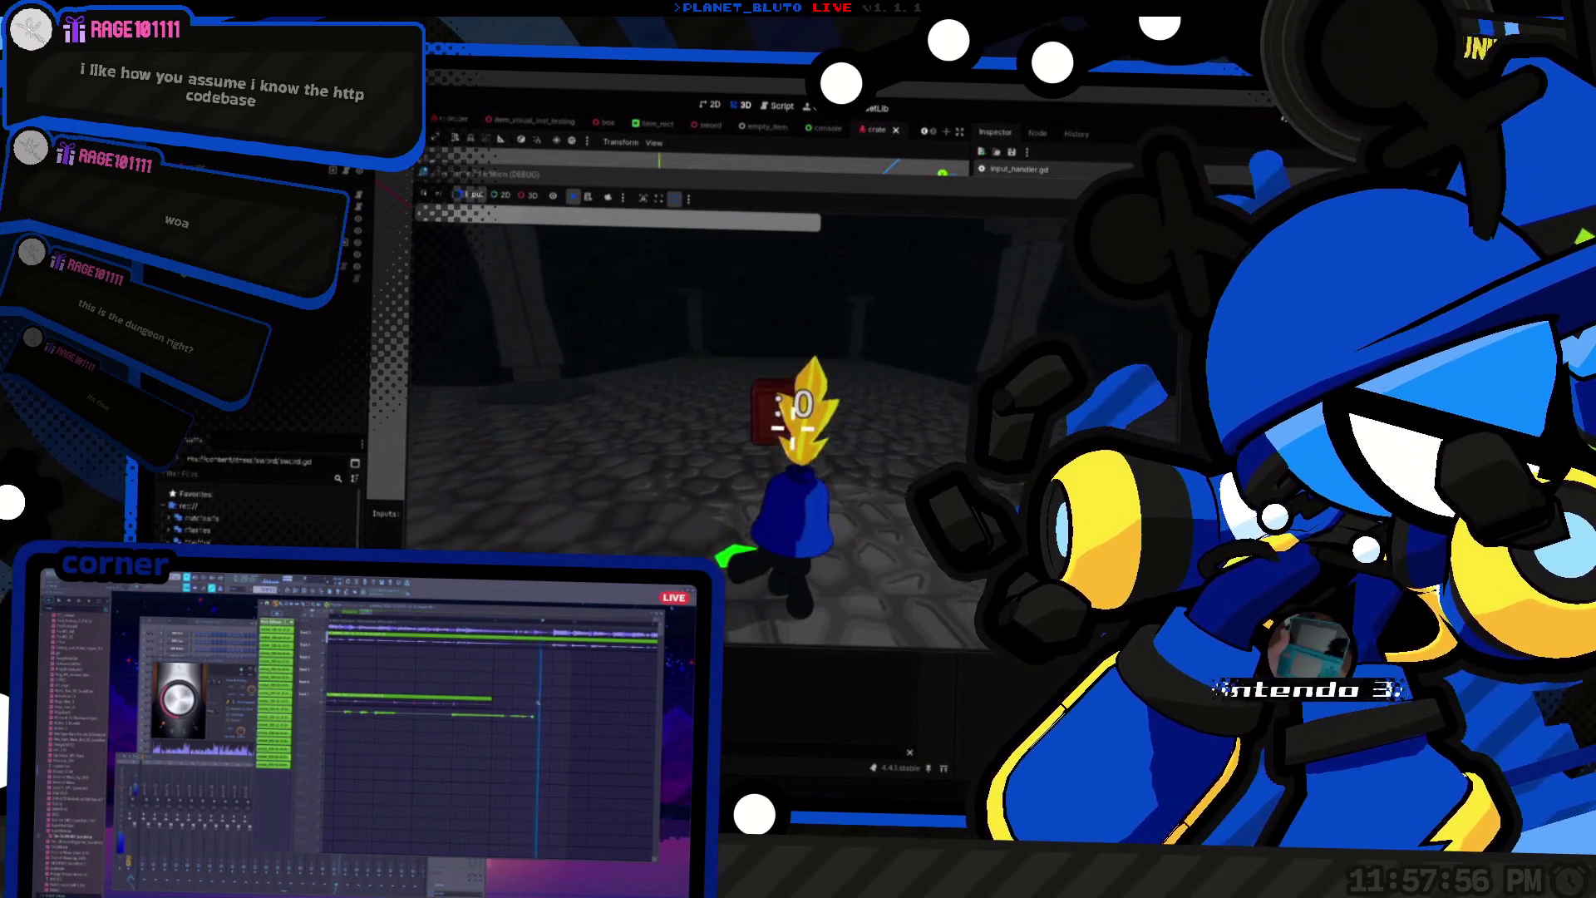
{"action": "left_click", "coordinate": [794, 426]}
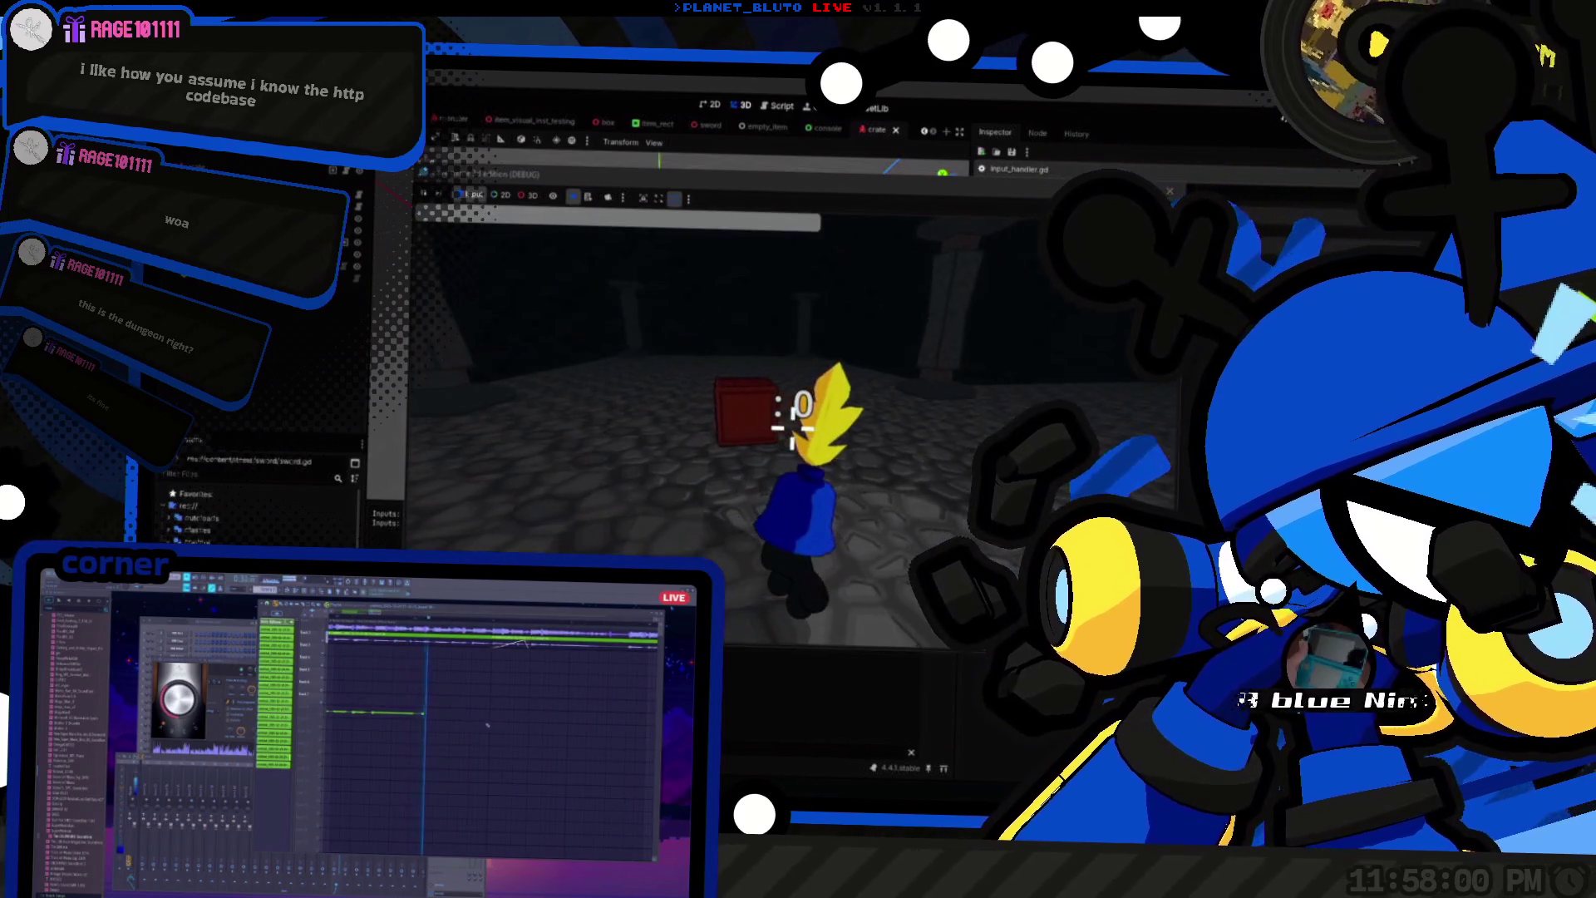
{"action": "left_click", "coordinate": [794, 426]}
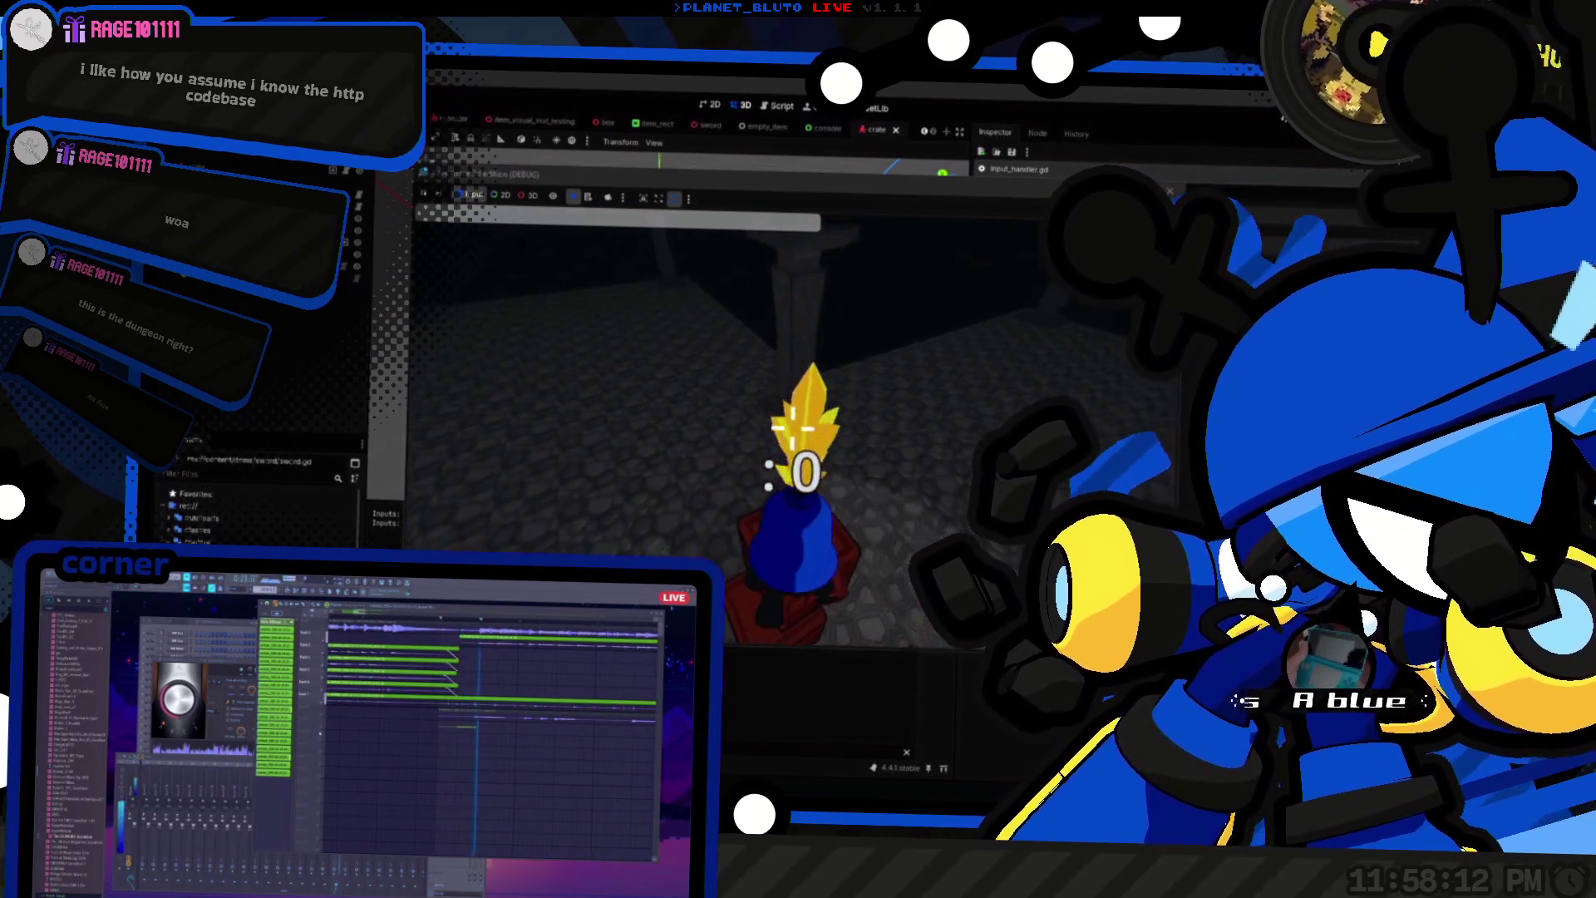
{"action": "left_click", "coordinate": [792, 428]}
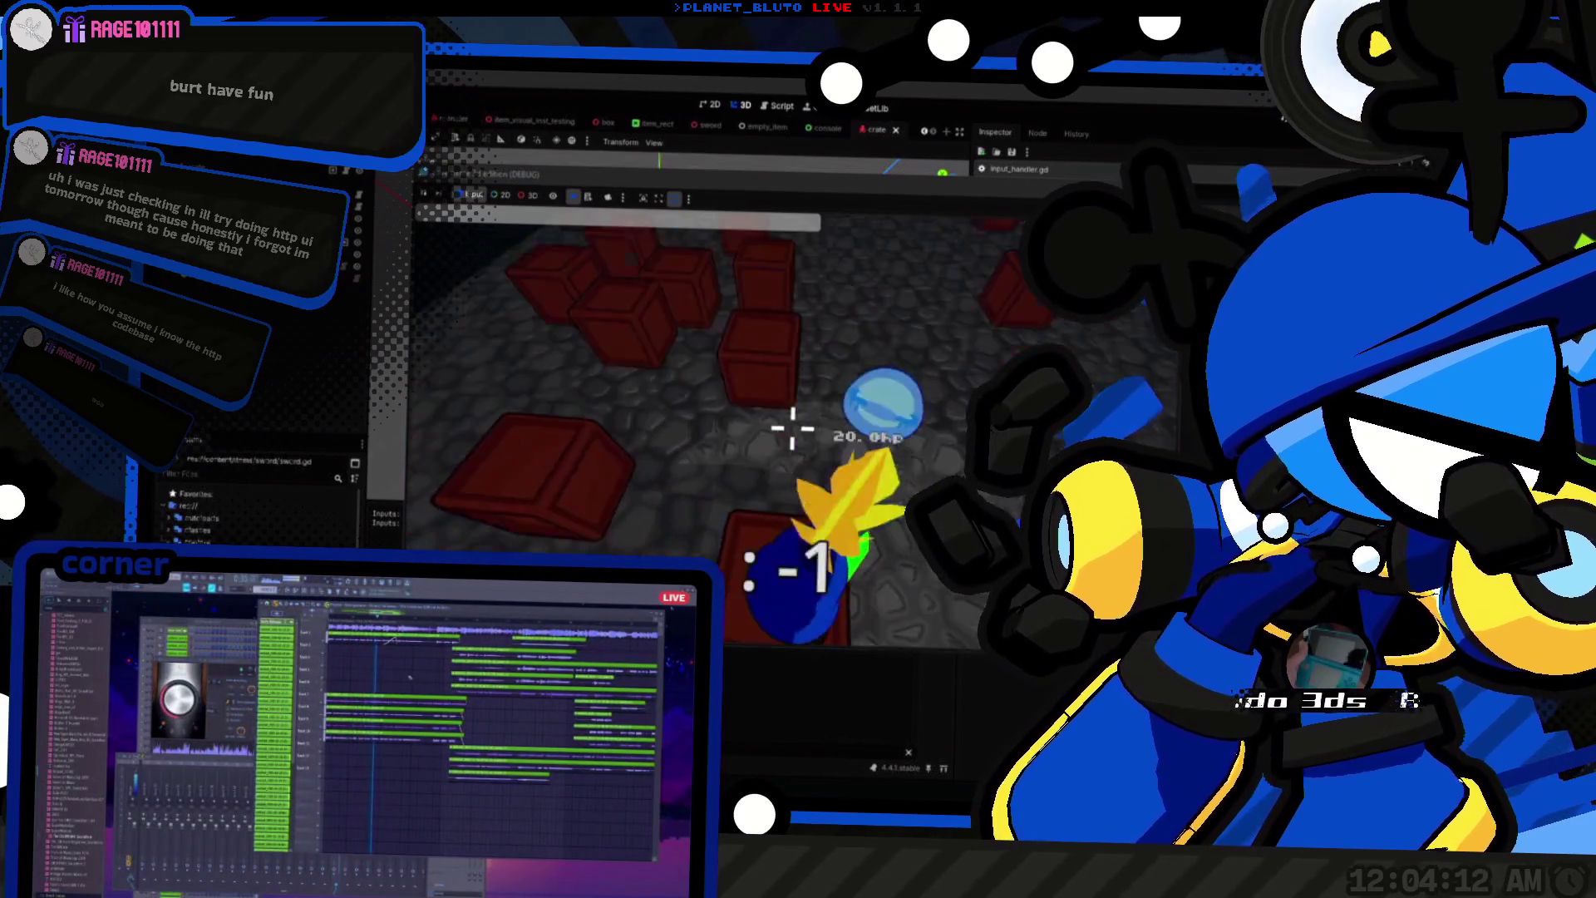
Step: Swing the sword at the slime beside the red crates to check hits and knockback
{"action": "left_click", "coordinate": [792, 428]}
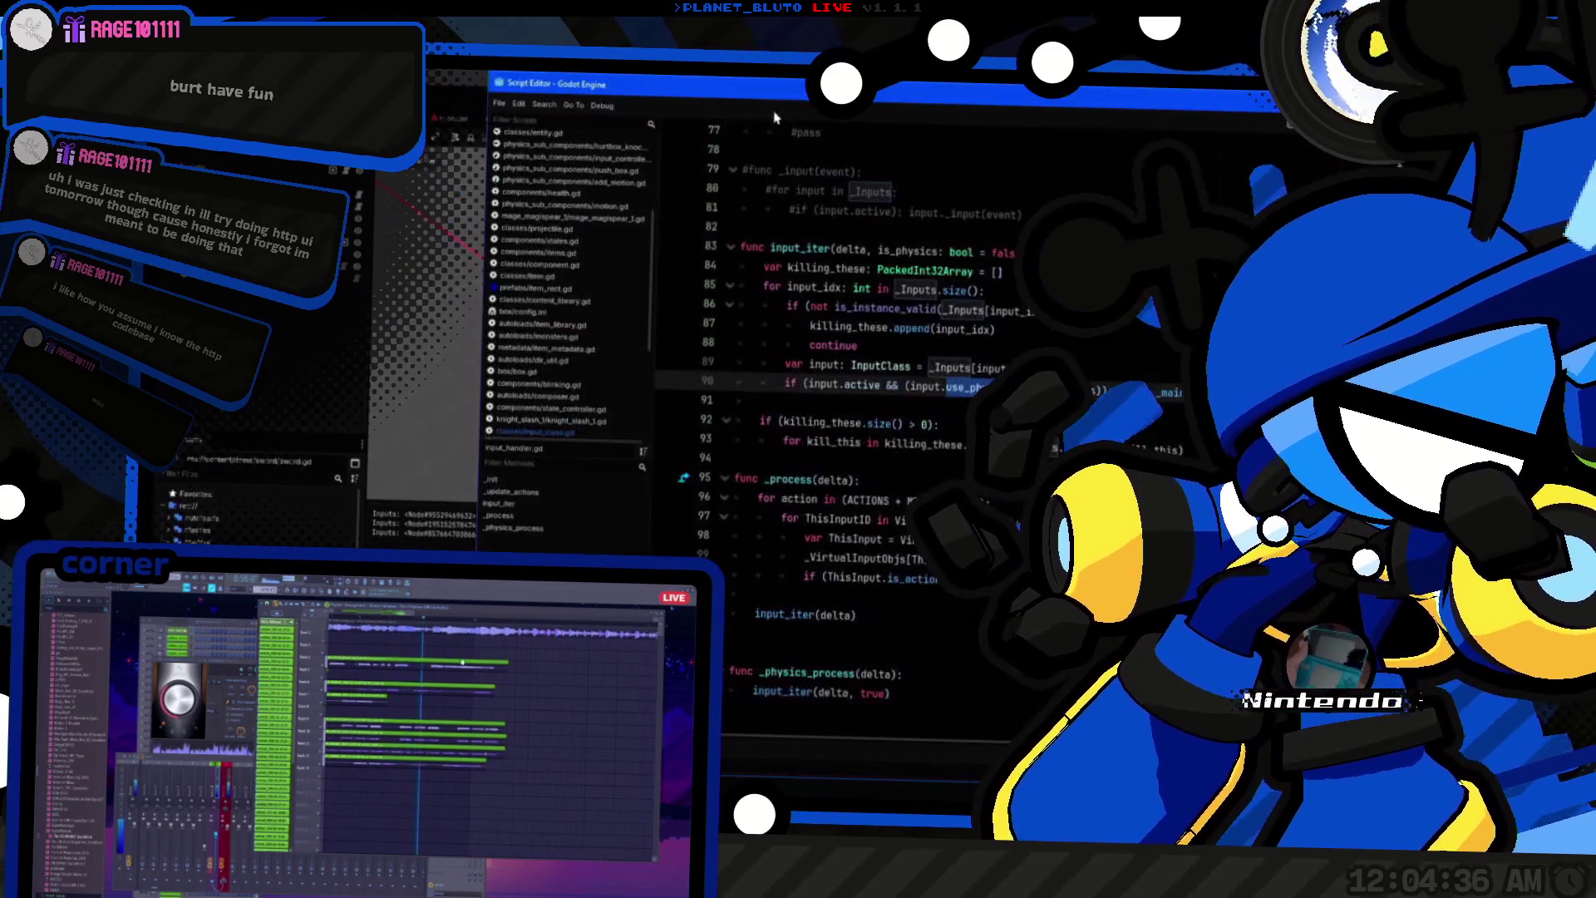
Step: Browse item_rect.gd, content_library.gd, colors.gd and crate.gd, then clear the Quick Open search text
{"action": "scroll", "coordinate": [565, 399], "scroll_direction": "up", "scroll_amount": 2}
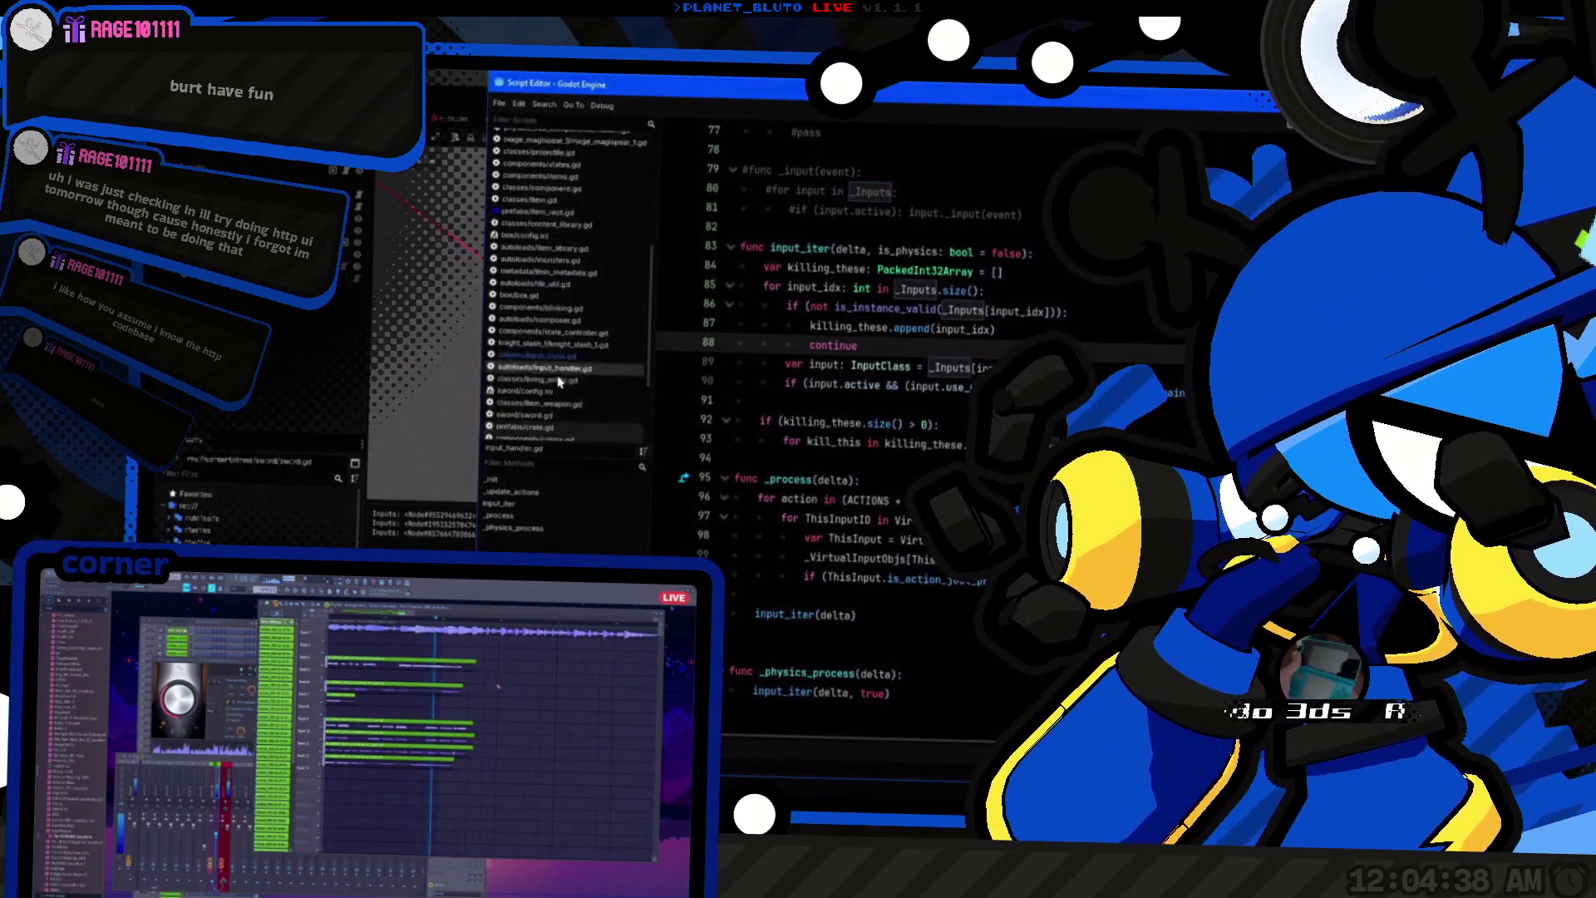
{"action": "left_click", "coordinate": [579, 329]}
{"action": "left_click", "coordinate": [579, 341]}
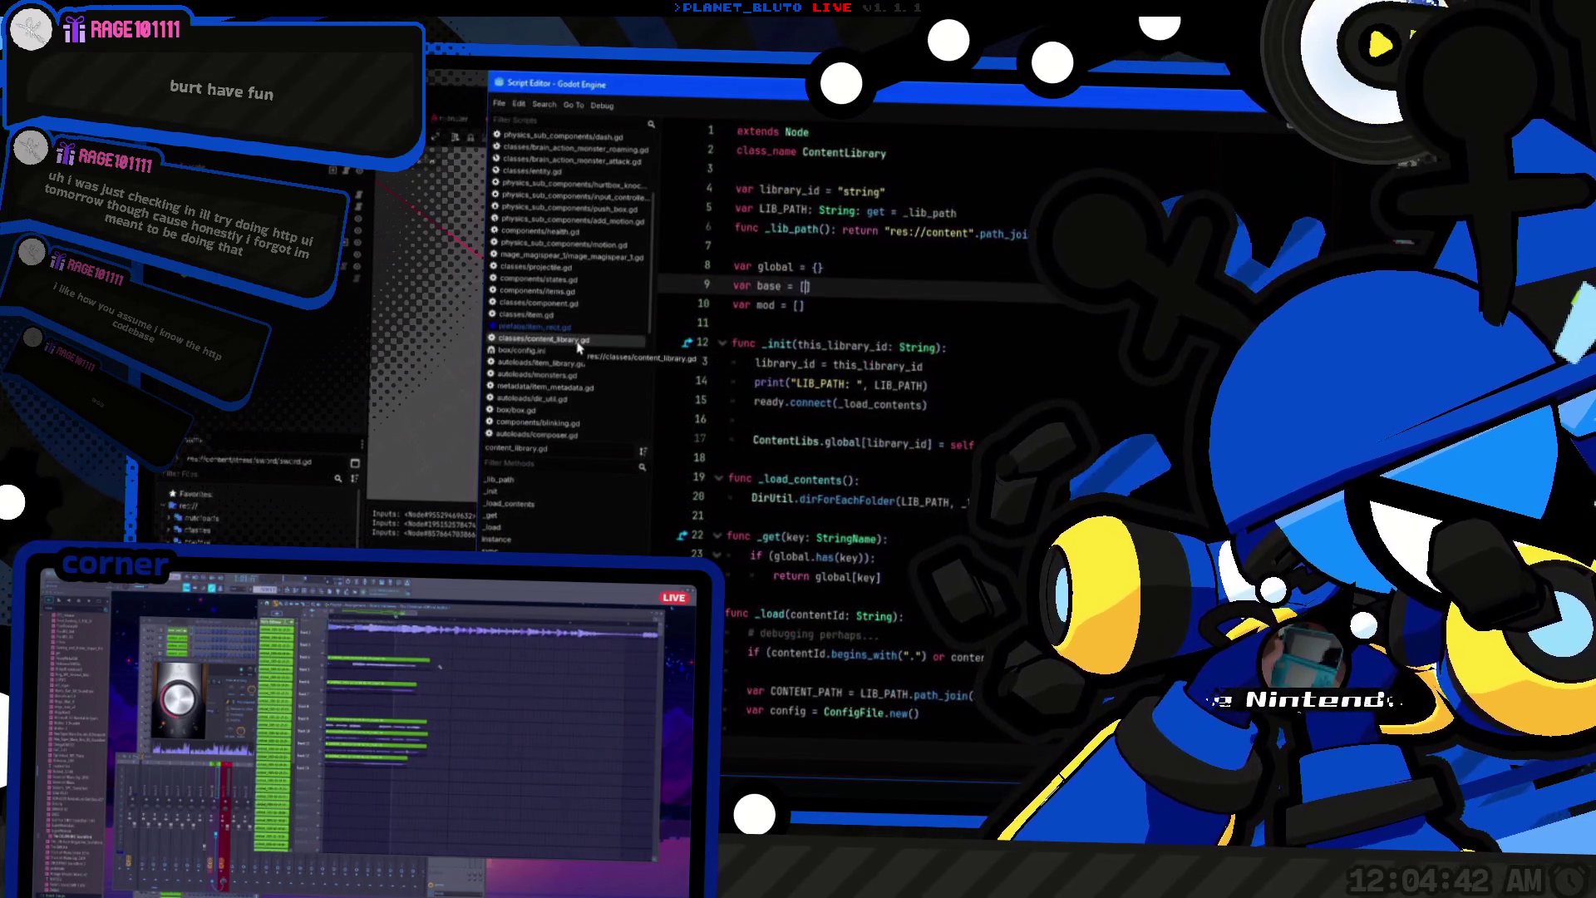
{"action": "scroll", "coordinate": [580, 397], "scroll_direction": "down", "scroll_amount": 5}
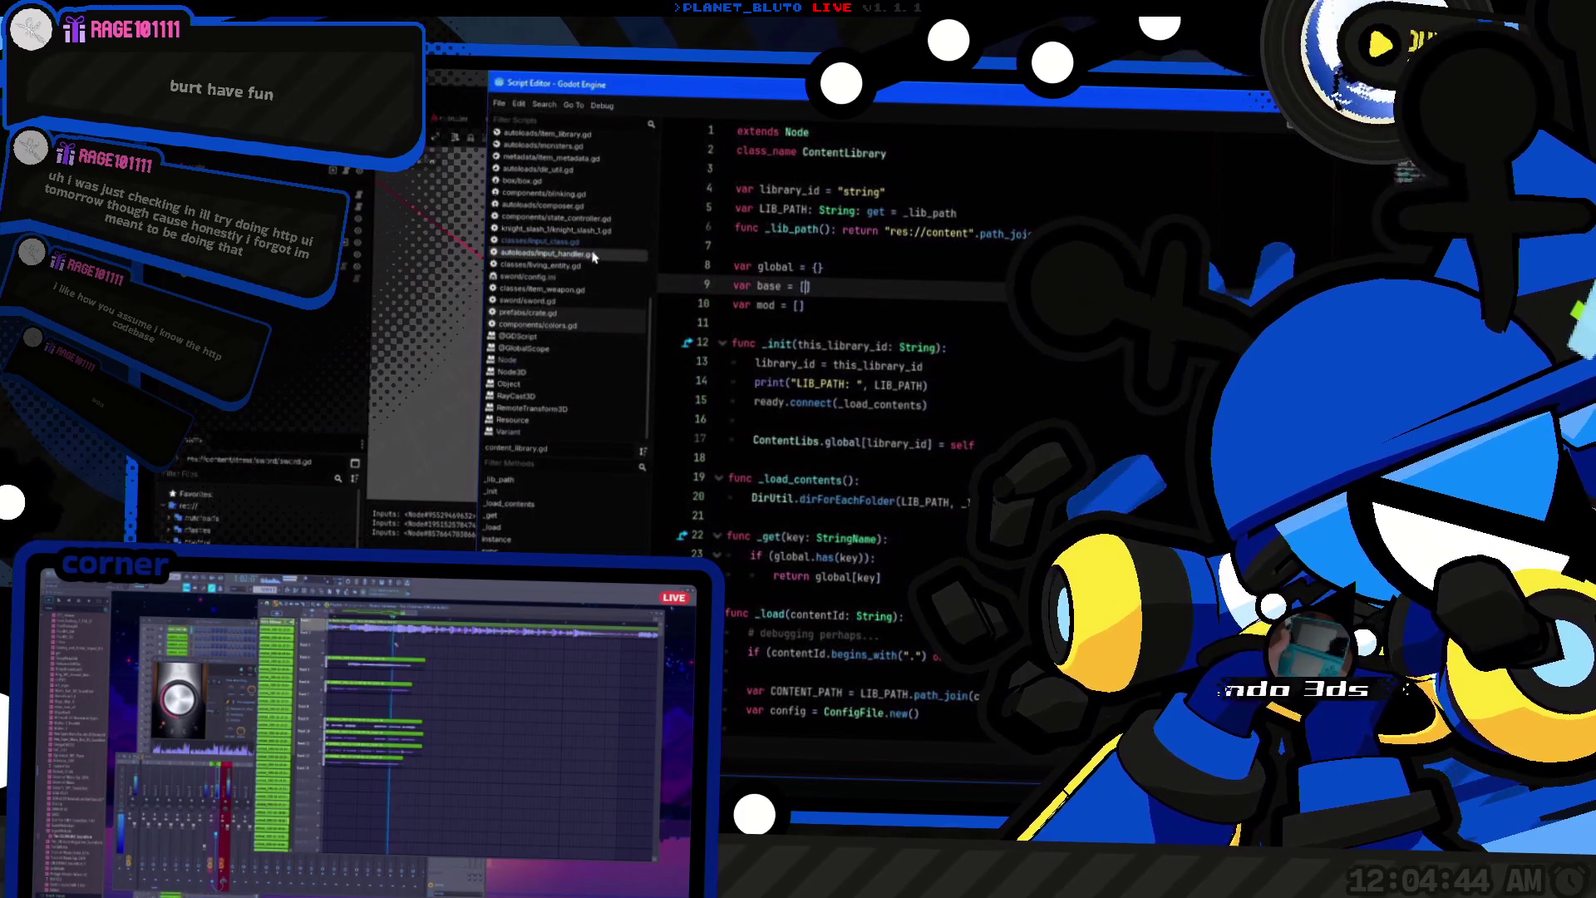
{"action": "left_click", "coordinate": [540, 253]}
{"action": "left_click", "coordinate": [538, 324]}
{"action": "left_click", "coordinate": [572, 314]}
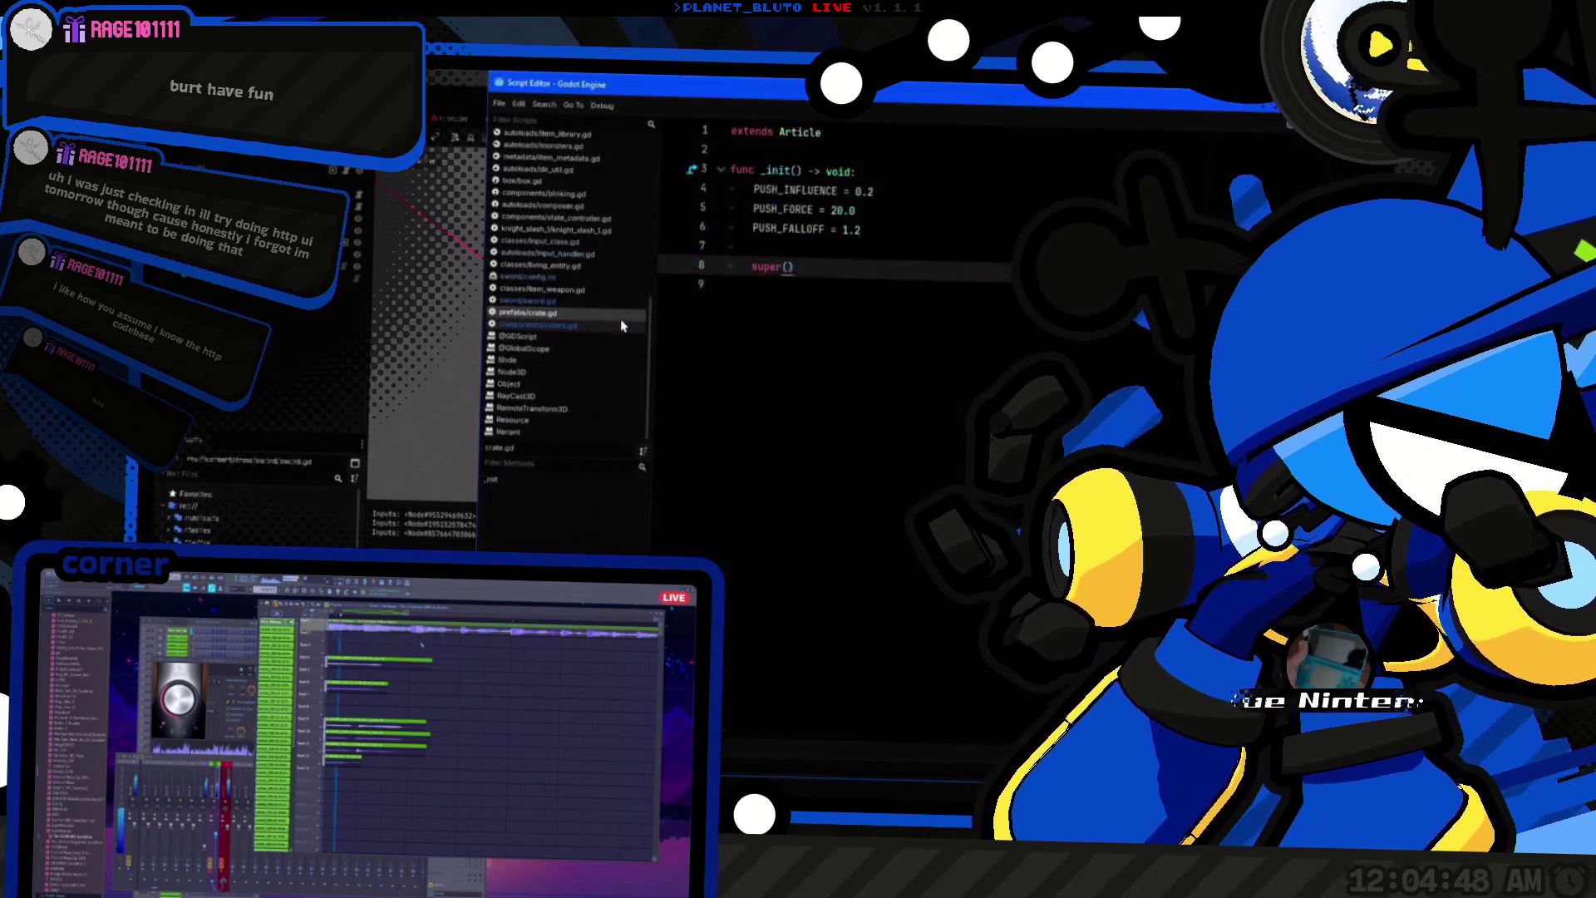
{"action": "key", "text": "BackSpace"}
{"action": "key", "text": "BackSpace"}
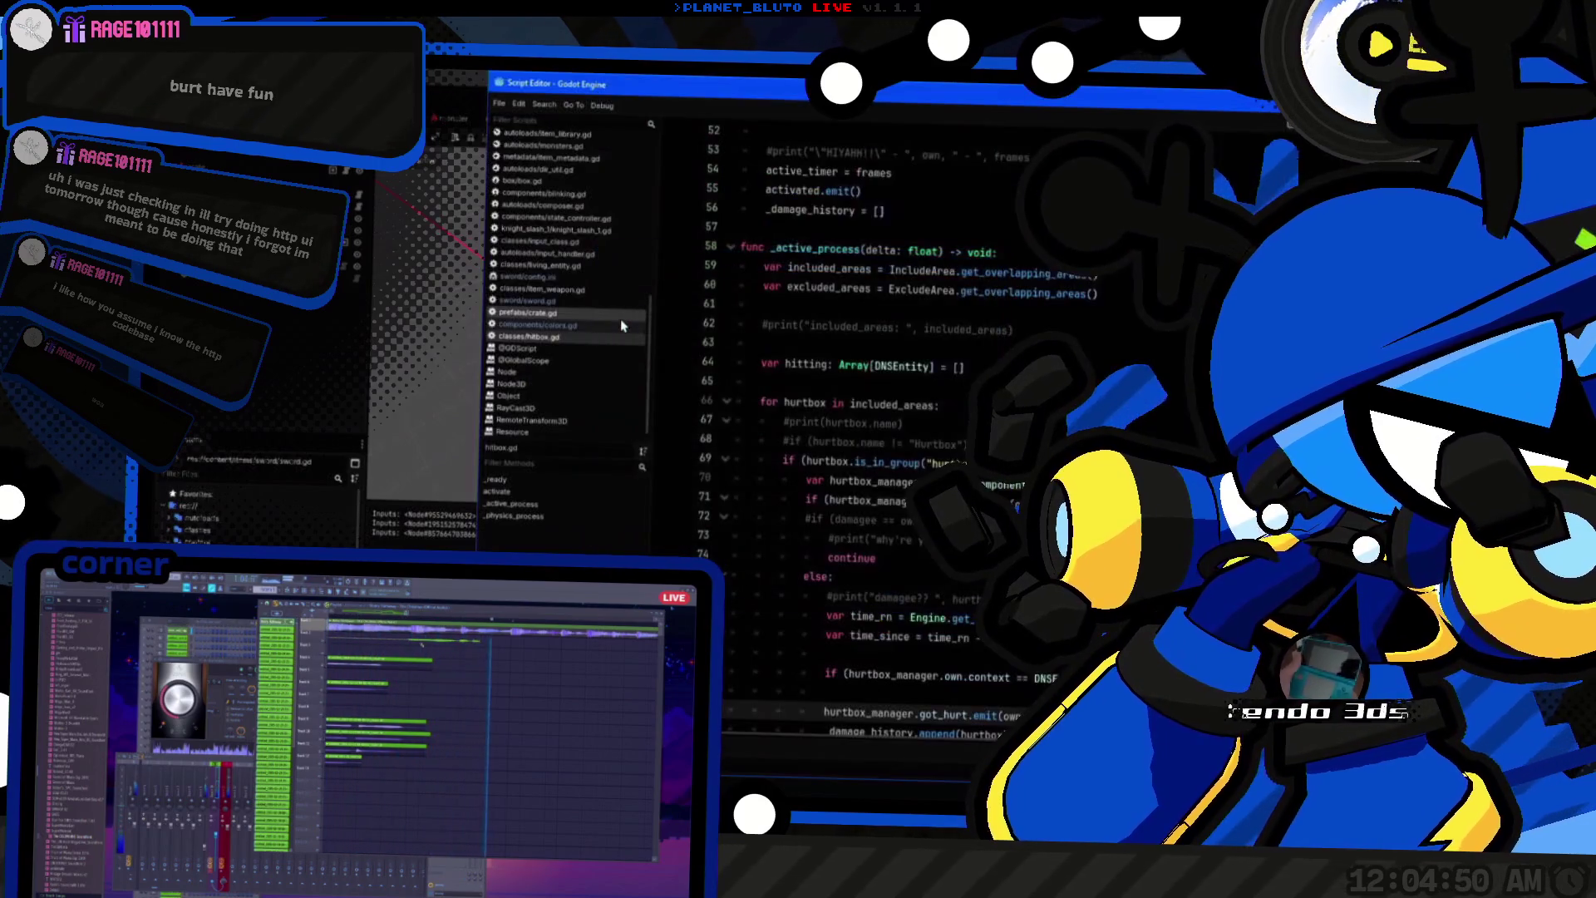
Step: Open knight_slash_1.gd via a 'knight_' search and select its attack code on lines 24–30
{"action": "type", "text": "knight_"}
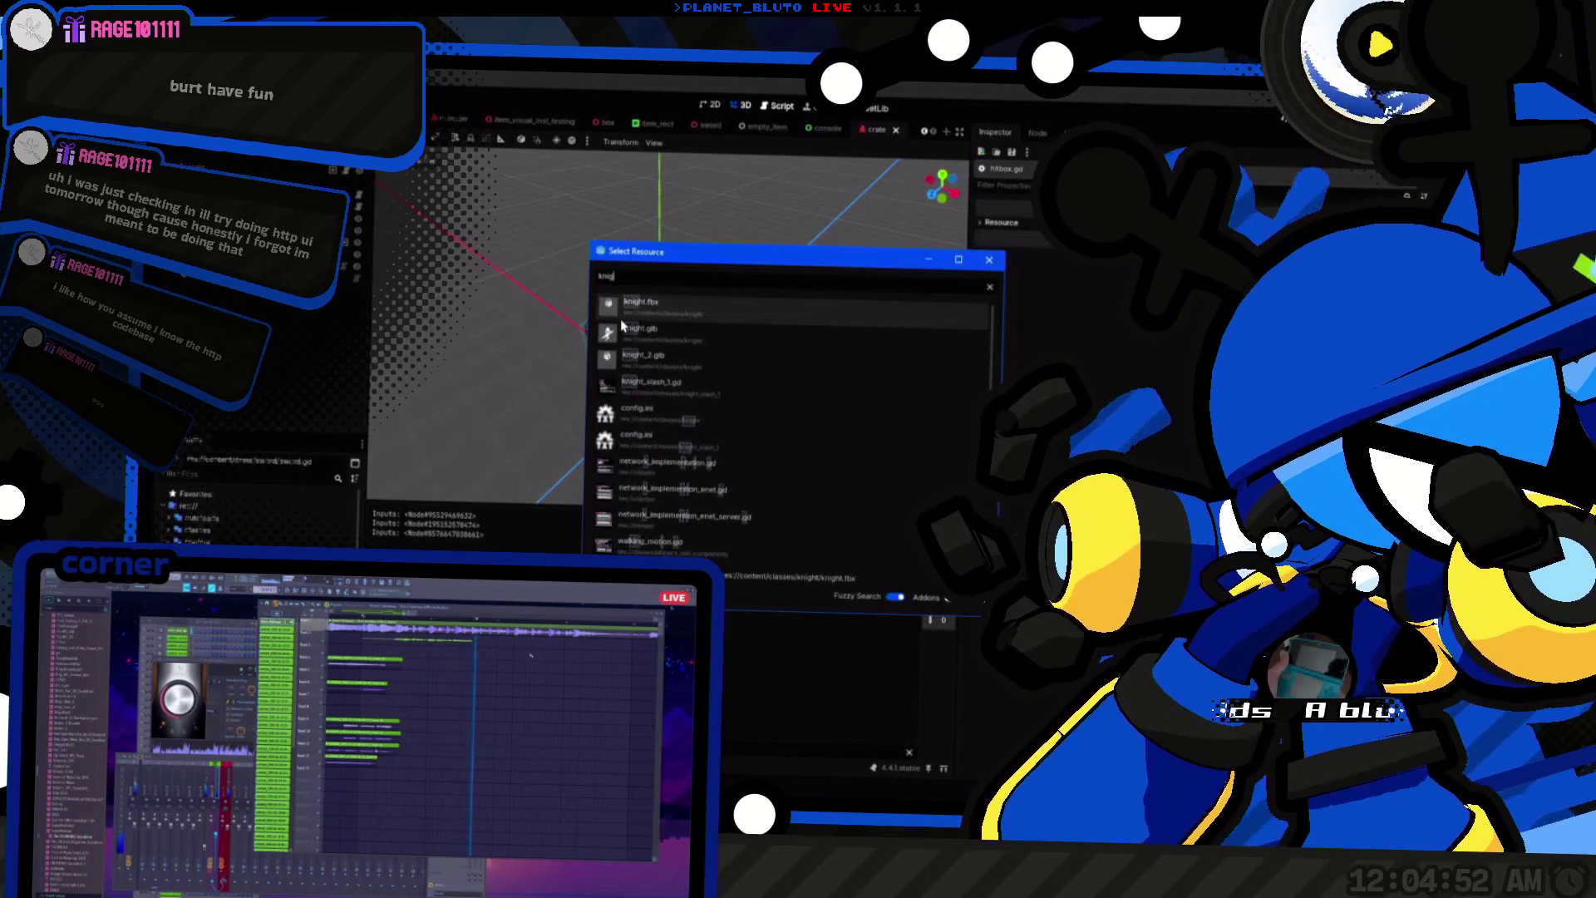
{"action": "double_click", "coordinate": [622, 329]}
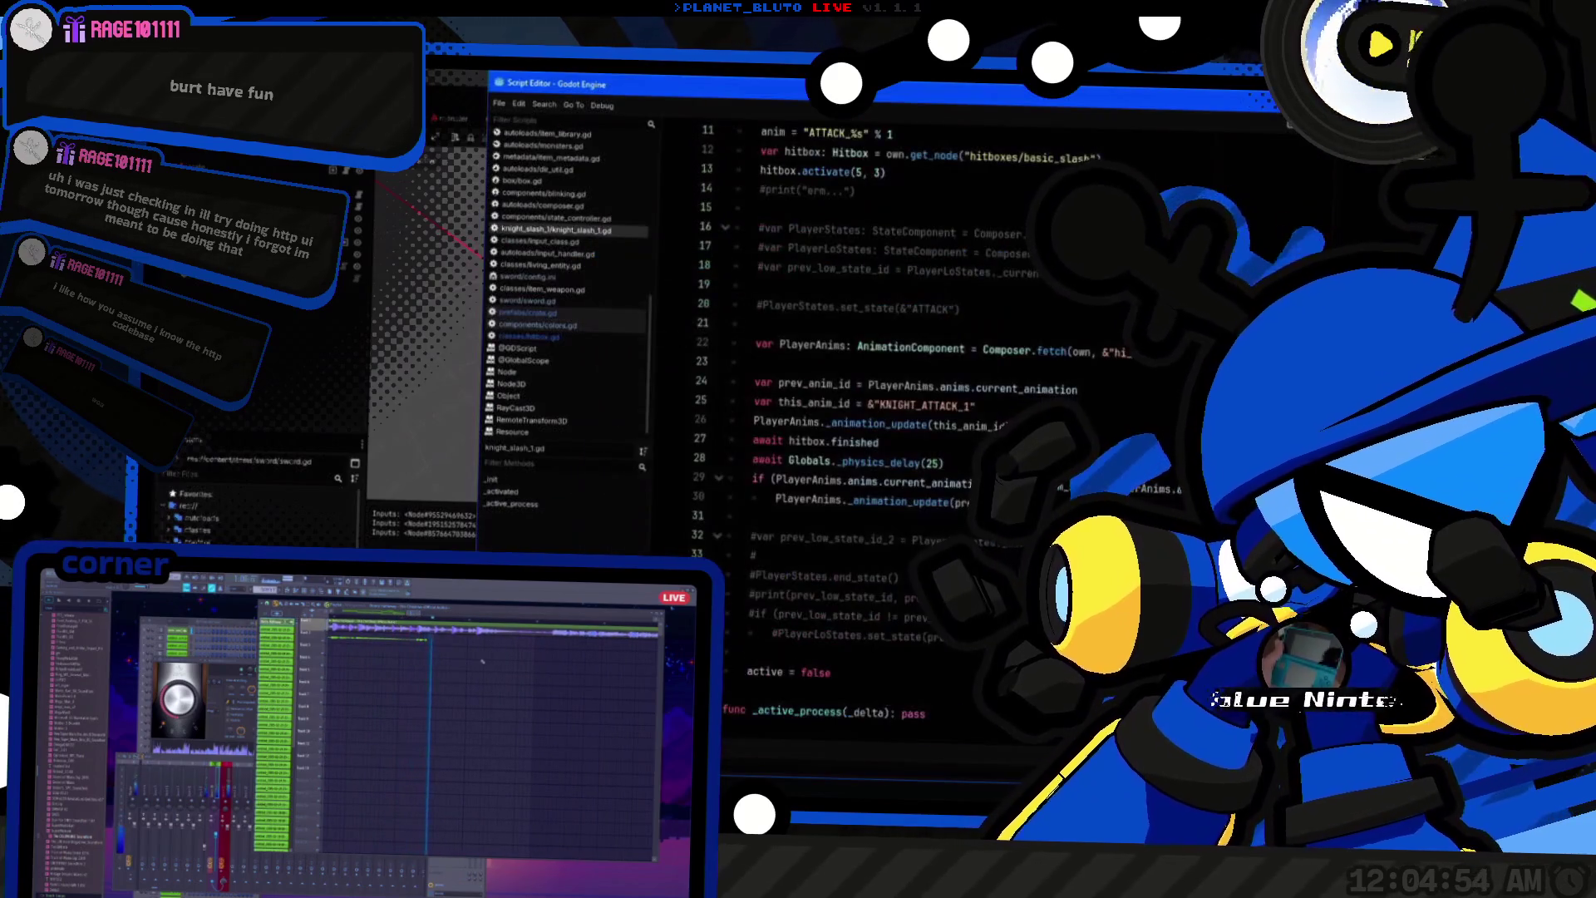
{"action": "left_click", "coordinate": [832, 481]}
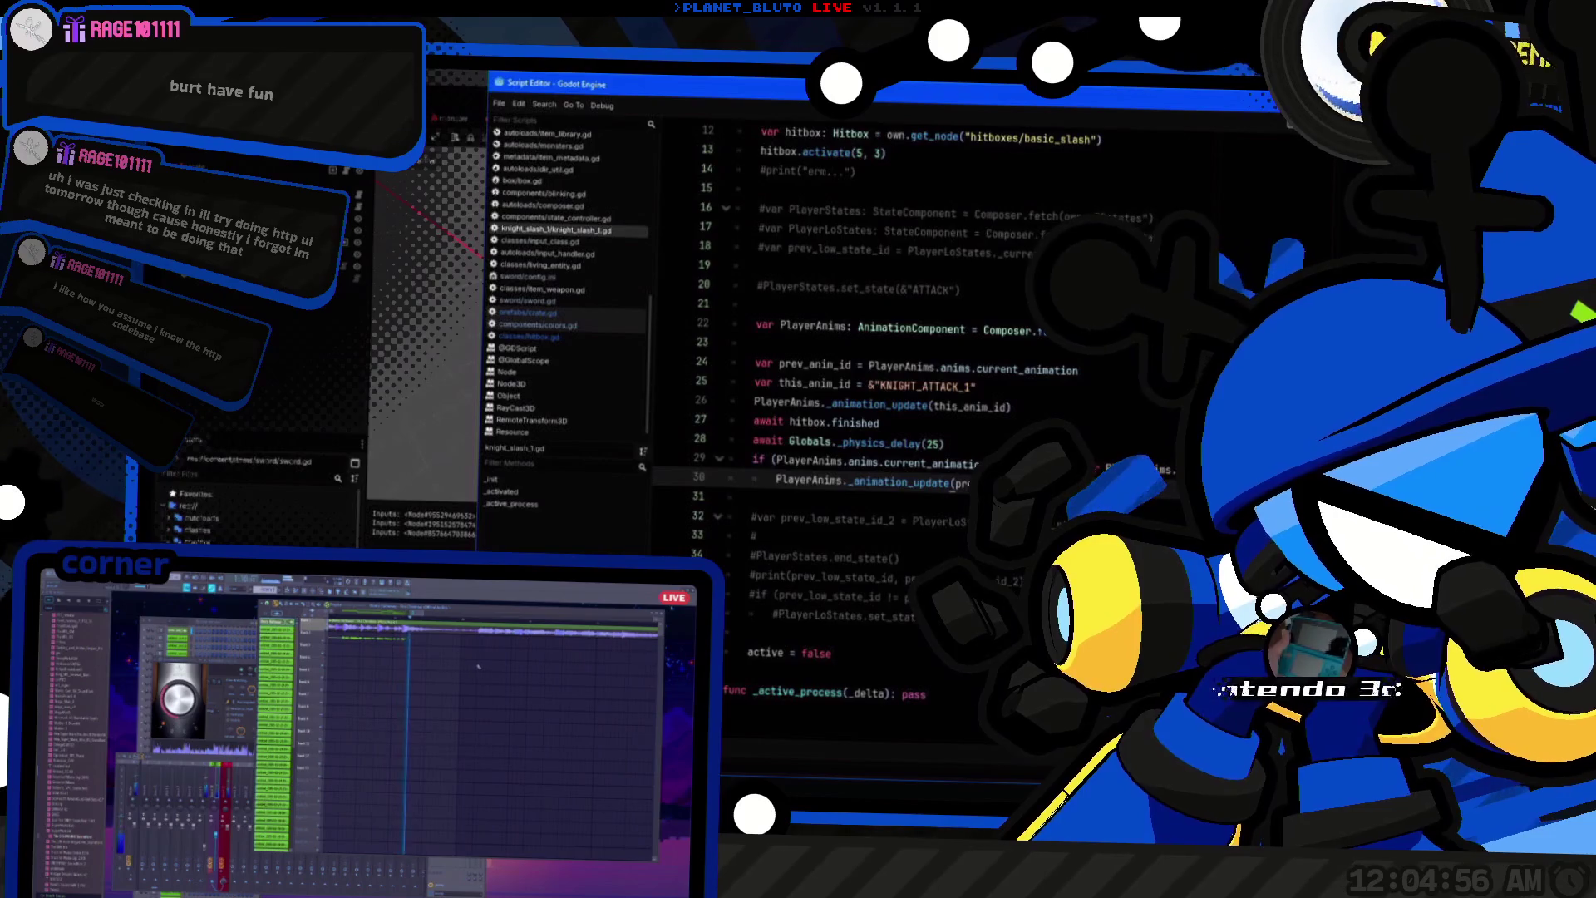
{"action": "left_click_drag", "start_coordinate": [831, 482], "coordinate": [731, 364]}
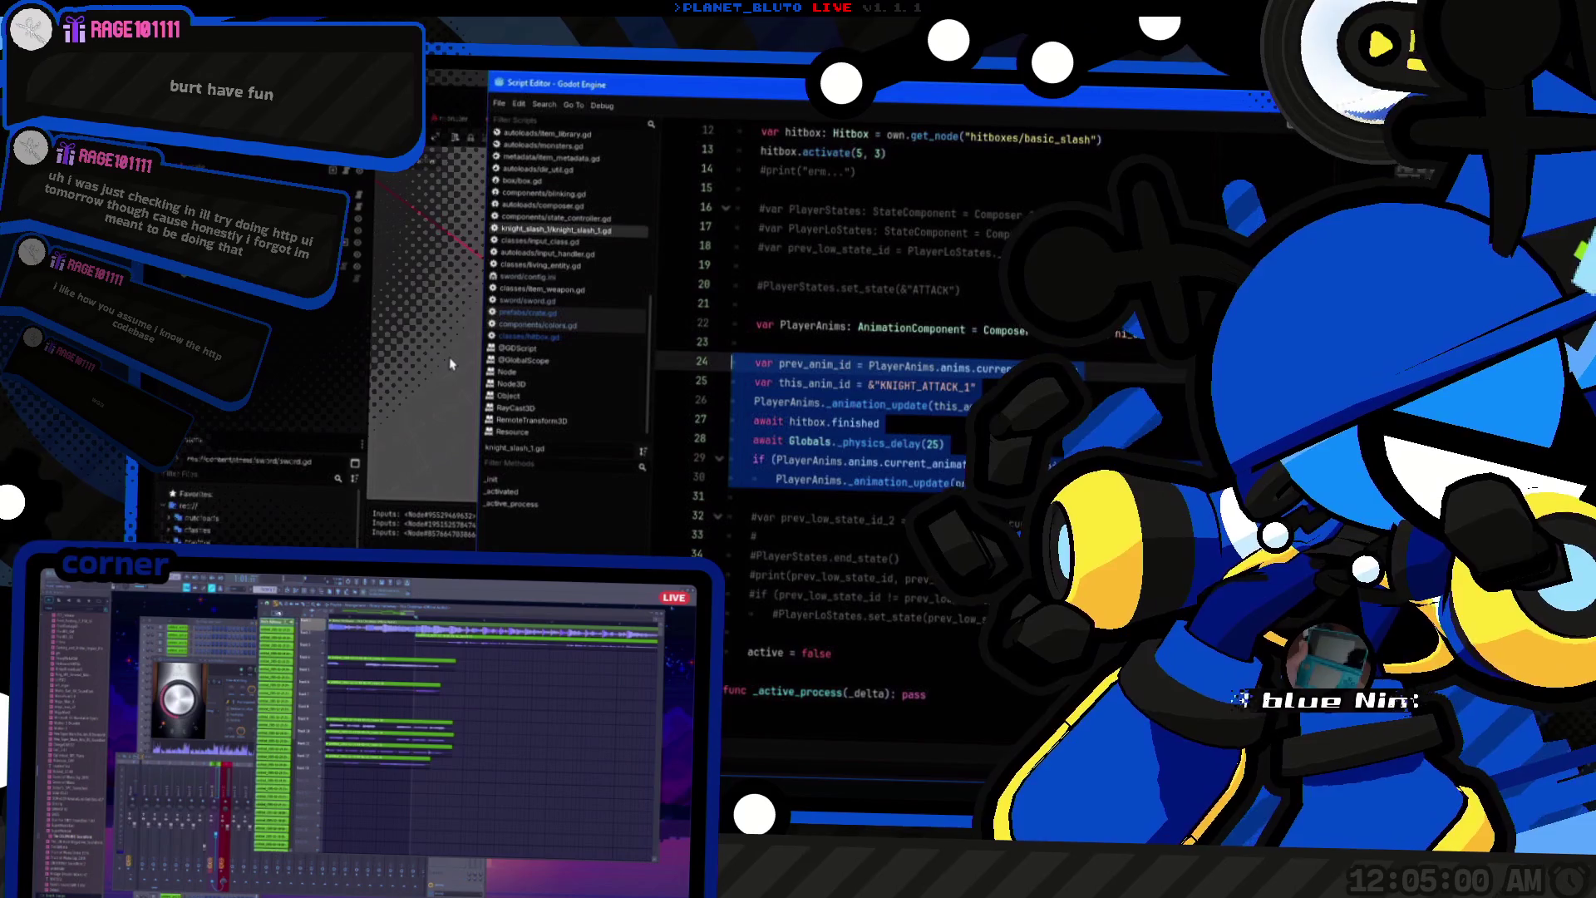
{"action": "key", "text": "Left"}
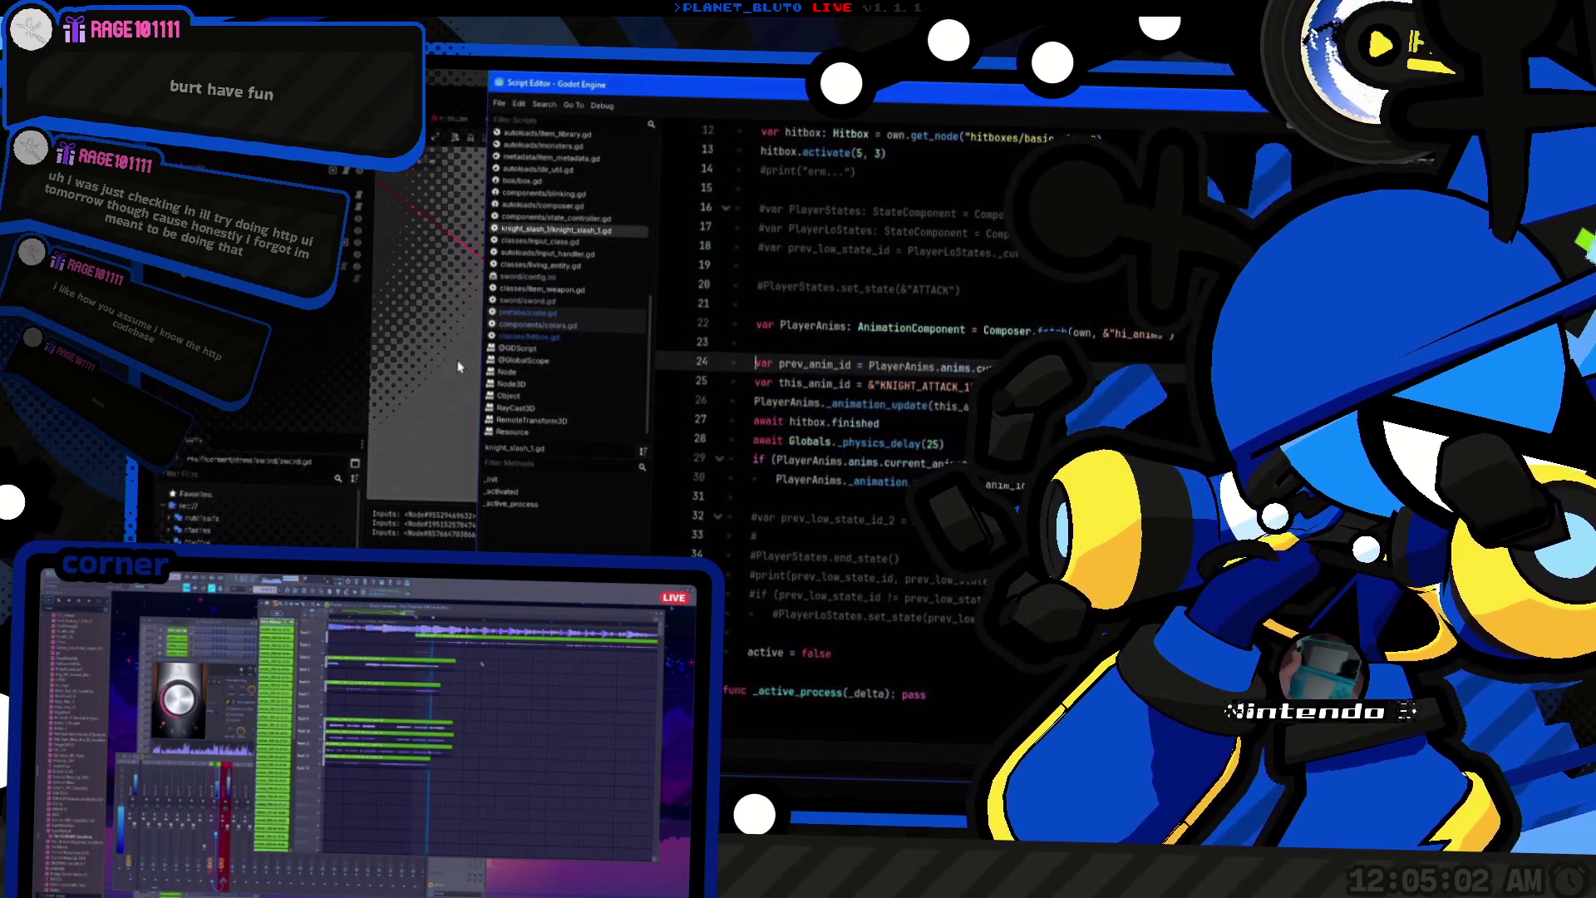
Step: Comment out the this_anim_id line and revert it, keeping &"KNIGHT_ATTACK_1", then reopen Quick Open
{"action": "key", "text": "alt+Tab"}
{"action": "key", "text": "shift+alt+o"}
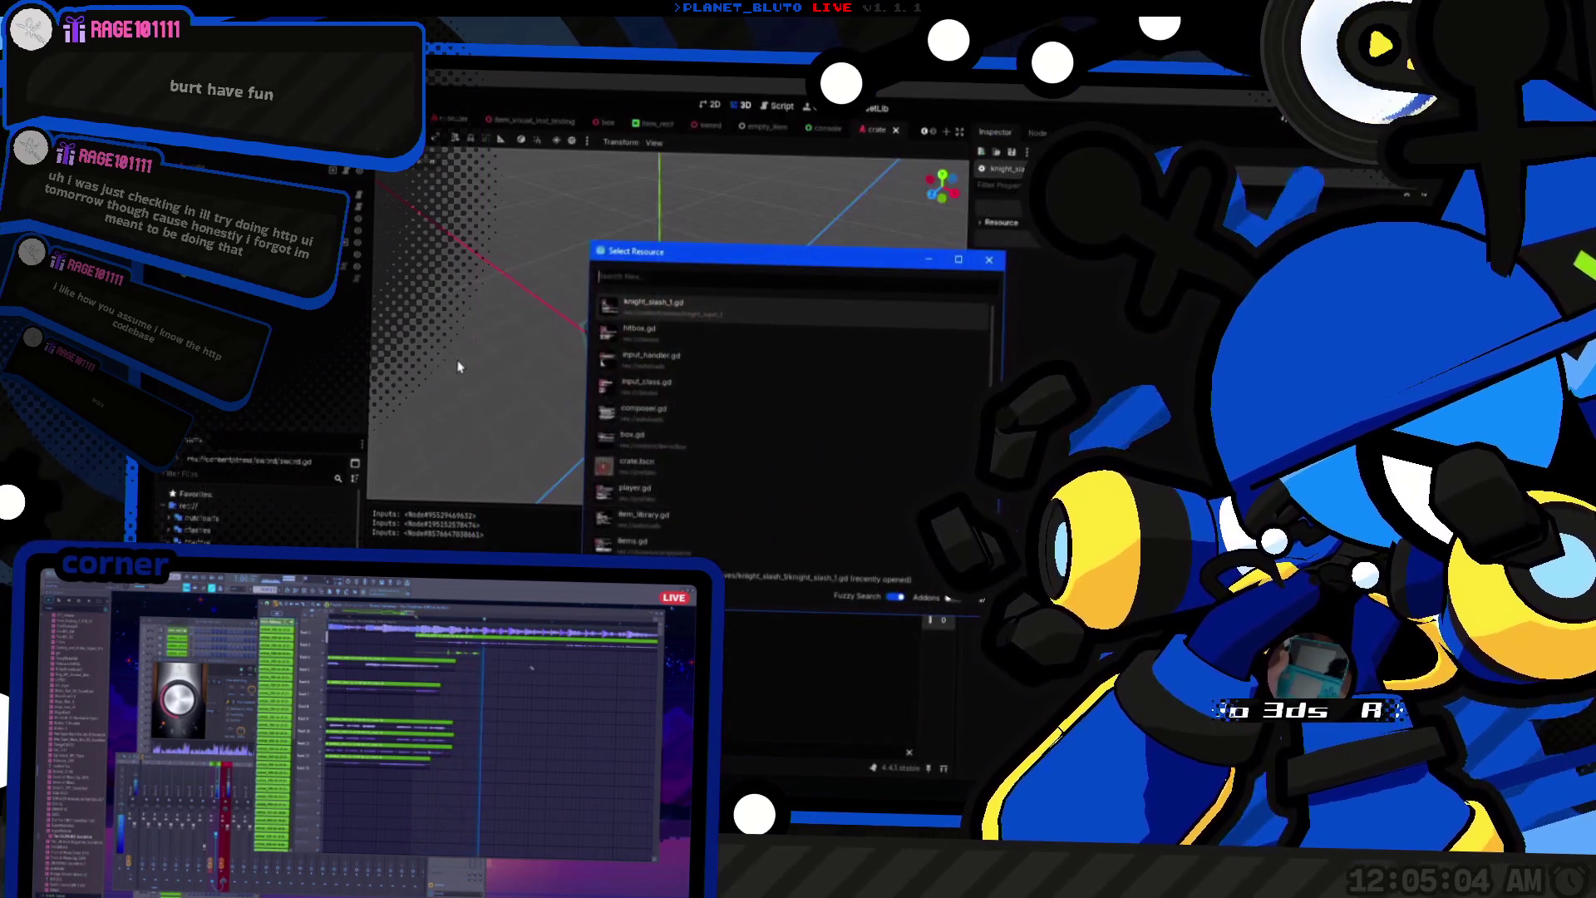
{"action": "key", "text": "Return"}
{"action": "key", "text": "alt+Tab"}
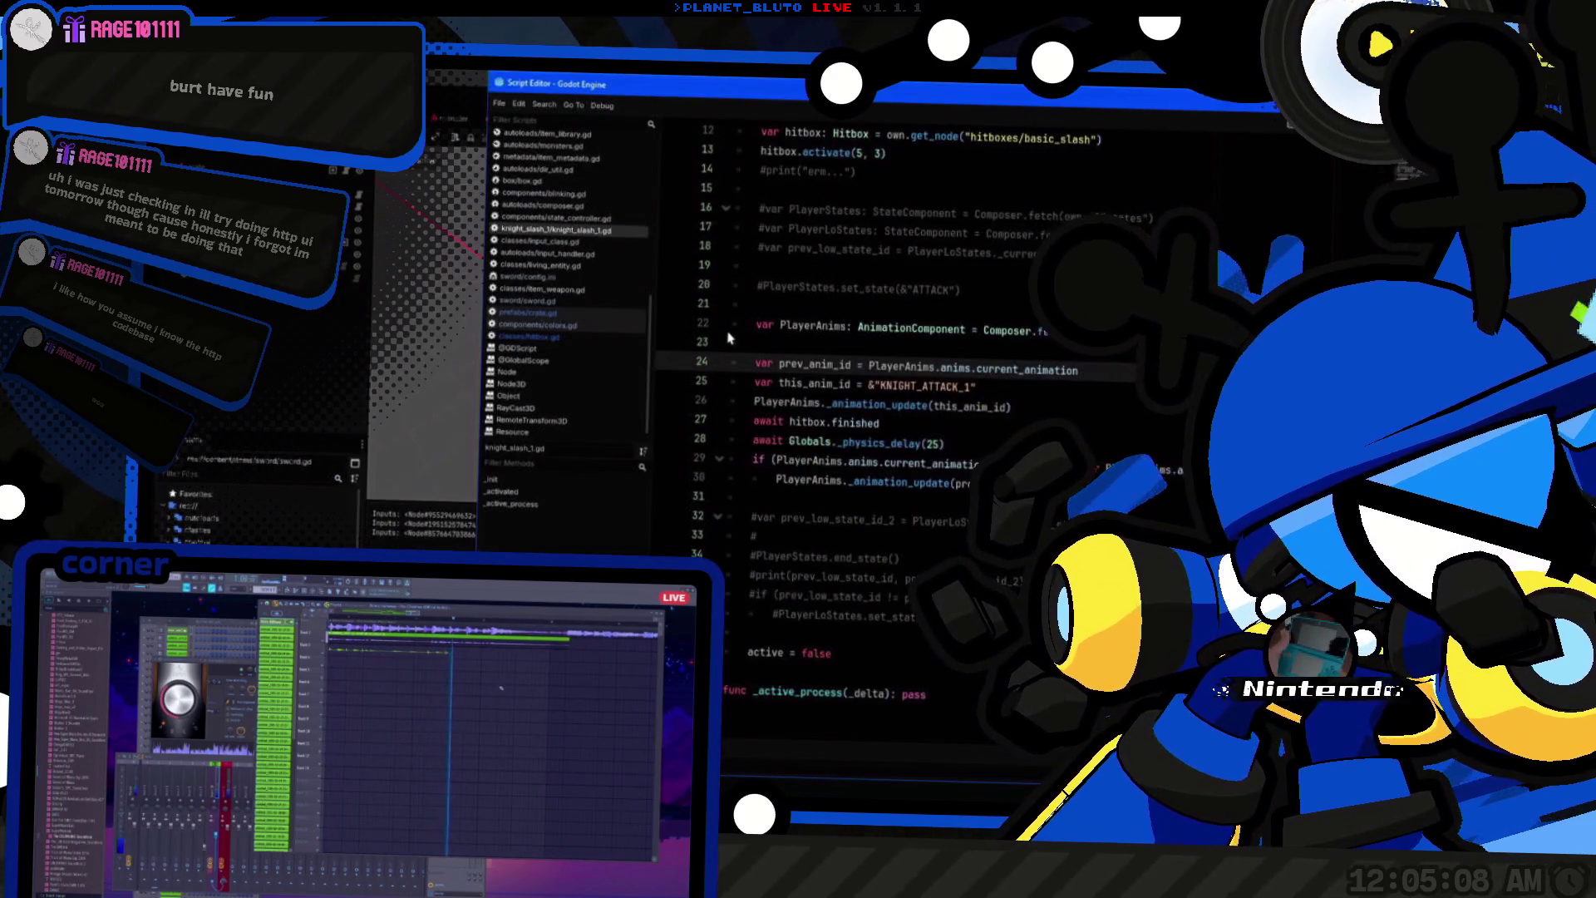
{"action": "key", "text": "Down"}
{"action": "key", "text": "Down"}
{"action": "key", "text": "End"}
{"action": "left_click", "coordinate": [1077, 411]}
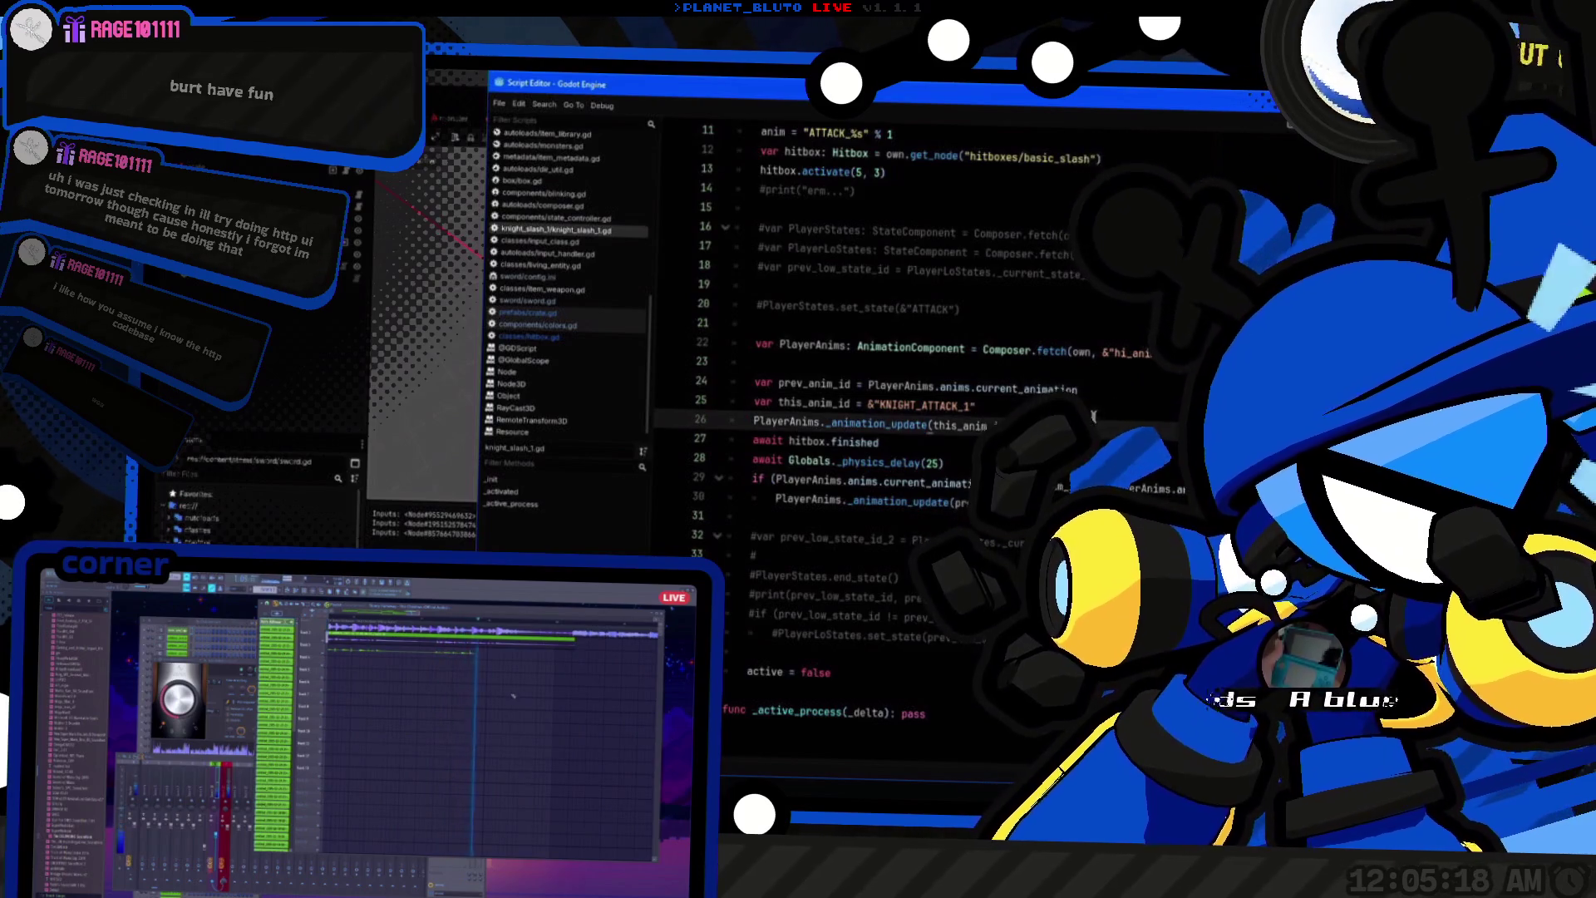
{"action": "type", "text": "#"}
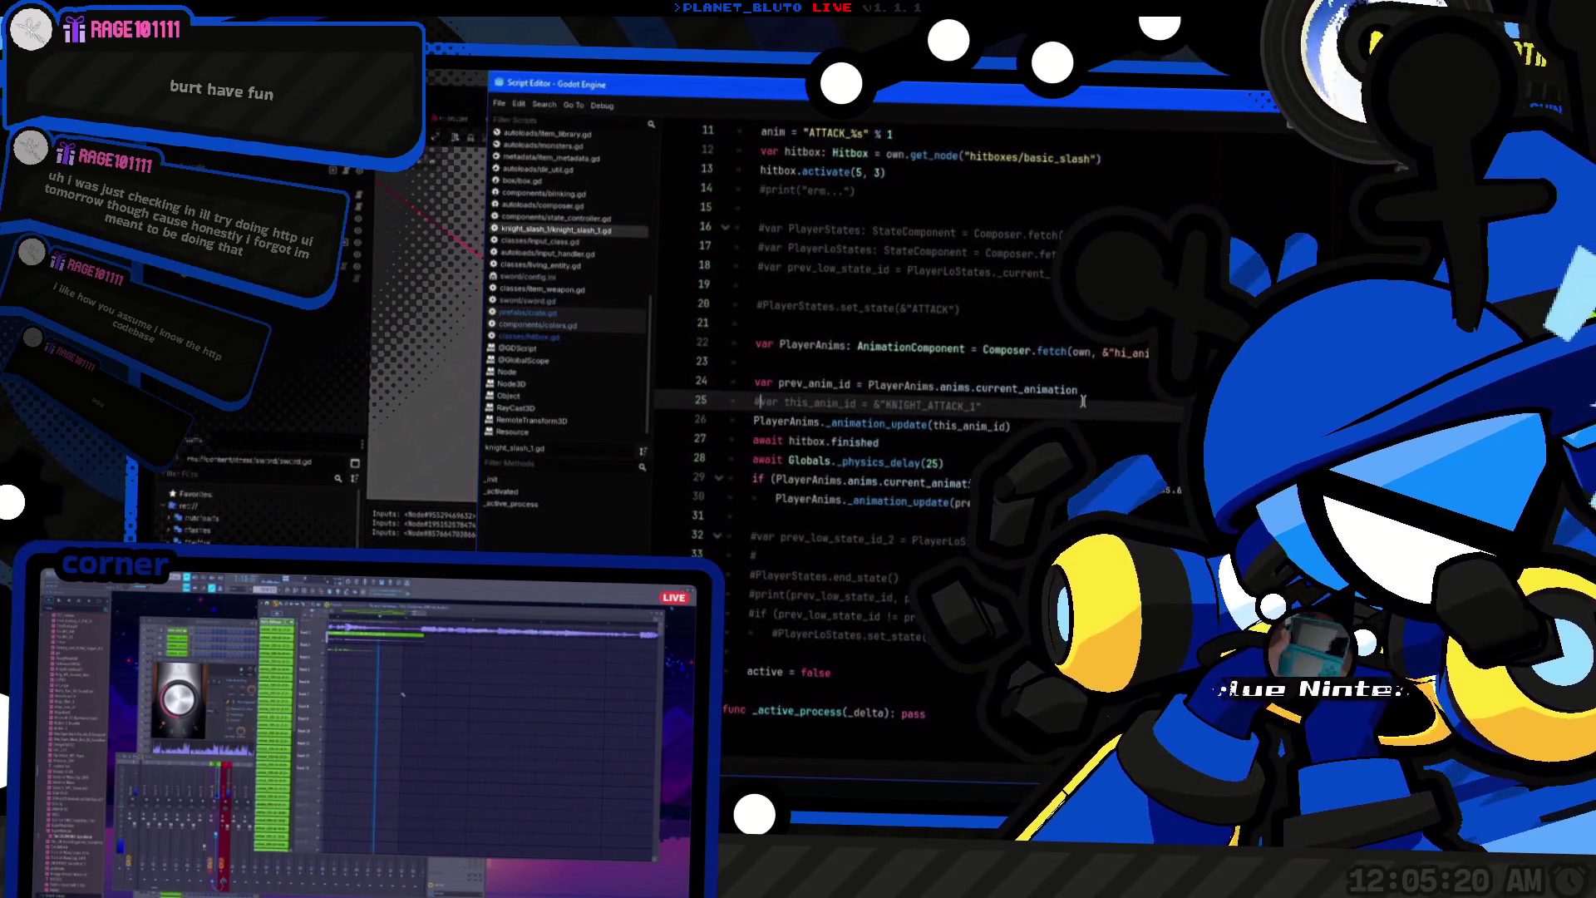
{"action": "key", "text": "BackSpace"}
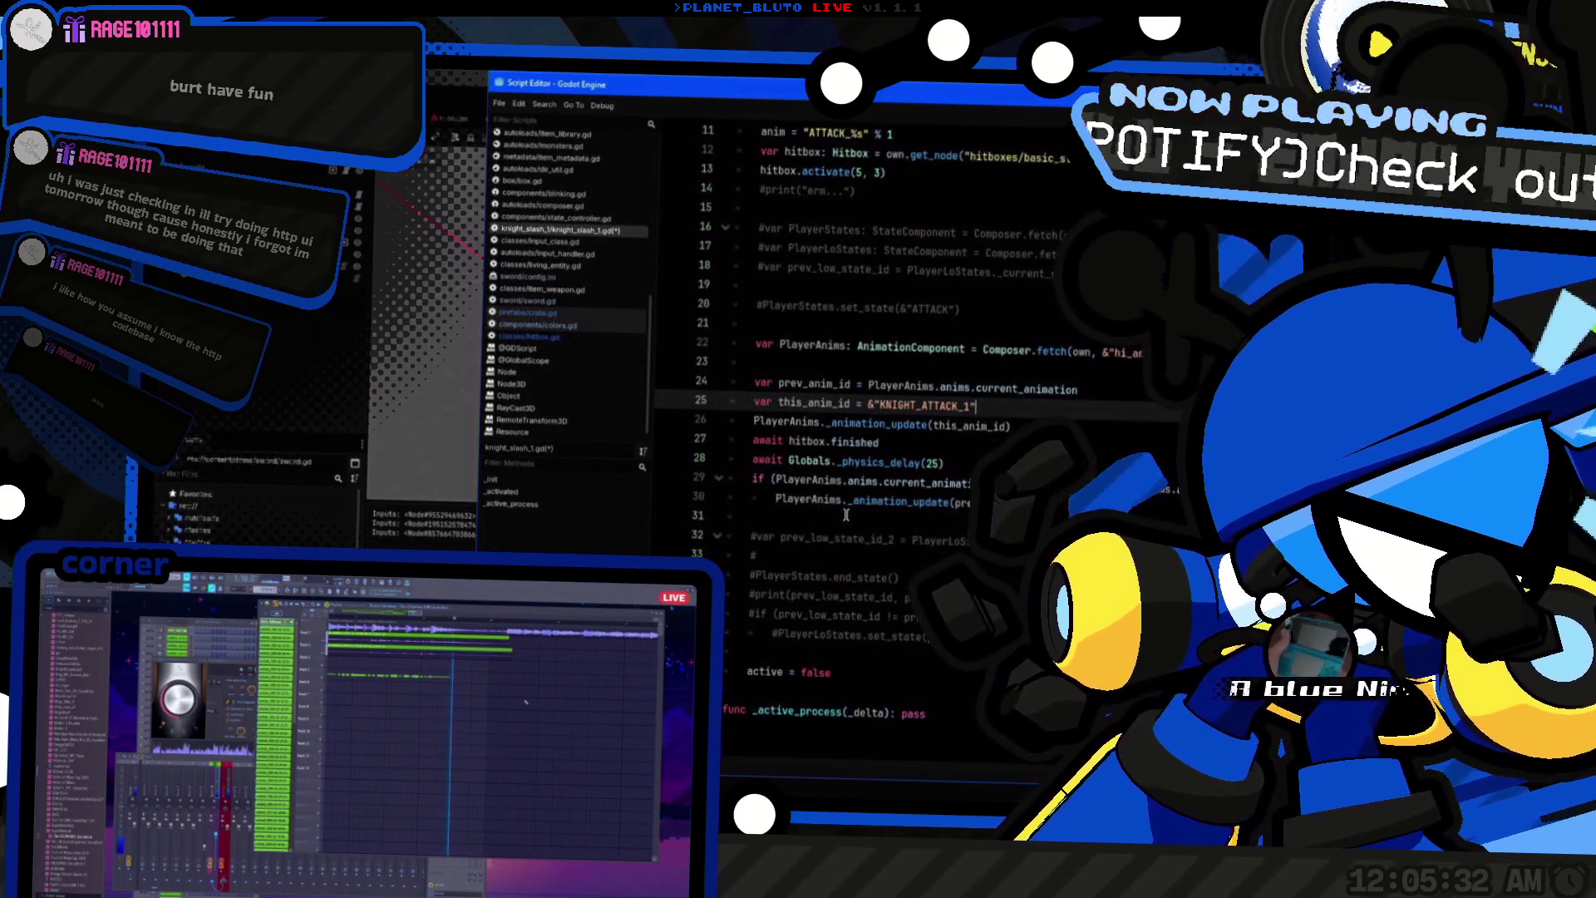
{"action": "type", "text": "%"}
{"action": "key", "text": "BackSpace"}
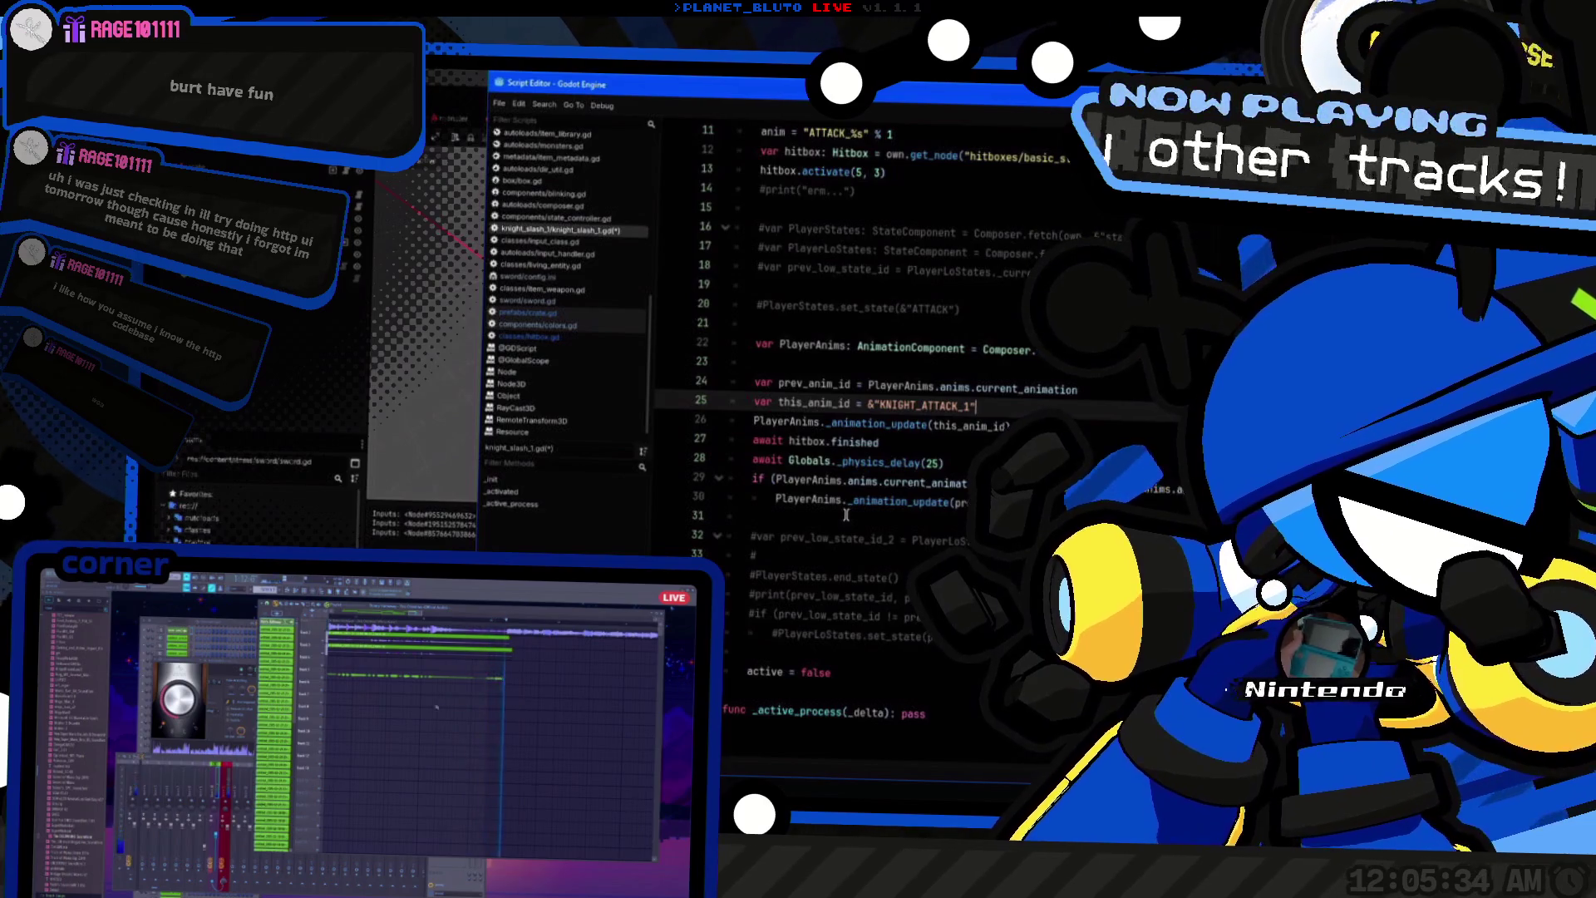
{"action": "key", "text": "alt+shift+o"}
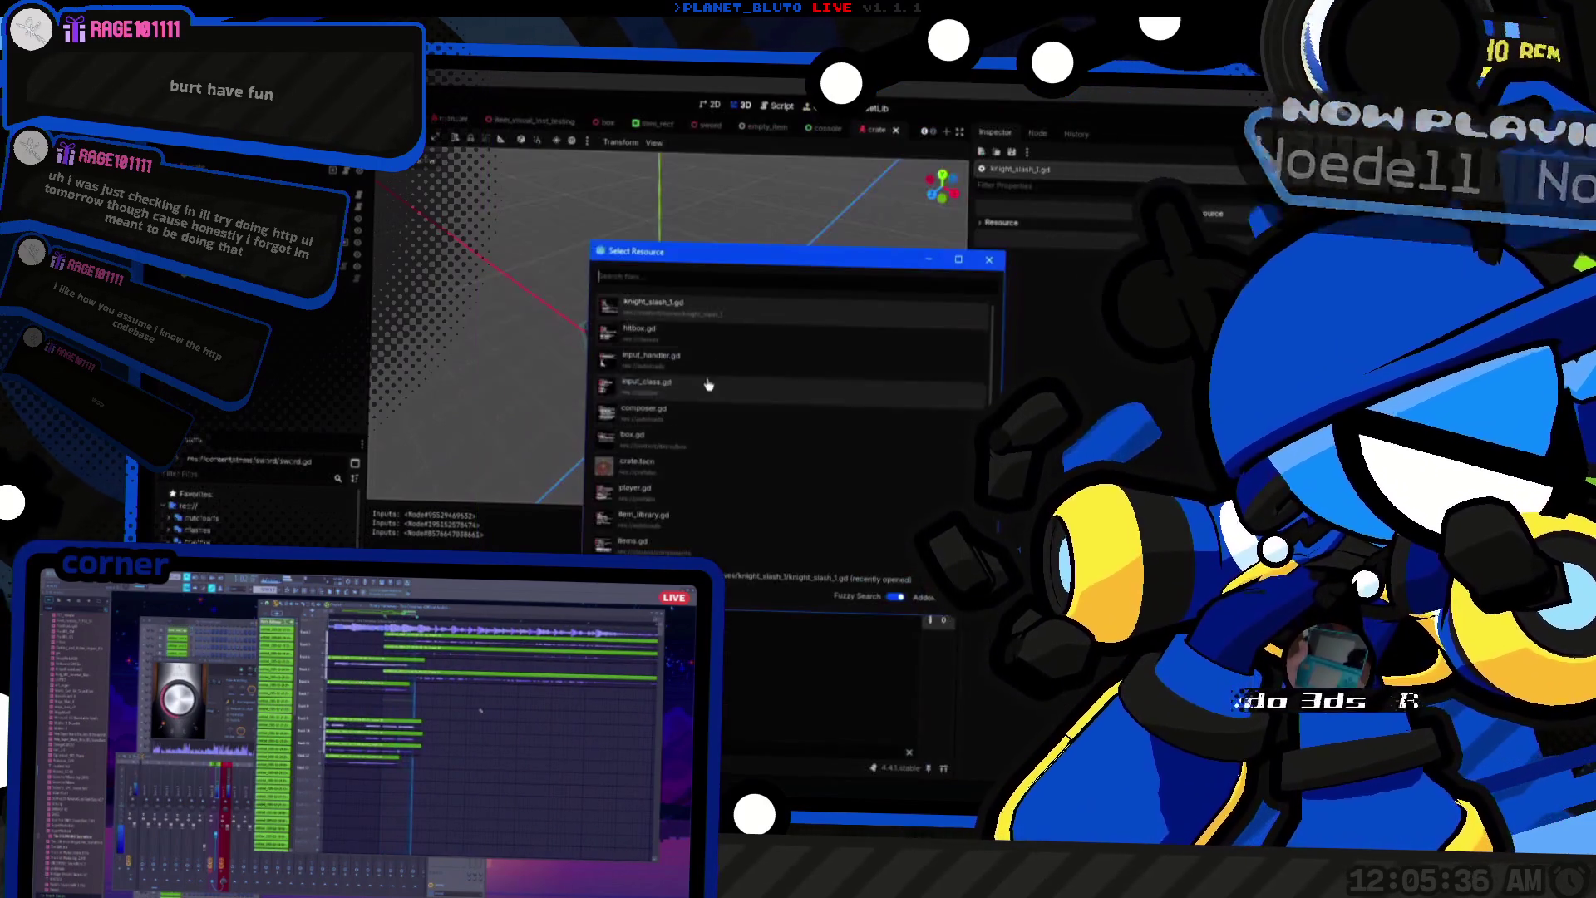
Step: Open box.gd via Quick Open and walk the character among the placed red crates in the running game
{"action": "type", "text": "box"}
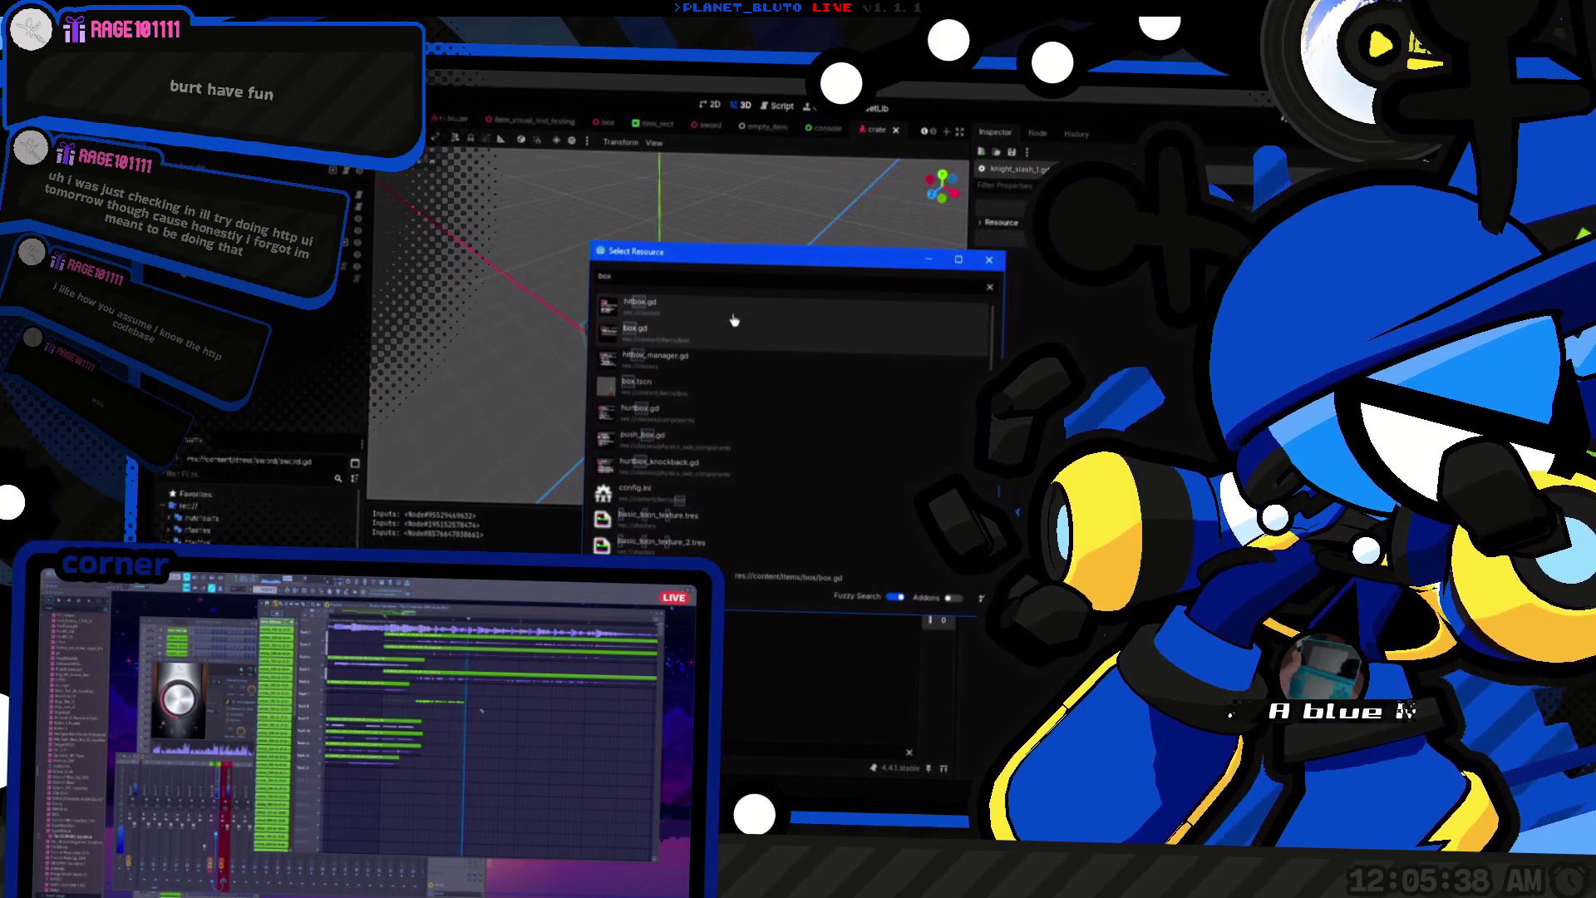
{"action": "key", "text": "Return"}
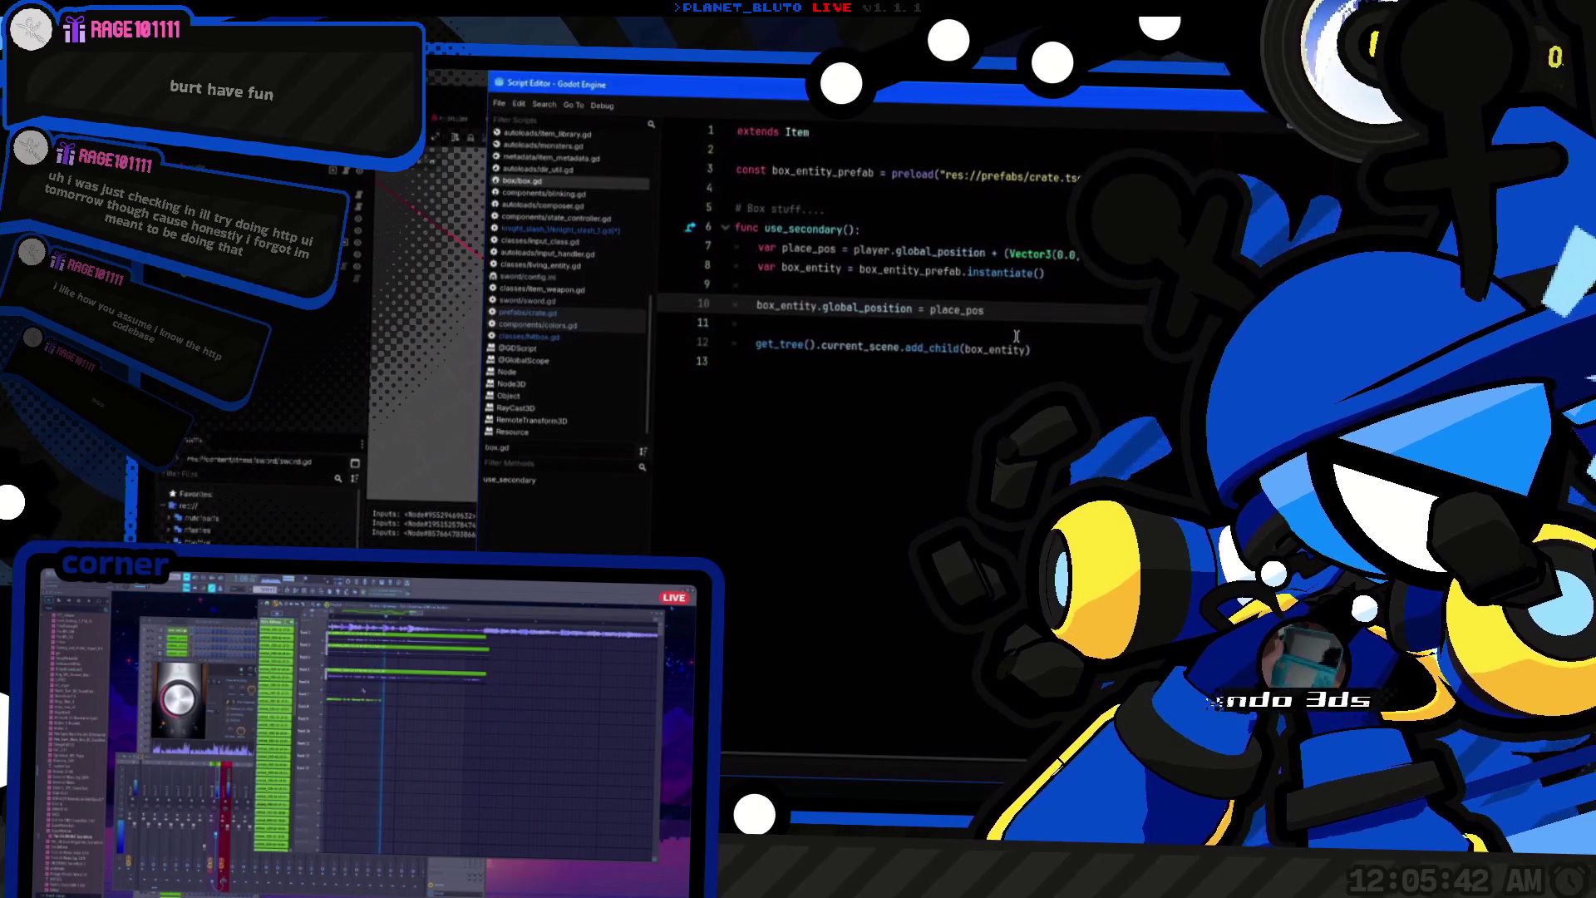
{"action": "key", "text": "alt+Tab"}
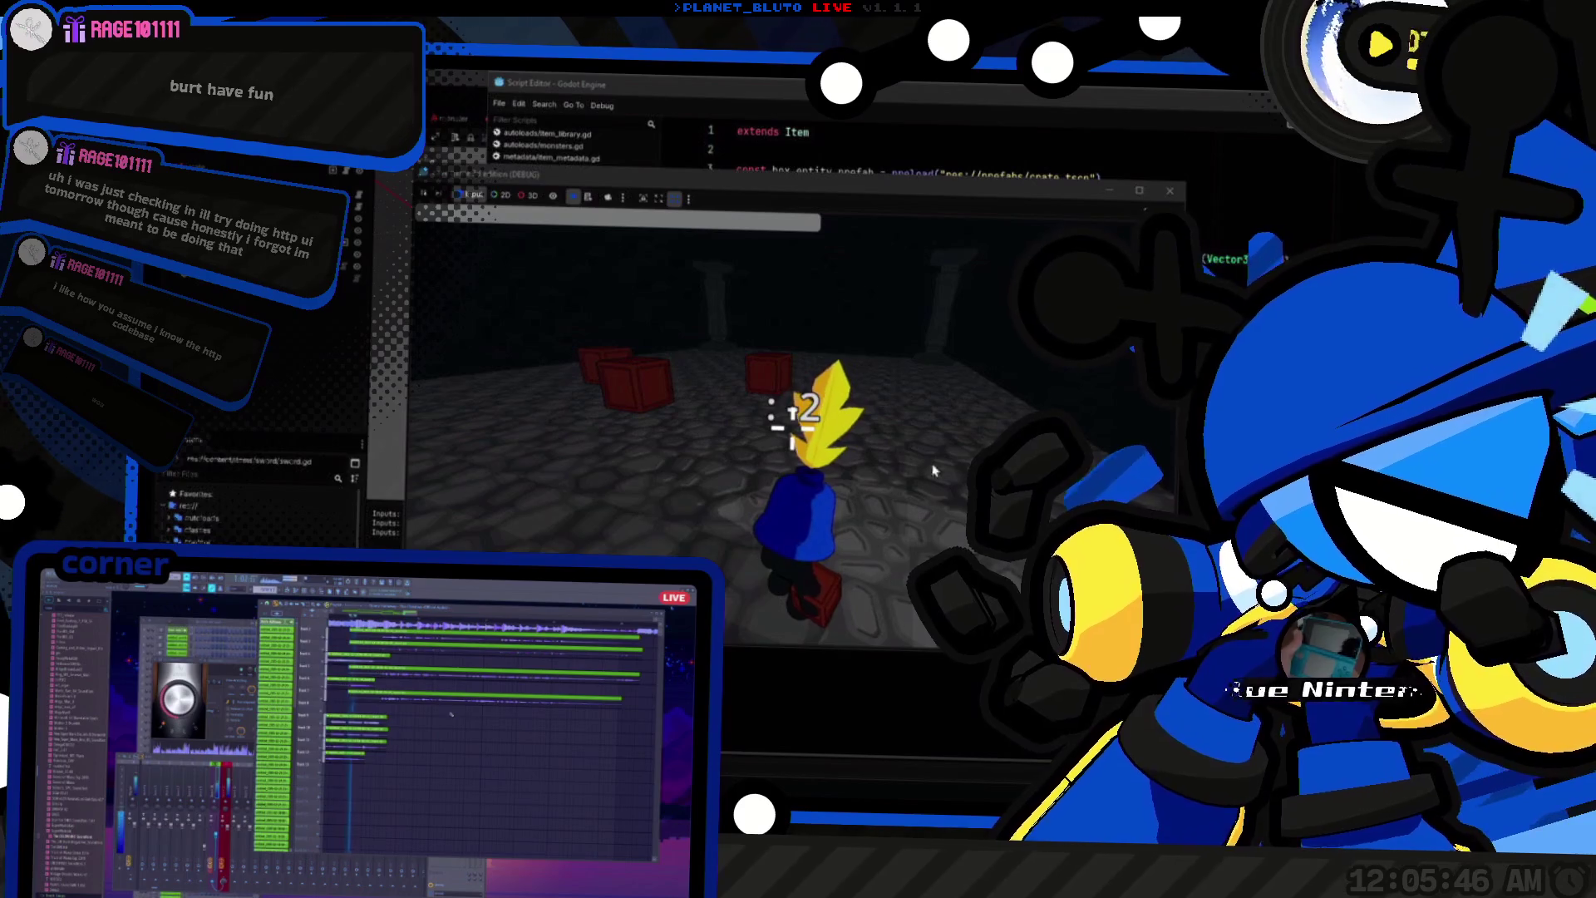
{"action": "key", "text": "a"}
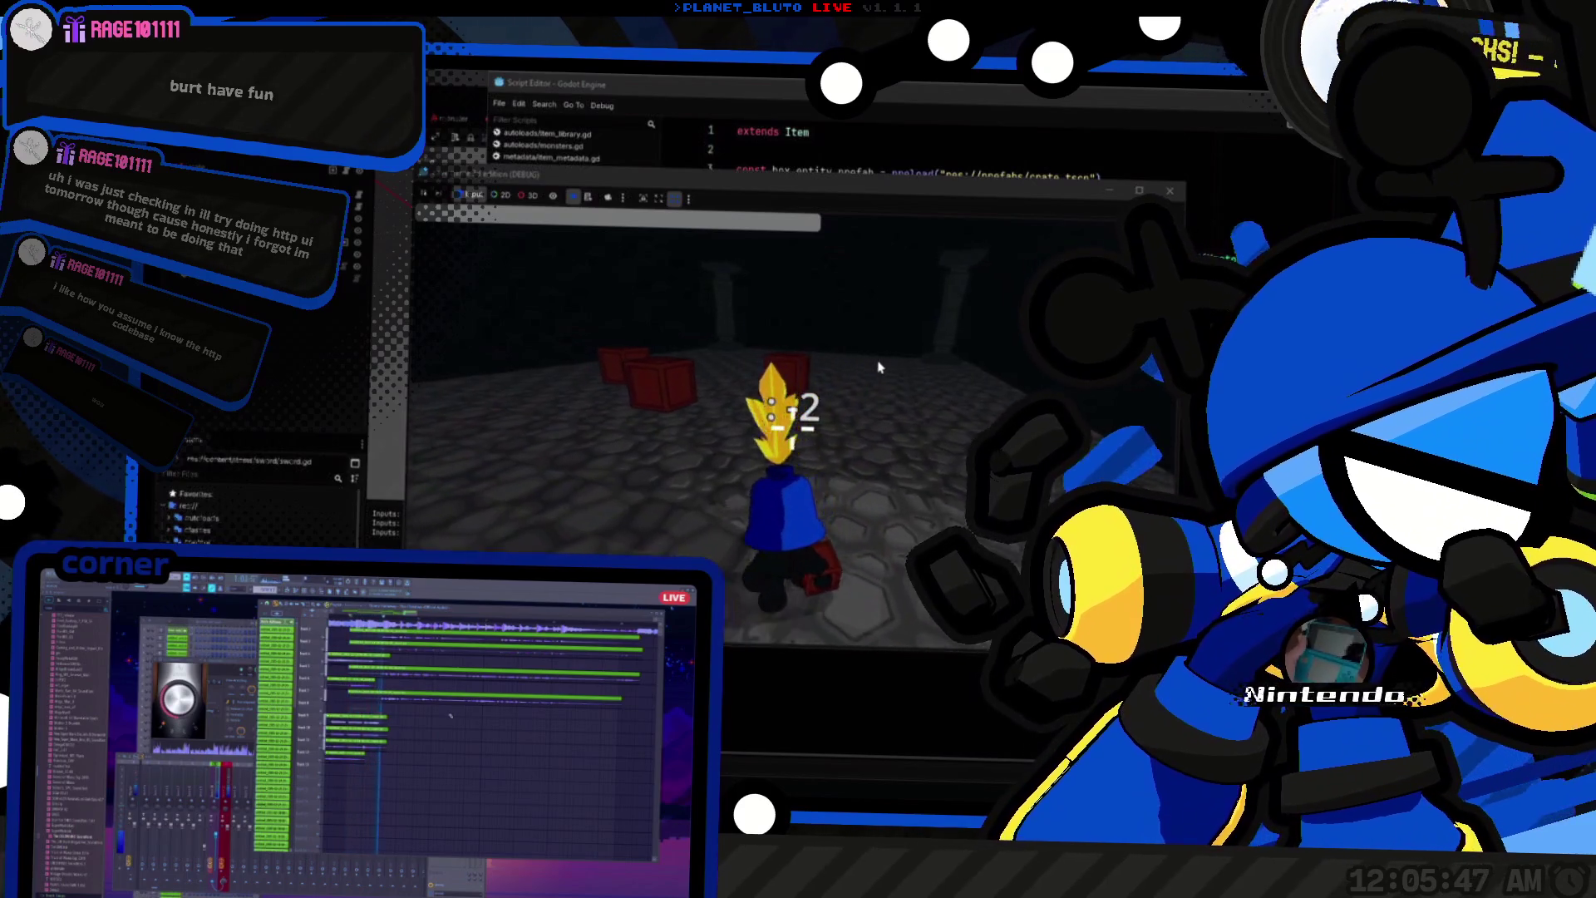
{"action": "key", "text": "w"}
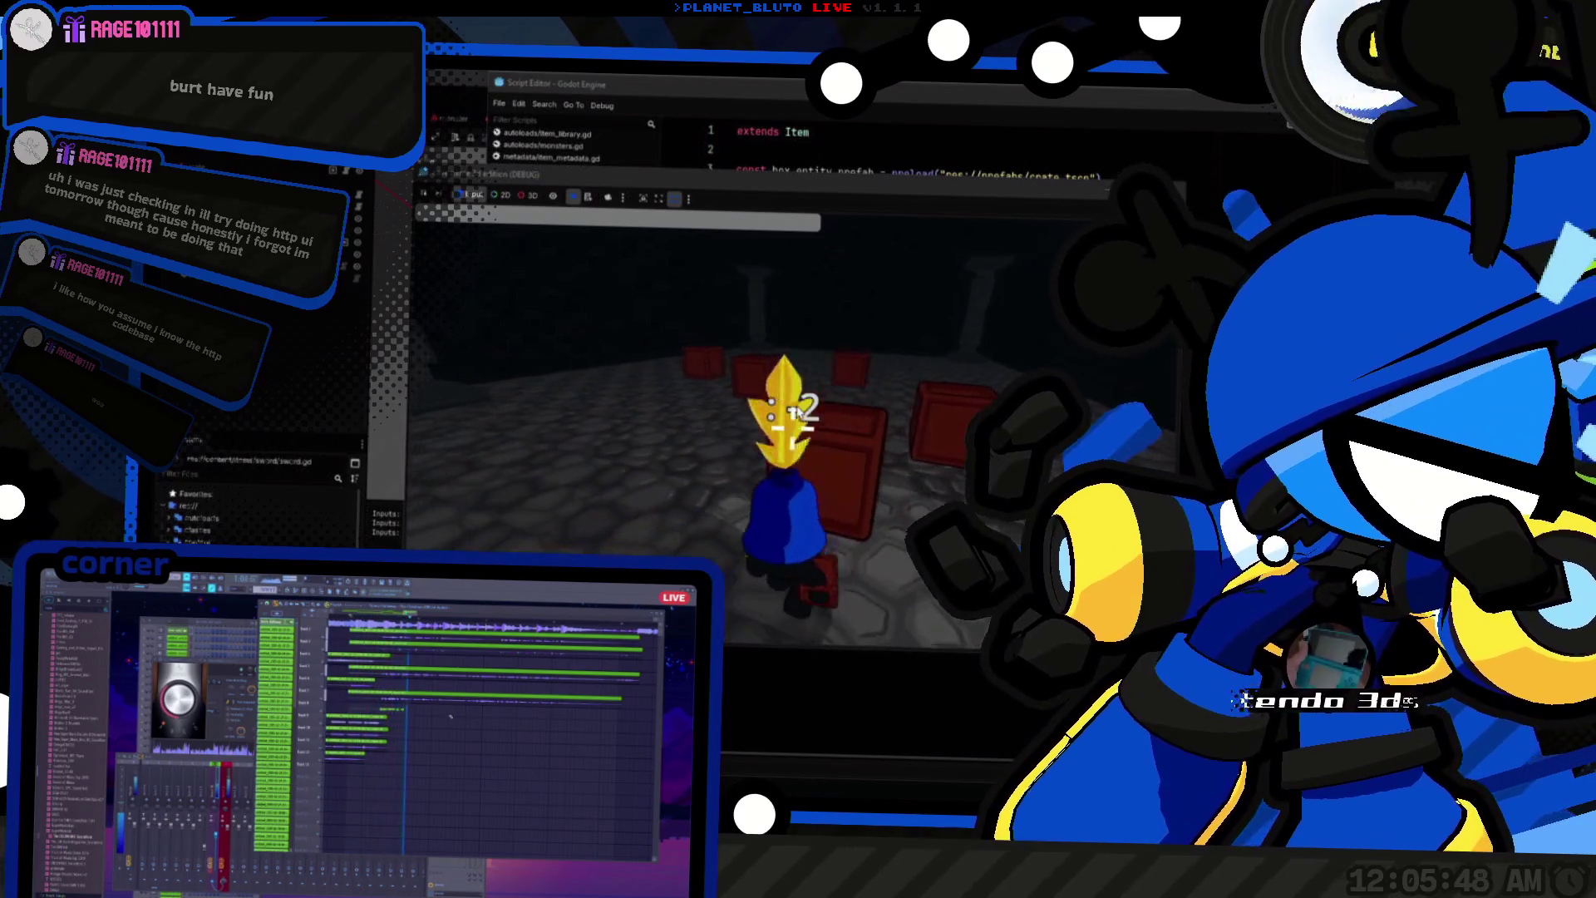
{"action": "key", "text": "d"}
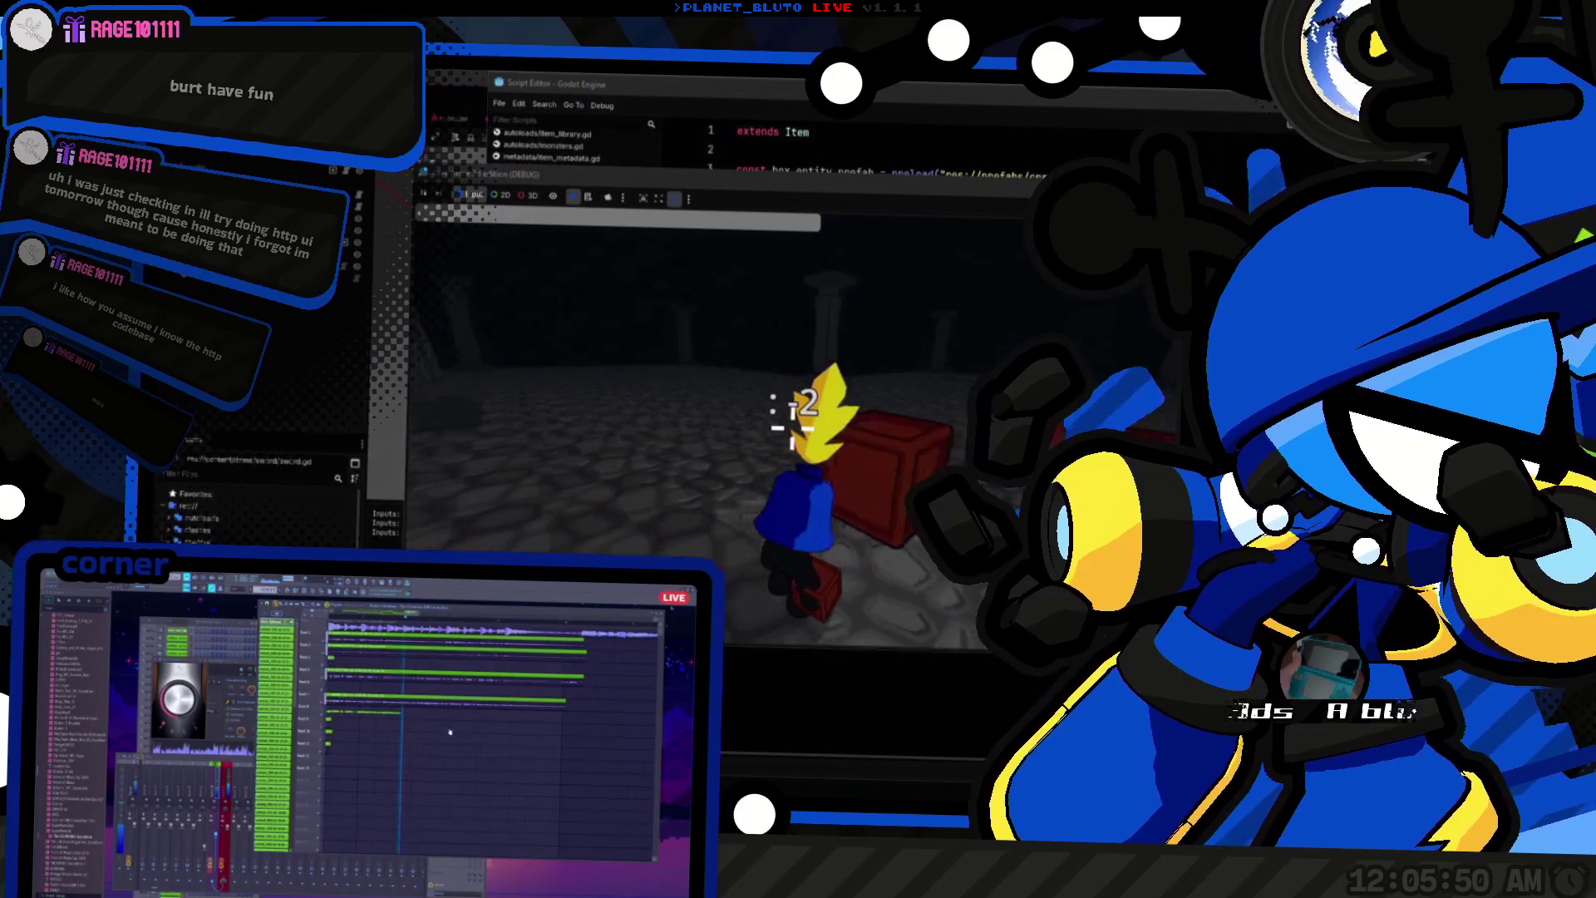
{"action": "key", "text": "w"}
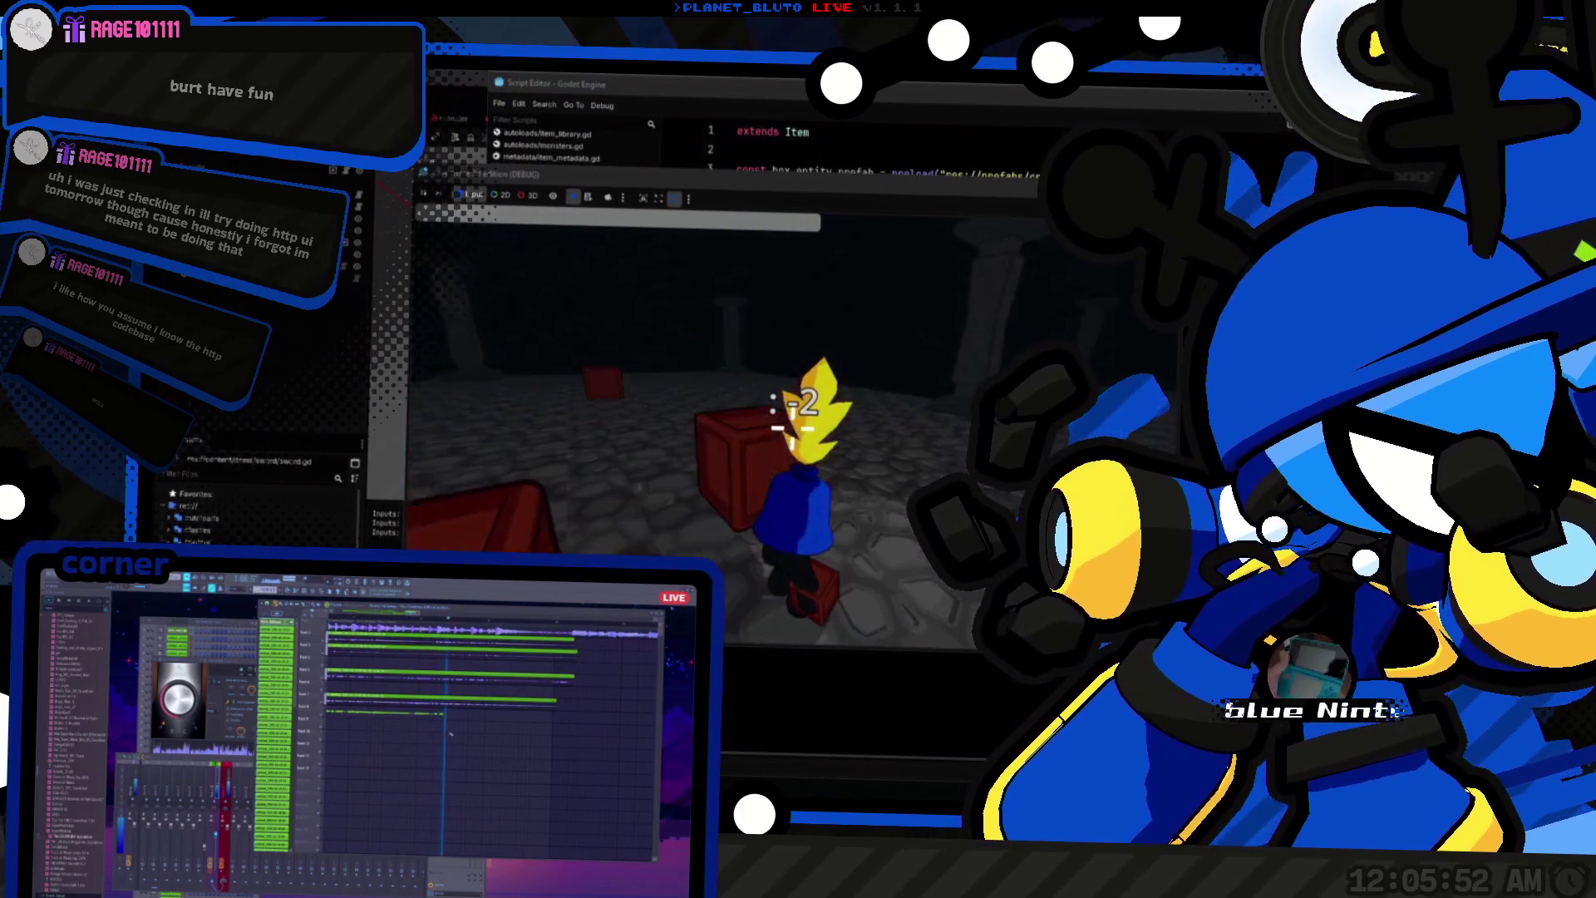
{"action": "key", "text": "a"}
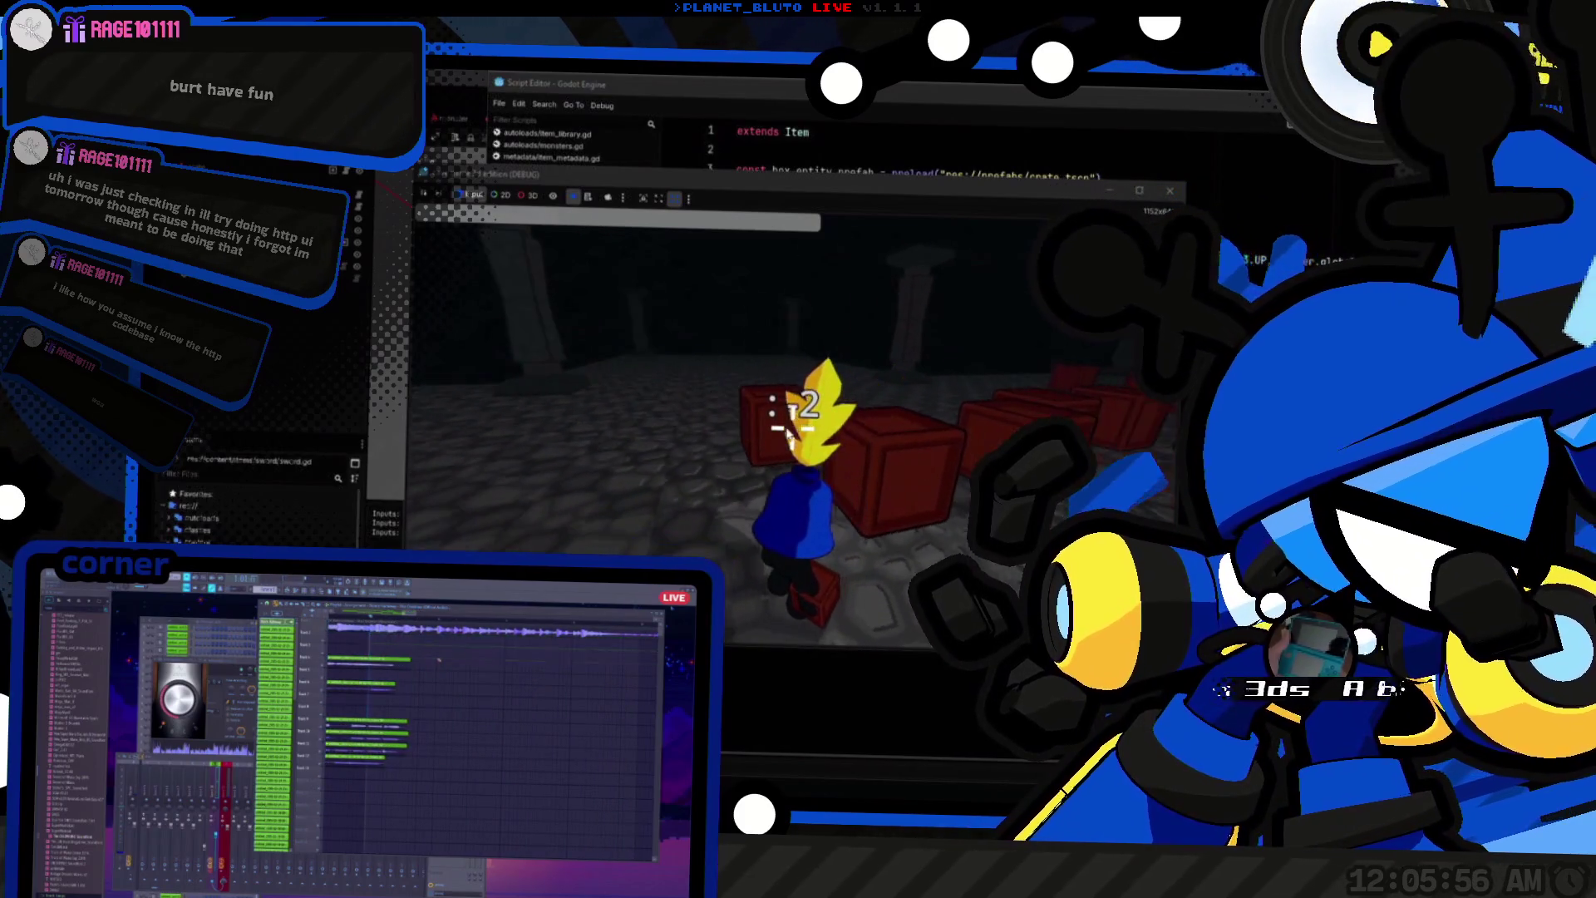
{"action": "key", "text": "alt+Tab"}
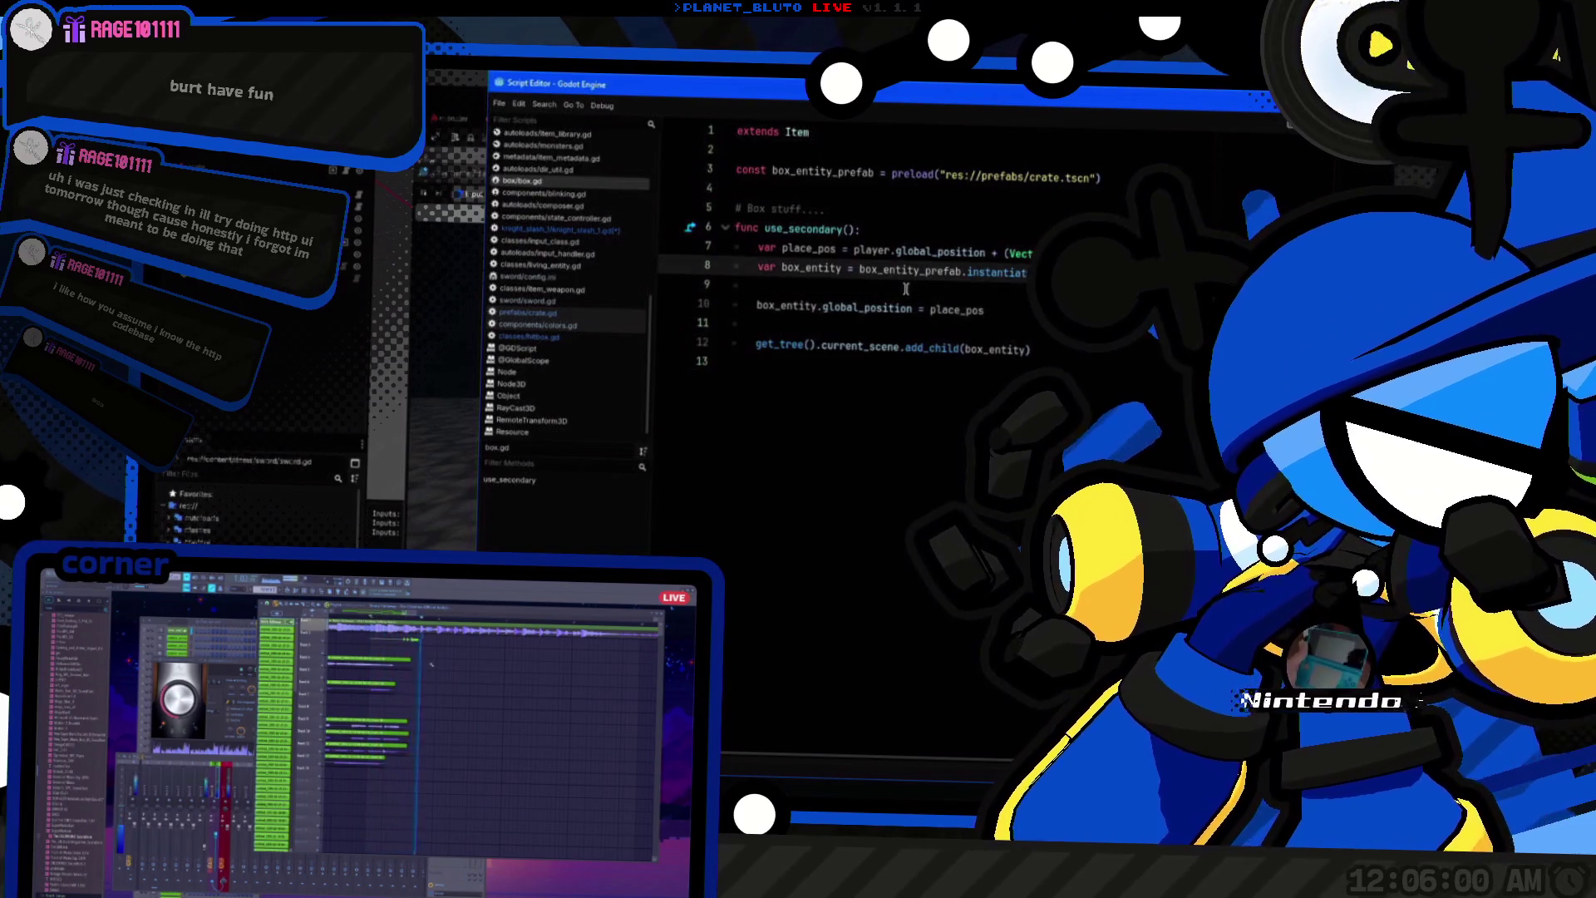
Step: Add a box_entity.knockback() call after line 10, dropping the player rotation argument
{"action": "key", "text": "Home"}
{"action": "key", "text": "End"}
{"action": "key", "text": "Return"}
{"action": "type", "text": "box_entity.knockback(pla"}
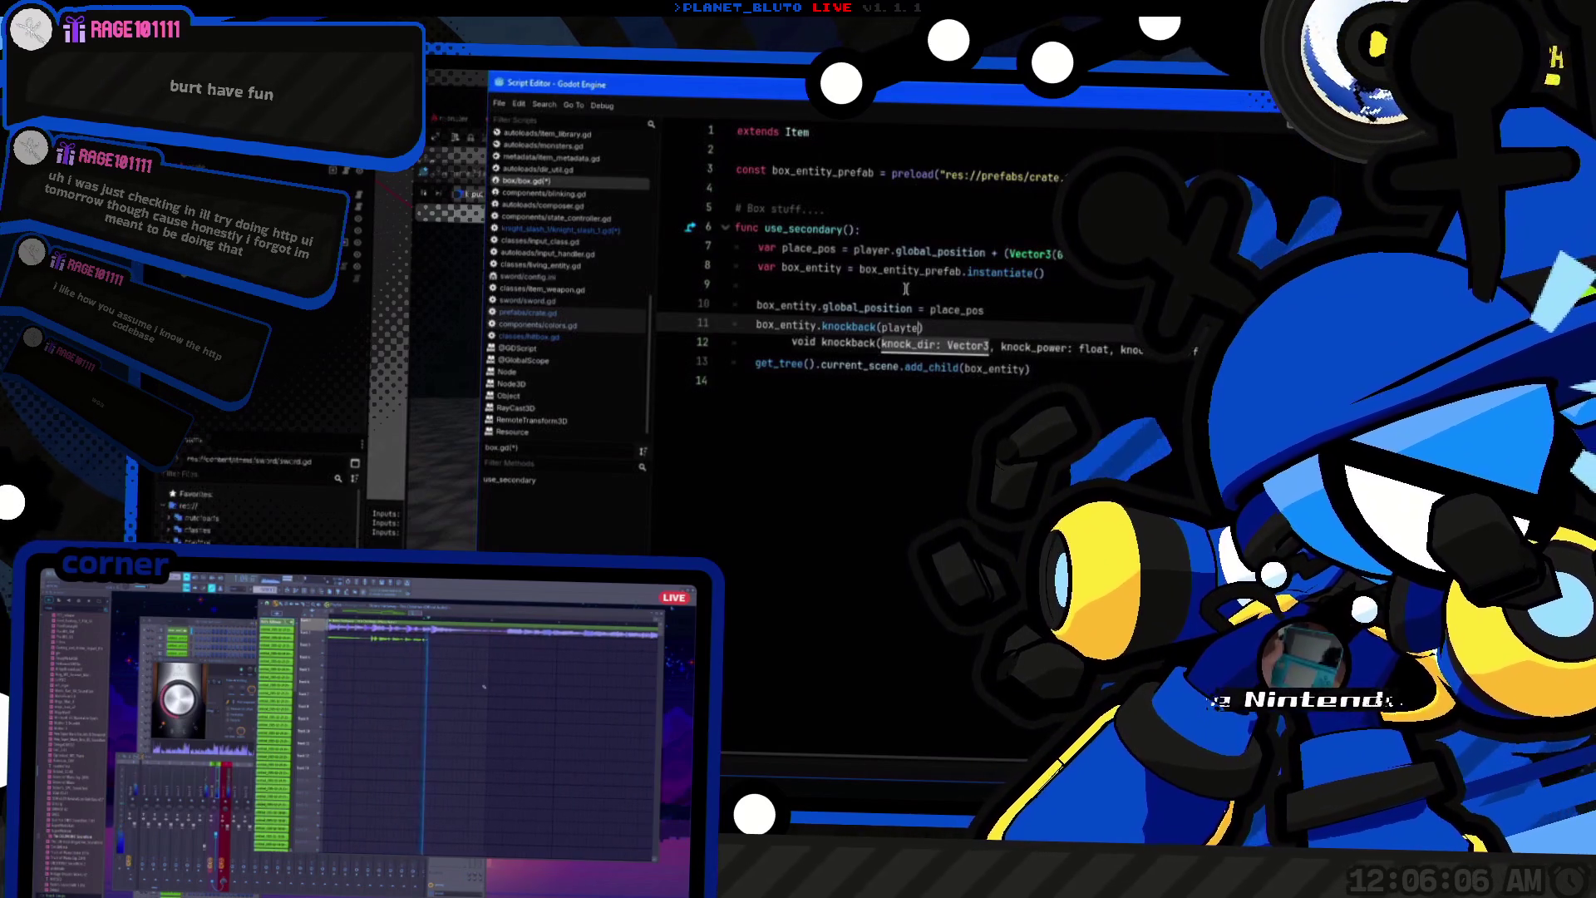
{"action": "type", "text": "yer.global_r"}
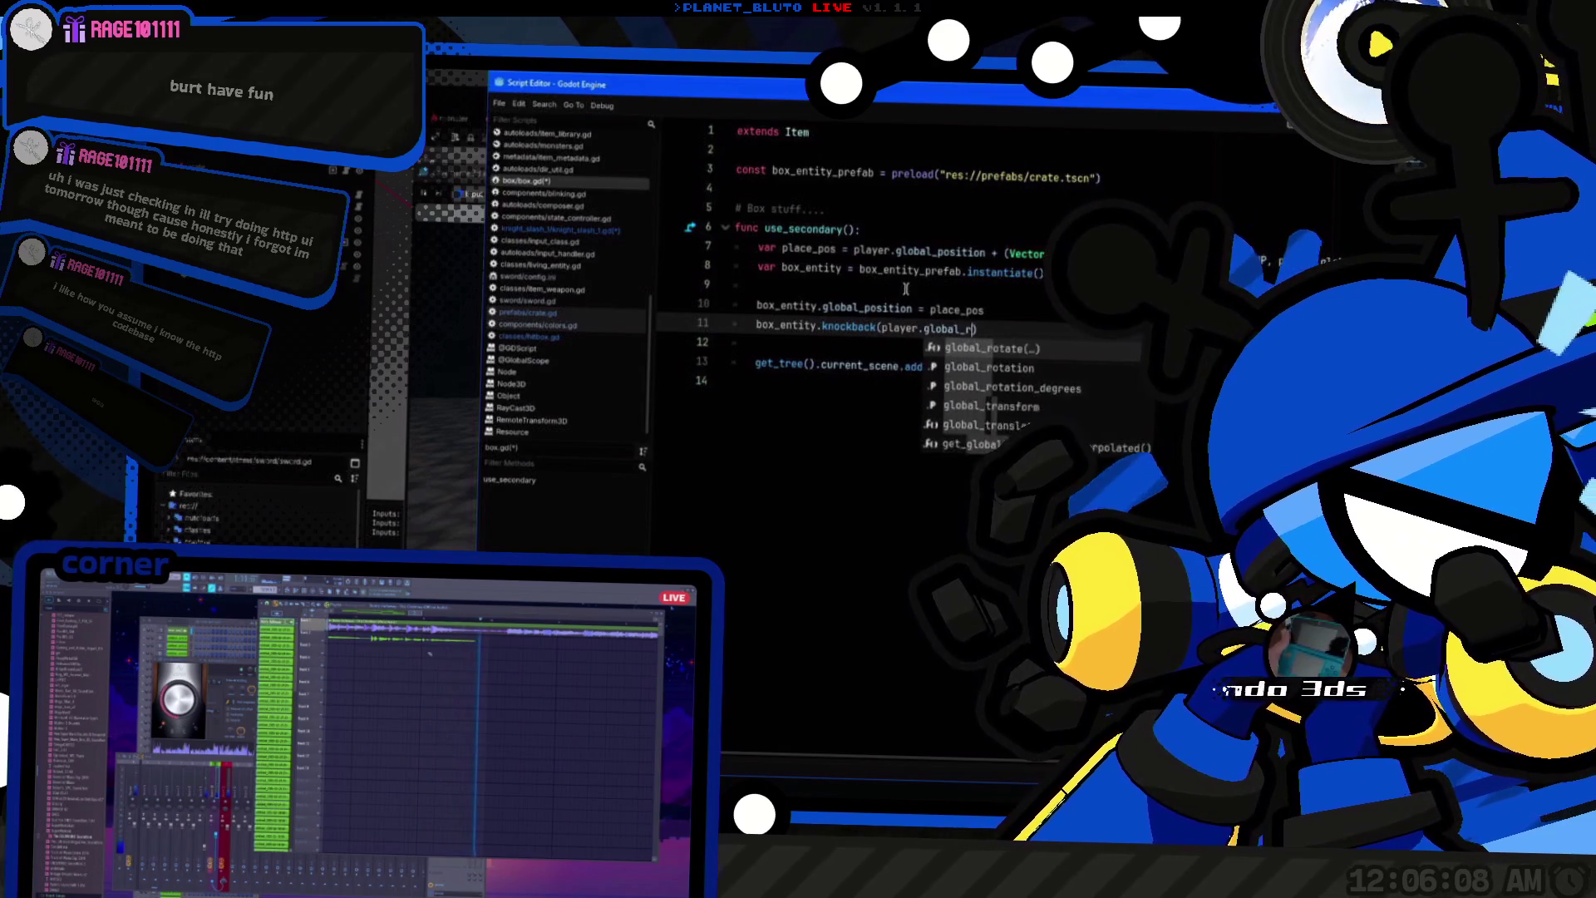
{"action": "type", "text": "otation.y,"}
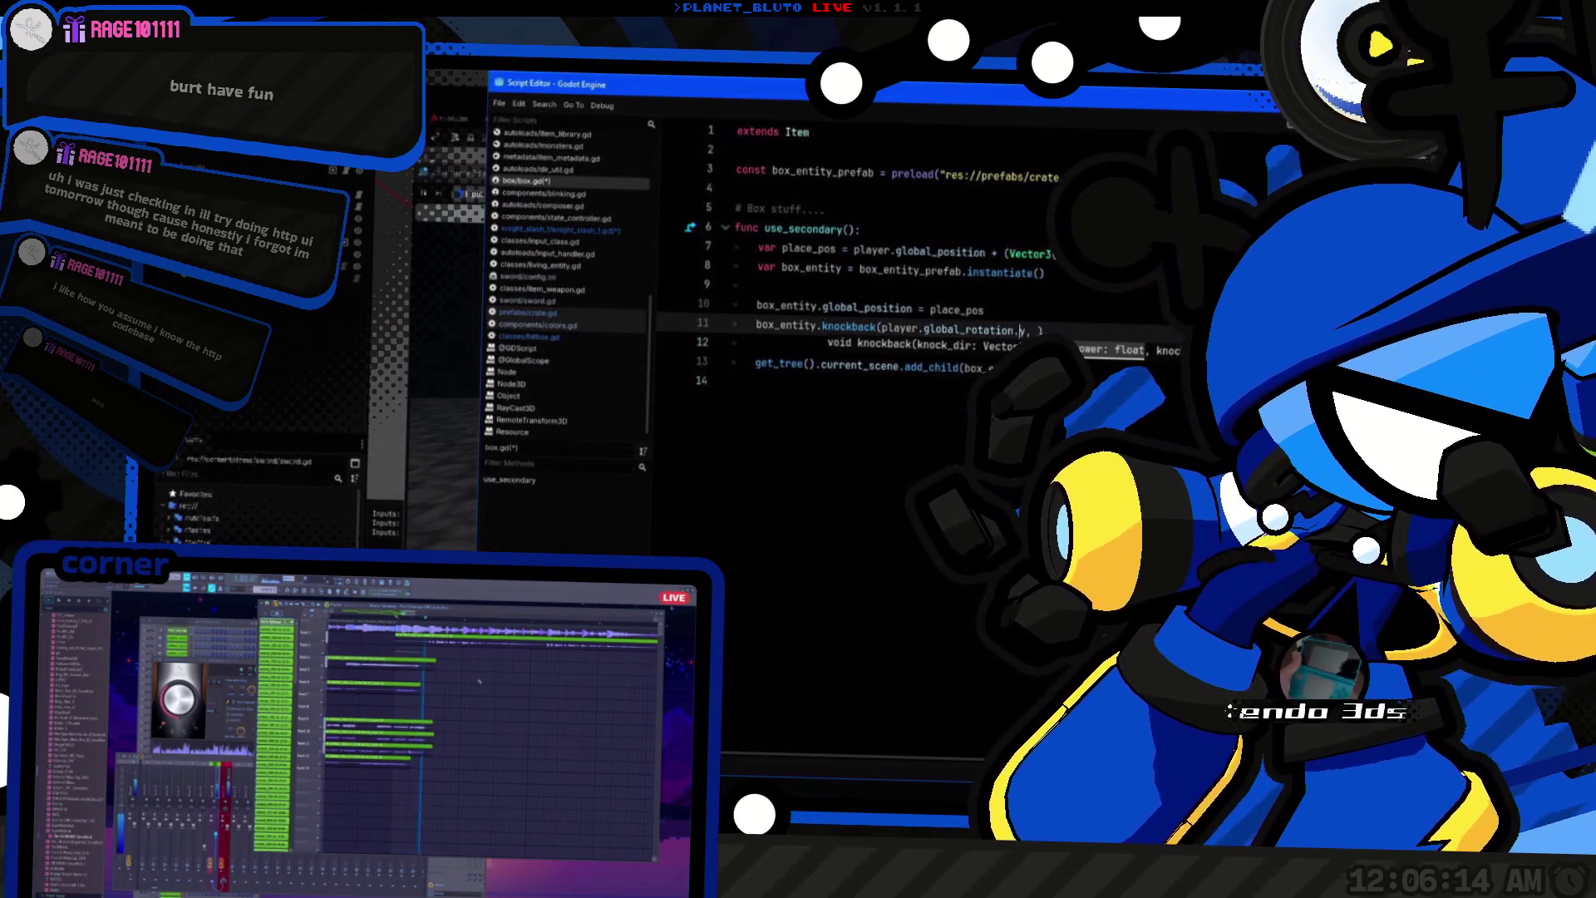
{"action": "key", "text": "BackSpace"}
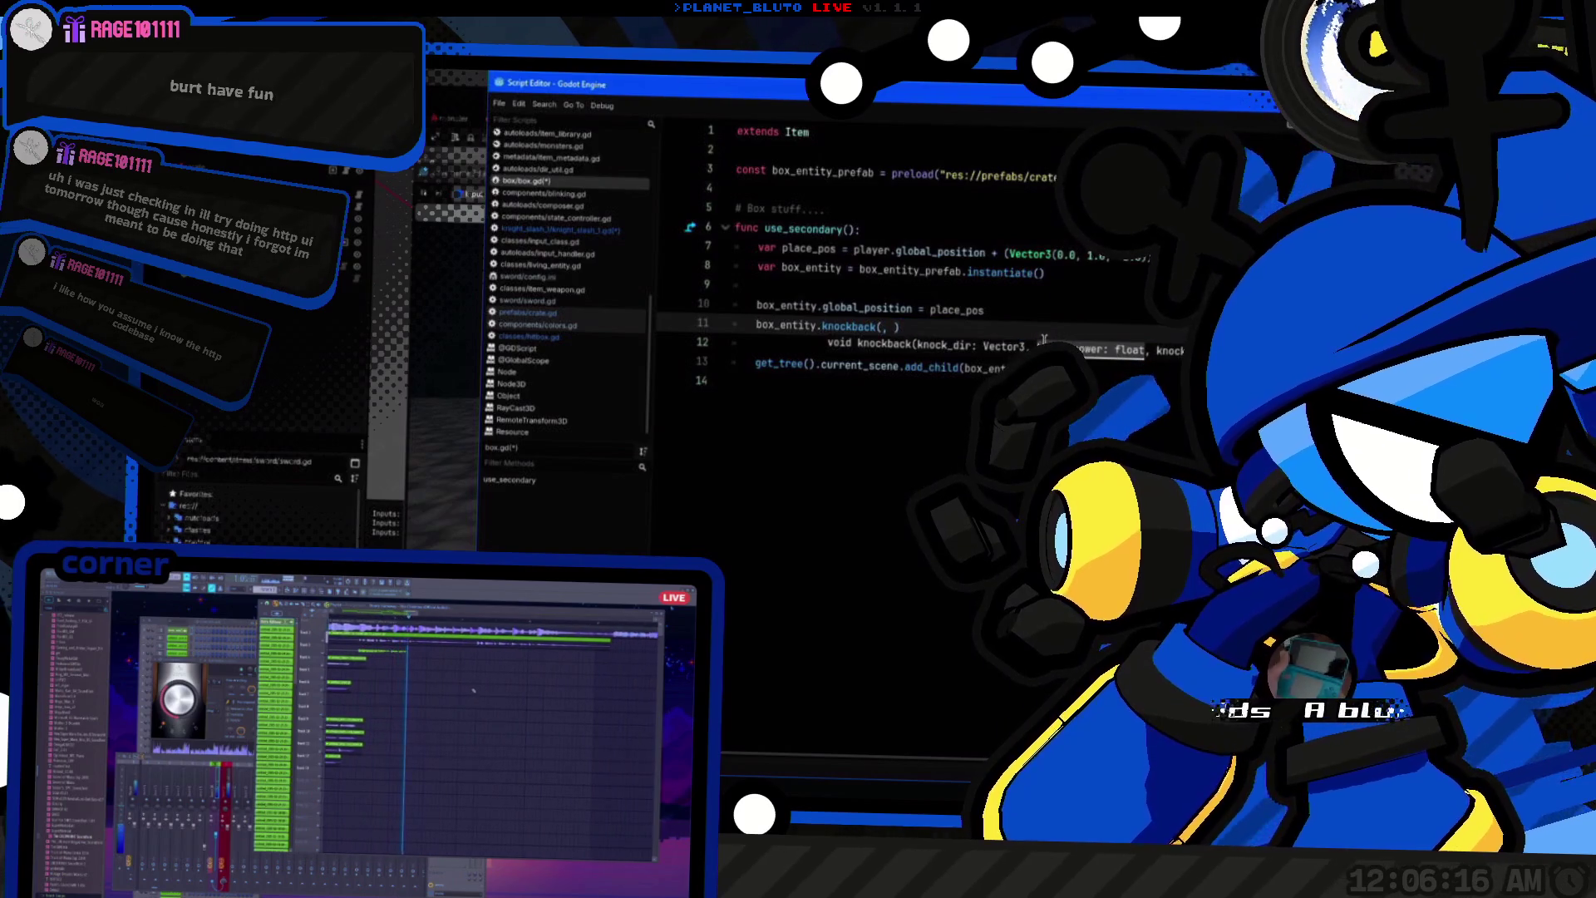
{"action": "key", "text": "ctrl+z"}
{"action": "key", "text": "ctrl+shift+Left"}
{"action": "key", "text": "ctrl+shift+Left"}
{"action": "key", "text": "ctrl+shift+Left"}
{"action": "key", "text": "BackSpace"}
Step: Copy the rotated Vector3 offset expression from line 7 for reuse
{"action": "left_click", "coordinate": [996, 250]}
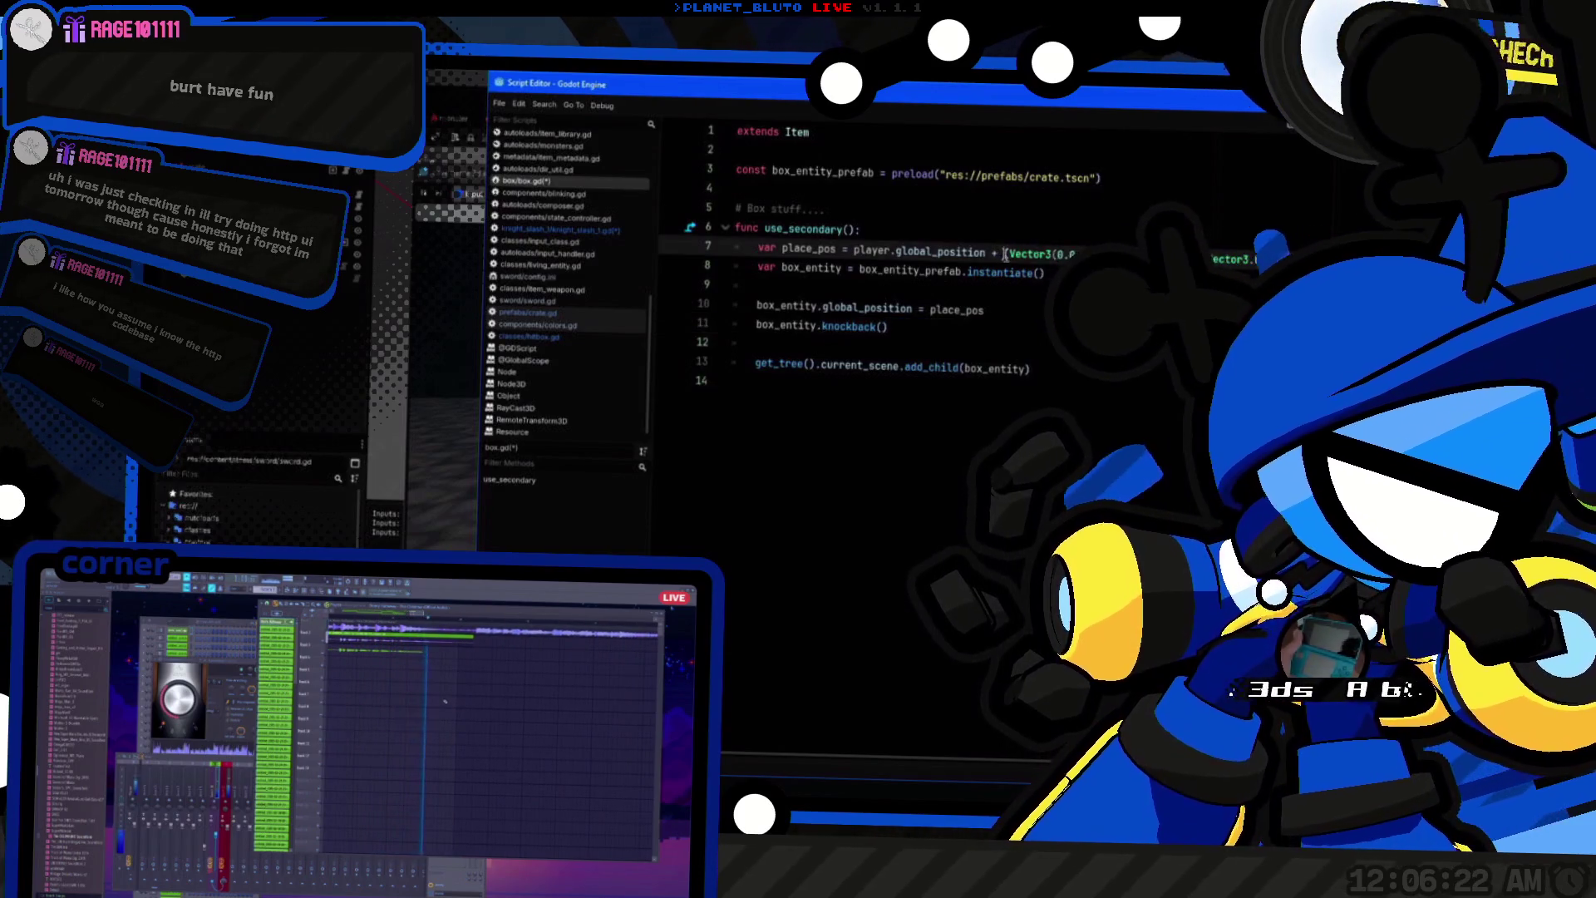
{"action": "key", "text": "shift+End"}
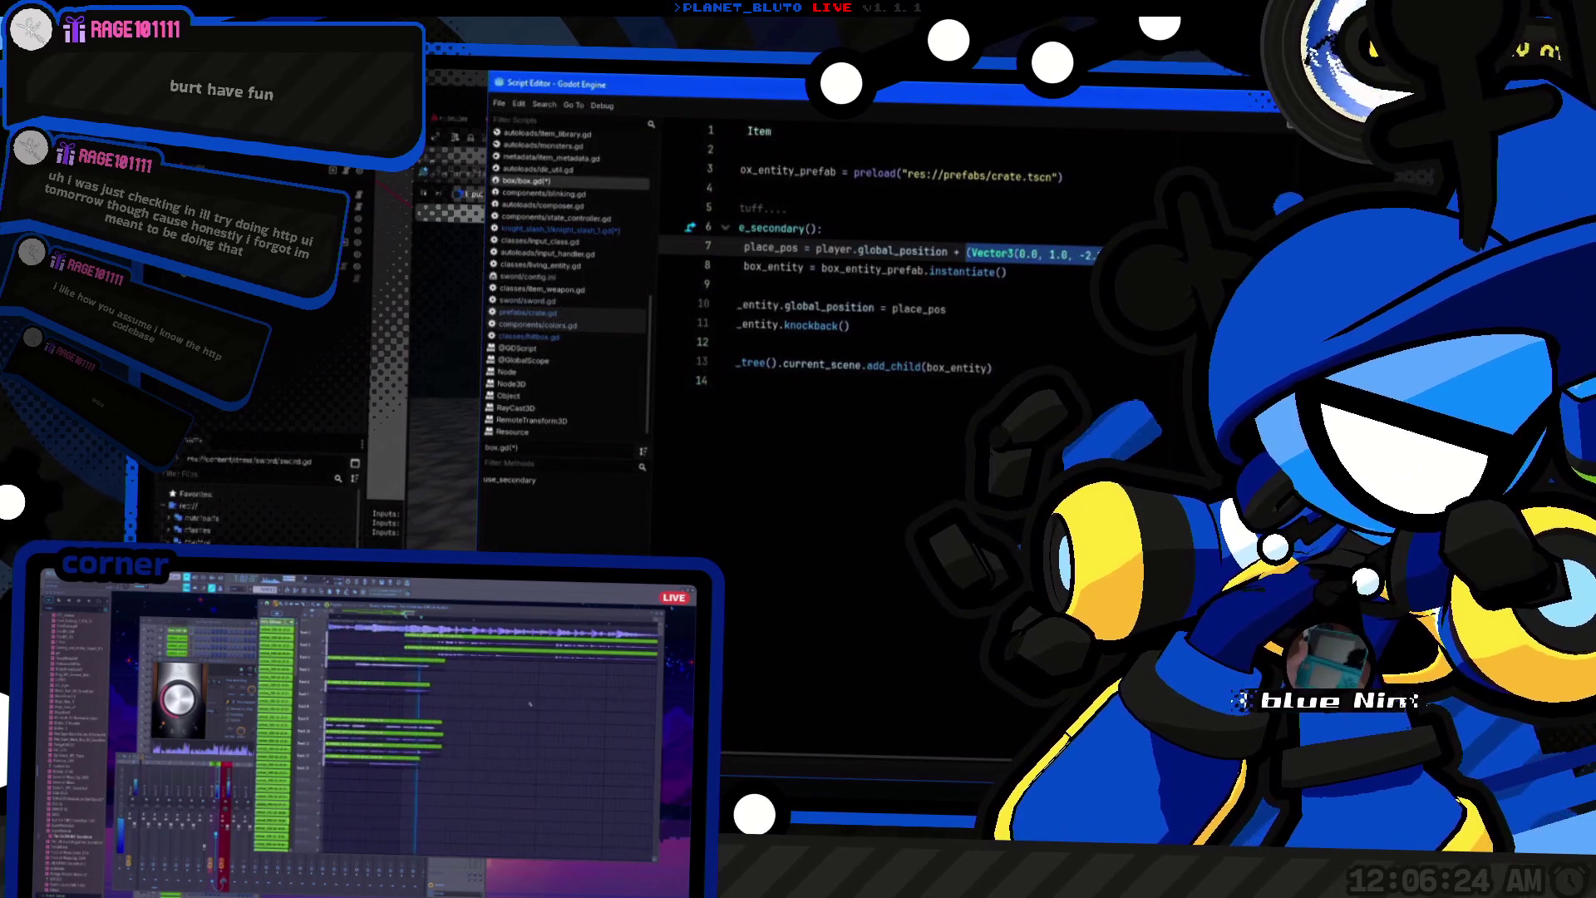
{"action": "key", "text": "ctrl+c"}
{"action": "left_click", "coordinate": [948, 309]}
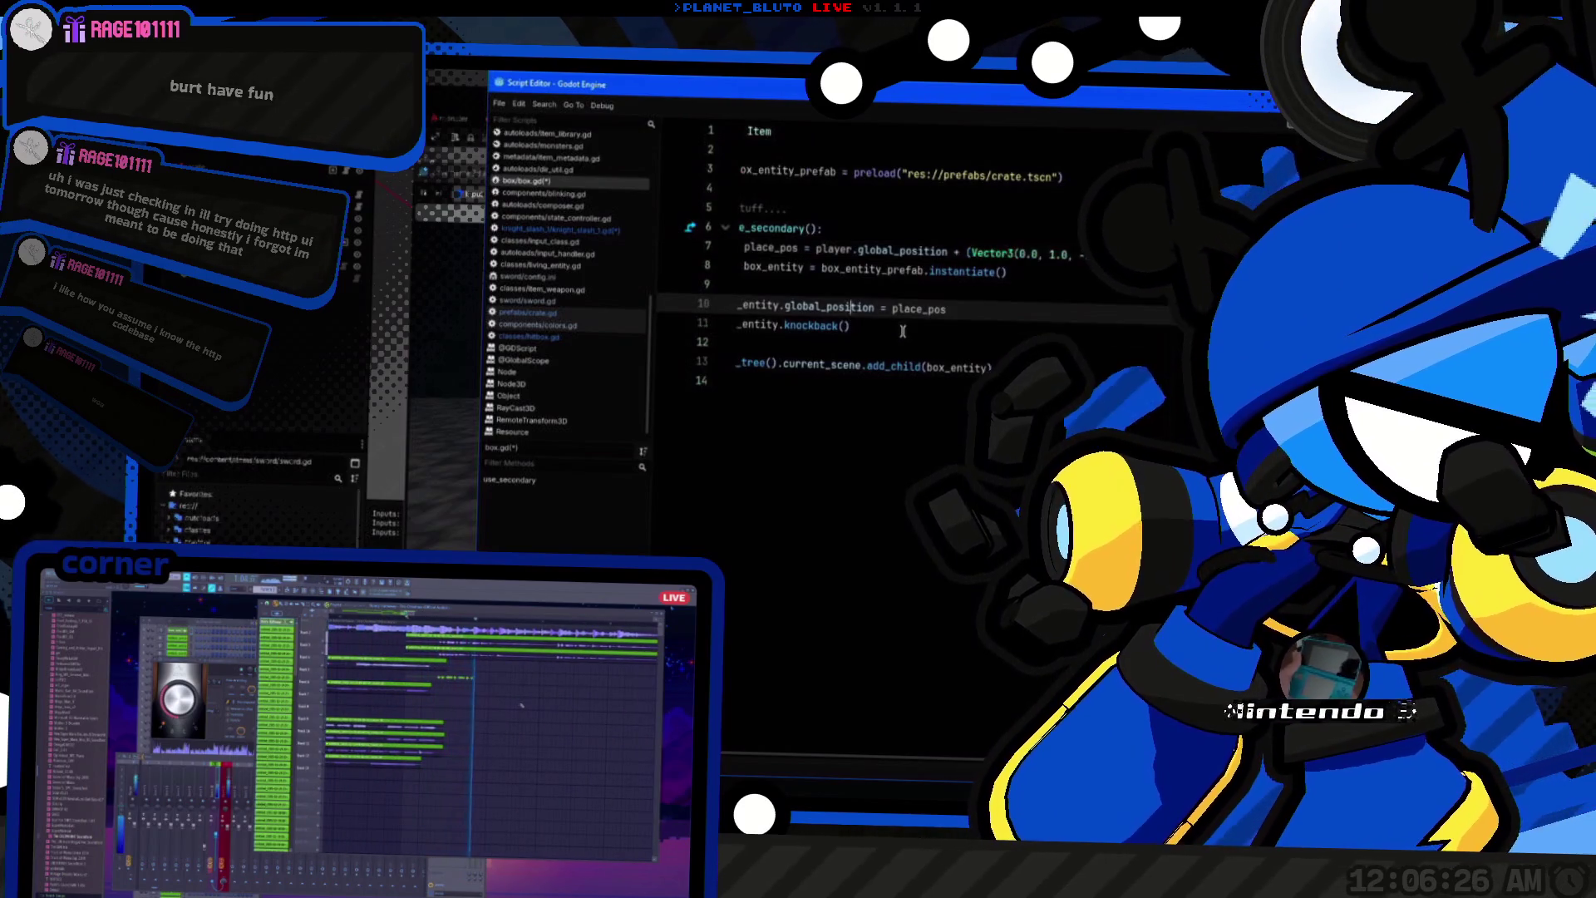
{"action": "key", "text": "Return"}
{"action": "key", "text": "ctrl+v"}
{"action": "key", "text": "Home"}
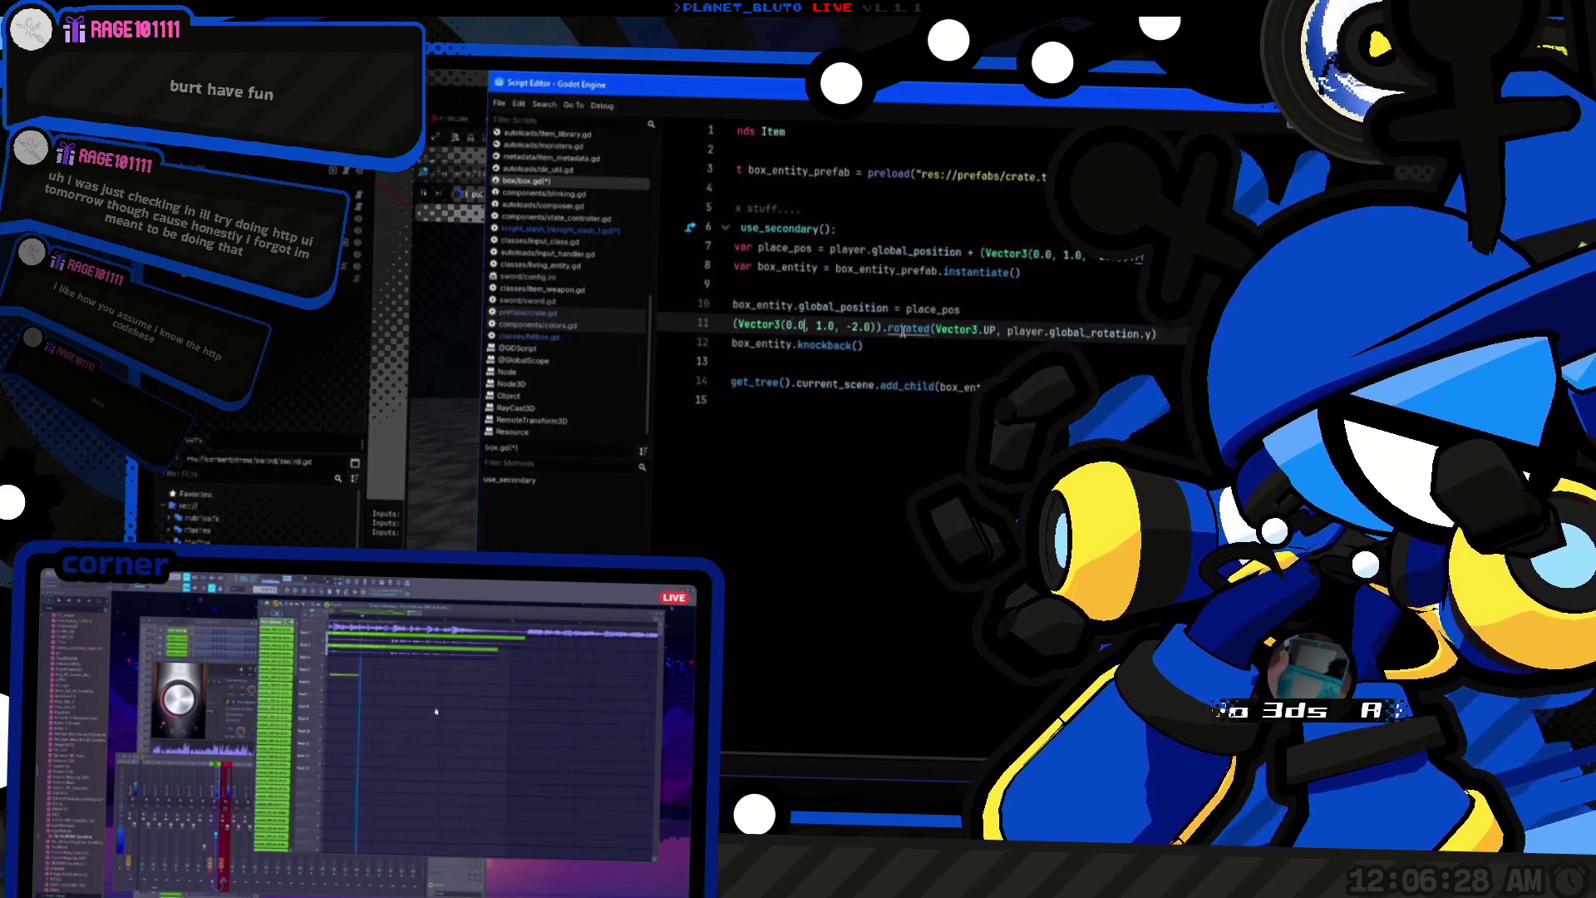
{"action": "key", "text": "ctrl+x"}
Step: Store the rotated offset in var aw_yea_vector and add it to place_pos instead
{"action": "key", "text": "Up"}
{"action": "key", "text": "Up"}
{"action": "key", "text": "Up"}
{"action": "key", "text": "Return"}
{"action": "key", "text": "Up"}
{"action": "type", "text": "var "}
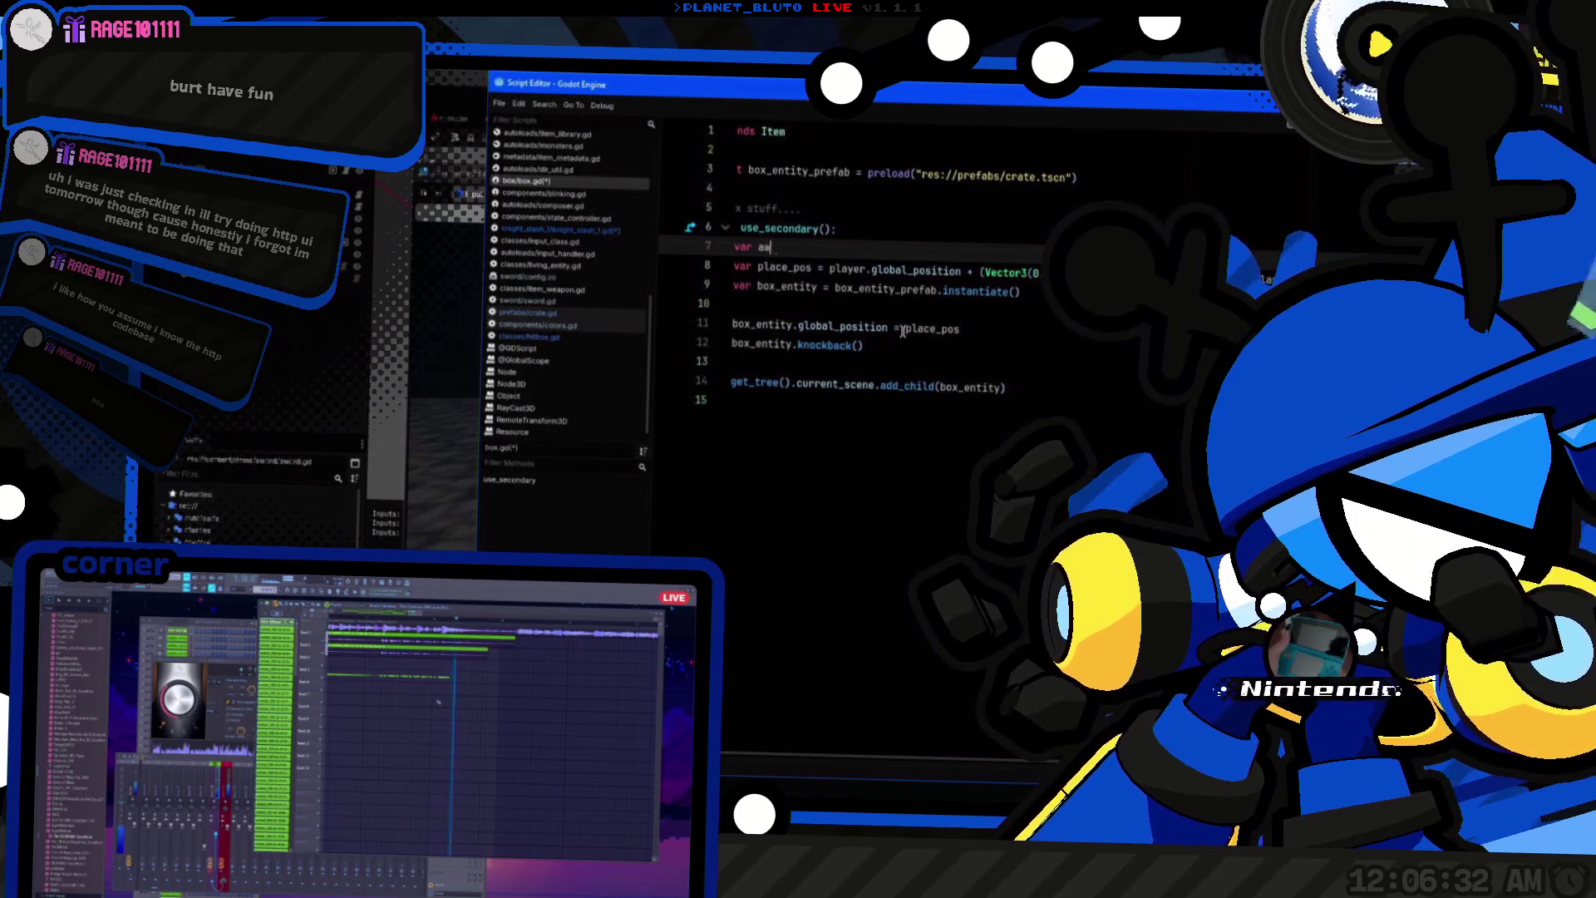
{"action": "type", "text": "aw_yea_"}
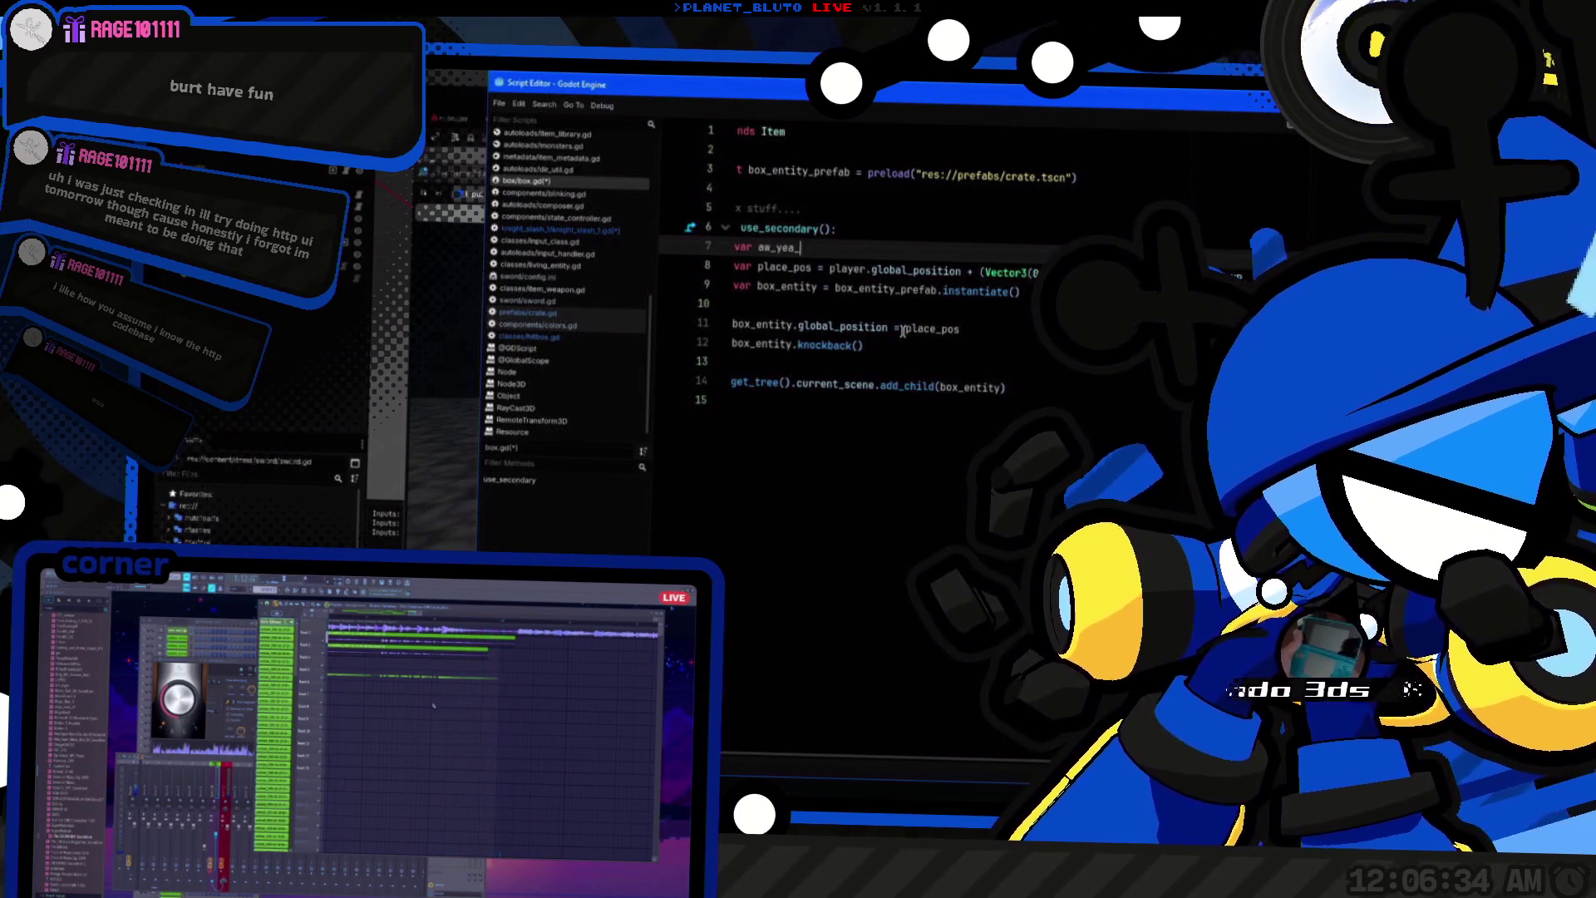
{"action": "type", "text": "vector ="}
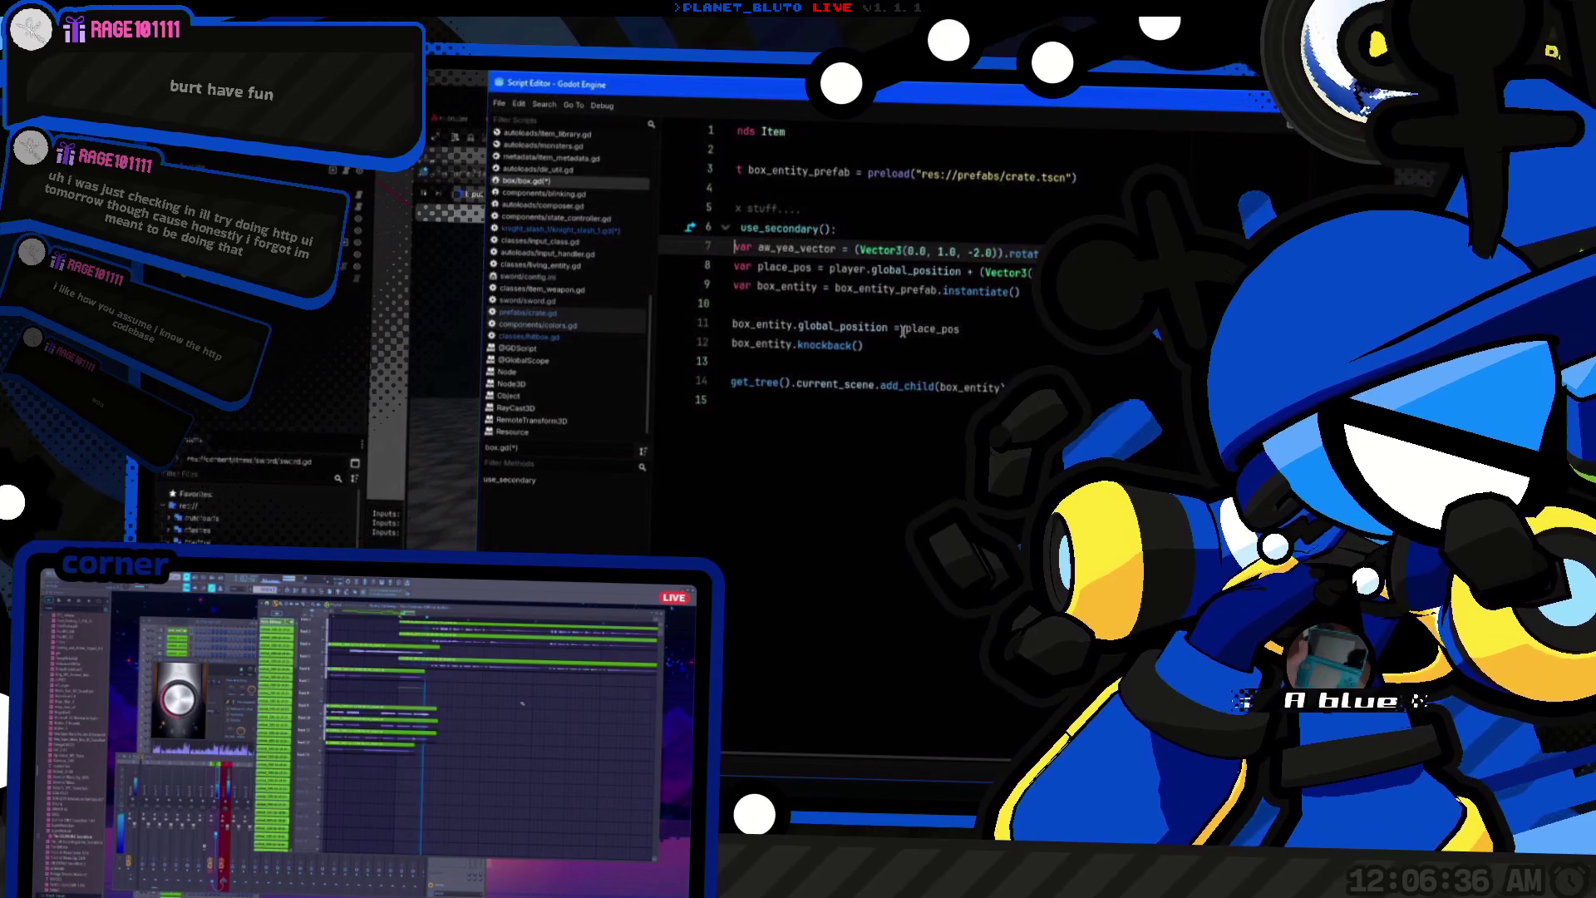
{"action": "key", "text": "ctrl+Right"}
{"action": "key", "text": "ctrl+shift+Right"}
{"action": "key", "text": "Down"}
{"action": "key", "text": "shift+End"}
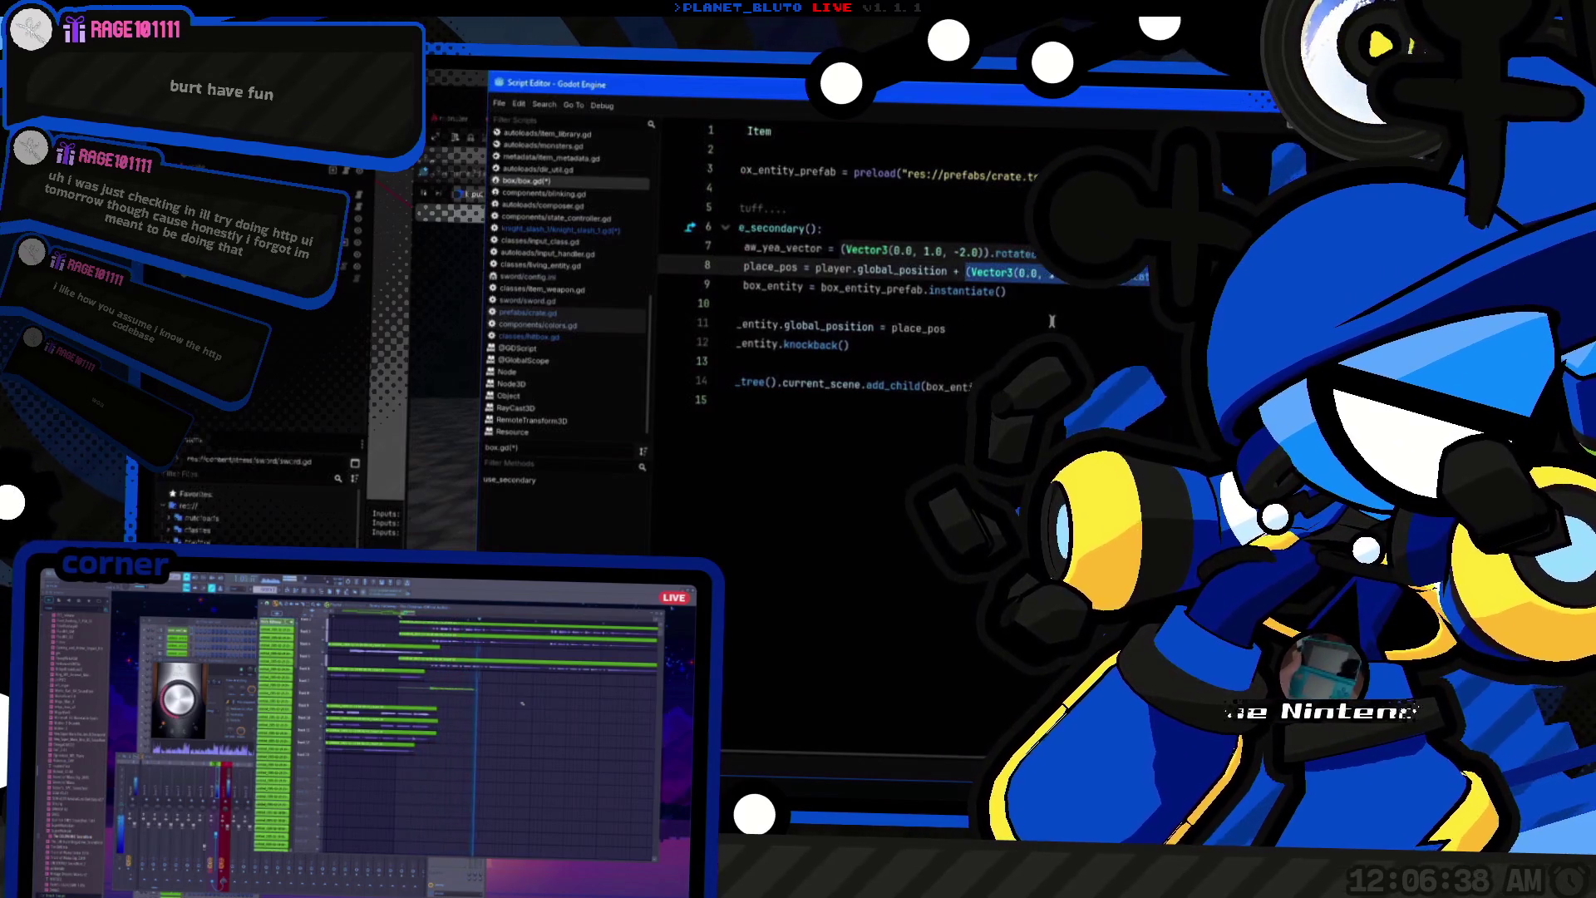
{"action": "key", "text": "ctrl+v"}
Step: Move the knockback call after add_child, preceded by an await ready line
{"action": "left_click", "coordinate": [903, 343]}
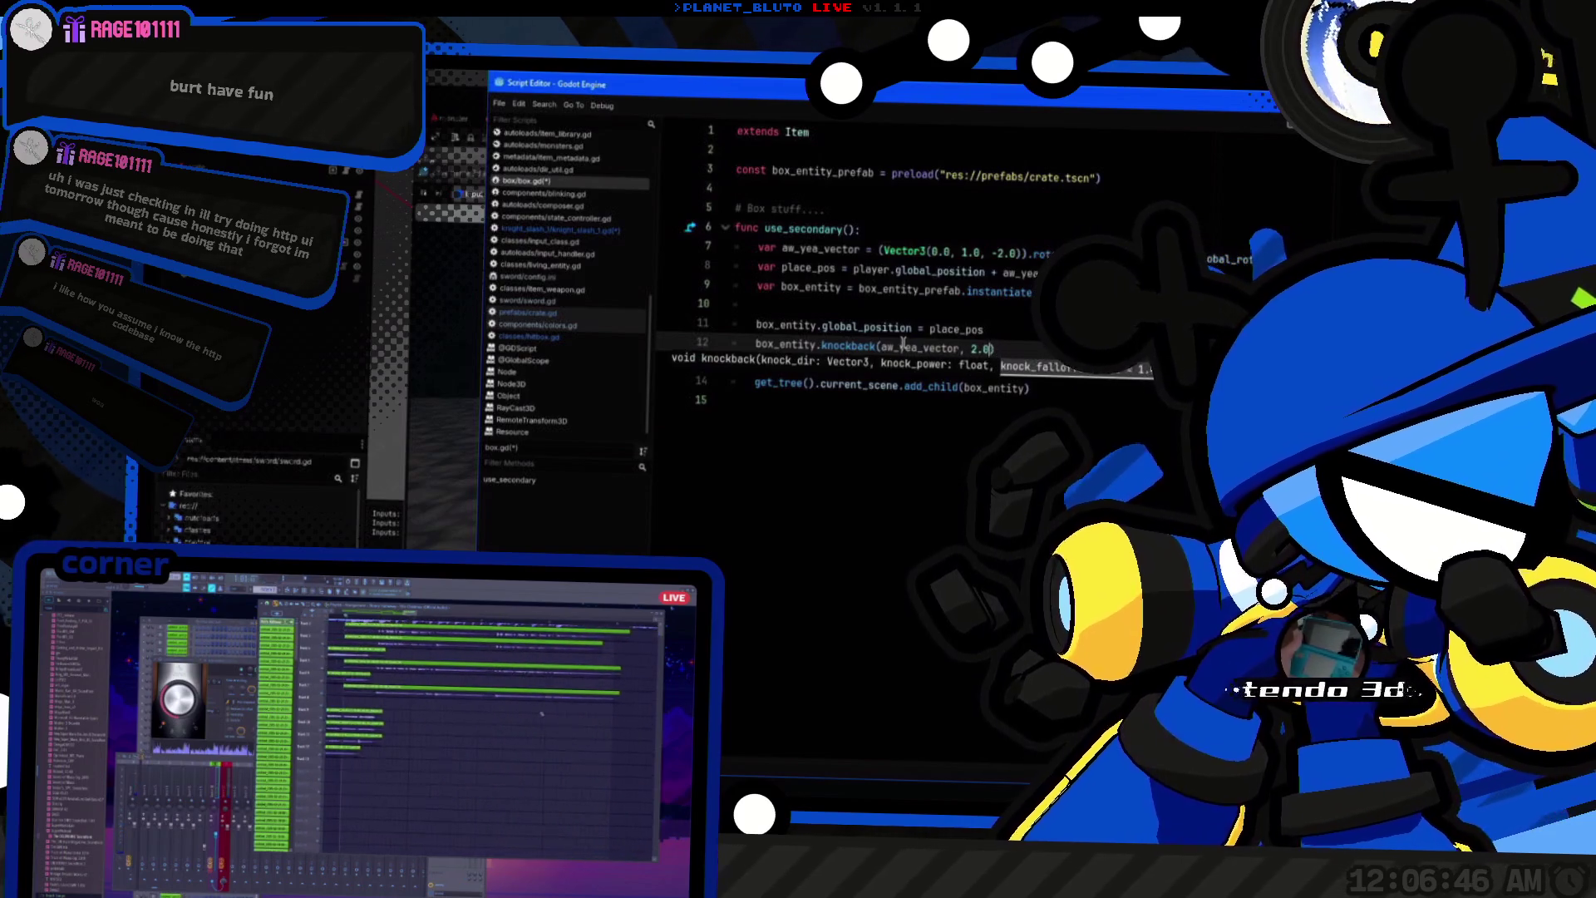
{"action": "key", "text": "BackSpace"}
{"action": "key", "text": "BackSpace"}
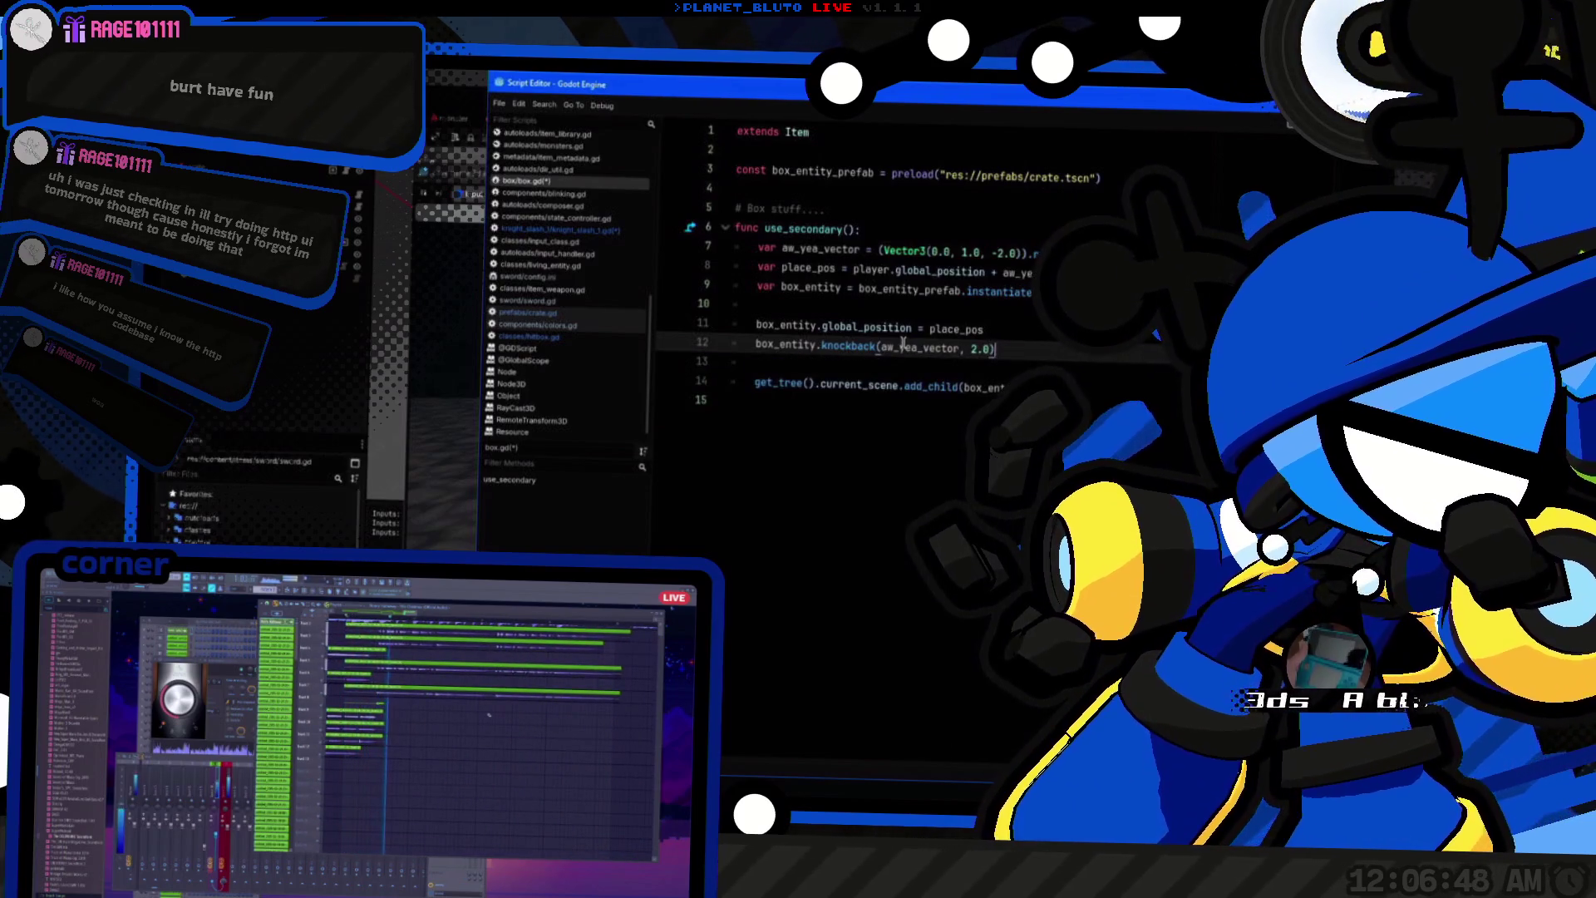
{"action": "key", "text": "ctrl+x"}
{"action": "key", "text": "Down"}
{"action": "key", "text": "End"}
{"action": "key", "text": "Return"}
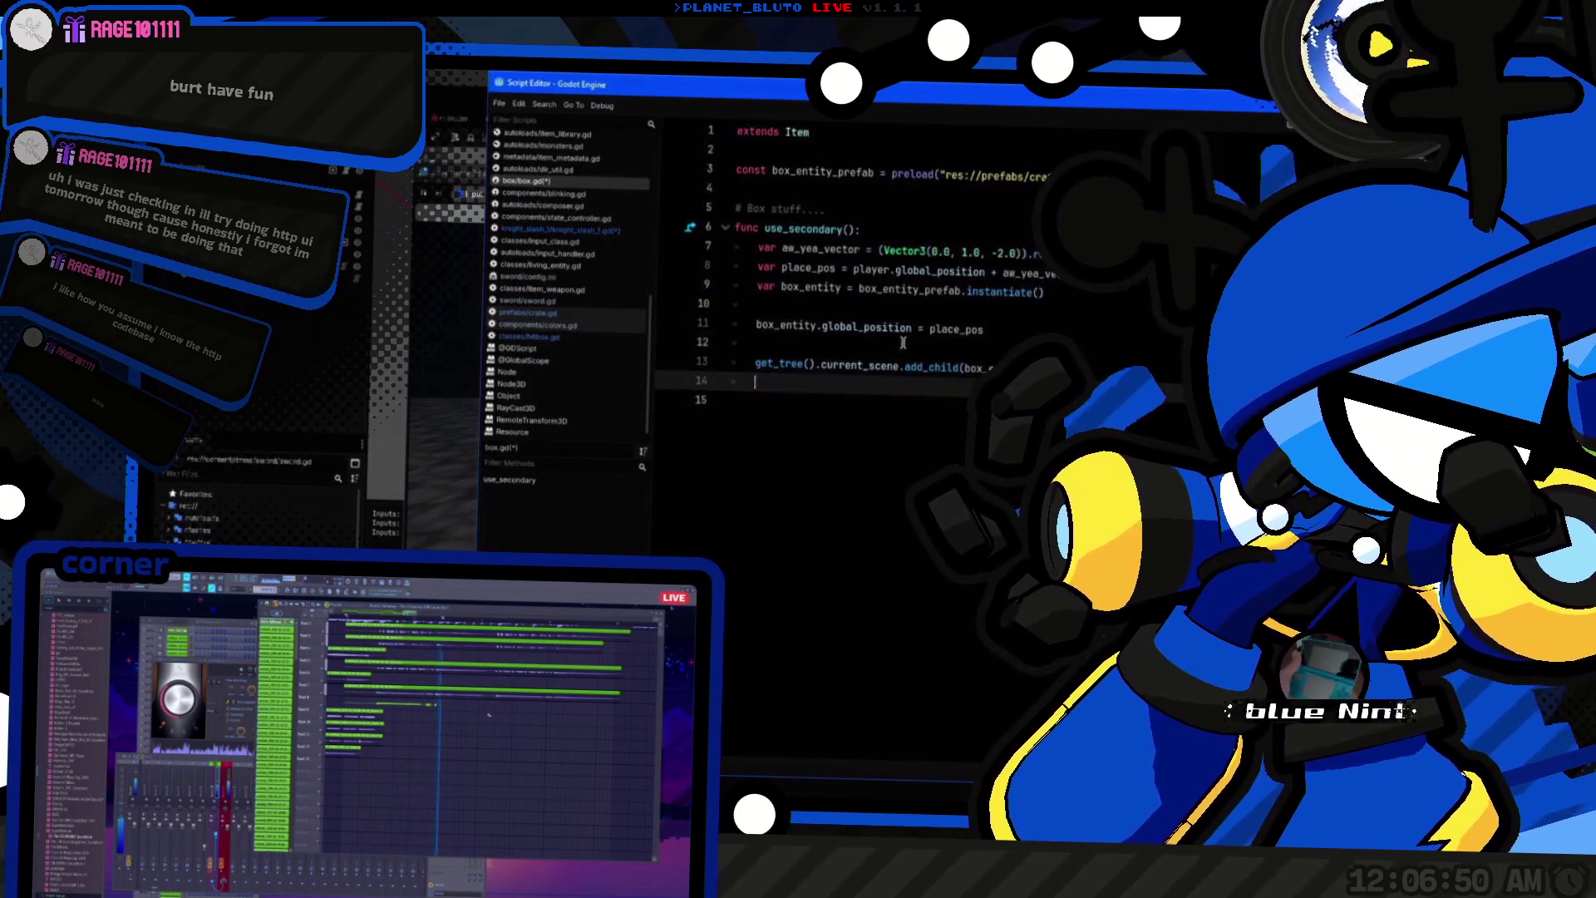
{"action": "key", "text": "Return"}
{"action": "key", "text": "Return"}
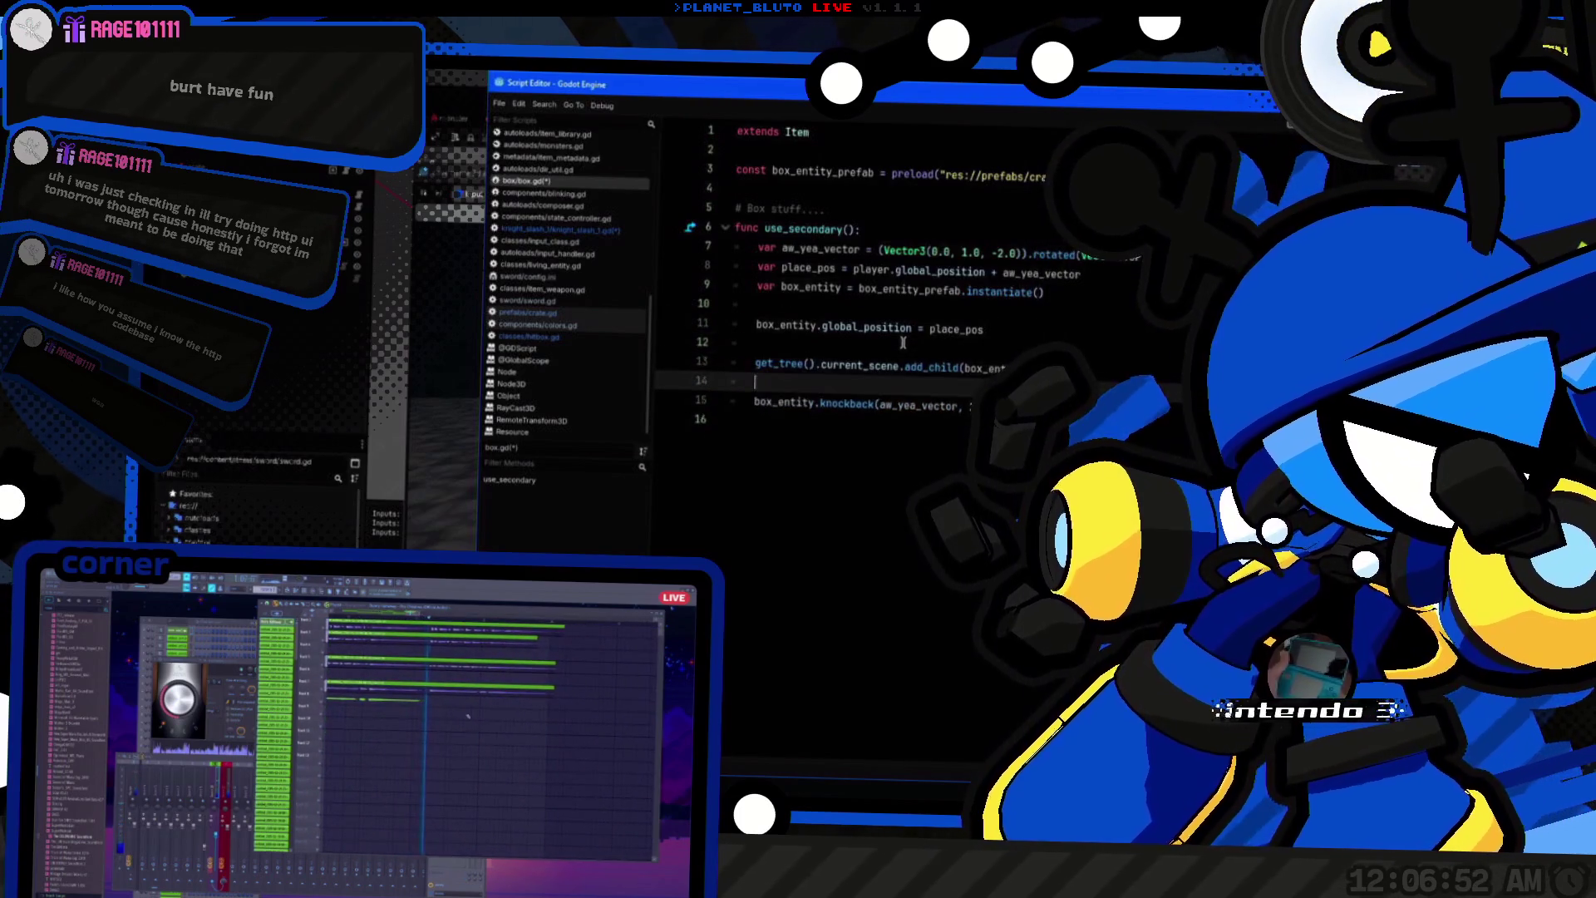
{"action": "type", "text": "await ."}
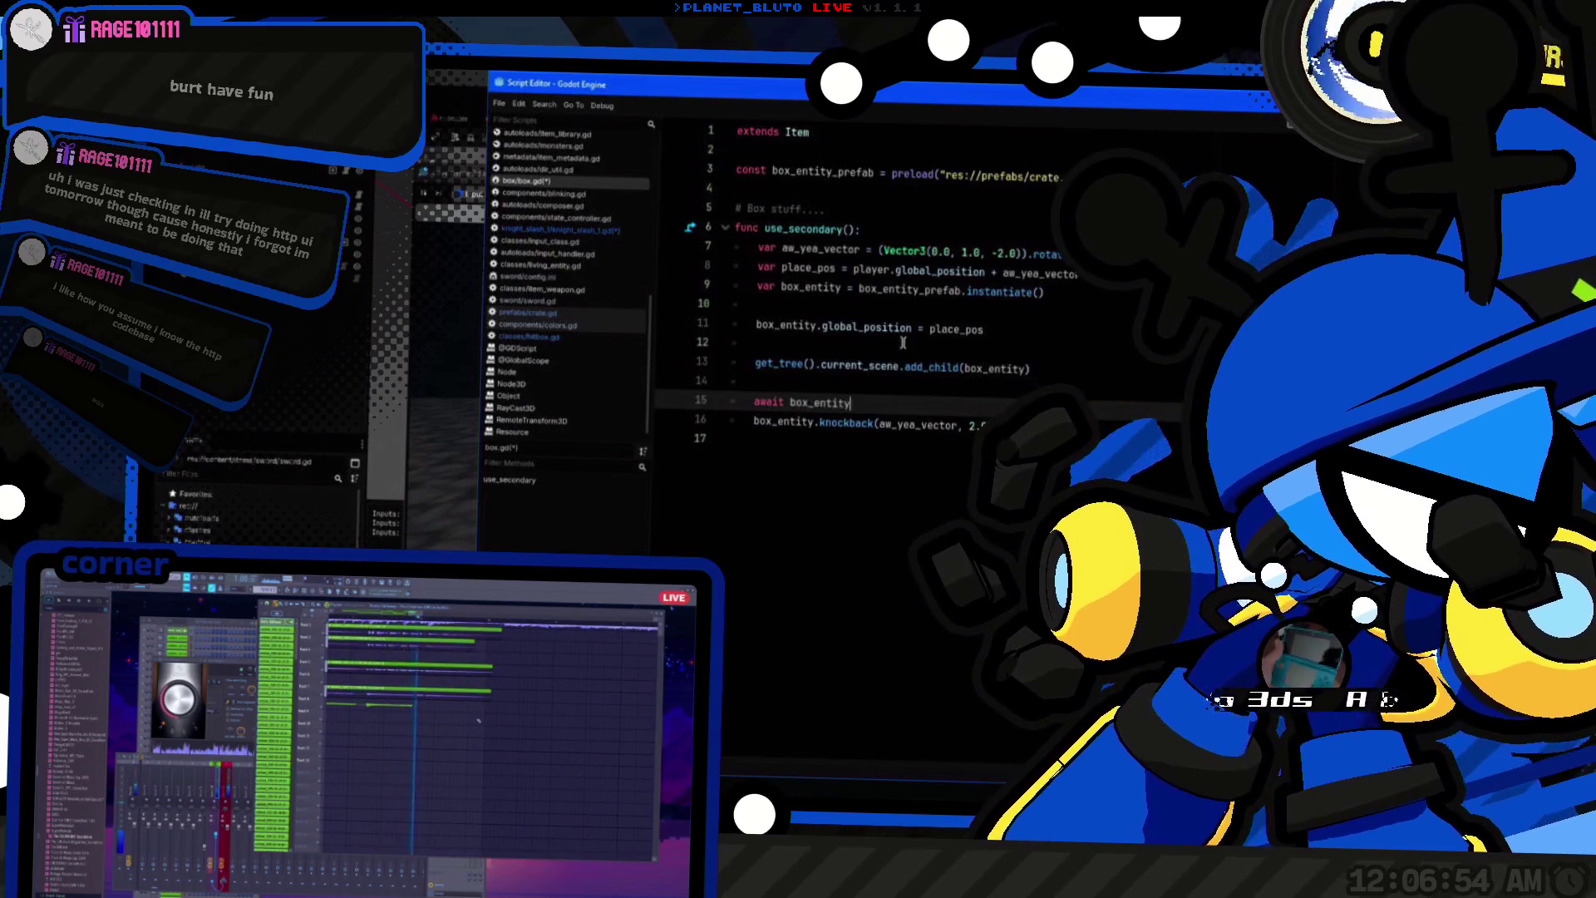
{"action": "type", "text": "a"}
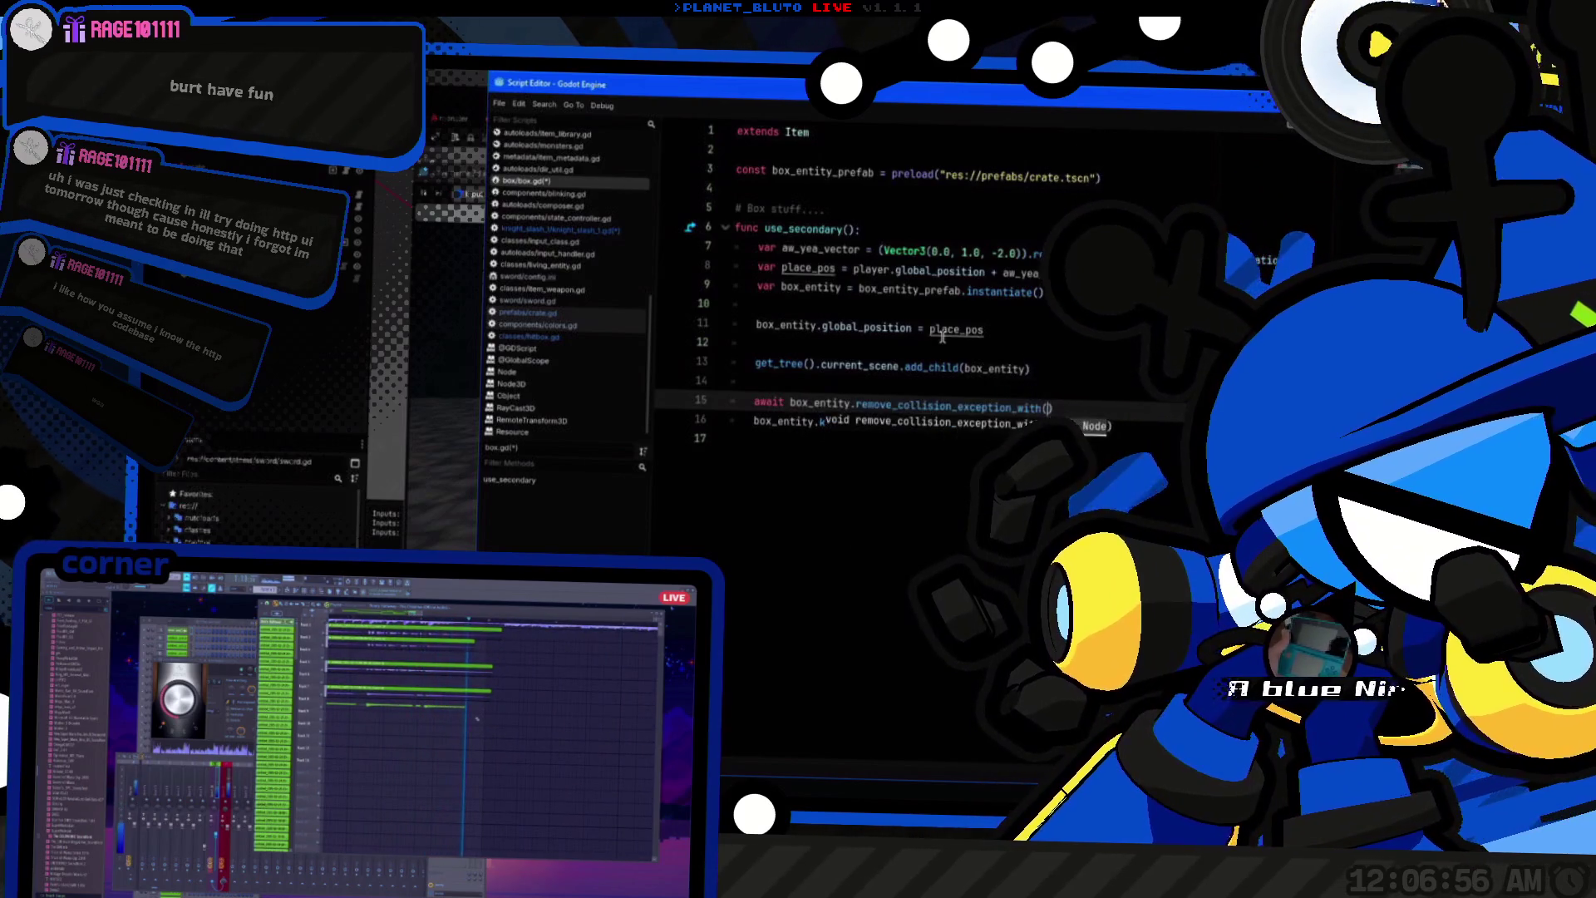
{"action": "type", "text": "d"}
{"action": "key", "text": "Return"}
Step: Try crate placement in the game, then add a print("KNOCKBACK??") line after the await
{"action": "key", "text": "alt+Tab"}
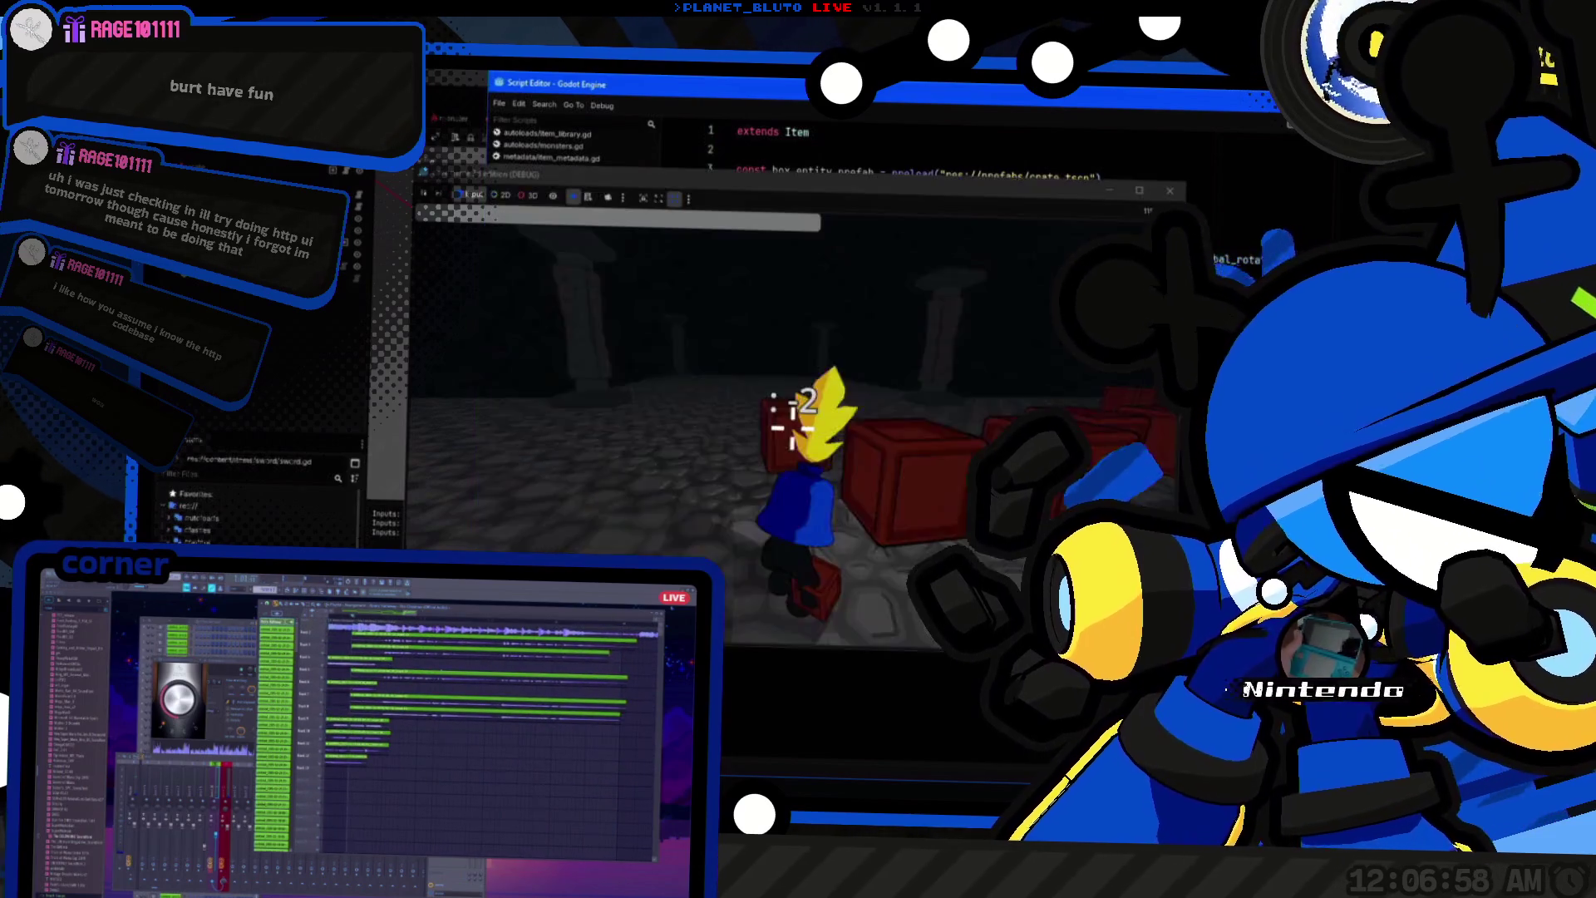
{"action": "key", "text": "alt+Tab"}
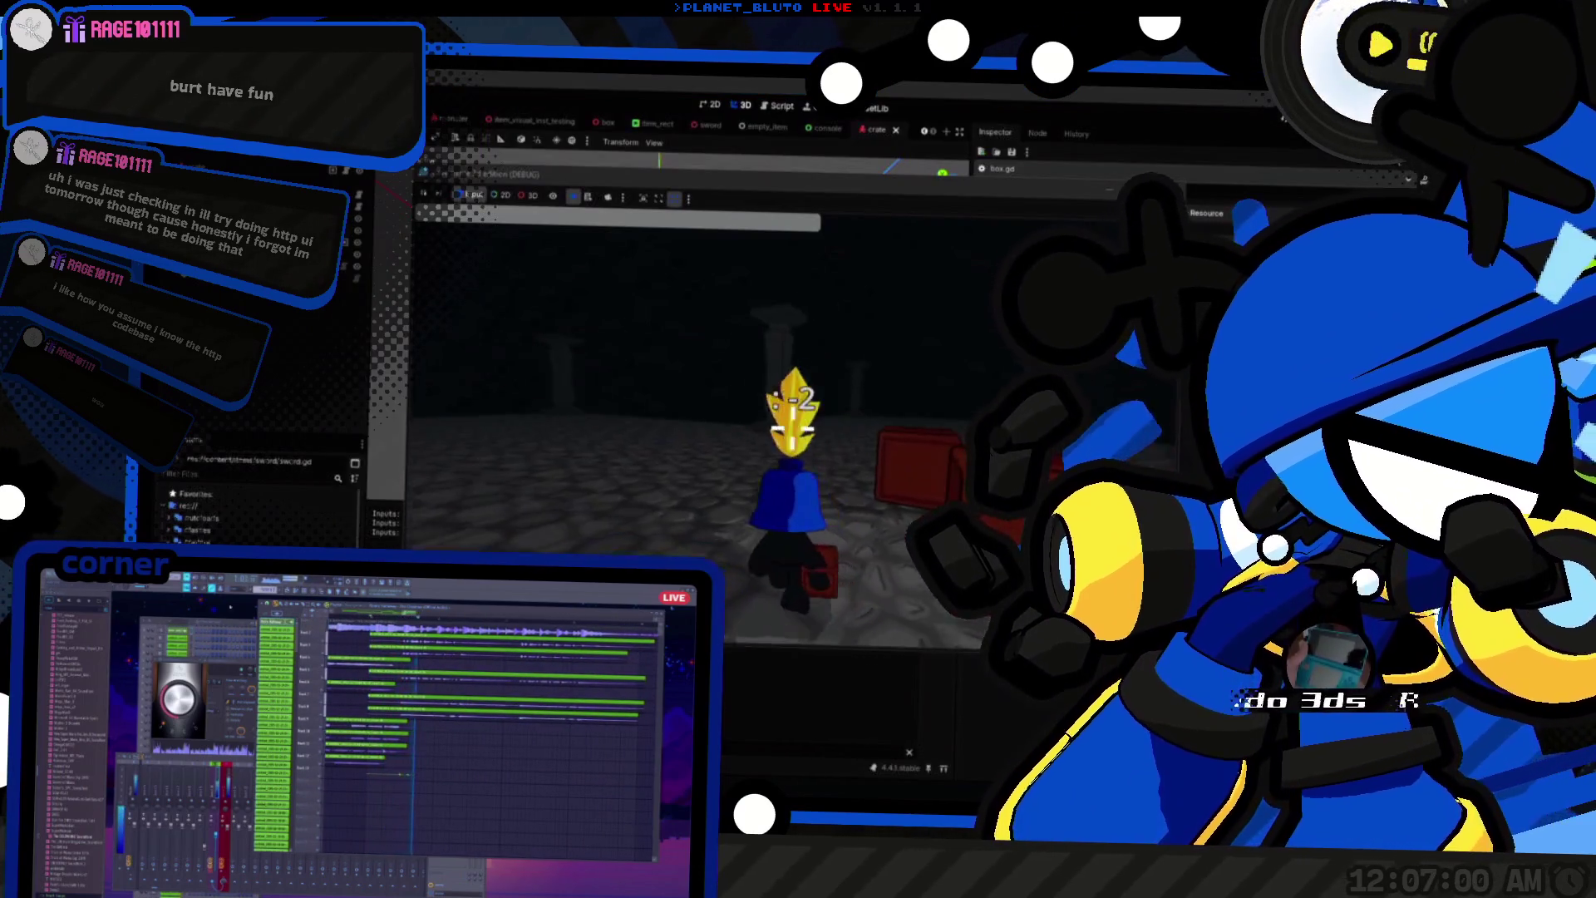
{"action": "left_click", "coordinate": [766, 441]}
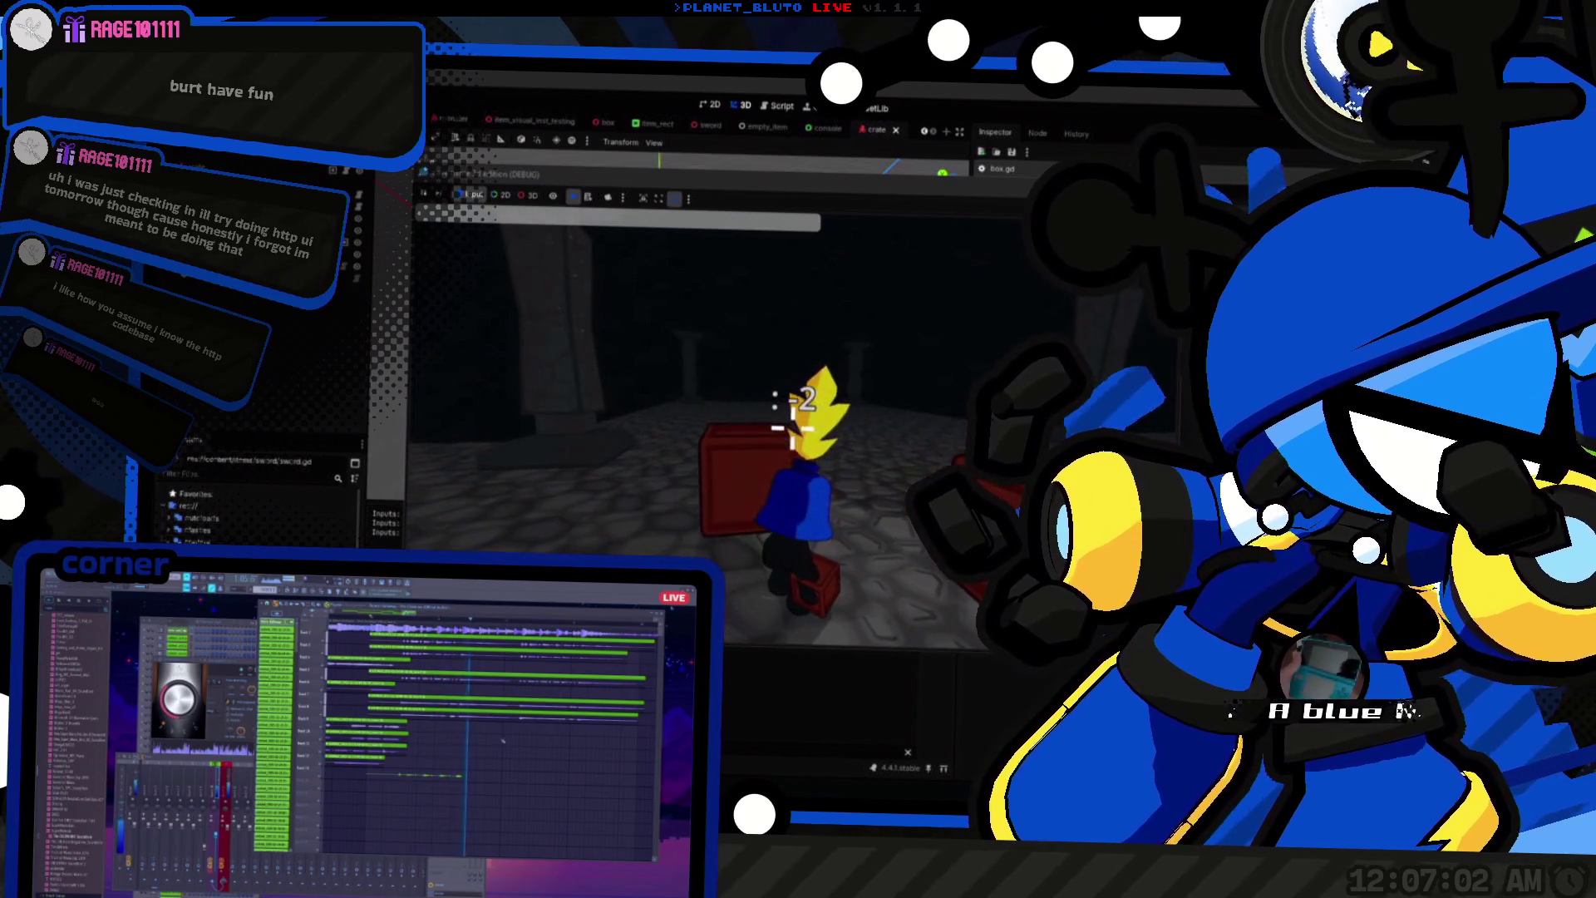
{"action": "key", "text": "alt+Tab"}
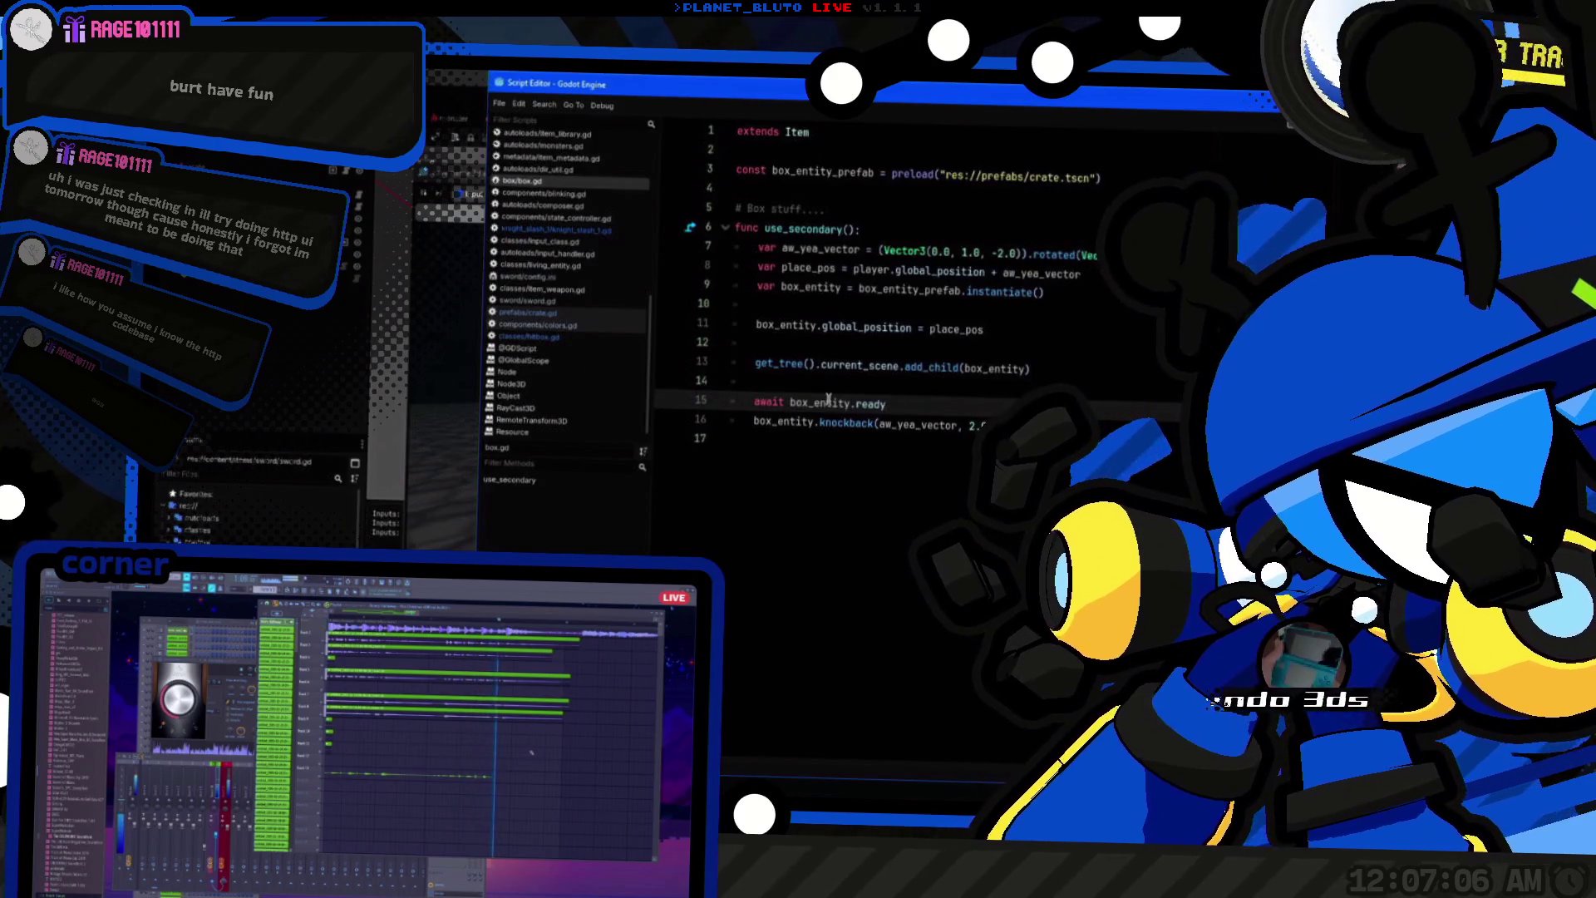
{"action": "mouse_move", "coordinate": [829, 405]}
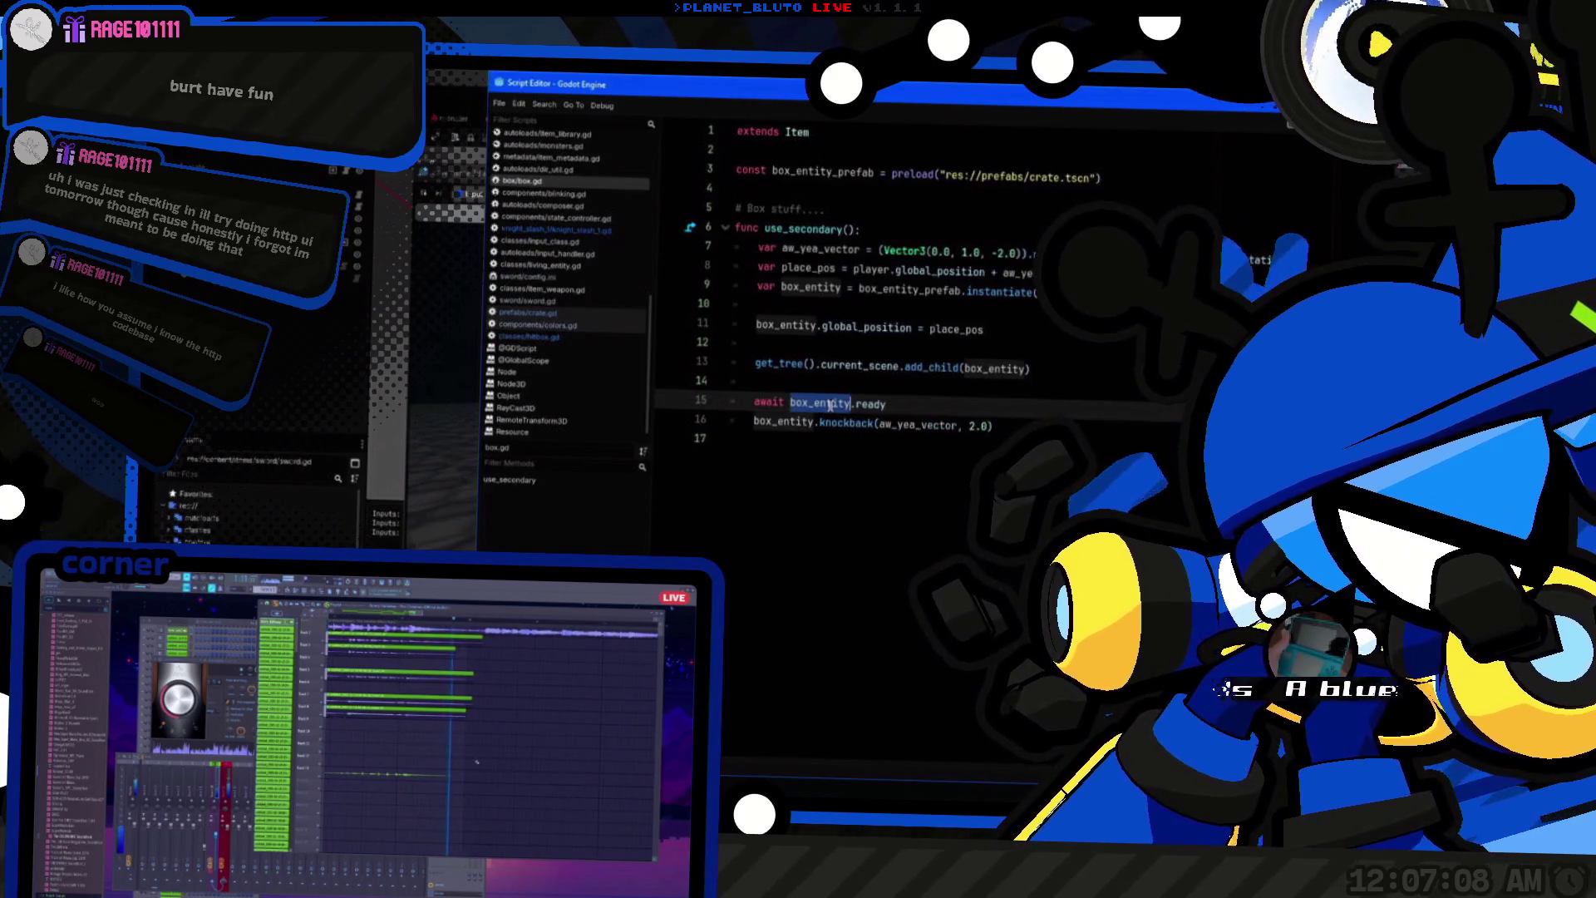
{"action": "key", "text": "Return"}
{"action": "type", "text": "print"}
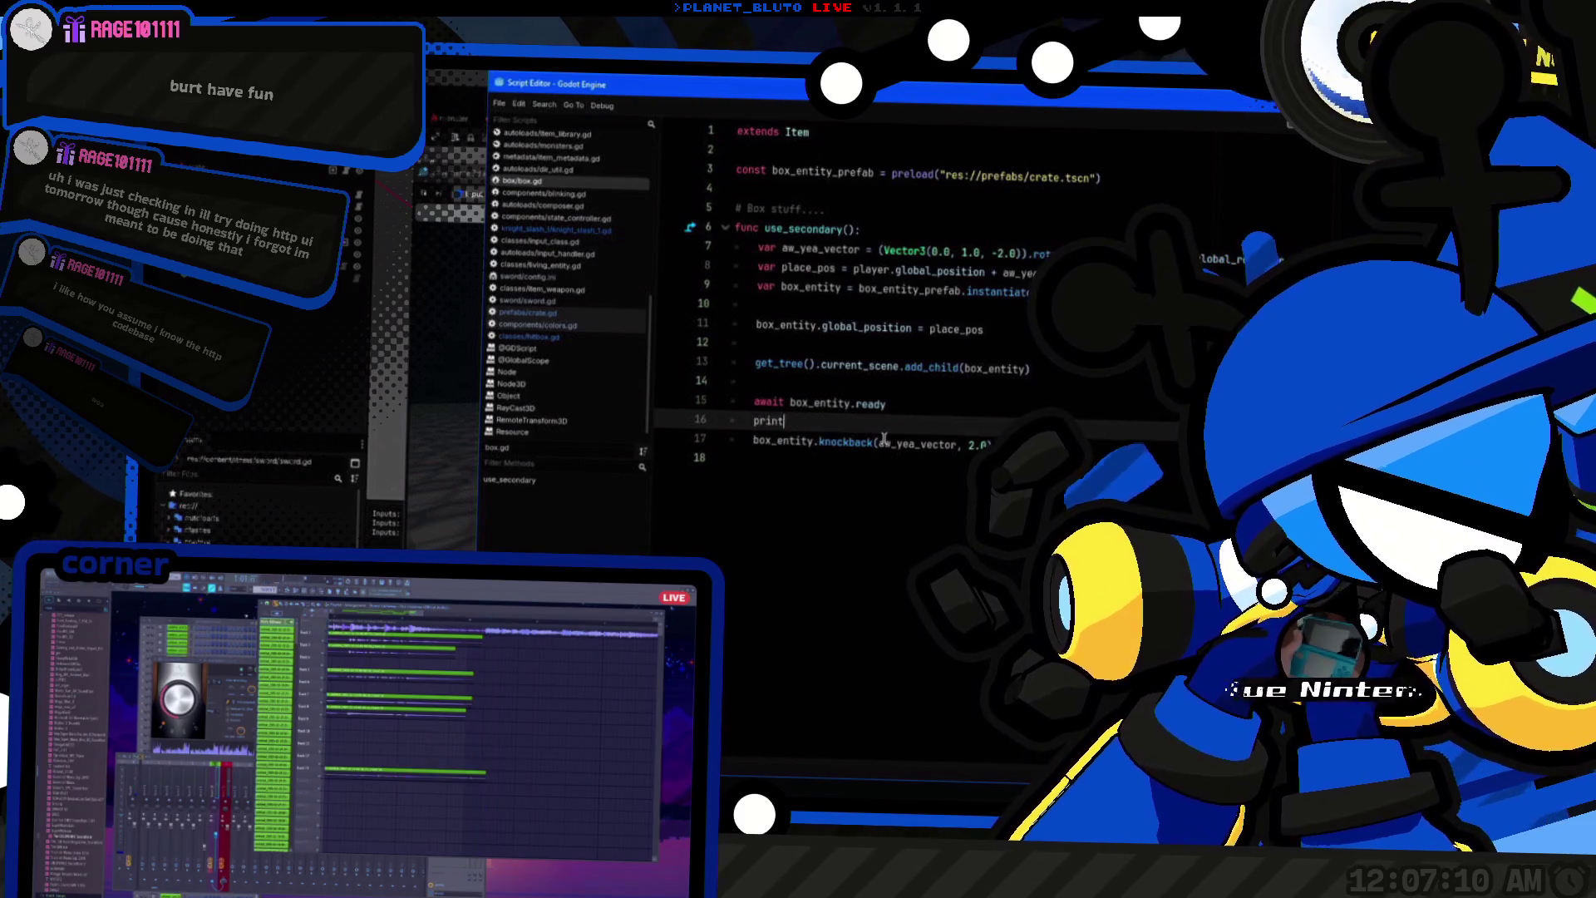
{"action": "type", "text": "(\"\")??"}
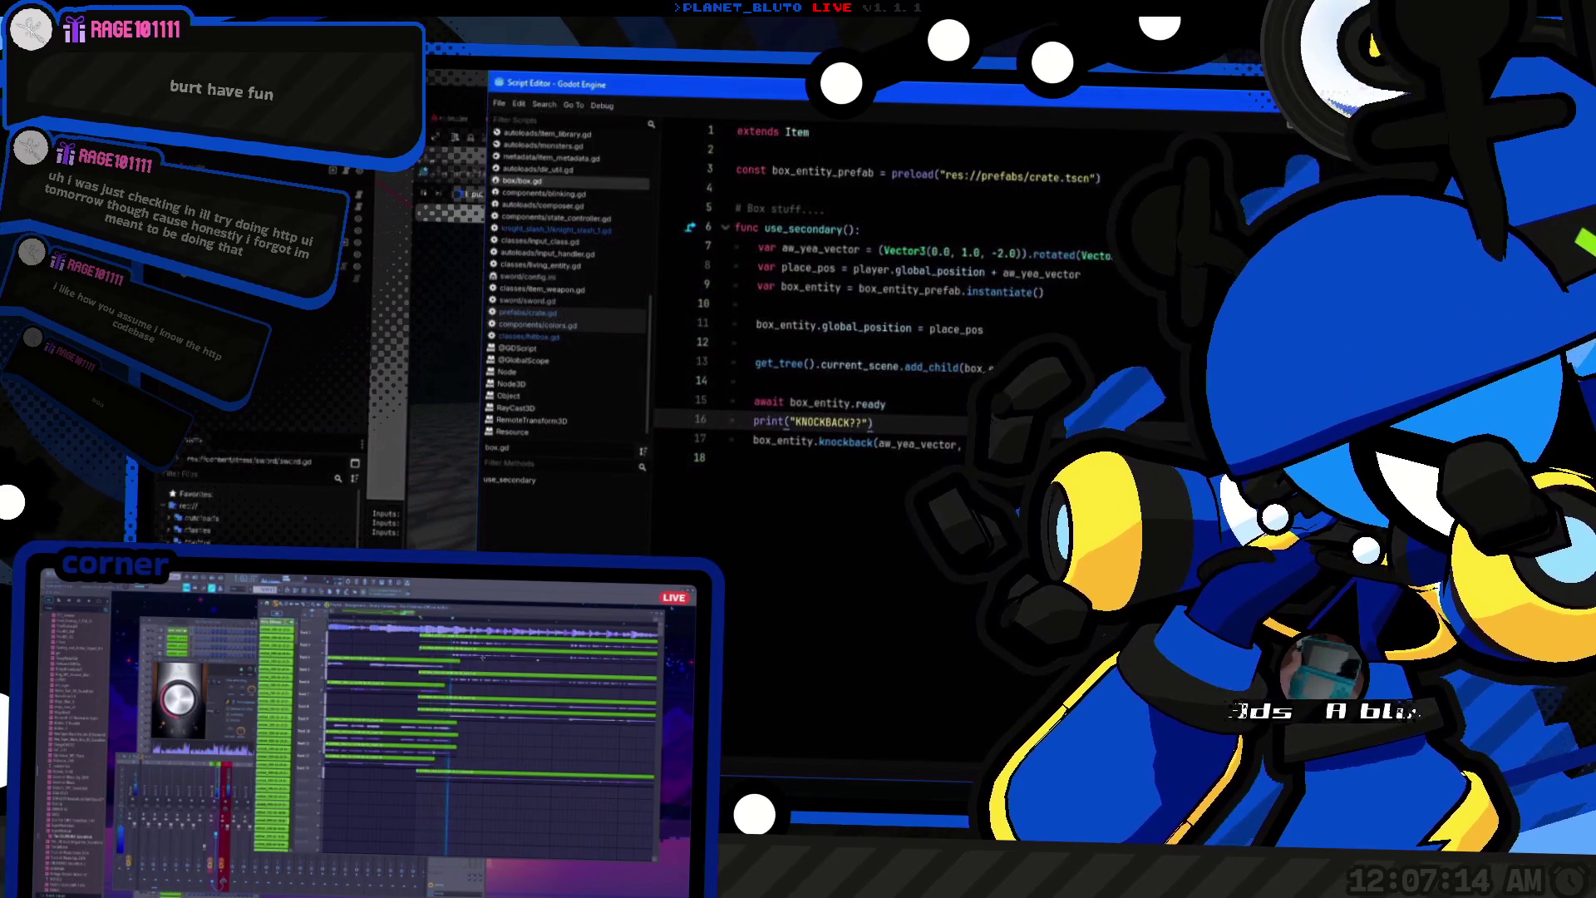
Step: Comment out the await ready line and retest crate knockback in the running game
{"action": "key", "text": "ctrl+F2"}
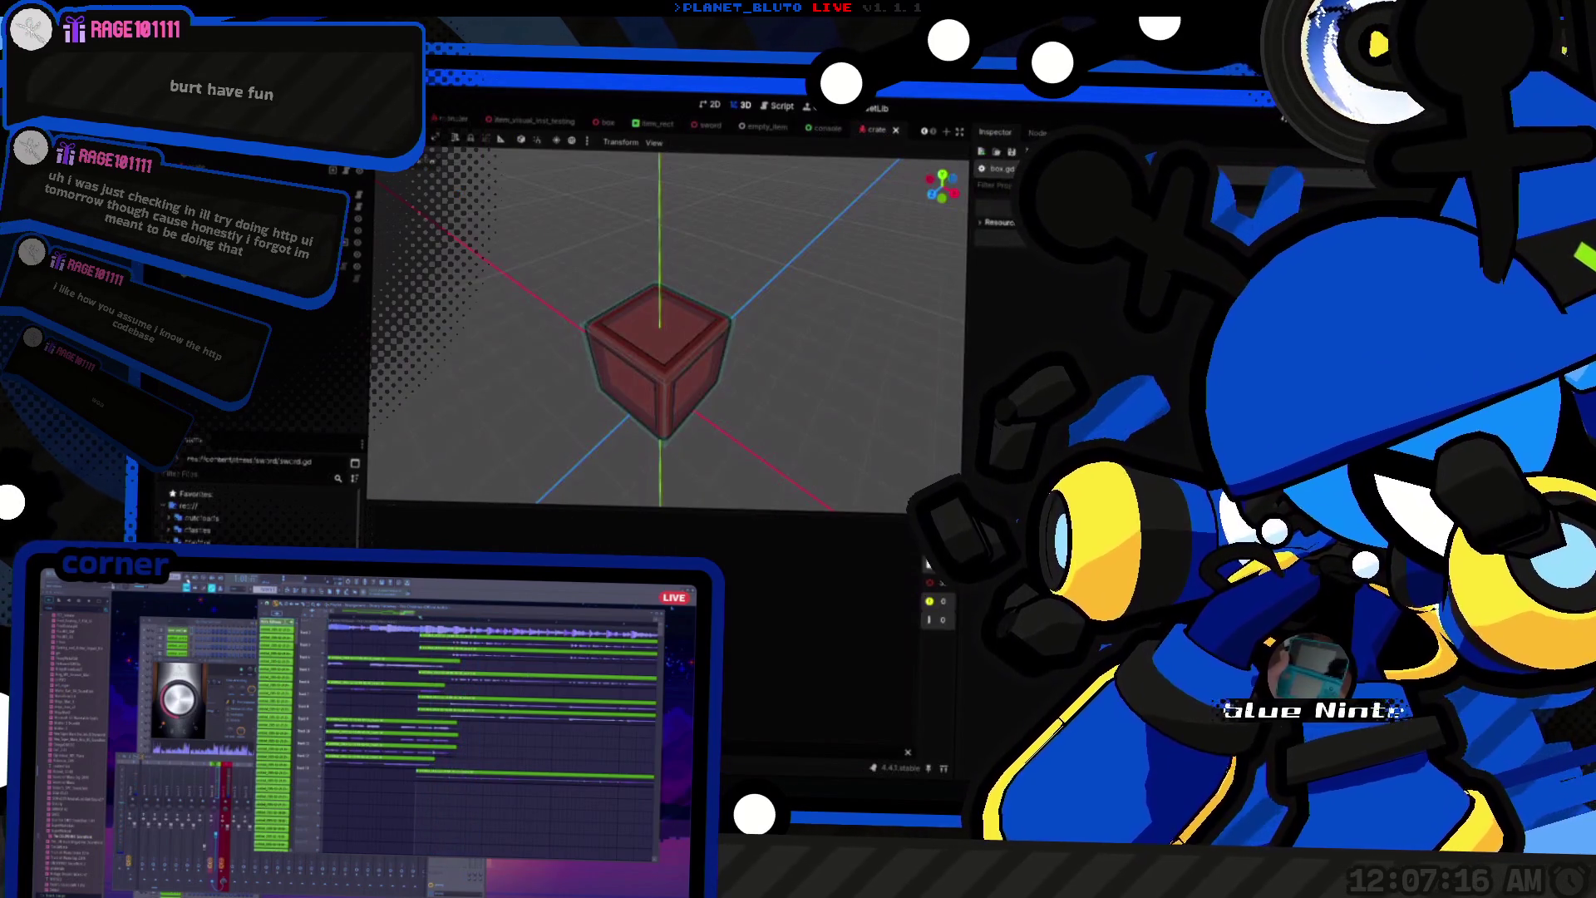
{"action": "key", "text": "alt+Tab"}
{"action": "key", "text": "alt+Tab"}
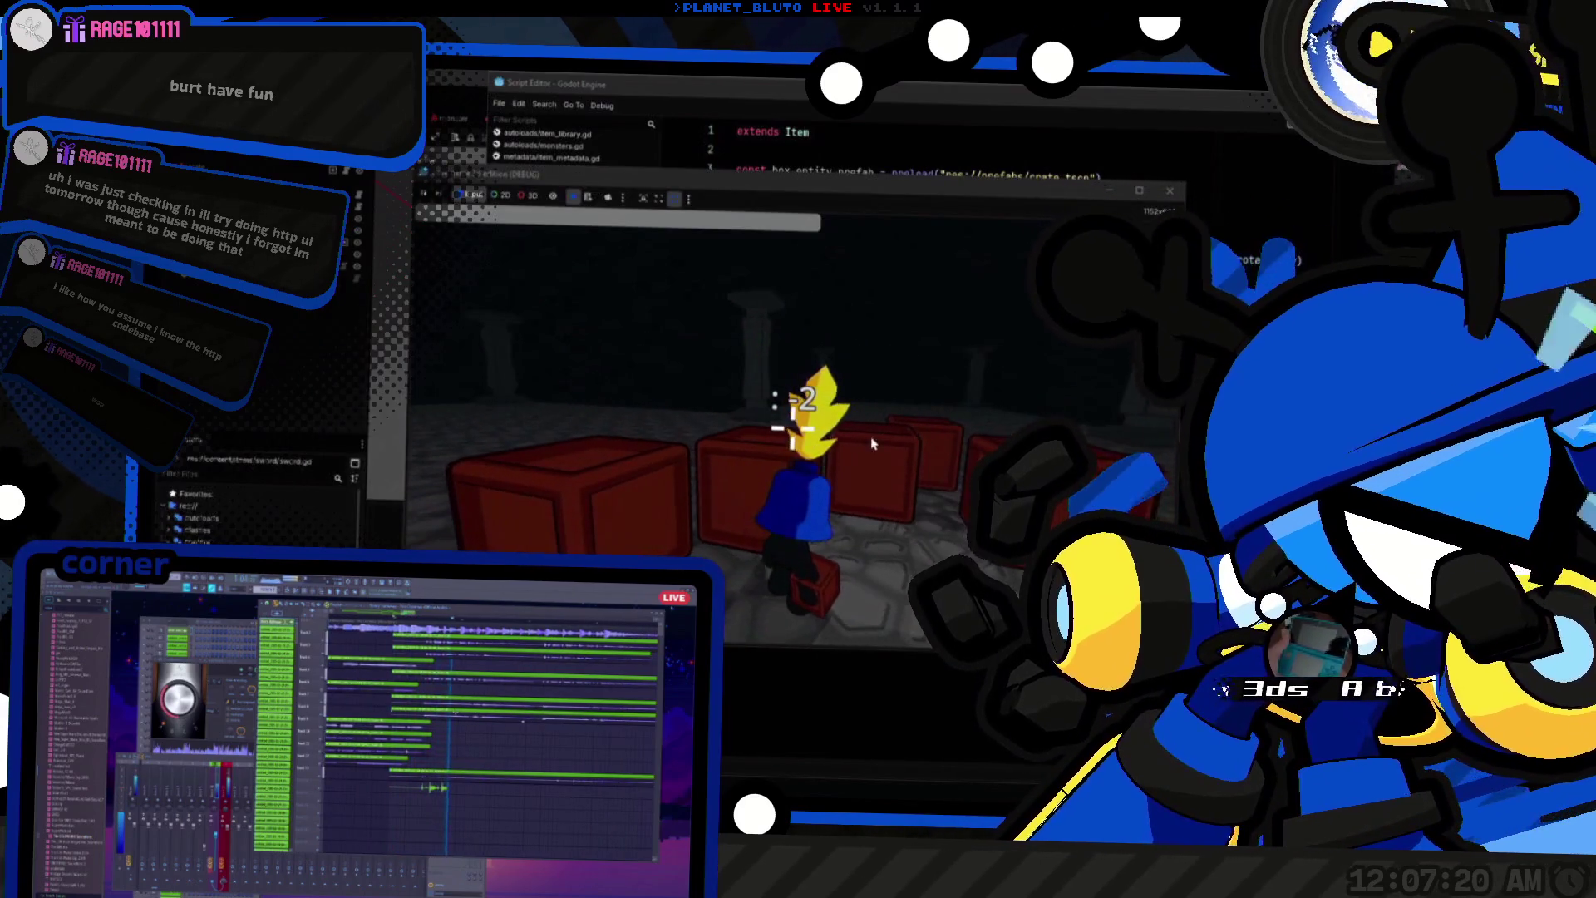
{"action": "key", "text": "alt+Tab"}
{"action": "left_click", "coordinate": [941, 407]}
{"action": "key", "text": "ctrl+k"}
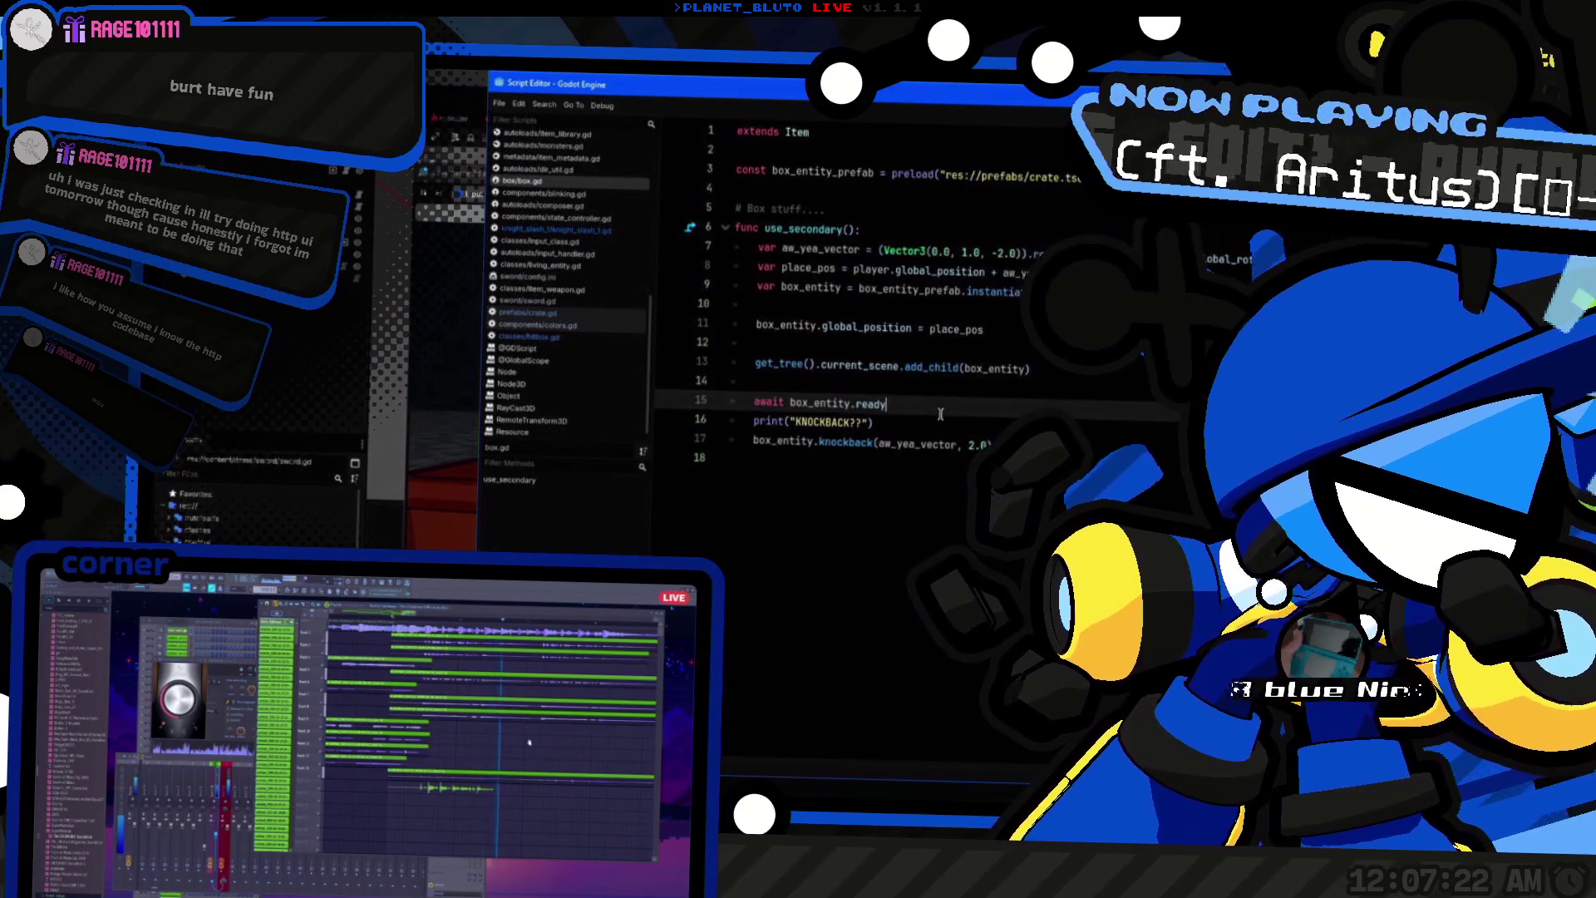
{"action": "key", "text": "alt+Tab"}
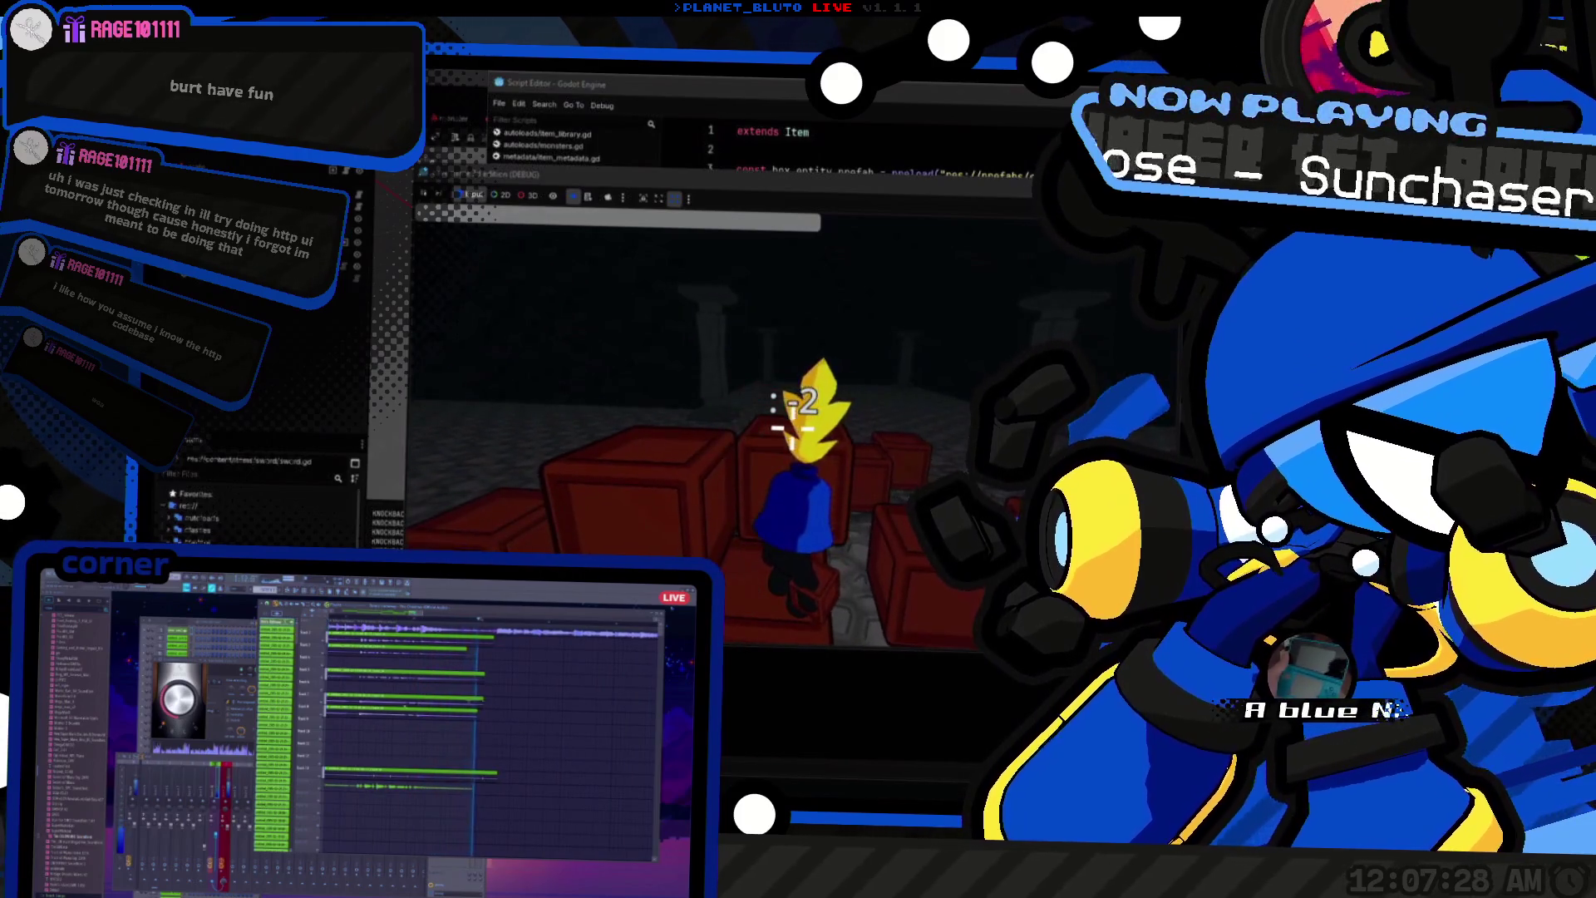
{"action": "key", "text": "alt+Tab"}
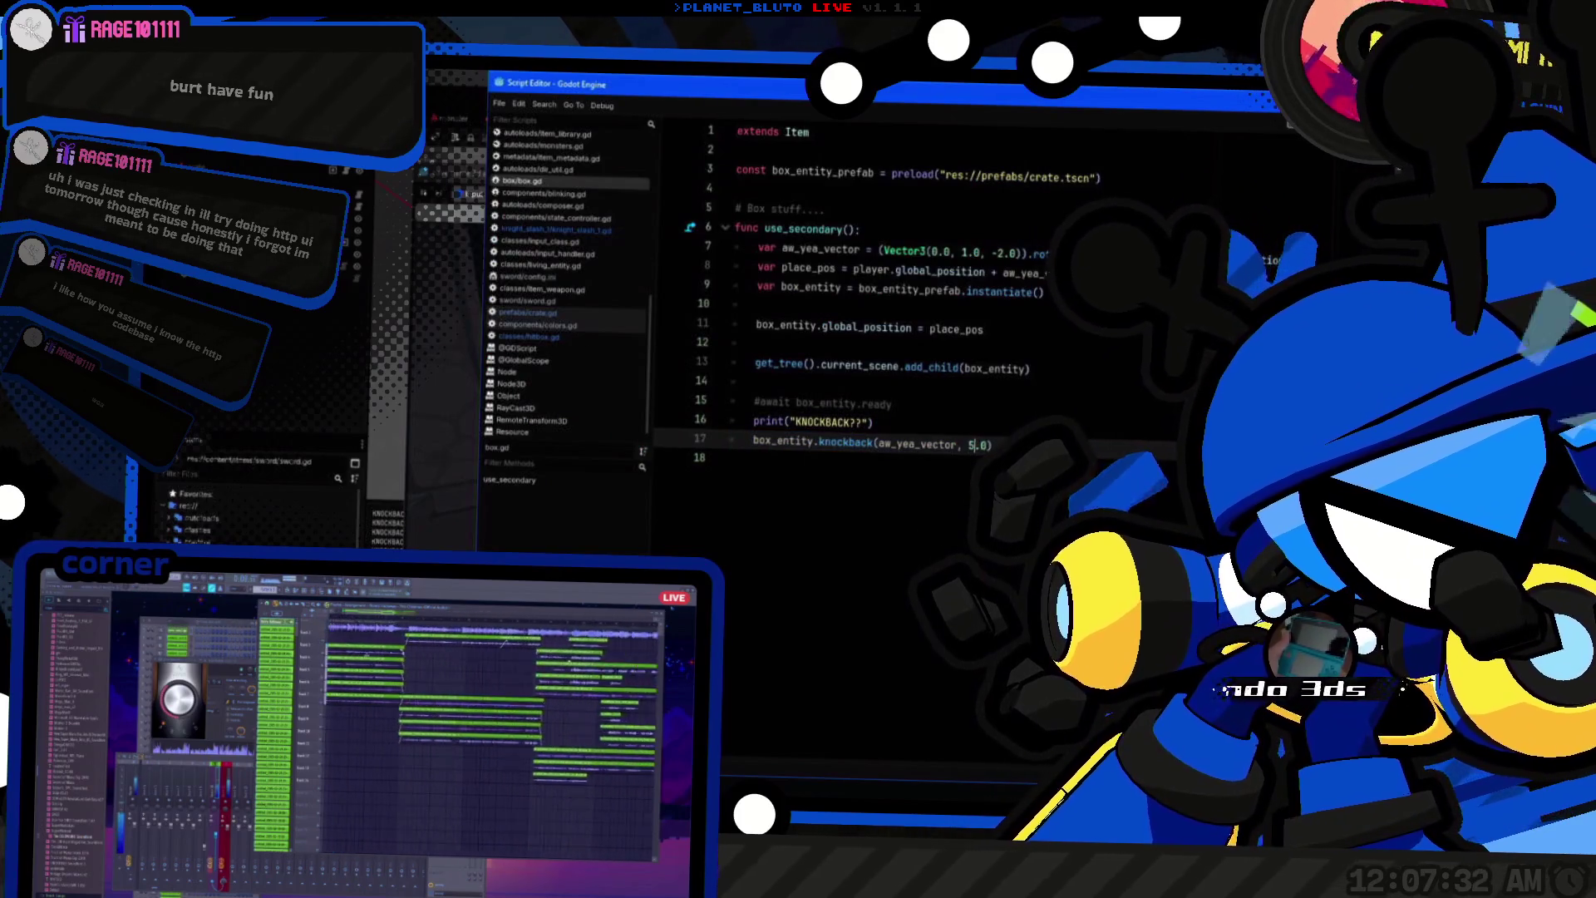
Step: Compare box.gd with the running game, then jump and walk the Knight around the red crates
{"action": "key", "text": "alt+Tab"}
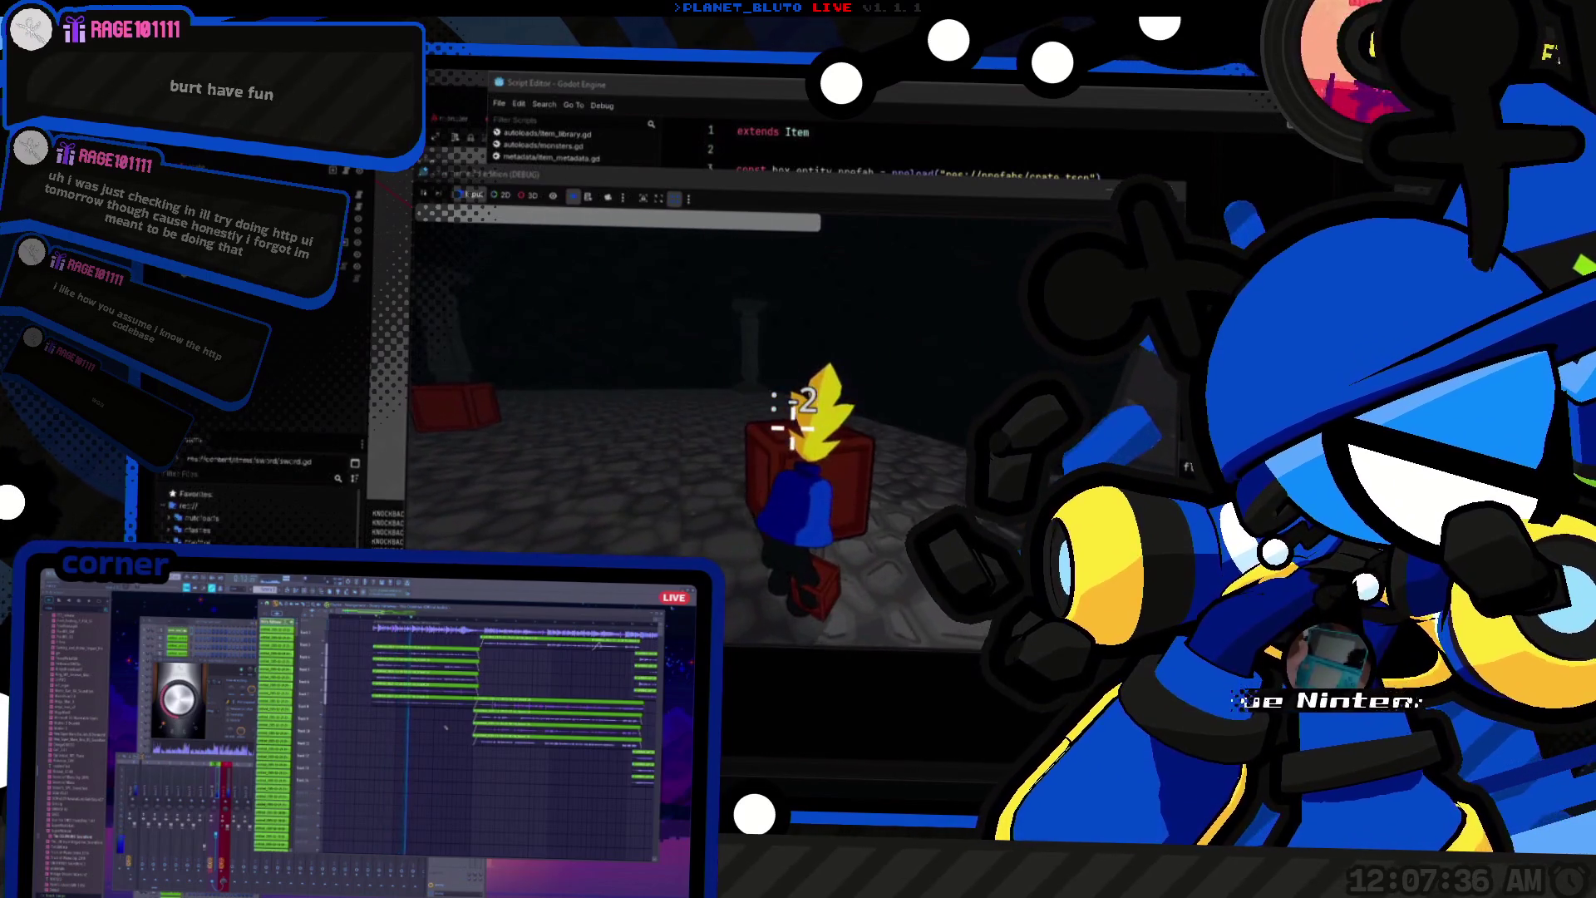
{"action": "key", "text": "alt+Tab"}
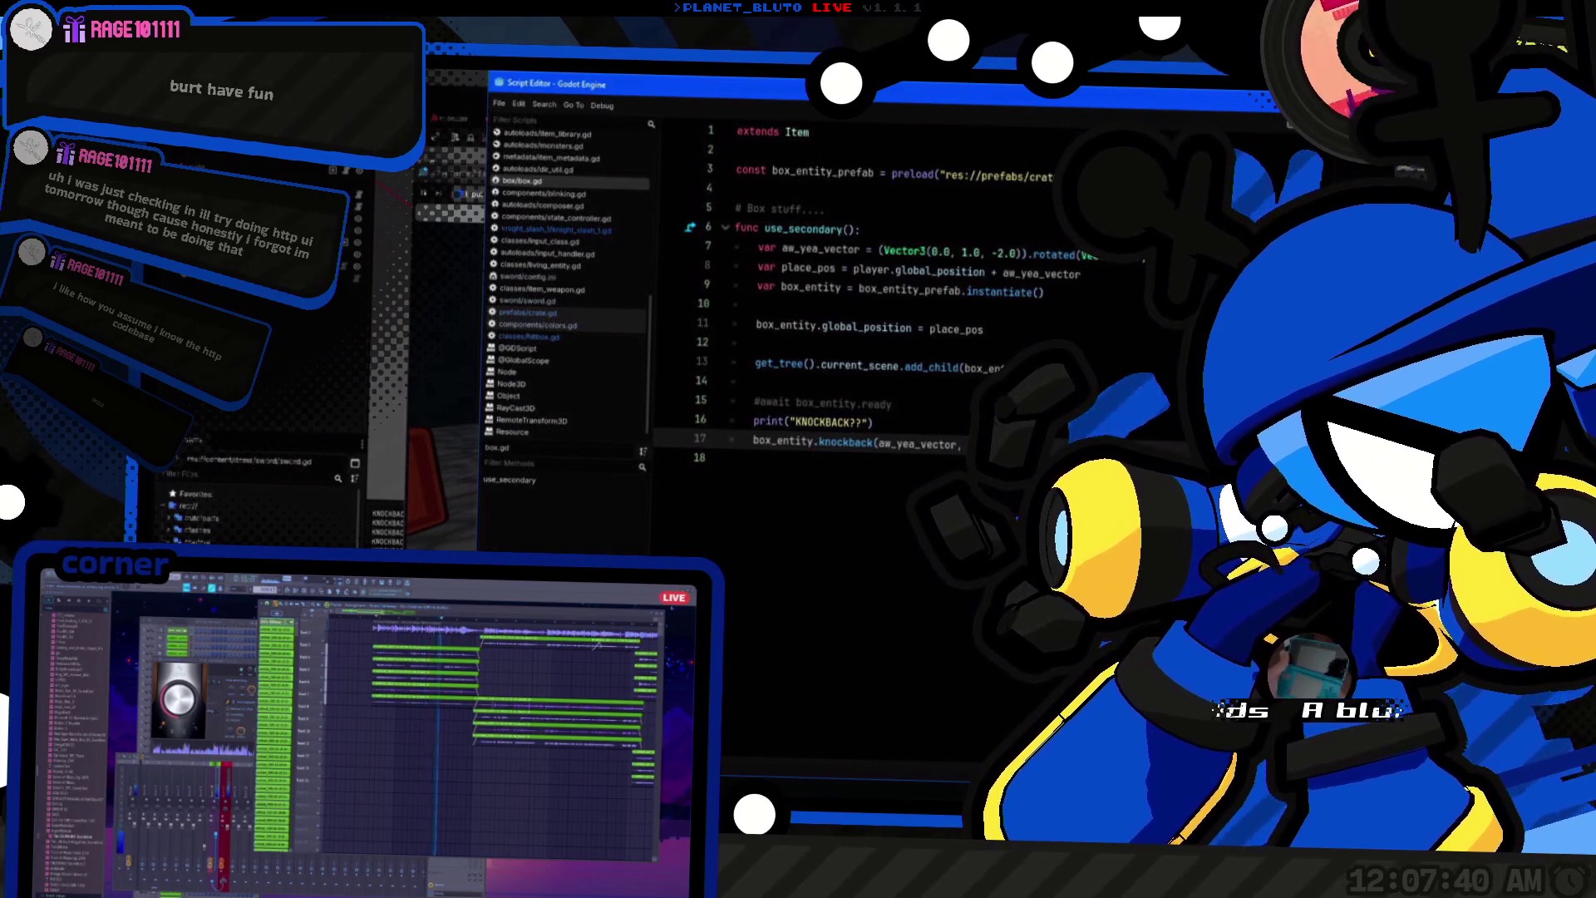
{"action": "key", "text": "alt+Tab"}
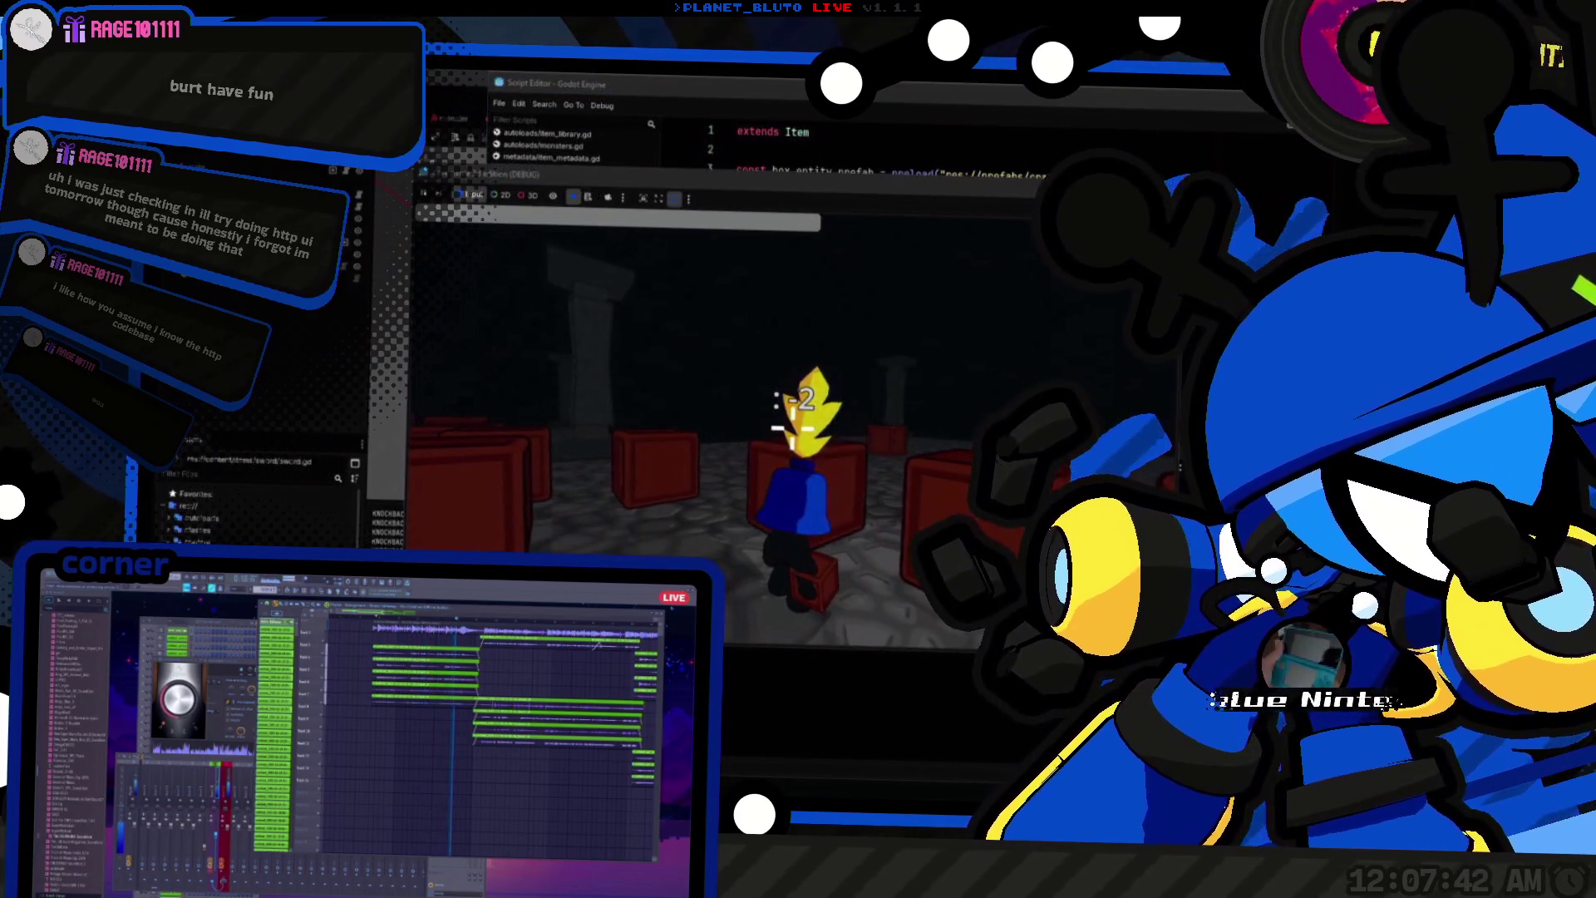
{"action": "key", "text": "alt+Tab"}
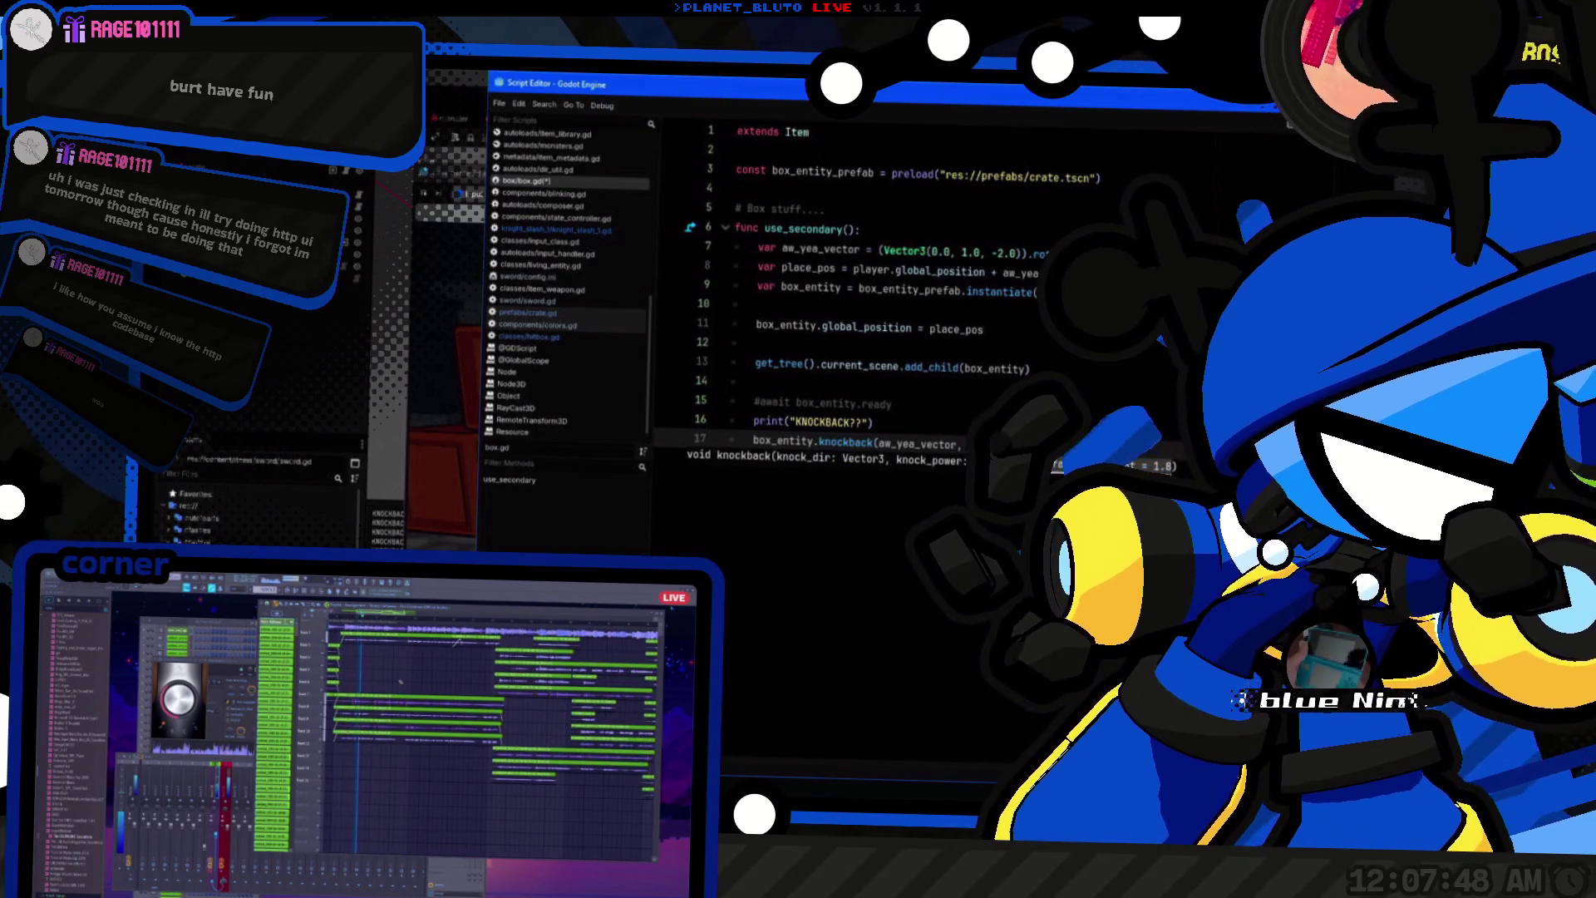
{"action": "key", "text": "alt+Tab"}
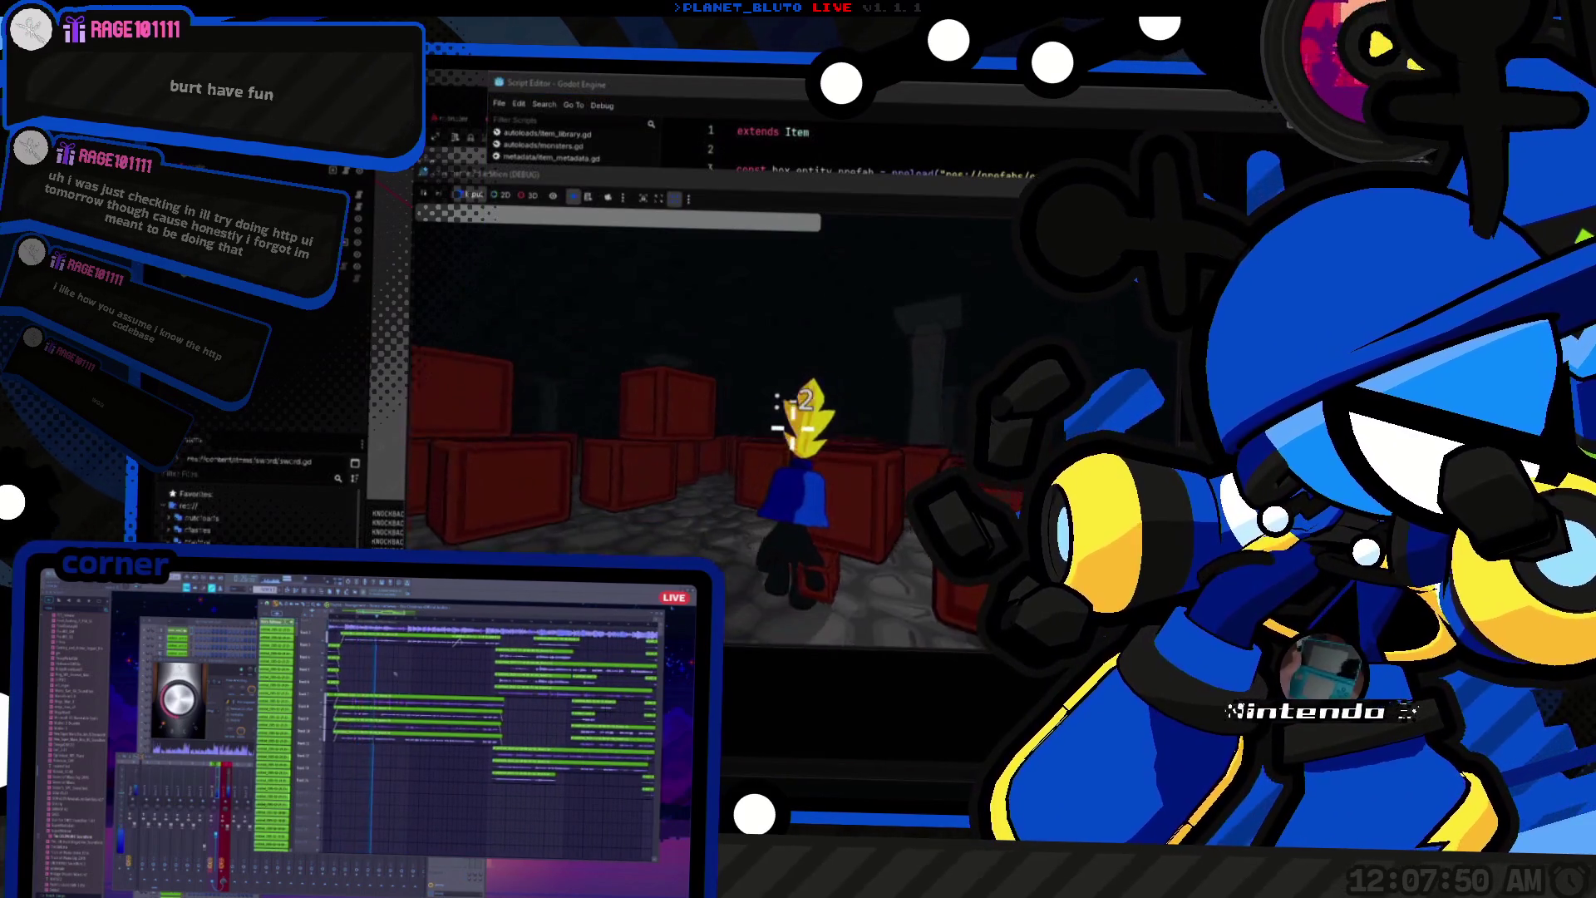
{"action": "key", "text": "space"}
{"action": "key", "text": "s"}
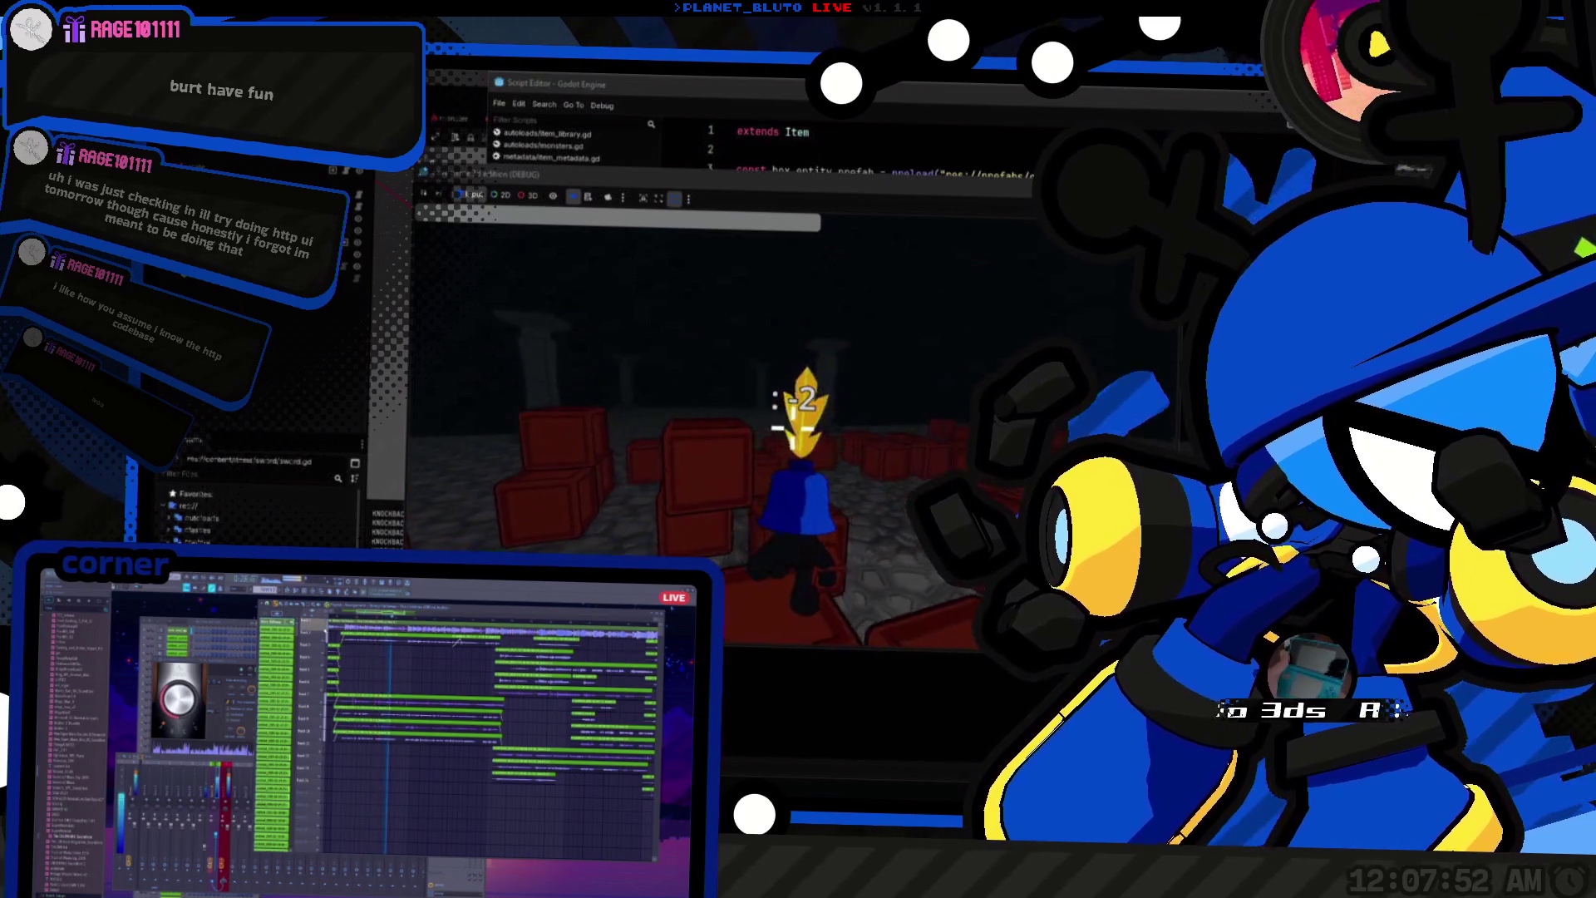
{"action": "key", "text": "s"}
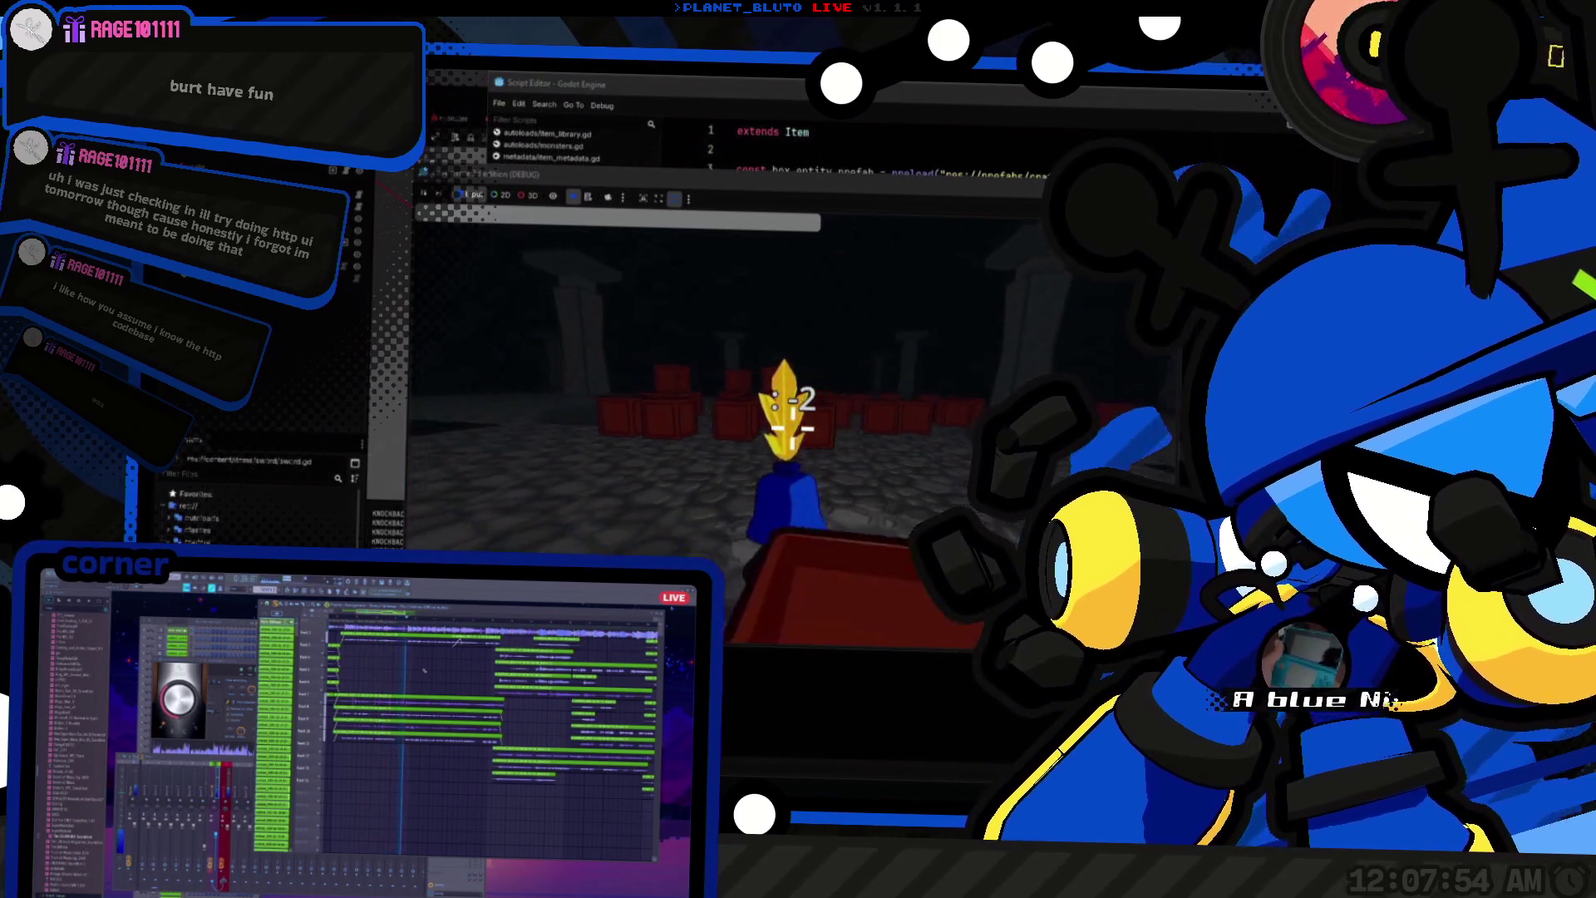
{"action": "key", "text": "w"}
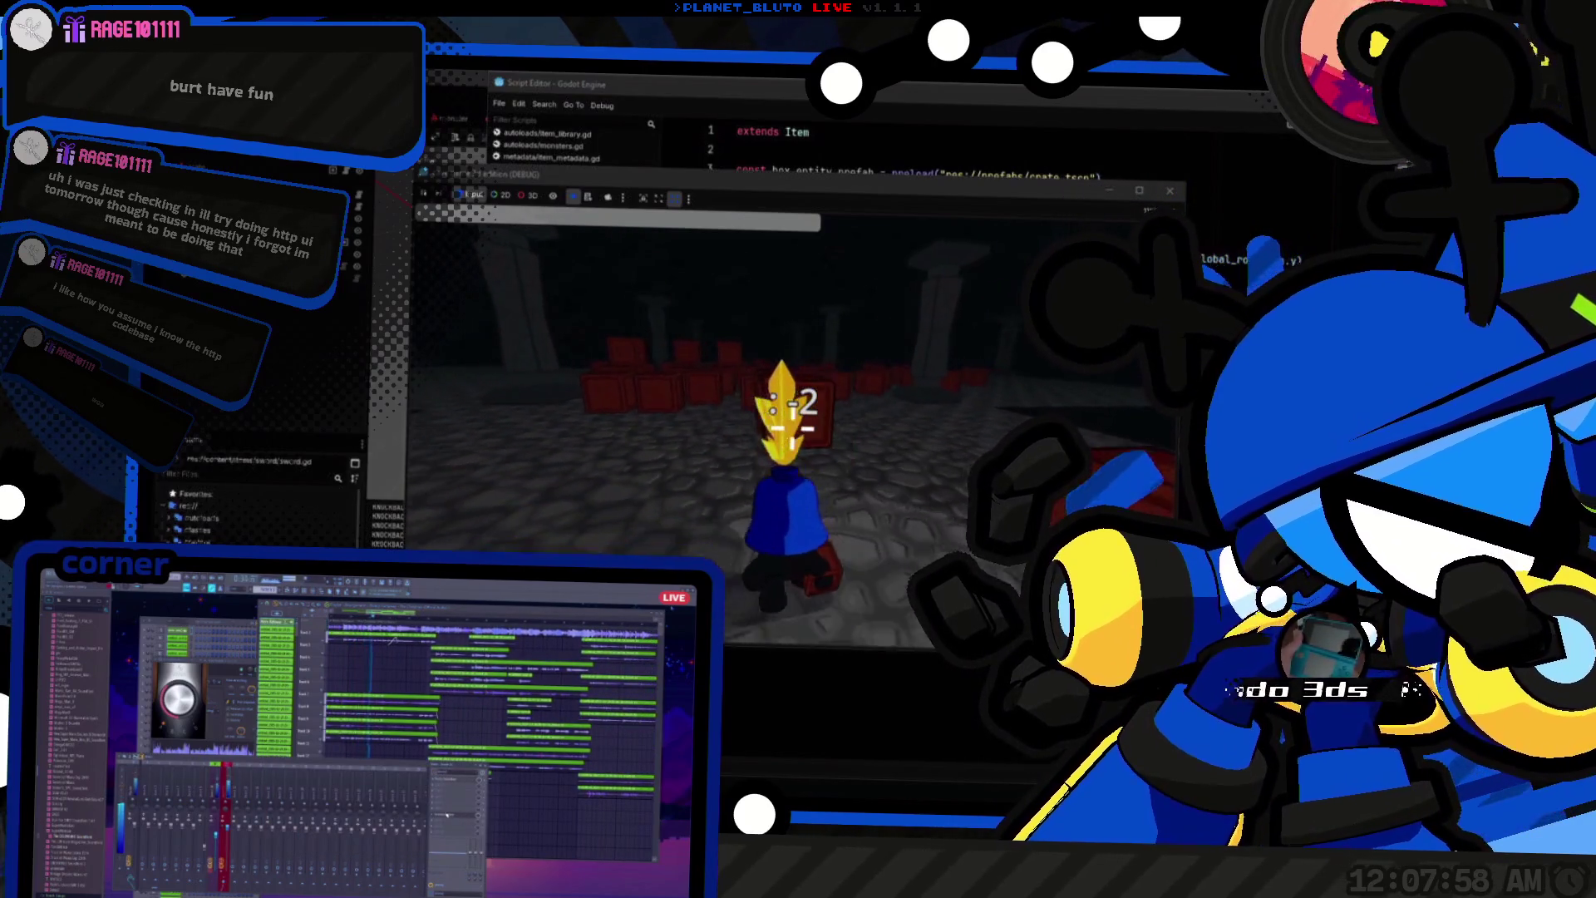
{"action": "key", "text": "s"}
Step: Stop the game and relaunch it with F5 so the dungeon scene resets
{"action": "key", "text": "F8"}
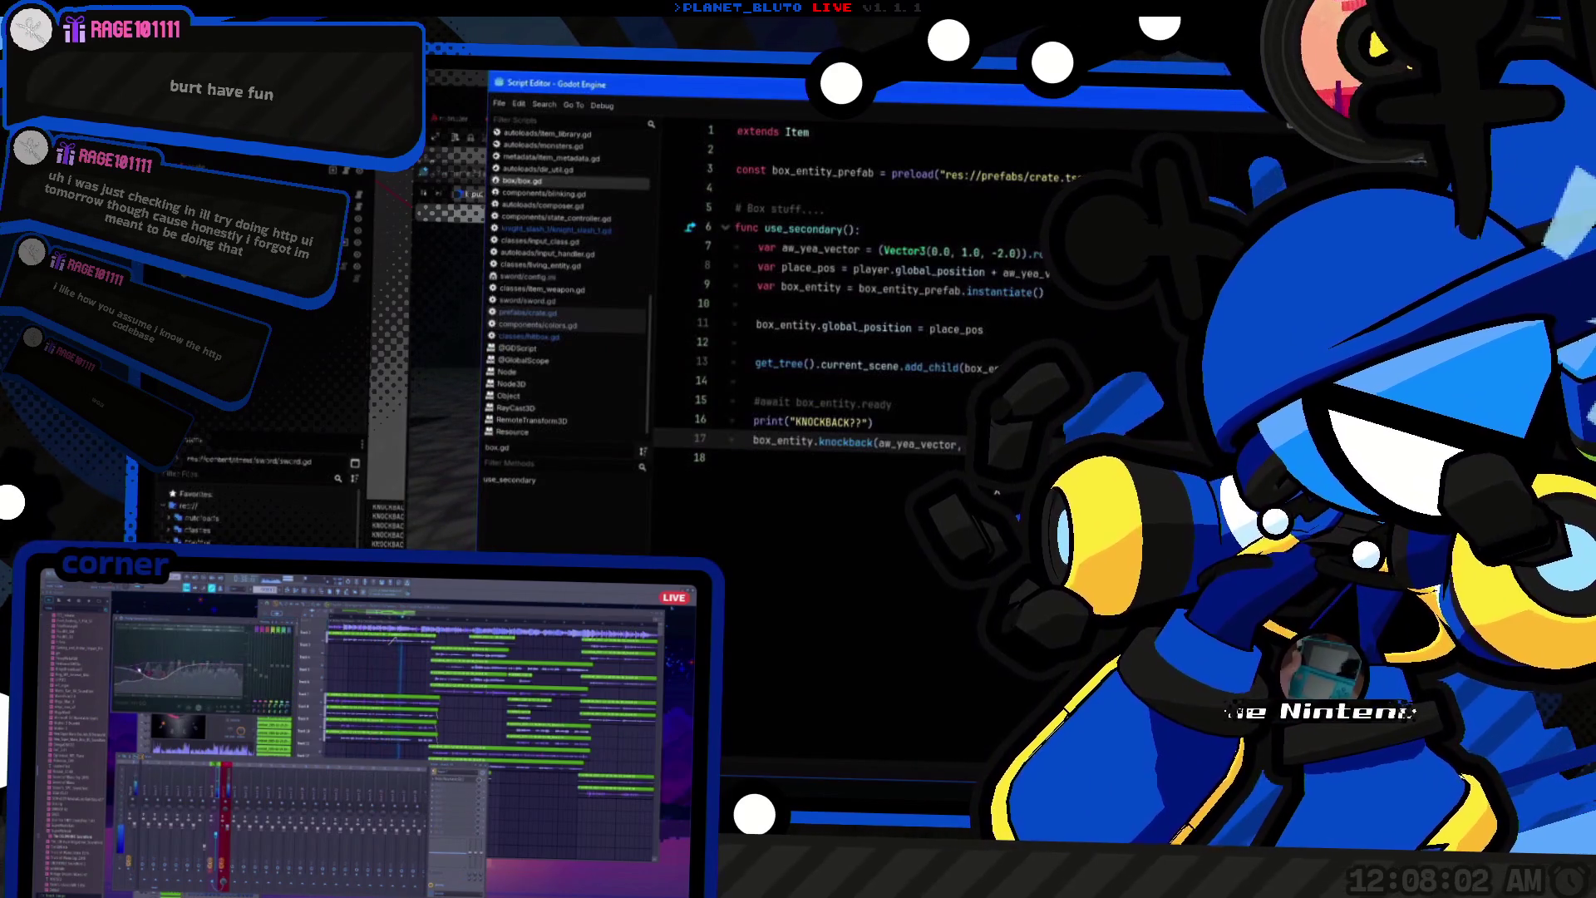
{"action": "key", "text": "alt+Tab"}
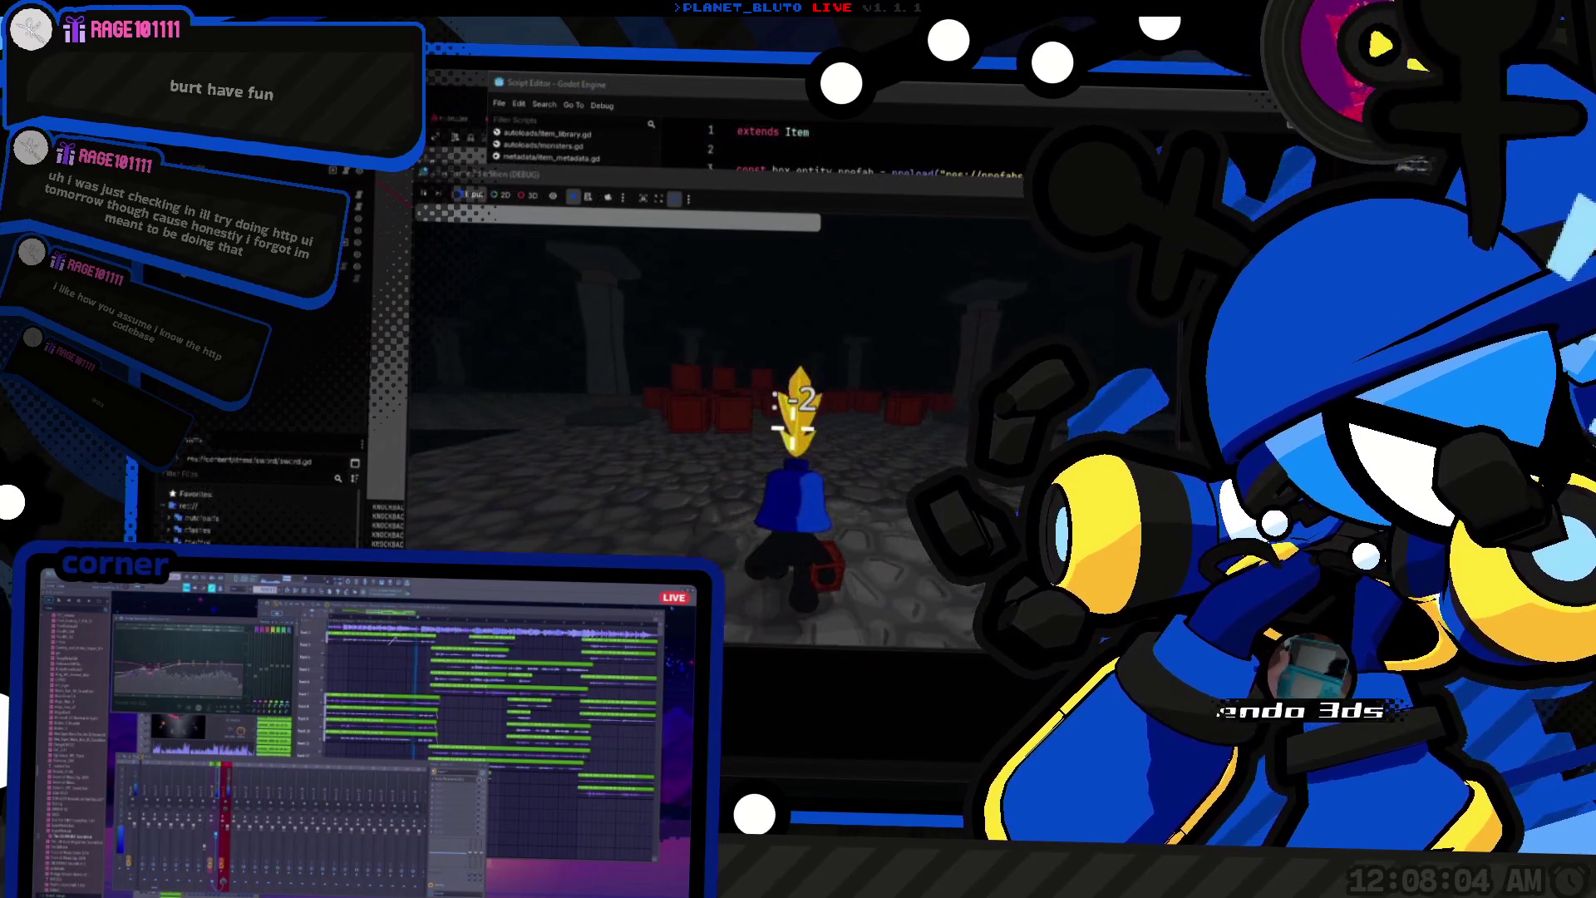
{"action": "key", "text": "a"}
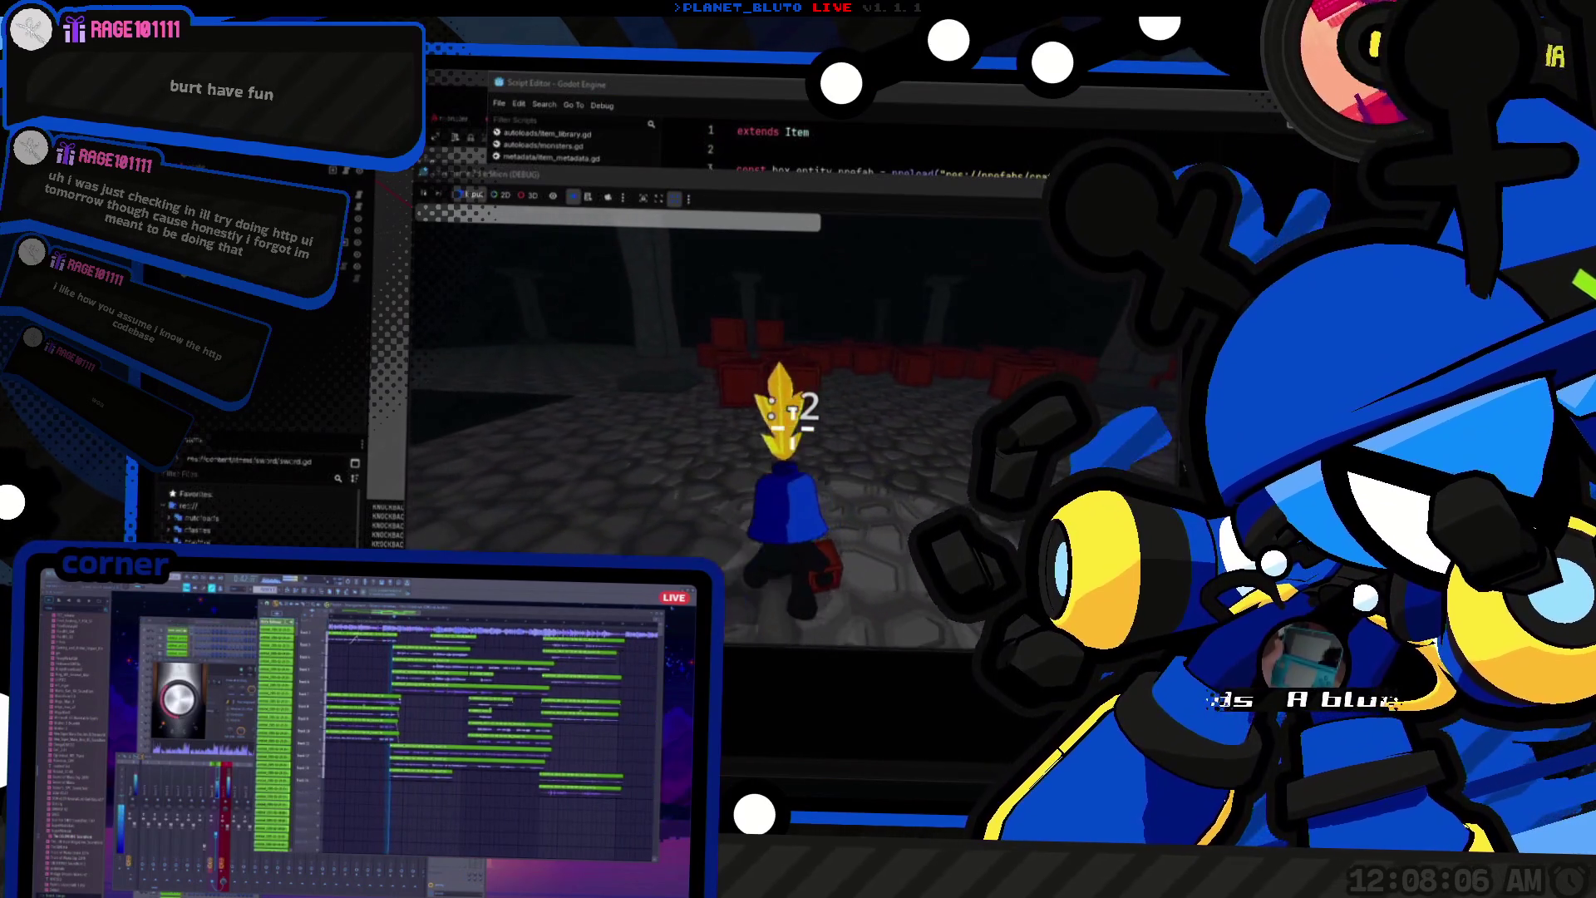
{"action": "key", "text": "F5"}
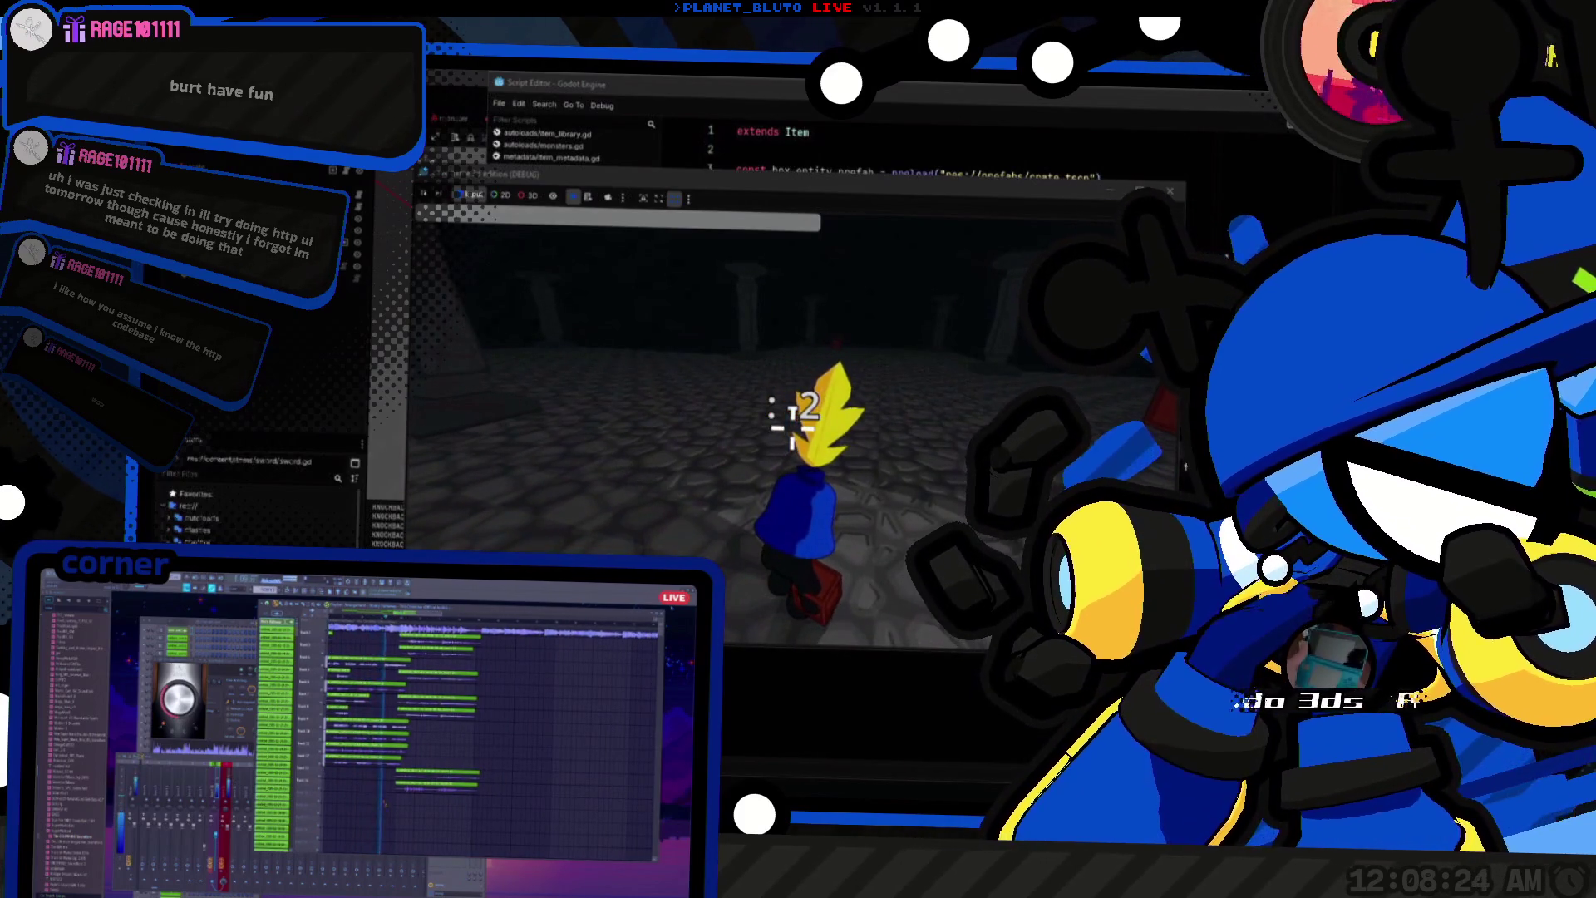
Step: Glance at box.gd, place crates in the game to test knockback, then return to the script
{"action": "key", "text": "alt+Tab"}
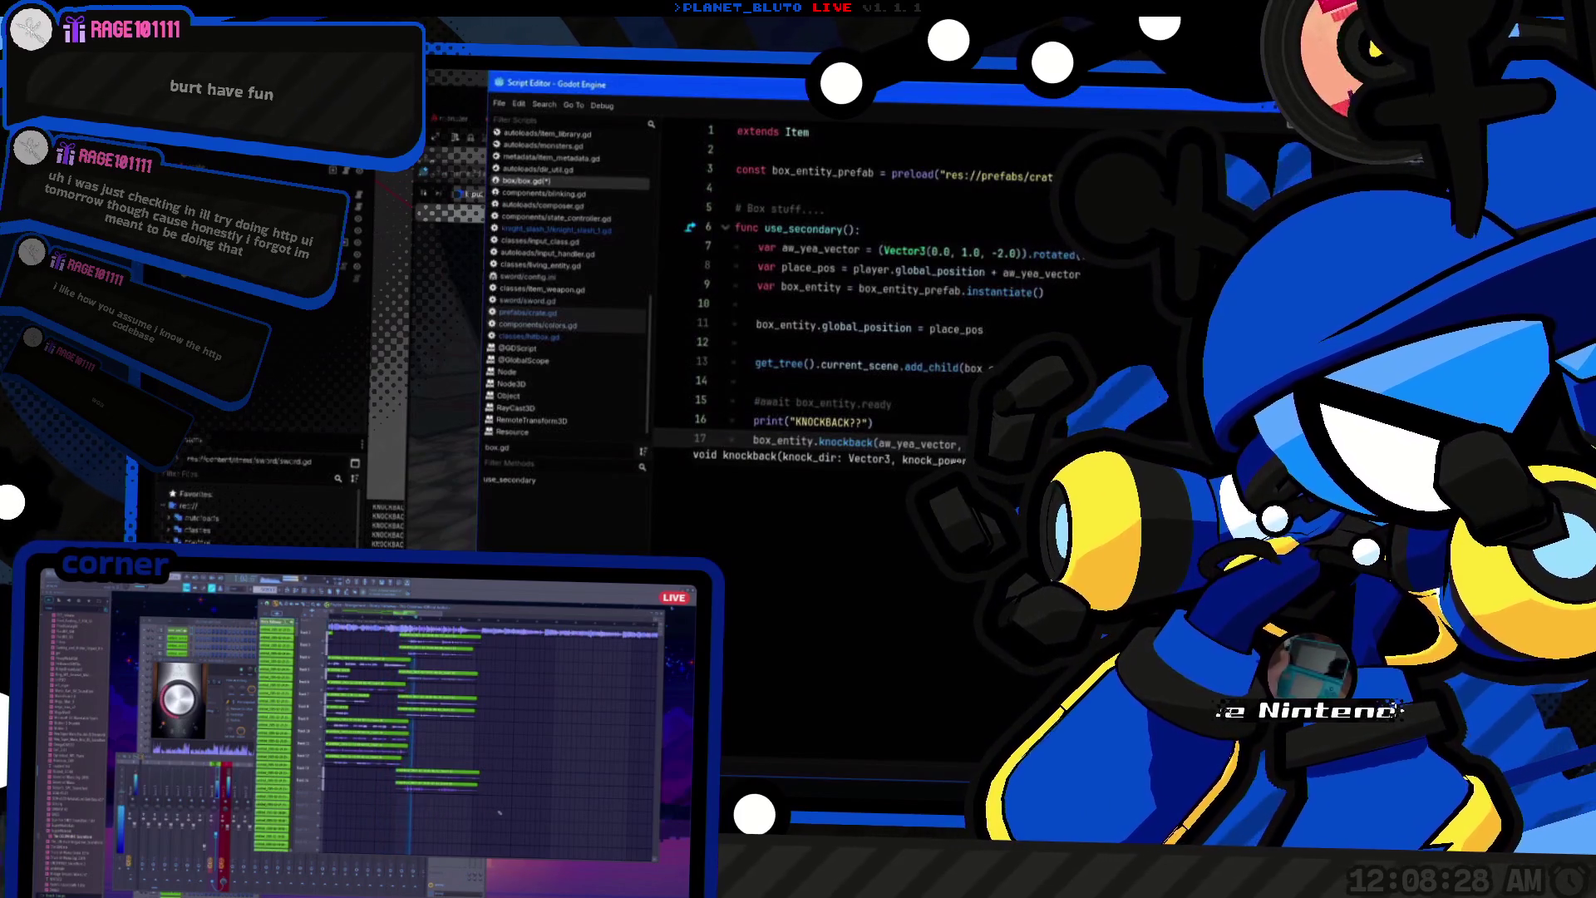
{"action": "key", "text": "alt+Tab"}
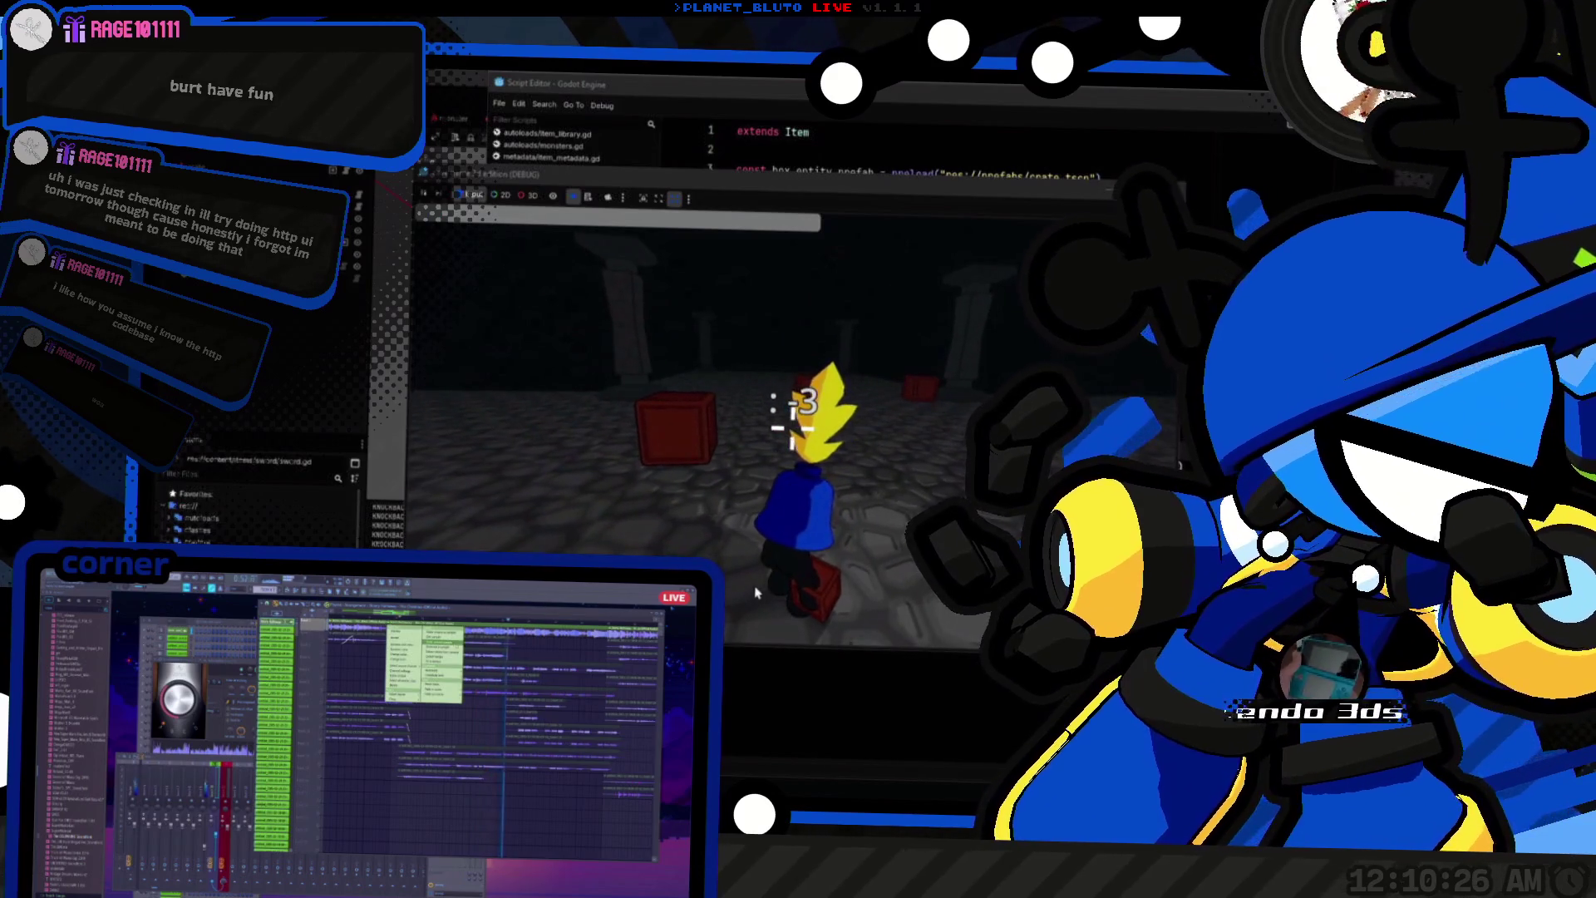
{"action": "key", "text": "alt+Tab"}
Step: Leave the box.gd placement line and open the Item System checklist for editing in Super Productivity
{"action": "left_click", "coordinate": [1124, 328]}
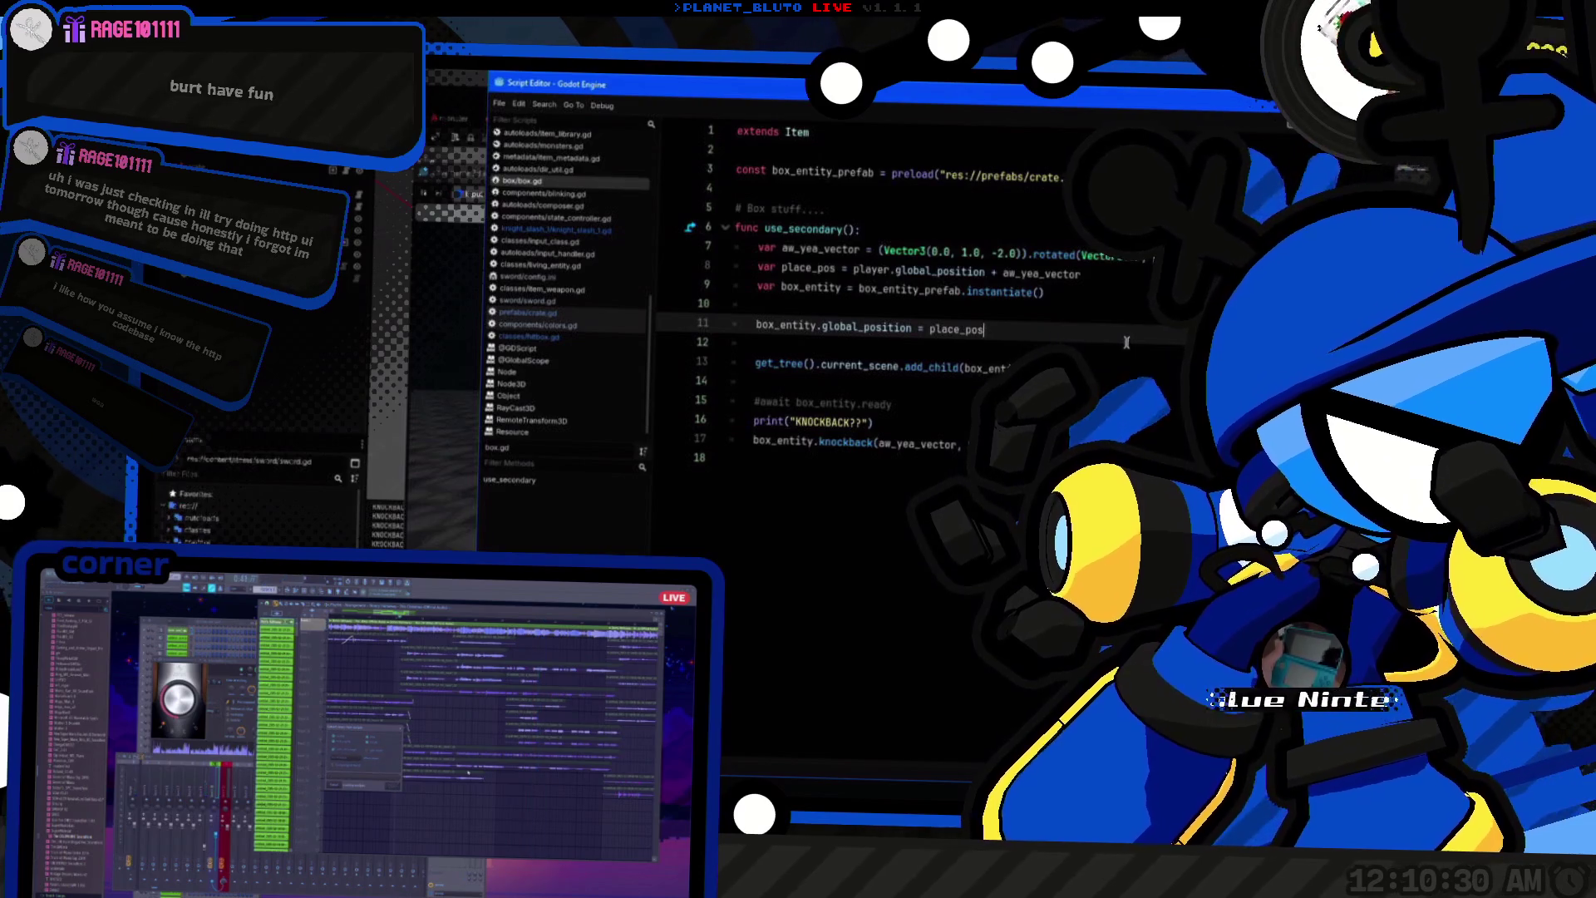
{"action": "key", "text": "alt+Tab"}
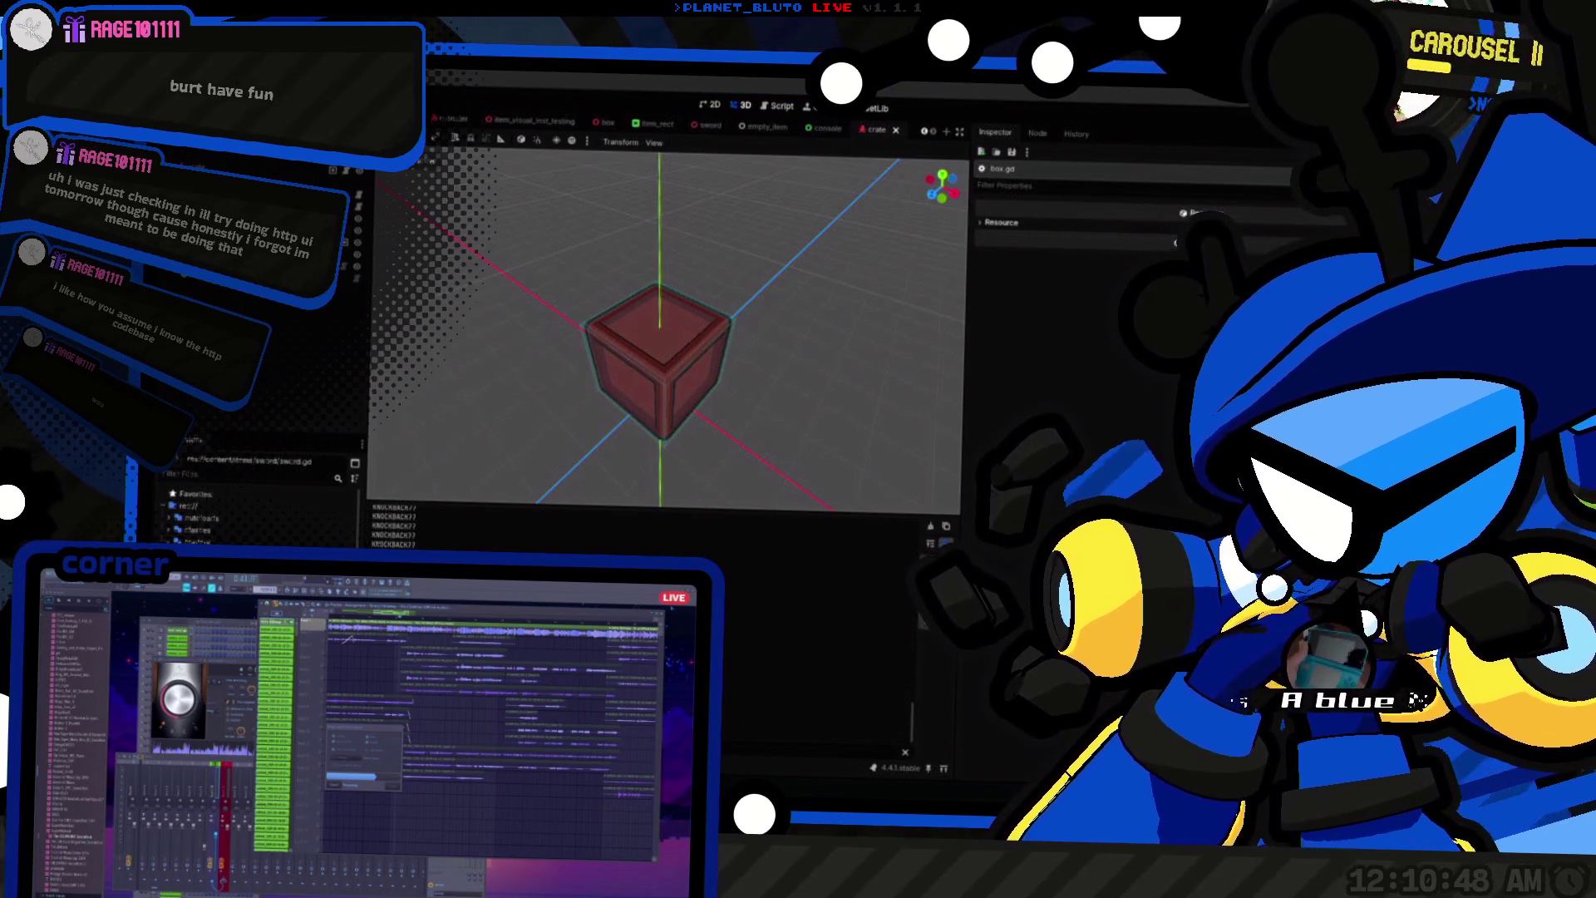
{"action": "left_click", "coordinate": [1140, 376]}
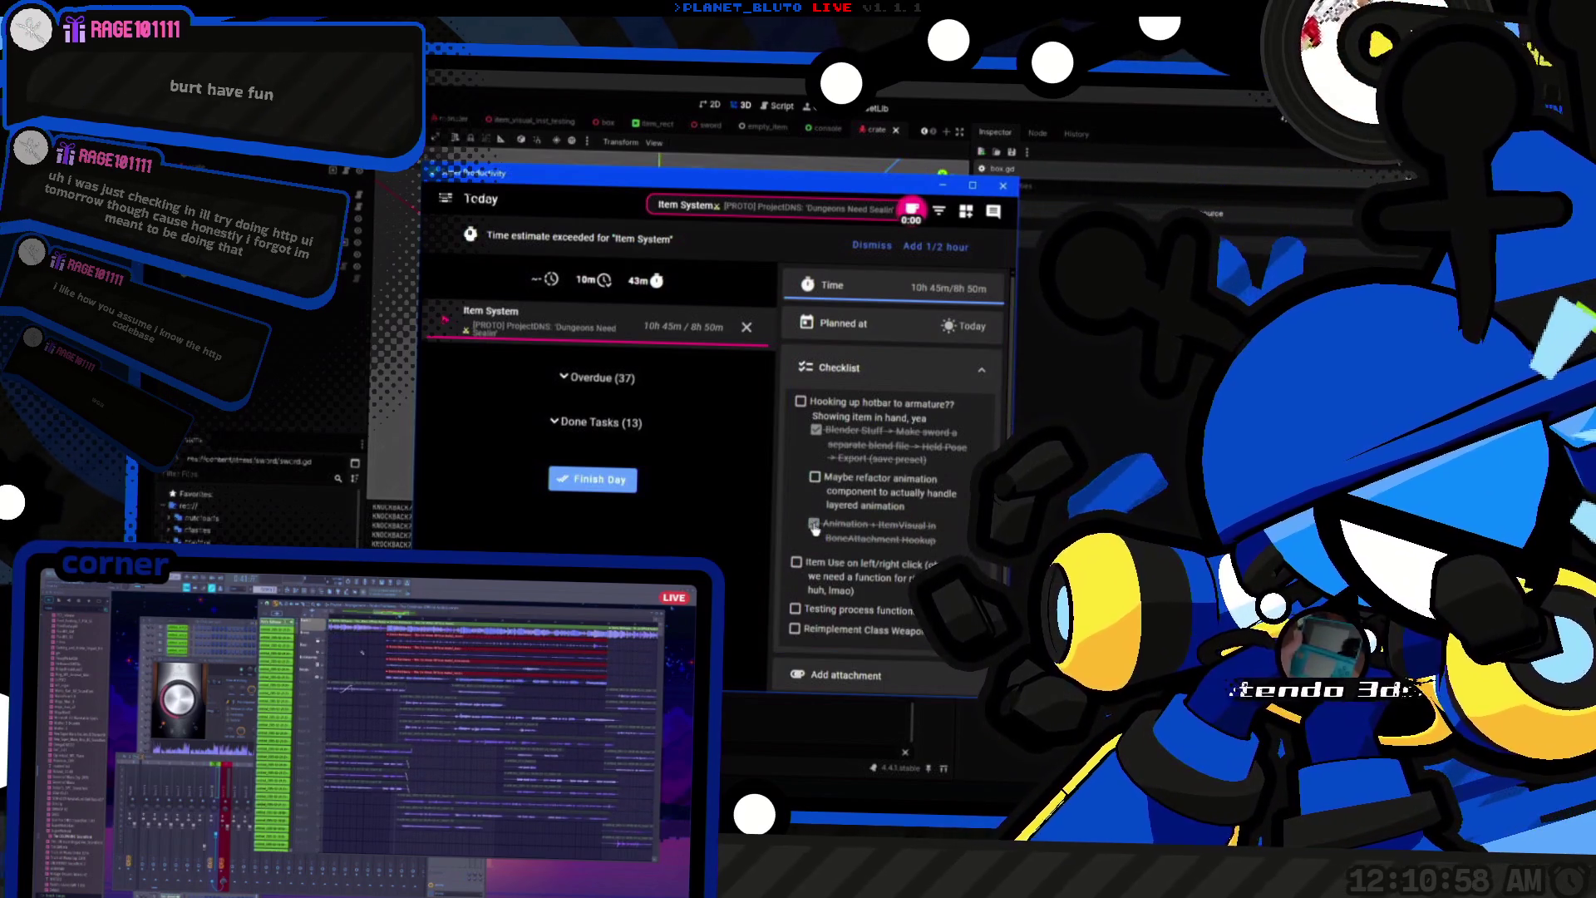
{"action": "left_click", "coordinate": [796, 565]}
Step: Tick 'Item Use' while leaving the process-testing entry unticked, then return to Godot
{"action": "left_click", "coordinate": [739, 589]}
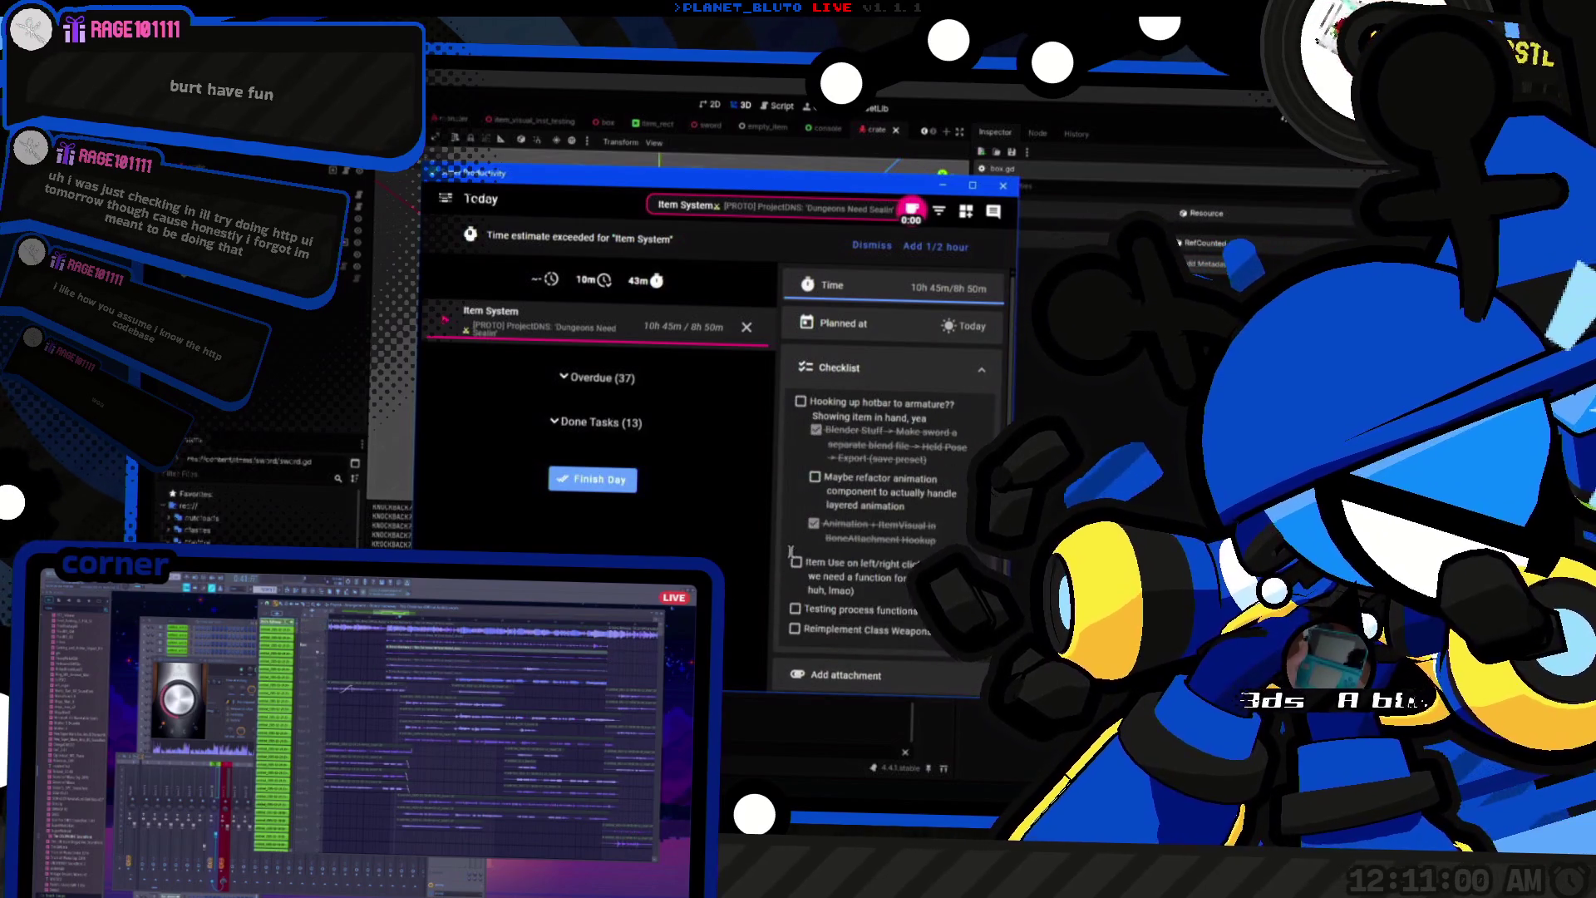
{"action": "left_click", "coordinate": [796, 563]}
{"action": "left_click", "coordinate": [796, 610]}
{"action": "left_click", "coordinate": [796, 610]}
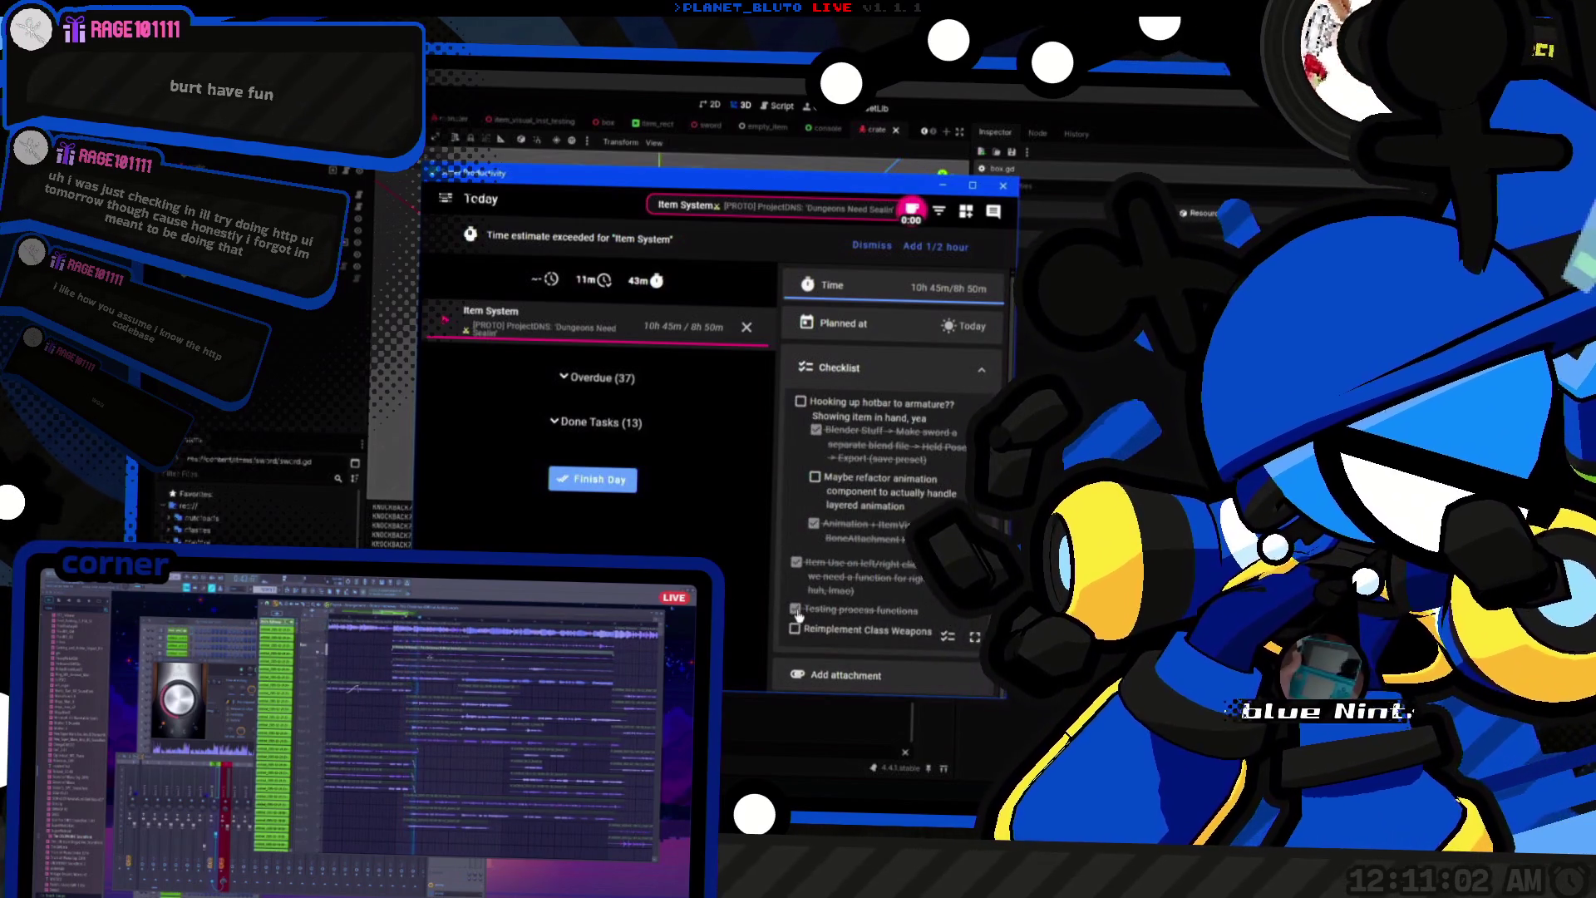
{"action": "key", "text": "alt+Tab"}
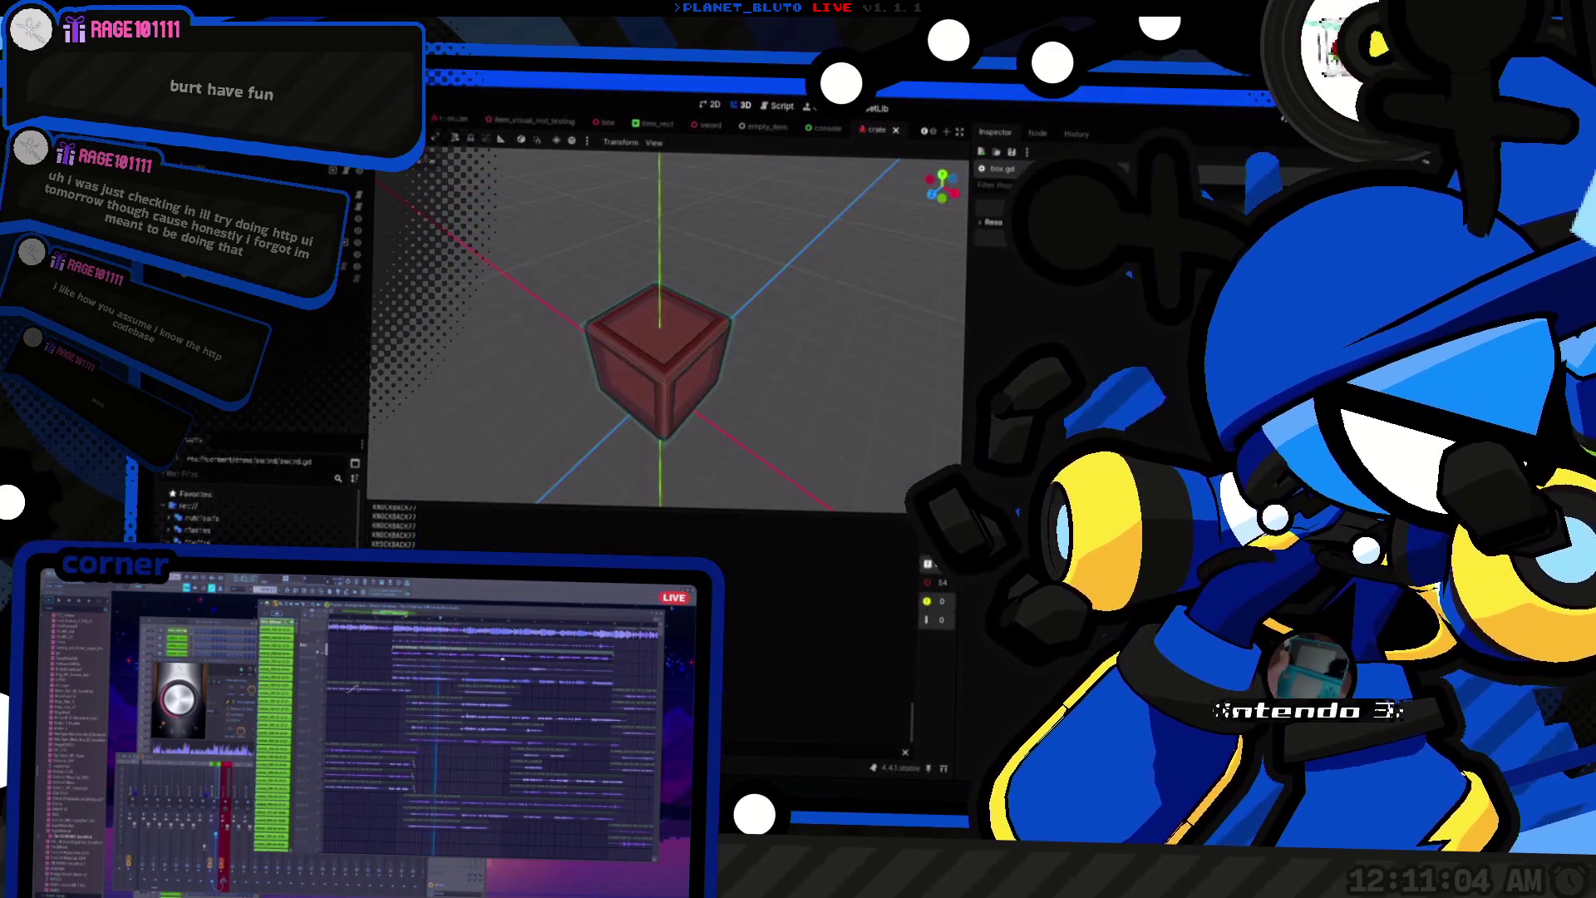
{"action": "key", "text": "alt+Tab"}
{"action": "key", "text": "alt+Tab"}
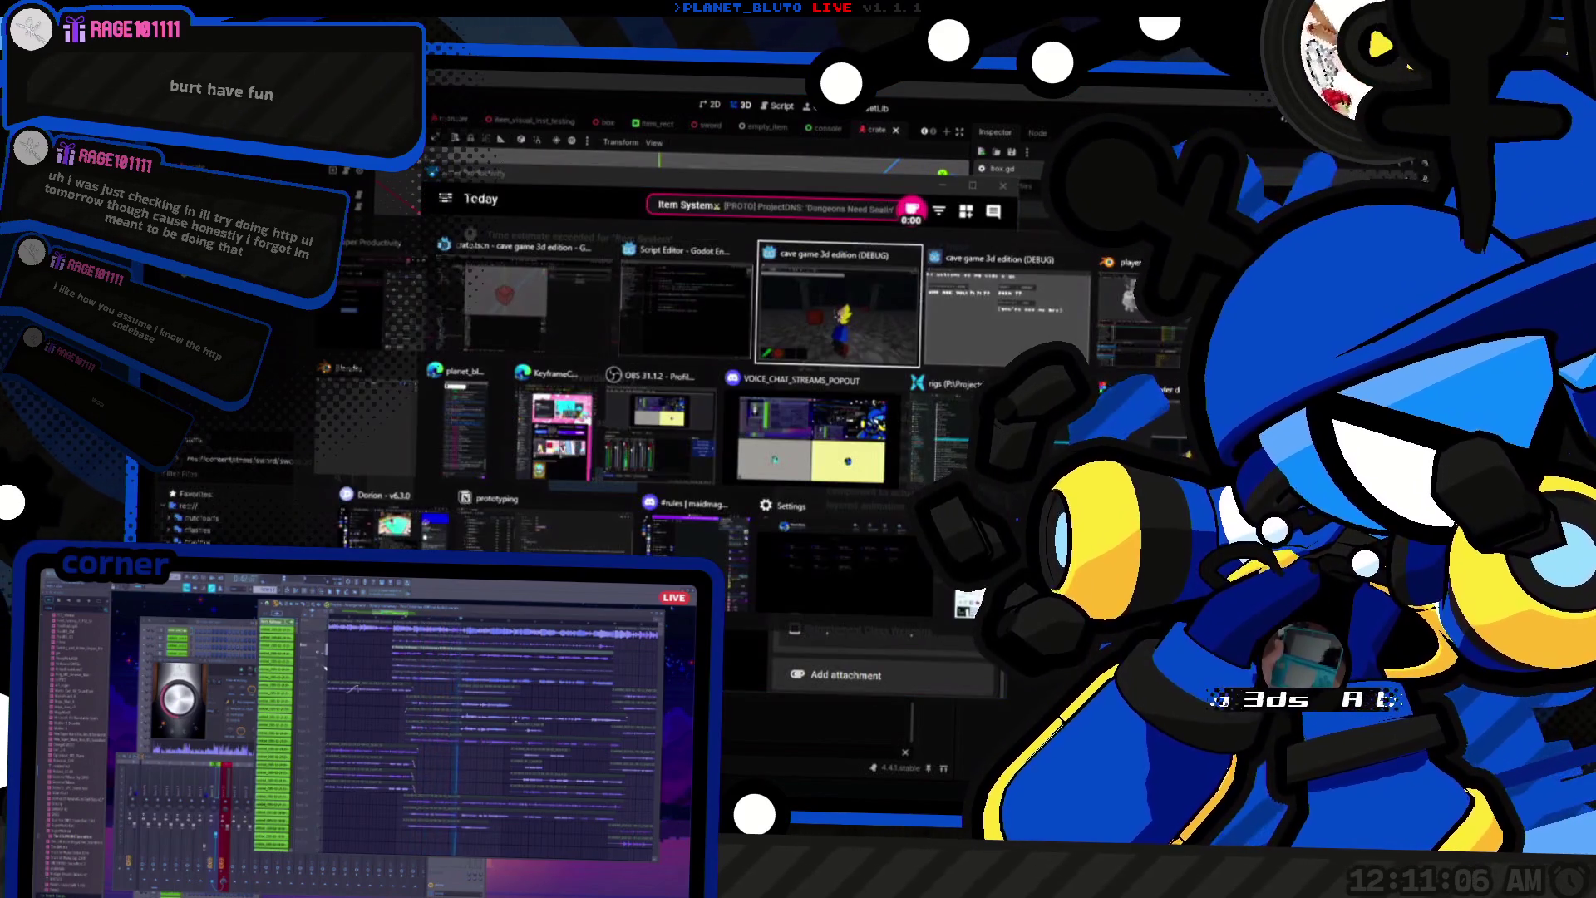
Step: Add a _process function to box.gd that prints 'box processing', and save the script
{"action": "type", "text": "func "}
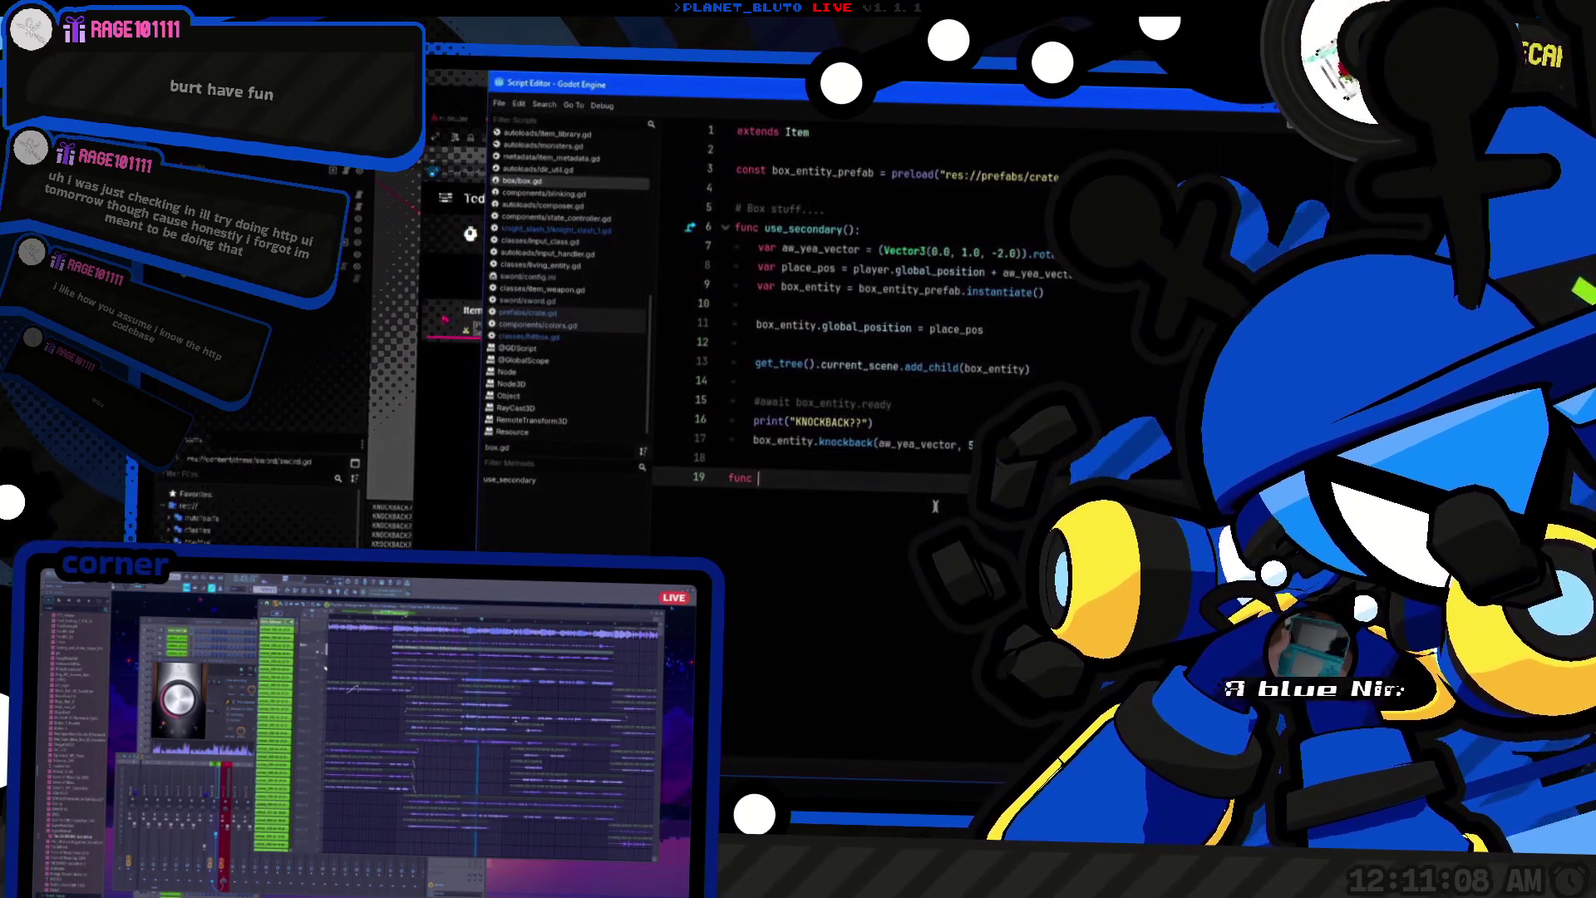
{"action": "type", "text": "_pro"}
{"action": "key", "text": "Return"}
{"action": "key", "text": "Return"}
{"action": "type", "text": "pa"}
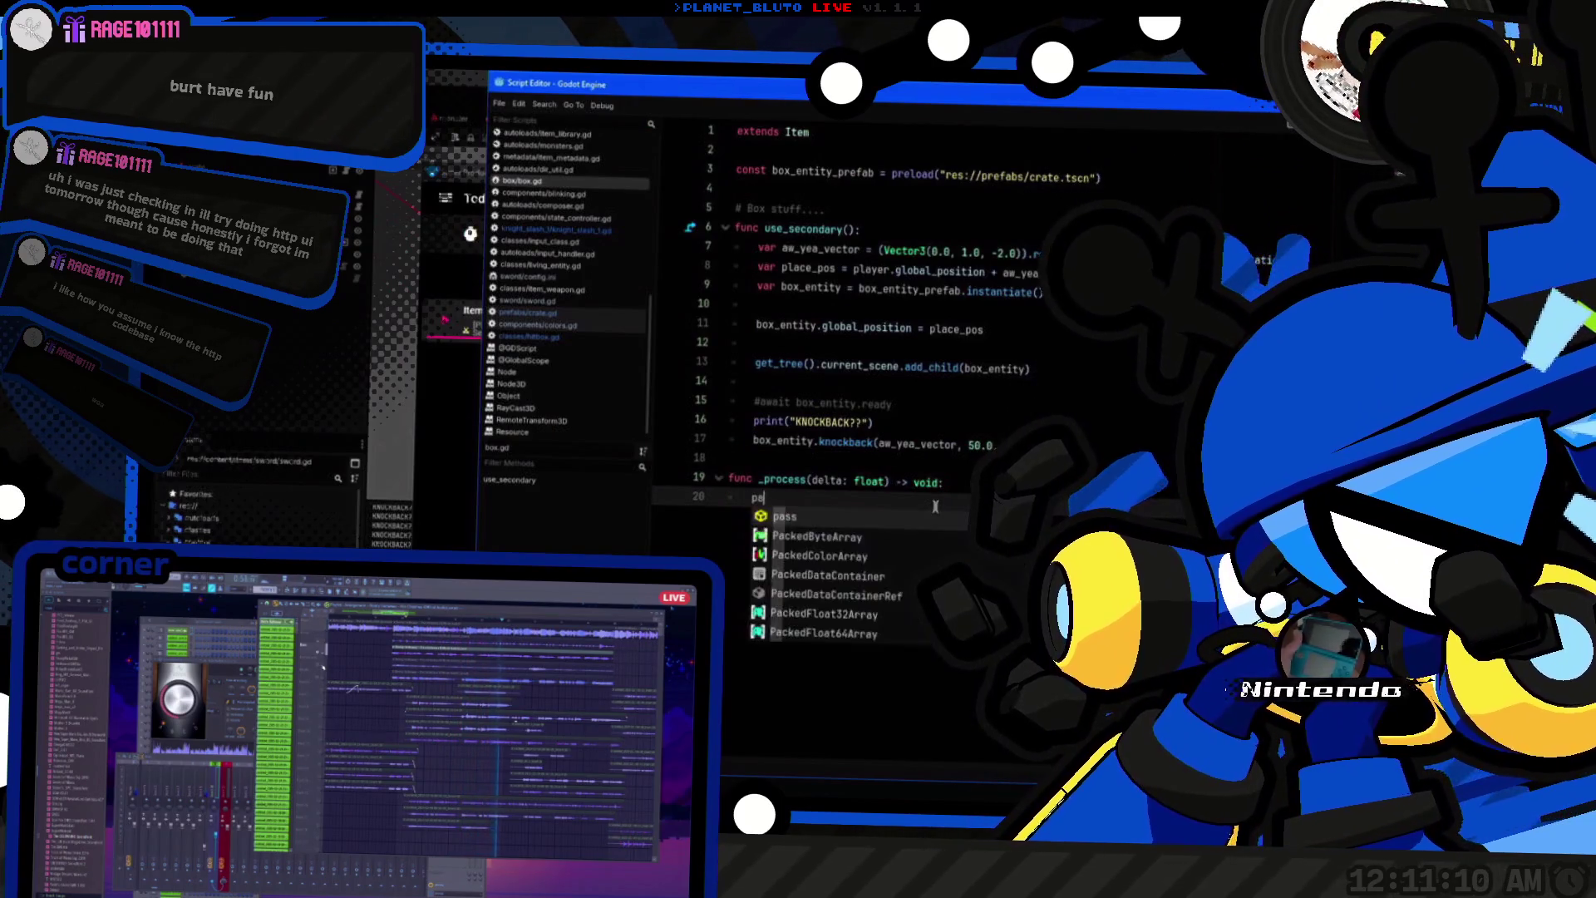
{"action": "key", "text": "BackSpace"}
{"action": "type", "text": "rint(\"processing"}
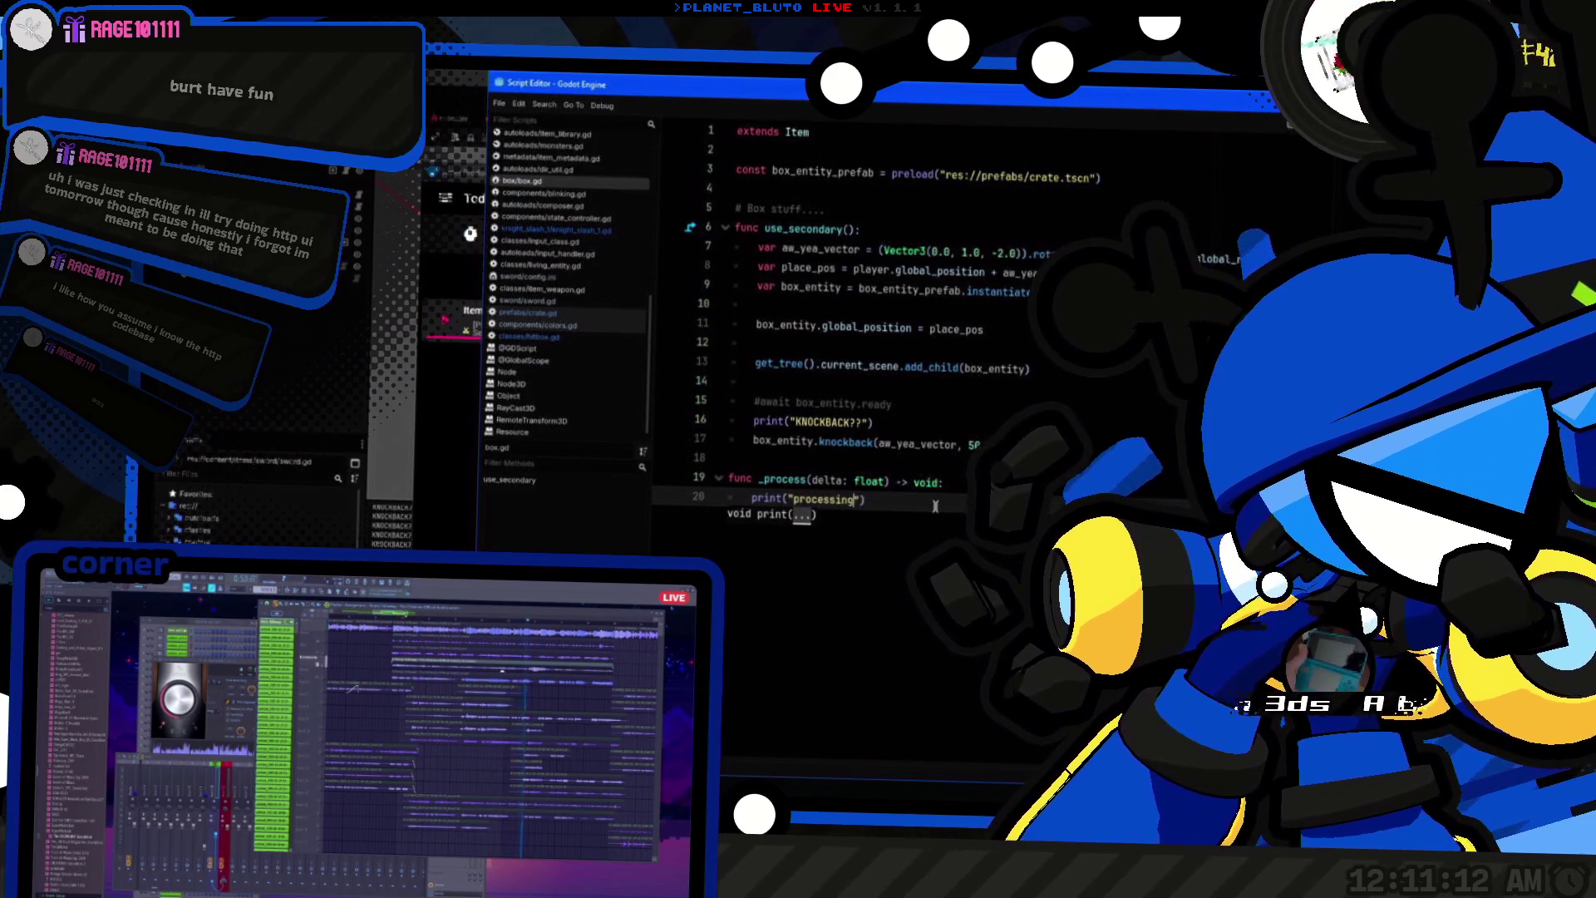
{"action": "key", "text": "ctrl+Left"}
{"action": "type", "text": "b"}
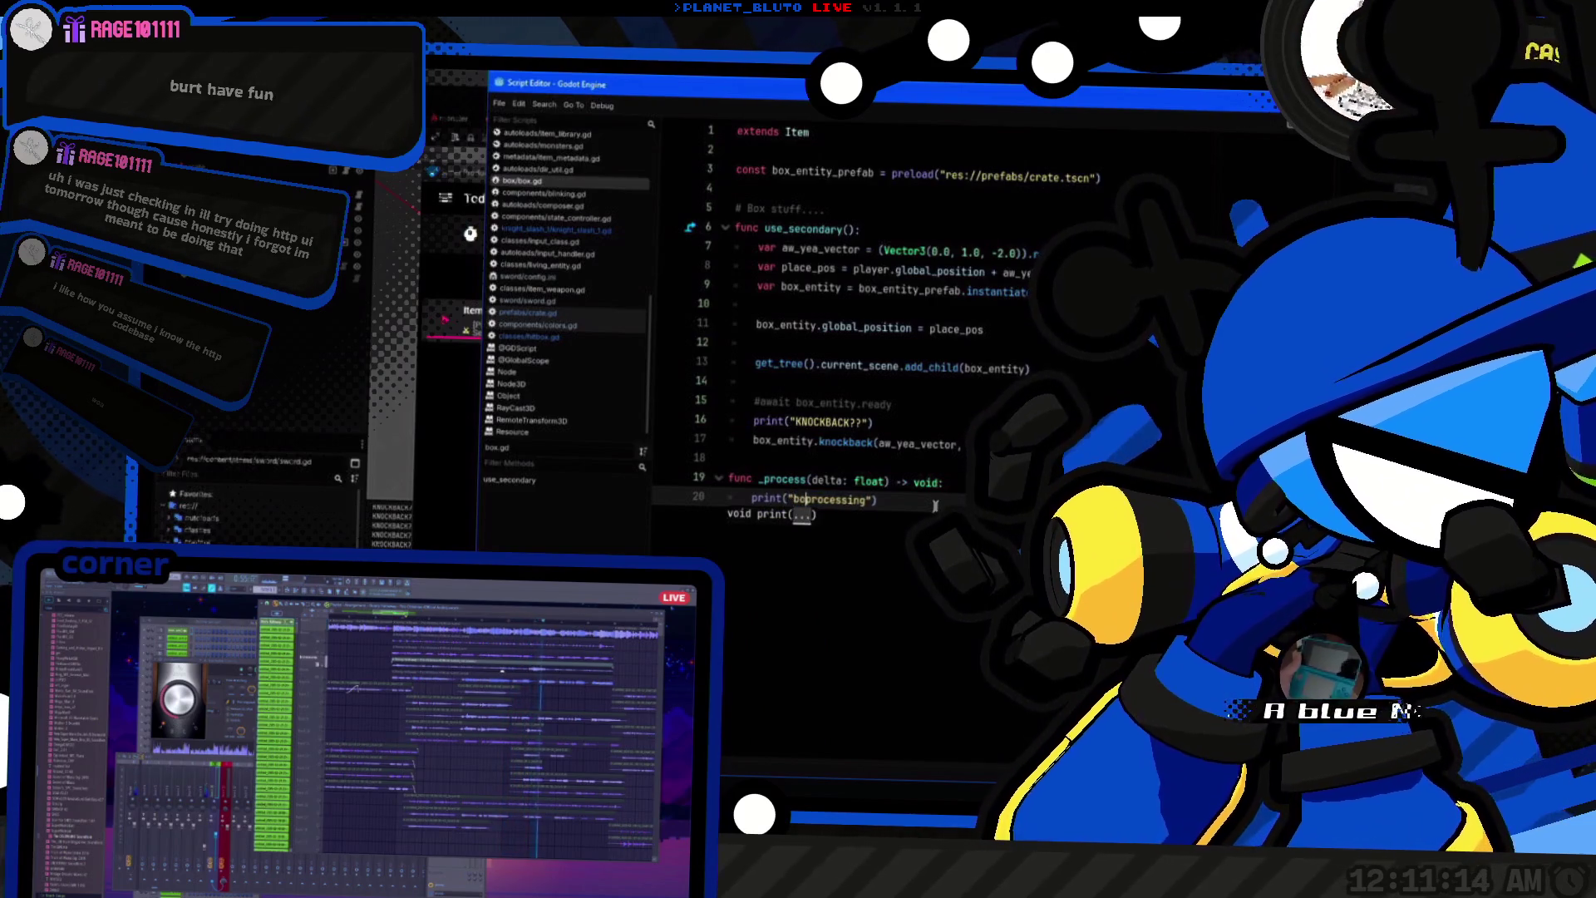
{"action": "type", "text": "x"}
{"action": "left_click", "coordinate": [890, 500]}
{"action": "key", "text": "Return"}
{"action": "key", "text": "ctrl+s"}
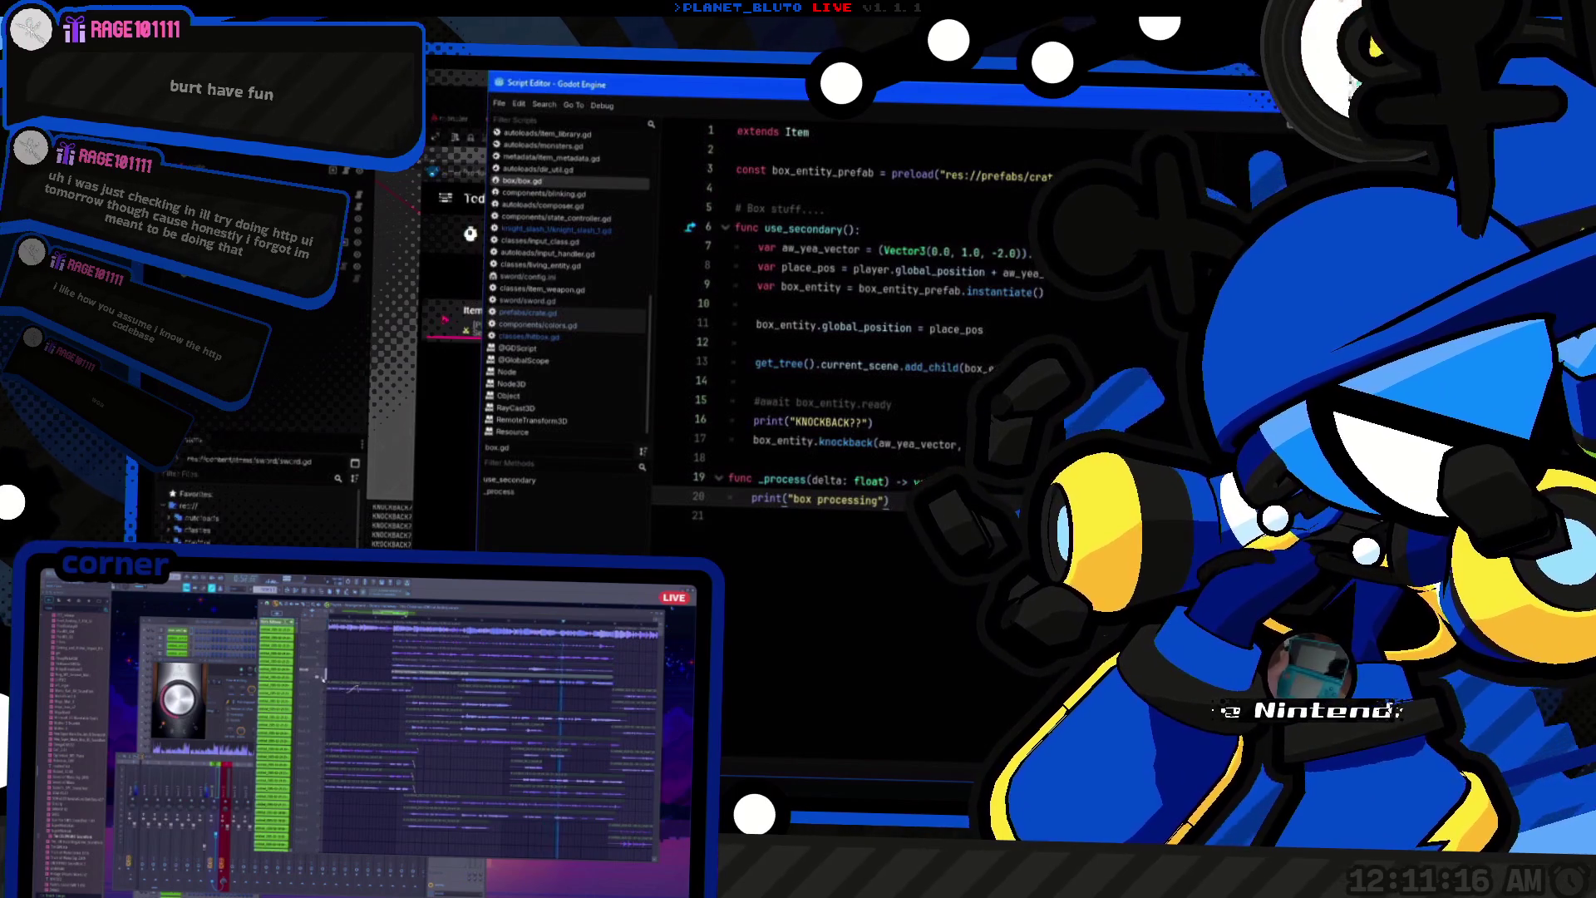
Step: Run the game and swing the sword three times to check the print output, then stop it
{"action": "key", "text": "ctrl+F2"}
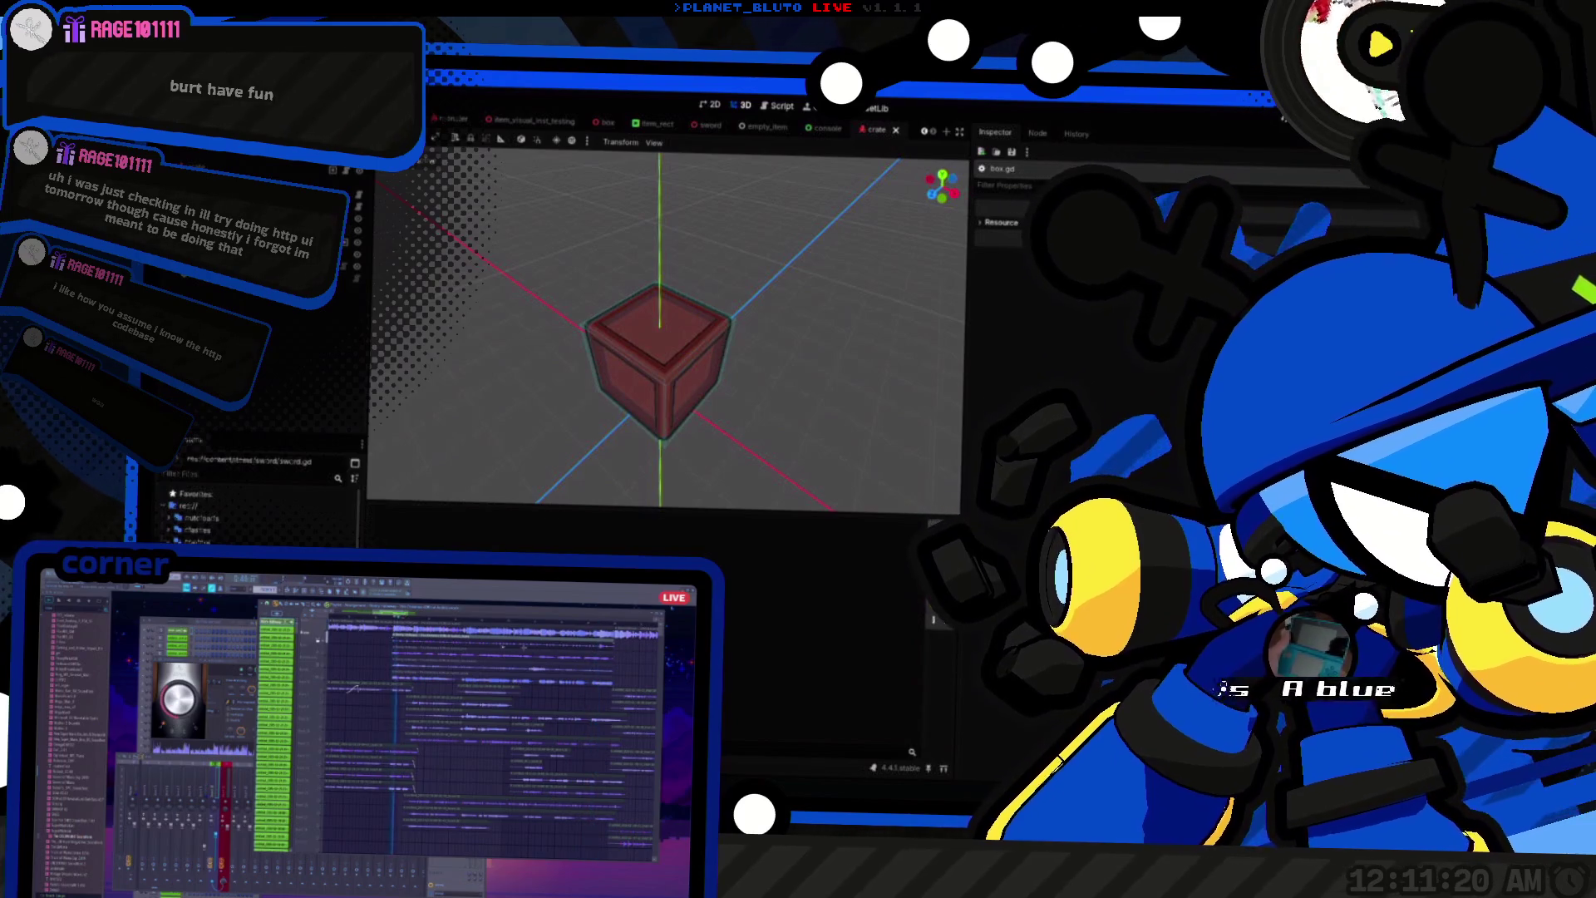
{"action": "key", "text": "alt+Tab"}
{"action": "key", "text": "alt+Tab"}
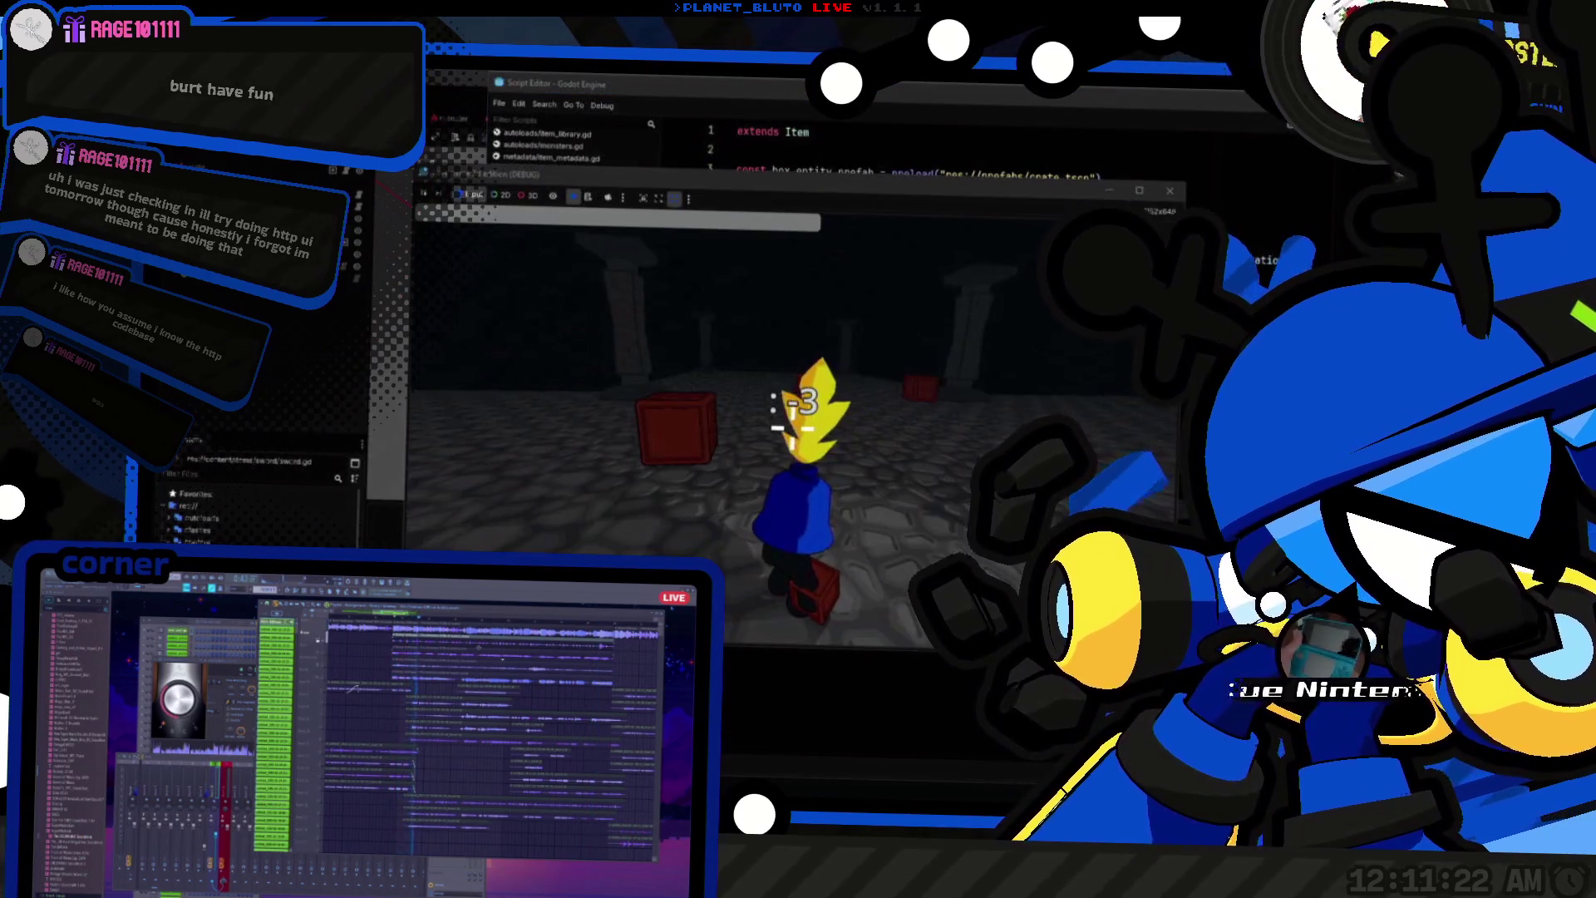
{"action": "key", "text": "alt+Tab"}
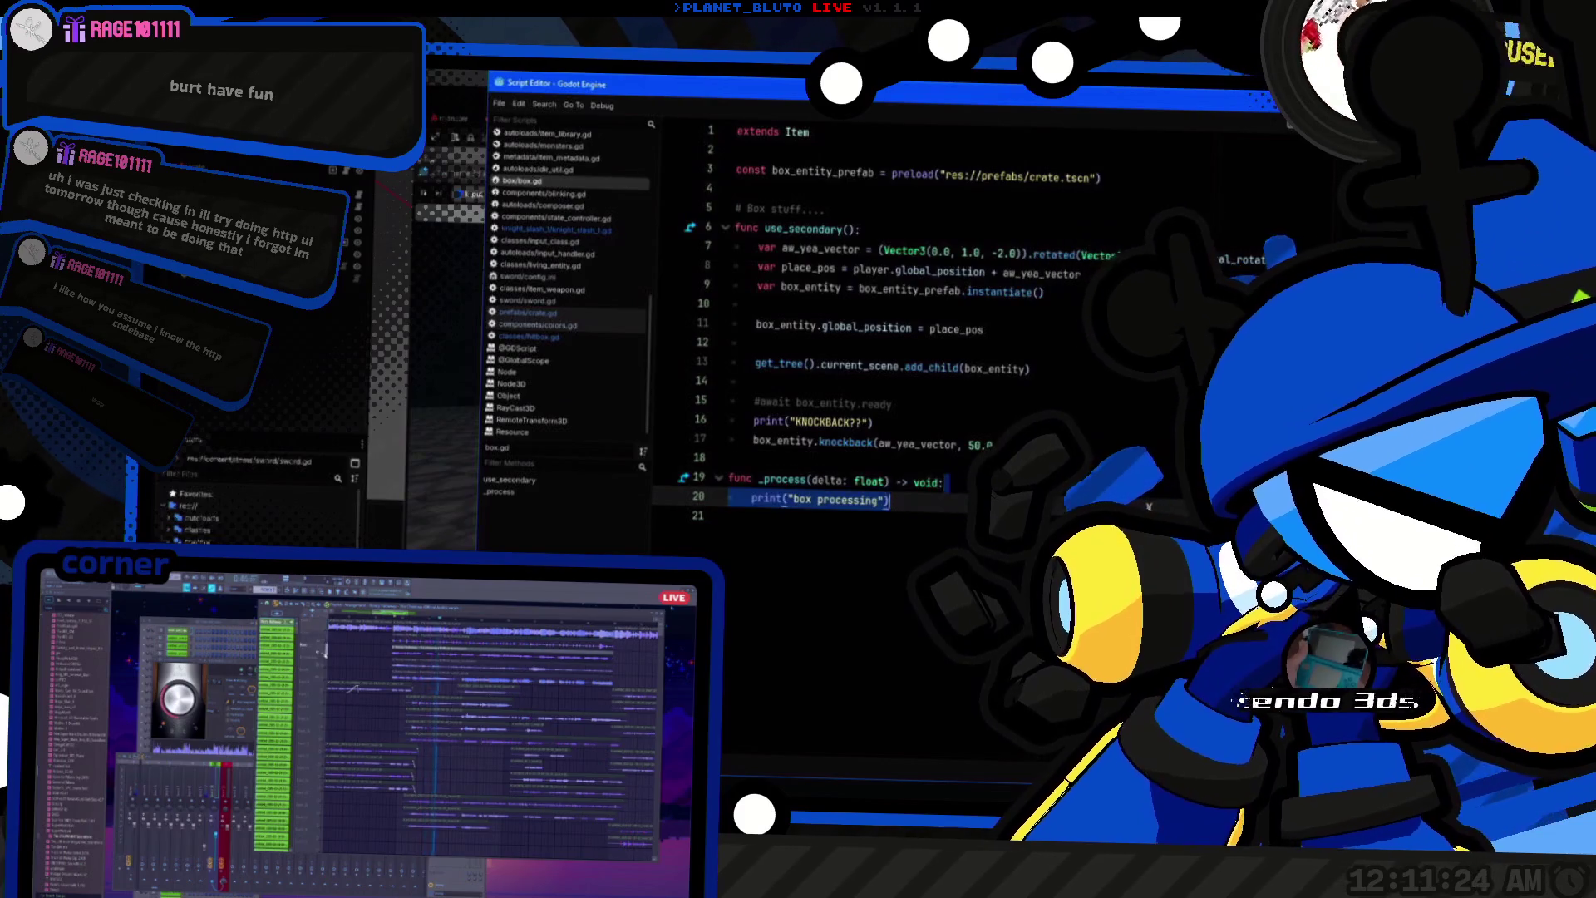
{"action": "key", "text": "alt+Tab"}
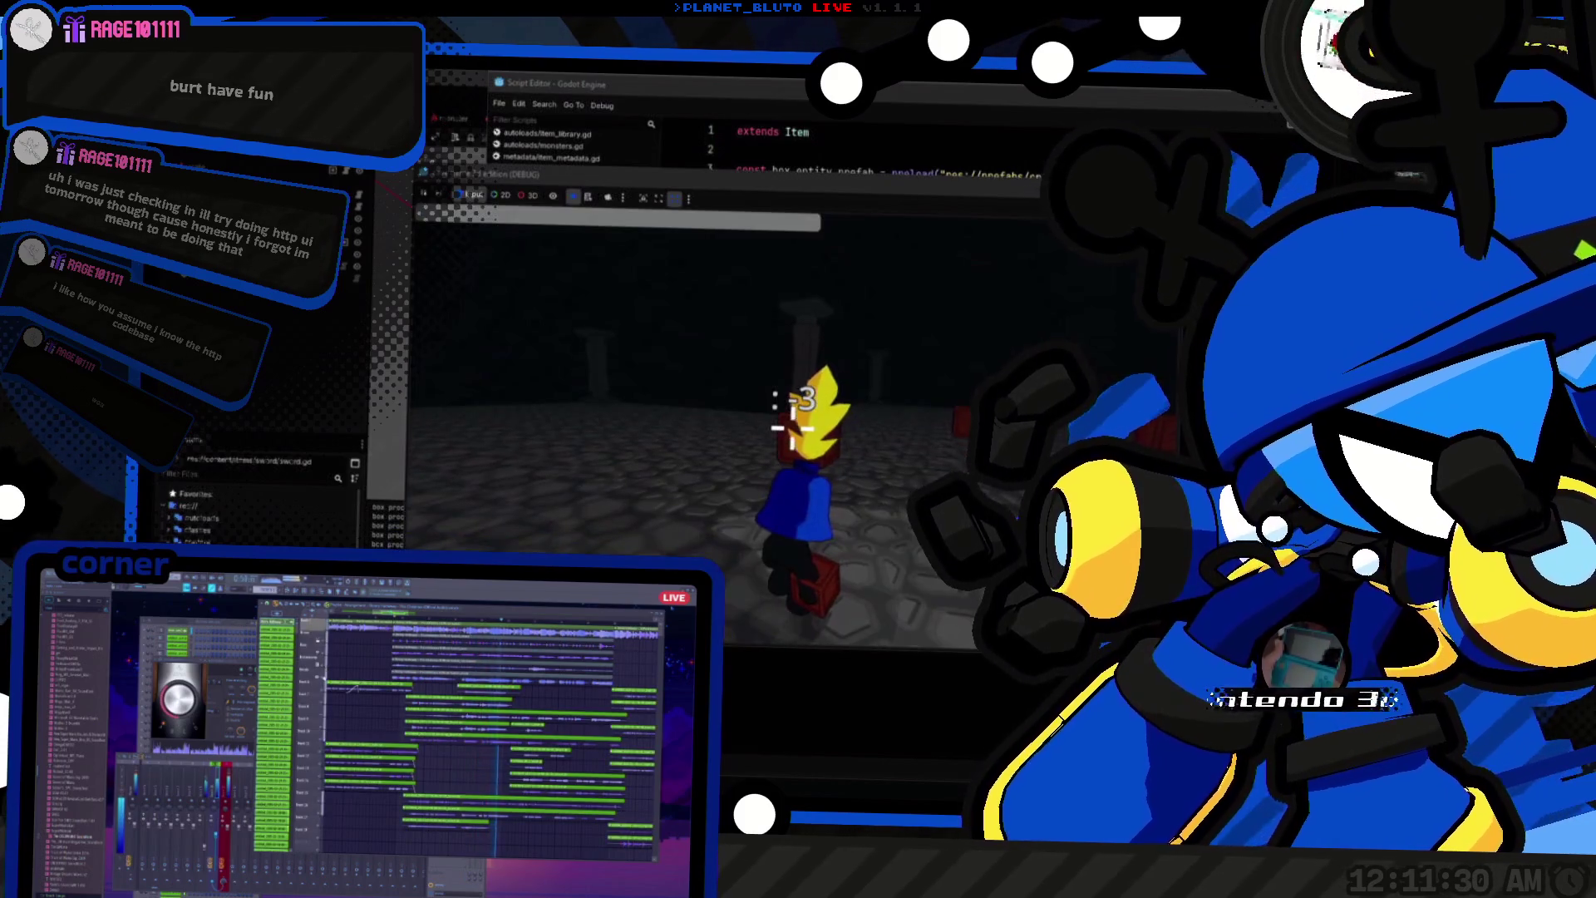
{"action": "left_click", "coordinate": [826, 526]}
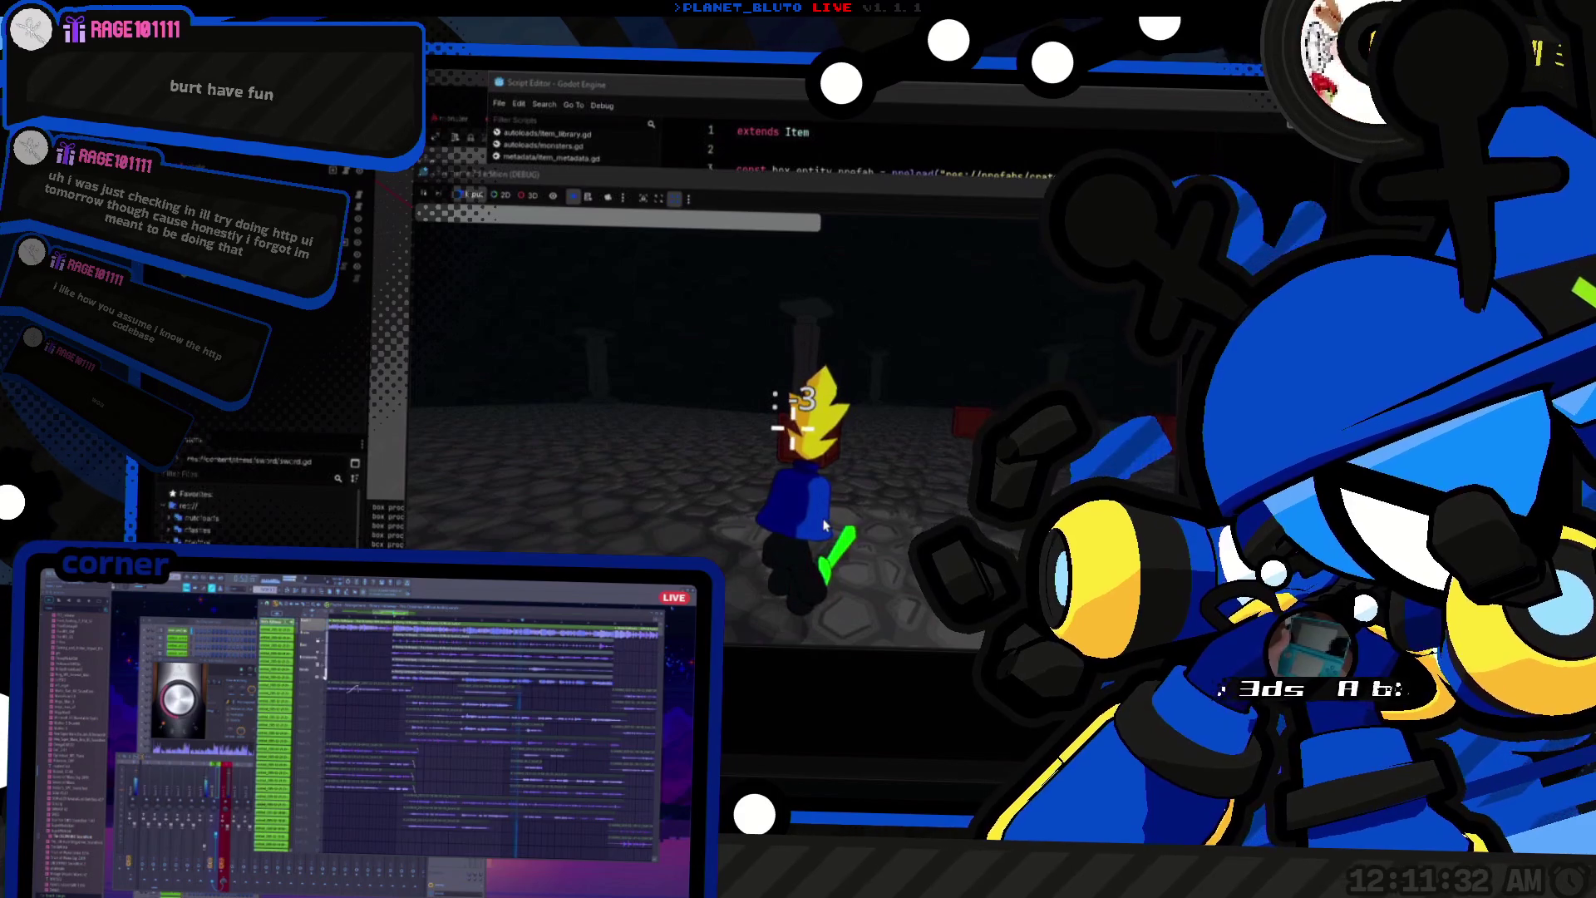
{"action": "left_click", "coordinate": [825, 526]}
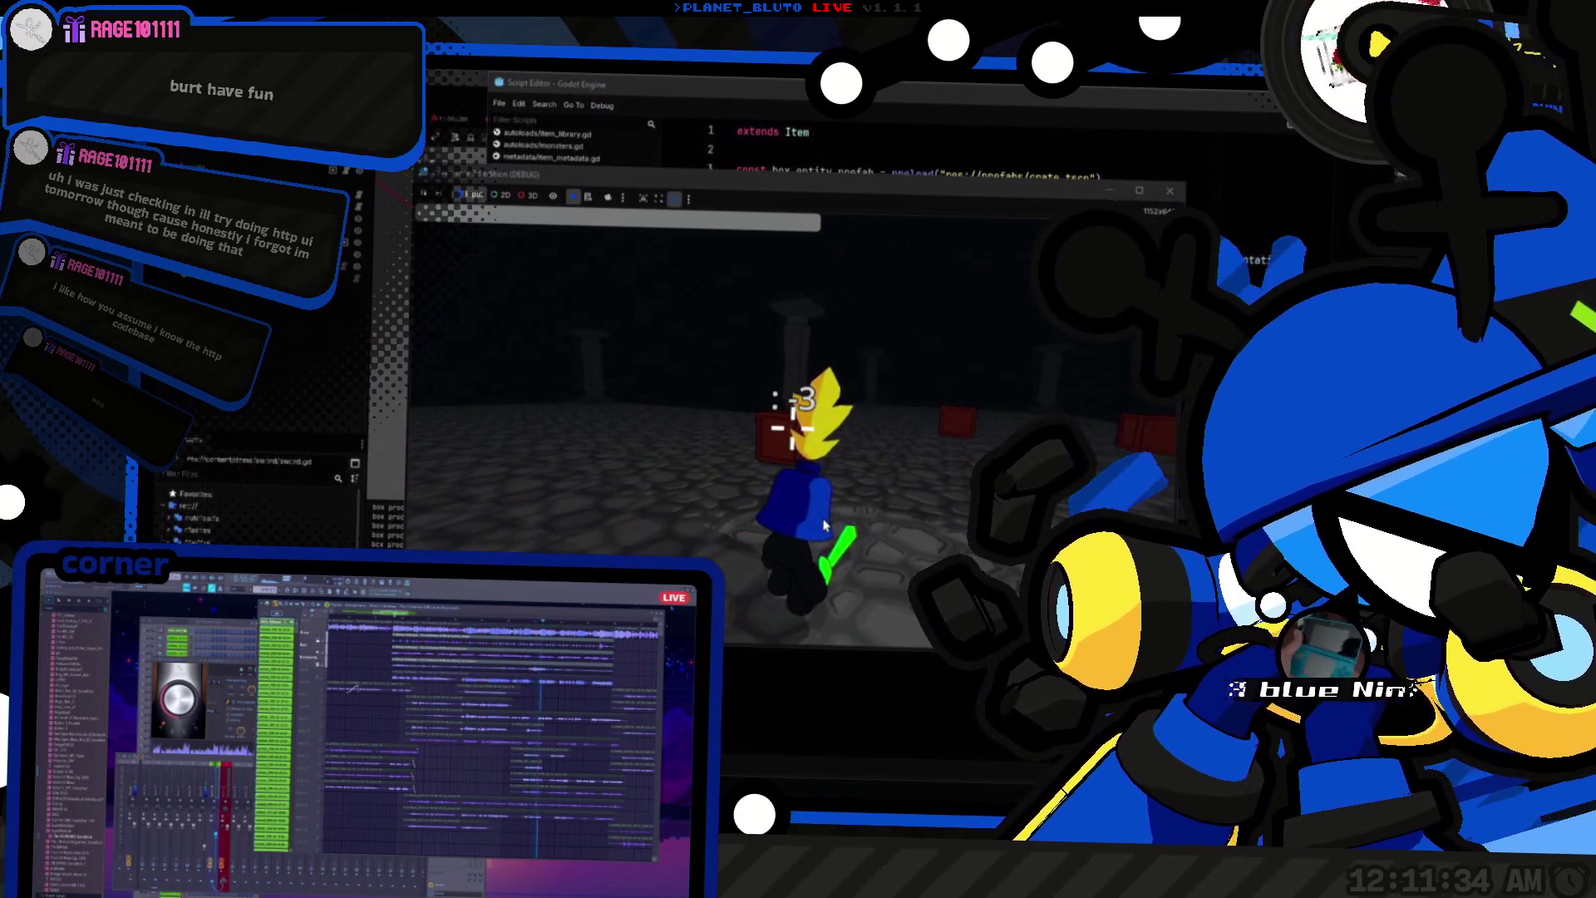
{"action": "left_click", "coordinate": [826, 526]}
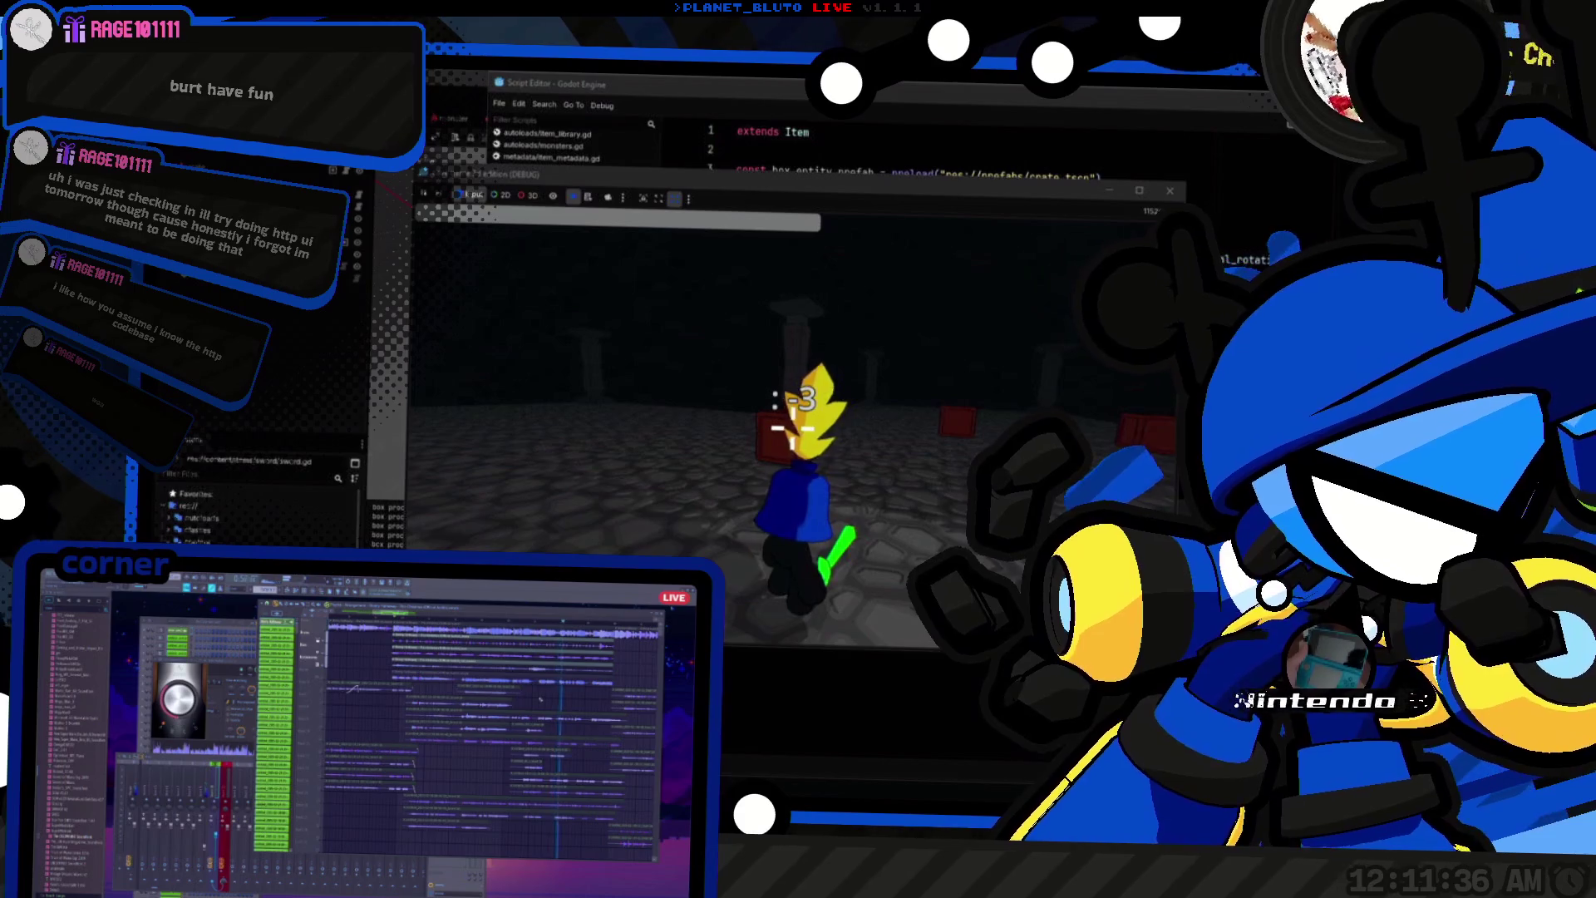
{"action": "key", "text": "F8"}
Step: Delete the _process test function, rerun the game briefly, and switch to Super Productivity
{"action": "left_click", "coordinate": [728, 515]}
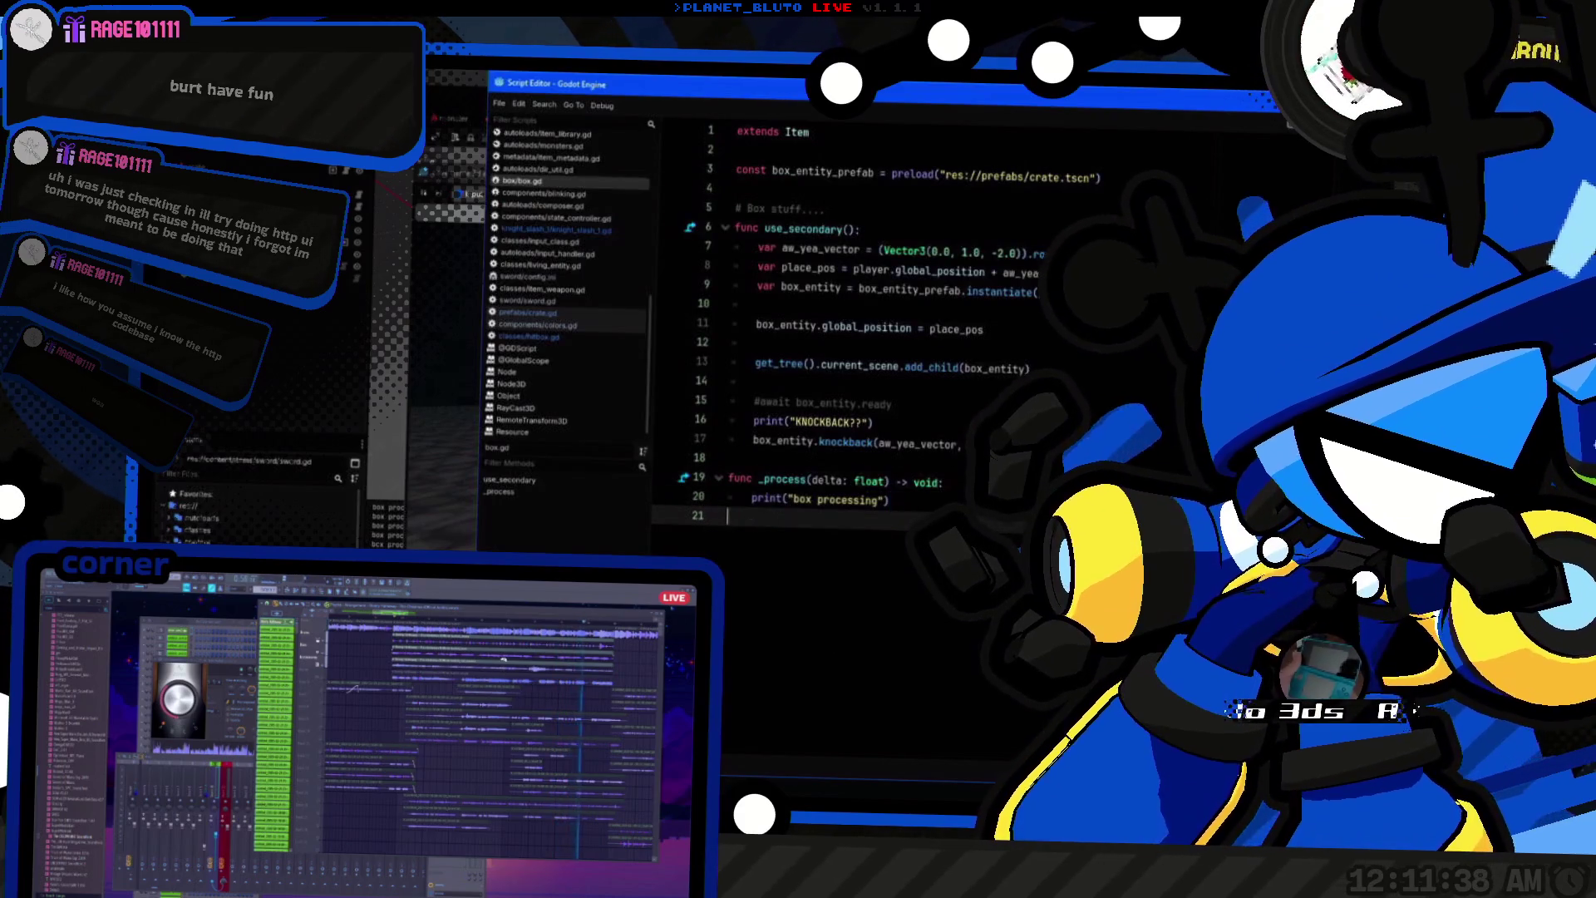
{"action": "key", "text": "ctrl+shift+k"}
{"action": "key", "text": "ctrl+shift+k"}
{"action": "key", "text": "ctrl+shift+k"}
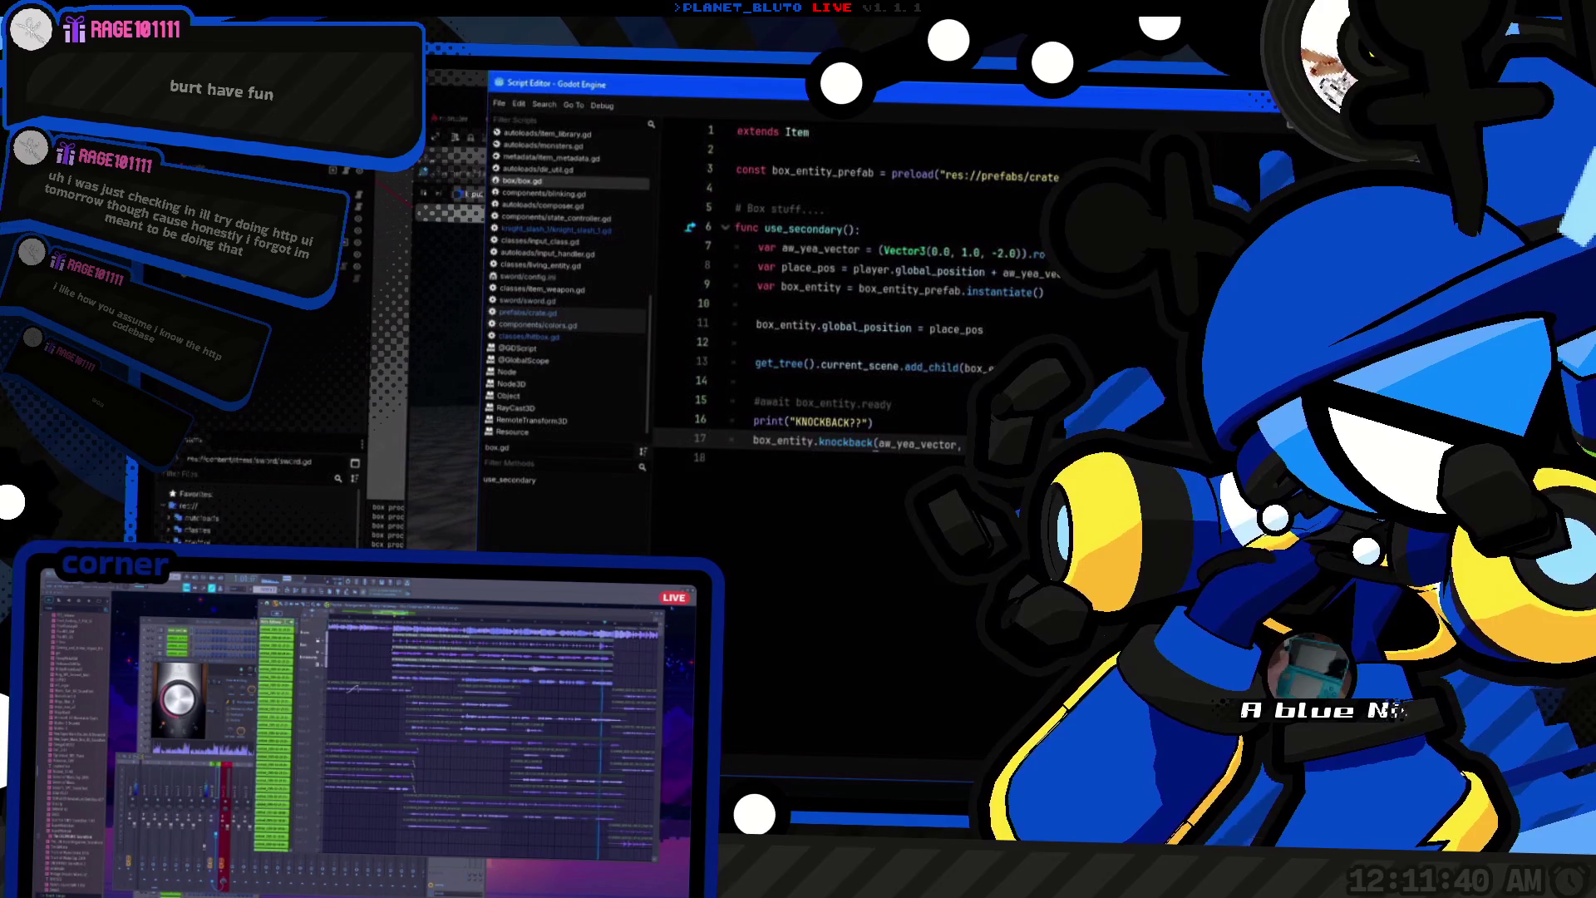
{"action": "key", "text": "F5"}
{"action": "key", "text": "F8"}
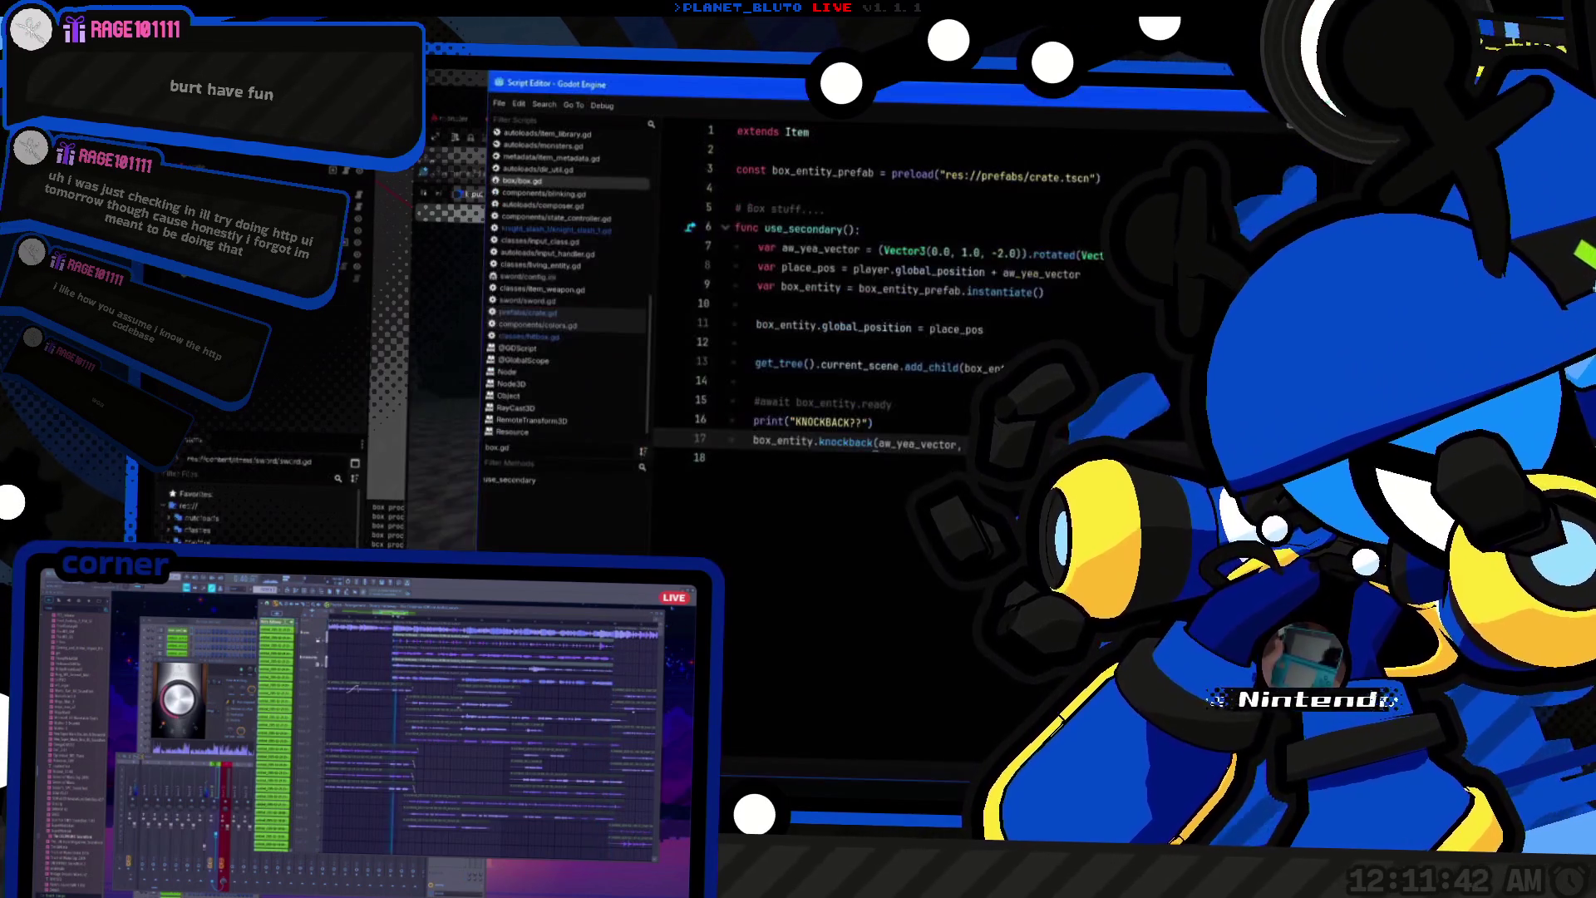
{"action": "key", "text": "ctrl+F2"}
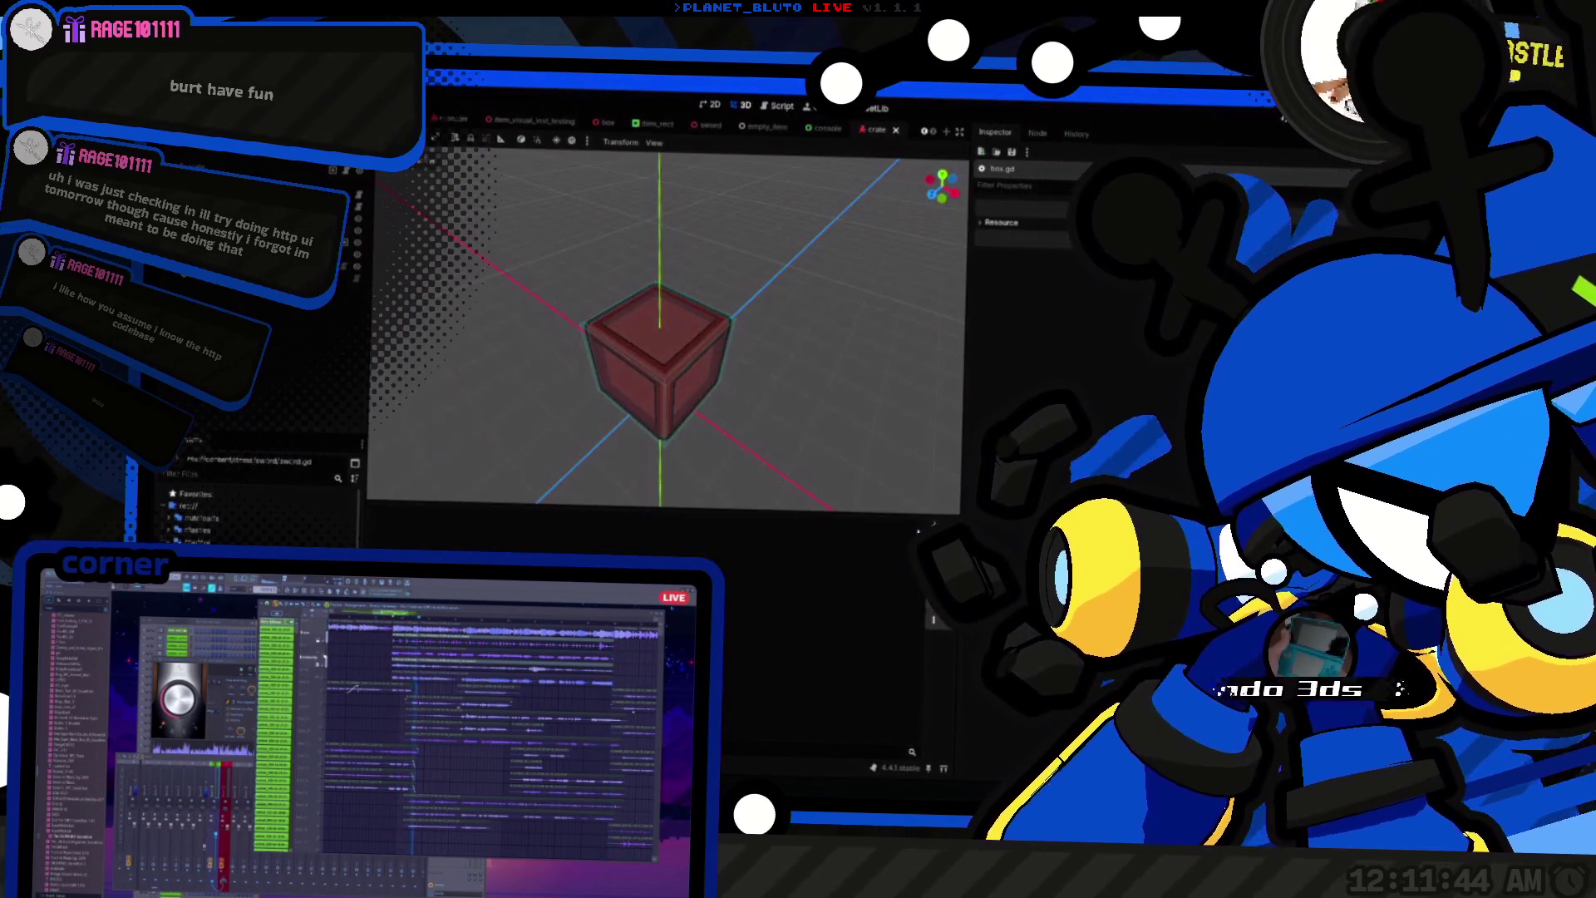
{"action": "key", "text": "alt+Tab"}
{"action": "left_click", "coordinate": [857, 344]}
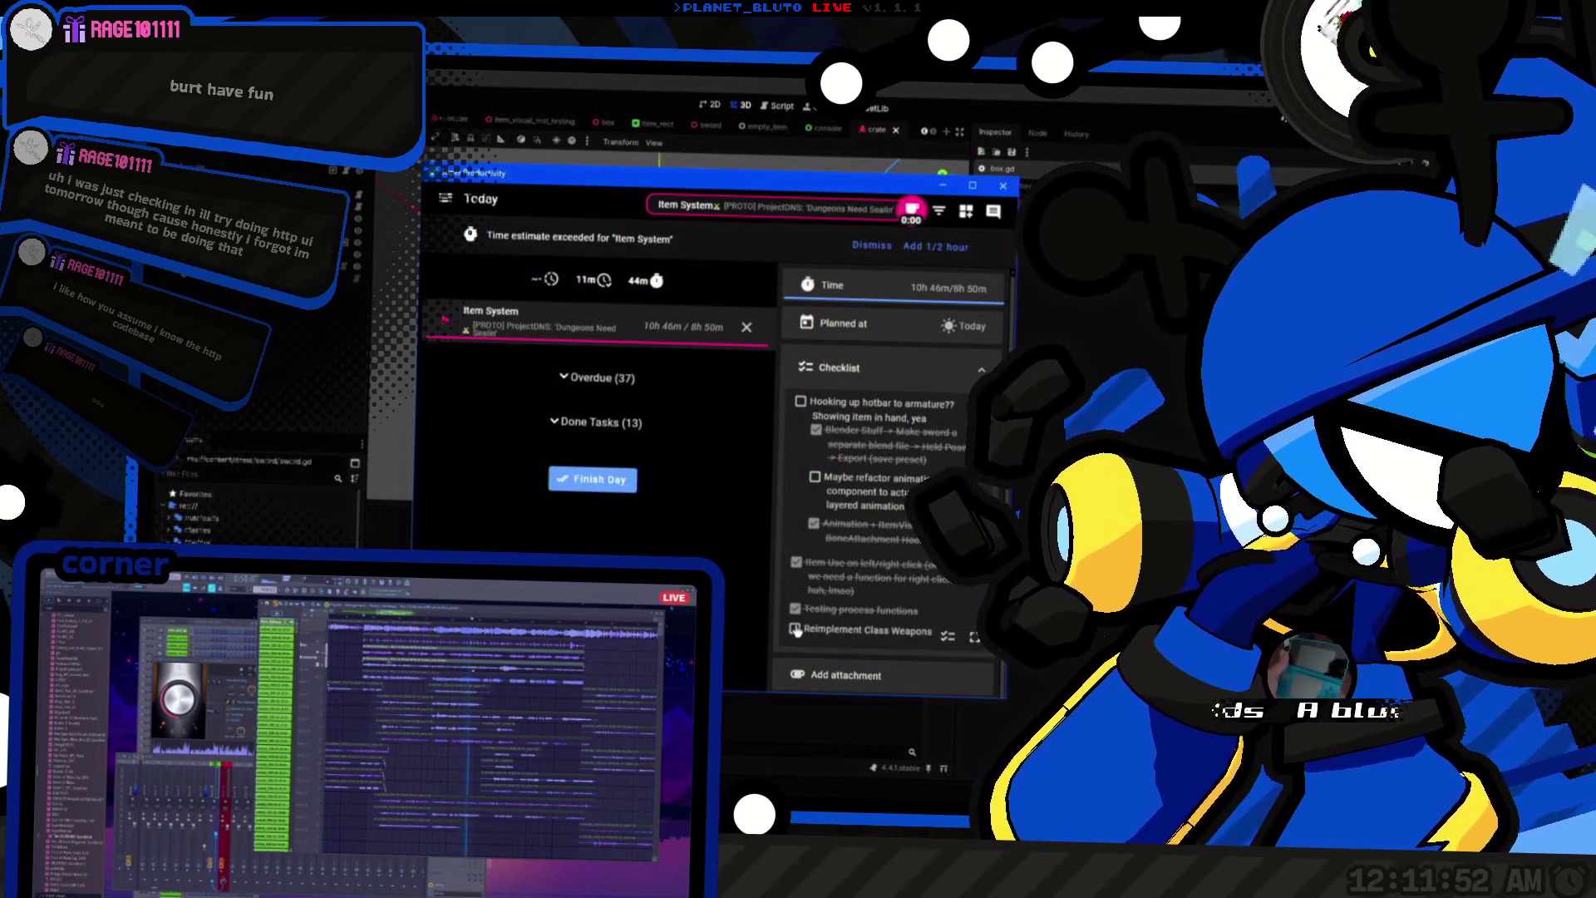
Step: Switch from Super Productivity through the Godot script editor to the cave game (DEBUG) window
{"action": "key", "text": "alt+Tab"}
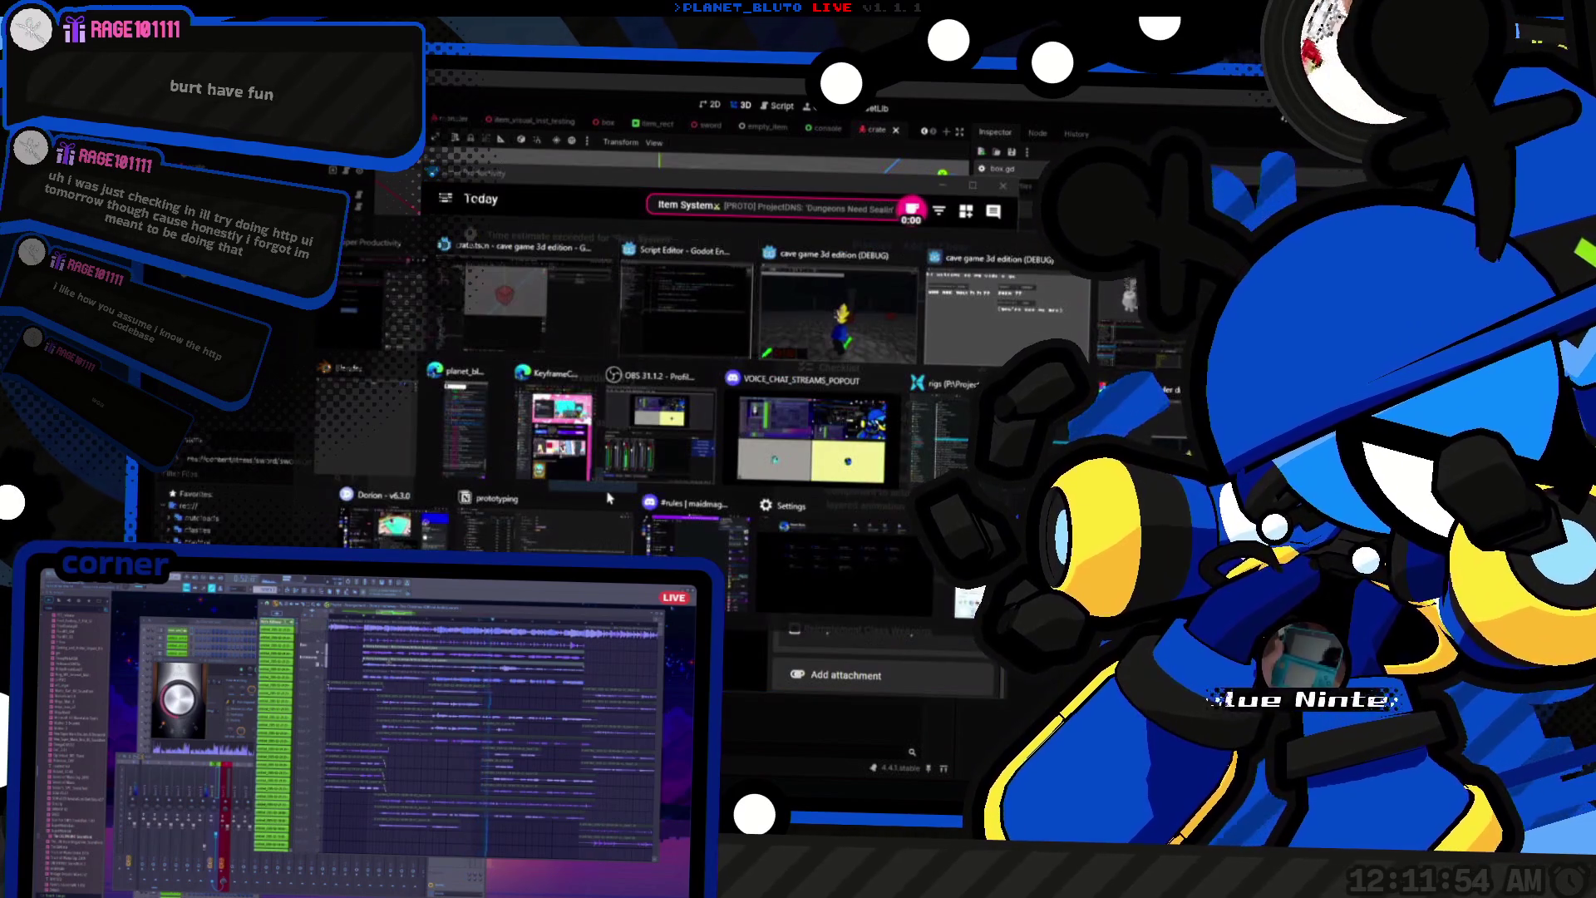
{"action": "key", "text": "alt+Tab"}
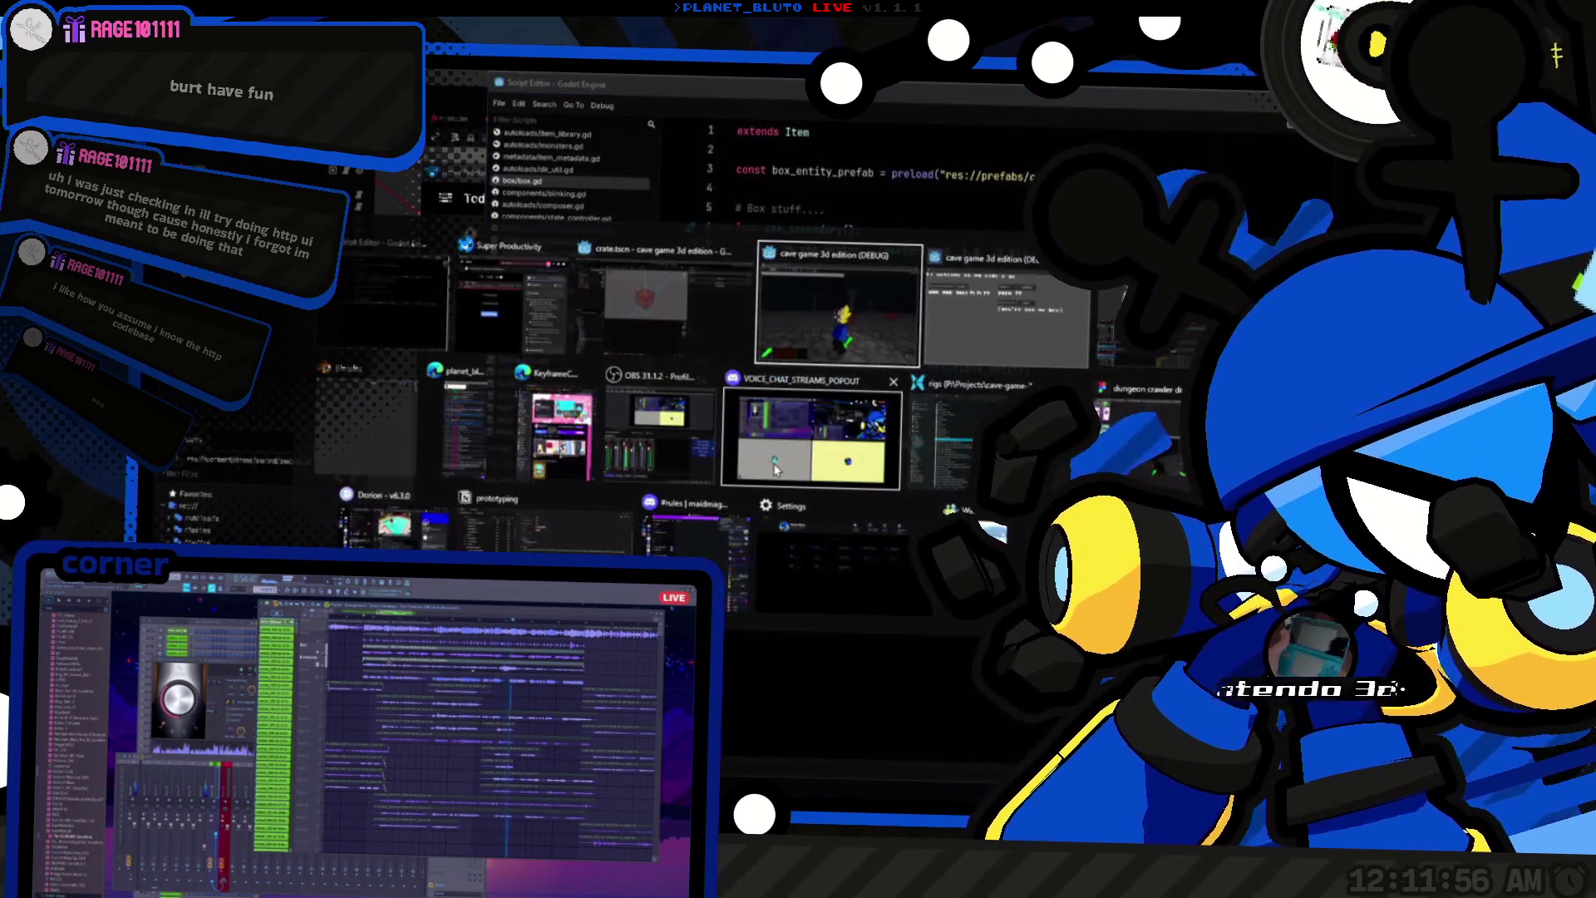
{"action": "key", "text": "w"}
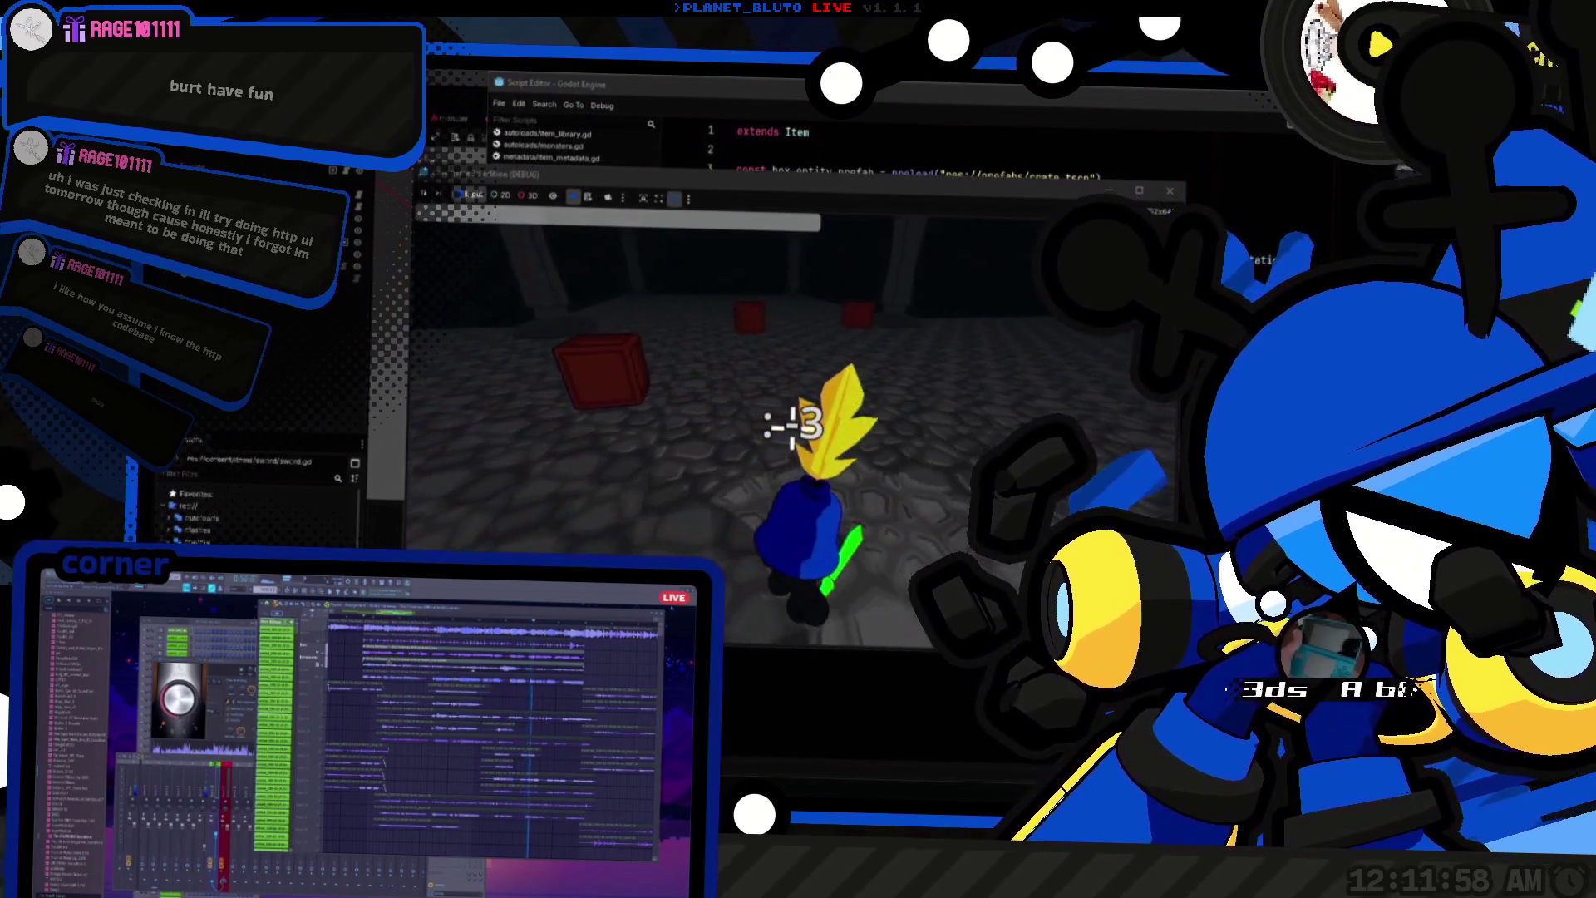
Step: Walk the Knight up to the crates, switch the held item to the crate with 2, and swing
{"action": "key", "text": "w"}
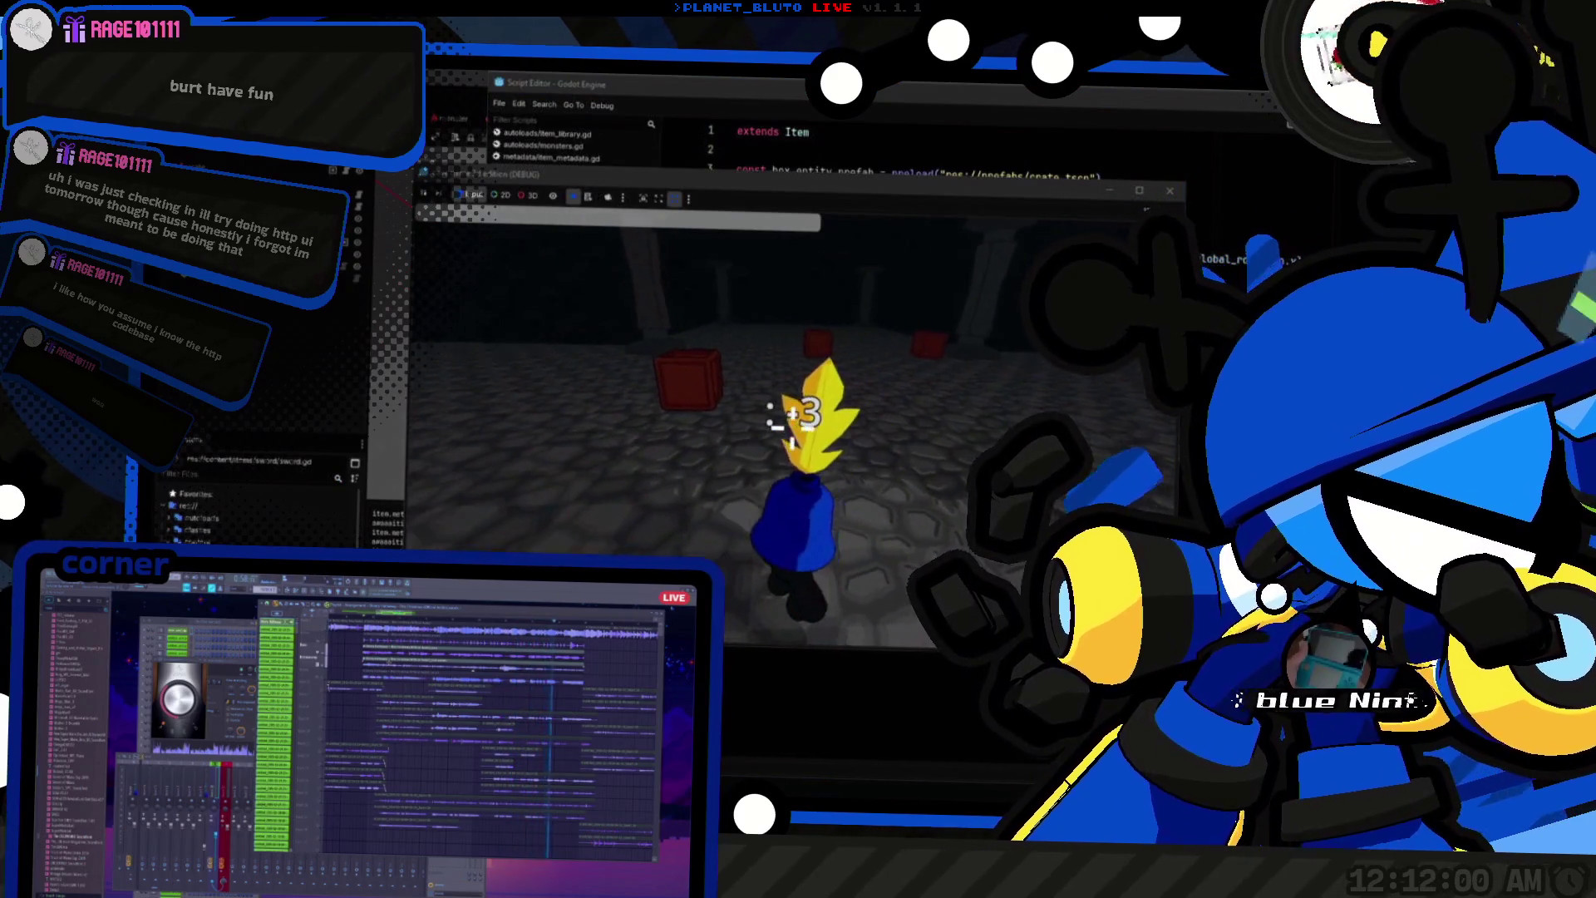
{"action": "key", "text": "w"}
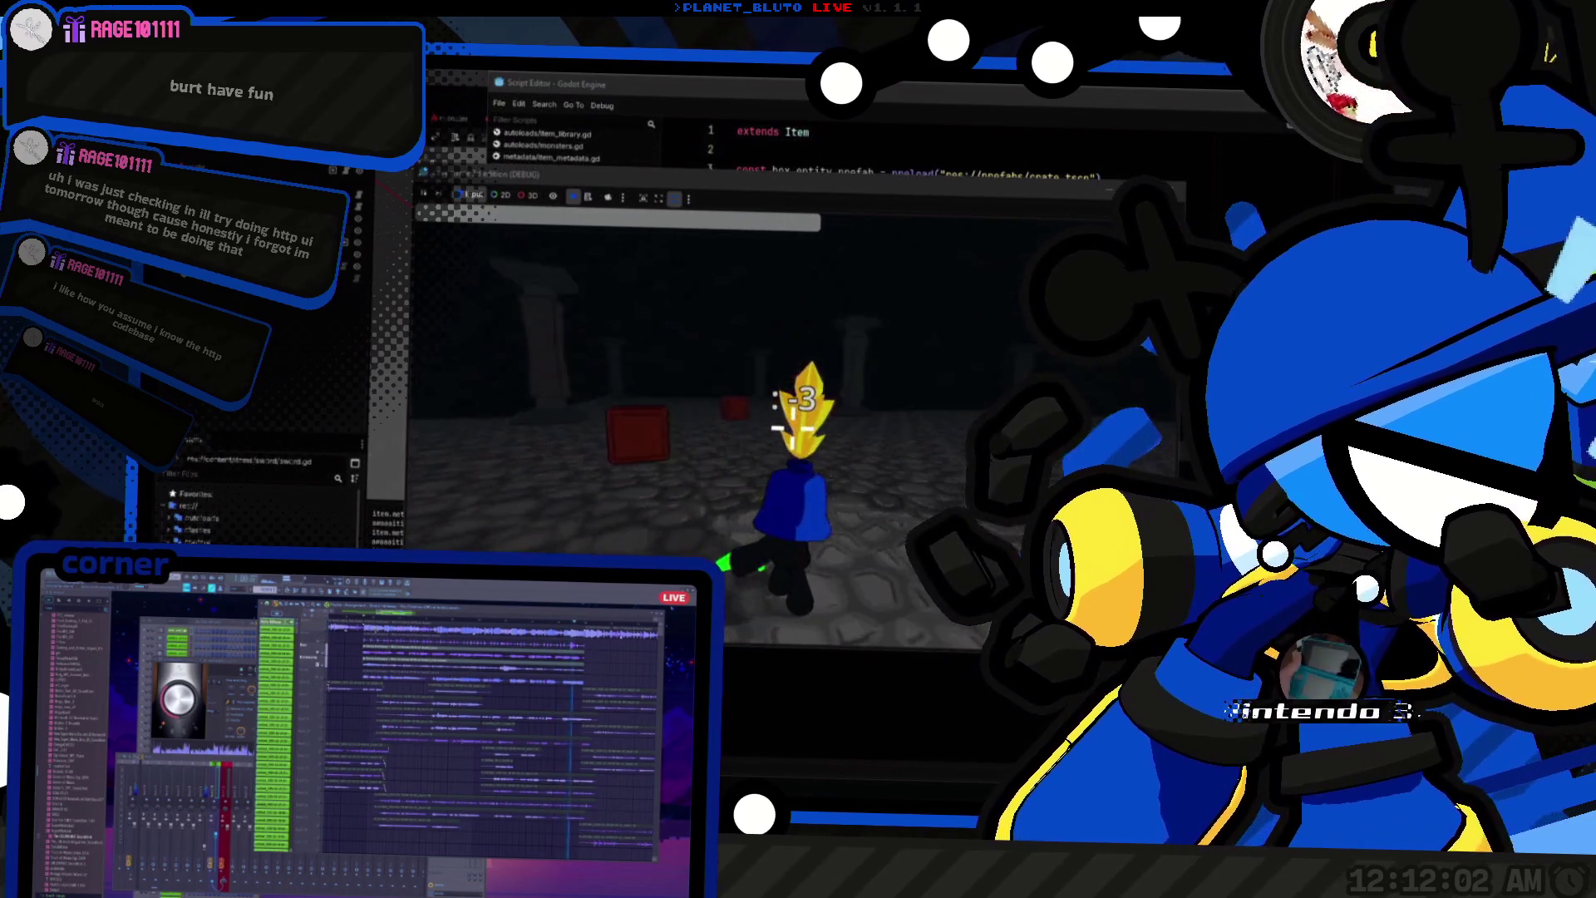
{"action": "key", "text": "2"}
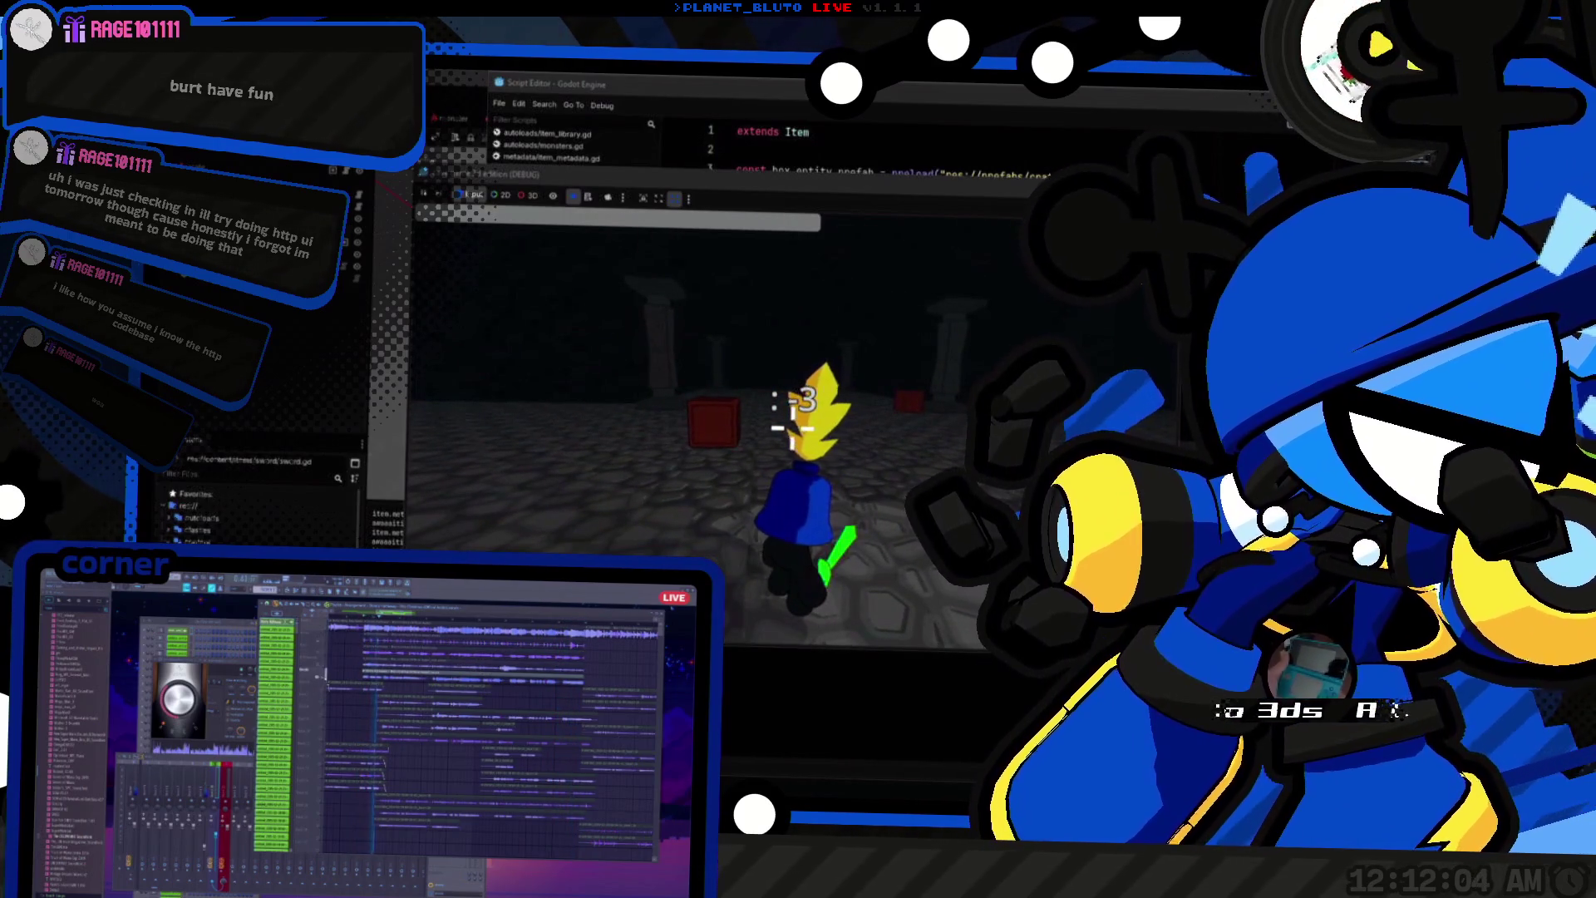
{"action": "key", "text": "w"}
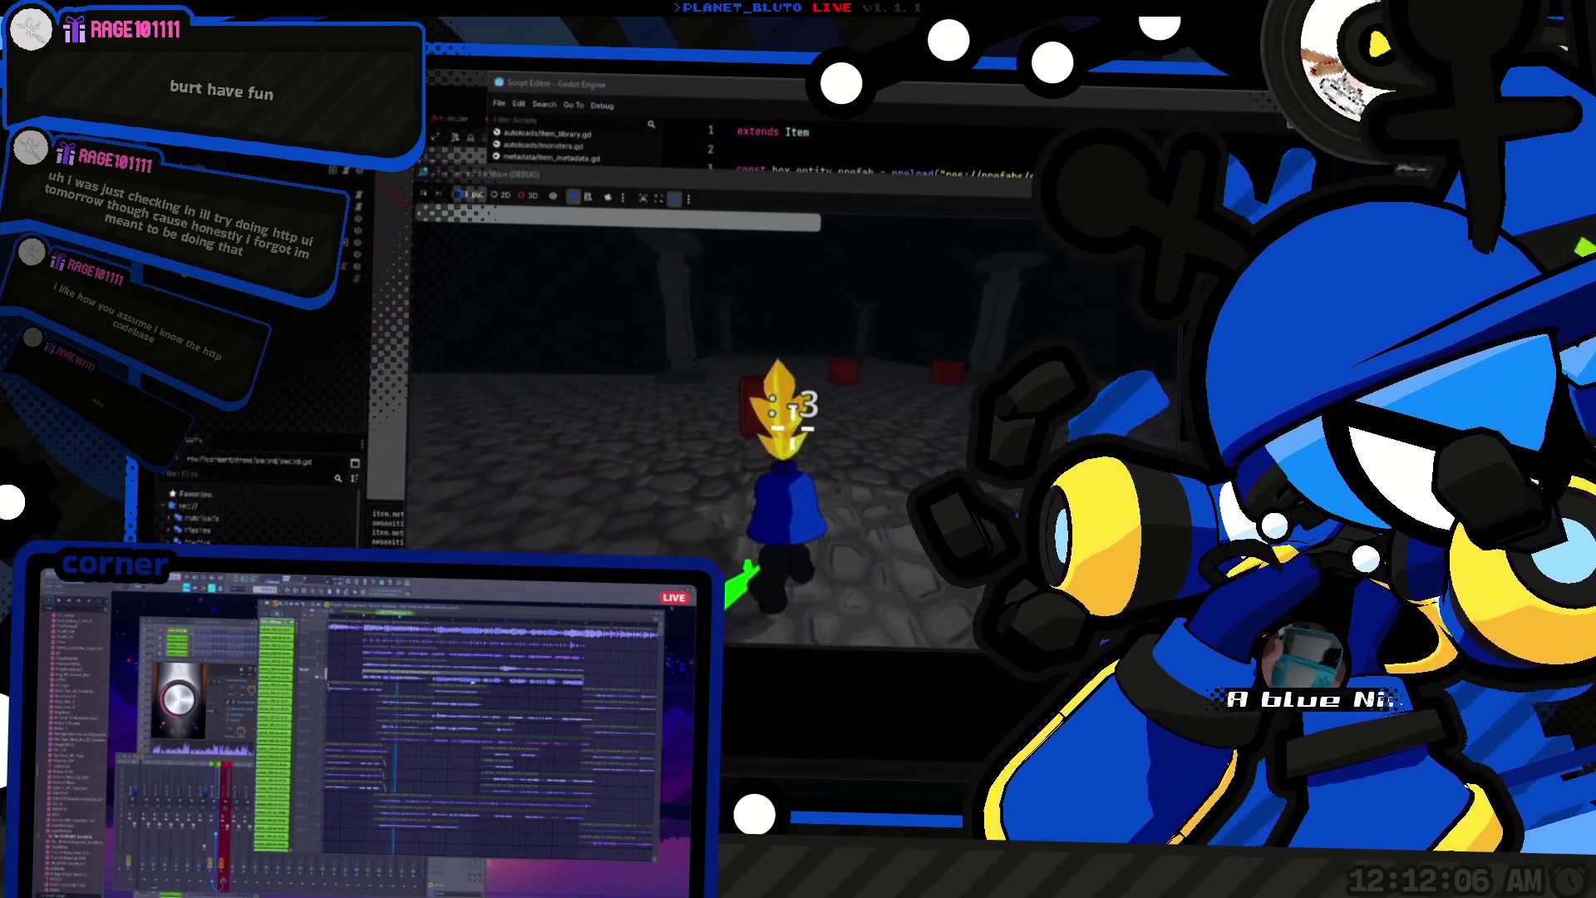
{"action": "key", "text": "w"}
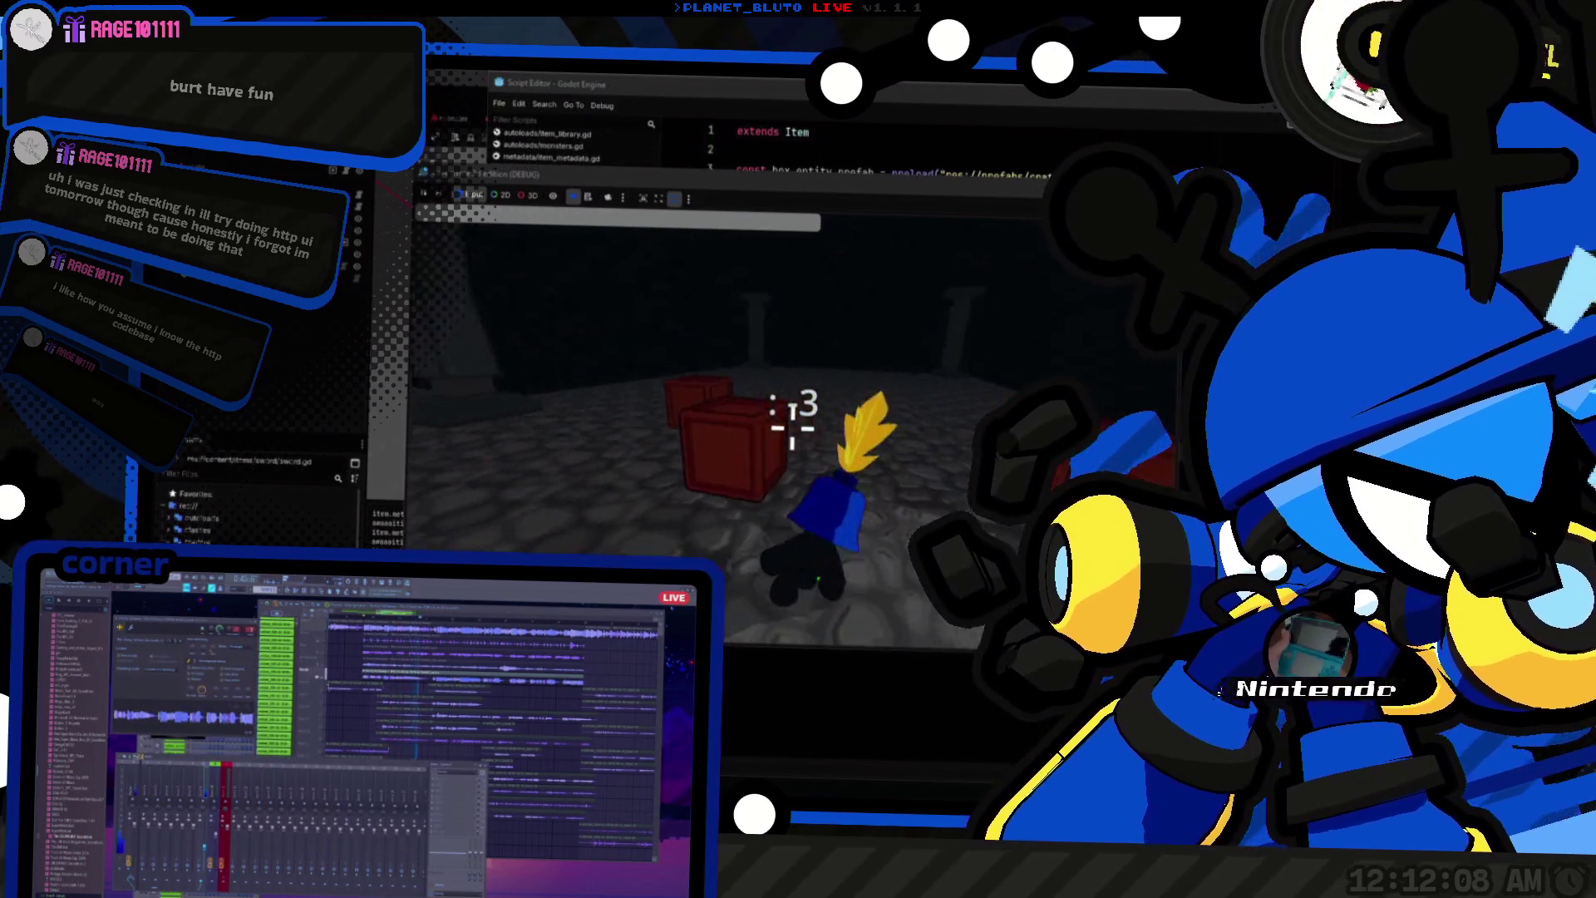
{"action": "key", "text": "w"}
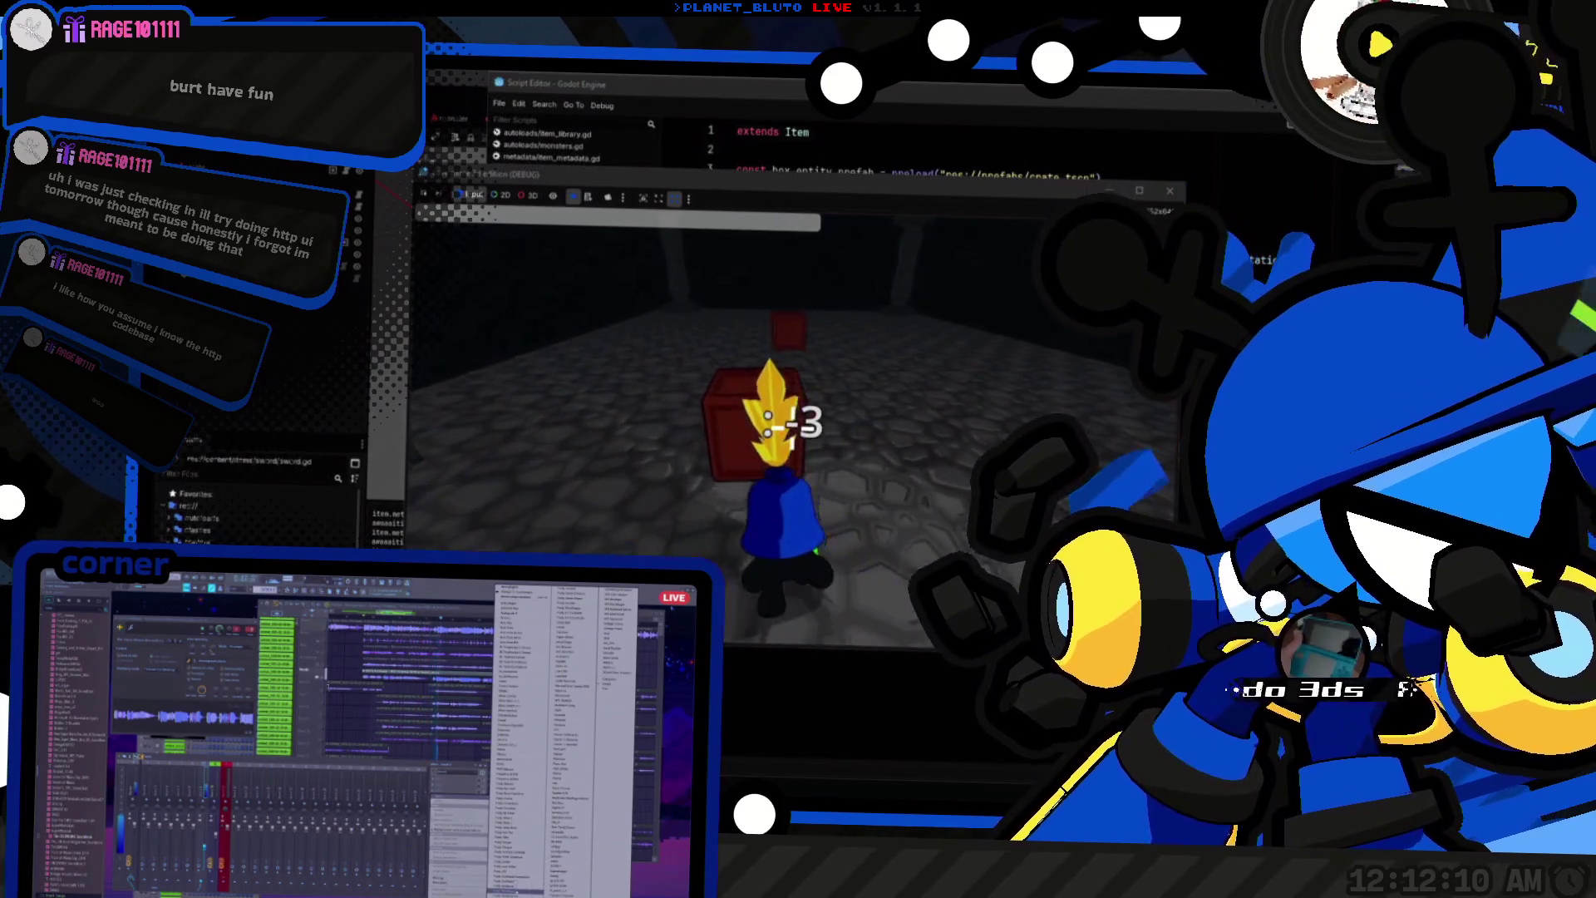
{"action": "key", "text": "w"}
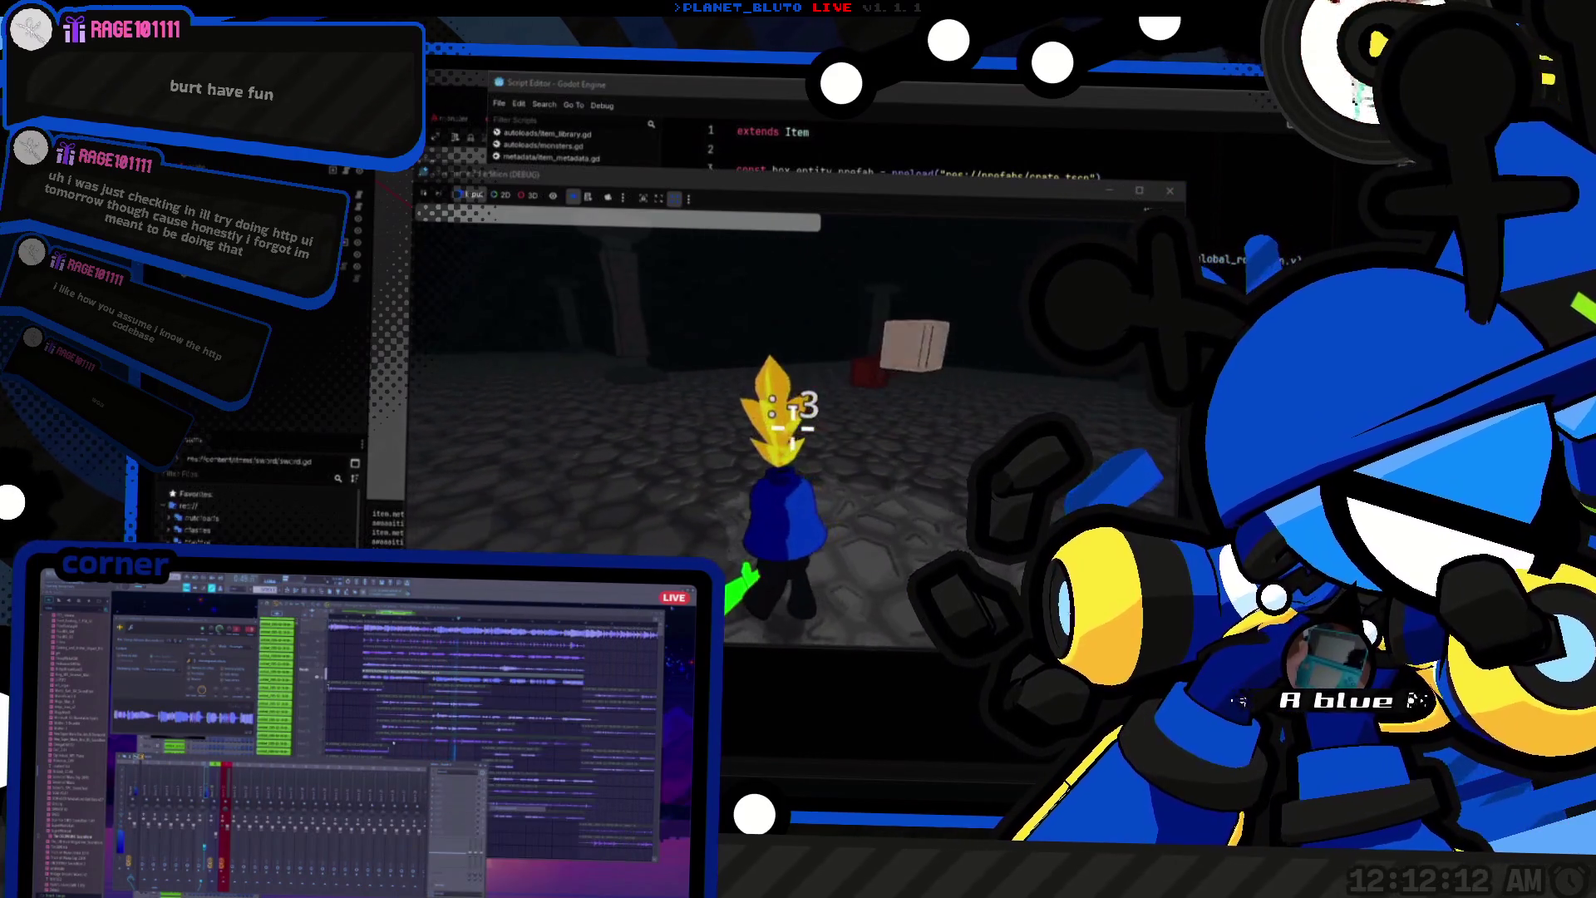
{"action": "left_click", "coordinate": [794, 433]}
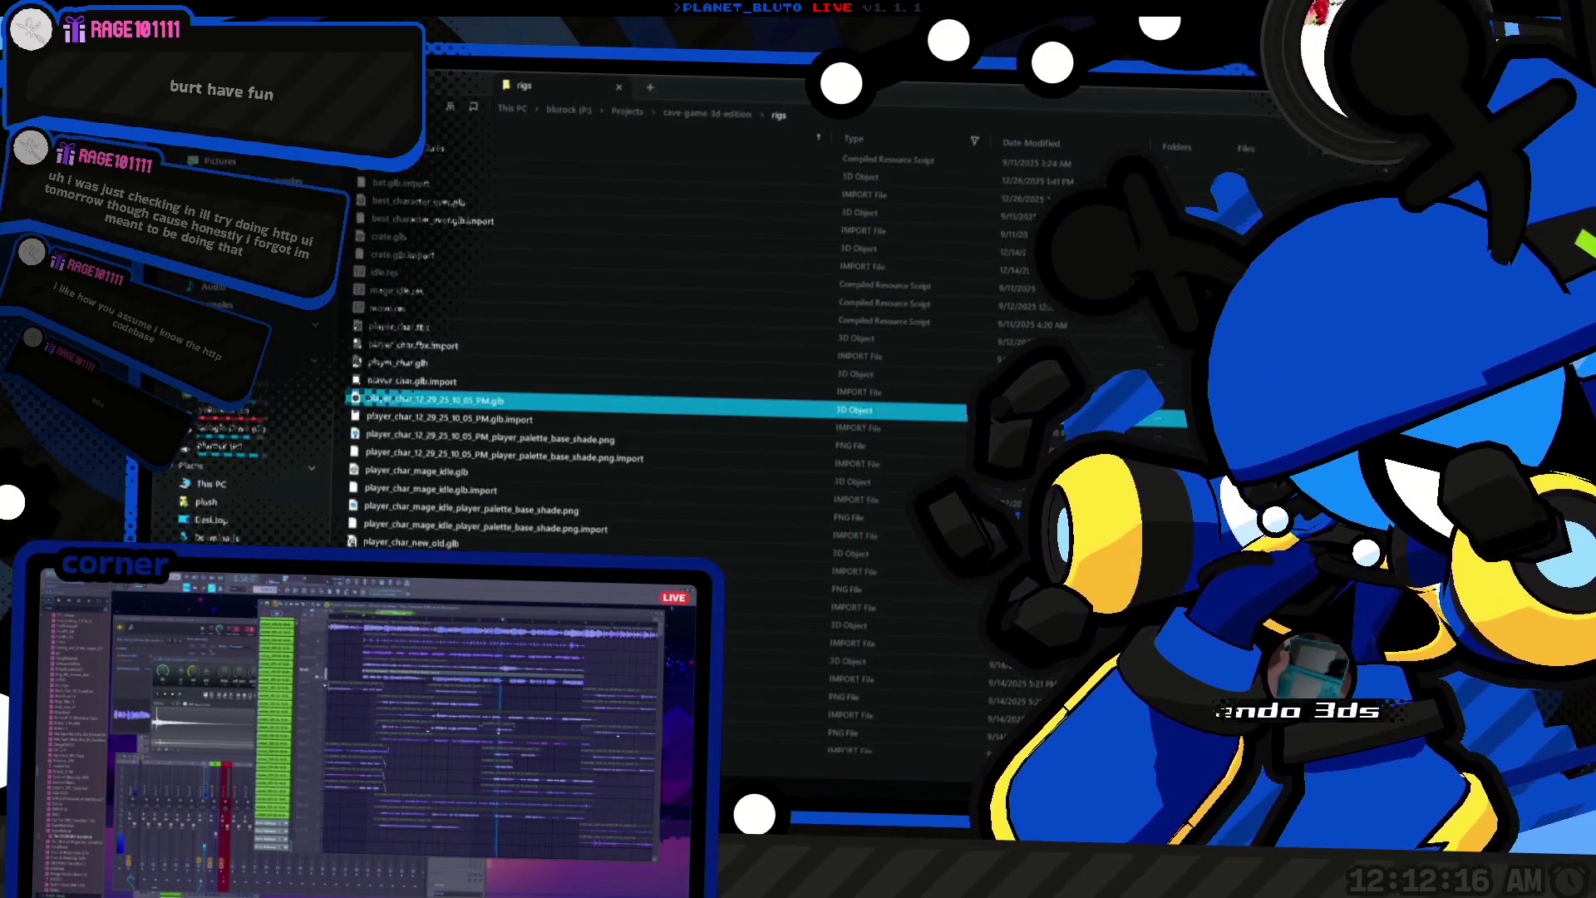
Step: Scroll through the Notion notes page, then return to the running Godot game window
{"action": "key", "text": "alt+Tab"}
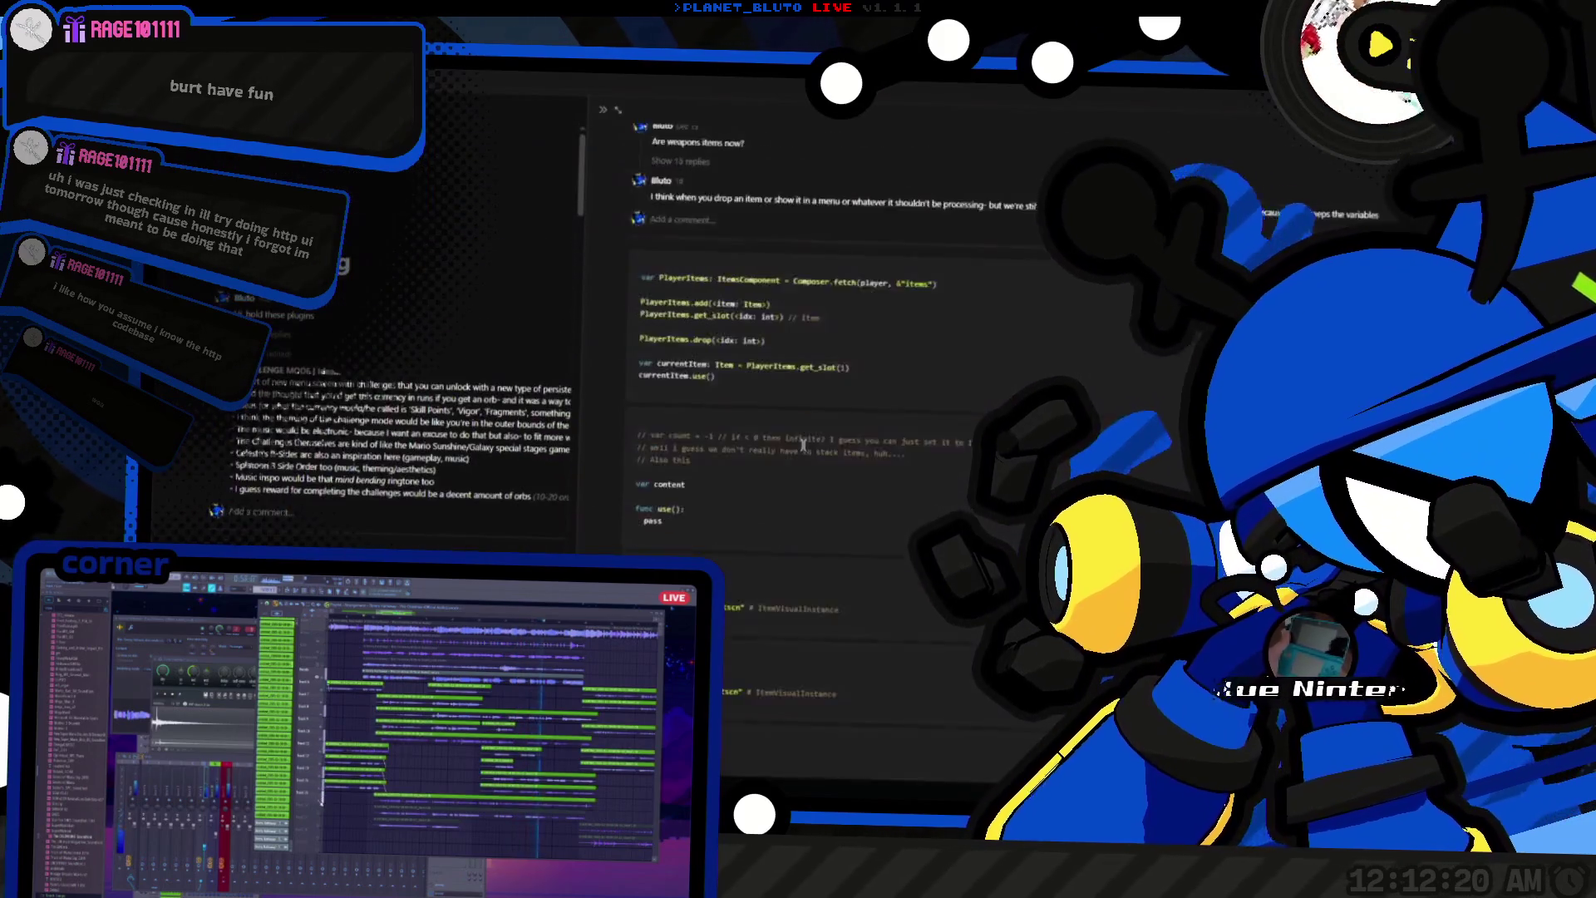
{"action": "scroll", "coordinate": [472, 499], "scroll_direction": "down", "scroll_amount": 1}
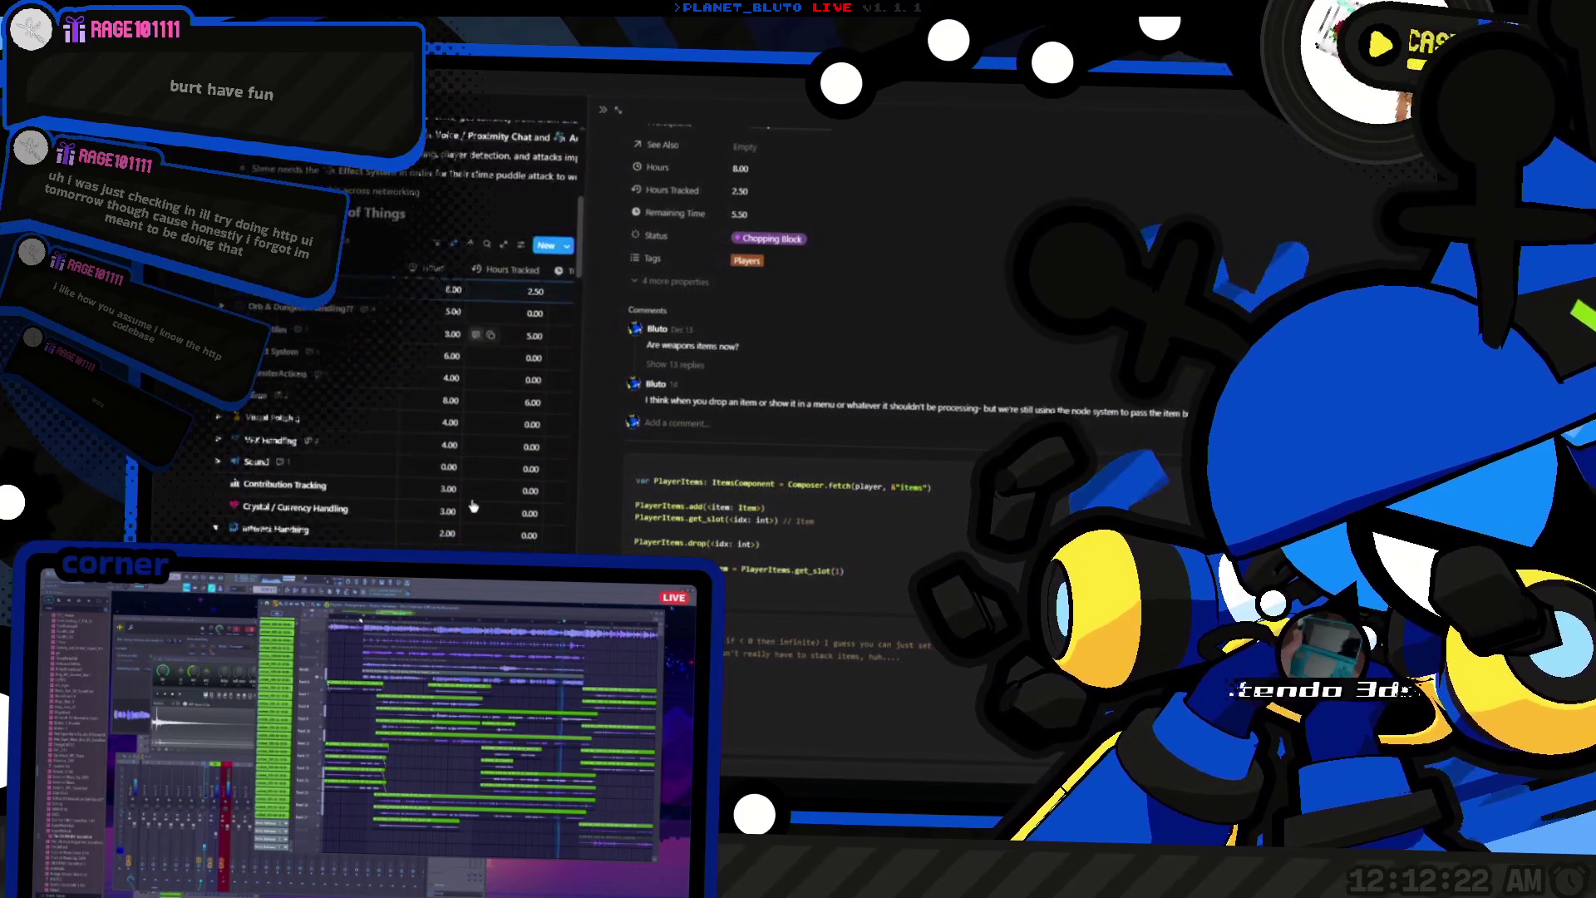
{"action": "key", "text": "alt+Tab"}
{"action": "scroll", "coordinate": [769, 492], "scroll_direction": "down", "scroll_amount": 1}
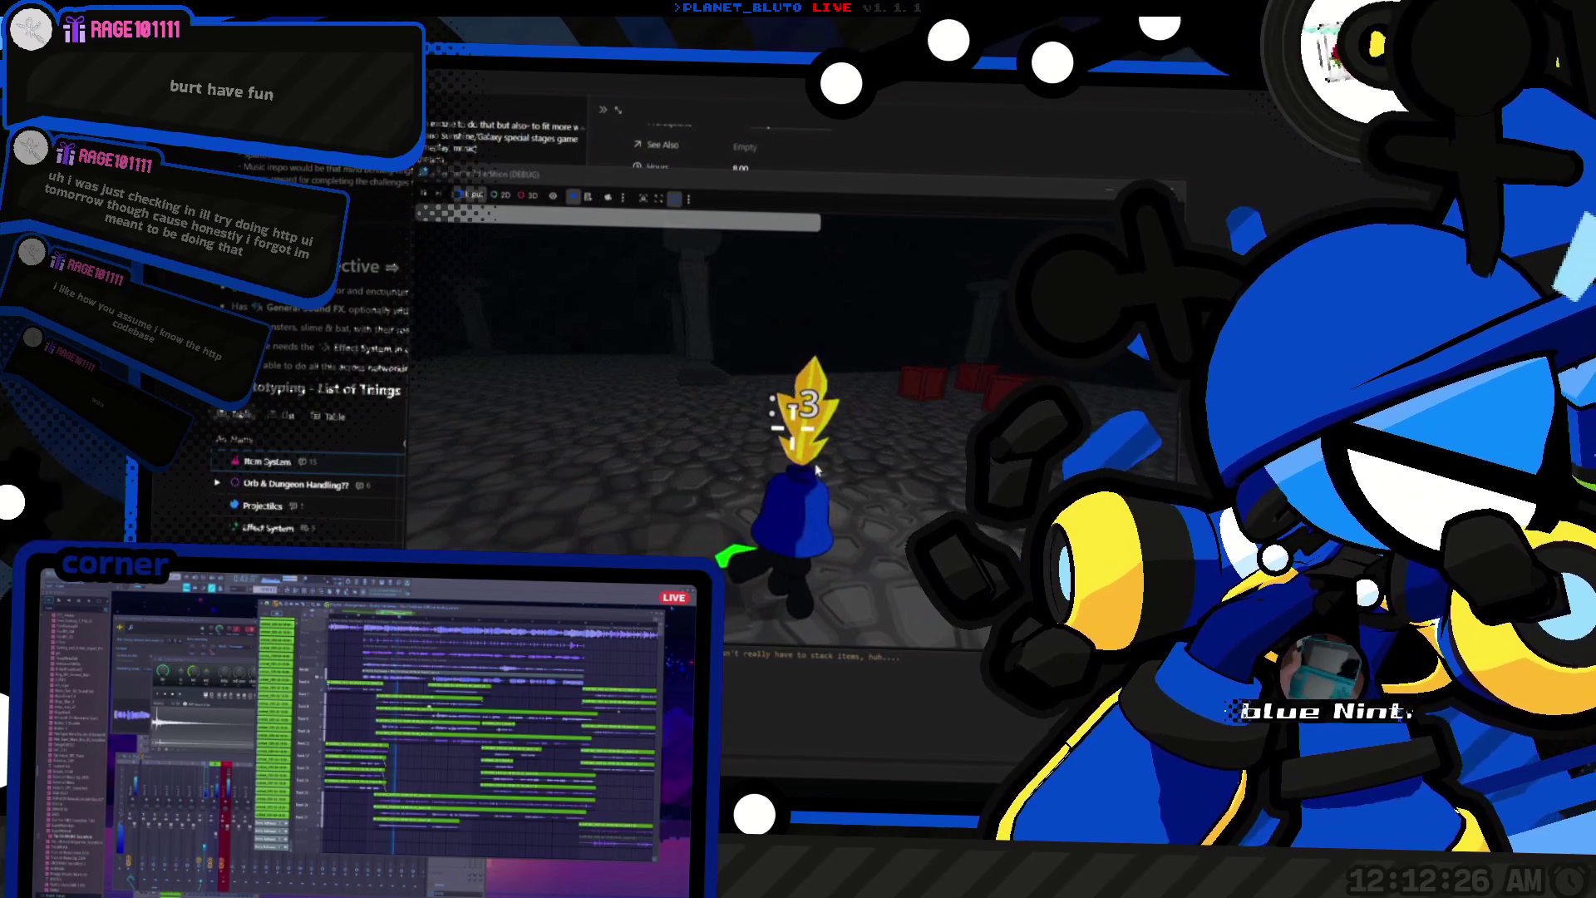
Step: Cycle between crate and sword with the mouse wheel to place red crates, then stop with F8
{"action": "scroll", "coordinate": [819, 458], "scroll_direction": "down", "scroll_amount": 1}
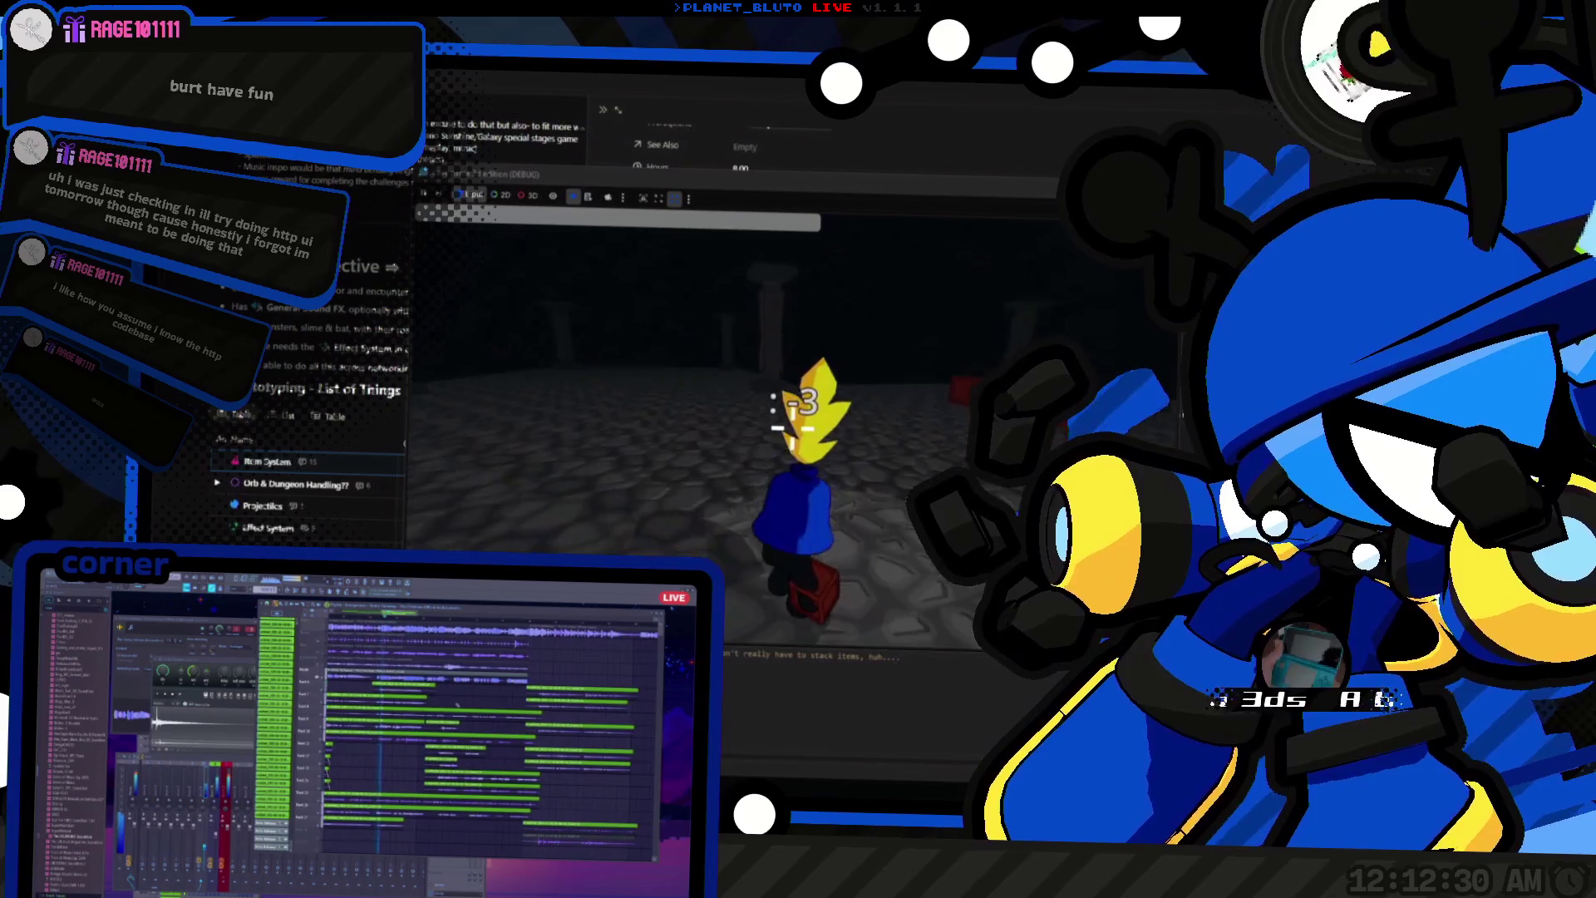
{"action": "scroll", "coordinate": [794, 424], "scroll_direction": "up", "scroll_amount": 1}
{"action": "scroll", "coordinate": [794, 424], "scroll_direction": "down", "scroll_amount": 1}
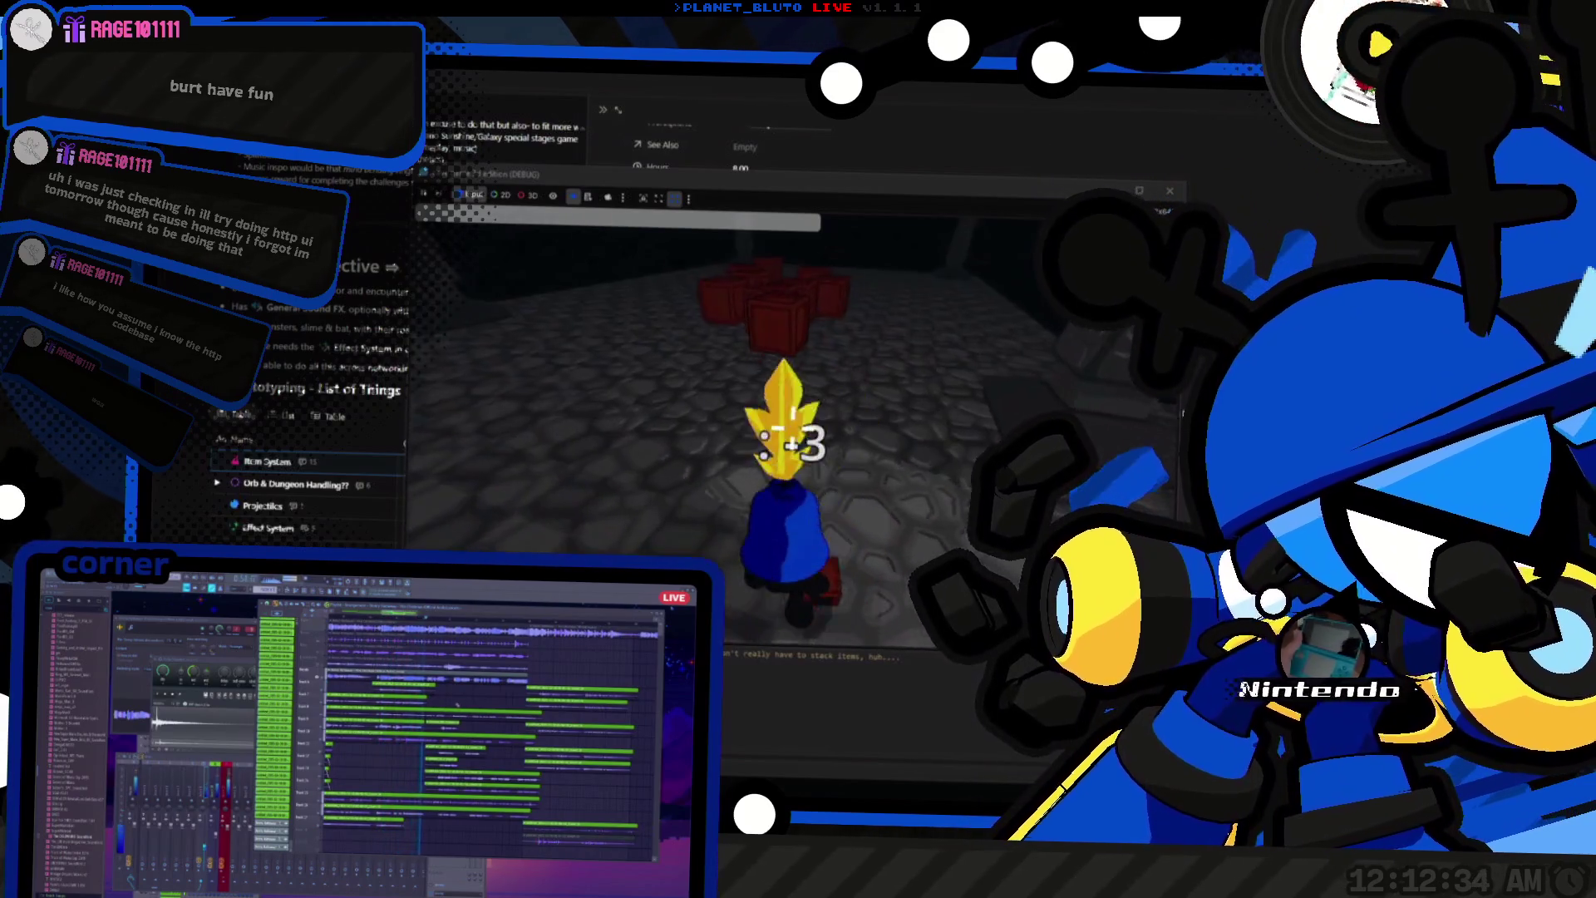
{"action": "scroll", "coordinate": [794, 424], "scroll_direction": "up", "scroll_amount": 1}
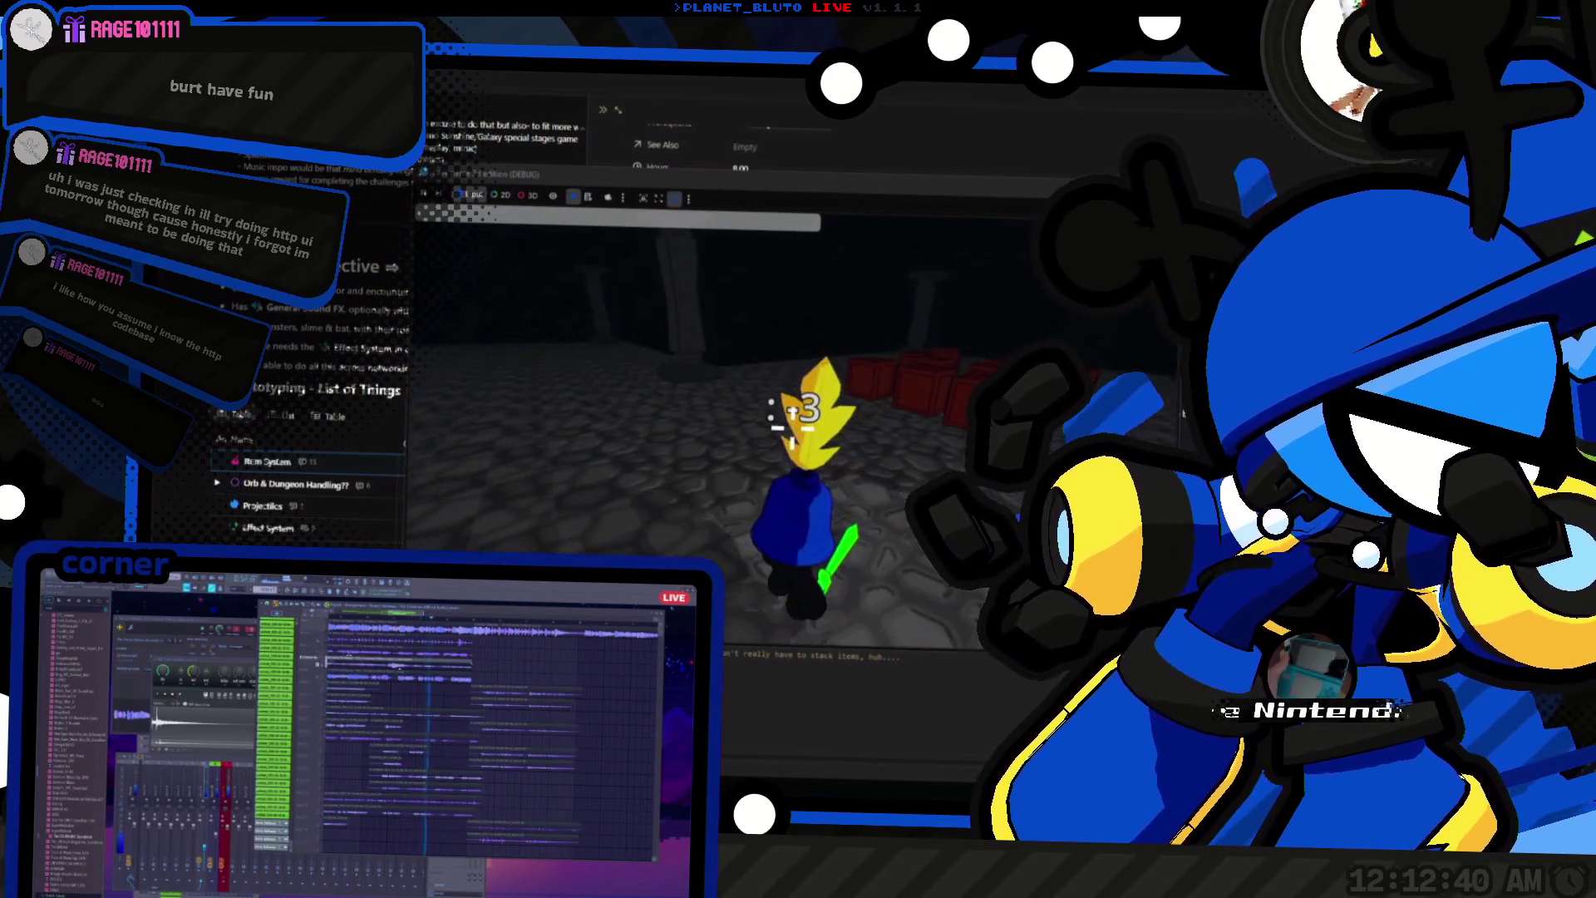
{"action": "key", "text": "F8"}
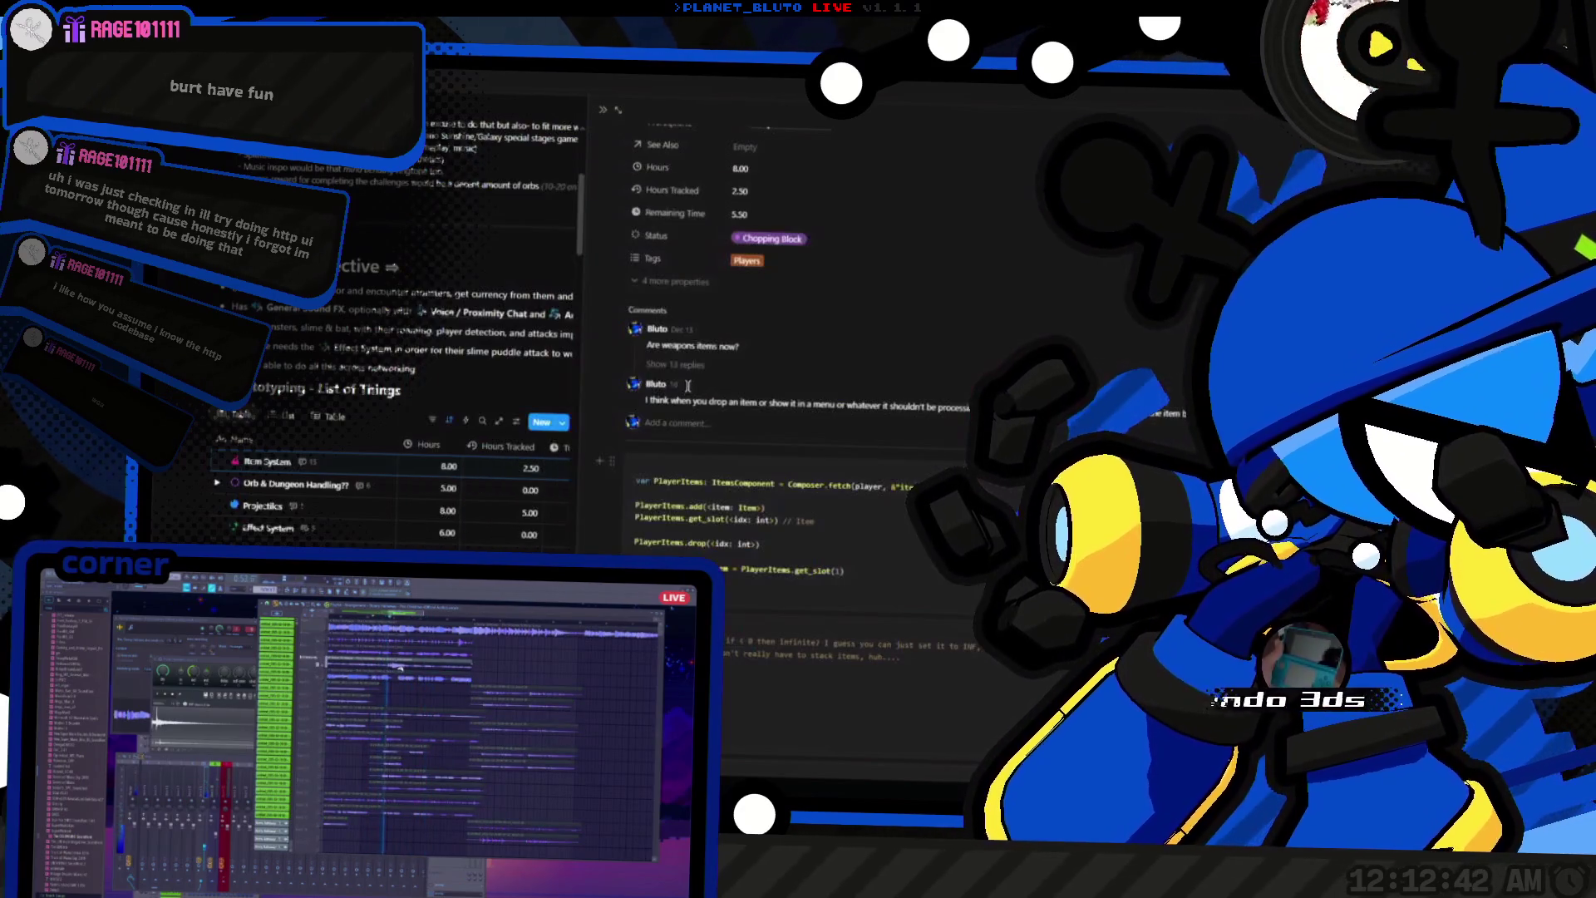
Step: Close the side peek, drag Interact Handling above Orb & Dungeon Handling, and choose Don't remove
{"action": "scroll", "coordinate": [818, 458], "scroll_direction": "up", "scroll_amount": 3}
{"action": "scroll", "coordinate": [818, 457], "scroll_direction": "down", "scroll_amount": 3}
{"action": "scroll", "coordinate": [399, 349], "scroll_direction": "up", "scroll_amount": 2}
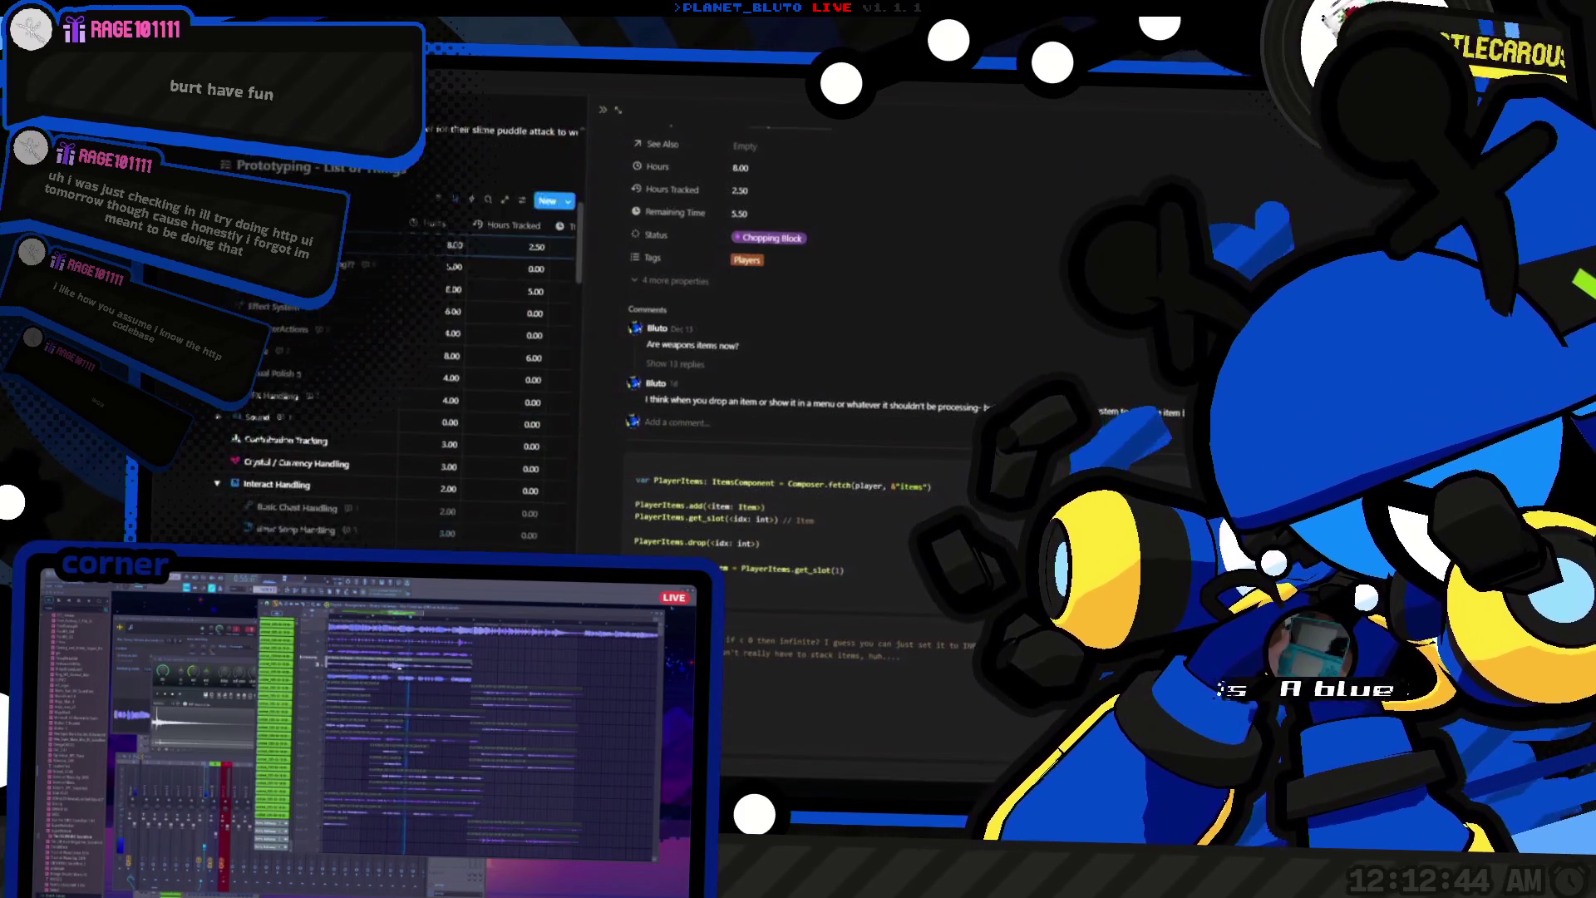
{"action": "scroll", "coordinate": [399, 349], "scroll_direction": "down", "scroll_amount": 5}
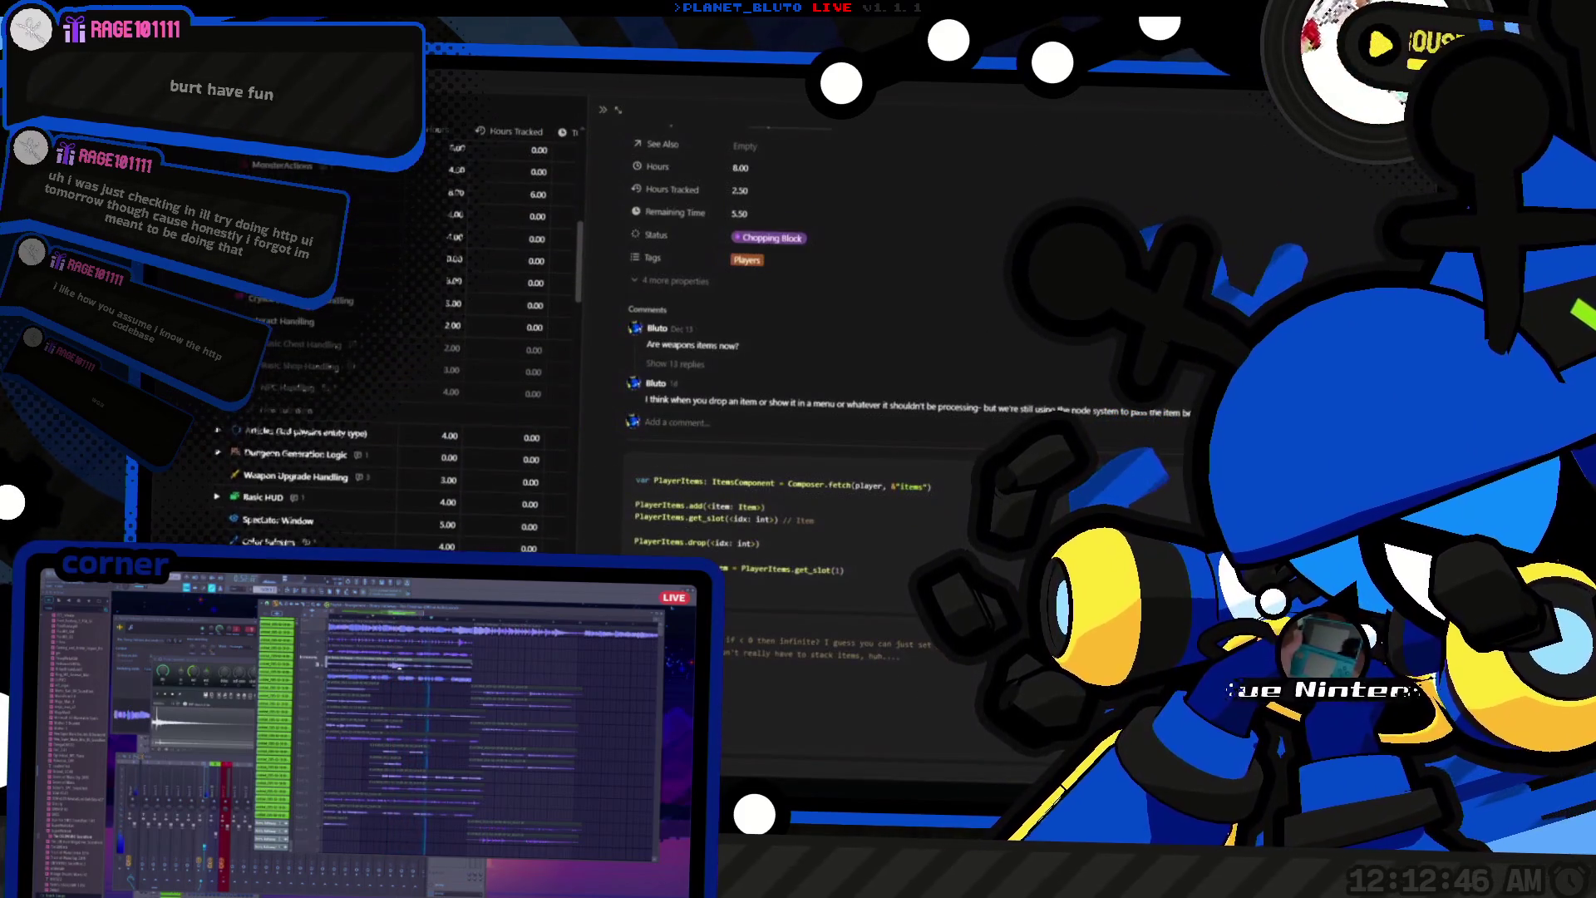
{"action": "scroll", "coordinate": [399, 349], "scroll_direction": "up", "scroll_amount": 2}
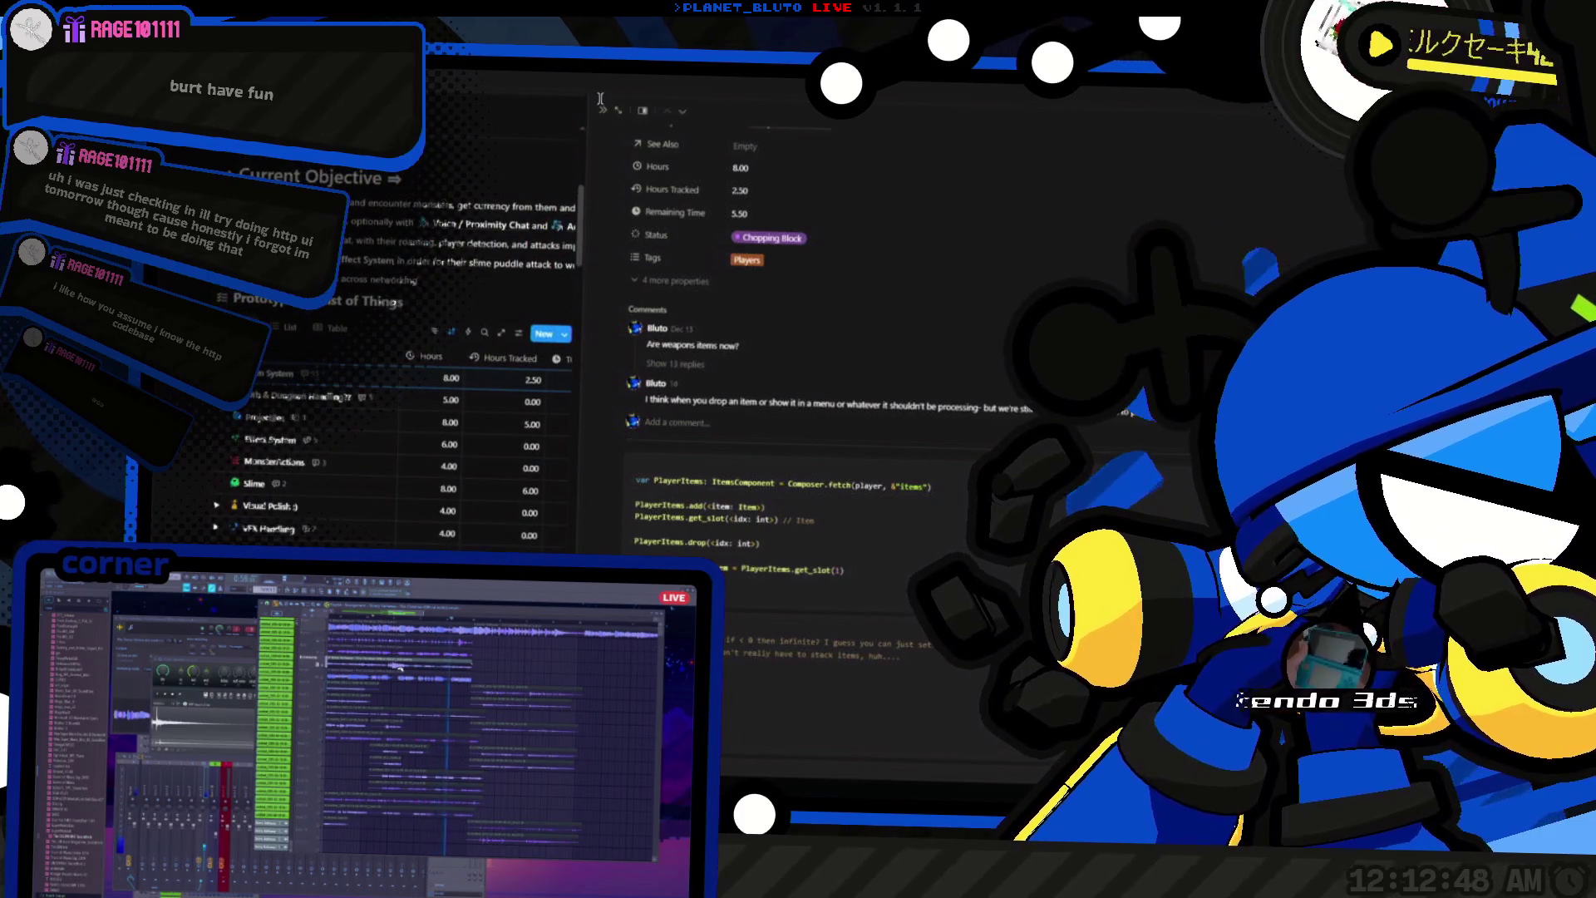
{"action": "left_click", "coordinate": [602, 109]}
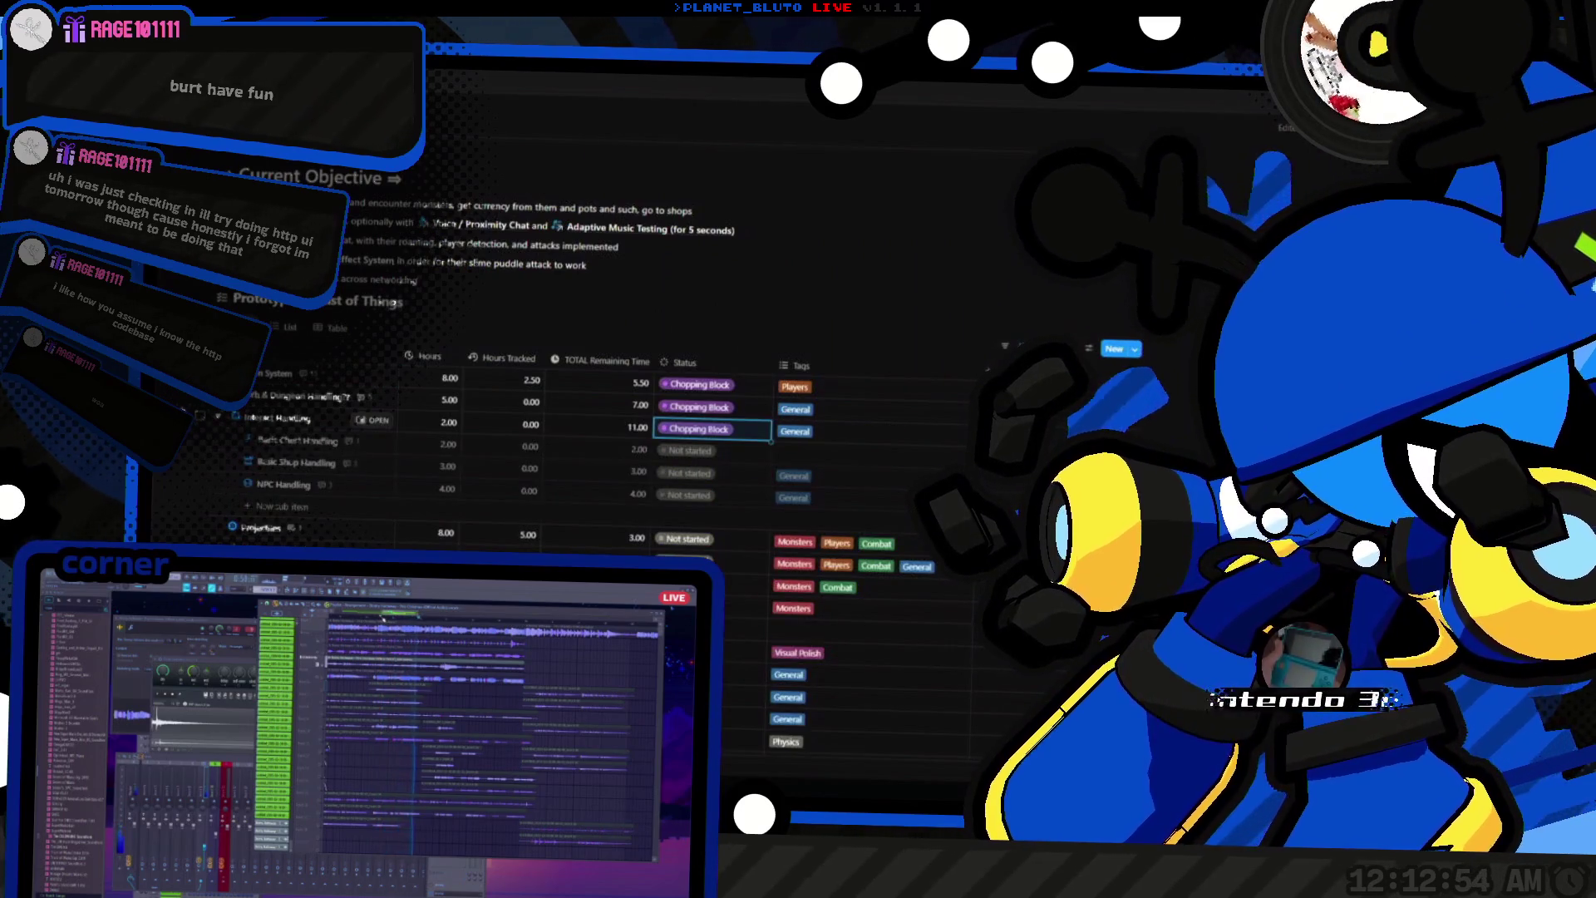
{"action": "left_click_drag", "start_coordinate": [208, 419], "coordinate": [267, 422]}
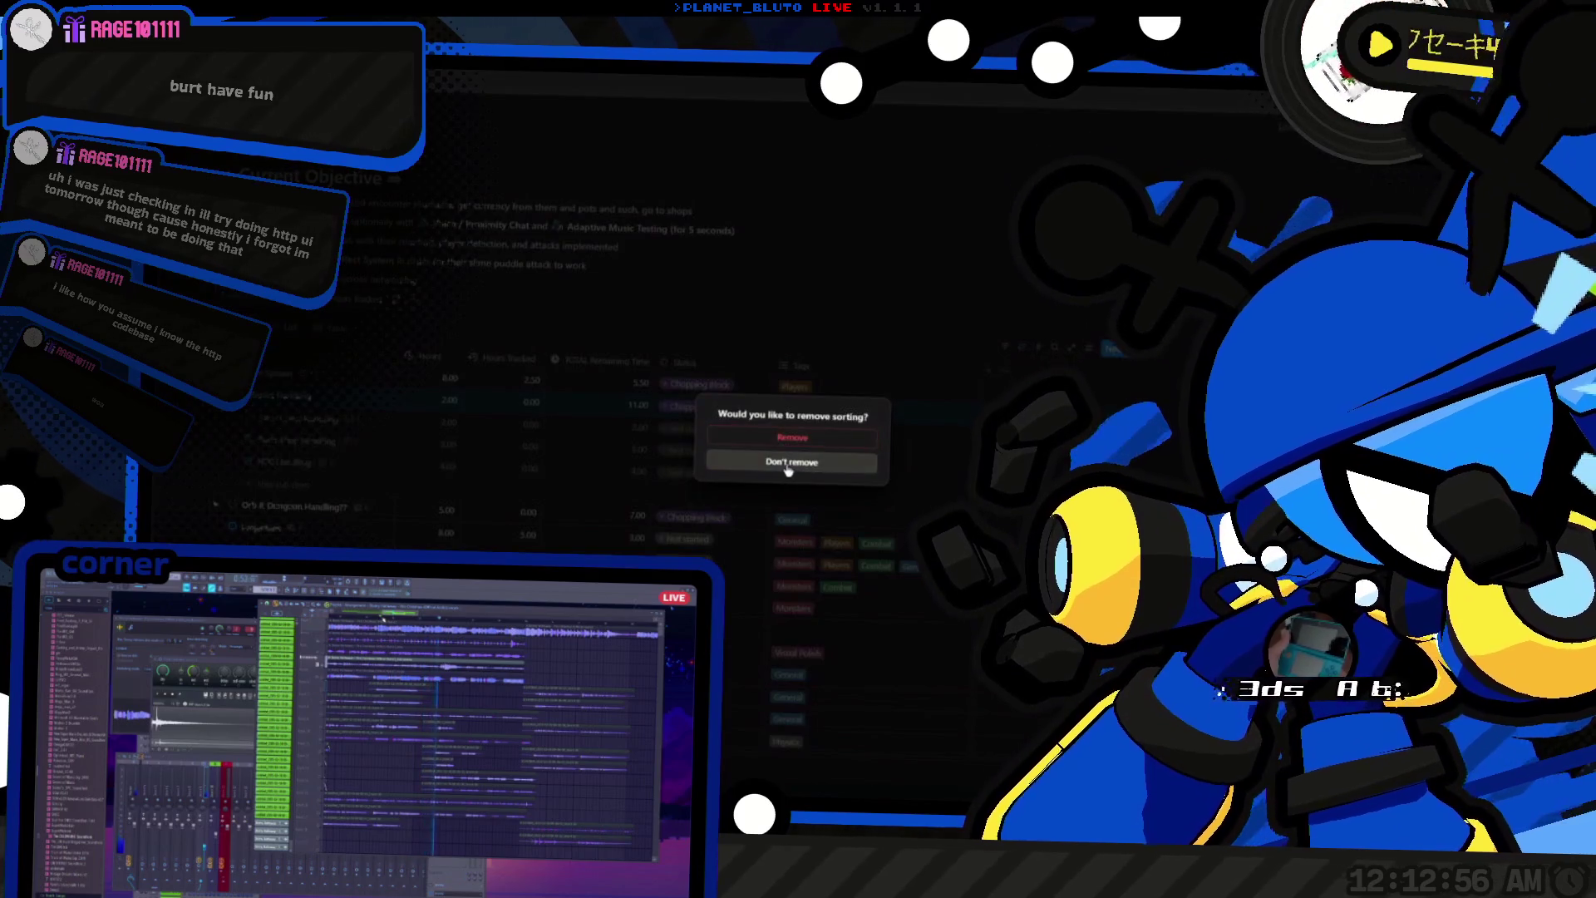
{"action": "left_click", "coordinate": [792, 462]}
Step: Collapse Interact Handling's sub-items and expand another task row to show its sub-items
{"action": "left_click", "coordinate": [218, 398]}
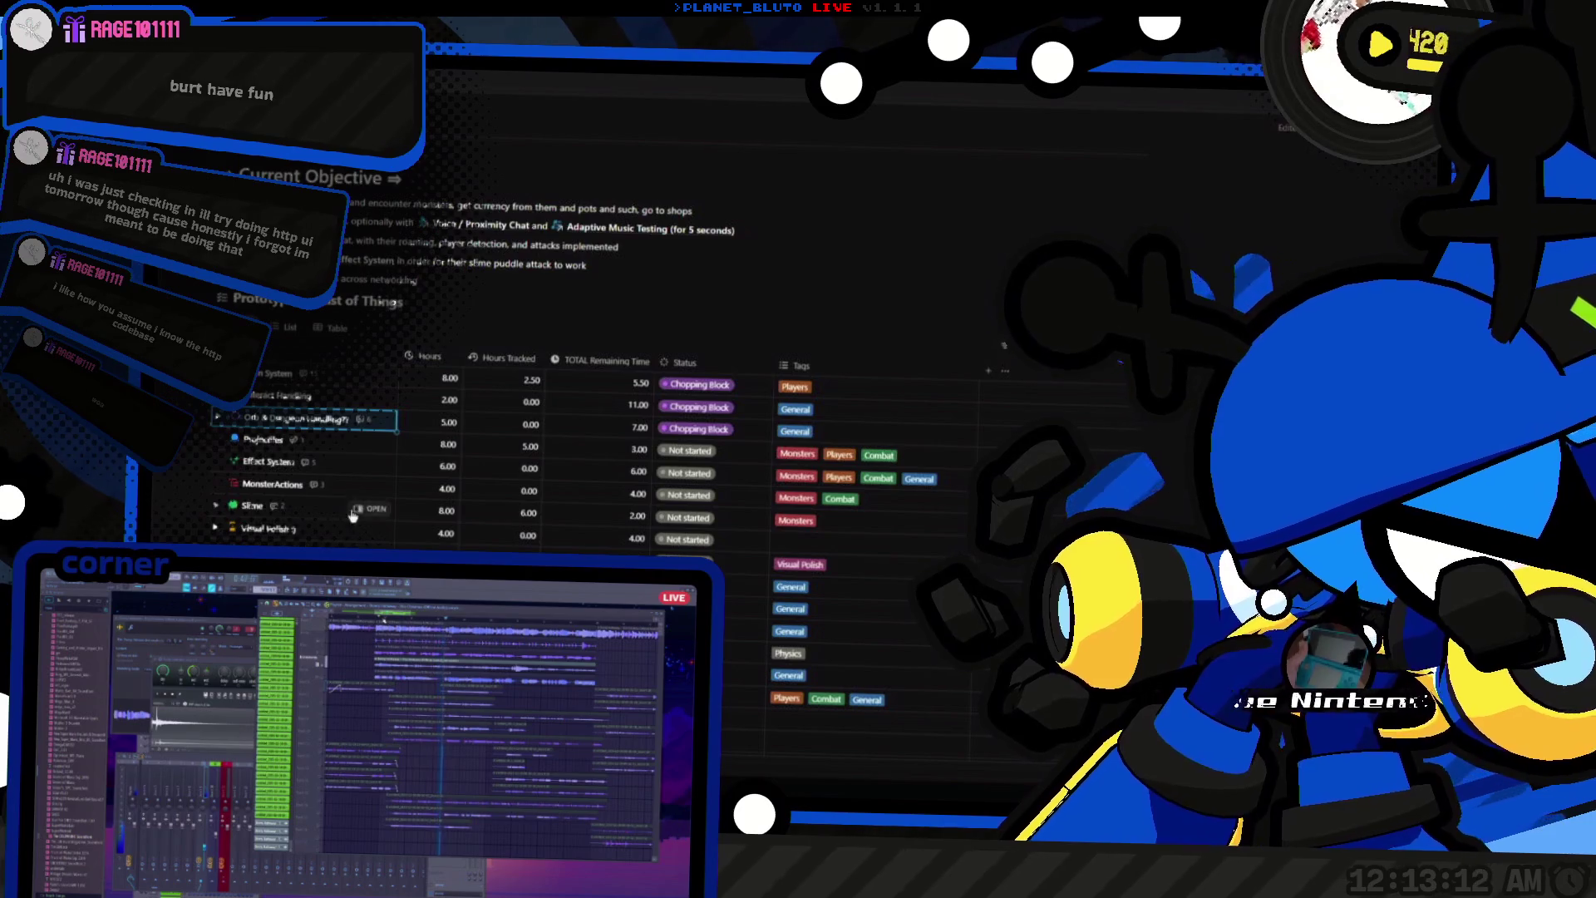
{"action": "scroll", "coordinate": [303, 453], "scroll_direction": "down", "scroll_amount": 1}
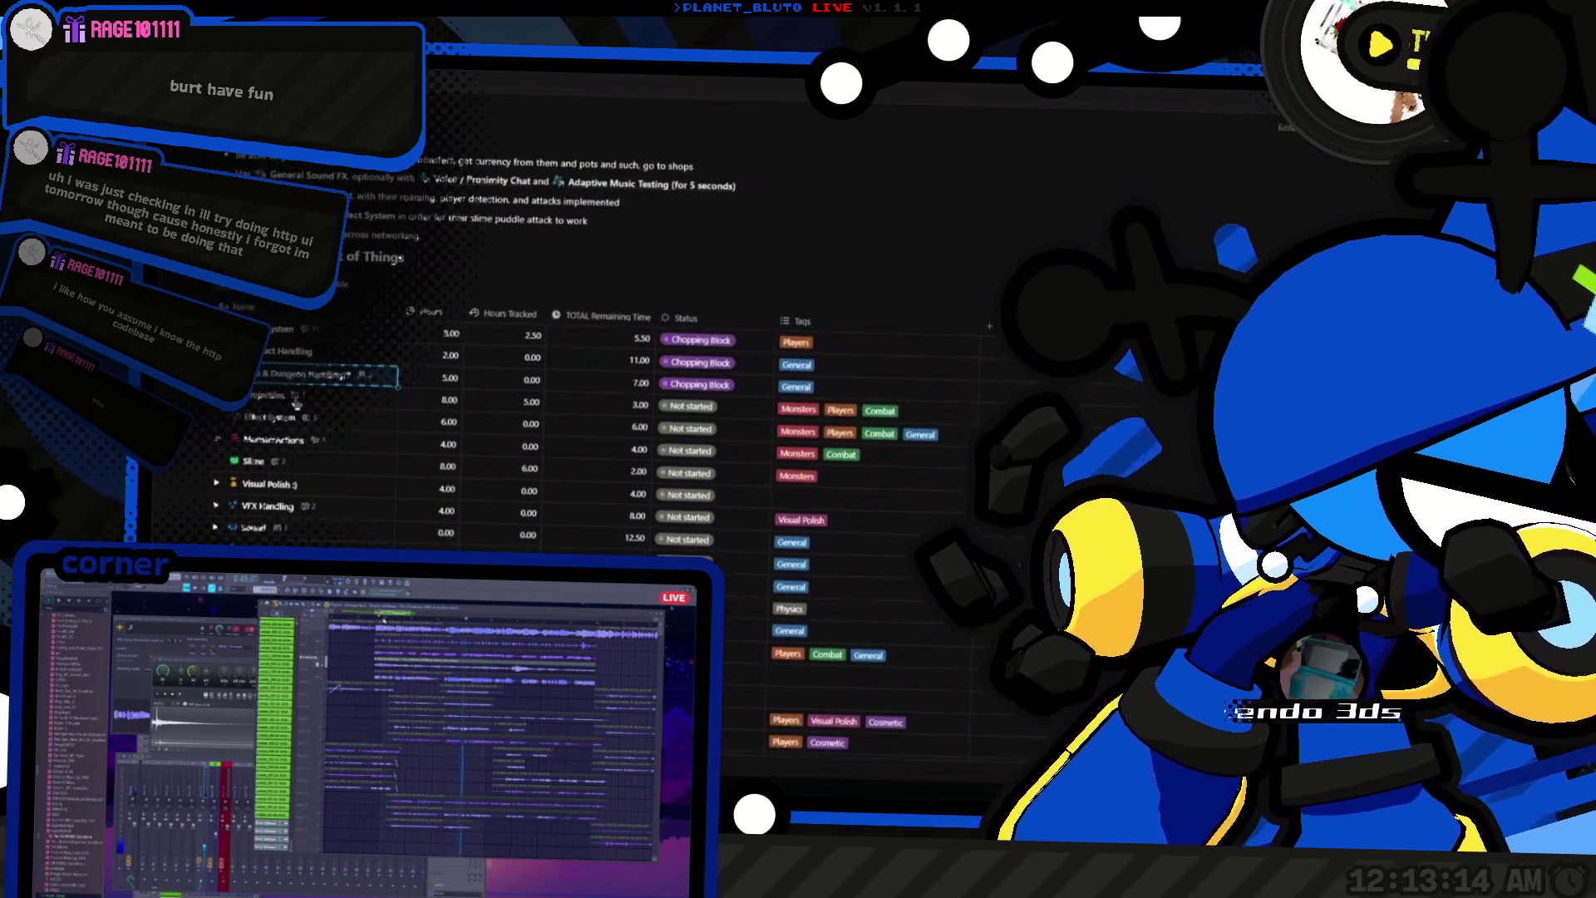
{"action": "left_click", "coordinate": [223, 352]}
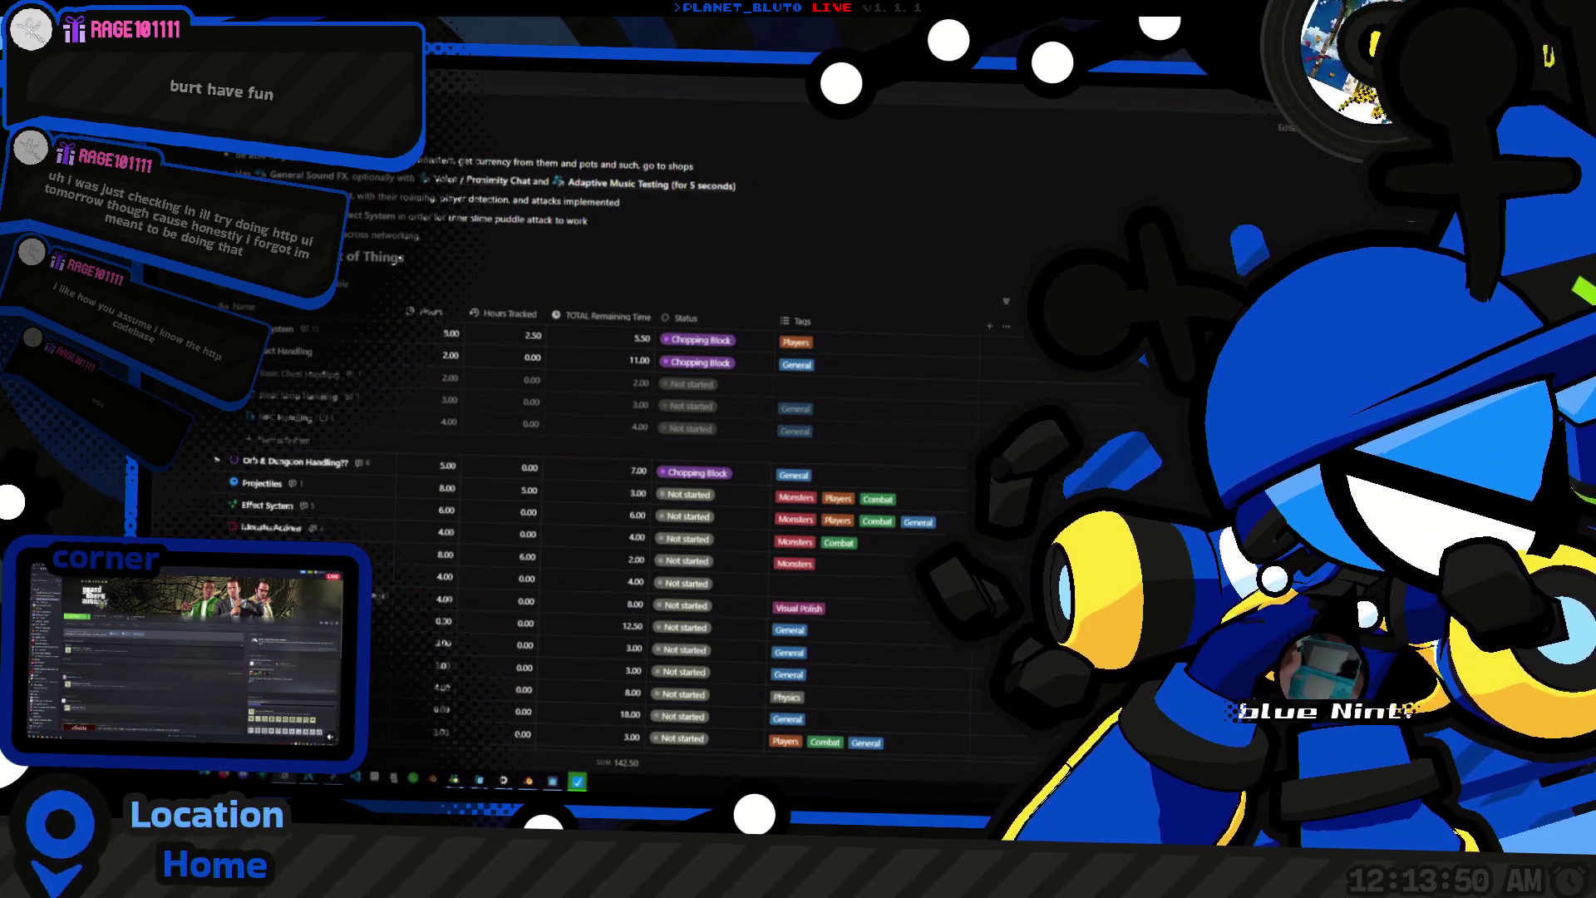
{"action": "mouse_move", "coordinate": [229, 302]}
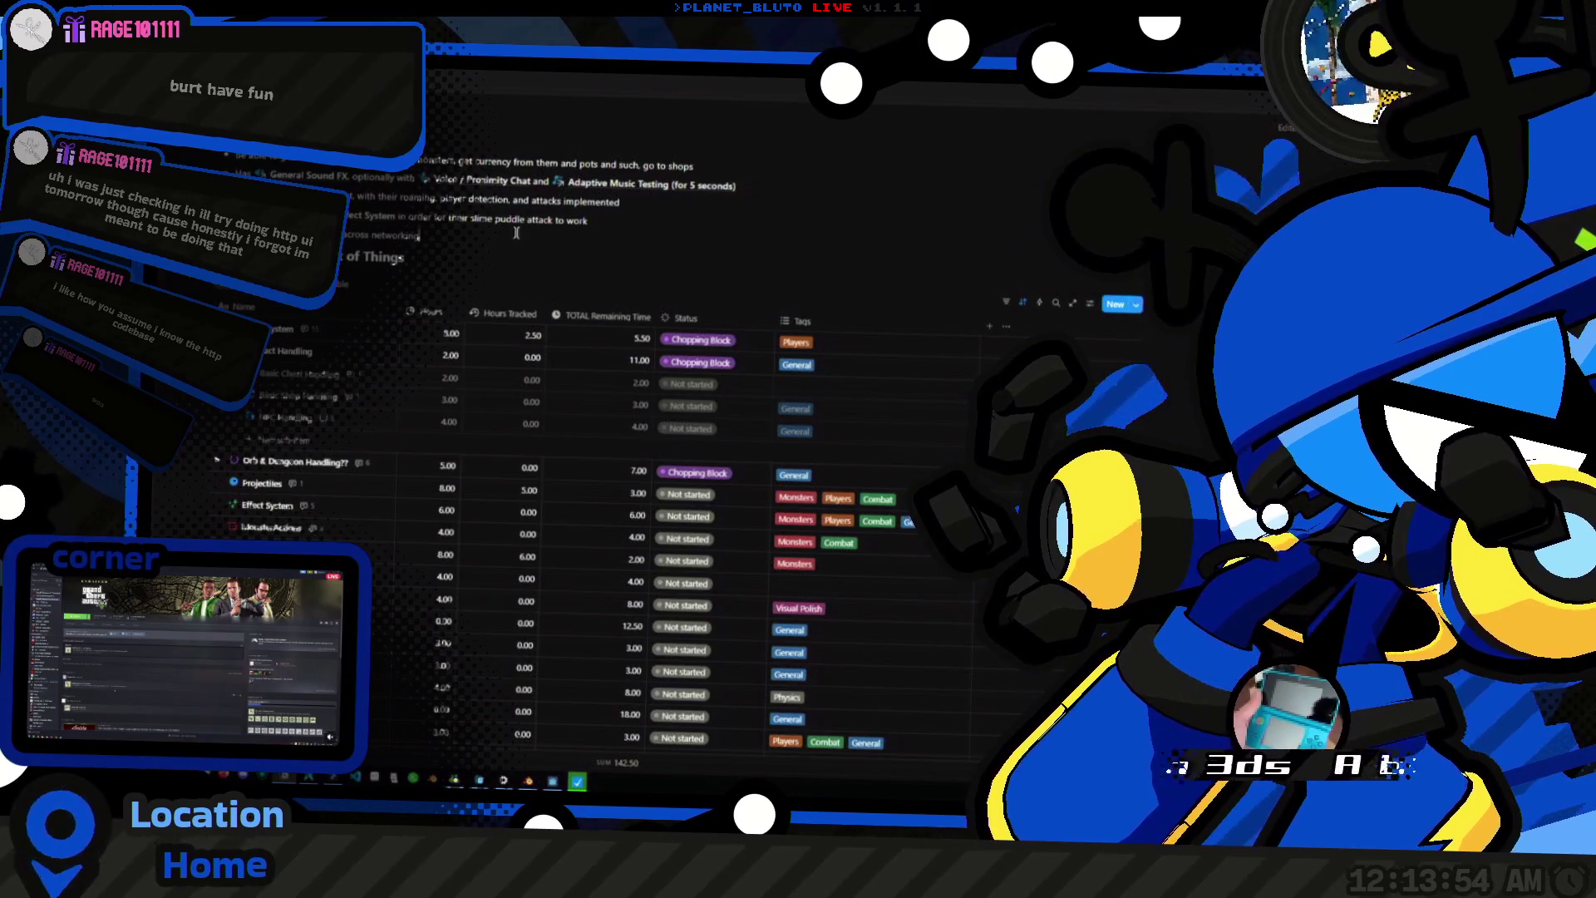
{"action": "key", "text": "ctrl+space"}
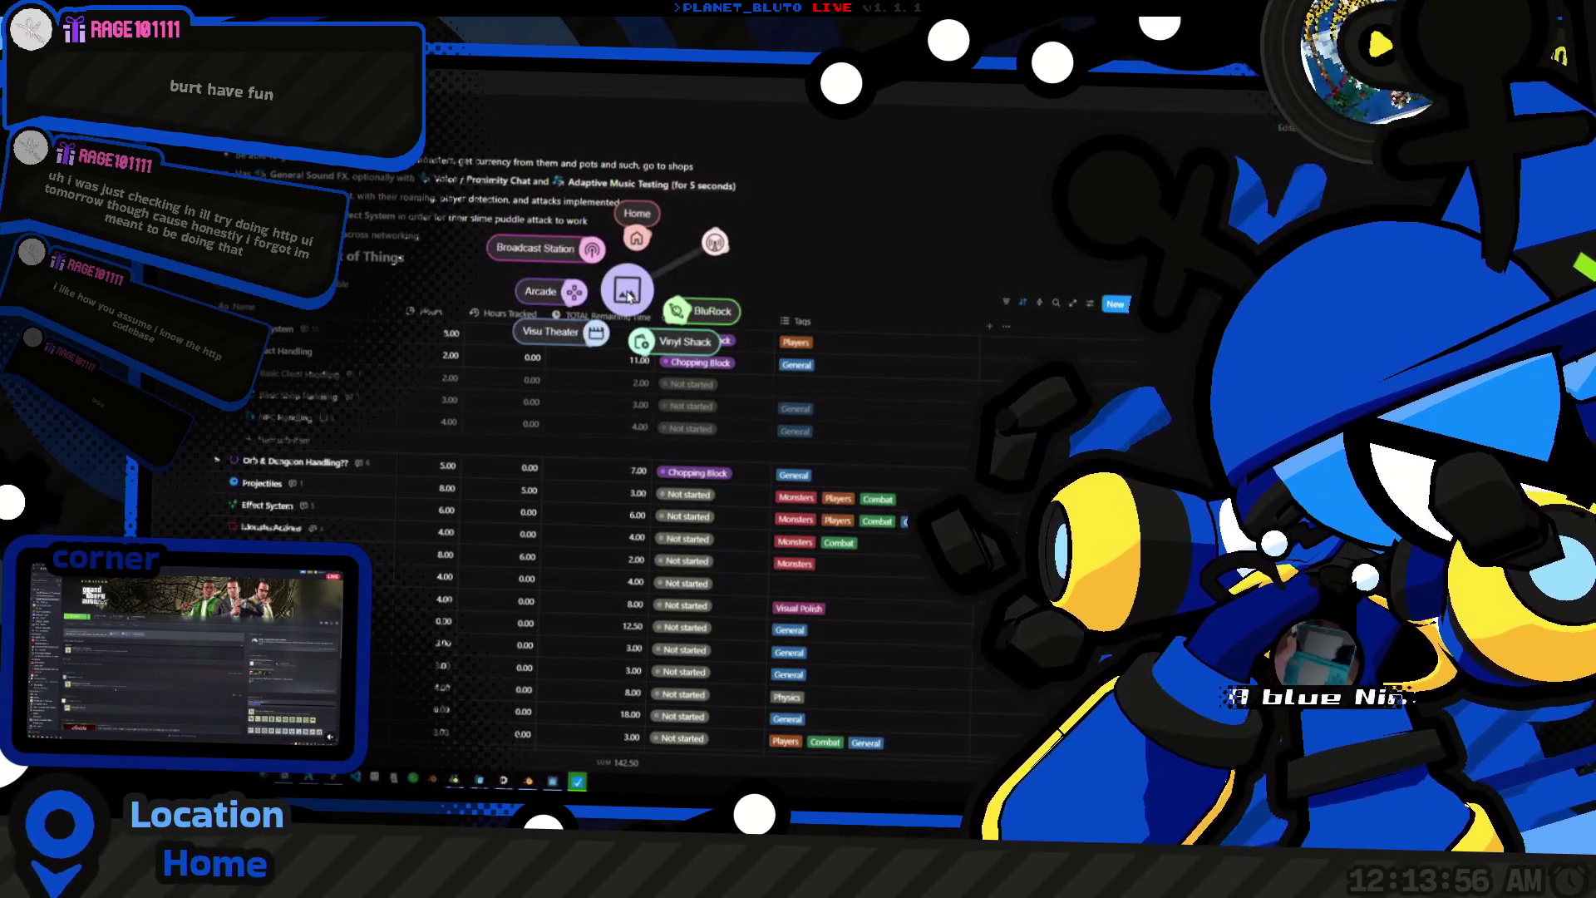
{"action": "left_click", "coordinate": [586, 249]}
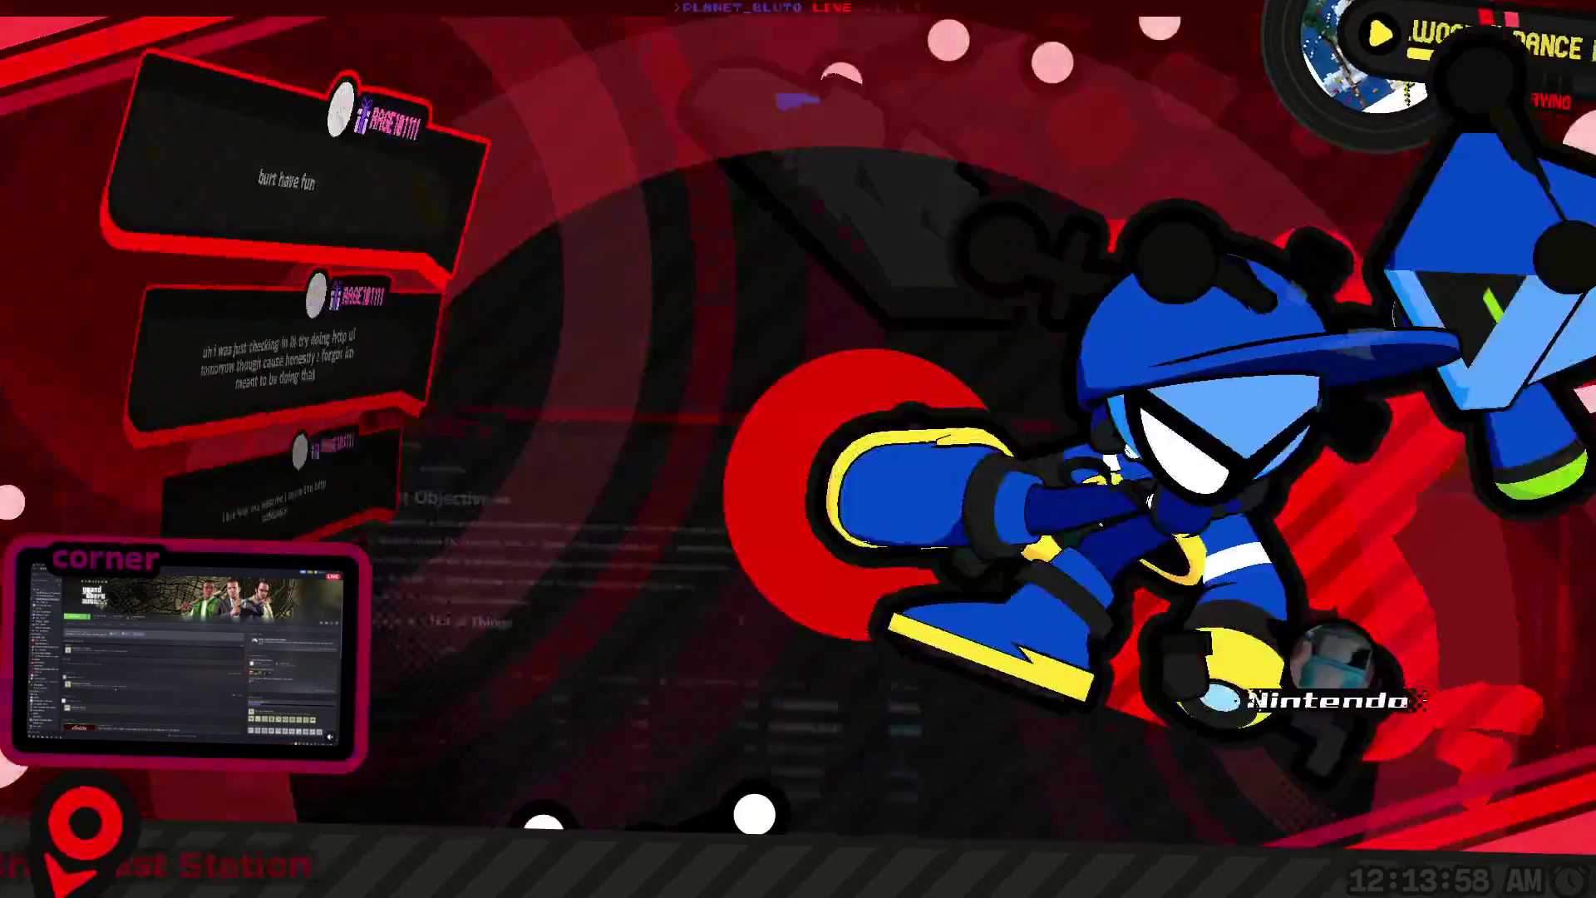